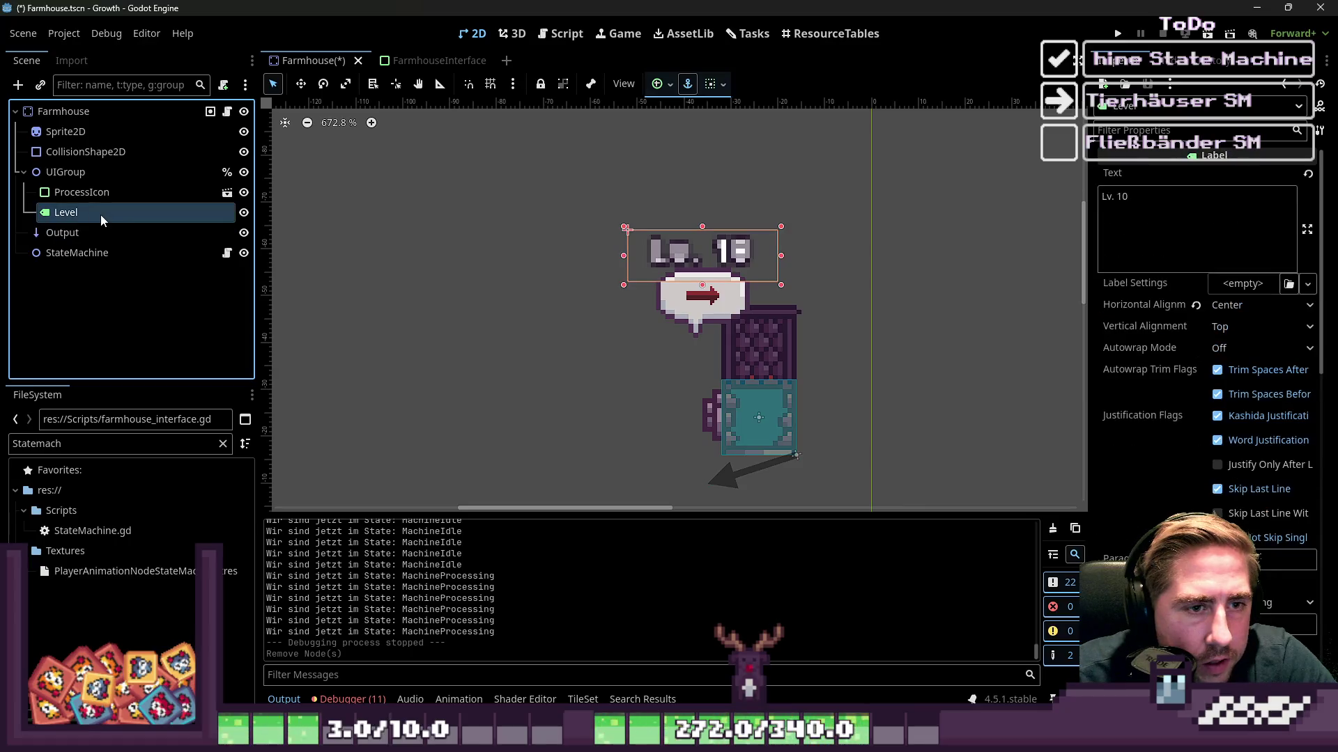
Inspect the Level label and UIGroup nodes, then collapse the UIGroup branch of the scene tree.
{"action": "left_click", "coordinate": [102, 230]}
{"action": "left_click", "coordinate": [100, 213]}
{"action": "left_click", "coordinate": [90, 173]}
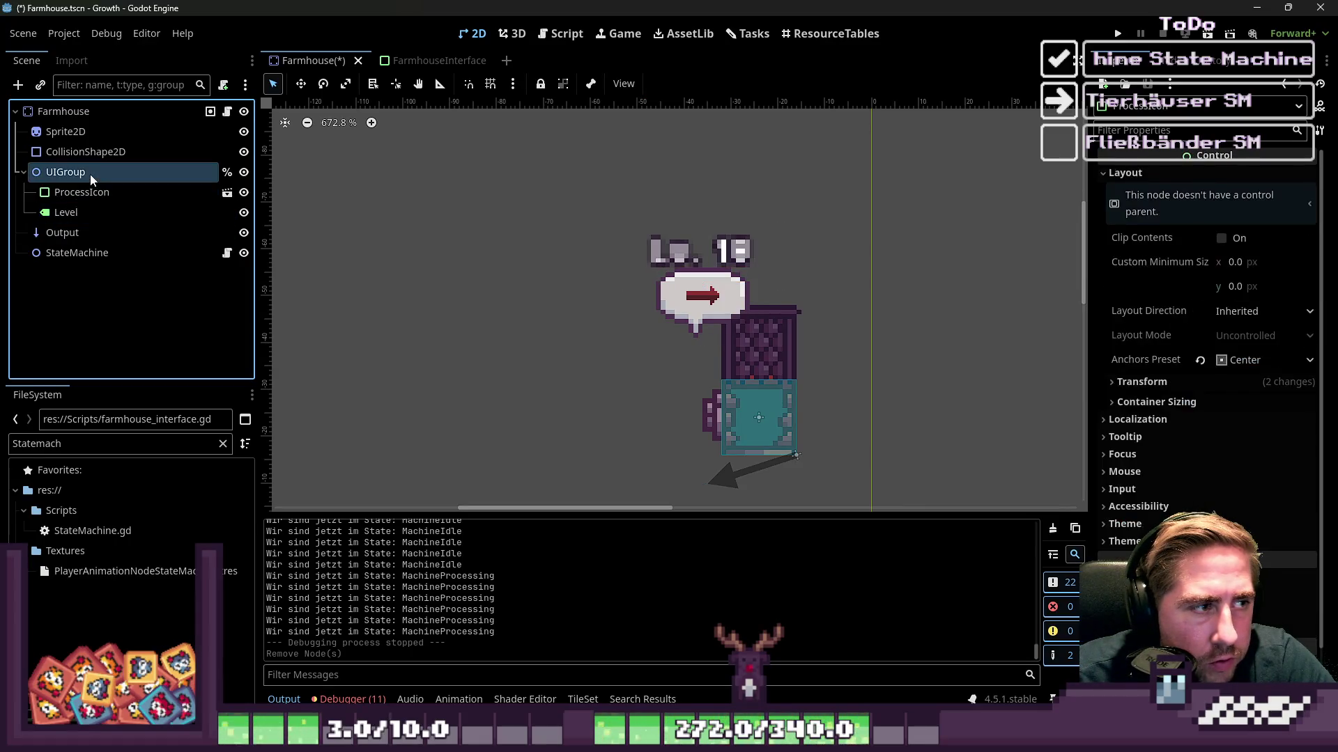
{"action": "left_click", "coordinate": [24, 173]}
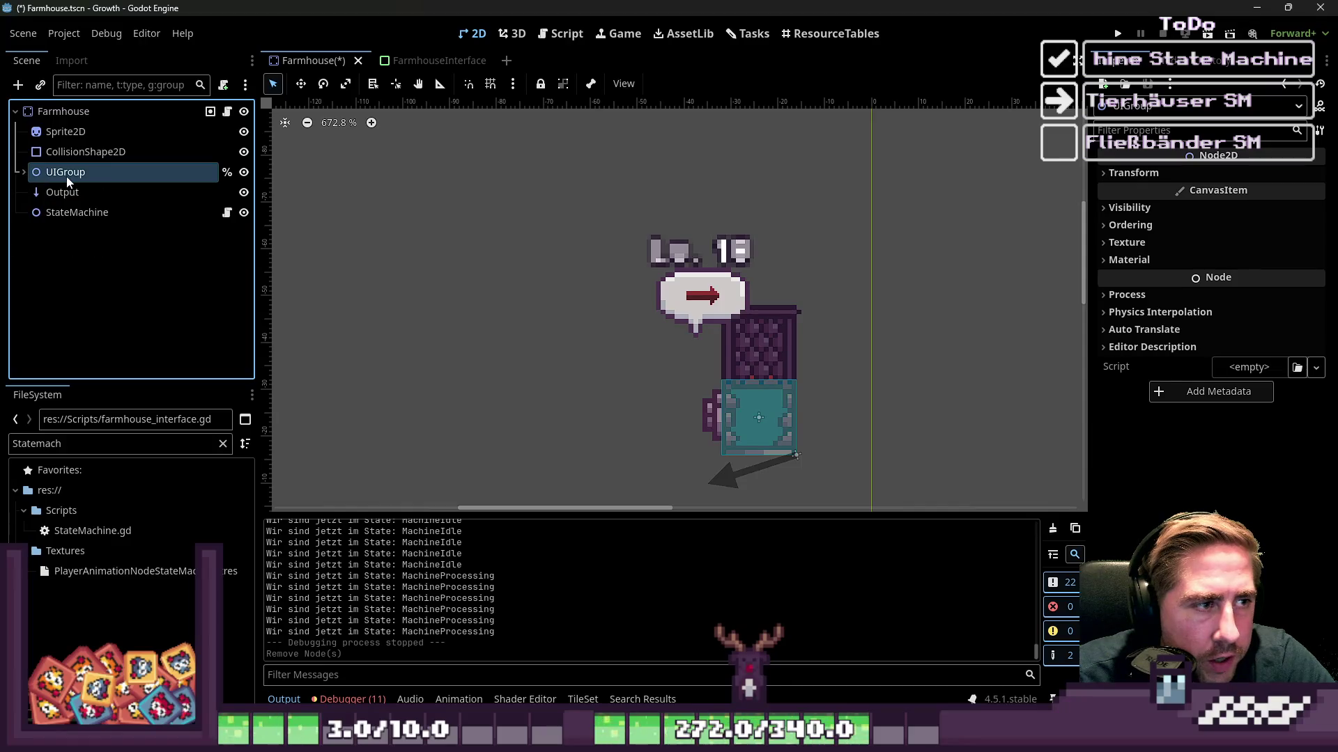
Review the CollisionShape2D, Sprite2D, Farmhouse and StateMachine nodes, then bring up Farmhouse.gd in the script editor.
{"action": "left_click", "coordinate": [82, 153]}
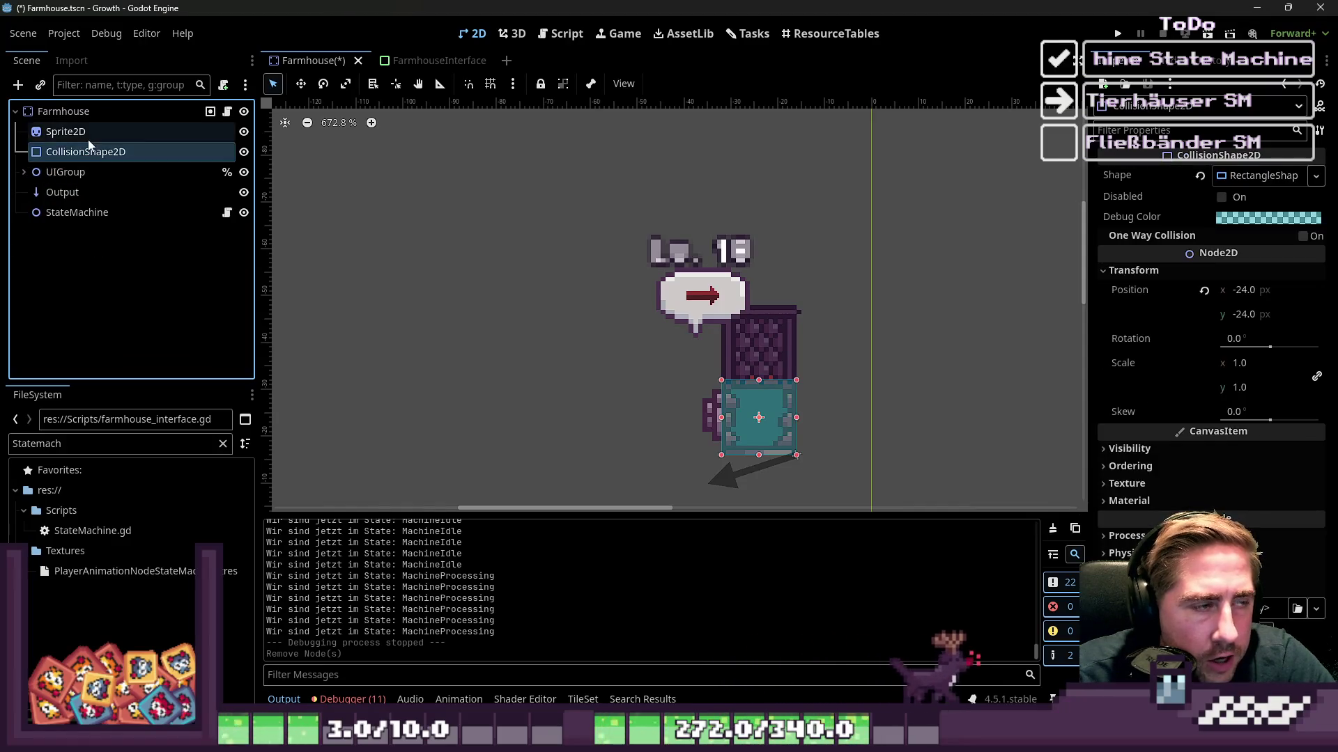
{"action": "left_click", "coordinate": [89, 132]}
{"action": "left_click", "coordinate": [83, 113]}
{"action": "left_click", "coordinate": [65, 172]}
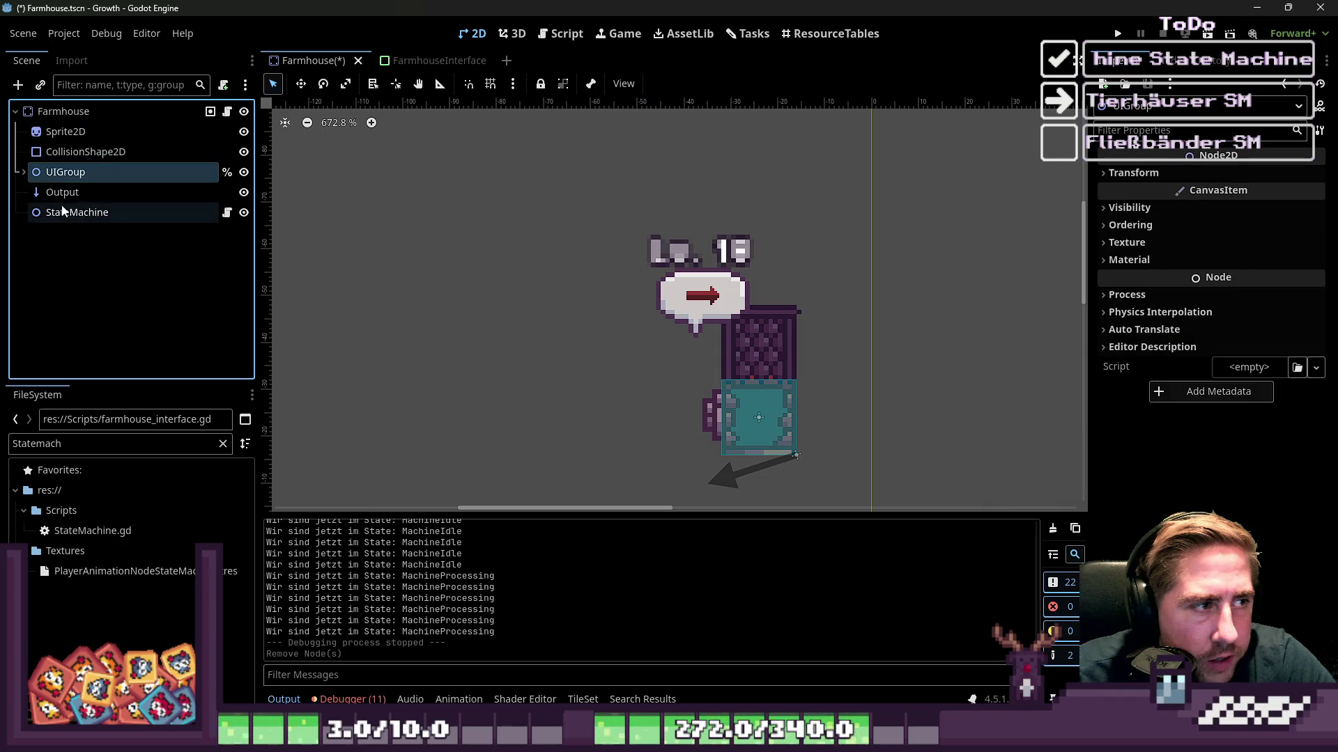
{"action": "left_click", "coordinate": [77, 213]}
{"action": "left_click", "coordinate": [545, 35]}
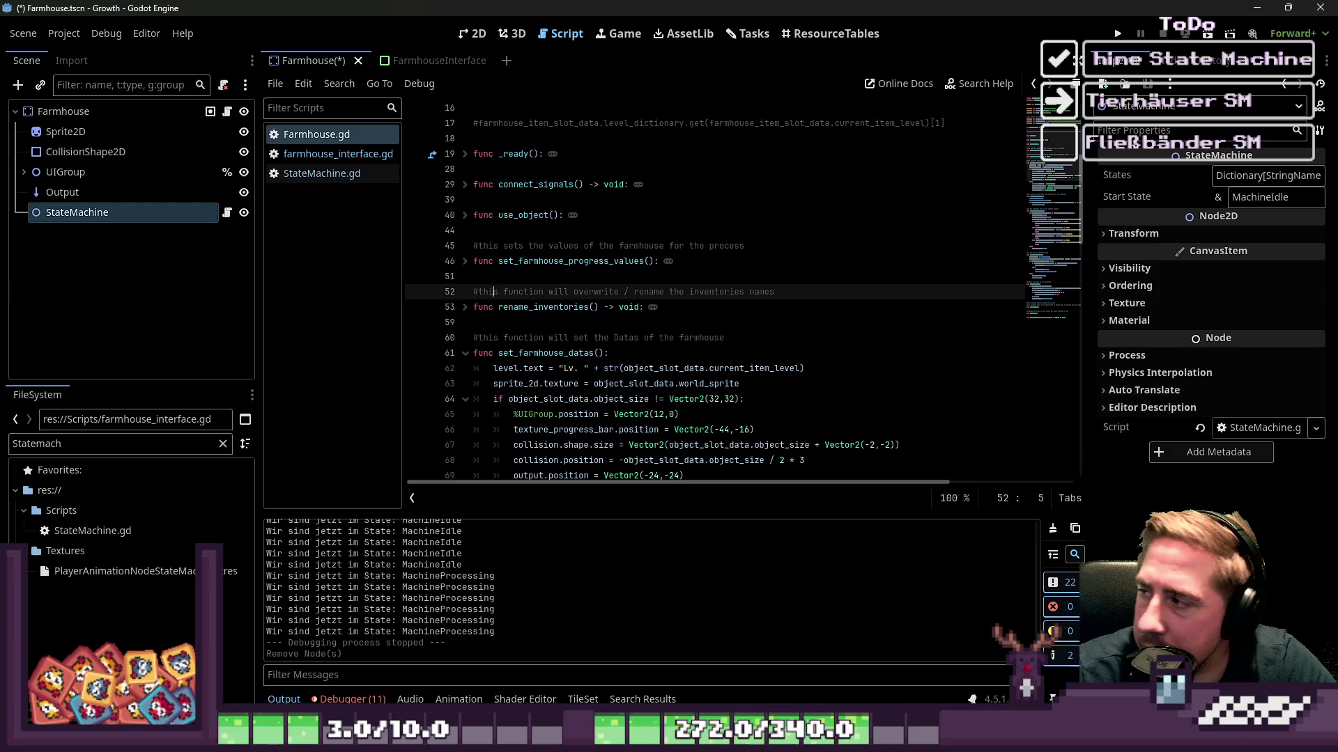
Unfold use_object() and connect_signals() to check their bodies, then fold them back up.
{"action": "left_click_drag", "start_coordinate": [563, 215], "coordinate": [473, 215]}
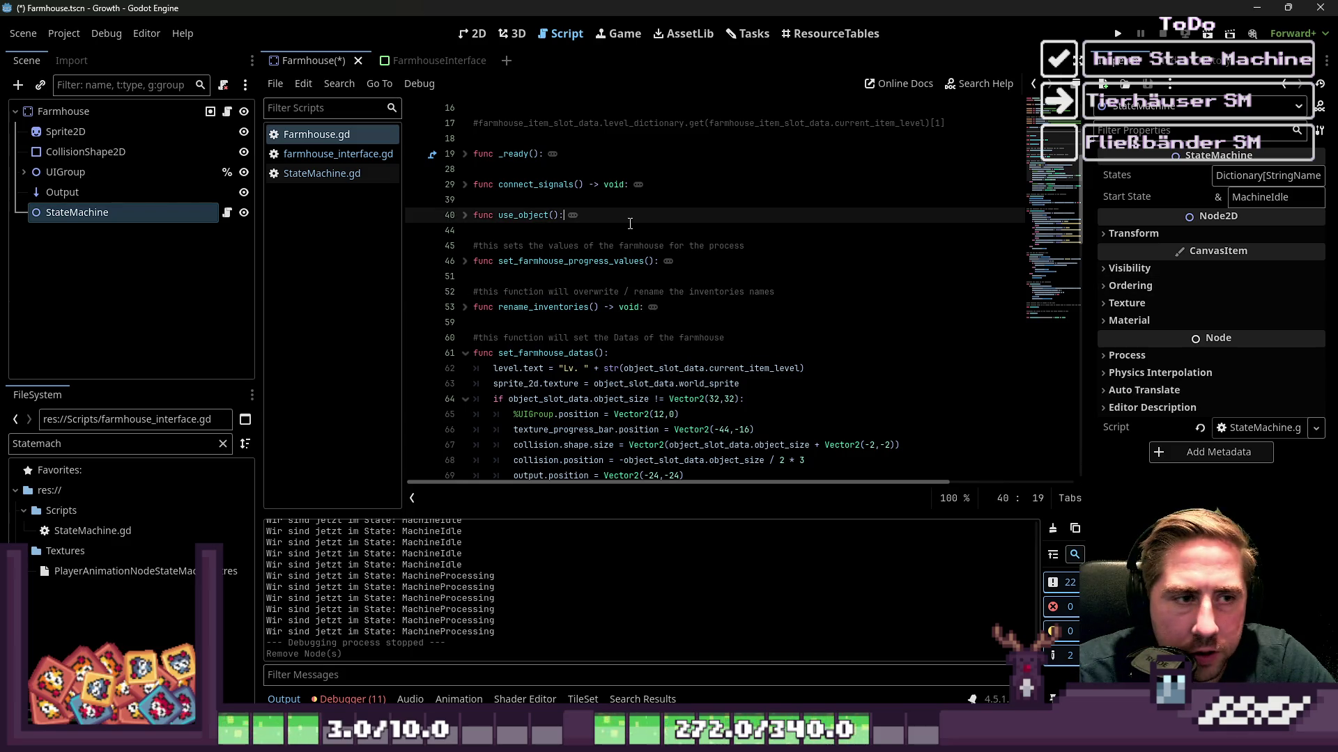
{"action": "left_click", "coordinate": [465, 215]}
{"action": "left_click", "coordinate": [533, 230]}
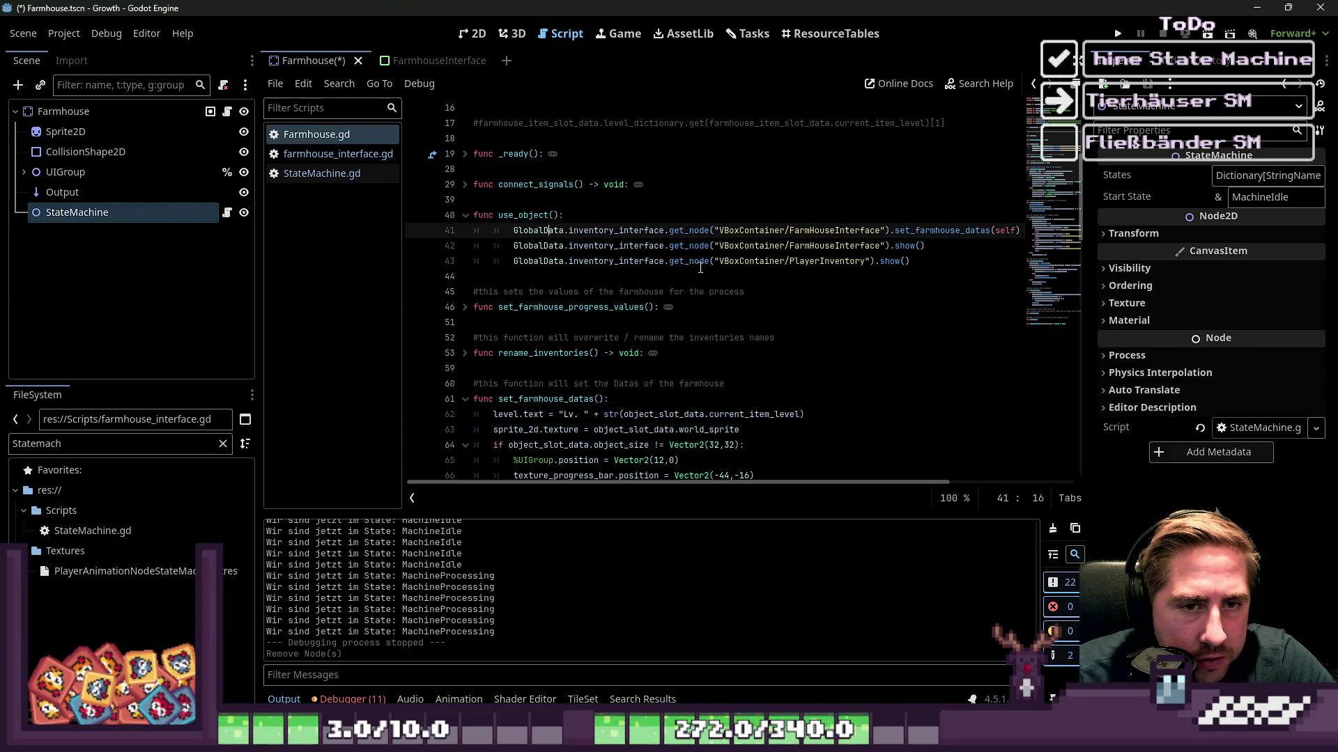
{"action": "left_click", "coordinate": [465, 215]}
{"action": "left_click", "coordinate": [465, 184]}
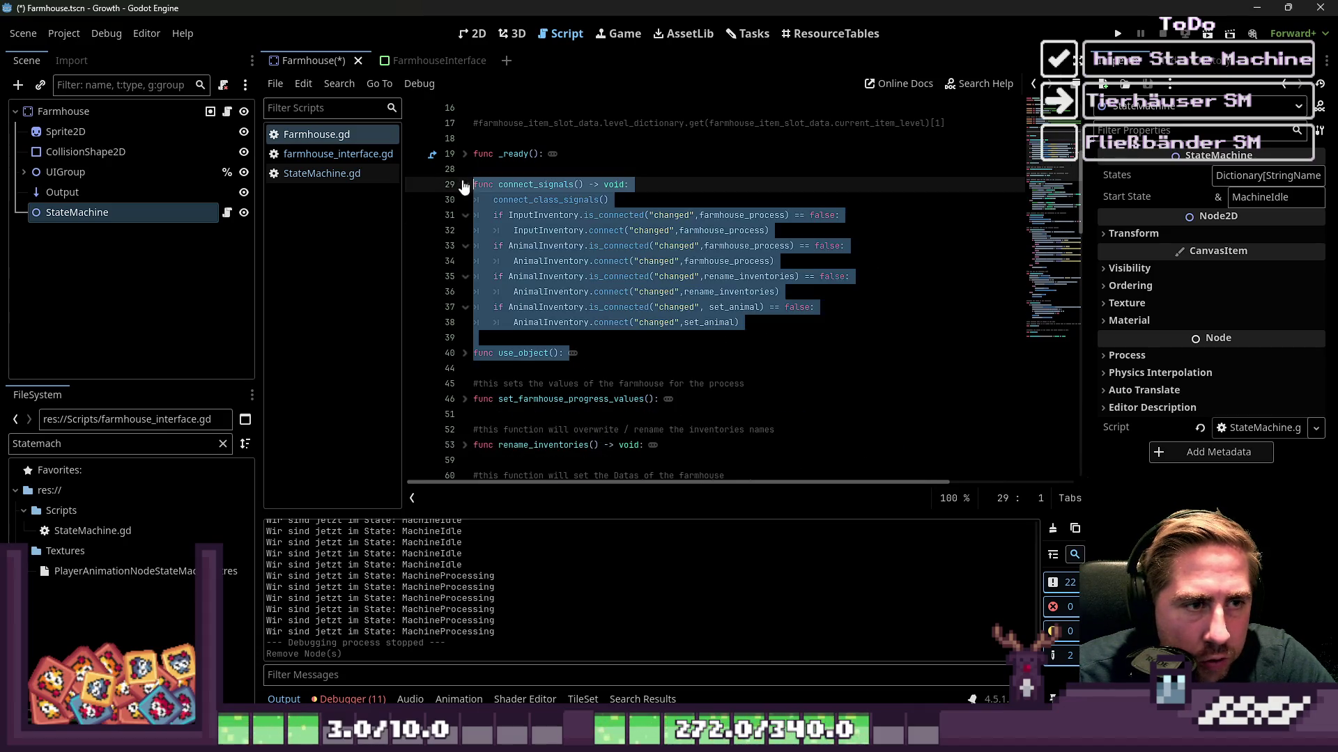
{"action": "left_click", "coordinate": [571, 246]}
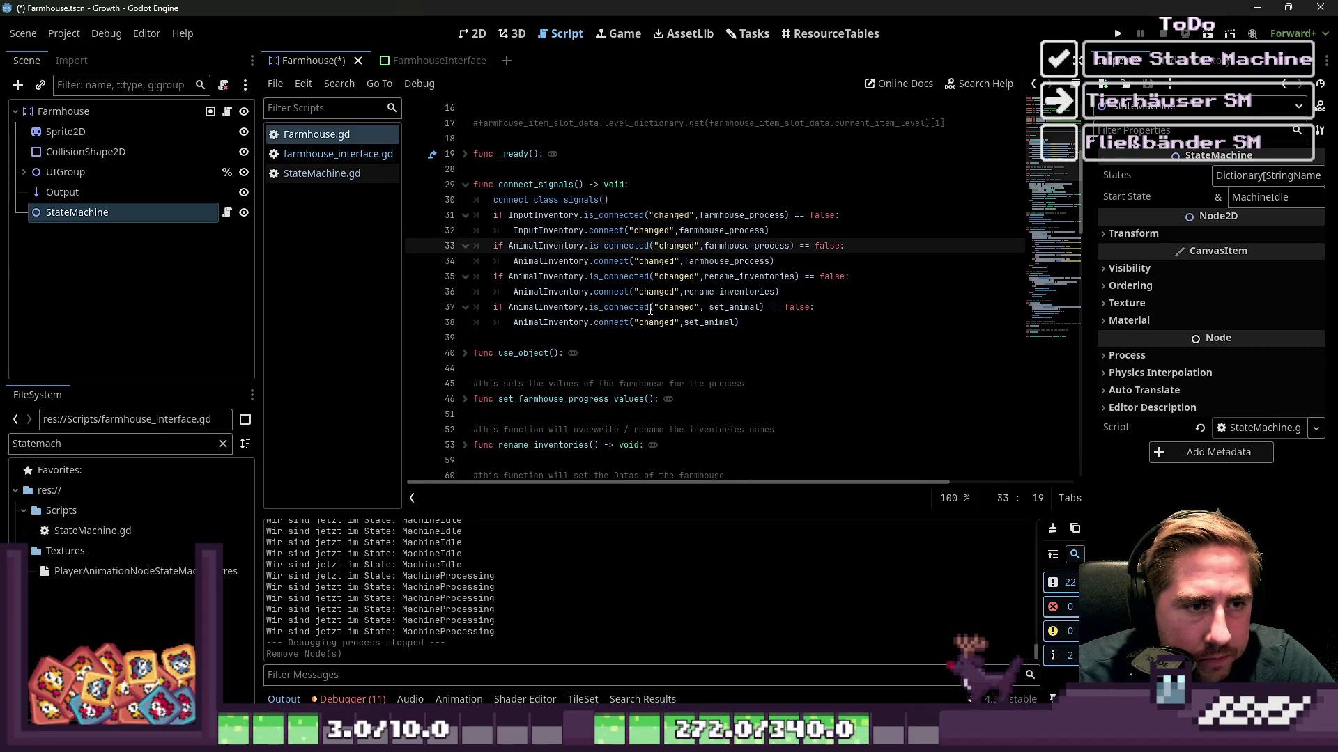
{"action": "left_click", "coordinate": [466, 184]}
Fold the set_farmhouse_datas(), set_farmhouse_icon(), processing_tween() and process_item() function bodies.
{"action": "scroll", "coordinate": [474, 293], "scroll_direction": "down", "scroll_amount": 1}
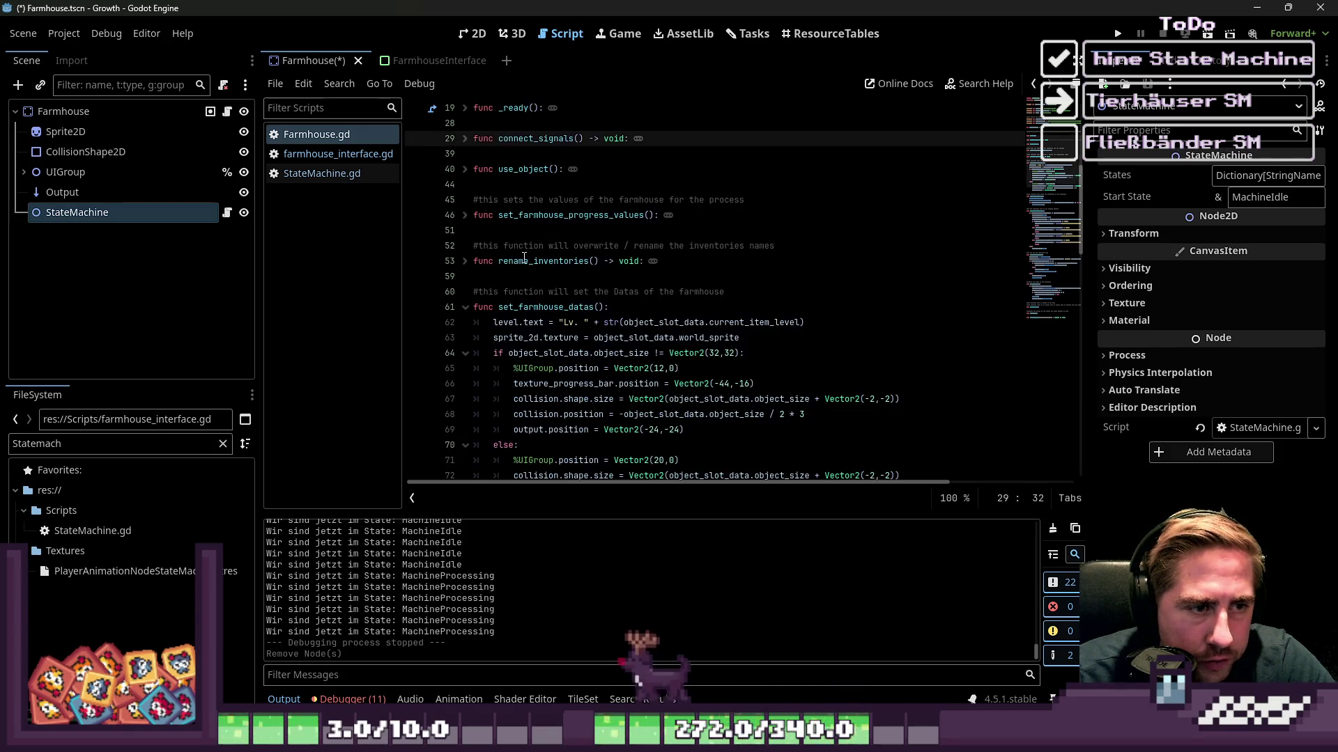
{"action": "left_click", "coordinate": [466, 308]}
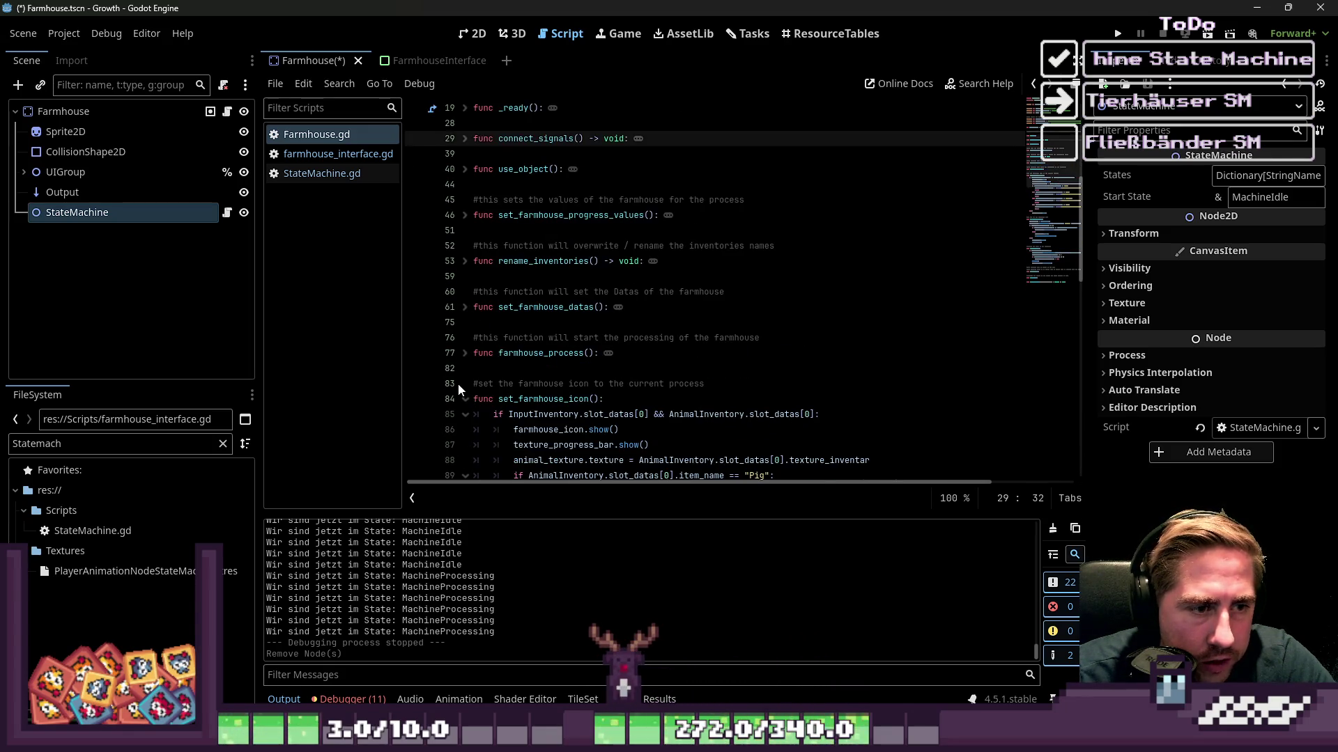
{"action": "left_click", "coordinate": [457, 395]}
{"action": "left_click", "coordinate": [465, 399]}
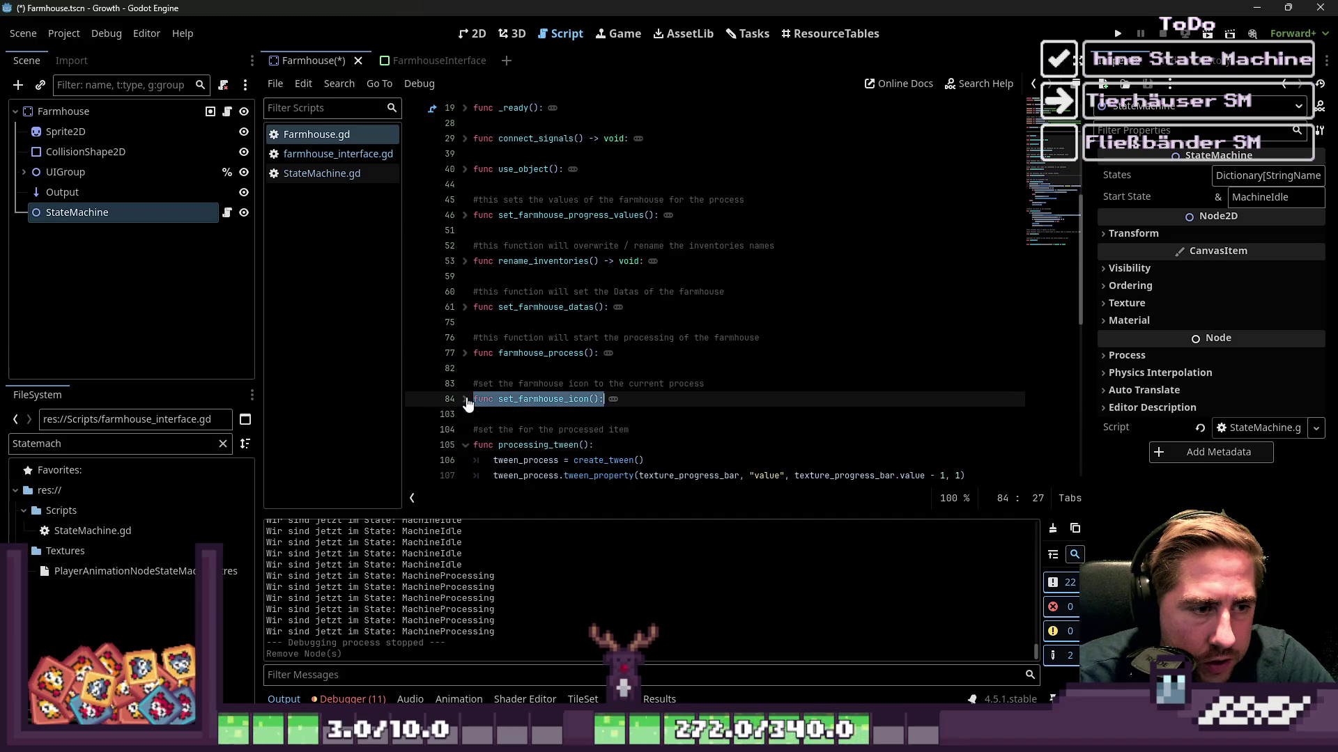
{"action": "left_click", "coordinate": [465, 446]}
{"action": "scroll", "coordinate": [455, 265], "scroll_direction": "down", "scroll_amount": 5}
{"action": "left_click", "coordinate": [464, 262]}
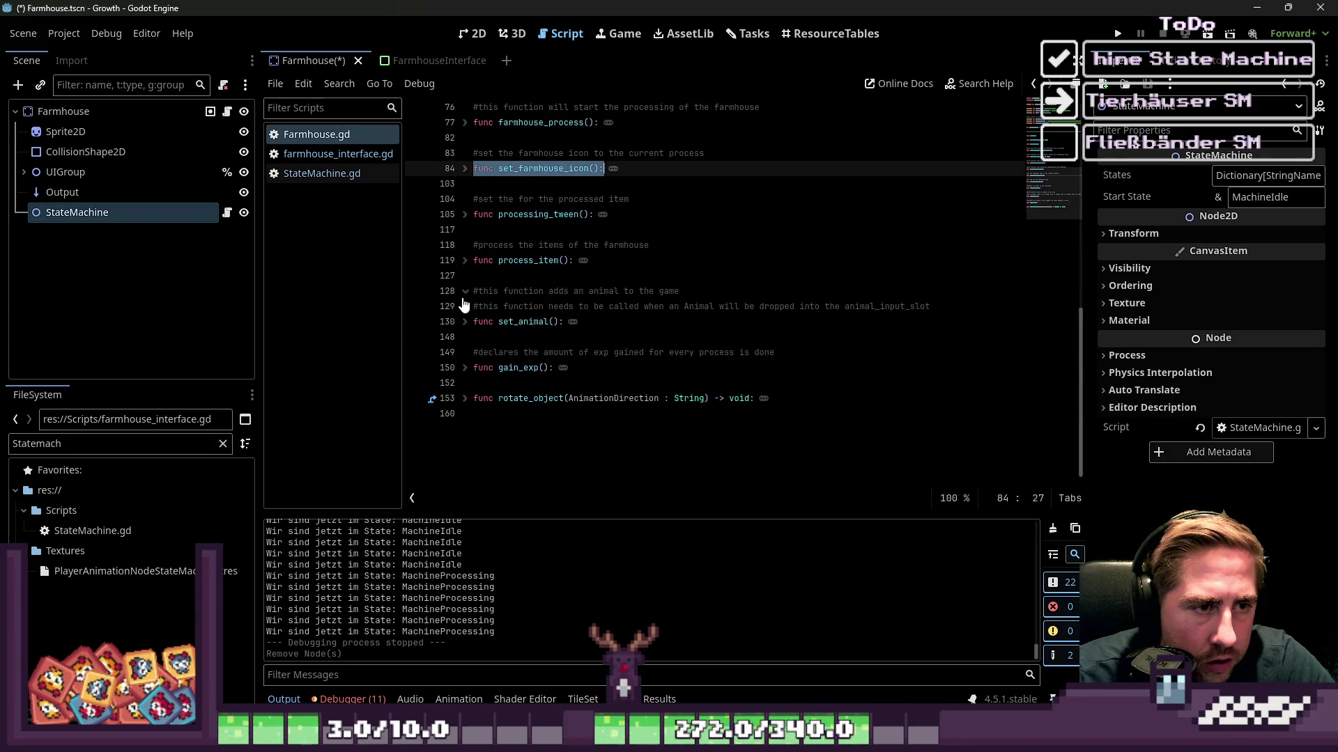
{"action": "left_click", "coordinate": [463, 277]}
{"action": "scroll", "coordinate": [529, 344], "scroll_direction": "up", "scroll_amount": 4}
{"action": "scroll", "coordinate": [529, 344], "scroll_direction": "up", "scroll_amount": 7}
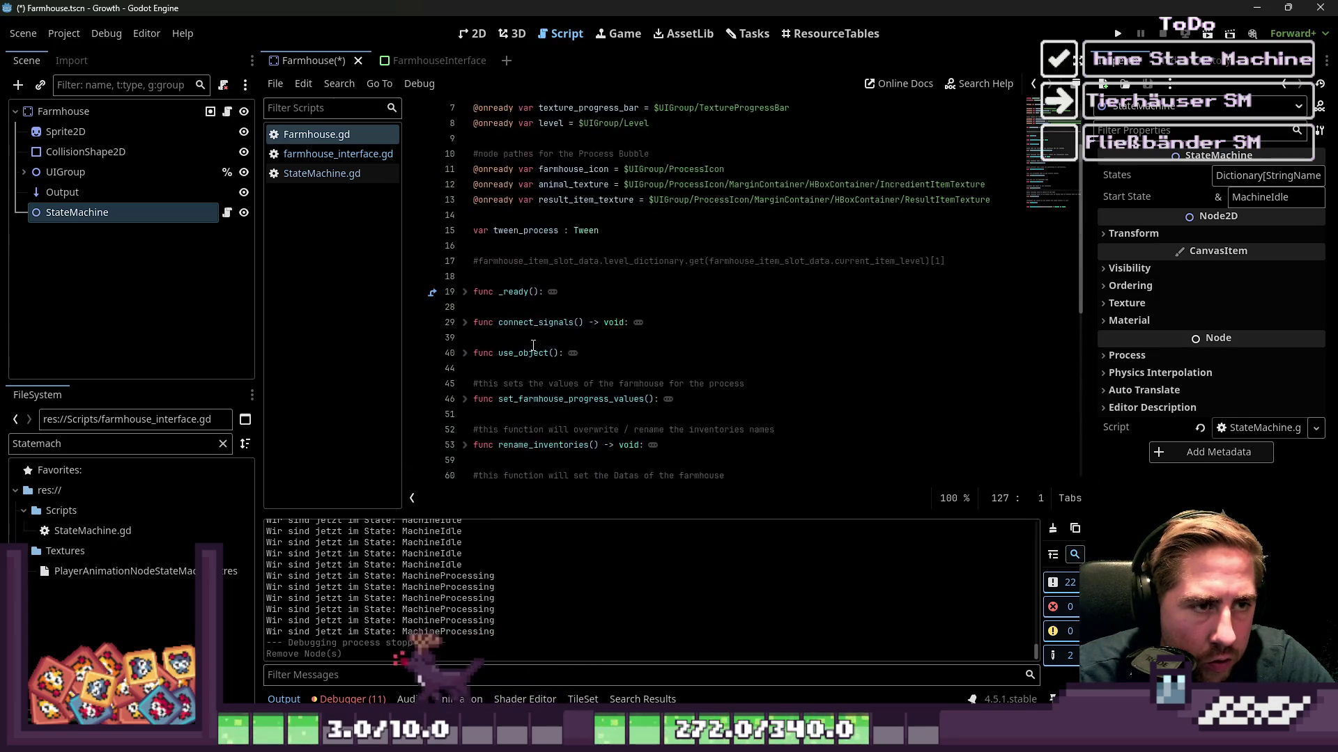
Switch to StateMachine.gd, glance at farmhouse_interface.gd, and return to StateMachine.gd's empty line 3.
{"action": "left_click", "coordinate": [367, 177]}
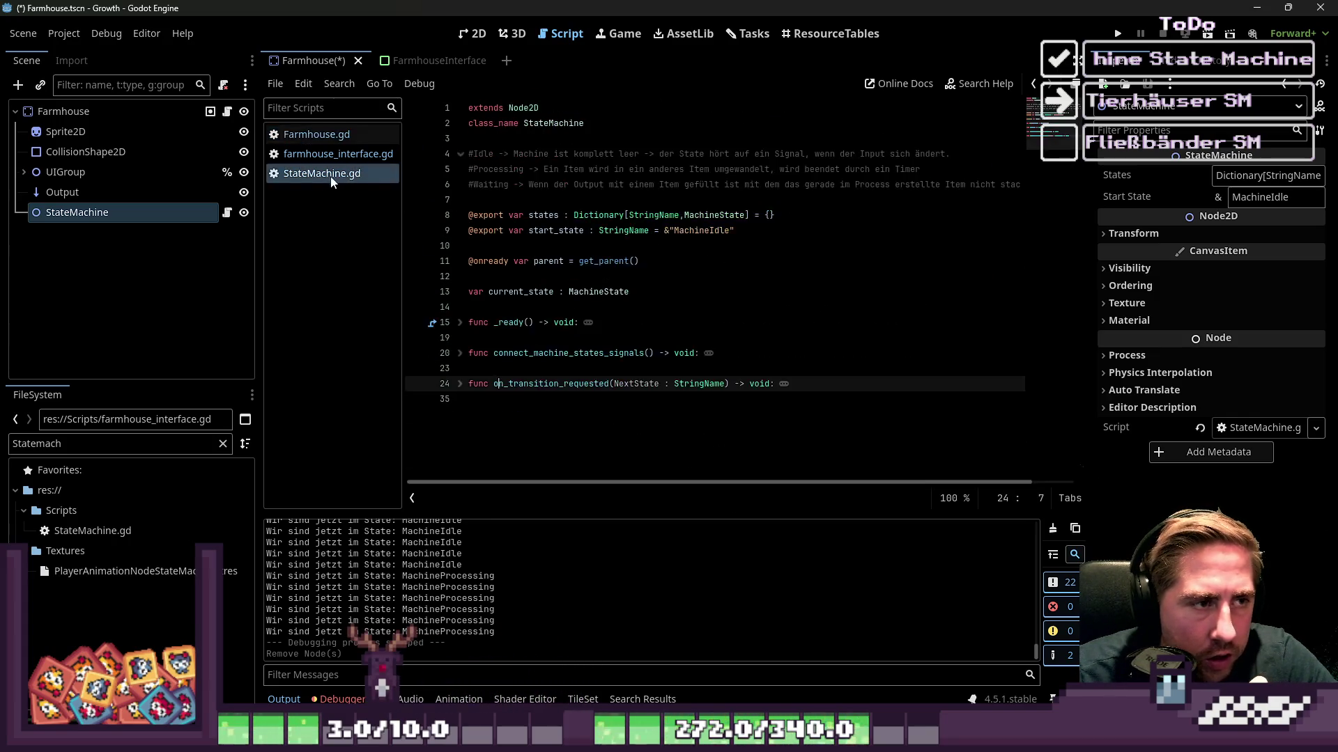
{"action": "left_click", "coordinate": [577, 418]}
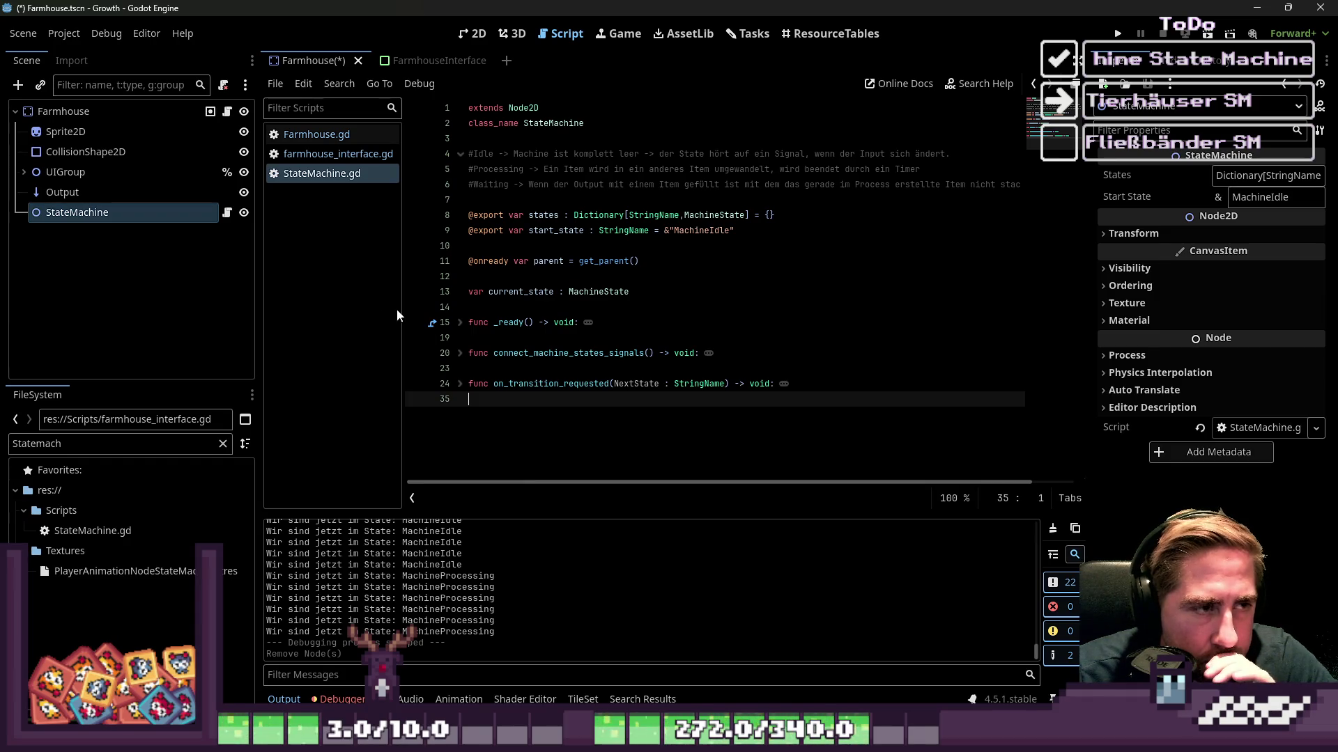
{"action": "left_click", "coordinate": [334, 155]}
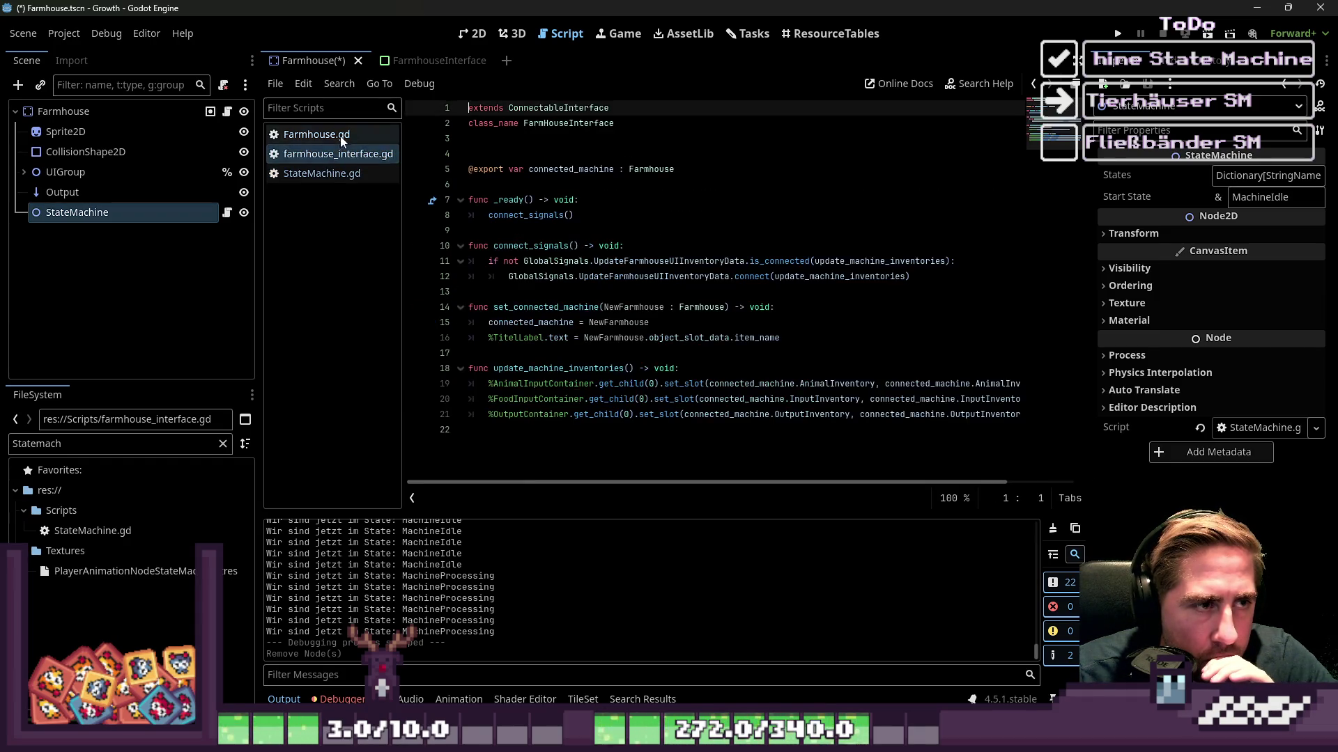
{"action": "left_click", "coordinate": [322, 173]}
{"action": "left_click", "coordinate": [464, 138]}
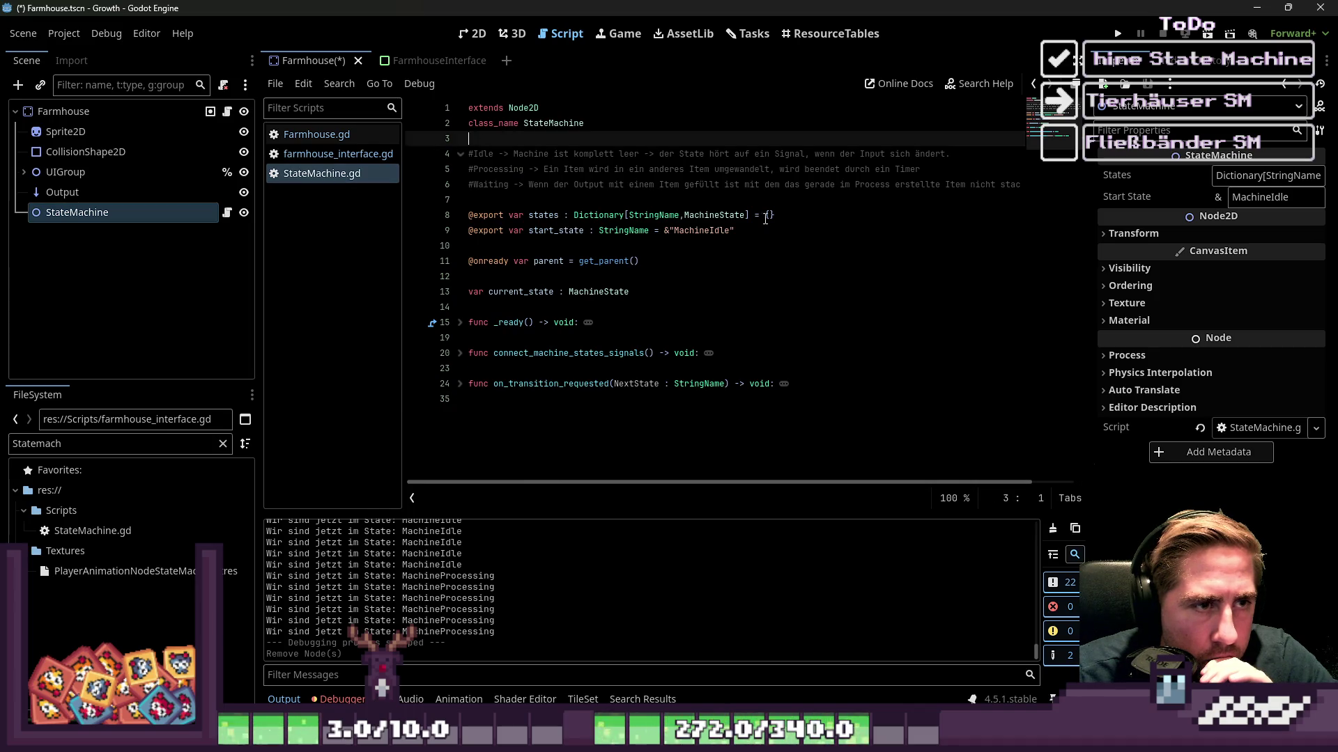
Add the comment line '#Folgende States sind für Maschinen:' below class_name.
{"action": "key", "text": "Return"}
{"action": "type", "text": "#"}
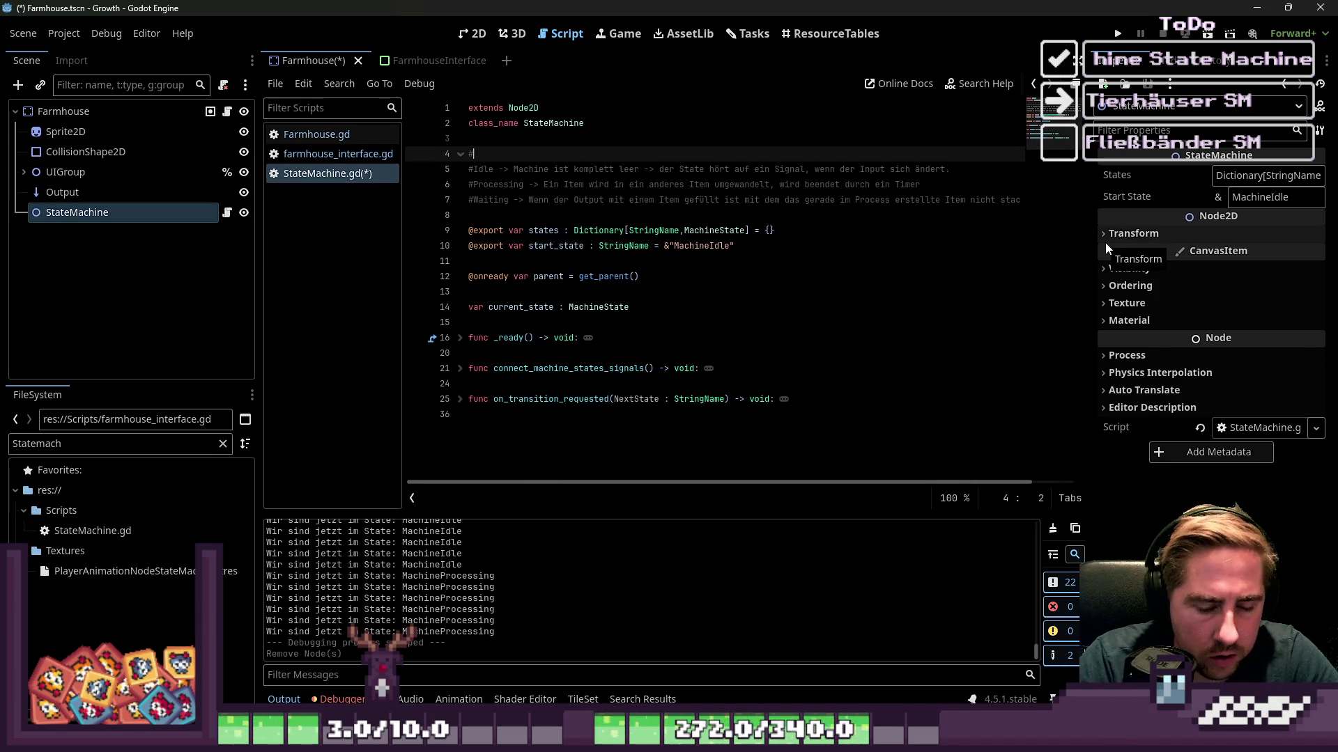
{"action": "key", "text": "BackSpace"}
{"action": "key", "text": "BackSpace"}
{"action": "key", "text": "BackSpace"}
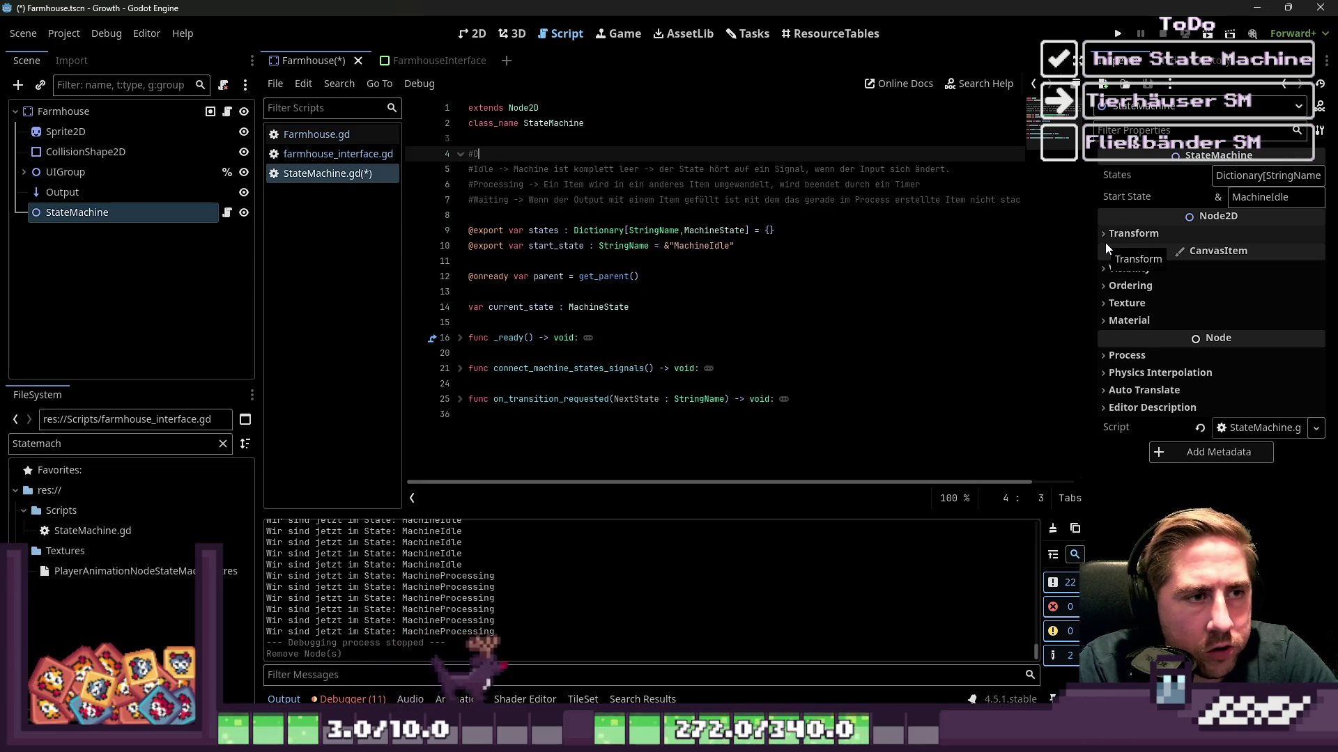
{"action": "type", "text": "Folg"}
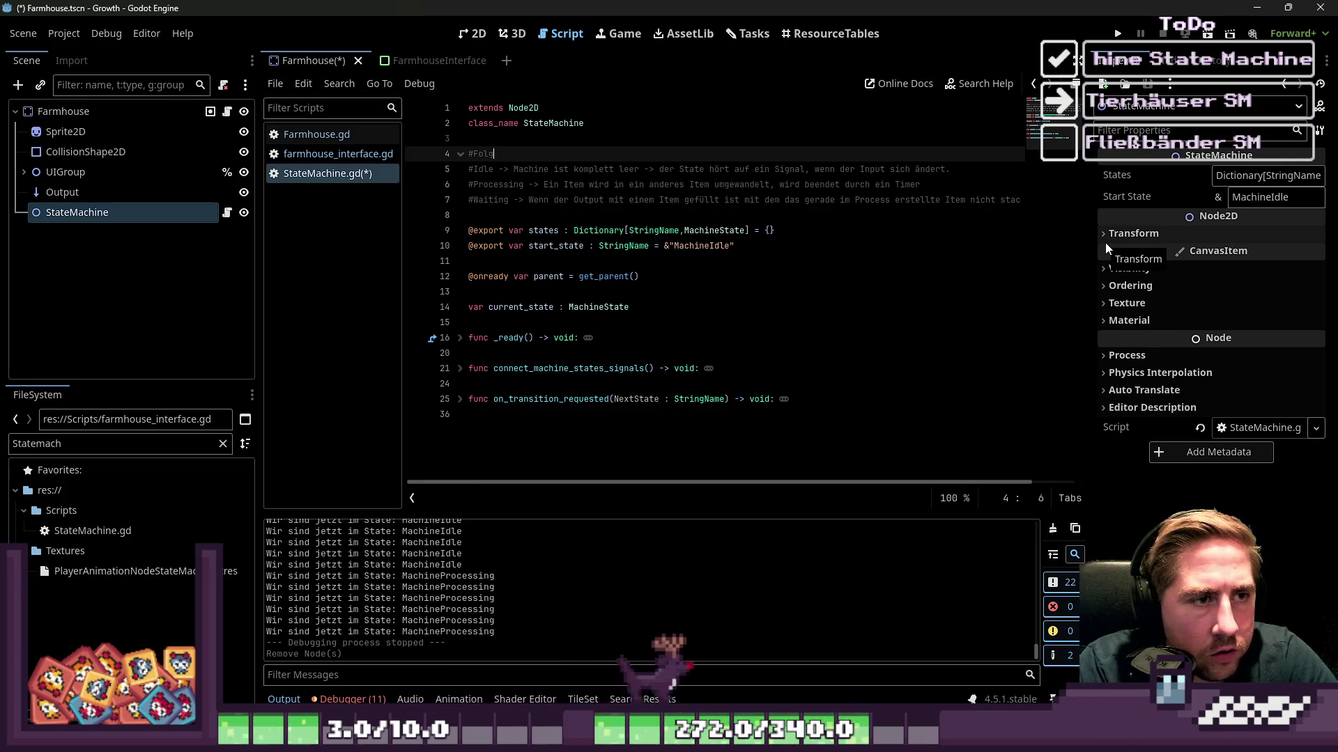
{"action": "type", "text": "ed"}
{"action": "key", "text": "BackSpace"}
{"action": "key", "text": "BackSpace"}
{"action": "type", "text": "nde States sind für"}
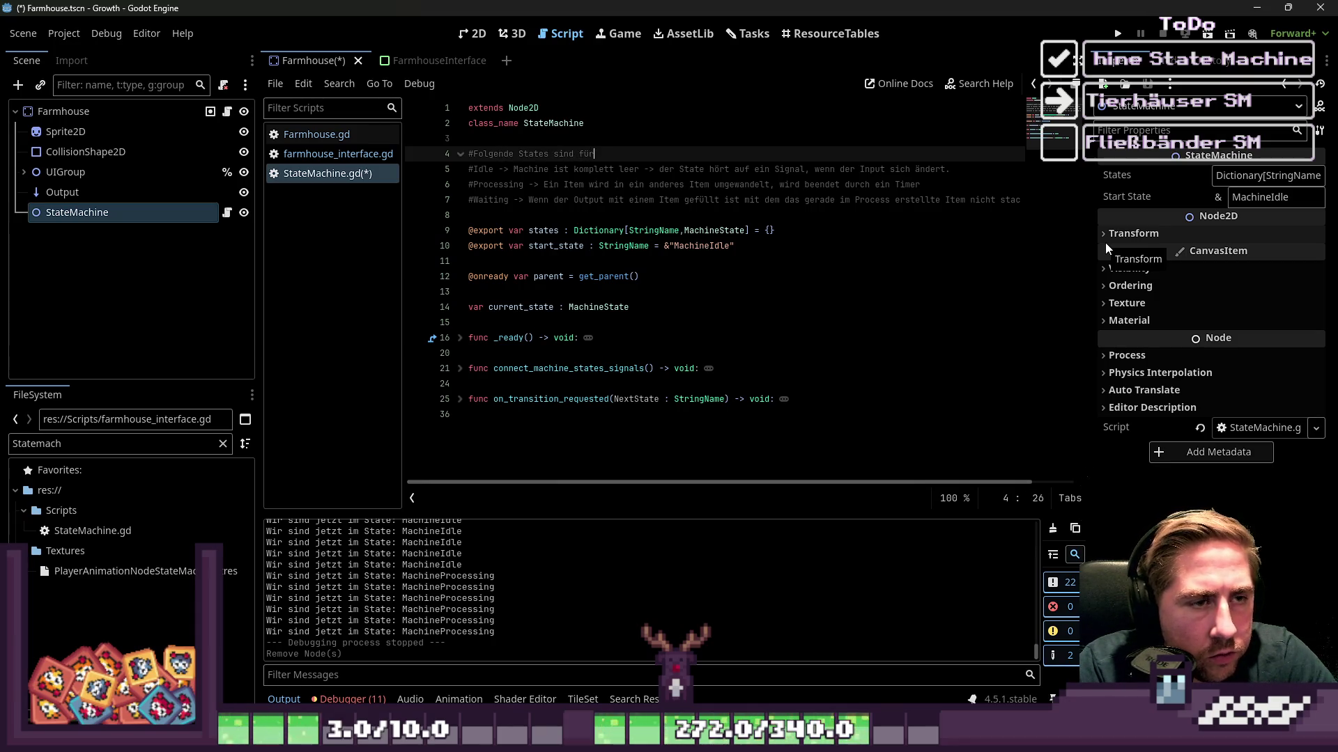
{"action": "type", "text": " Machinen:"}
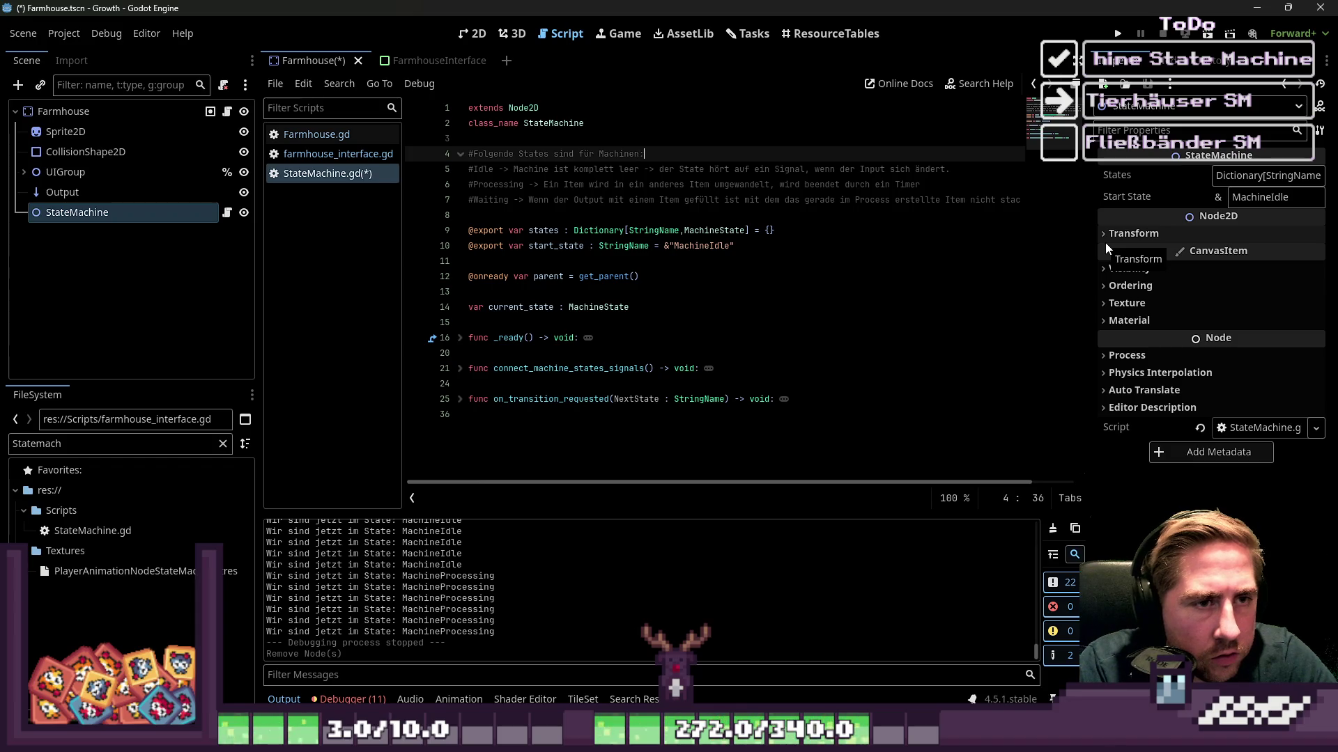
{"action": "key", "text": "Left"}
{"action": "key", "text": "Left"}
{"action": "key", "text": "Left"}
{"action": "type", "text": "s"}
Rename the Idle, Processing and Waiting comments to MachineIdle, MachineProcessing and MachineWaiting, adding a blank line below.
{"action": "key", "text": "Down"}
{"action": "key", "text": "Down"}
{"action": "key", "text": "Down"}
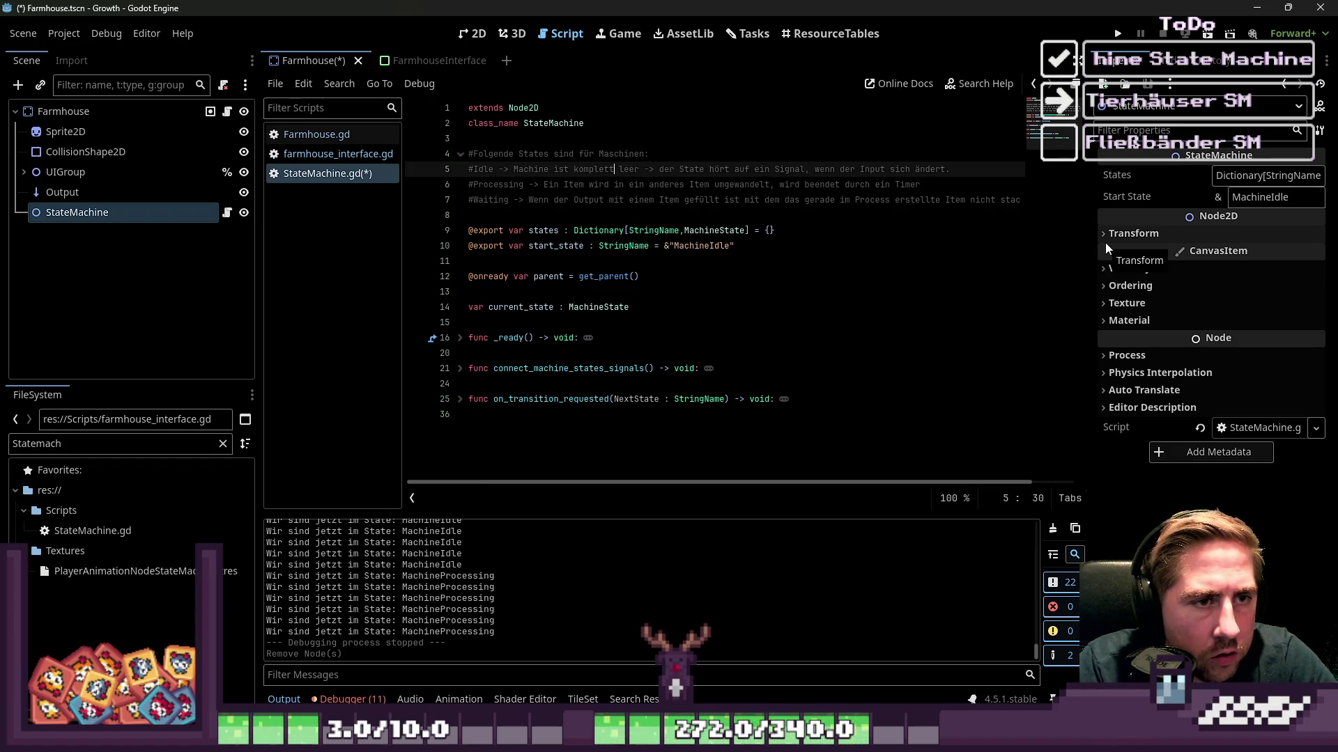
{"action": "key", "text": "Up"}
{"action": "key", "text": "Up"}
{"action": "key", "text": "Up"}
{"action": "key", "text": "Home"}
{"action": "key", "text": "Down"}
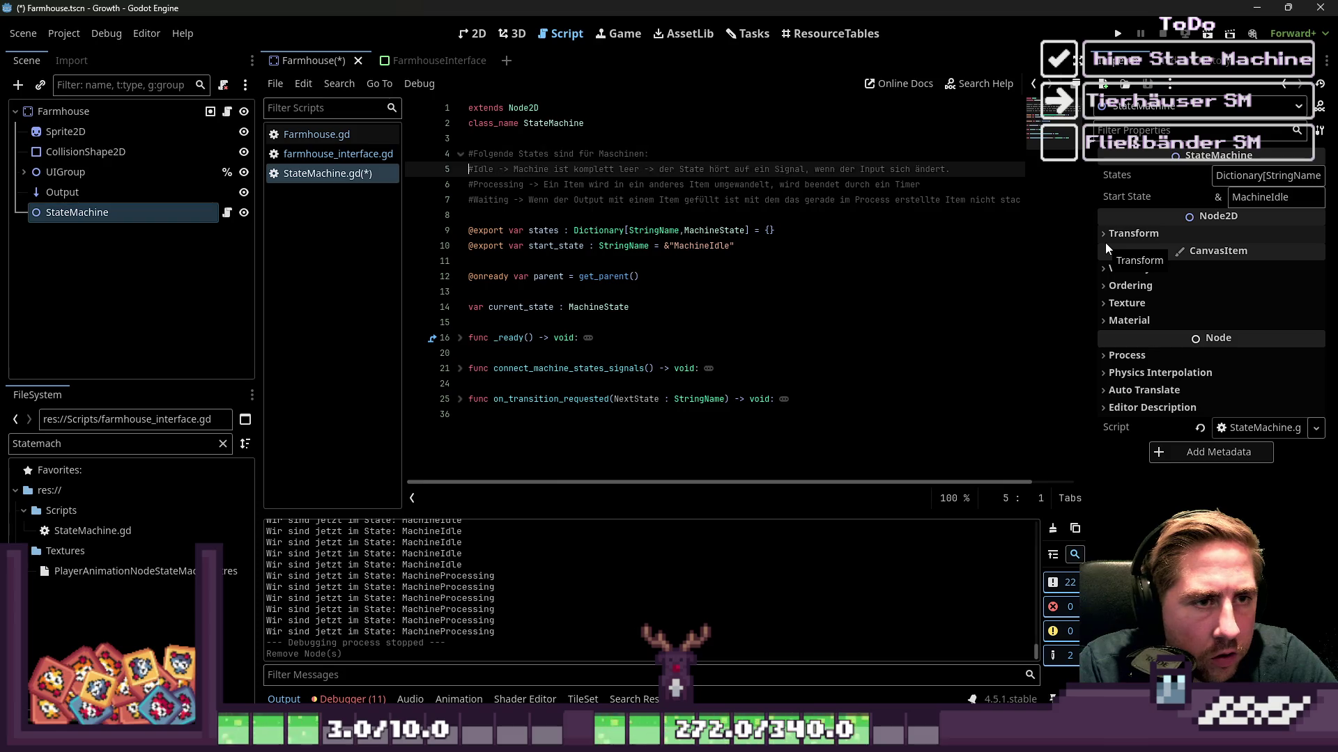
{"action": "key", "text": "Right"}
{"action": "type", "text": "Machine"}
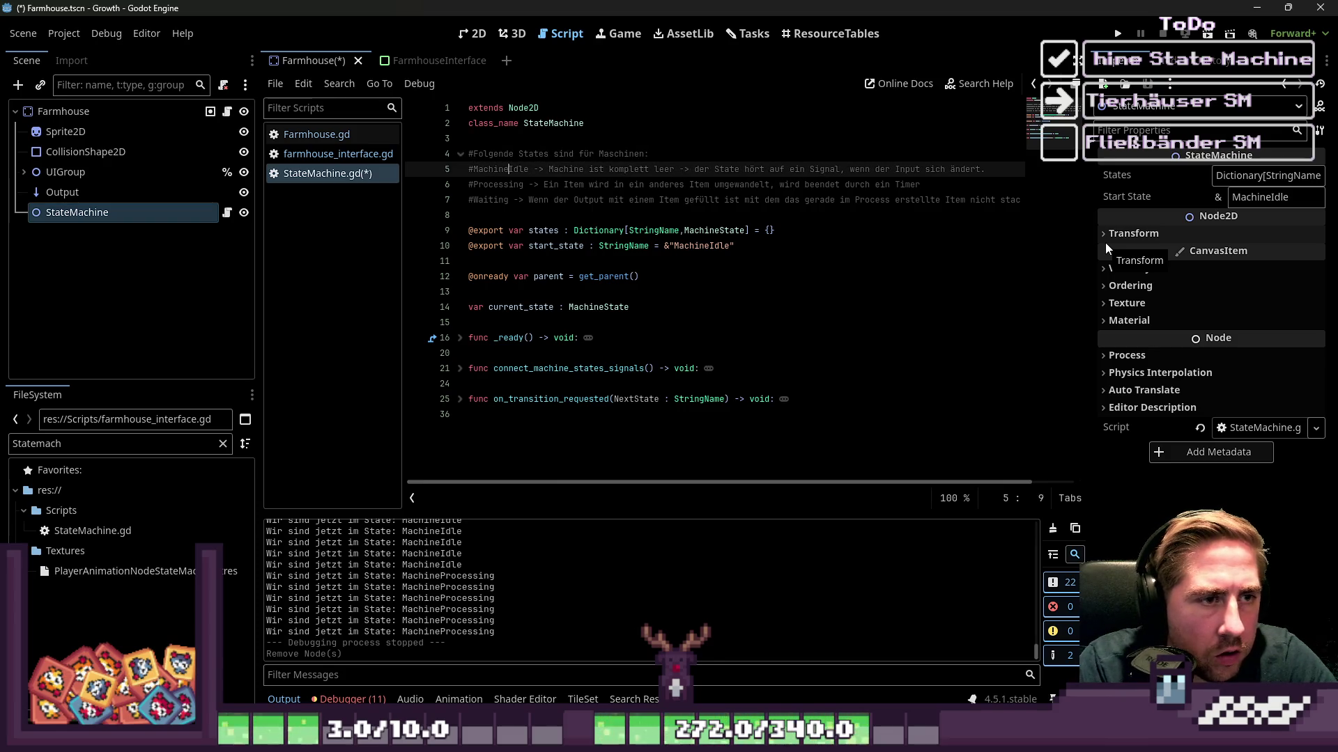
{"action": "key", "text": "ctrl+shift+Left"}
{"action": "key", "text": "ctrl+c"}
{"action": "key", "text": "Down"}
{"action": "key", "text": "ctrl+v"}
{"action": "key", "text": "Down"}
{"action": "key", "text": "Home"}
{"action": "key", "text": "Right"}
{"action": "key", "text": "ctrl+v"}
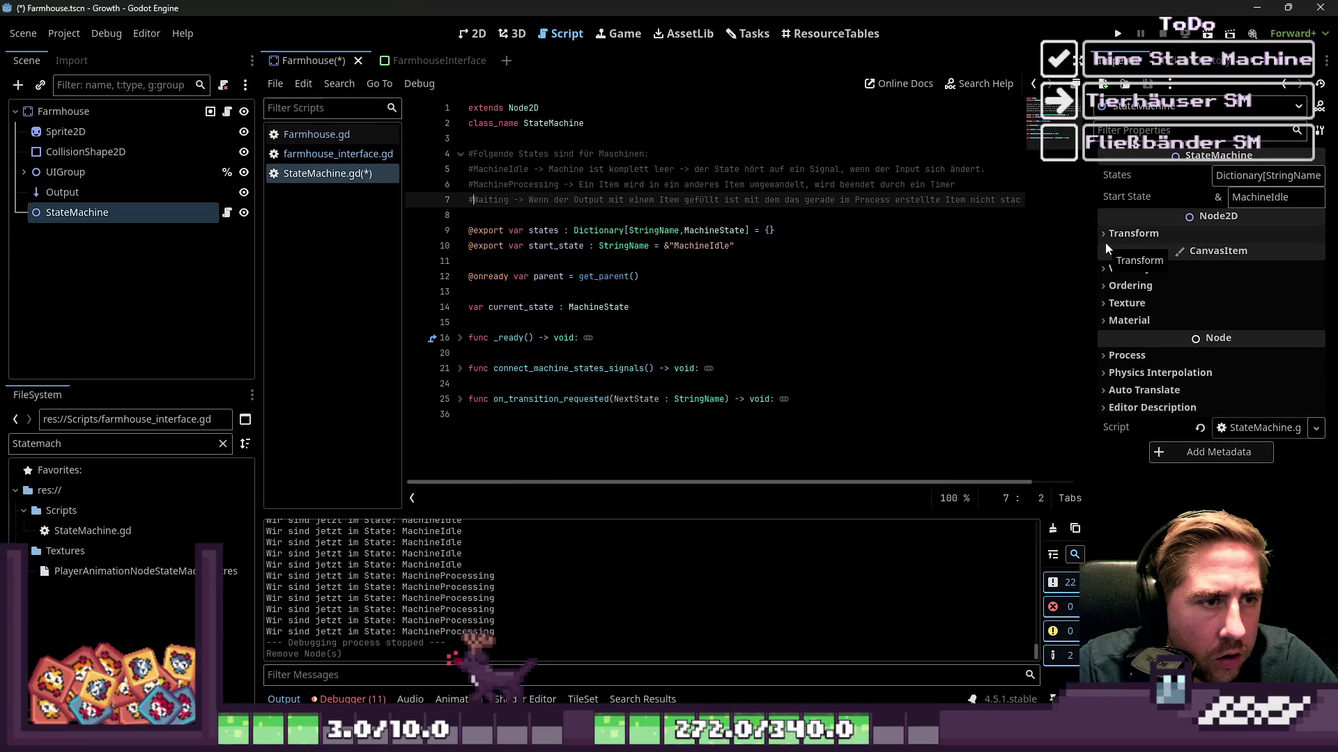
{"action": "key", "text": "End"}
{"action": "key", "text": "Return"}
{"action": "key", "text": "Return"}
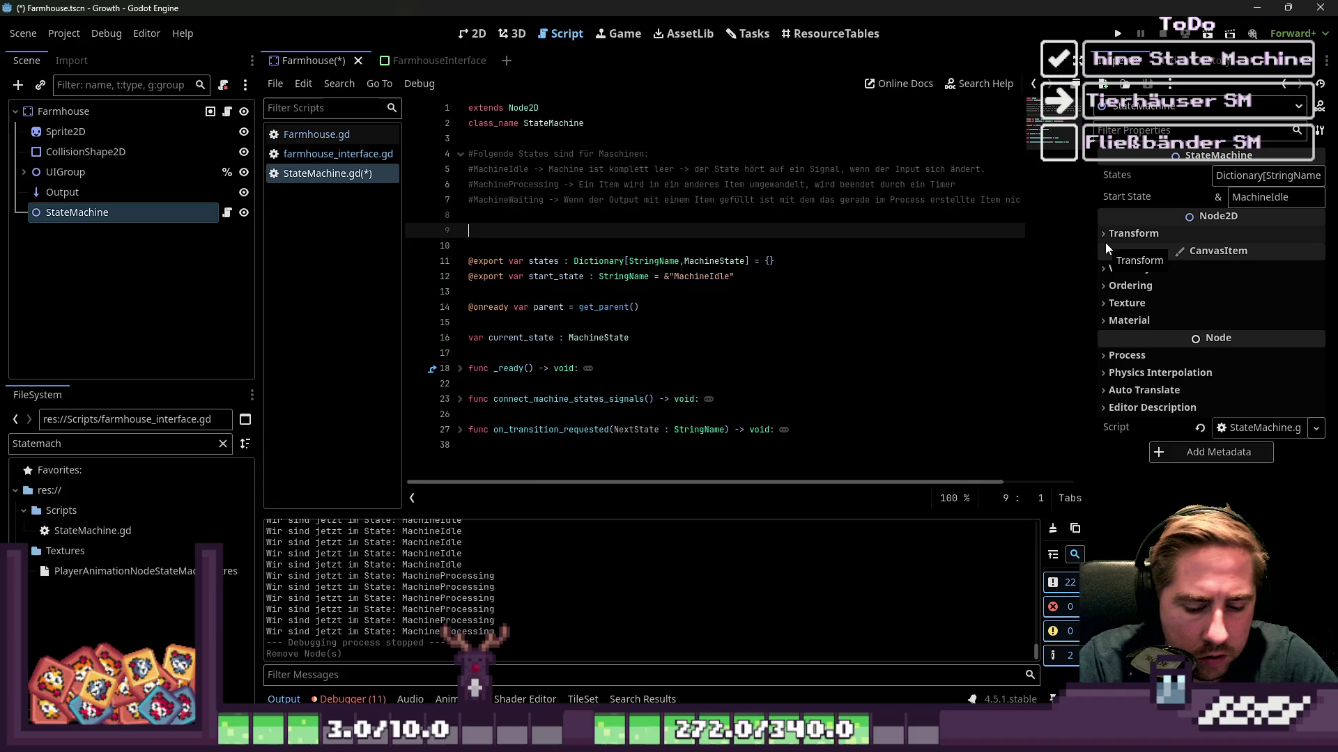
Start a new comment block headed '#Folgende States sind für Farmhäuser:'.
{"action": "type", "text": "#"}
{"action": "key", "text": "Return"}
{"action": "type", "text": "#"}
{"action": "key", "text": "Return"}
{"action": "type", "text": "#"}
{"action": "key", "text": "Return"}
{"action": "type", "text": "#"}
{"action": "key", "text": "Up"}
{"action": "key", "text": "Up"}
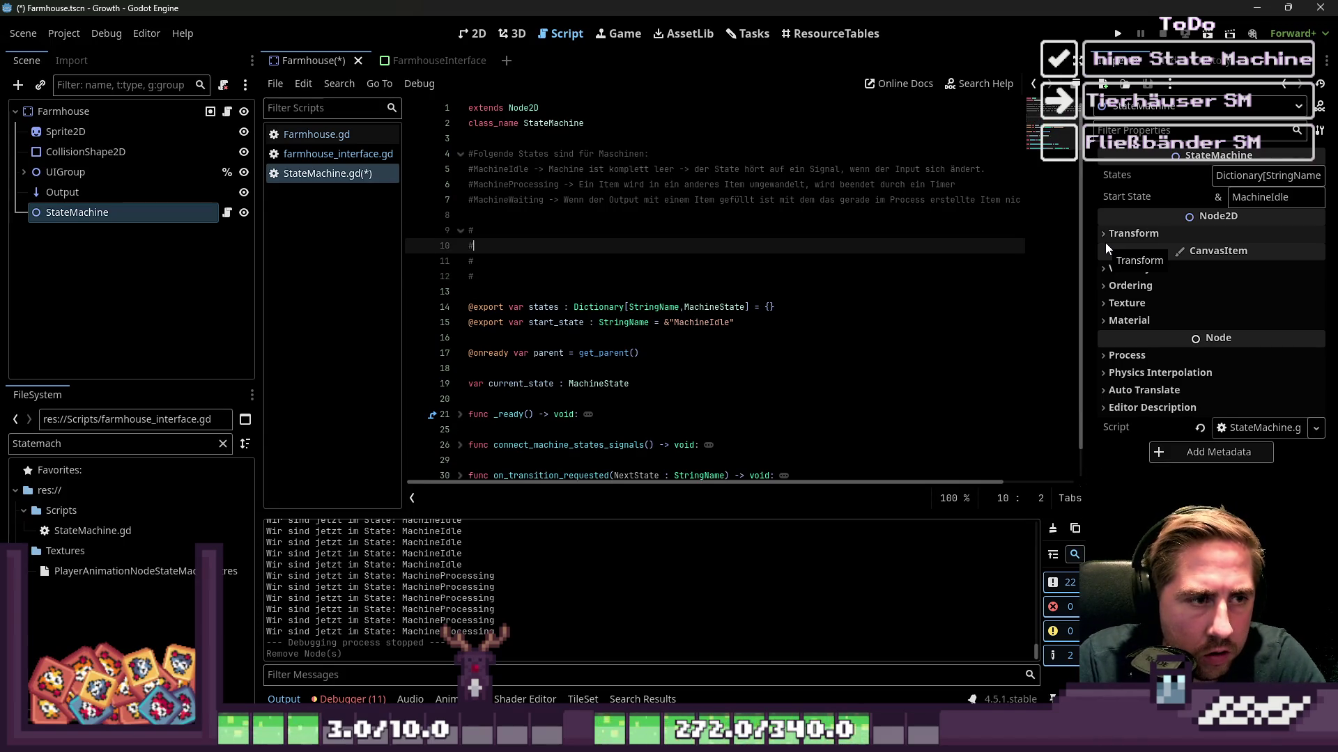
{"action": "key", "text": "Up"}
{"action": "type", "text": "Folgende S"}
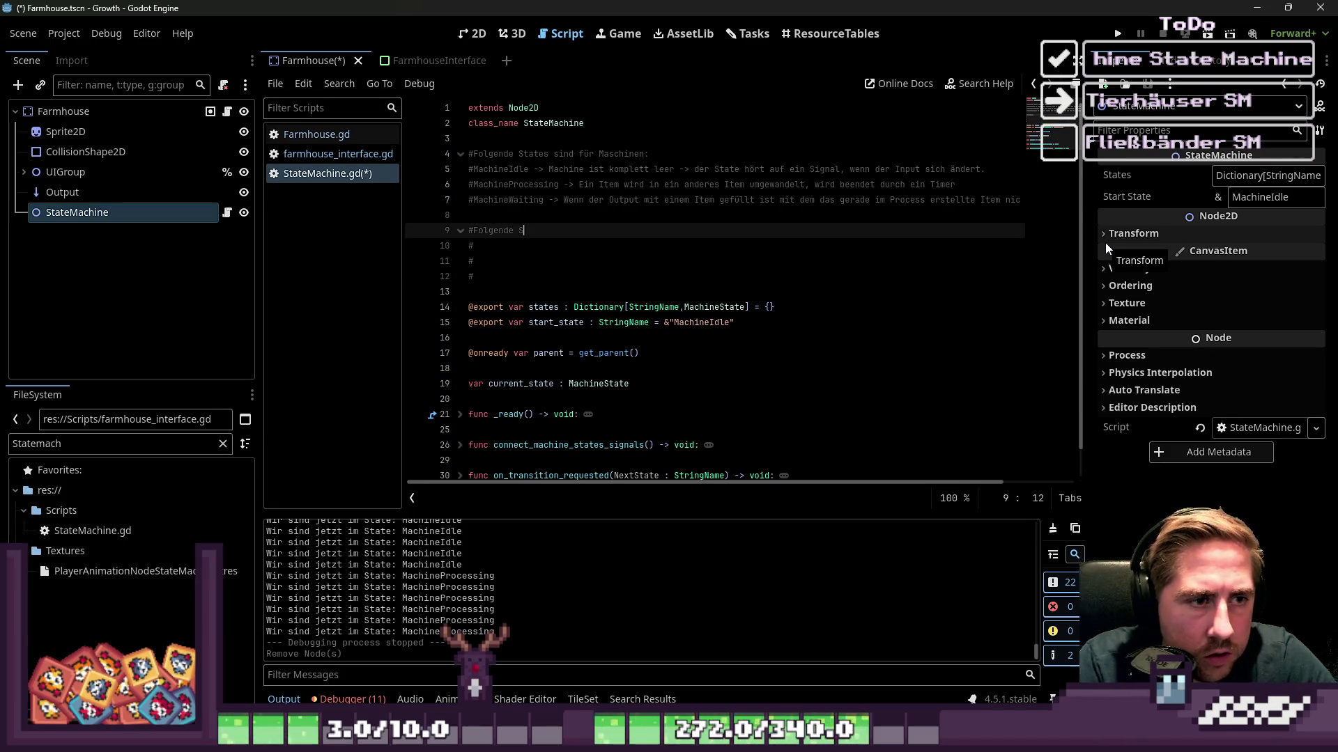
{"action": "type", "text": "tates sind für Famrhö"}
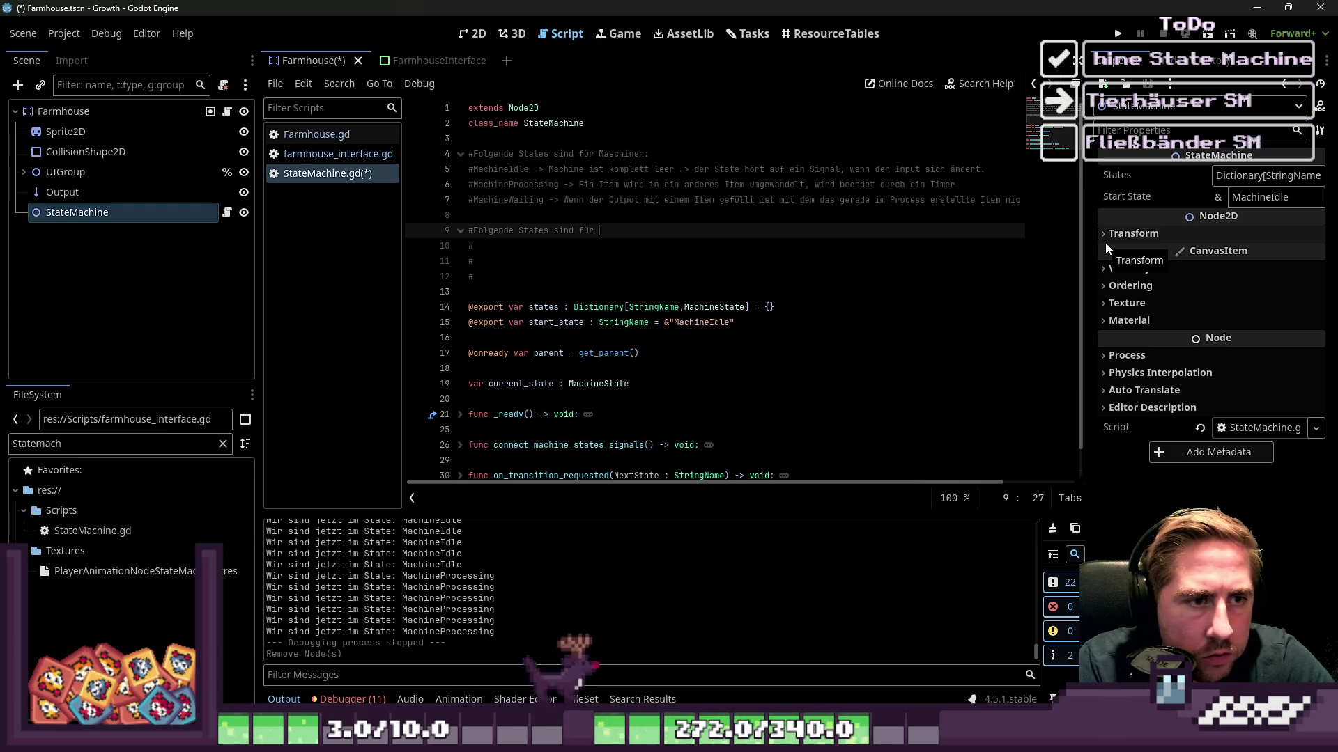
{"action": "key", "text": "BackSpace"}
{"action": "key", "text": "BackSpace"}
{"action": "key", "text": "BackSpace"}
{"action": "type", "text": "rt"}
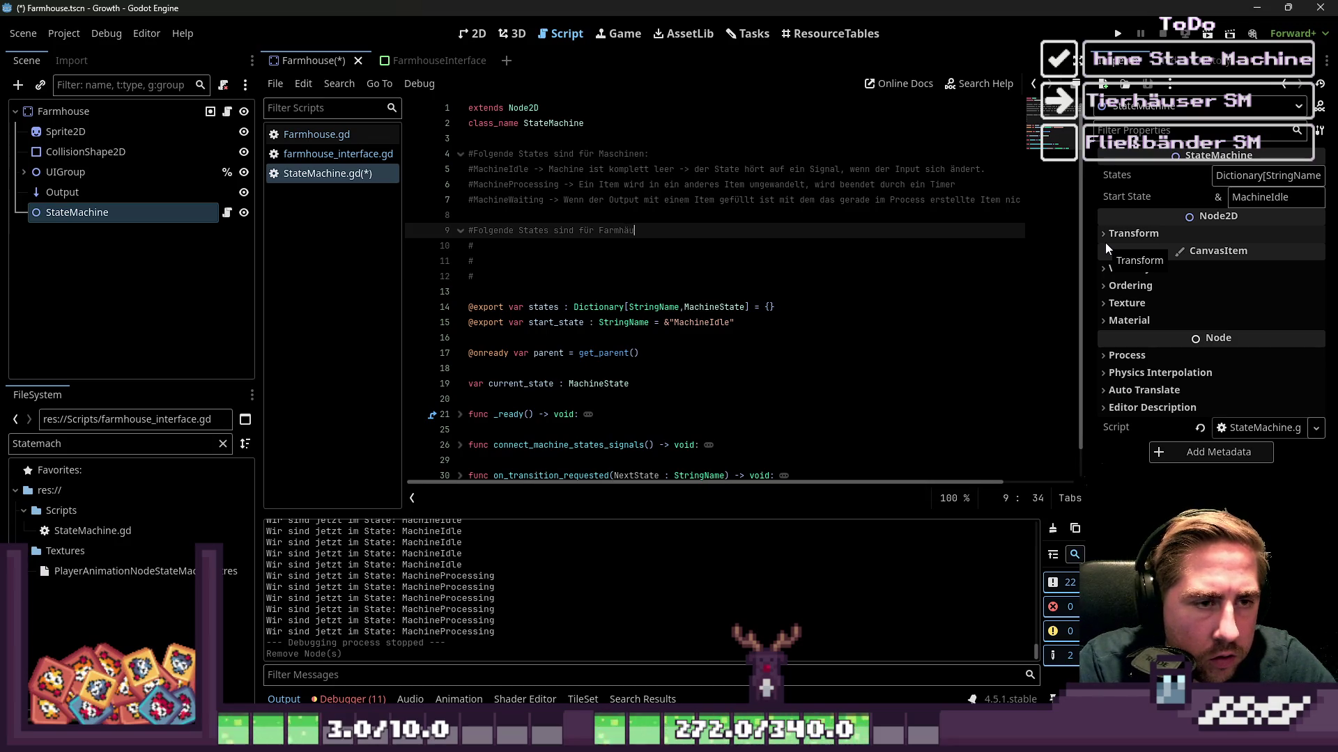
{"action": "type", "text": ":"}
Fill in the #FarmhouseIdle, #FarmhouseProcessing and #FarmhouseWaiting comment lines, followed by blank lines.
{"action": "key", "text": "Down"}
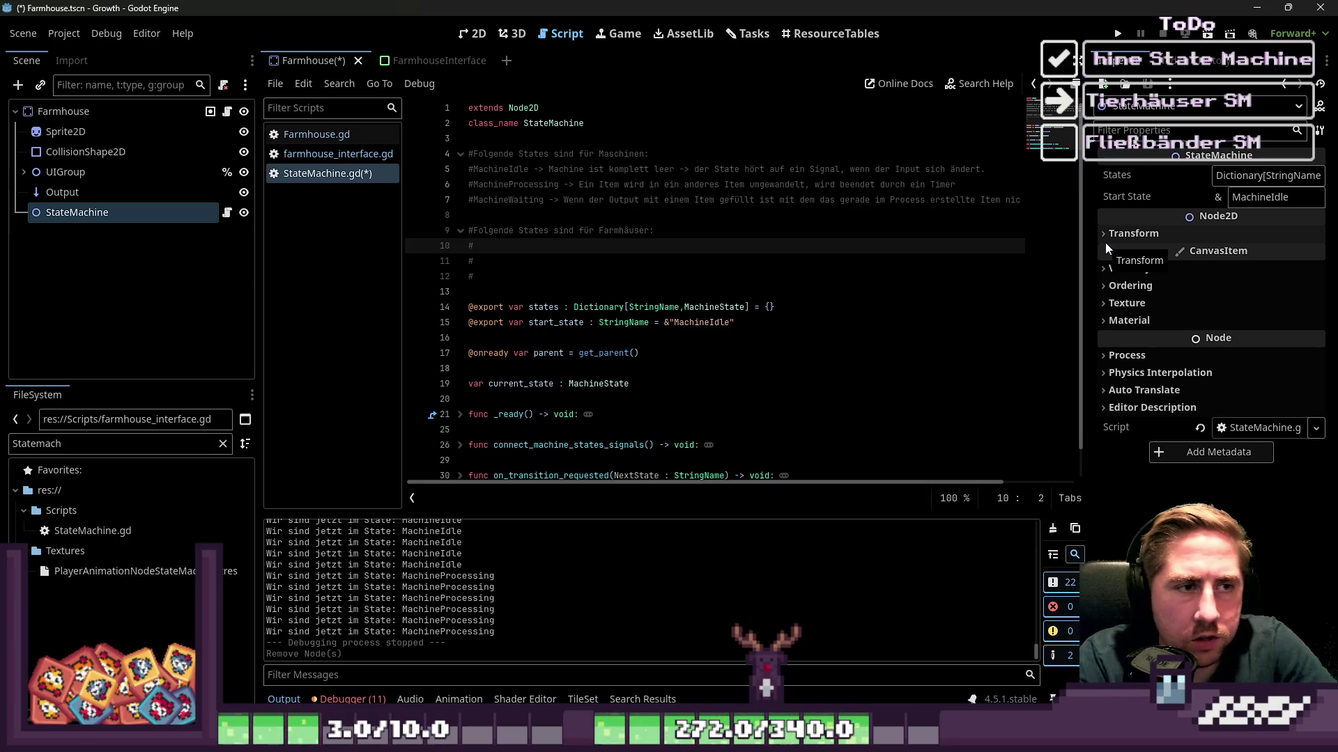
{"action": "type", "text": "Famr"}
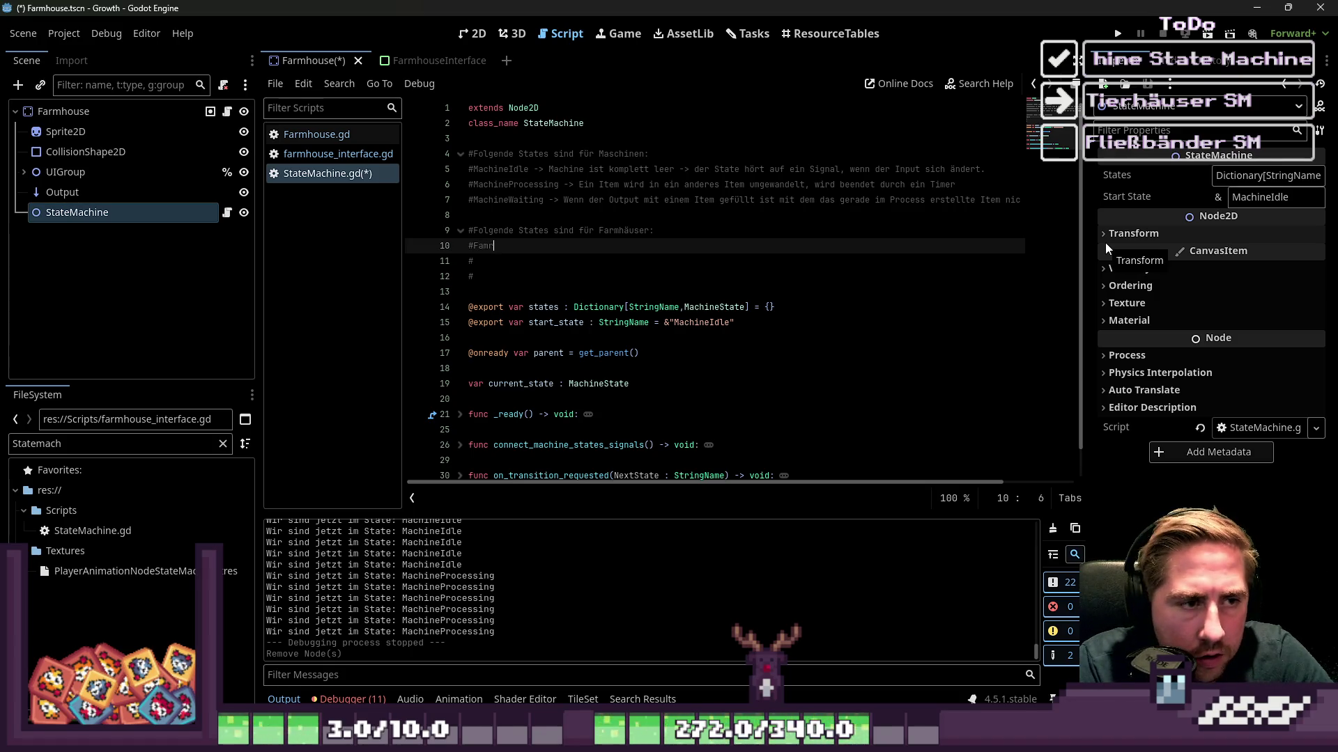
{"action": "key", "text": "BackSpace"}
{"action": "key", "text": "BackSpace"}
{"action": "type", "text": "rmhouseIdle"}
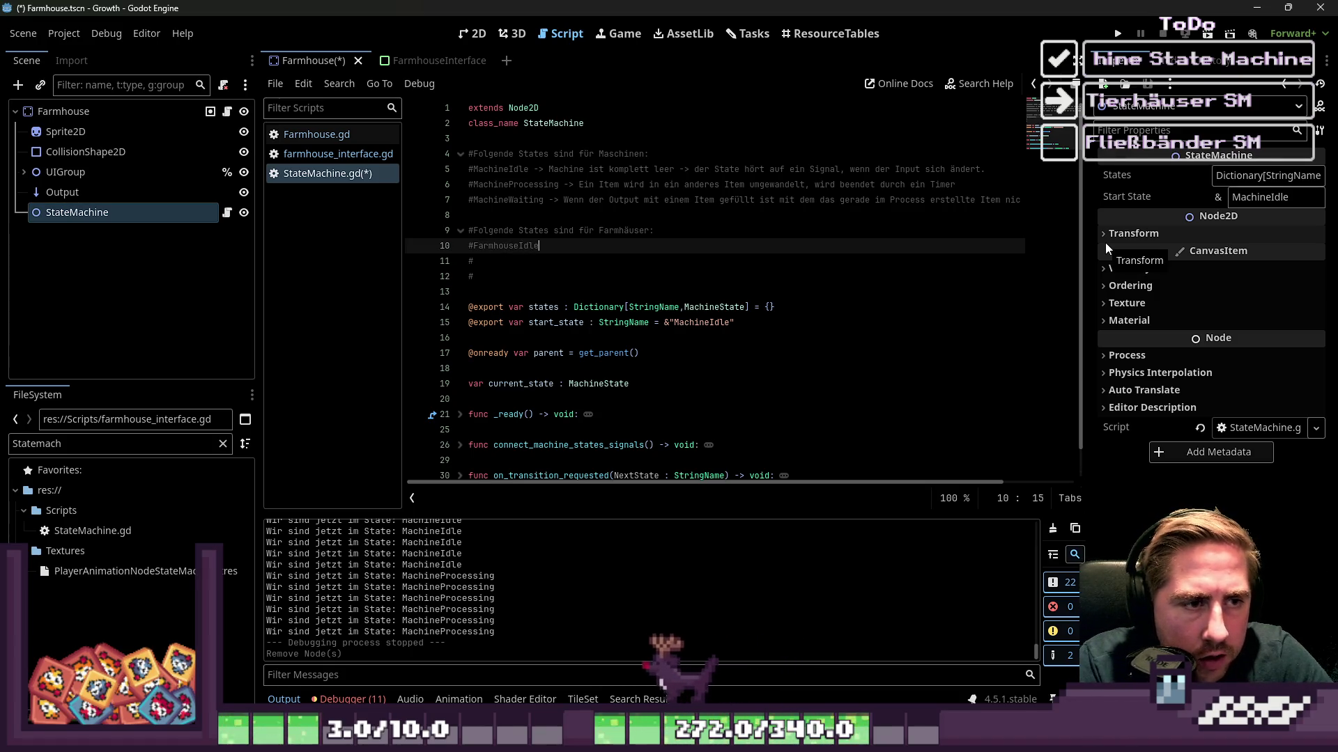
{"action": "key", "text": "Down"}
{"action": "type", "text": "Farm"}
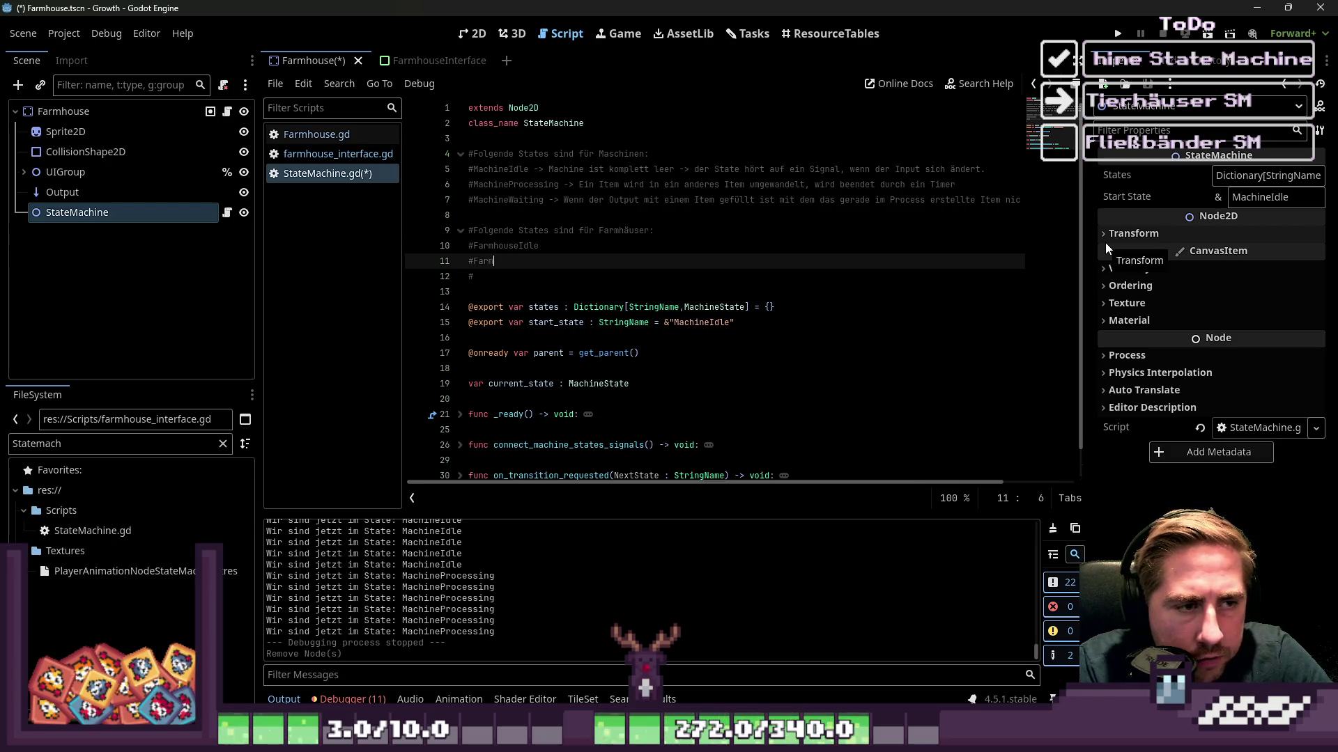
{"action": "type", "text": "houseProcse"}
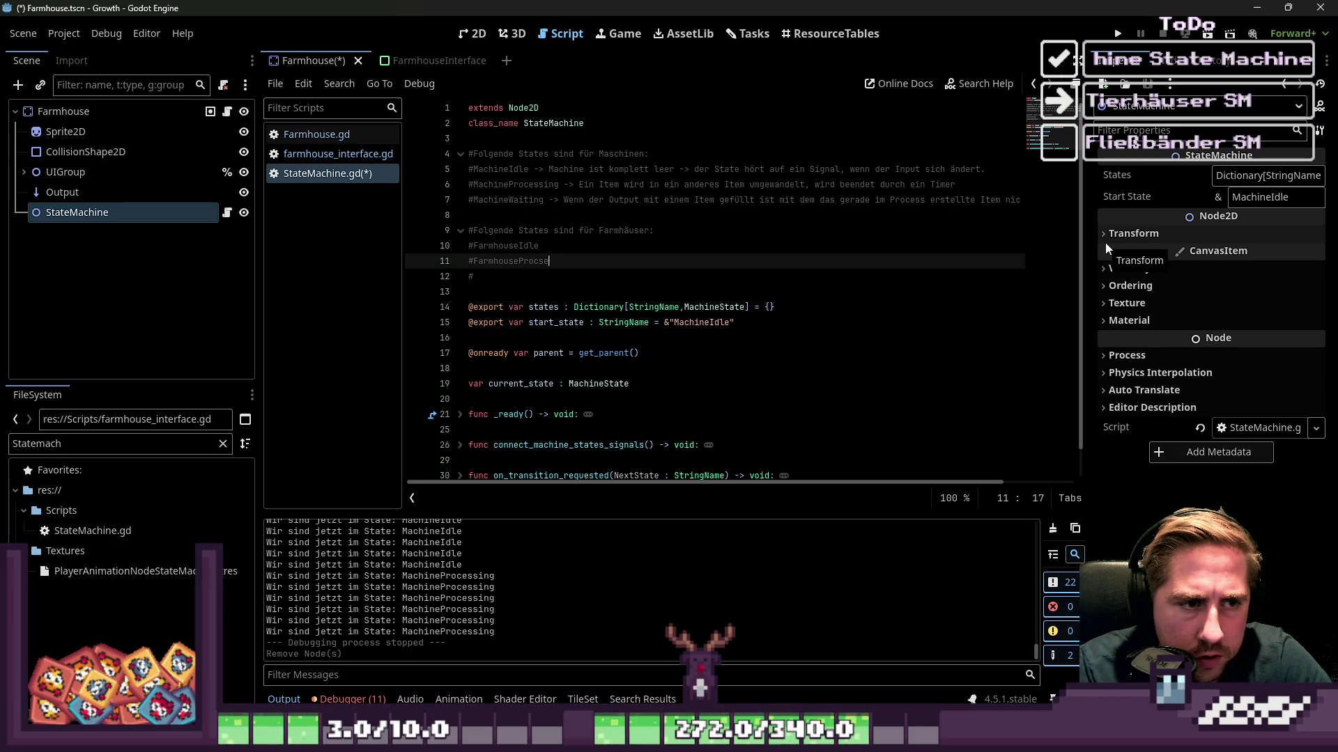
{"action": "type", "text": "g"}
{"action": "key", "text": "Down"}
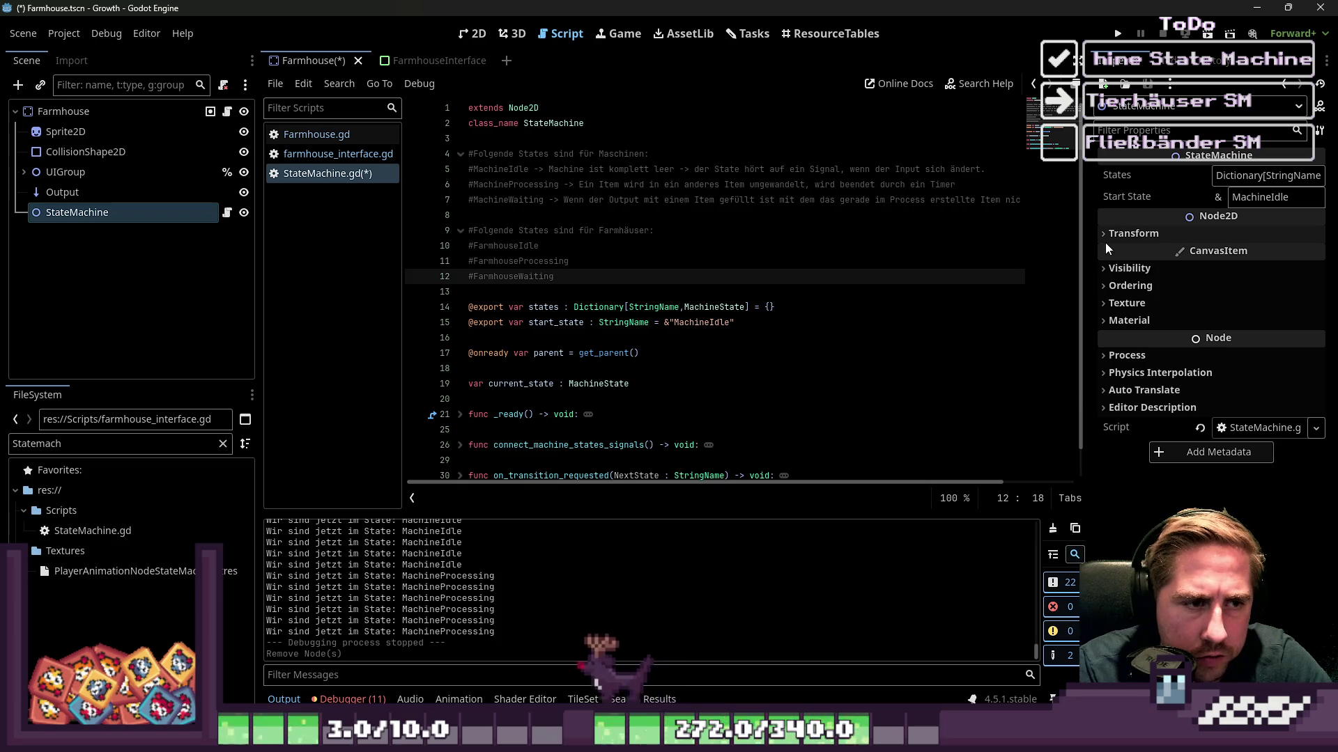
{"action": "key", "text": "Return"}
{"action": "key", "text": "Return"}
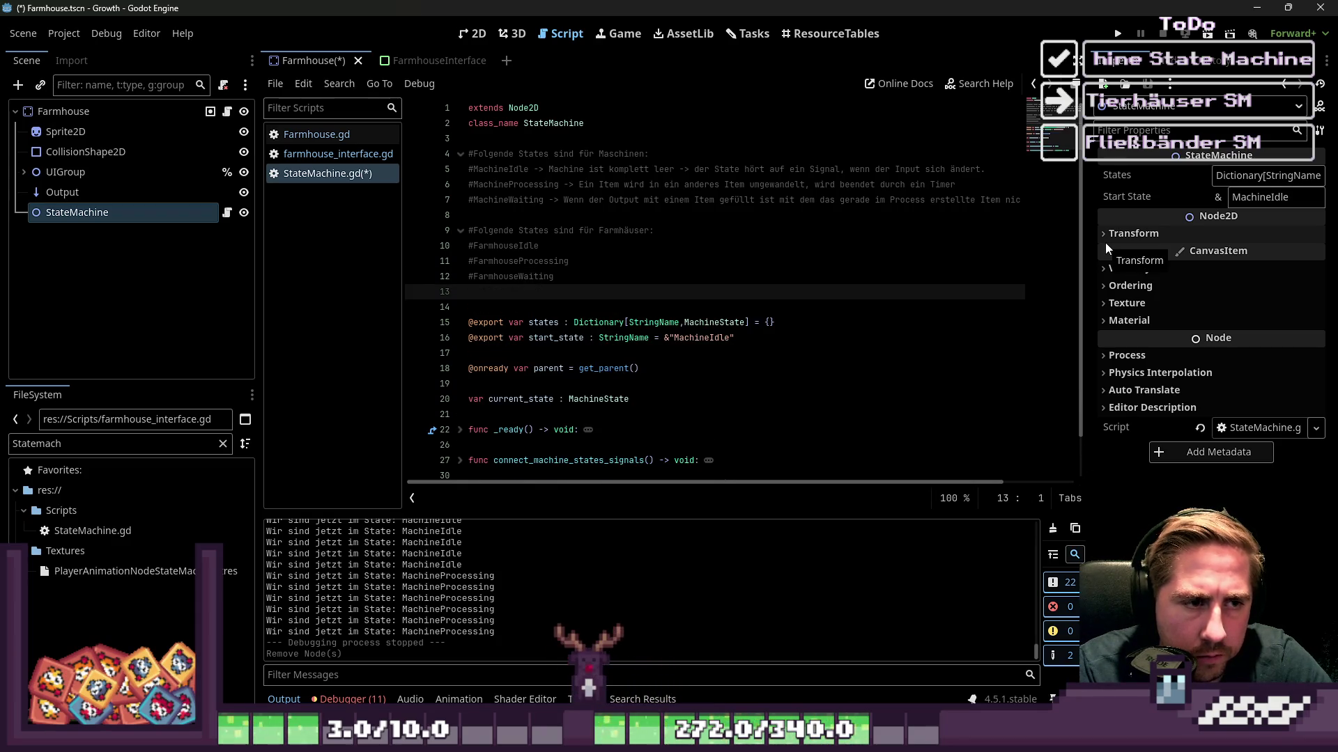
{"action": "key", "text": "Up"}
{"action": "key", "text": "Up"}
{"action": "key", "text": "Up"}
{"action": "key", "text": "End"}
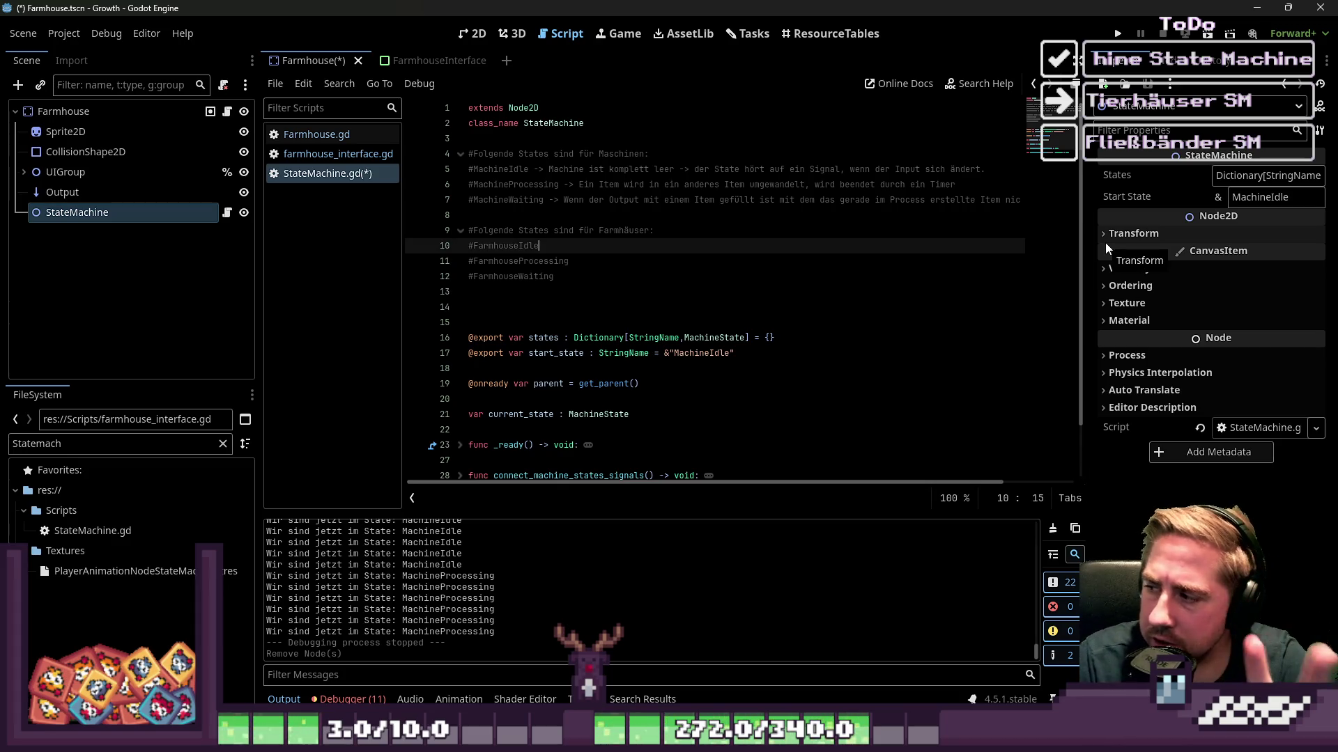
{"action": "key", "text": "Down"}
{"action": "key", "text": "Down"}
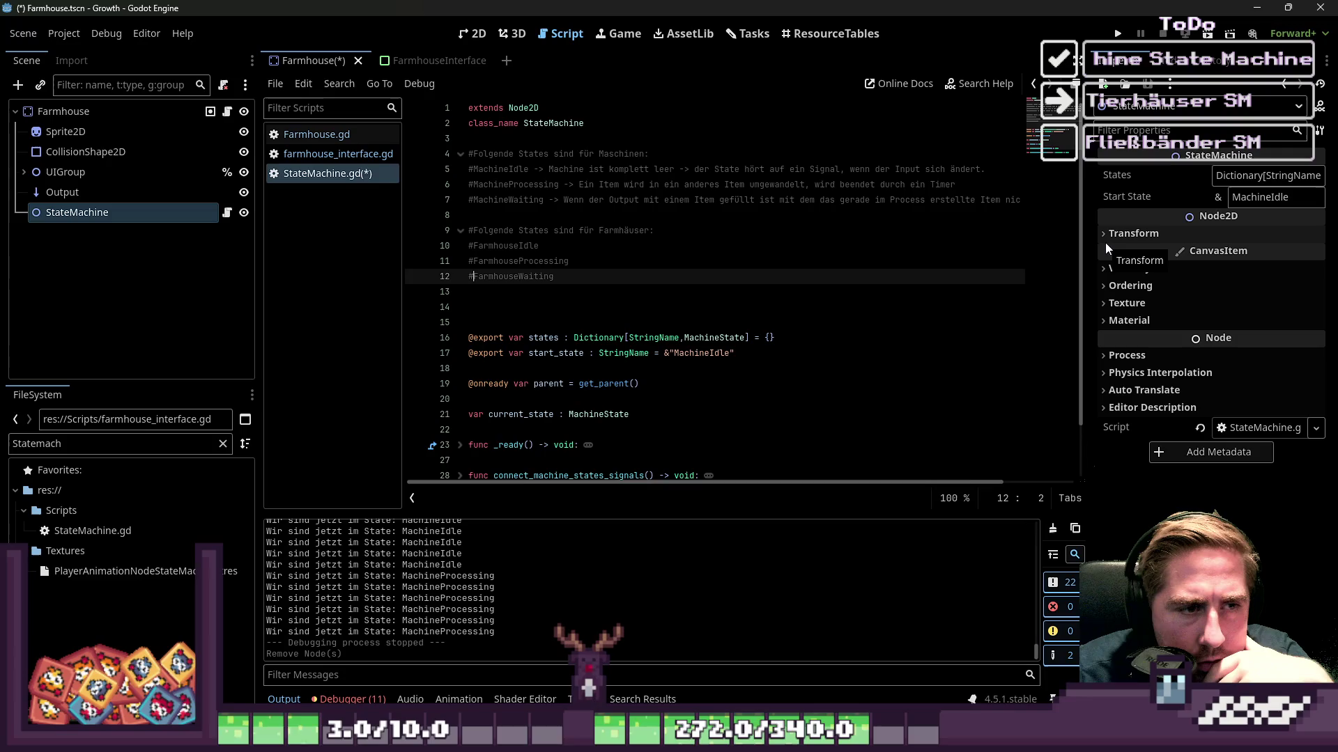
{"action": "key", "text": "ctrl+Left"}
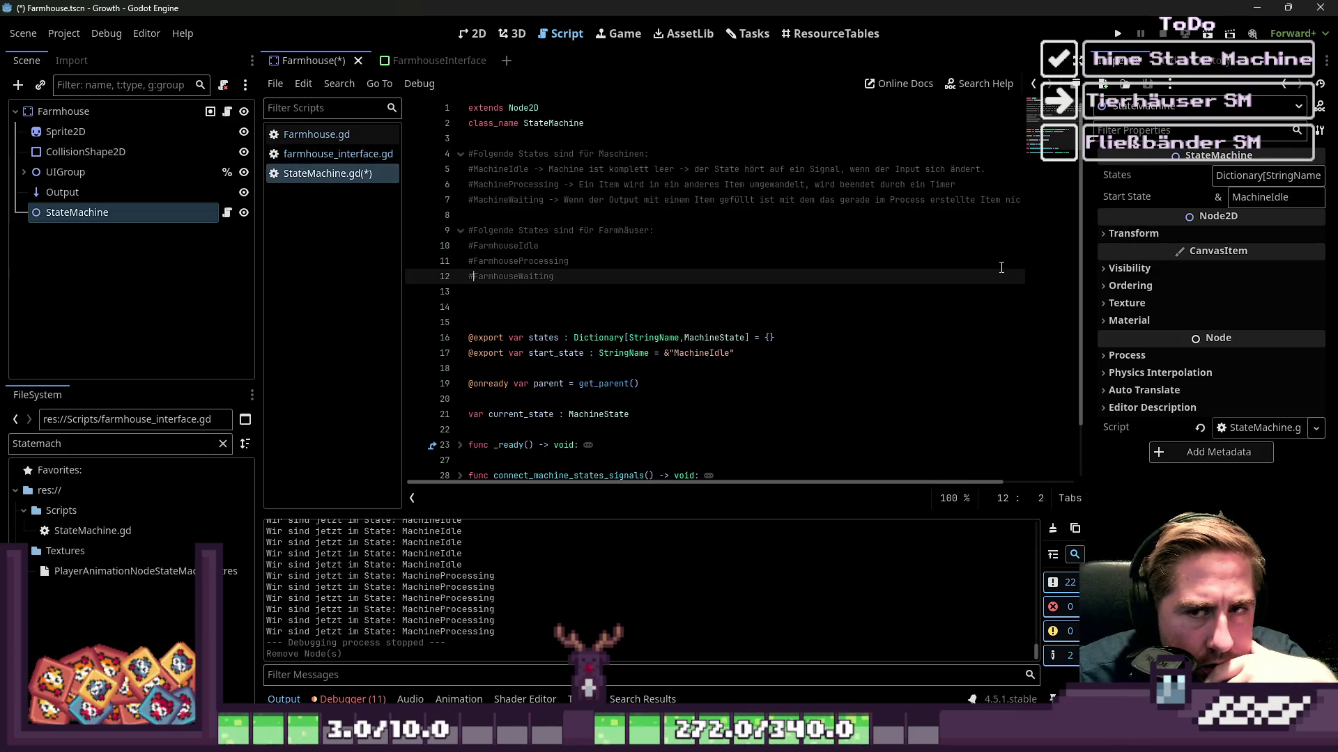
{"action": "left_click", "coordinate": [92, 531]}
Filter the FileSystem dock for 'MachineProce' and open MachineProcessing.gd.
{"action": "left_click", "coordinate": [128, 443]}
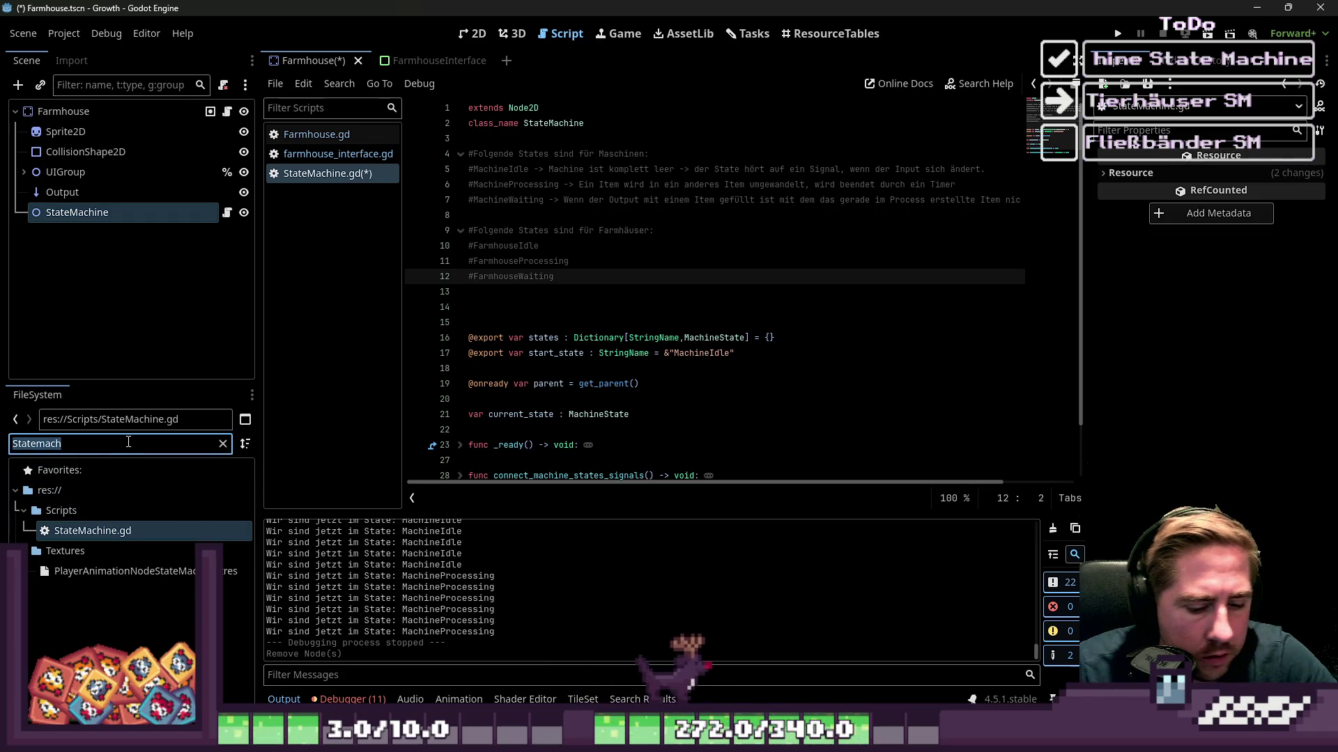
{"action": "key", "text": "BackSpace"}
{"action": "key", "text": "BackSpace"}
{"action": "key", "text": "BackSpace"}
{"action": "key", "text": "BackSpace"}
{"action": "key", "text": "BackSpace"}
{"action": "key", "text": "BackSpace"}
{"action": "type", "text": "Machine"}
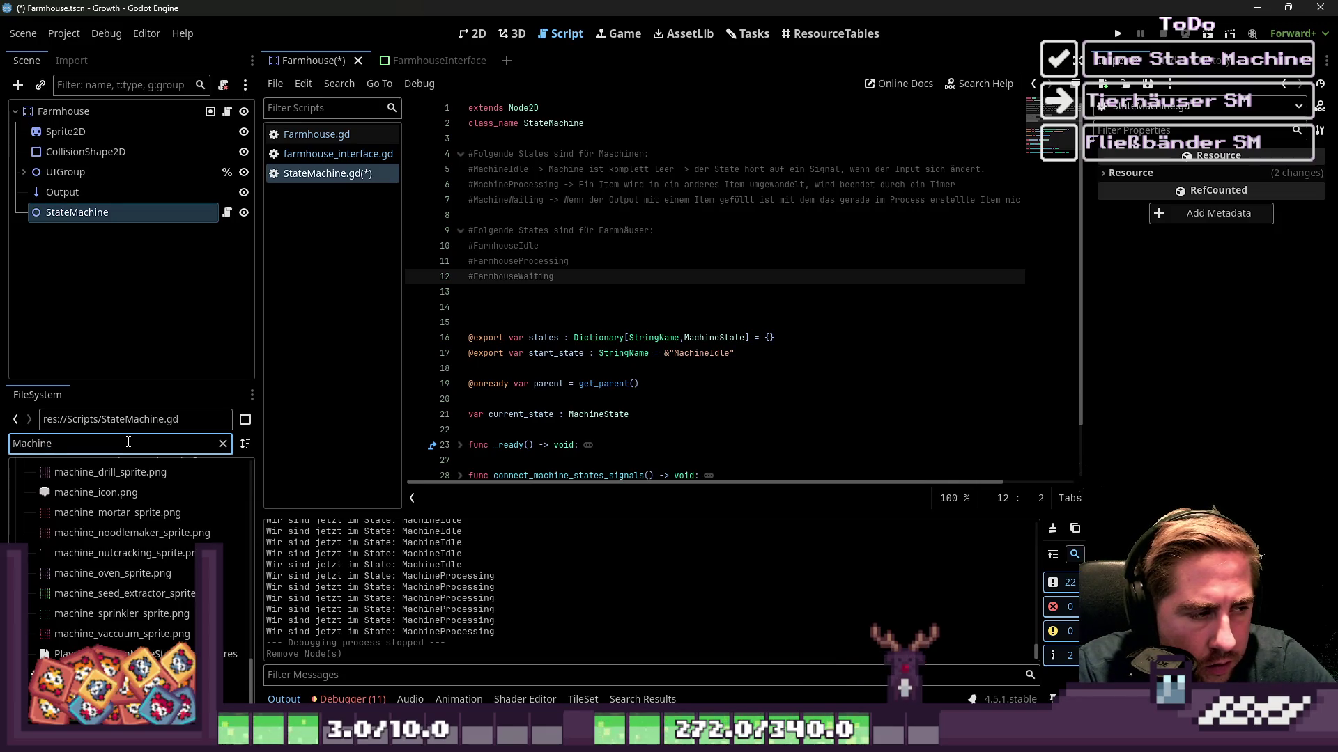
{"action": "type", "text": "Proce"}
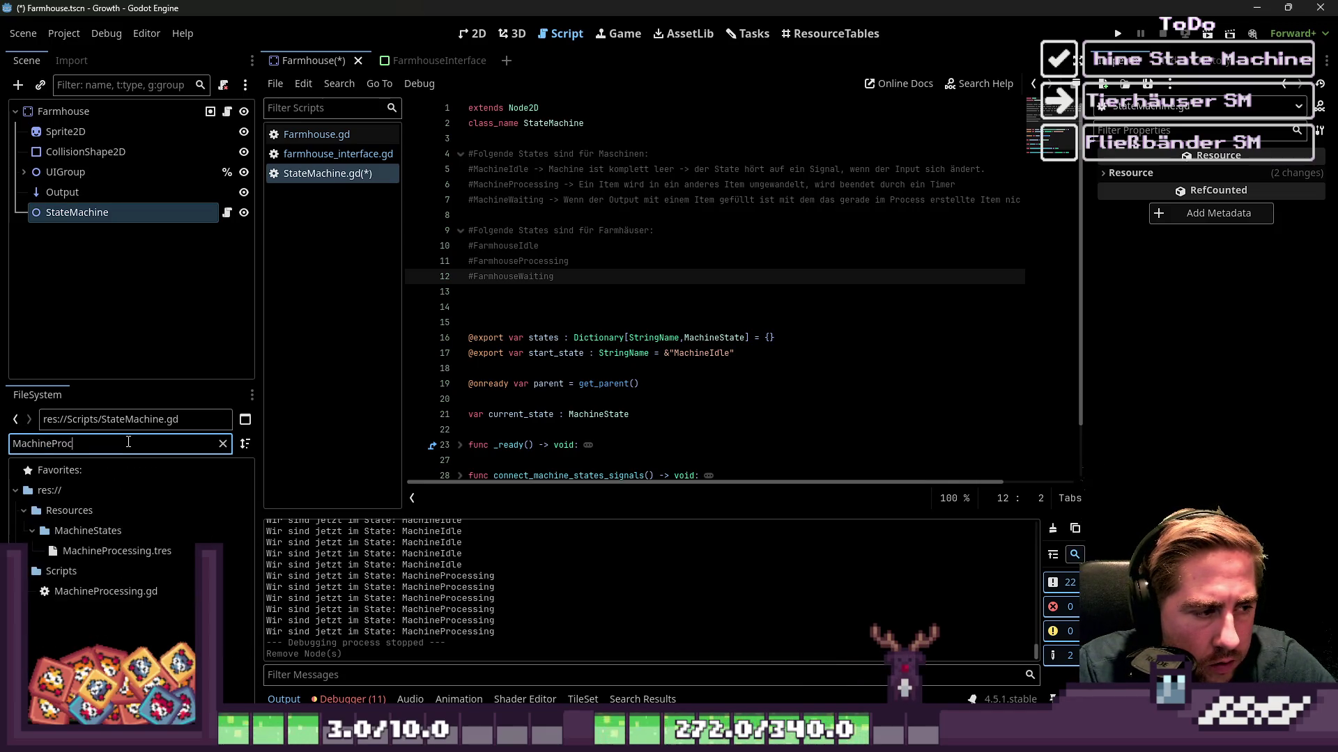
{"action": "double_click", "coordinate": [133, 591]}
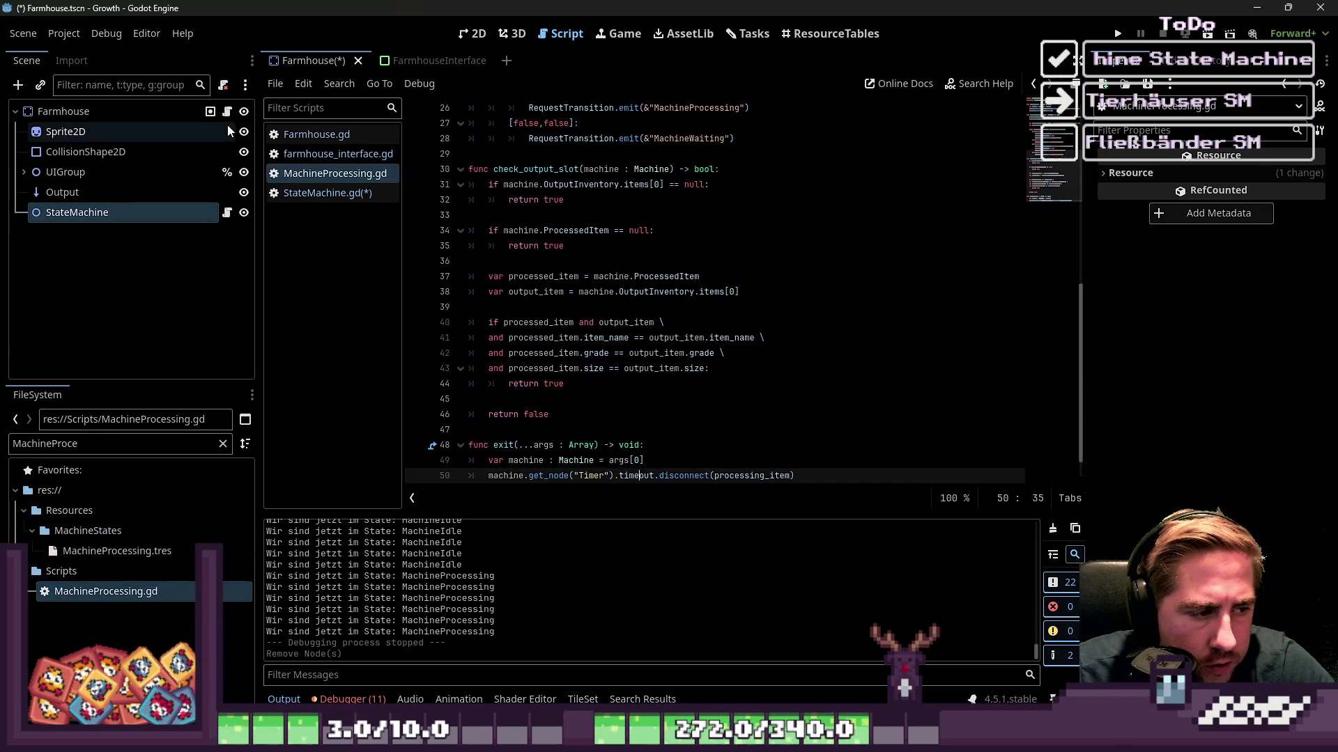
Review MachineProcessing.gd's output code, highlighting OutputInventory, processed_item and ProcessedItem.
{"action": "left_click", "coordinate": [315, 154]}
{"action": "left_click", "coordinate": [314, 173]}
{"action": "scroll", "coordinate": [689, 301], "scroll_direction": "down", "scroll_amount": 1}
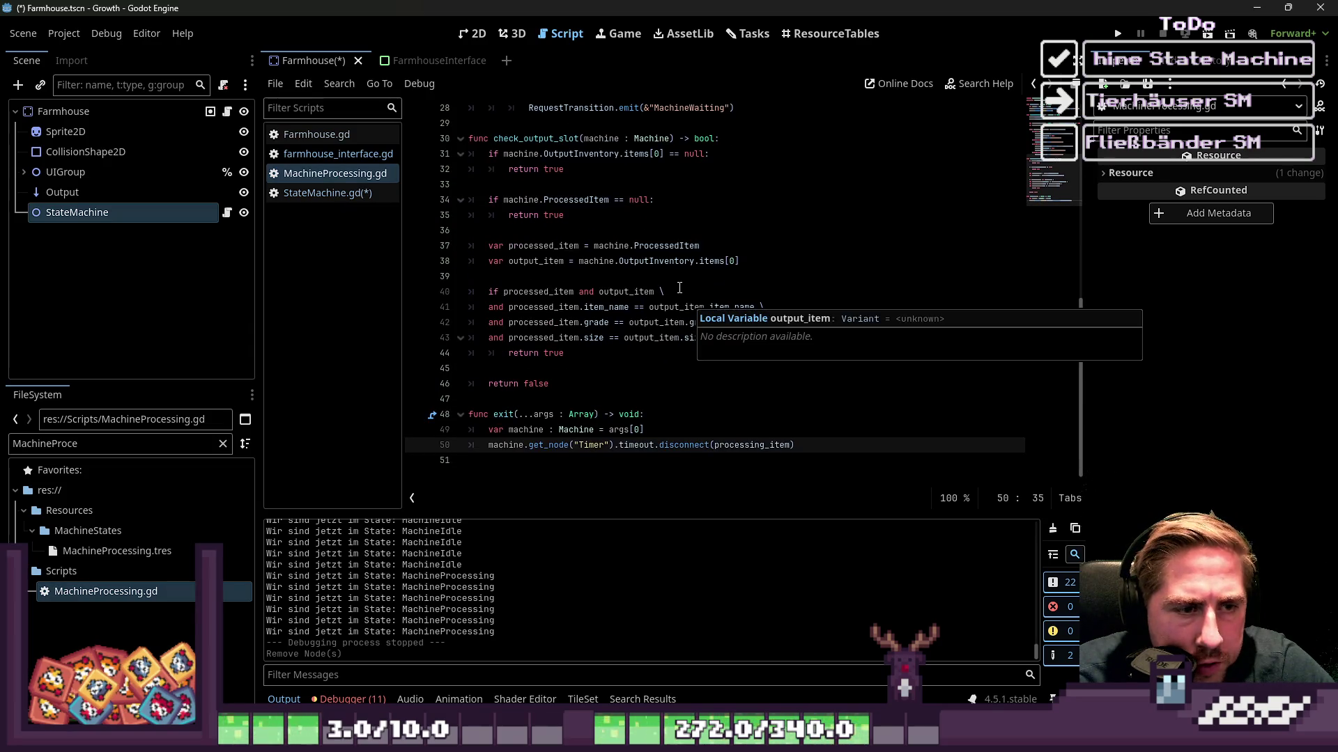
{"action": "left_click", "coordinate": [687, 246]}
{"action": "double_click", "coordinate": [646, 261]}
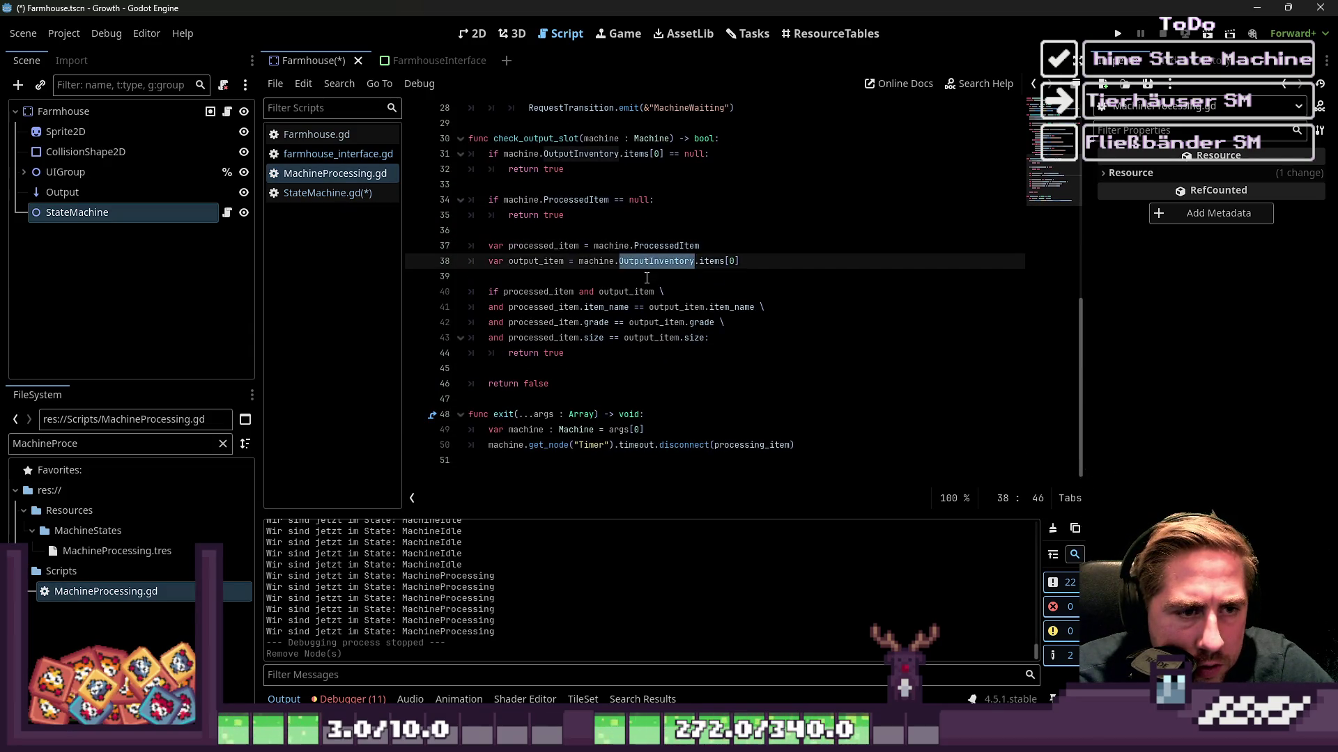
{"action": "left_click", "coordinate": [647, 277]}
{"action": "double_click", "coordinate": [519, 292]}
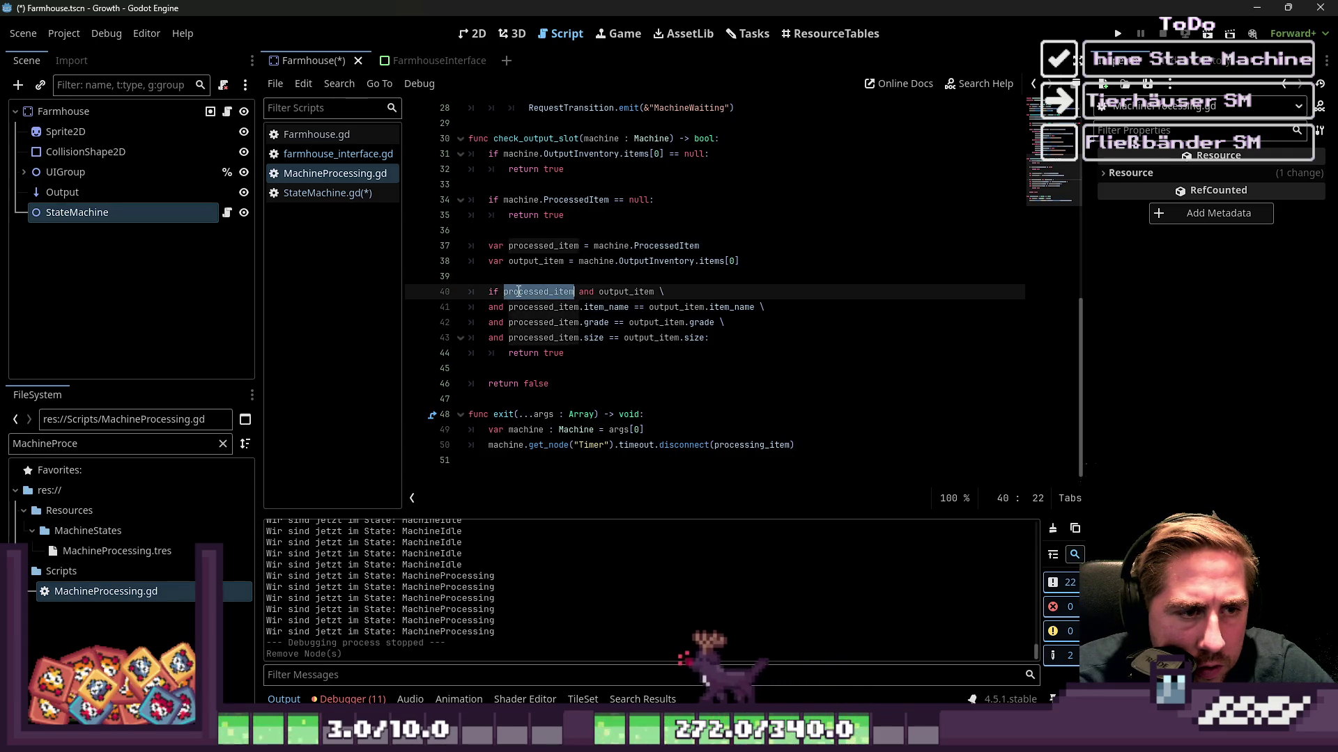
{"action": "scroll", "coordinate": [519, 292], "scroll_direction": "up", "scroll_amount": 6}
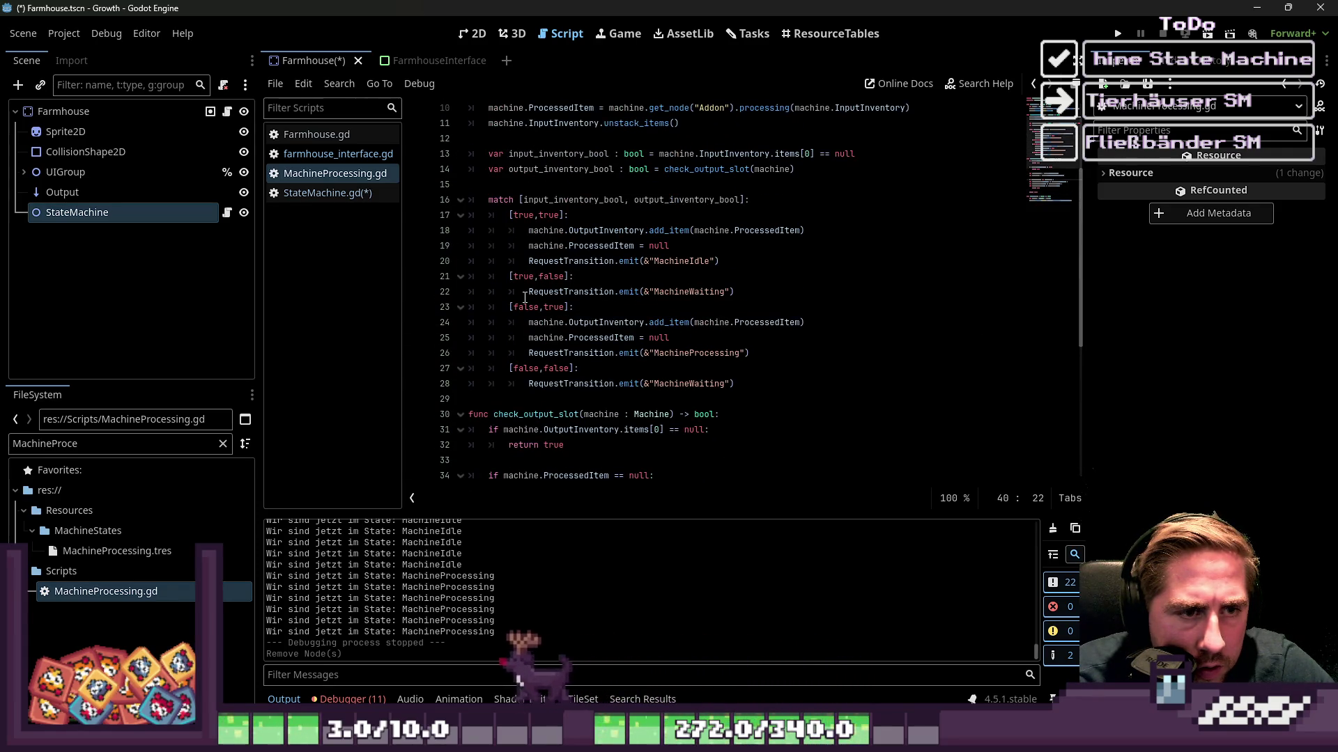
{"action": "scroll", "coordinate": [563, 343], "scroll_direction": "down", "scroll_amount": 4}
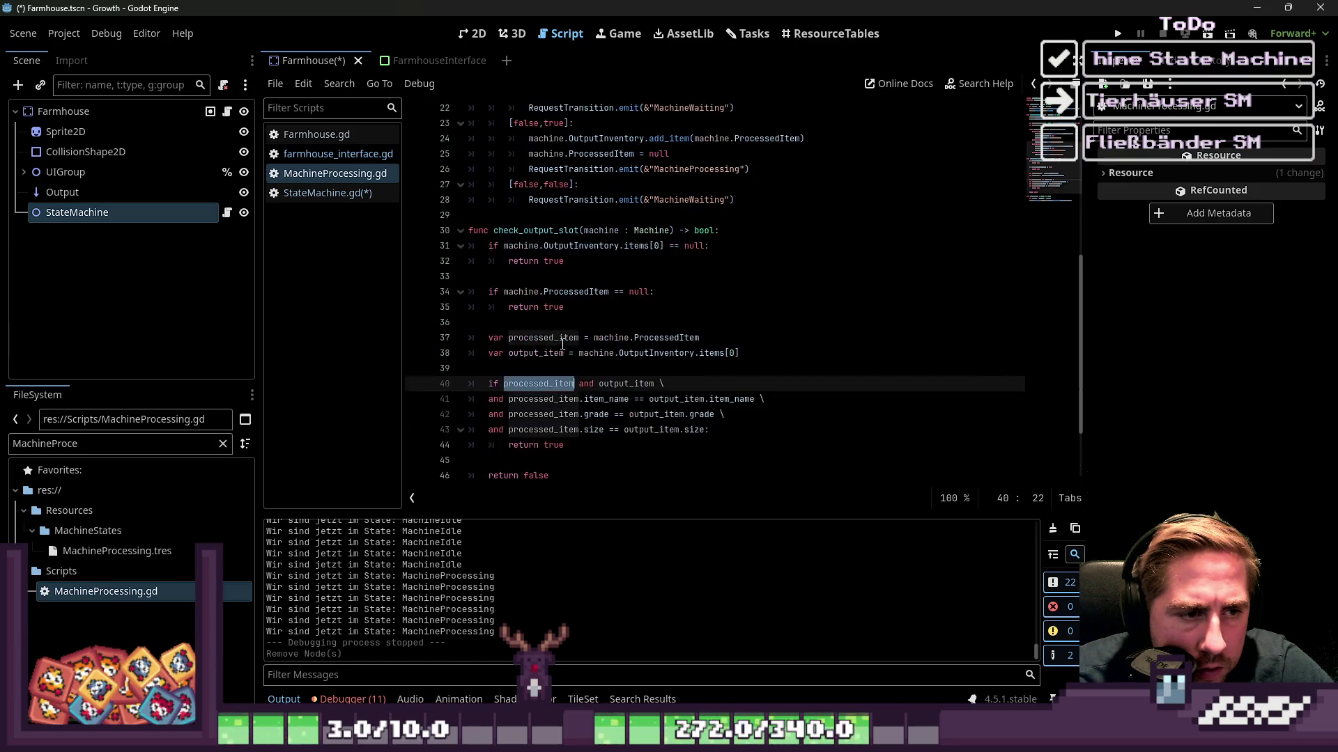
{"action": "left_click", "coordinate": [572, 307]}
{"action": "double_click", "coordinate": [584, 292]}
{"action": "scroll", "coordinate": [585, 292], "scroll_direction": "down", "scroll_amount": 2}
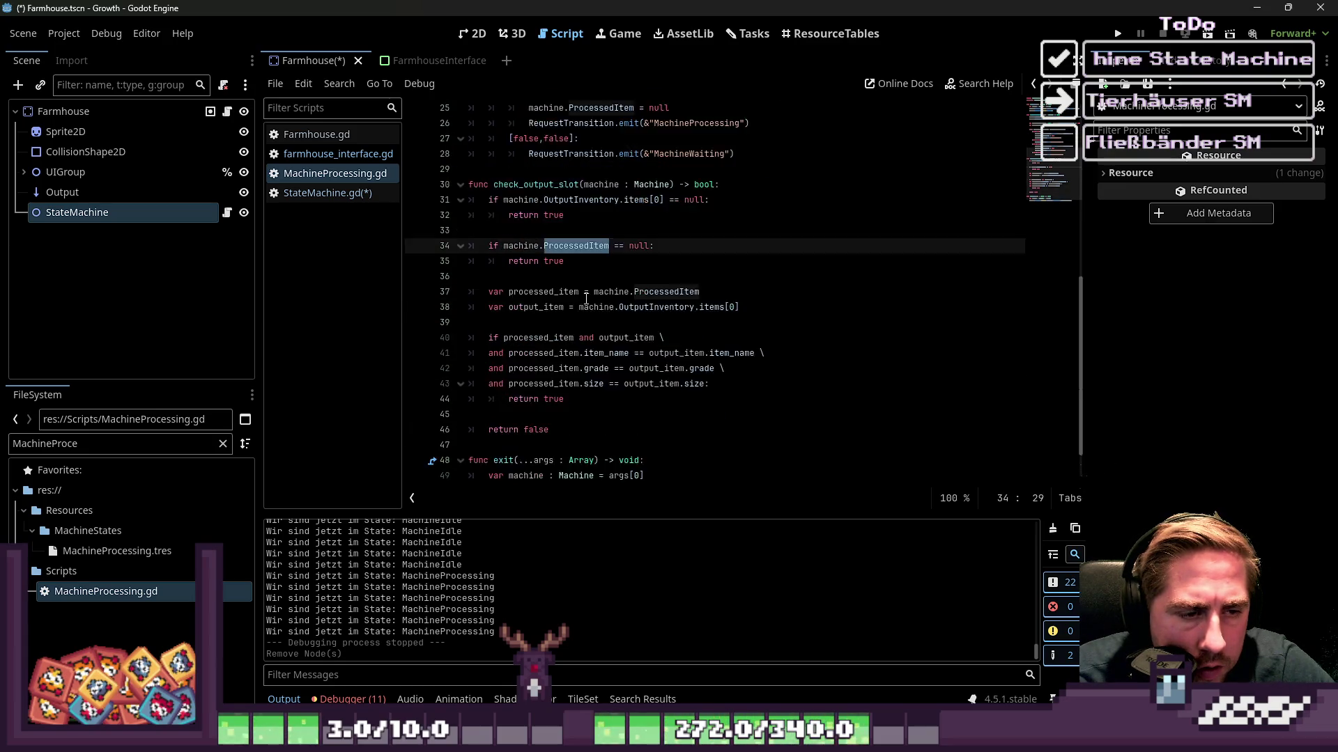
{"action": "scroll", "coordinate": [574, 306], "scroll_direction": "up", "scroll_amount": 4}
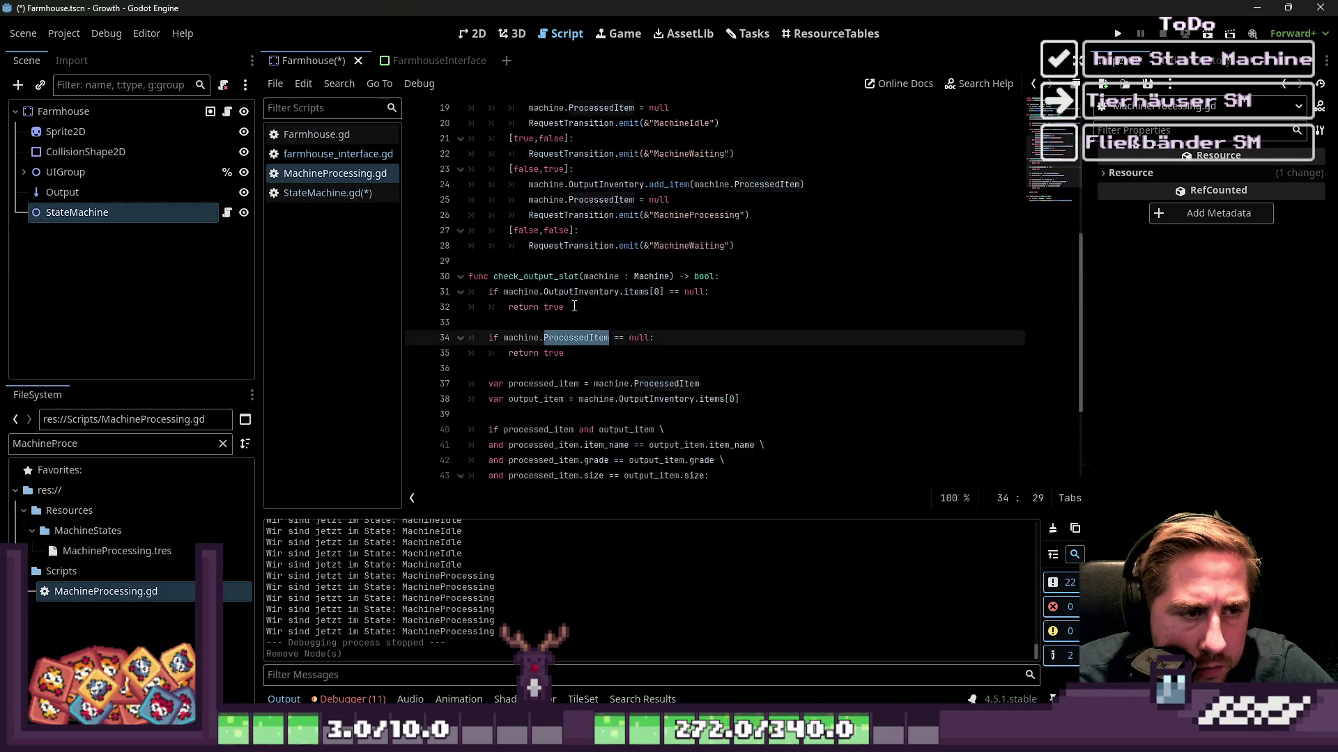
Collapse the check_output_slot and exit functions, briefly folding and unfolding the match block.
{"action": "left_click", "coordinate": [469, 323]}
{"action": "left_click", "coordinate": [460, 322]}
{"action": "left_click", "coordinate": [469, 338]}
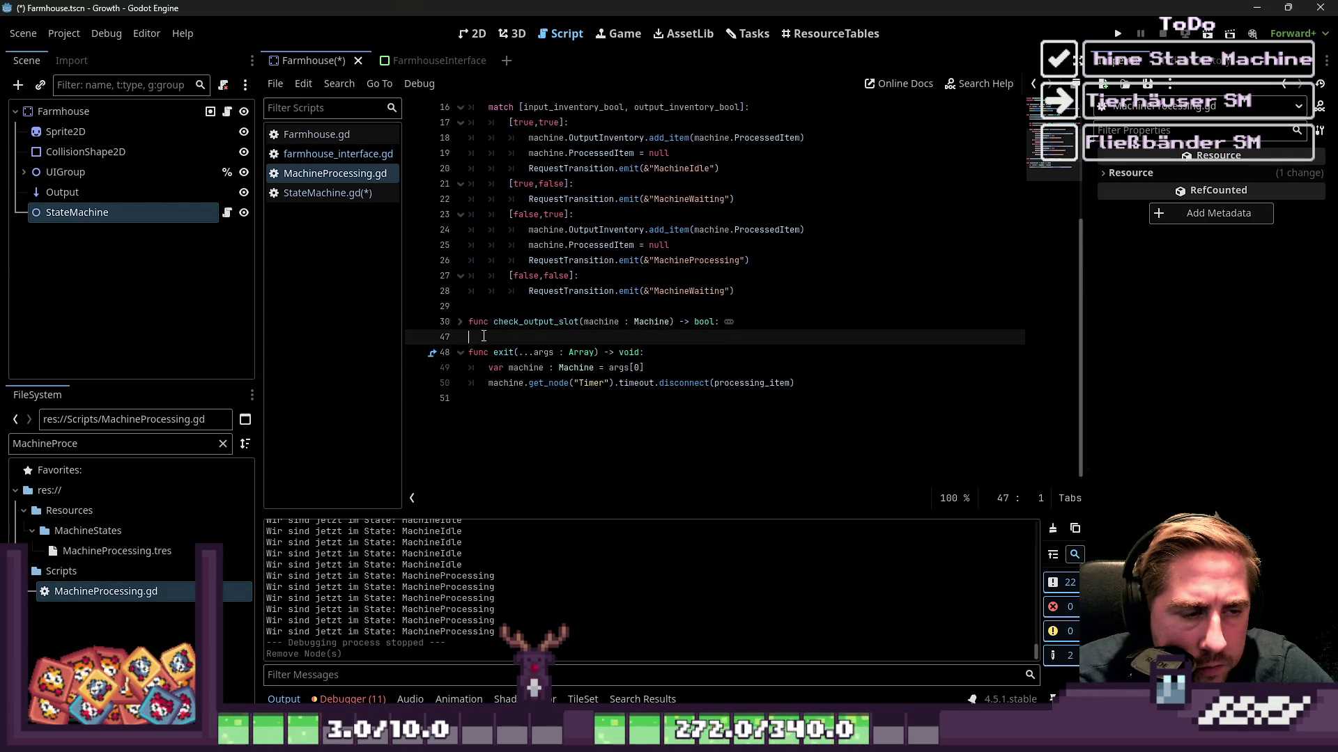
{"action": "left_click", "coordinate": [460, 353]}
{"action": "scroll", "coordinate": [484, 348], "scroll_direction": "up", "scroll_amount": 5}
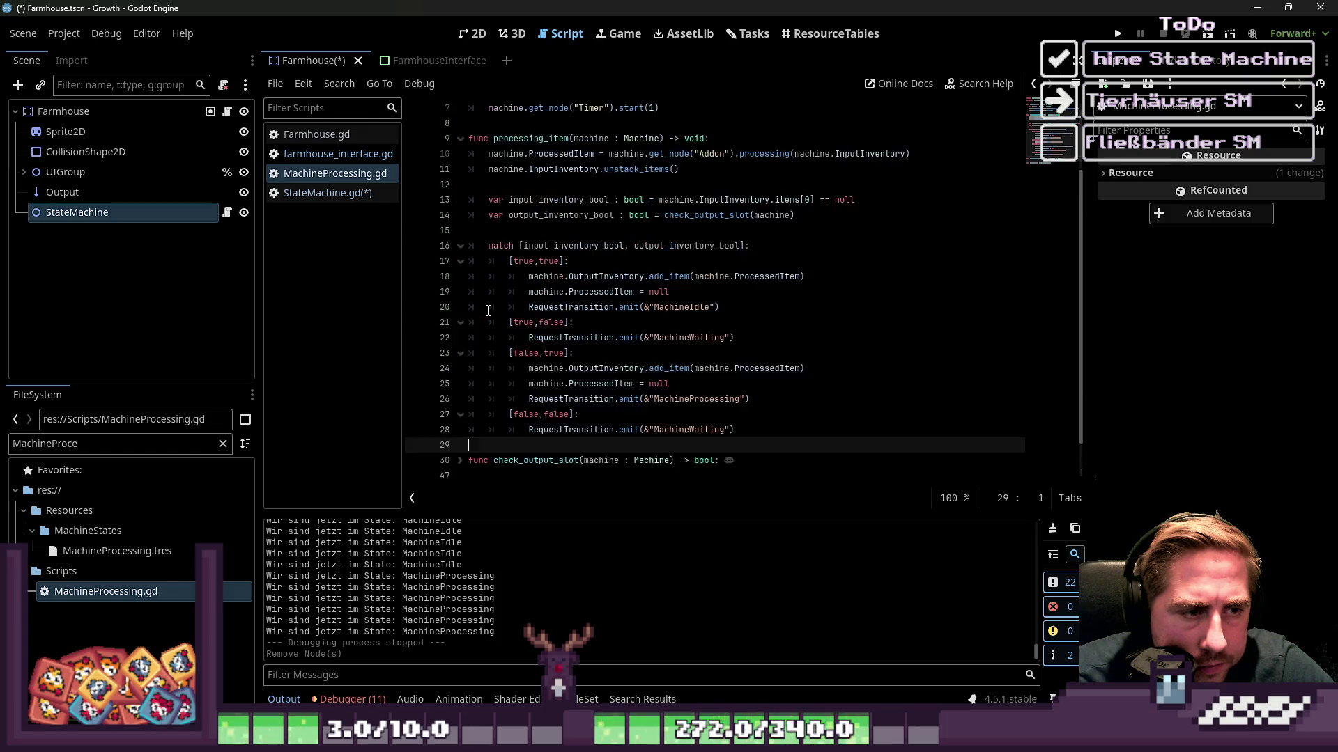
{"action": "left_click", "coordinate": [461, 339]}
{"action": "left_click", "coordinate": [461, 339]}
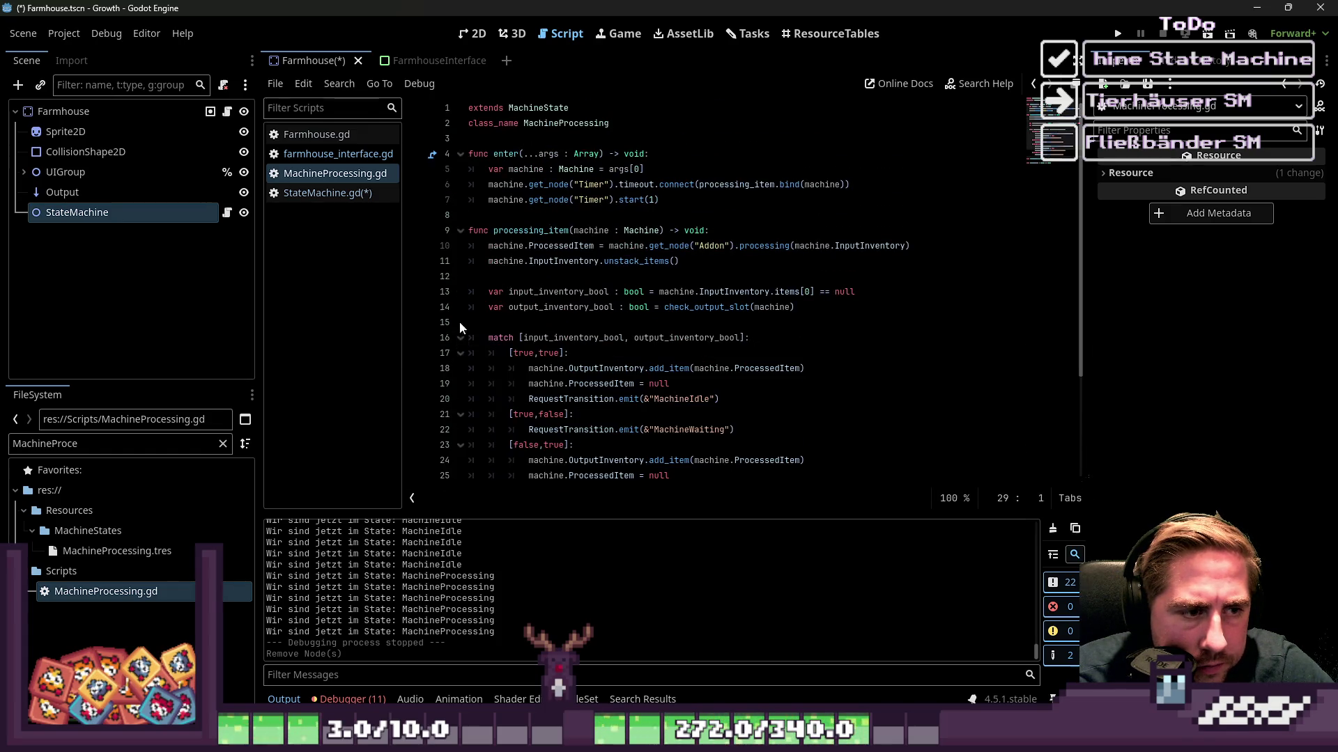
{"action": "left_click", "coordinate": [460, 231]}
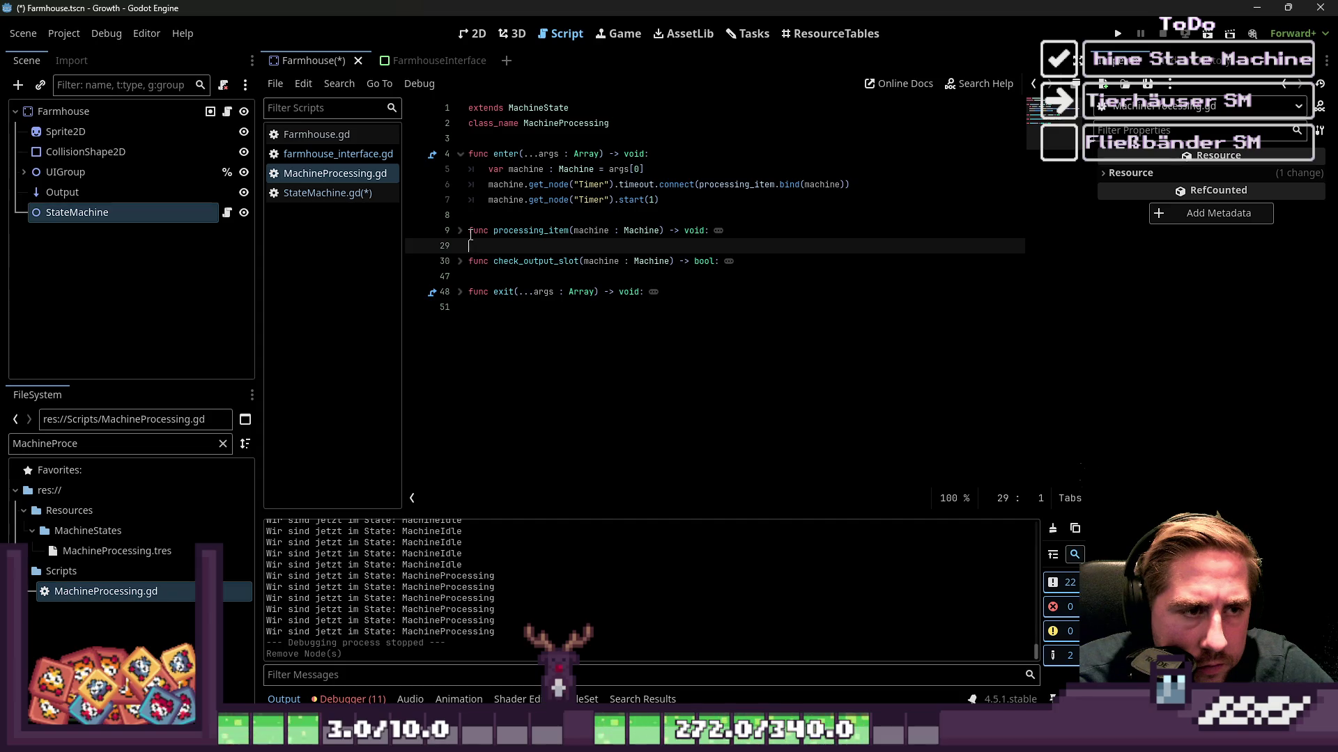
{"action": "left_click", "coordinate": [460, 230]}
Collapse processing_item, leaving only enter() expanded and selected, then return to StateMachine.gd.
{"action": "left_click", "coordinate": [525, 261]}
{"action": "scroll", "coordinate": [532, 260], "scroll_direction": "down", "scroll_amount": 1}
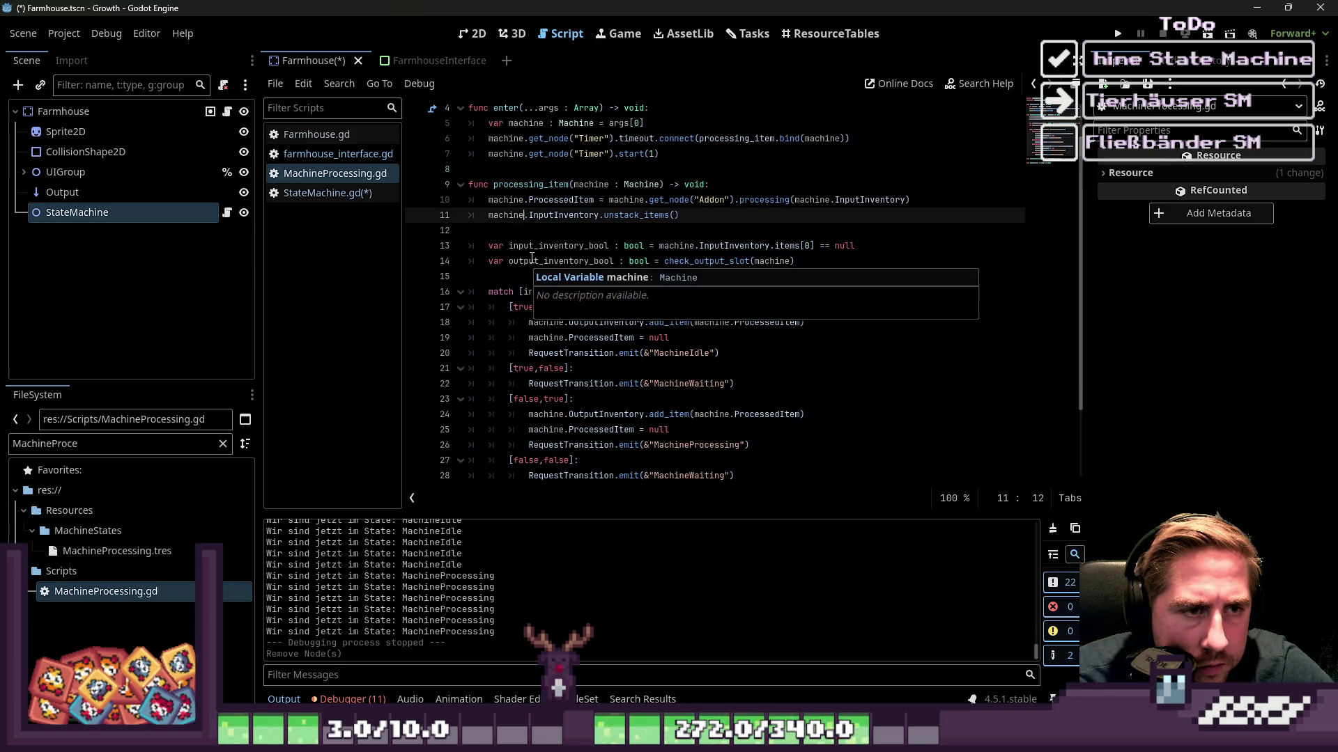
{"action": "left_click", "coordinate": [549, 215]}
{"action": "scroll", "coordinate": [587, 248], "scroll_direction": "up", "scroll_amount": 1}
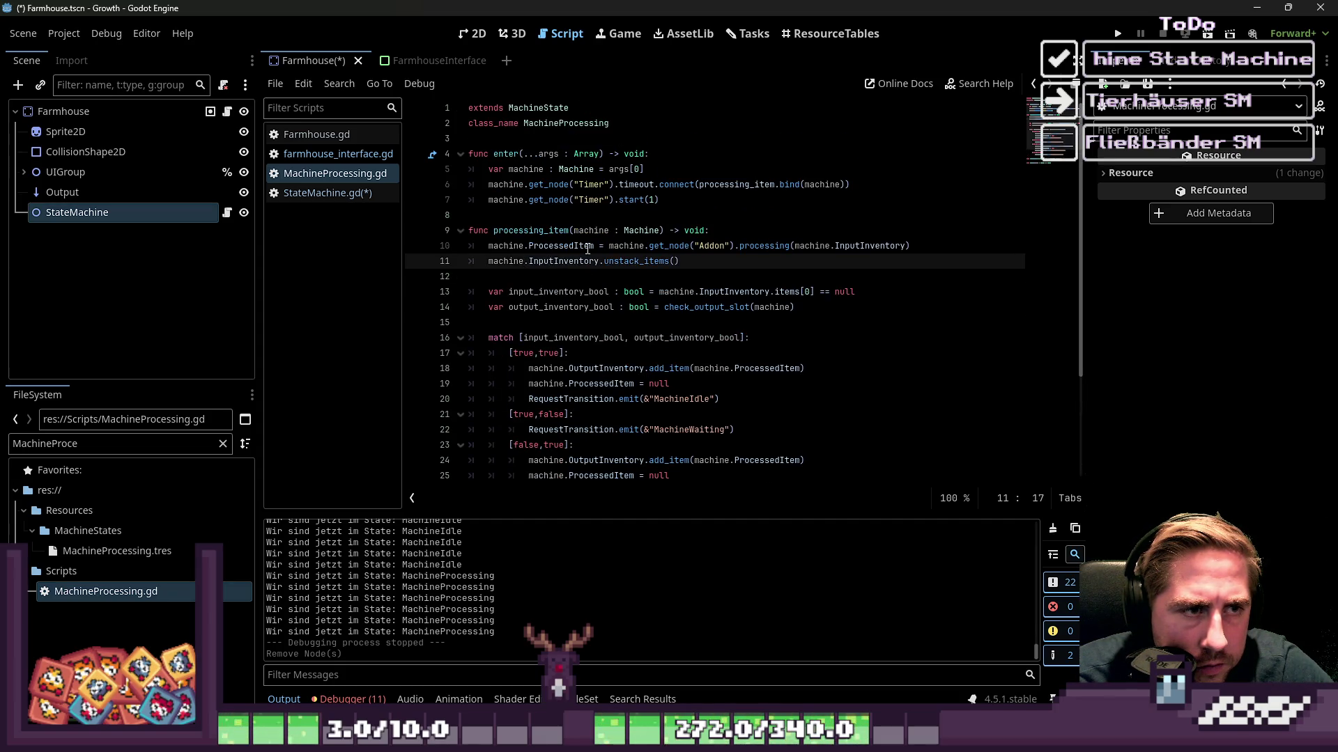
{"action": "left_click", "coordinate": [460, 231]}
{"action": "left_click", "coordinate": [662, 200]}
{"action": "left_click", "coordinate": [510, 156], "text": "shift"}
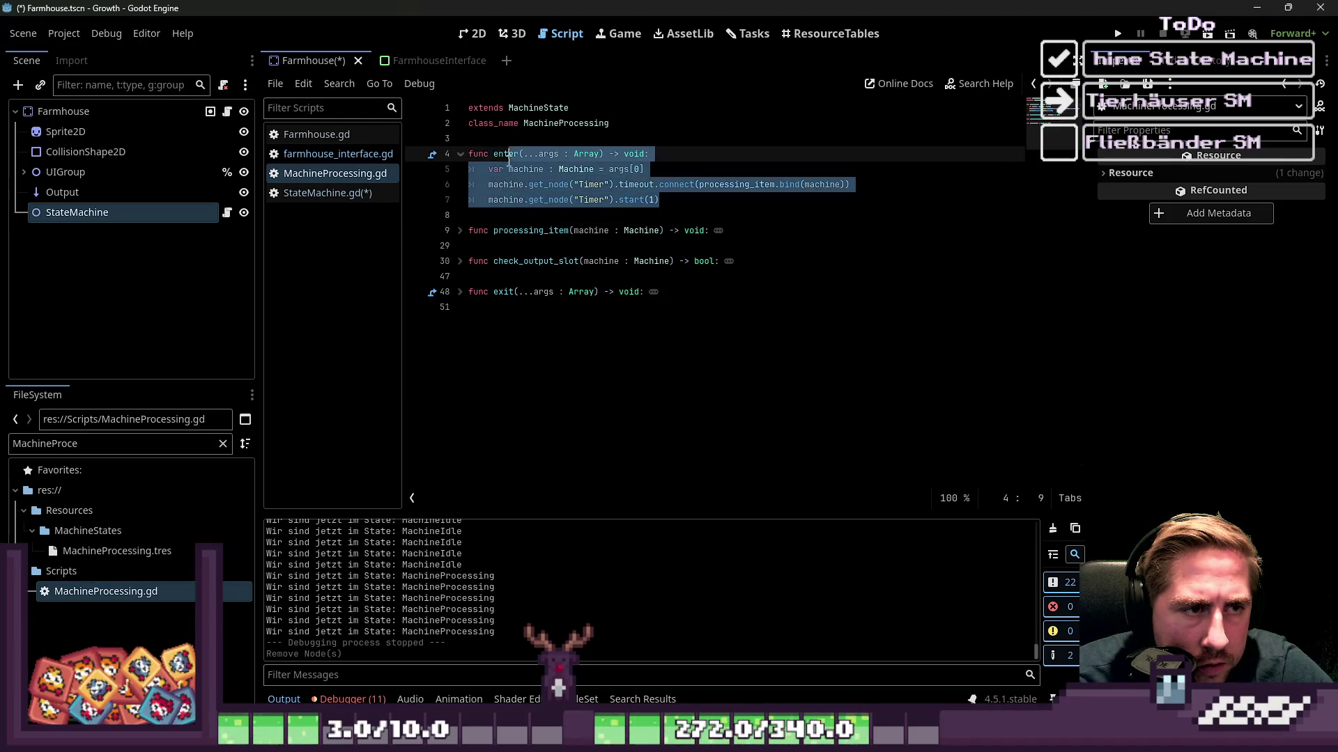
{"action": "left_click_drag", "start_coordinate": [510, 160], "coordinate": [460, 157]}
{"action": "left_click", "coordinate": [107, 444]}
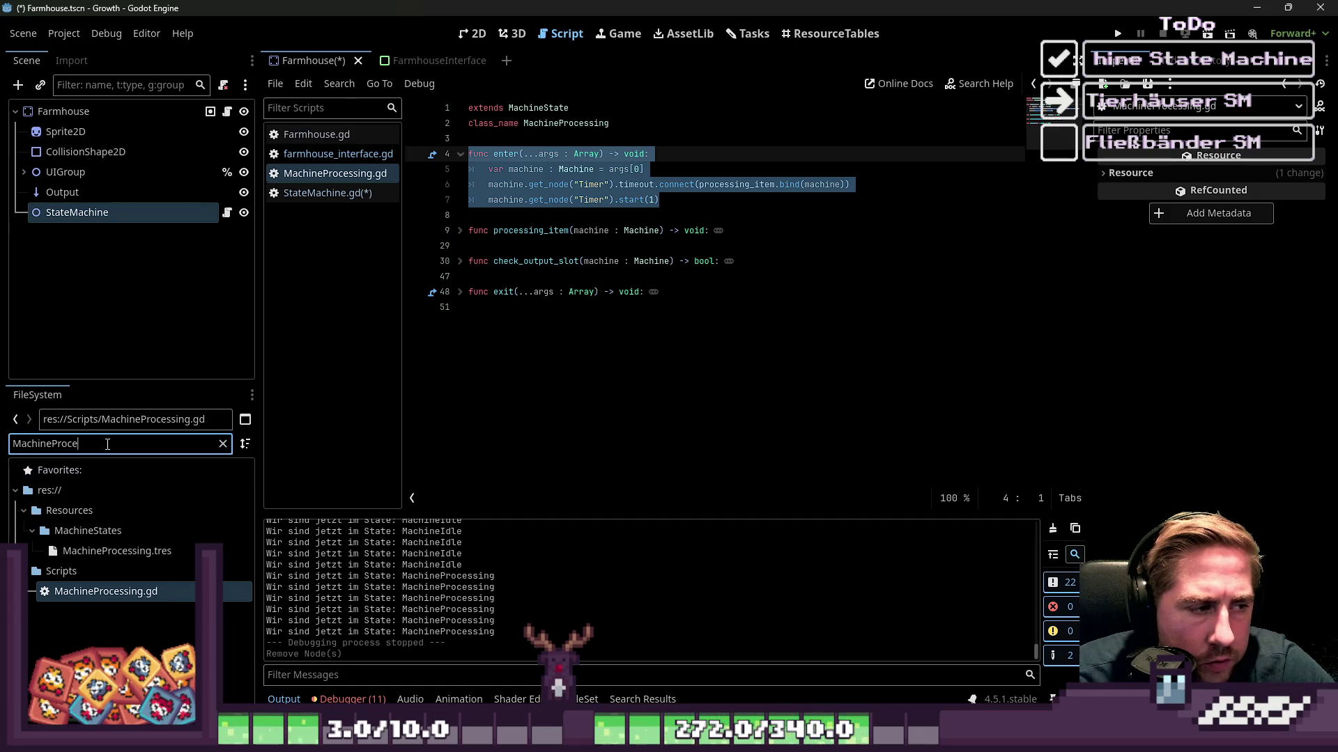
{"action": "left_click", "coordinate": [328, 193]}
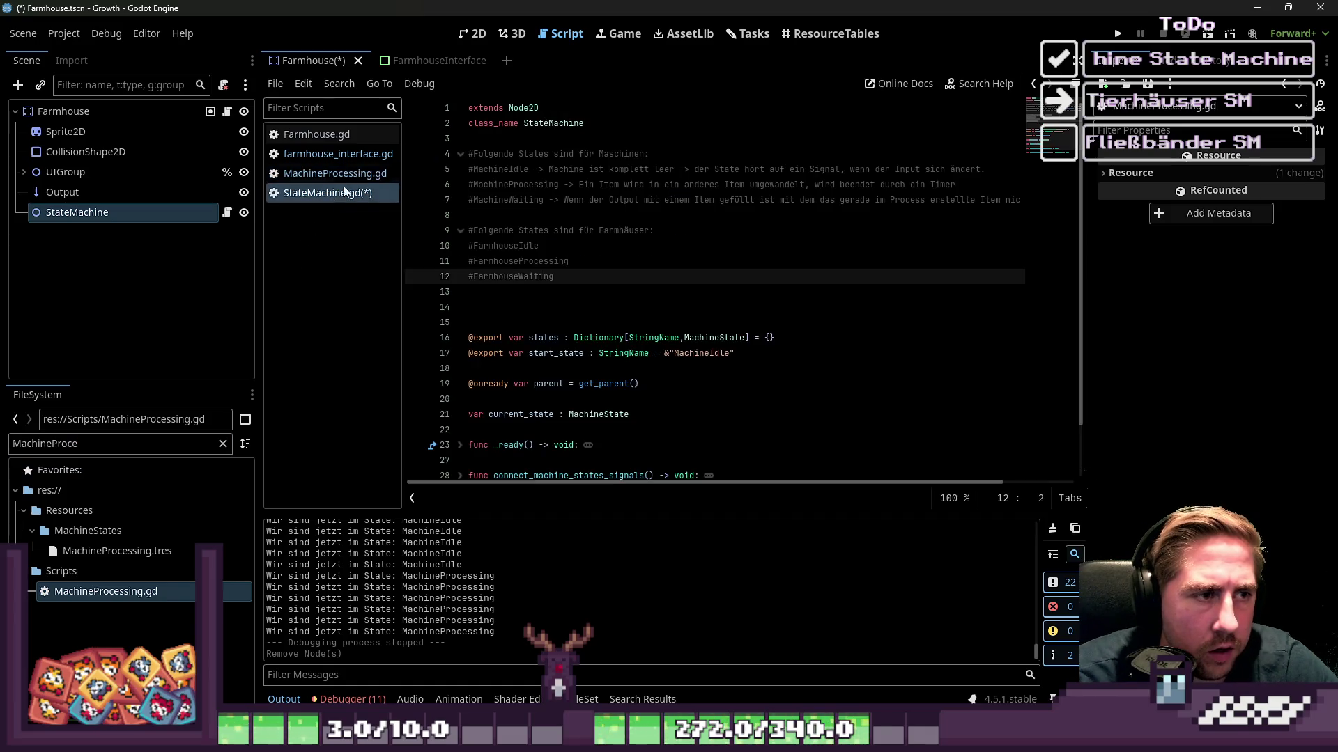
Extend #FarmhouseIdle with '-> AnimalInput.ItemHasChanged wird connected AnimalFoodInput.ItemHasChanged wird connected'.
{"action": "left_click", "coordinate": [560, 250]}
{"action": "type", "text": "-"}
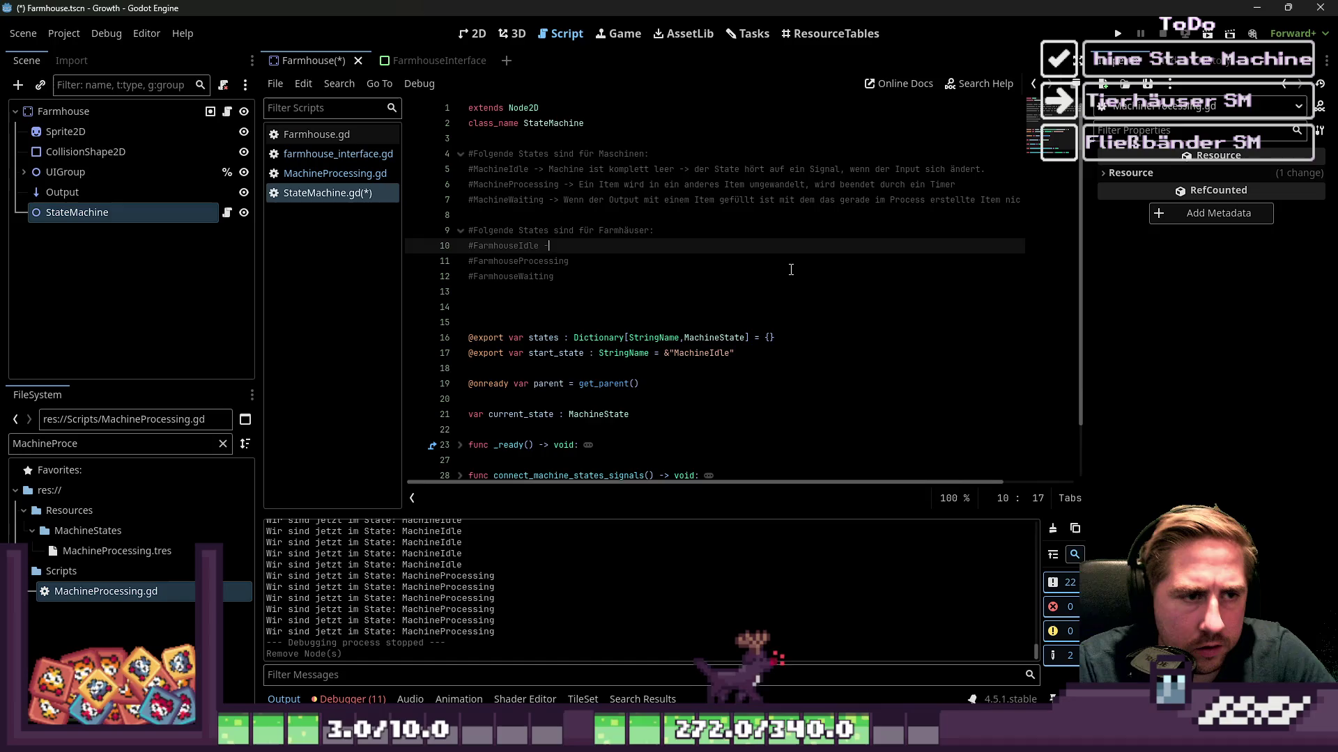
{"action": "type", "text": ">"}
{"action": "key", "text": "BackSpace"}
{"action": "key", "text": "BackSpace"}
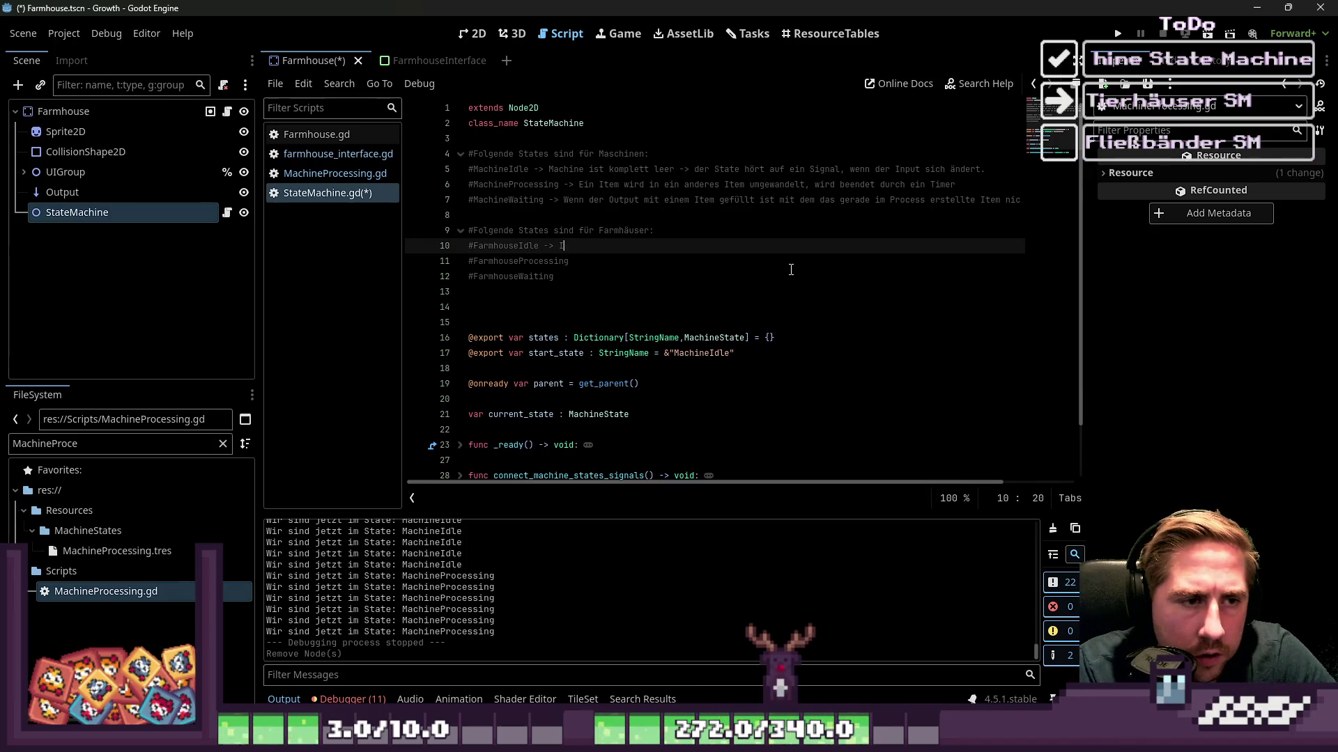
{"action": "type", "text": "Fa"}
{"action": "key", "text": "BackSpace"}
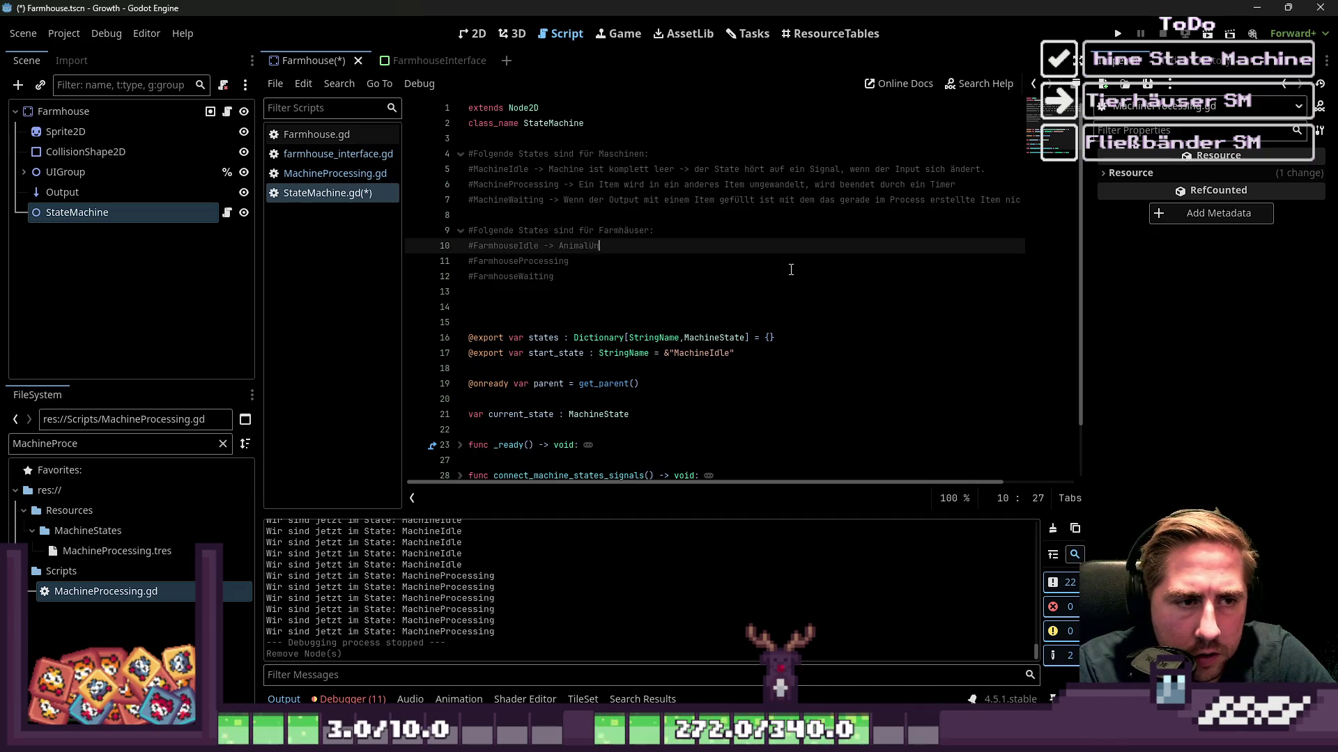
{"action": "type", "text": "ut "}
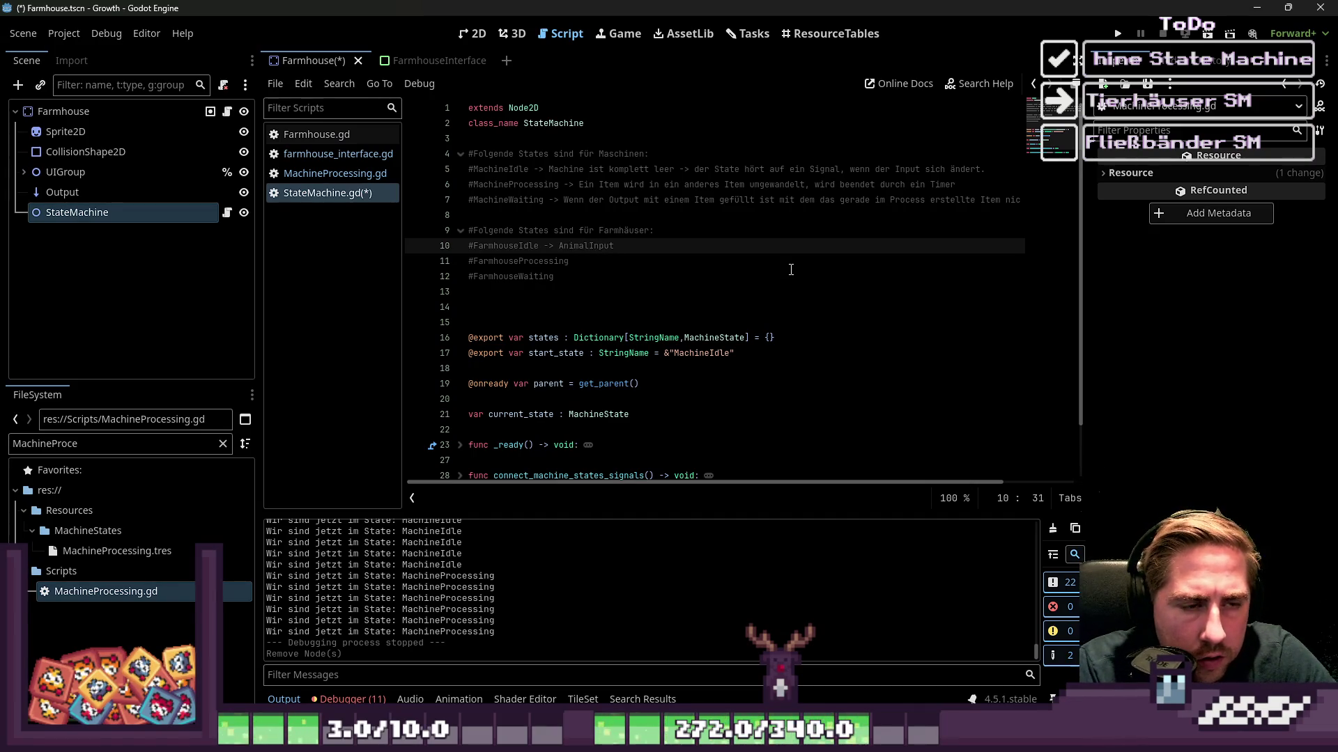
{"action": "type", "text": "wird connecte"}
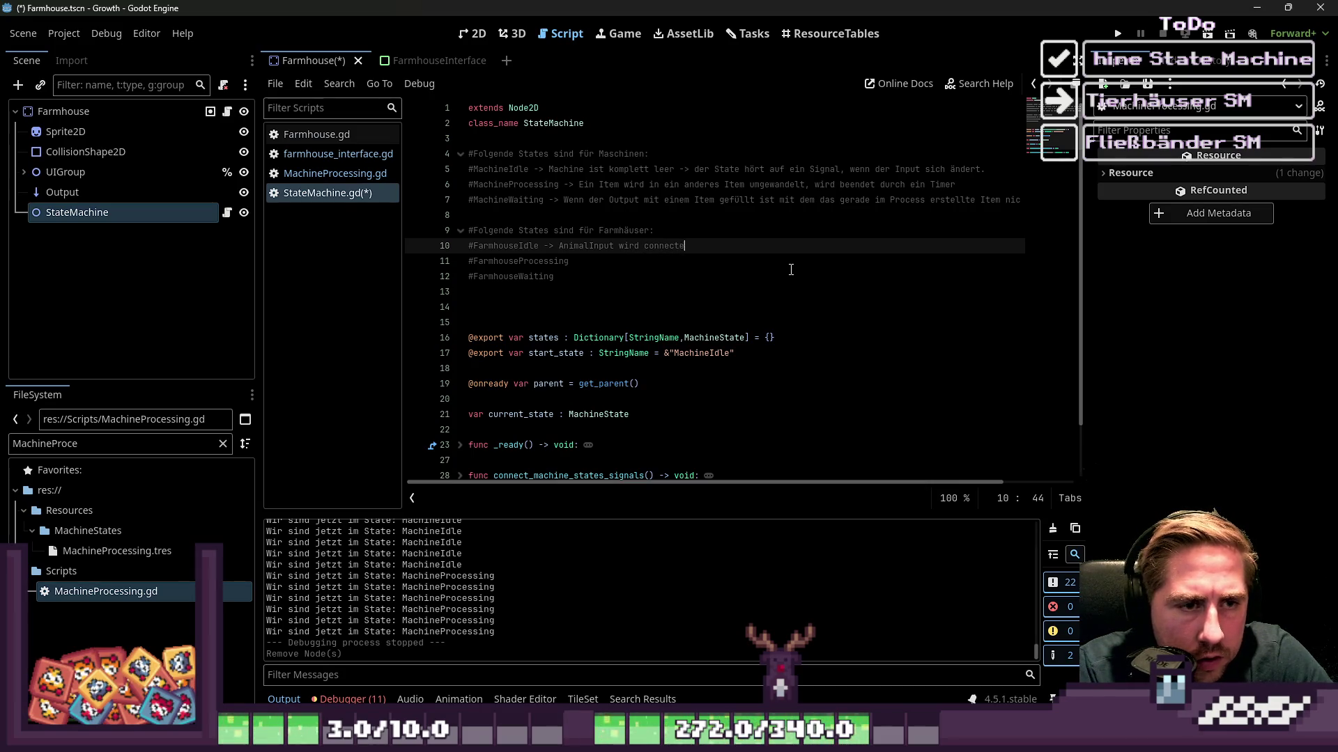
{"action": "key", "text": "ctrl+Left"}
{"action": "key", "text": "ctrl+Left"}
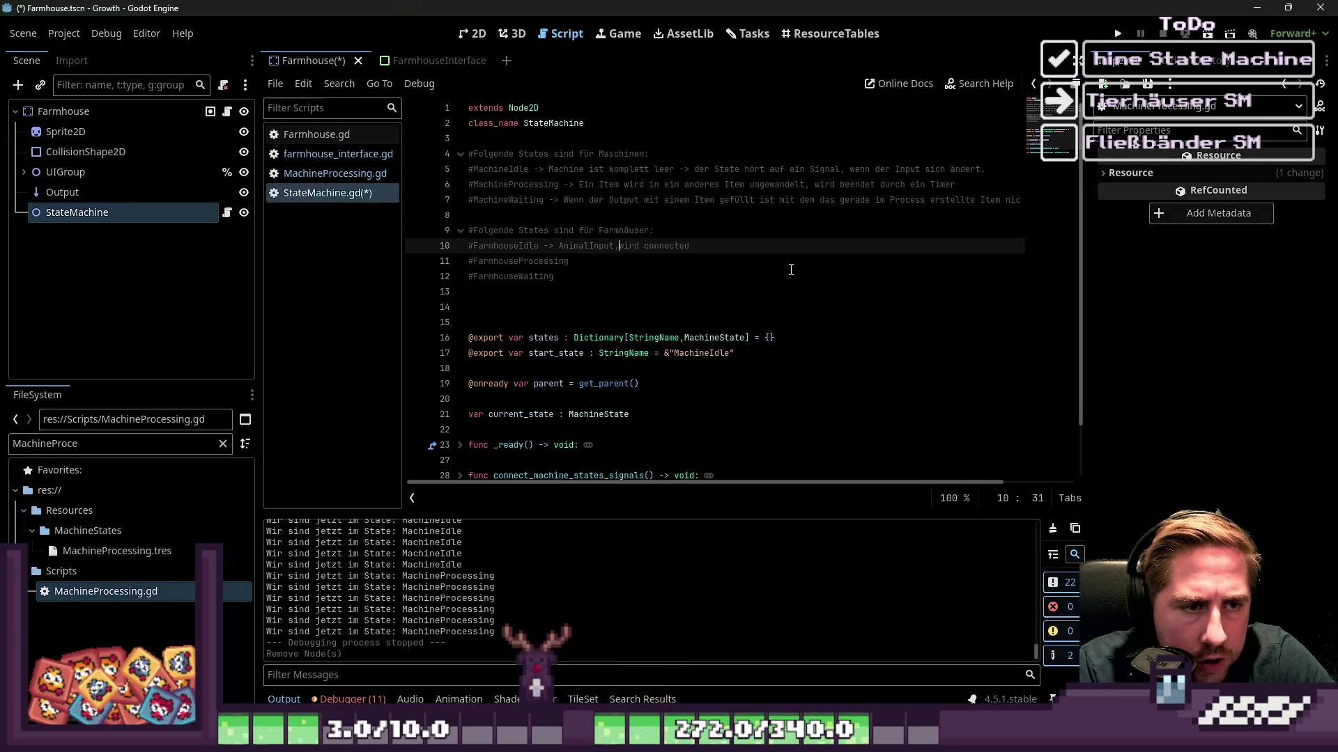
{"action": "type", "text": "ItemHas"}
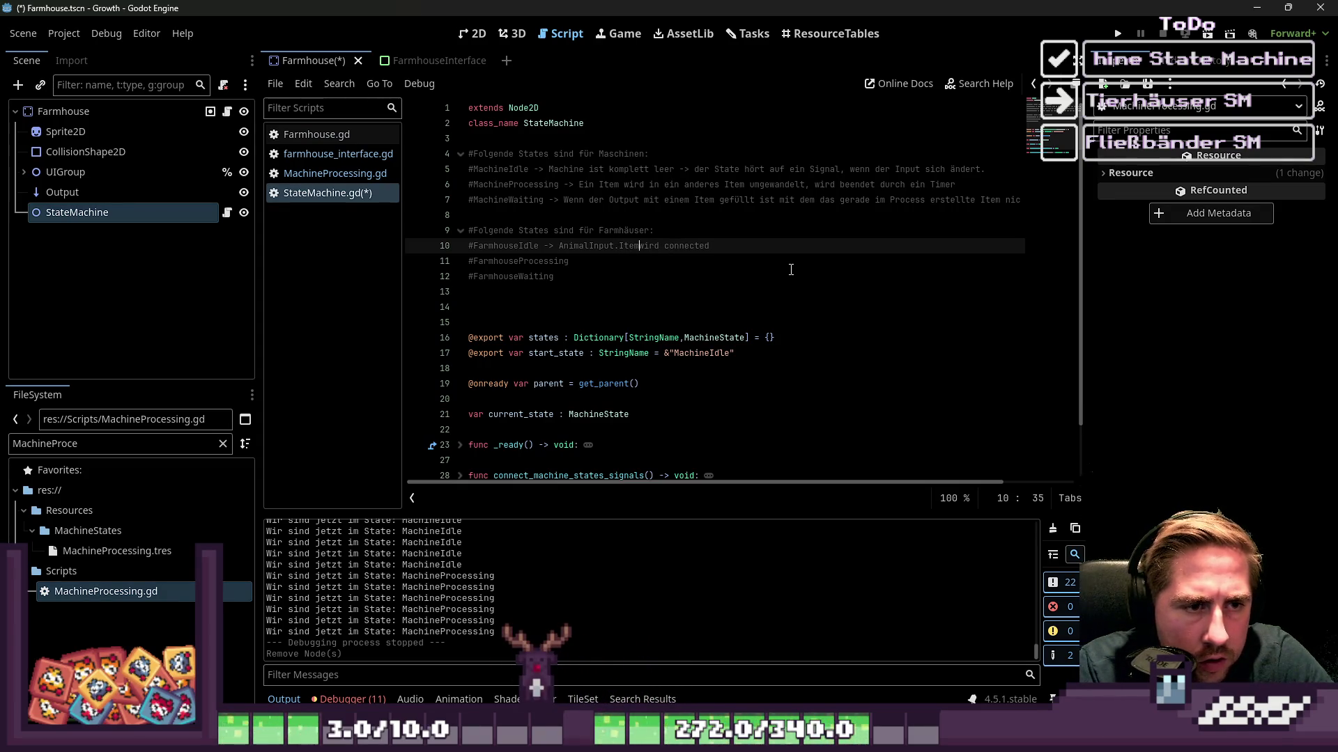
{"action": "type", "text": "Changed"}
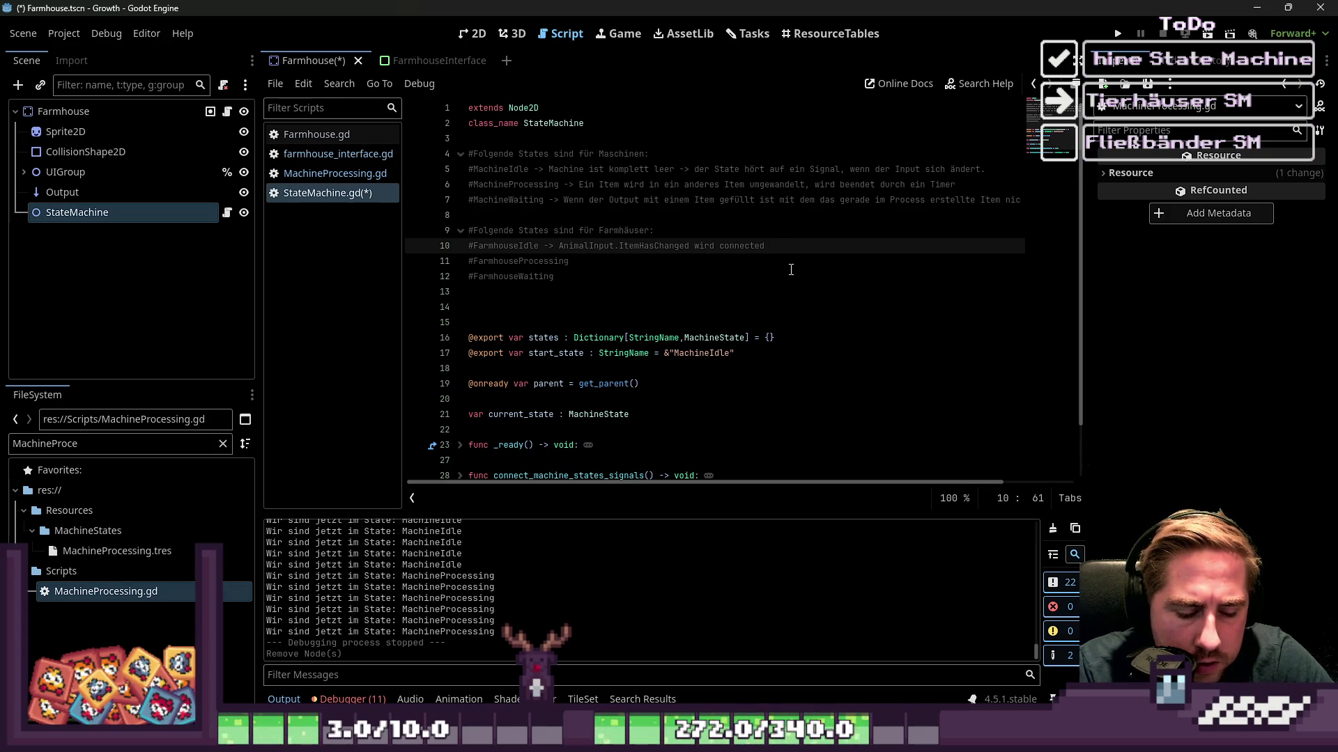
{"action": "type", "text": "ood"}
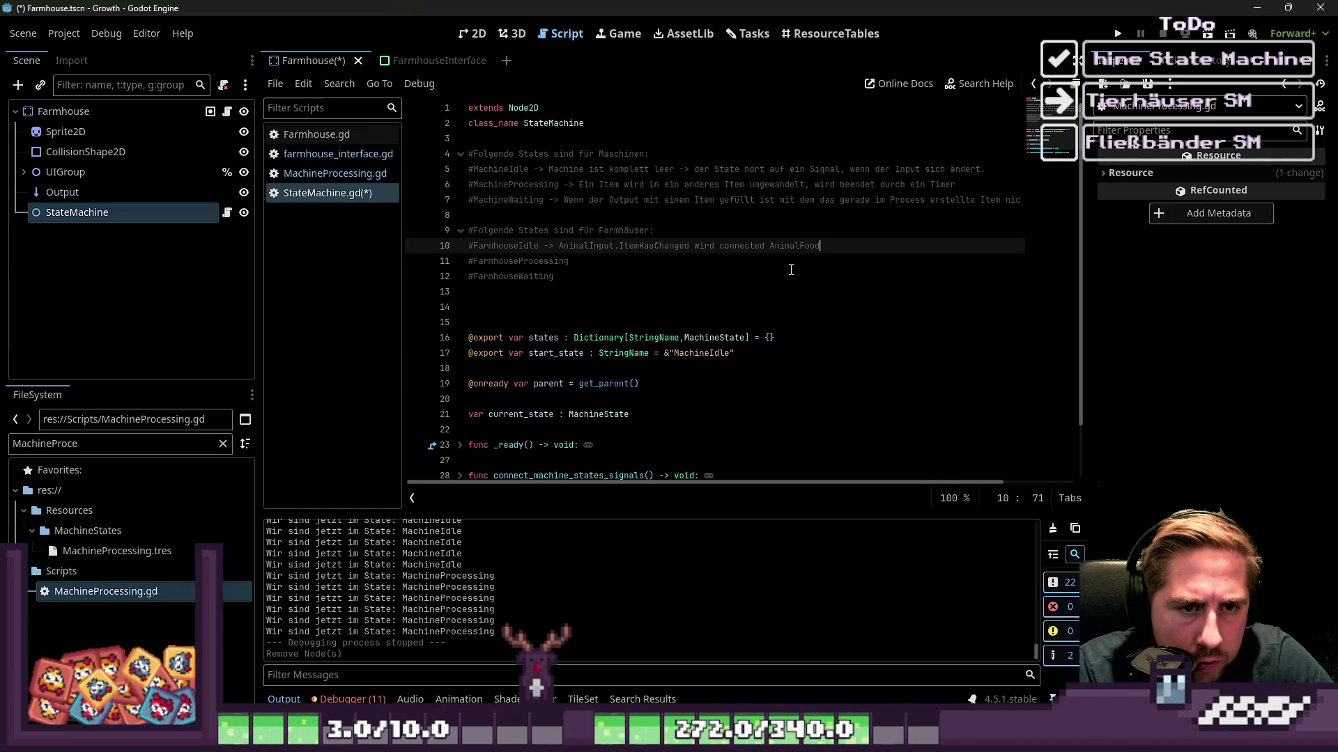
{"action": "type", "text": "Input.ItemHasChanged wird "}
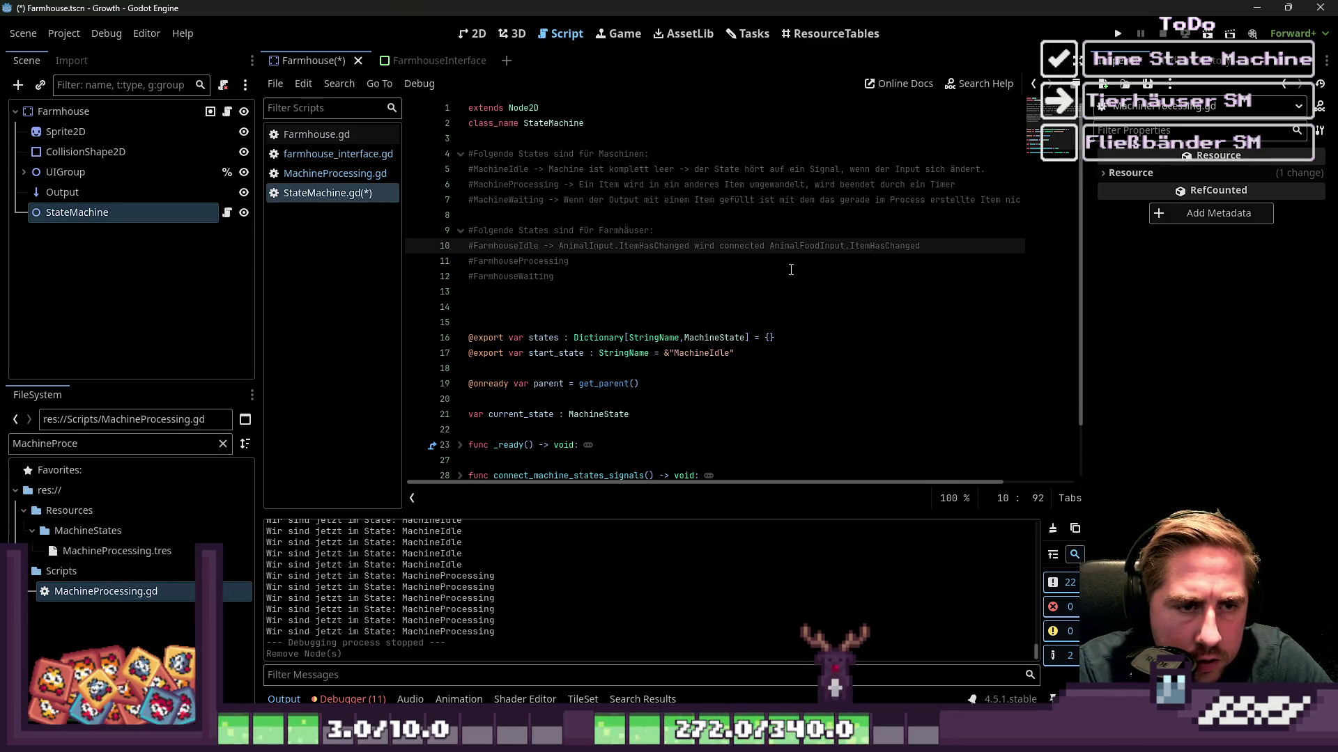
{"action": "type", "text": "connec"}
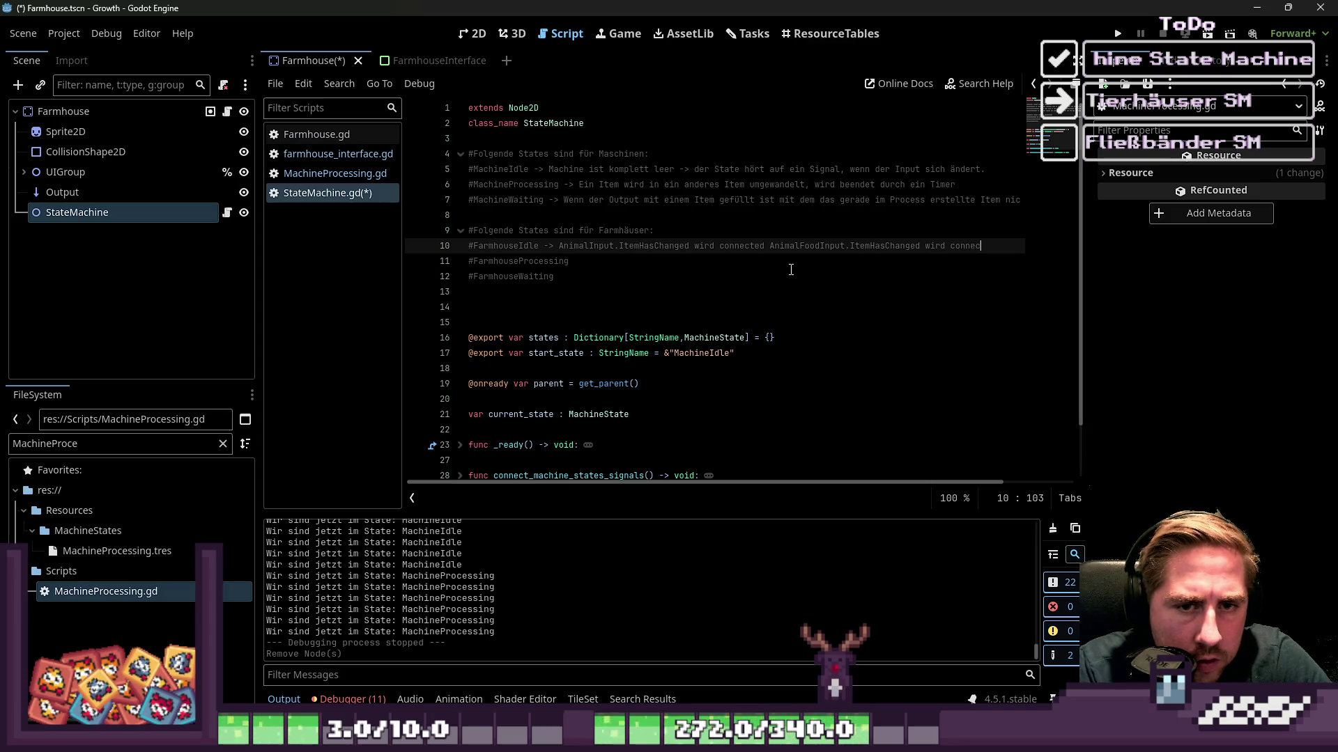
{"action": "type", "text": "ted"}
{"action": "key", "text": "Down"}
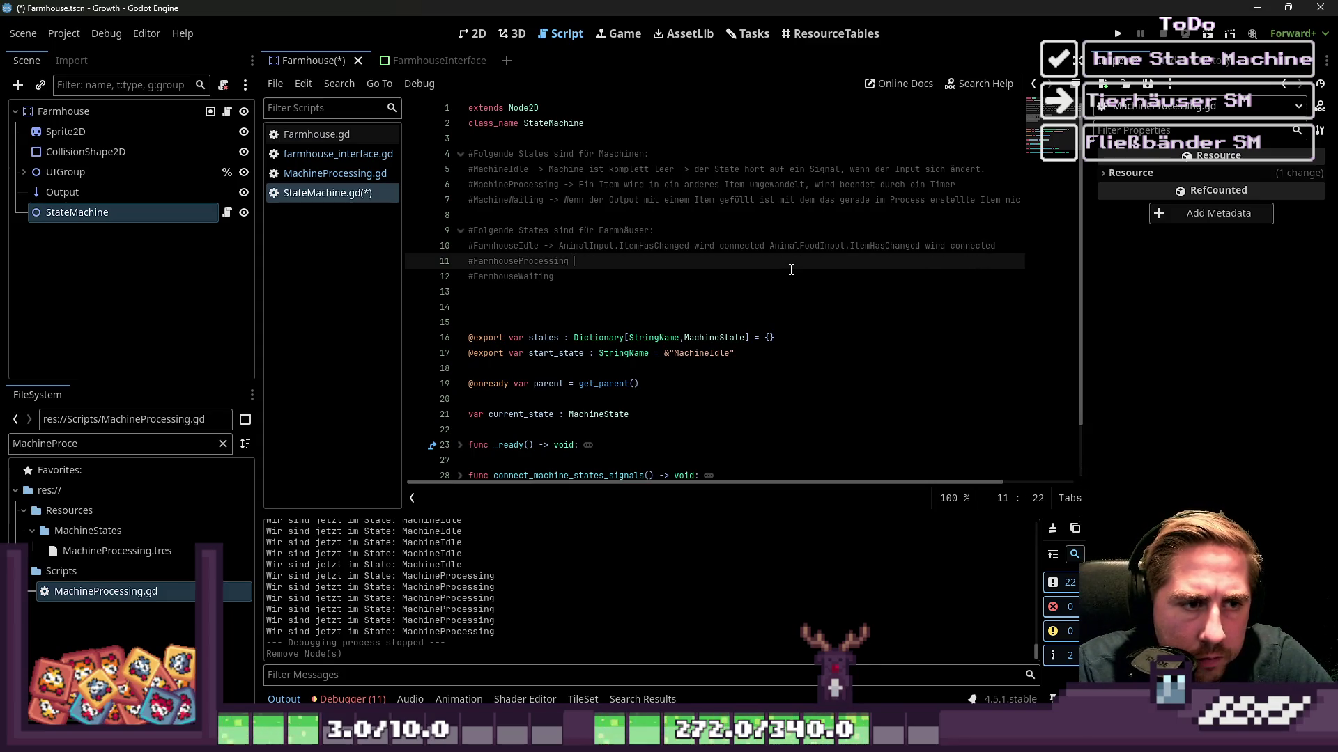
Add comments '#wenn nur eins vorhanden -> zurück in den Idle' and '#wenn beide Items da sind -> FarmhouseProcessing'.
{"action": "type", "text": "->"}
{"action": "key", "text": "Up"}
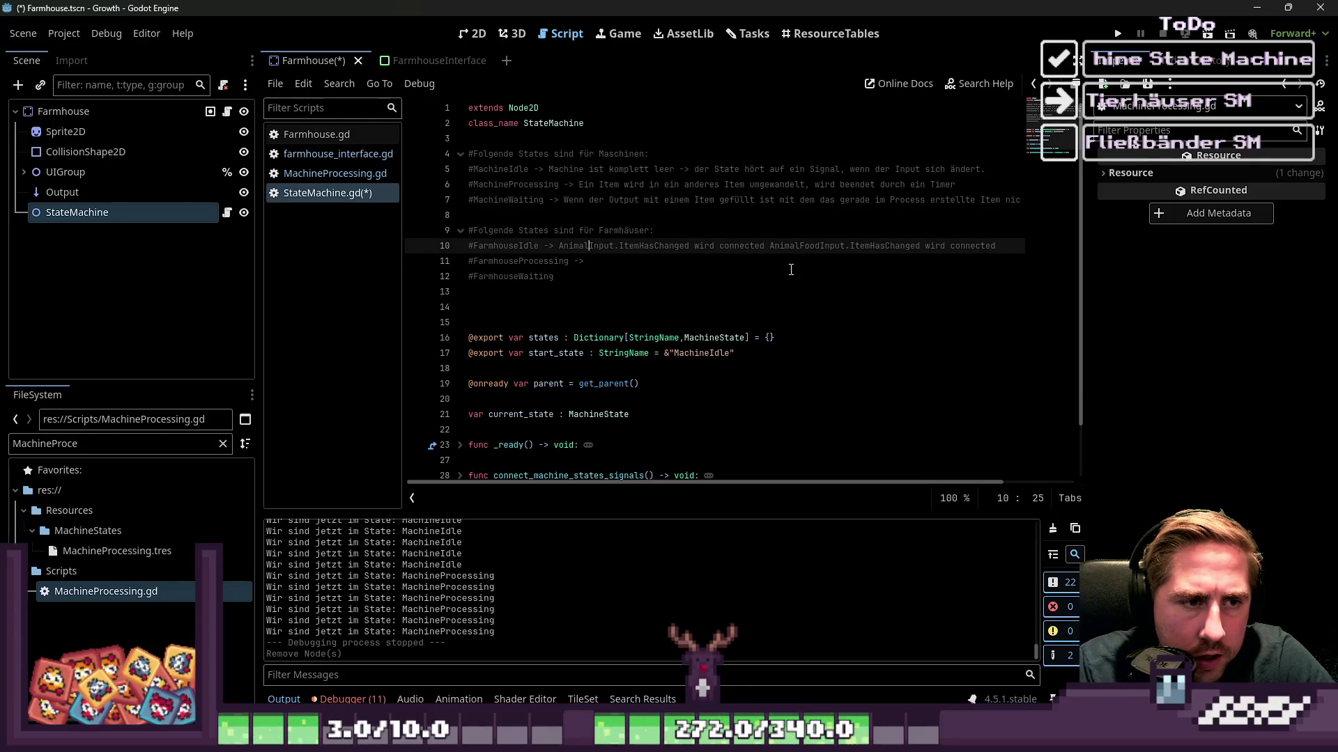
{"action": "key", "text": "Return"}
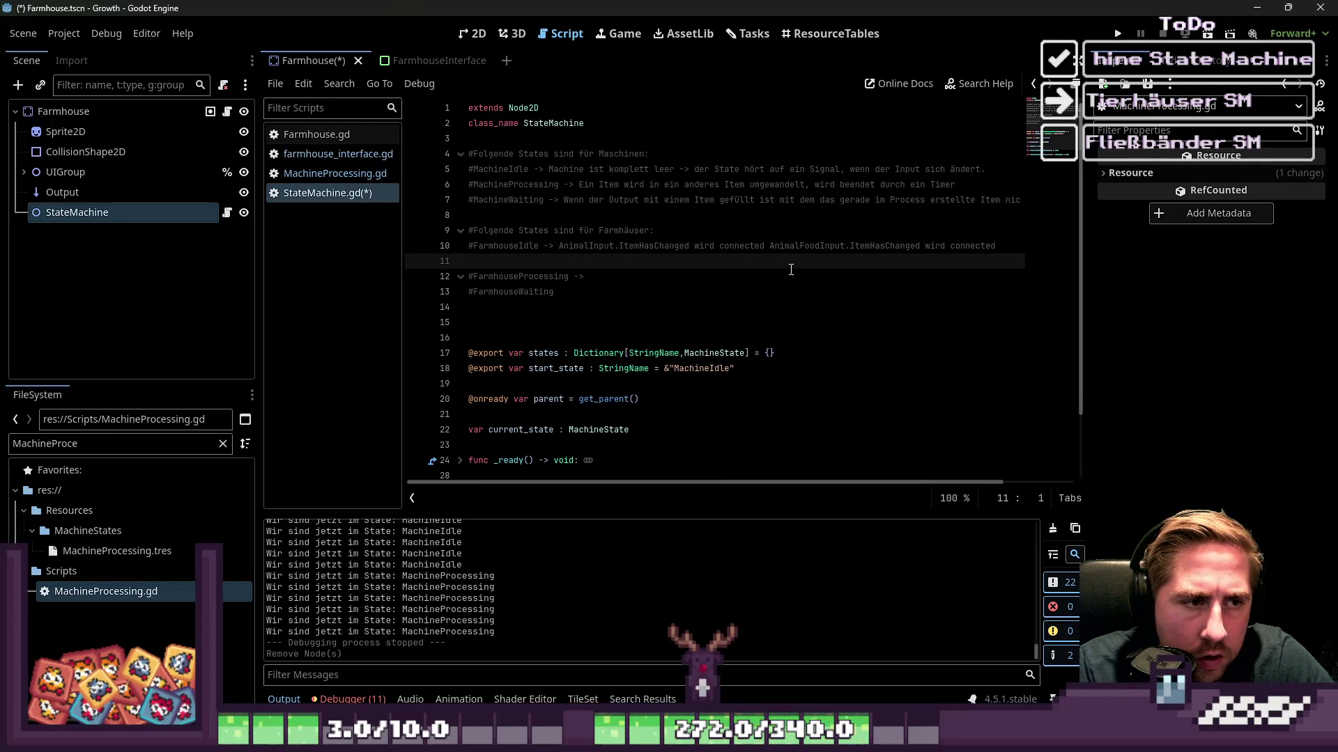
{"action": "type", "text": "a"}
{"action": "key", "text": "BackSpace"}
{"action": "type", "text": "#wenn nur eins"}
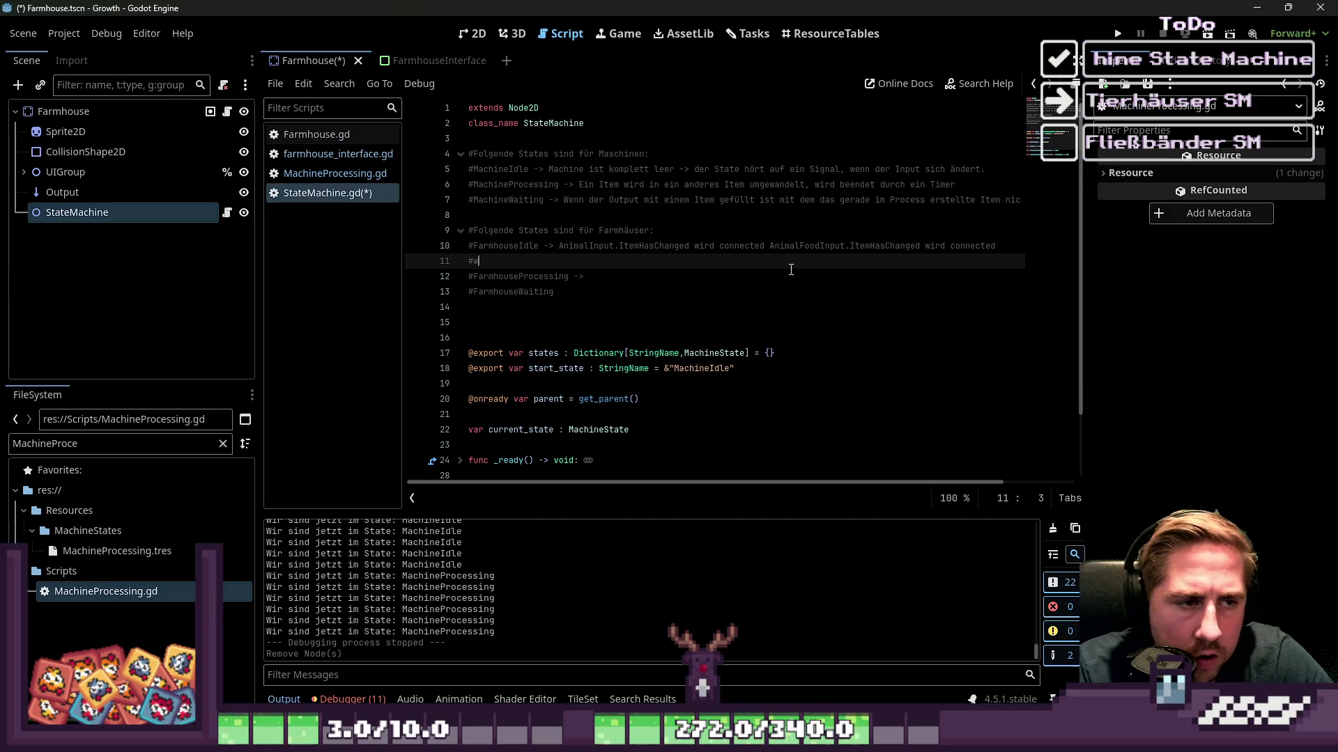
{"action": "type", "text": " vorhanden "}
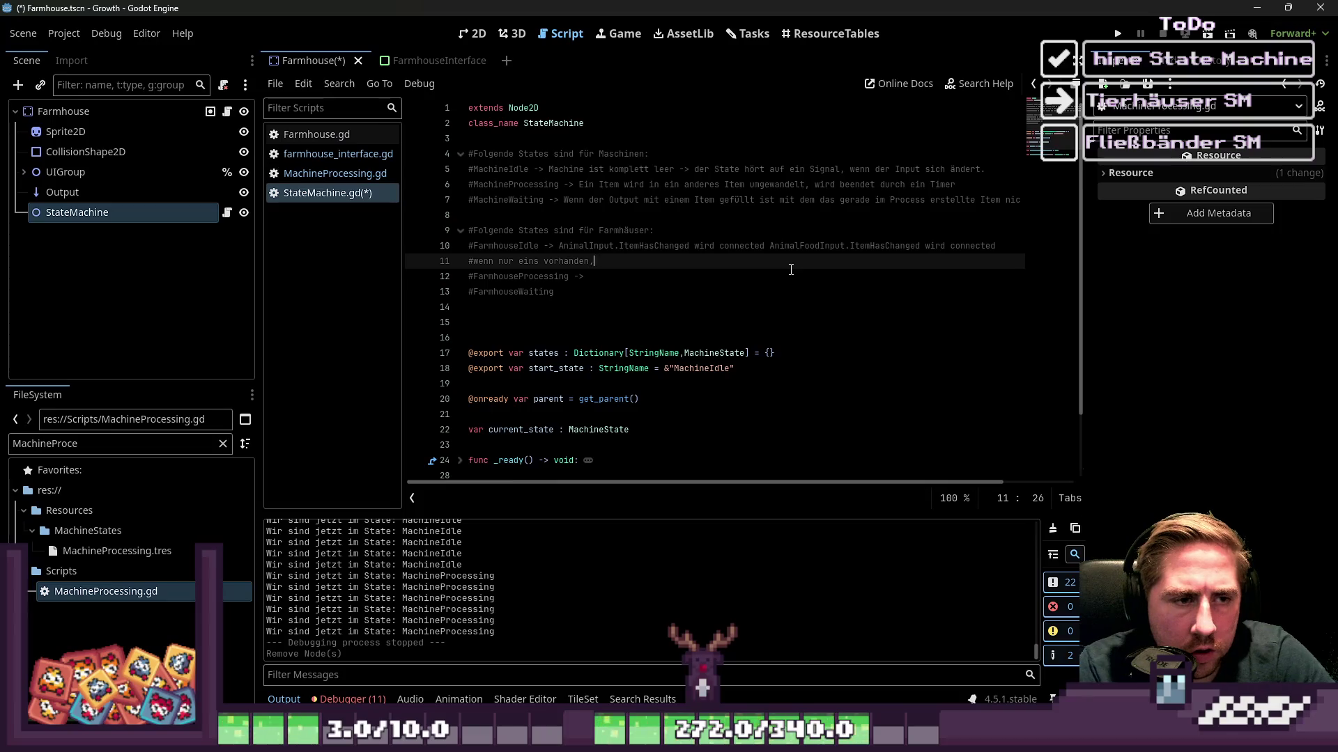
{"action": "type", "text": "-> zu"}
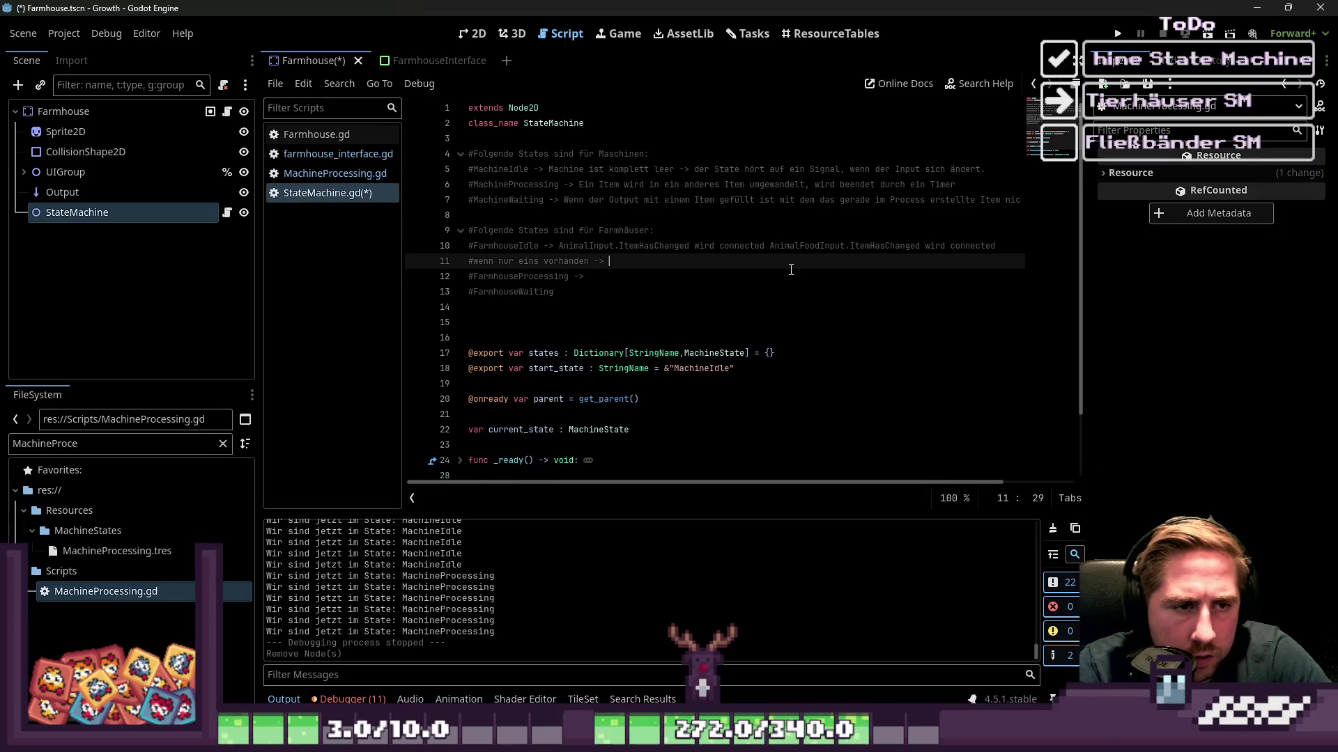
{"action": "type", "text": "rück in den"}
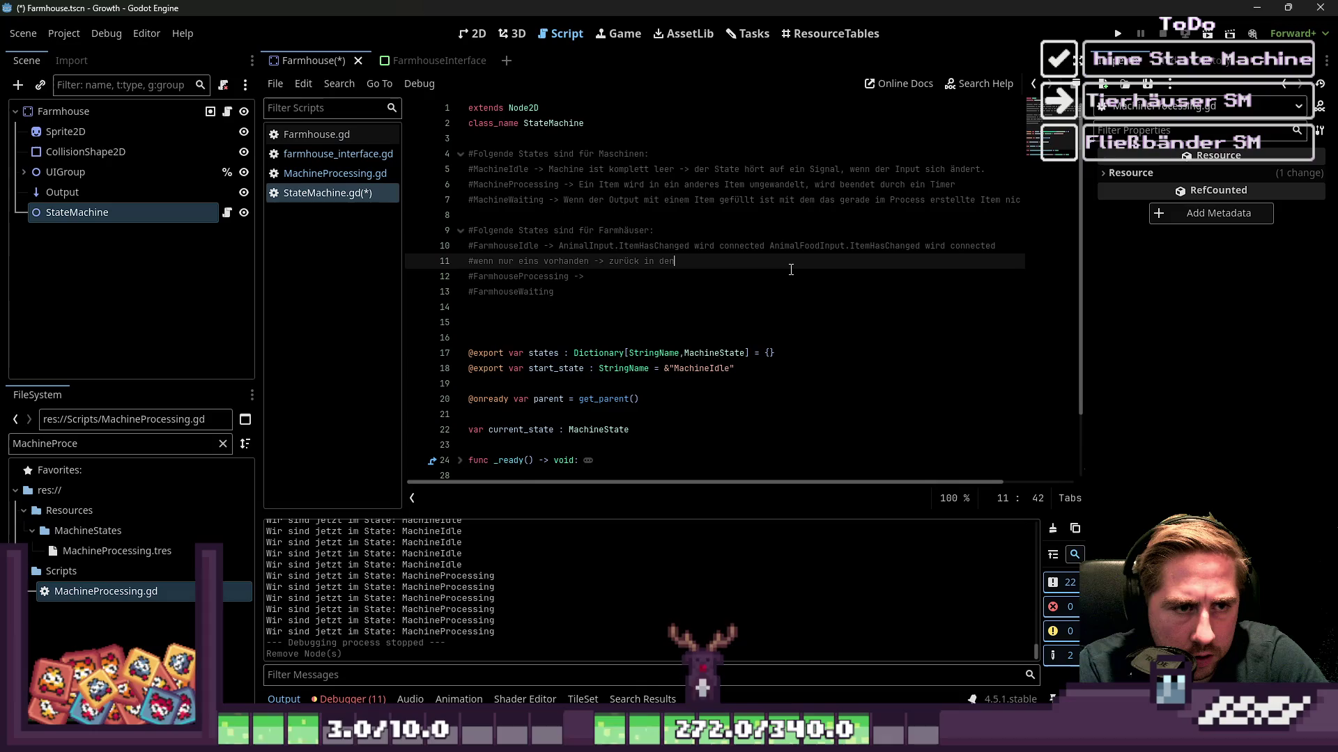
{"action": "type", "text": " Idle"}
{"action": "key", "text": "Return"}
{"action": "type", "text": "#"}
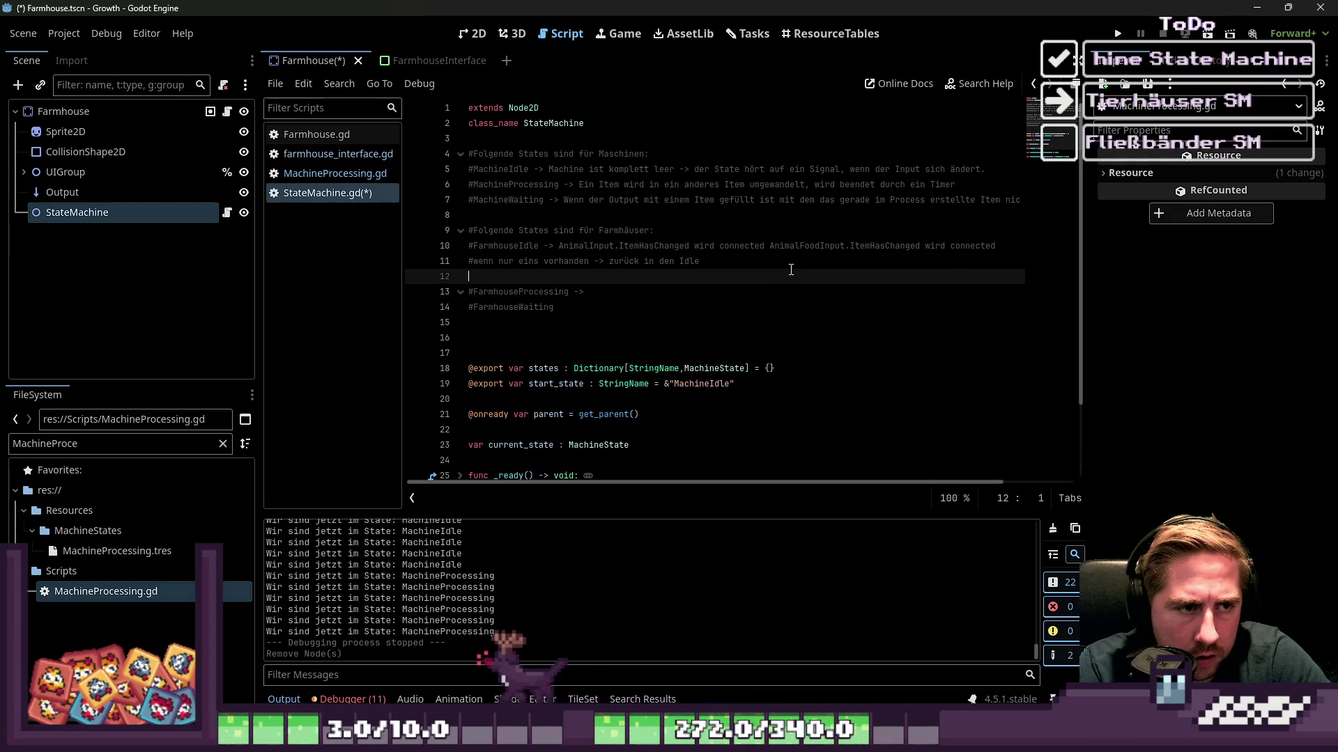
{"action": "type", "text": "wenn beid"}
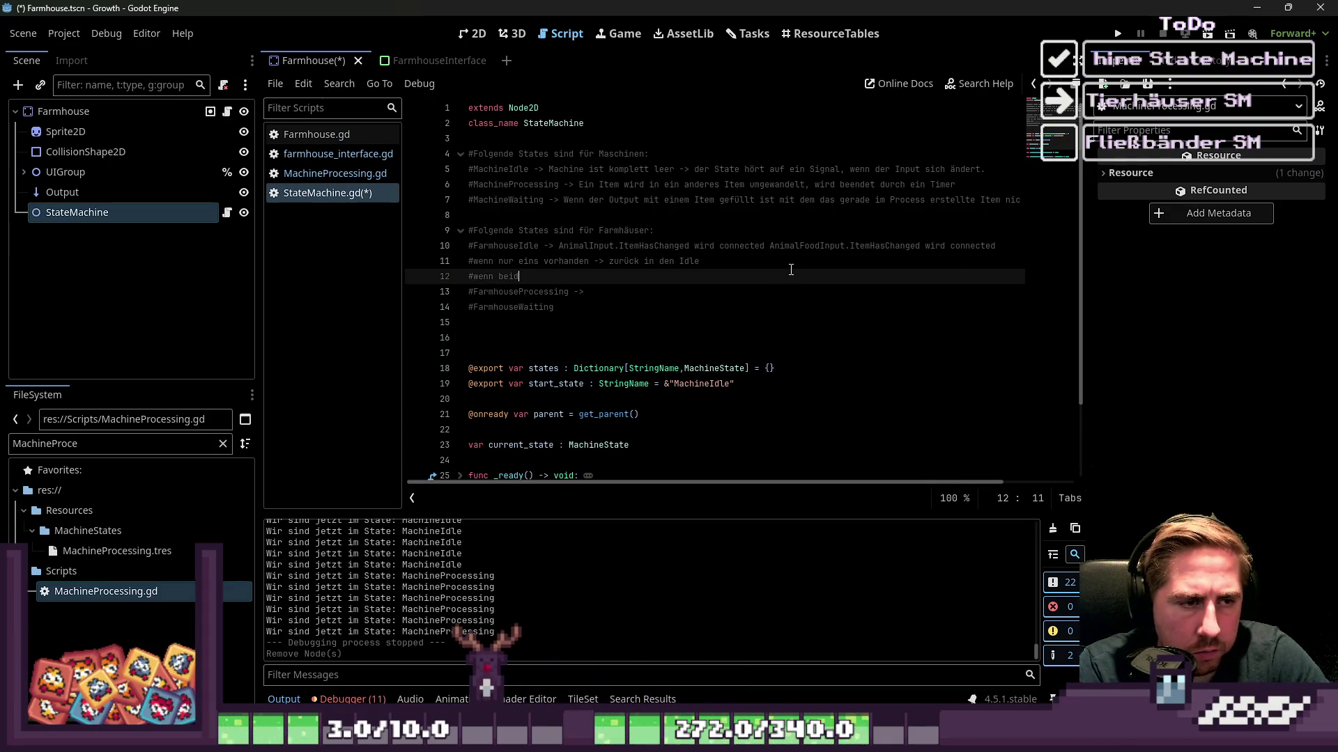
{"action": "type", "text": "e Items da sind -> "}
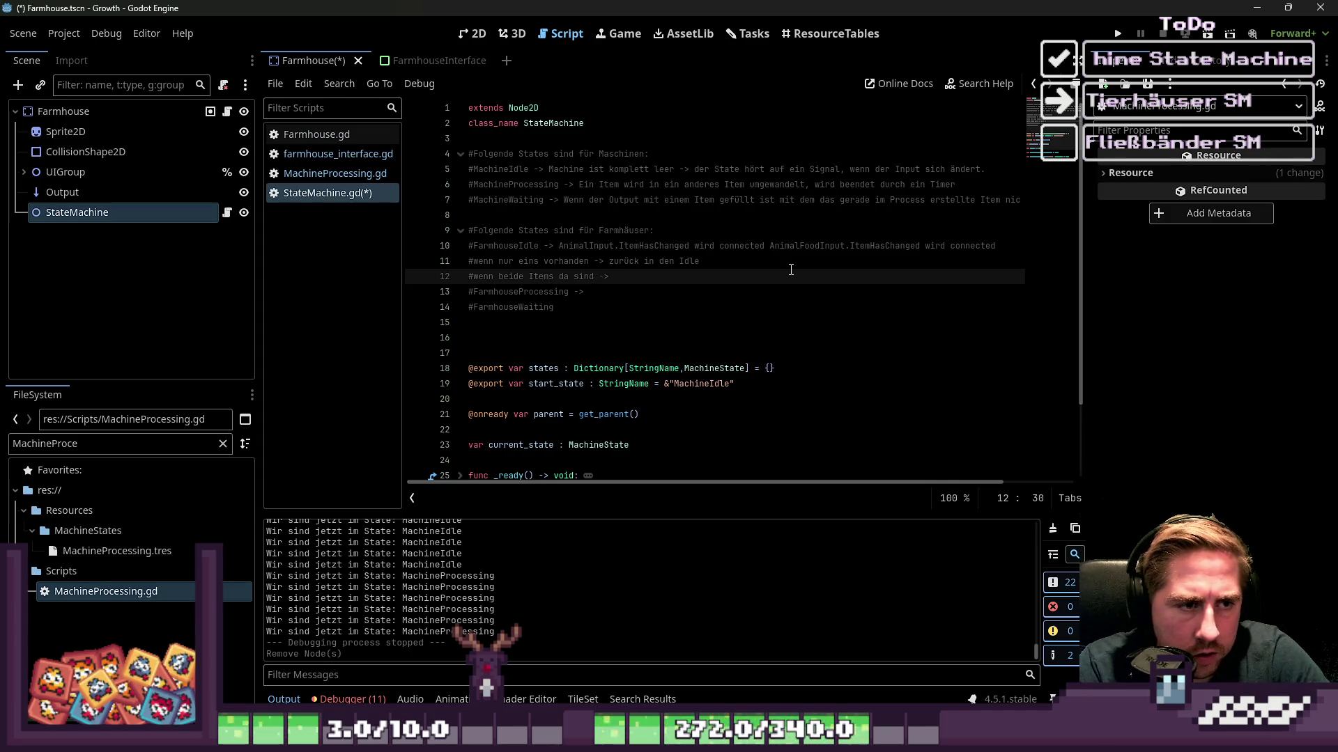
{"action": "type", "text": "Famr"}
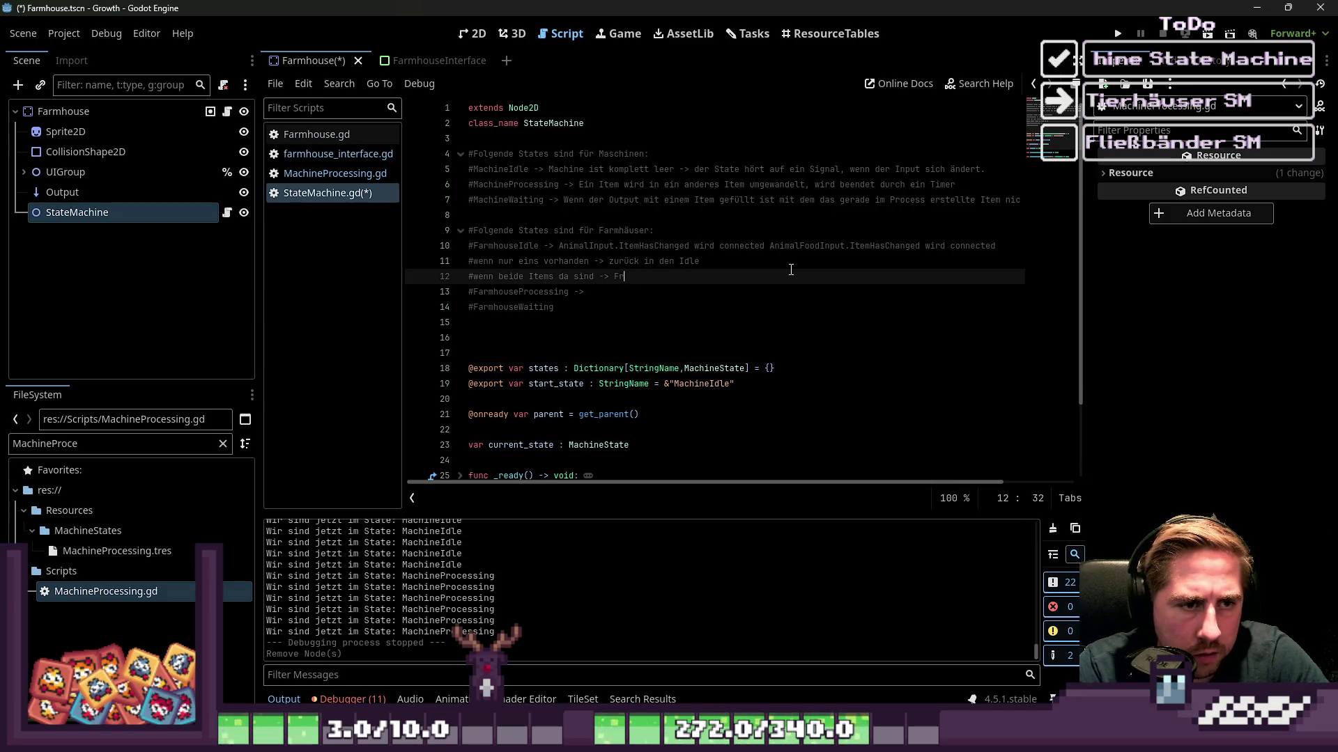
{"action": "key", "text": "BackSpace"}
{"action": "key", "text": "BackSpace"}
{"action": "key", "text": "BackSpace"}
{"action": "type", "text": "arm"}
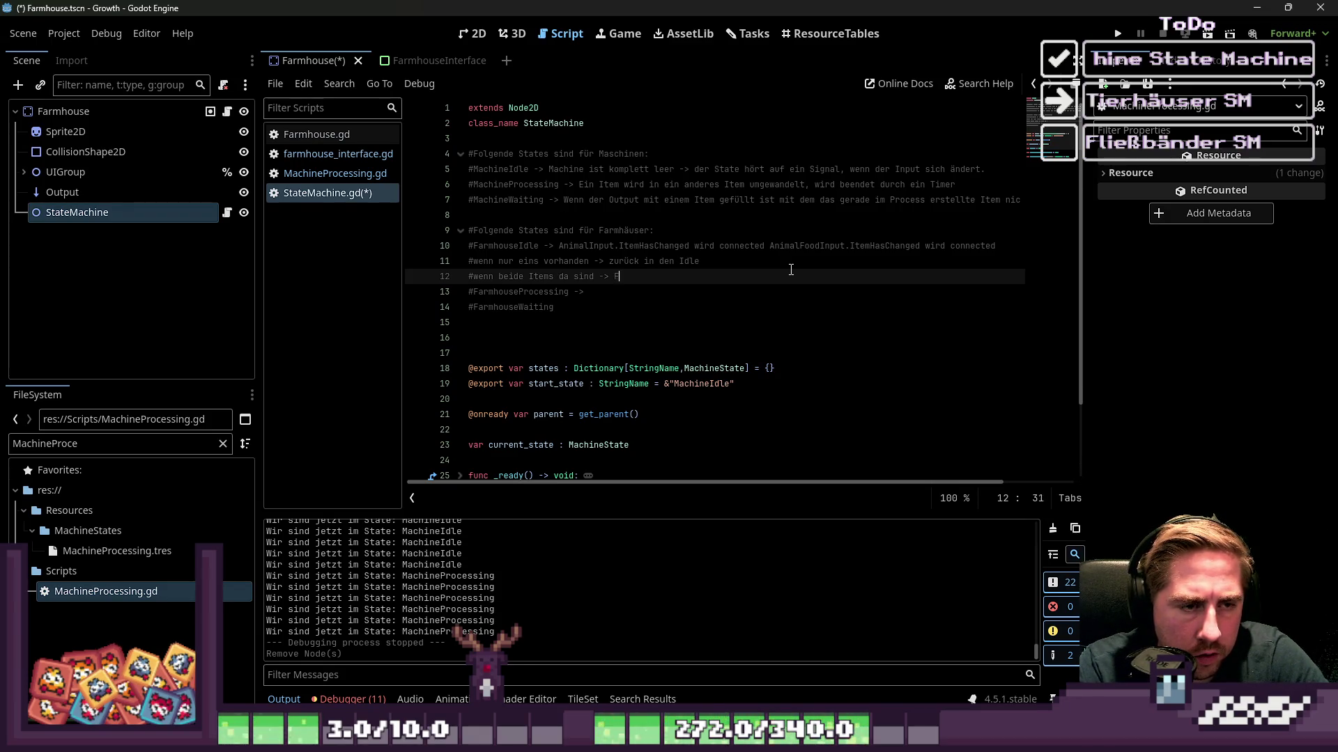
{"action": "type", "text": "houseProc"}
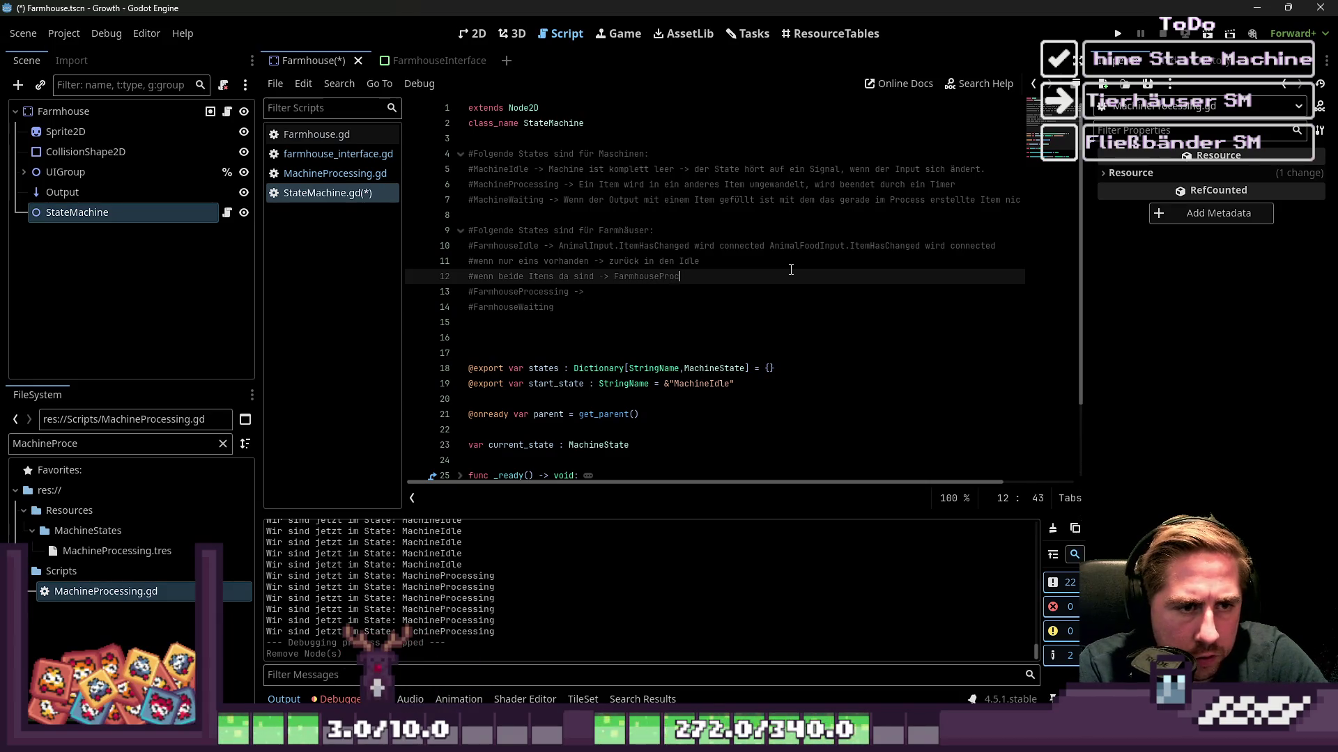
{"action": "type", "text": "essing"}
{"action": "key", "text": "Down"}
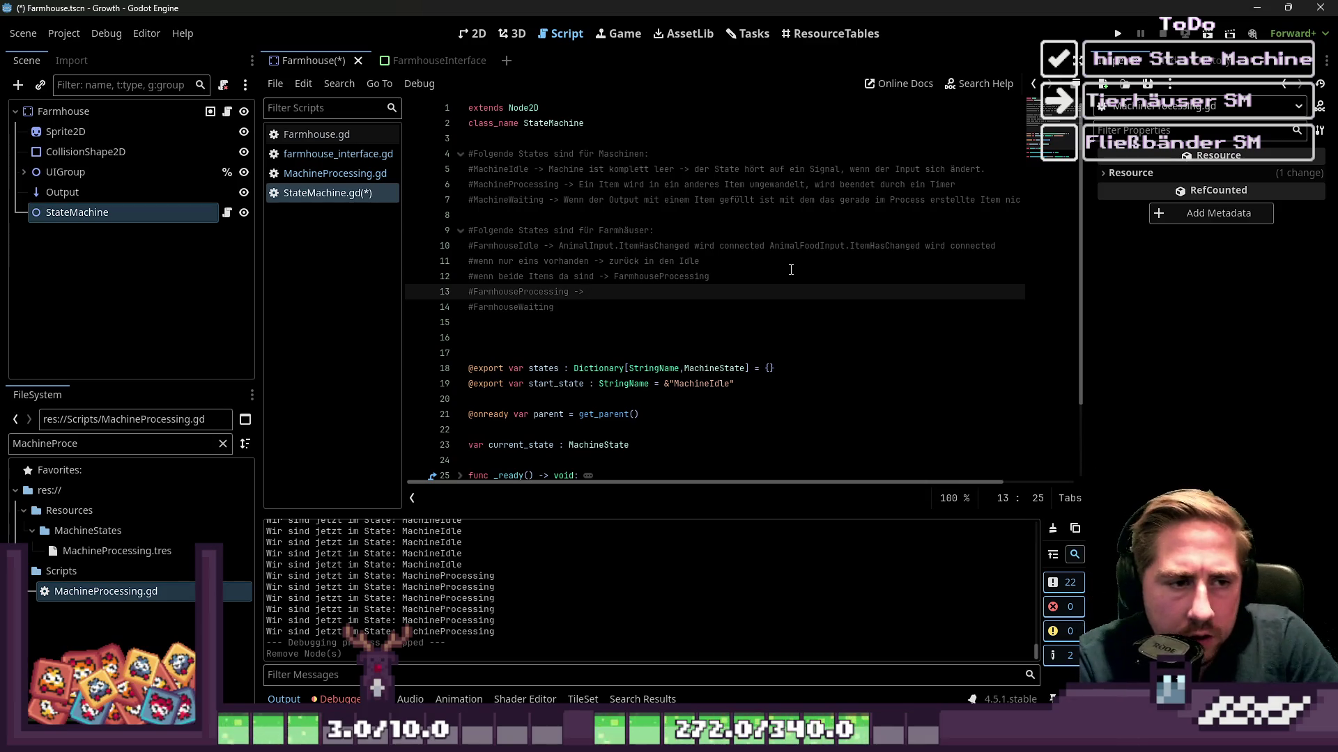
Note an item deleted from AnimalFoodInput, then '-> Output wird gecheckt ob das Item Stackbar ist'.
{"action": "type", "text": "Wird einm"}
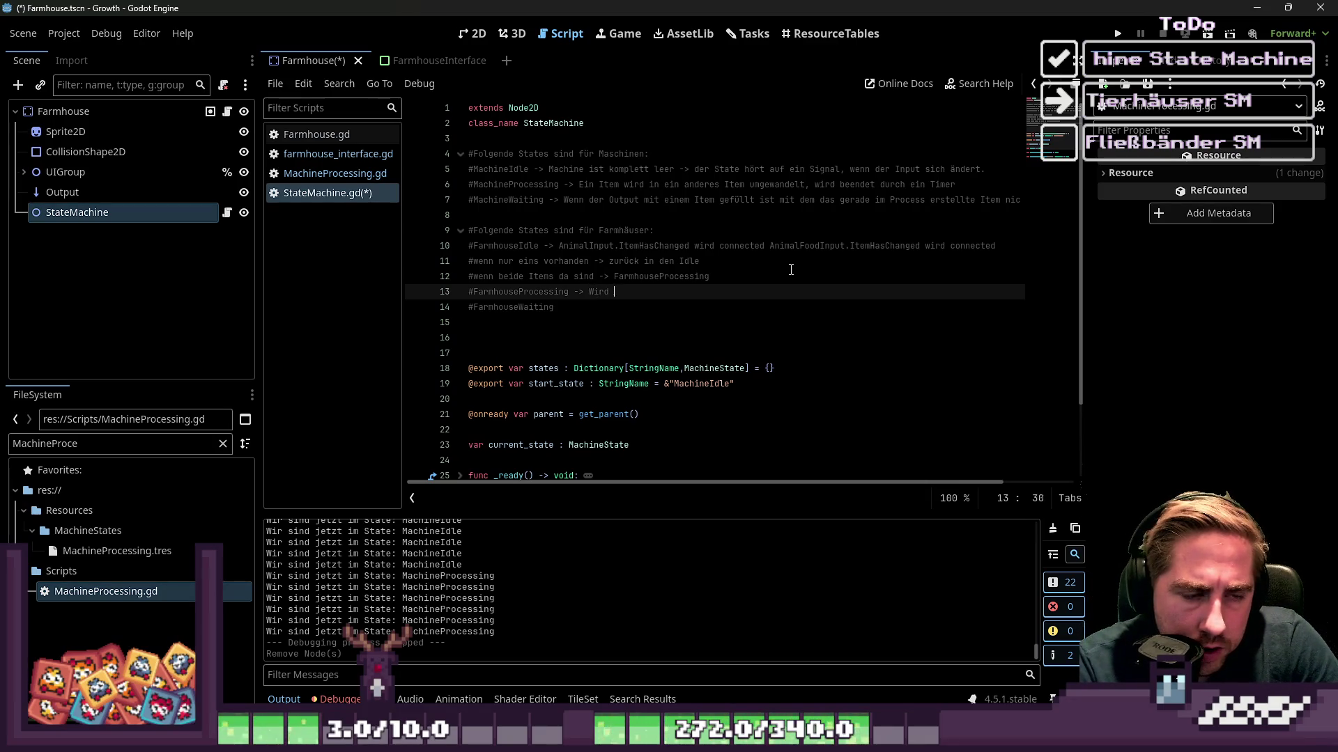
{"action": "key", "text": "BackSpace"}
{"action": "key", "text": "BackSpace"}
{"action": "type", "text": "Item vom"}
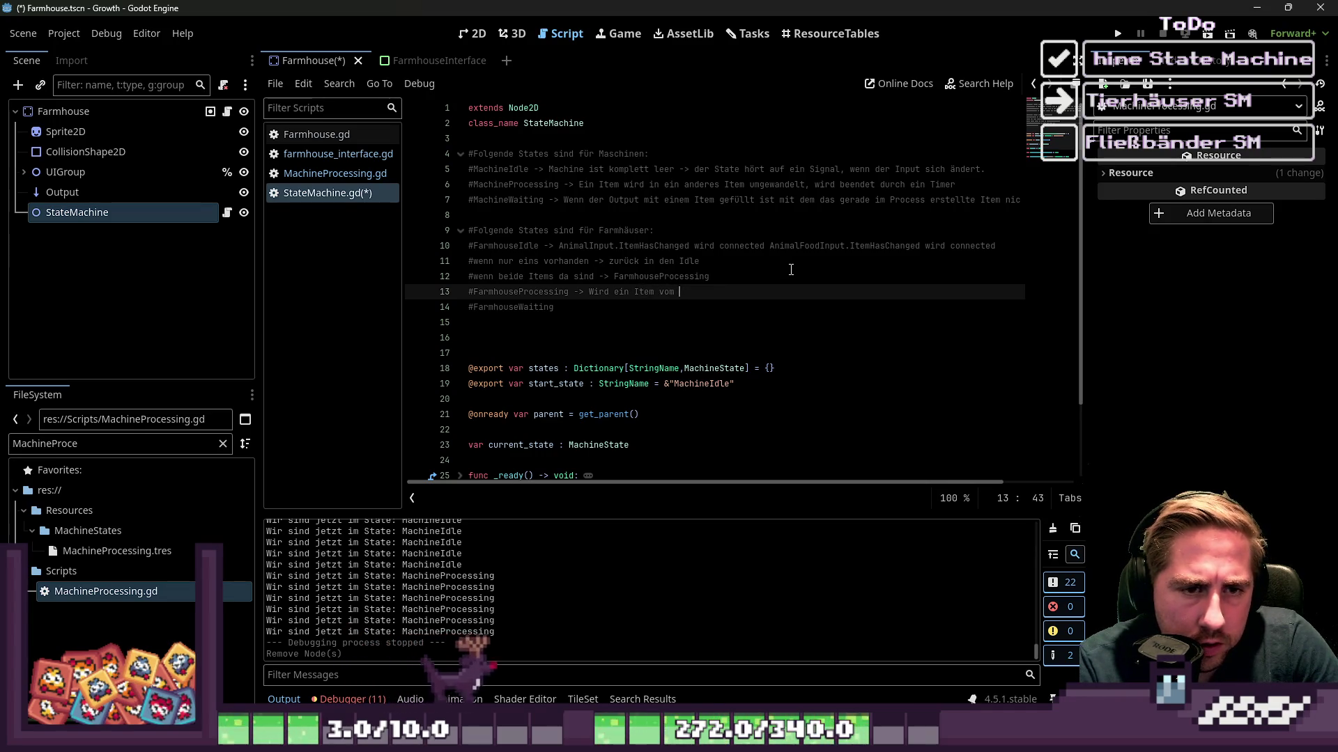
{"action": "type", "text": "Anima"}
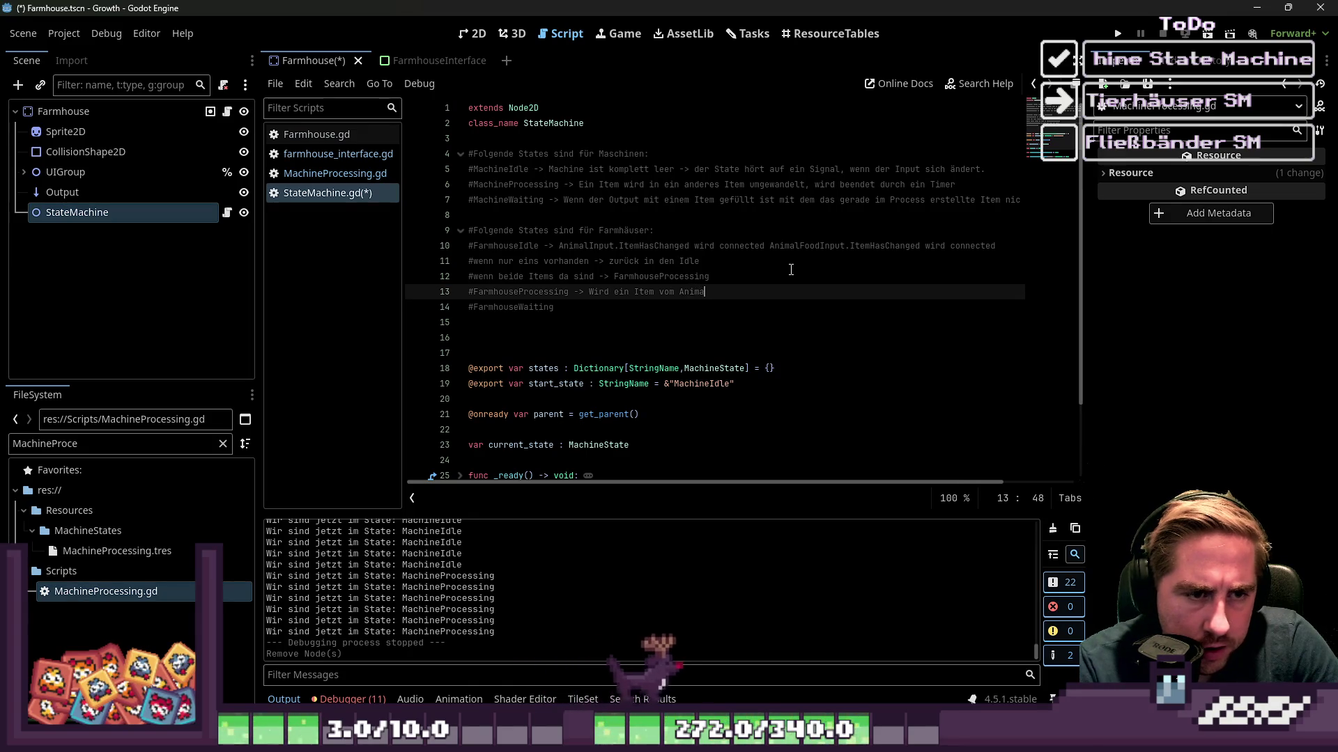
{"action": "type", "text": "lFoodInput "}
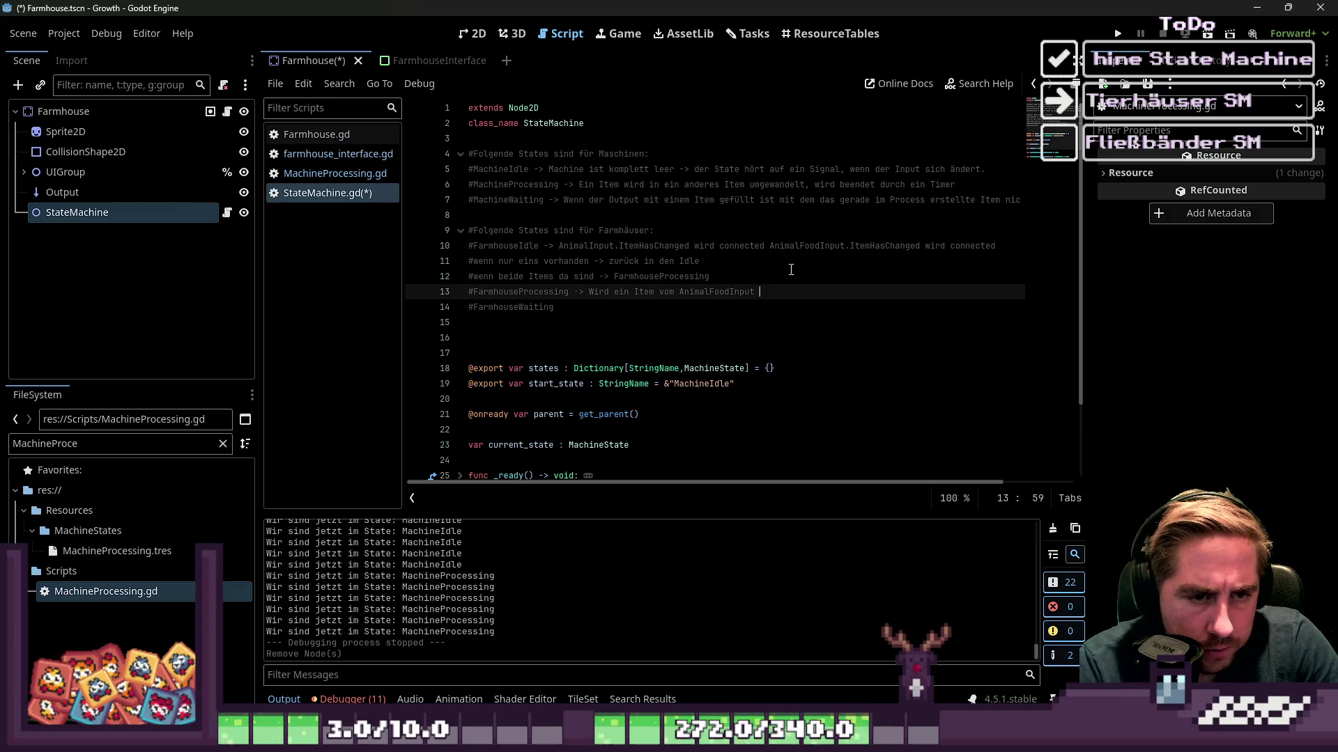
{"action": "type", "text": "dgelöscht"}
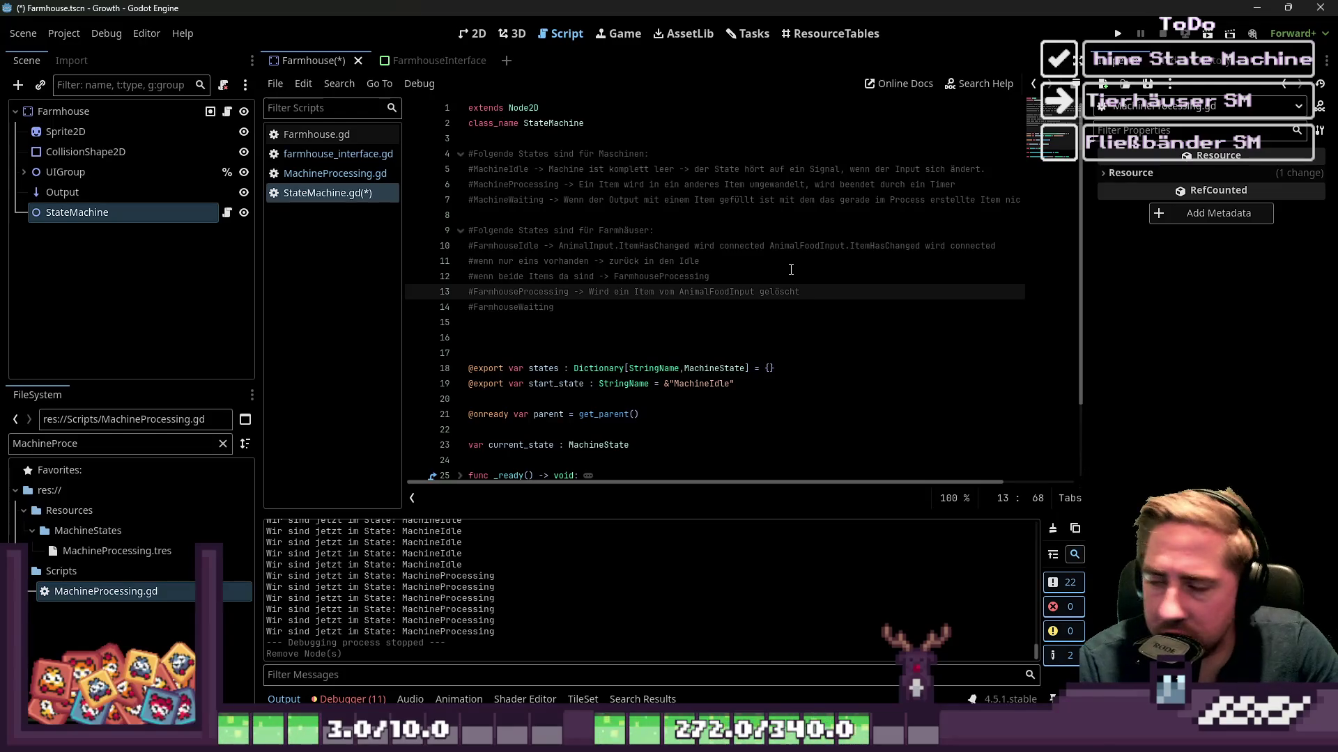
{"action": "type", "text": " -"}
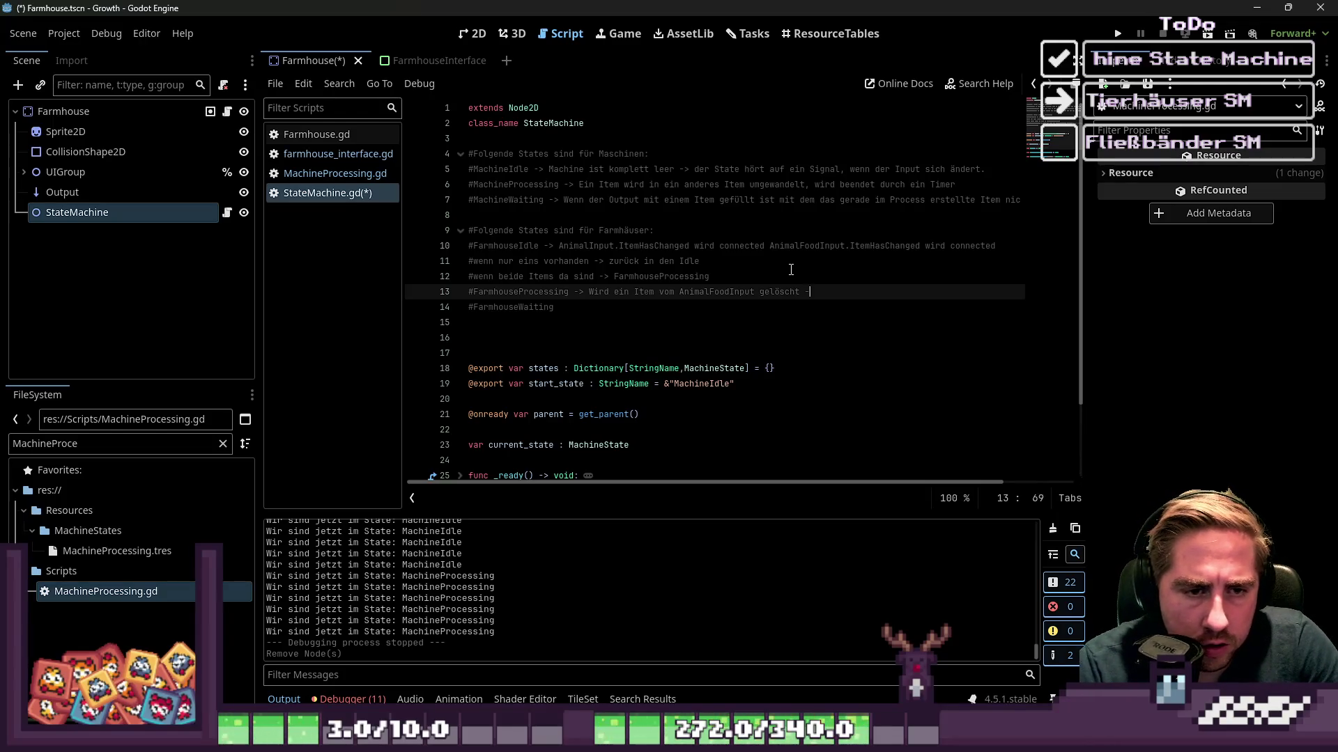
{"action": "type", "text": "> Outp"}
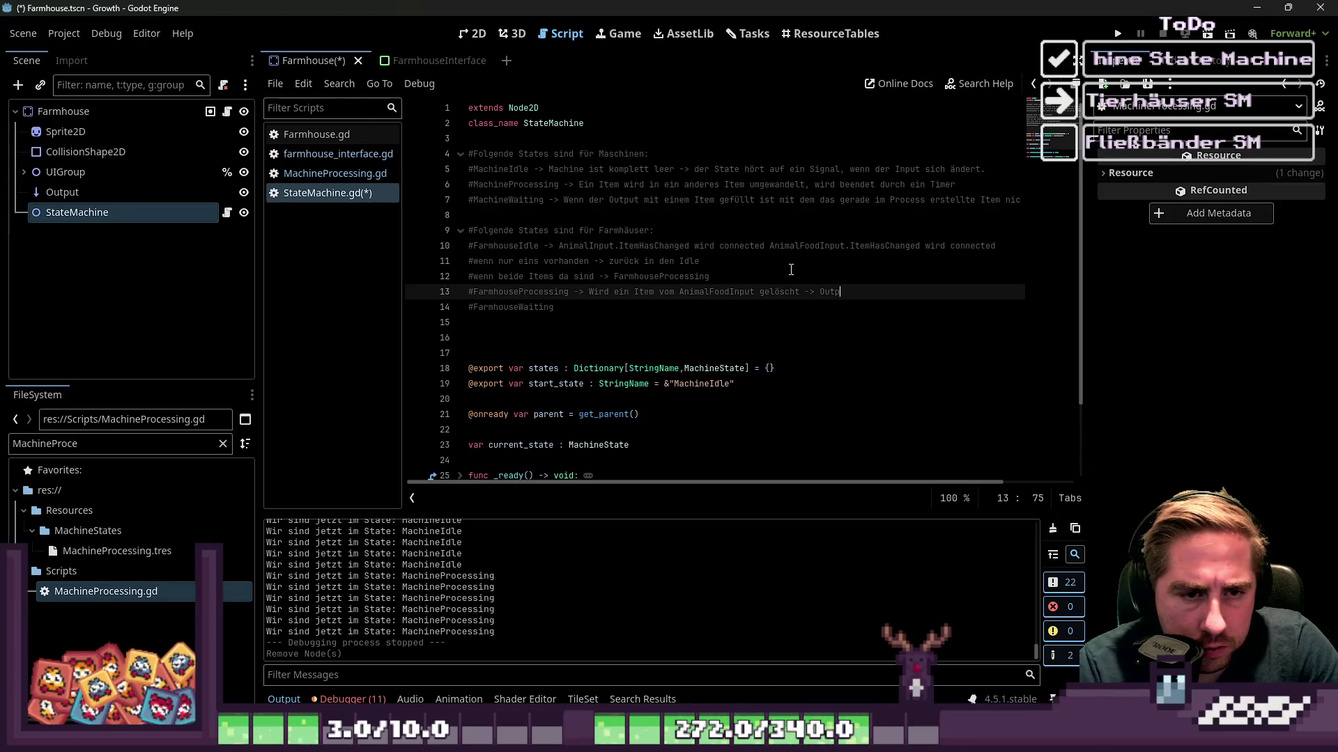
{"action": "key", "text": "BackSpace"}
{"action": "key", "text": "BackSpace"}
{"action": "key", "text": "BackSpace"}
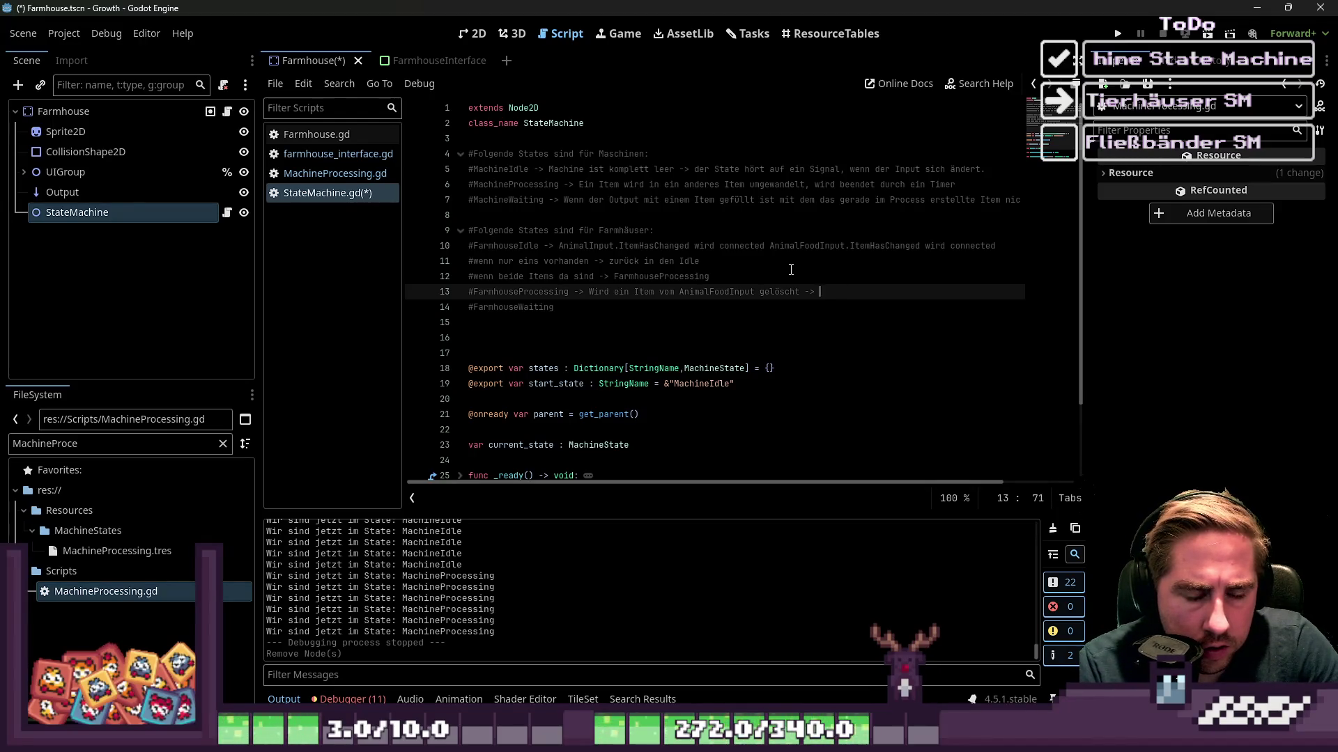
{"action": "type", "text": "Output "}
{"action": "type", "text": "wir"}
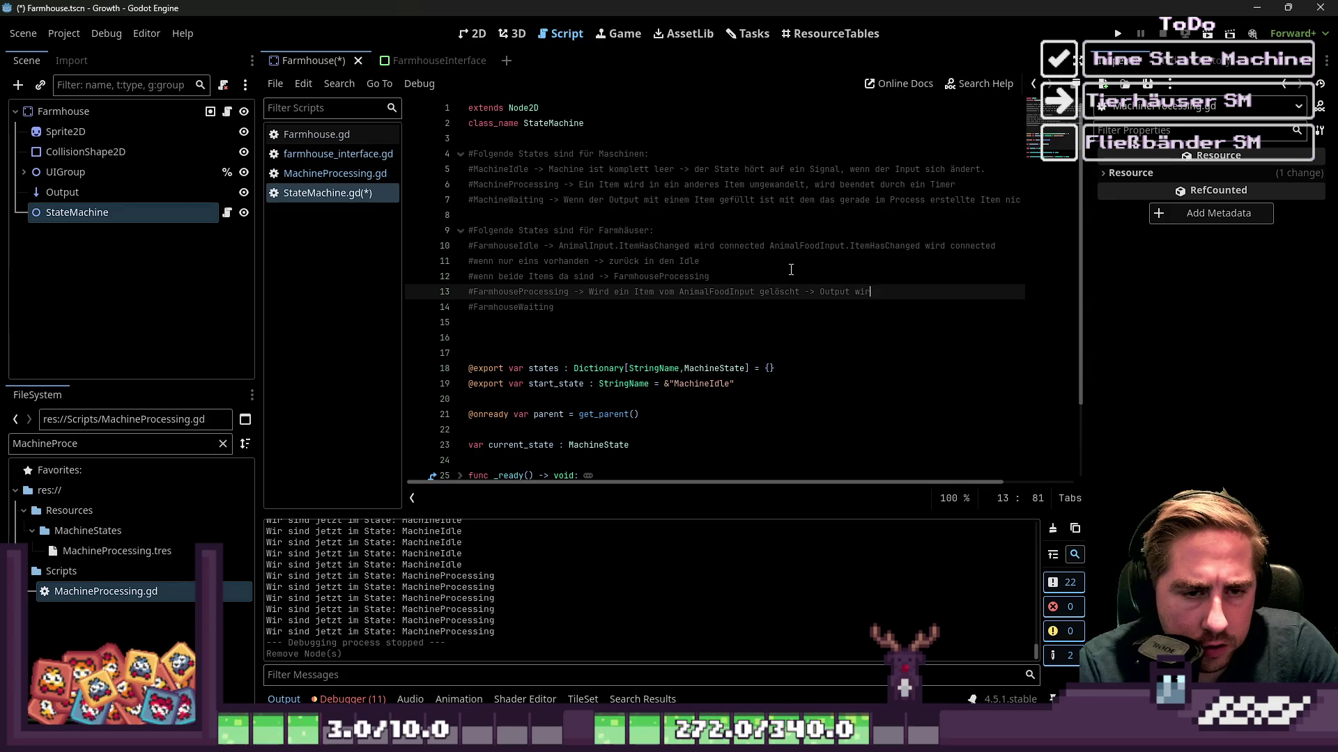
{"action": "type", "text": "d gecheck"}
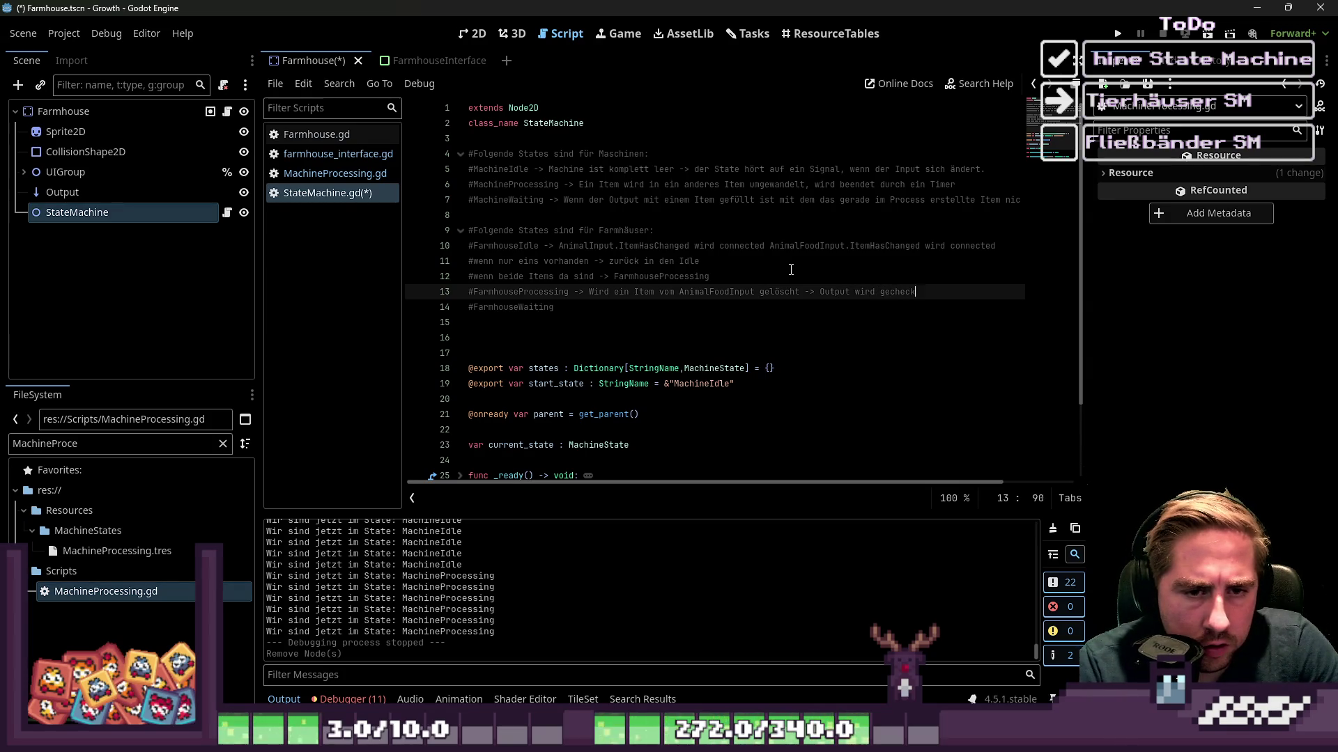
{"action": "type", "text": "t ob das It"}
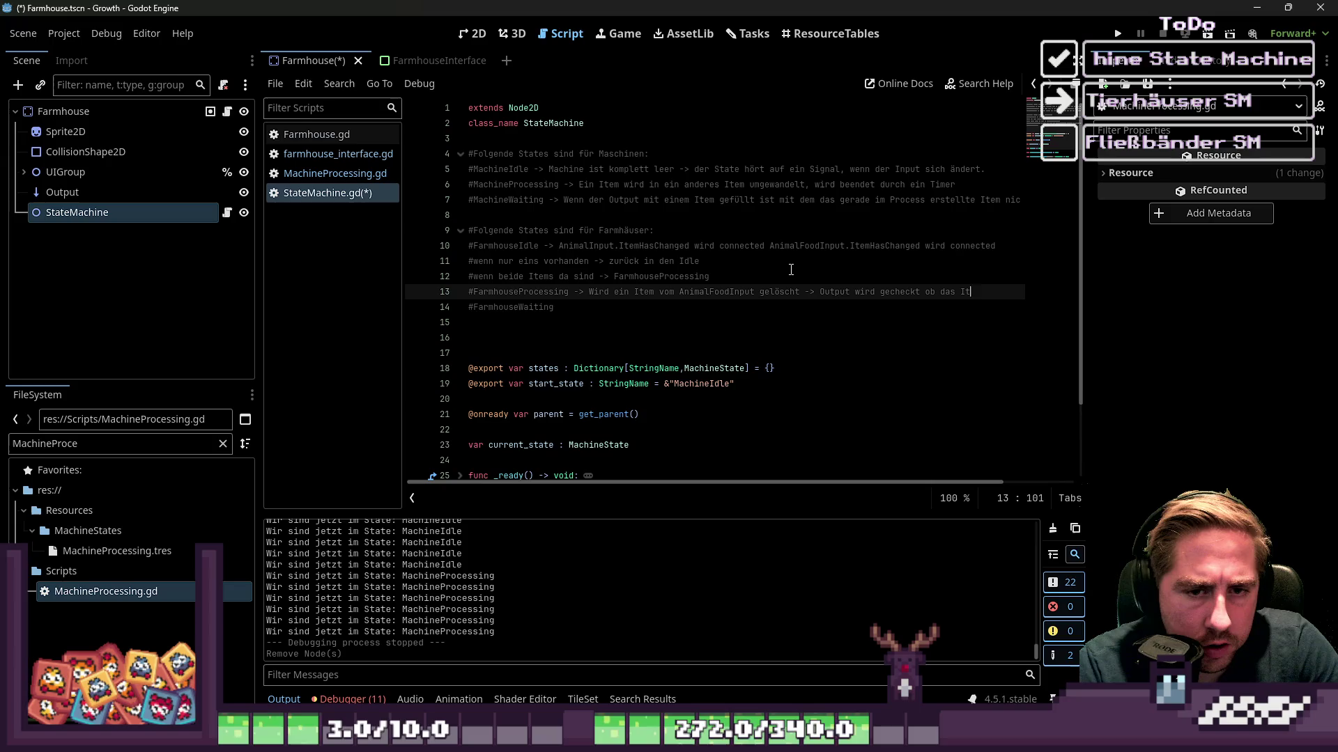
{"action": "type", "text": "em Stackbar ist"}
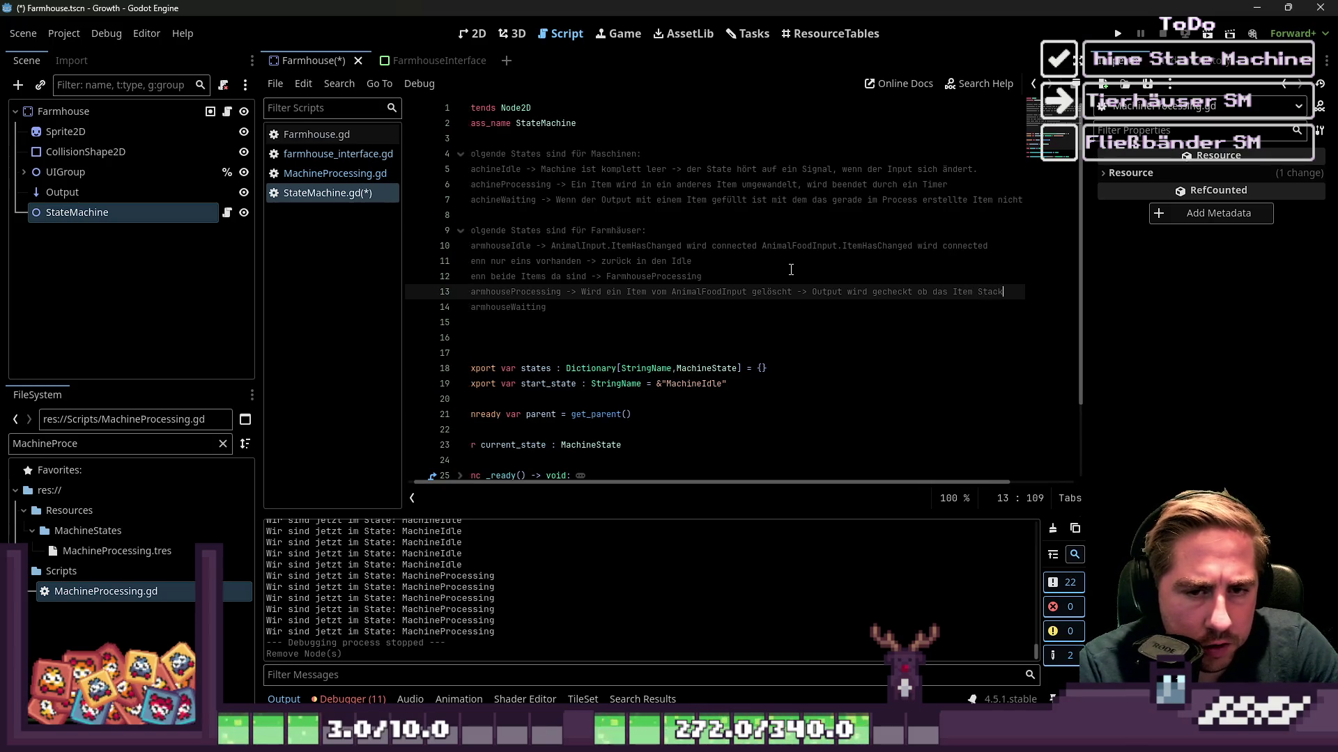
{"action": "key", "text": "Return"}
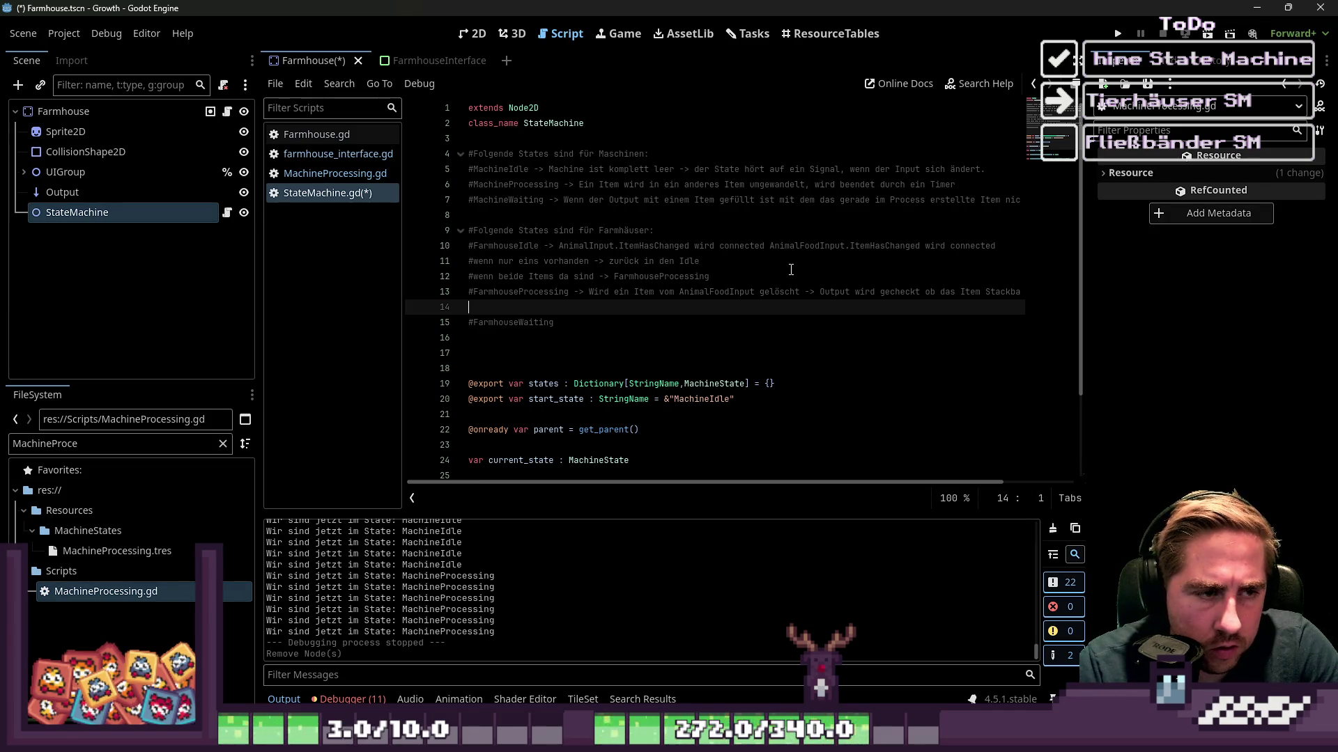
Add the comment '#falls ja stacken -> ist noch Futter im AnimalFoodInput & Ist das Tier noch im AnimalInput -> FarmhouseProcessing'.
{"action": "type", "text": "#falls ja "}
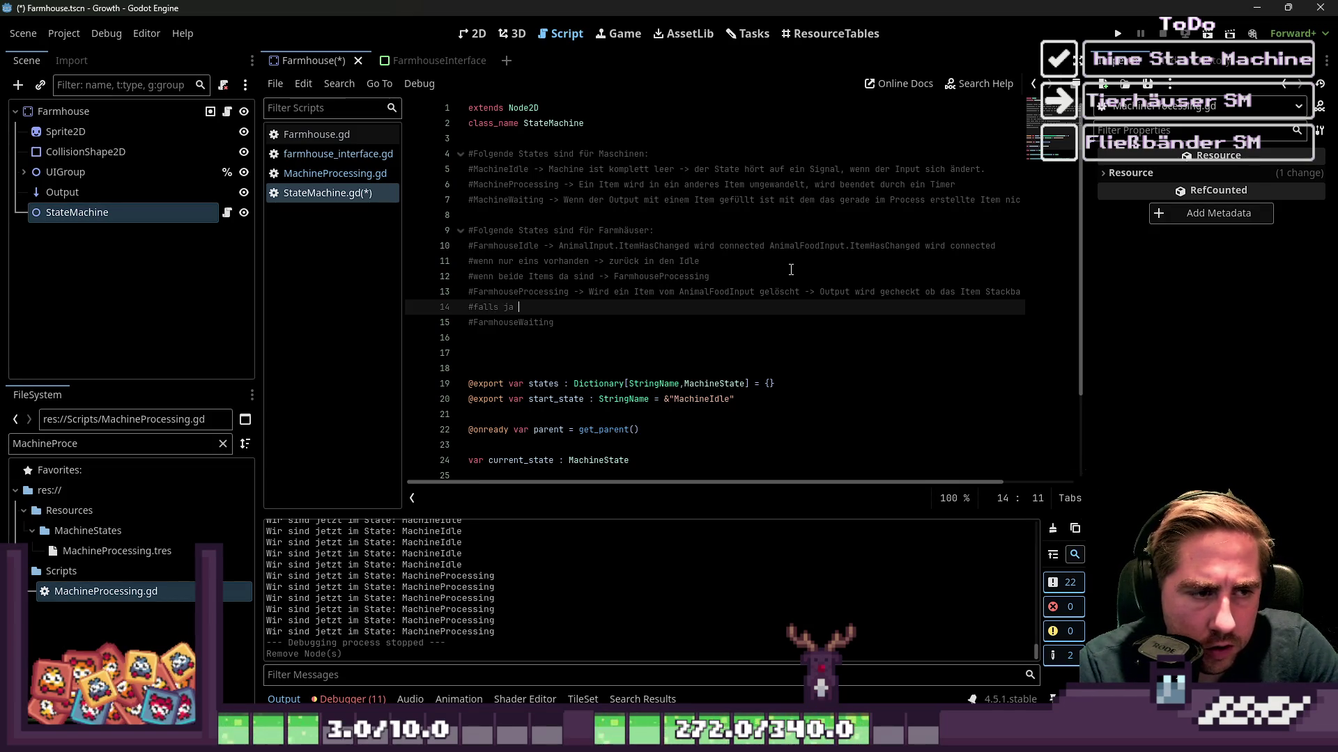
{"action": "type", "text": "stacken -> "}
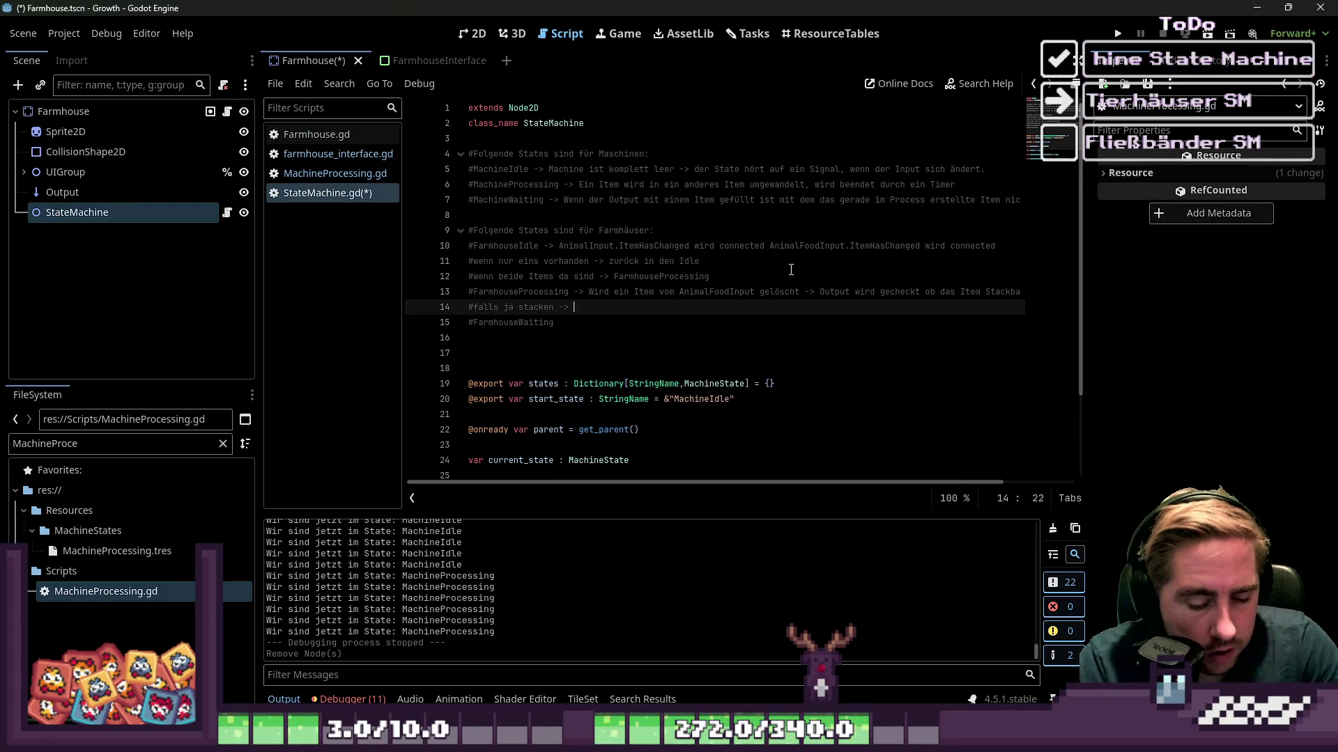
{"action": "type", "text": "ist den"}
{"action": "key", "text": "BackSpace"}
{"action": "key", "text": "BackSpace"}
{"action": "key", "text": "BackSpace"}
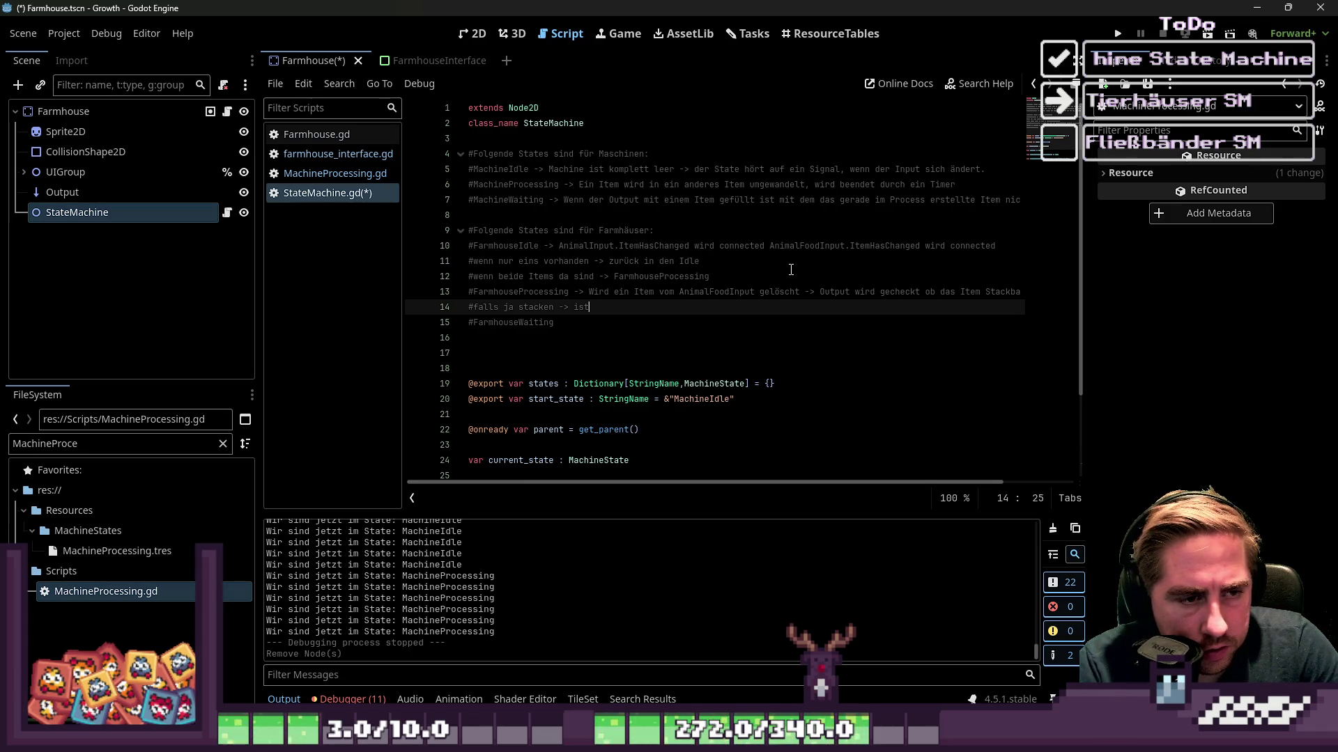
{"action": "type", "text": "noch Futter im I"}
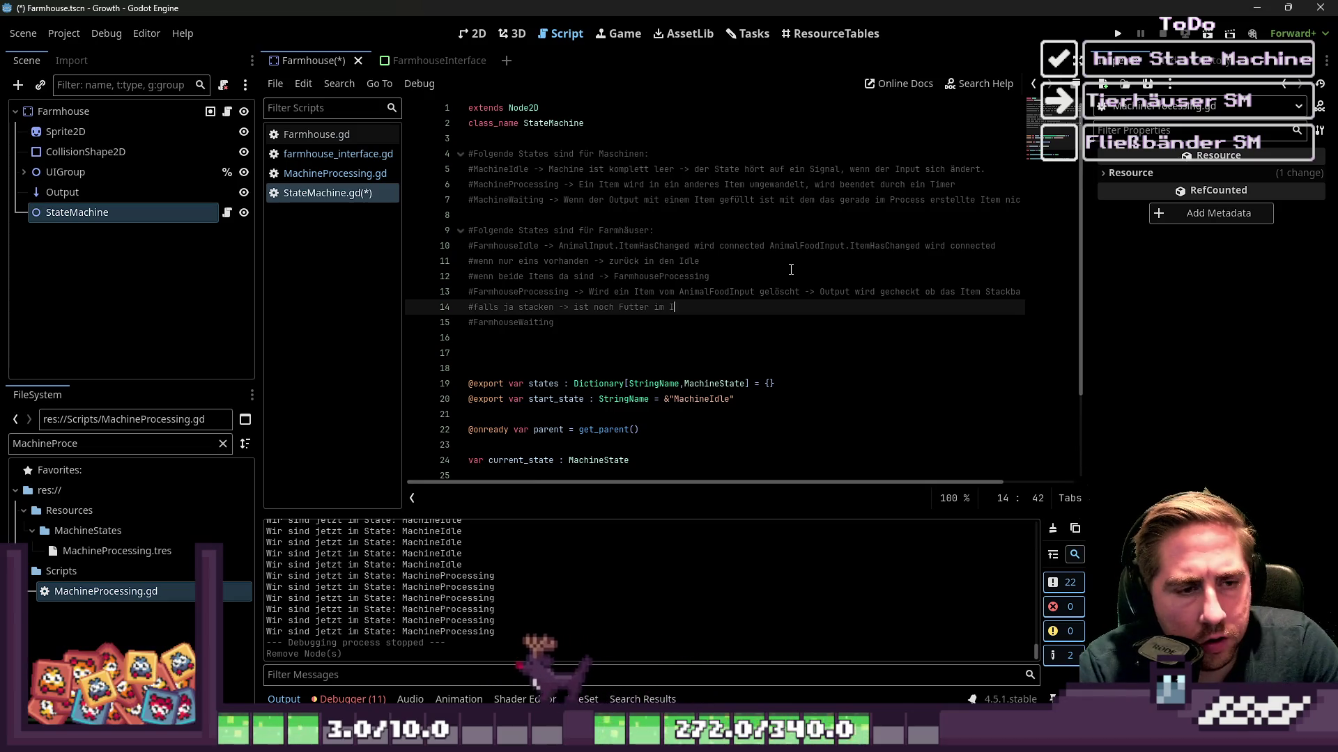
{"action": "key", "text": "BackSpace"}
{"action": "type", "text": "Anim"}
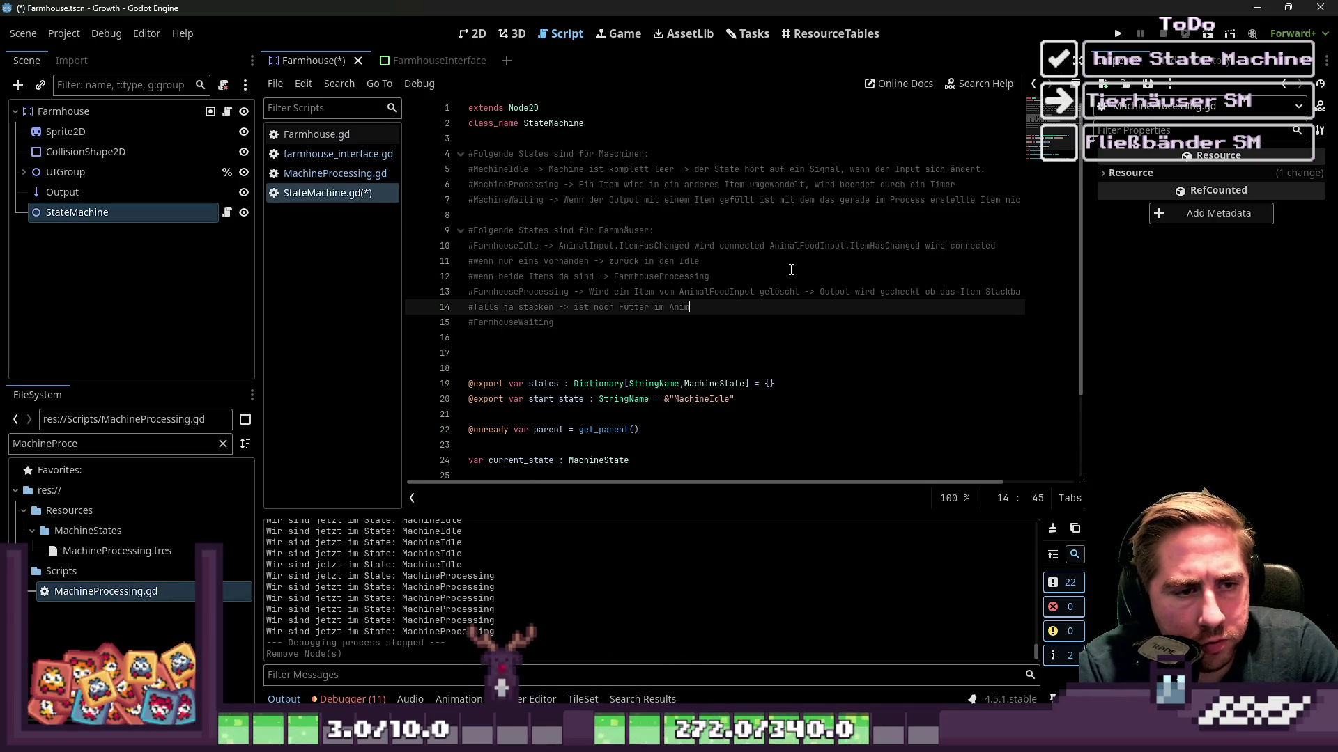
{"action": "type", "text": "alFoodInput ->"}
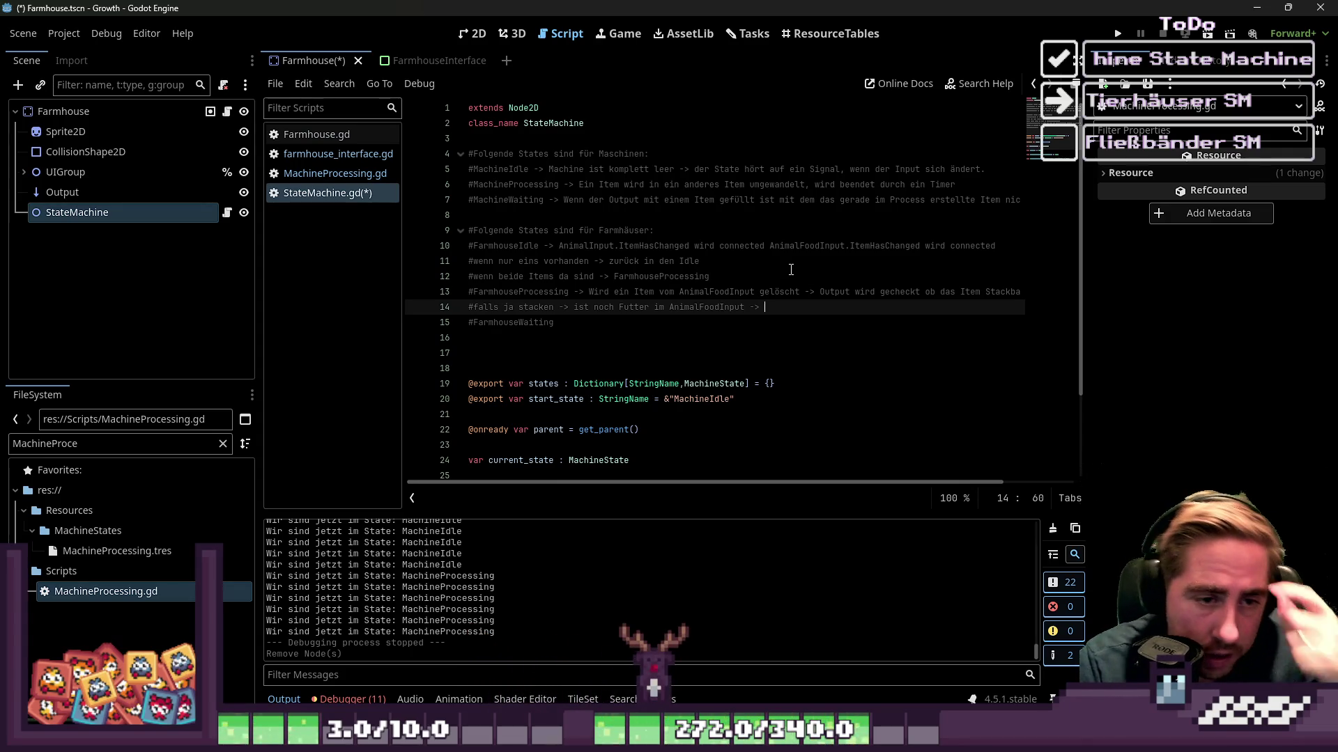
{"action": "key", "text": "BackSpace"}
{"action": "key", "text": "BackSpace"}
{"action": "key", "text": "BackSpace"}
{"action": "type", "text": "&"}
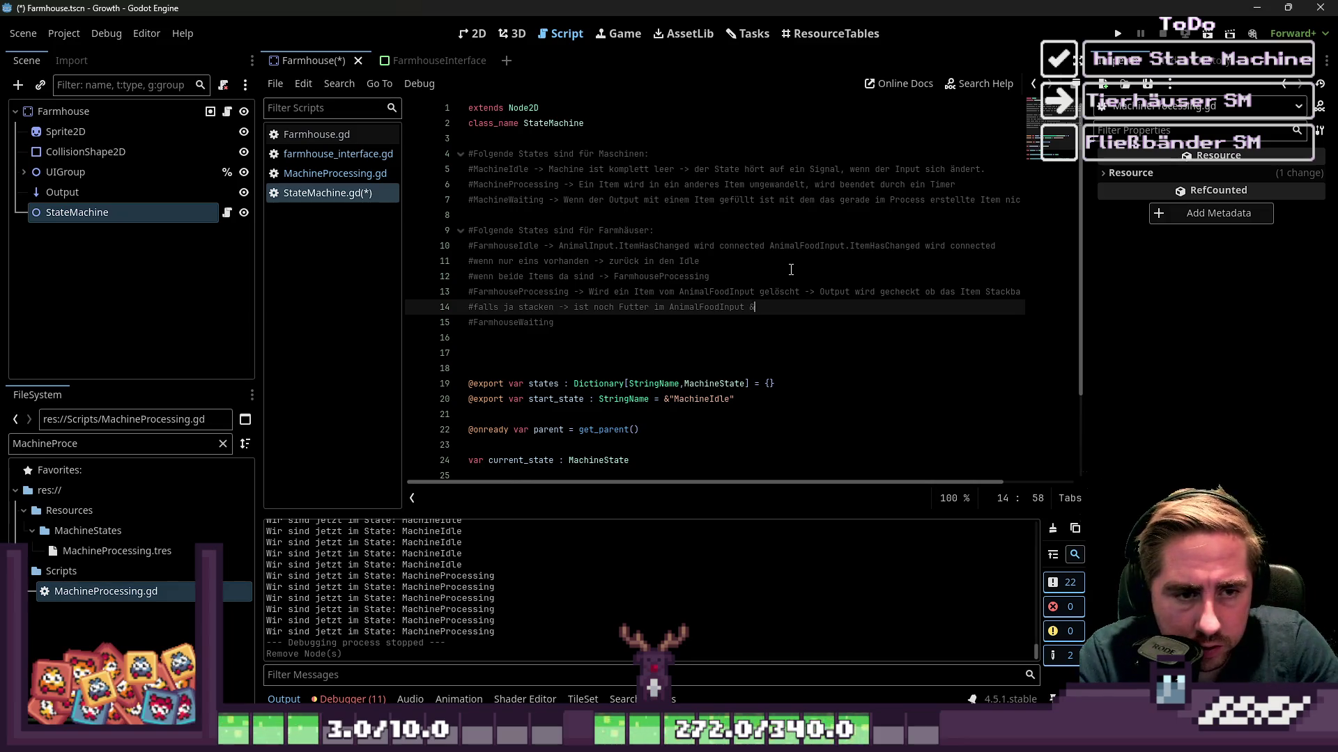
{"action": "type", "text": " Ist d"}
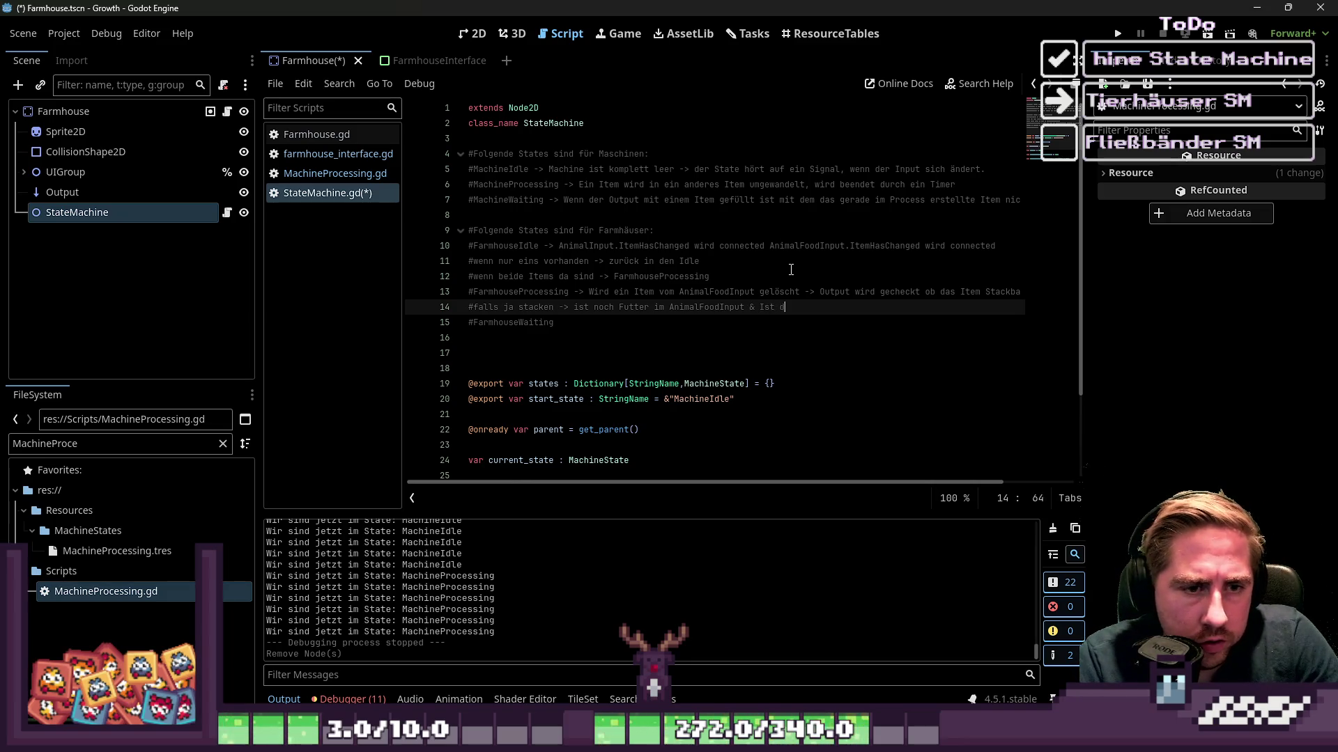
{"action": "type", "text": "as Tier noch in"}
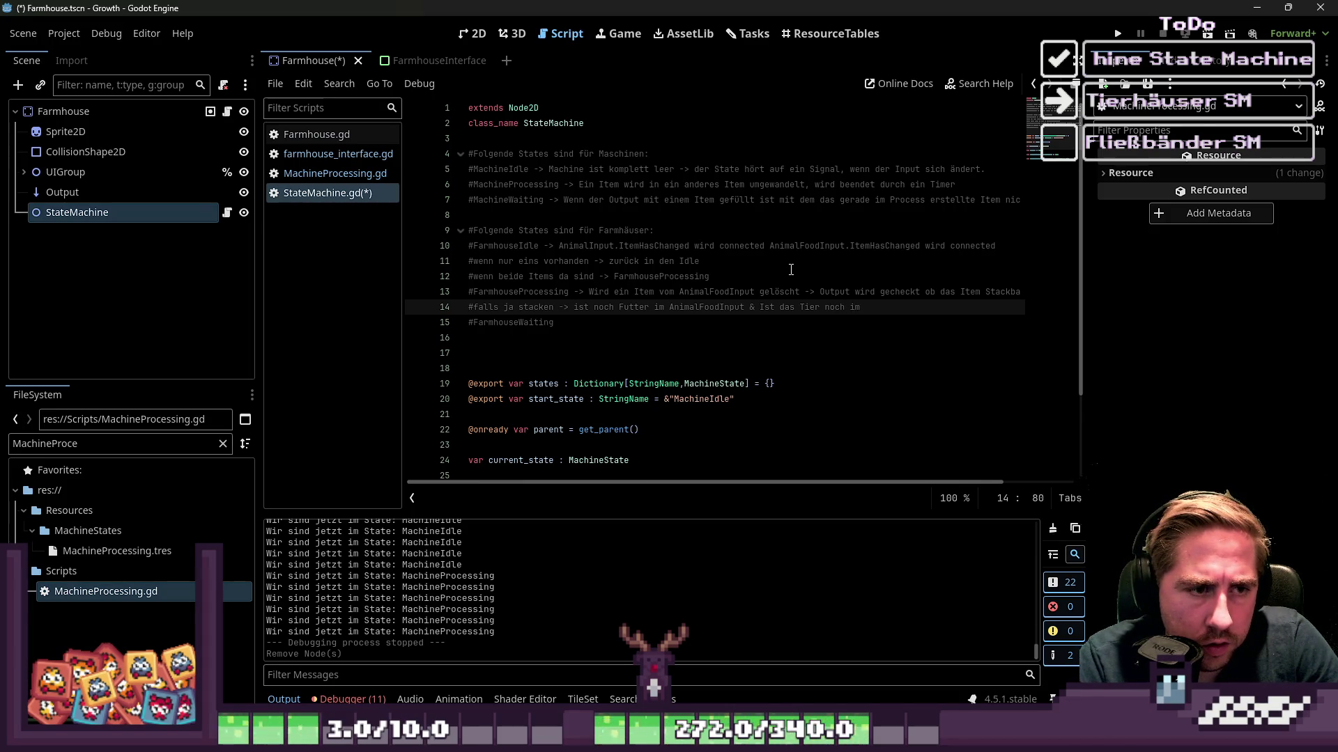
{"action": "type", "text": "Animal"}
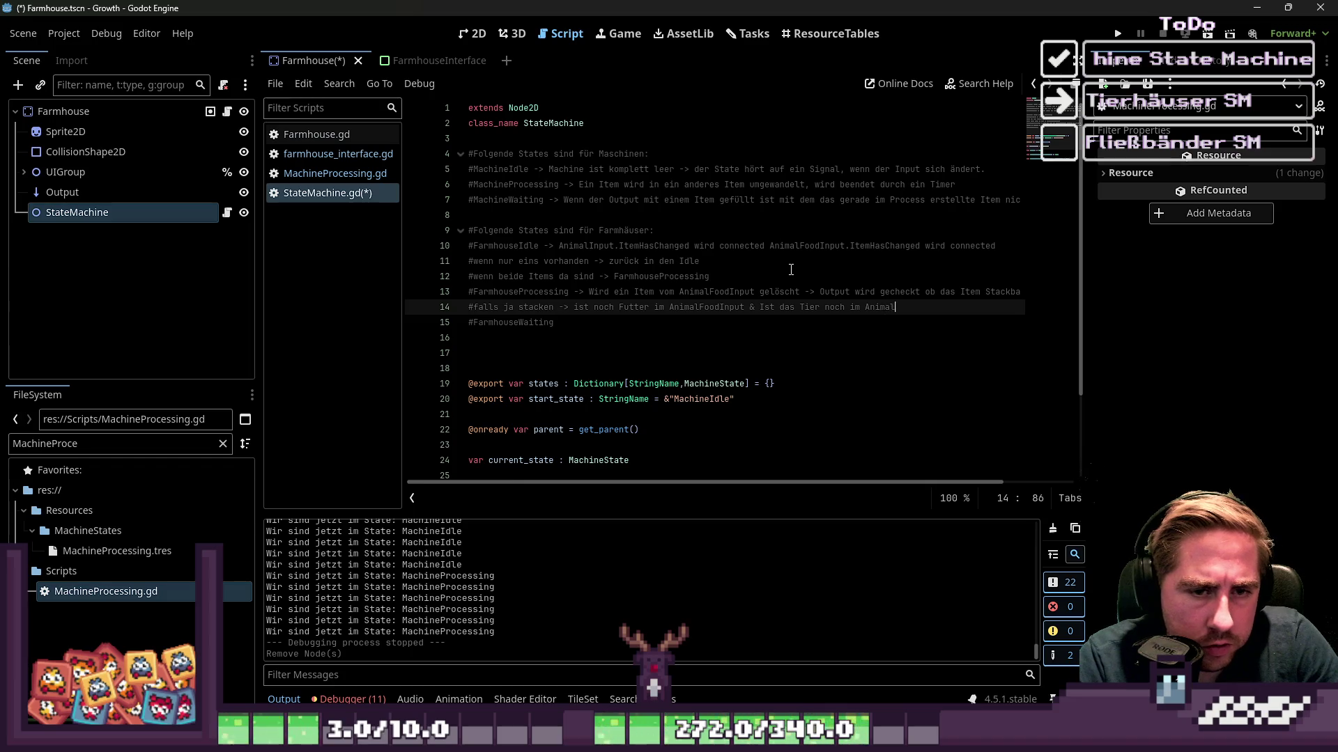
{"action": "type", "text": "Inp-> Proc"}
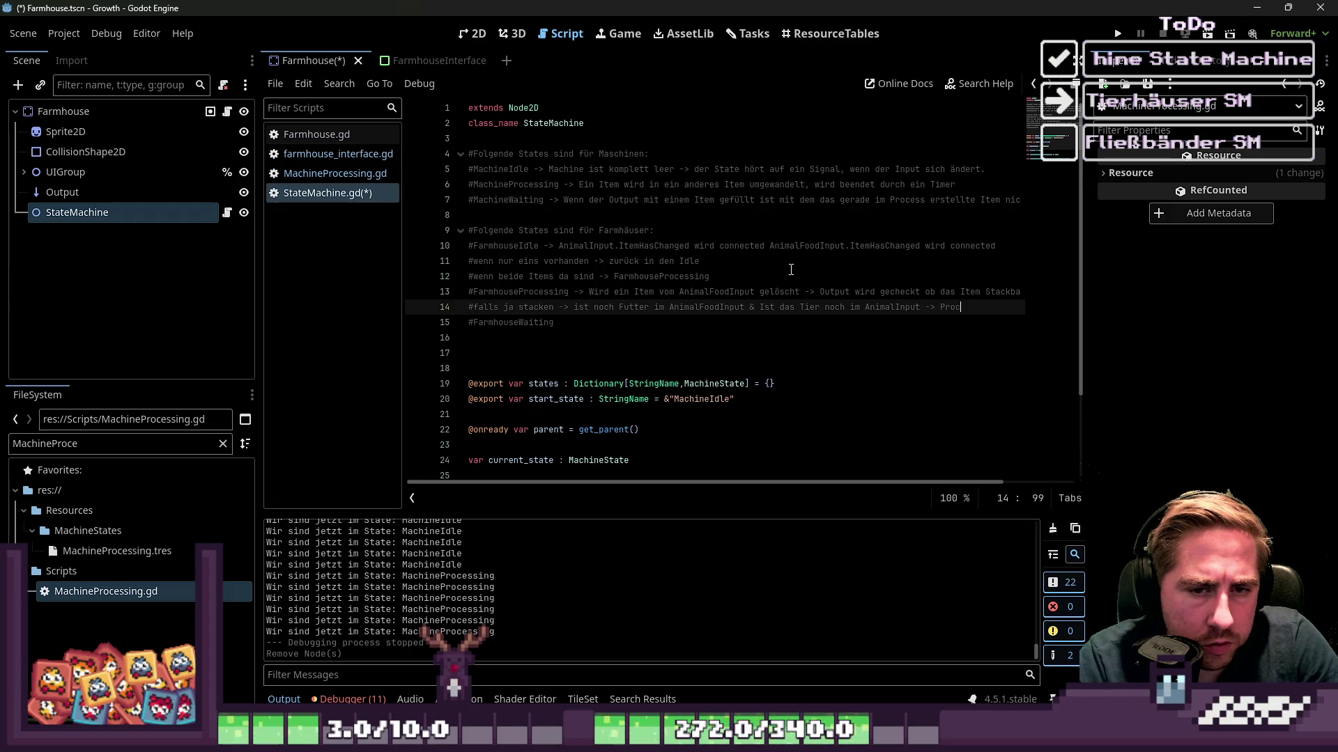
{"action": "key", "text": "BackSpace"}
{"action": "key", "text": "BackSpace"}
{"action": "key", "text": "BackSpace"}
{"action": "type", "text": "Farm"}
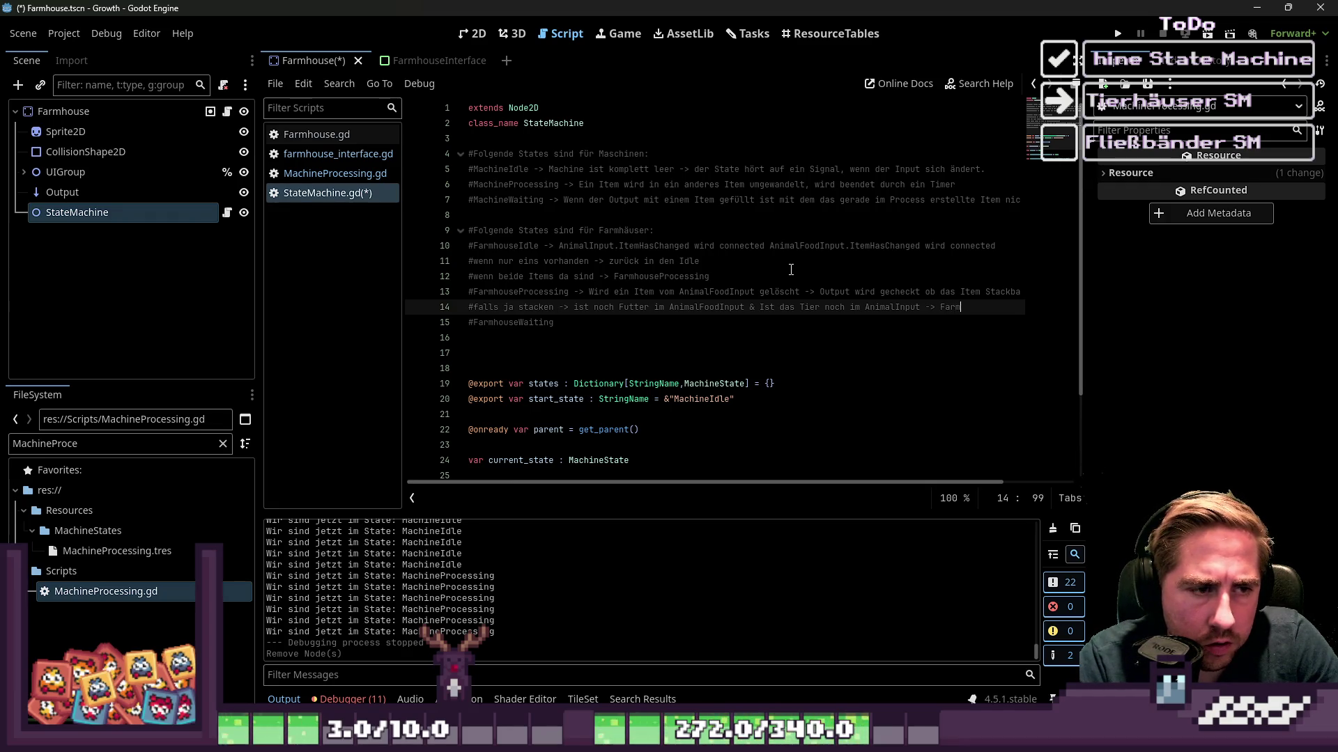
{"action": "type", "text": "houseProce"}
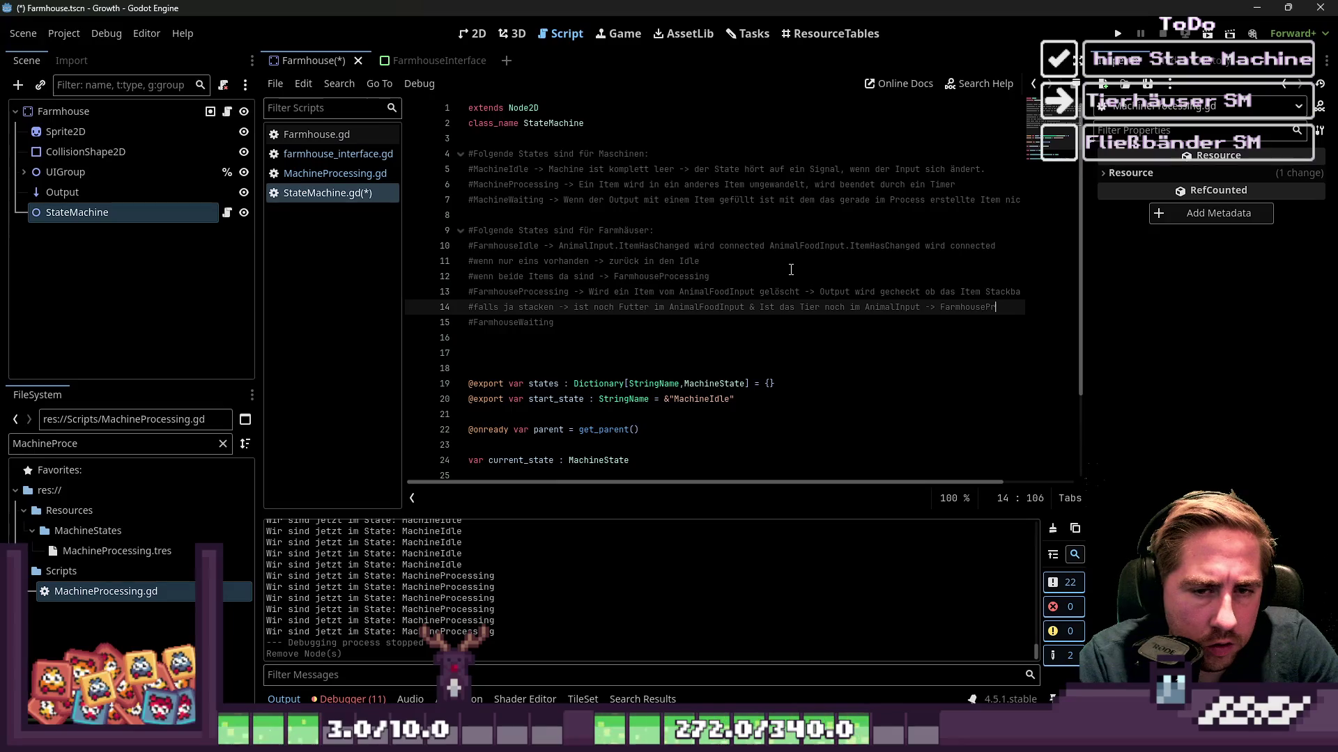
{"action": "type", "text": "ssing"}
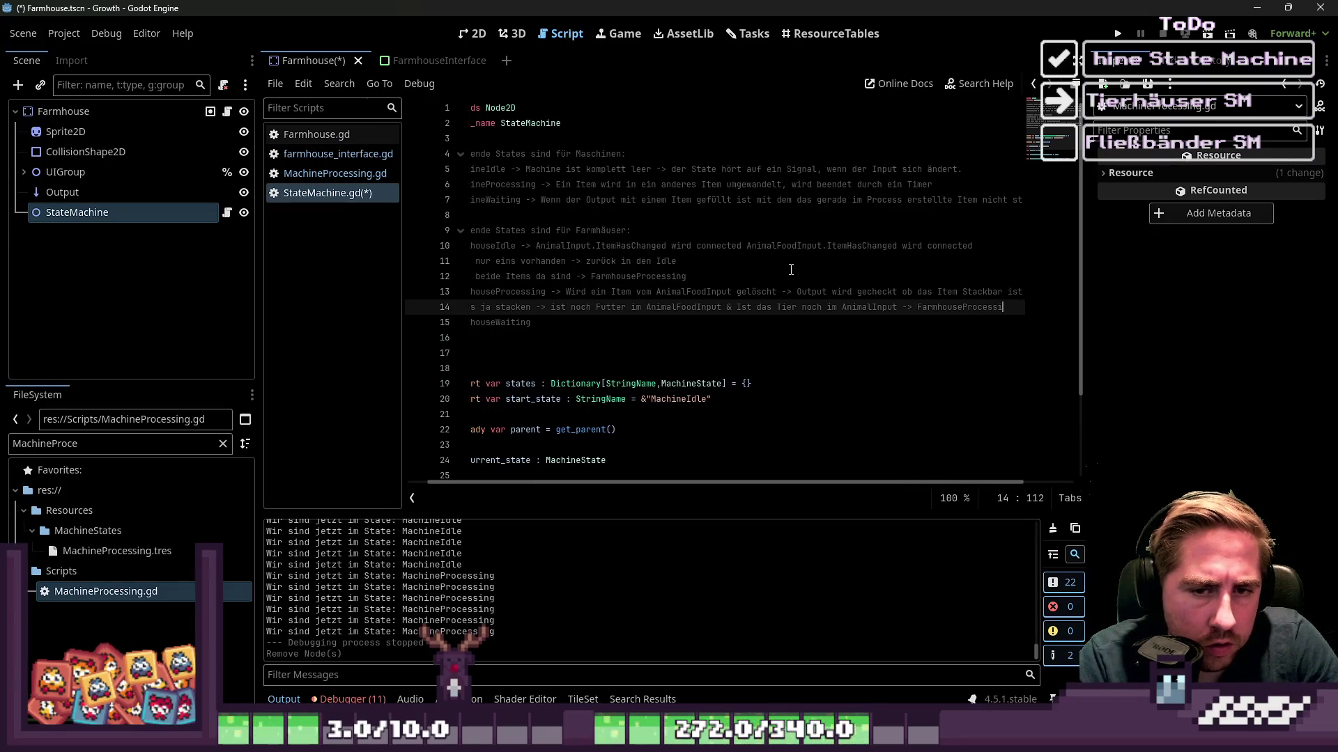
{"action": "key", "text": "Return"}
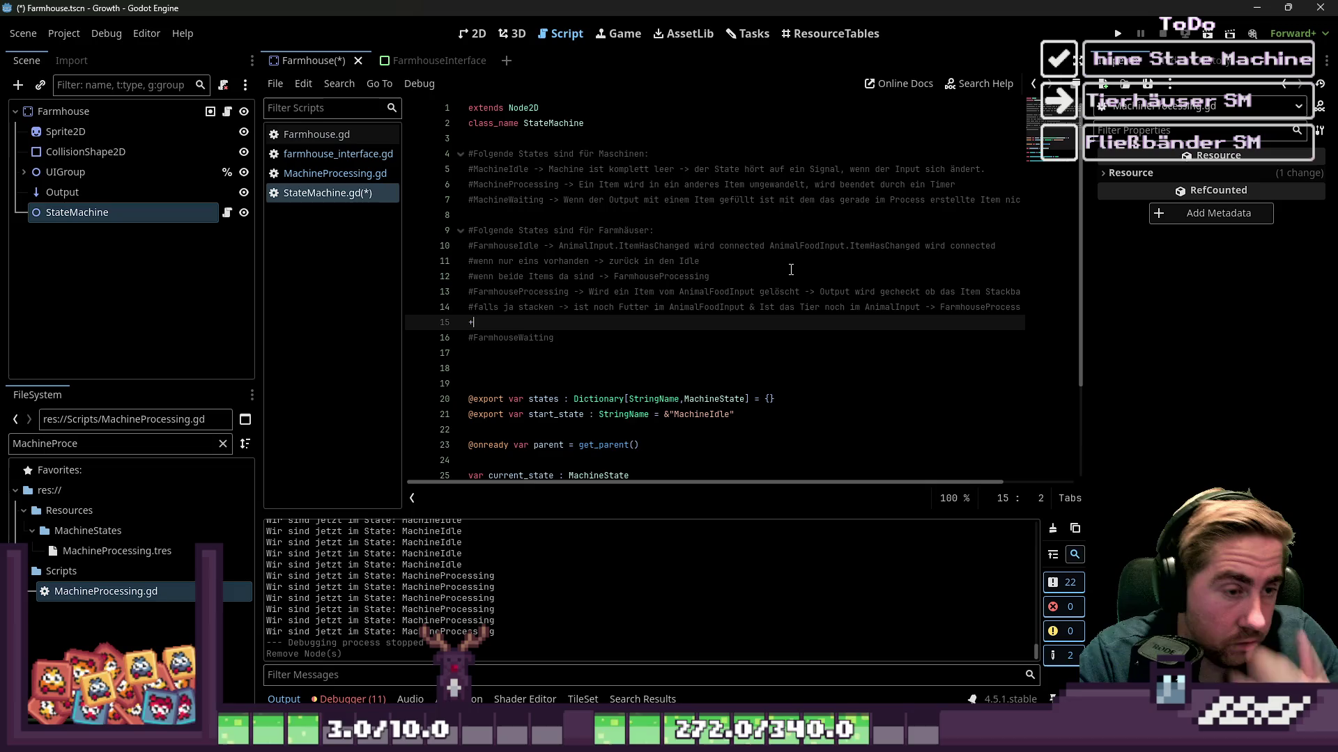
Add the comment '#falls eins der Inputs fehlt -> zurück zu Idle'.
{"action": "type", "text": "#"}
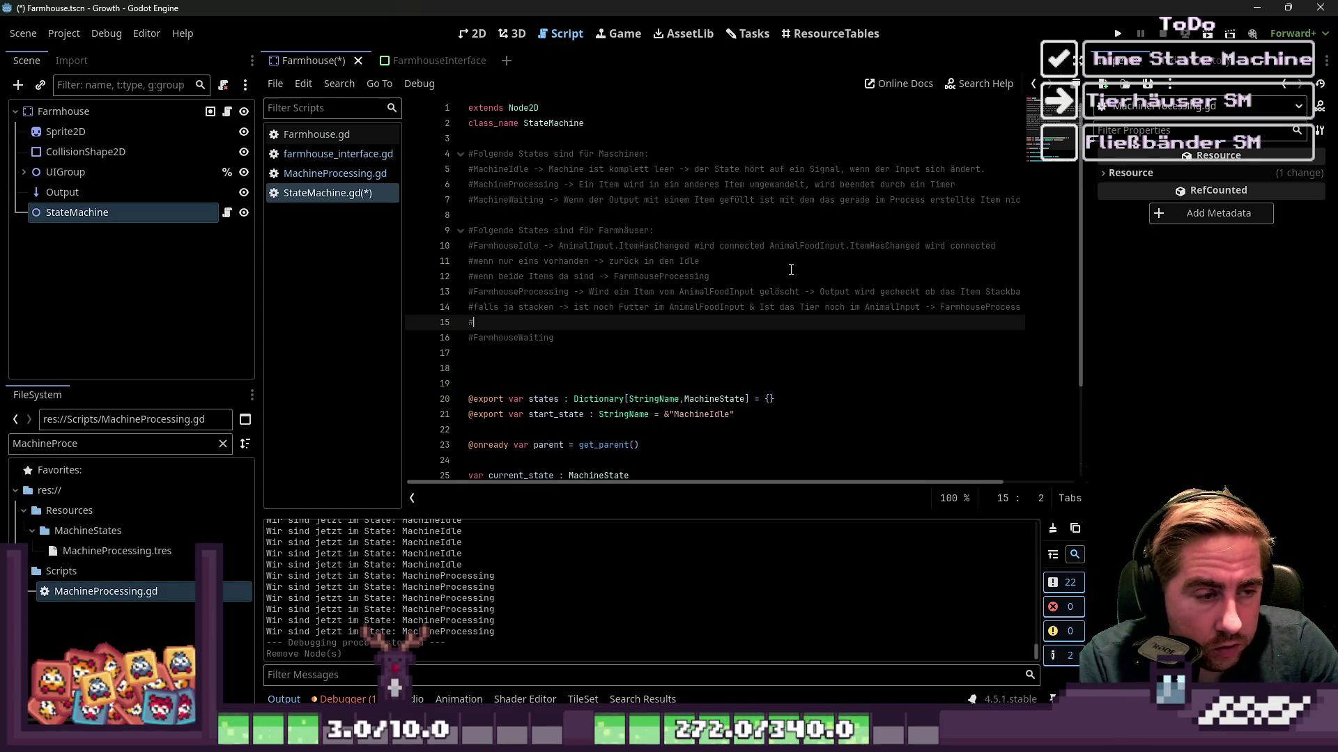
{"action": "type", "text": "falls "}
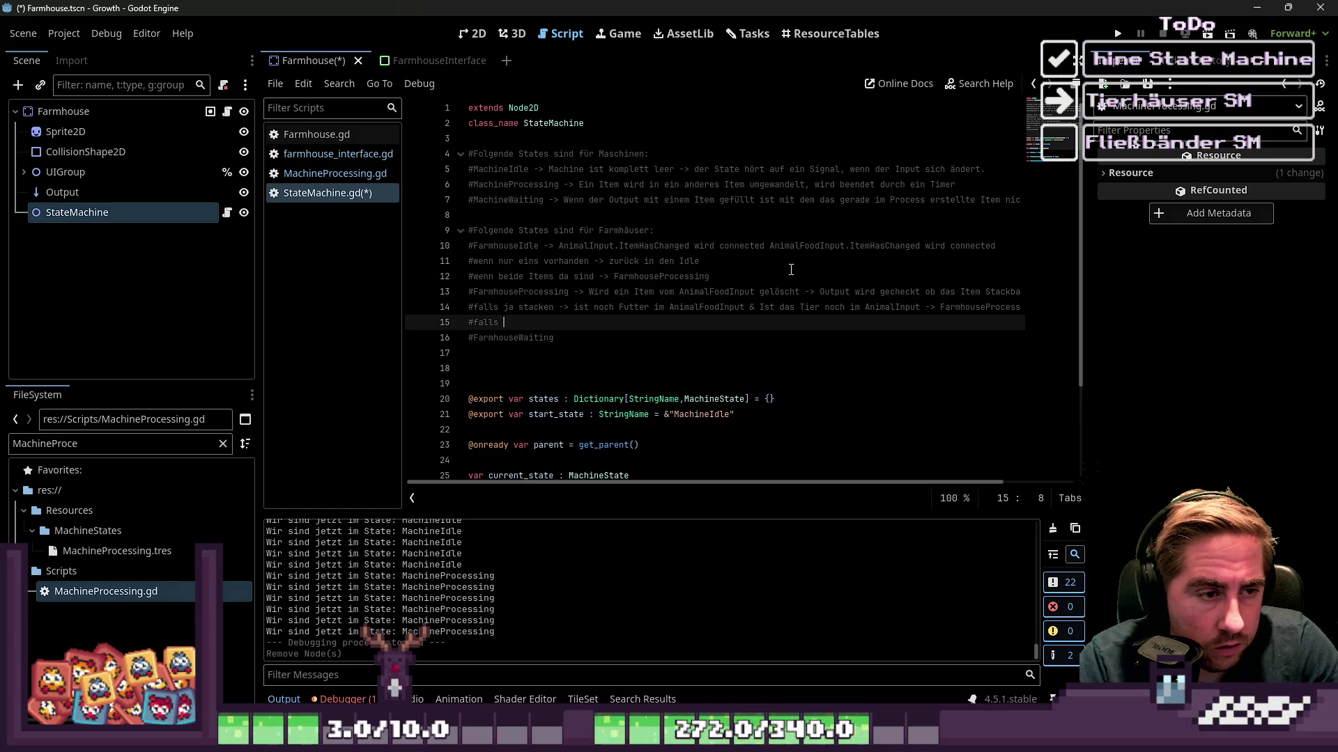
{"action": "type", "text": "eins der I"}
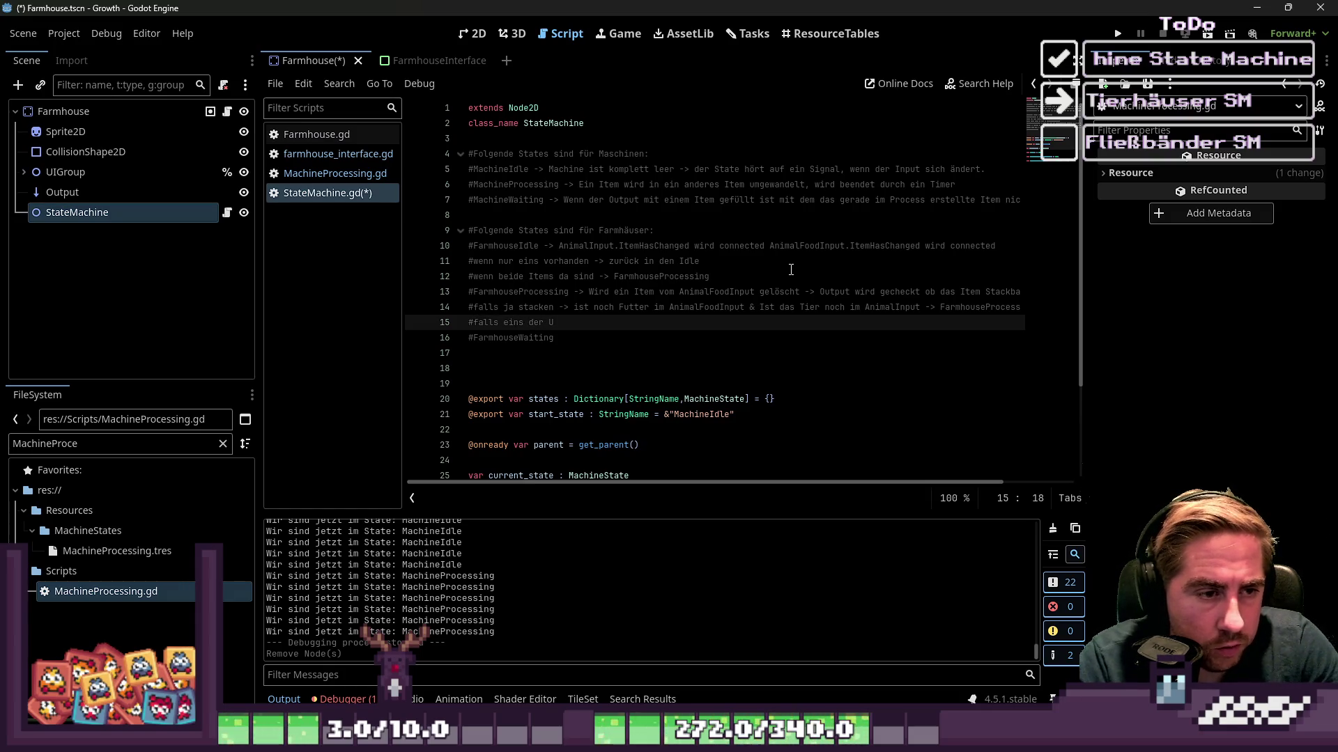
{"action": "type", "text": "nputs "}
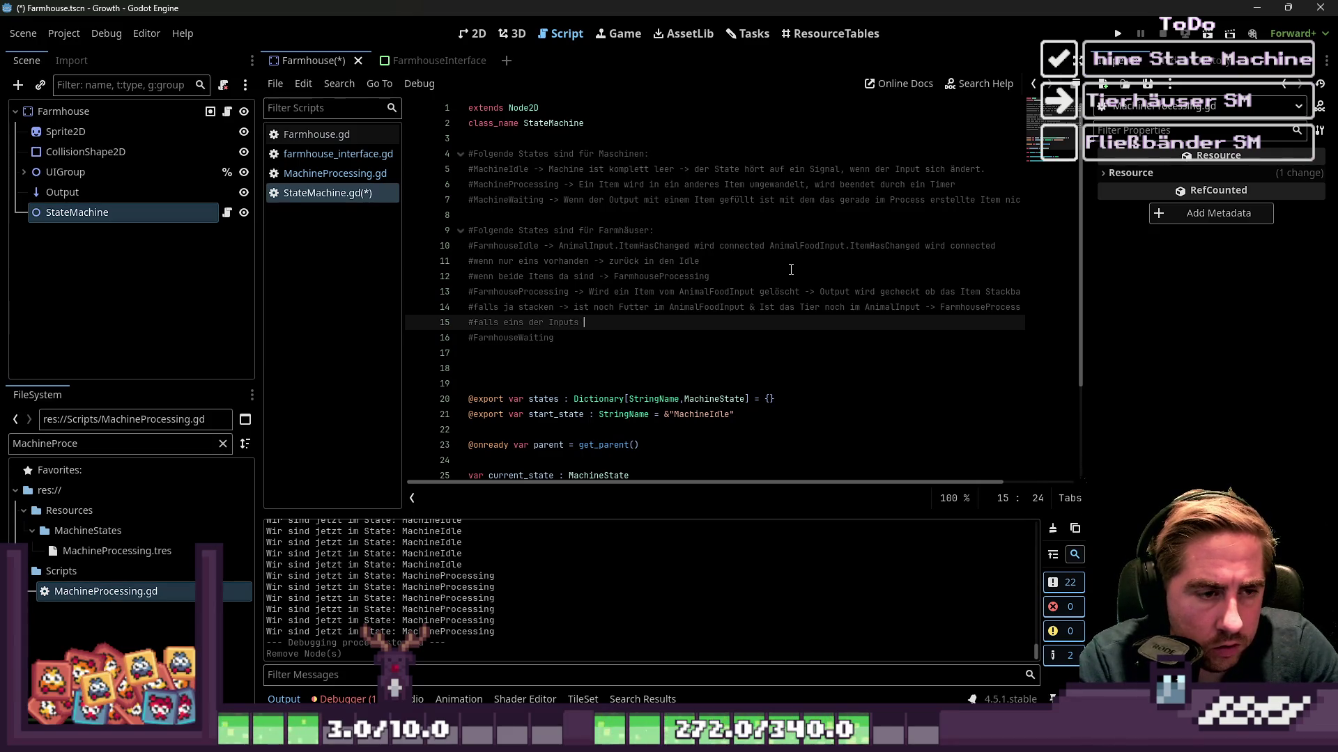
{"action": "type", "text": "fehlt -> zu"}
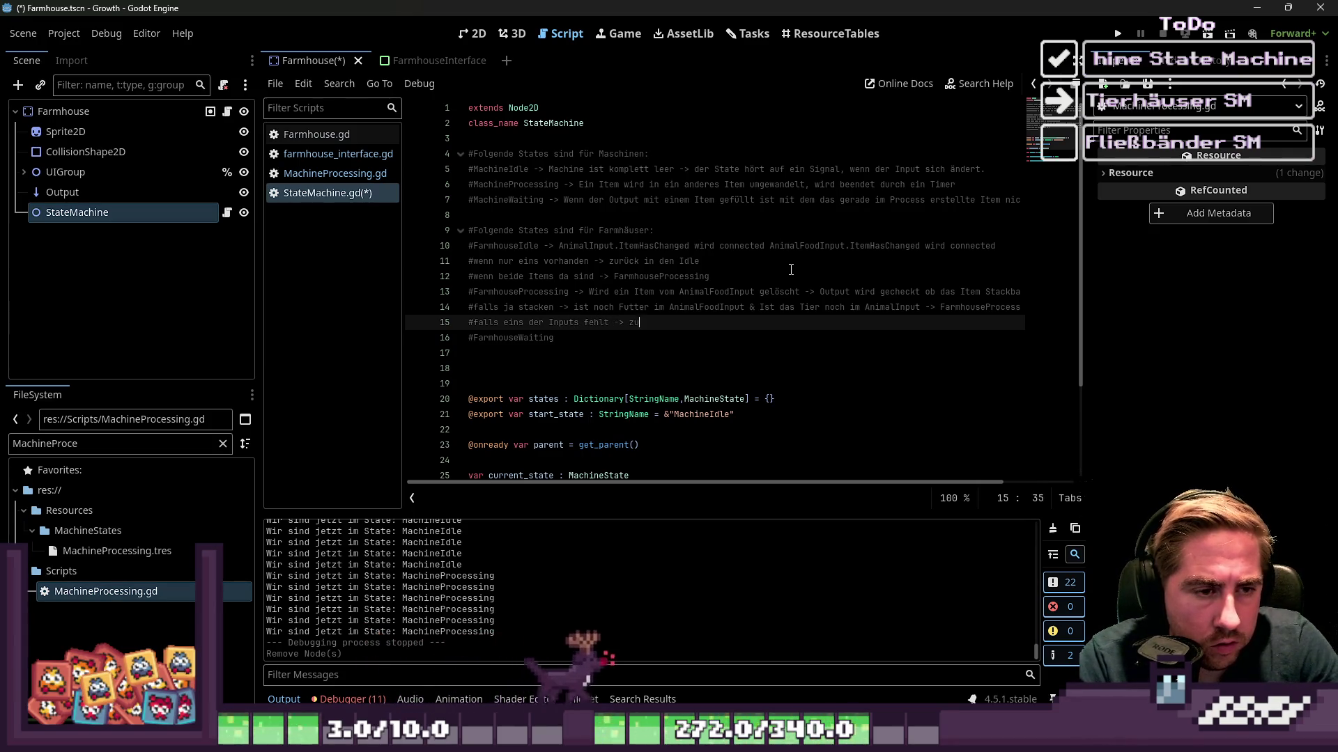
{"action": "type", "text": "rück zu I"}
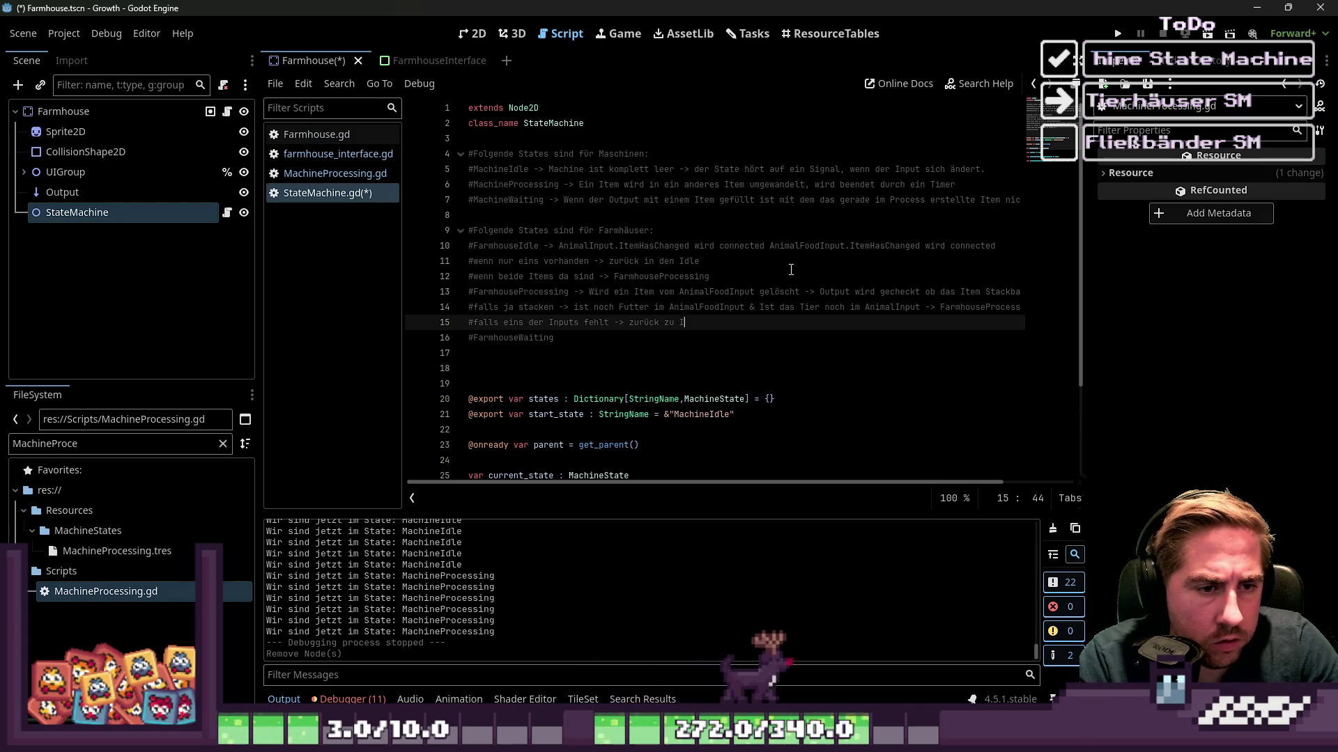
{"action": "type", "text": "dle"}
{"action": "key", "text": "Return"}
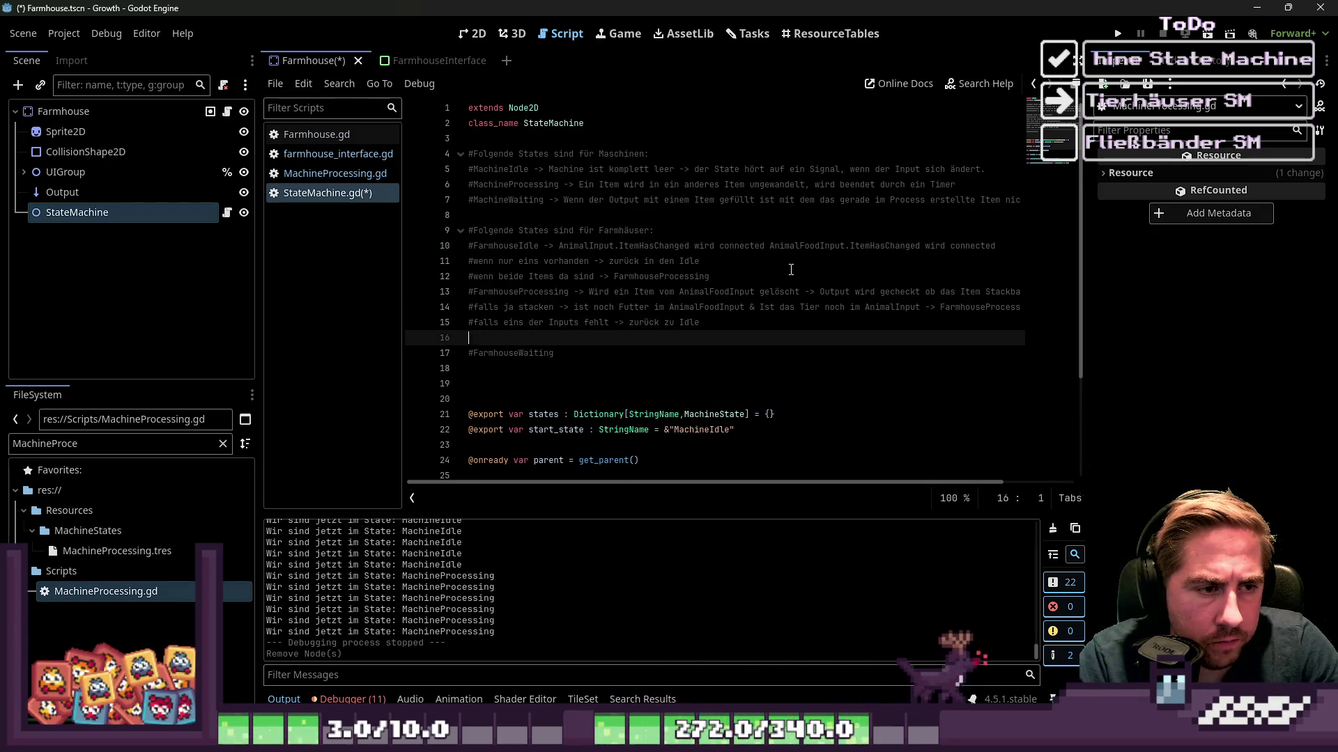
Add '#falls Output verstopft -> FarmhouseWaiting' and widen the script editor to show the comments.
{"action": "type", "text": "a"}
{"action": "key", "text": "BackSpace"}
{"action": "type", "text": "#falls"}
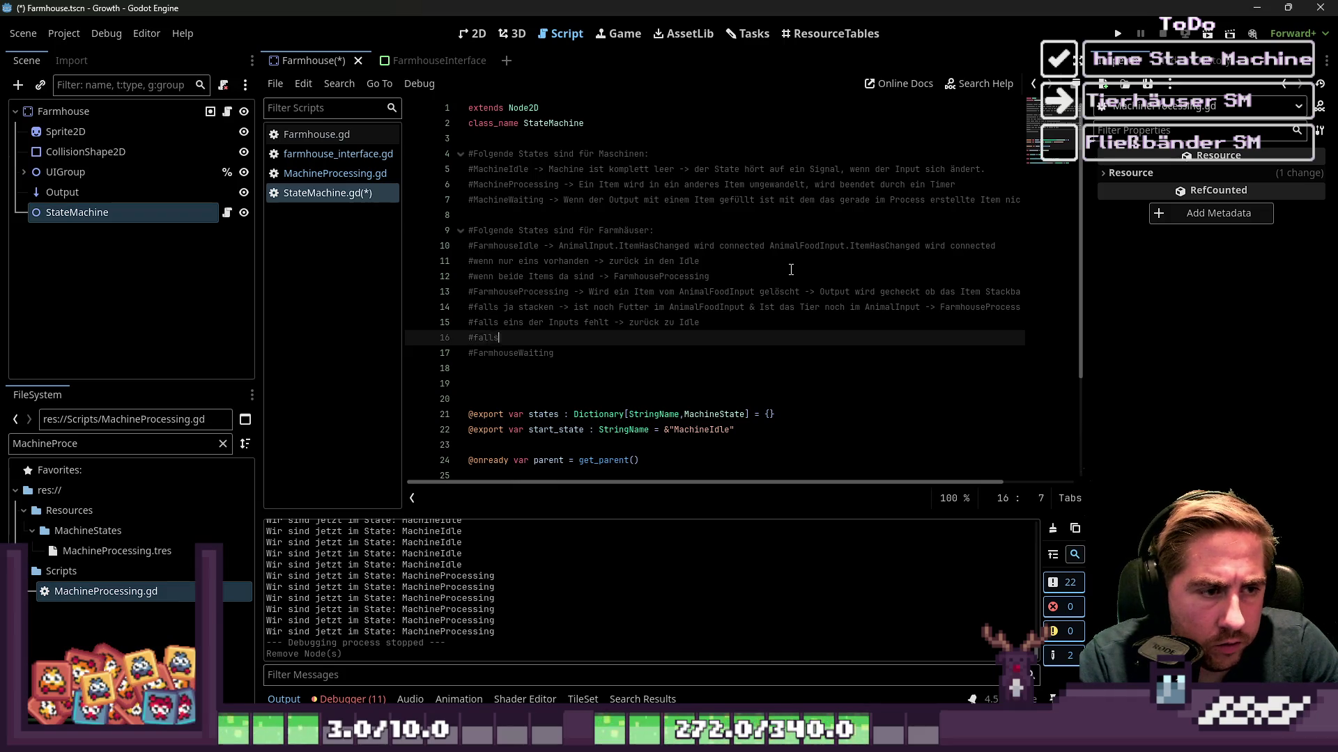
{"action": "type", "text": " Output ver"}
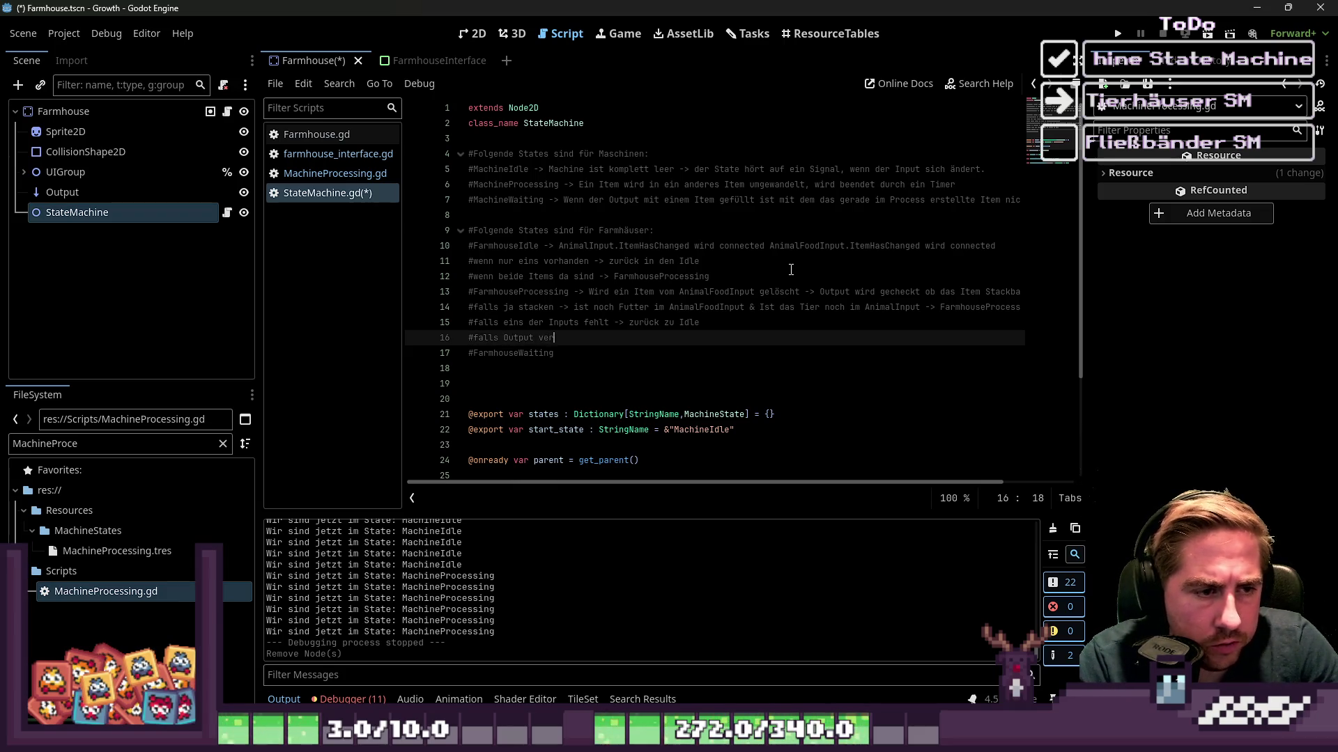
{"action": "type", "text": "stopft zu"}
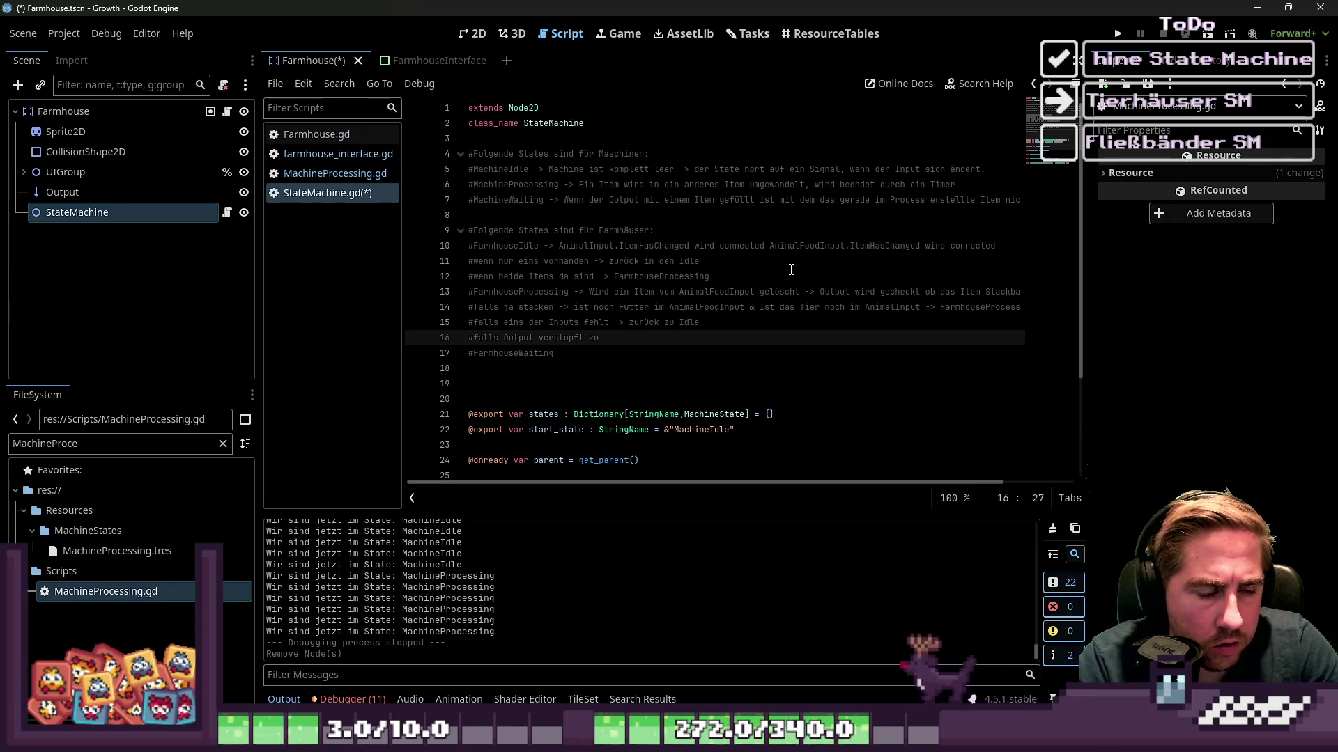
{"action": "key", "text": "BackSpace"}
{"action": "key", "text": "BackSpace"}
{"action": "type", "text": "-> "}
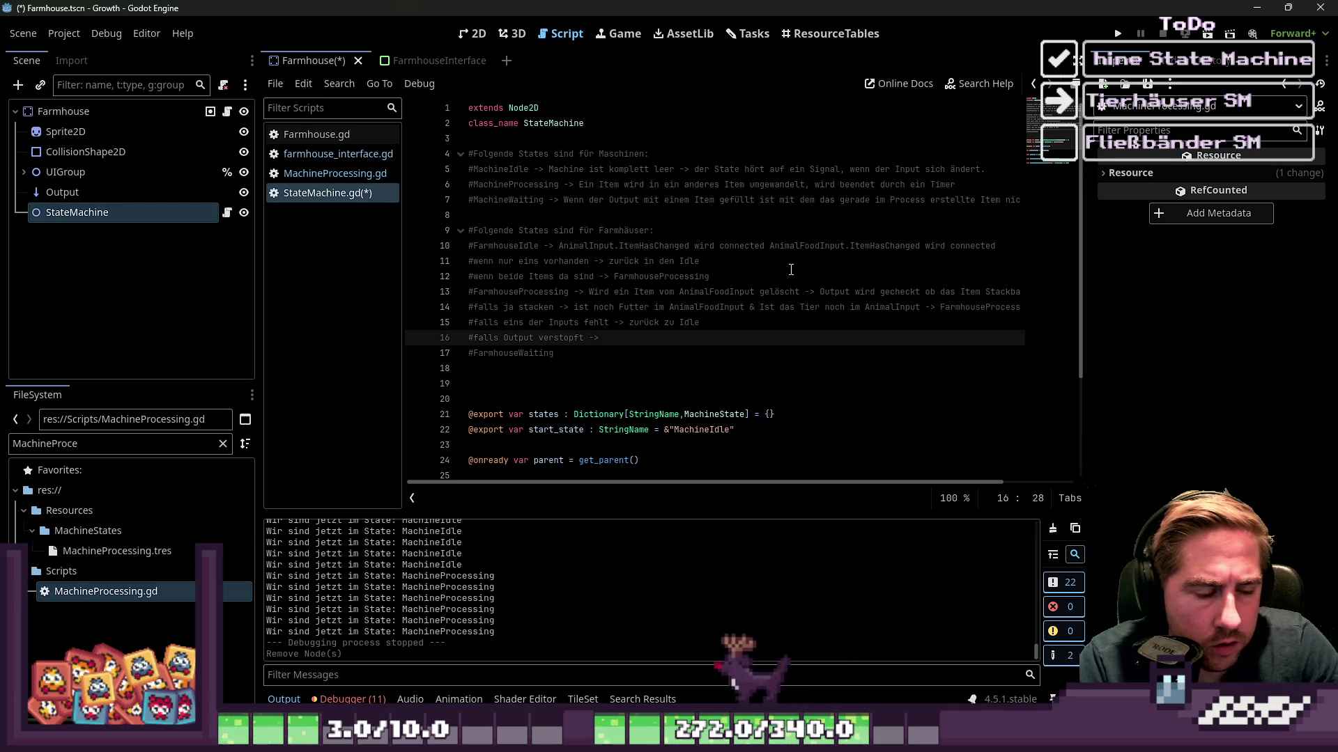
{"action": "type", "text": "Farm"}
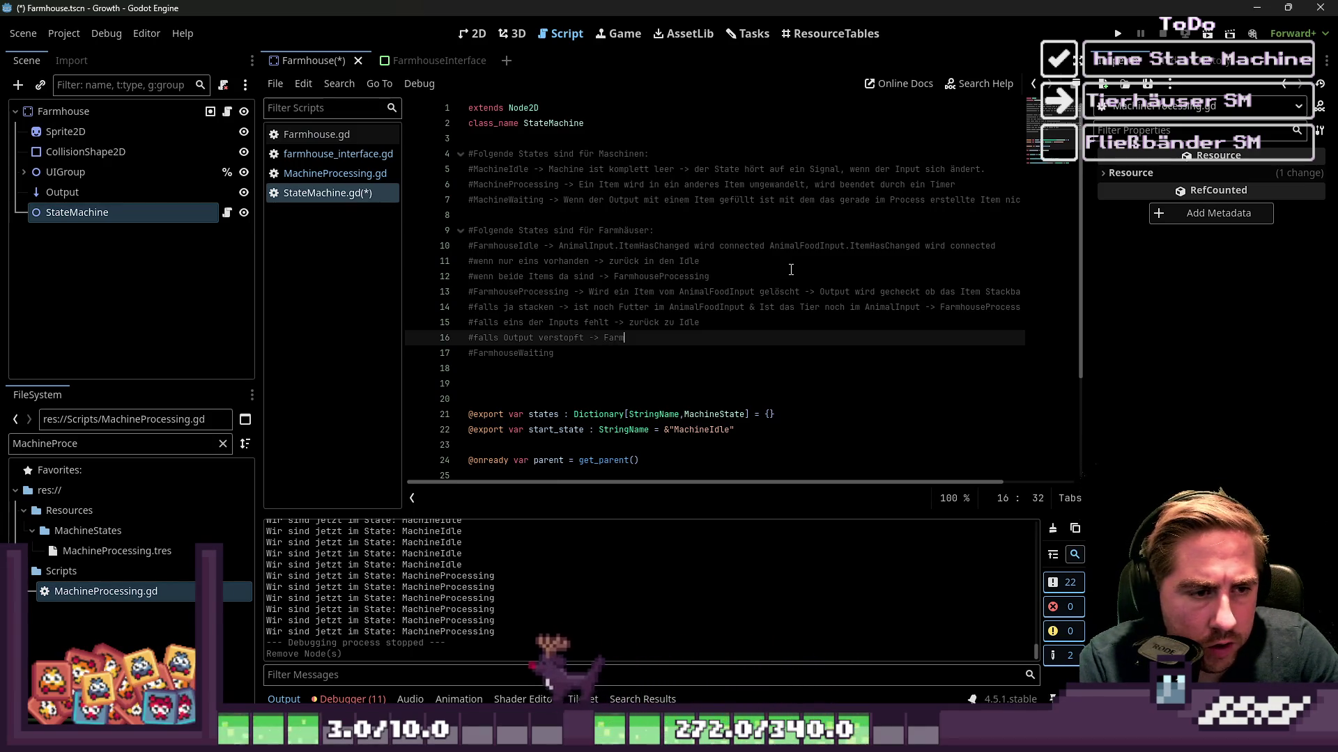
{"action": "type", "text": "hou"}
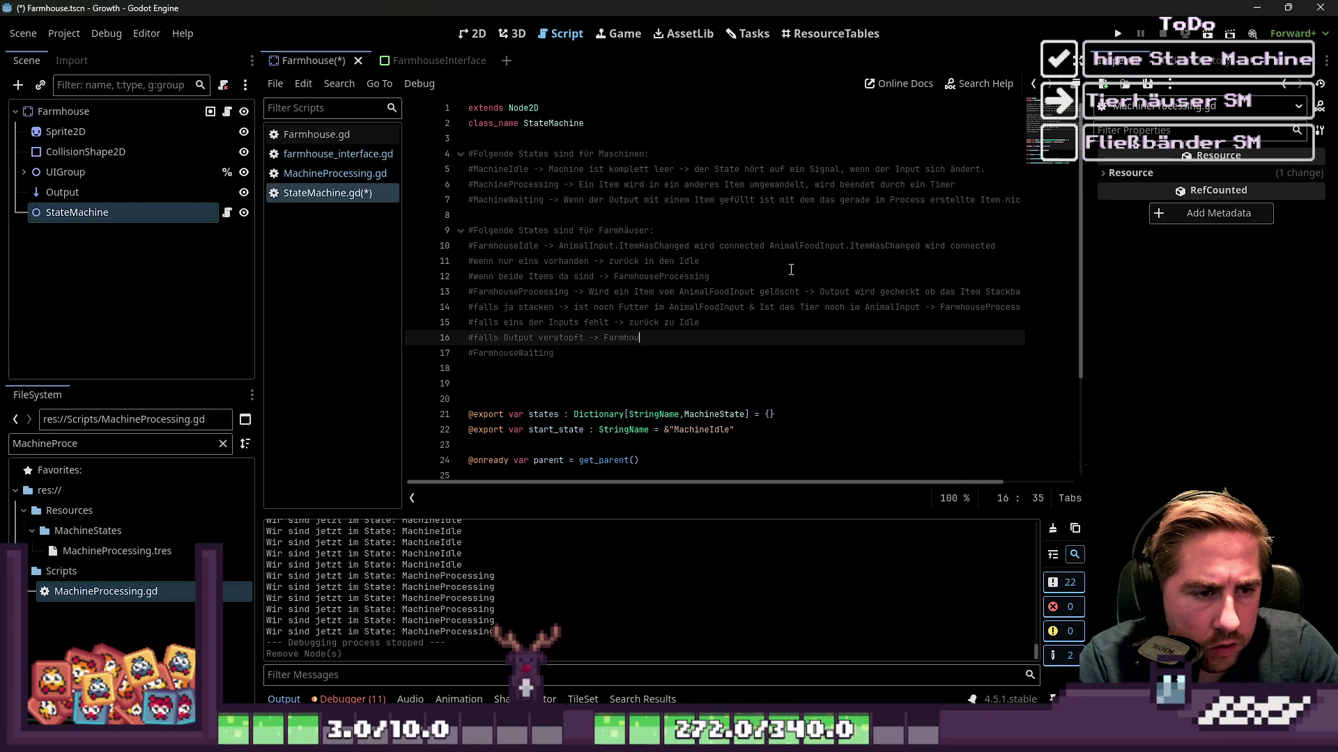
{"action": "type", "text": "seWaiting"}
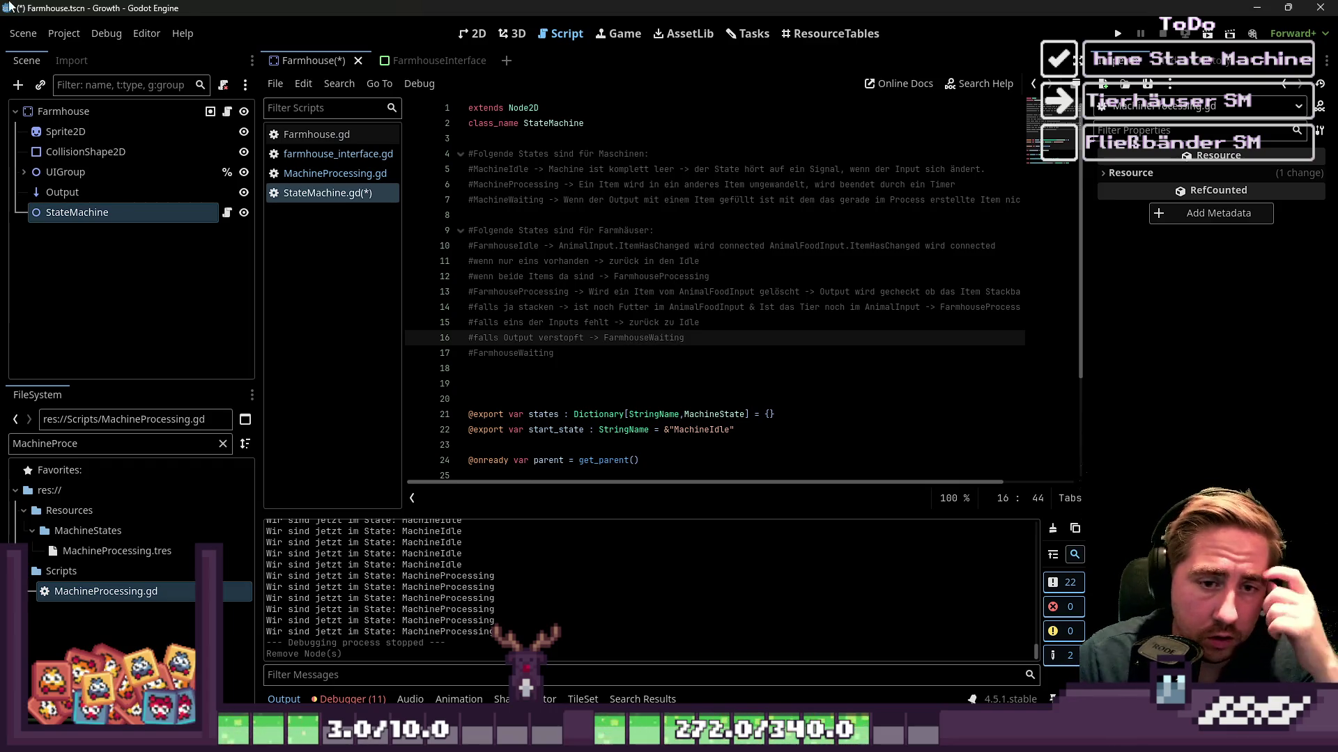
{"action": "mouse_move", "coordinate": [253, 279]}
{"action": "left_mouse_down"}
{"action": "mouse_move", "coordinate": [120, 279]}
{"action": "mouse_move", "coordinate": [177, 279]}
{"action": "left_mouse_up"}
{"action": "left_click", "coordinate": [471, 311]}
{"action": "left_click", "coordinate": [461, 323]}
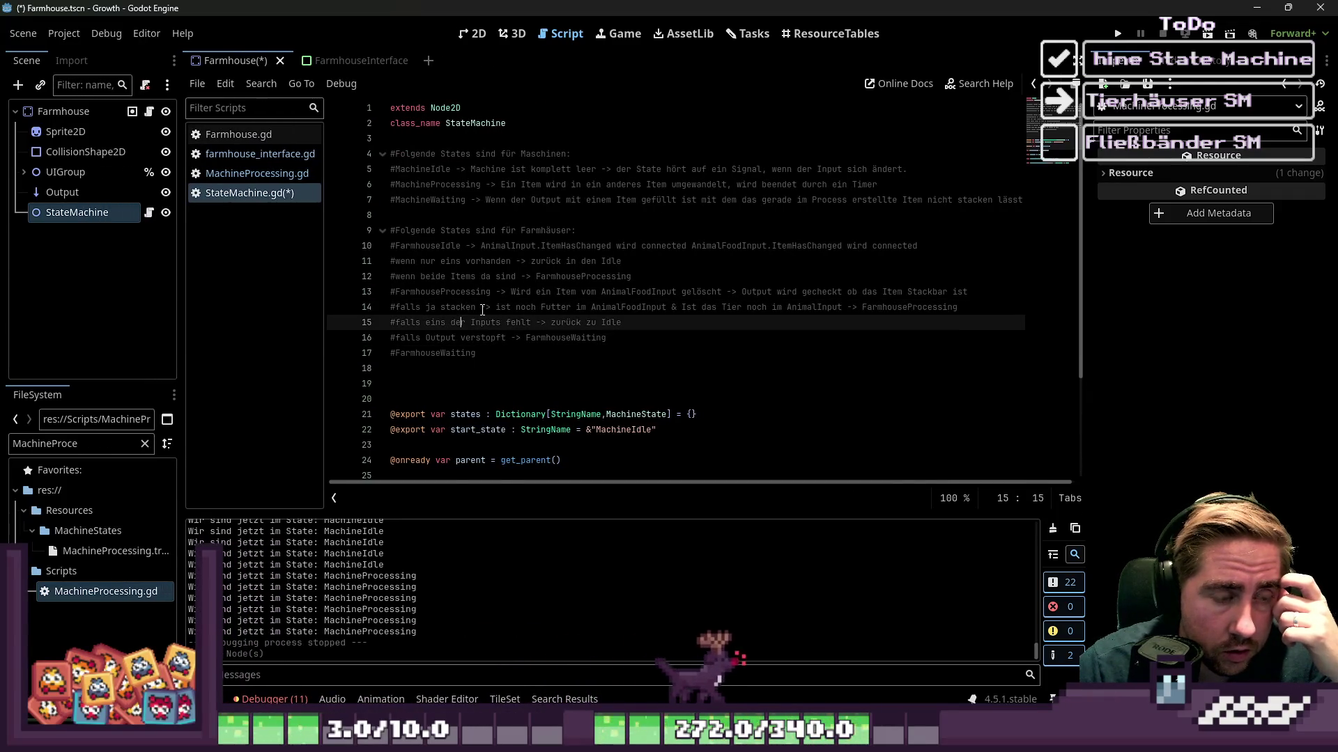
{"action": "left_click", "coordinate": [517, 306]}
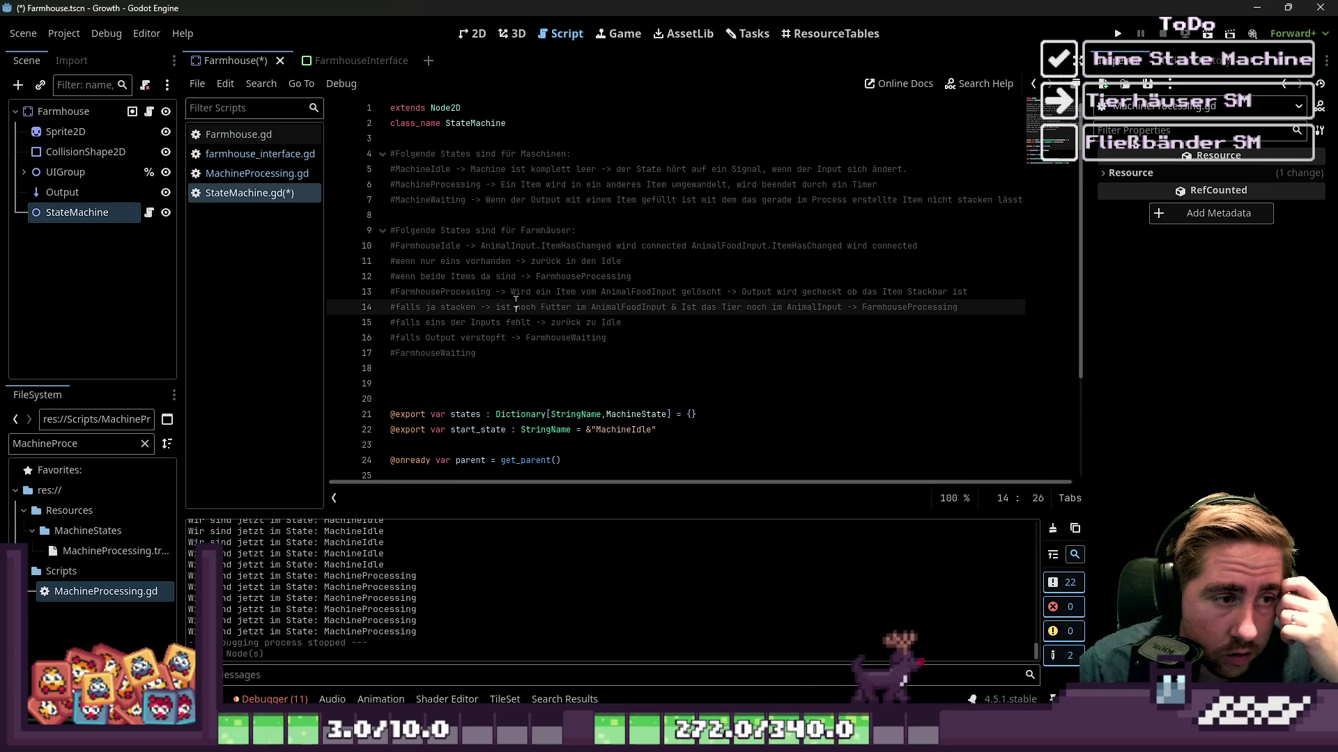
{"action": "double_click", "coordinate": [480, 308]}
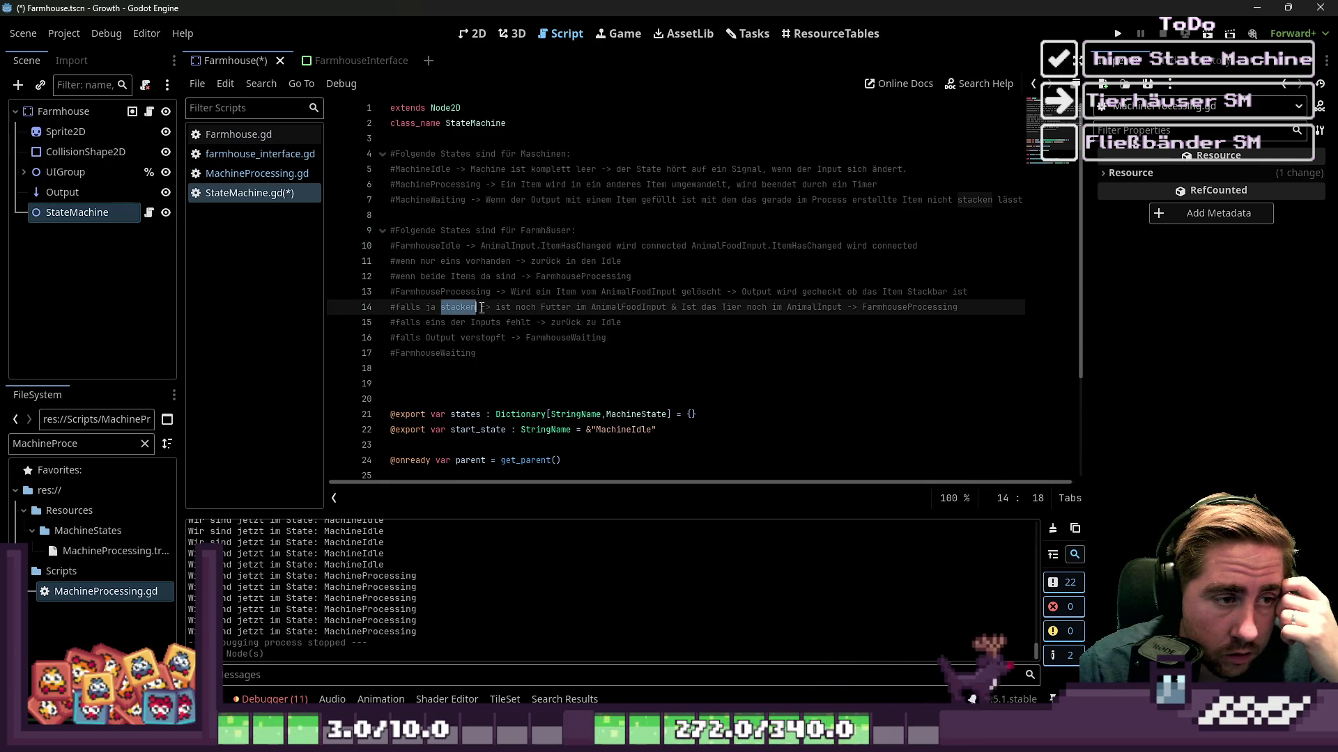
{"action": "left_click", "coordinate": [586, 307]}
{"action": "left_click", "coordinate": [605, 308]}
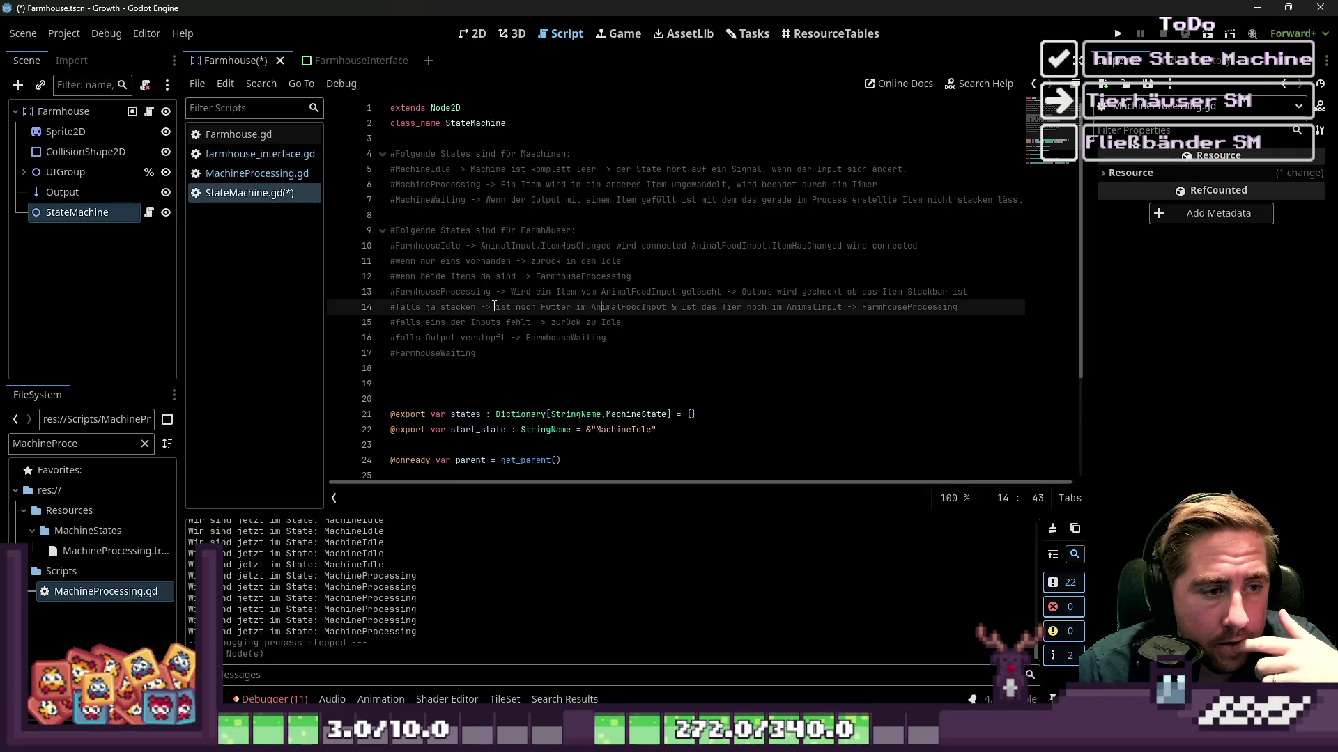
{"action": "triple_click", "coordinate": [521, 292]}
{"action": "left_click", "coordinate": [541, 307]}
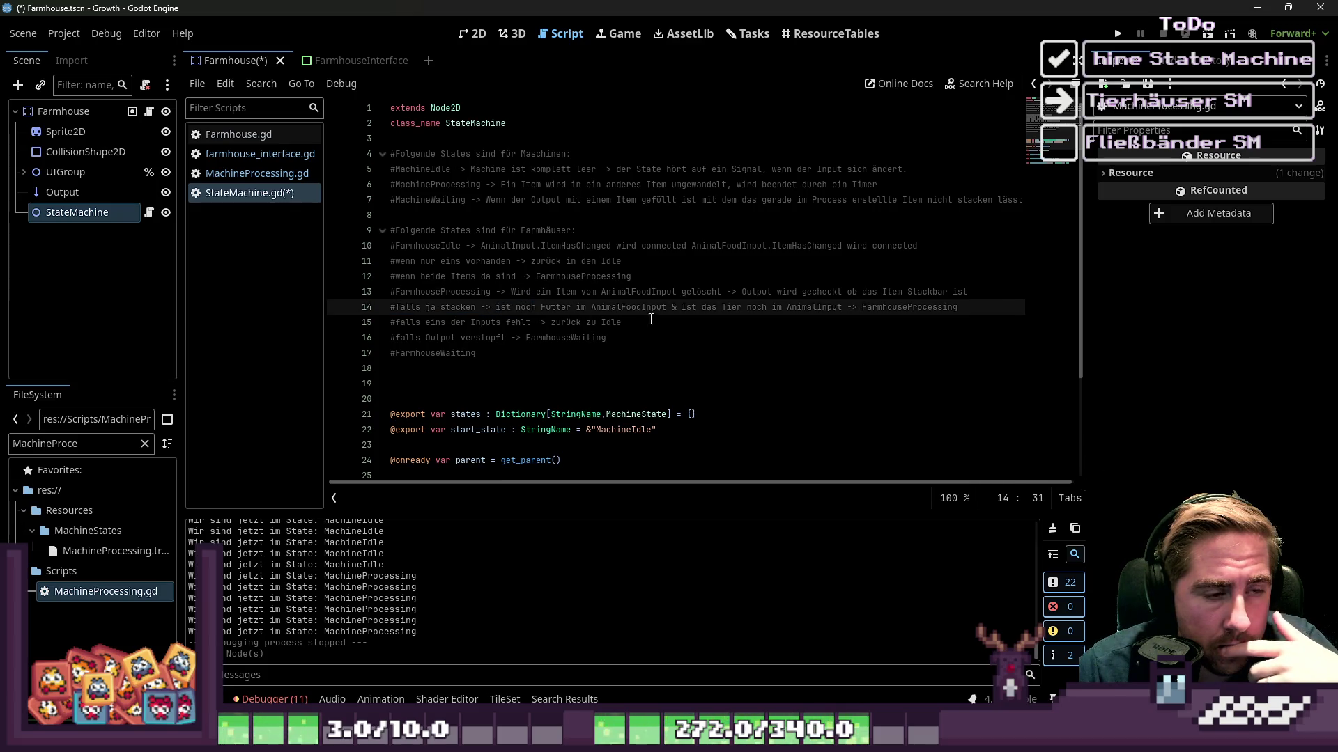
{"action": "left_click", "coordinate": [577, 364]}
{"action": "left_click_drag", "start_coordinate": [577, 364], "coordinate": [390, 230]}
{"action": "left_click", "coordinate": [577, 364]}
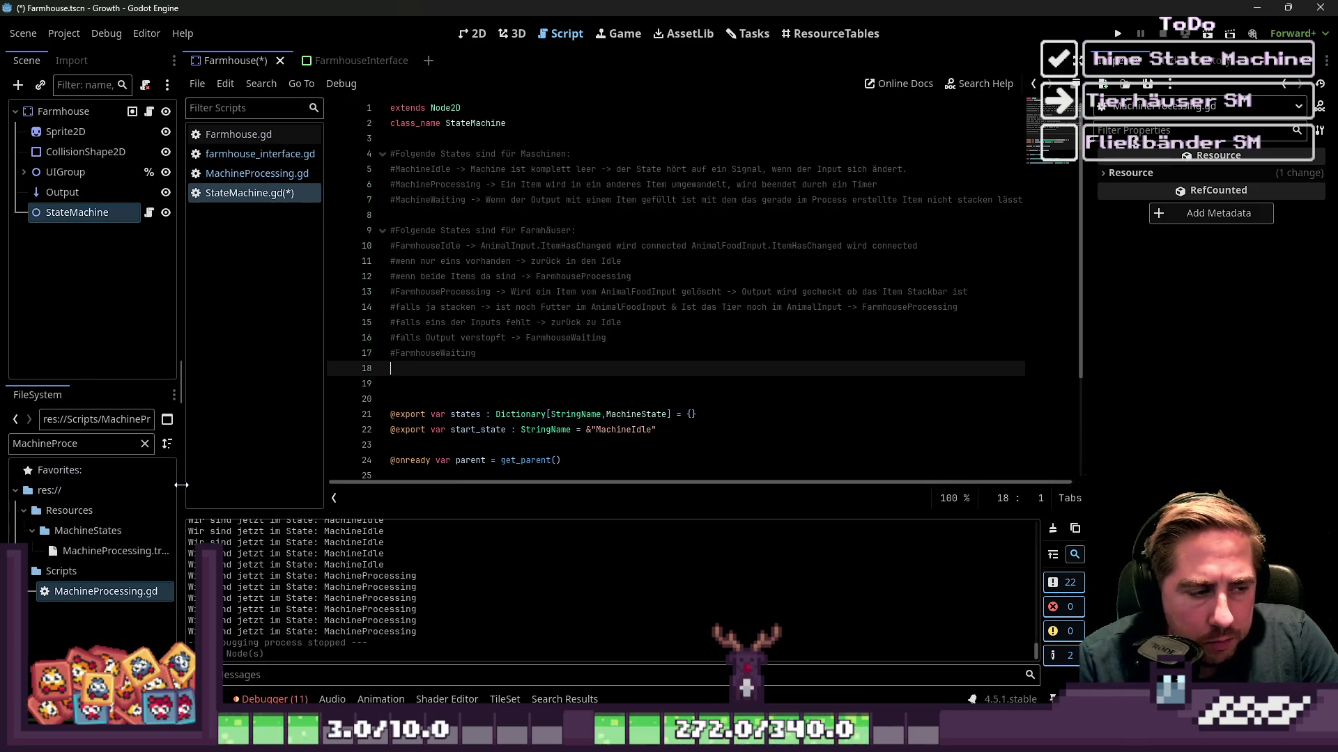
{"action": "left_click_drag", "start_coordinate": [181, 485], "coordinate": [220, 486]}
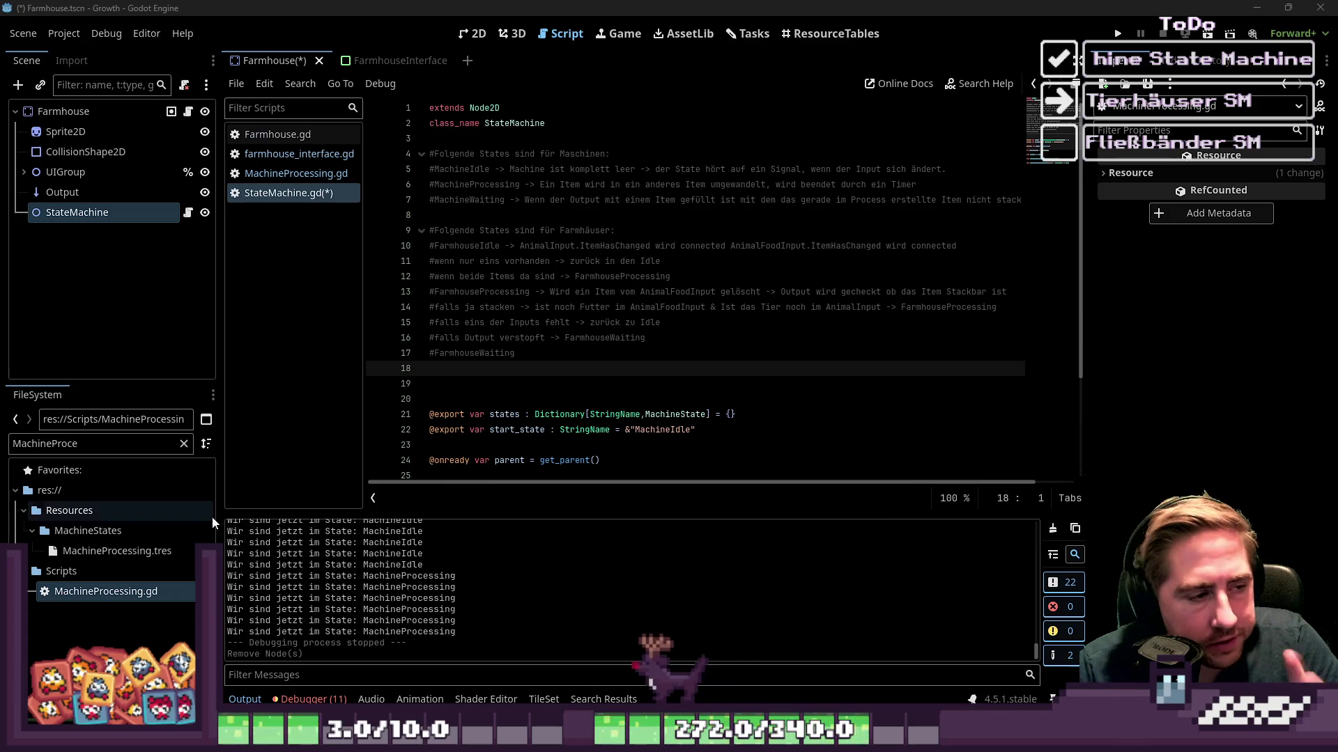
Select the Scripts folder, dismissing an accidentally opened new folder dialog.
{"action": "left_click", "coordinate": [81, 533]}
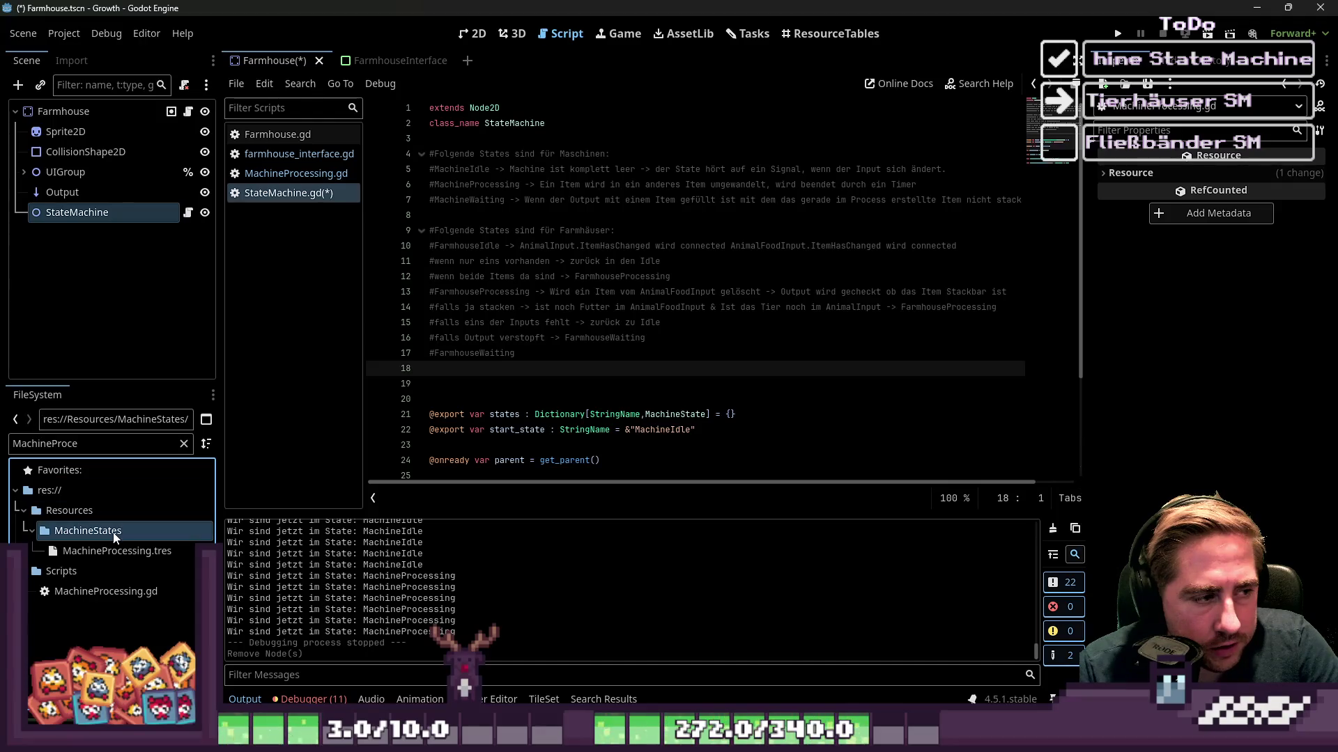
{"action": "left_click", "coordinate": [61, 571]}
{"action": "right_click", "coordinate": [60, 572]}
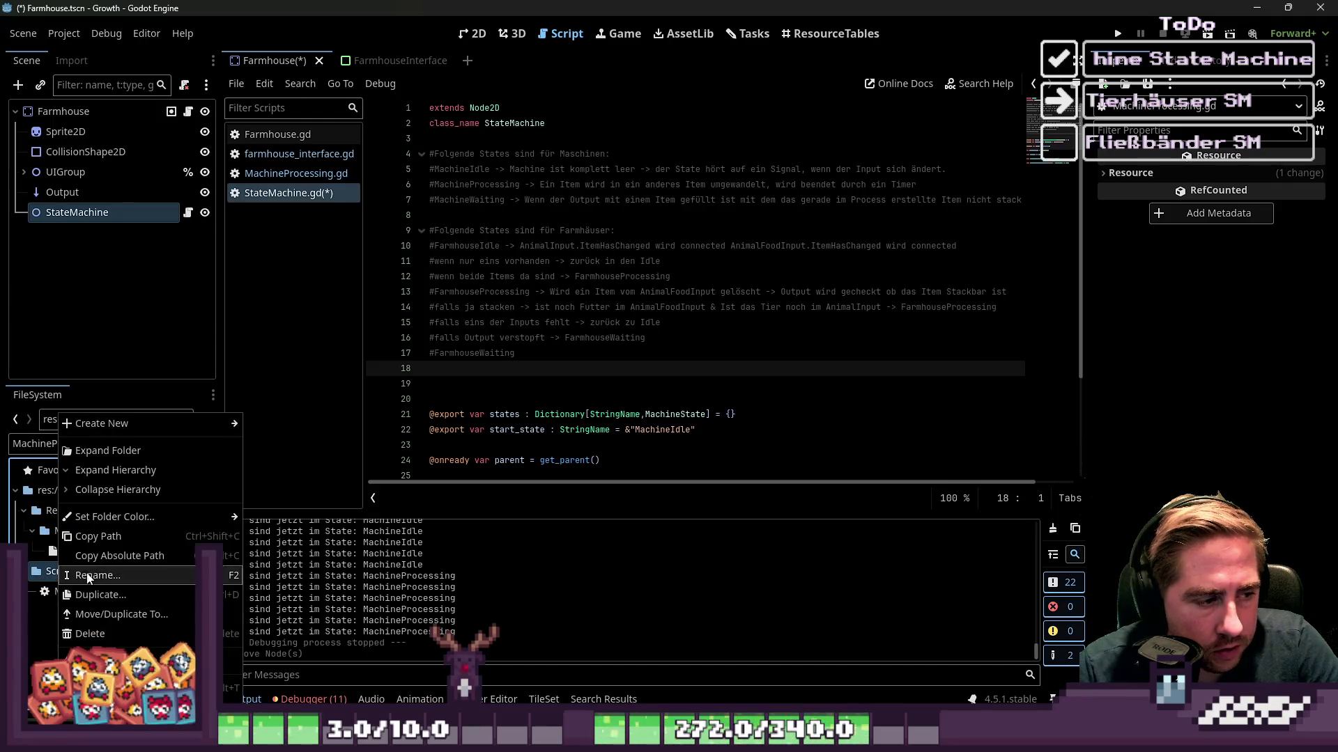
{"action": "mouse_move", "coordinate": [128, 426]}
{"action": "left_click", "coordinate": [261, 425]}
{"action": "key", "text": "Escape"}
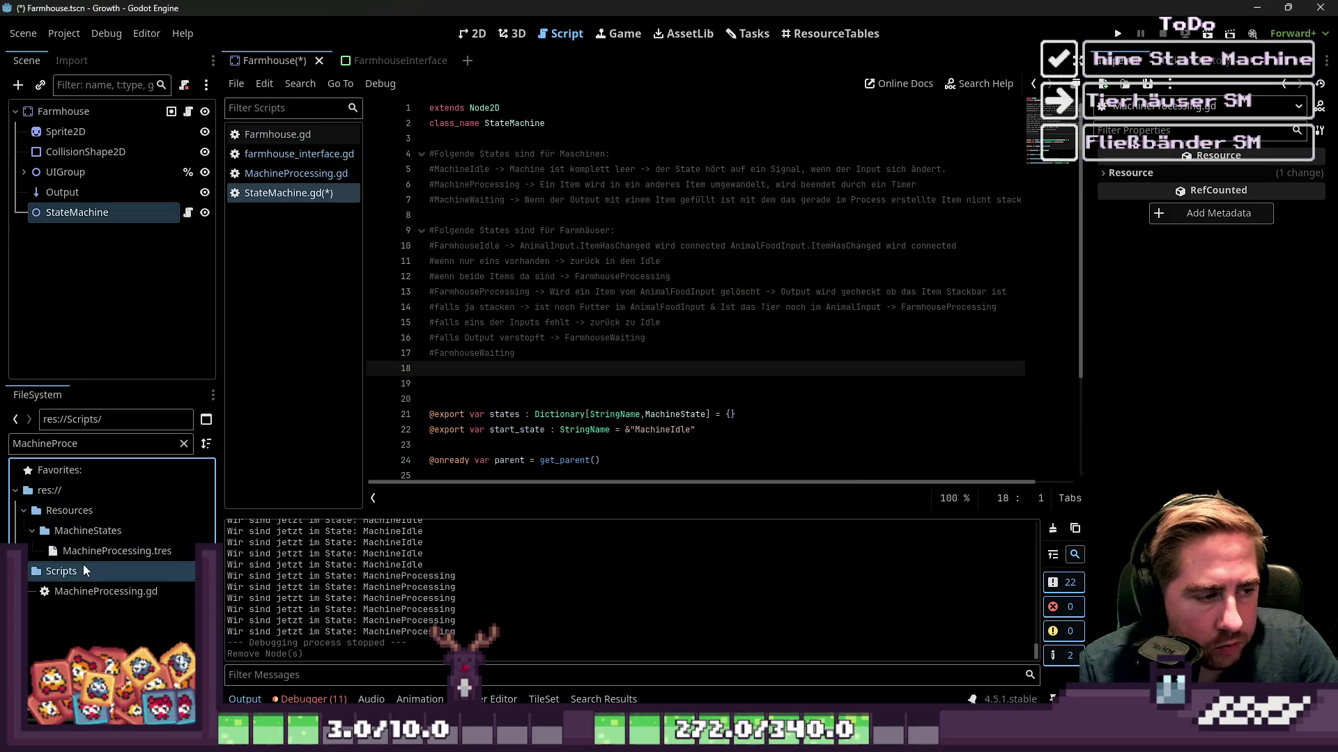
Start a new script in Scripts inheriting MachineState, then cancel it.
{"action": "right_click", "coordinate": [81, 565]}
{"action": "mouse_move", "coordinate": [189, 431]}
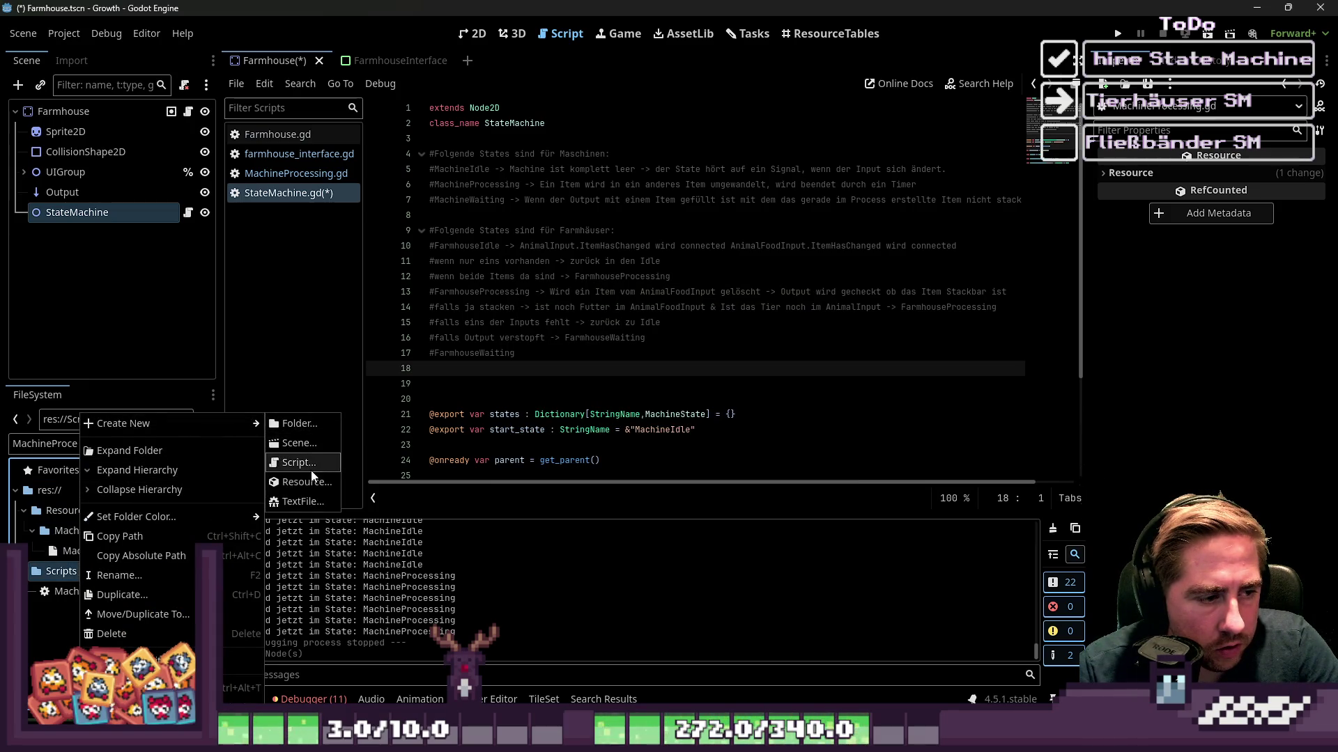
{"action": "left_click", "coordinate": [310, 471]}
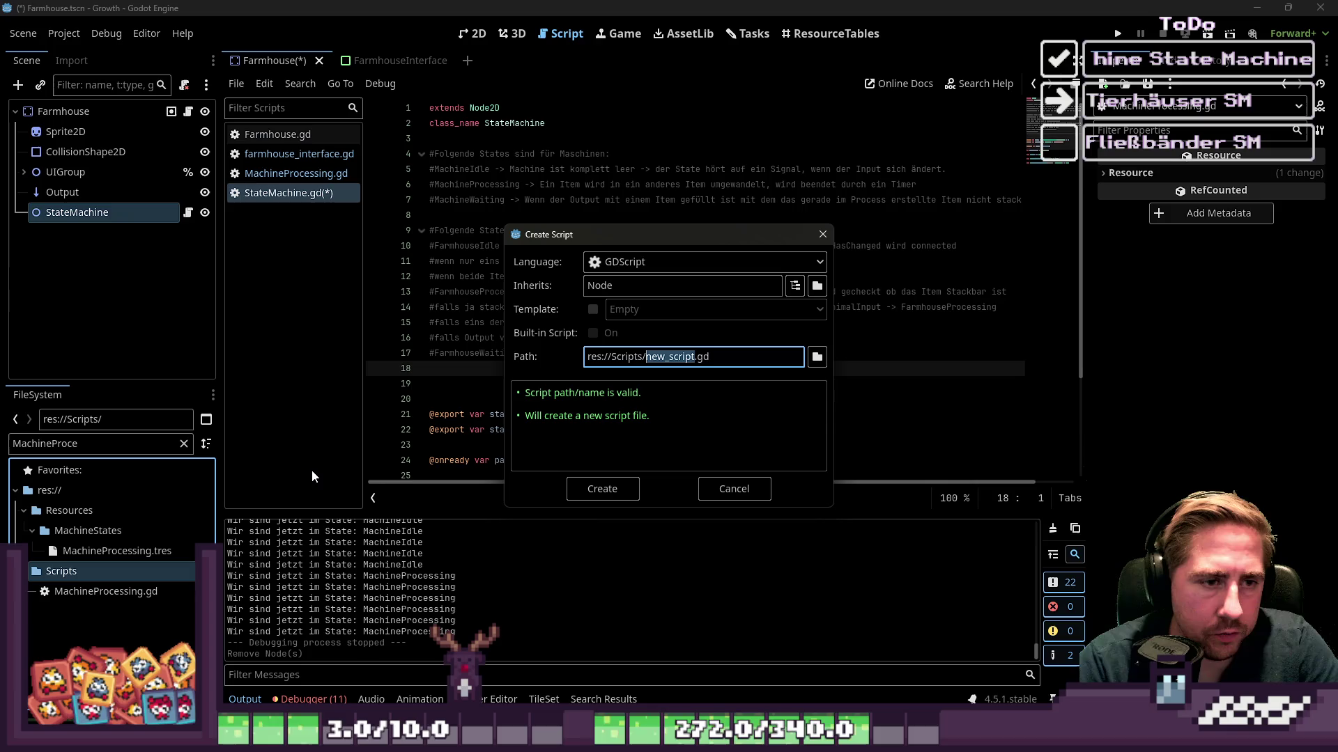
{"action": "double_click", "coordinate": [662, 286]}
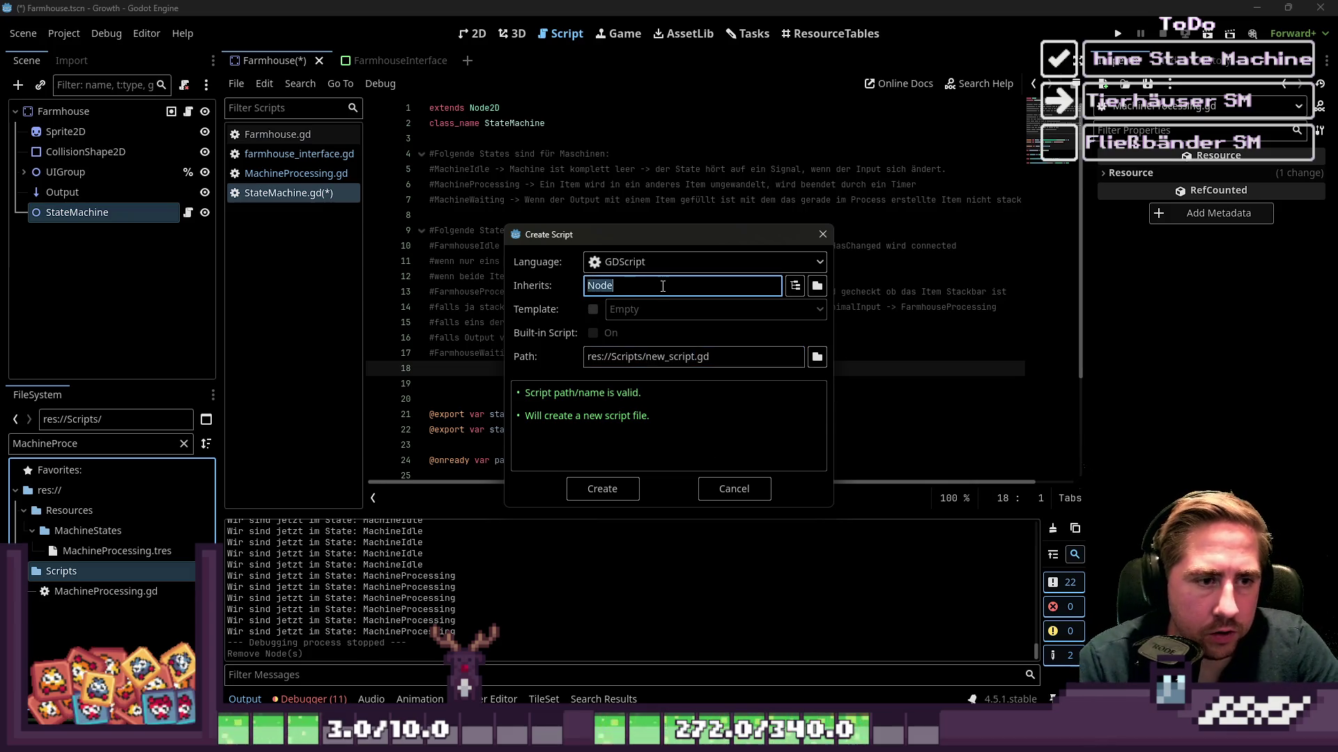
{"action": "type", "text": "MachineState"}
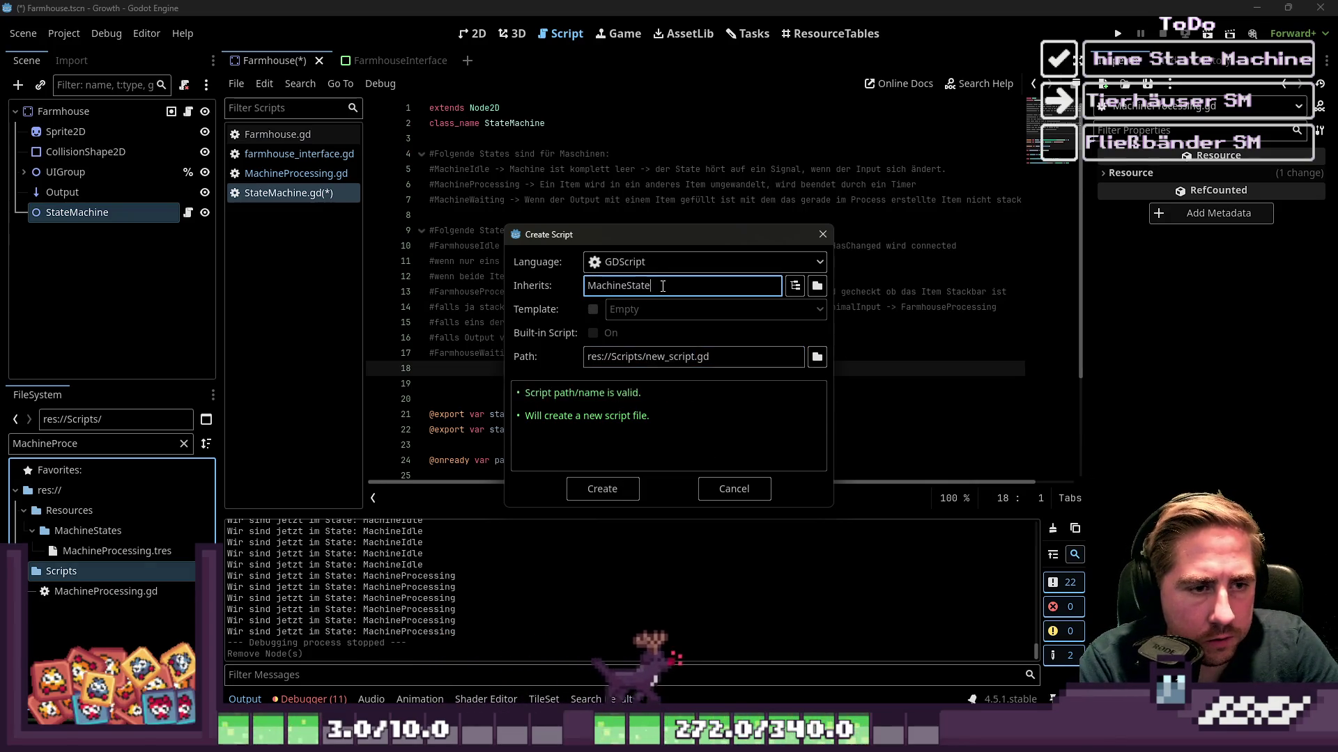
{"action": "left_click", "coordinate": [699, 356]}
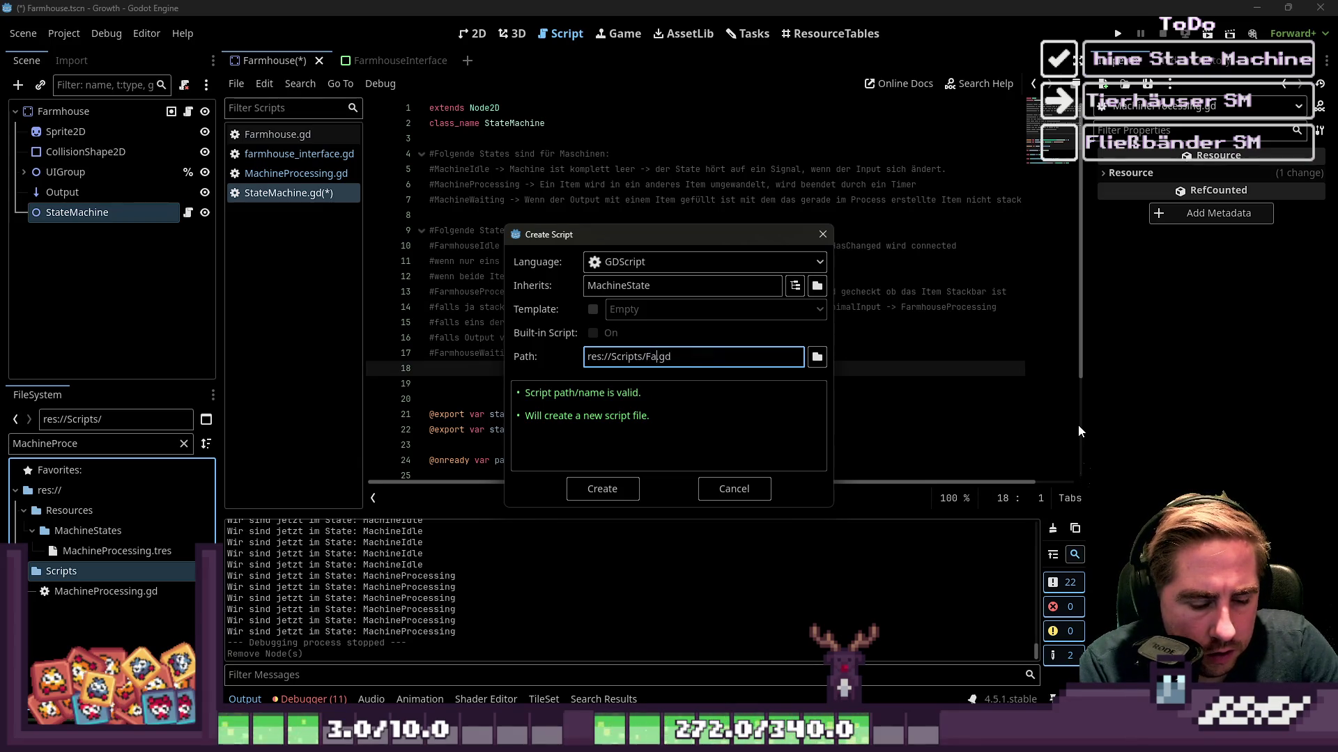
{"action": "type", "text": "rmhouse"}
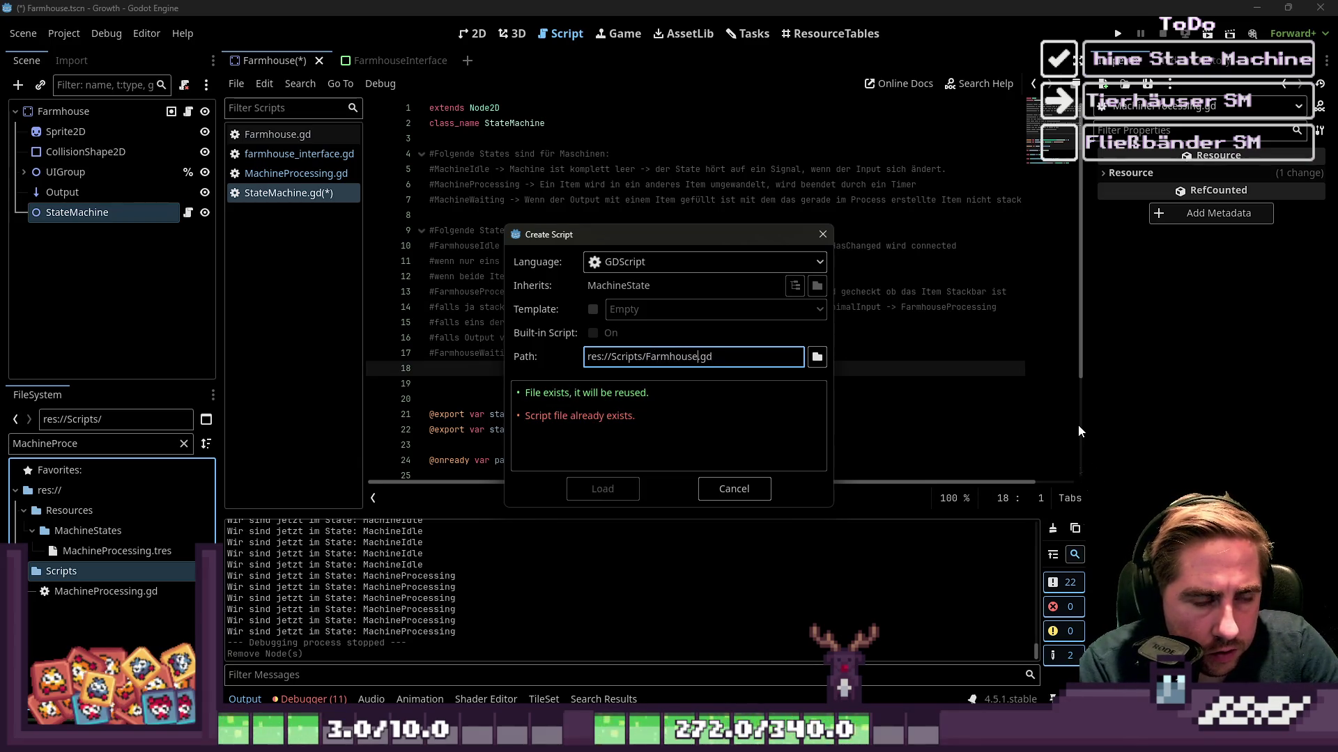
{"action": "type", "text": "Idle"}
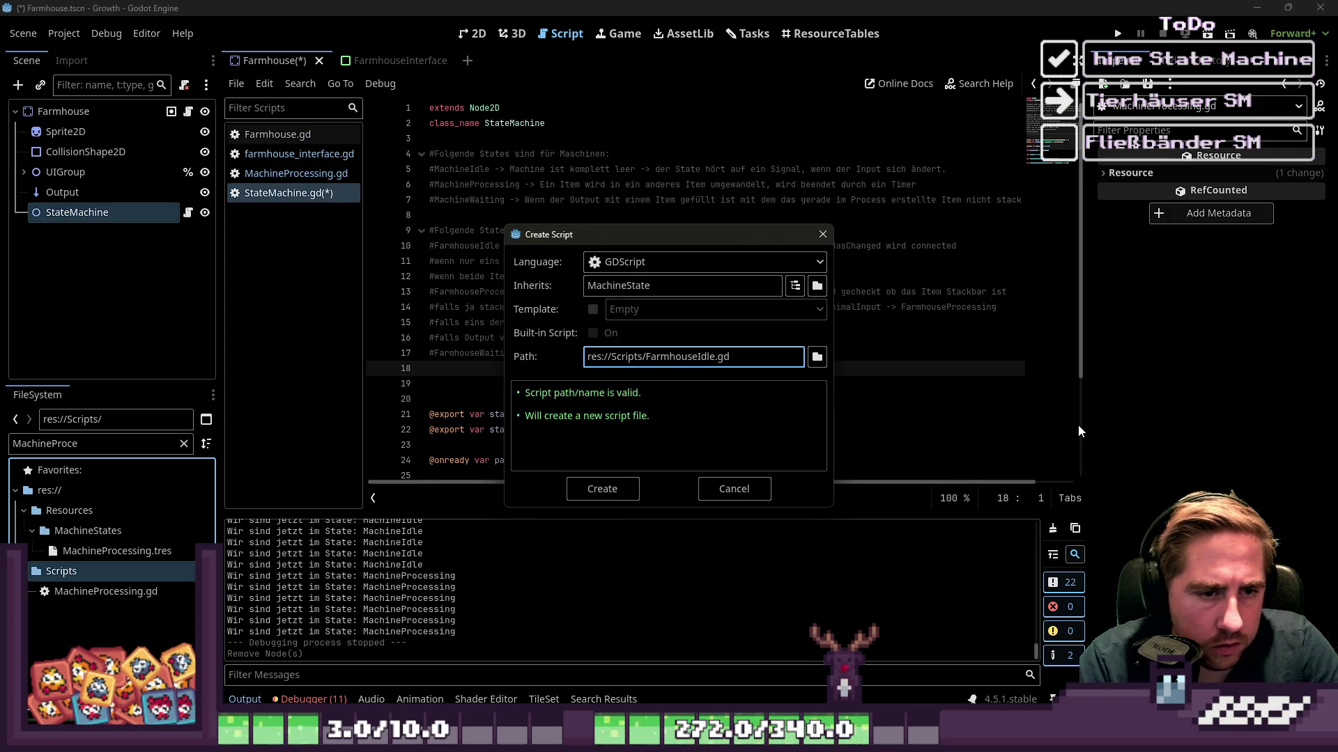
{"action": "key", "text": "Escape"}
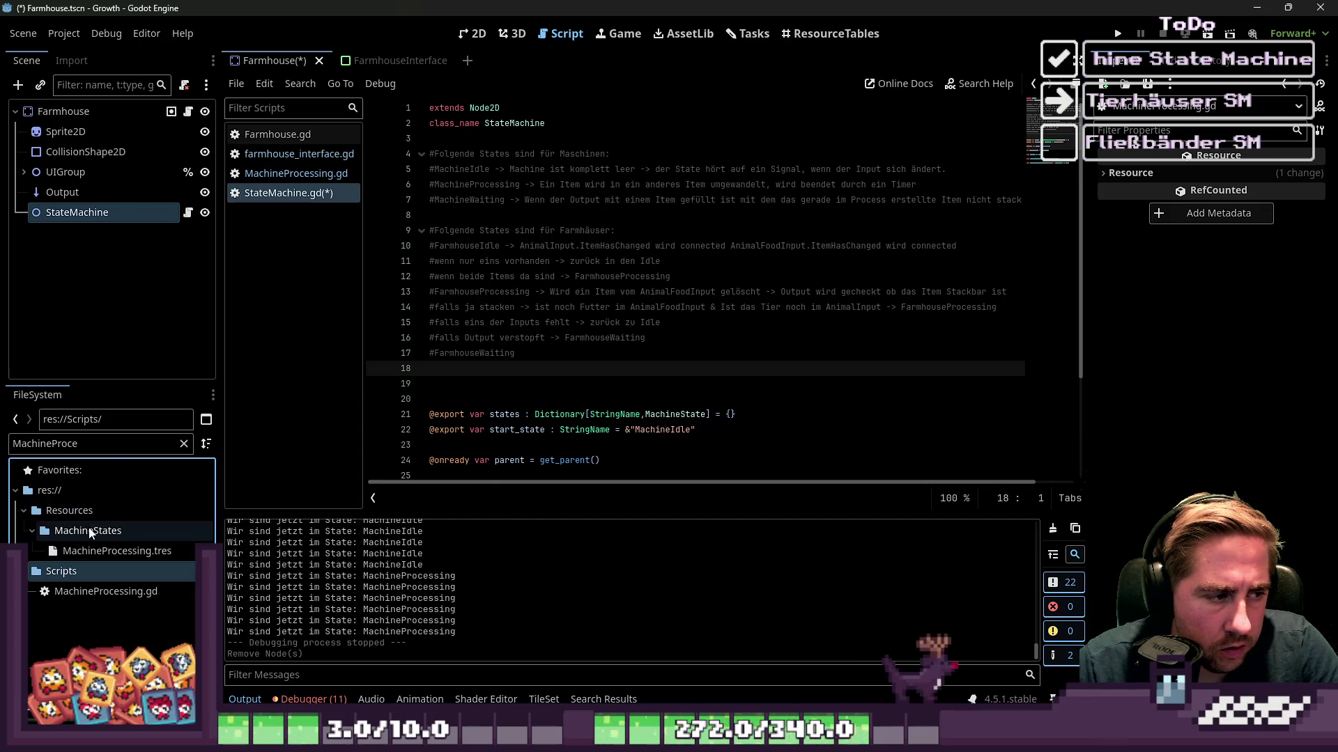
Begin another new script in Scripts, then close the dialog without creating it.
{"action": "right_click", "coordinate": [77, 572]}
{"action": "mouse_move", "coordinate": [174, 423]}
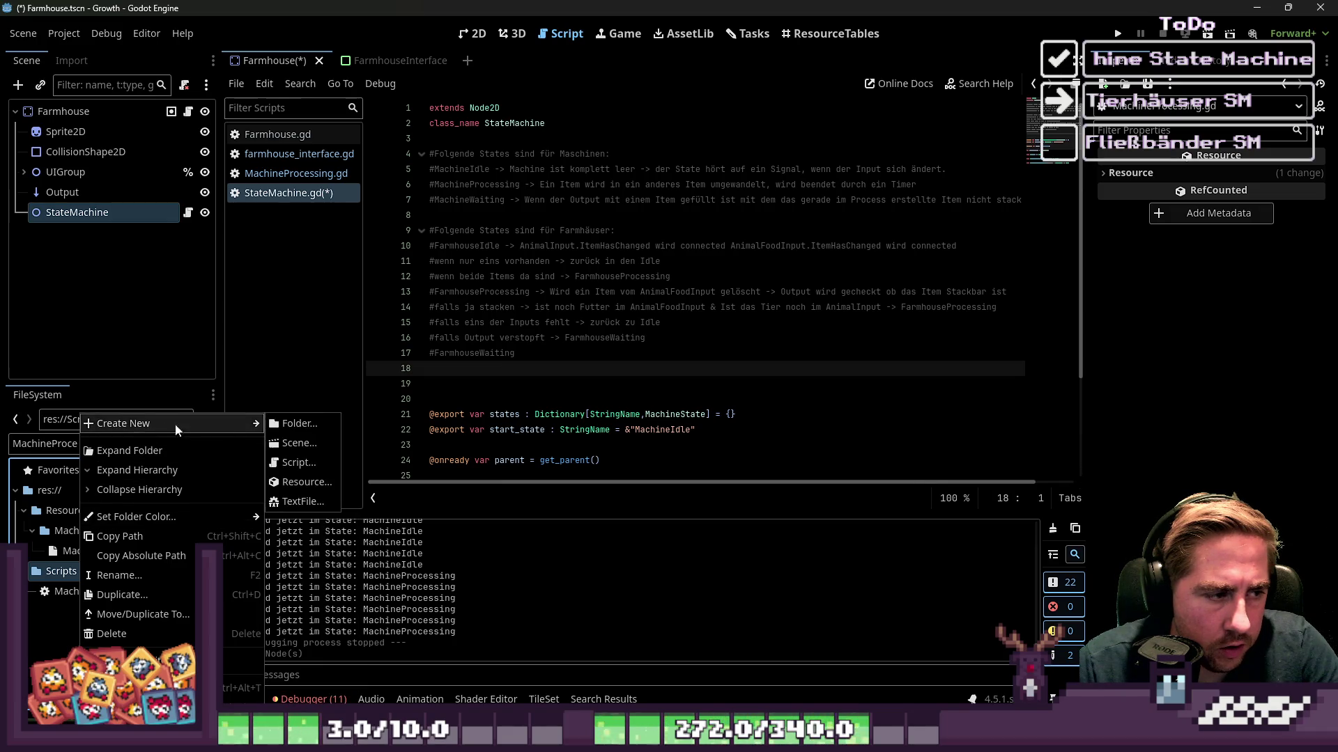
{"action": "left_click", "coordinate": [299, 463]}
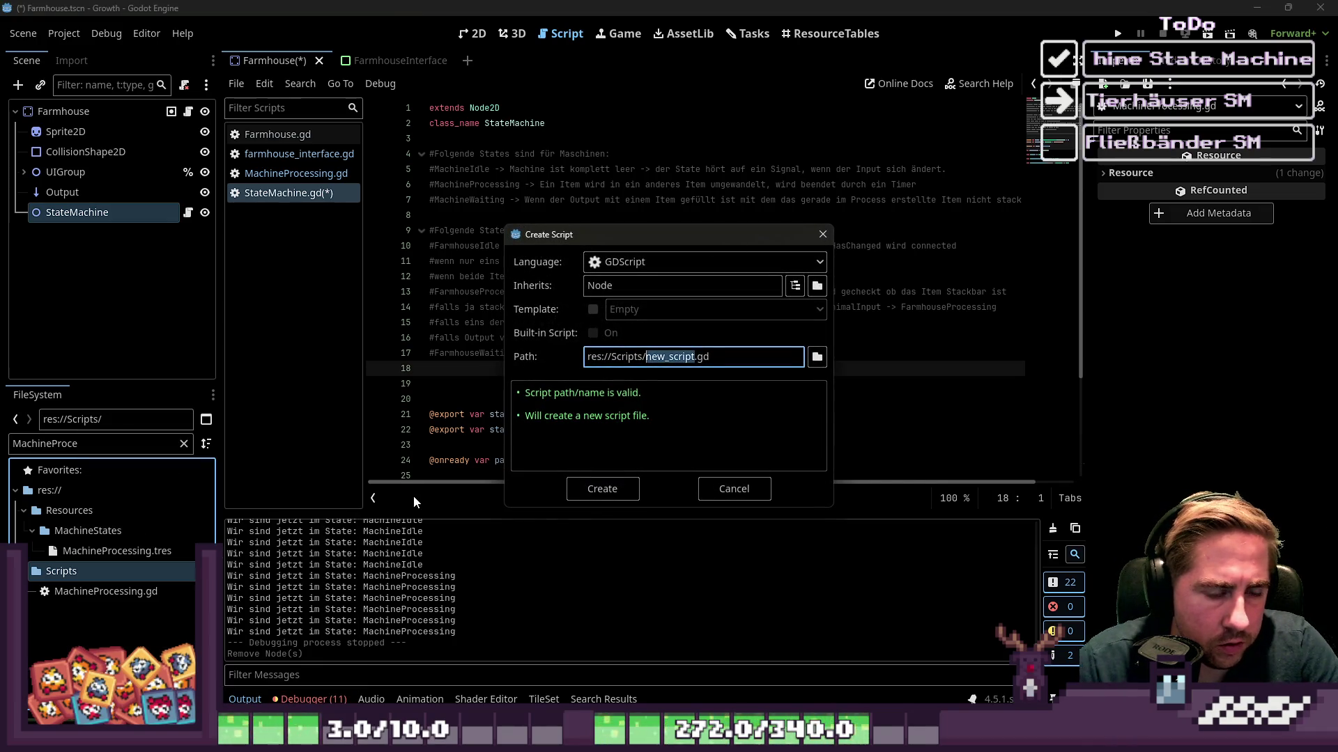
{"action": "type", "text": "useProcessing"}
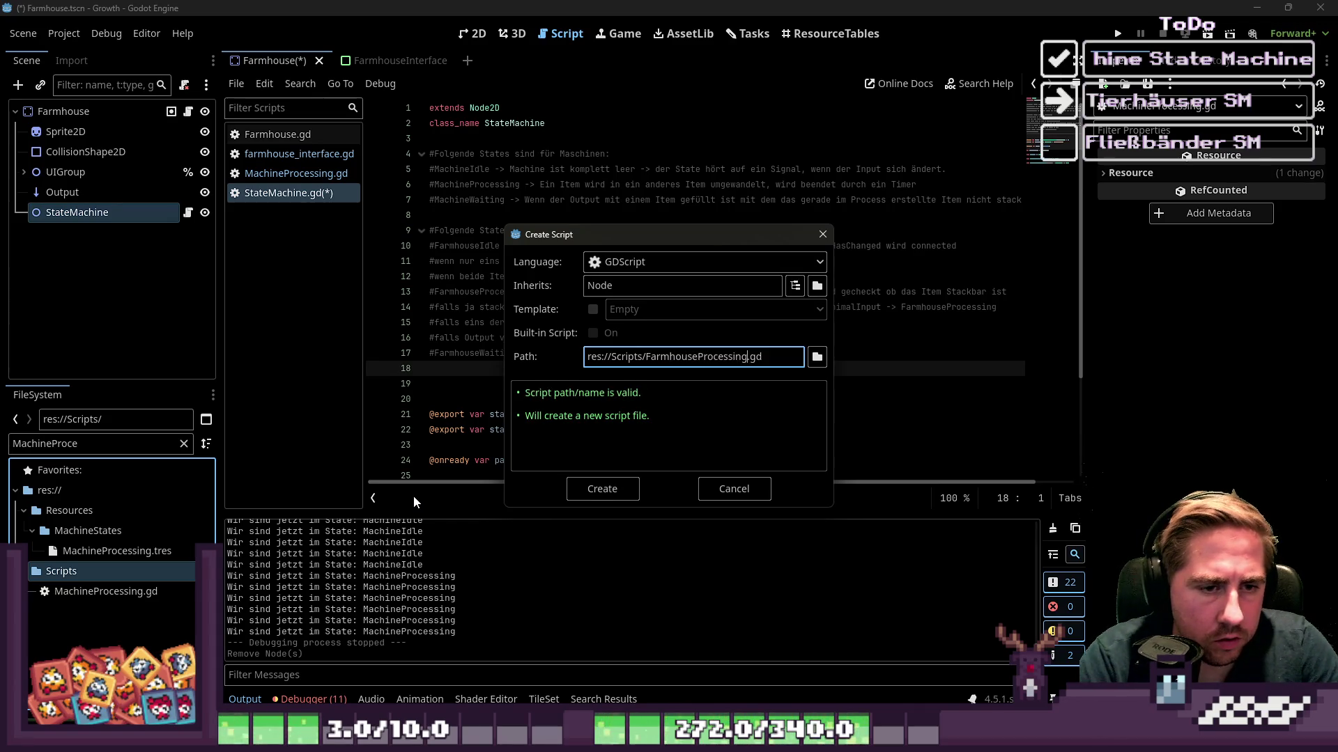
{"action": "left_click", "coordinate": [617, 286]}
{"action": "left_click", "coordinate": [602, 489]}
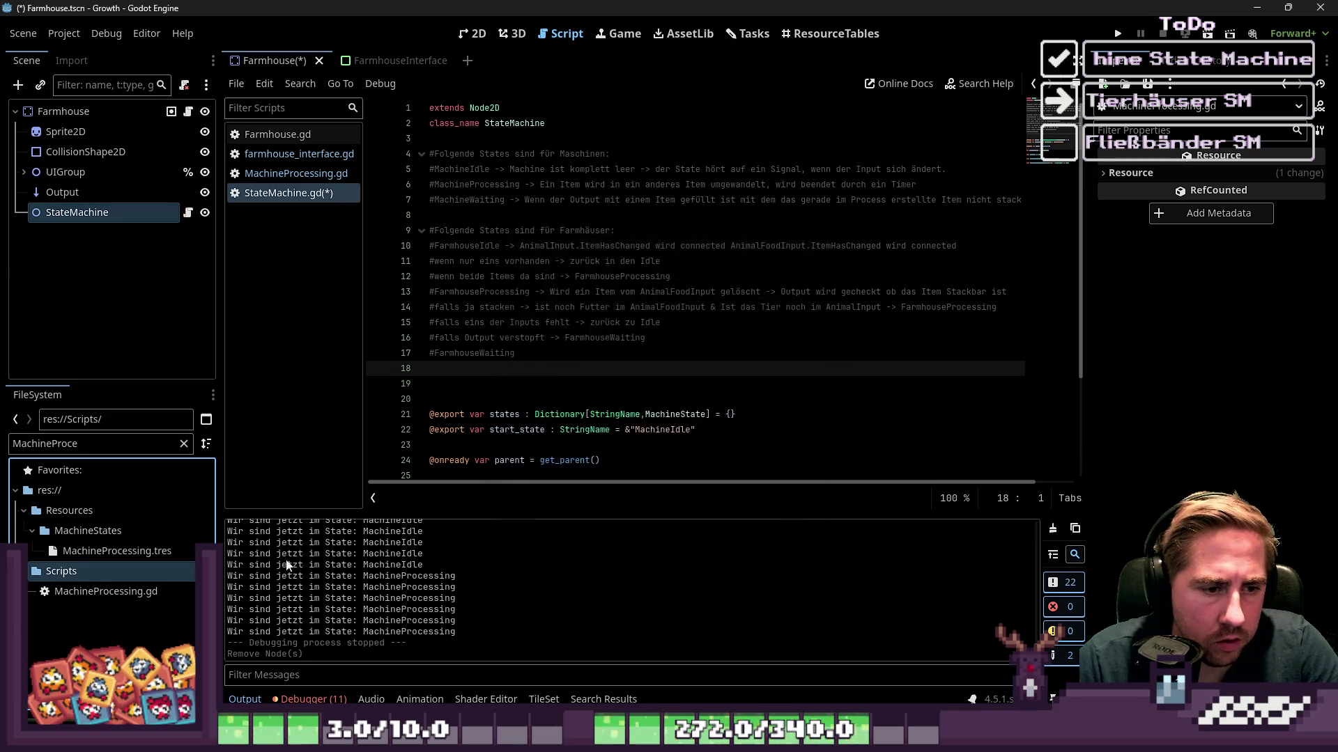
Create a FarmhouseWaiting script in the Scripts folder.
{"action": "right_click", "coordinate": [53, 574]}
{"action": "mouse_move", "coordinate": [153, 437]}
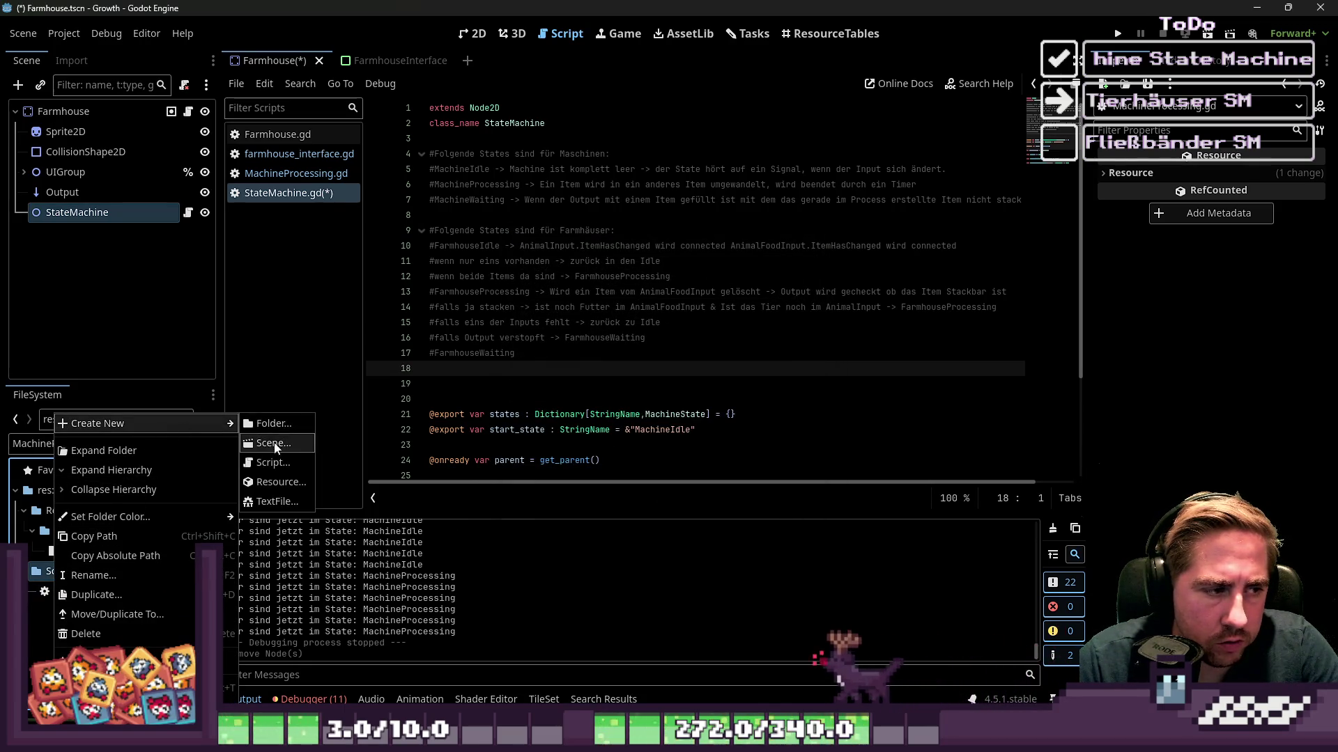
{"action": "left_click", "coordinate": [279, 458]}
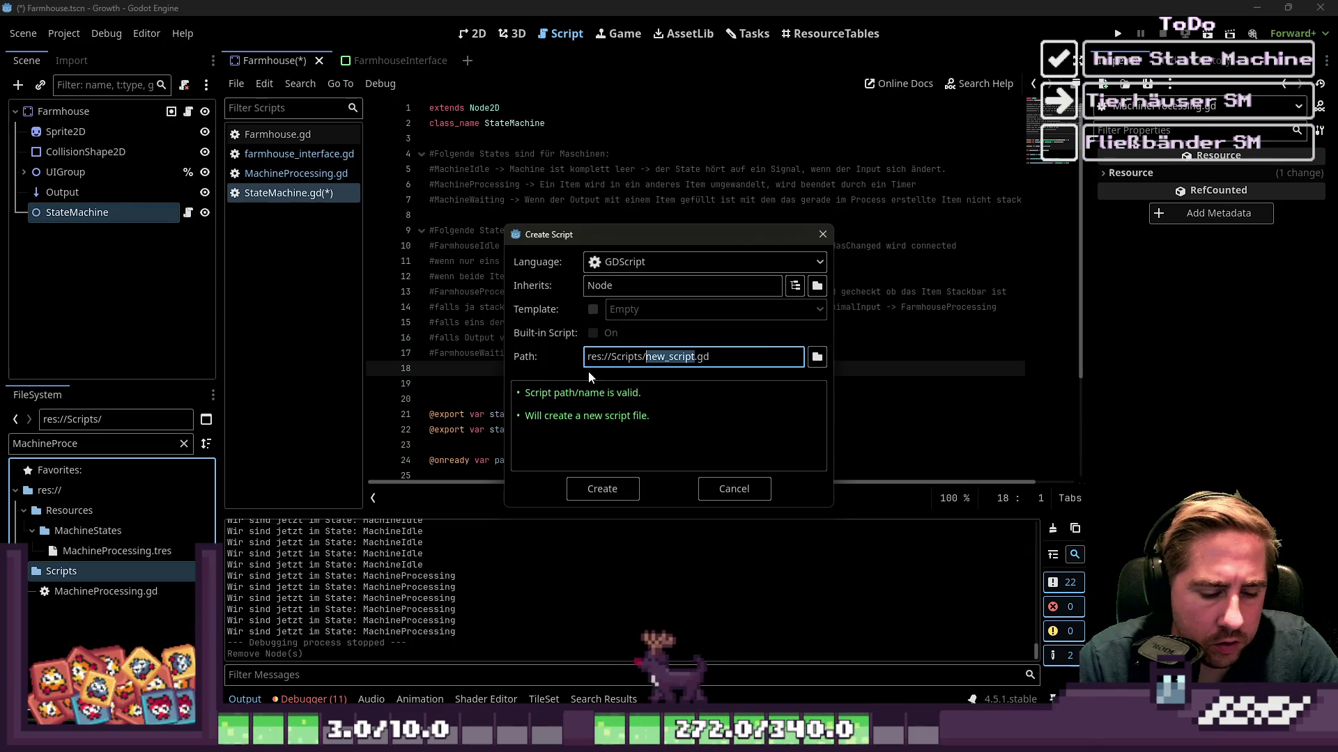
{"action": "type", "text": "FarmhouseWaiting"}
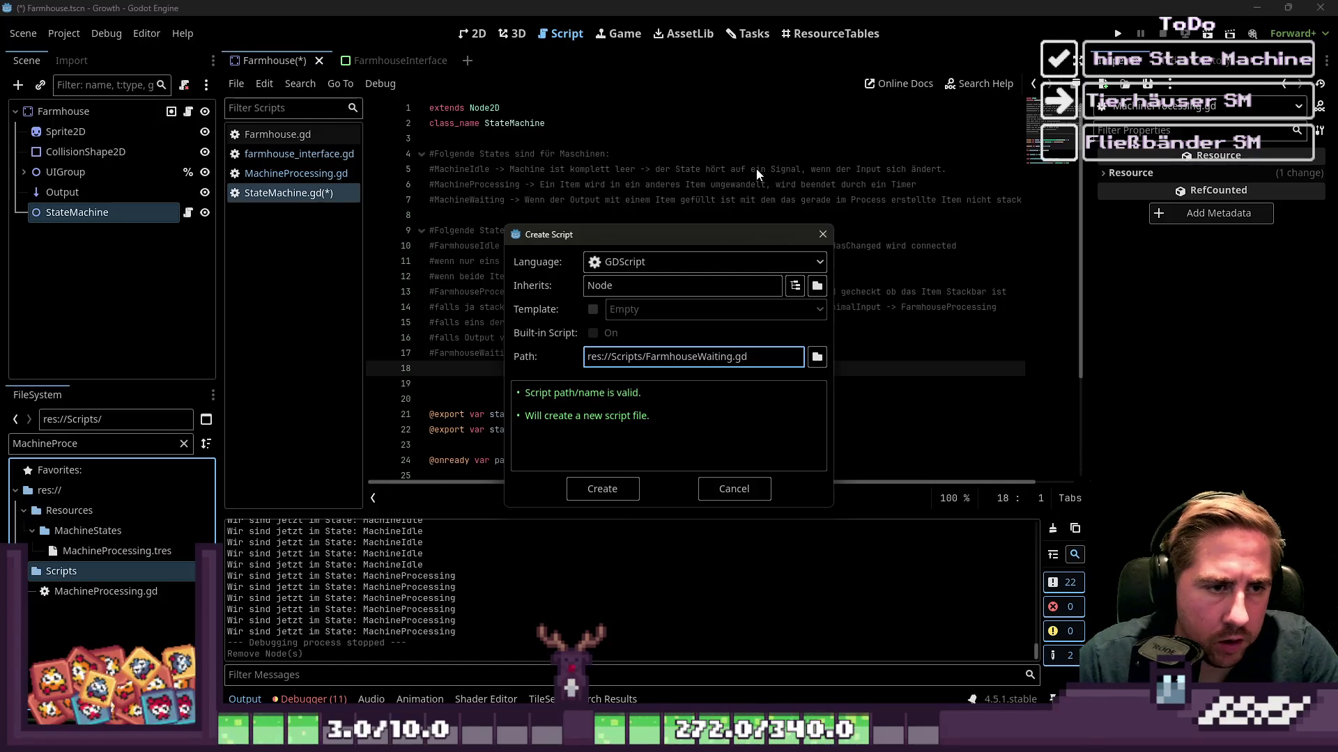
{"action": "key", "text": "shift+Tab"}
{"action": "left_click", "coordinate": [619, 487]}
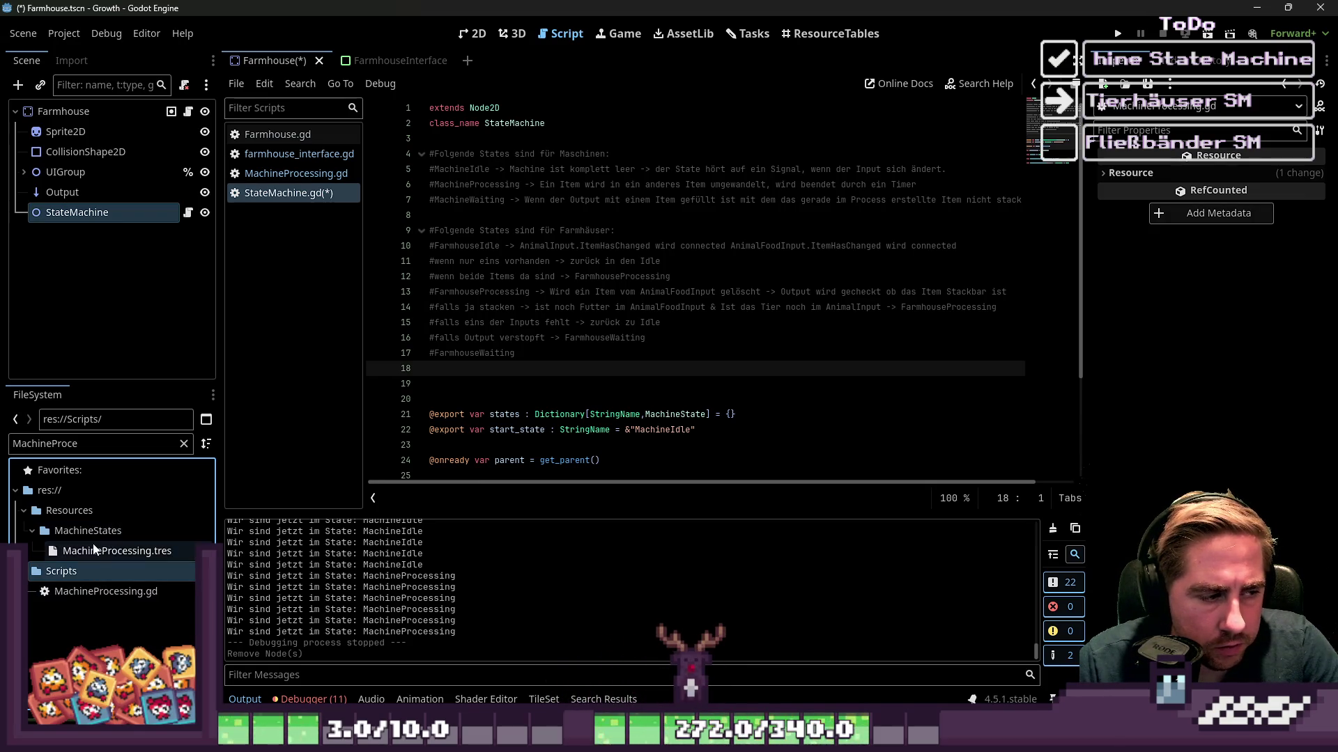
Filter the FileSystem by 'Farmhouse' and select FarmhouseIdle.gd.
{"action": "double_click", "coordinate": [118, 443]}
{"action": "type", "text": "Farmhouse"}
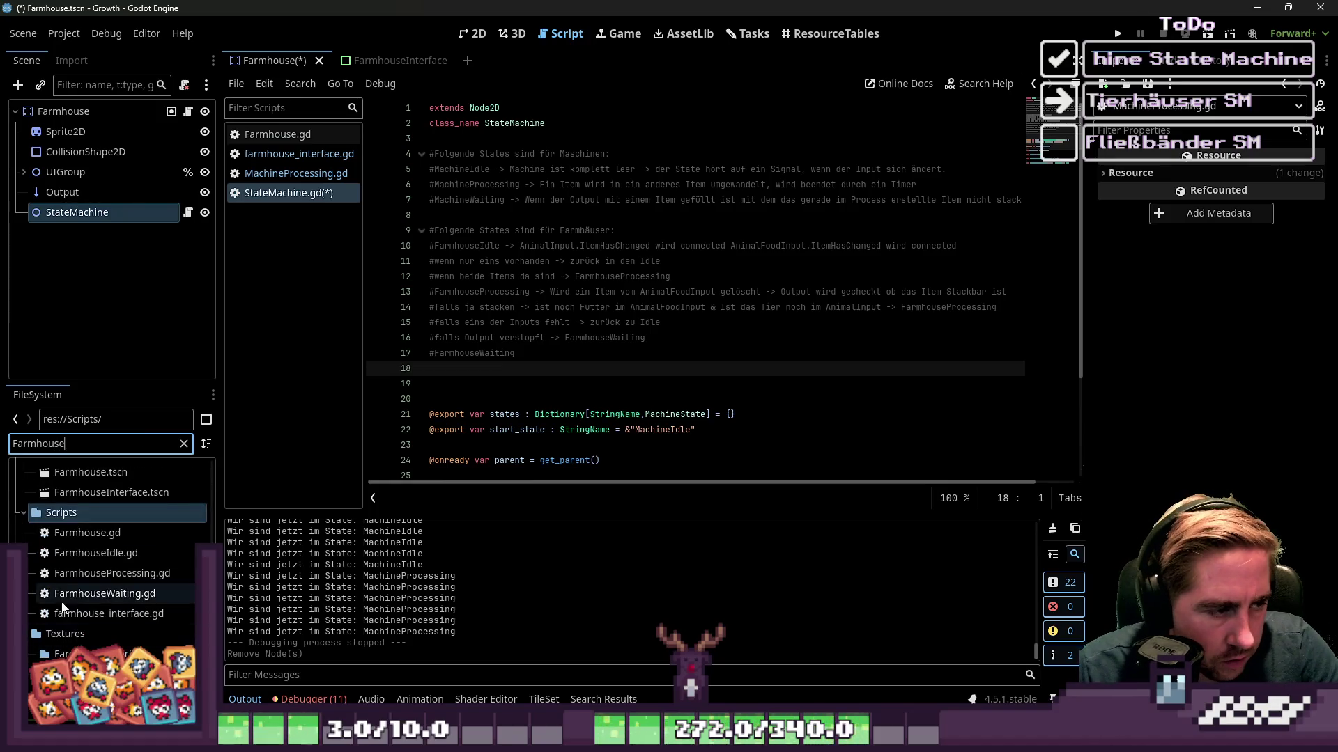
{"action": "left_click", "coordinate": [91, 553]}
Start a new resource named FarmhouseIdle from that file, then cancel the dialog.
{"action": "right_click", "coordinate": [109, 553]}
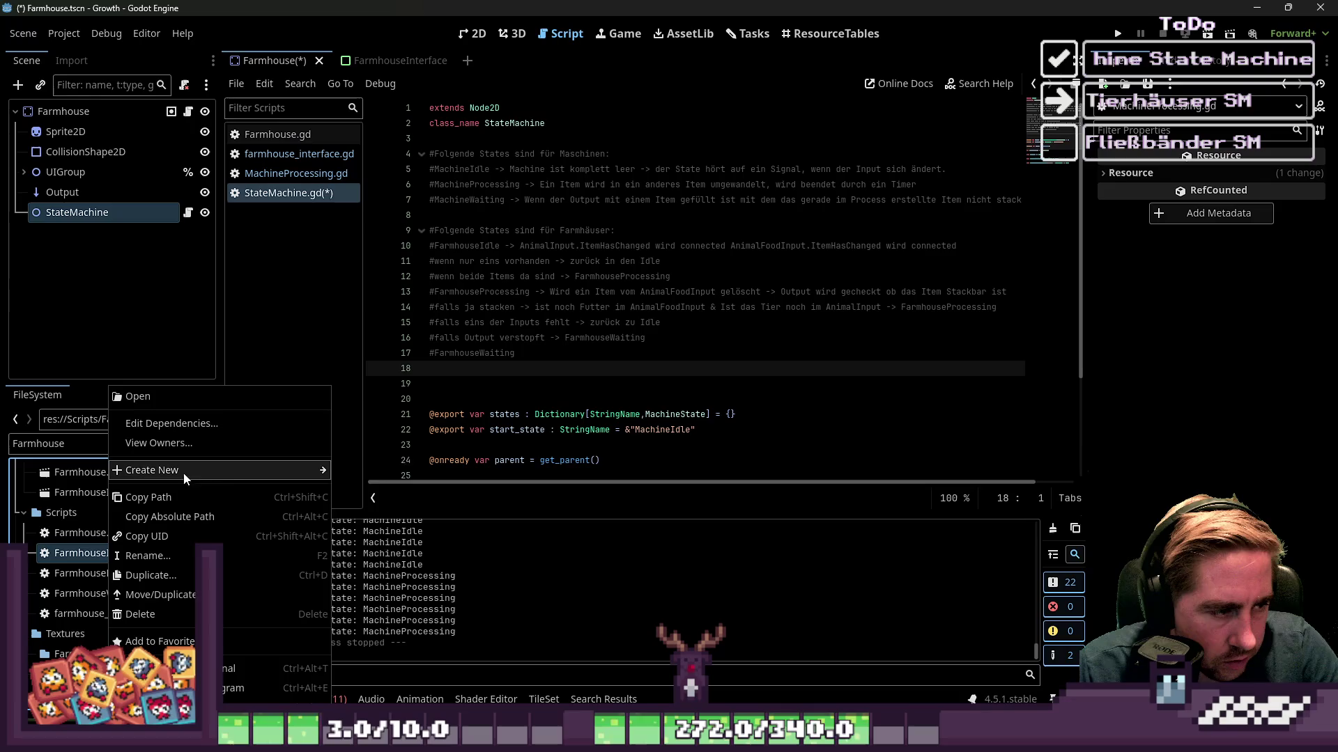
{"action": "mouse_move", "coordinate": [182, 471]}
{"action": "left_click", "coordinate": [369, 528]}
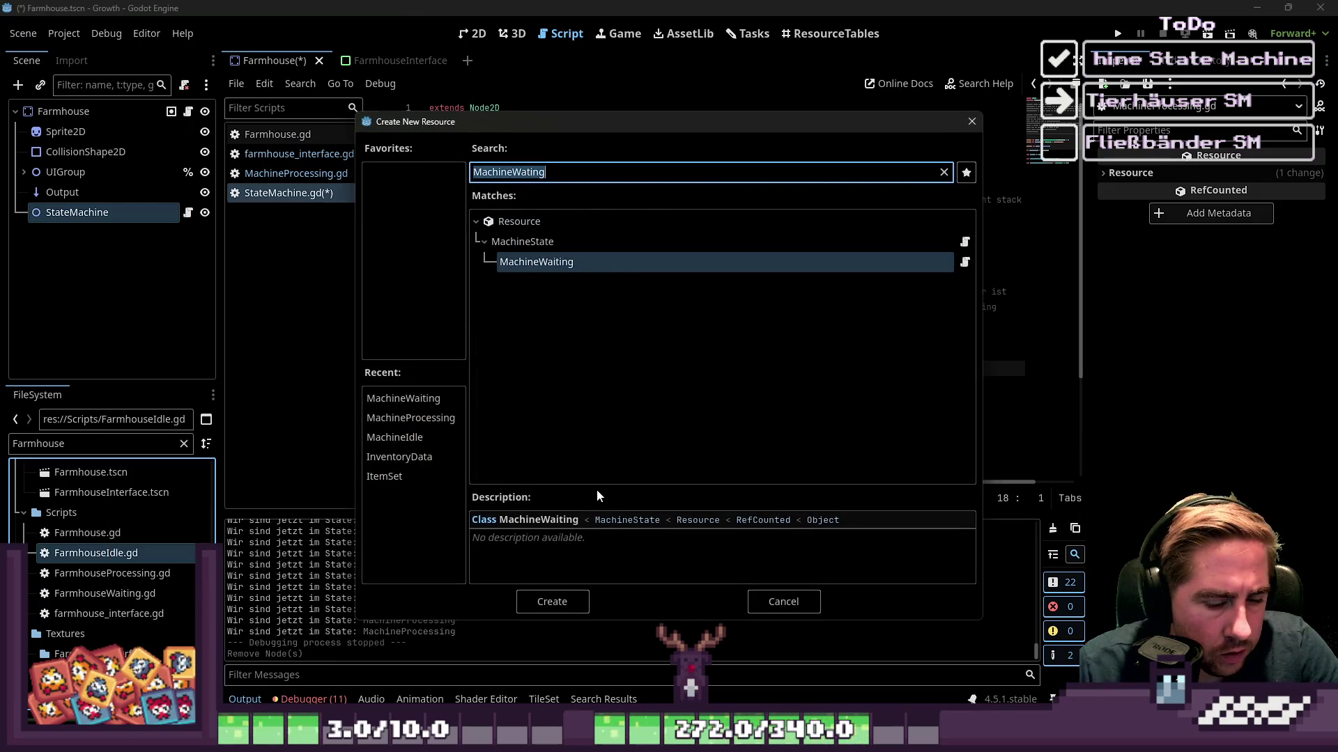
{"action": "type", "text": "FarmhouseIdle"}
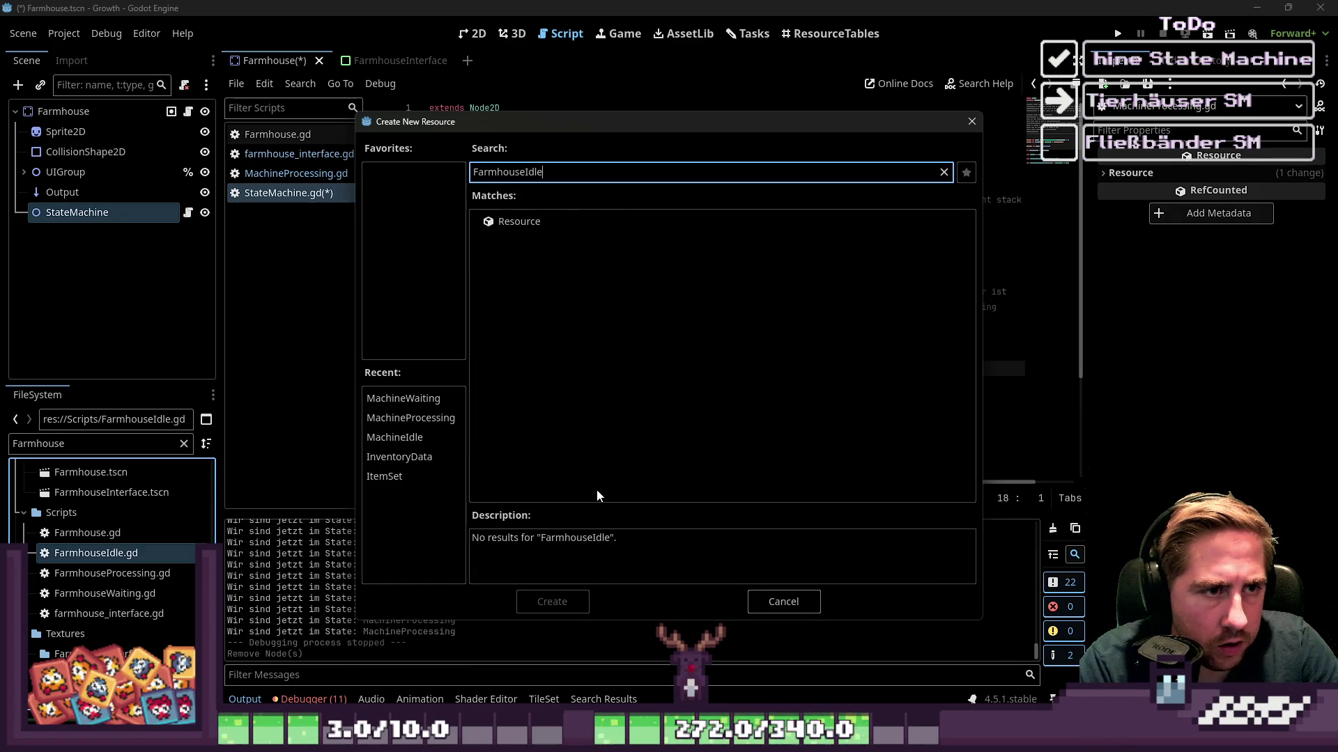
{"action": "key", "text": "Escape"}
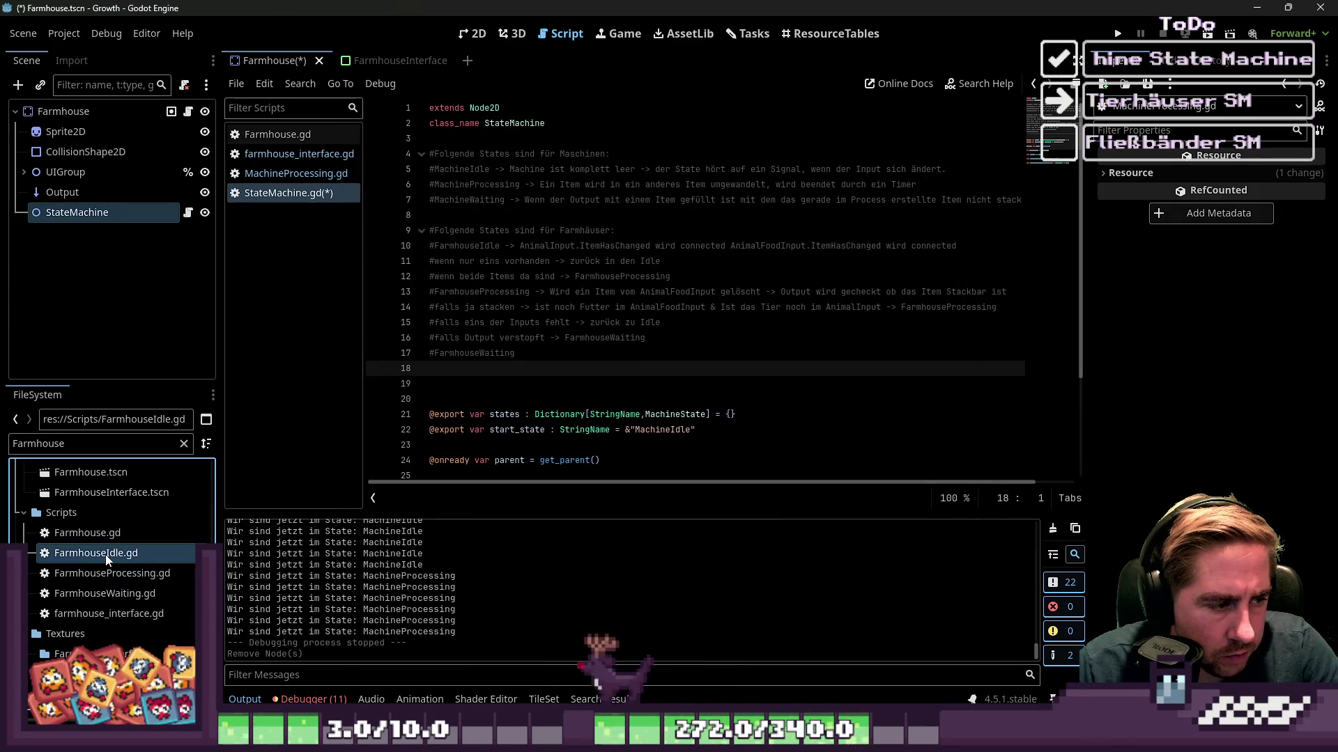
Open the FarmhouseIdle, FarmhouseProcessing and FarmhouseWaiting scripts, focusing FarmhouseIdle.
{"action": "double_click", "coordinate": [106, 554]}
{"action": "double_click", "coordinate": [112, 573]}
{"action": "double_click", "coordinate": [104, 593]}
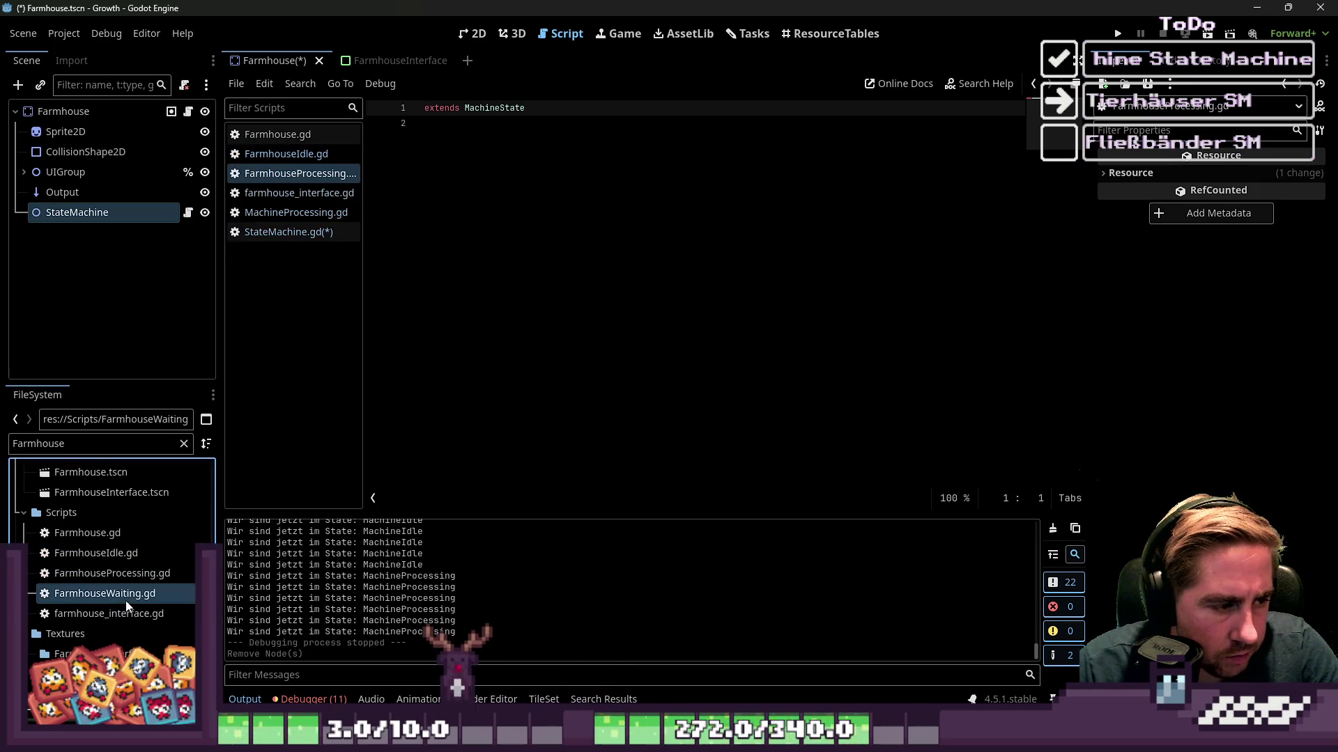
{"action": "left_click", "coordinate": [310, 136]}
{"action": "left_click", "coordinate": [315, 152]}
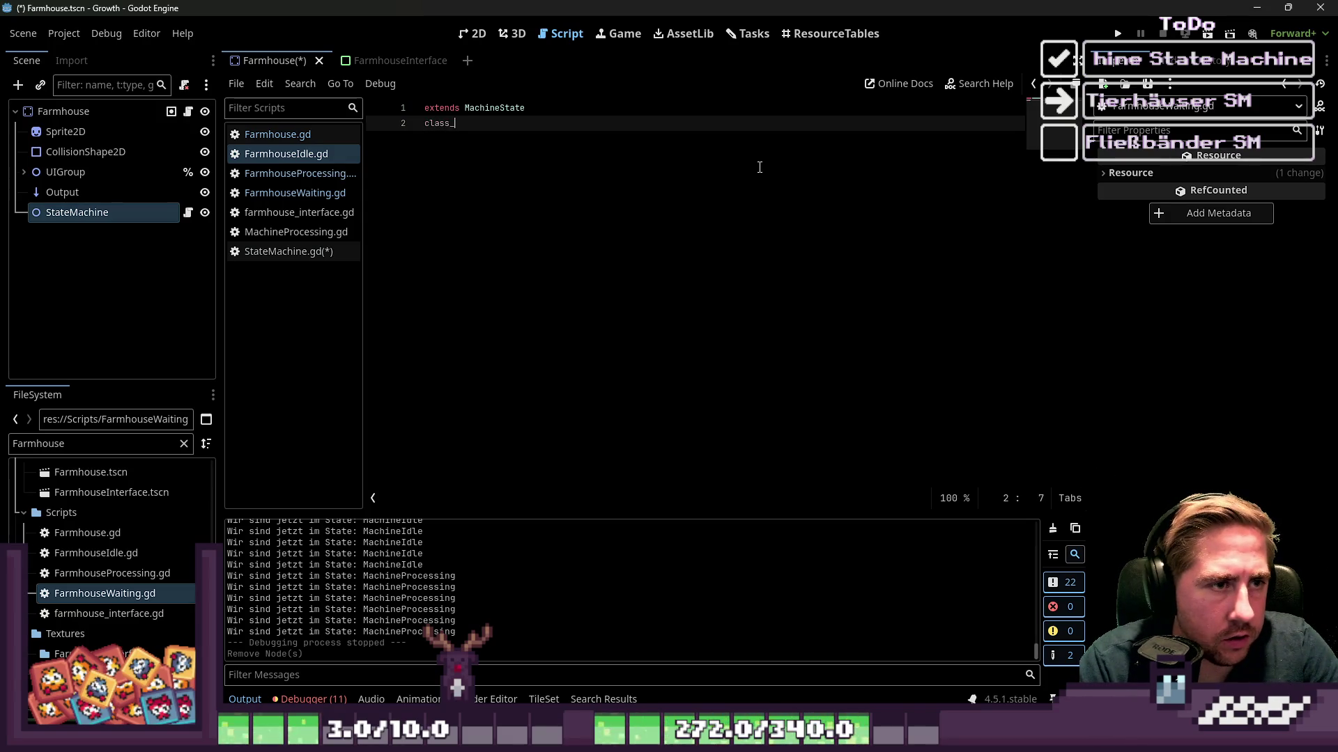
{"action": "type", "text": "name"}
Complete class_name FarmhouseIdle on line 2 and save.
{"action": "key", "text": "F2"}
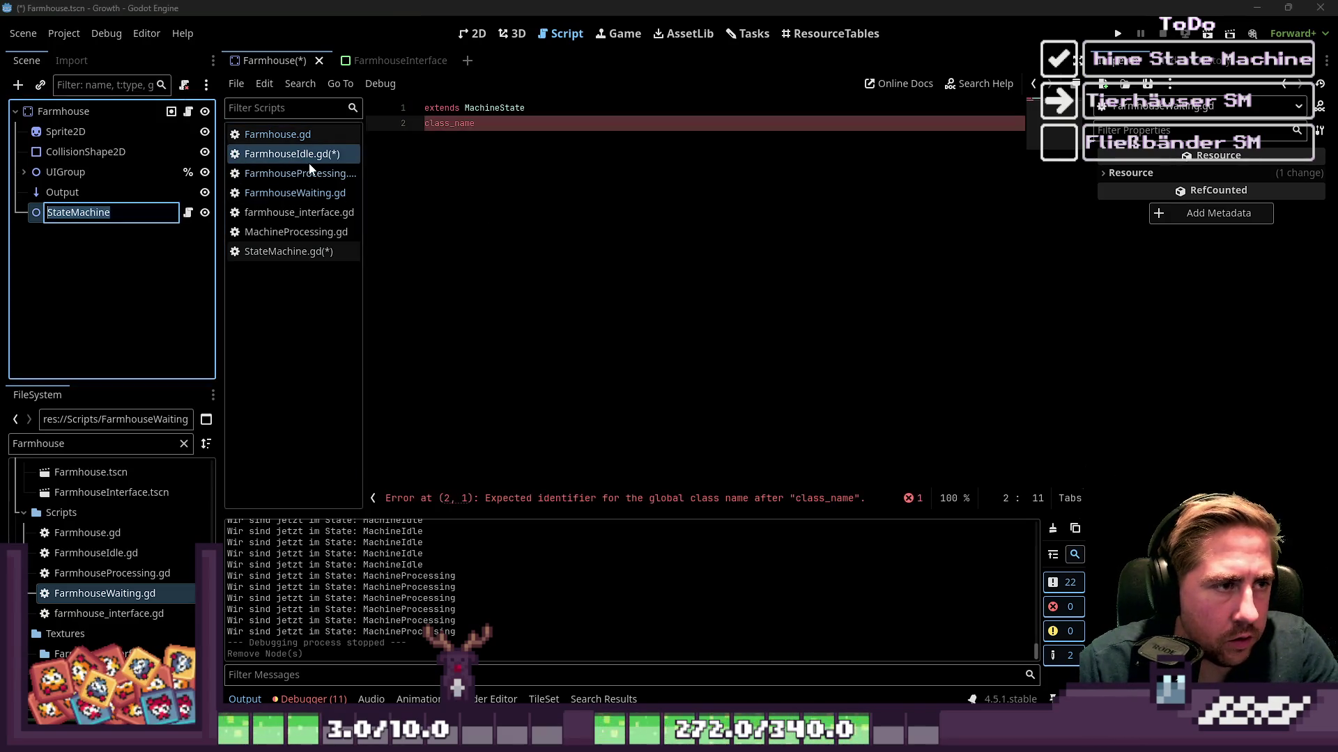
{"action": "key", "text": "Return"}
{"action": "left_click", "coordinate": [544, 124]}
{"action": "type", "text": "FarmhouseI"}
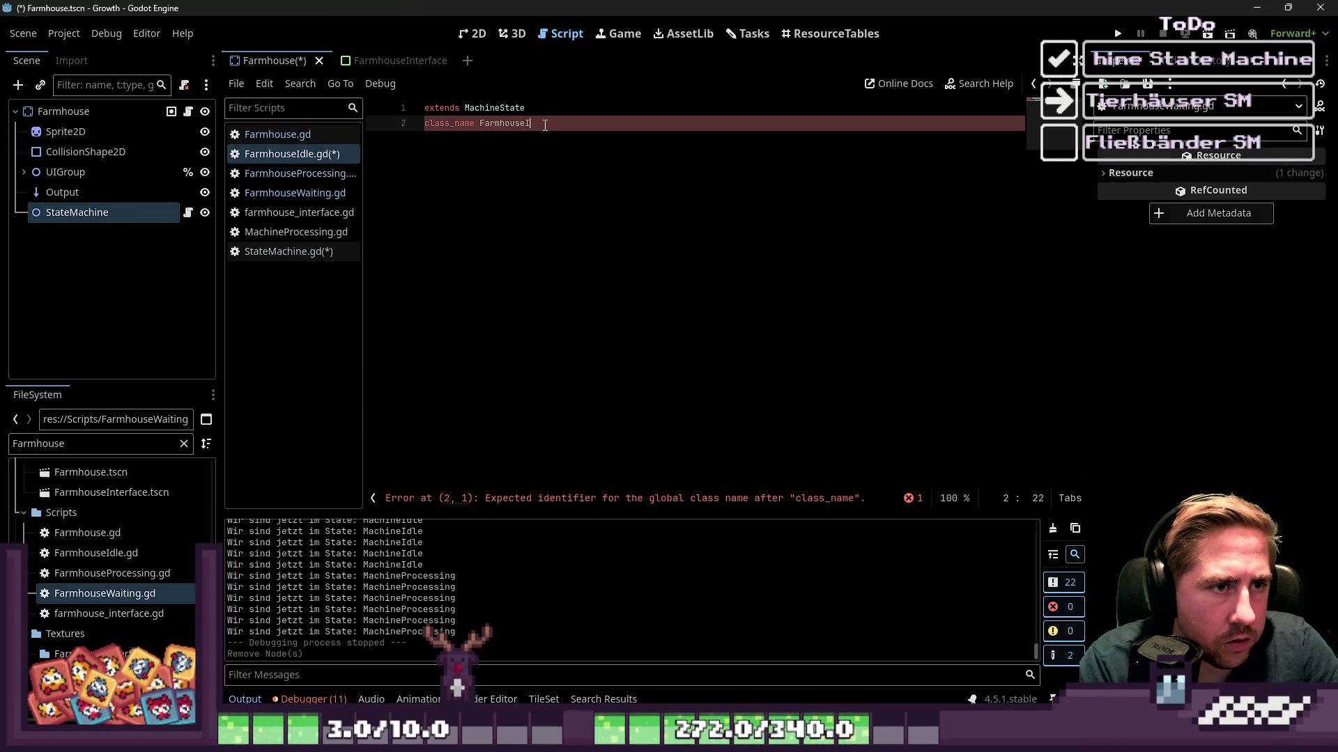
{"action": "type", "text": "dle"}
{"action": "key", "text": "Return"}
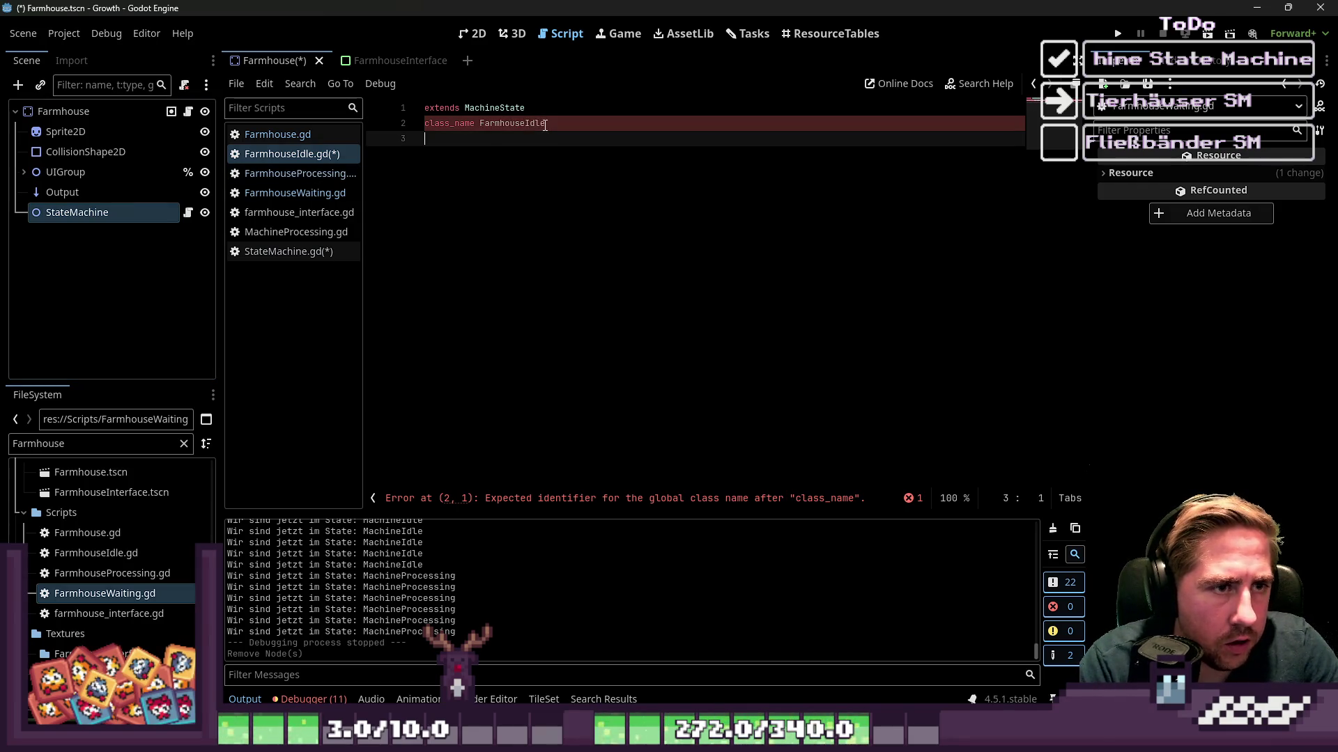
{"action": "key", "text": "ctrl+s"}
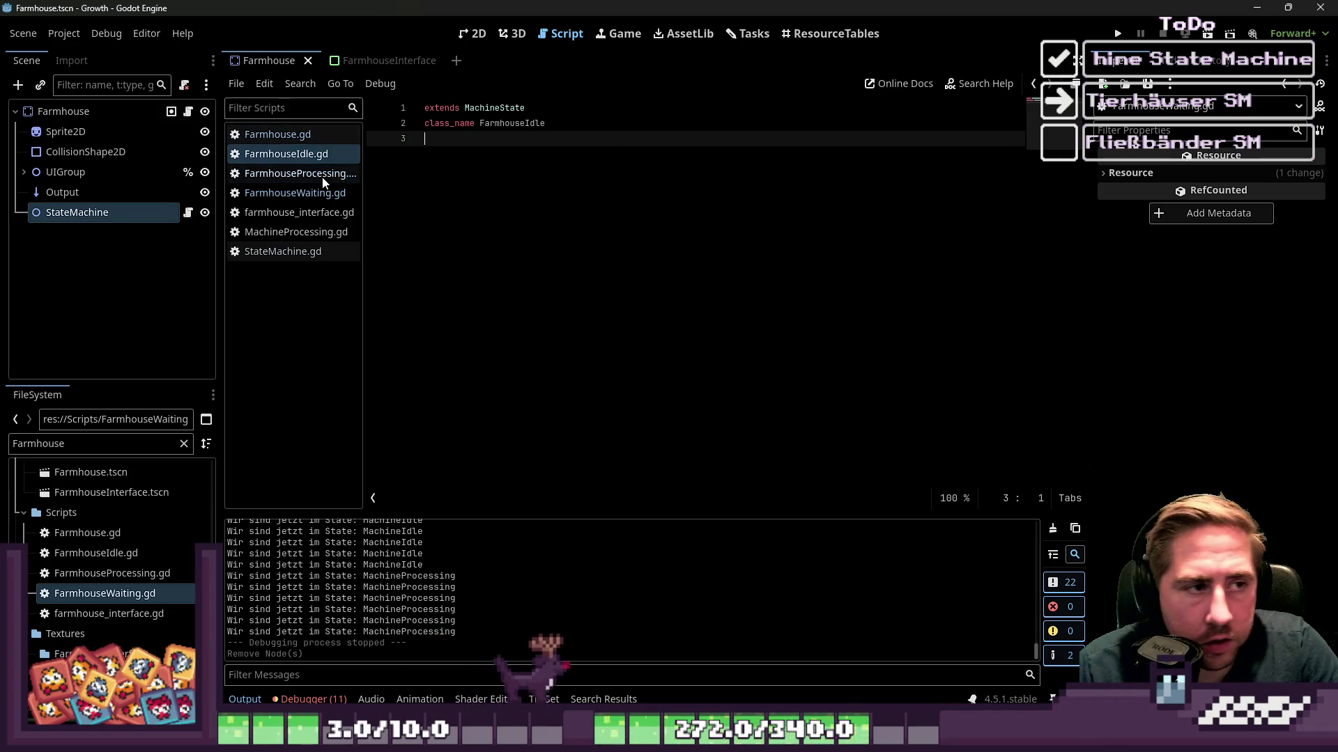
Add class_name FarmhouseProcessing and FarmhouseWaiting lines to the other two scripts and save.
{"action": "left_click", "coordinate": [322, 174]}
{"action": "left_click", "coordinate": [511, 142]}
{"action": "type", "text": "class"}
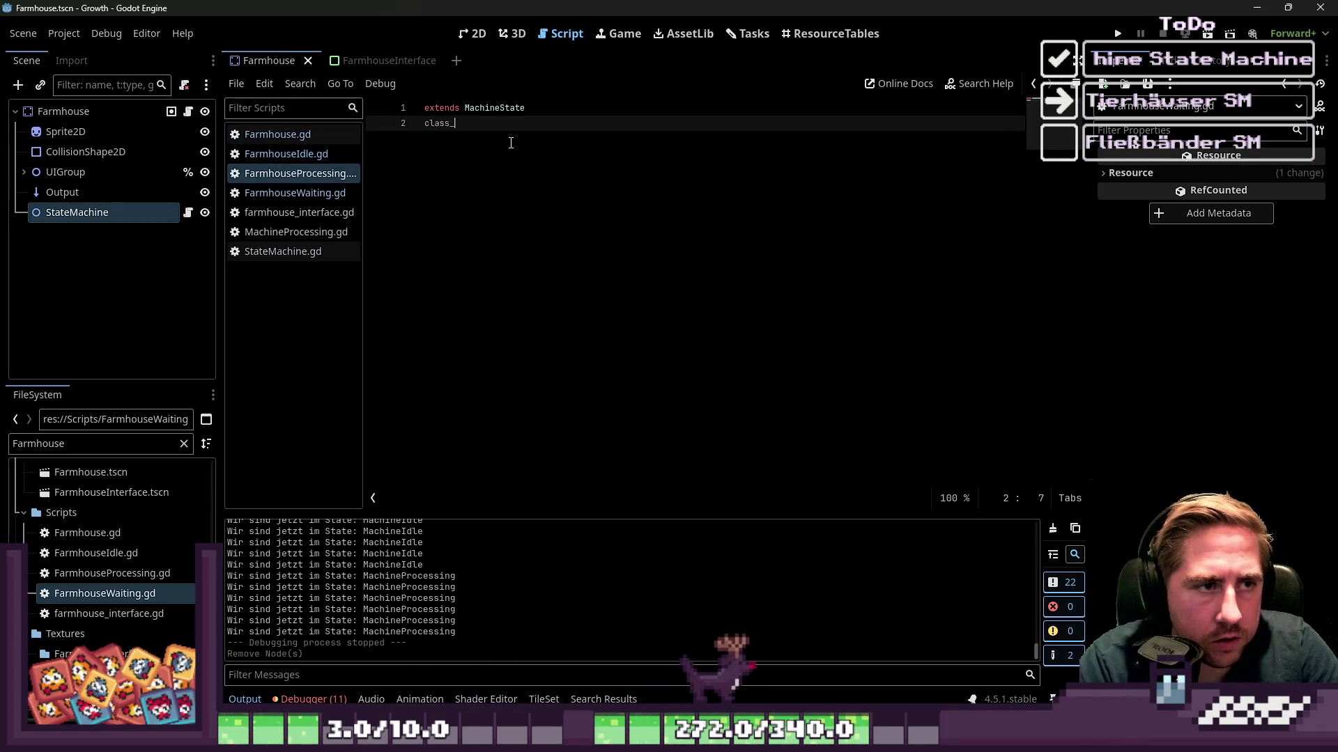
{"action": "type", "text": "_name FarmhouseProcessing"}
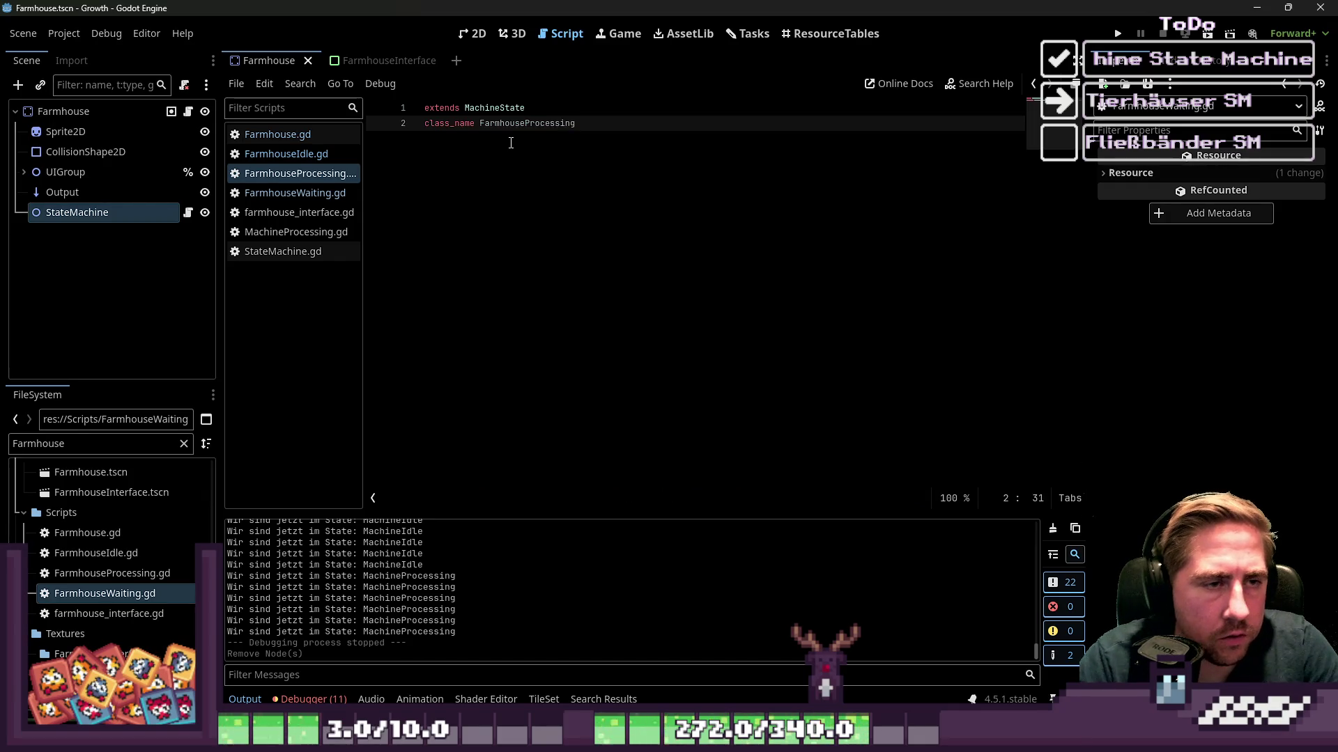
{"action": "left_click", "coordinate": [295, 193]}
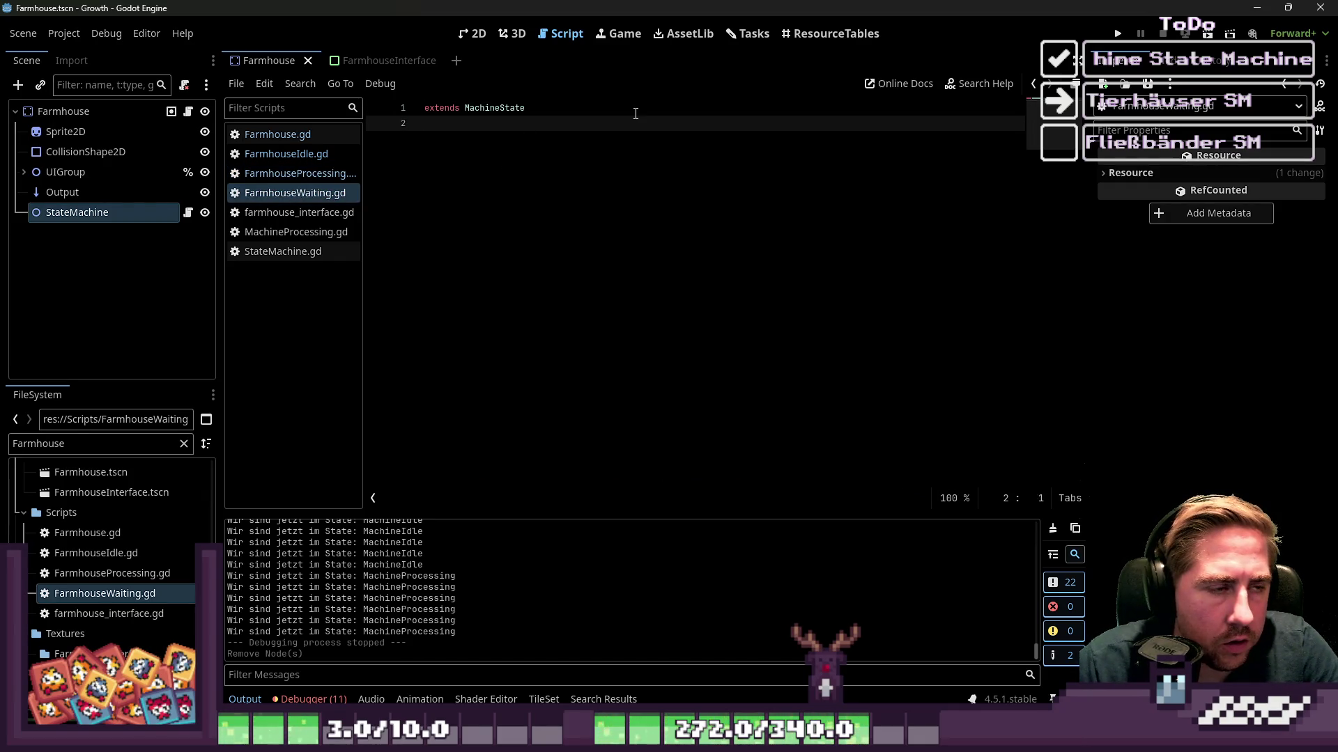
{"action": "type", "text": "Farm"}
{"action": "key", "text": "BackSpace"}
{"action": "key", "text": "BackSpace"}
{"action": "key", "text": "BackSpace"}
{"action": "type", "text": "class_name FarmhouseWaiting"}
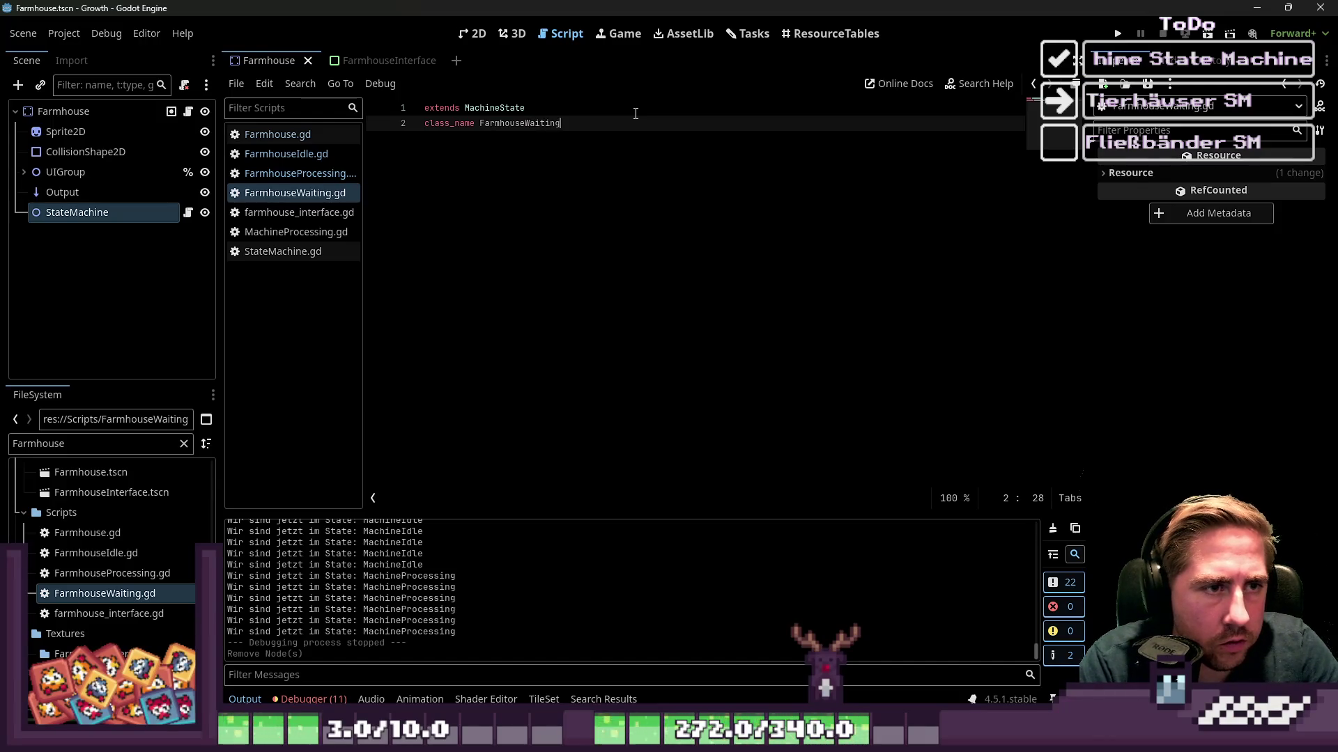
{"action": "key", "text": "ctrl+s"}
{"action": "key", "text": "Return"}
{"action": "left_click", "coordinate": [84, 574]}
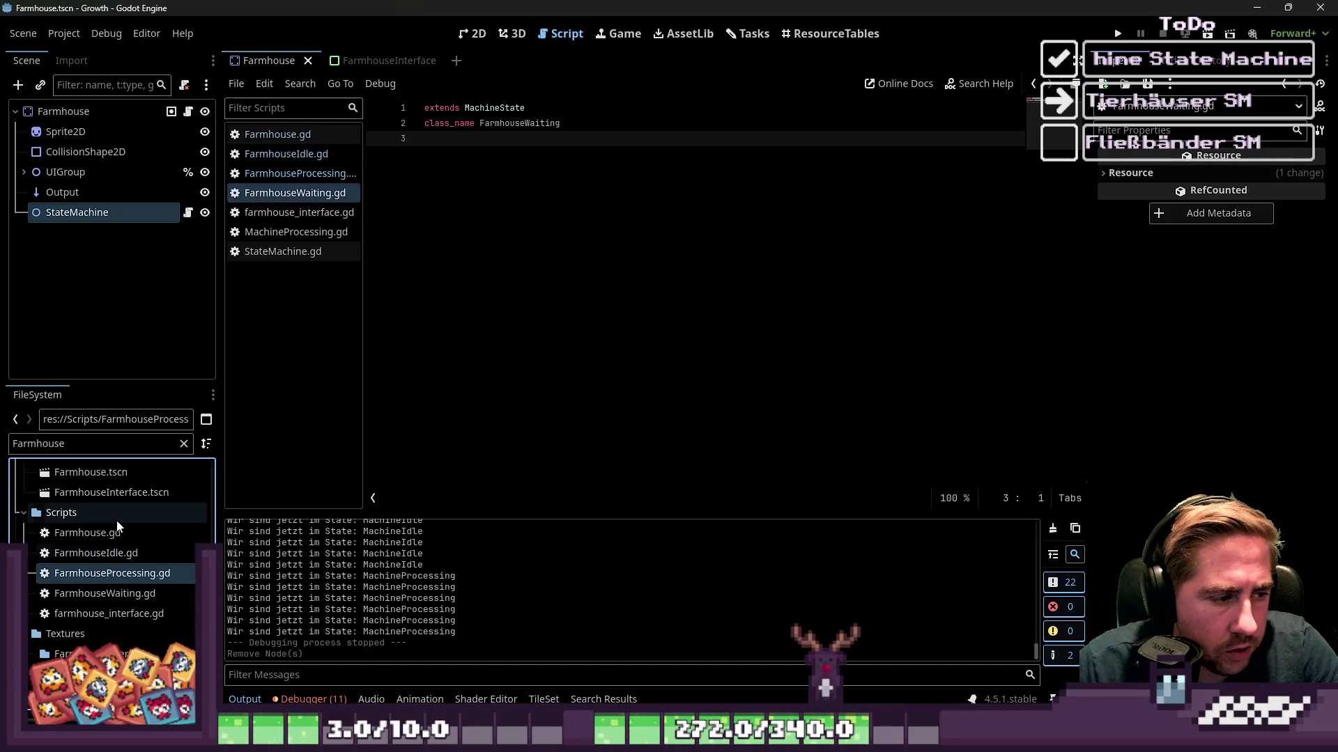
Dismiss the FarmhouseIdle.gd file actions and select the Resources folder.
{"action": "left_click", "coordinate": [107, 558]}
{"action": "right_click", "coordinate": [107, 559]}
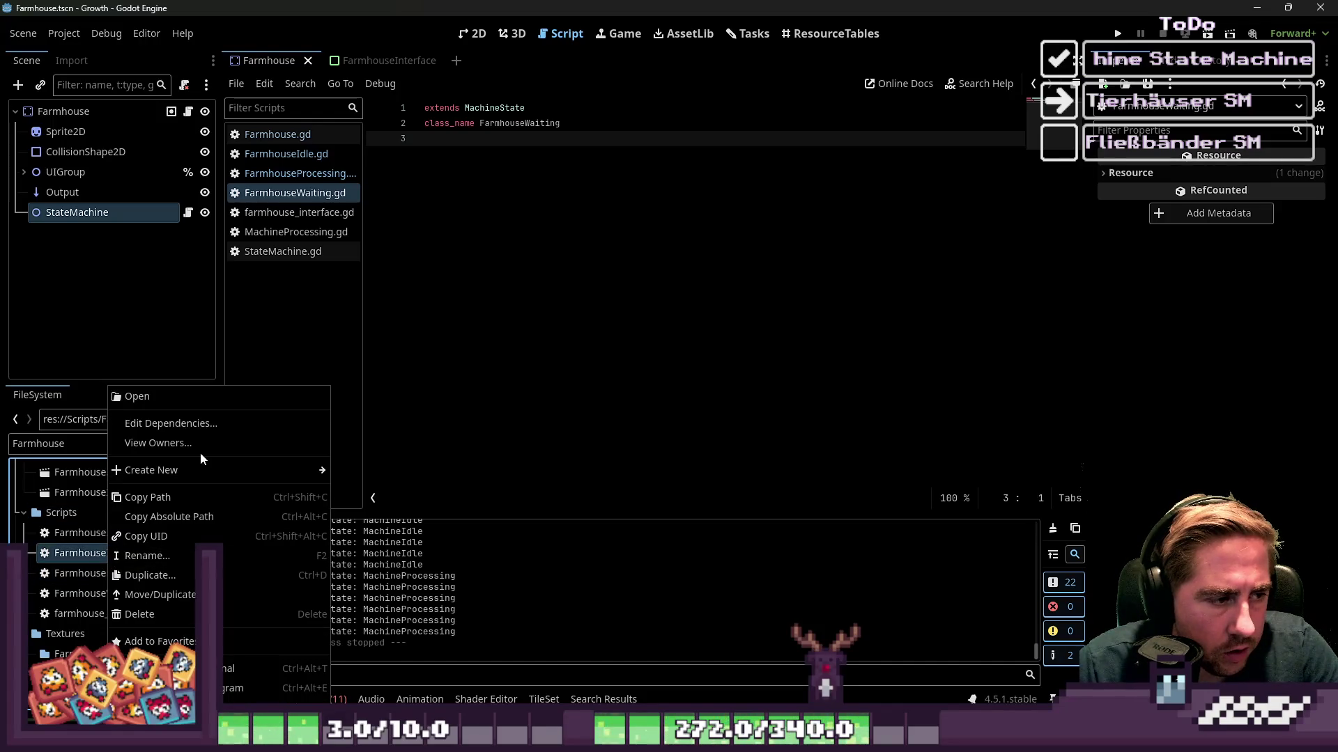
{"action": "mouse_move", "coordinate": [293, 470]}
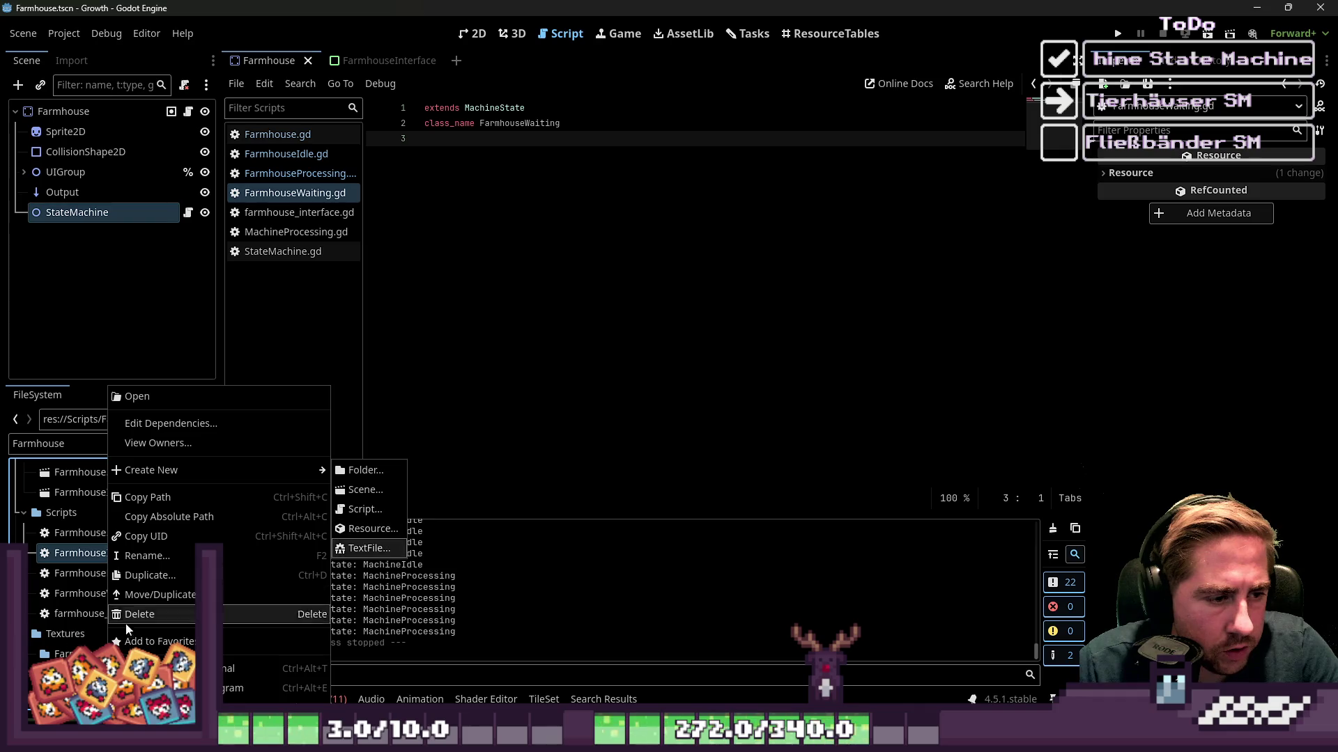
{"action": "left_click", "coordinate": [29, 519]}
{"action": "scroll", "coordinate": [28, 558], "scroll_direction": "up", "scroll_amount": 6}
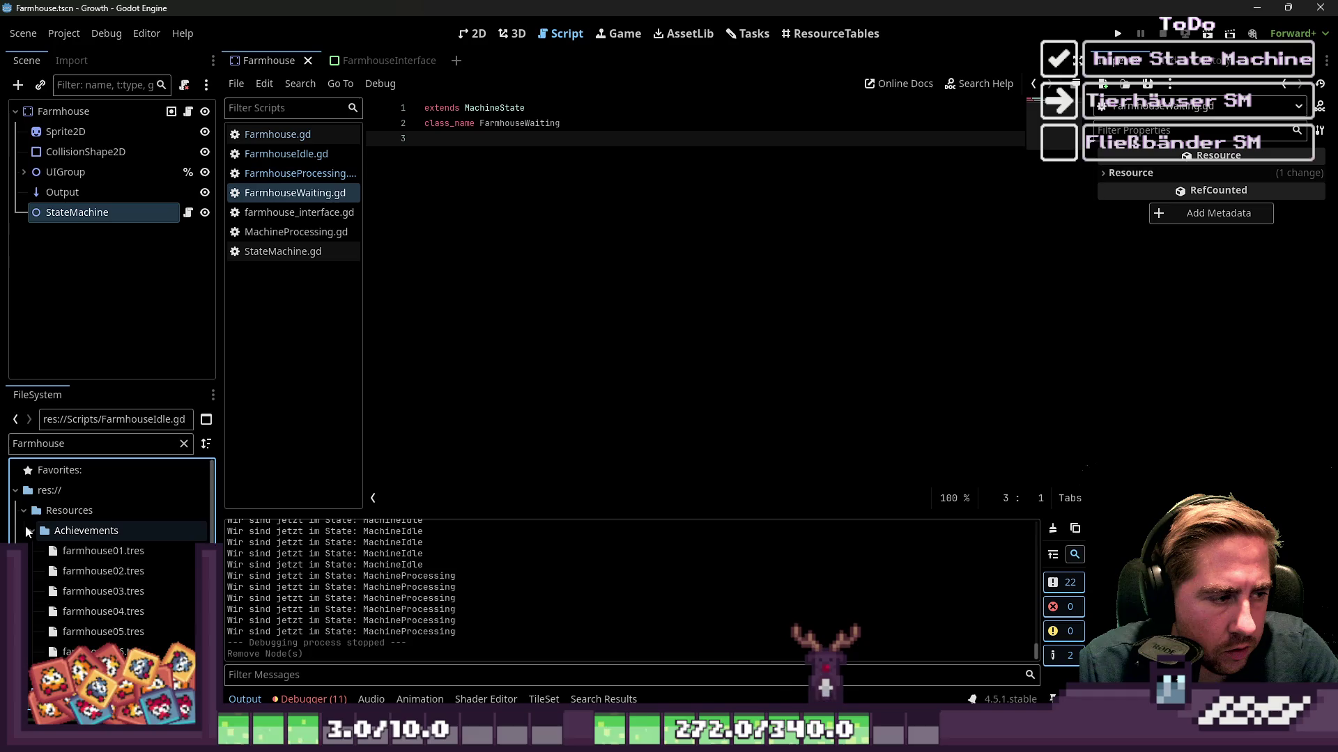
{"action": "left_click", "coordinate": [31, 530]}
{"action": "left_click", "coordinate": [30, 515]}
{"action": "left_click", "coordinate": [33, 531]}
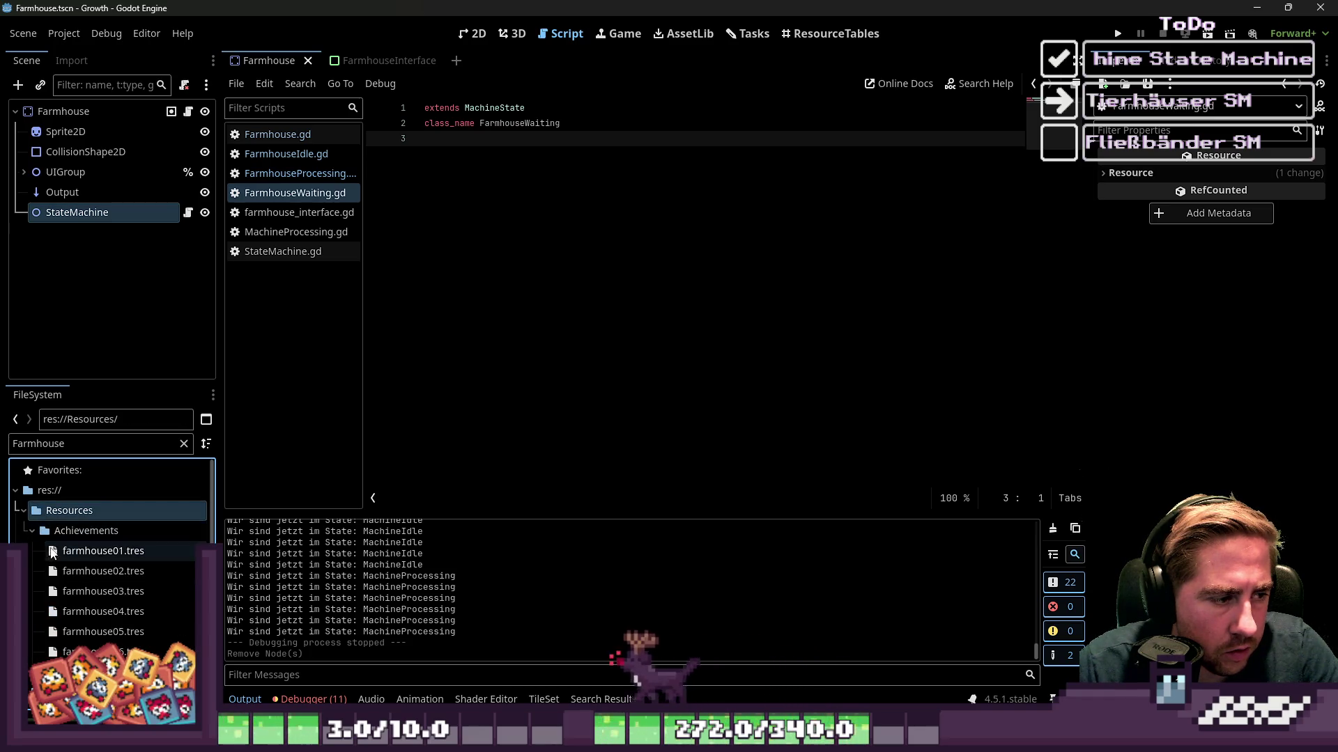
Change the FileSystem filter to 'Machine' and select the MachineStates folder.
{"action": "double_click", "coordinate": [70, 443]}
{"action": "key", "text": "BackSpace"}
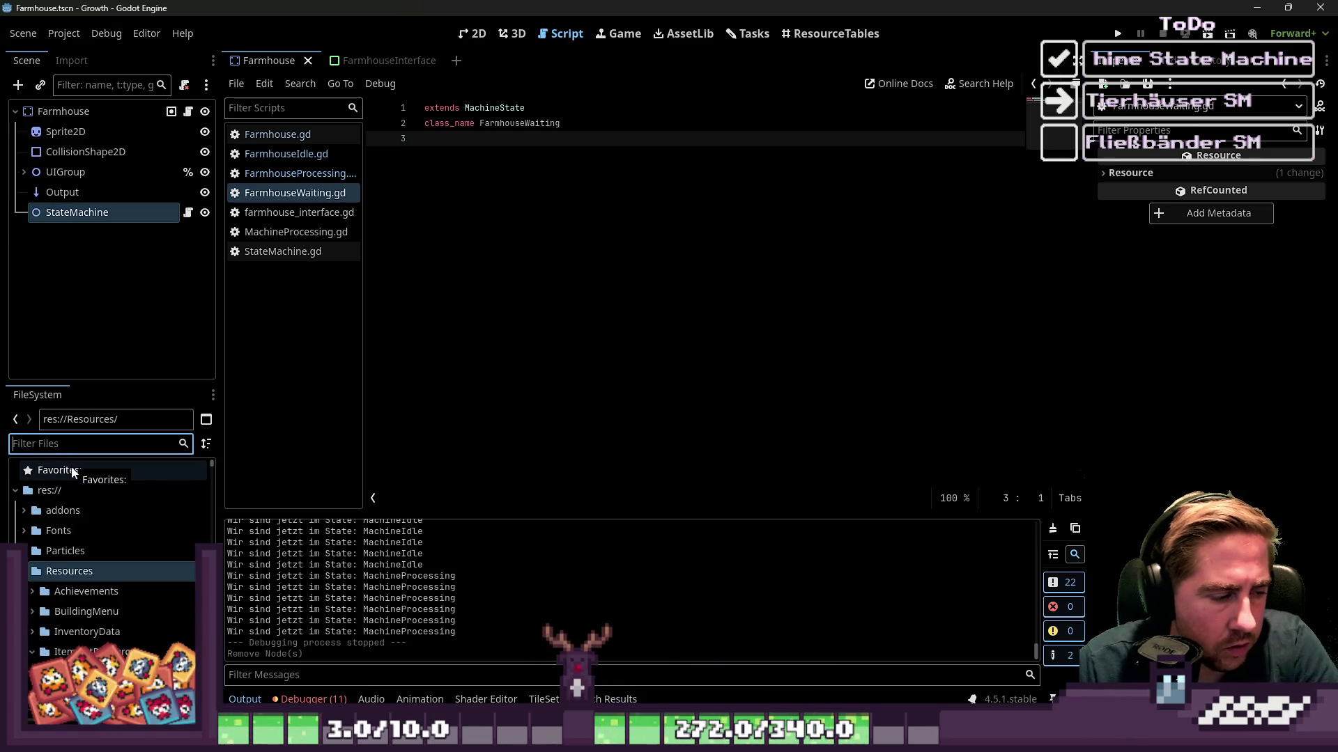
{"action": "type", "text": "Machine"}
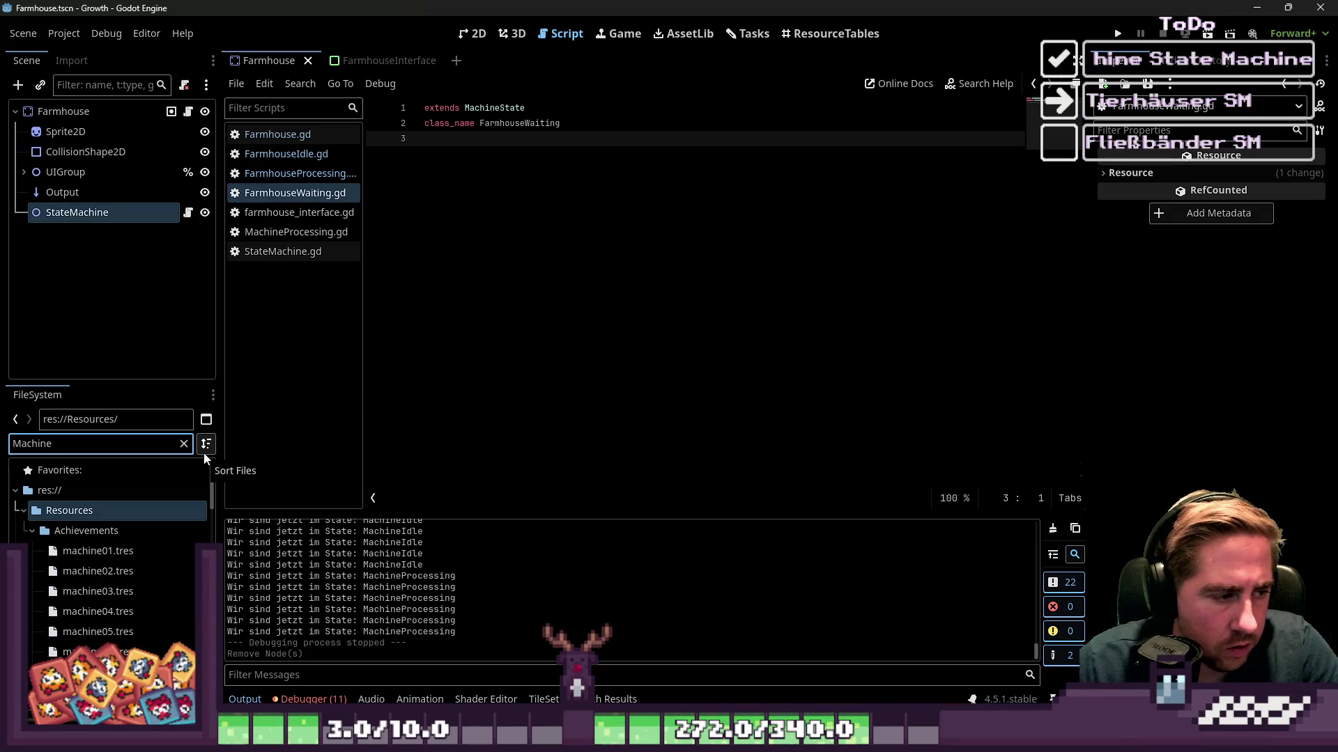
{"action": "left_click", "coordinate": [32, 531]}
{"action": "left_click", "coordinate": [32, 551]}
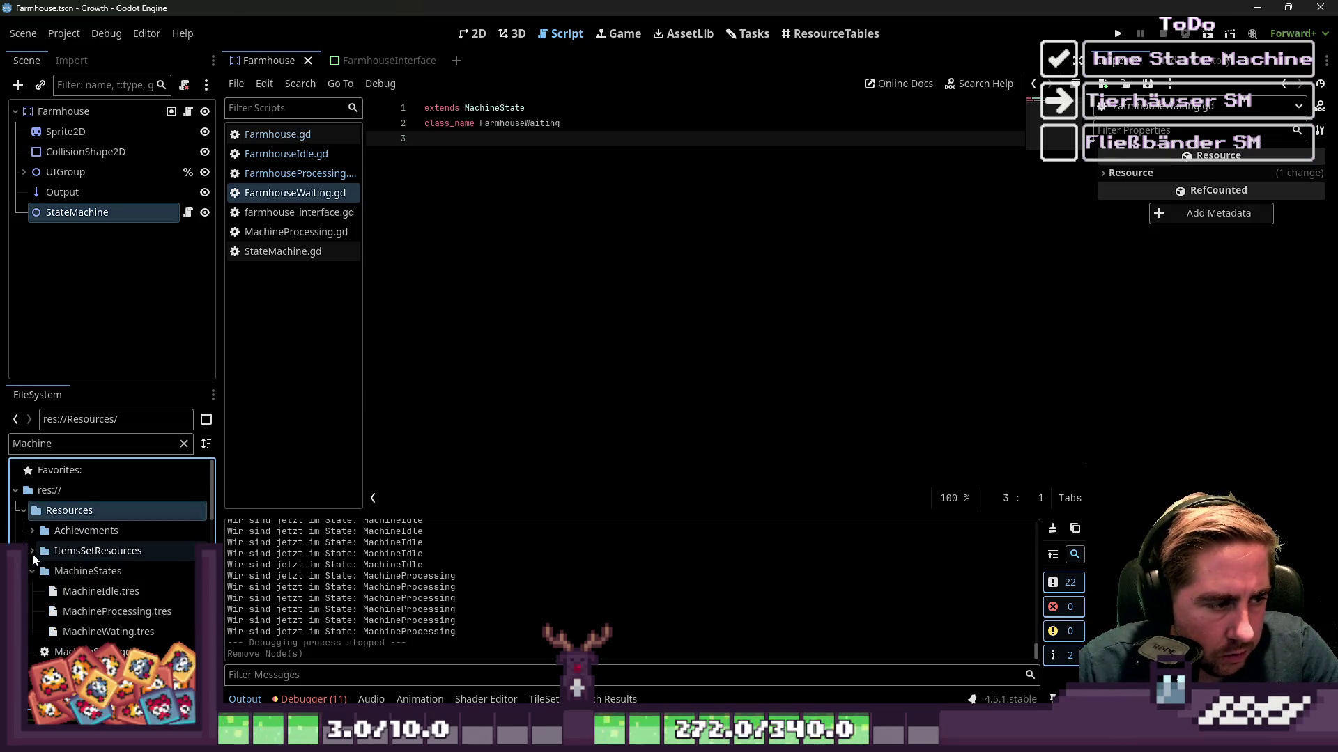
{"action": "left_click", "coordinate": [31, 571]}
{"action": "left_click", "coordinate": [73, 574]}
Create and save a FarmhouseIdle resource in MachineStates.
{"action": "right_click", "coordinate": [73, 574]}
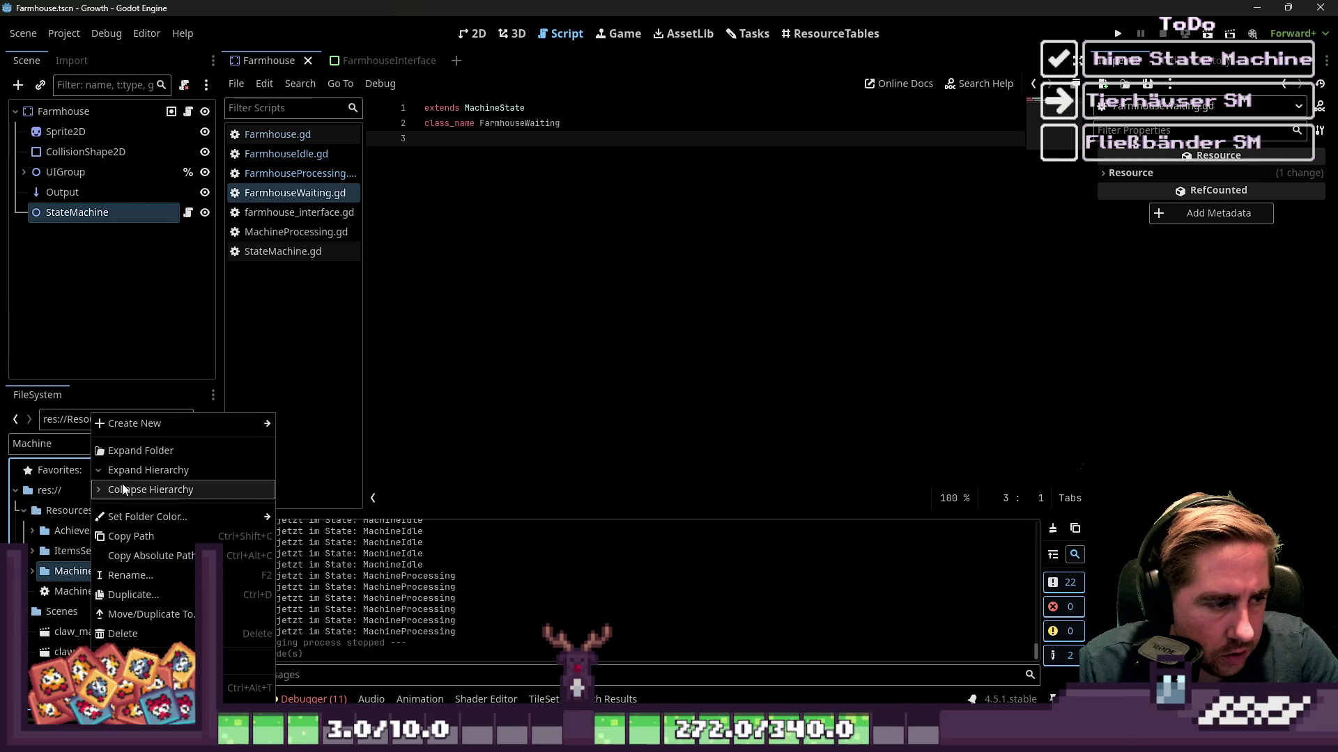
{"action": "mouse_move", "coordinate": [184, 423]}
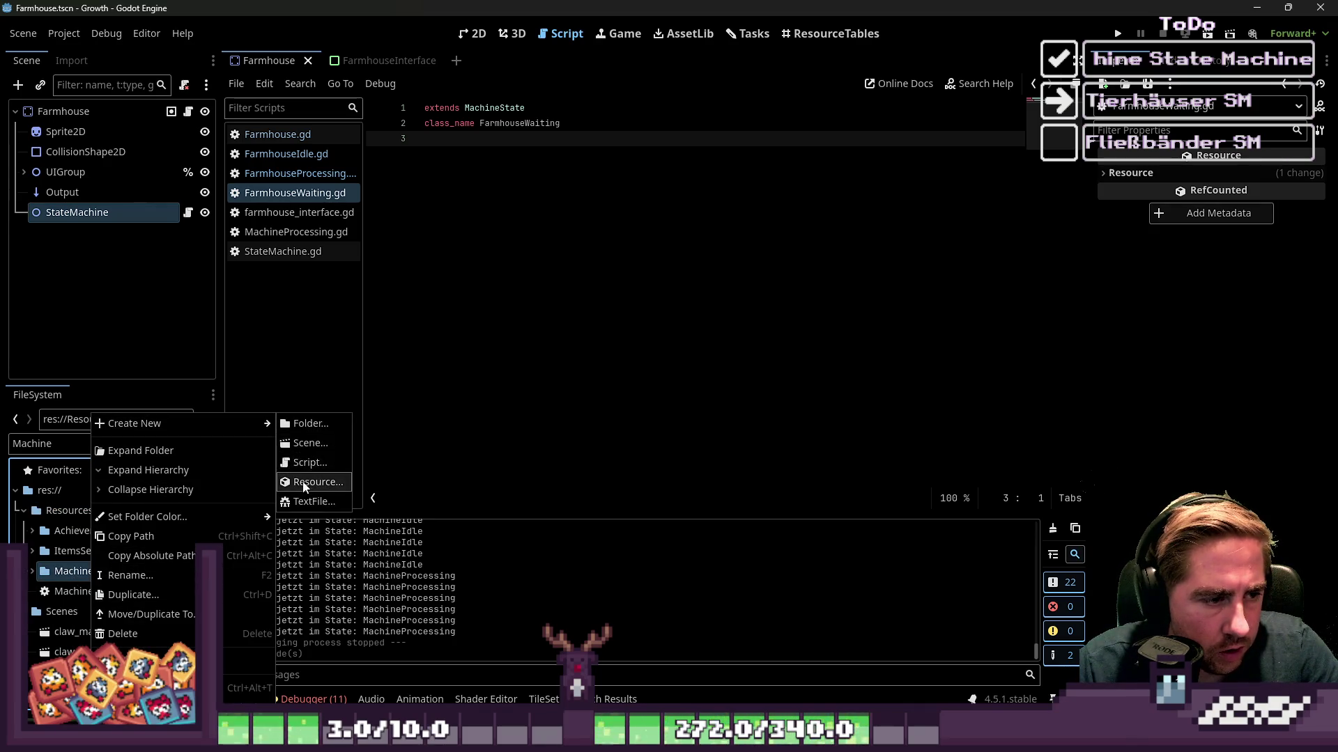
{"action": "left_click", "coordinate": [304, 482]}
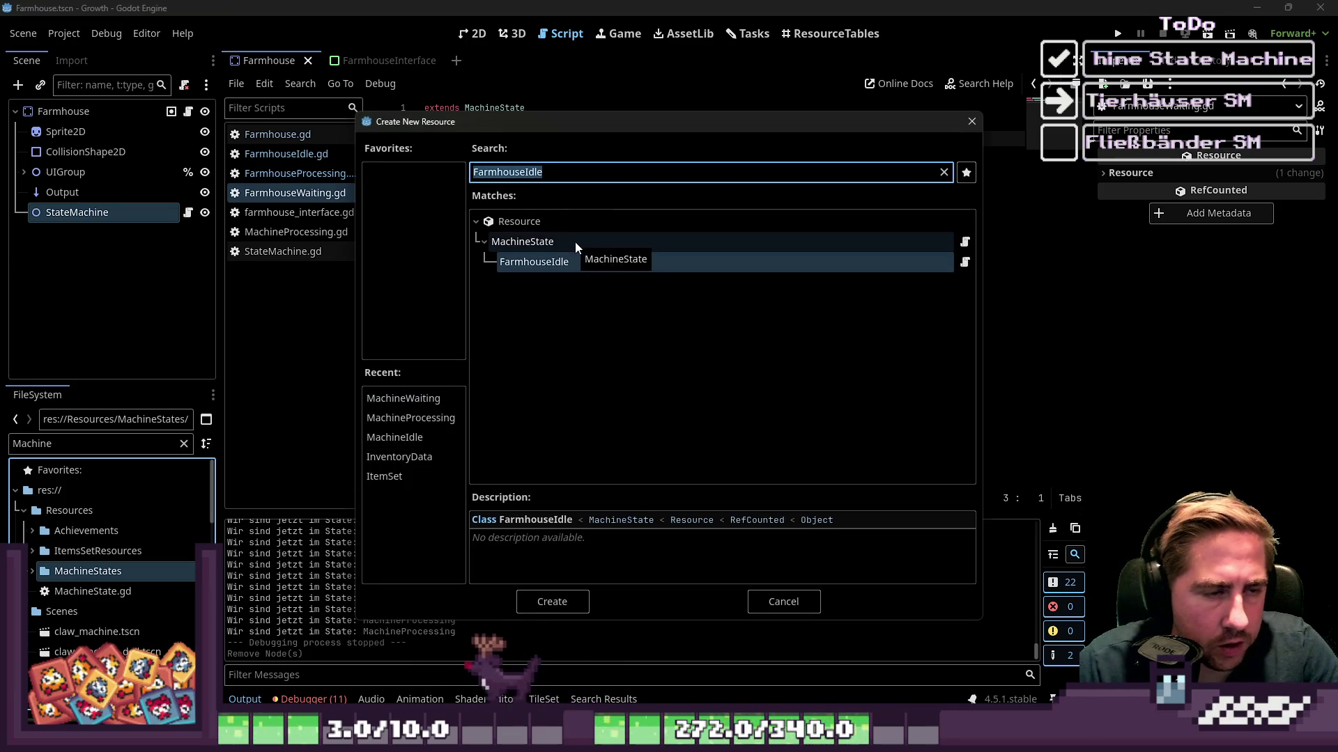
{"action": "left_click", "coordinate": [554, 601]}
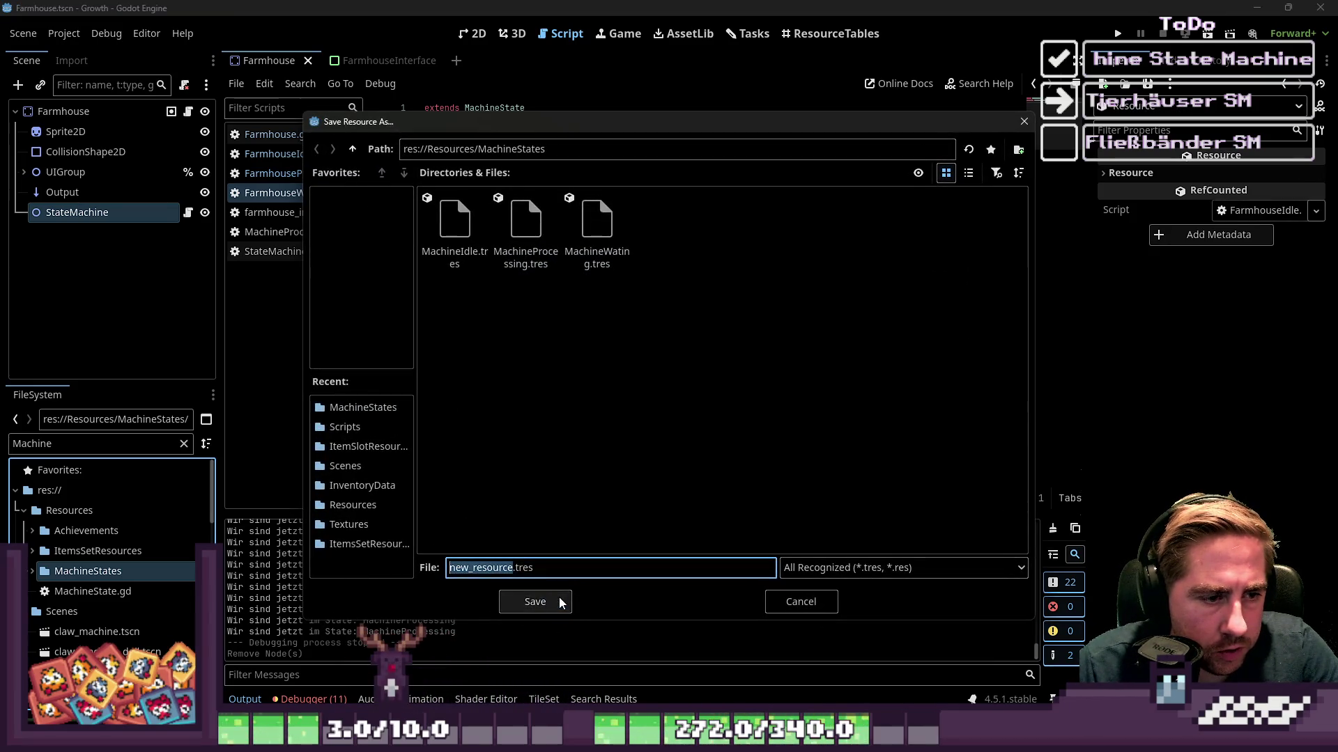
{"action": "left_click", "coordinate": [559, 601]}
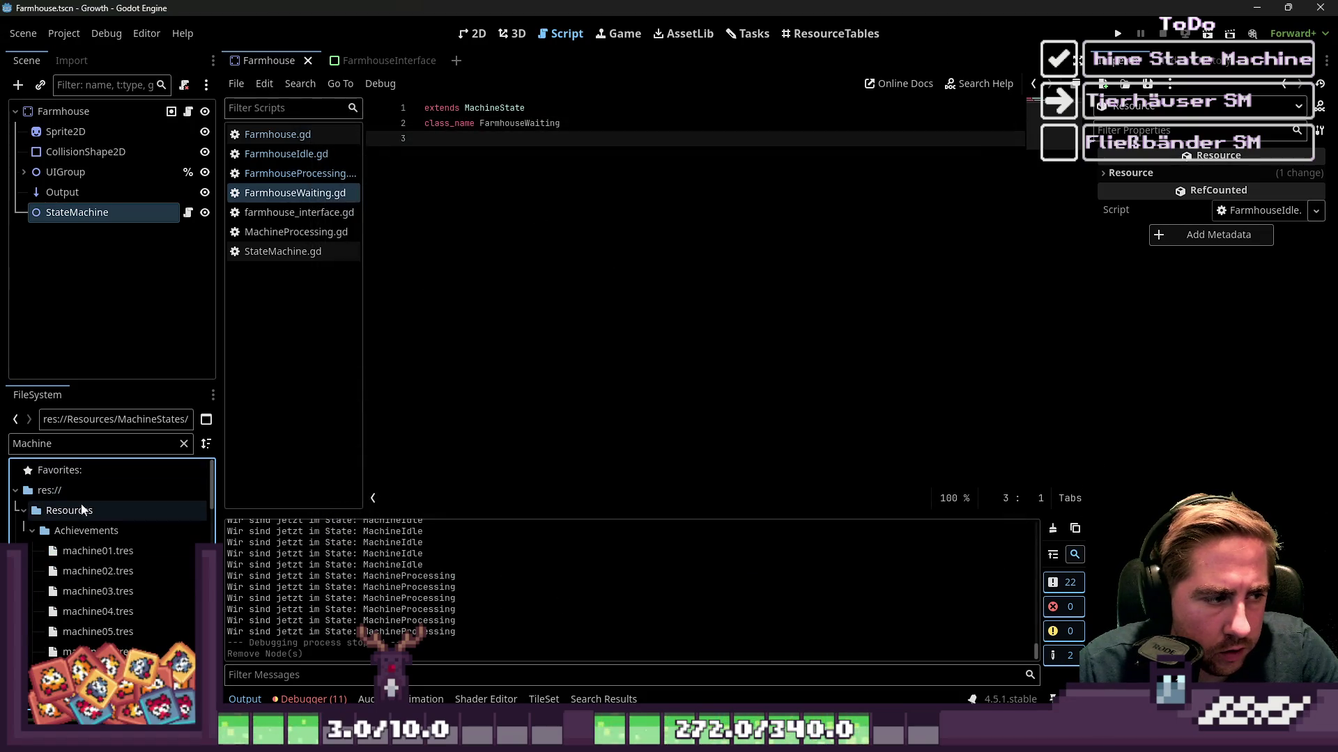
Create a FarmhouseProcessing resource in MachineStates and save it as FarmhouseProcessing.tres.
{"action": "left_click", "coordinate": [31, 531]}
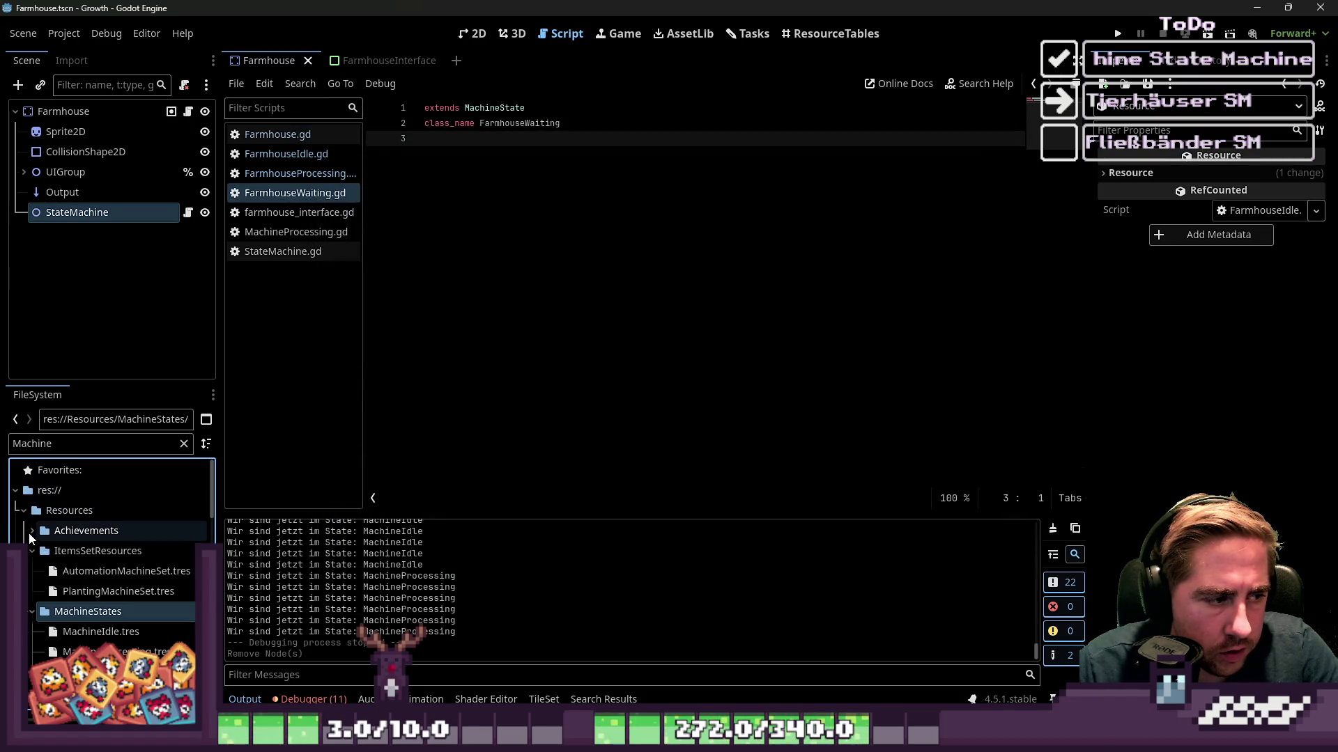
{"action": "right_click", "coordinate": [48, 610]}
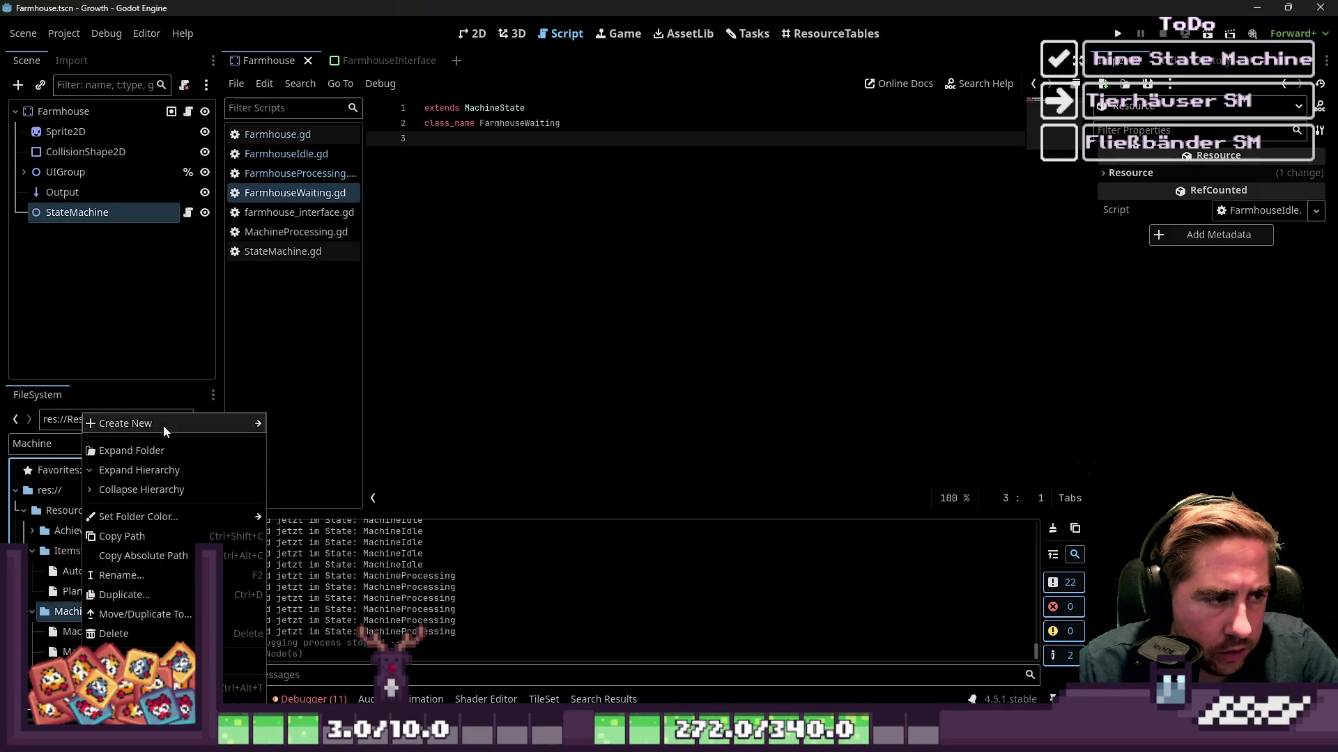
{"action": "mouse_move", "coordinate": [163, 430]}
{"action": "left_click", "coordinate": [300, 483]}
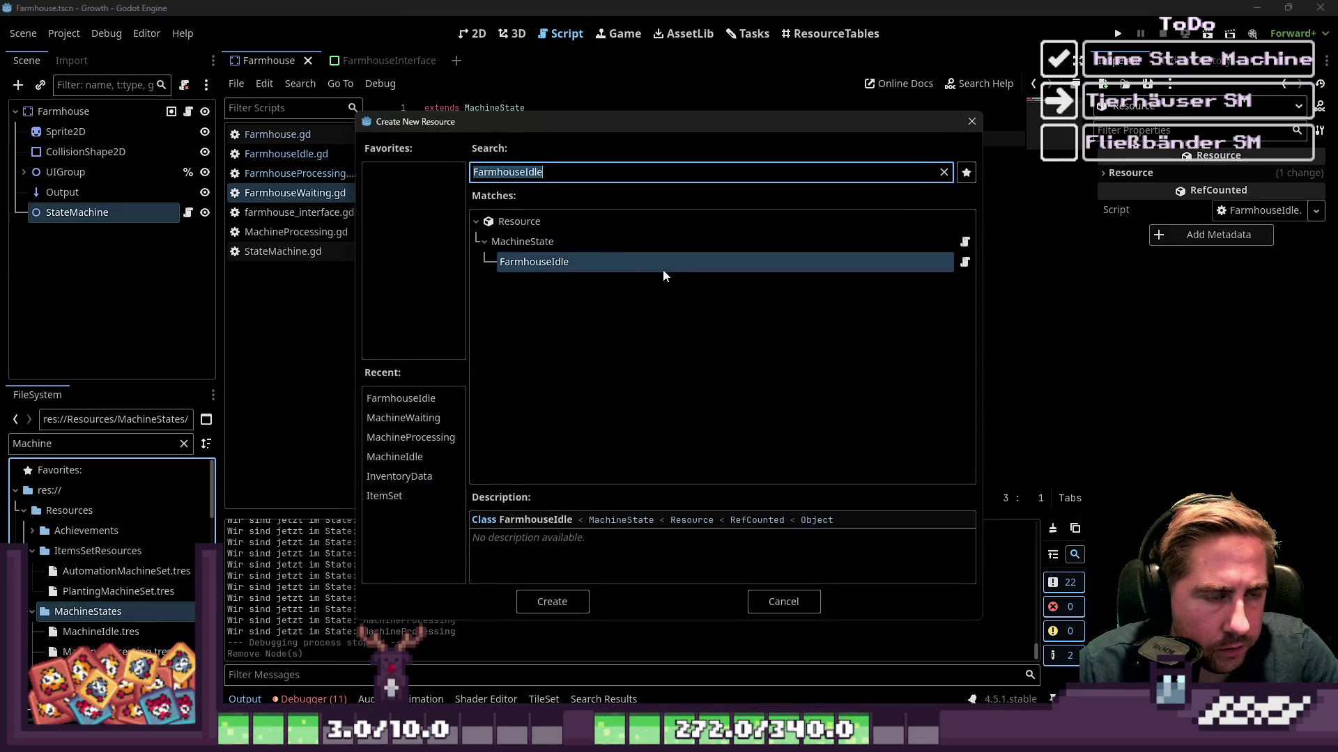
{"action": "key", "text": "End"}
{"action": "key", "text": "BackSpace"}
{"action": "key", "text": "BackSpace"}
{"action": "key", "text": "BackSpace"}
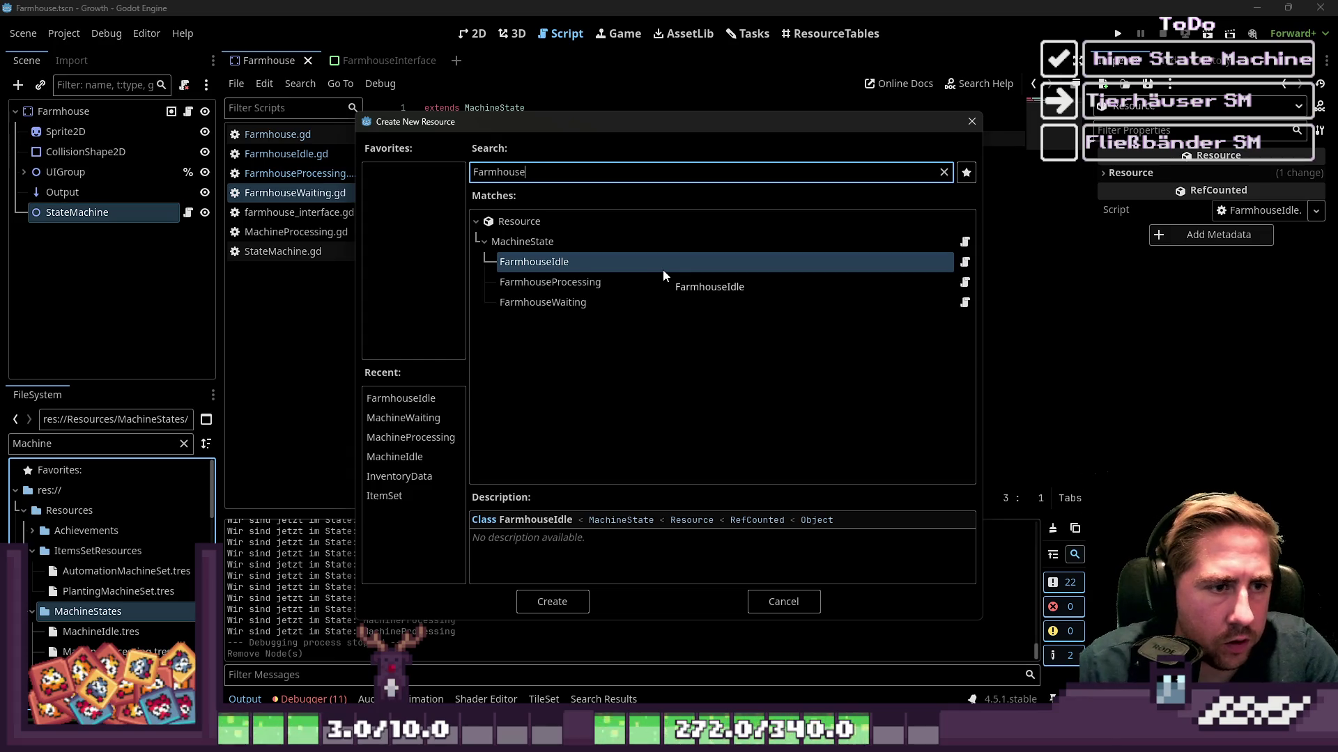
{"action": "left_click", "coordinate": [600, 282]}
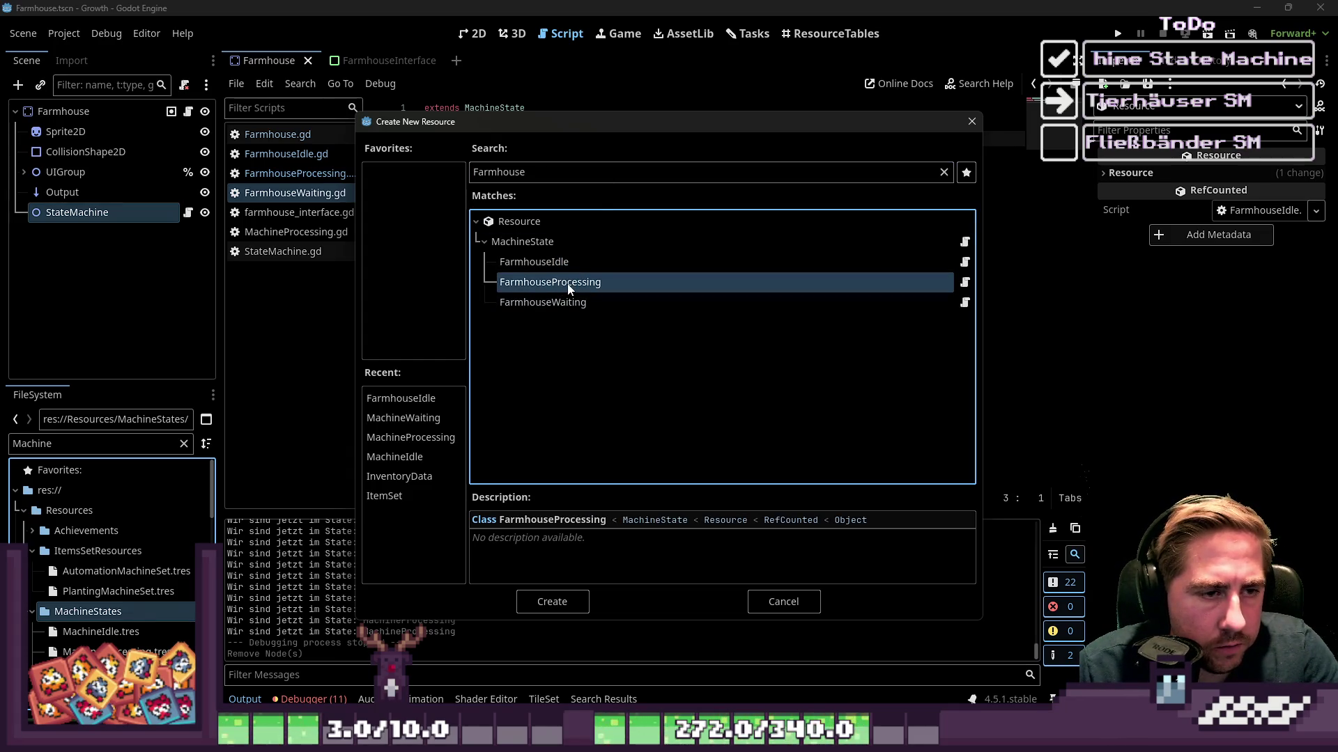
{"action": "left_click", "coordinate": [578, 177]}
{"action": "type", "text": "Processing"}
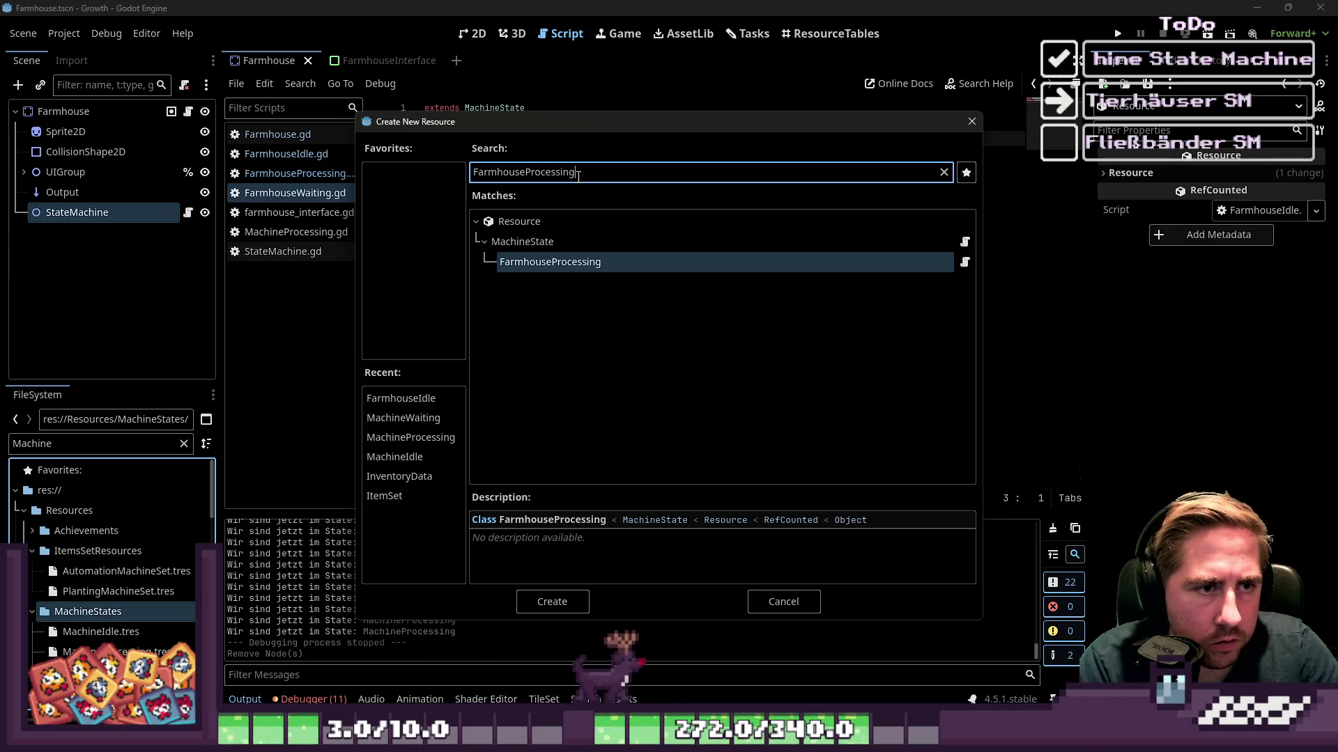
{"action": "key", "text": "Return"}
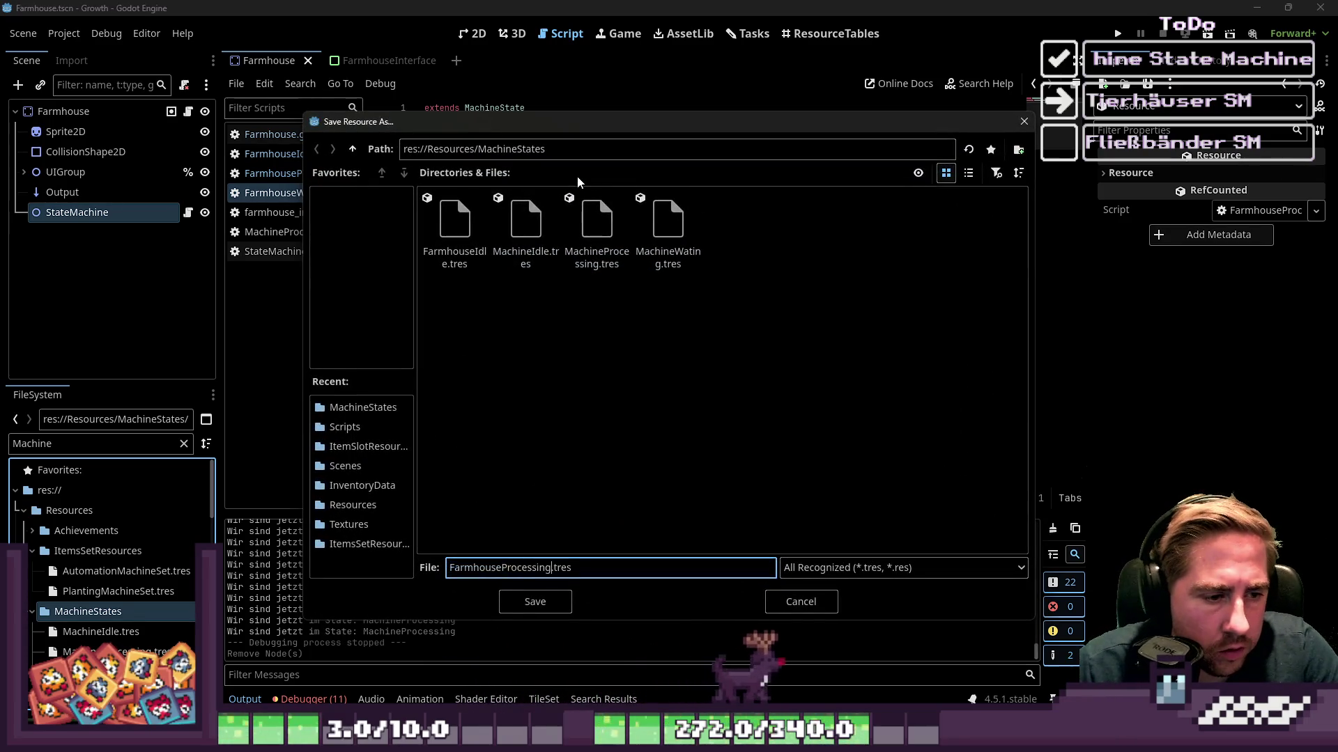
{"action": "key", "text": "Return"}
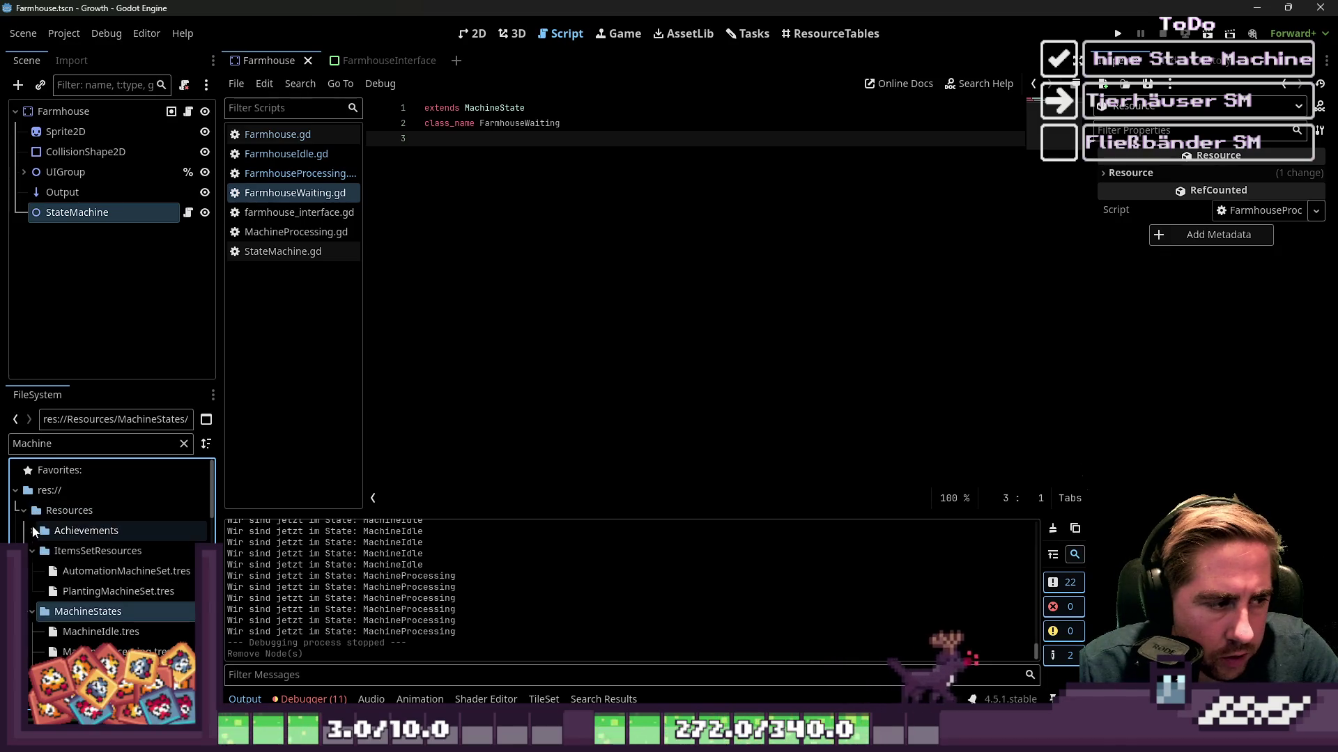
From MachineStates, create a FarmhouseWaiting-type resource and save it as FarmhouseWaiting.tres.
{"action": "left_click", "coordinate": [32, 551]}
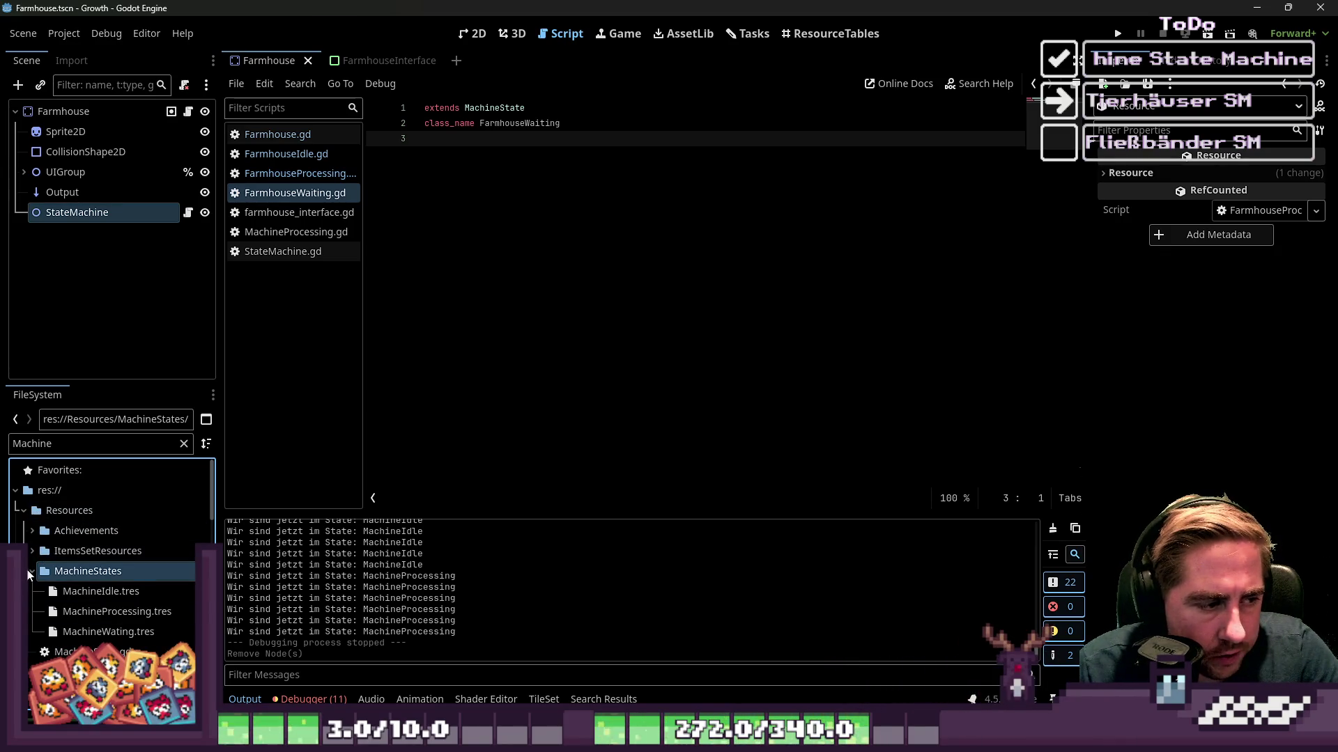
{"action": "right_click", "coordinate": [73, 570]}
{"action": "mouse_move", "coordinate": [223, 425]}
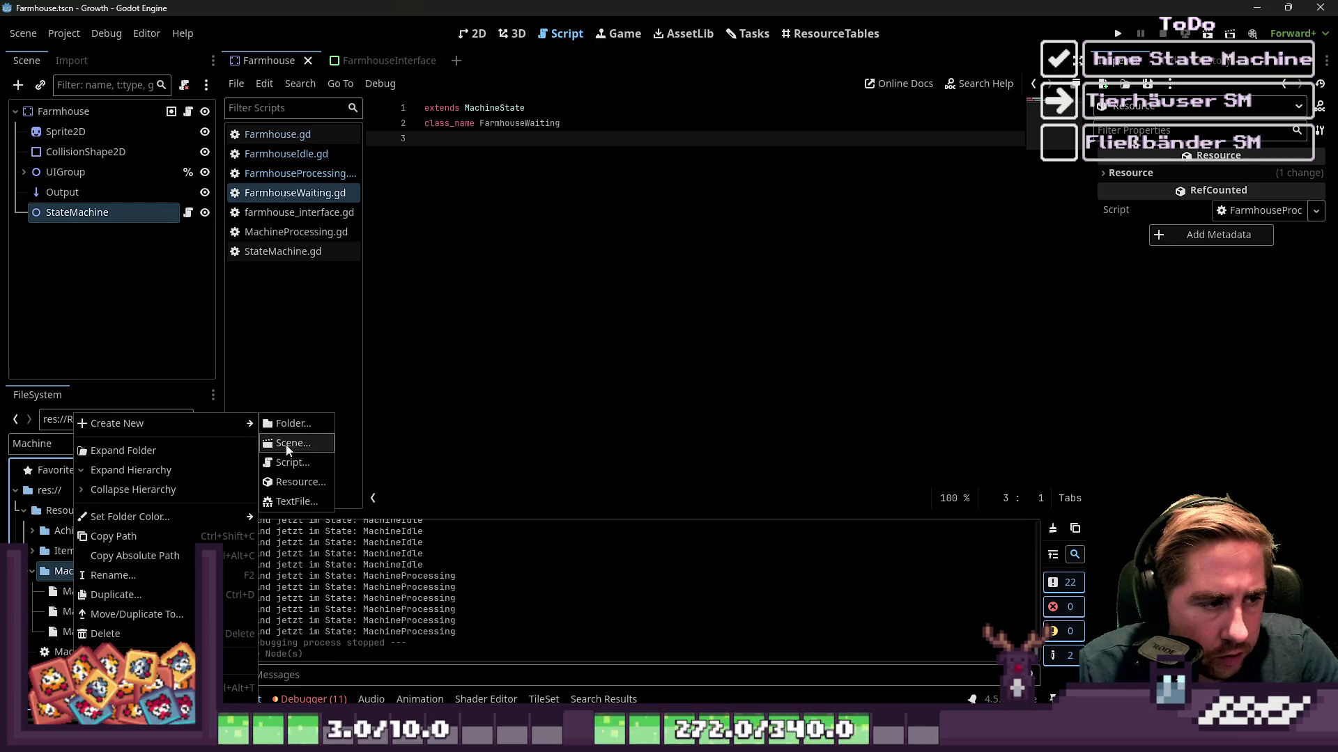
{"action": "left_click", "coordinate": [297, 481]}
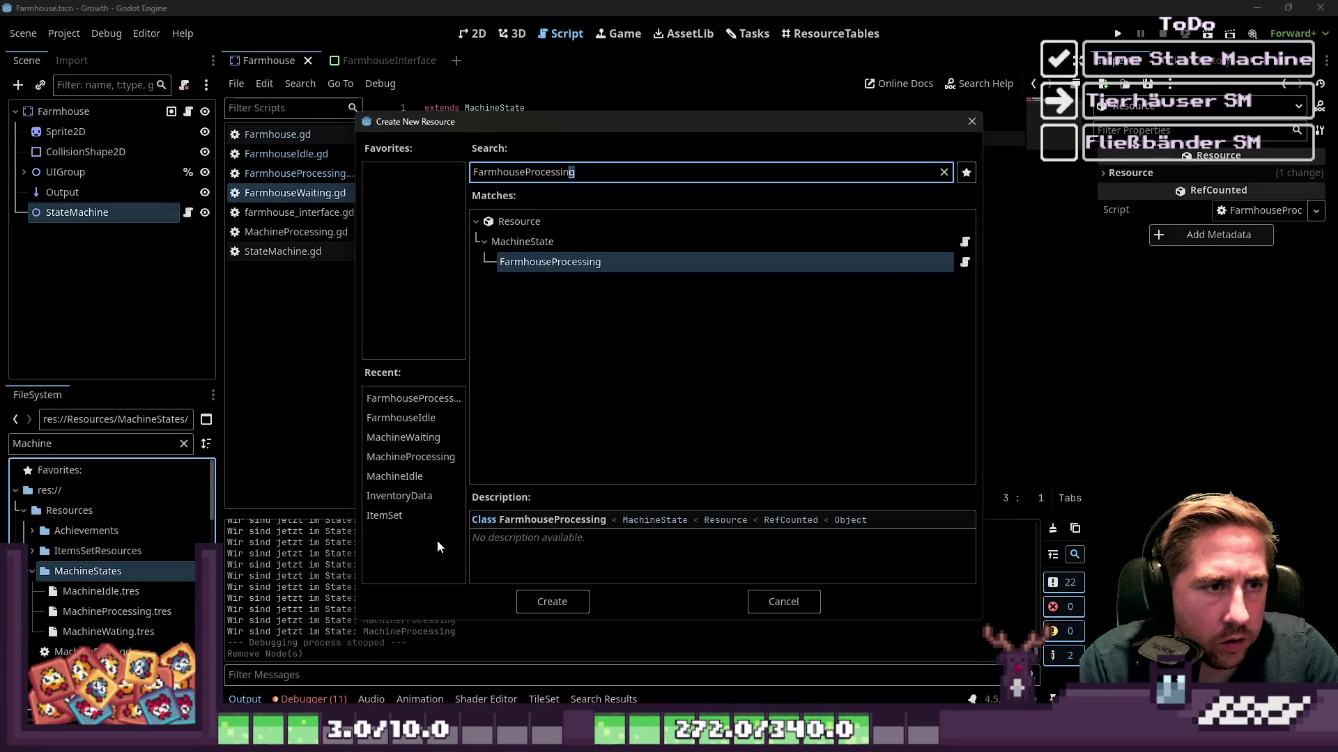
{"action": "key", "text": "shift+Left"}
{"action": "key", "text": "shift+Left"}
{"action": "key", "text": "shift+Left"}
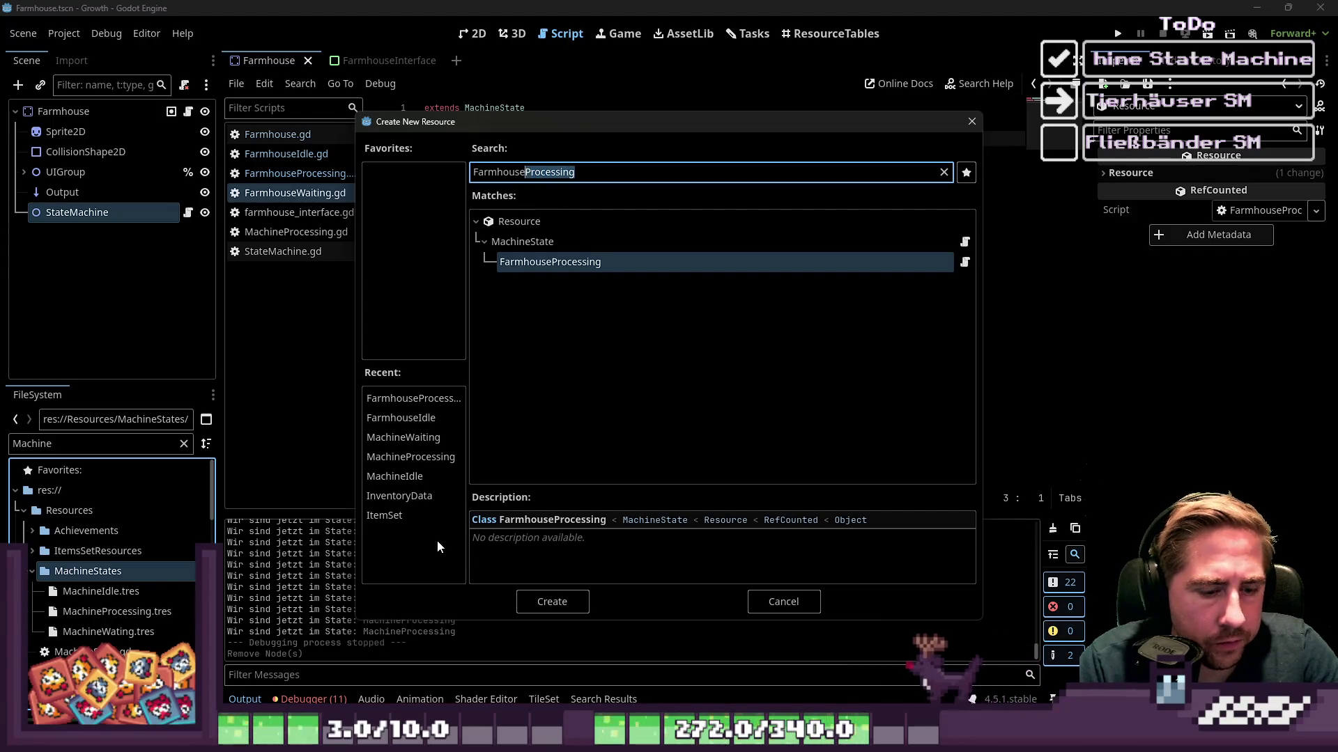
{"action": "type", "text": "Waiting"}
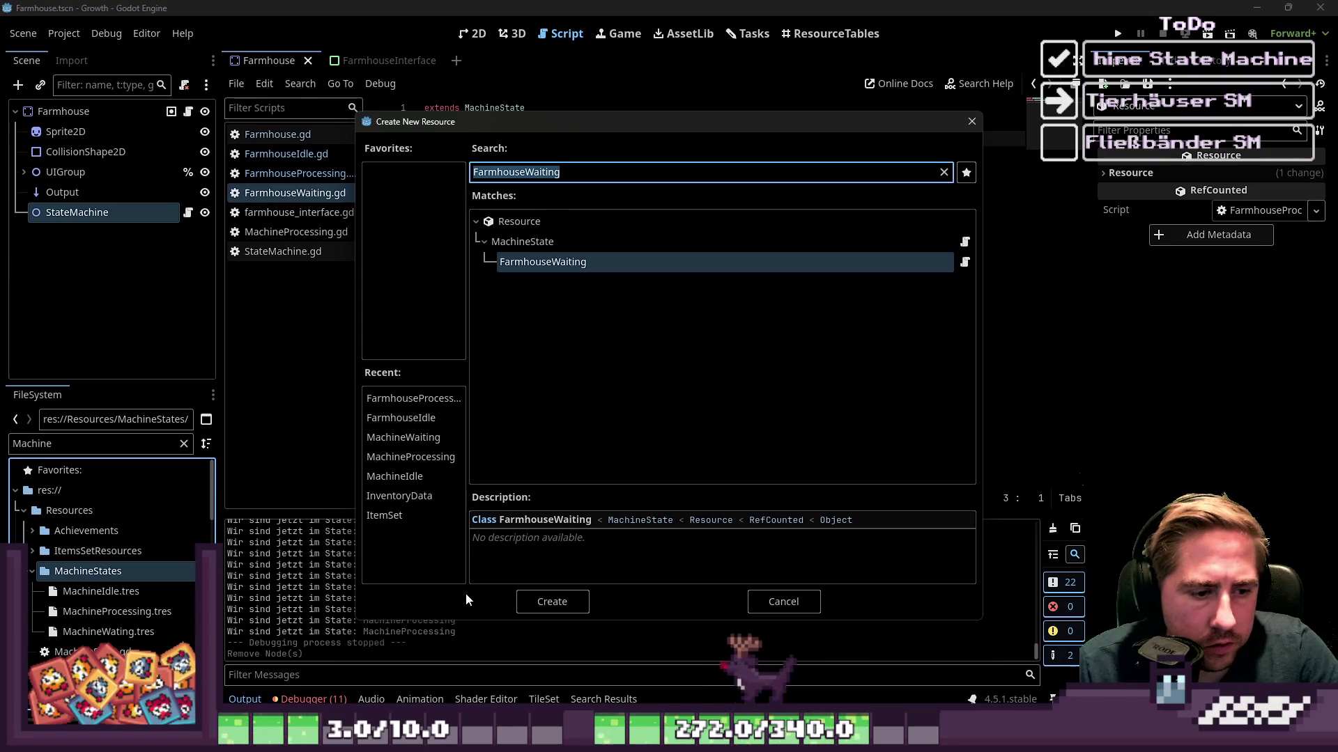
{"action": "left_click", "coordinate": [548, 601]}
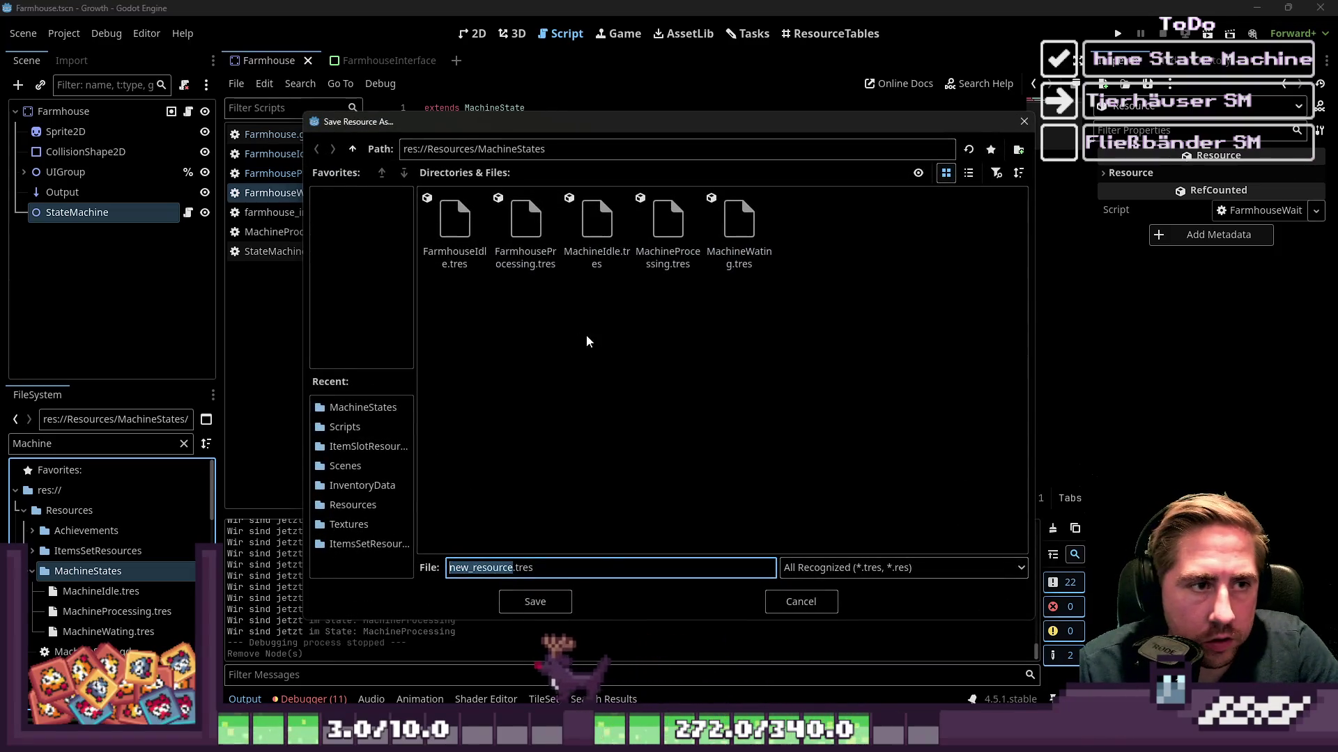
{"action": "type", "text": "FarmhouseWaiting"}
{"action": "key", "text": "Return"}
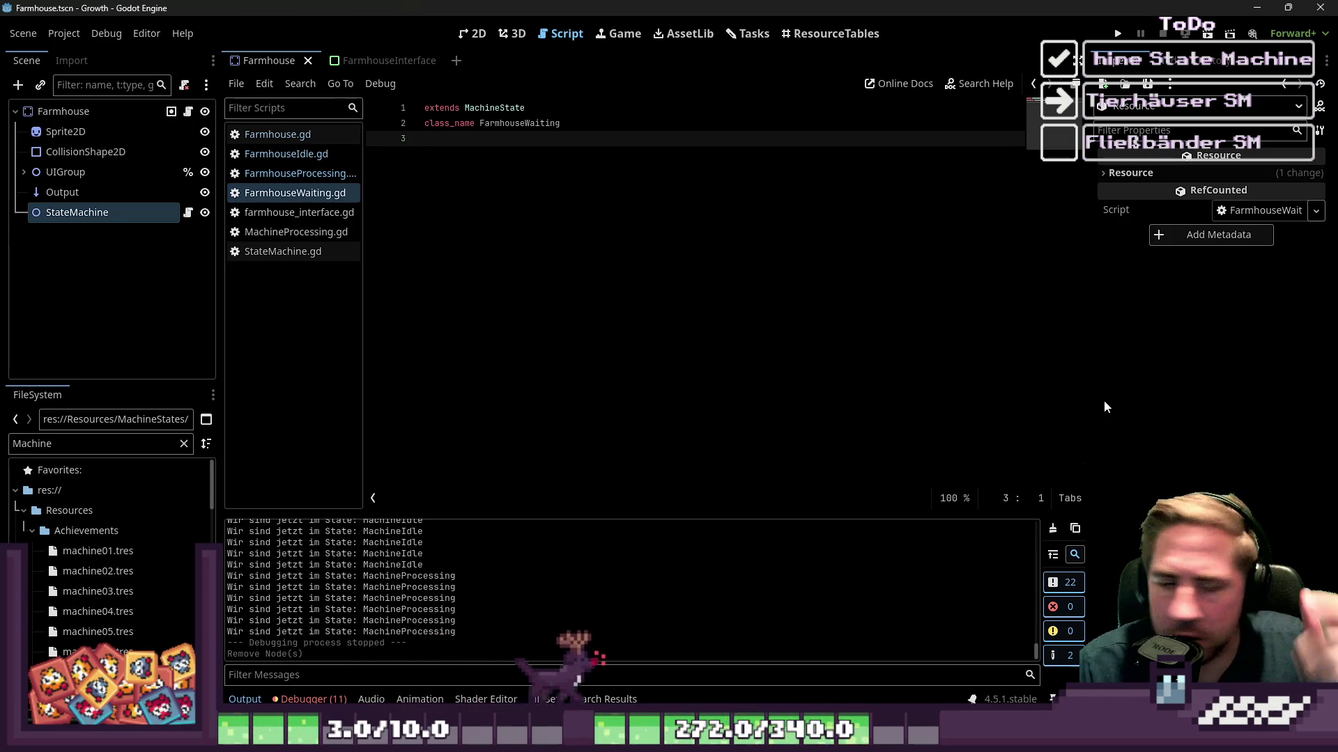
Open MachineIdle.gd and copy its enter() function block.
{"action": "left_click", "coordinate": [300, 154]}
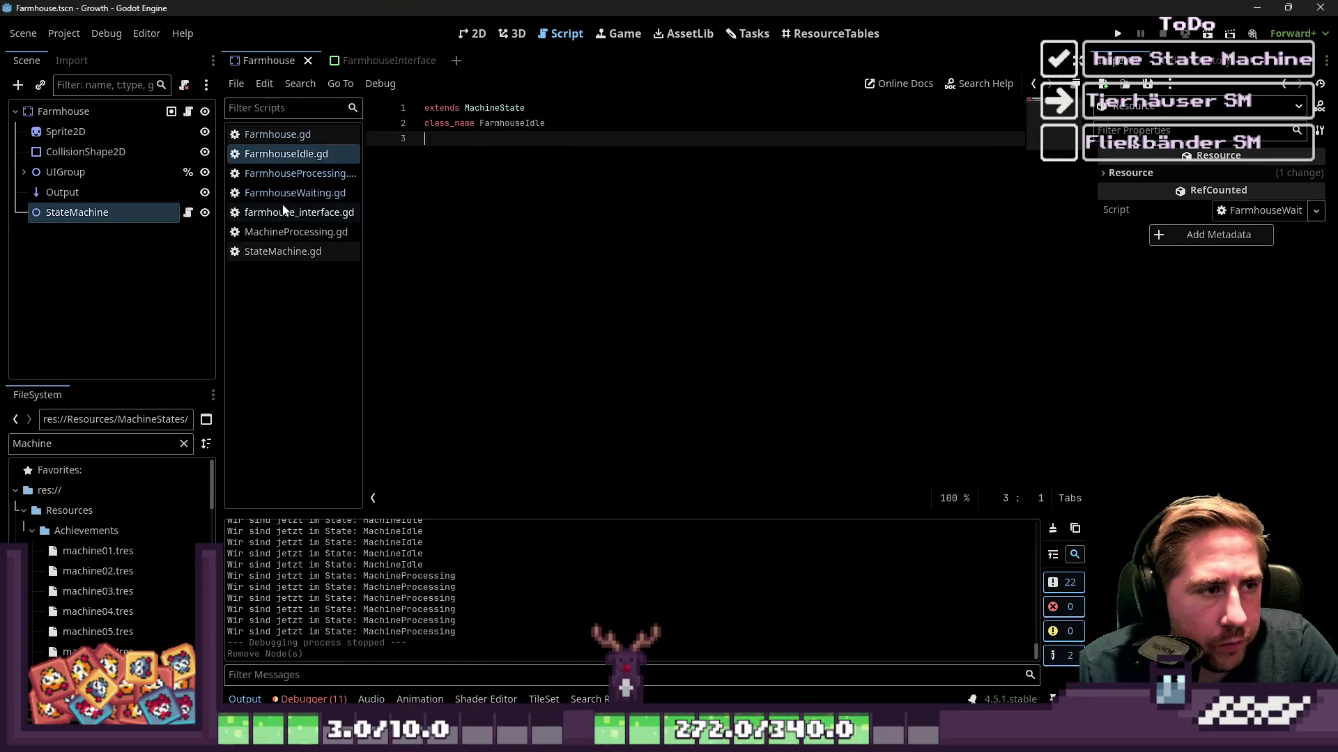
{"action": "left_click", "coordinate": [293, 233]}
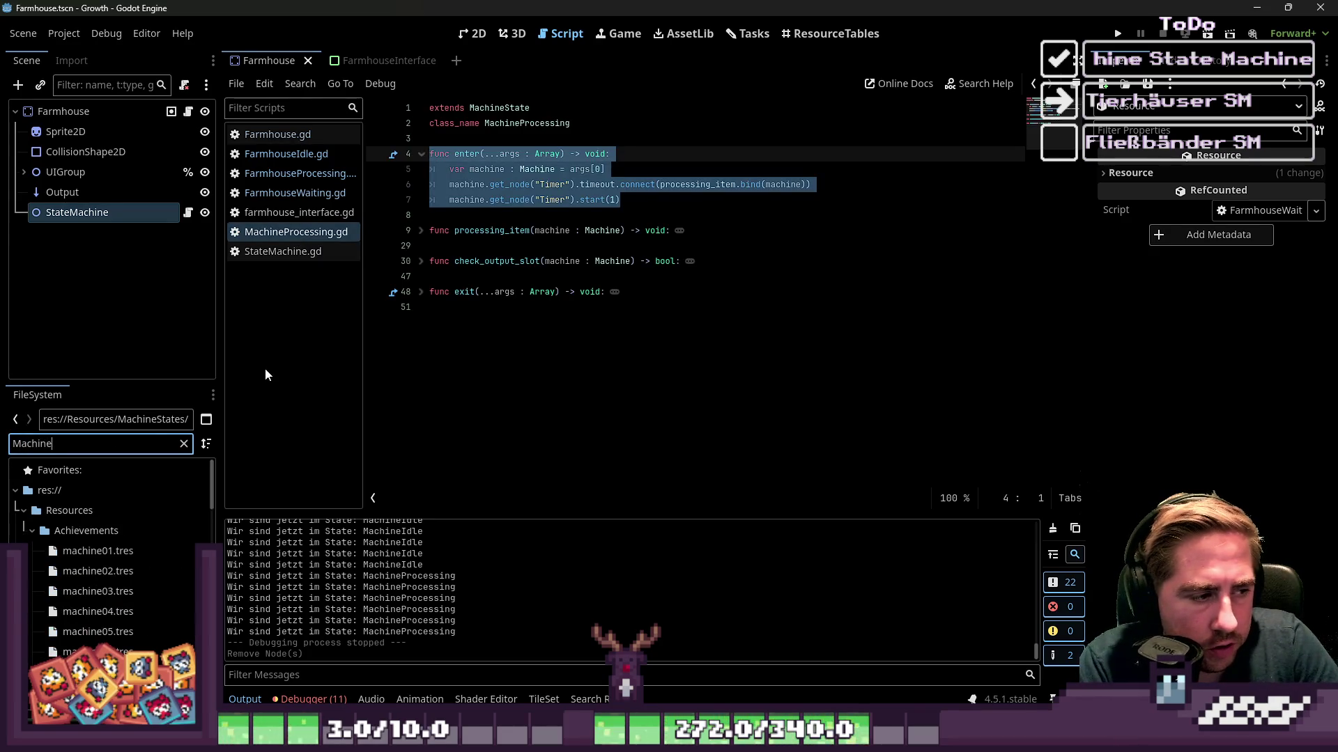
{"action": "type", "text": "Idle"}
{"action": "left_click", "coordinate": [102, 591]}
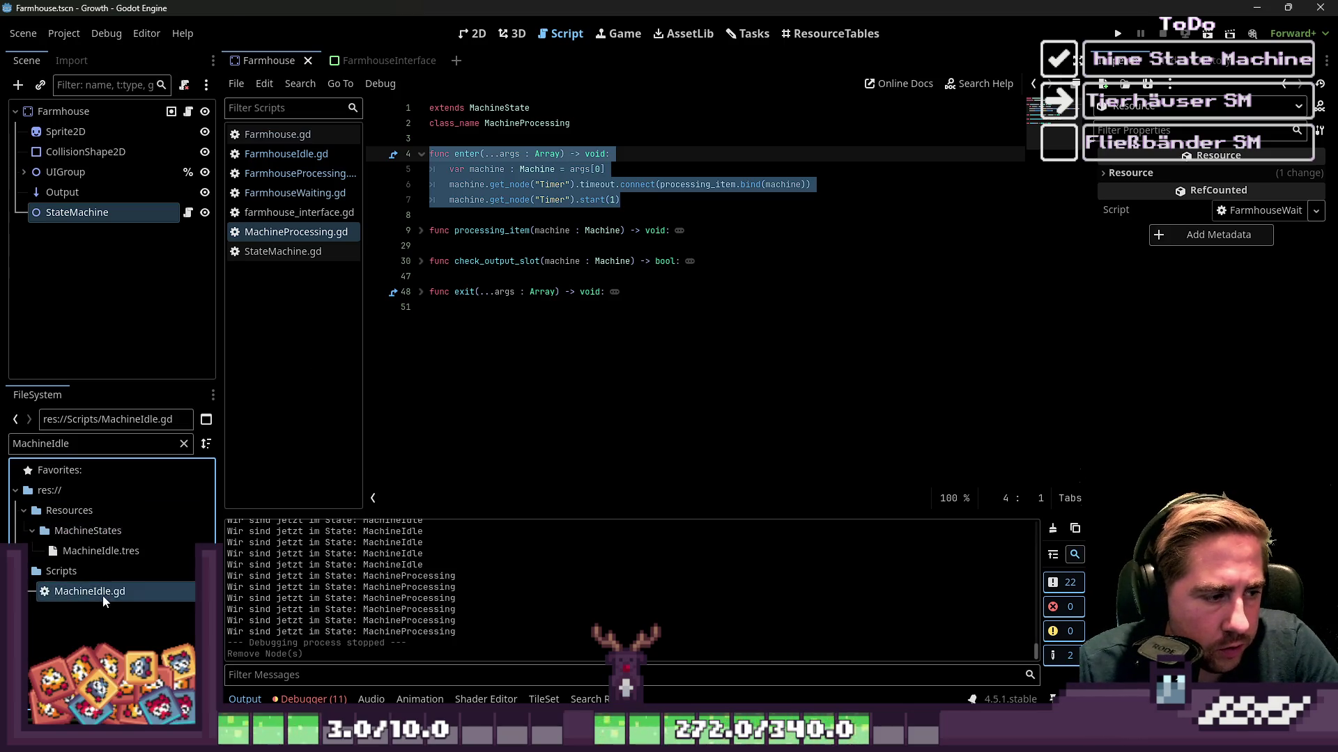
{"action": "double_click", "coordinate": [115, 599]}
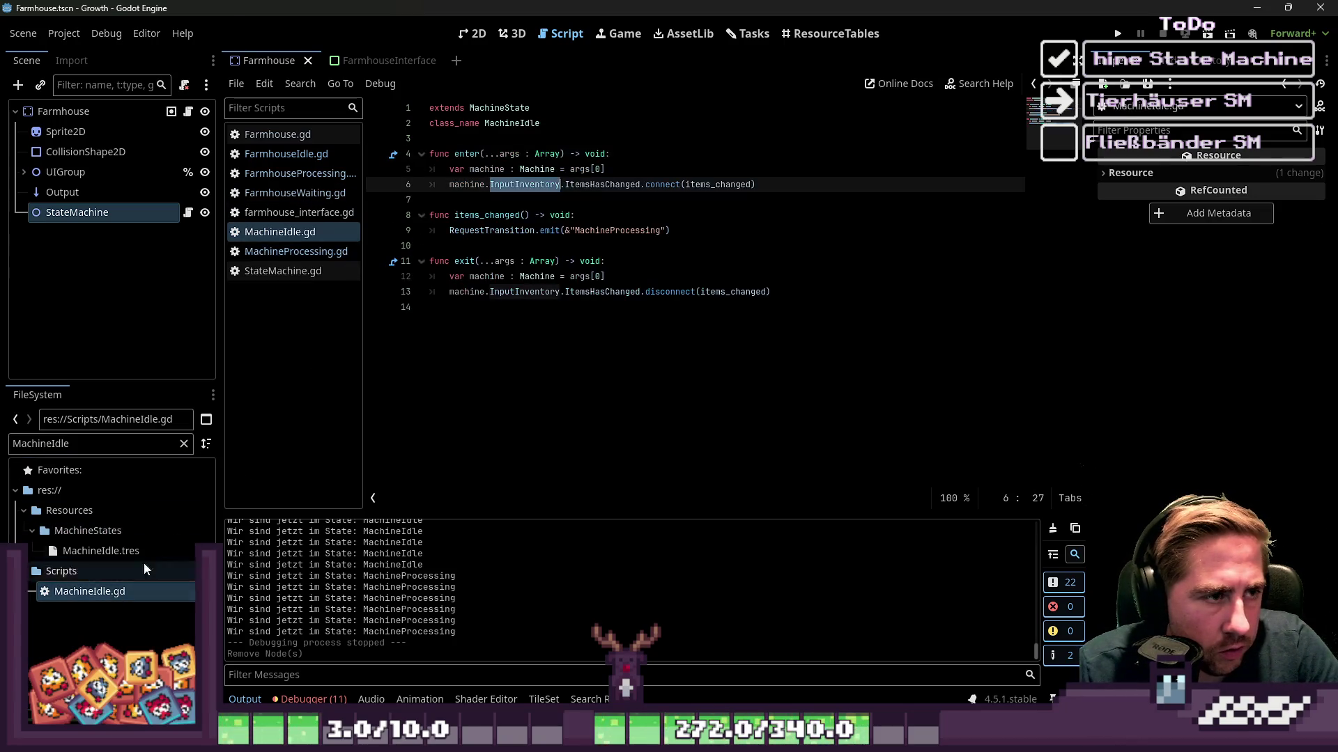
{"action": "left_click_drag", "start_coordinate": [837, 179], "coordinate": [304, 154]}
{"action": "key", "text": "ctrl+c"}
Paste the enter() function into FarmhouseIdle.gd below class_name.
{"action": "left_click", "coordinate": [305, 154]}
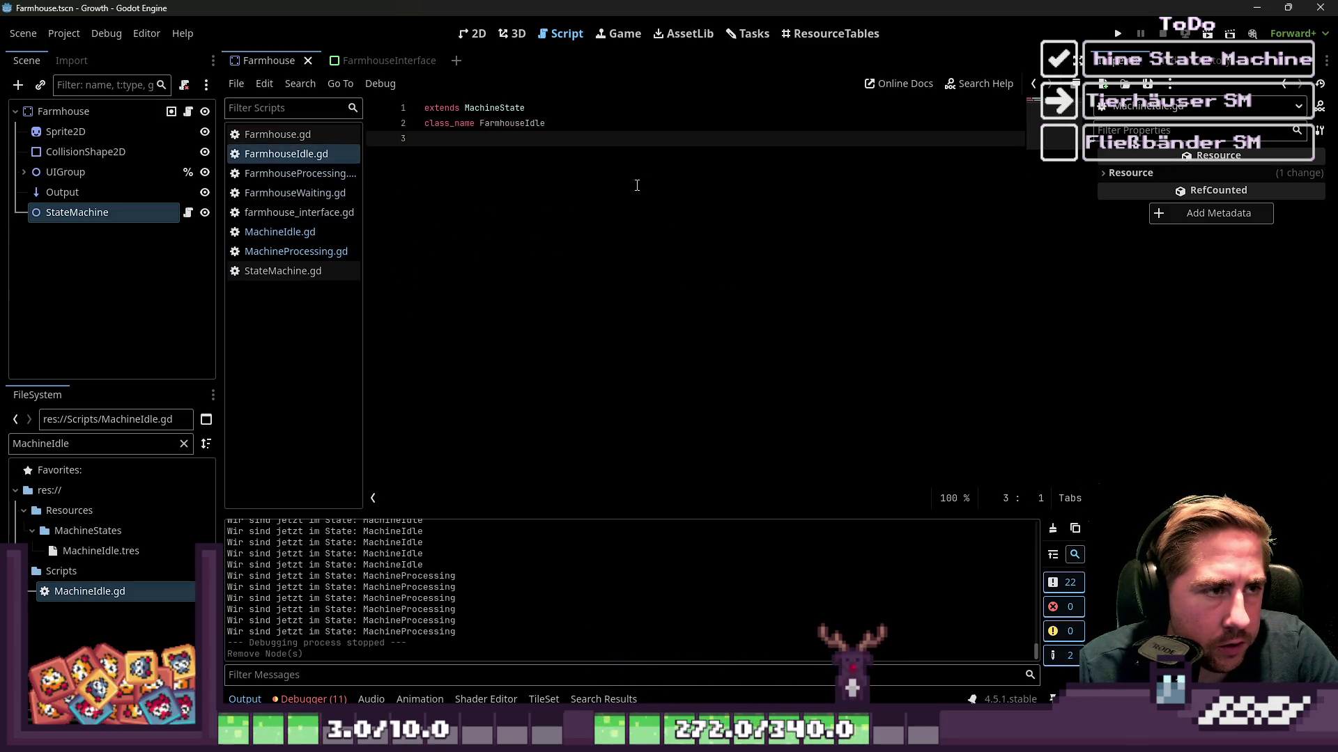
{"action": "left_click", "coordinate": [722, 153]}
{"action": "key", "text": "ctrl+v"}
{"action": "key", "text": "Up"}
{"action": "key", "text": "Home"}
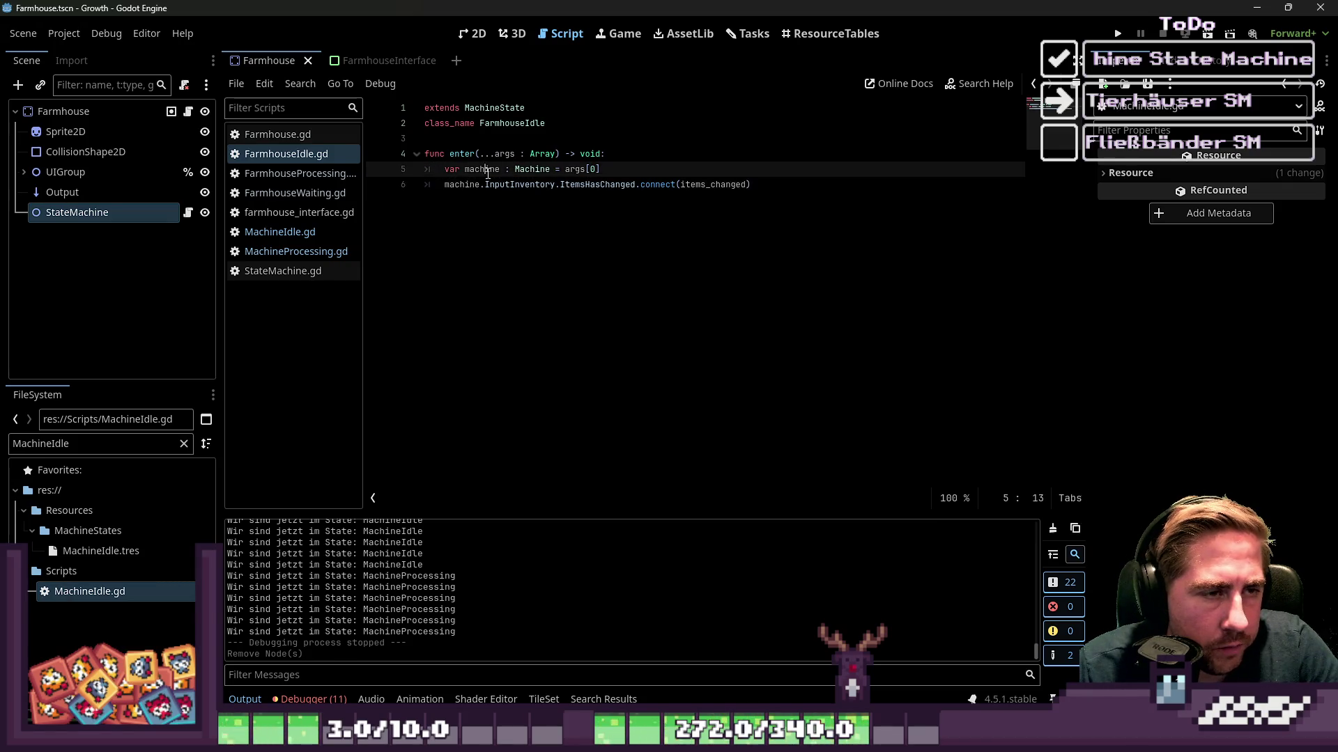
Rename machine to farmhouse and duplicate the InputInventory connect line.
{"action": "double_click", "coordinate": [488, 169]}
{"action": "type", "text": "farmhous"}
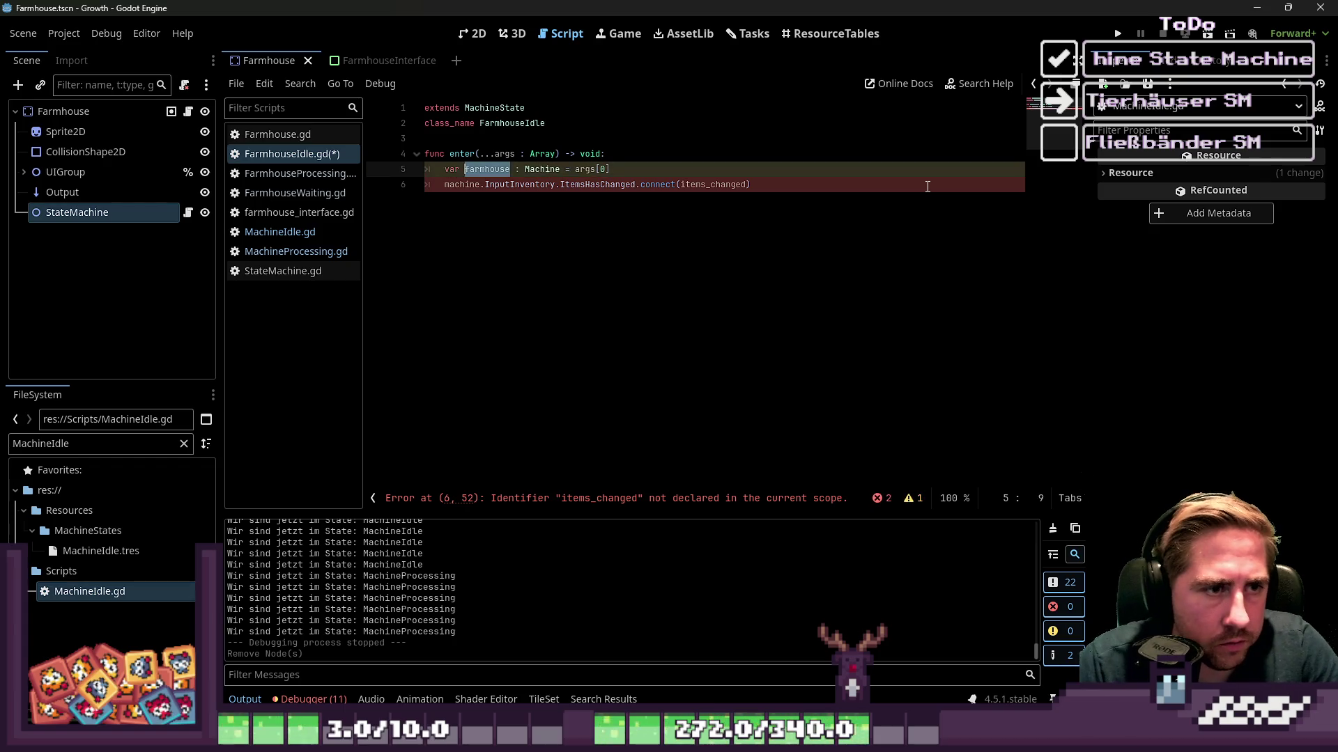
{"action": "key", "text": "Down"}
{"action": "key", "text": "Left"}
{"action": "key", "text": "Left"}
{"action": "key", "text": "Left"}
{"action": "type", "text": "farmhouse"}
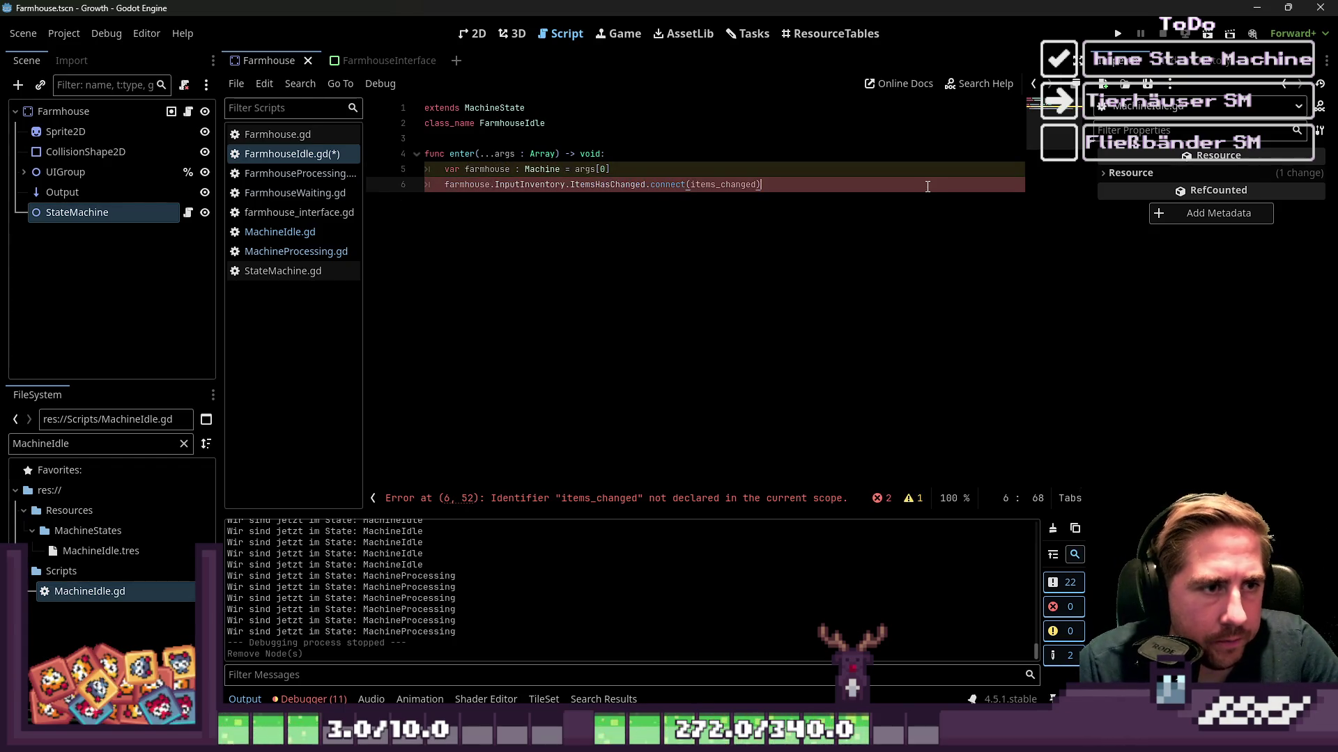
{"action": "key", "text": "End"}
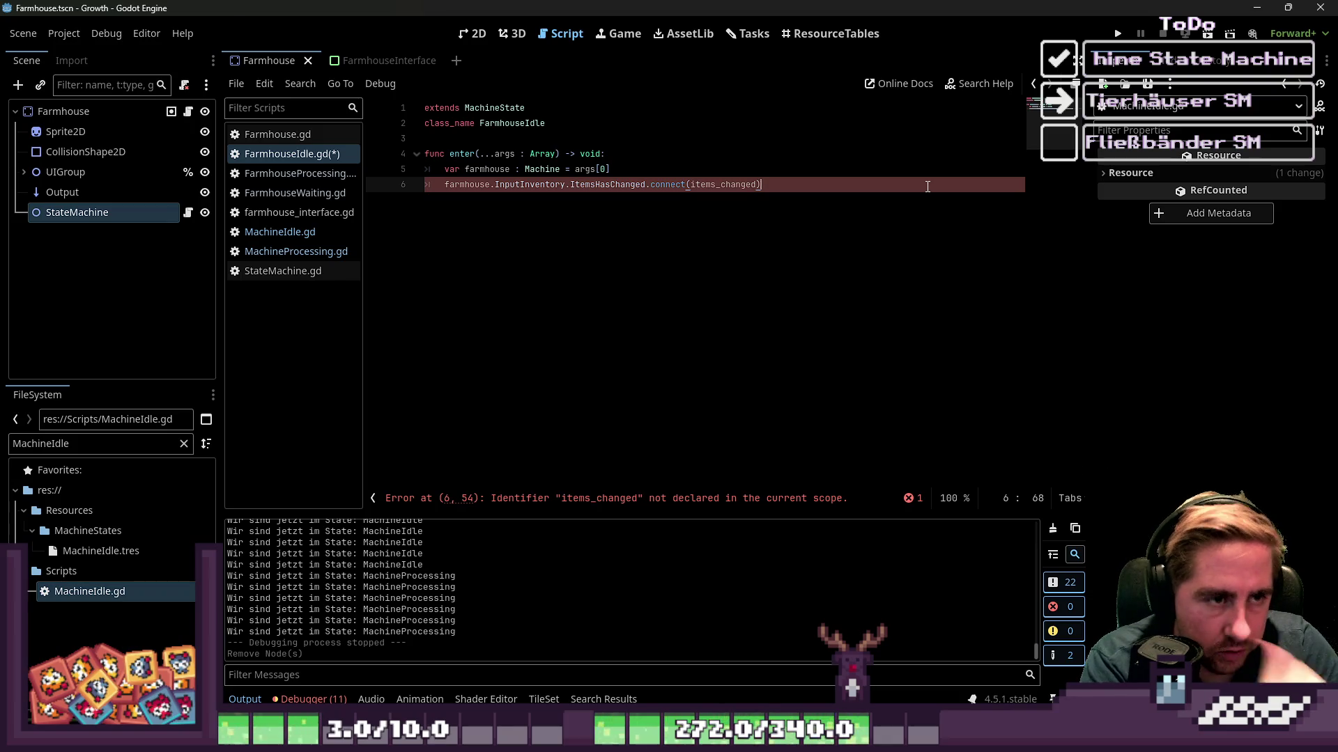
{"action": "key", "text": "Return"}
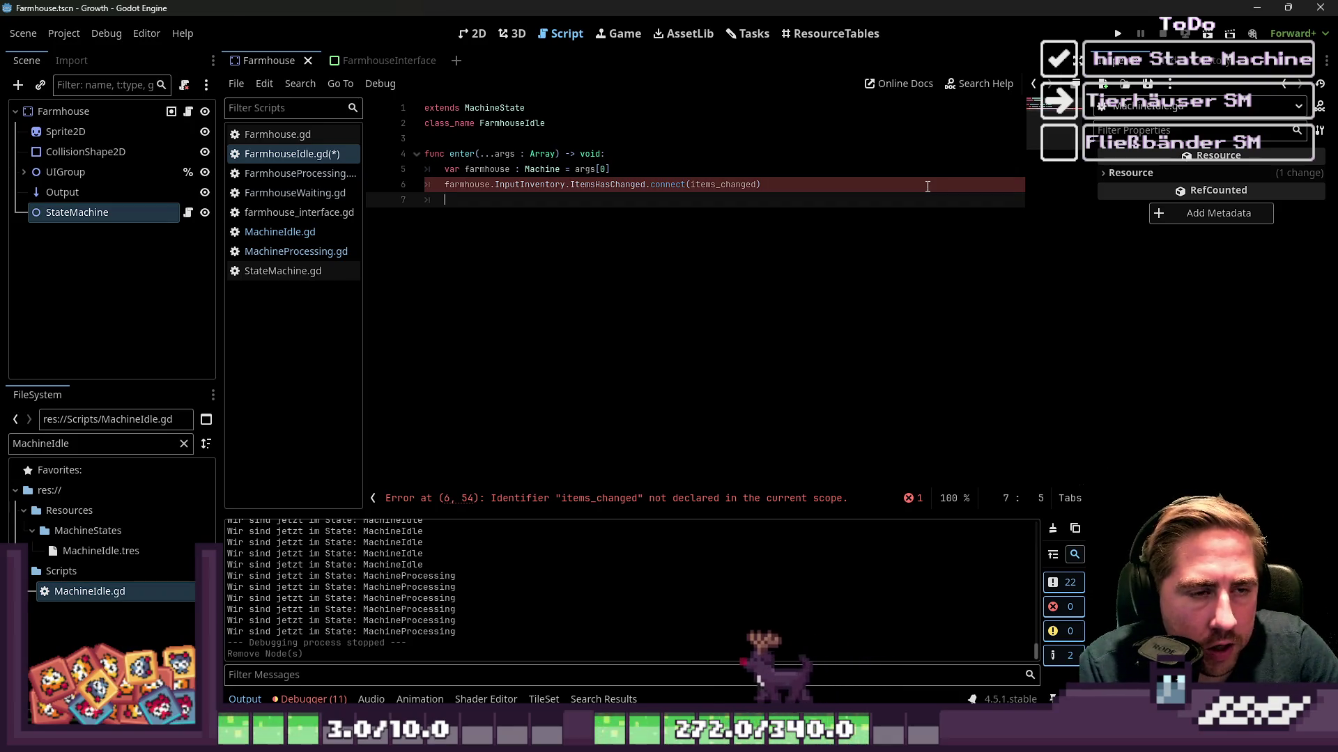
{"action": "key", "text": "shift+Up"}
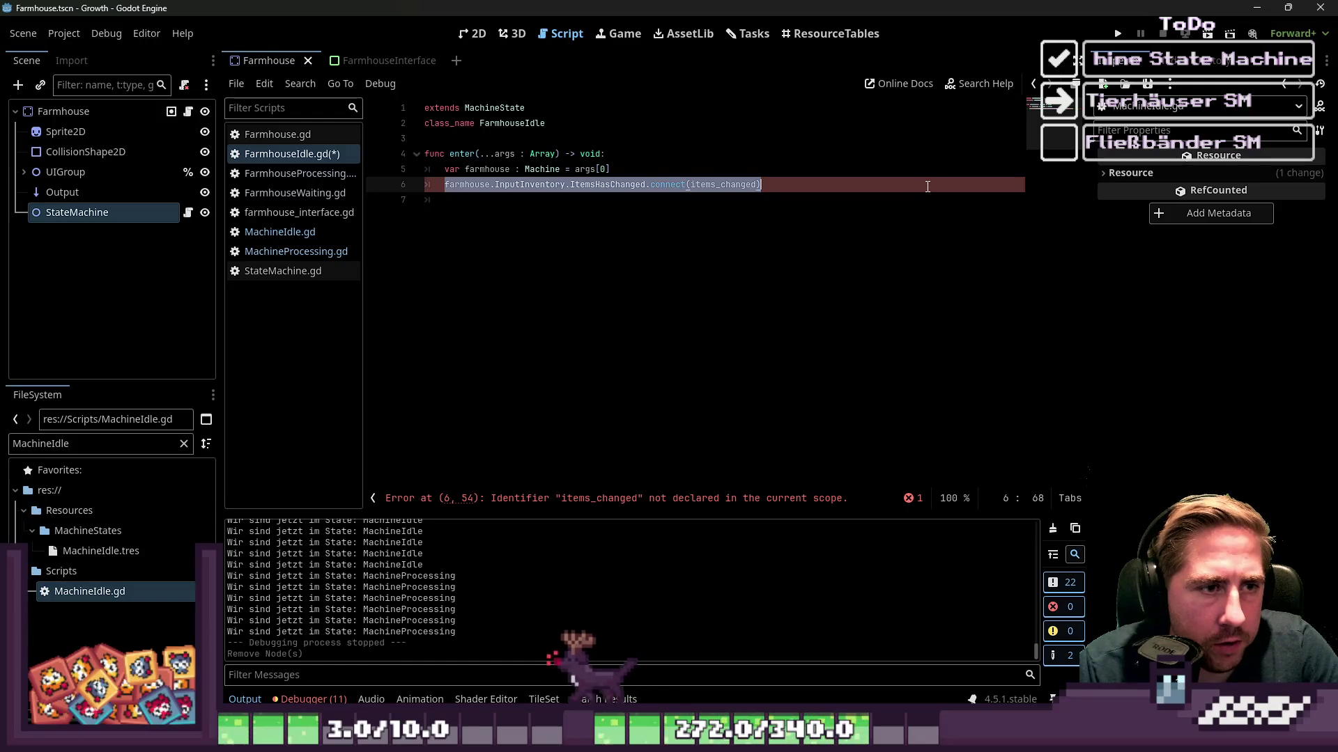
{"action": "type", "text": "farmhouse.InputInventory.ItemsHasChanged.connect(items_changed)"}
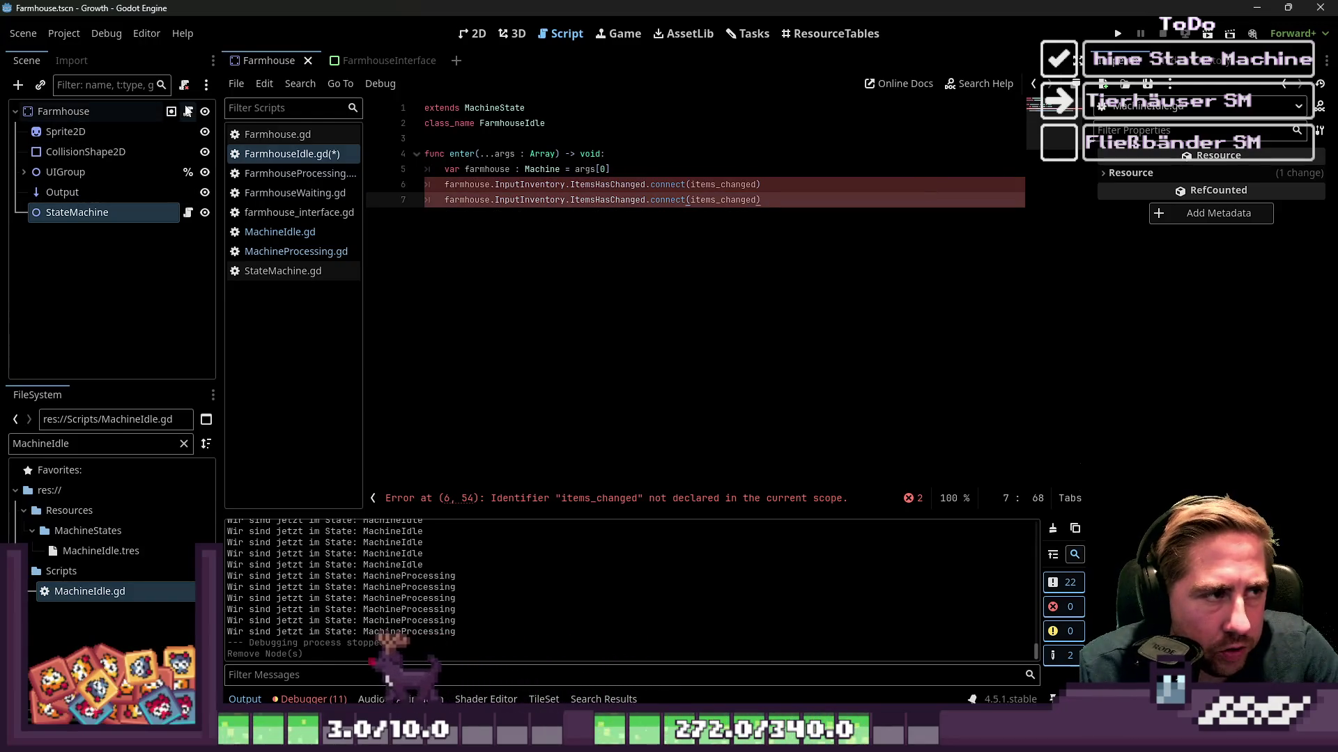
Check the Farmhouse class name declaration in Farmhouse.gd.
{"action": "left_click", "coordinate": [279, 133]}
{"action": "scroll", "coordinate": [596, 288], "scroll_direction": "down", "scroll_amount": 3}
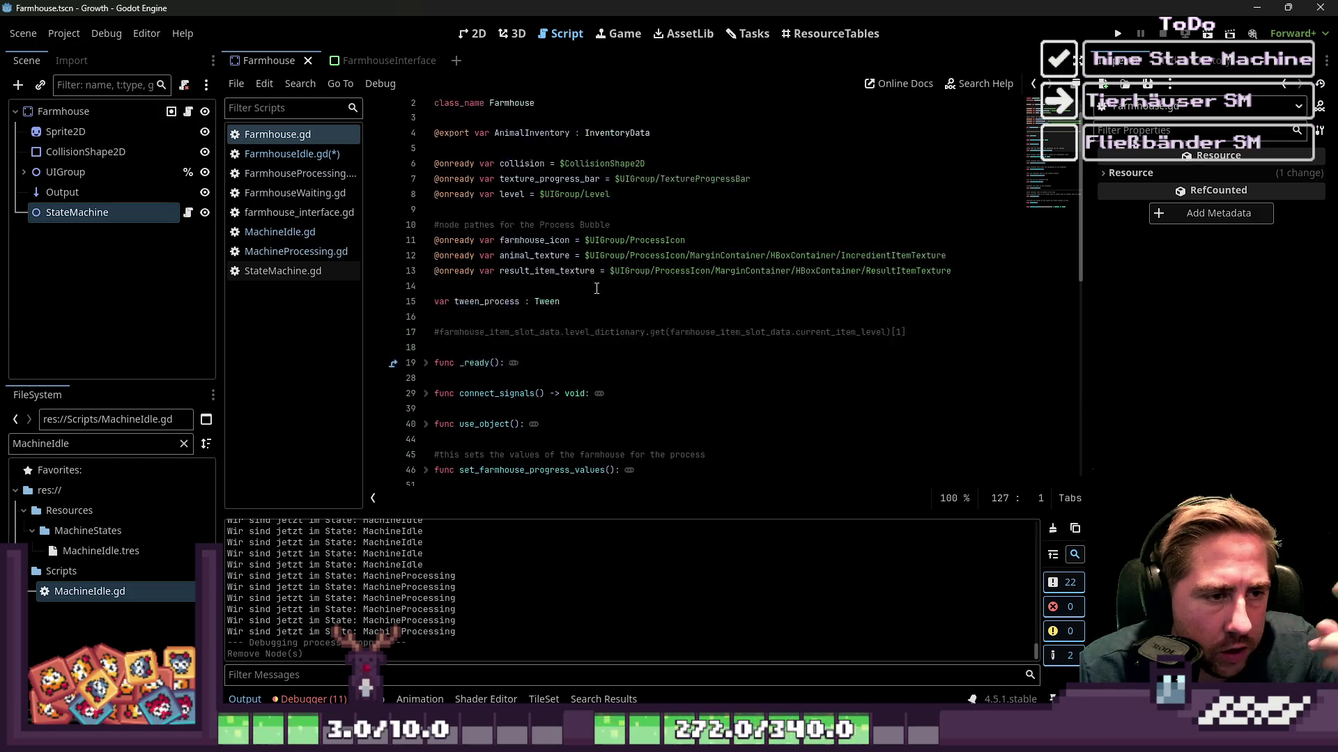
{"action": "scroll", "coordinate": [504, 134], "scroll_direction": "up", "scroll_amount": 3}
{"action": "left_click", "coordinate": [504, 132]}
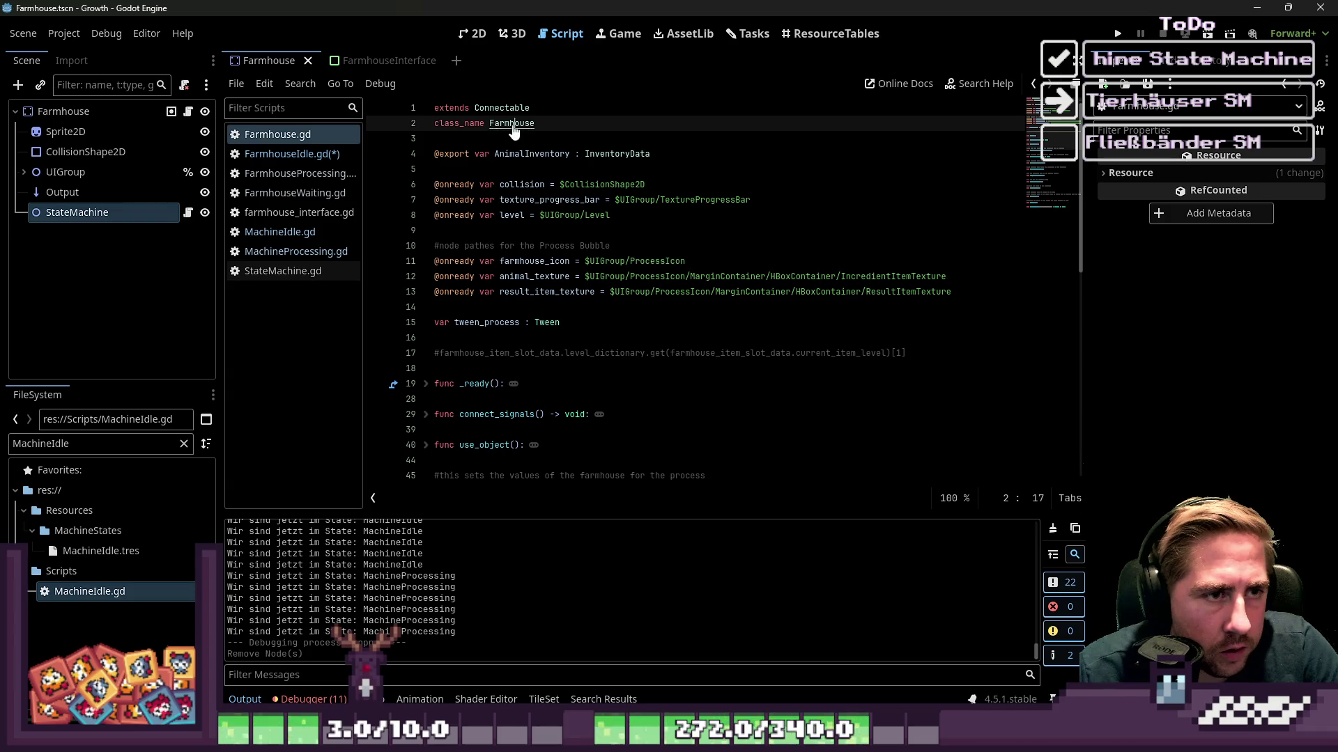
{"action": "scroll", "coordinate": [572, 211], "scroll_direction": "down", "scroll_amount": 1}
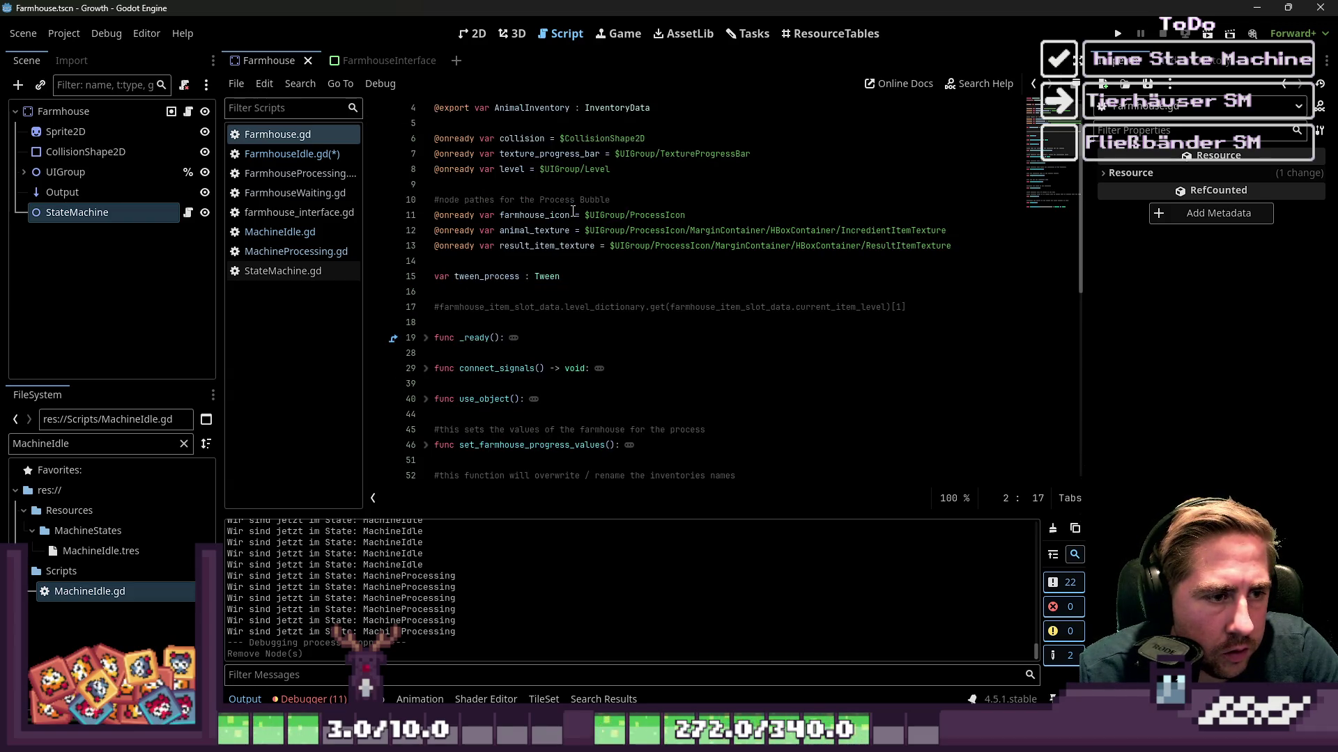
{"action": "key", "text": "ctrl+f"}
{"action": "scroll", "coordinate": [499, 118], "scroll_direction": "up", "scroll_amount": 1}
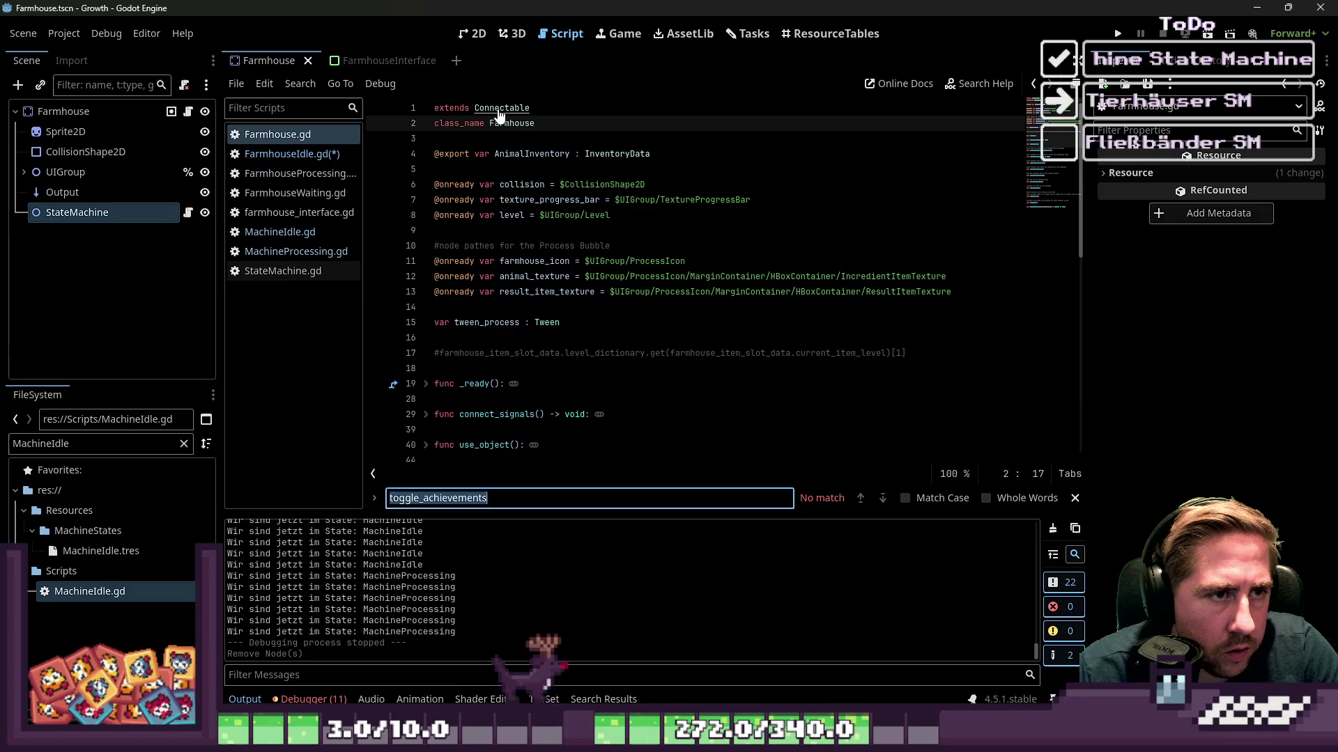
Look up the OutputInventory and InputInventory variable names in the Connectable parent class script.
{"action": "left_click", "coordinate": [499, 114], "text": "ctrl"}
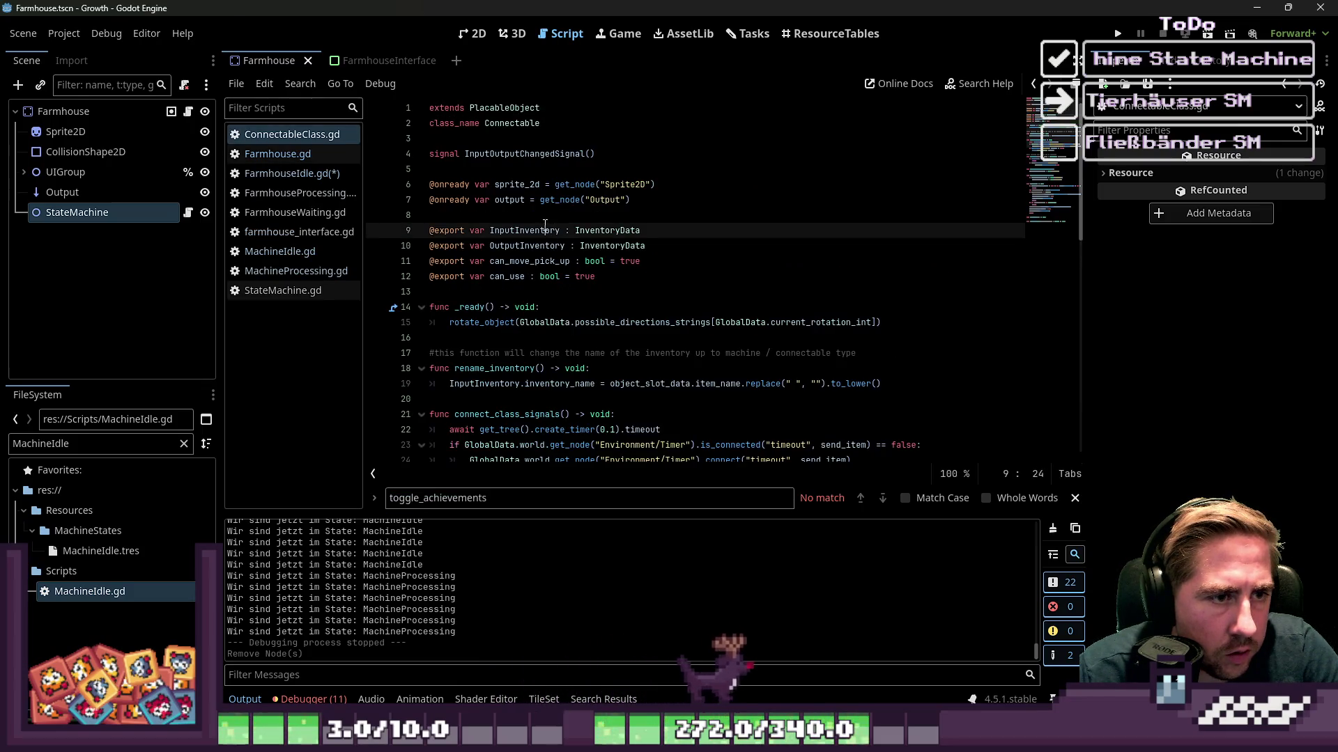
{"action": "double_click", "coordinate": [528, 245]}
{"action": "scroll", "coordinate": [529, 240], "scroll_direction": "down", "scroll_amount": 5}
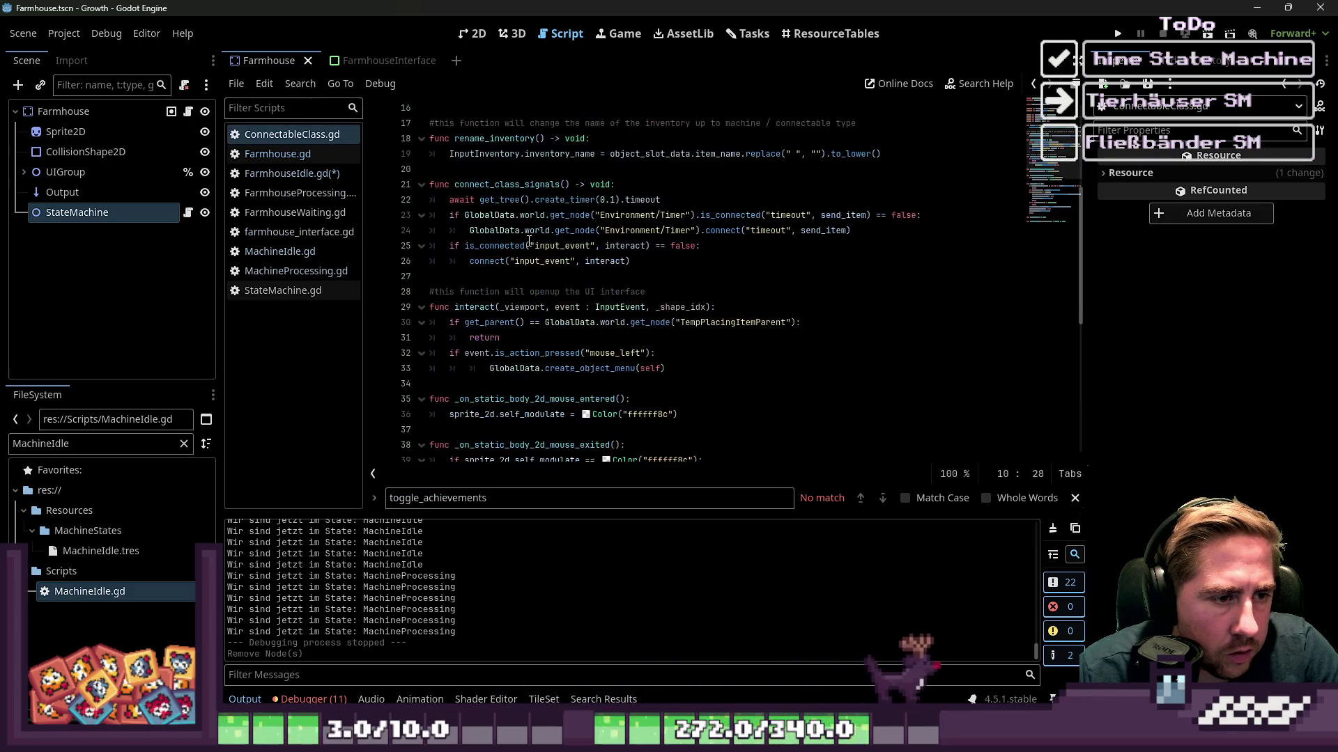
{"action": "scroll", "coordinate": [529, 240], "scroll_direction": "down", "scroll_amount": 4}
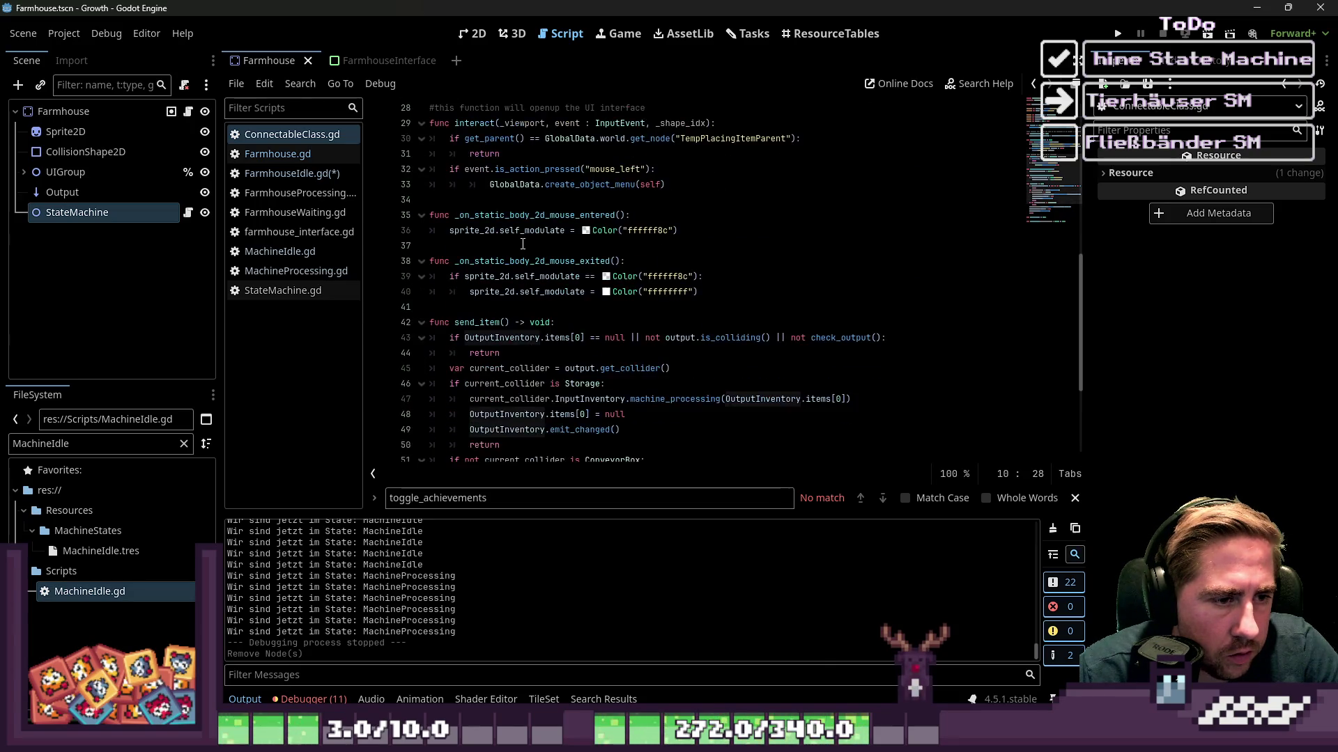
{"action": "scroll", "coordinate": [523, 244], "scroll_direction": "up", "scroll_amount": 9}
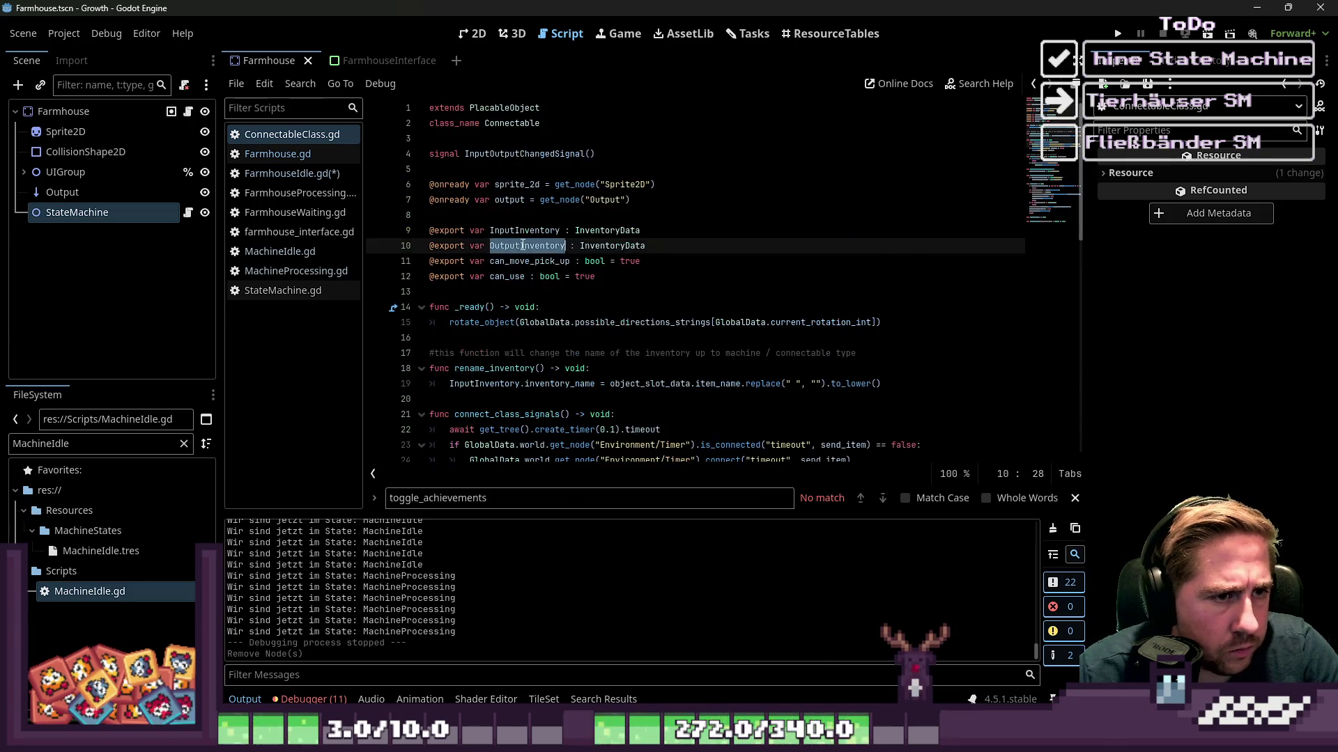
{"action": "double_click", "coordinate": [524, 229]}
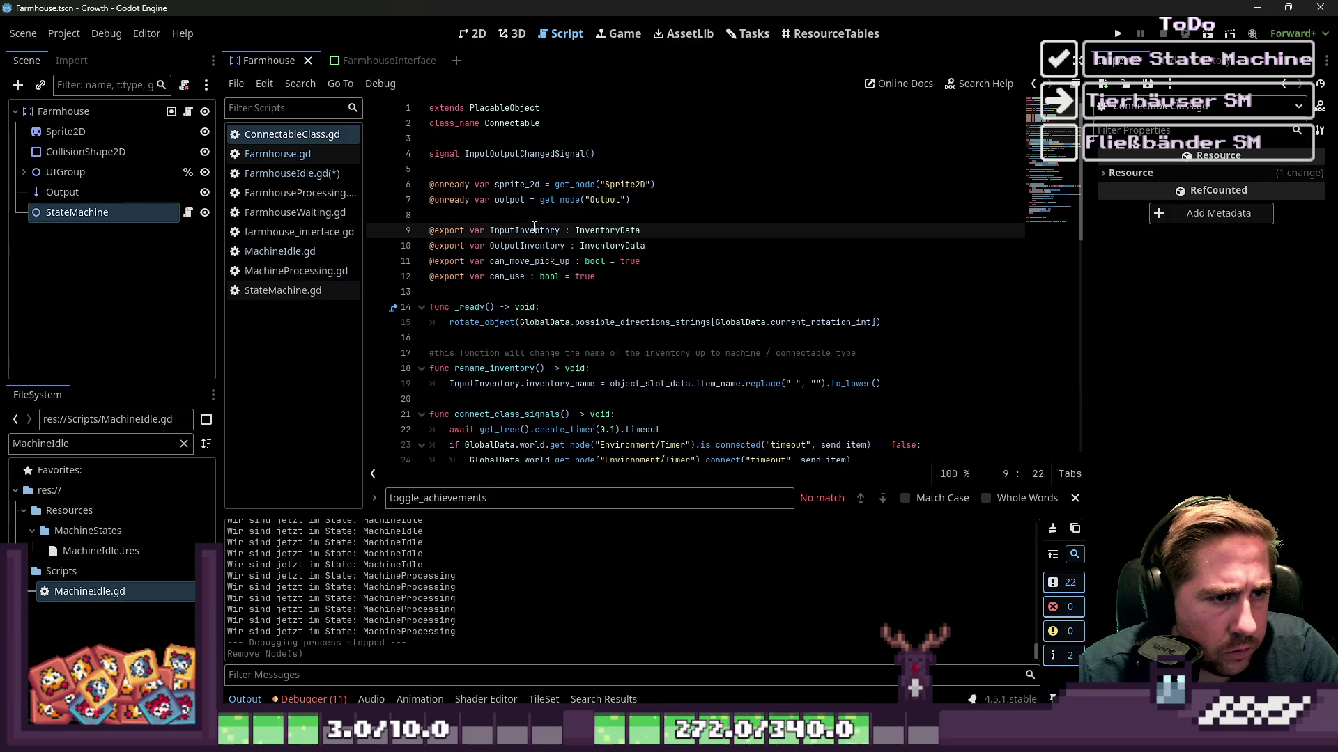
Copy the AnimalInventory variable name from Farmhouse.gd and go back to FarmhouseIdle.gd.
{"action": "left_click", "coordinate": [275, 156]}
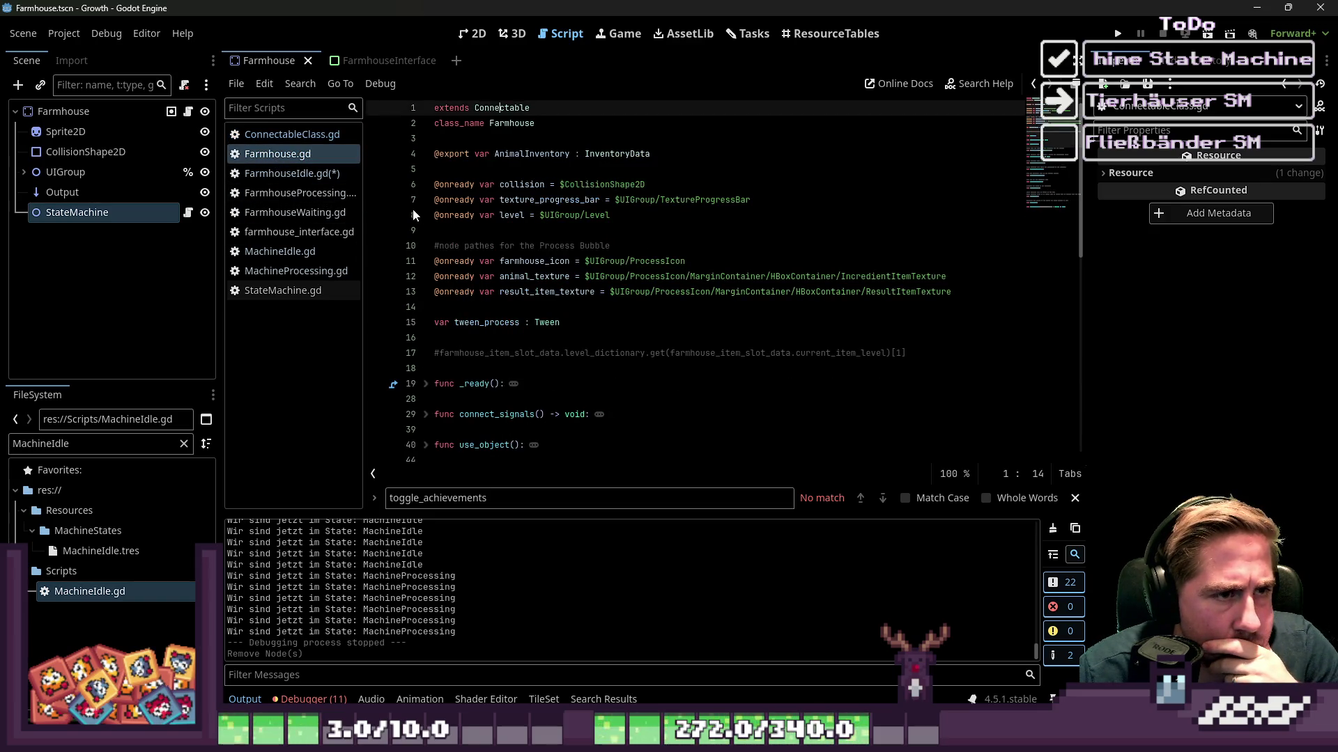
{"action": "double_click", "coordinate": [530, 154]}
{"action": "key", "text": "ctrl+c"}
{"action": "left_click", "coordinate": [291, 173]}
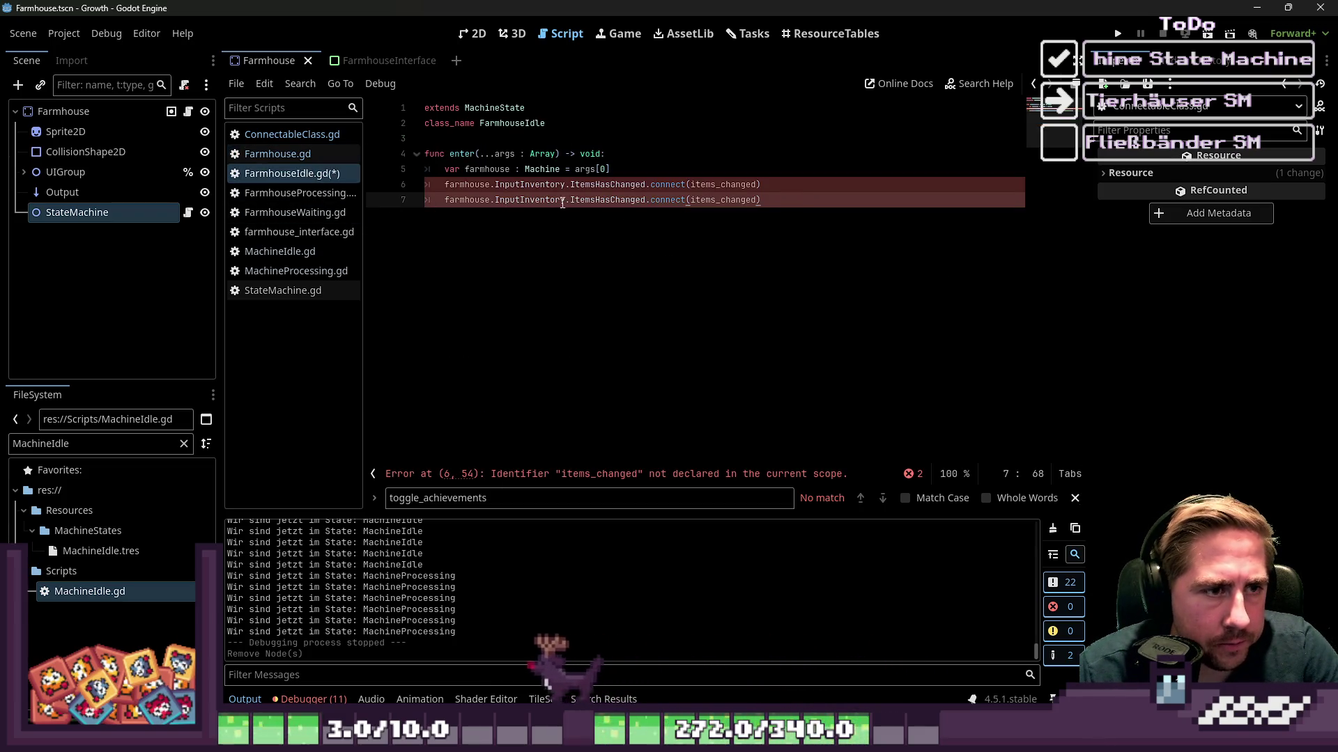
Replace InputInventory with AnimalInventory on line 7 and copy the items_changed name.
{"action": "double_click", "coordinate": [531, 200]}
{"action": "key", "text": "ctrl+v"}
{"action": "double_click", "coordinate": [523, 200]}
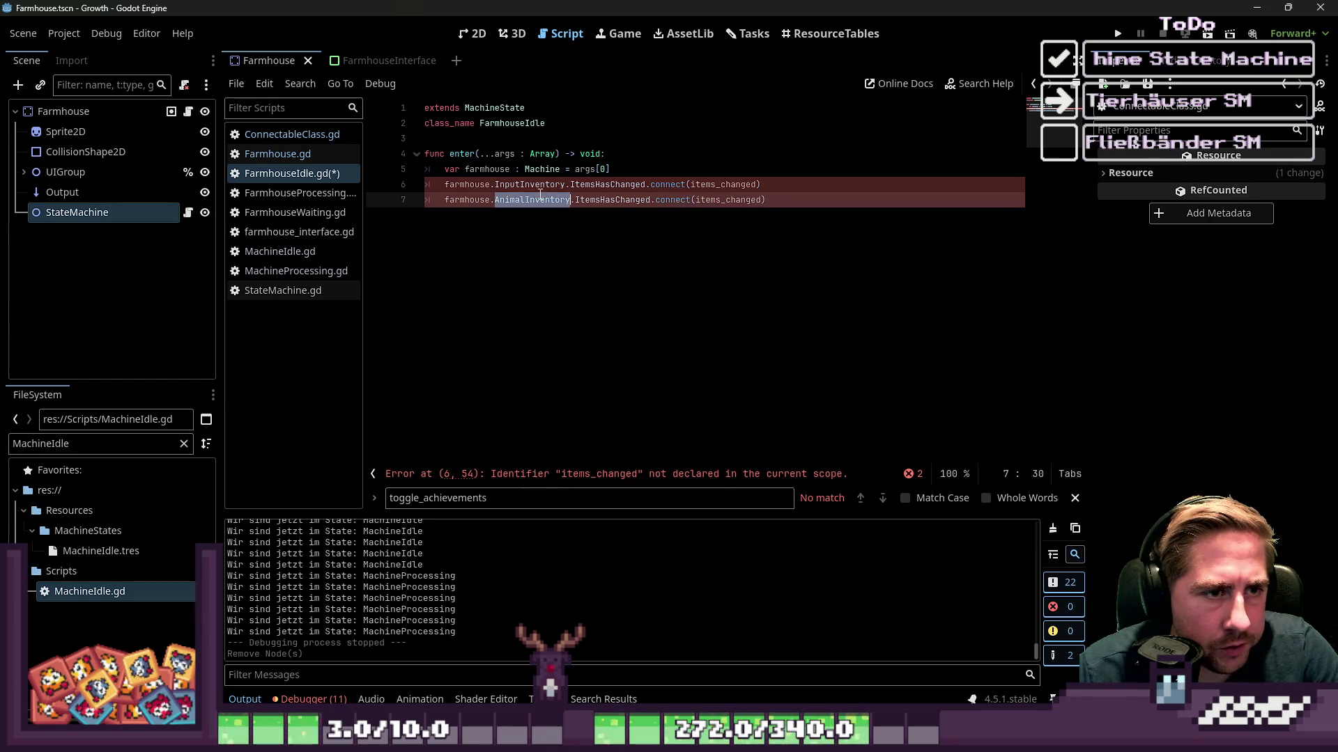
{"action": "double_click", "coordinate": [606, 185]}
{"action": "double_click", "coordinate": [723, 185]}
{"action": "key", "text": "ctrl+c"}
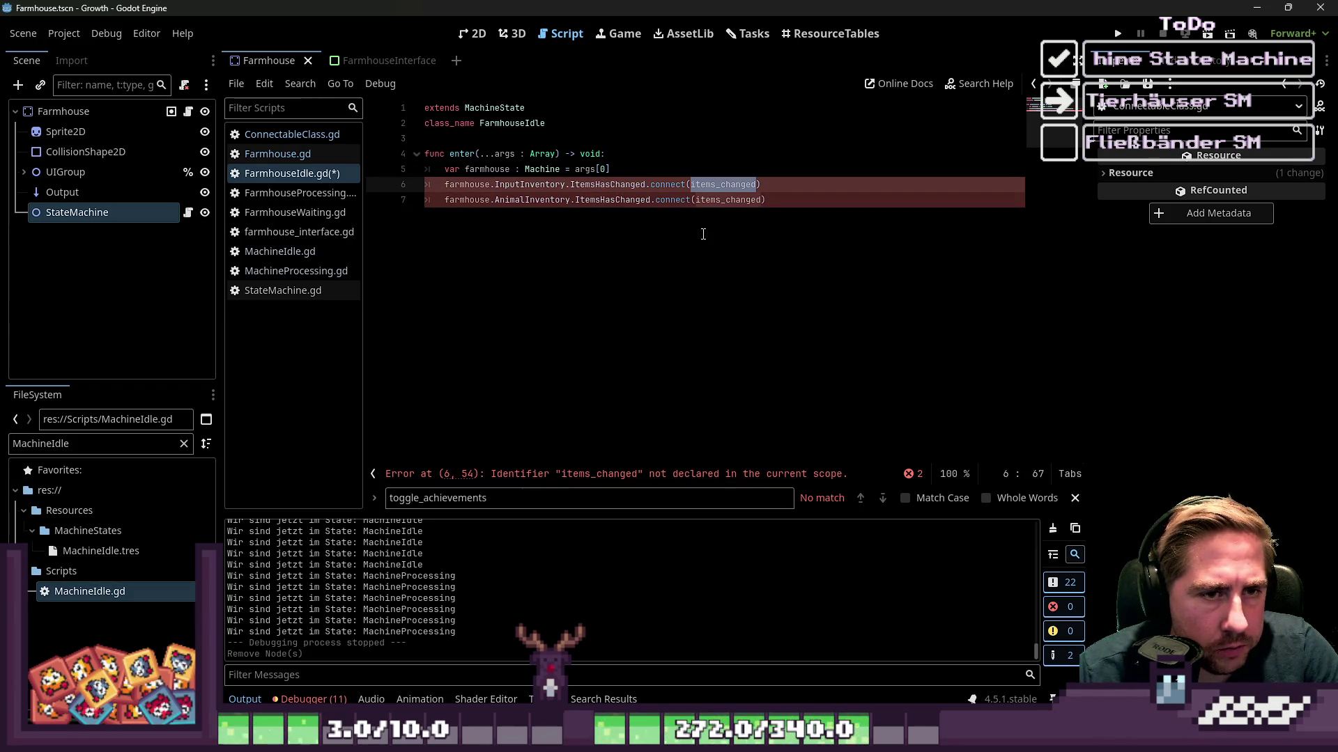
{"action": "left_click", "coordinate": [764, 227]}
Add an empty 'func items_changed() -> void:' stub below the connects and save.
{"action": "key", "text": "Return"}
{"action": "key", "text": "Return"}
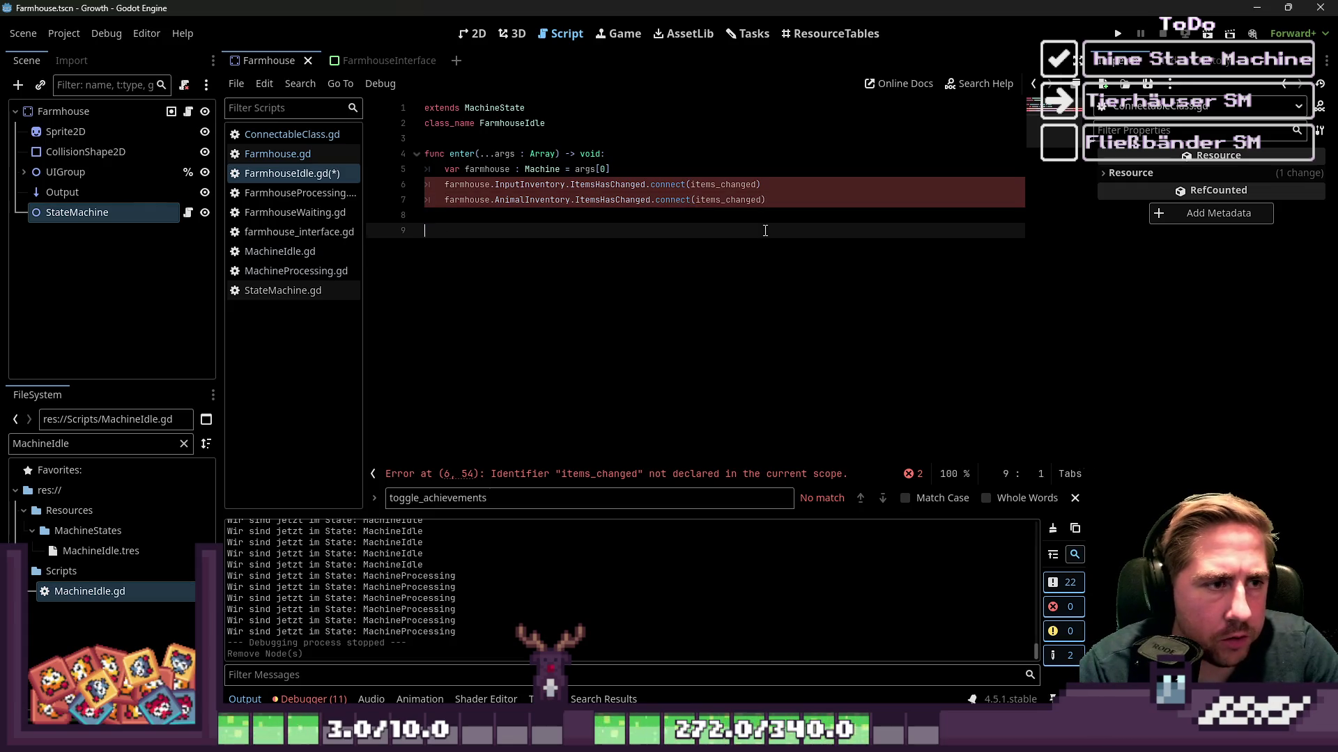
{"action": "type", "text": "func"}
{"action": "key", "text": "ctrl+v"}
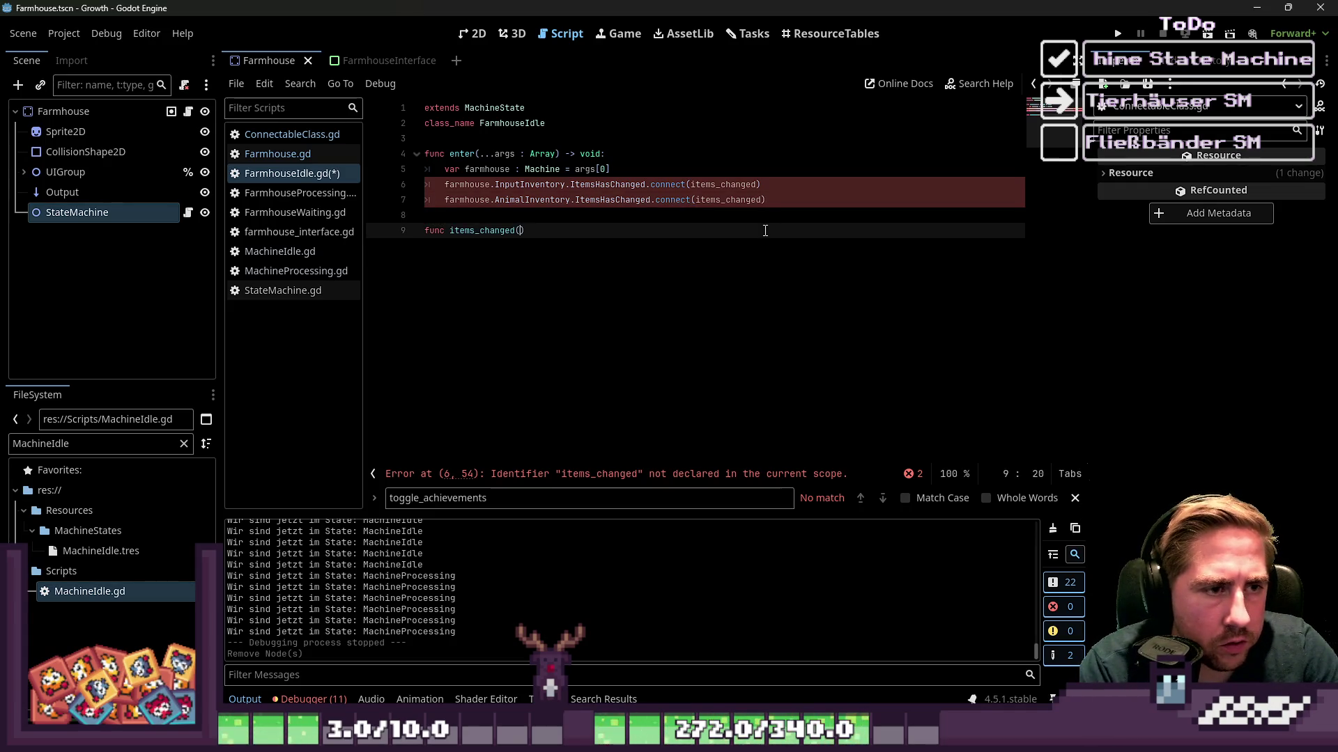
{"action": "type", "text": ") -> void"}
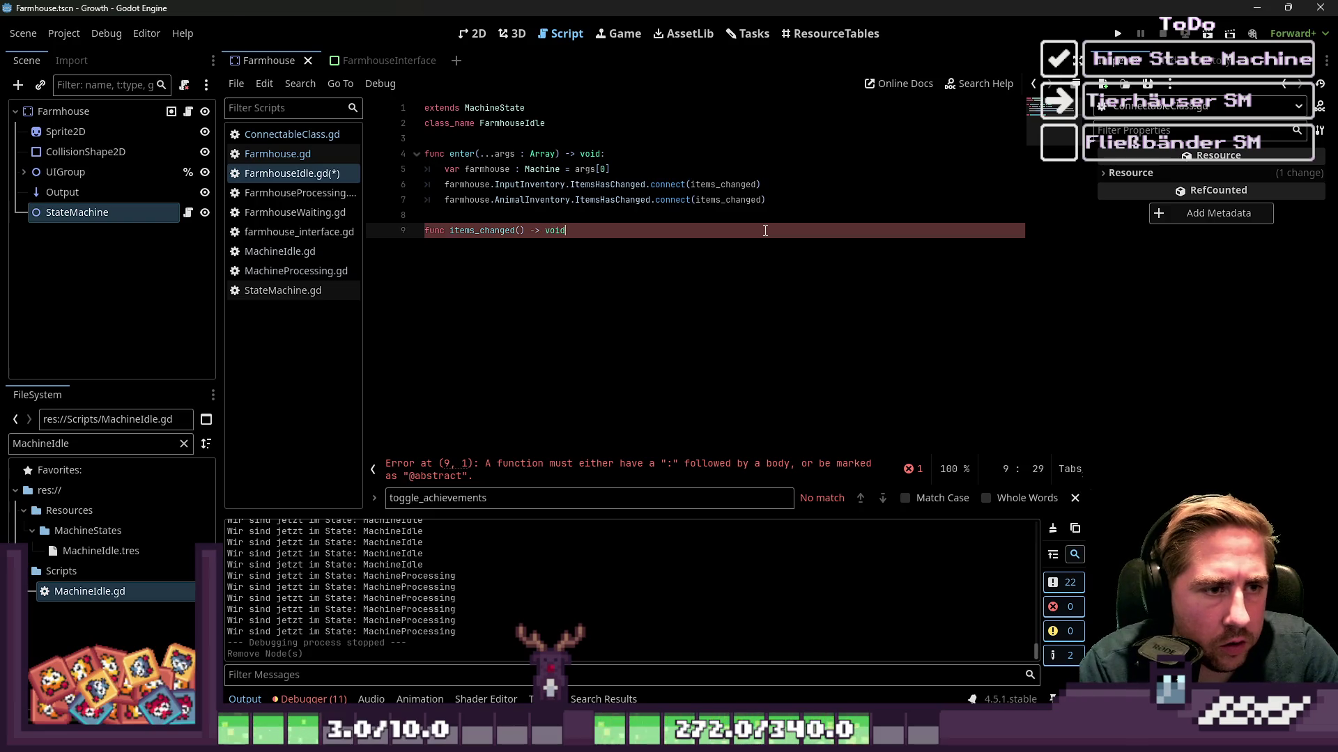
{"action": "type", "text": ":"}
{"action": "key", "text": "Return"}
{"action": "key", "text": "Up"}
{"action": "key", "text": "Up"}
{"action": "key", "text": "Up"}
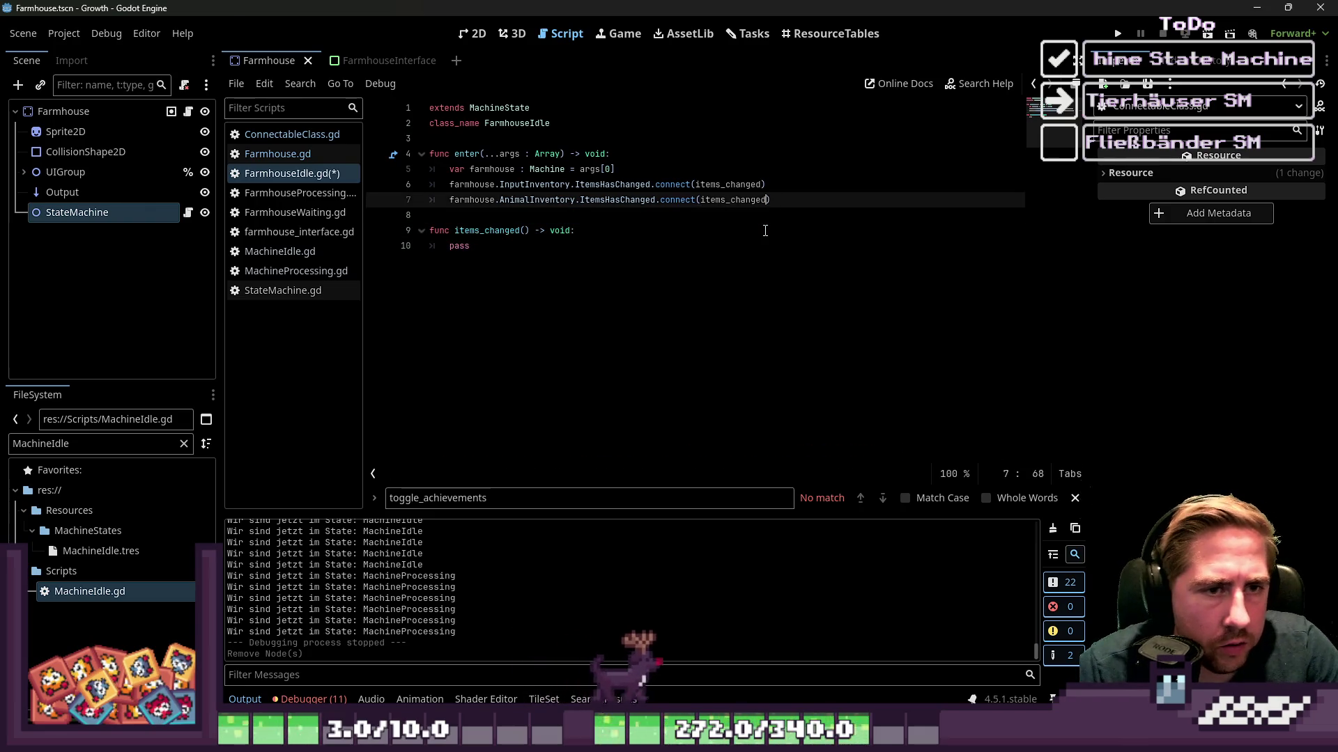
{"action": "key", "text": "End"}
{"action": "key", "text": "Left"}
{"action": "type", "text": "."}
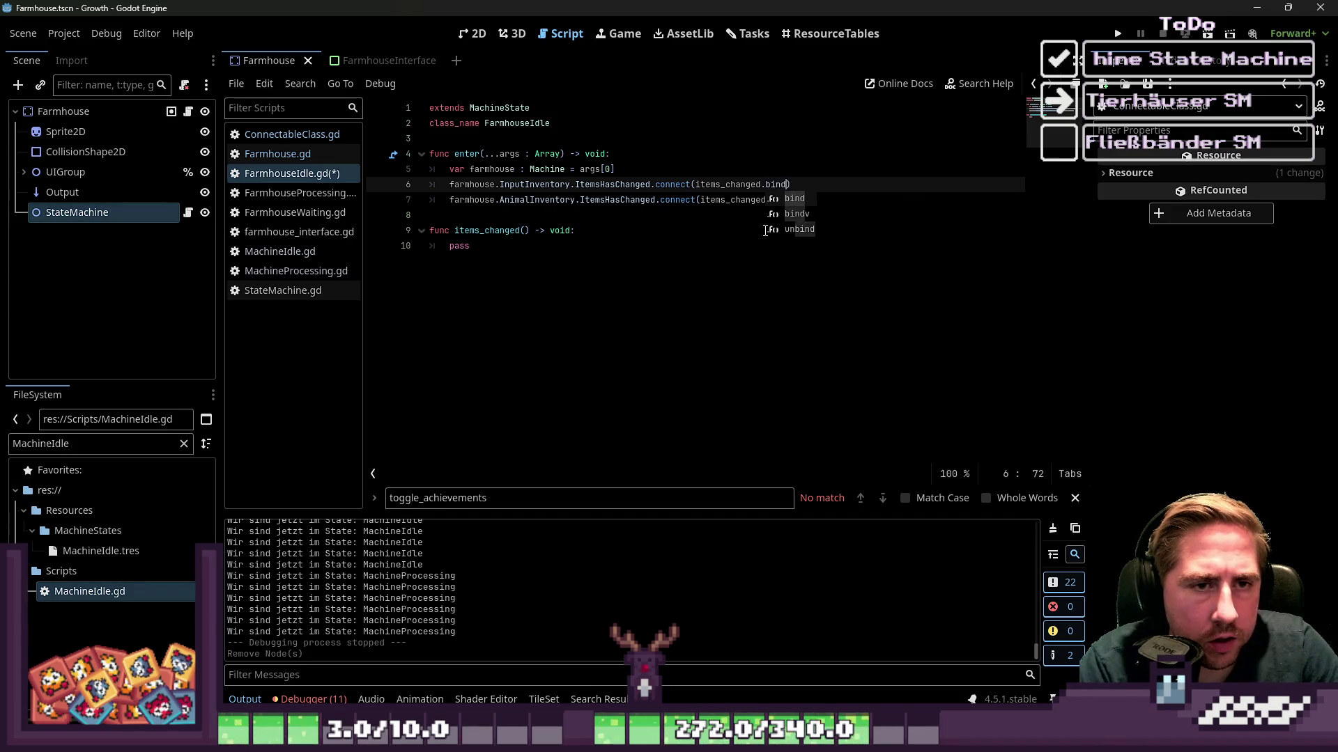
{"action": "key", "text": "BackSpace"}
{"action": "key", "text": "ctrl+s"}
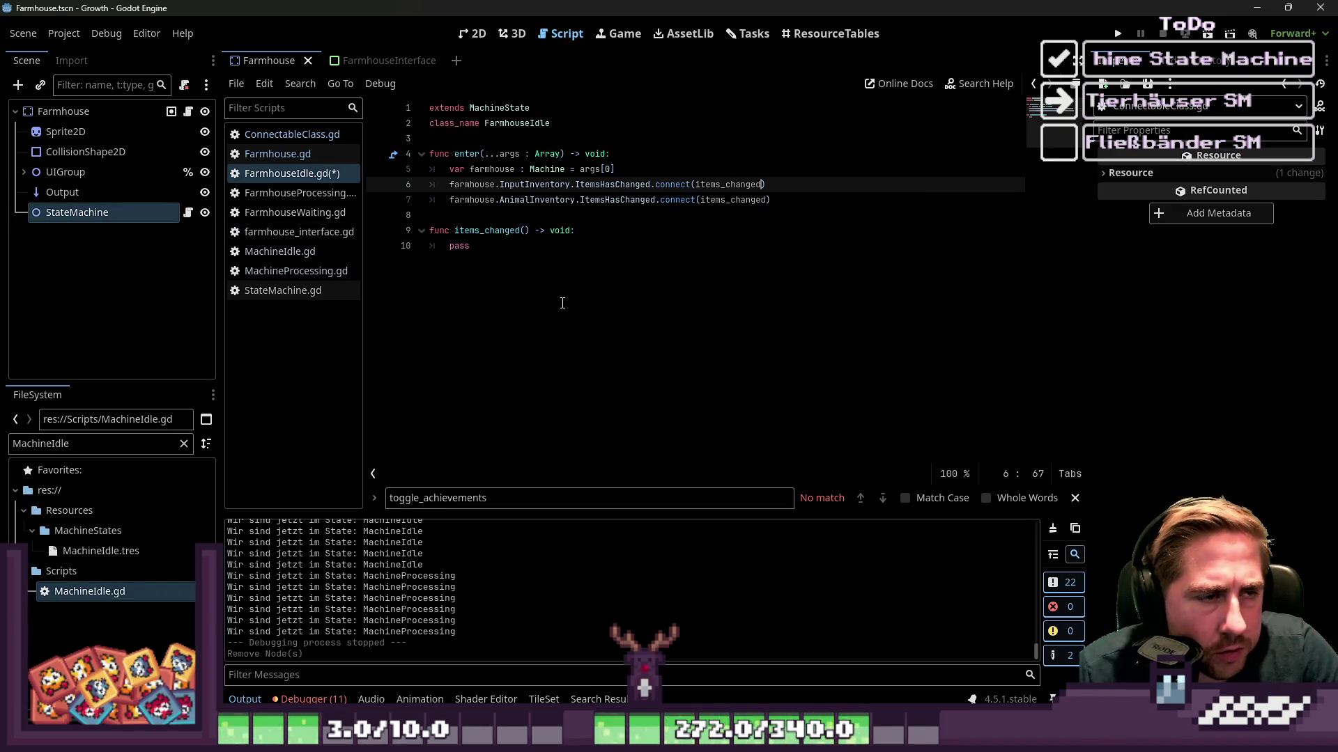
Append .bind(farmhouse) to both connect(items_changed) calls on lines 6 and 7.
{"action": "left_click", "coordinate": [519, 258]}
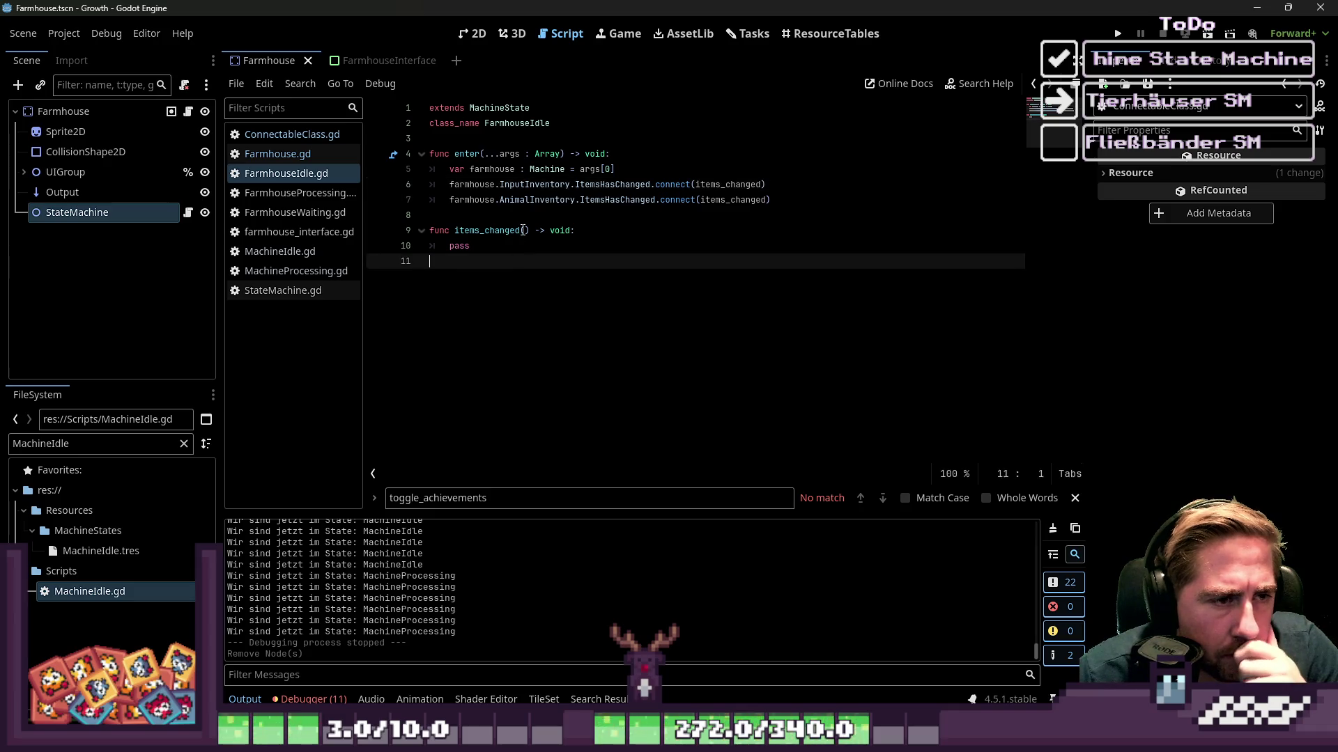
{"action": "left_click", "coordinate": [515, 243]}
{"action": "left_click_drag", "start_coordinate": [453, 247], "coordinate": [449, 246]}
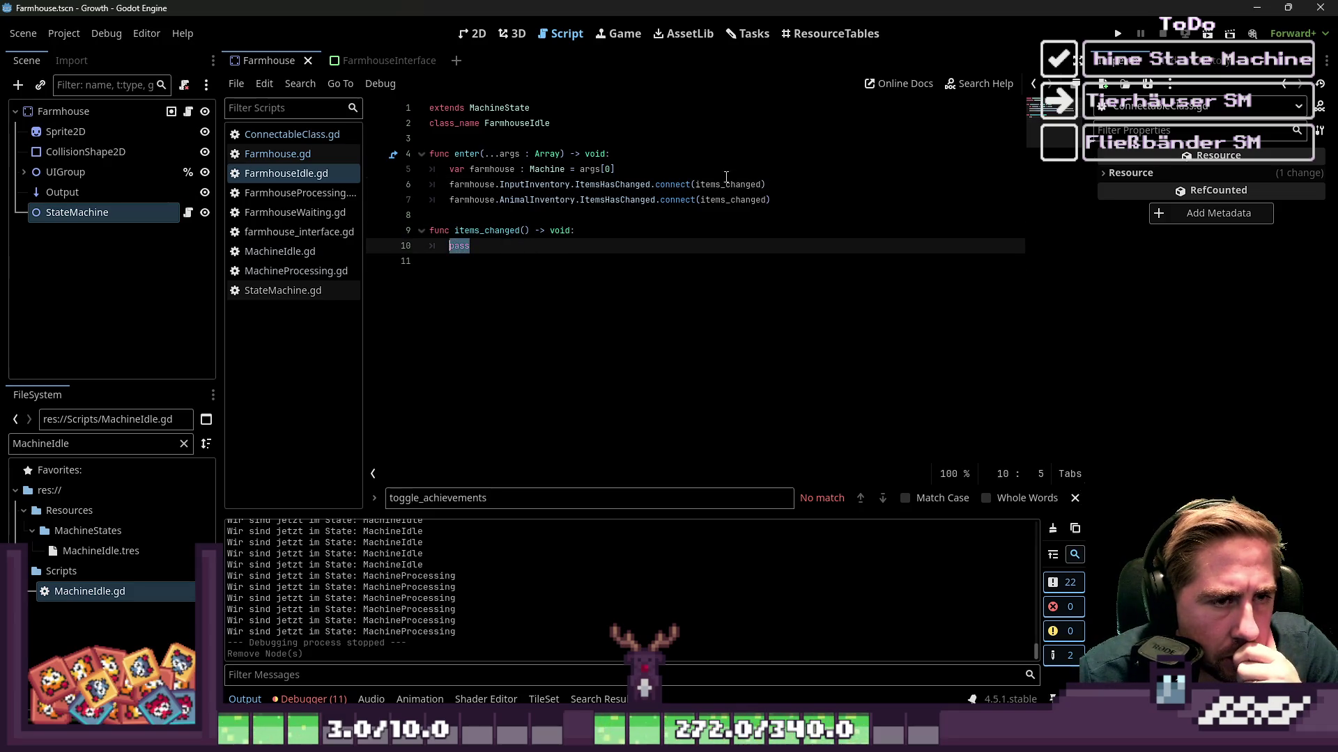
{"action": "left_click", "coordinate": [762, 186]}
{"action": "type", "text": ".bind("}
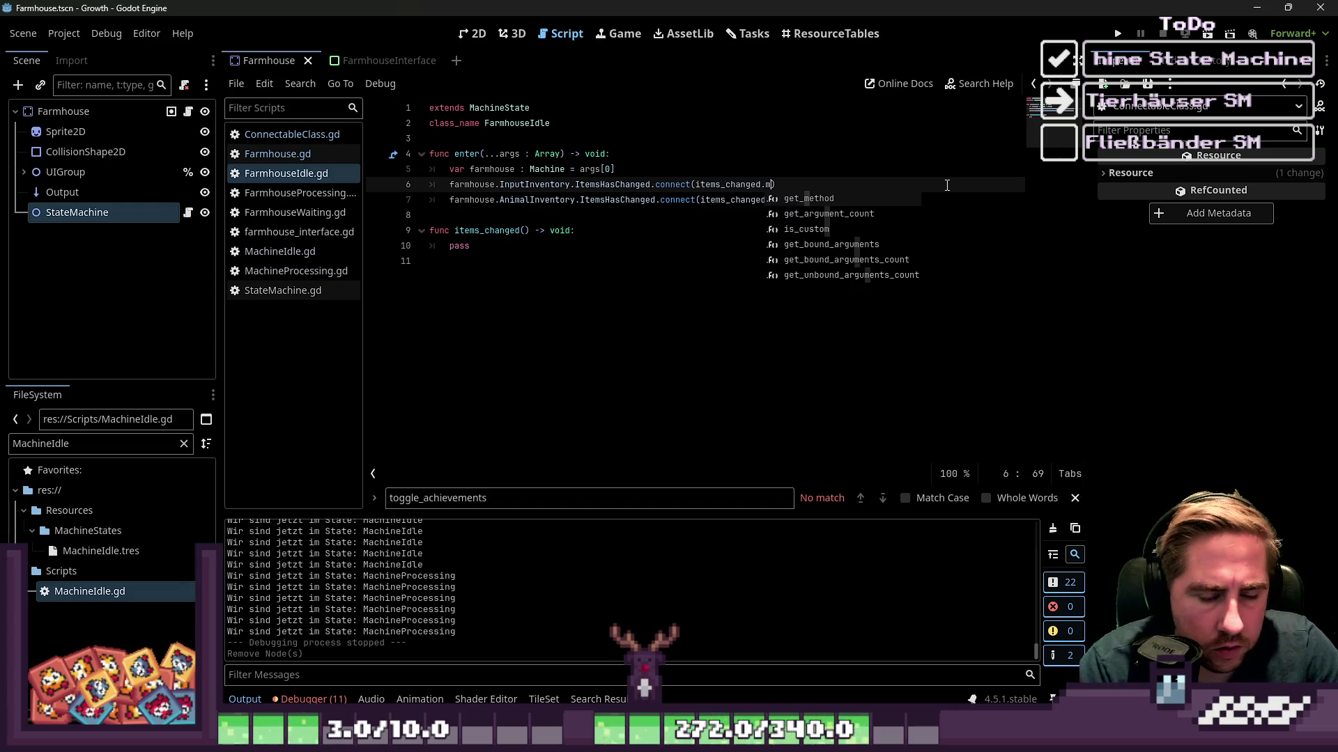
{"action": "type", "text": "farm"}
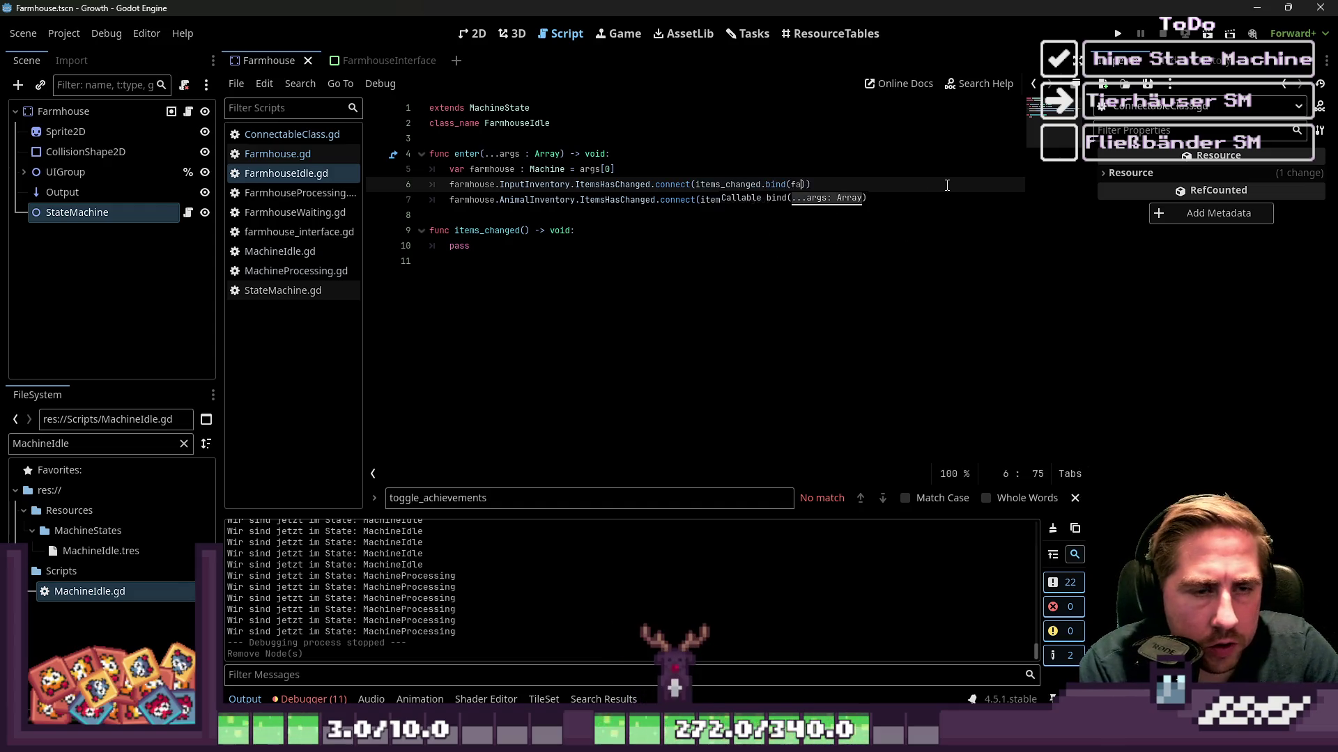
{"action": "type", "text": "house"}
{"action": "key", "text": "ctrl+shift+Left"}
{"action": "key", "text": "ctrl+shift+Left"}
{"action": "key", "text": "ctrl+shift+Left"}
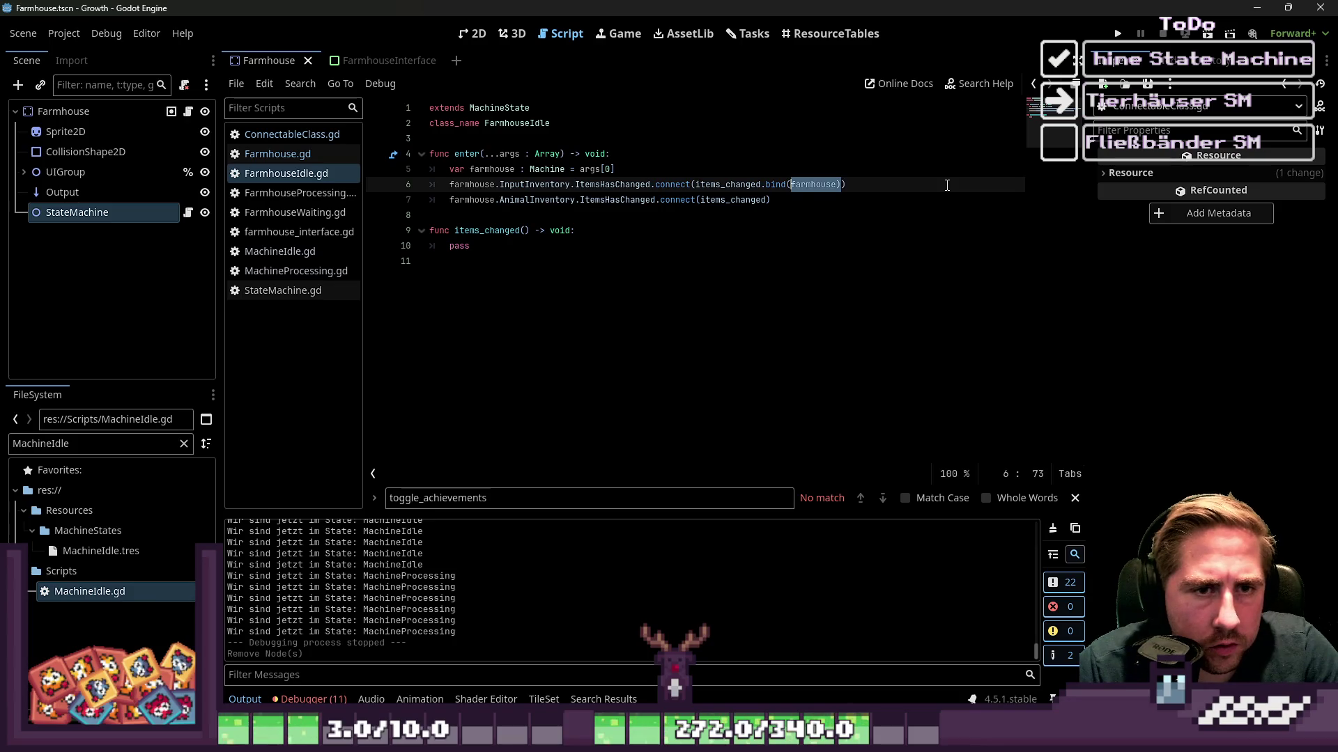
{"action": "key", "text": "Down"}
{"action": "key", "text": "Right"}
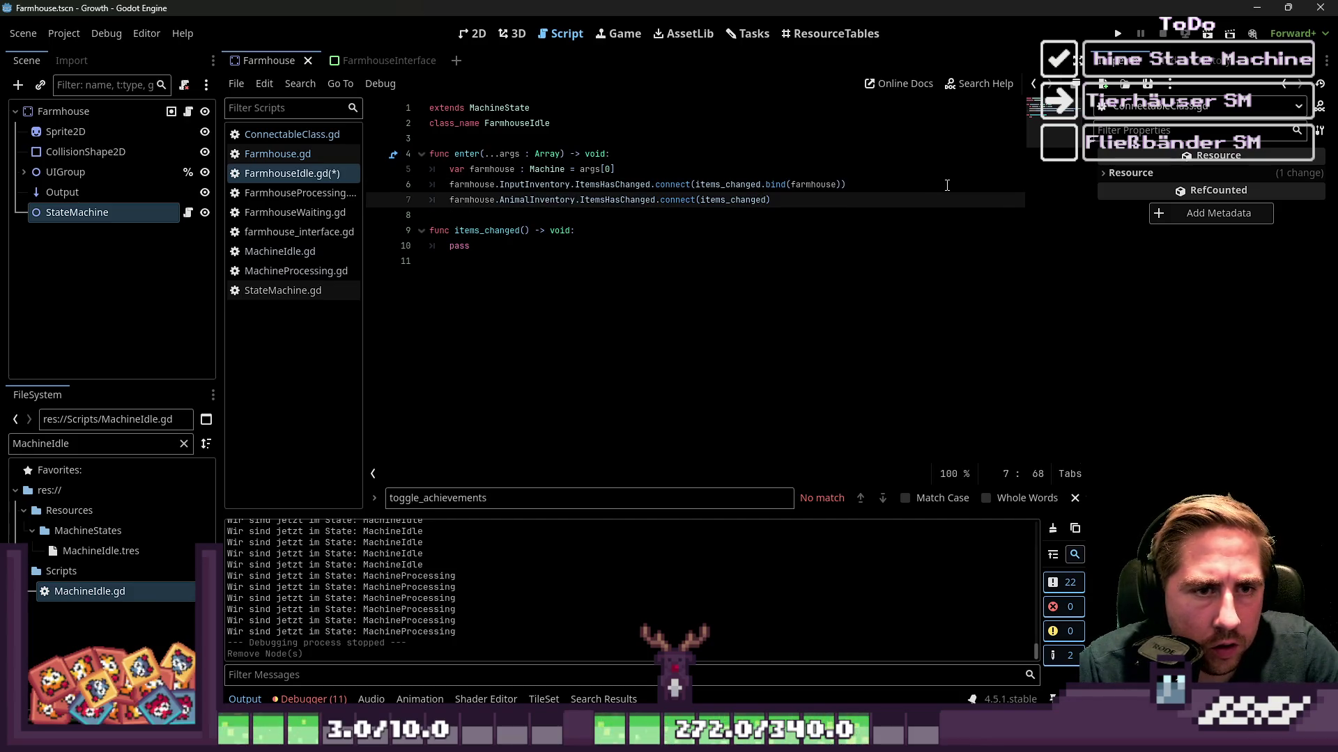
{"action": "type", "text": ".bind(farmhouse)"}
Rewrite the function body so it contains just pass.
{"action": "key", "text": "Down"}
{"action": "key", "text": "Down"}
{"action": "key", "text": "Down"}
{"action": "key", "text": "Up"}
{"action": "key", "text": "ctrl+shift+Left"}
{"action": "key", "text": "BackSpace"}
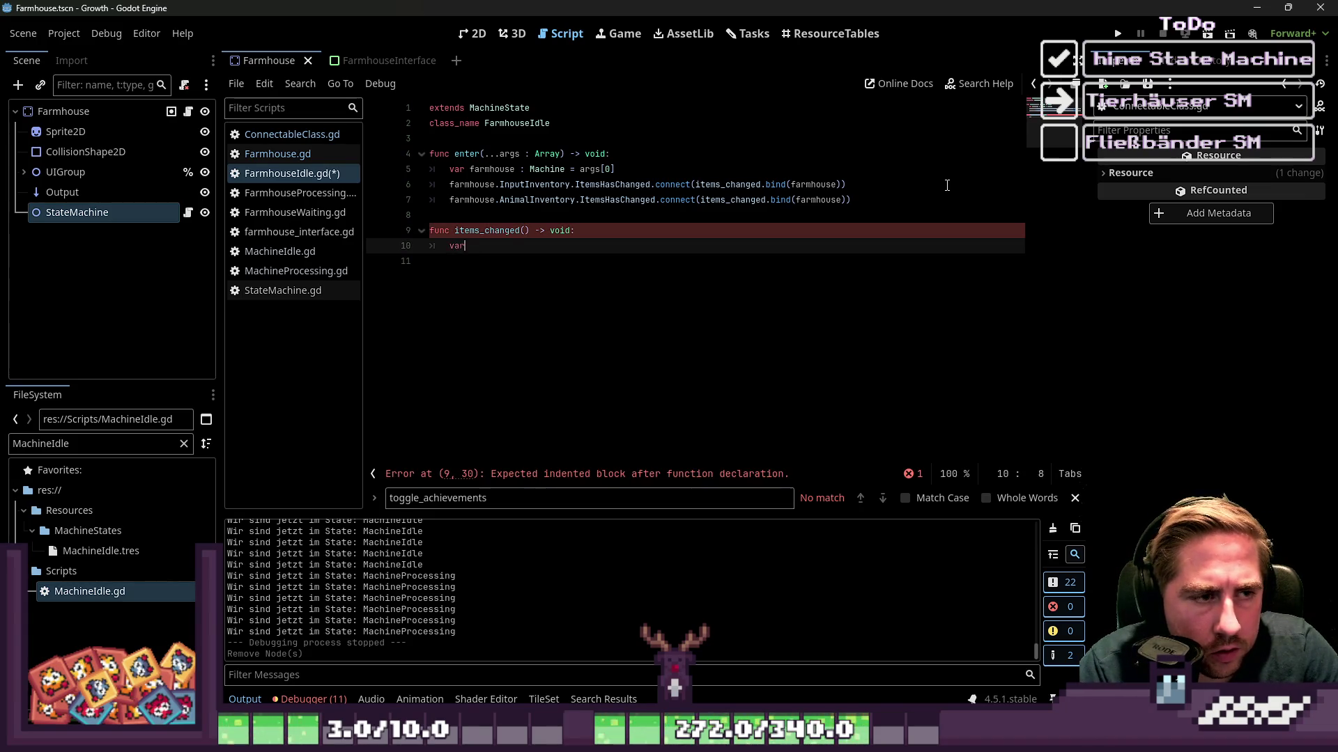
{"action": "type", "text": "va"}
{"action": "key", "text": "Tab"}
{"action": "type", "text": "pass"}
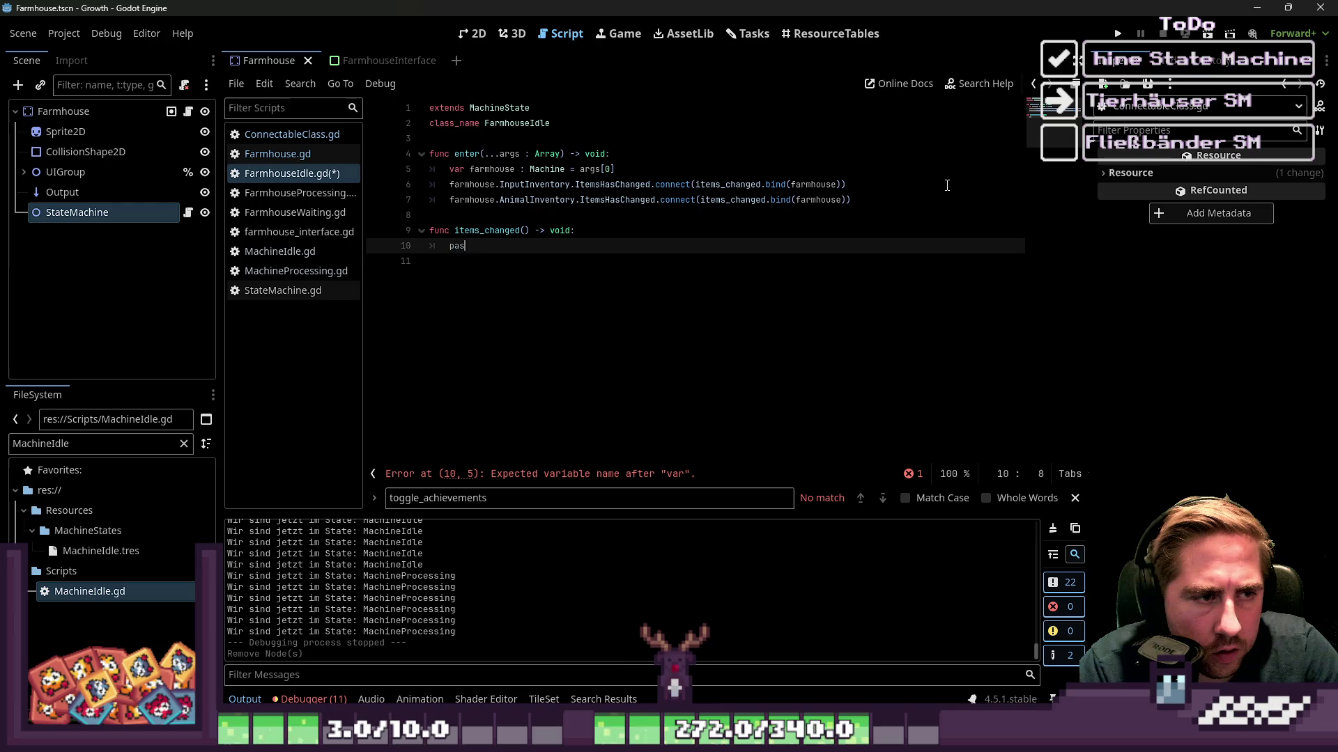
{"action": "key", "text": "Return"}
Change the signature to items_changed(farmhouse : Farmhouse) and save the script.
{"action": "key", "text": "Up"}
{"action": "key", "text": "Up"}
{"action": "key", "text": "ctrl+Right"}
{"action": "key", "text": "ctrl+Left"}
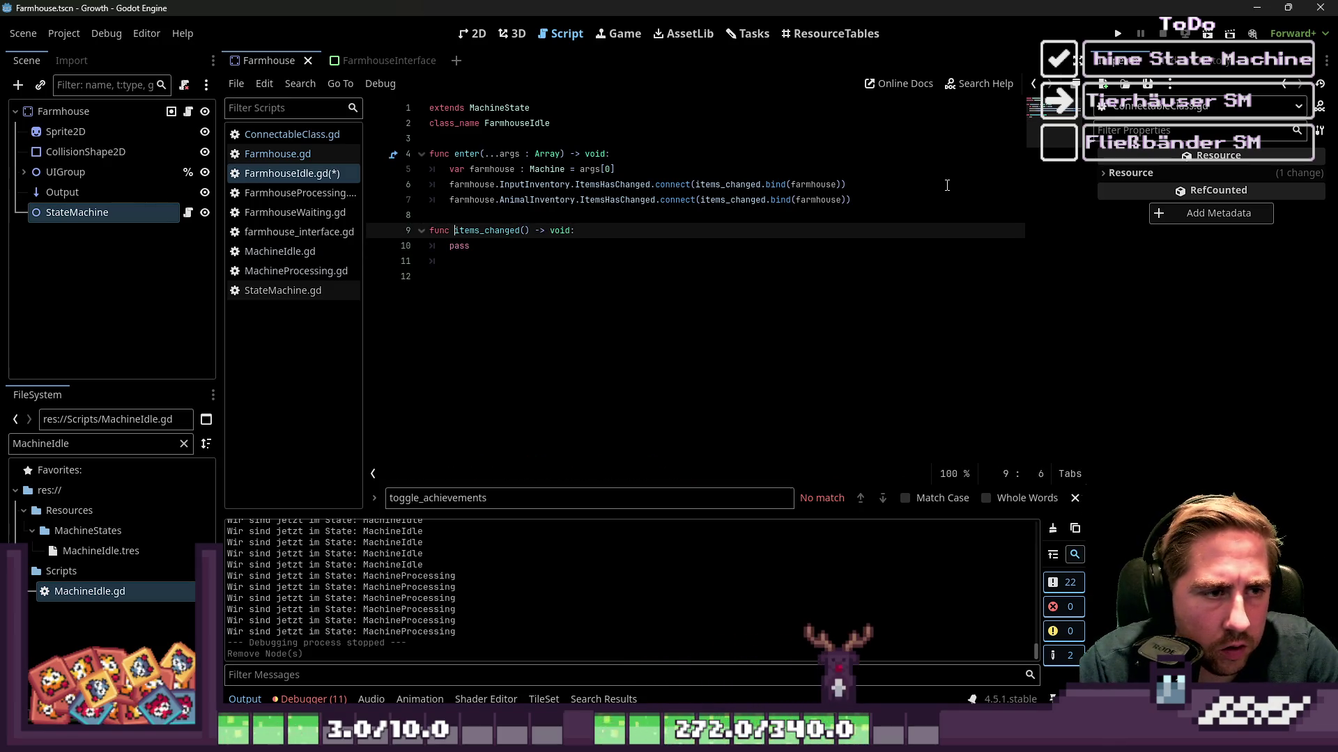
{"action": "type", "text": "farmhouse : "}
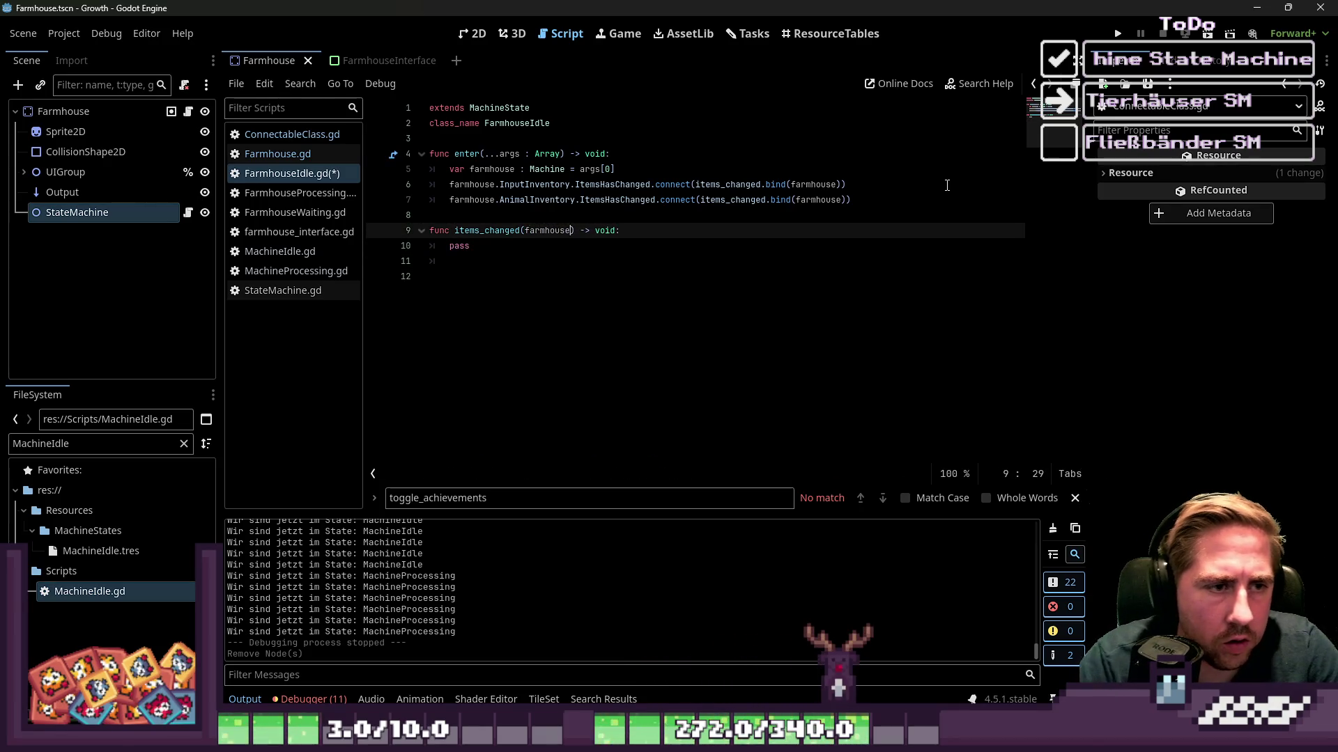
{"action": "type", "text": "Farm"}
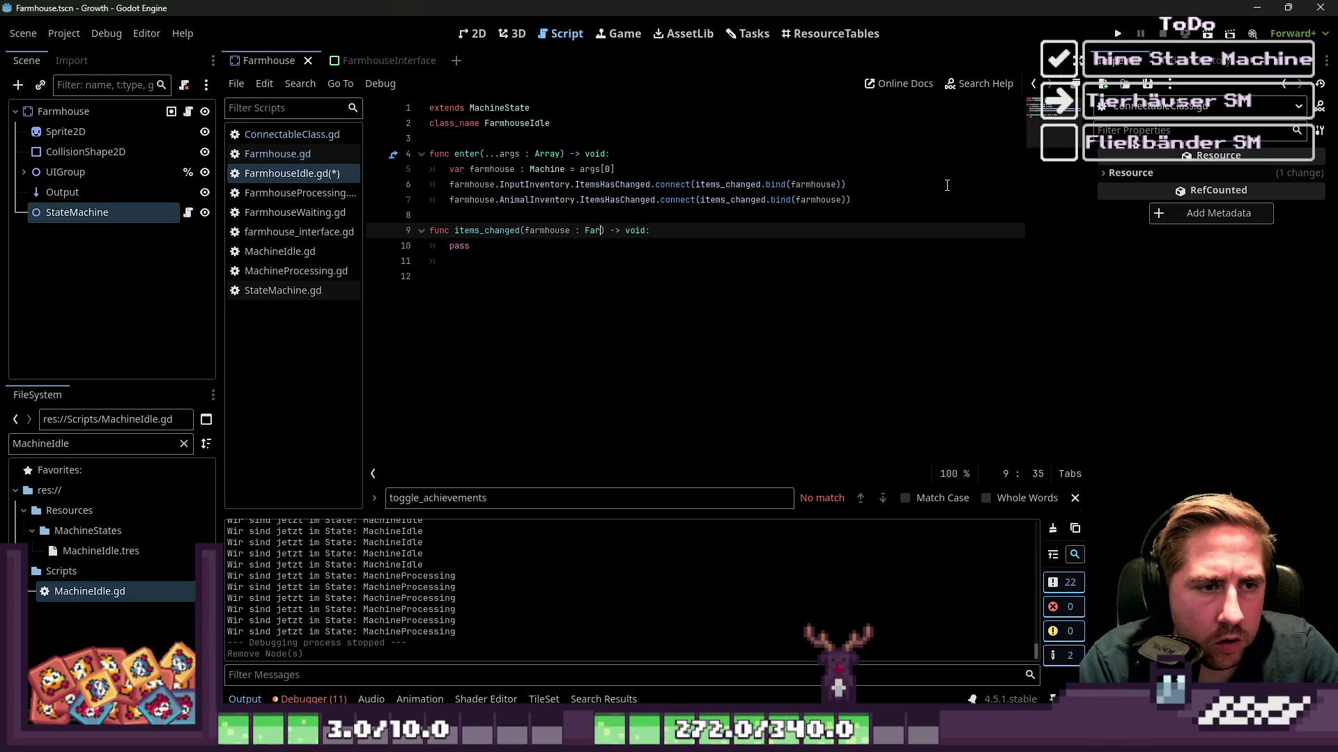
{"action": "type", "text": "house"}
{"action": "key", "text": "Return"}
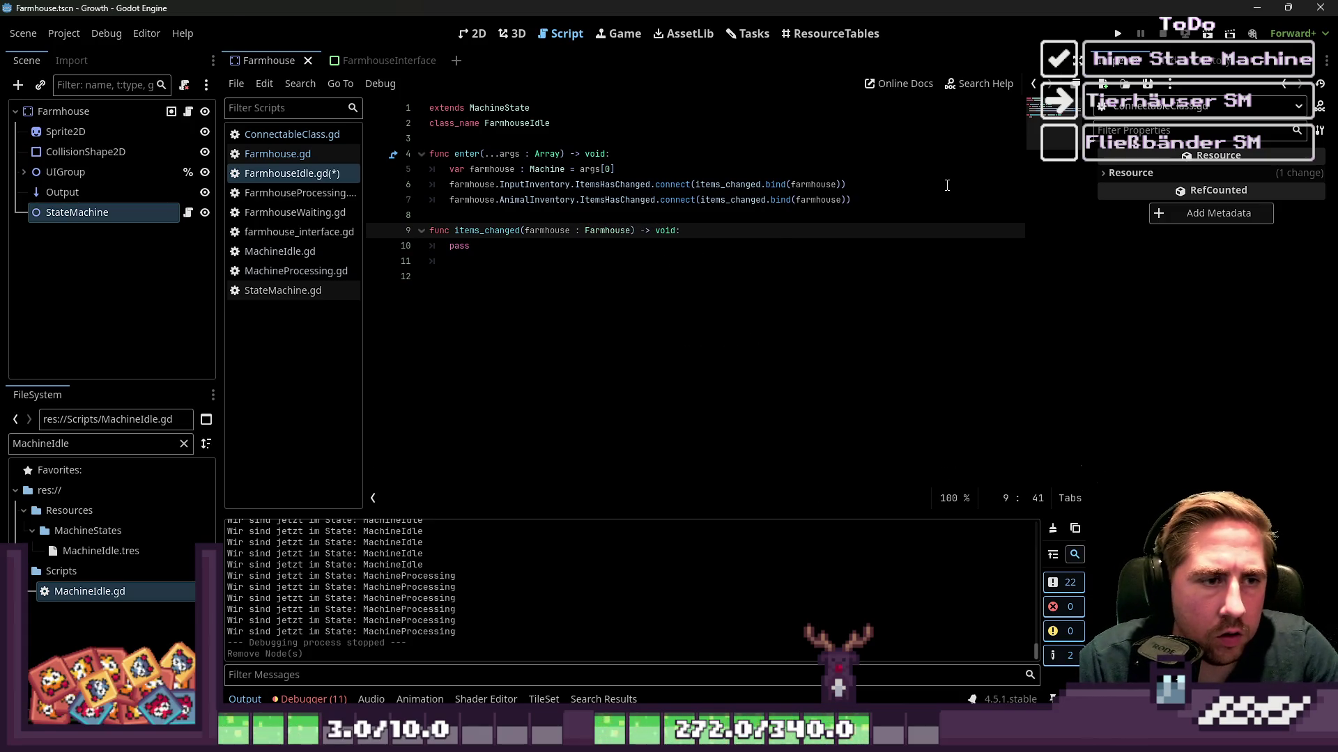
{"action": "key", "text": "Down"}
{"action": "key", "text": "Down"}
{"action": "key", "text": "Down"}
{"action": "key", "text": "ctrl+s"}
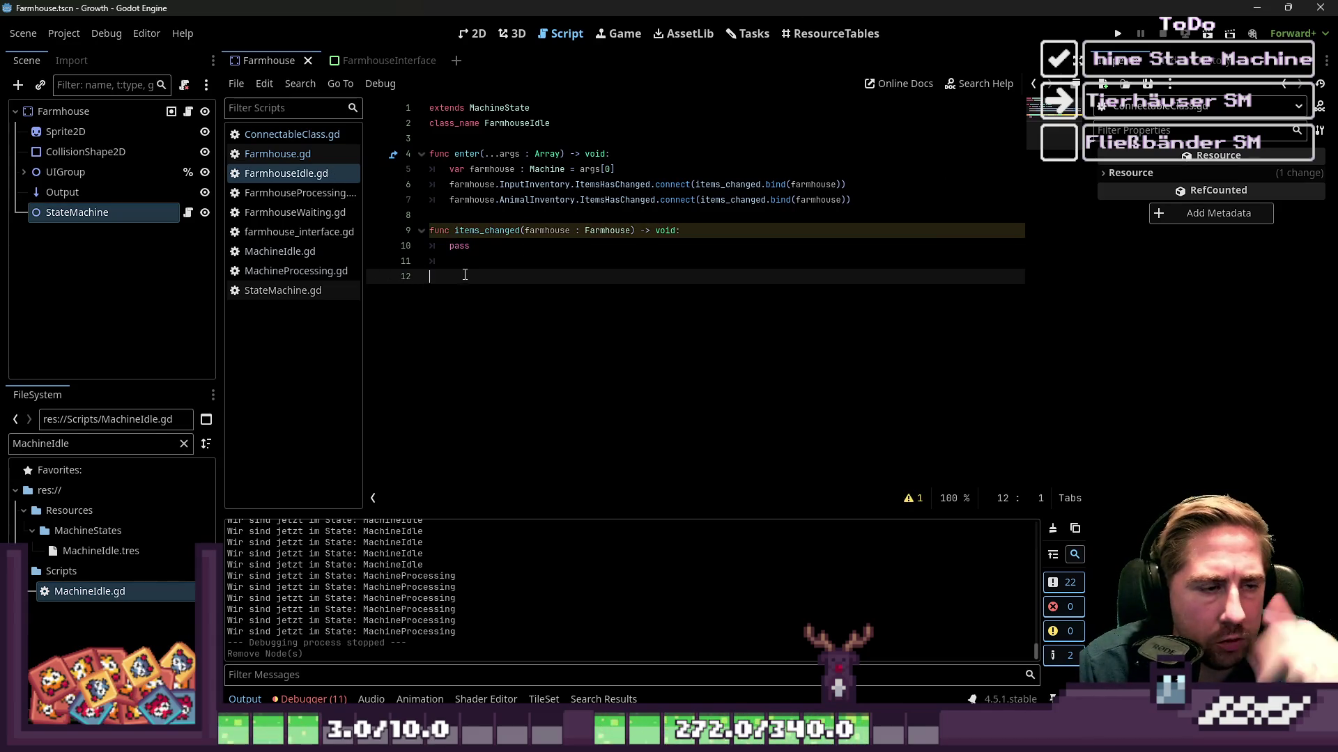
Tidy up the empty lines at the end of FarmhouseIdle.gd.
{"action": "key", "text": "Up"}
{"action": "key", "text": "Delete"}
{"action": "key", "text": "Down"}
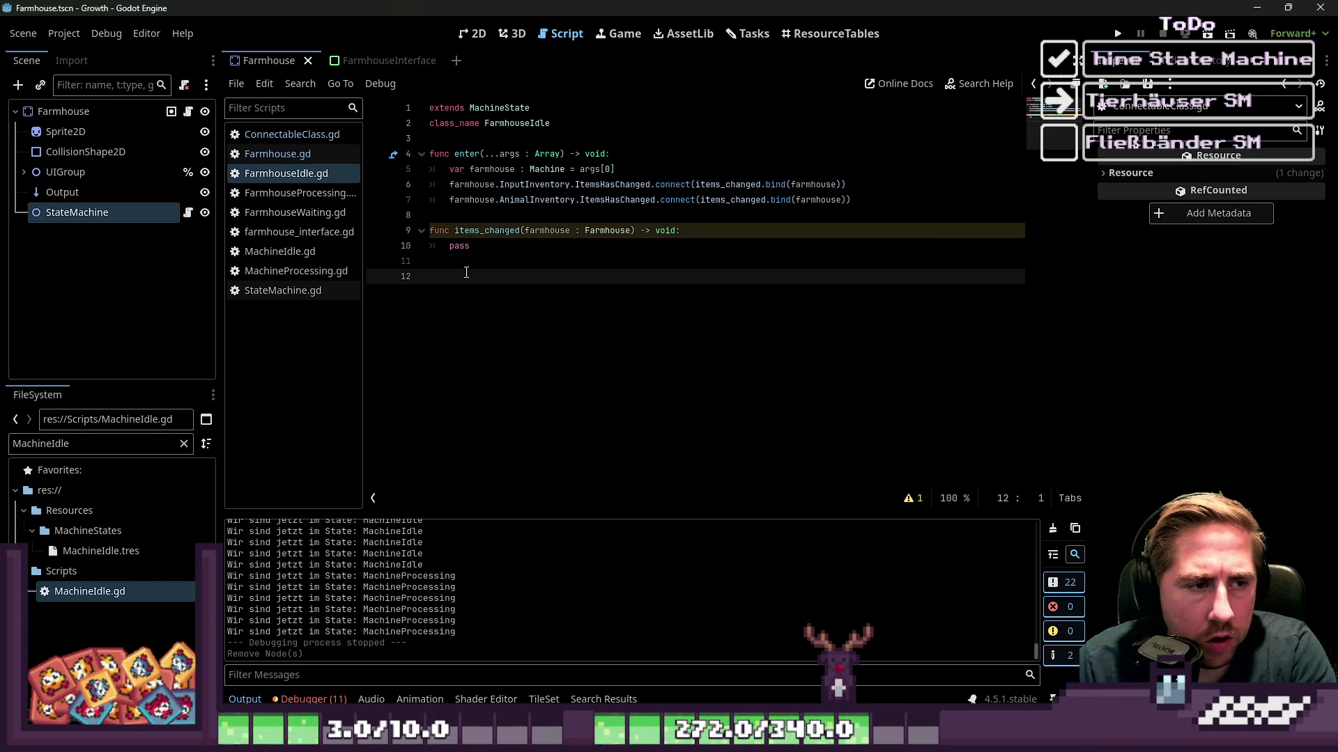
{"action": "left_click", "coordinate": [722, 199]}
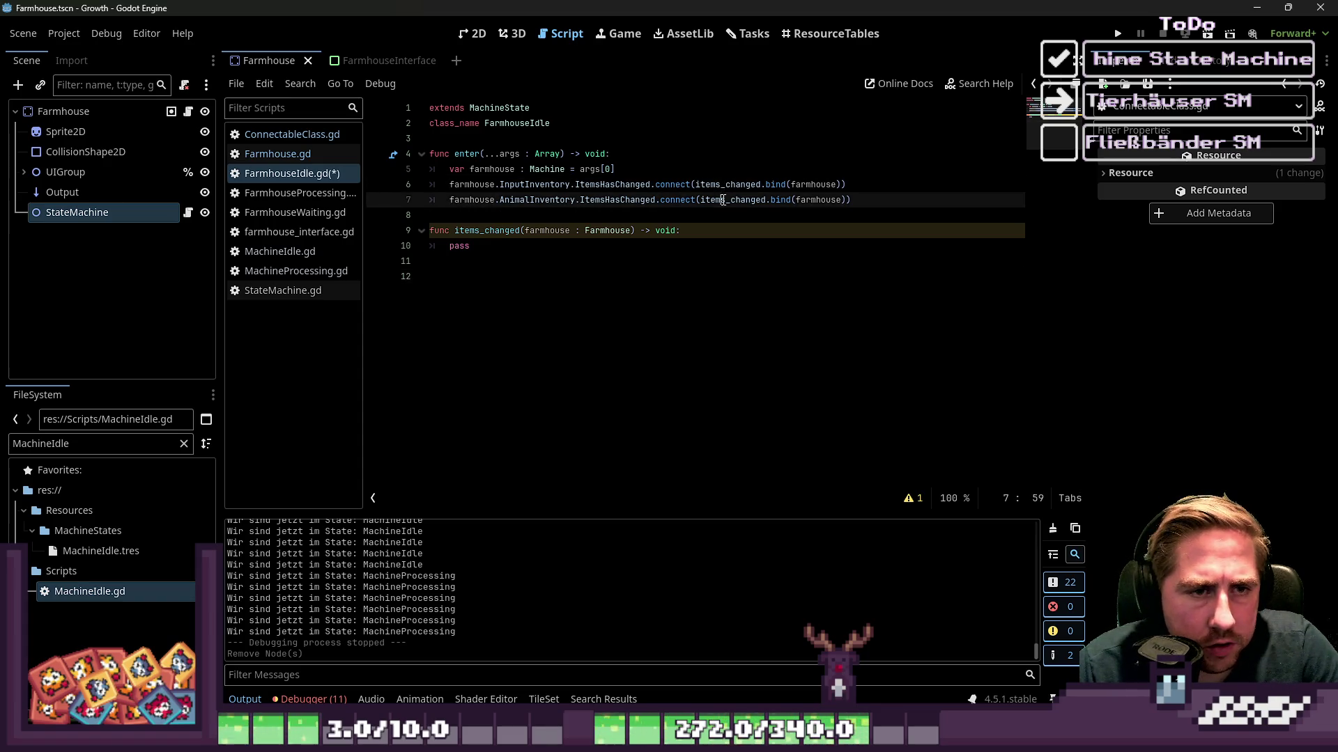
{"action": "left_click", "coordinate": [550, 276]}
{"action": "left_click", "coordinate": [542, 267]}
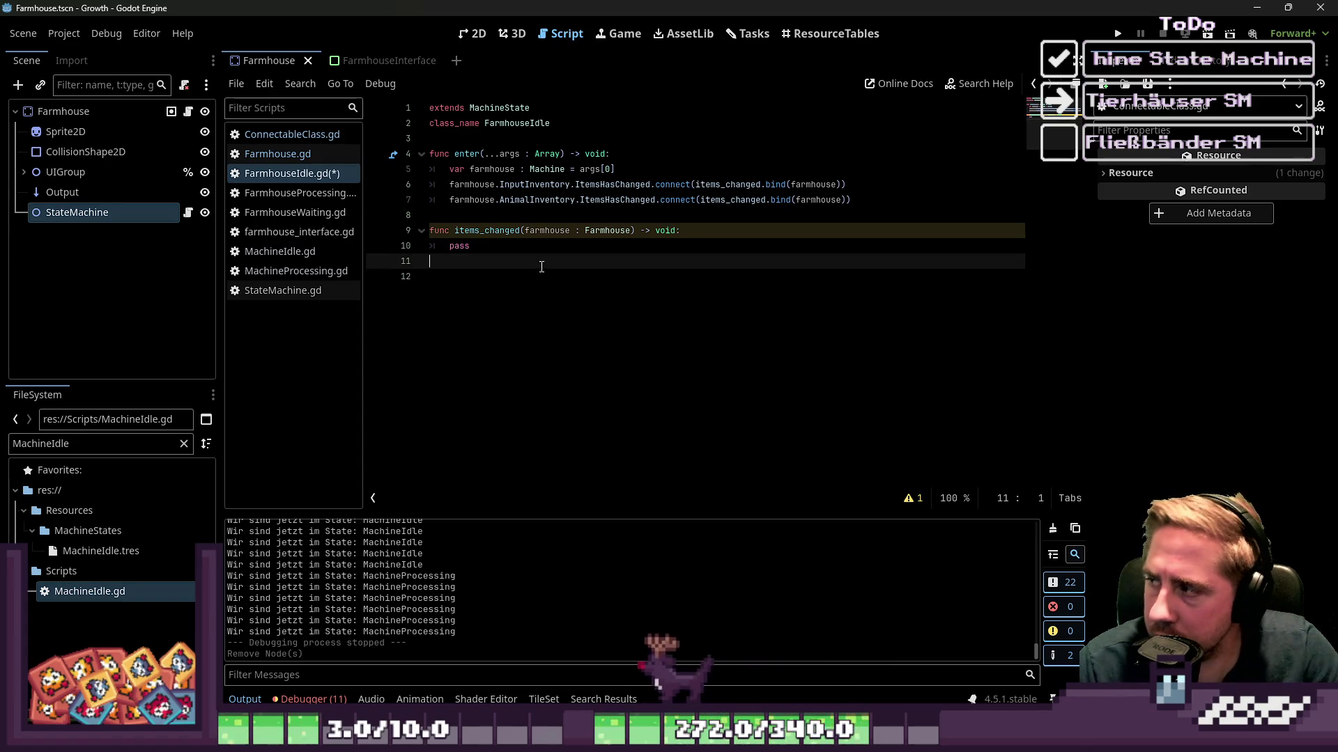
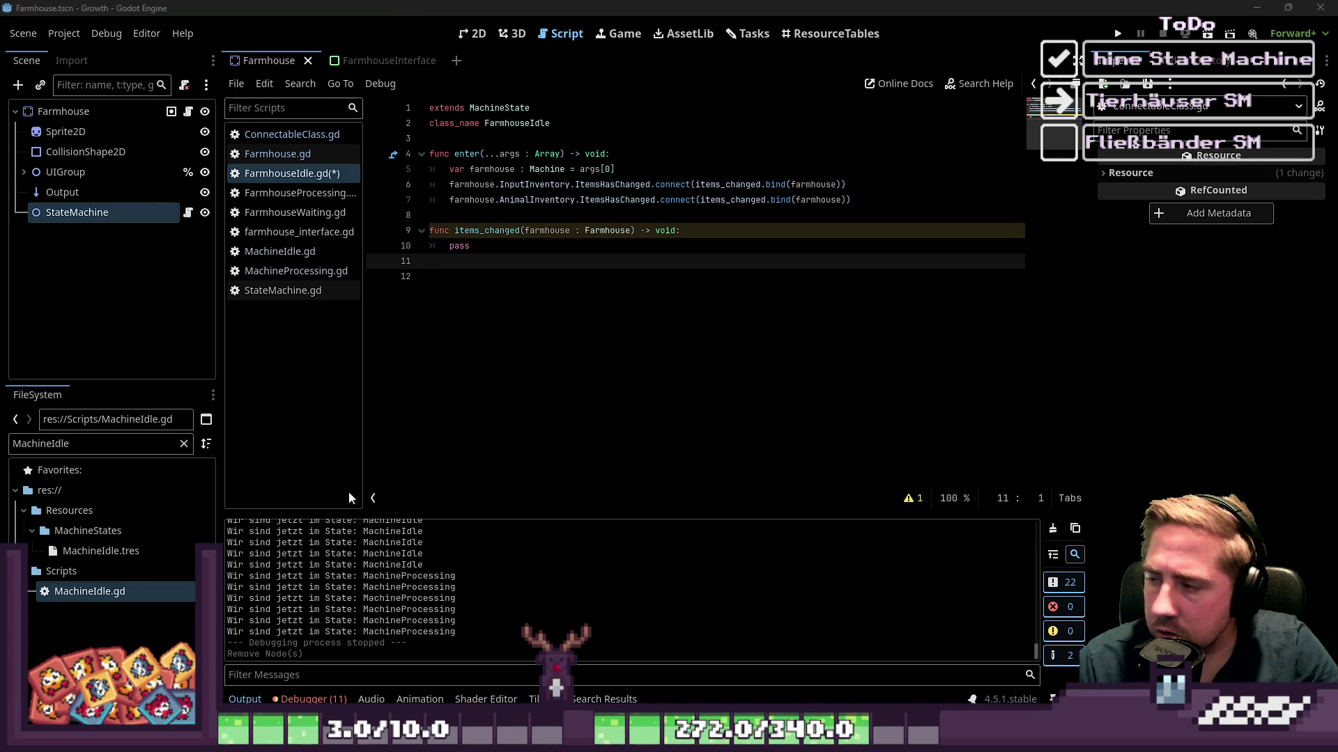
Replace pass with var item_in_input_bool : bool = farmhouse.InputInventory.items[0] == null.
{"action": "left_click", "coordinate": [522, 263]}
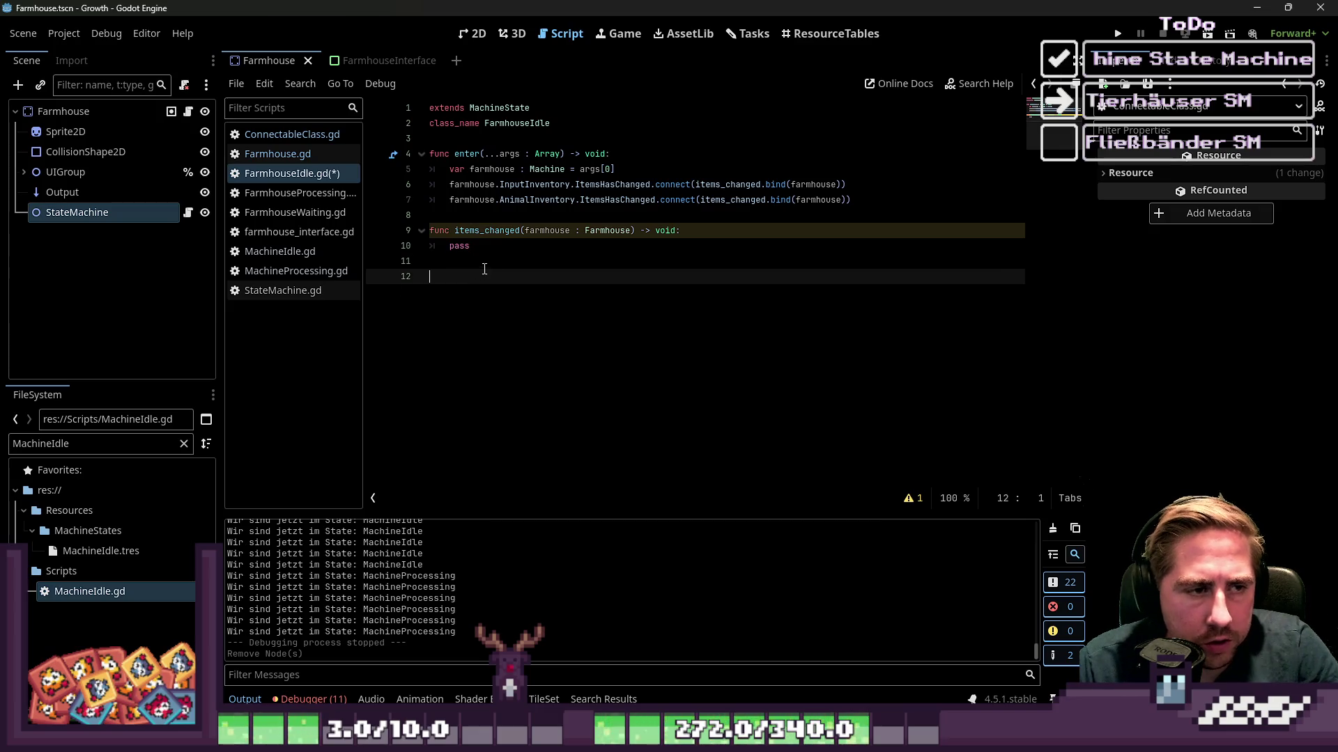
{"action": "key", "text": "shift+Up"}
{"action": "key", "text": "BackSpace"}
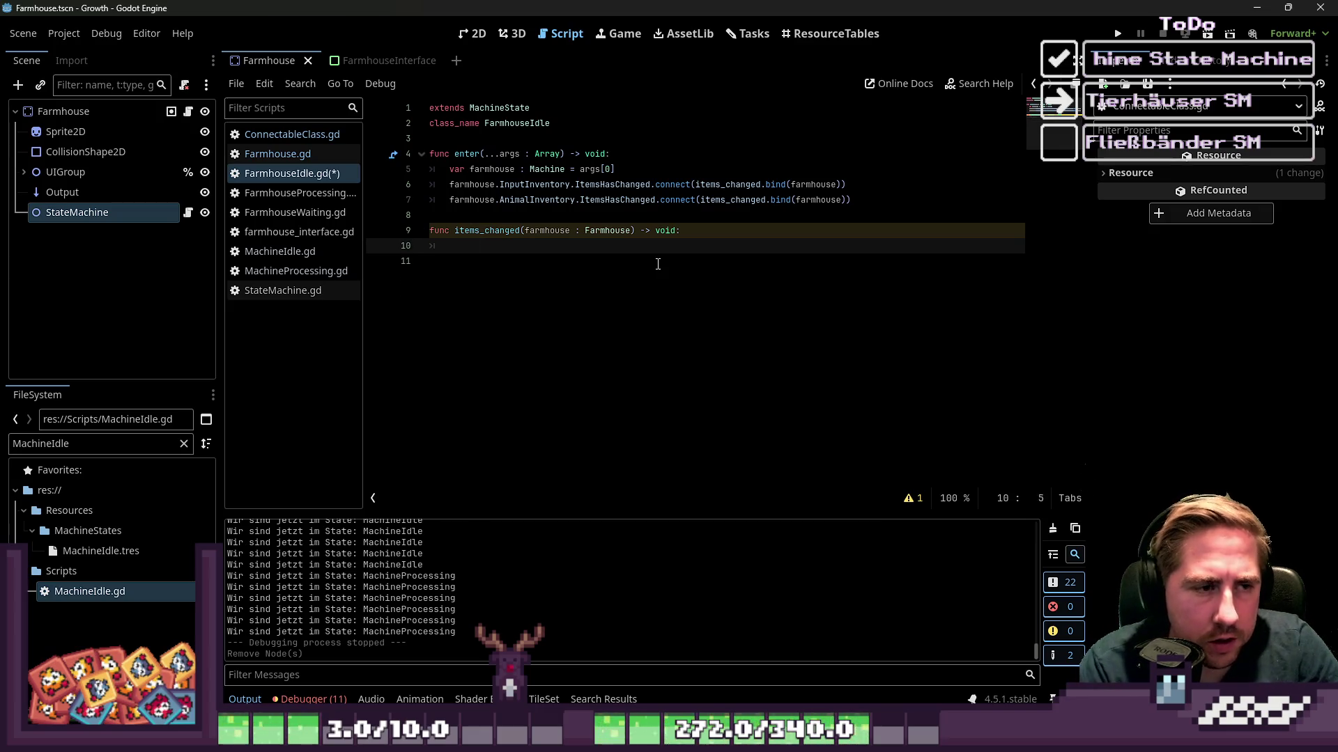
{"action": "type", "text": "match"}
{"action": "key", "text": "BackSpace"}
{"action": "key", "text": "BackSpace"}
{"action": "key", "text": "BackSpace"}
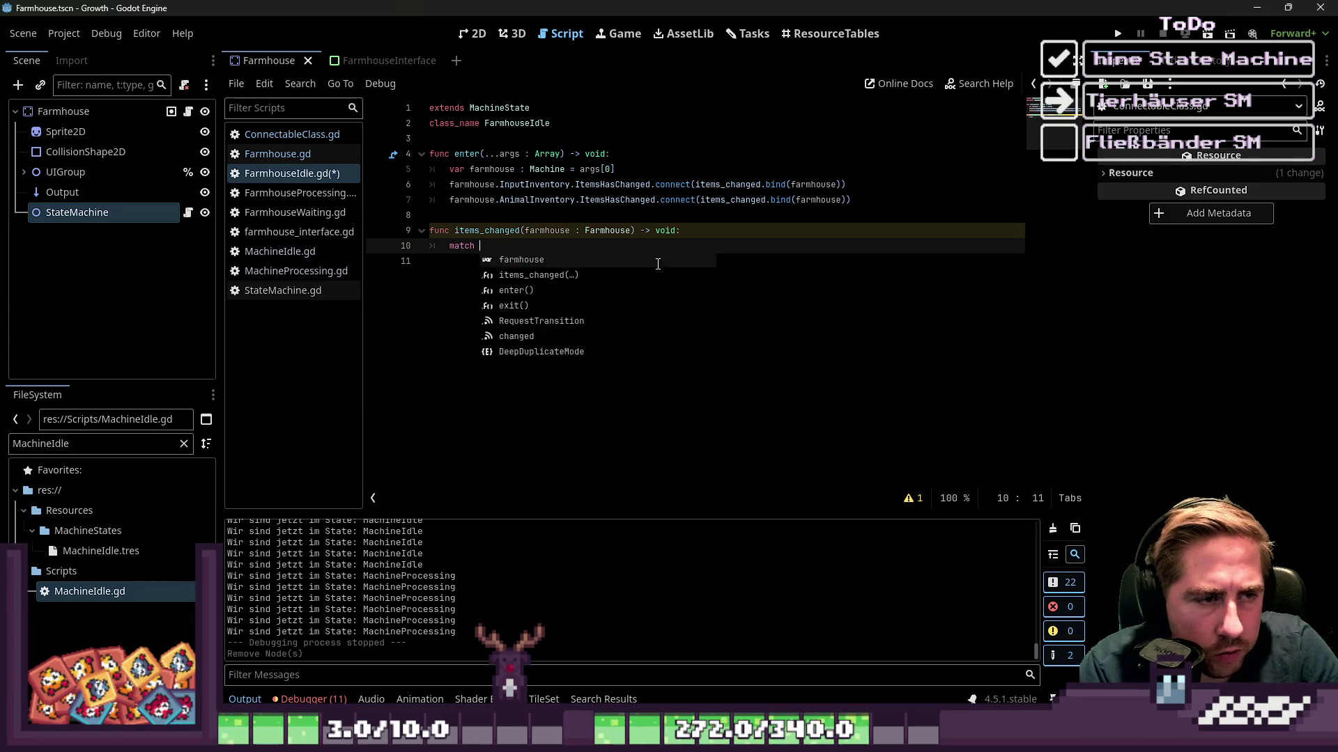
{"action": "type", "text": "var "}
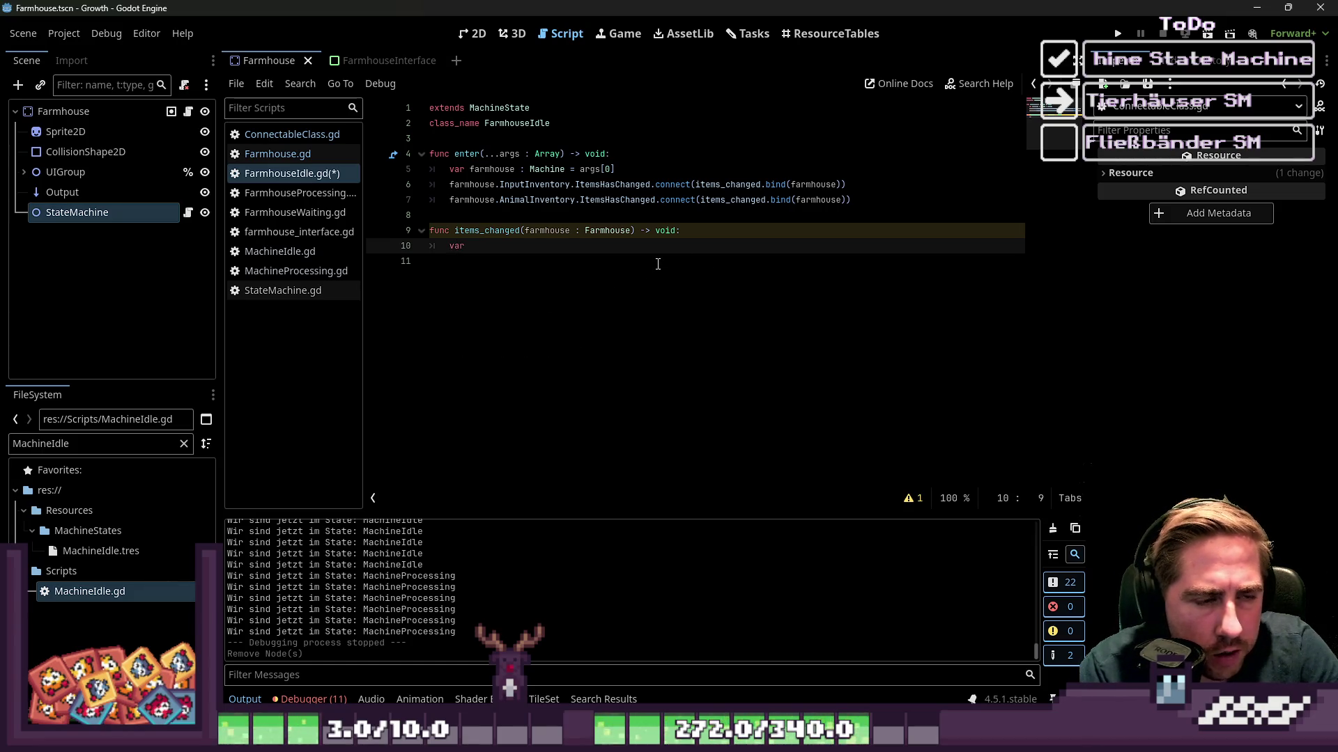
{"action": "type", "text": "item_"}
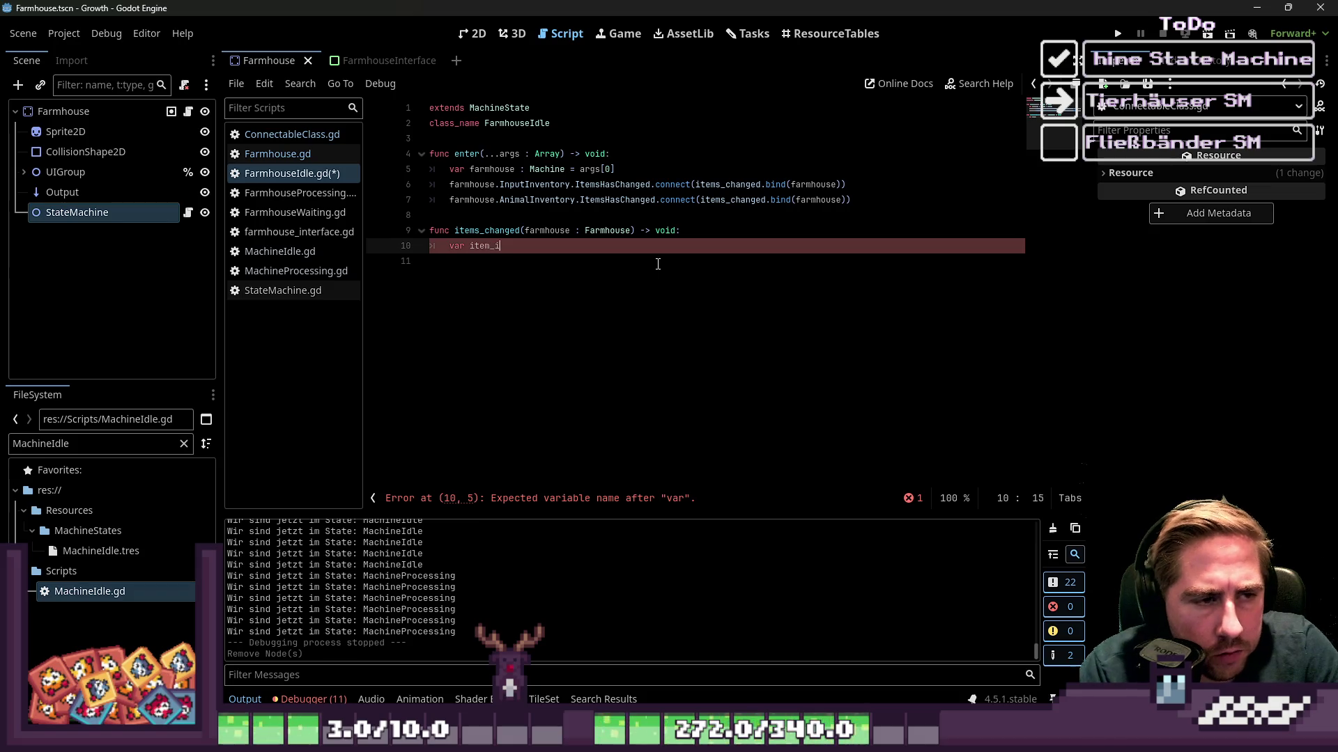
{"action": "type", "text": "in_in"}
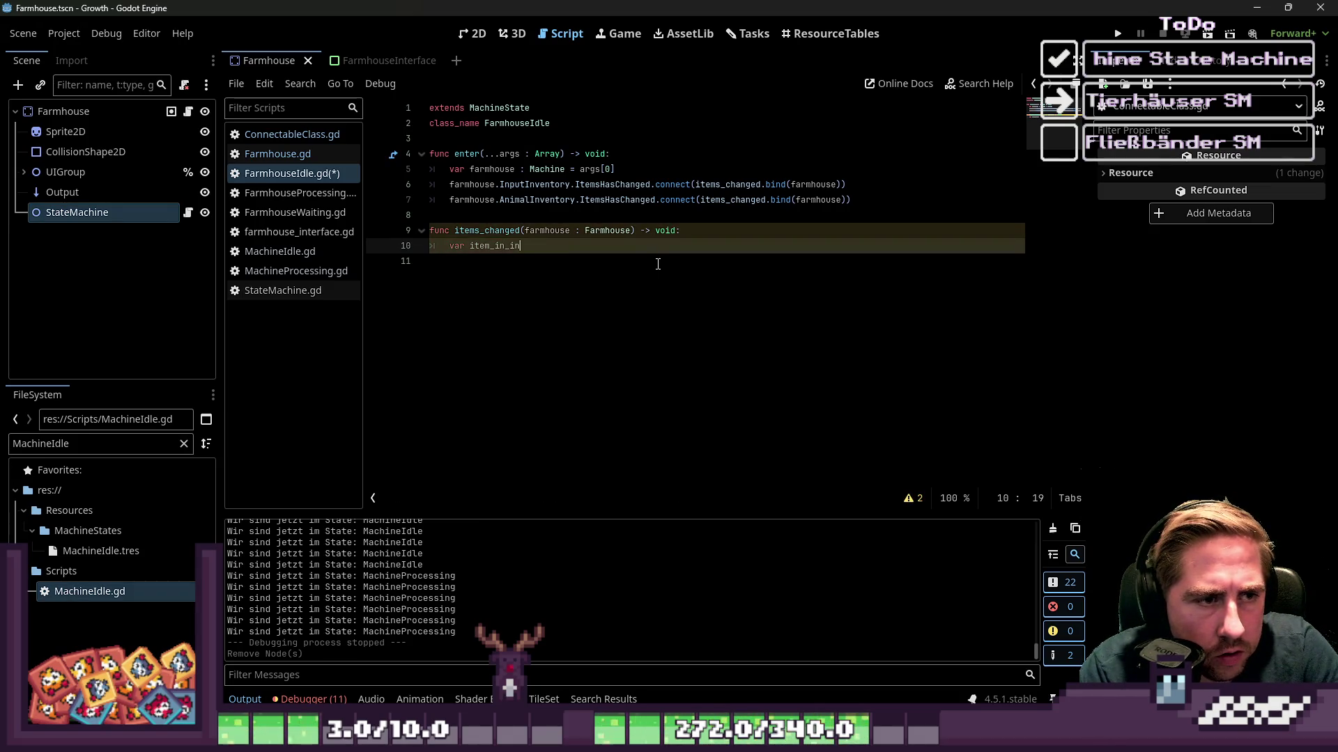
{"action": "type", "text": "put_bool : boo"}
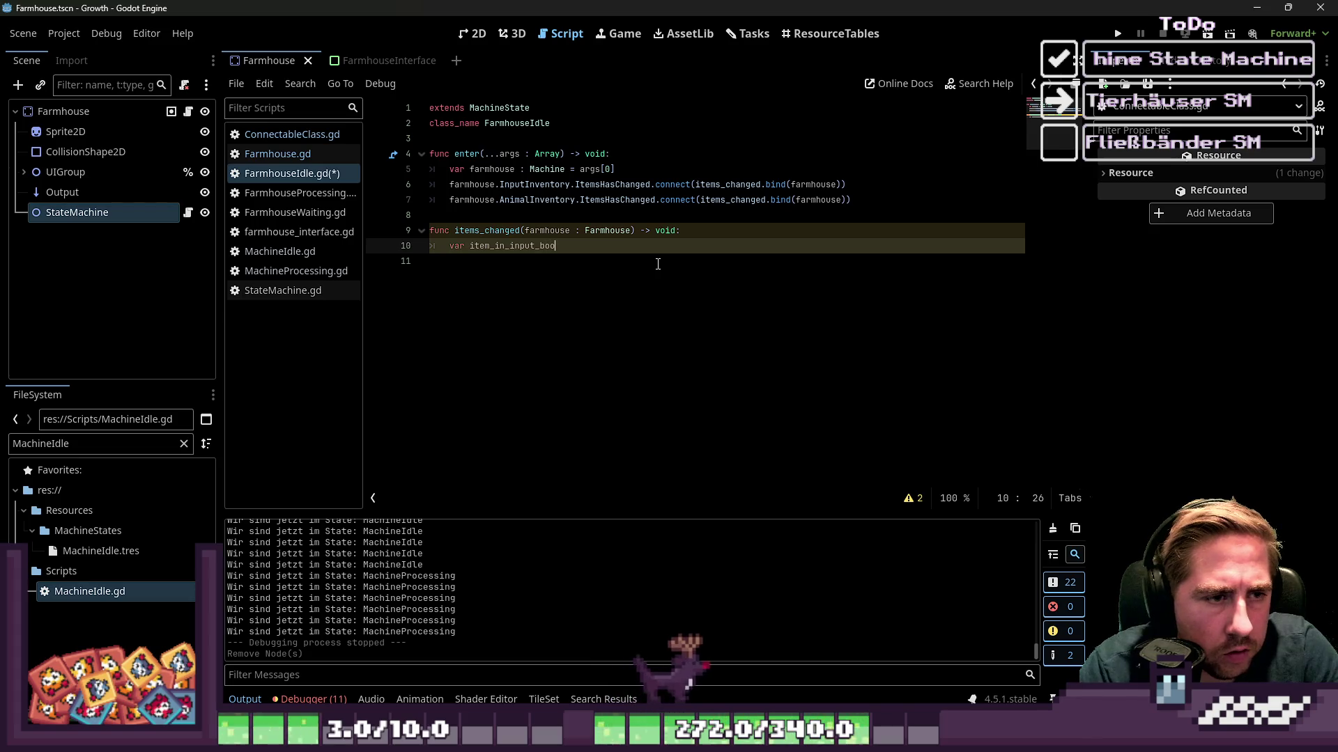
{"action": "key", "text": "BackSpace"}
{"action": "key", "text": "BackSpace"}
{"action": "key", "text": "BackSpace"}
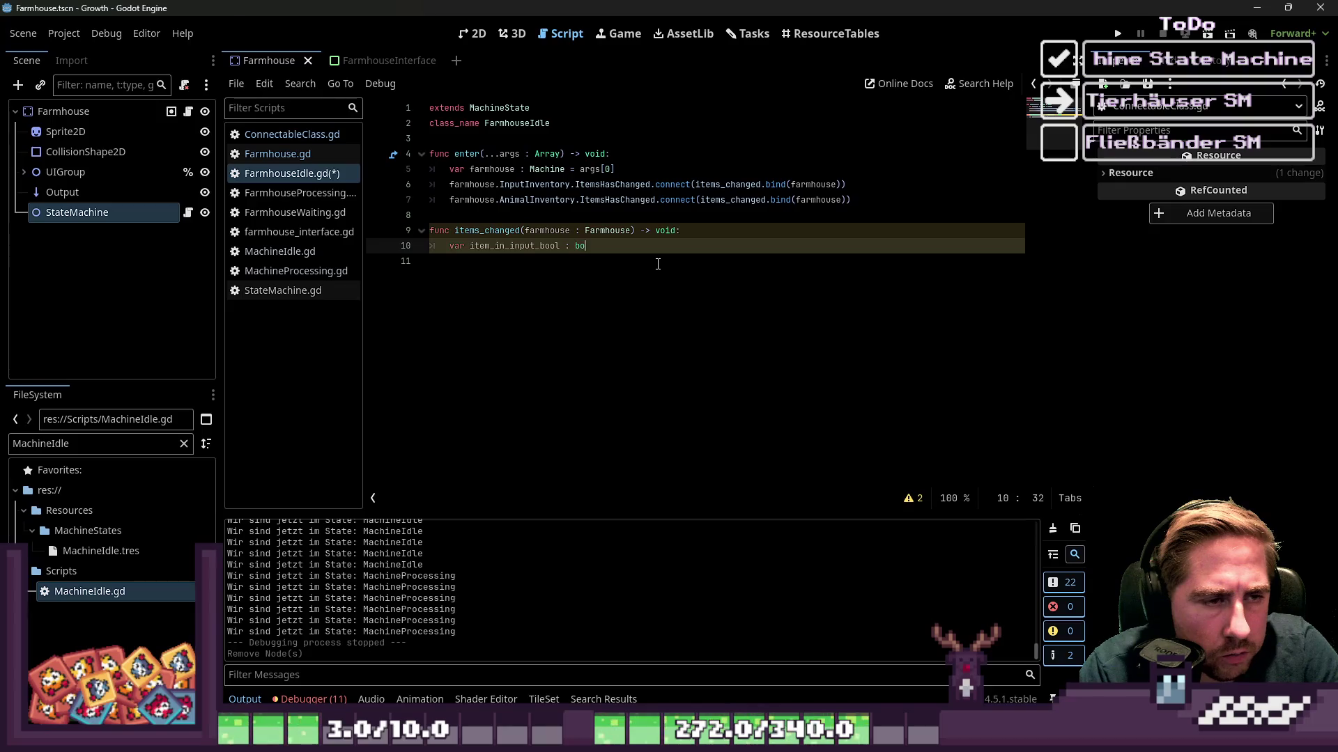
{"action": "type", "text": "ol = farm"}
{"action": "key", "text": "Escape"}
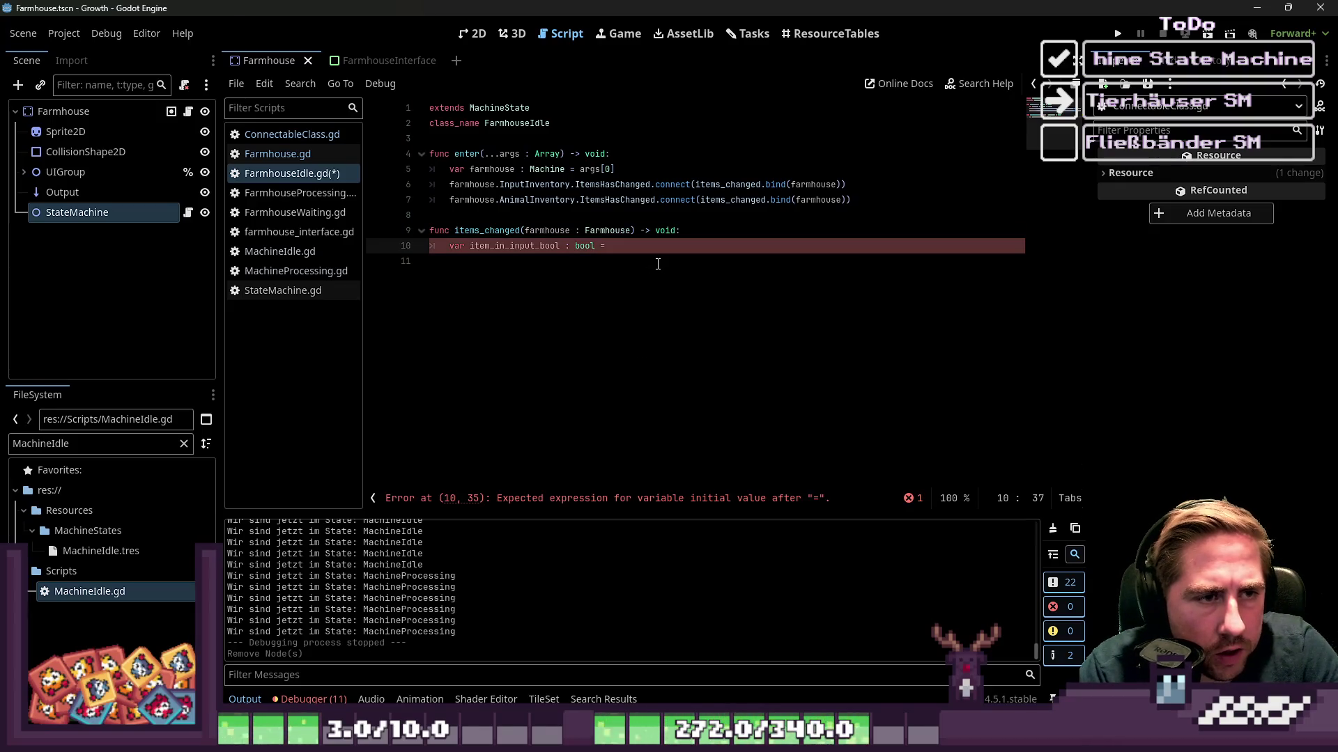
{"action": "type", "text": "house."}
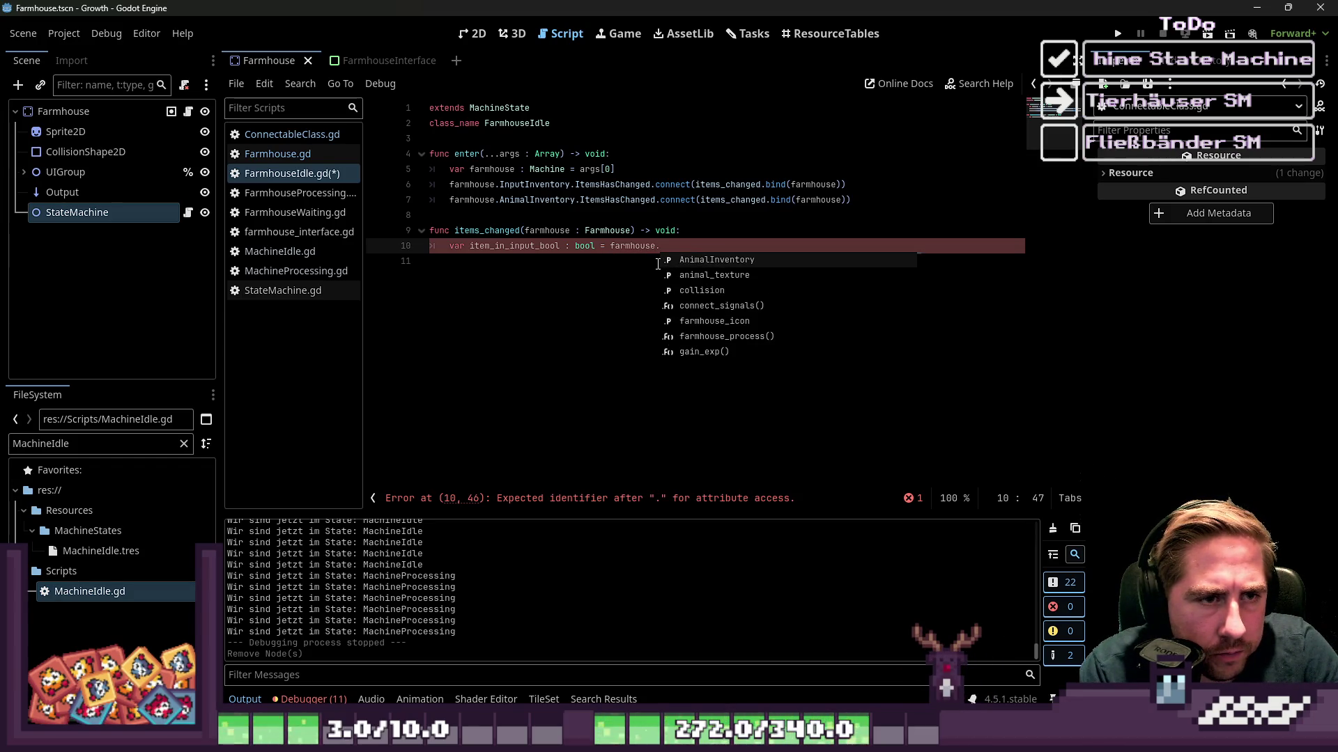
{"action": "type", "text": "In"}
{"action": "key", "text": "Return"}
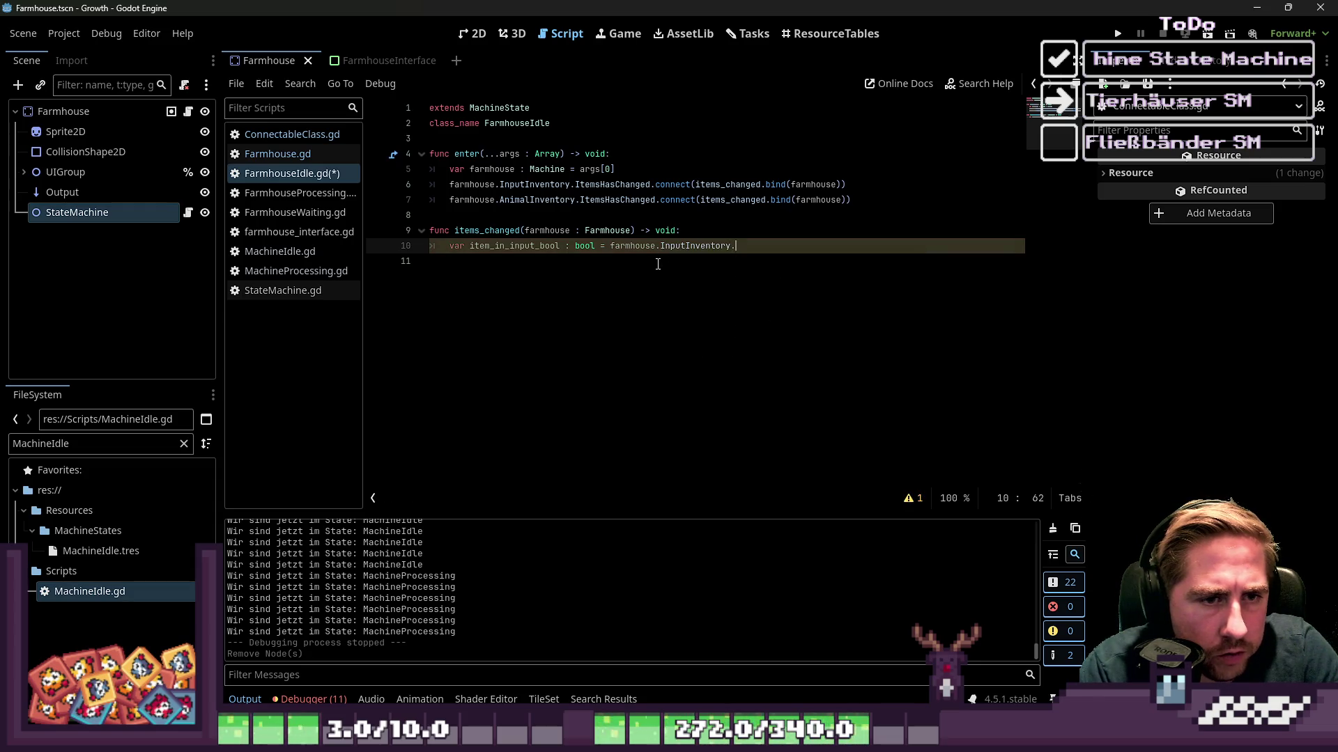
{"action": "type", "text": "items"}
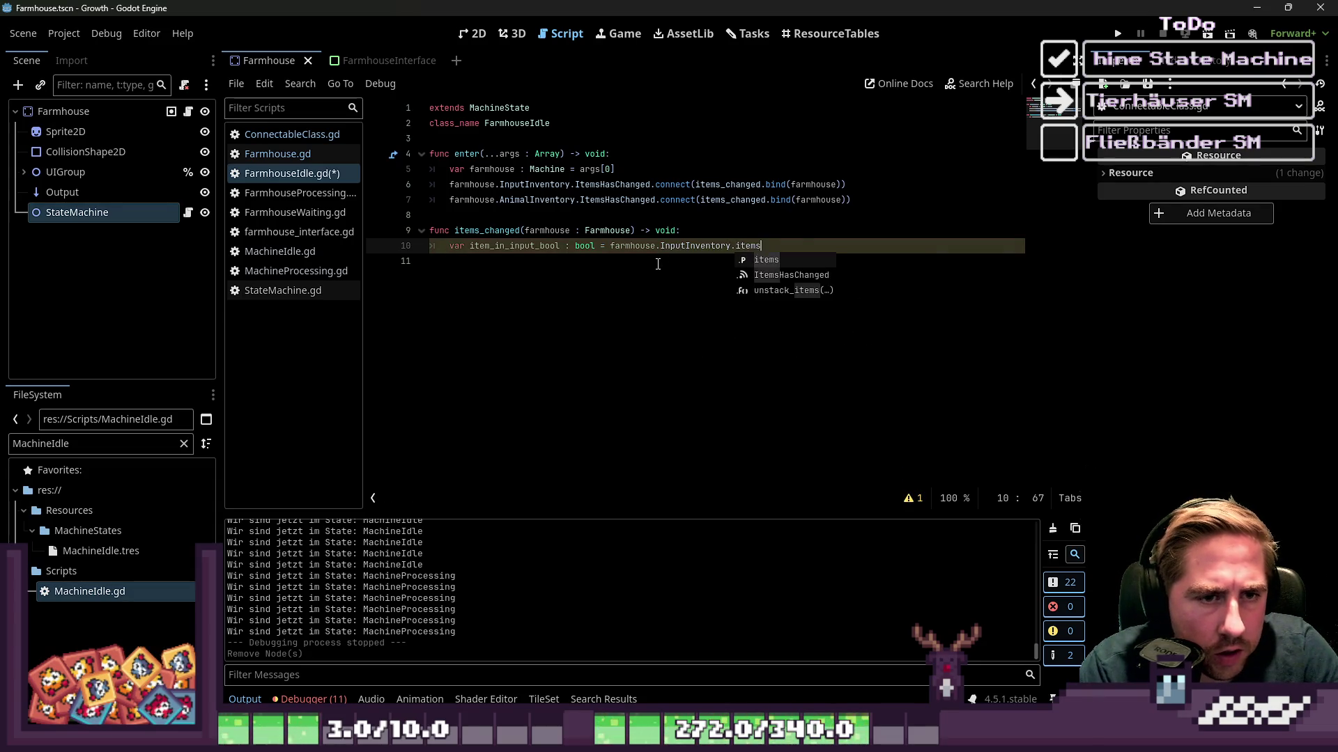
{"action": "type", "text": "[0] == "}
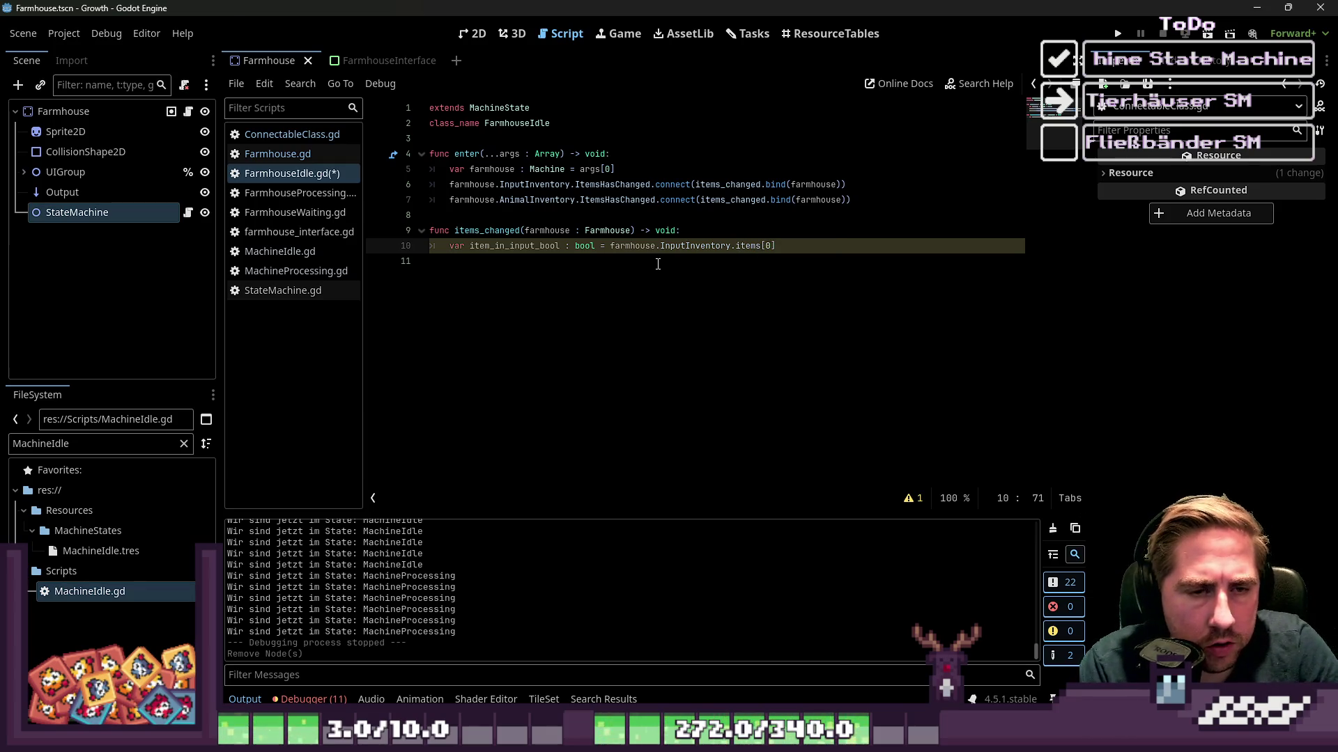
{"action": "type", "text": "null"}
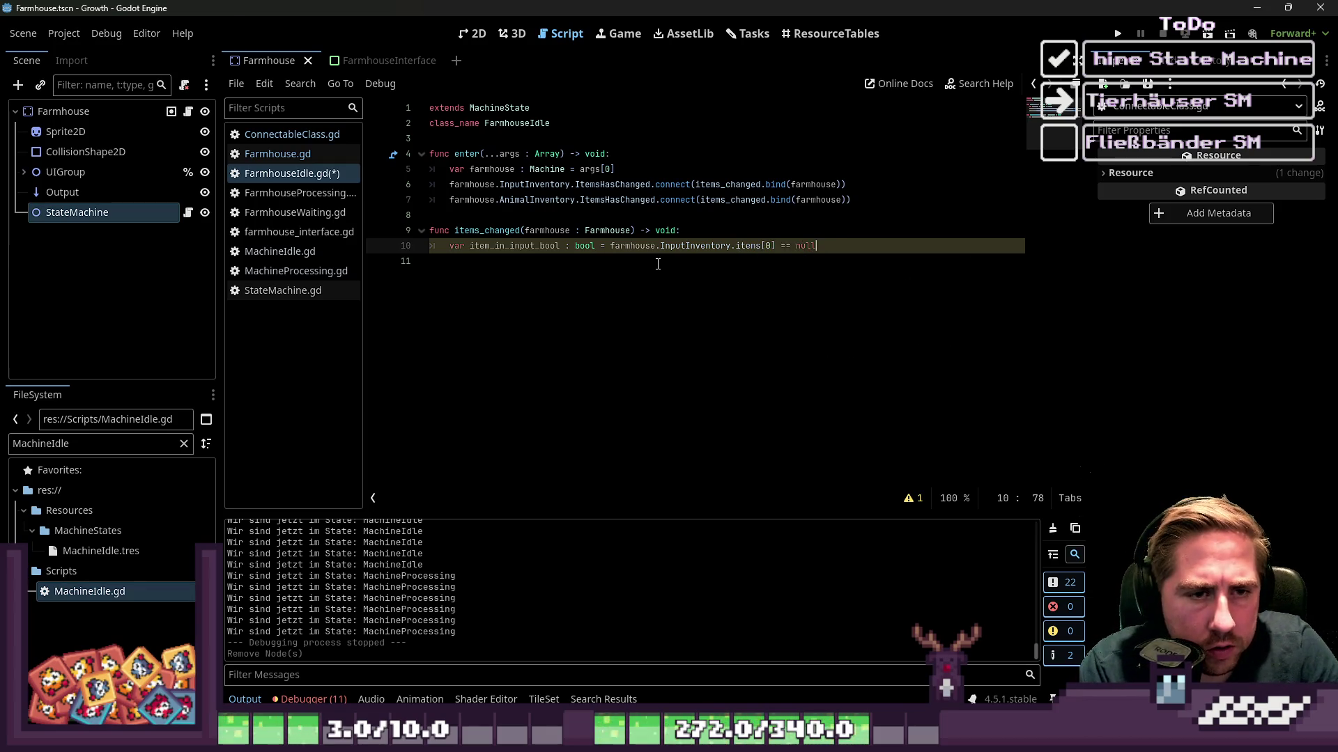
{"action": "key", "text": "Return"}
{"action": "type", "text": "var it"}
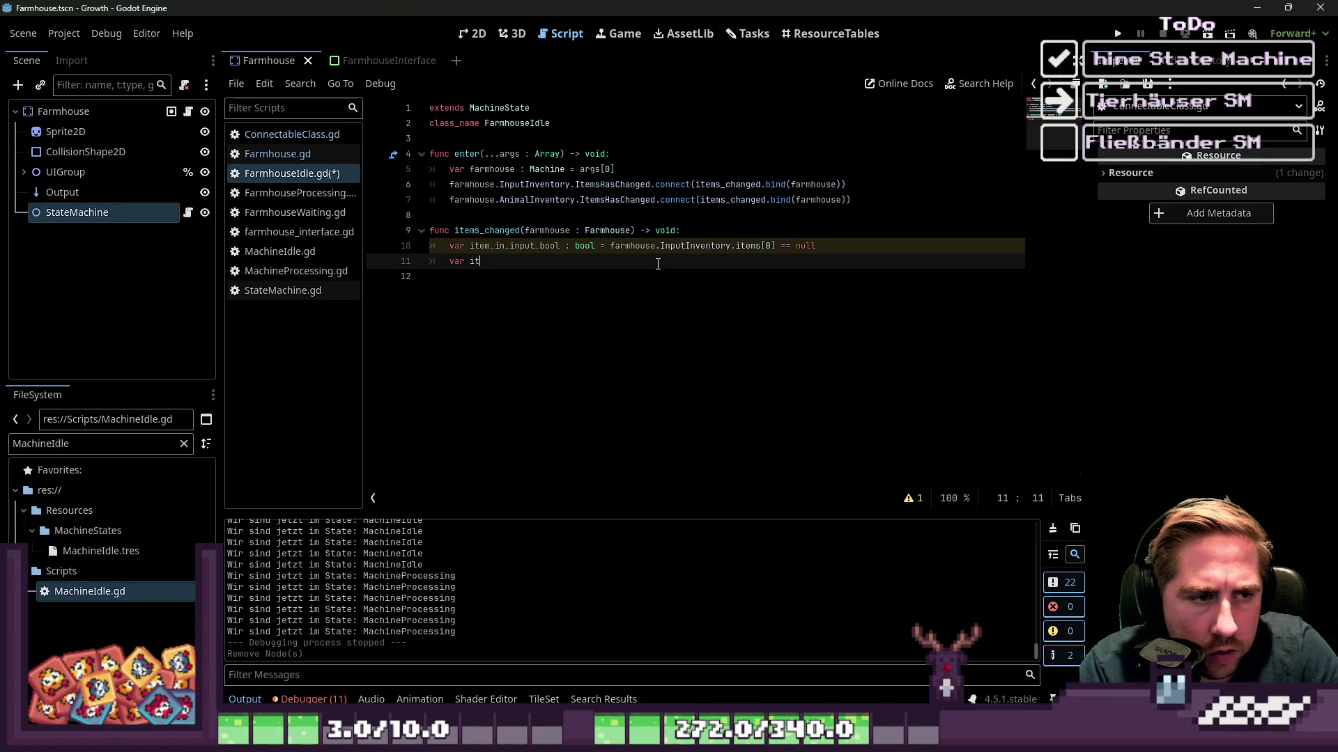
Declare item_in_animal_input_bool on line 11, reusing line 10's null-check expression.
{"action": "type", "text": "em i_in_a"}
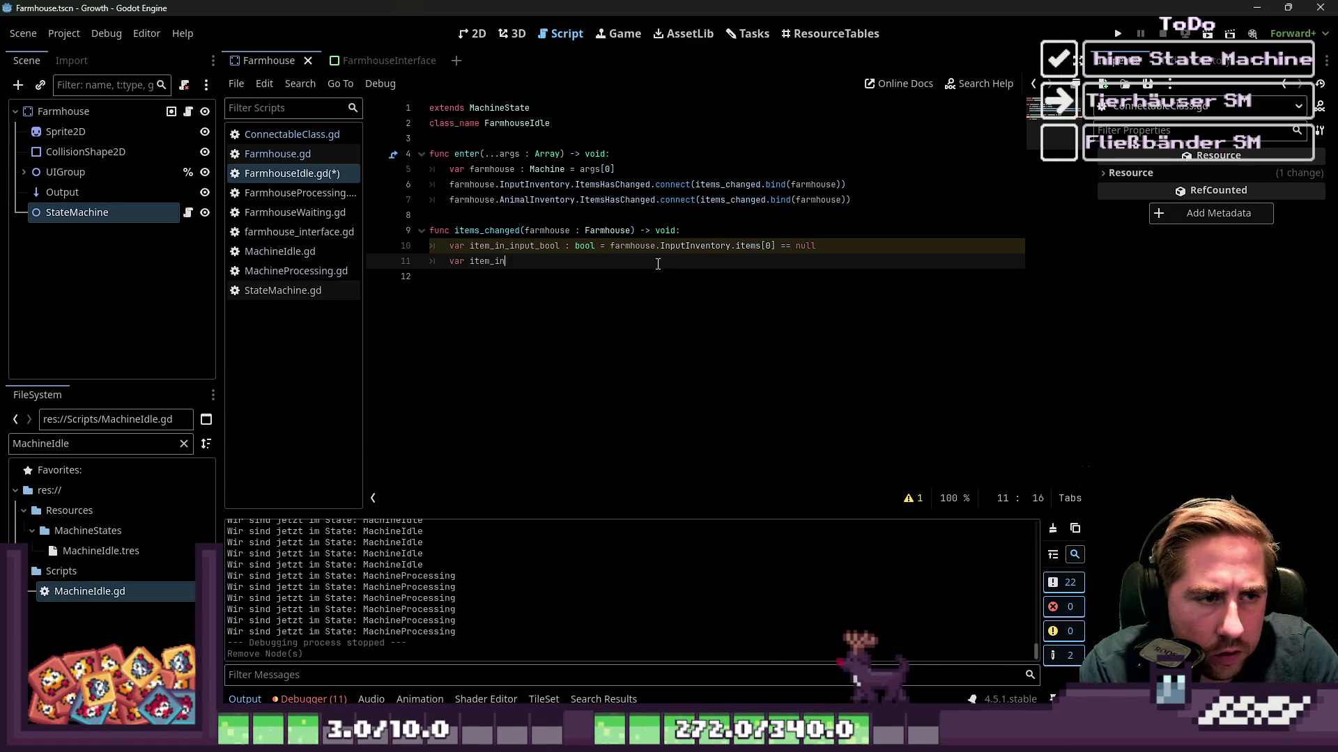
{"action": "type", "text": "nimal"}
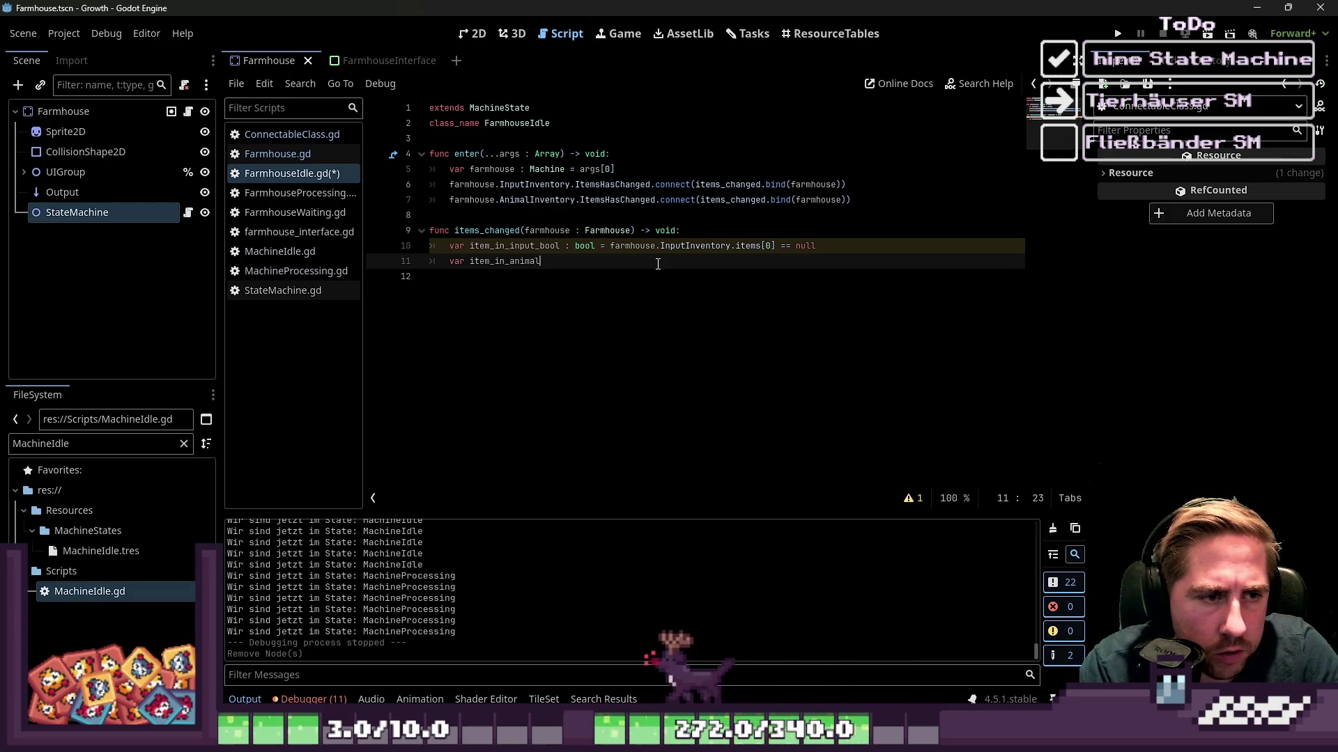
{"action": "type", "text": "_input_bool : bool"}
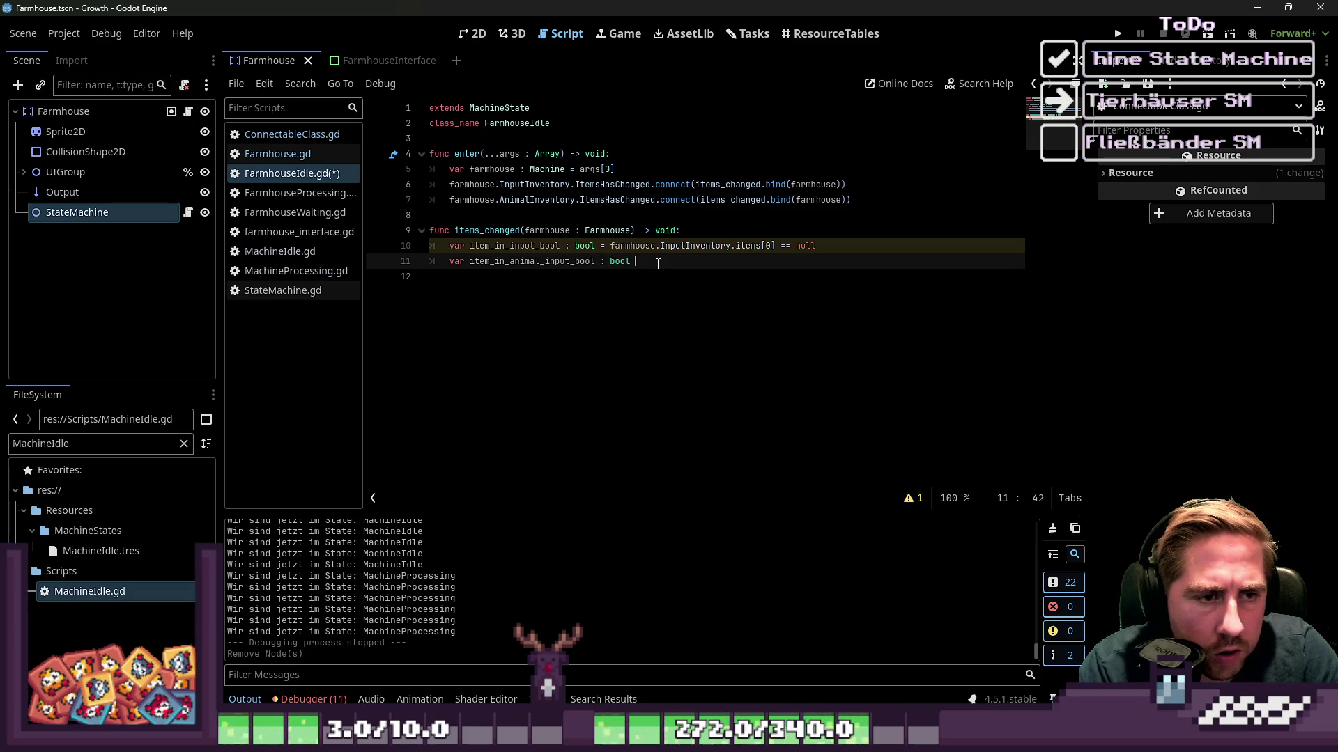
{"action": "key", "text": "Up"}
{"action": "key", "text": "ctrl+Left"}
{"action": "key", "text": "ctrl+shift+Right"}
{"action": "key", "text": "ctrl+shift+Right"}
{"action": "key", "text": "ctrl+shift+Right"}
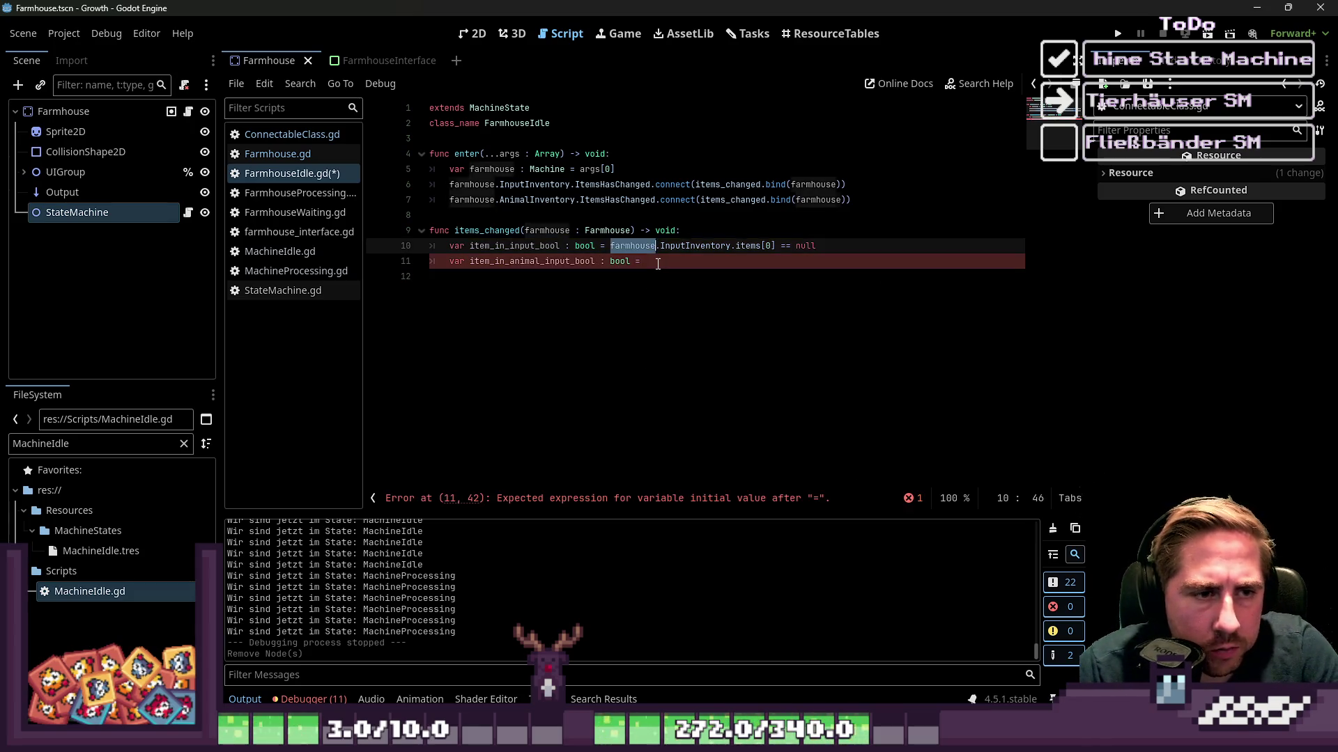
{"action": "key", "text": "ctrl+c"}
{"action": "key", "text": "Down"}
{"action": "key", "text": "ctrl+v"}
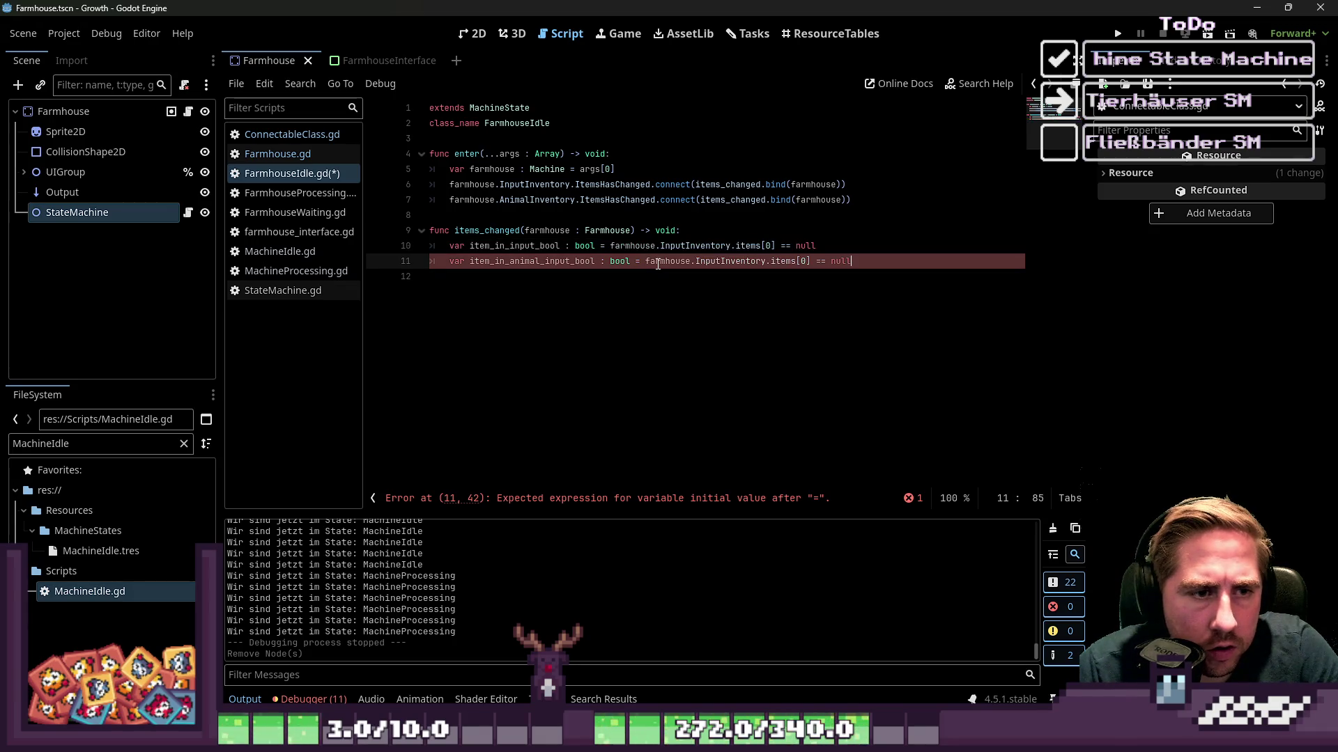
{"action": "key", "text": "ctrl+Left"}
Point line 11's check at AnimalInventory and start an indented match line below.
{"action": "double_click", "coordinate": [657, 262]}
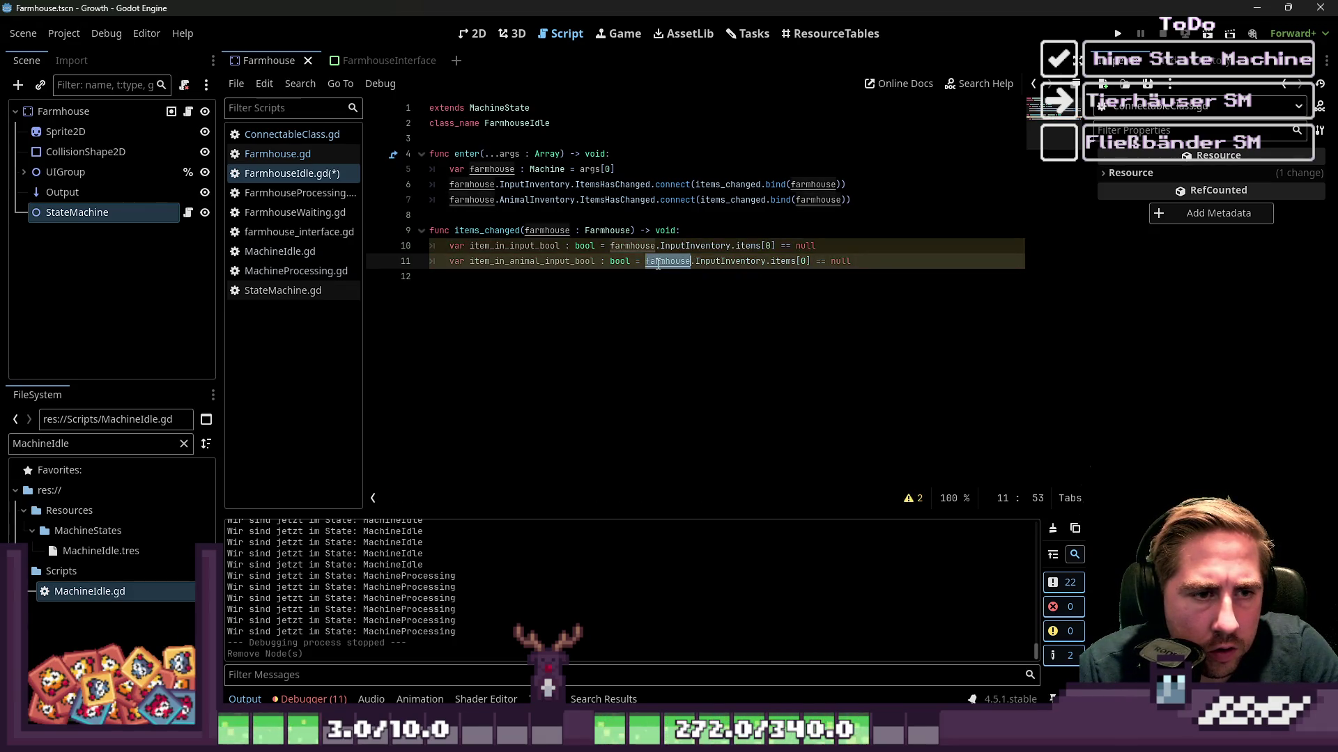
{"action": "key", "text": "ctrl+Right"}
{"action": "key", "text": "ctrl+shift+Left"}
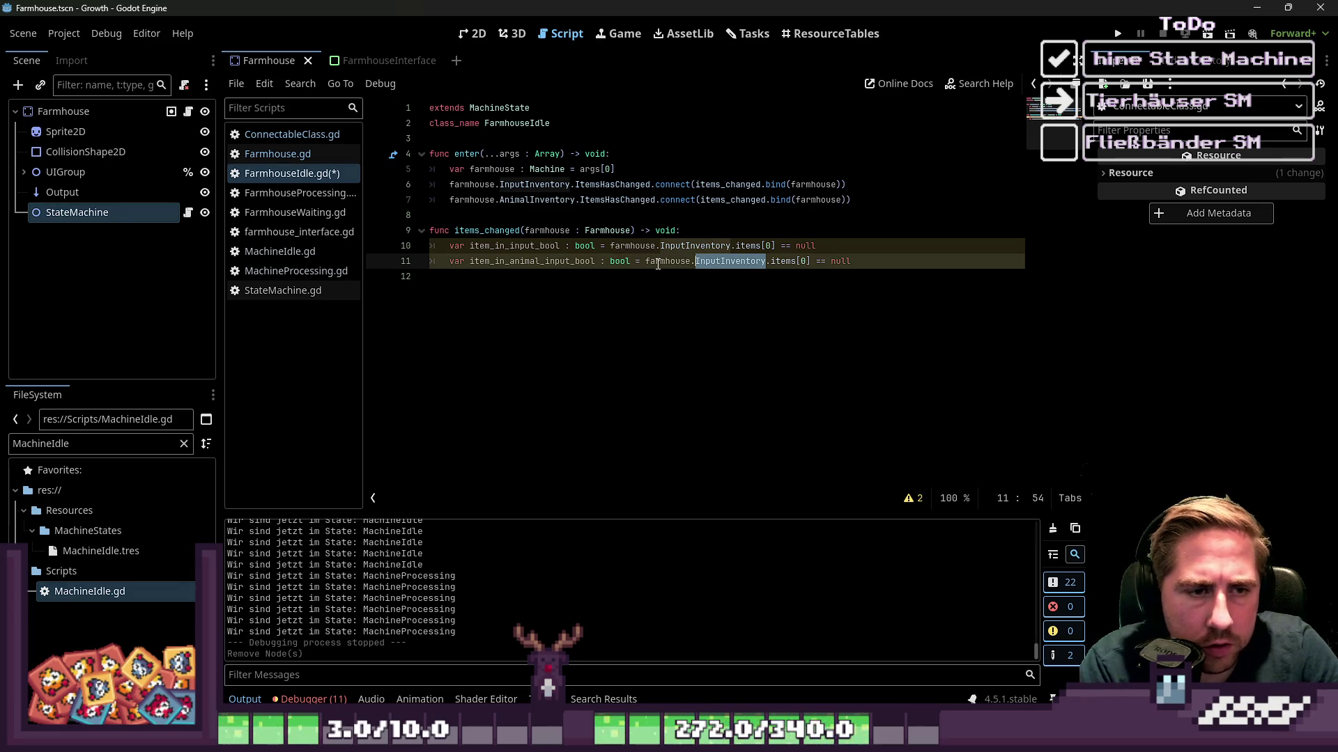
{"action": "type", "text": "Anim"}
{"action": "key", "text": "Return"}
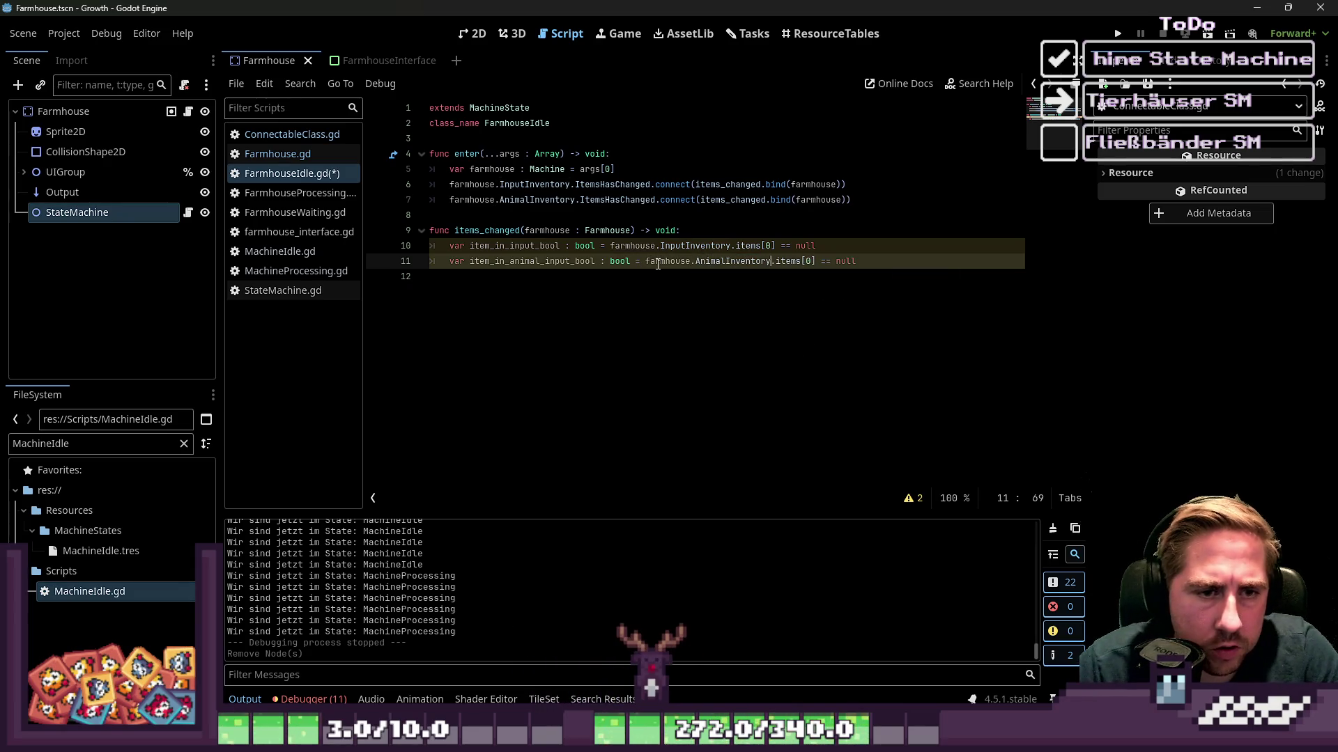
{"action": "key", "text": "Down"}
{"action": "key", "text": "Tab"}
{"action": "key", "text": "Return"}
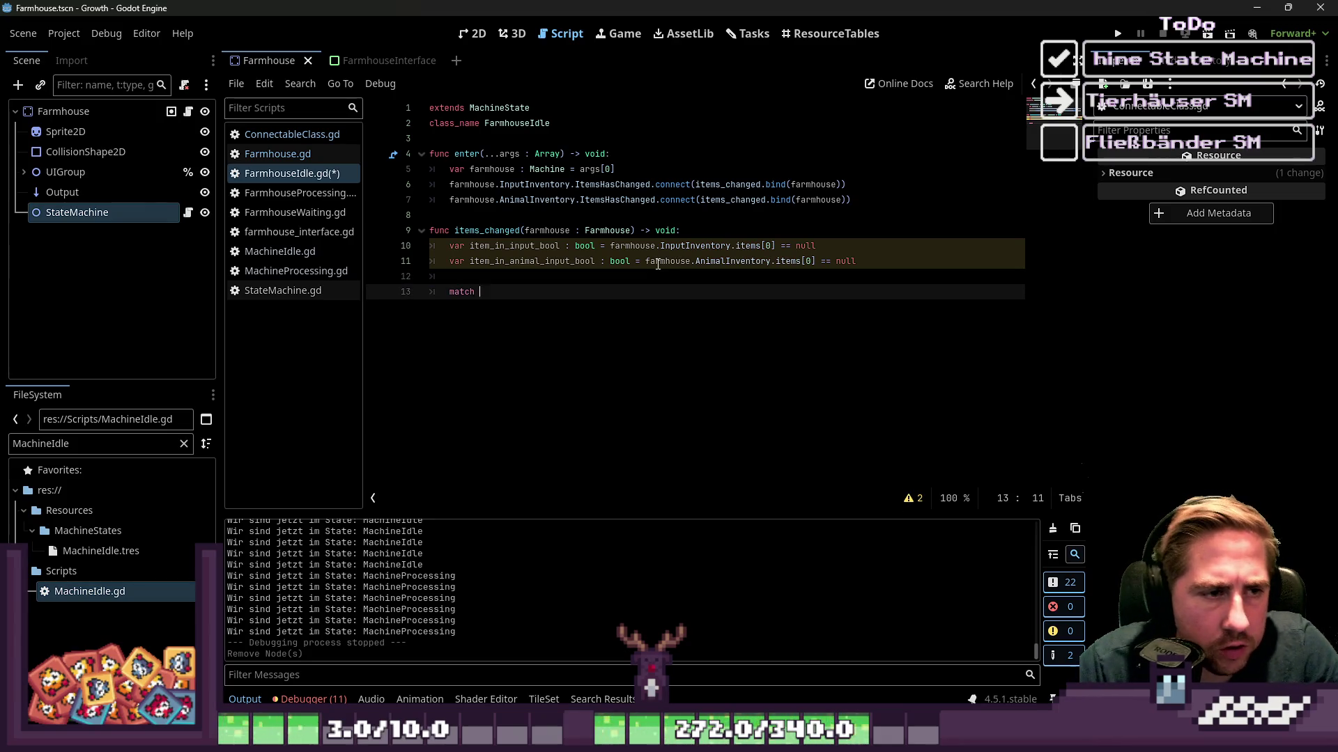
Complete the match line as match [item_in_input_bool, item_in_animal_input_bool]:.
{"action": "key", "text": "Up"}
{"action": "key", "text": "Up"}
{"action": "key", "text": "Up"}
{"action": "key", "text": "Down"}
{"action": "key", "text": "Down"}
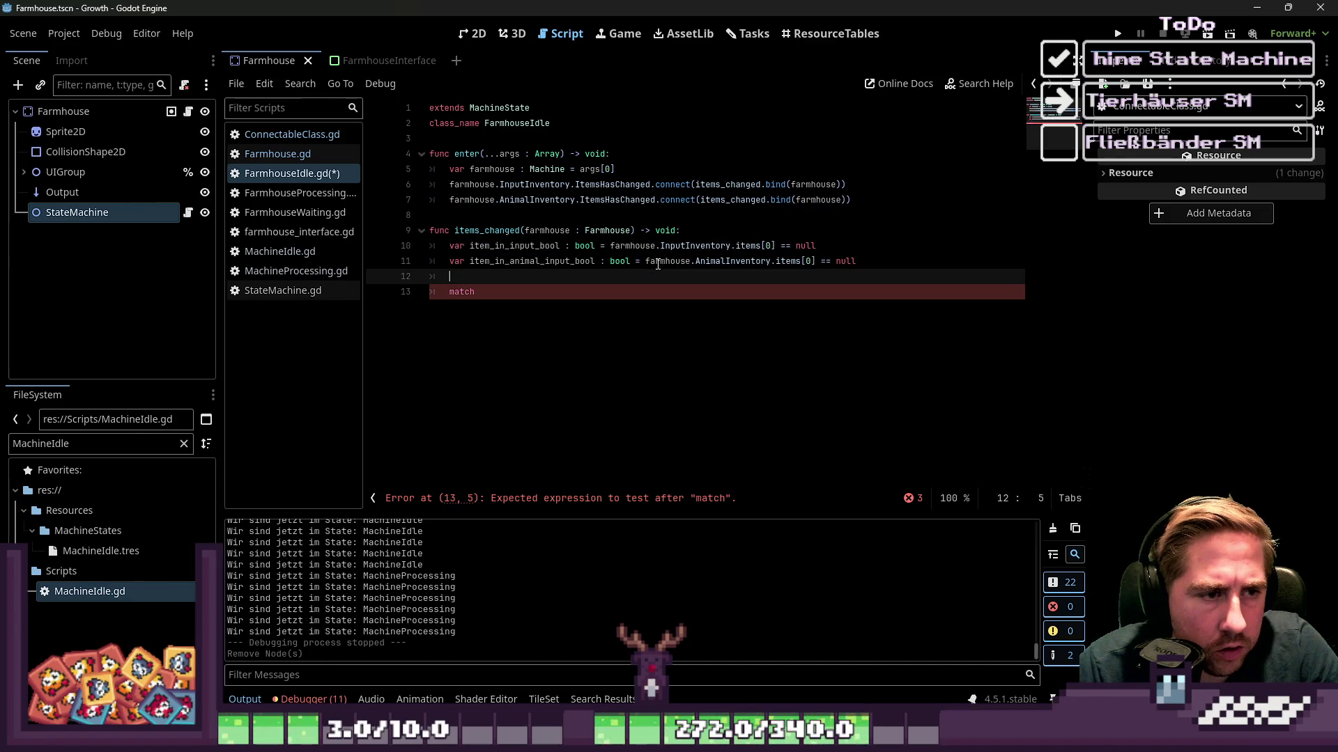
{"action": "key", "text": "Down"}
{"action": "type", "text": "[item_in_input_bool, "}
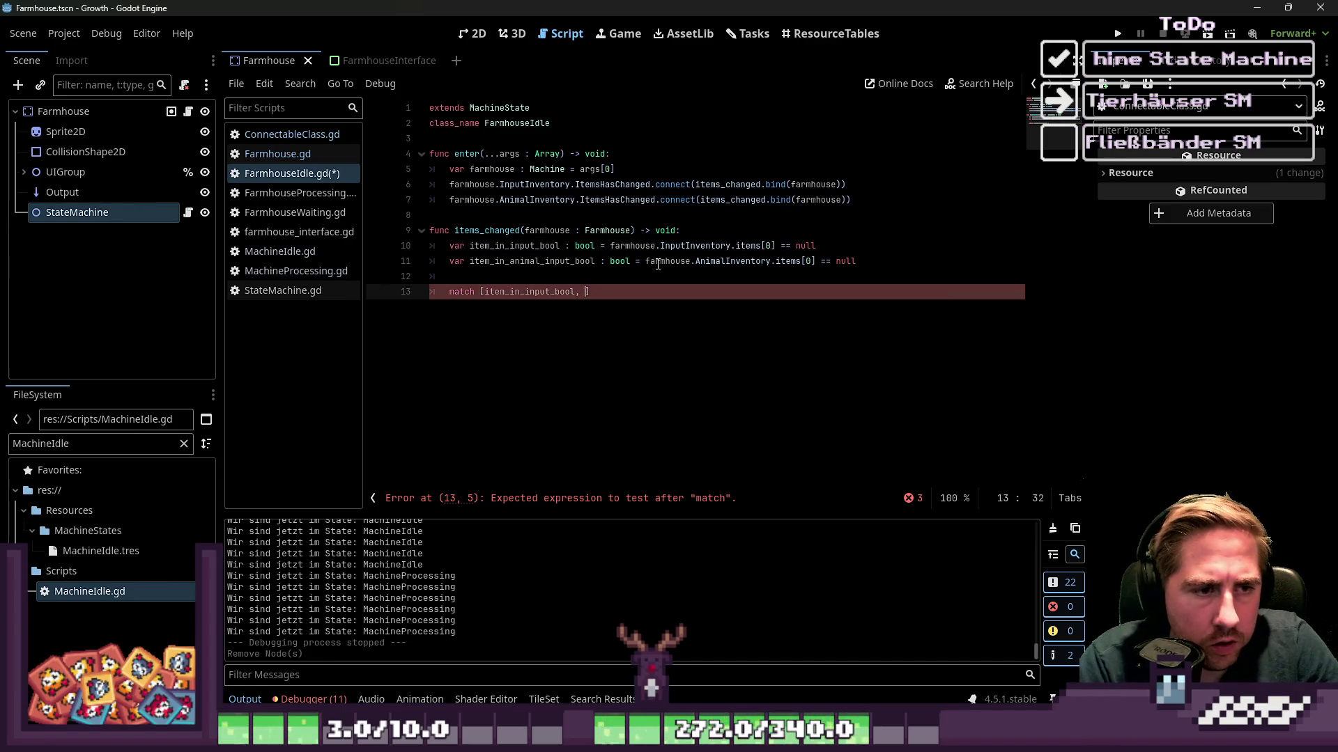
{"action": "type", "text": "item_in_input_bool"}
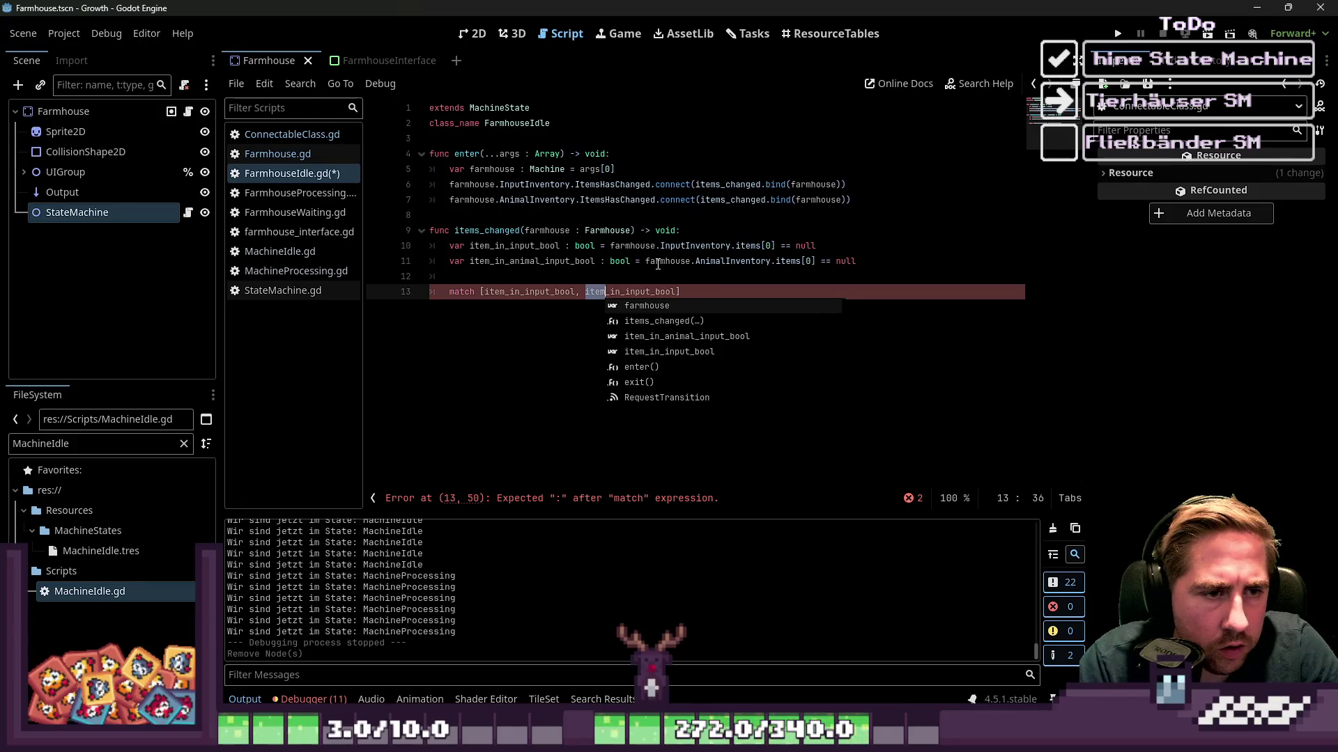
{"action": "key", "text": "BackSpace"}
{"action": "key", "text": "BackSpace"}
{"action": "key", "text": "BackSpace"}
{"action": "type", "text": "animal"}
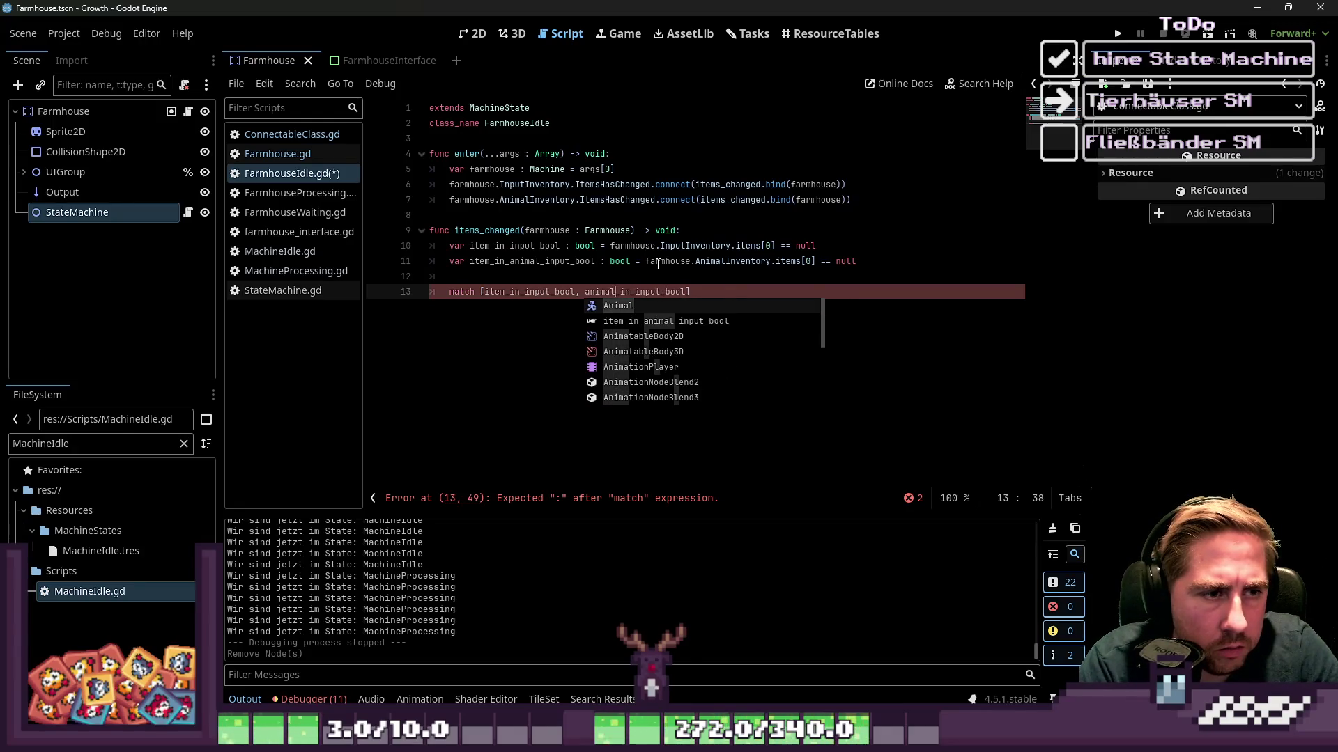
{"action": "key", "text": "BackSpace"}
{"action": "key", "text": "BackSpace"}
{"action": "key", "text": "BackSpace"}
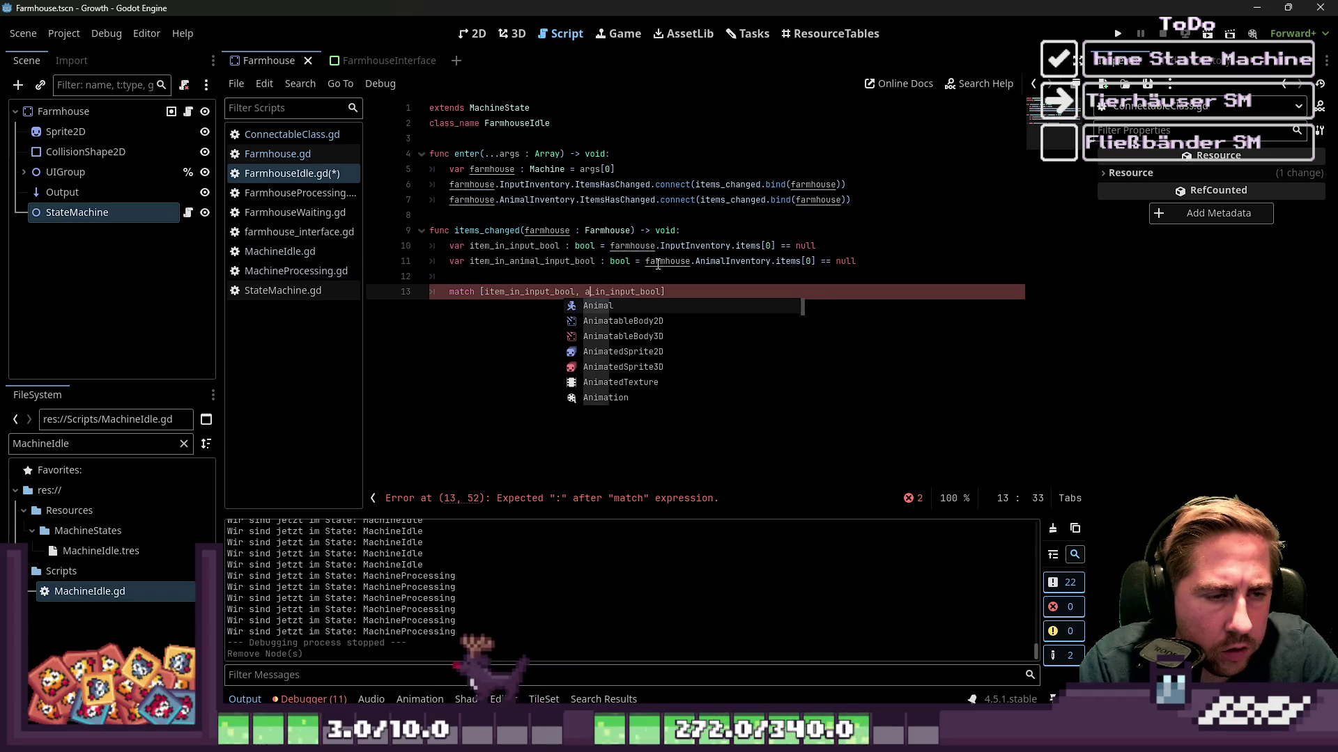
{"action": "type", "text": "ni"}
{"action": "key", "text": "BackSpace"}
{"action": "type", "text": "item"}
{"action": "key", "text": "End"}
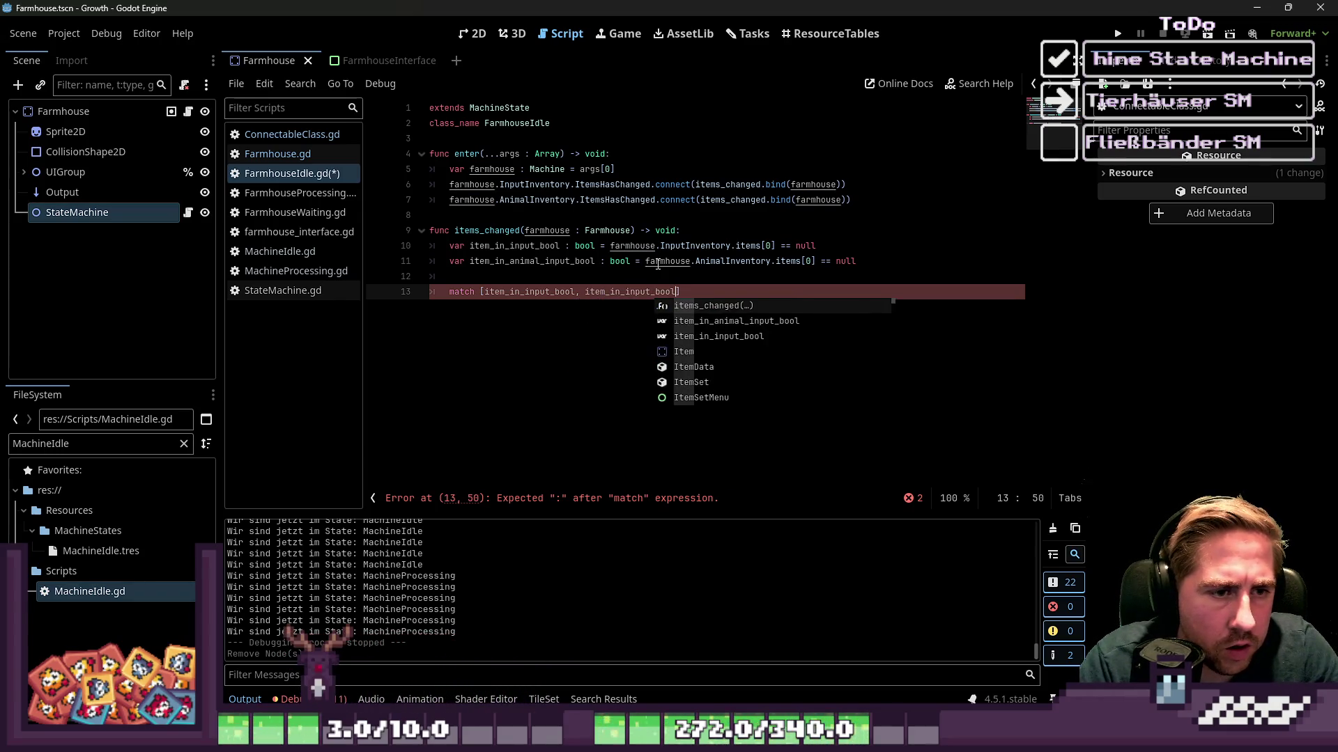
{"action": "key", "text": "Left"}
{"action": "key", "text": "Left"}
{"action": "key", "text": "Left"}
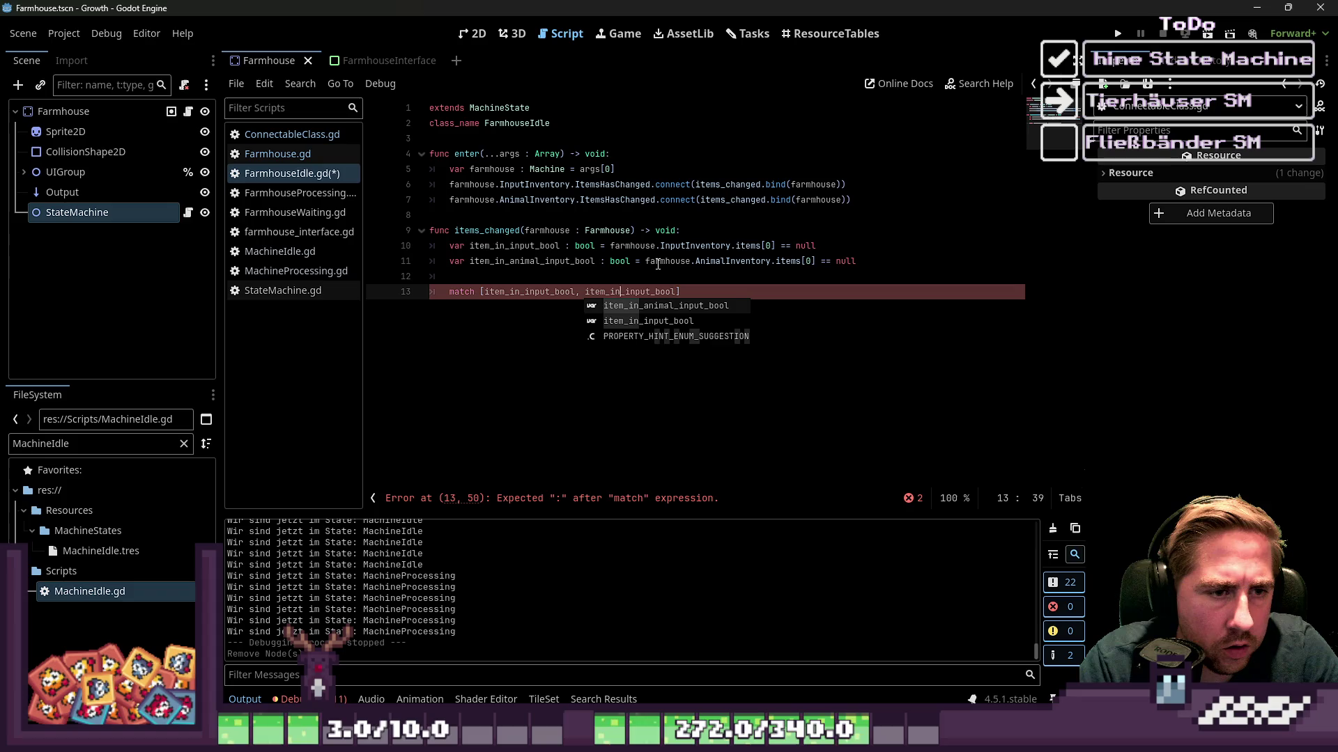
{"action": "type", "text": "_animal"}
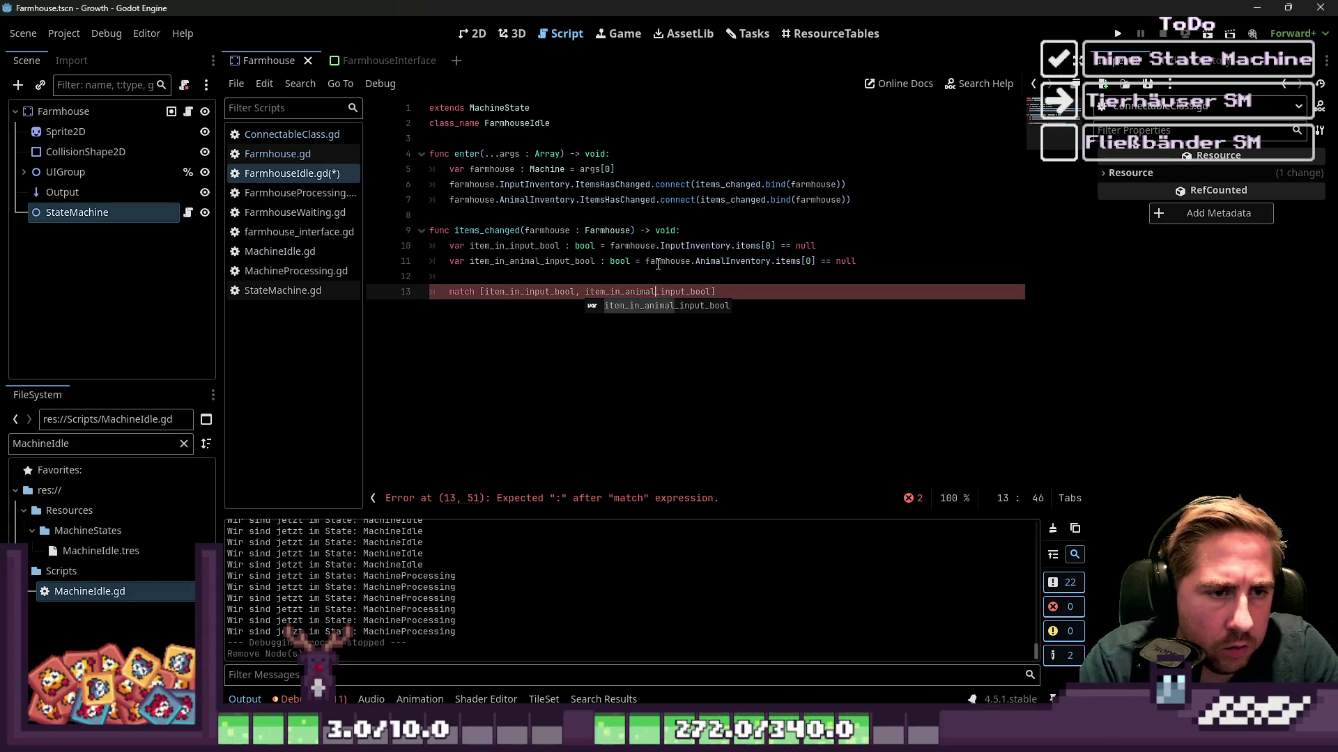
{"action": "key", "text": "End"}
{"action": "type", "text": ":"}
{"action": "key", "text": "Return"}
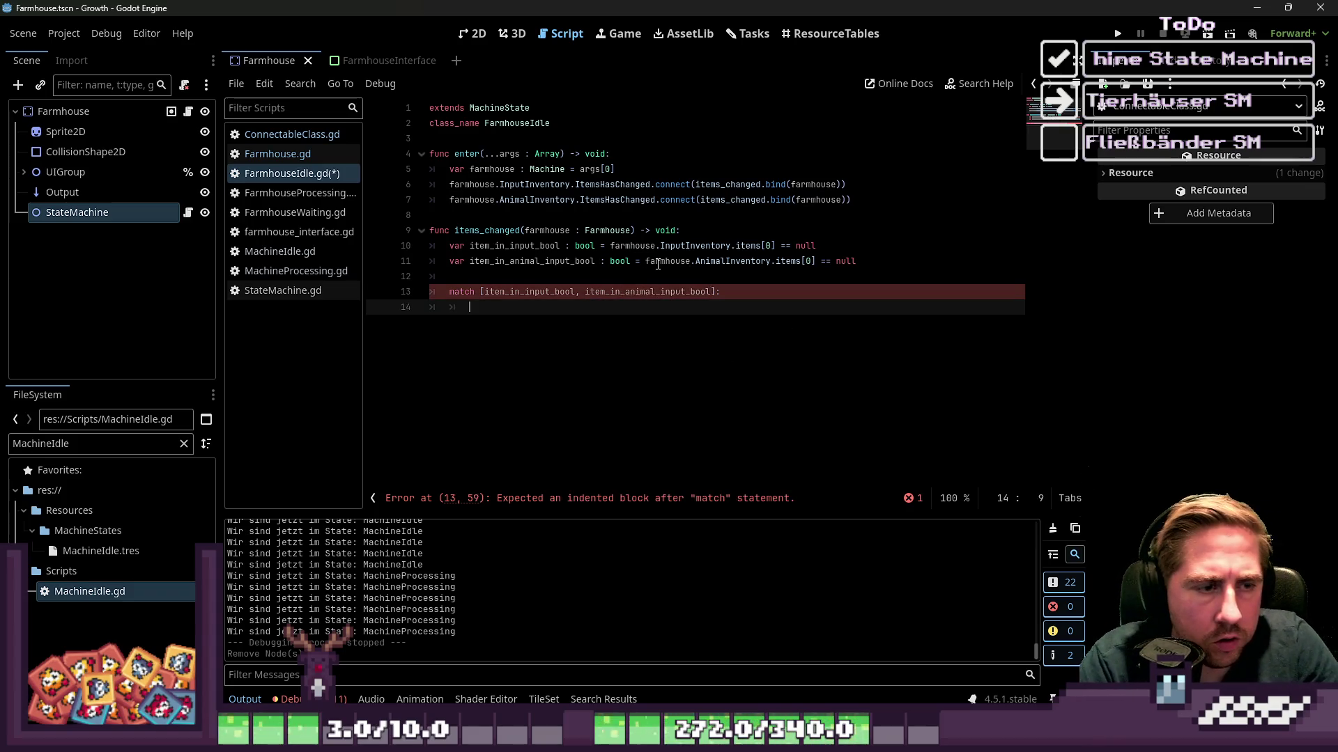
Add cases [true, true], [true, false], [false, true] and [false,false], each with pass.
{"action": "type", "text": "["}
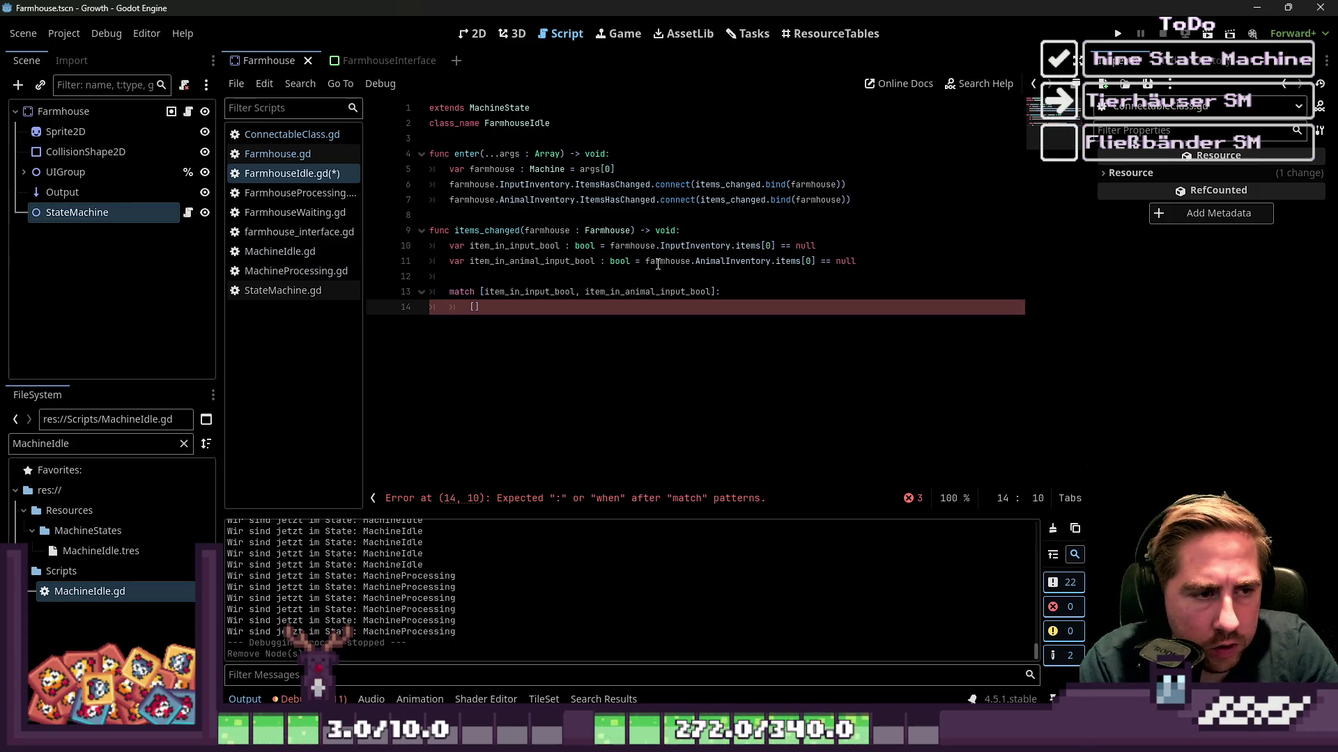
{"action": "type", "text": "true:"}
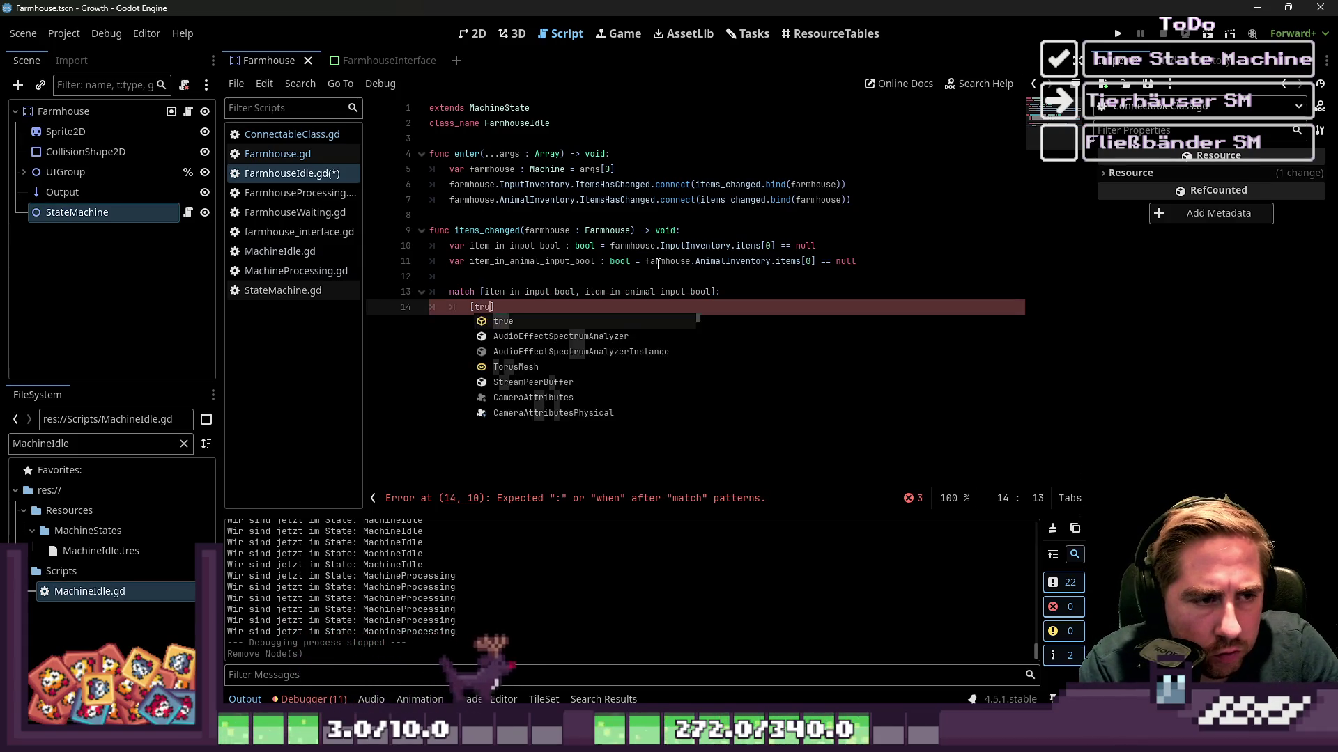
{"action": "key", "text": "BackSpace"}
{"action": "type", "text": ", true]:"}
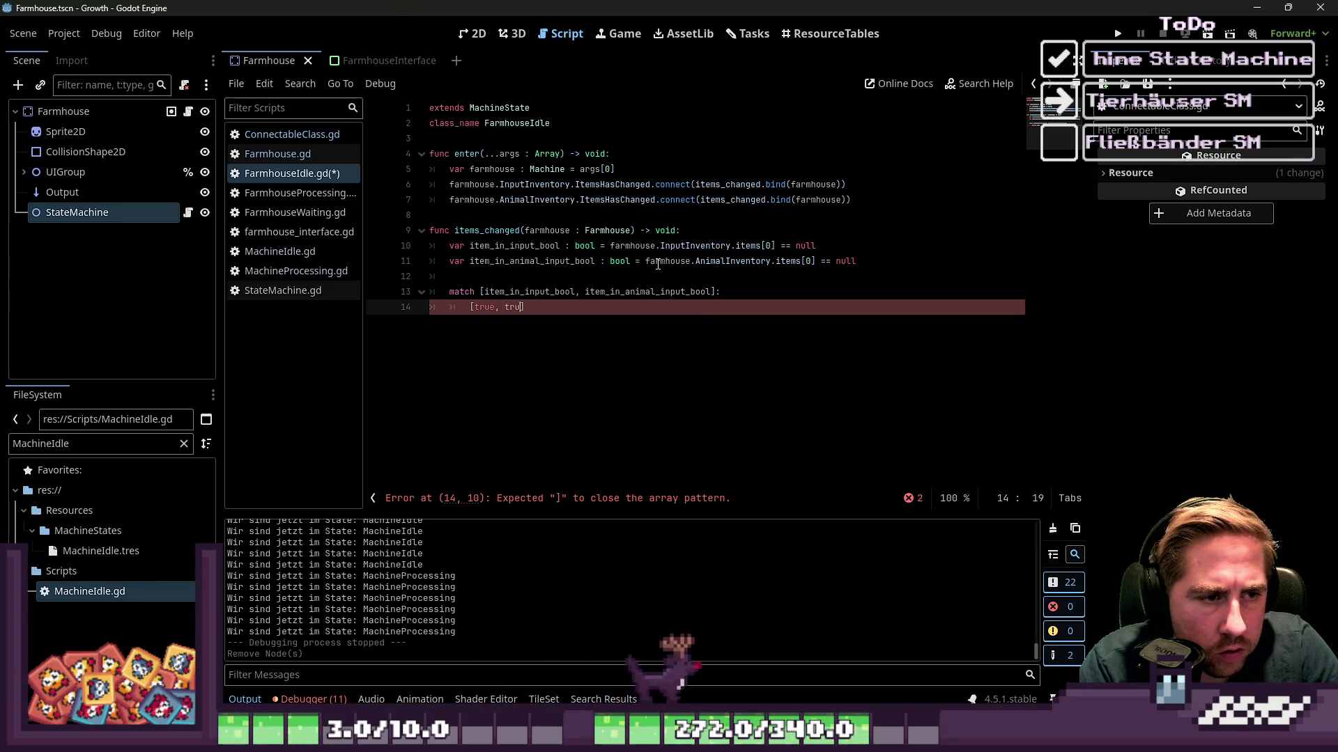
{"action": "key", "text": "Return"}
{"action": "key", "text": "Return"}
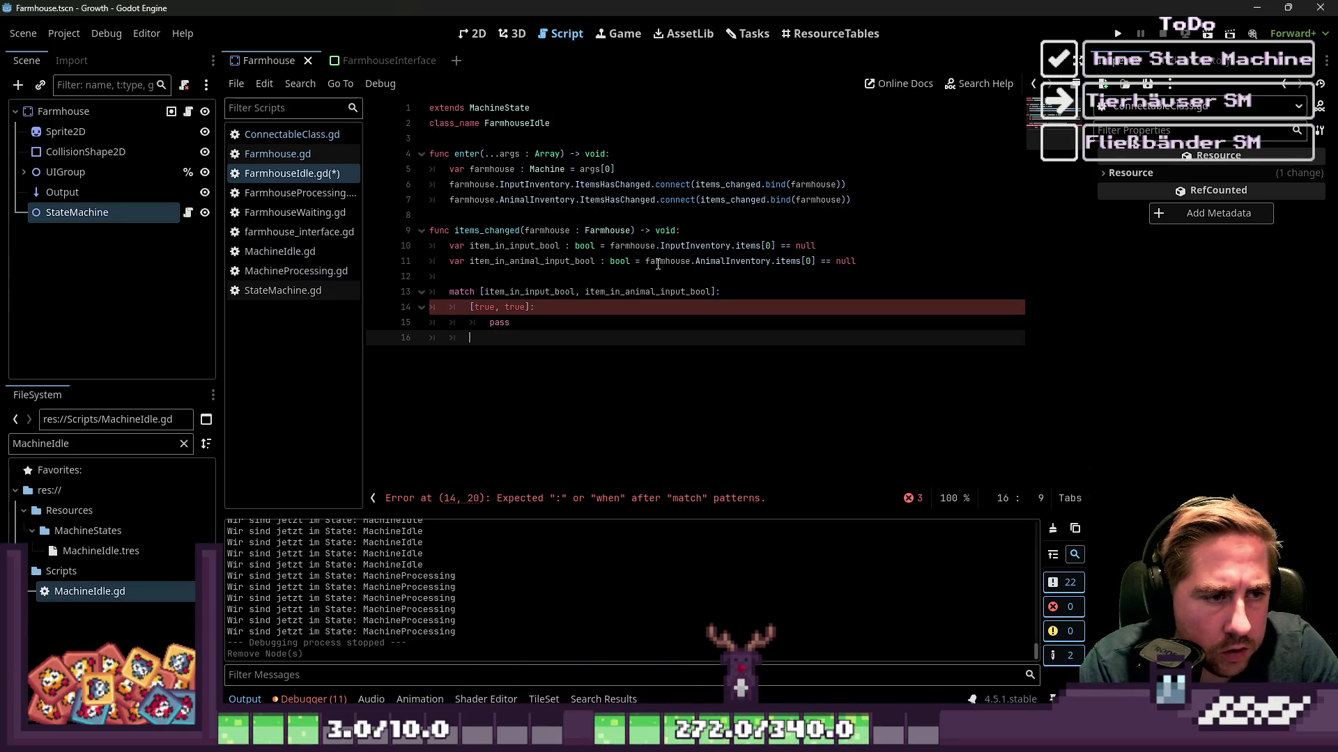
{"action": "key", "text": "BackSpace"}
{"action": "type", "text": "[fa"}
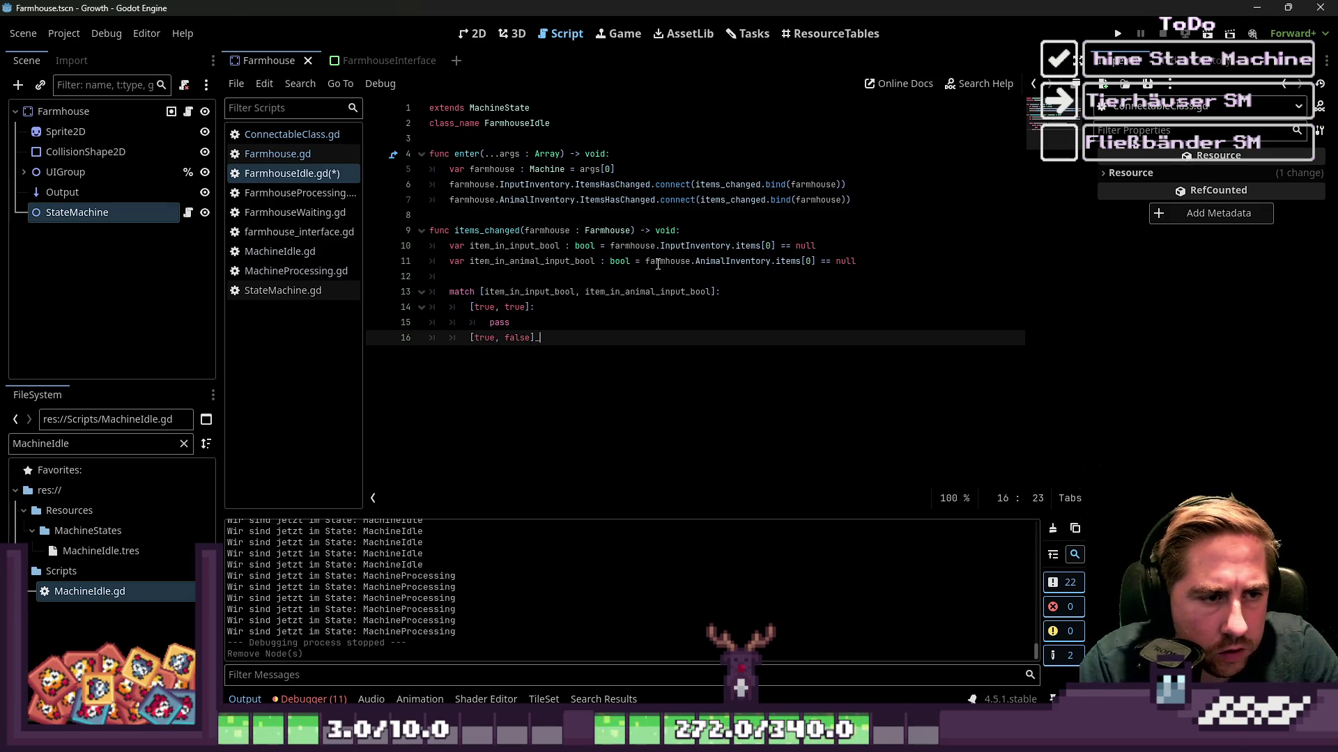
{"action": "type", "text": ":"}
{"action": "key", "text": "Return"}
{"action": "type", "text": "s"}
{"action": "key", "text": "Return"}
{"action": "key", "text": "Return"}
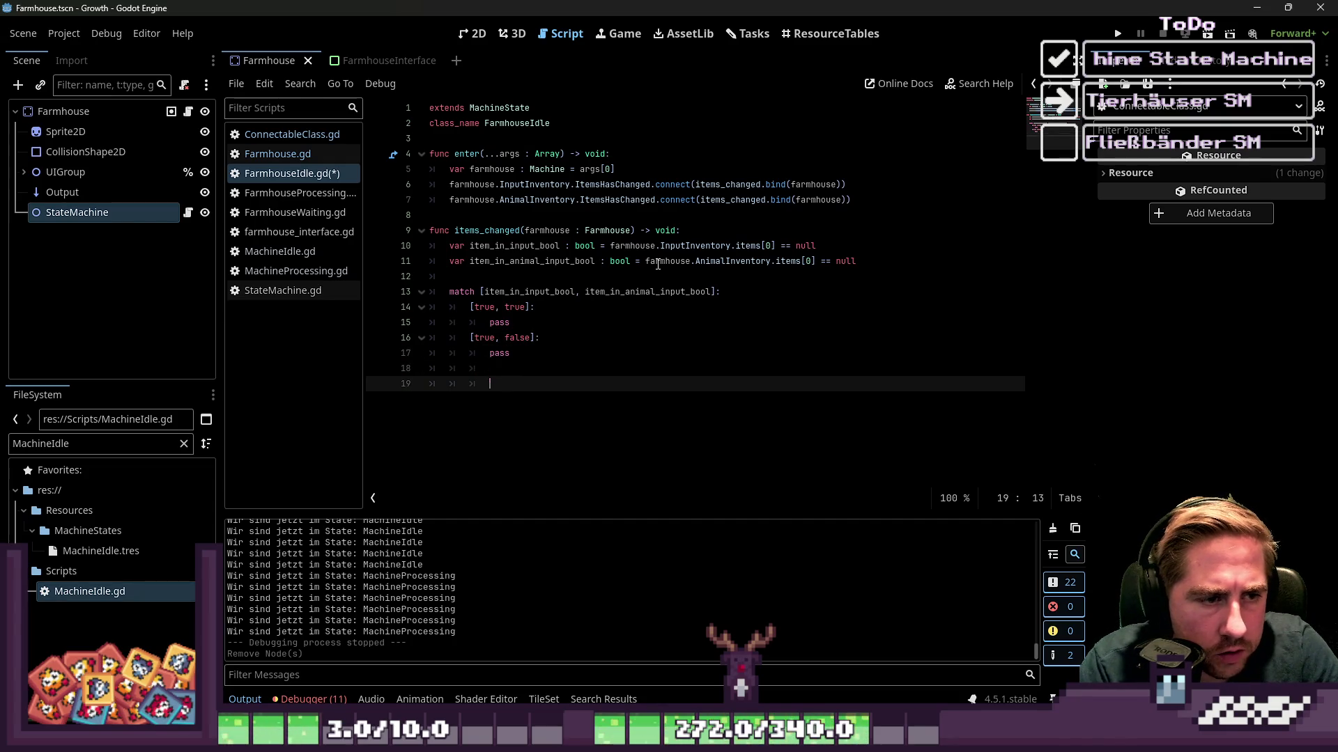
{"action": "key", "text": "BackSpace"}
{"action": "key", "text": "BackSpace"}
{"action": "key", "text": "BackSpace"}
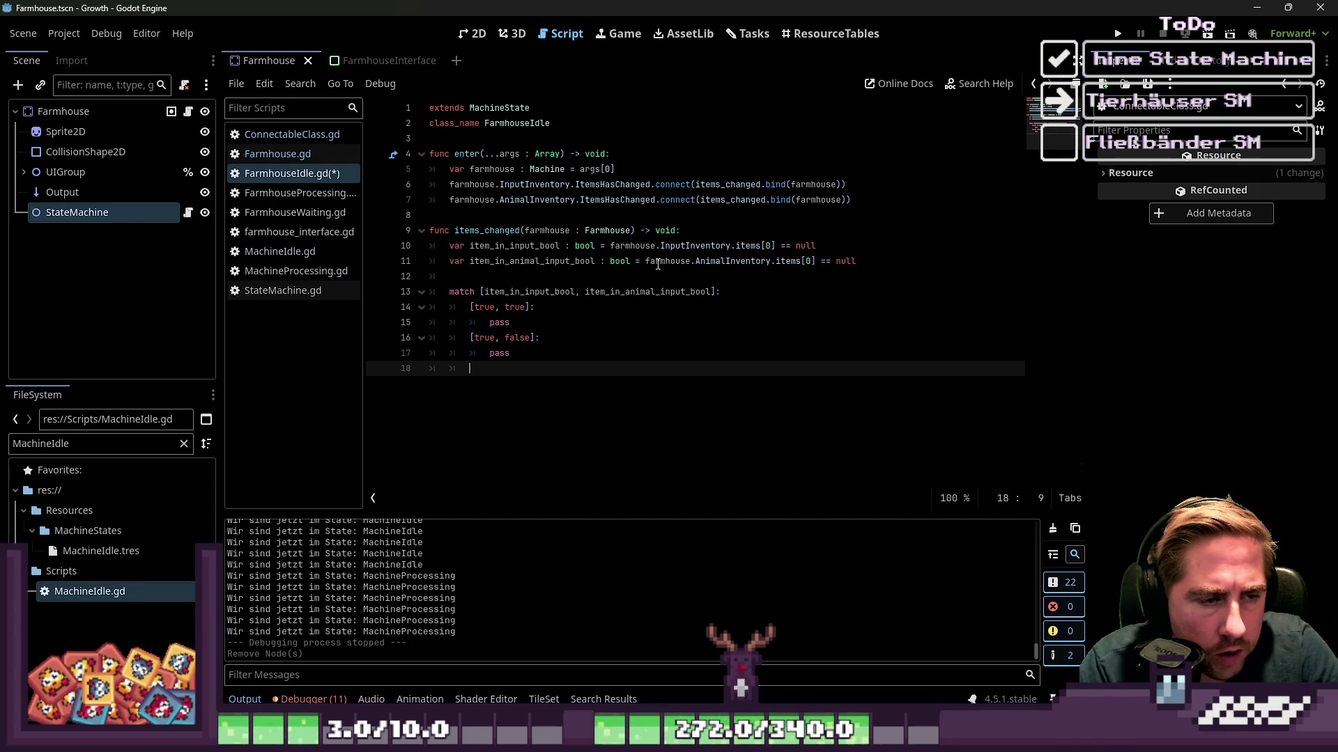
{"action": "type", "text": "[fals"}
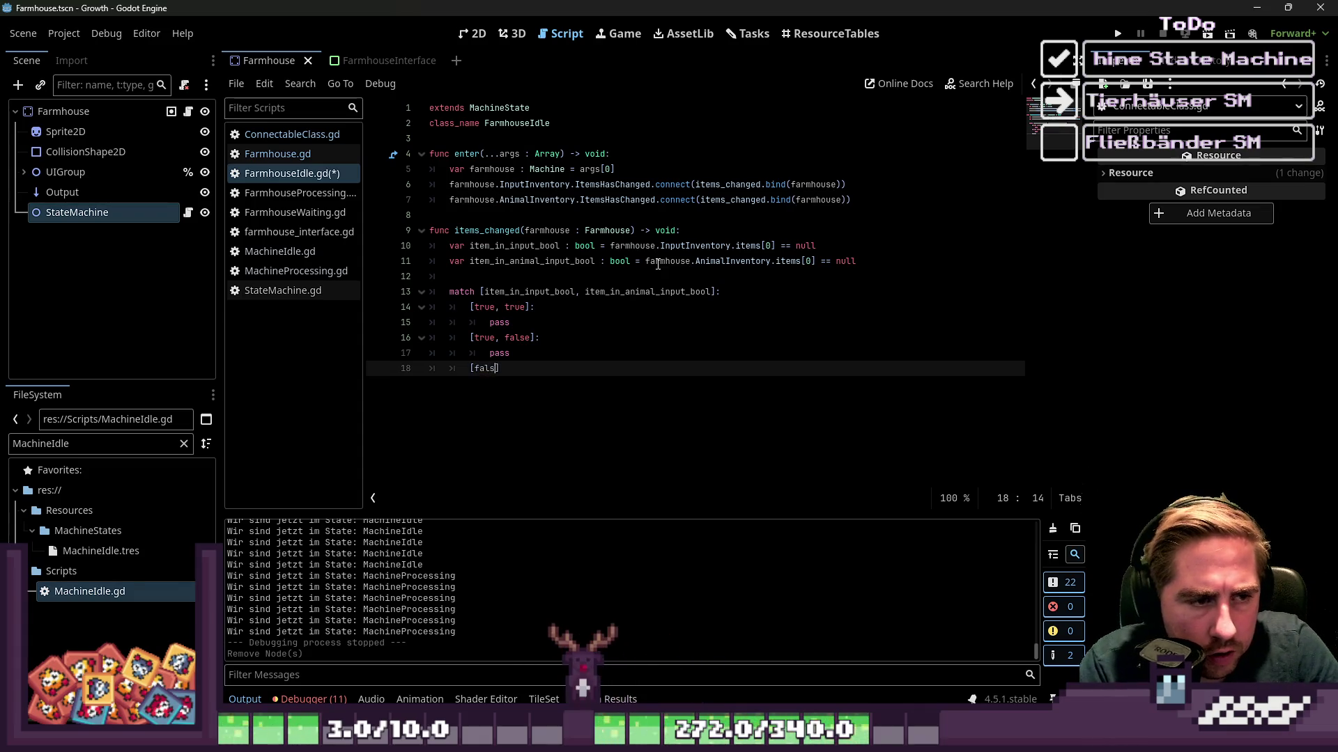
{"action": "type", "text": "e, true]:"}
{"action": "key", "text": "Return"}
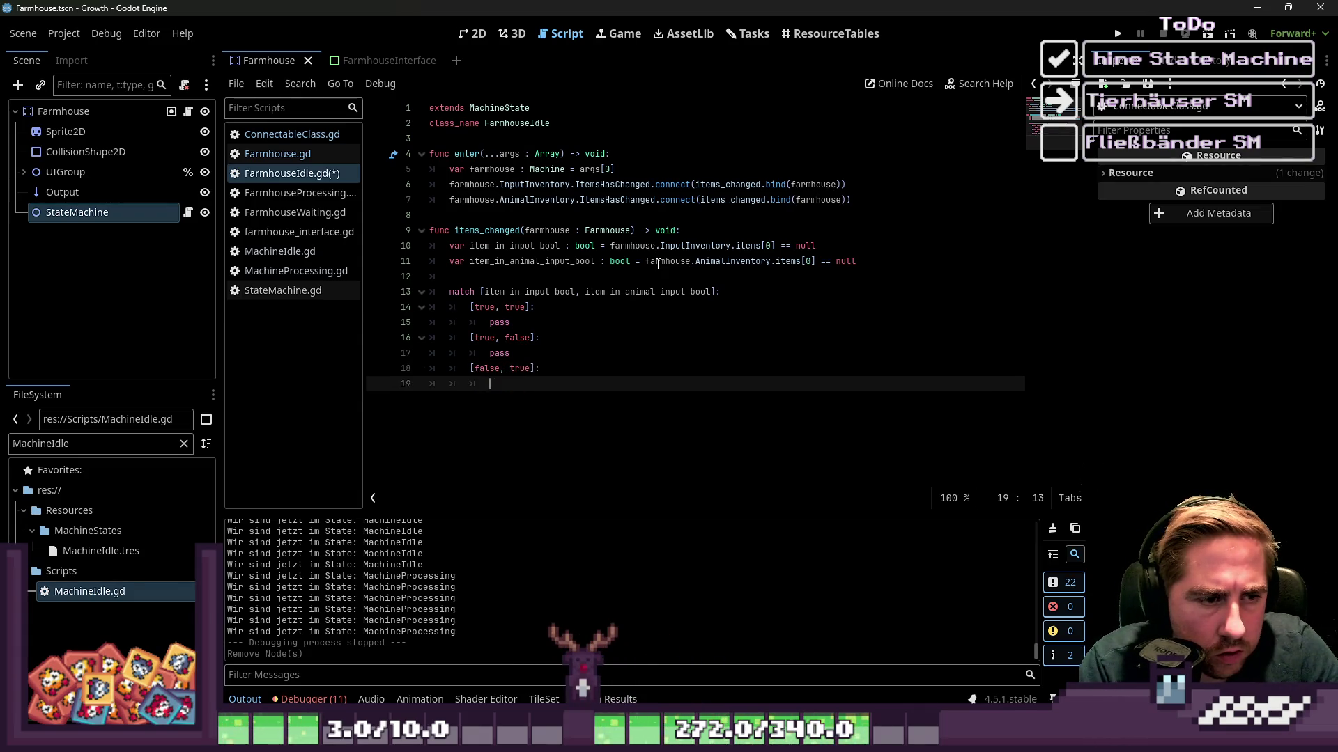
{"action": "type", "text": "pass"}
{"action": "key", "text": "Return"}
{"action": "key", "text": "Return"}
{"action": "key", "text": "BackSpace"}
{"action": "key", "text": "BackSpace"}
{"action": "key", "text": "BackSpace"}
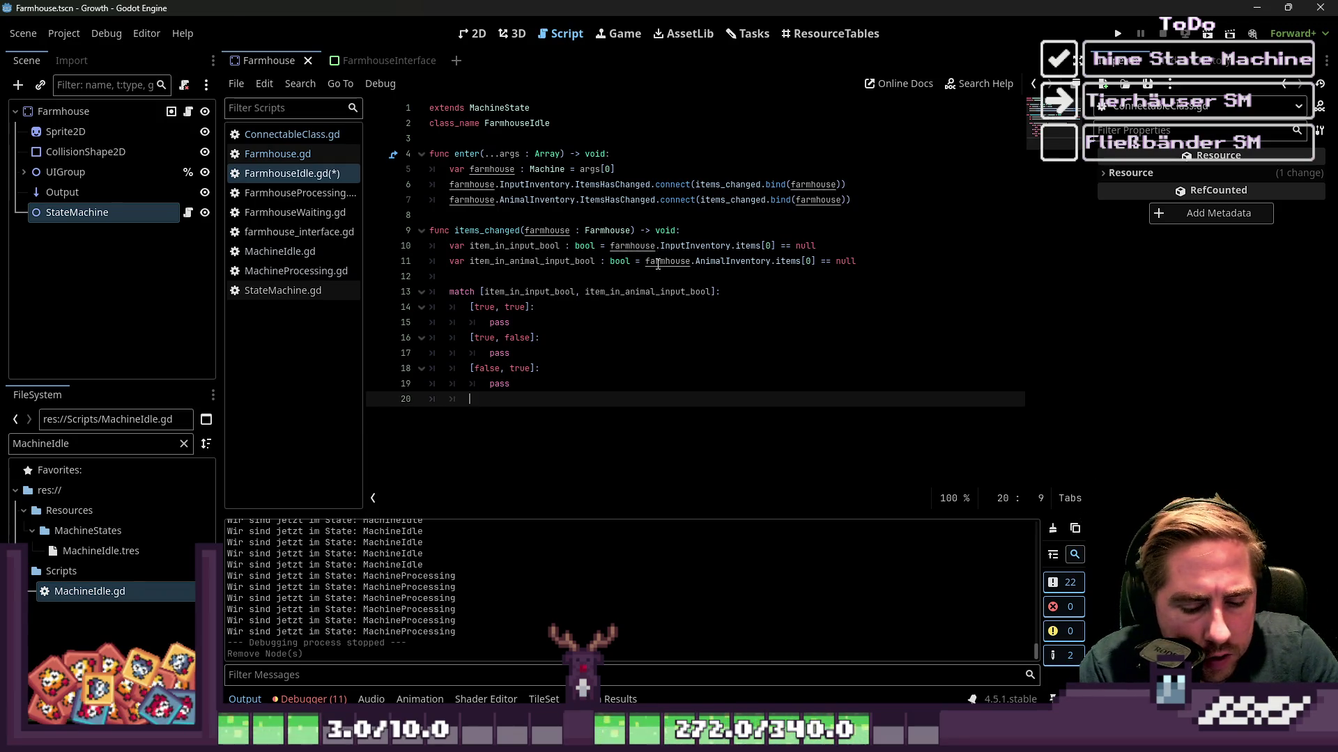
{"action": "type", "text": "[fal"}
{"action": "type", "text": "se,fals"}
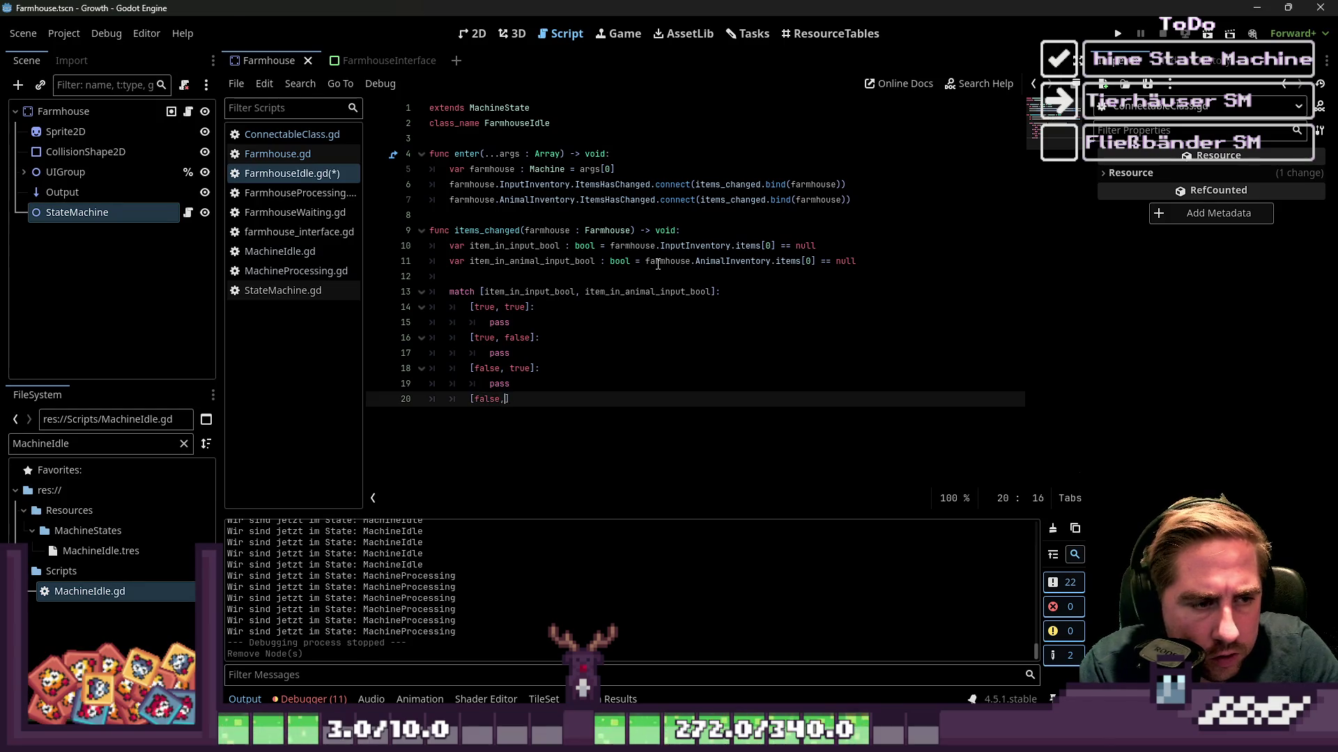
{"action": "key", "text": "Up"}
{"action": "key", "text": "Up"}
{"action": "key", "text": "Up"}
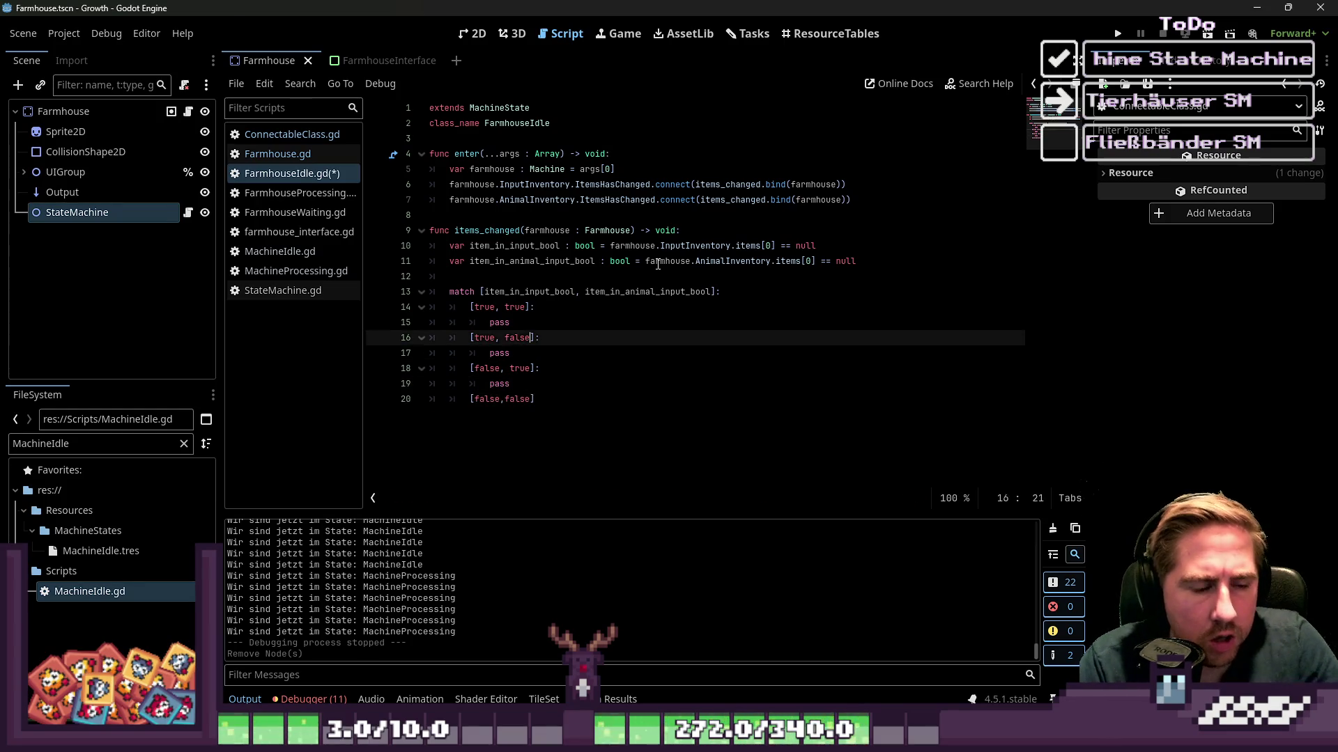
{"action": "key", "text": "Down"}
{"action": "key", "text": "Down"}
{"action": "key", "text": "Down"}
{"action": "key", "text": "Down"}
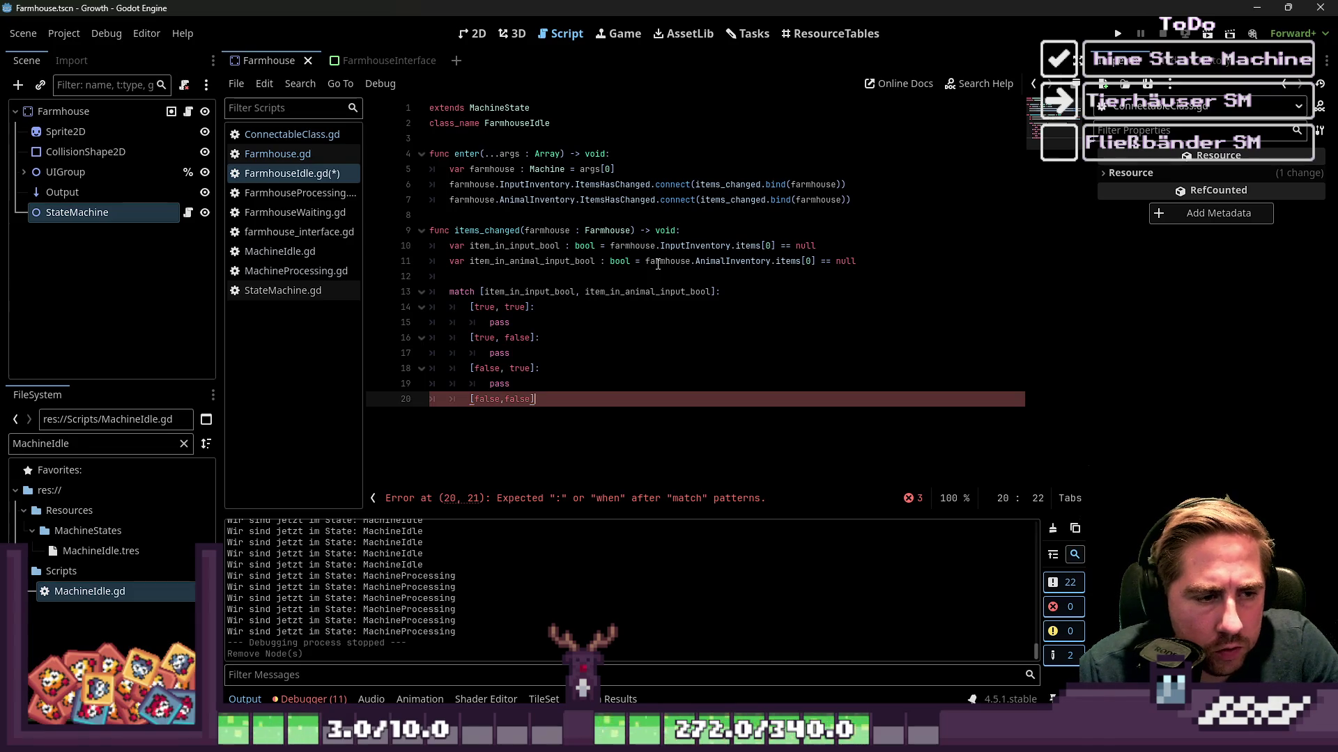
{"action": "type", "text": ":"}
{"action": "key", "text": "Return"}
{"action": "type", "text": "pass"}
Turn the second case into the [_, _] wildcard and delete the redundant remaining cases.
{"action": "key", "text": "Up"}
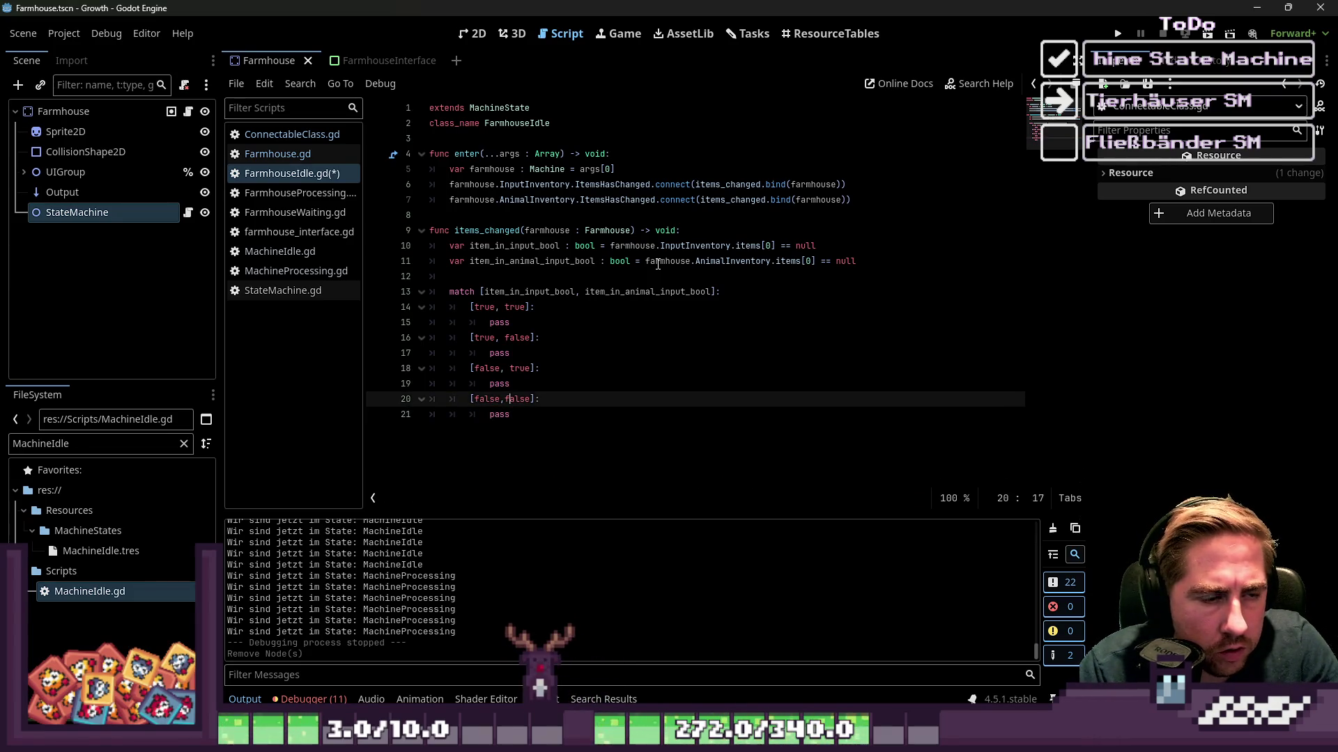
{"action": "key", "text": "Up"}
{"action": "key", "text": "Up"}
{"action": "key", "text": "Up"}
{"action": "key", "text": "ctrl+Right"}
{"action": "key", "text": "ctrl+Right"}
{"action": "key", "text": "ctrl+Right"}
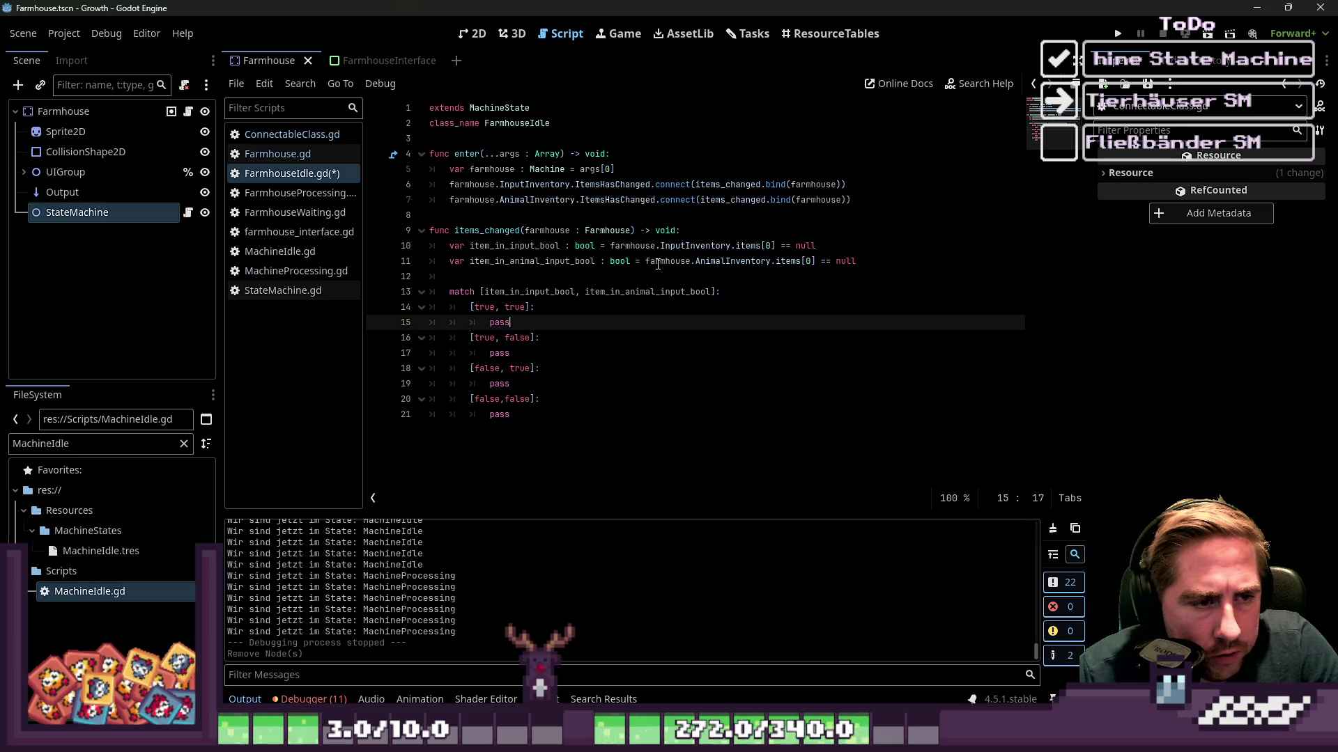
{"action": "key", "text": "ctrl+shift+Left"}
{"action": "type", "text": "_"}
{"action": "key", "text": "Left"}
{"action": "key", "text": "Left"}
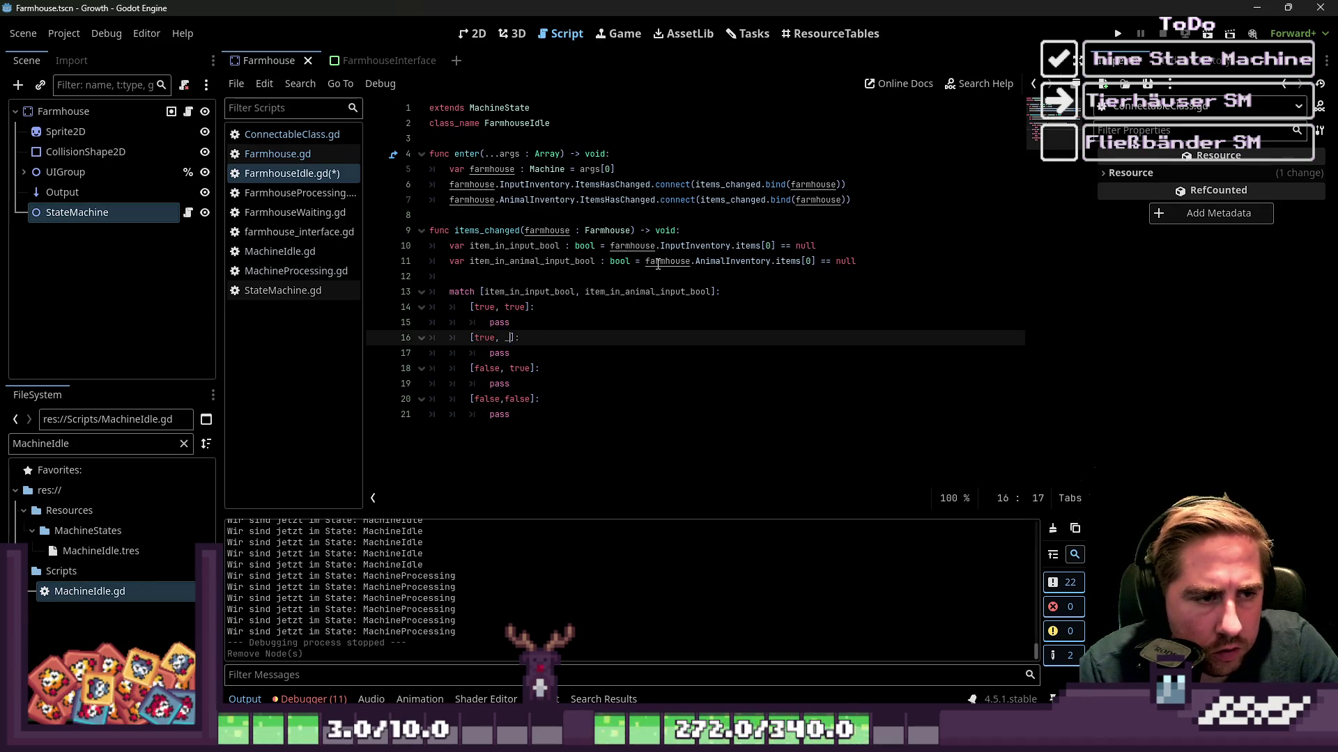
{"action": "key", "text": "ctrl+Right"}
{"action": "key", "text": "ctrl+shift+Left"}
{"action": "type", "text": "_"}
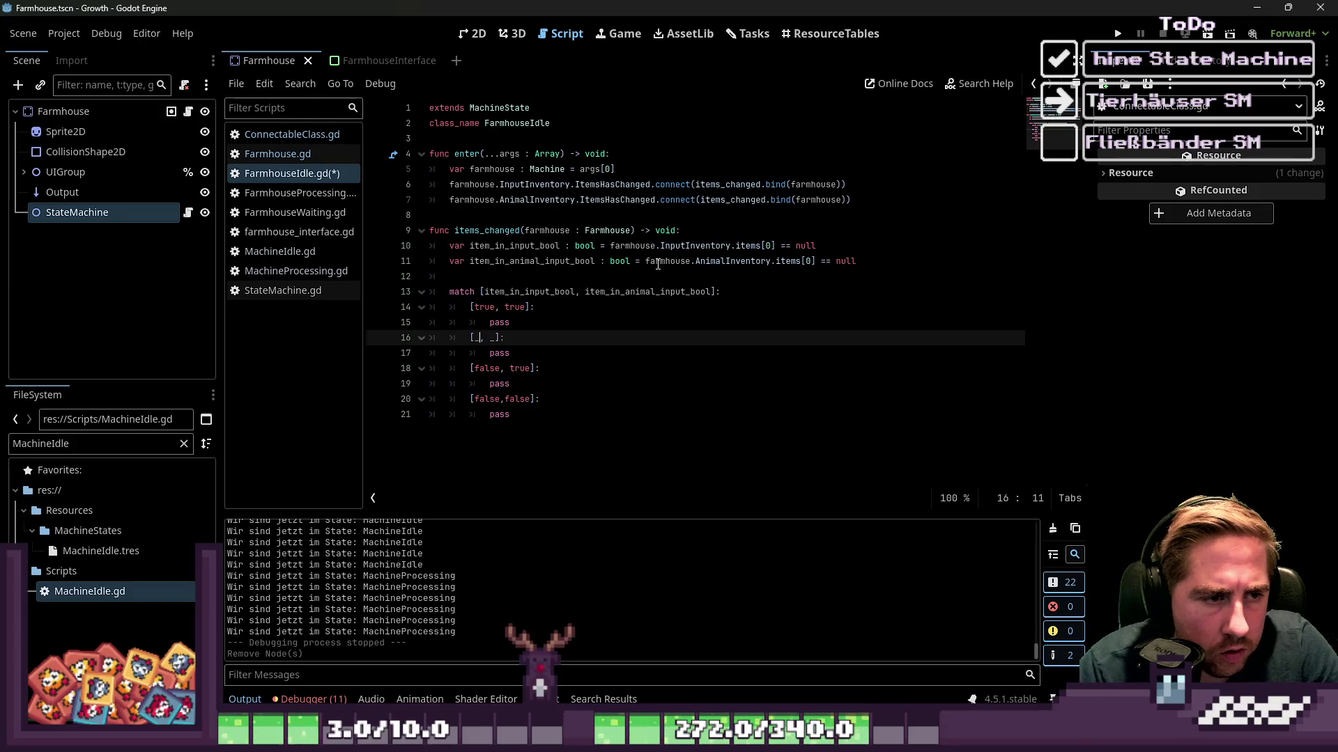
{"action": "key", "text": "Down"}
{"action": "key", "text": "Home"}
{"action": "key", "text": "Home"}
{"action": "key", "text": "Down"}
{"action": "key", "text": "shift+Down"}
{"action": "key", "text": "shift+Down"}
{"action": "key", "text": "shift+Down"}
{"action": "key", "text": "shift+End"}
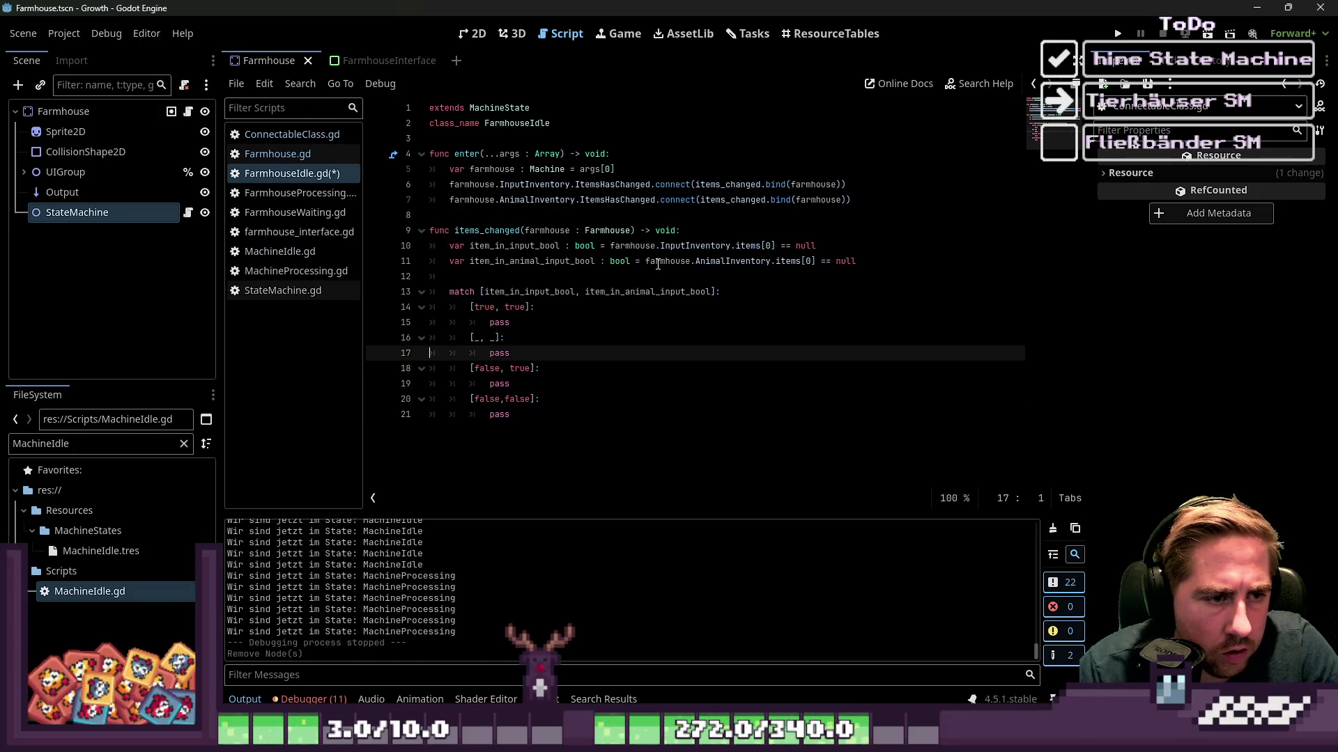
{"action": "key", "text": "BackSpace"}
{"action": "key", "text": "Up"}
{"action": "key", "text": "Up"}
{"action": "key", "text": "Up"}
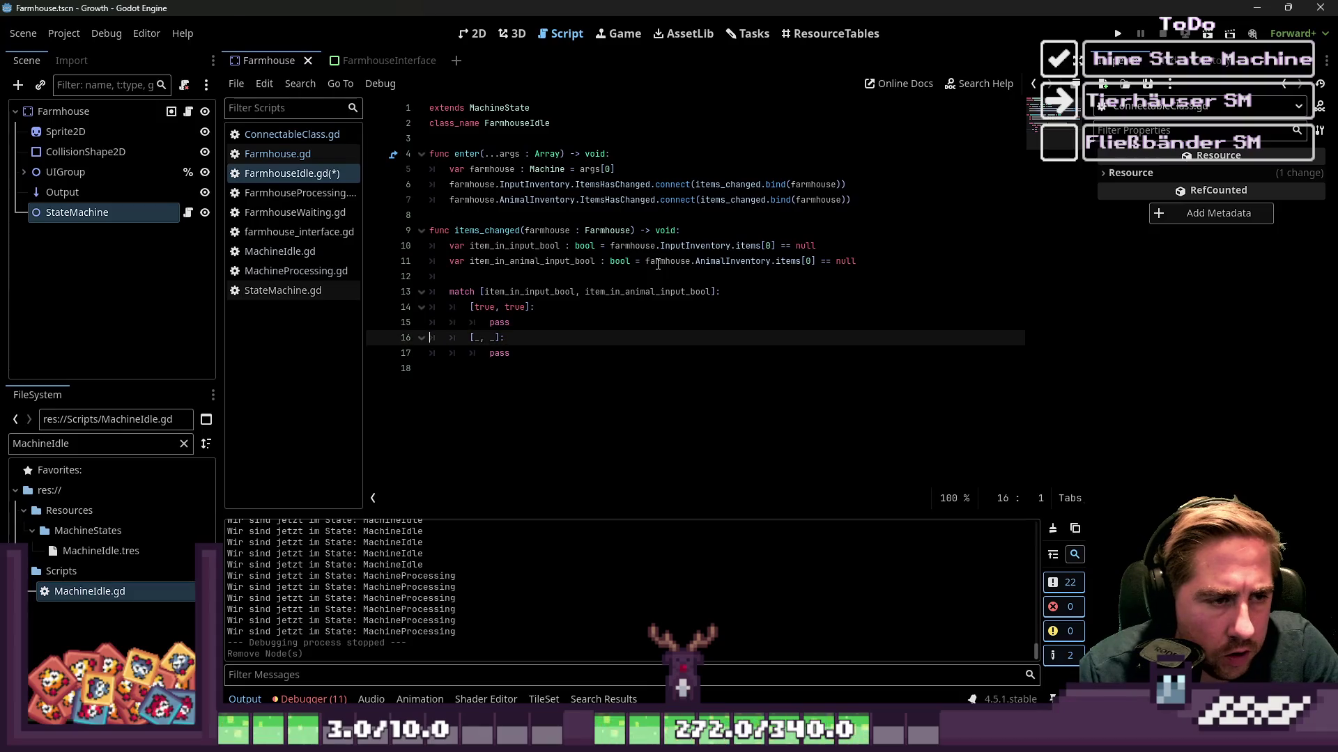
{"action": "key", "text": "Down"}
{"action": "key", "text": "End"}
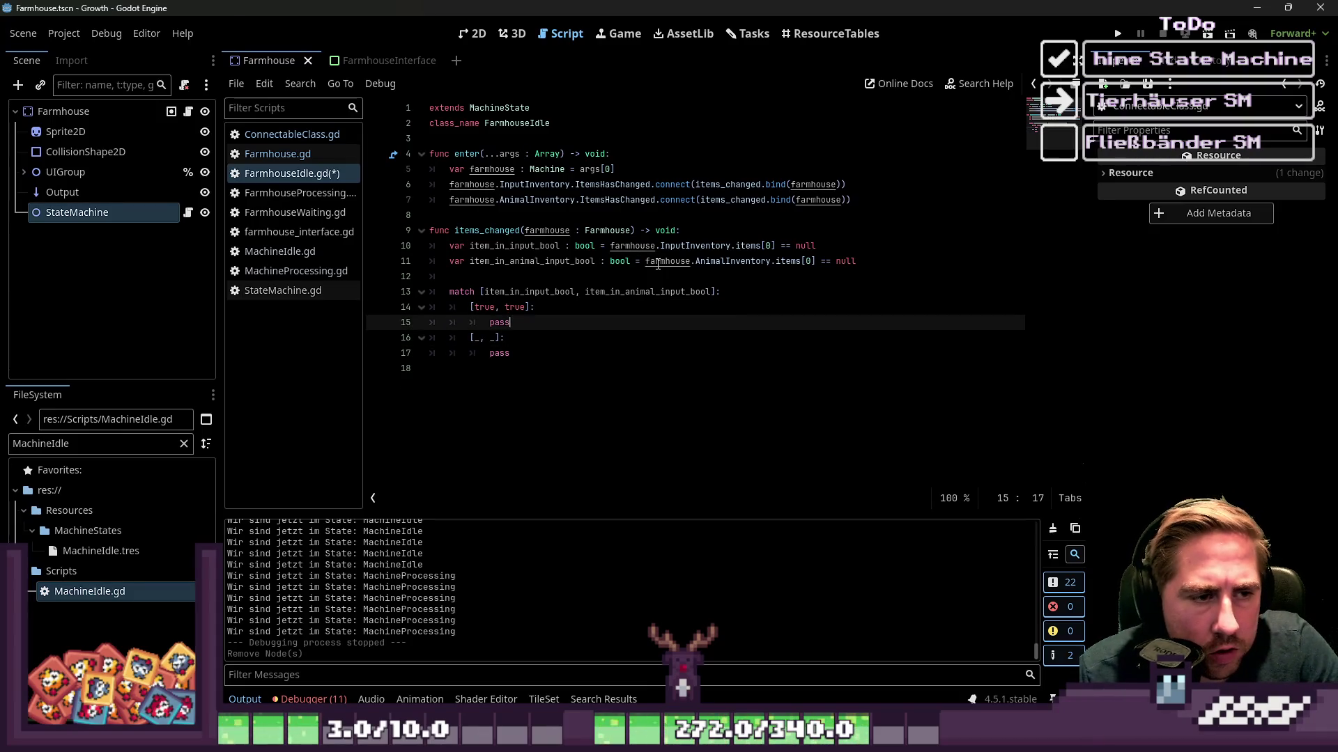
{"action": "key", "text": "shift+Home"}
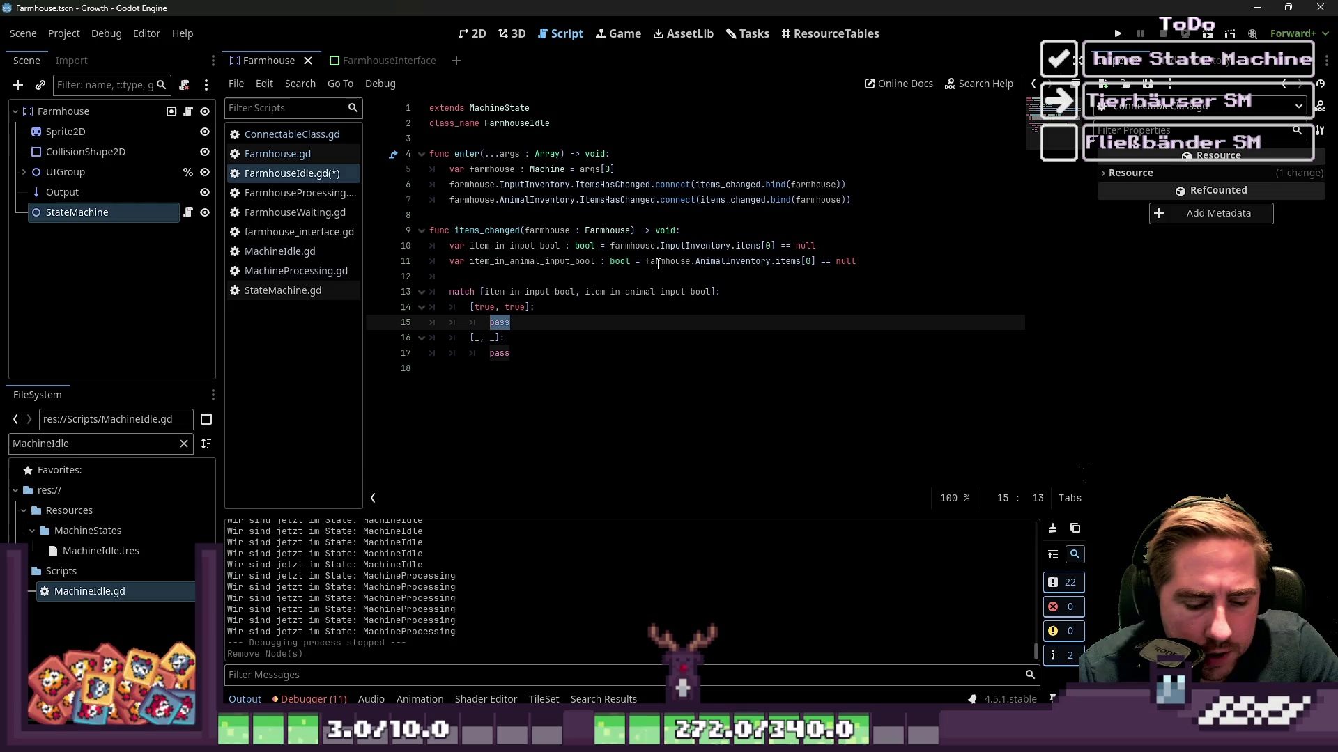
In the [true, true] case, emit RequestTransition with &"FarmhouseProcessing".
{"action": "type", "text": "Reque"}
{"action": "key", "text": "Return"}
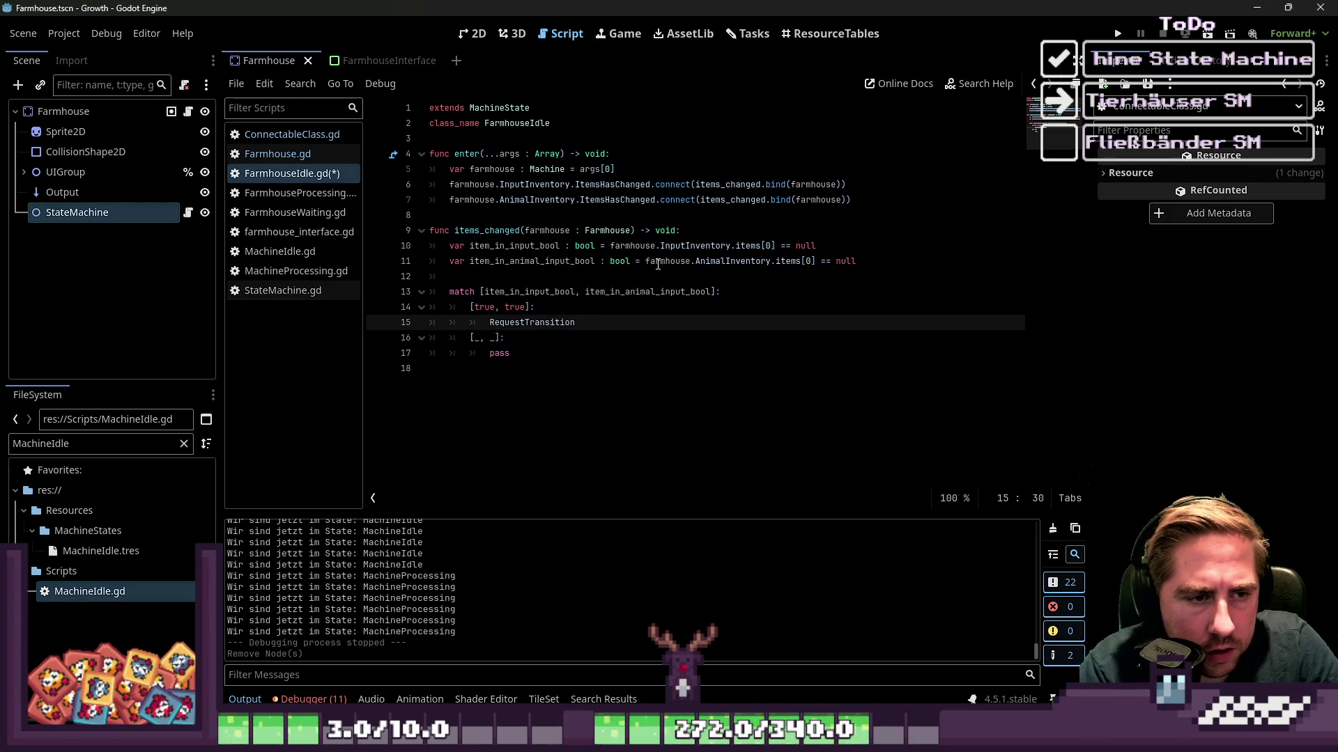
{"action": "type", "text": "."}
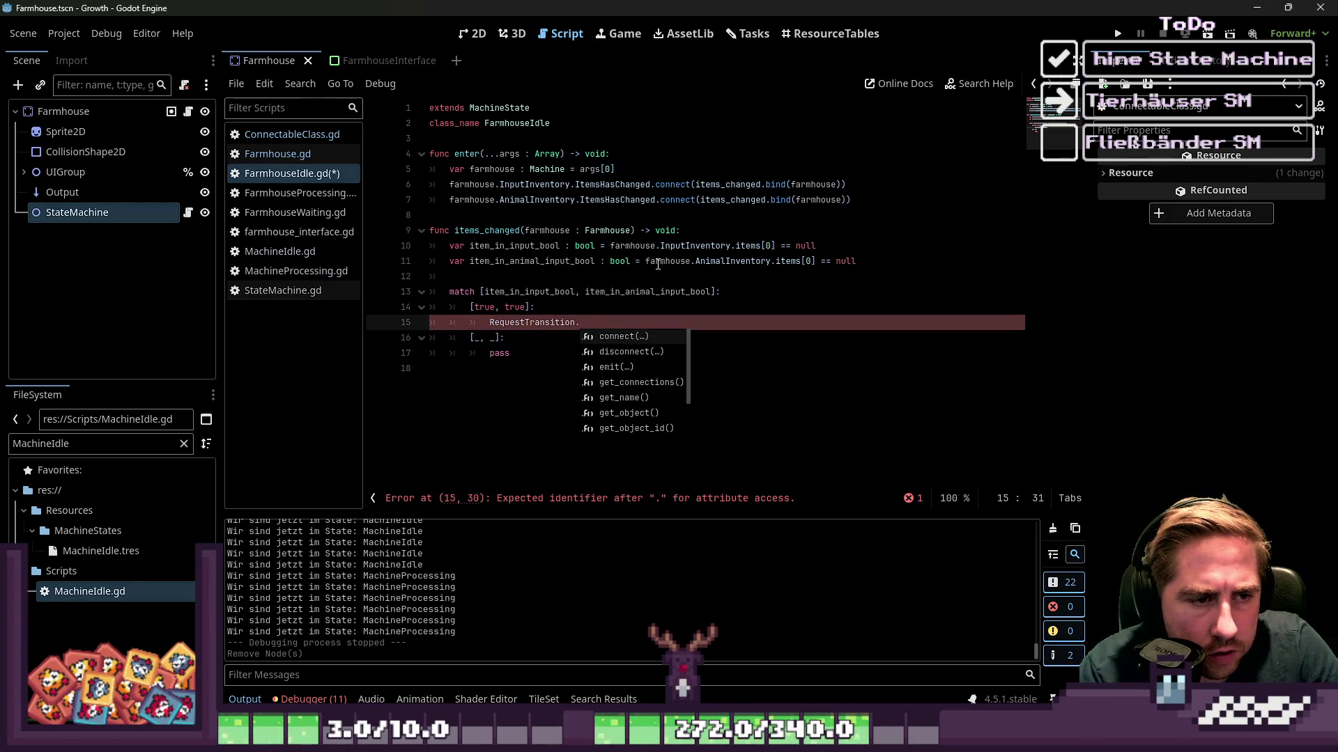
{"action": "type", "text": "emit("}
{"action": "key", "text": "Return"}
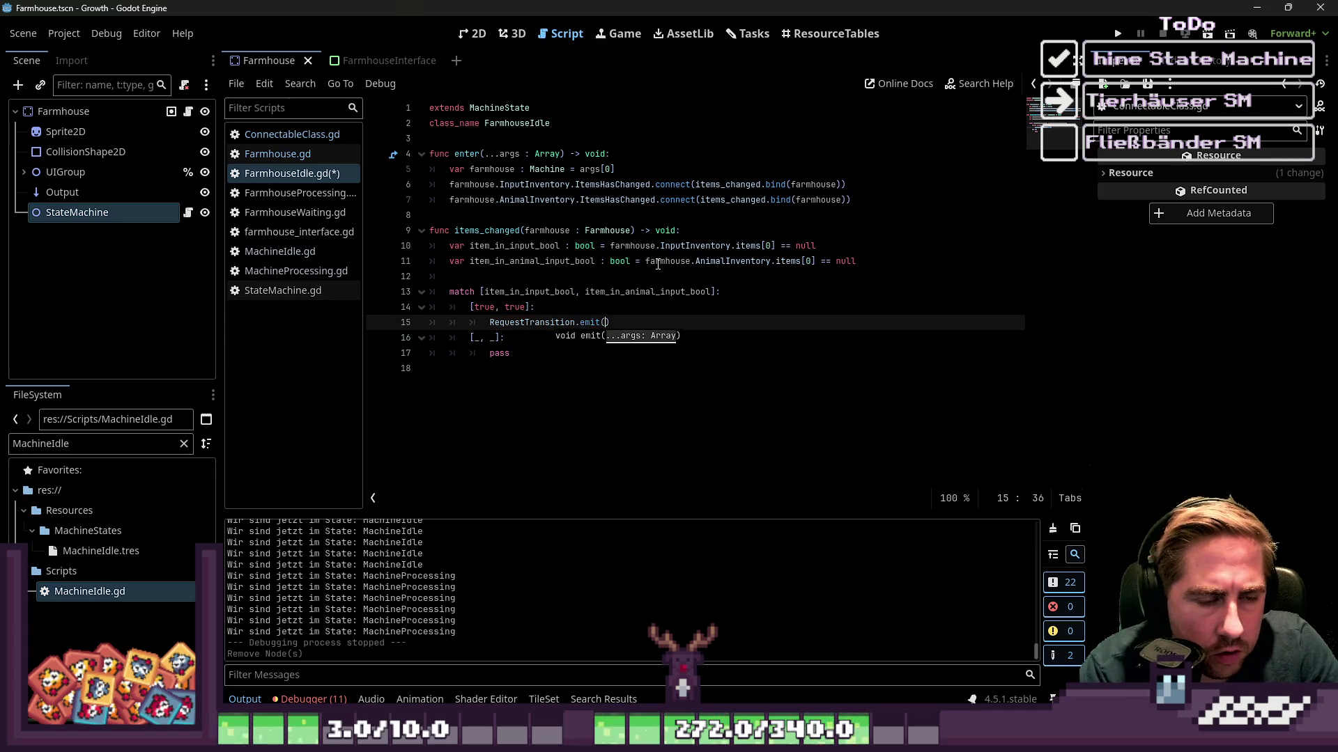
{"action": "type", "text": "&\""}
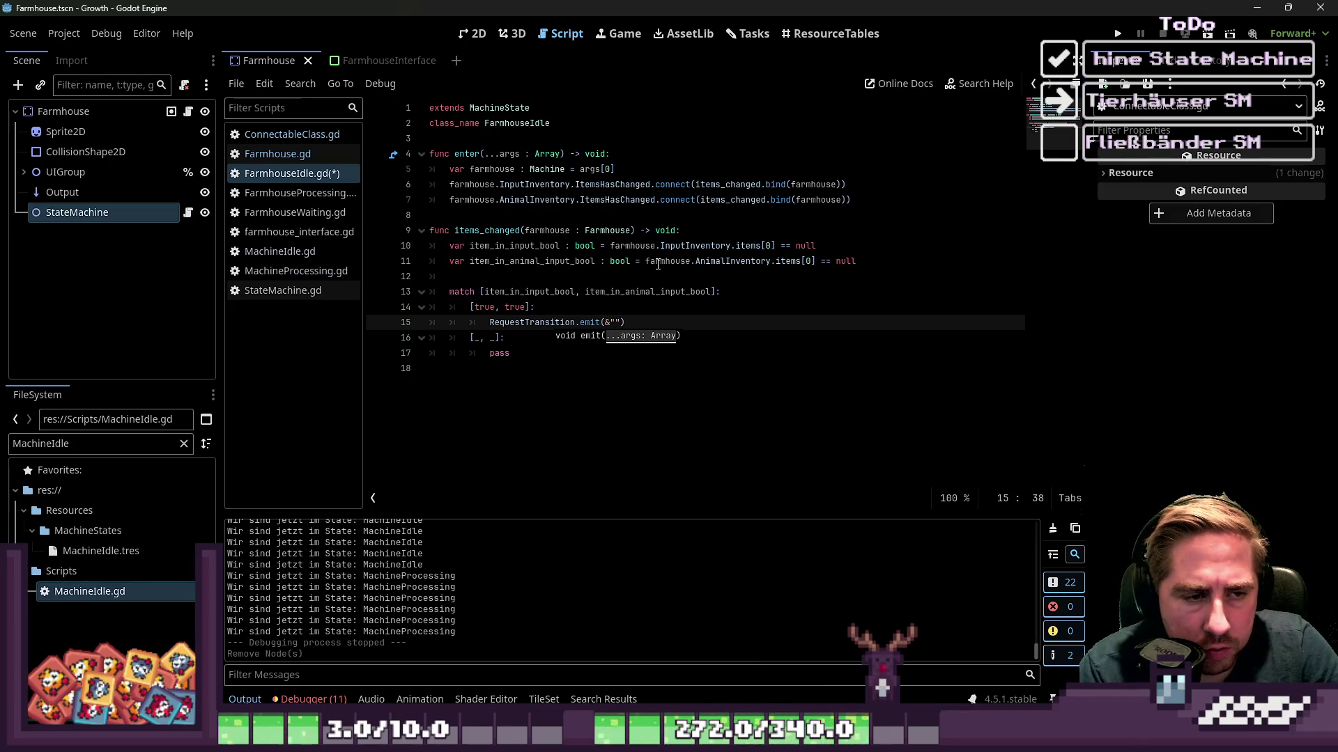
{"action": "type", "text": "Farmhouse"}
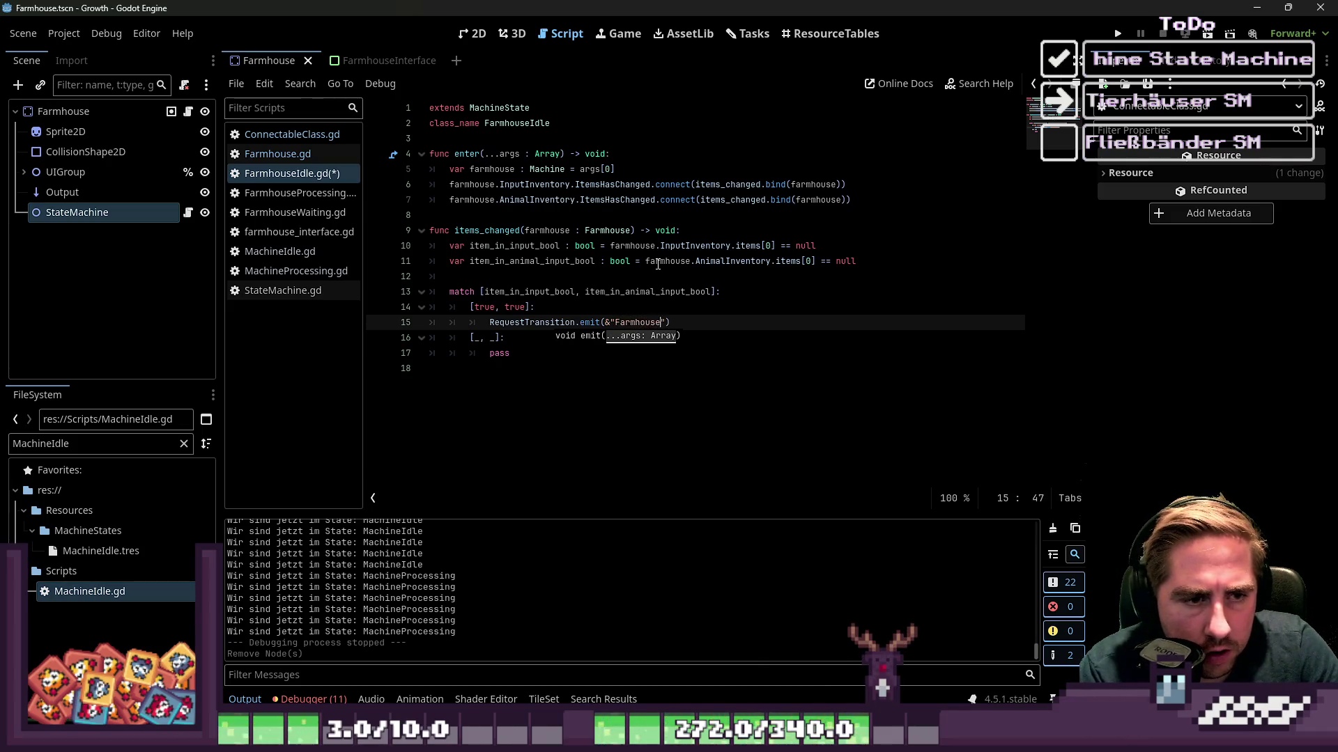
{"action": "type", "text": "Proc"}
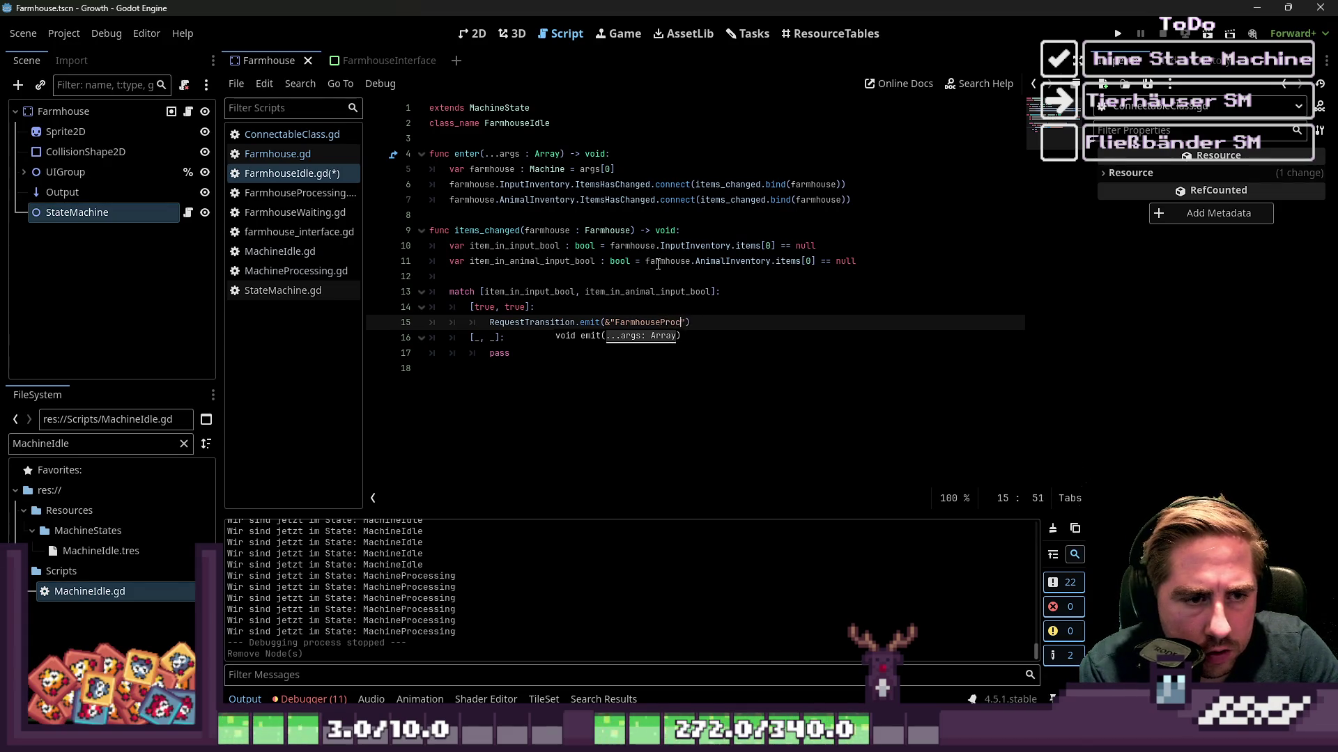
{"action": "type", "text": "essing"}
{"action": "key", "text": "ctrl+shift+Left"}
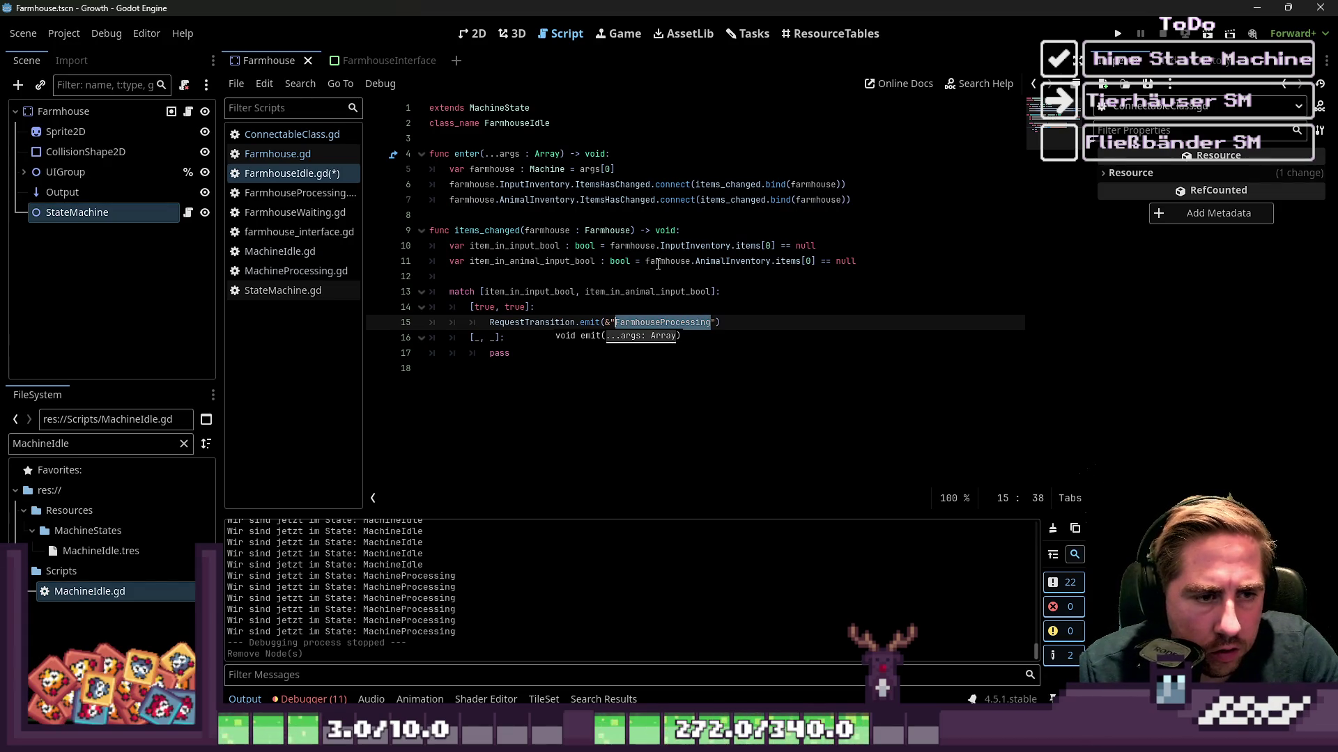
{"action": "key", "text": "Escape"}
{"action": "key", "text": "End"}
{"action": "key", "text": "ctrl+shift+Left"}
{"action": "key", "text": "ctrl+shift+Left"}
{"action": "key", "text": "ctrl+shift+Left"}
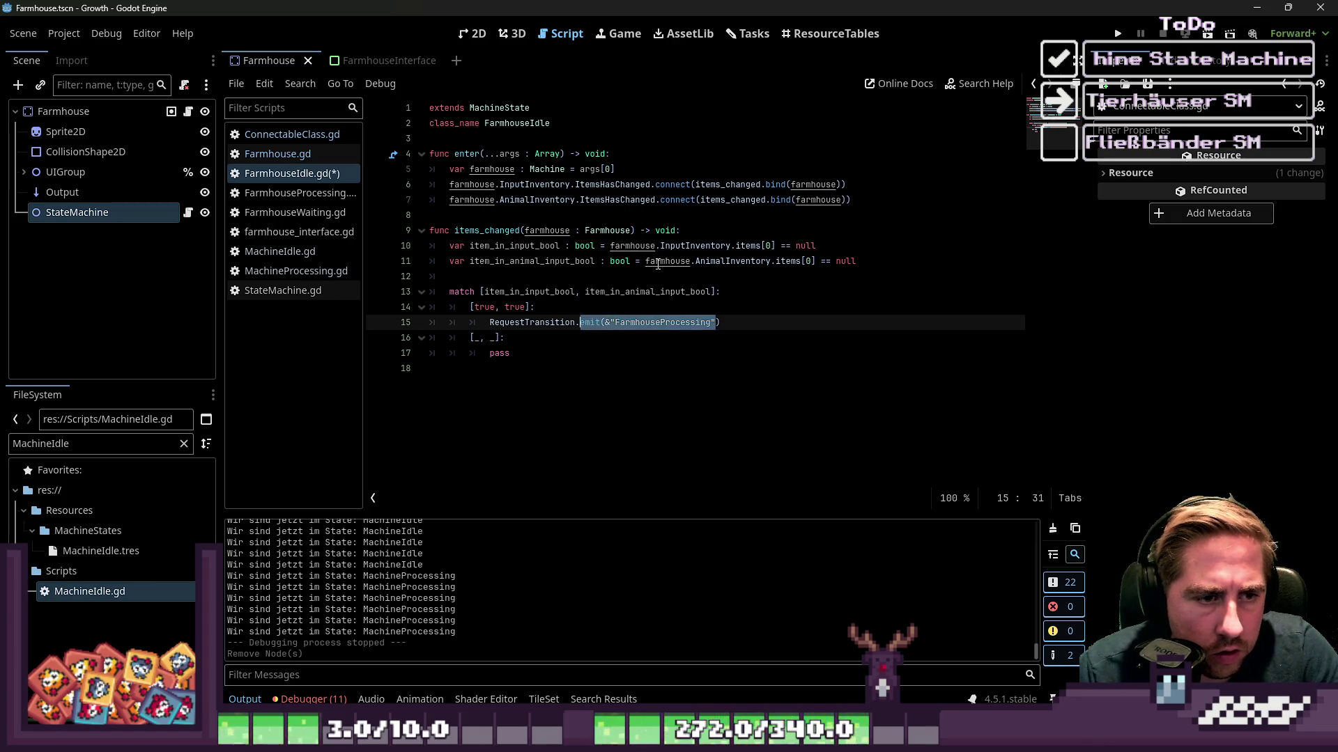
{"action": "key", "text": "ctrl+shift+Right"}
Replace the fallback's pass with RequestTransition.emit(&"FarmhouseIdle").
{"action": "key", "text": "Down"}
{"action": "key", "text": "Down"}
{"action": "key", "text": "ctrl+shift+Left"}
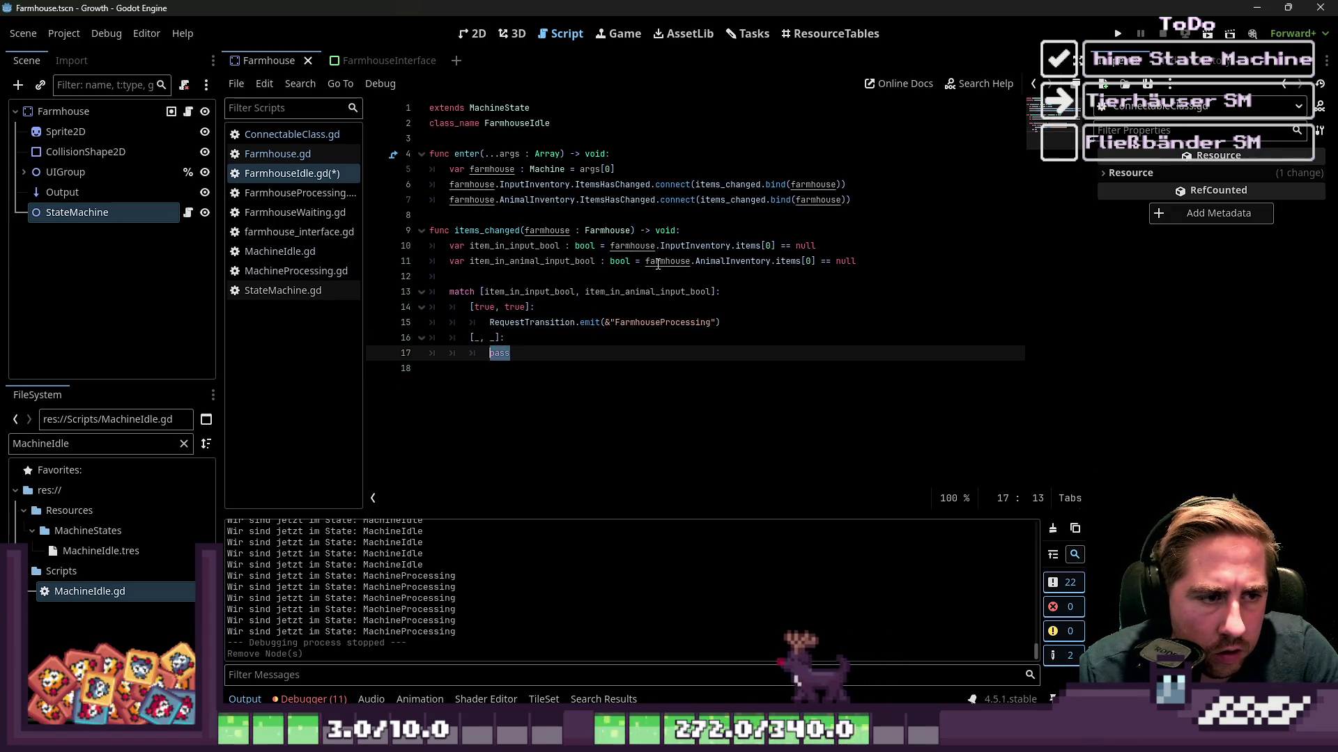
{"action": "key", "text": "BackSpace"}
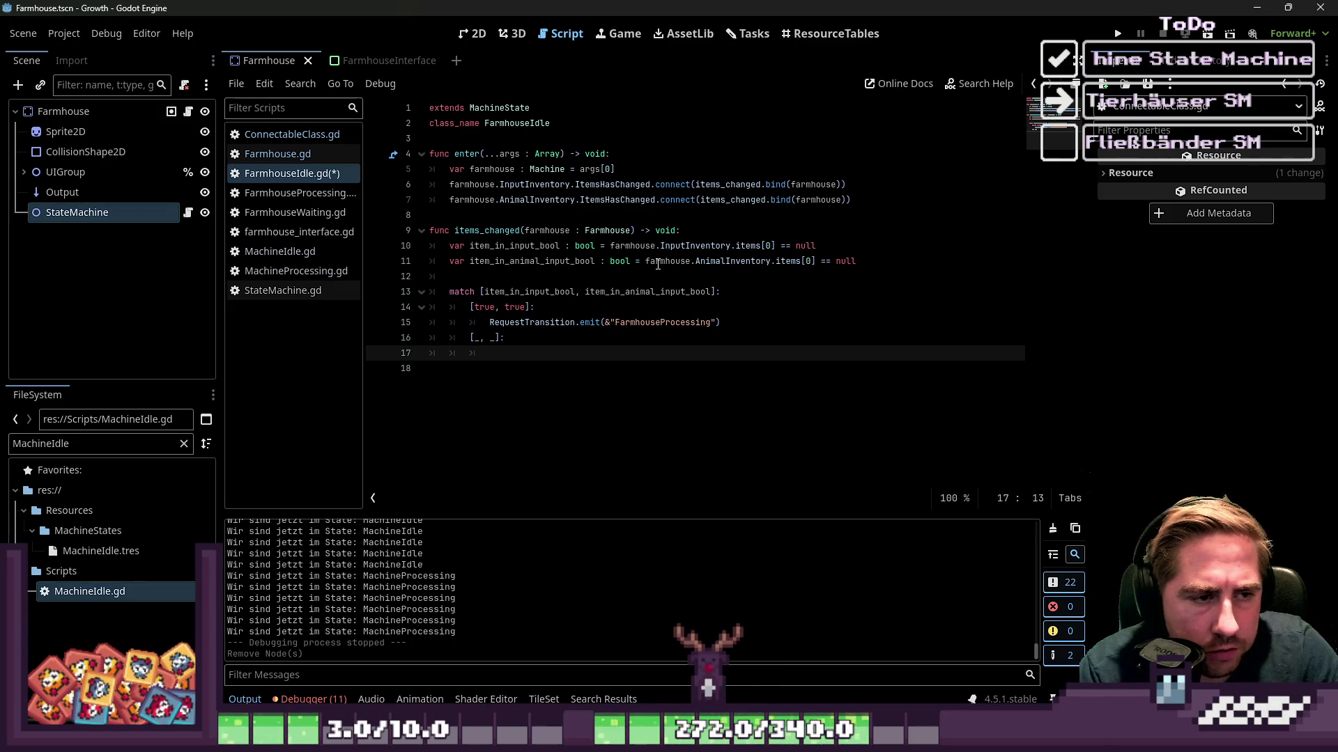
{"action": "key", "text": "Up"}
{"action": "key", "text": "Up"}
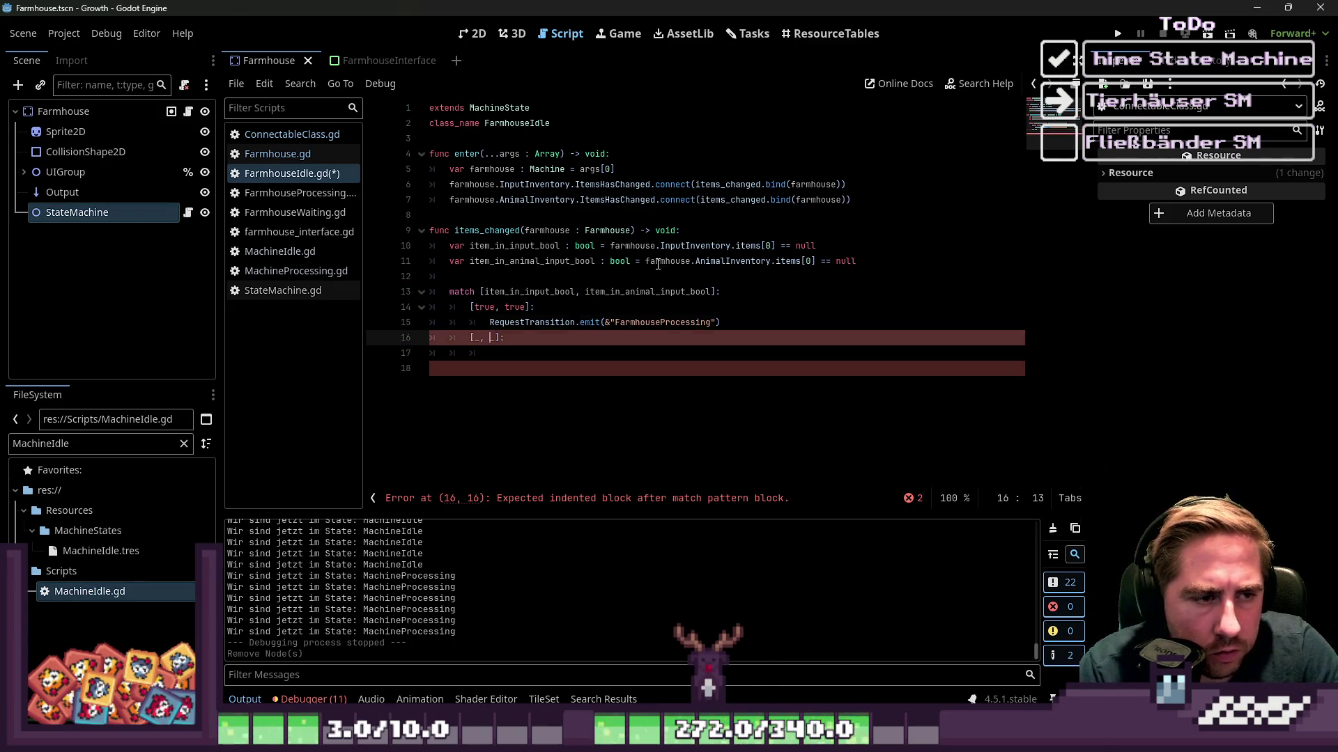
{"action": "key", "text": "ctrl+shift+Right"}
{"action": "key", "text": "ctrl+shift+Right"}
{"action": "key", "text": "ctrl+shift+Right"}
{"action": "key", "text": "ctrl+c"}
{"action": "key", "text": "Down"}
{"action": "key", "text": "Down"}
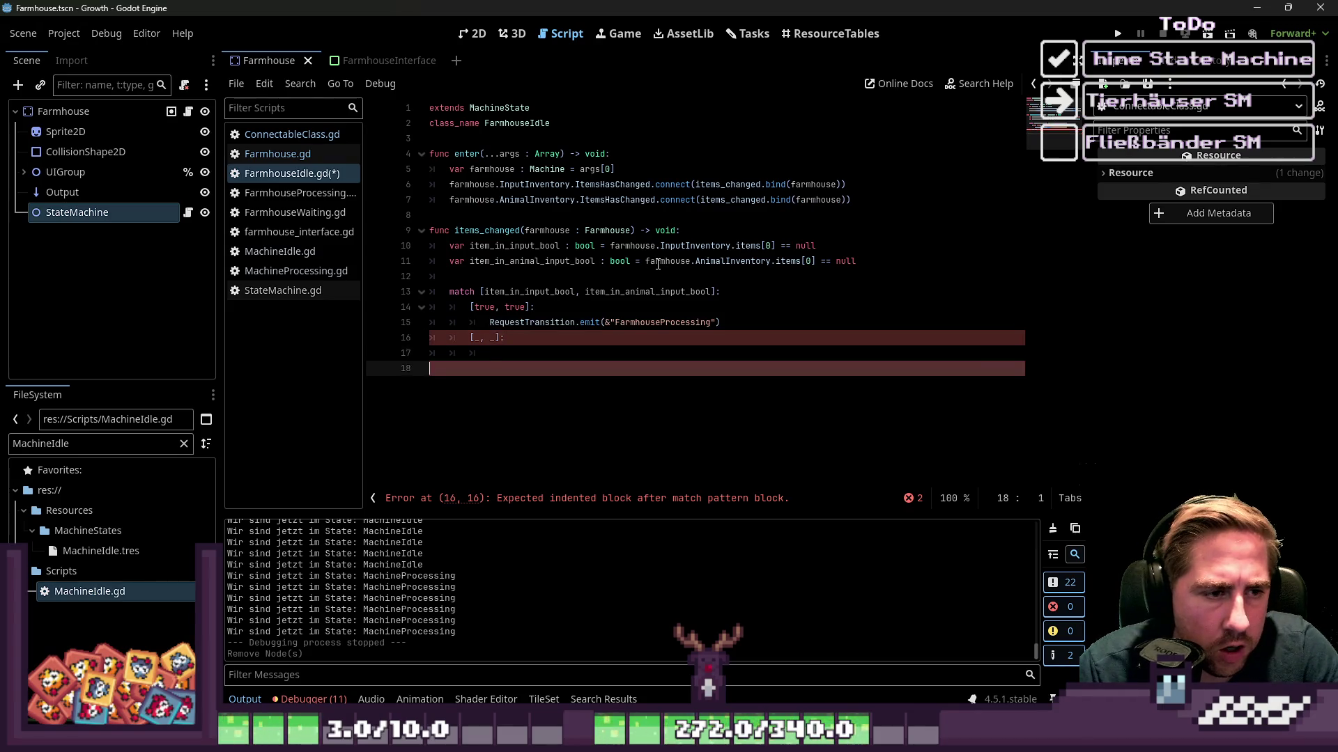
{"action": "key", "text": "ctrl+v"}
{"action": "key", "text": "Left"}
{"action": "key", "text": "ctrl+shift+Left"}
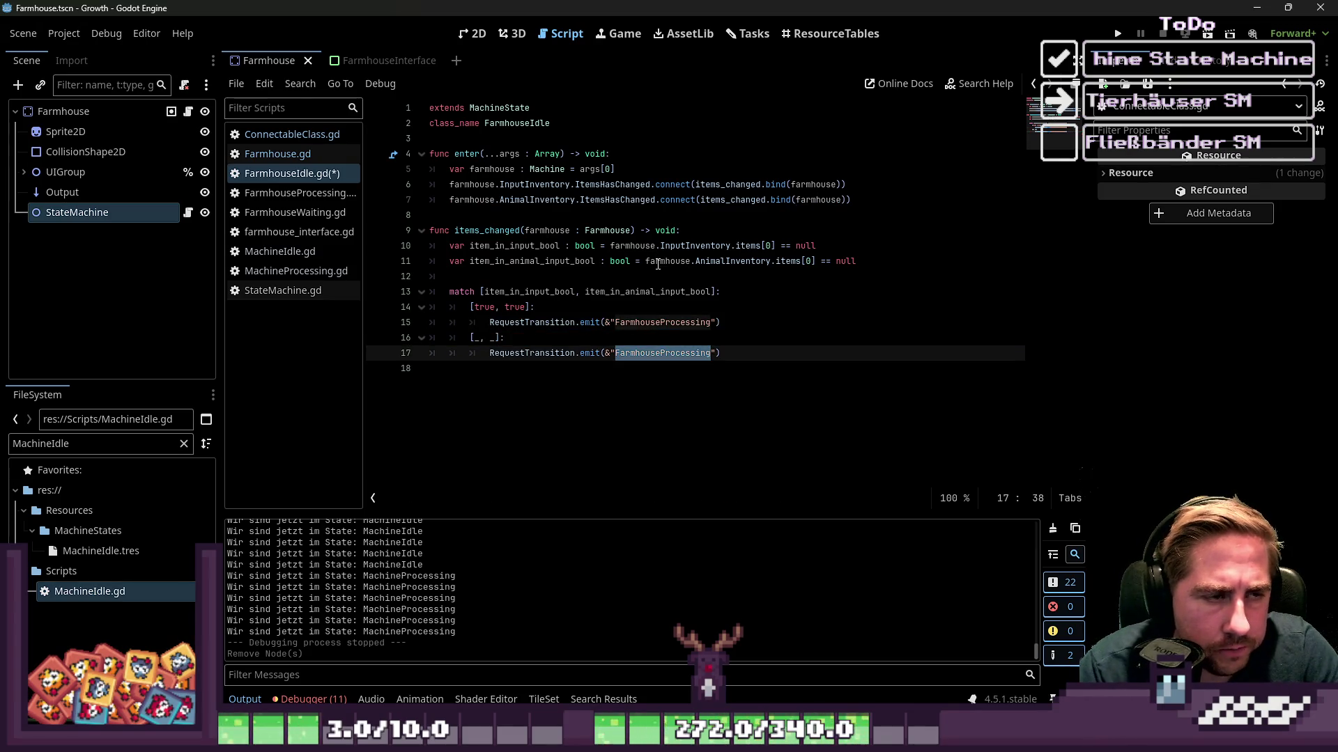
{"action": "key", "text": "Right"}
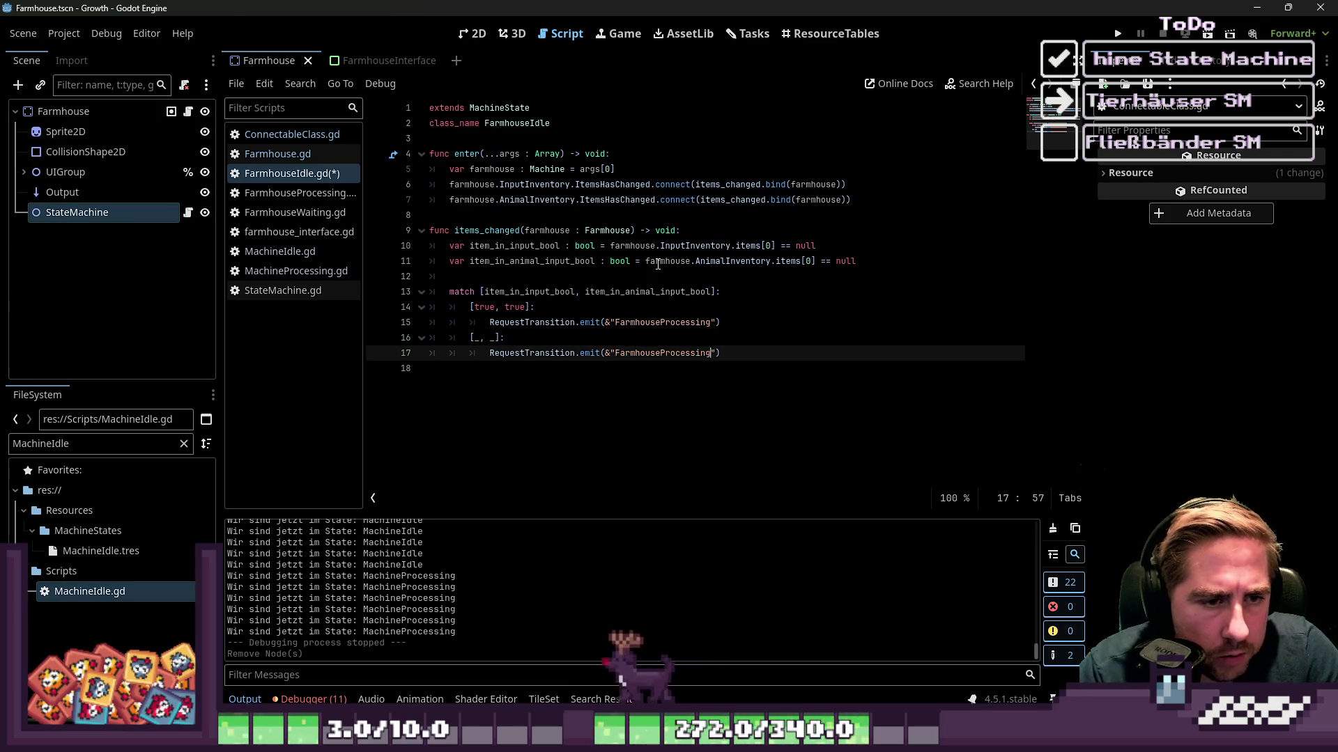
{"action": "key", "text": "shift+Left"}
{"action": "key", "text": "shift+Left"}
{"action": "key", "text": "shift+Left"}
{"action": "type", "text": "Idle"}
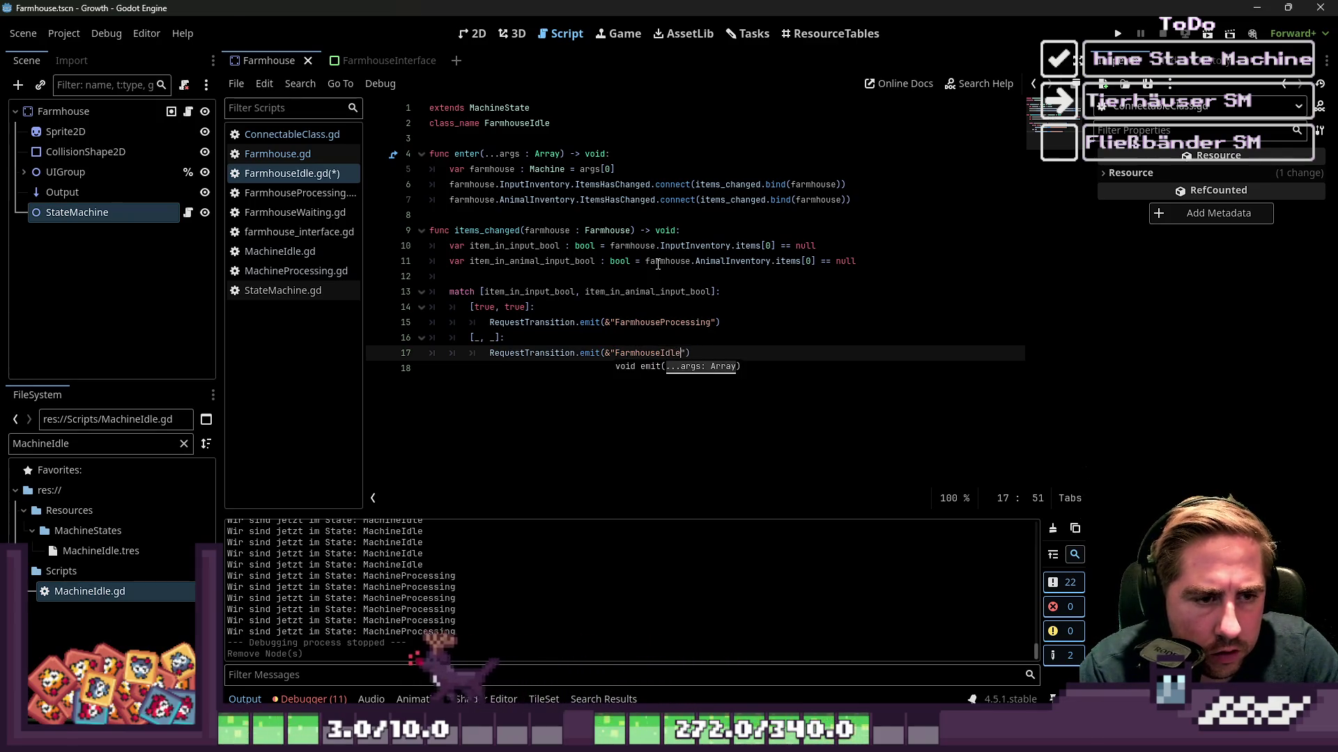
{"action": "key", "text": "Escape"}
{"action": "key", "text": "Down"}
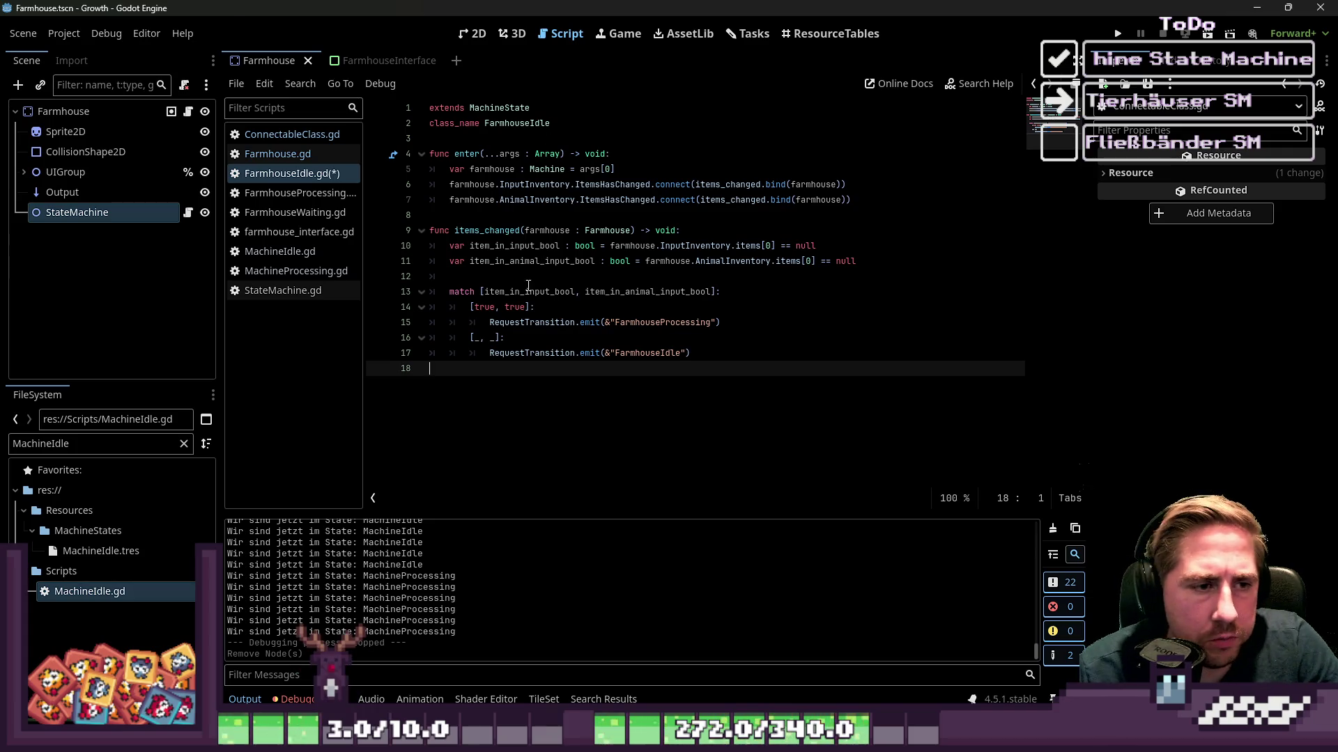
{"action": "left_click", "coordinate": [514, 307]}
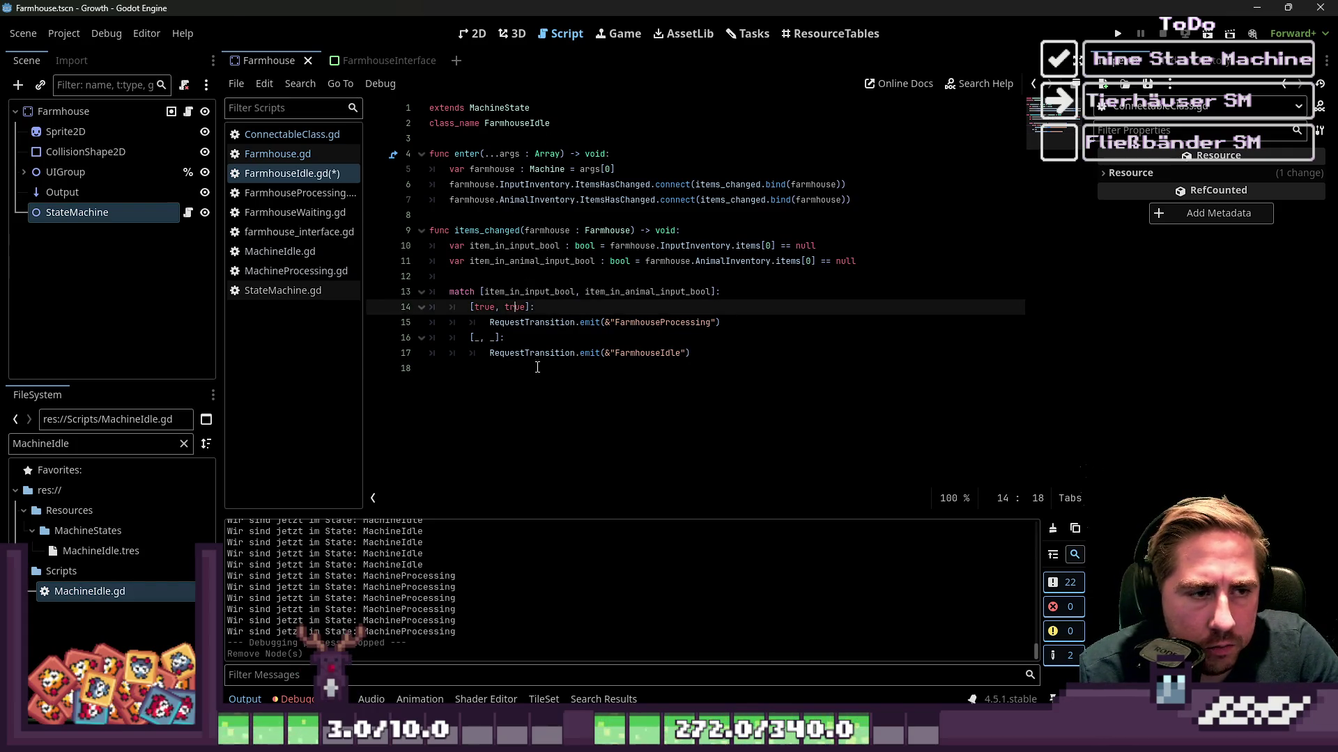
{"action": "left_click", "coordinate": [513, 391]}
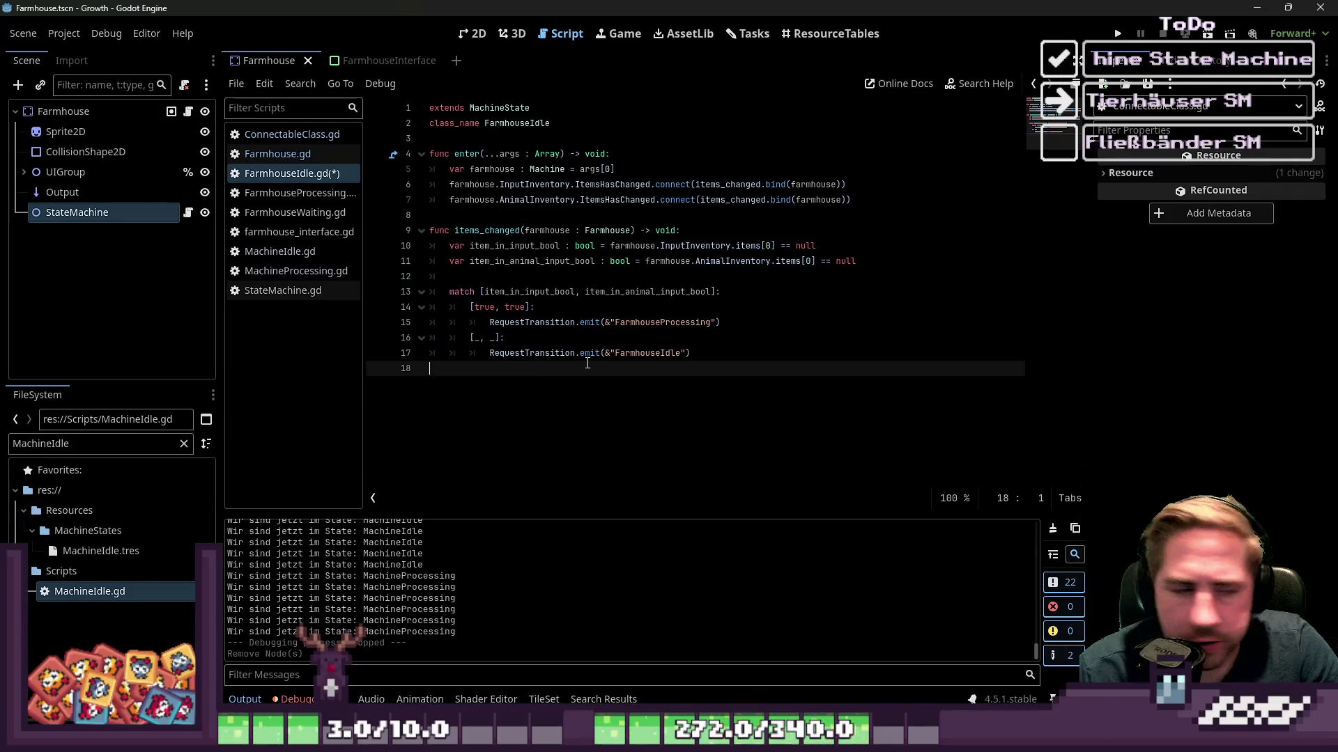
Add an exit(...args : Array) -> void function and paste enter's three connect lines into it.
{"action": "key", "text": "Return"}
{"action": "type", "text": "func exit("}
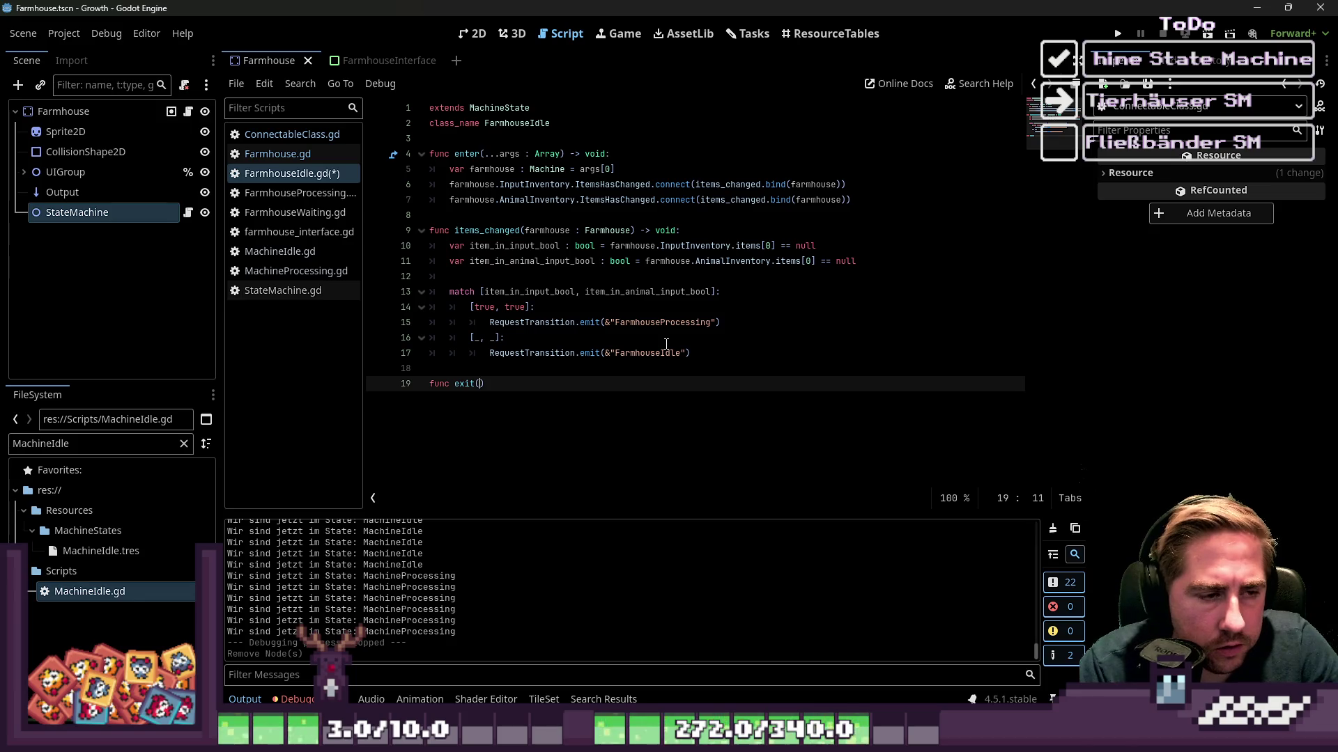
{"action": "key", "text": "BackSpace"}
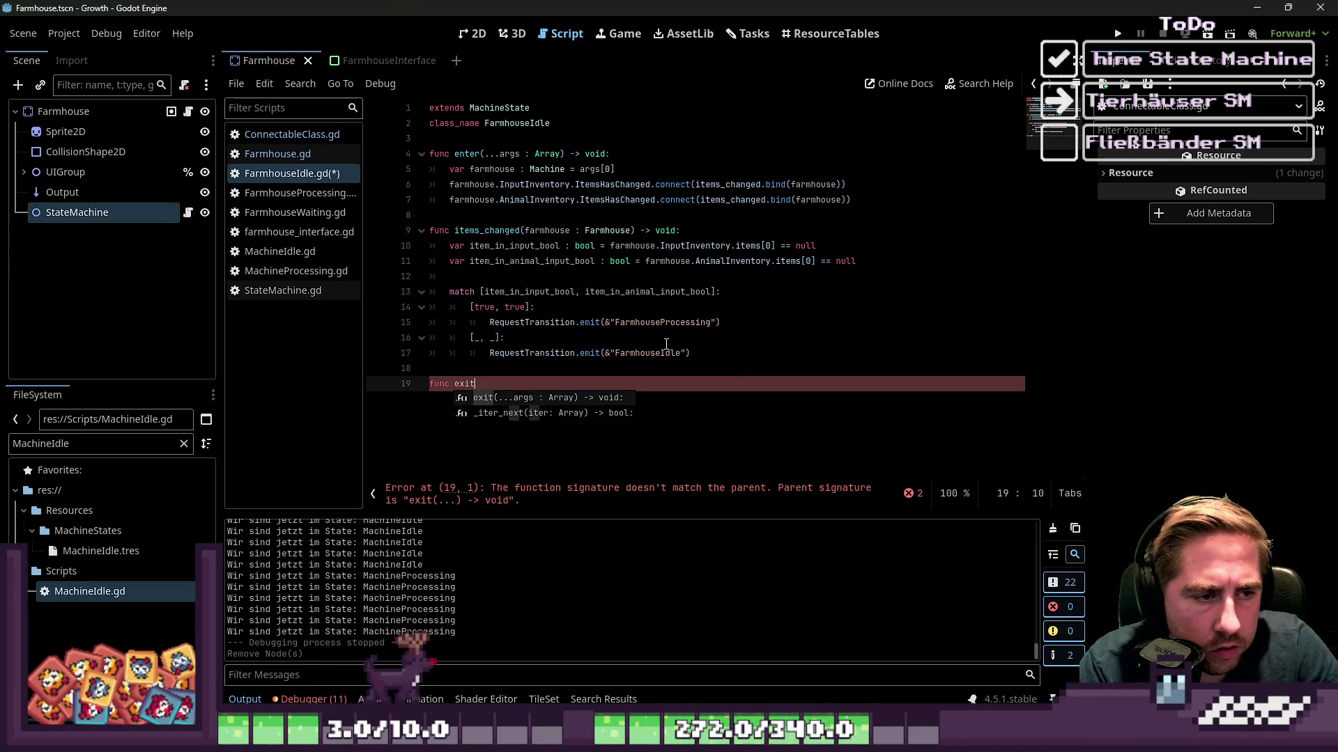
{"action": "key", "text": "Return"}
{"action": "key", "text": "Return"}
{"action": "key", "text": "Up"}
{"action": "key", "text": "Up"}
{"action": "key", "text": "Up"}
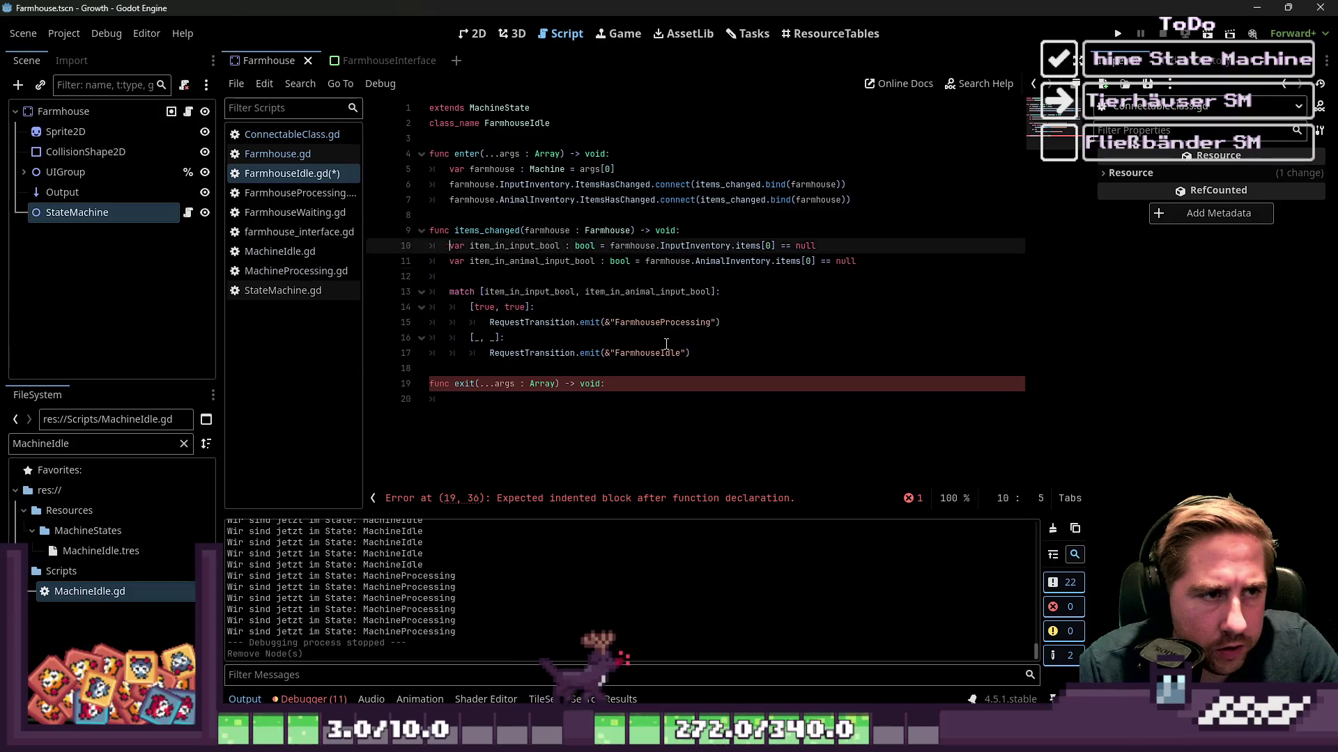
{"action": "key", "text": "Up"}
{"action": "key", "text": "Up"}
{"action": "key", "text": "Up"}
{"action": "key", "text": "shift+Down"}
{"action": "key", "text": "shift+Down"}
{"action": "key", "text": "shift+Down"}
{"action": "key", "text": "Right"}
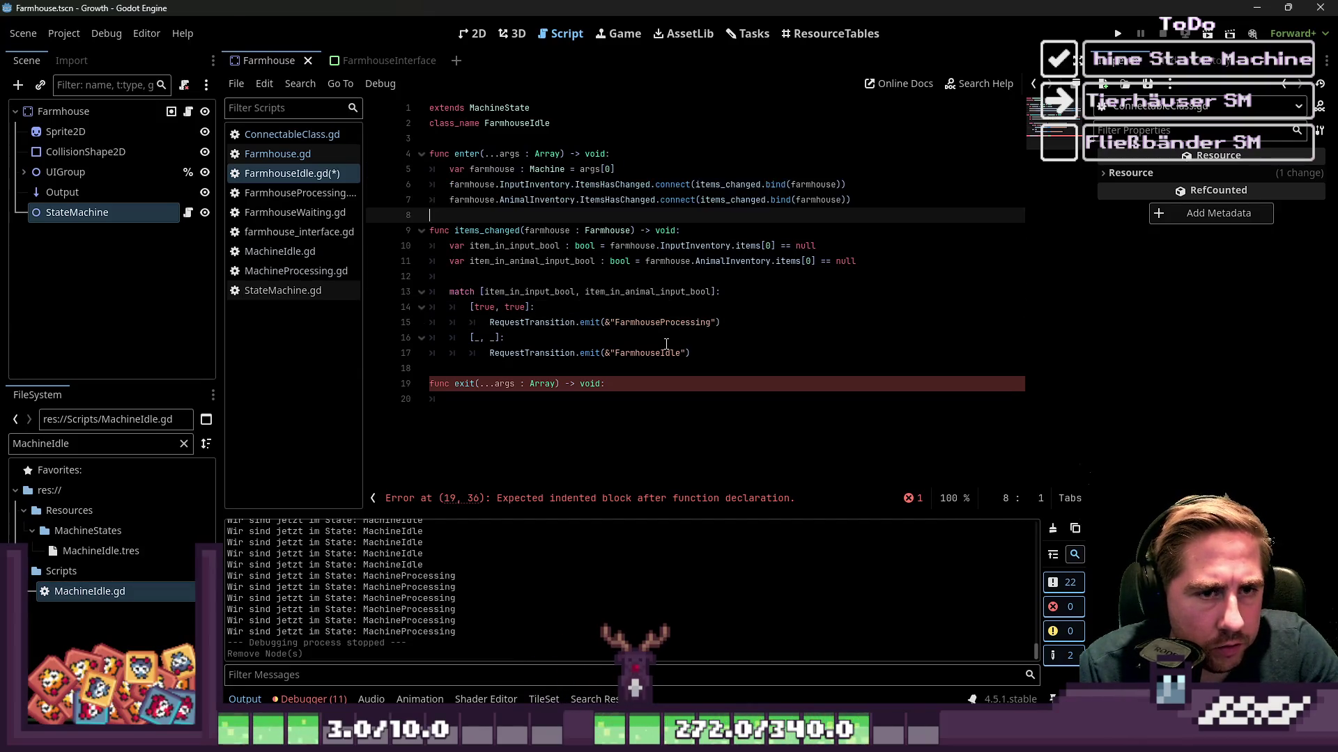
{"action": "key", "text": "Down"}
{"action": "key", "text": "Down"}
{"action": "key", "text": "Down"}
{"action": "type", "text": "var farmhouse : Machine = args[0] \tfarmhouse.InputInventory.ItemsHasChanged.connect(items_changed.bind(farmhouse)) \tfarmhouse.AnimalInventory.ItemsHasChanged.connect(items_changed.bind(farmhouse))"}
Change both pasted connect calls to disconnect and remove their .bind(farmhouse) arguments.
{"action": "key", "text": "Up"}
{"action": "key", "text": "ctrl+Left"}
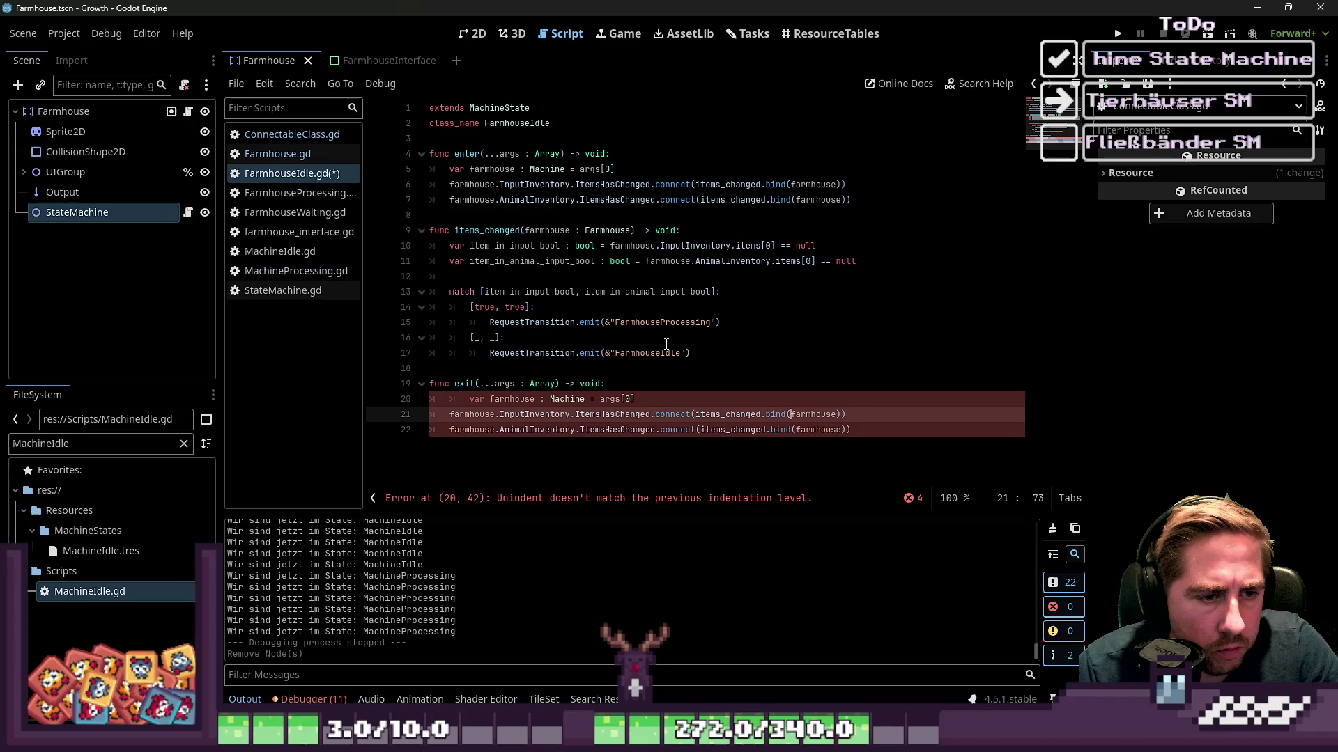
{"action": "key", "text": "ctrl+Left"}
{"action": "key", "text": "ctrl+Left"}
{"action": "key", "text": "ctrl+Left"}
{"action": "type", "text": "dis"}
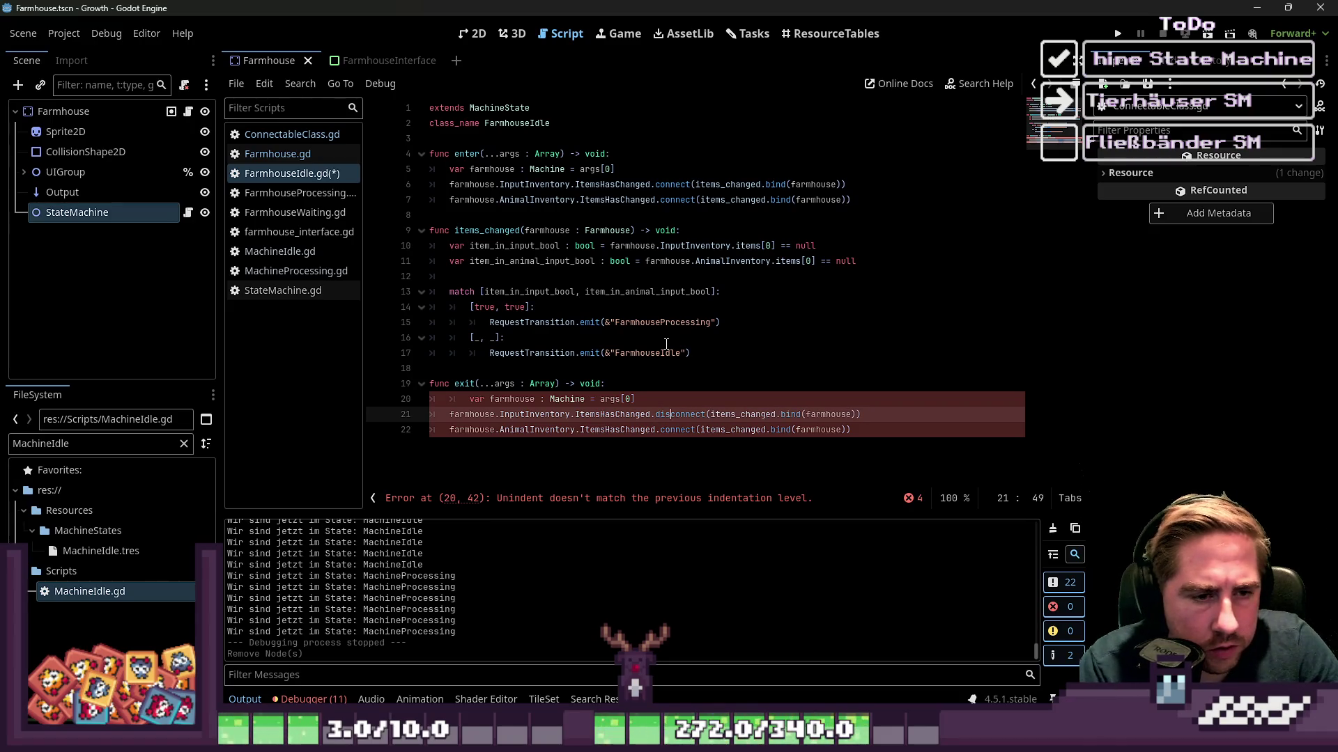
{"action": "key", "text": "Down"}
{"action": "key", "text": "ctrl+Left"}
{"action": "type", "text": "dis"}
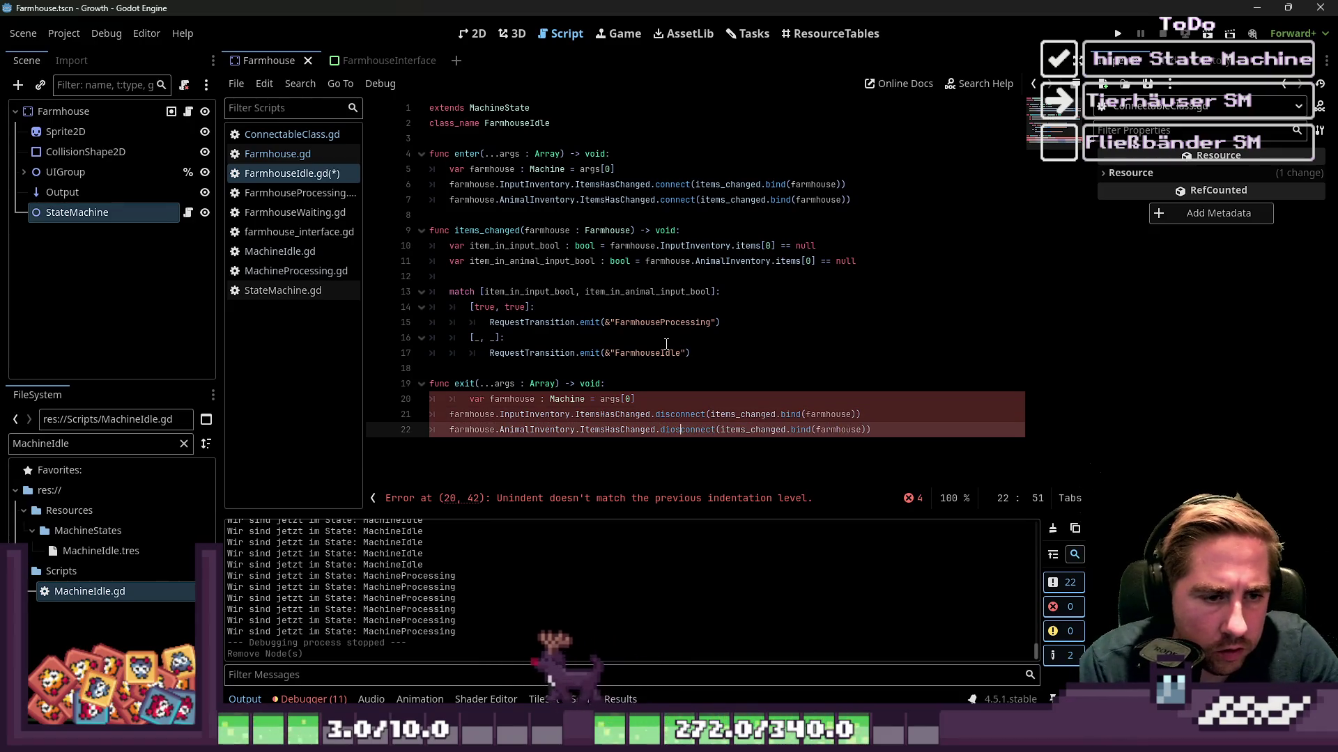
{"action": "key", "text": "End"}
{"action": "key", "text": "Left"}
{"action": "key", "text": "Left"}
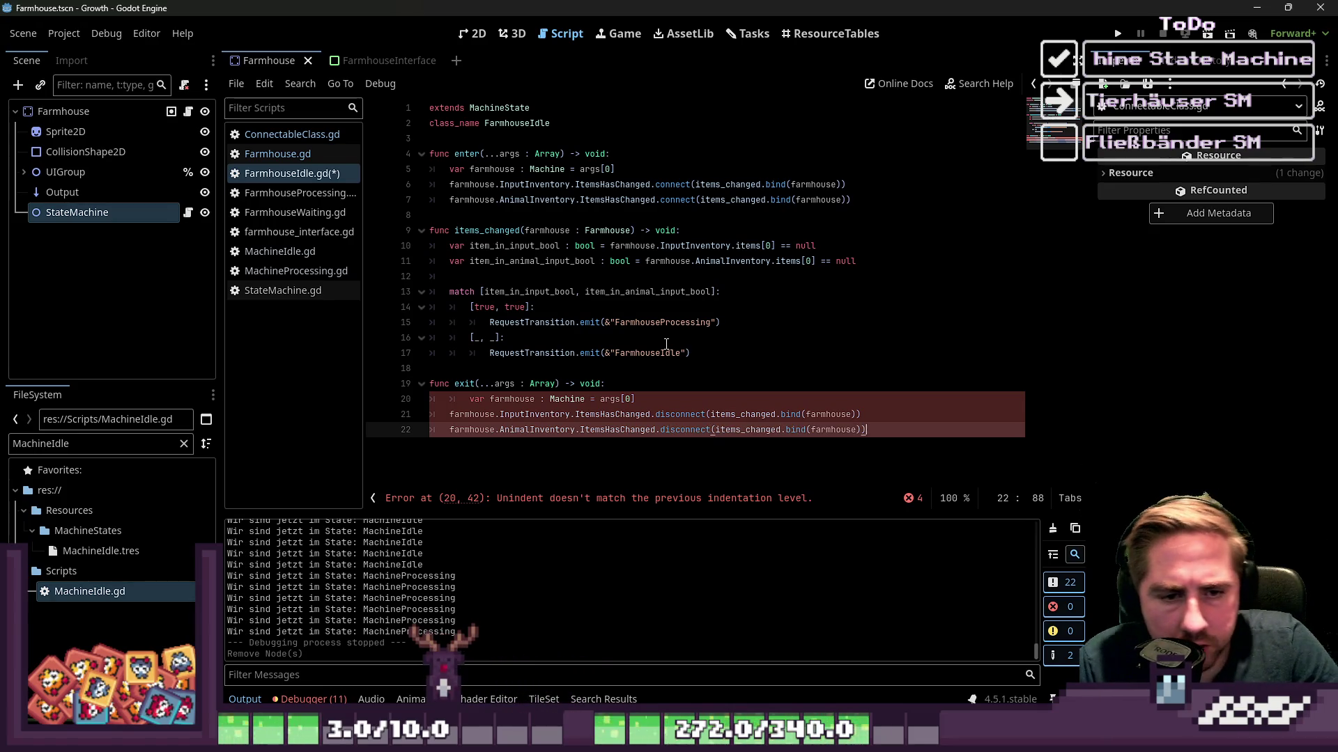
{"action": "key", "text": "BackSpace"}
{"action": "key", "text": "BackSpace"}
{"action": "key", "text": "BackSpace"}
{"action": "key", "text": "Up"}
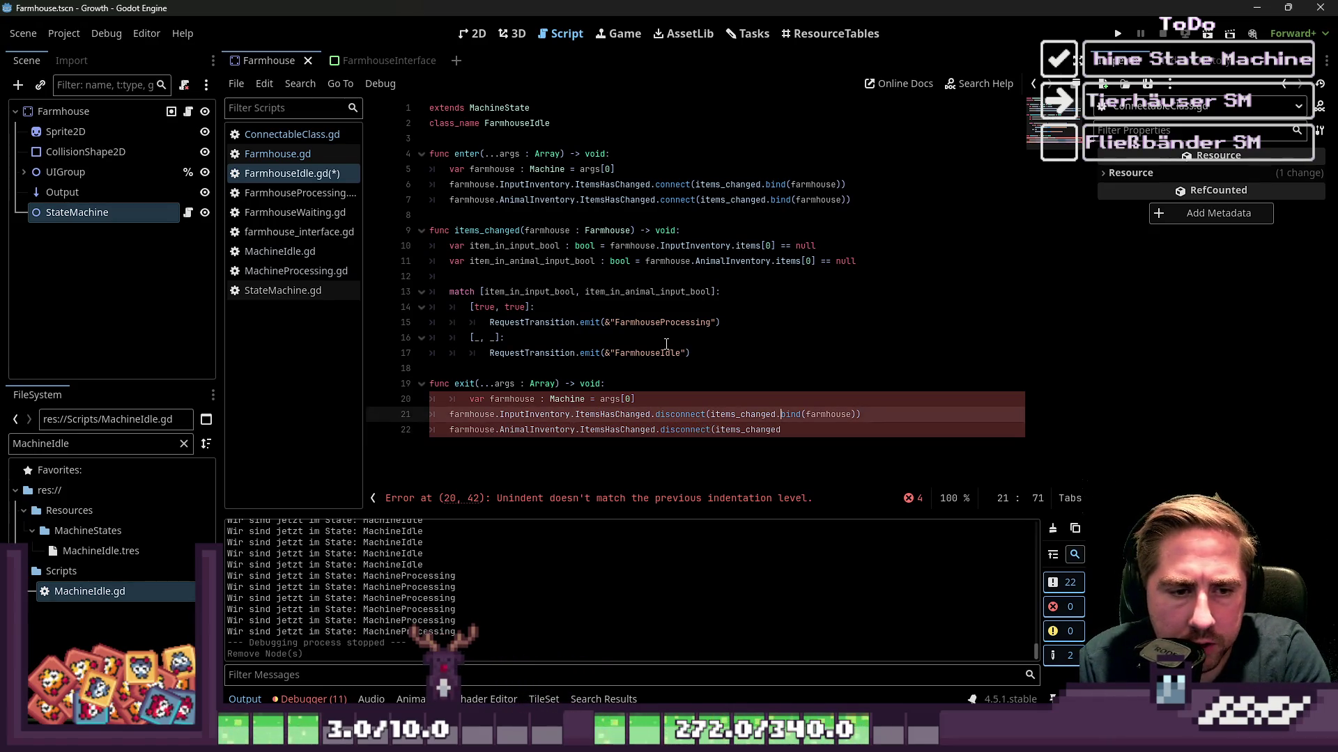
{"action": "key", "text": "BackSpace"}
{"action": "key", "text": "Delete"}
{"action": "key", "text": "Delete"}
{"action": "key", "text": "Delete"}
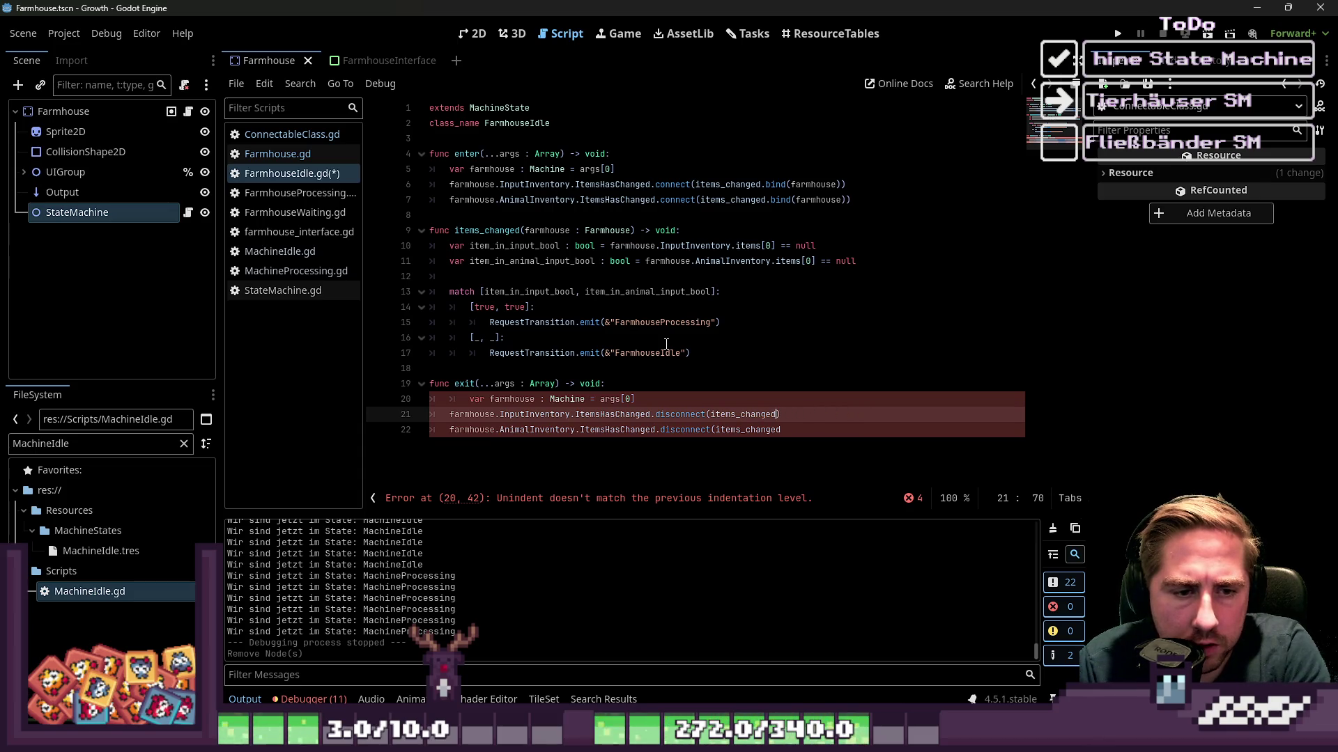
{"action": "type", "text": ")"}
{"action": "key", "text": "Down"}
{"action": "type", "text": ")"}
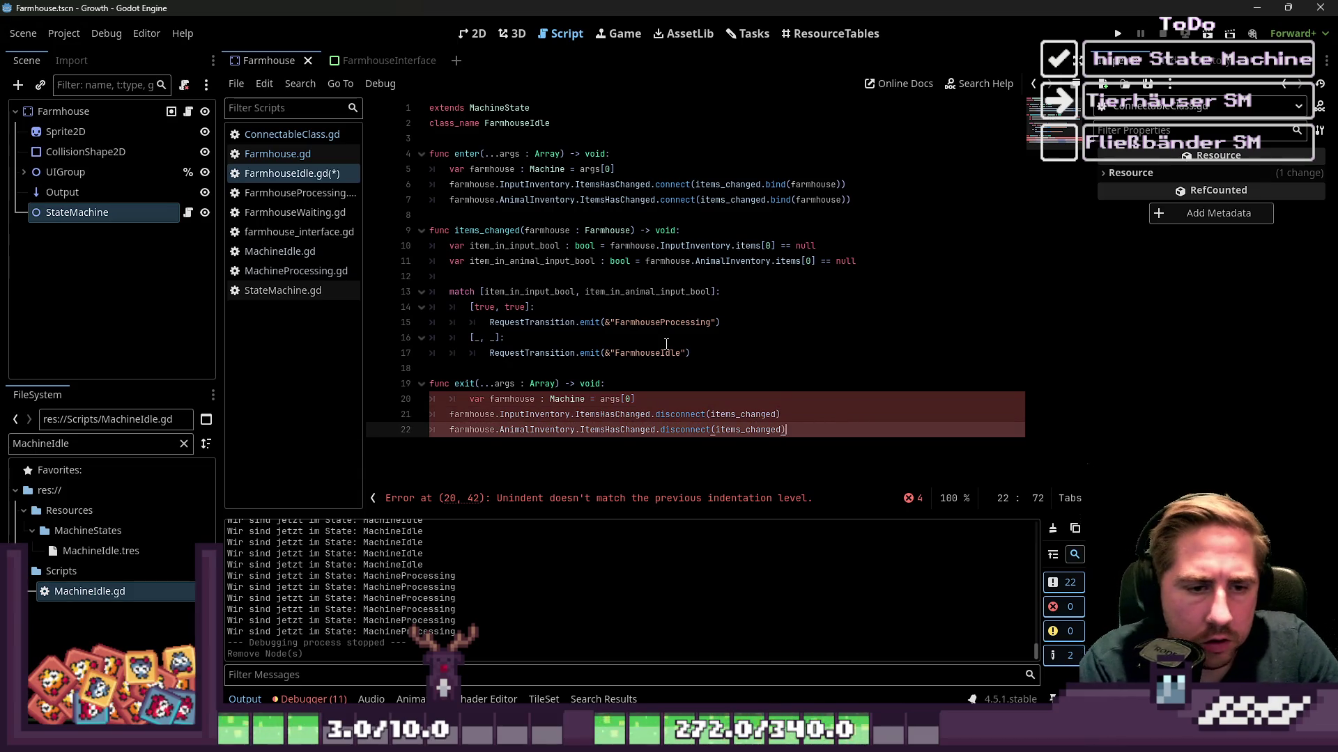
Fix the exit body's indentation and save FarmhouseIdle.gd.
{"action": "key", "text": "Up"}
{"action": "key", "text": "Up"}
{"action": "key", "text": "Up"}
{"action": "key", "text": "Down"}
{"action": "key", "text": "Home"}
{"action": "key", "text": "Delete"}
{"action": "key", "text": "Down"}
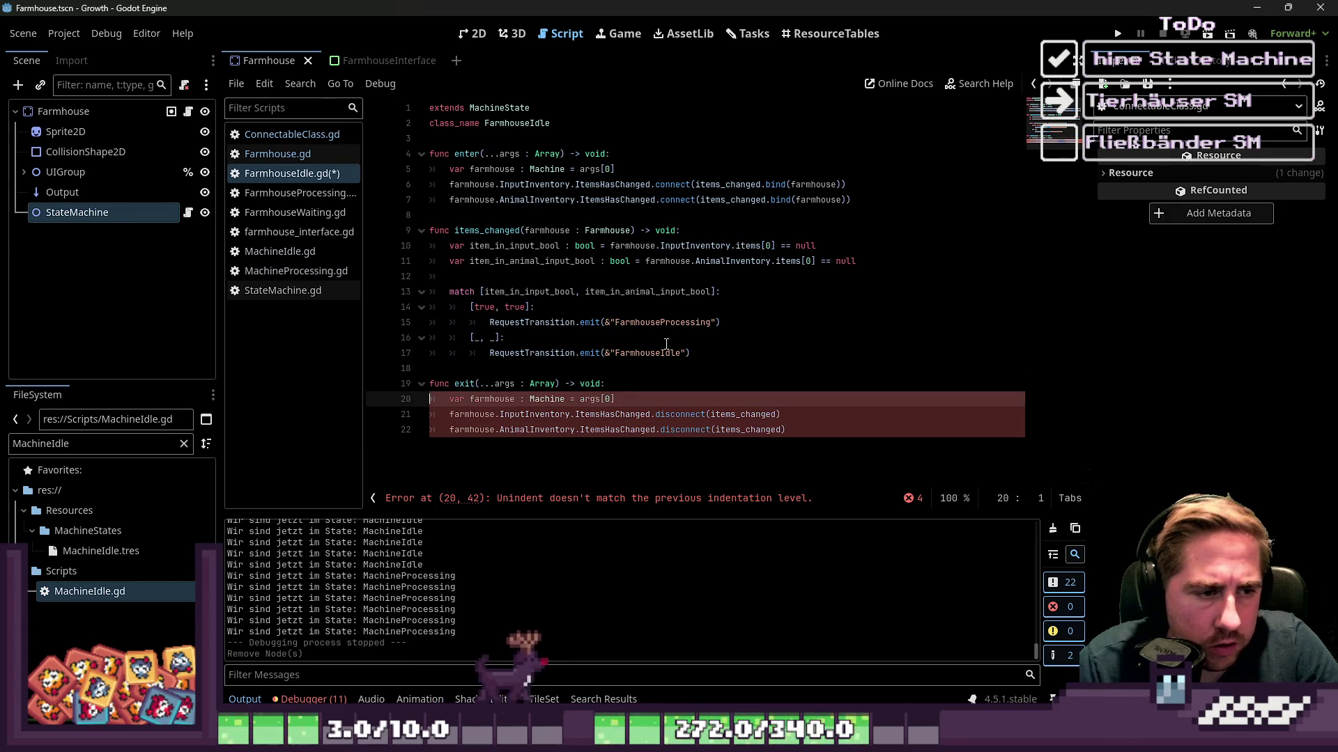
{"action": "left_click", "coordinate": [786, 430]}
{"action": "key", "text": "ctrl+s"}
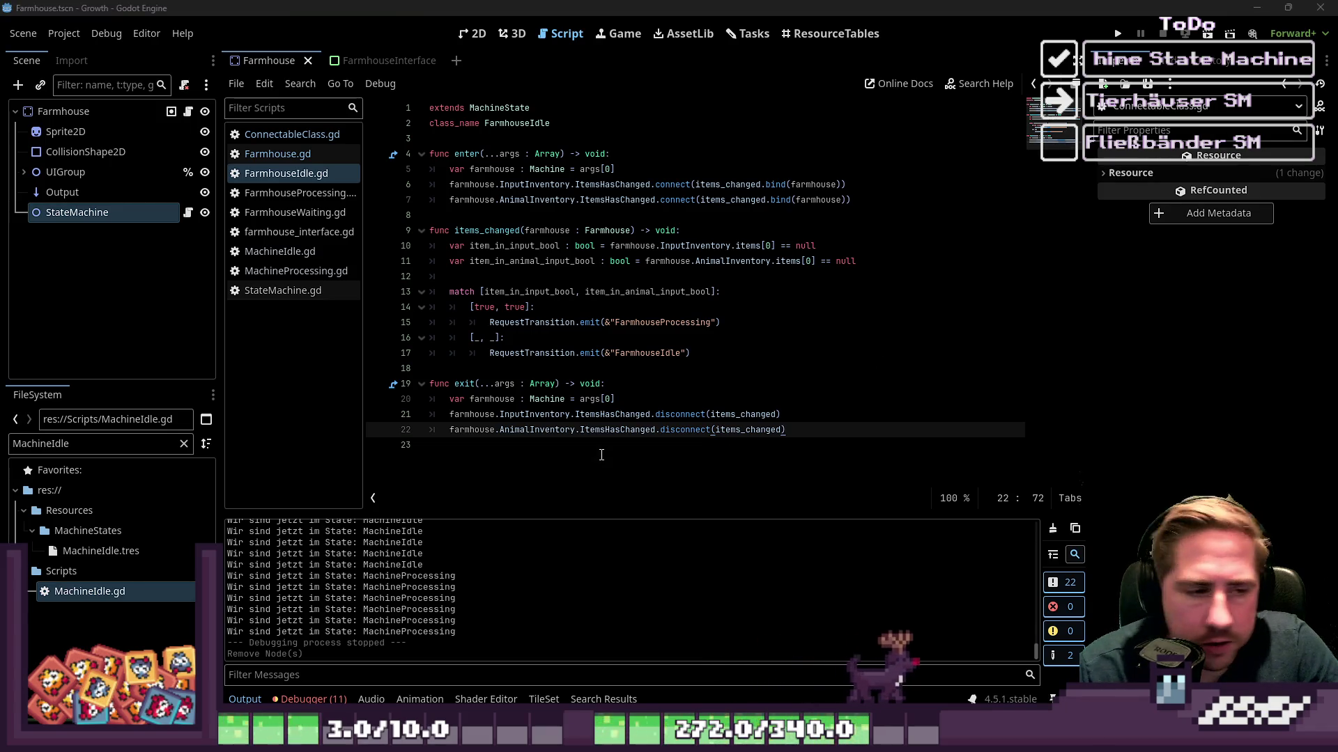
{"action": "left_click", "coordinate": [563, 470]}
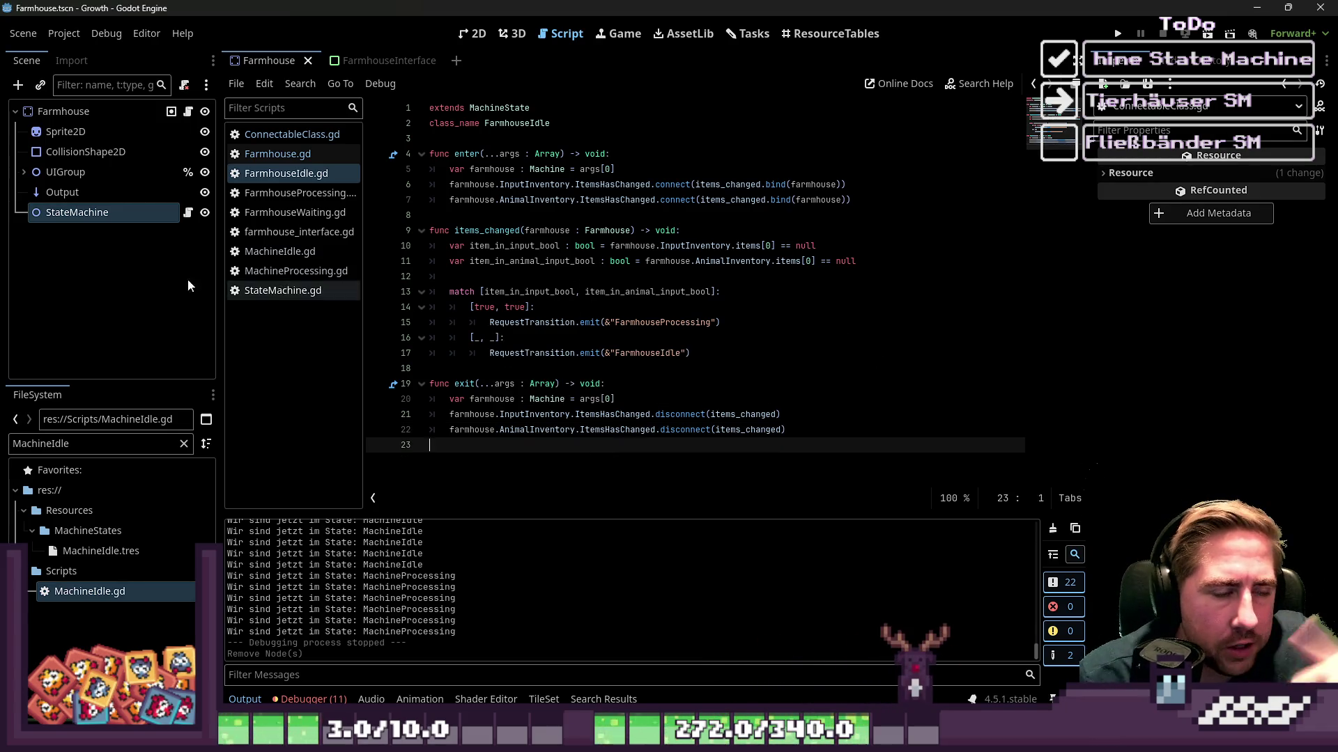
In FarmhouseProcessing.gd, add func enter(...args : Array) -> void: with a pass body.
{"action": "left_click", "coordinate": [259, 195]}
{"action": "left_click", "coordinate": [466, 248]}
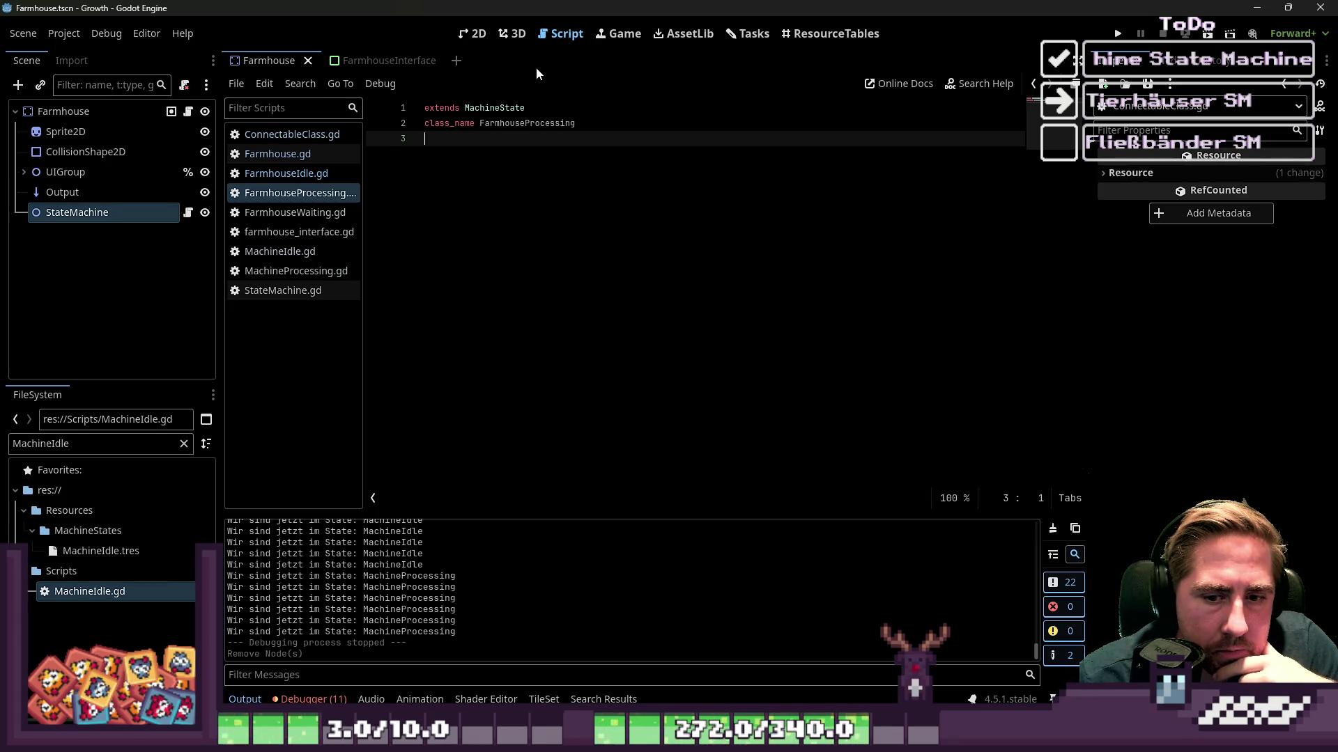
{"action": "left_click", "coordinate": [324, 172]}
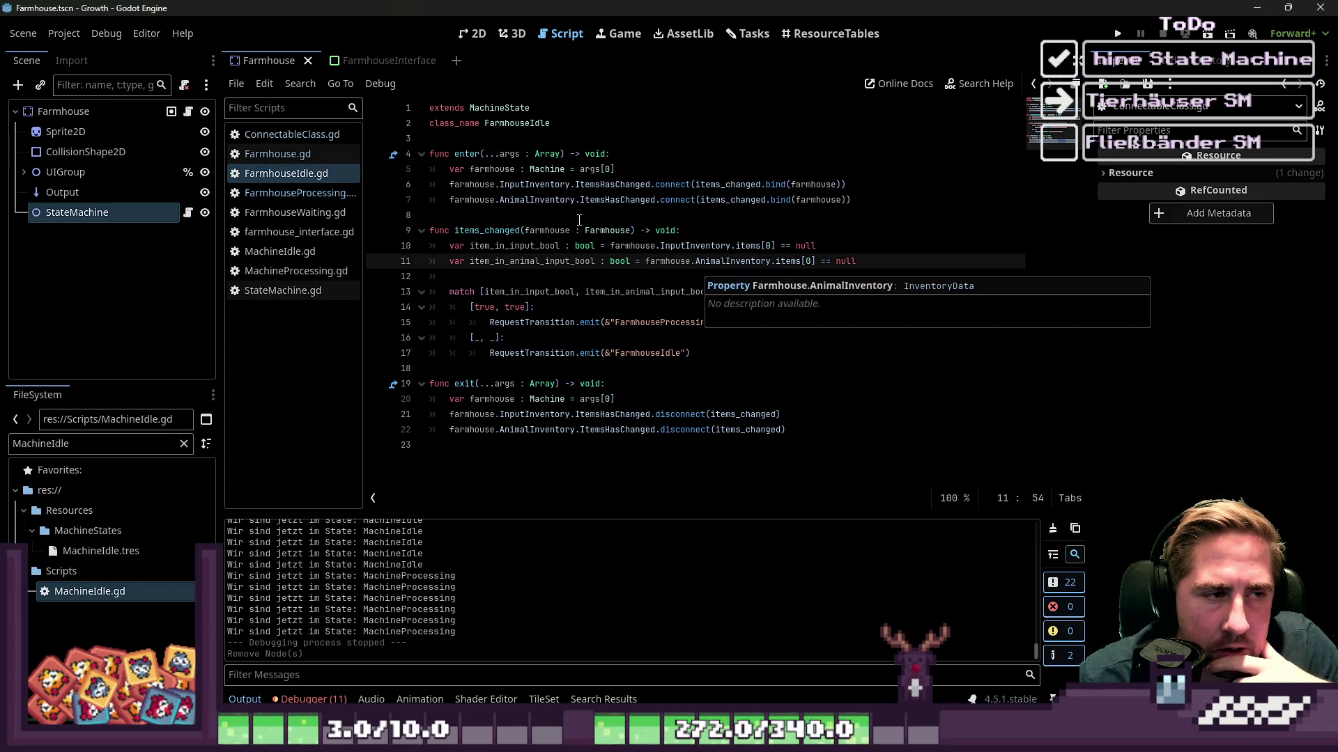
{"action": "key", "text": "alt+Left"}
{"action": "key", "text": "Return"}
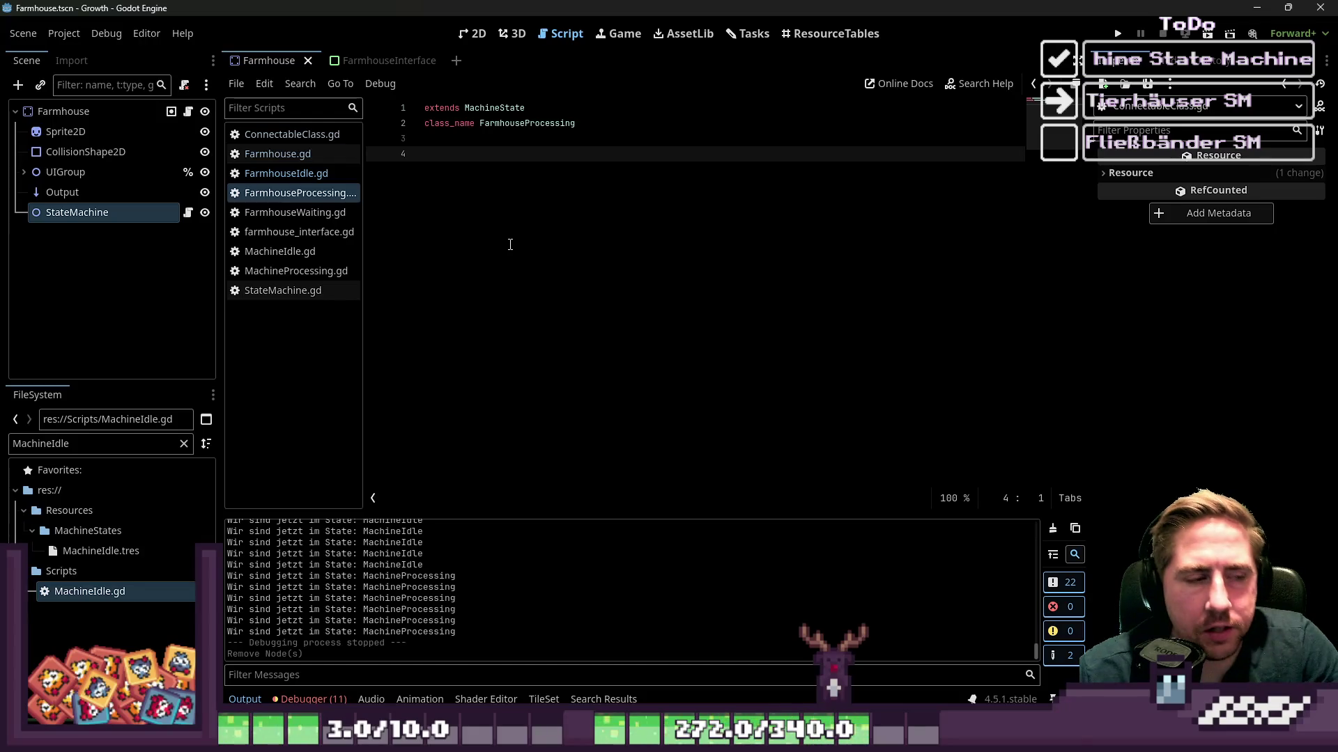
{"action": "type", "text": "func "}
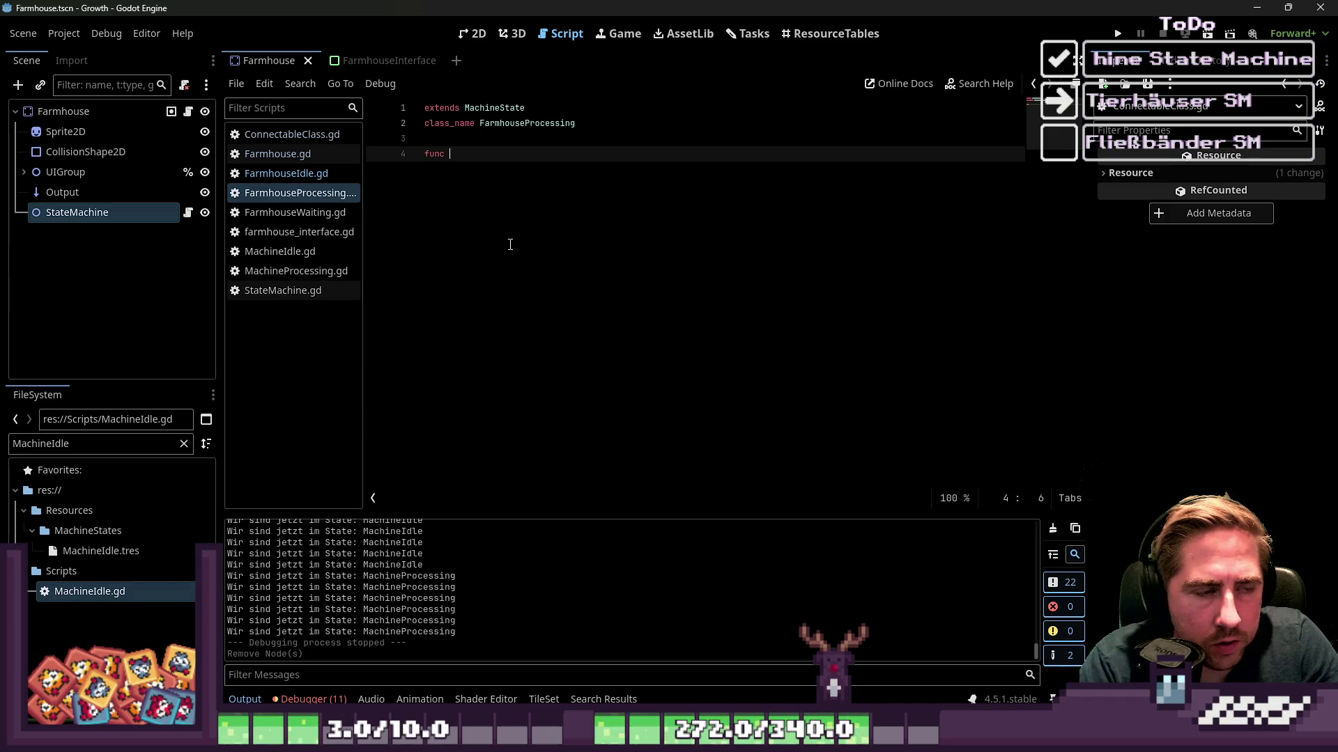
{"action": "type", "text": "en"}
{"action": "key", "text": "Return"}
{"action": "key", "text": "Return"}
{"action": "type", "text": "pas"}
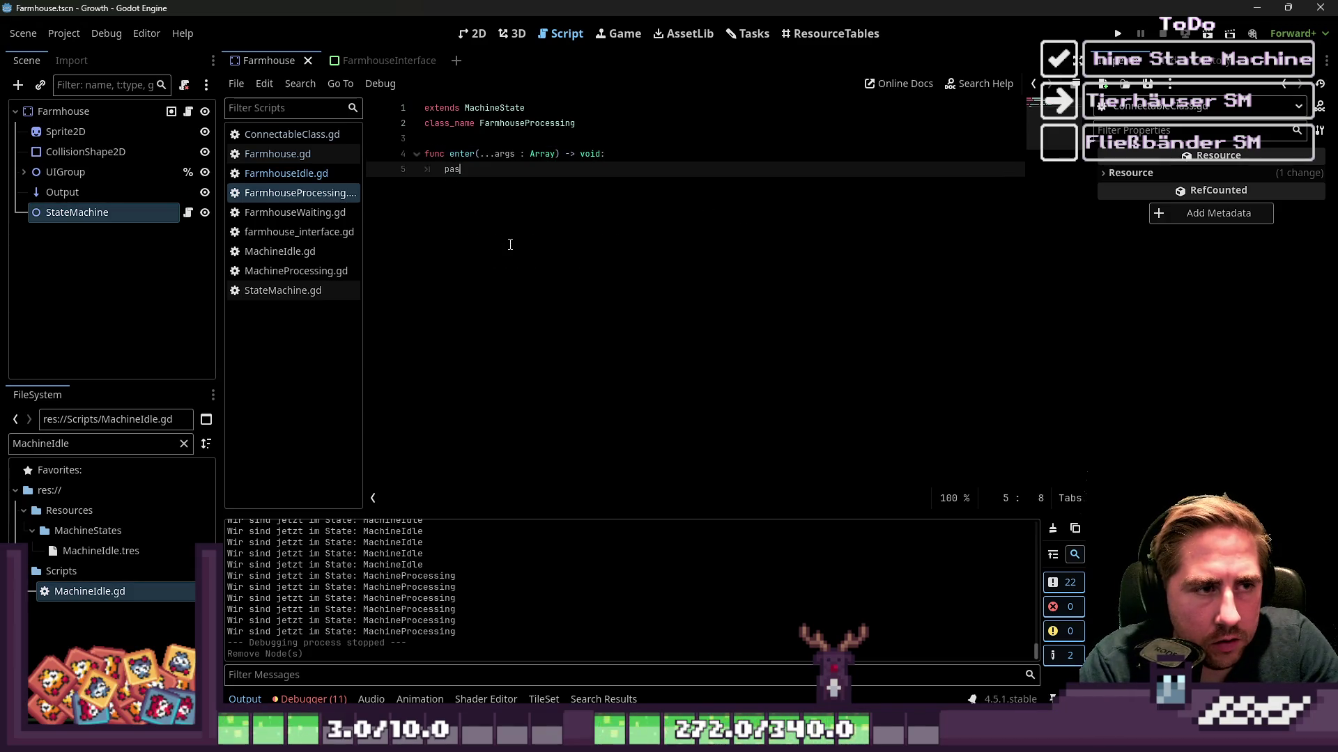
{"action": "type", "text": "s"}
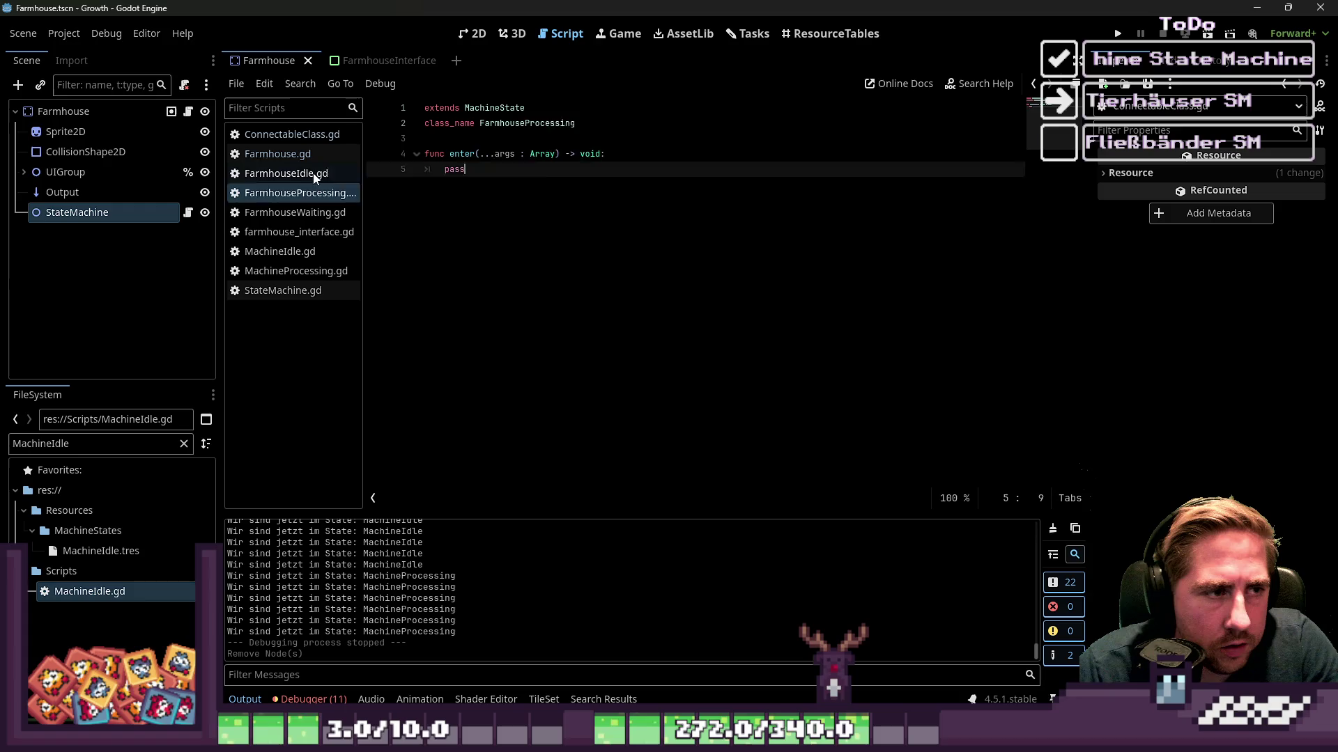
Copy the var farmhouse line from FarmhouseIdle.gd and paste it over pass in enter.
{"action": "left_click", "coordinate": [315, 174]}
{"action": "left_click_drag", "start_coordinate": [845, 170], "coordinate": [333, 168]}
{"action": "key", "text": "ctrl+c"}
{"action": "left_click", "coordinate": [299, 193]}
{"action": "left_click", "coordinate": [523, 202]}
{"action": "key", "text": "ctrl+v"}
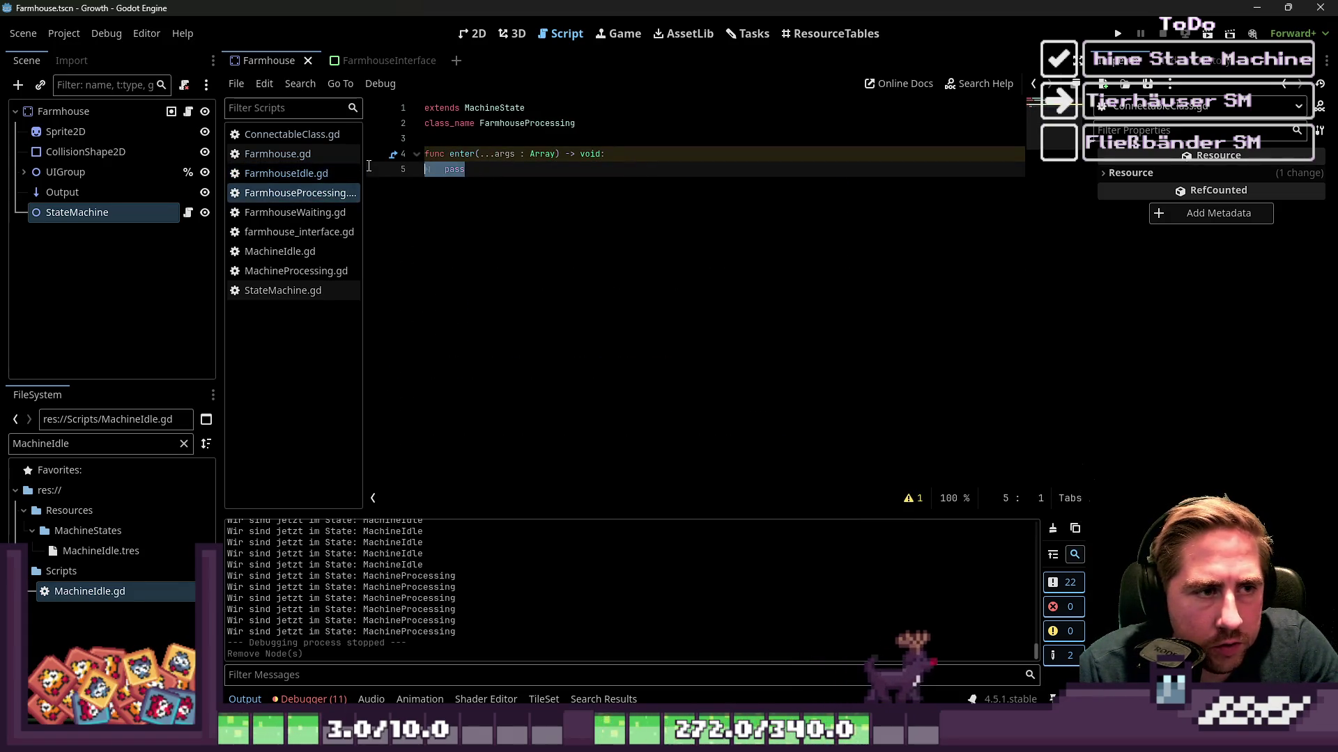
{"action": "key", "text": "Return"}
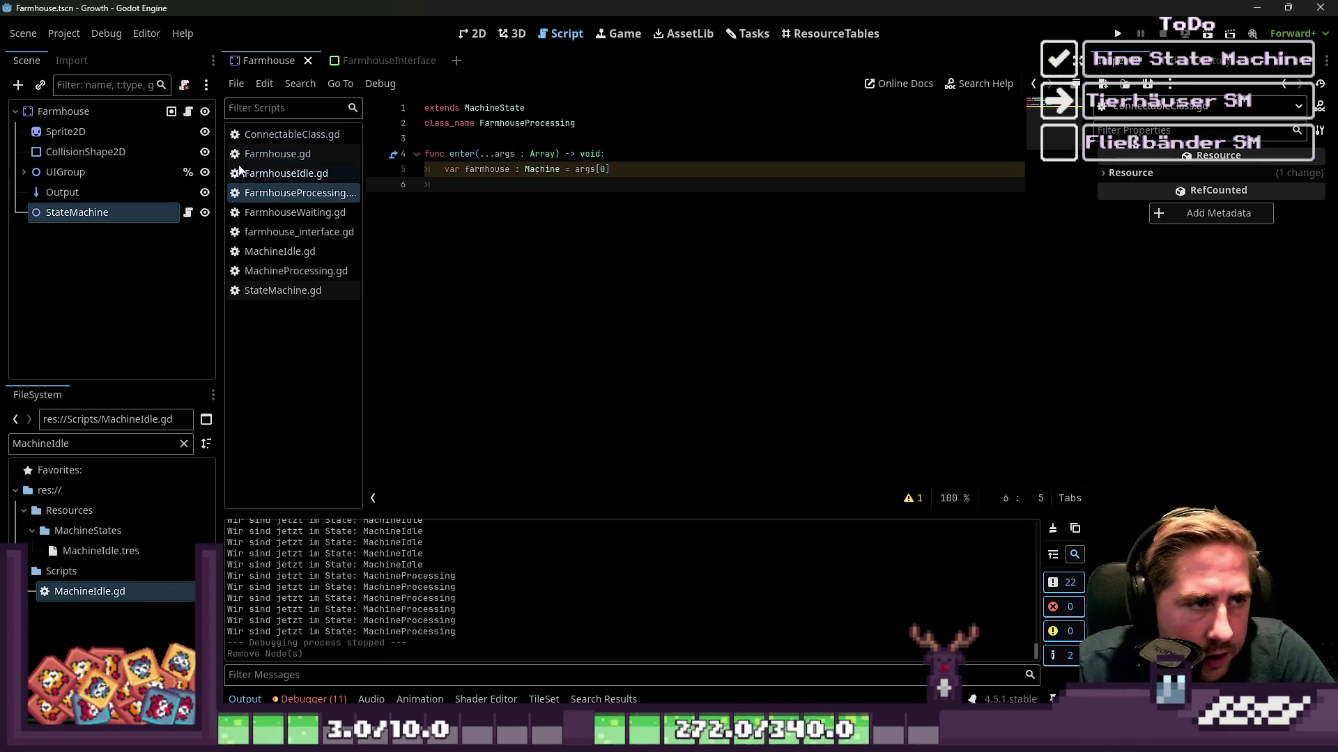
{"action": "left_click", "coordinate": [285, 173]}
Review FarmhouseIdle's exit function, the FarmhouseProcessing transition request and the input inventory null check.
{"action": "left_click", "coordinate": [682, 430]}
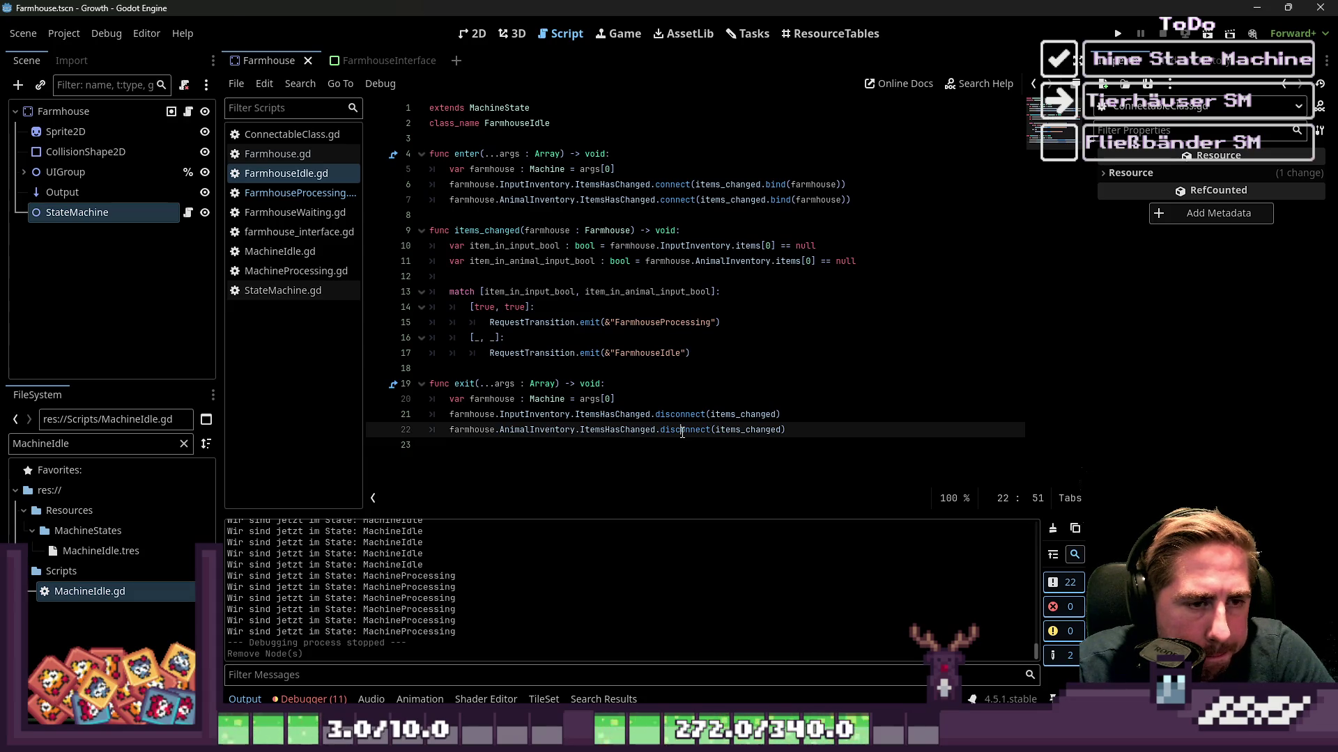
{"action": "left_click", "coordinate": [681, 399]}
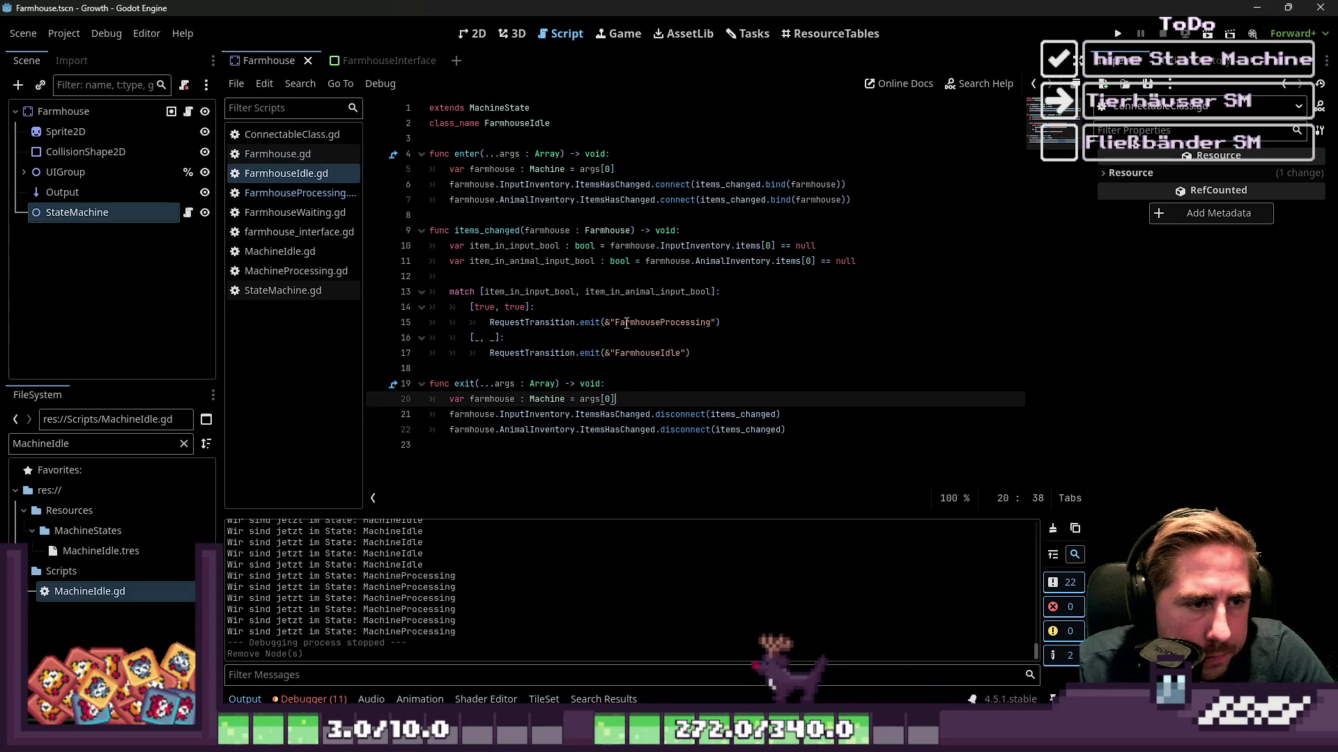
{"action": "left_click_drag", "start_coordinate": [555, 322], "coordinate": [716, 323]}
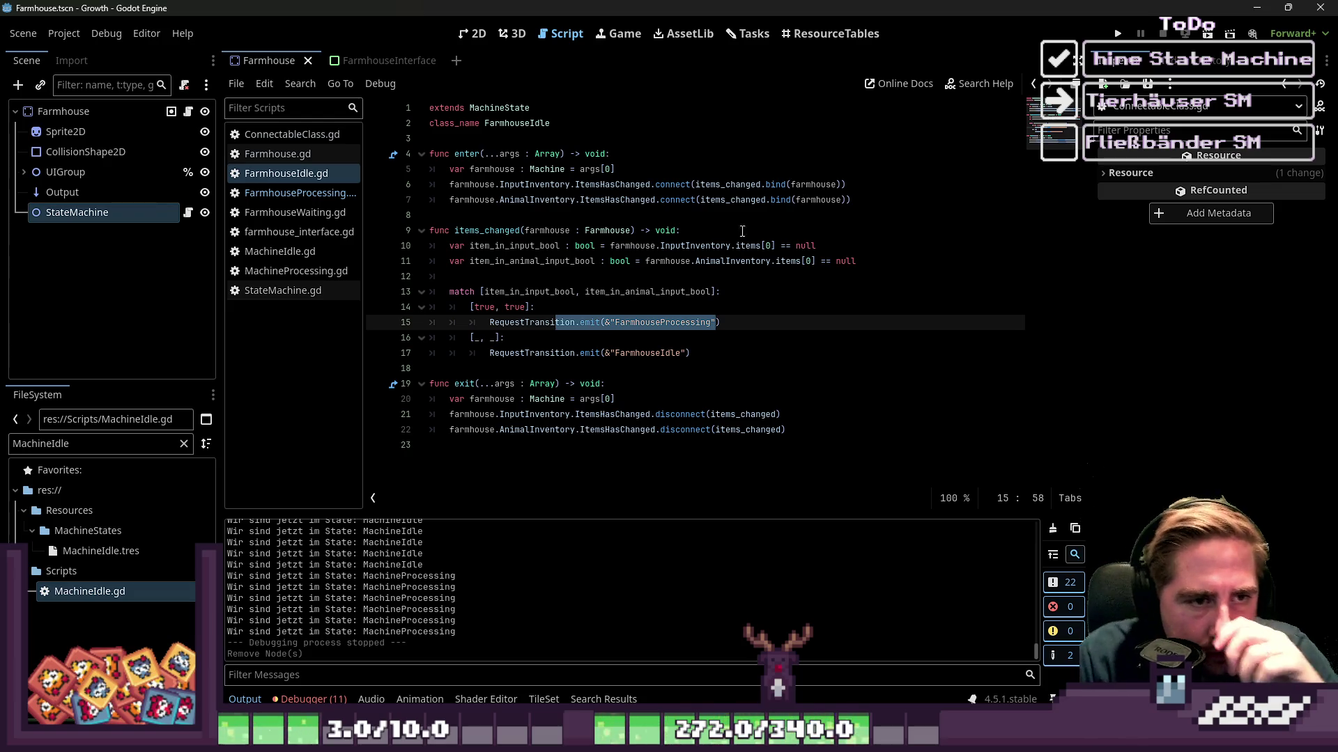
{"action": "left_click_drag", "start_coordinate": [610, 246], "coordinate": [856, 243]}
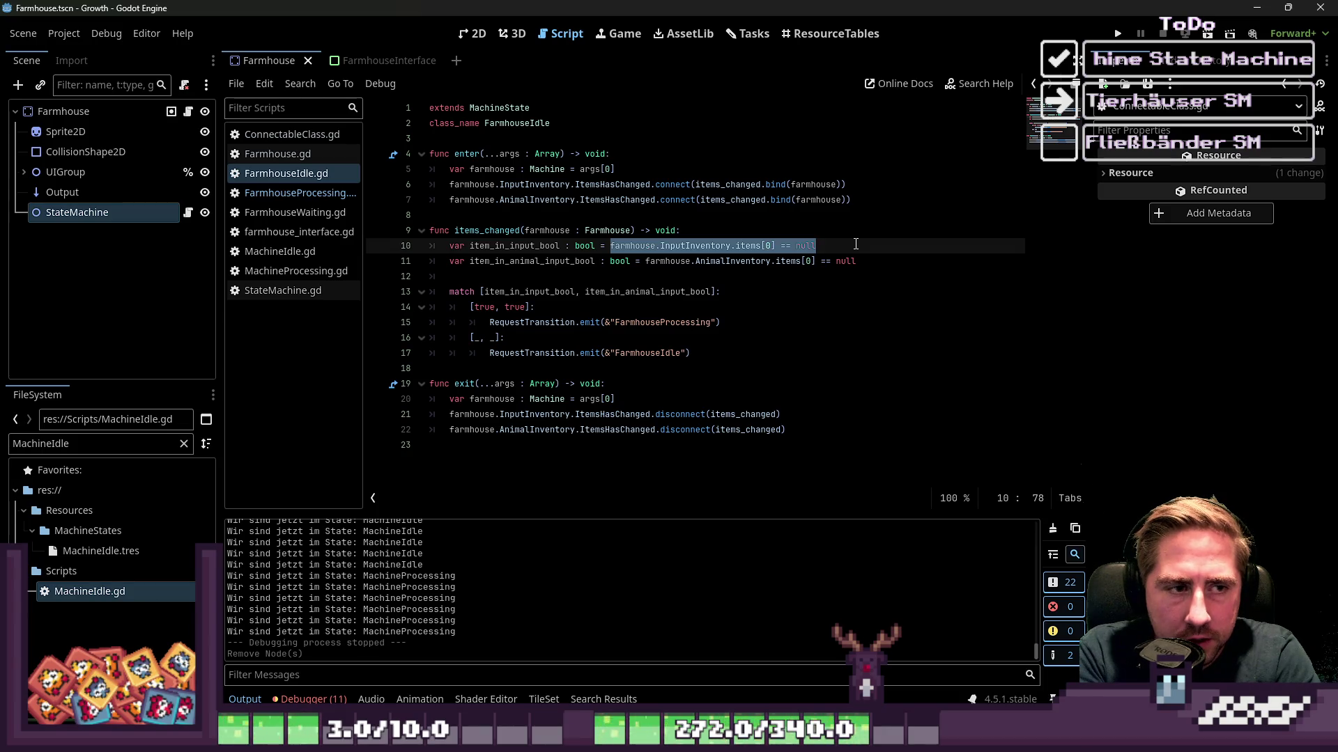
Add func check_input_item() -> bool: at the end of the script with return false in its body.
{"action": "key", "text": "ctrl+End"}
{"action": "key", "text": "Return"}
{"action": "type", "text": "func check_input_item() -> voi"}
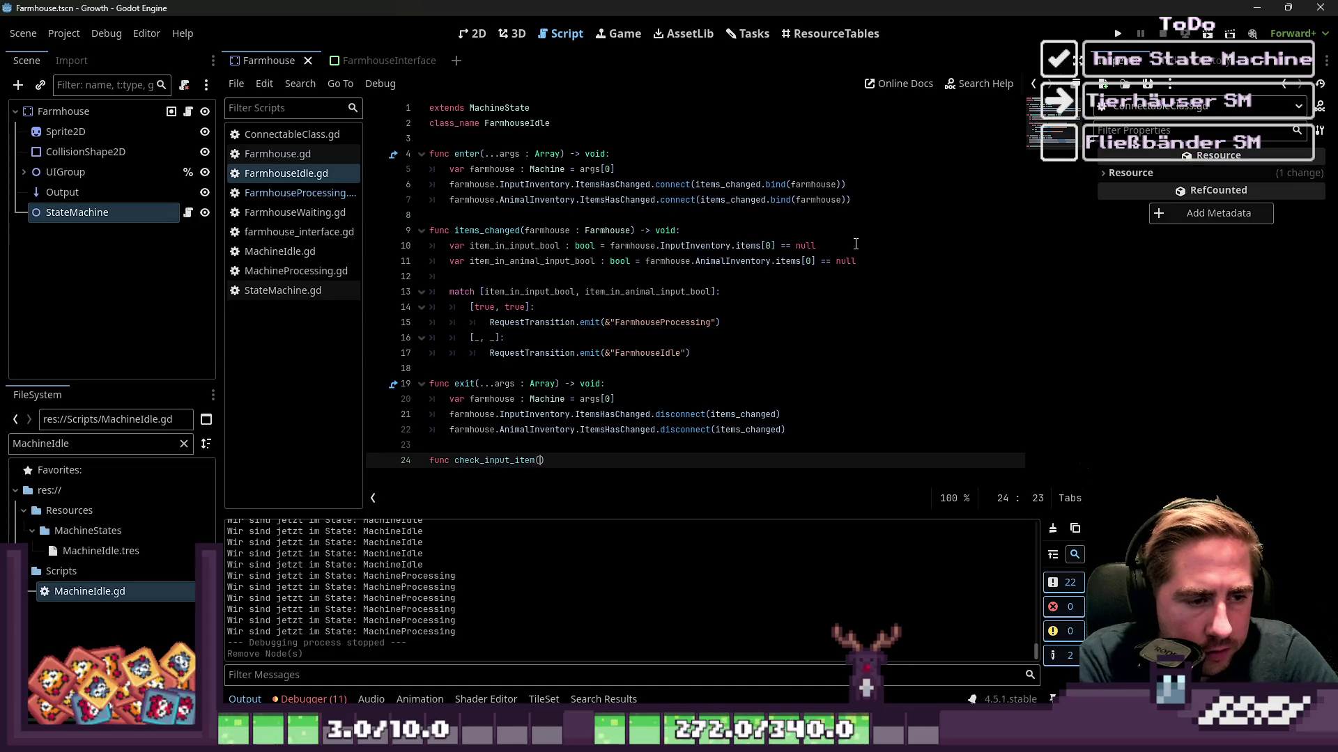
{"action": "key", "text": "BackSpace"}
{"action": "key", "text": "BackSpace"}
{"action": "key", "text": "BackSpace"}
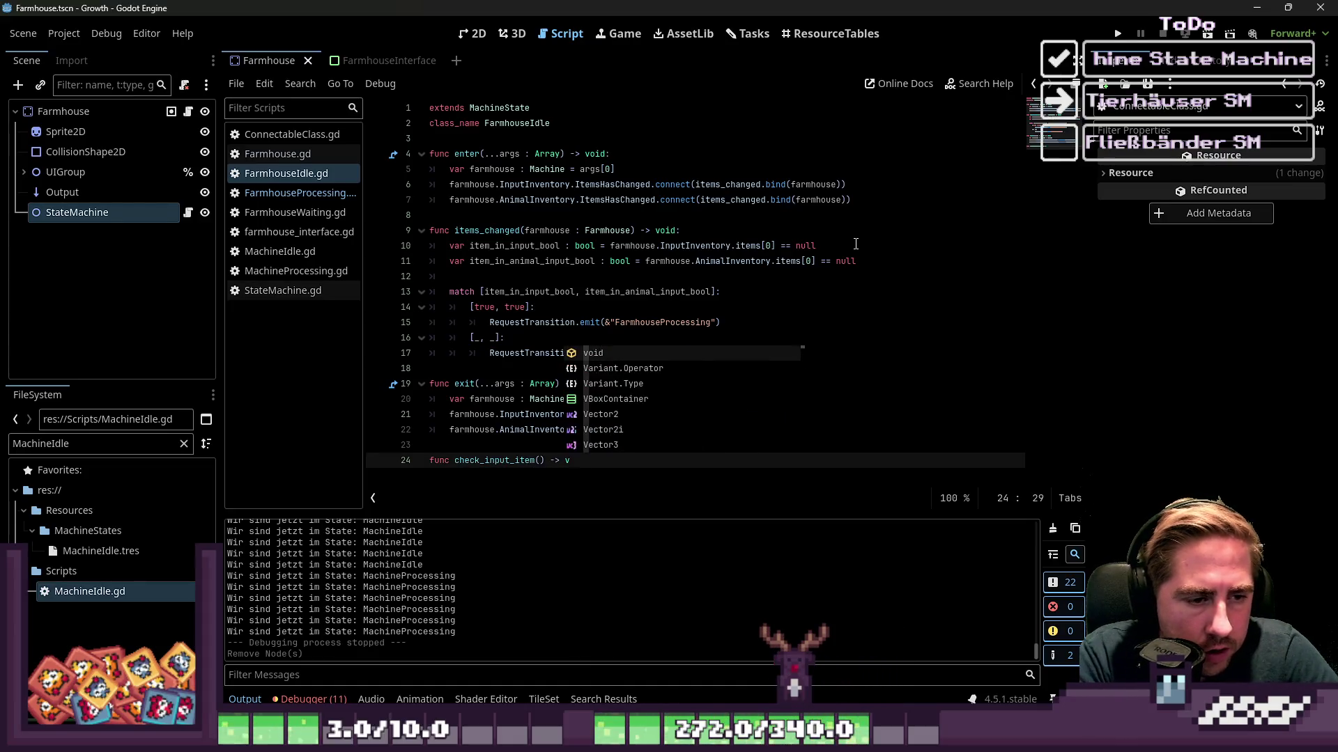
{"action": "type", "text": "bool:"}
{"action": "key", "text": "Return"}
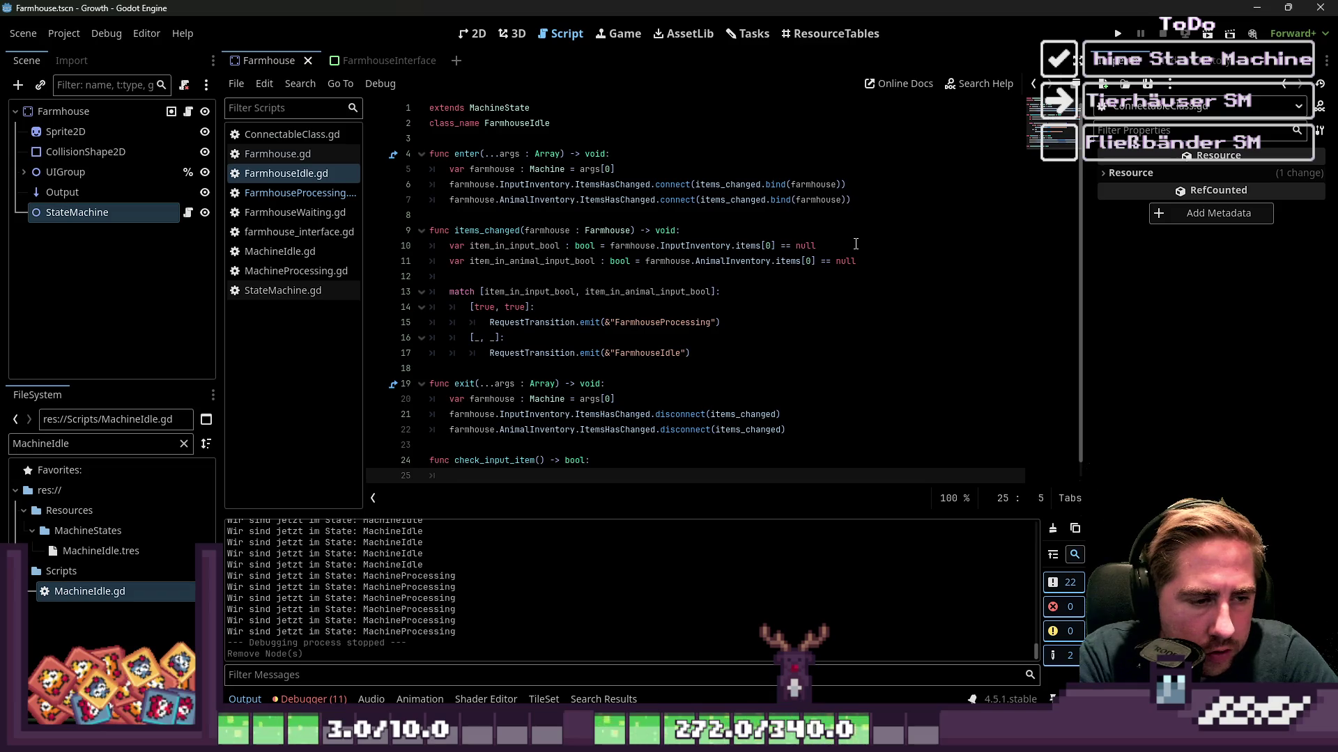
{"action": "type", "text": "return false"}
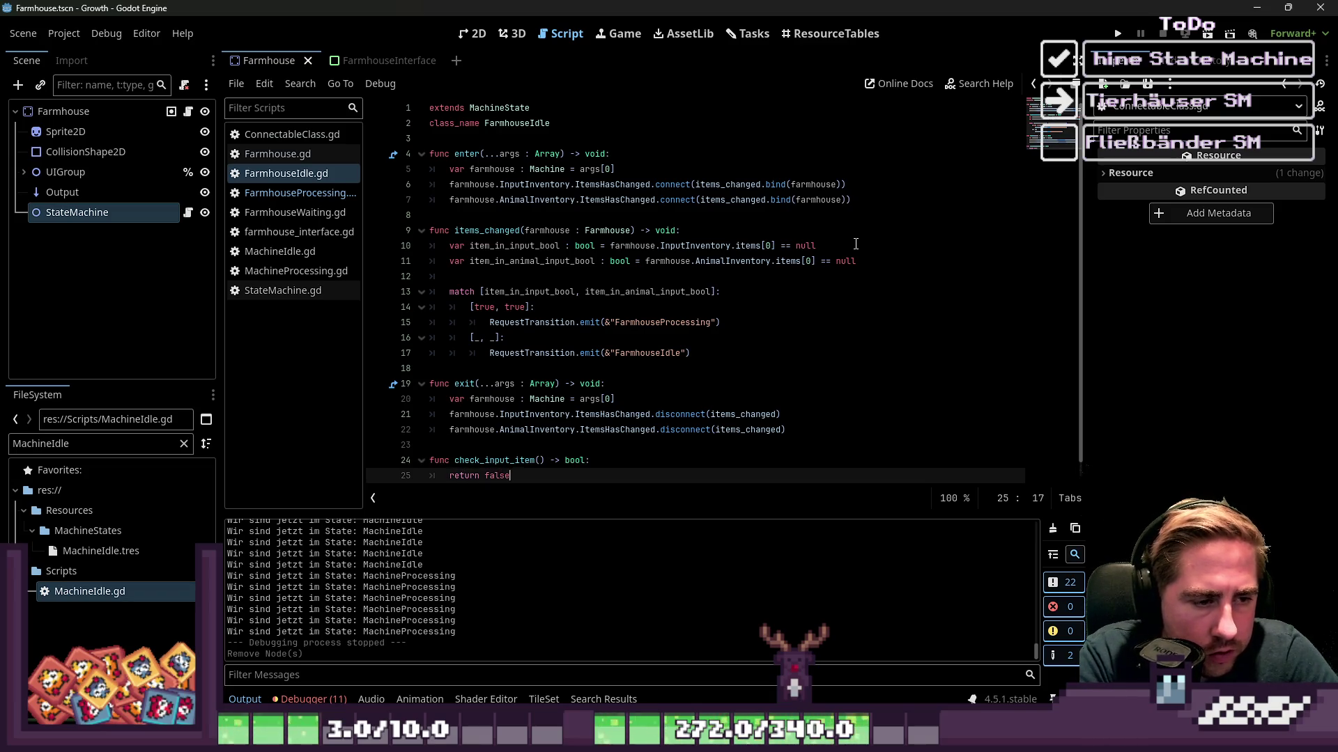
{"action": "key", "text": "Up"}
{"action": "key", "text": "ctrl+z"}
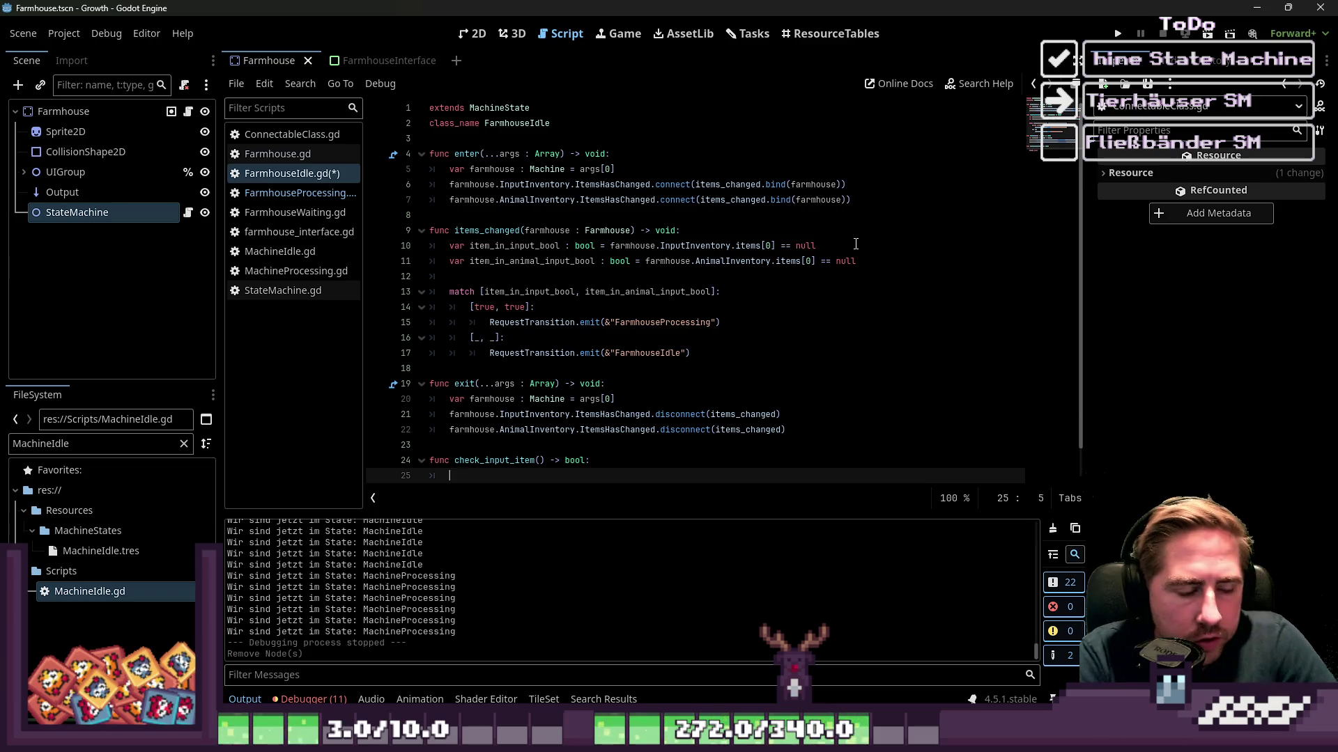
{"action": "key", "text": "ctrl+z"}
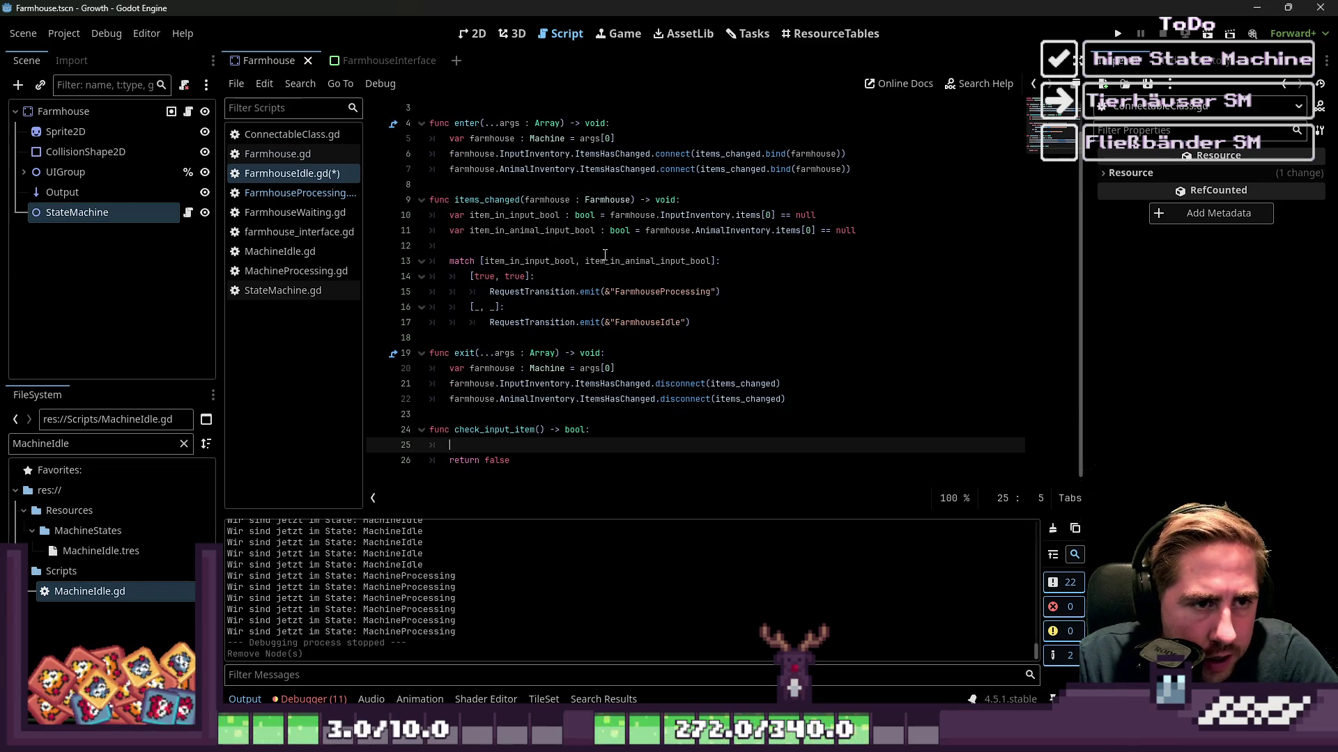
Give check_input_item the parameters Inventory : InventoryData, Item : SlotData and start an if line.
{"action": "left_click", "coordinate": [537, 430]}
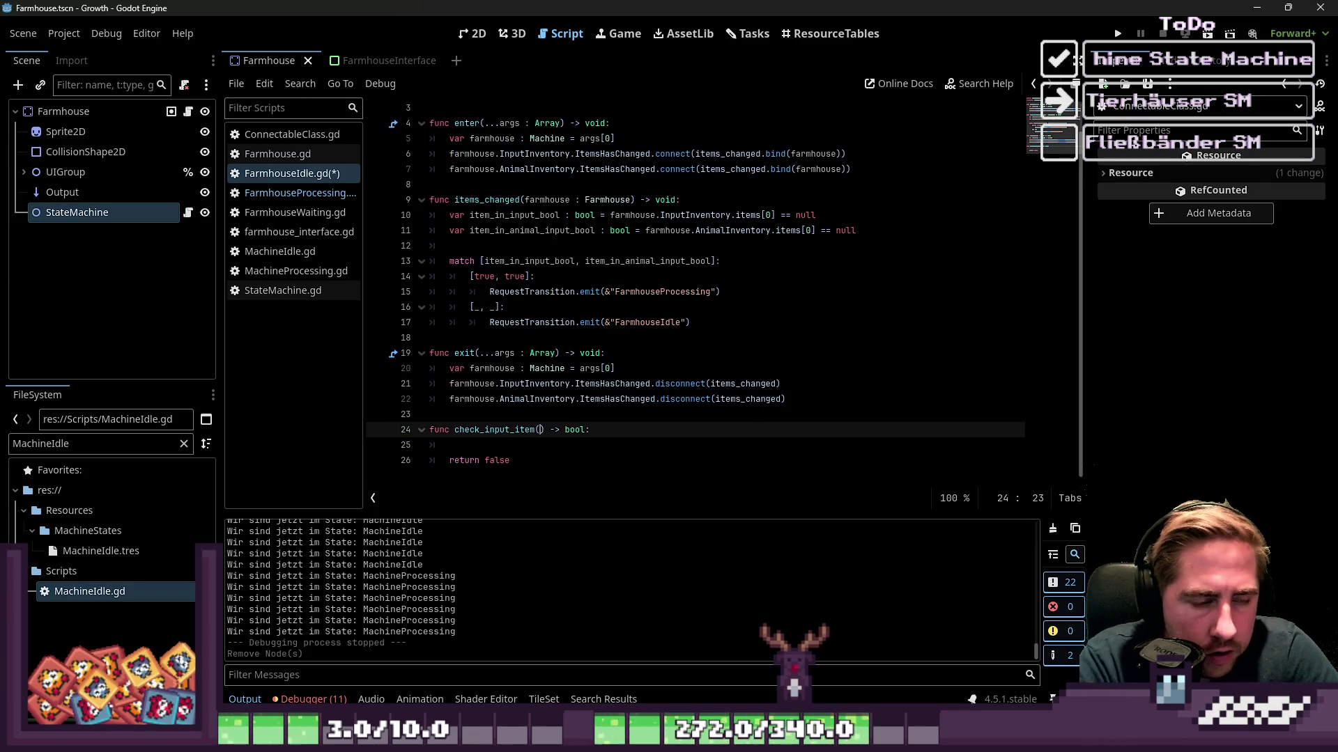
{"action": "type", "text": "Item : "}
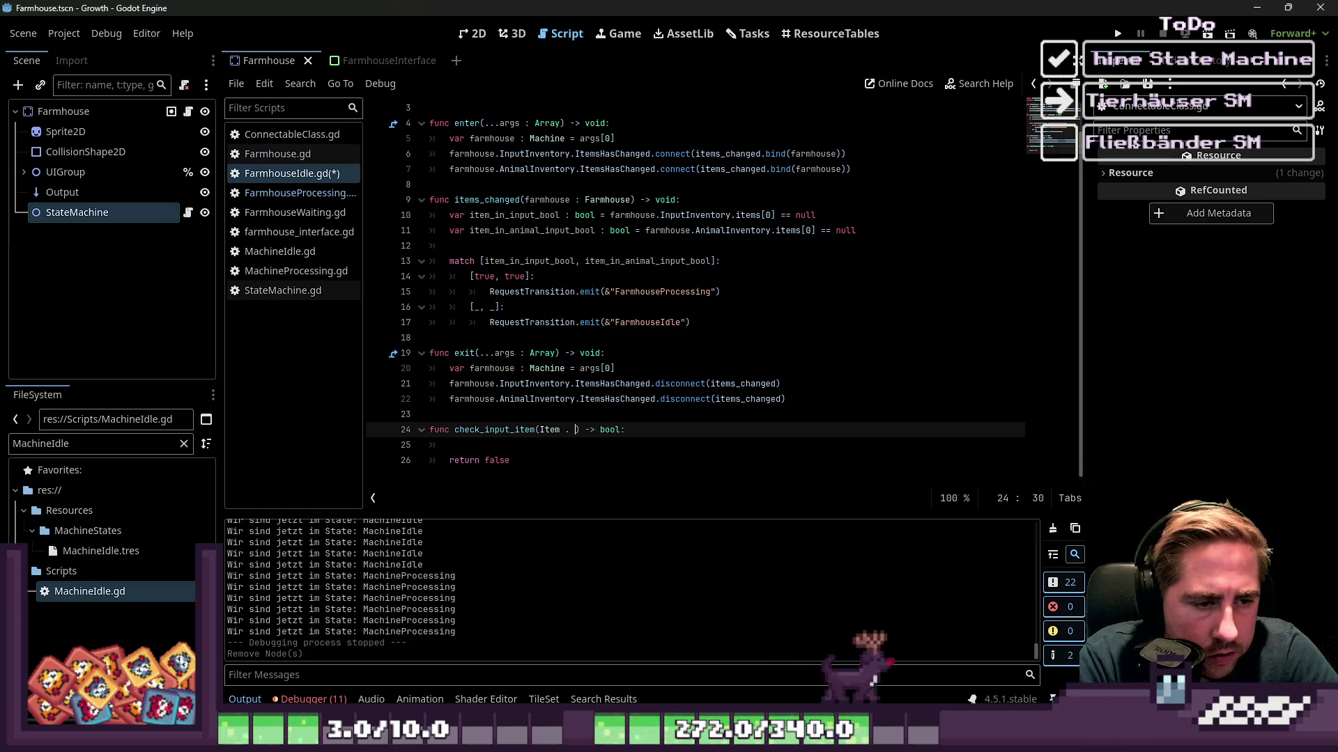
{"action": "type", "text": "SlotData"}
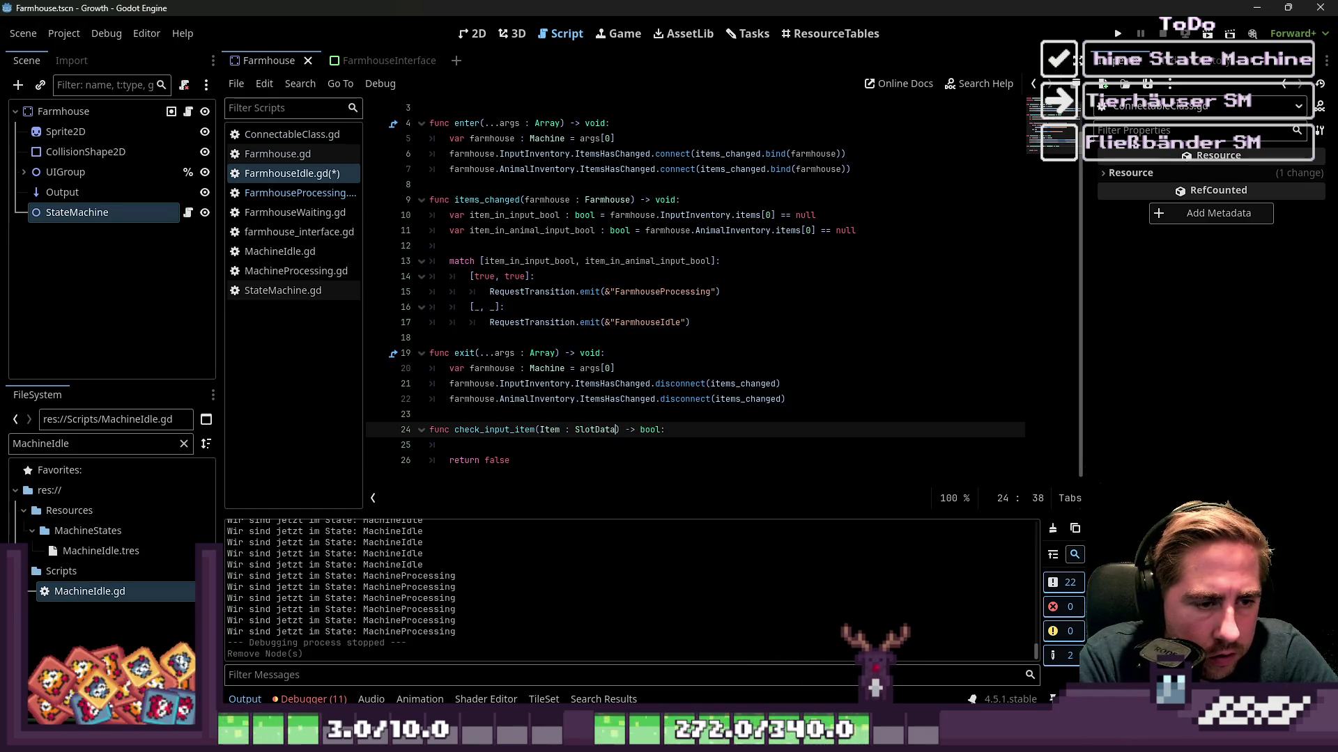
{"action": "key", "text": "Down"}
{"action": "key", "text": "Down"}
{"action": "key", "text": "Up"}
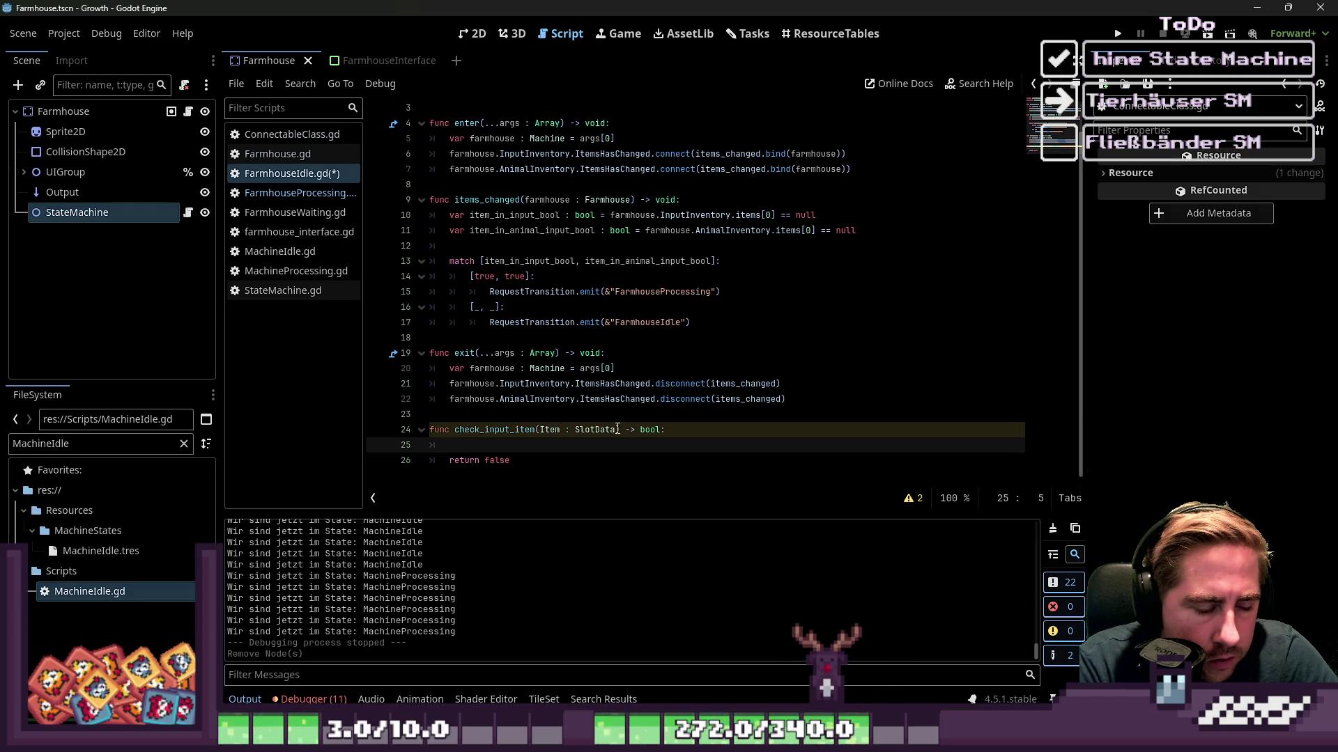
{"action": "type", "text": "if"}
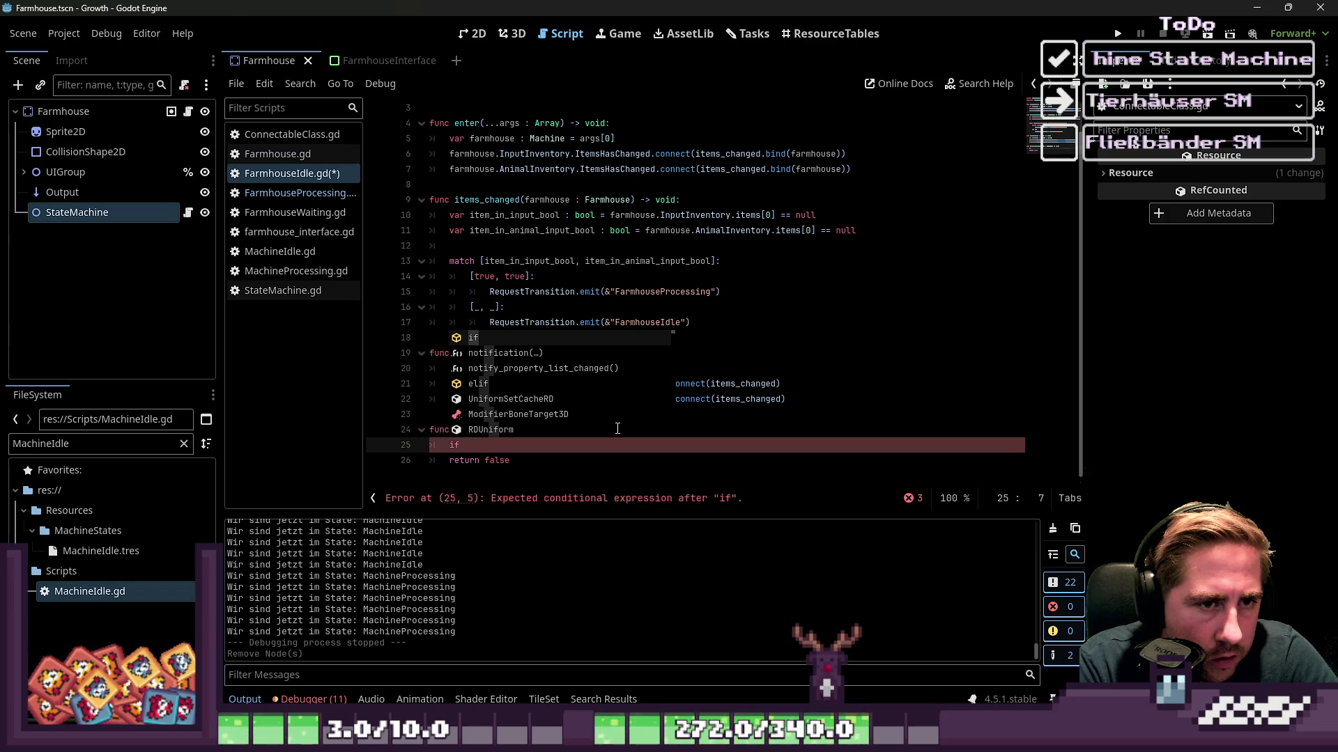
{"action": "key", "text": "Escape"}
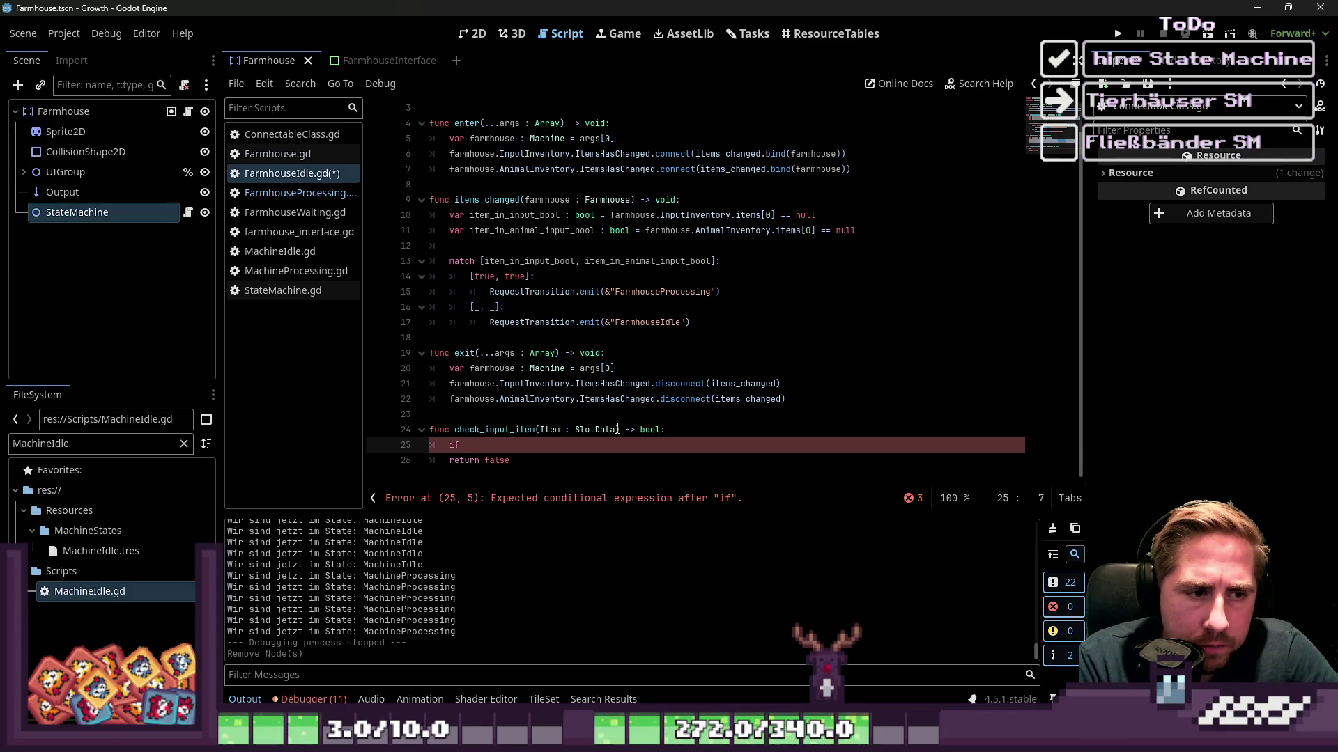
{"action": "key", "text": "Up"}
{"action": "key", "text": "ctrl+Right"}
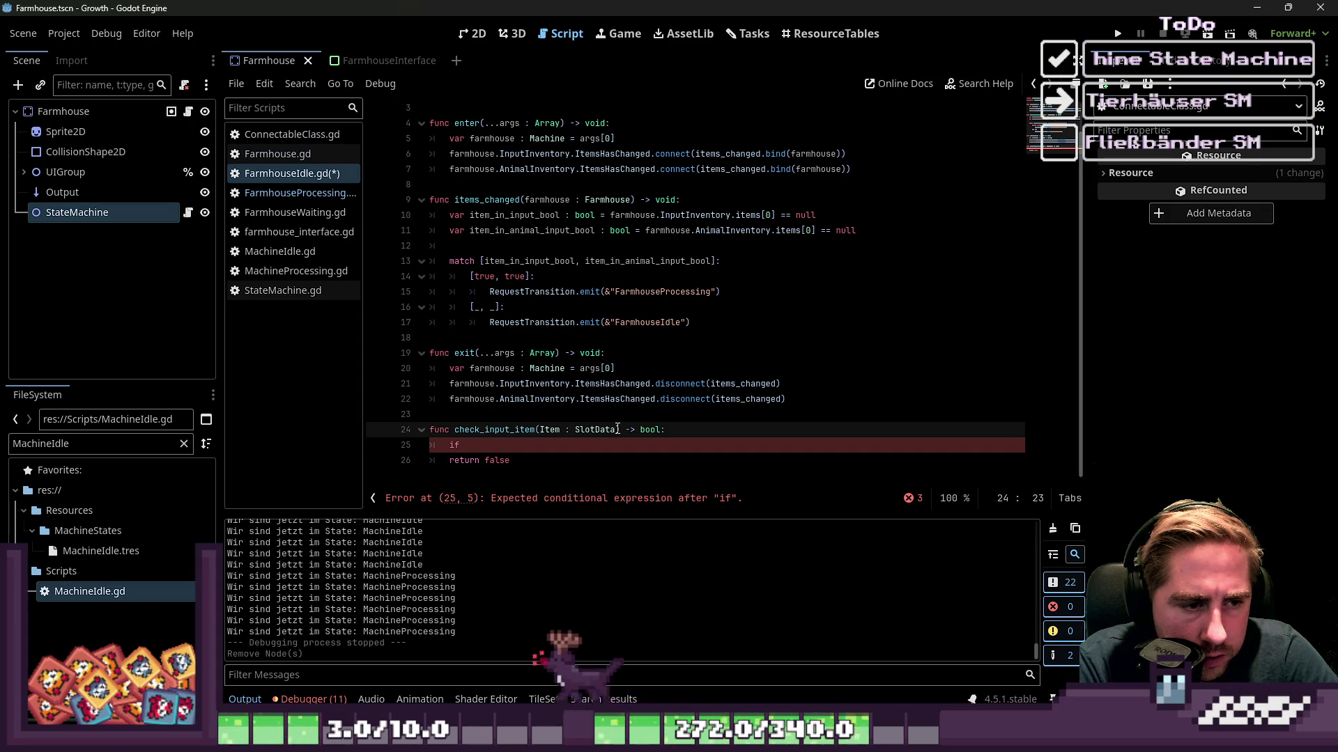
{"action": "type", "text": "Inventory : I"}
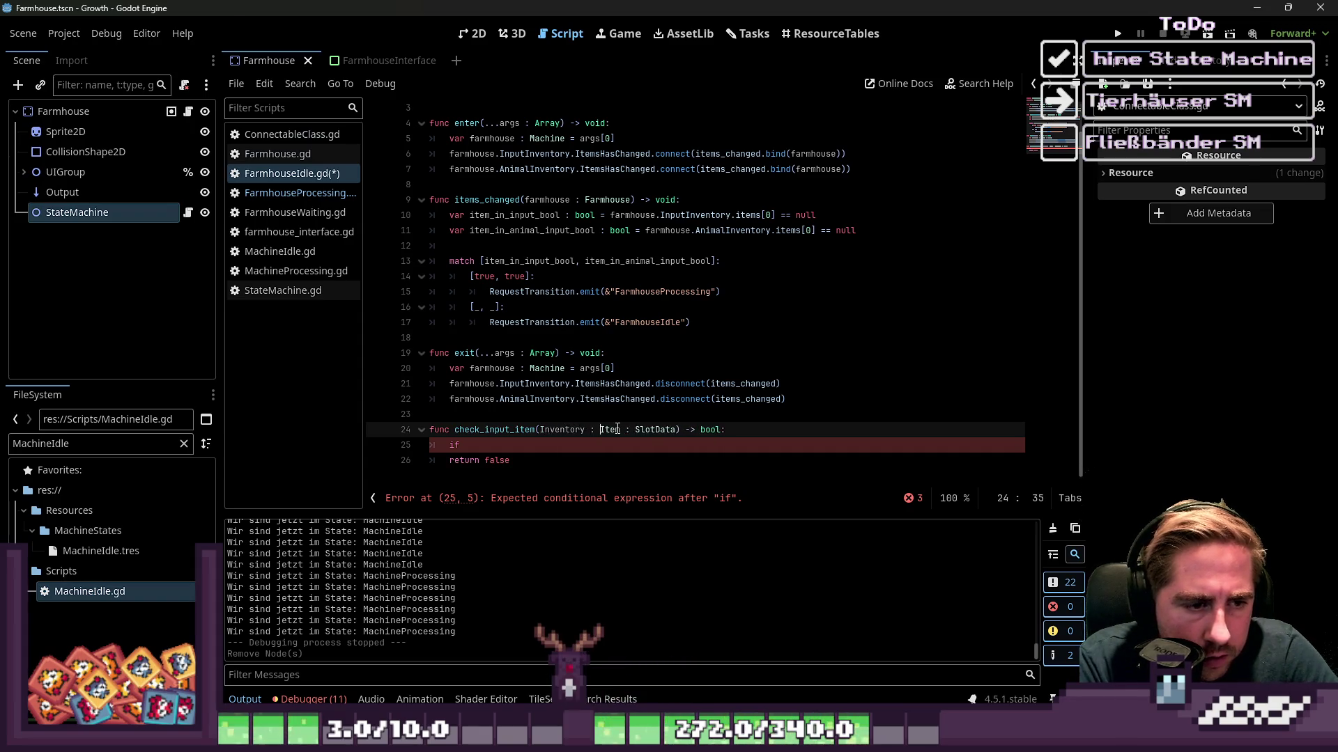
{"action": "type", "text": "InventoryDa"}
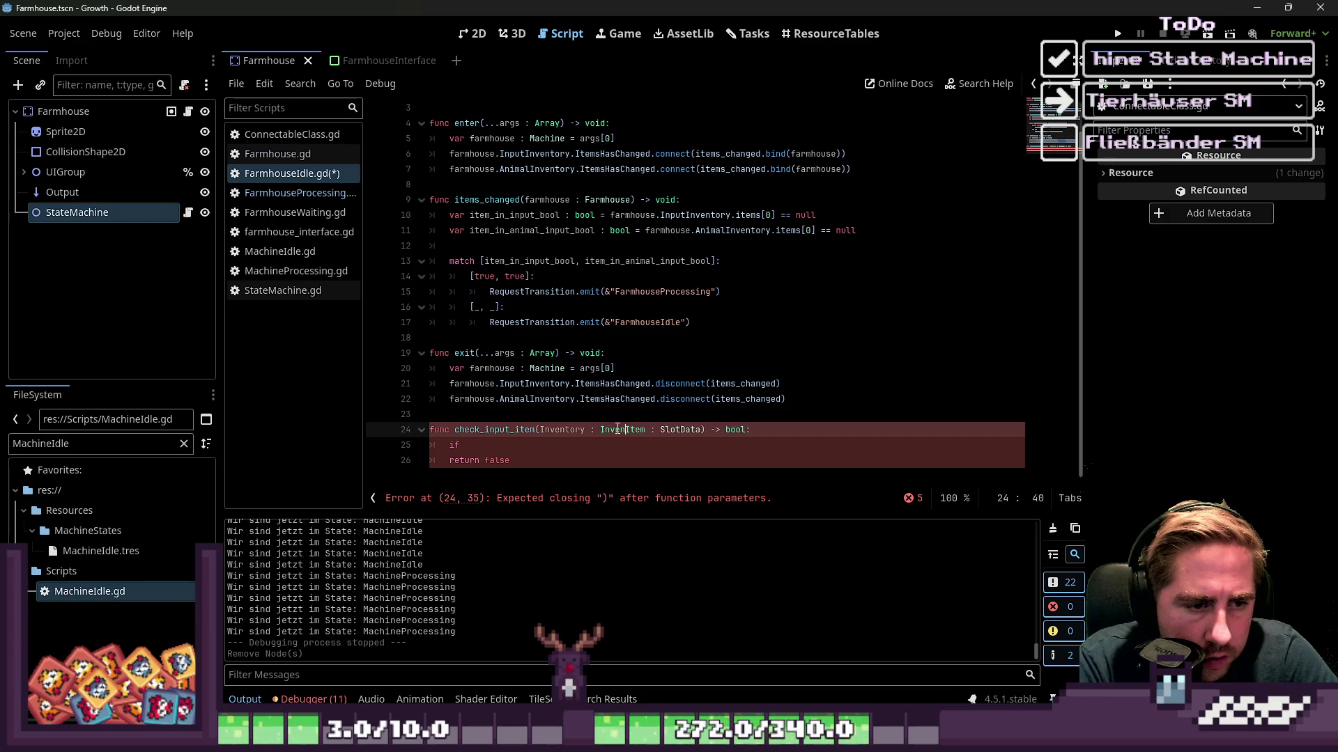
{"action": "type", "text": "ta,"}
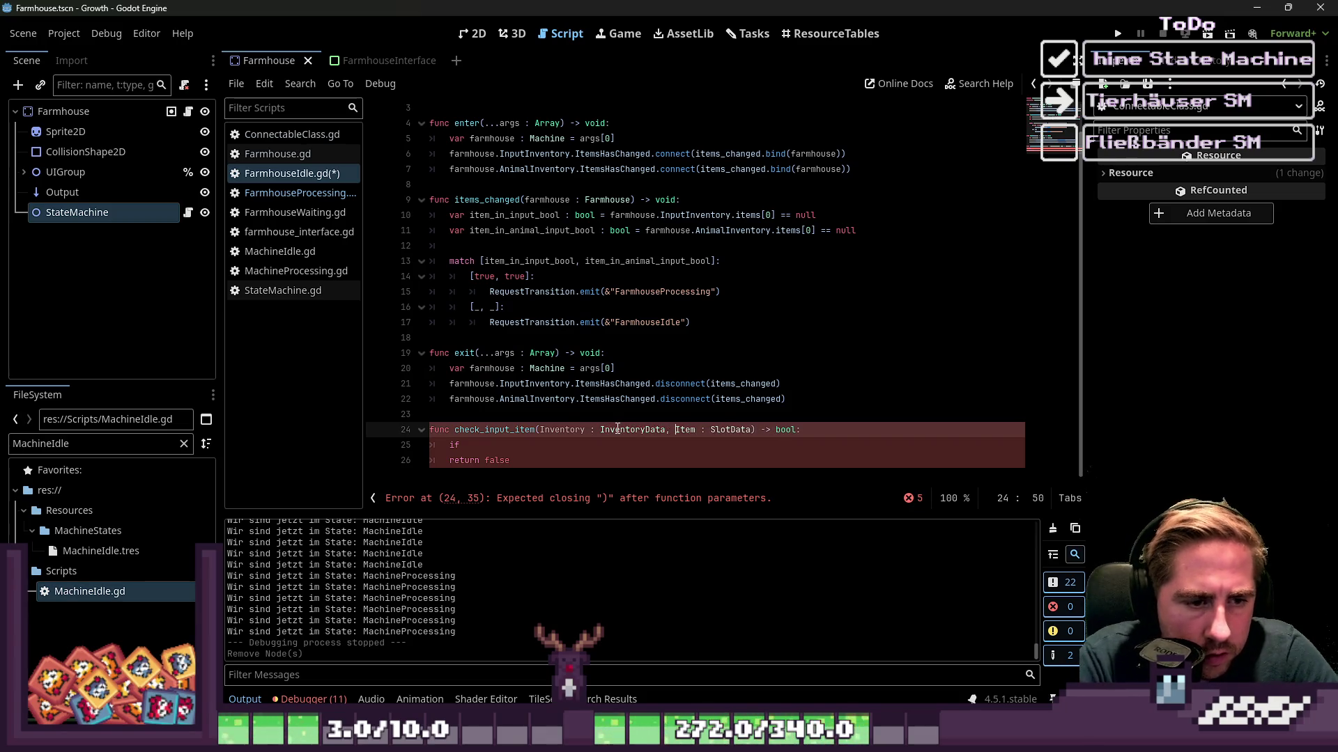
Write a partial 'if Inventory == Input' line, then add farmhouse : Farmhouse as the first parameter.
{"action": "key", "text": "Down"}
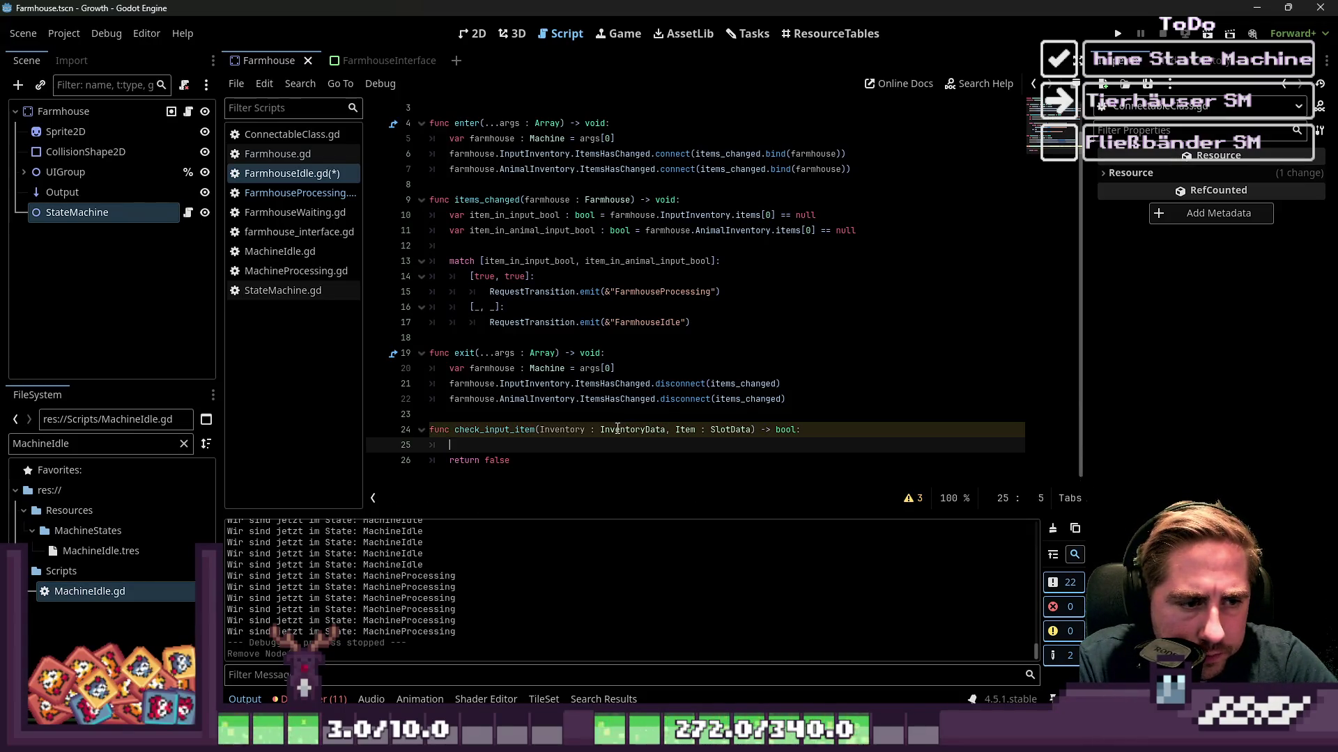
{"action": "key", "text": "Return"}
{"action": "key", "text": "Up"}
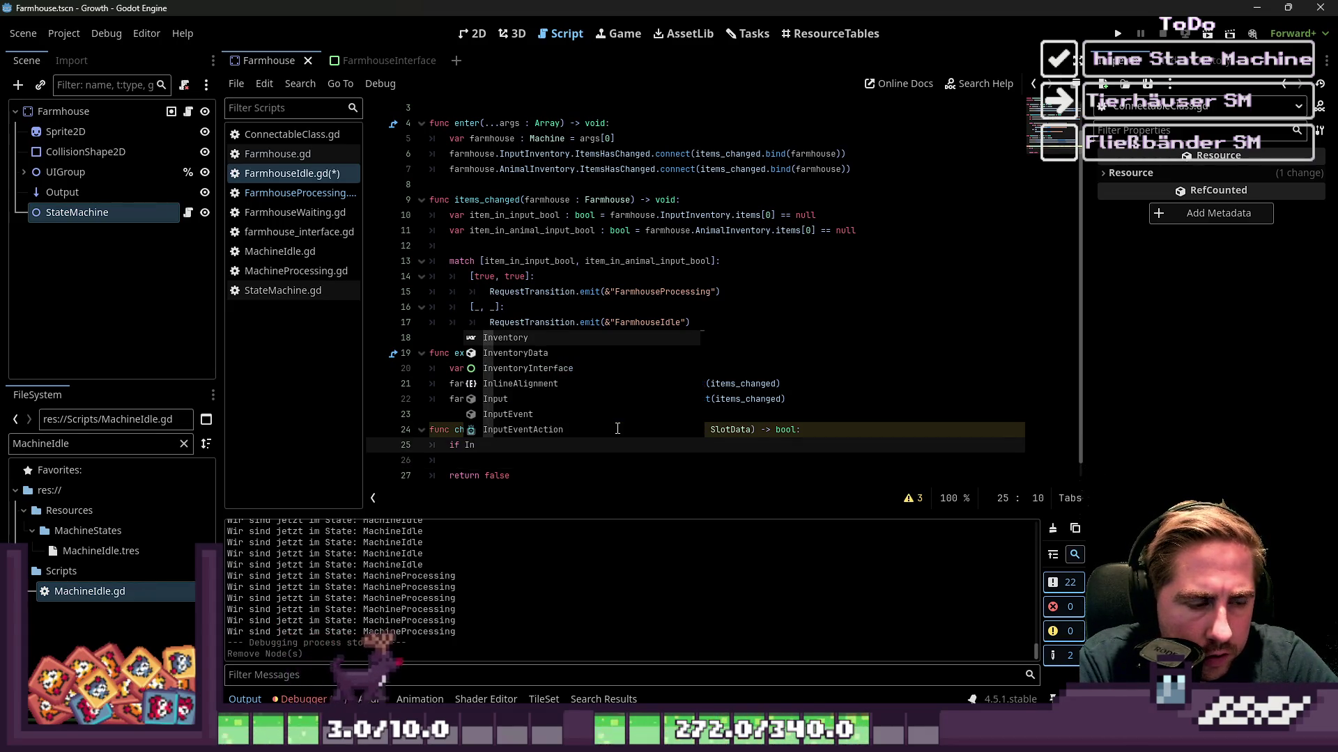
{"action": "type", "text": "ven"}
{"action": "key", "text": "Return"}
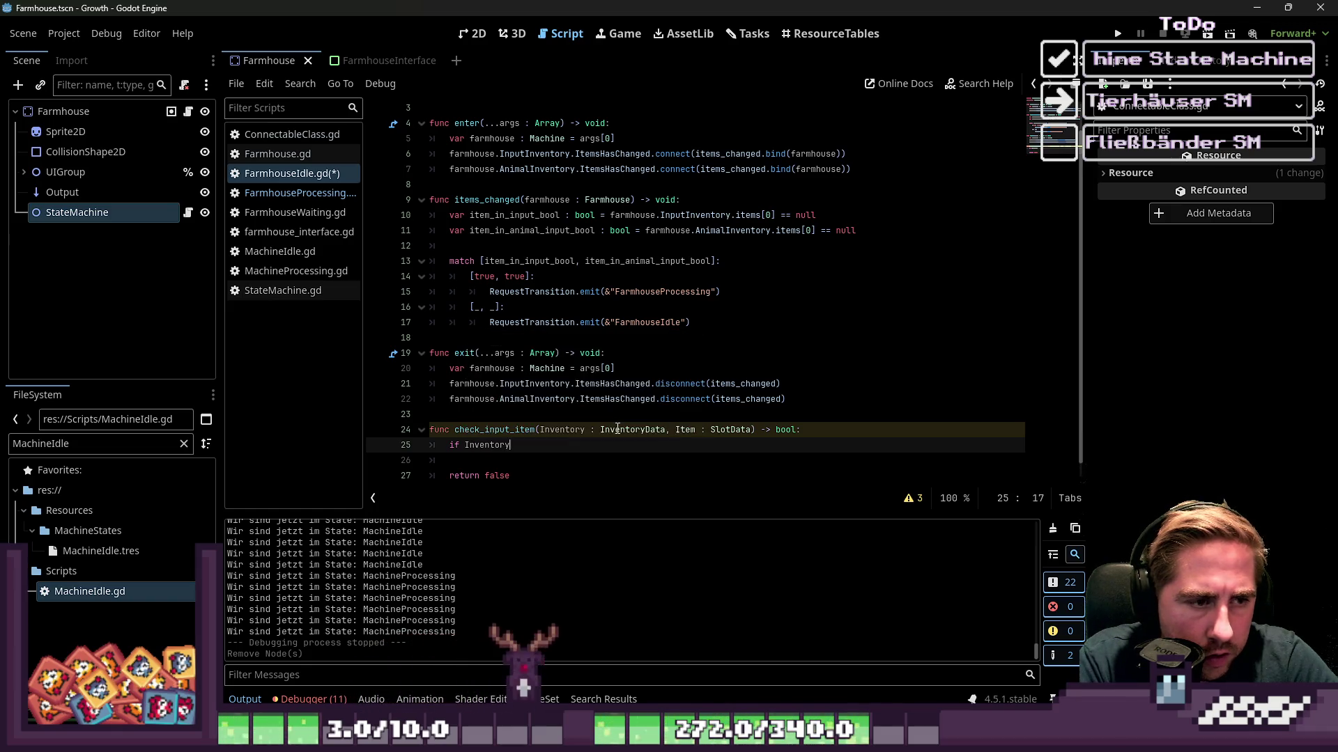
{"action": "type", "text": " == InputE"}
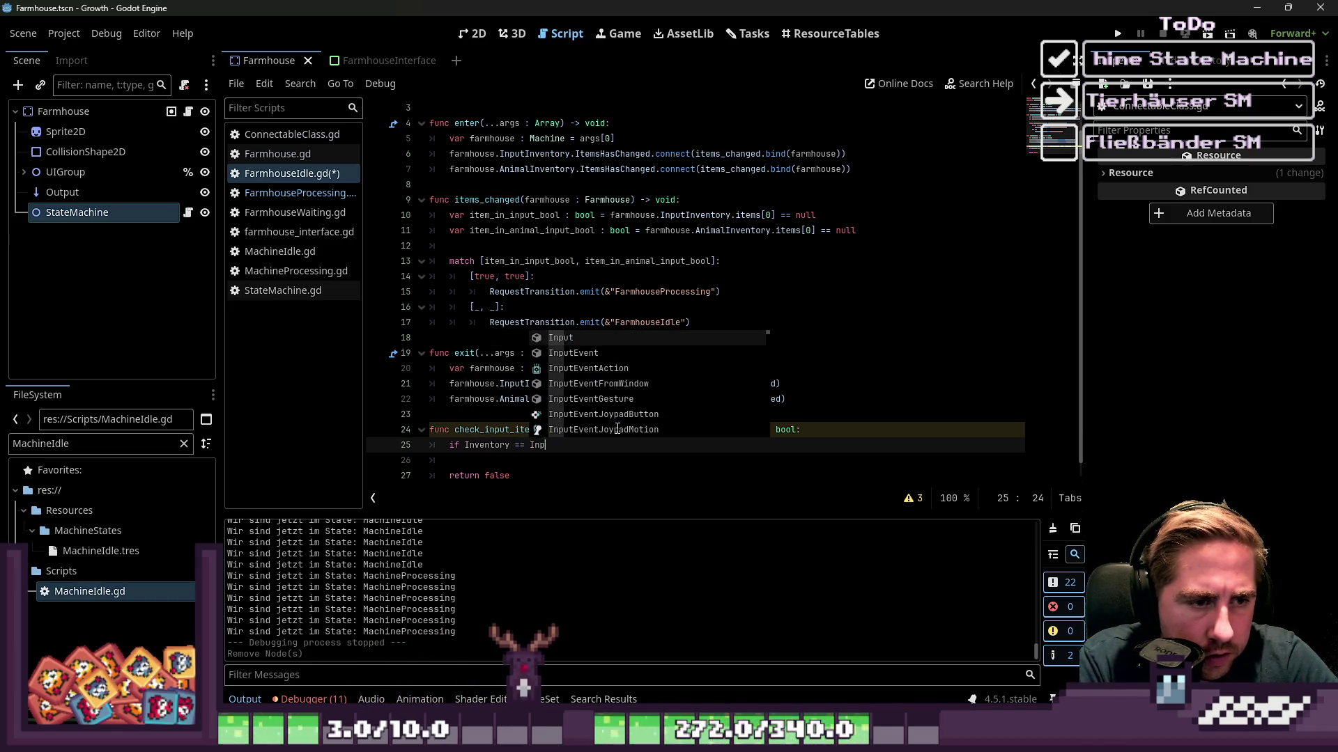
{"action": "key", "text": "BackSpace"}
{"action": "key", "text": "Escape"}
{"action": "key", "text": "Up"}
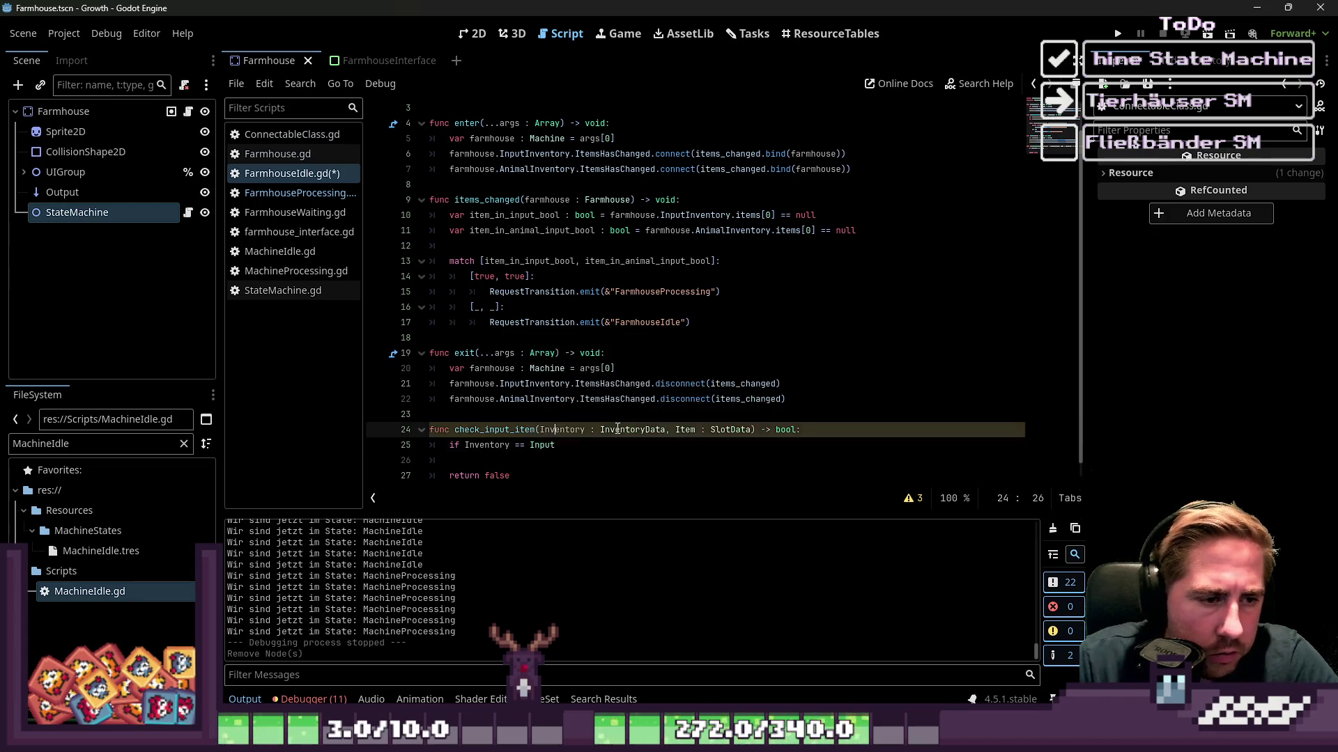
{"action": "key", "text": "Left"}
{"action": "key", "text": "Left"}
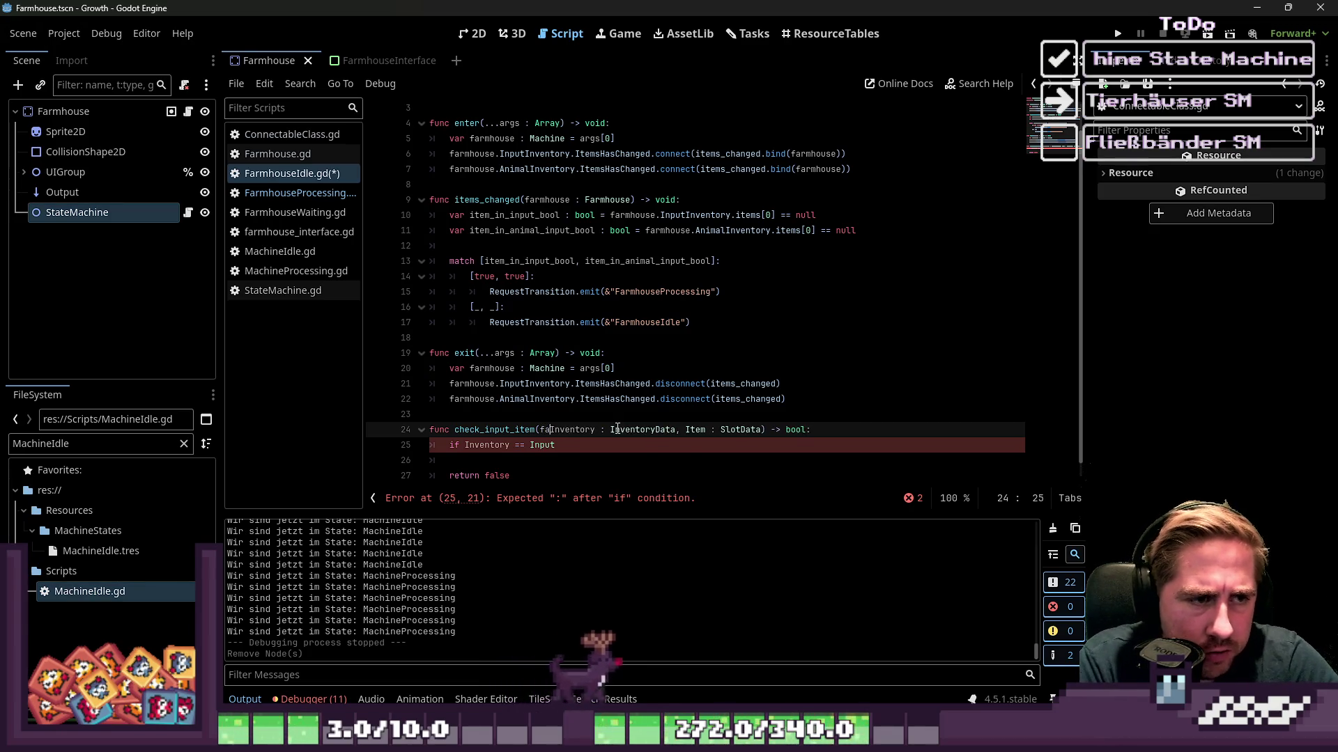
{"action": "type", "text": "farmo"}
{"action": "key", "text": "BackSpace"}
{"action": "type", "text": "house :"}
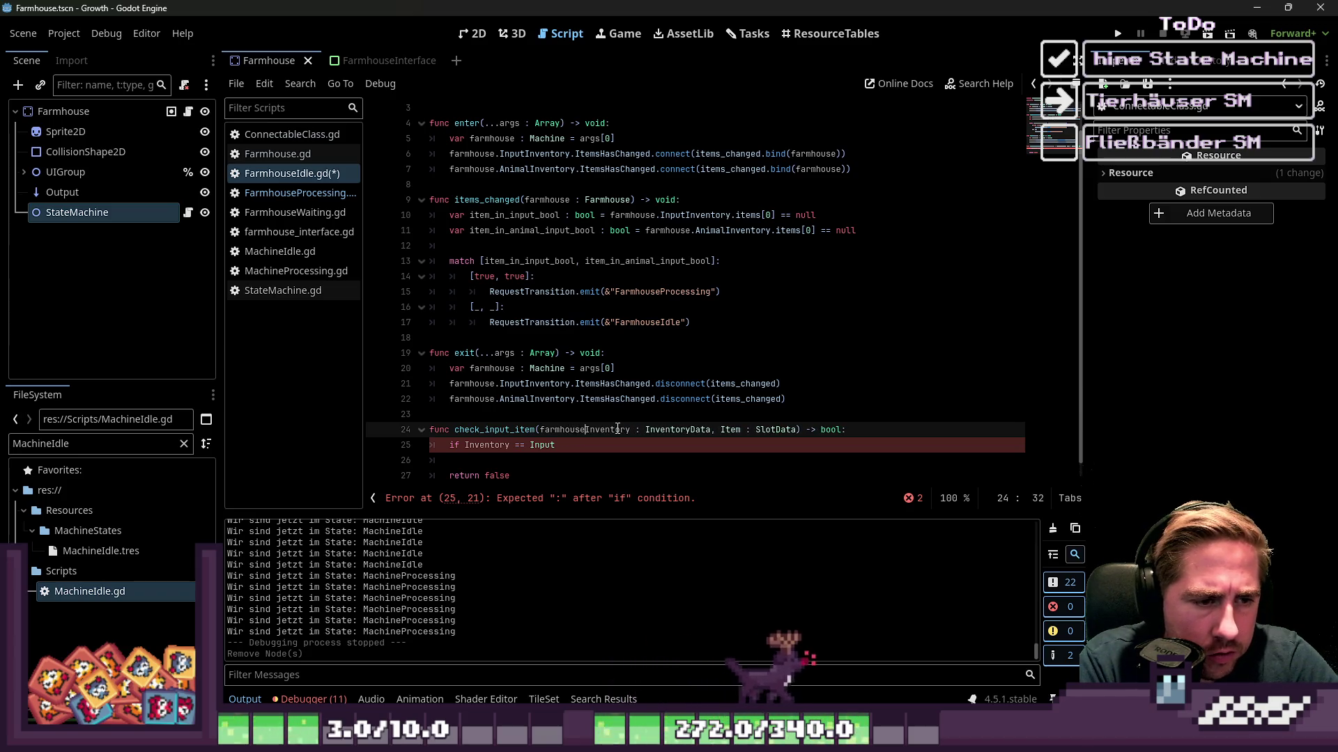
{"action": "type", "text": " Farmhous"}
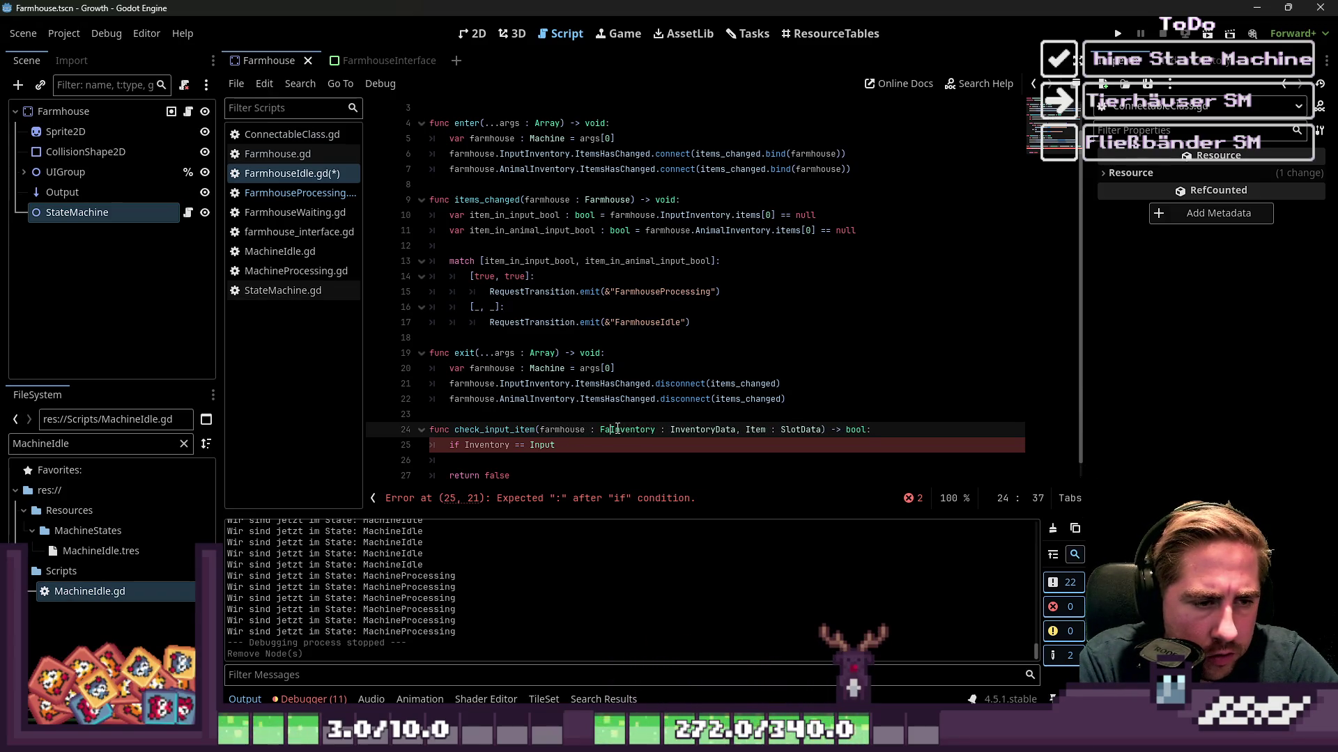
{"action": "type", "text": "e,"}
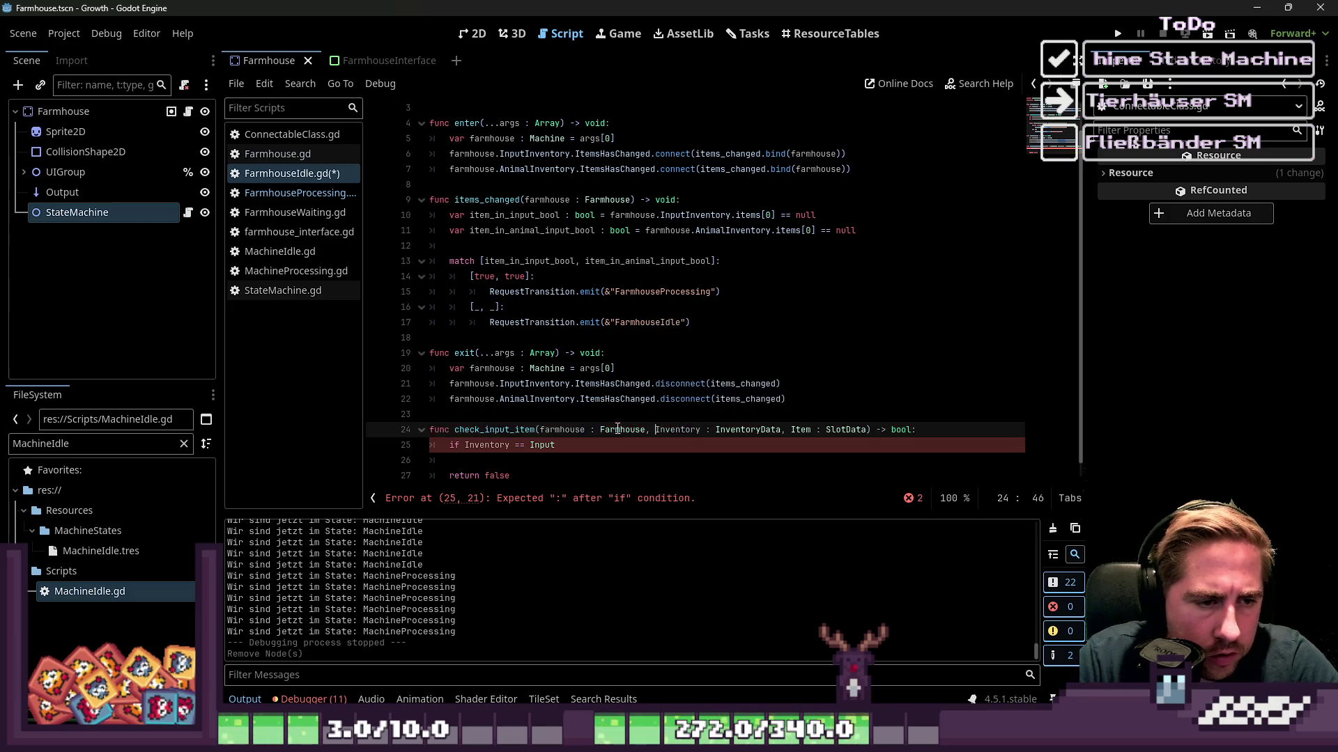
Clear the unfinished comparison line from check_input_item's body.
{"action": "key", "text": "Down"}
{"action": "key", "text": "Right"}
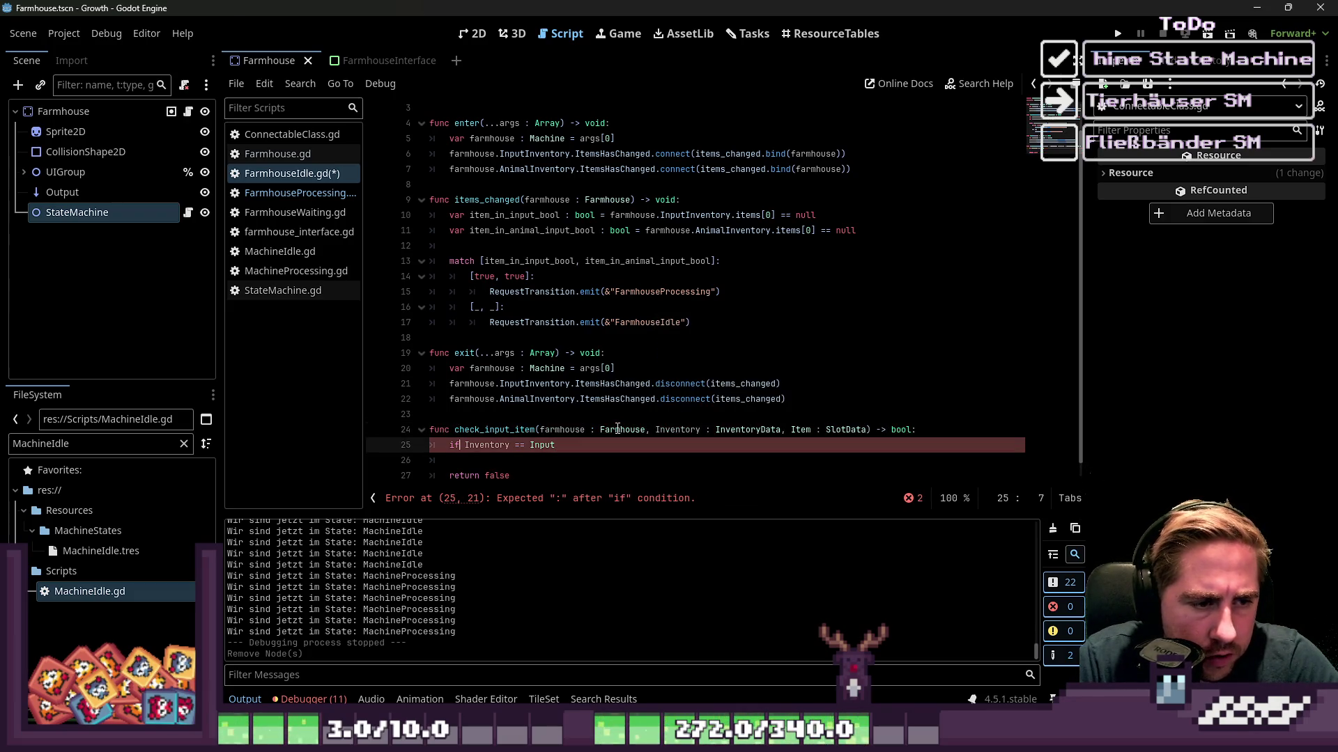
{"action": "key", "text": "ctrl+shift+Left"}
{"action": "type", "text": "farmhouse"}
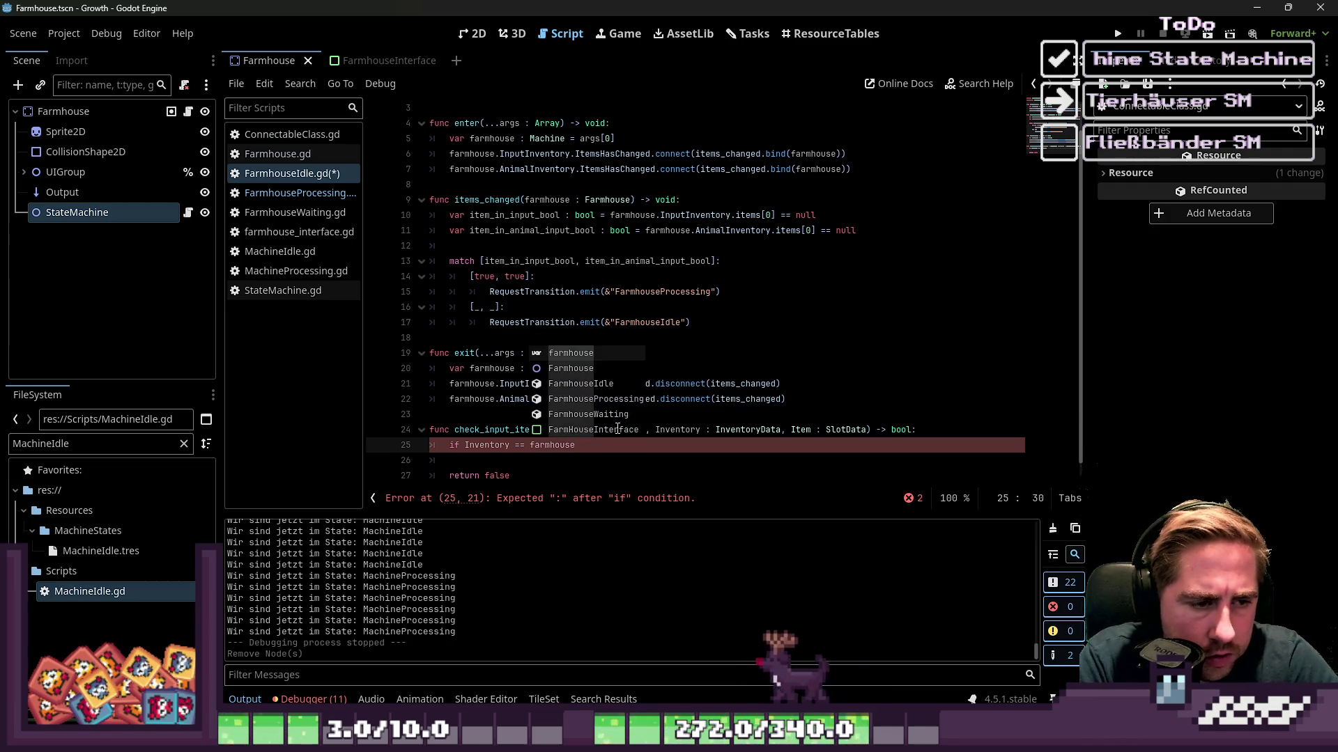
{"action": "key", "text": "Down"}
{"action": "key", "text": "Return"}
{"action": "key", "text": "ctrl+shift+Left"}
{"action": "key", "text": "shift+Home"}
{"action": "key", "text": "BackSpace"}
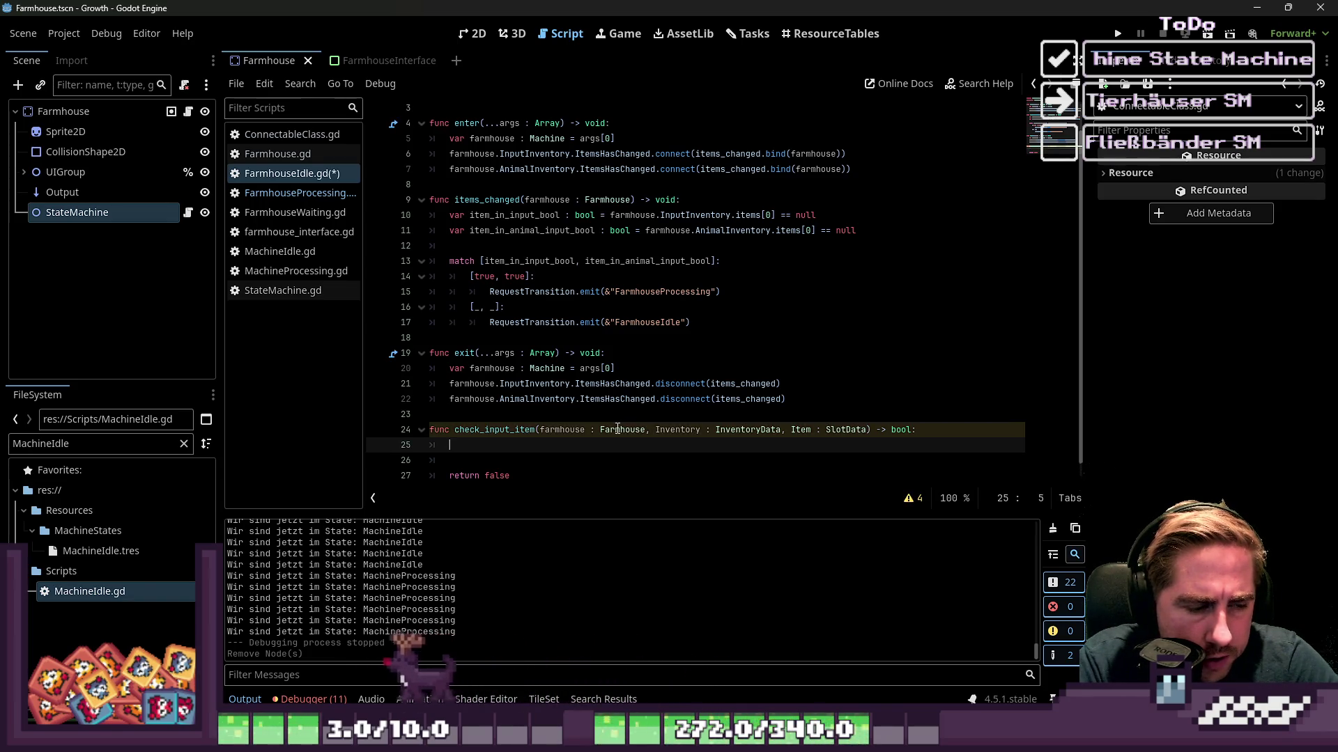
{"action": "key", "text": "Return"}
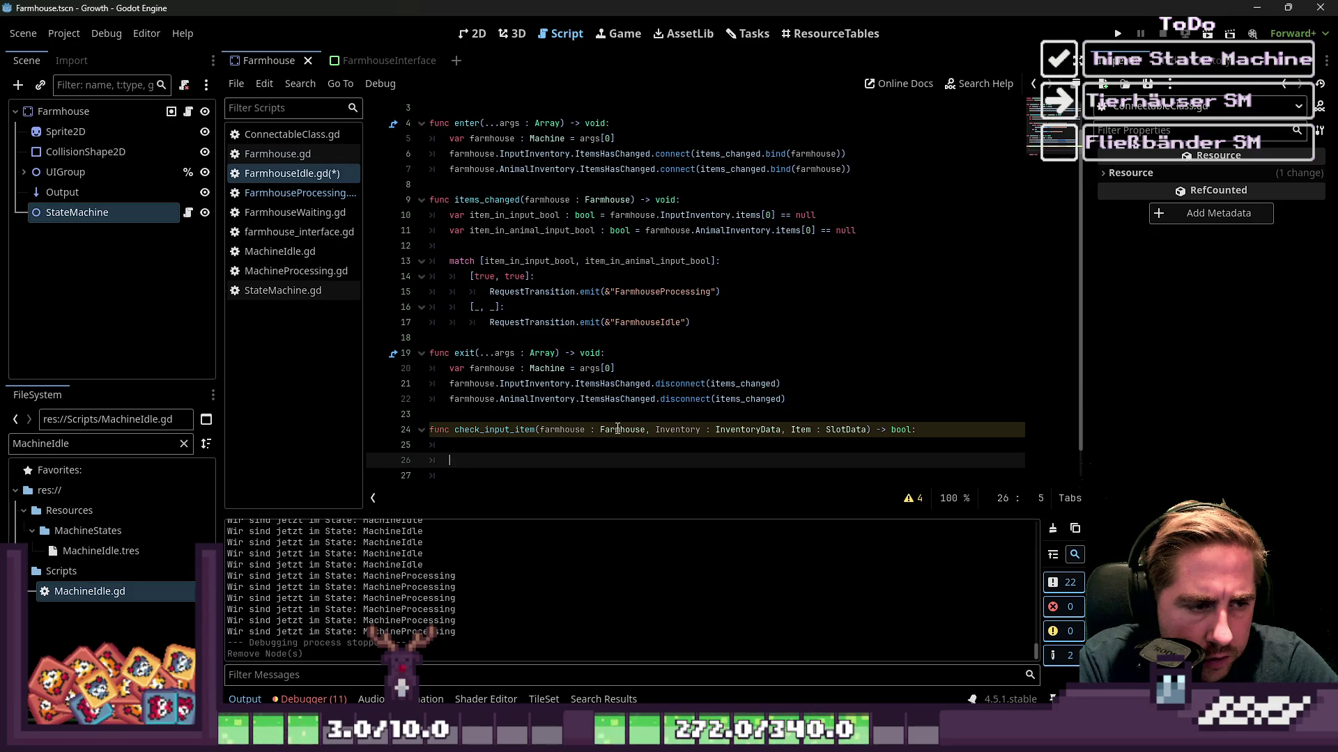
{"action": "key", "text": "ctrl+z"}
{"action": "key", "text": "BackSpace"}
{"action": "type", "text": "var it"}
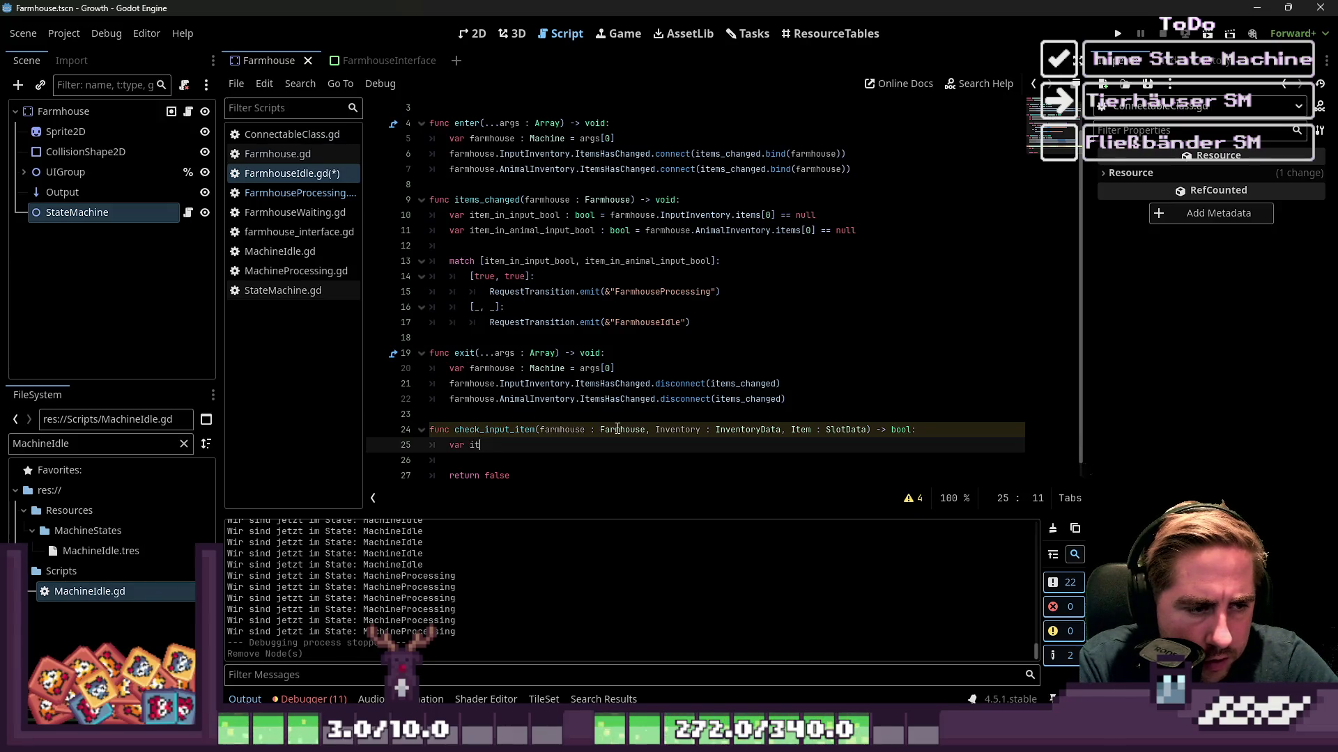
Try an inventory := farmhouse variable line, then erase it, leaving only return false.
{"action": "type", "text": "em_"}
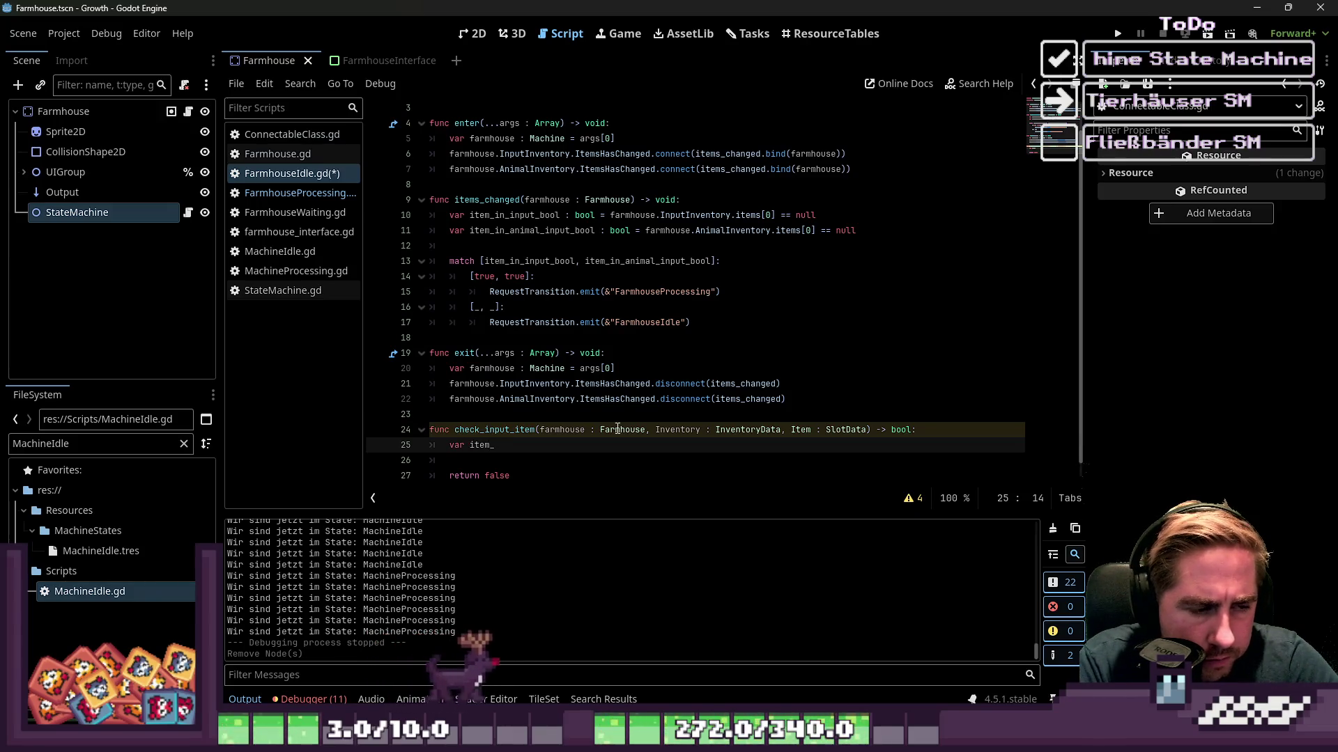
{"action": "type", "text": "type"}
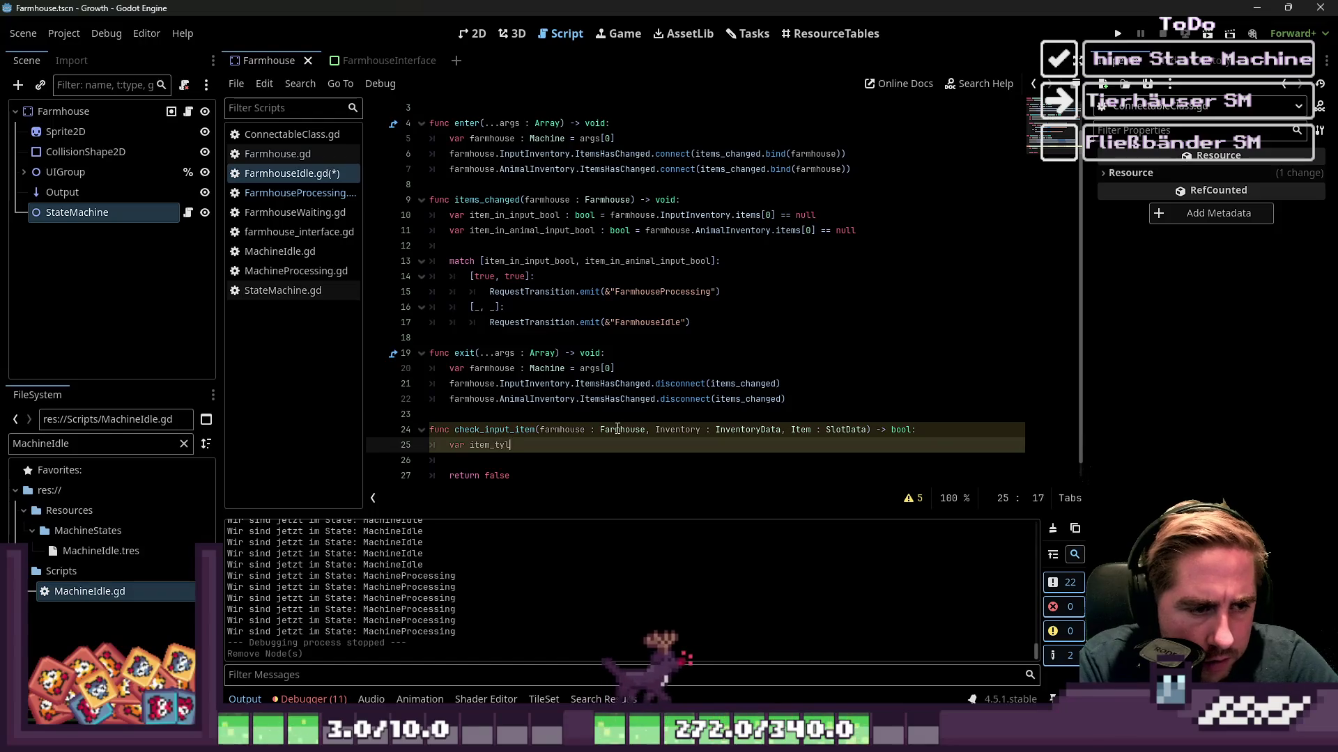
{"action": "key", "text": "ctrl+shift+Left"}
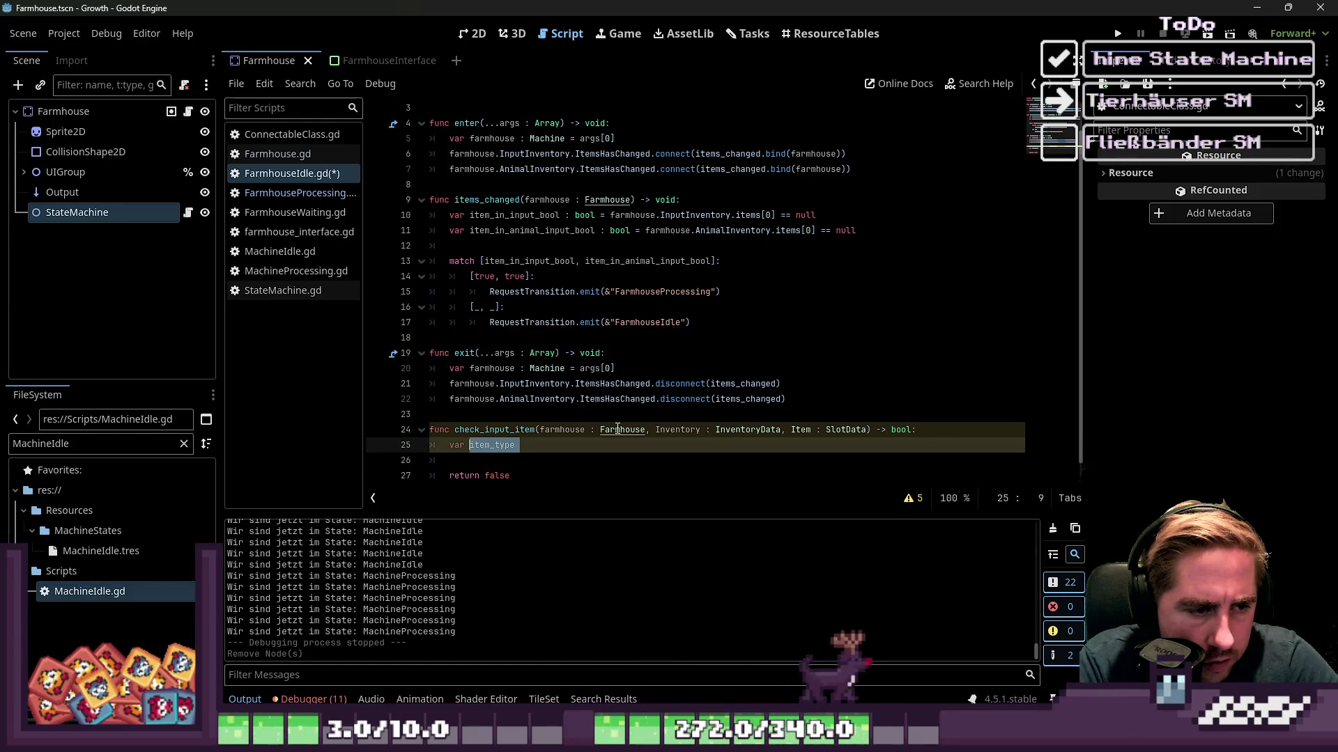
{"action": "type", "text": "inventory ="}
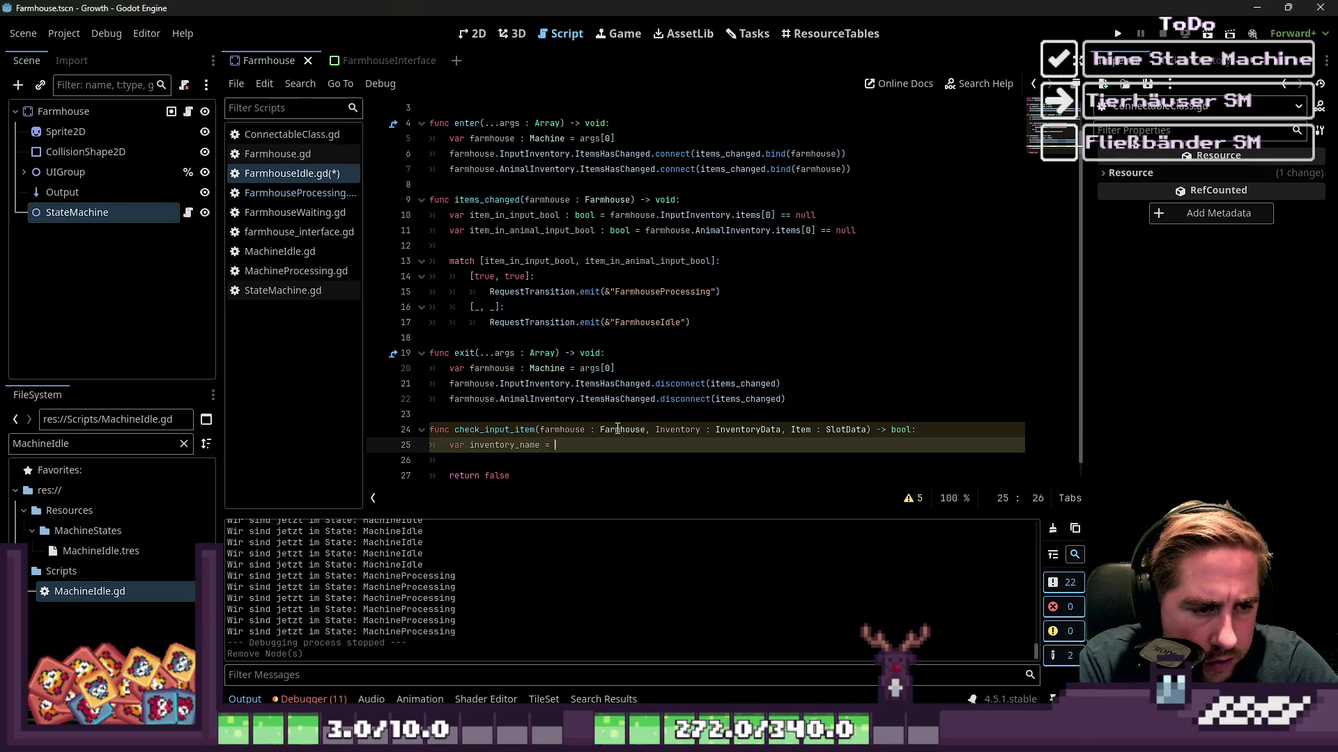
{"action": "key", "text": "BackSpace"}
{"action": "key", "text": "BackSpace"}
{"action": "type", "text": ":= "}
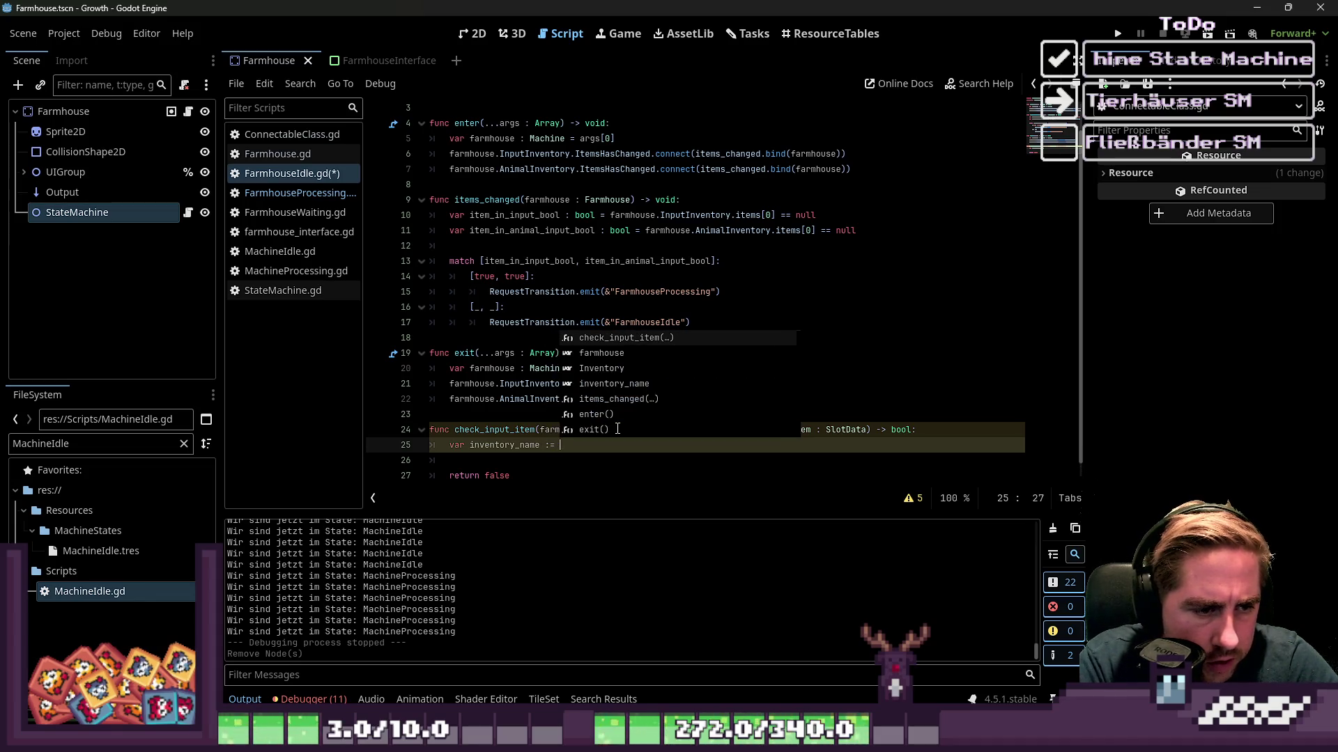
{"action": "type", "text": "farmhouse"}
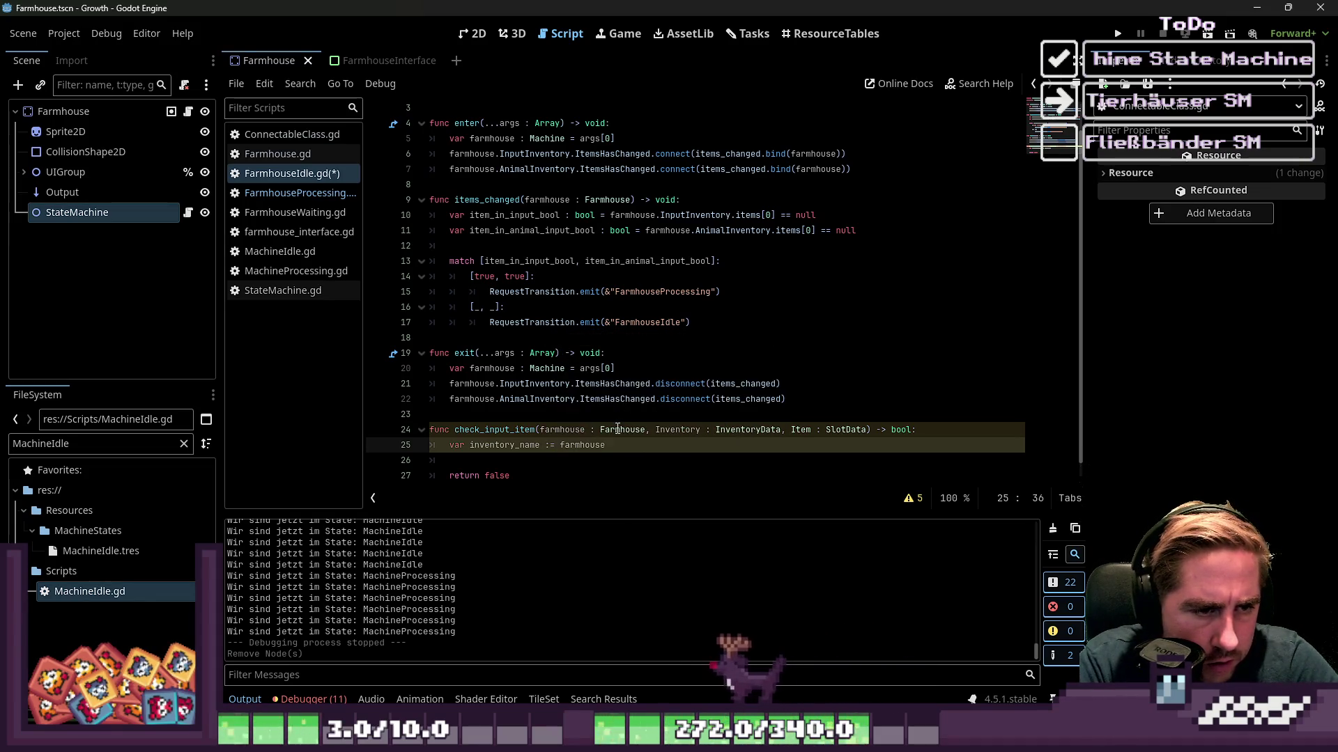
{"action": "type", "text": ".I"}
{"action": "key", "text": "Escape"}
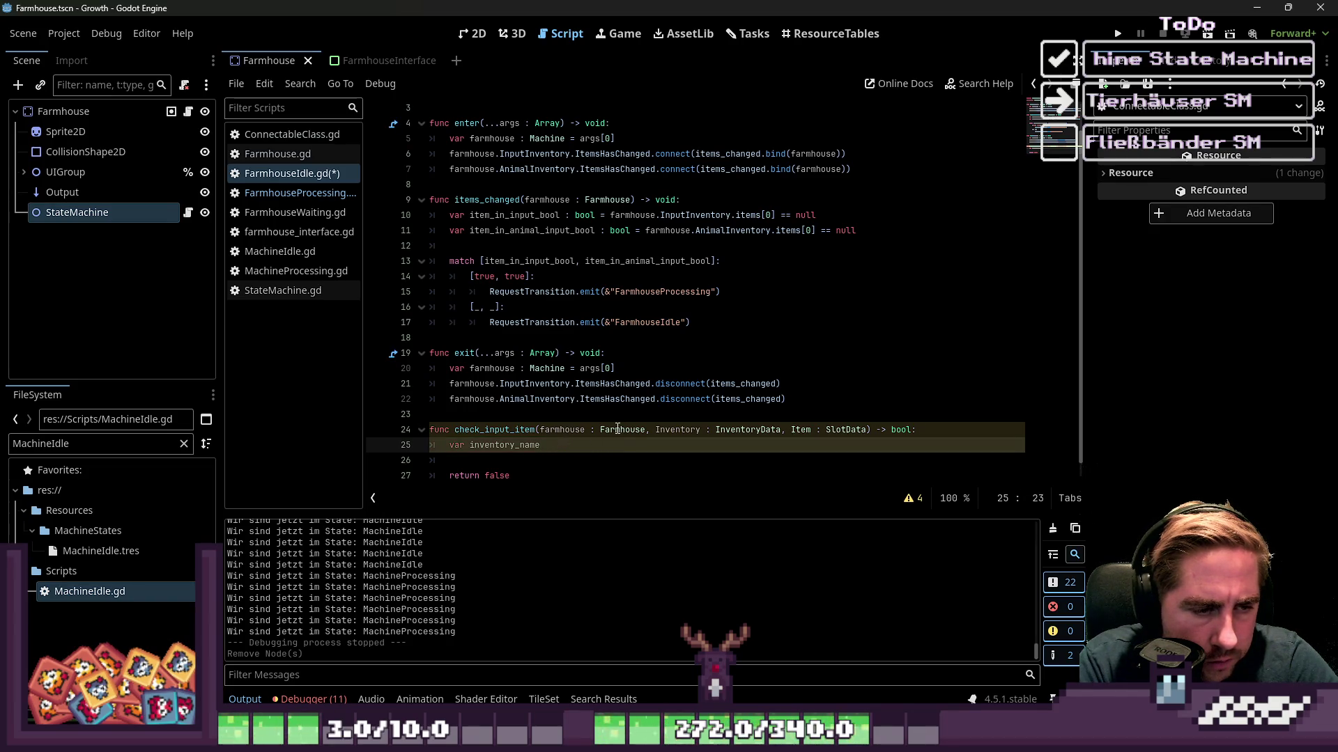
{"action": "key", "text": "BackSpace"}
{"action": "key", "text": "BackSpace"}
{"action": "key", "text": "BackSpace"}
{"action": "type", "text": ":"}
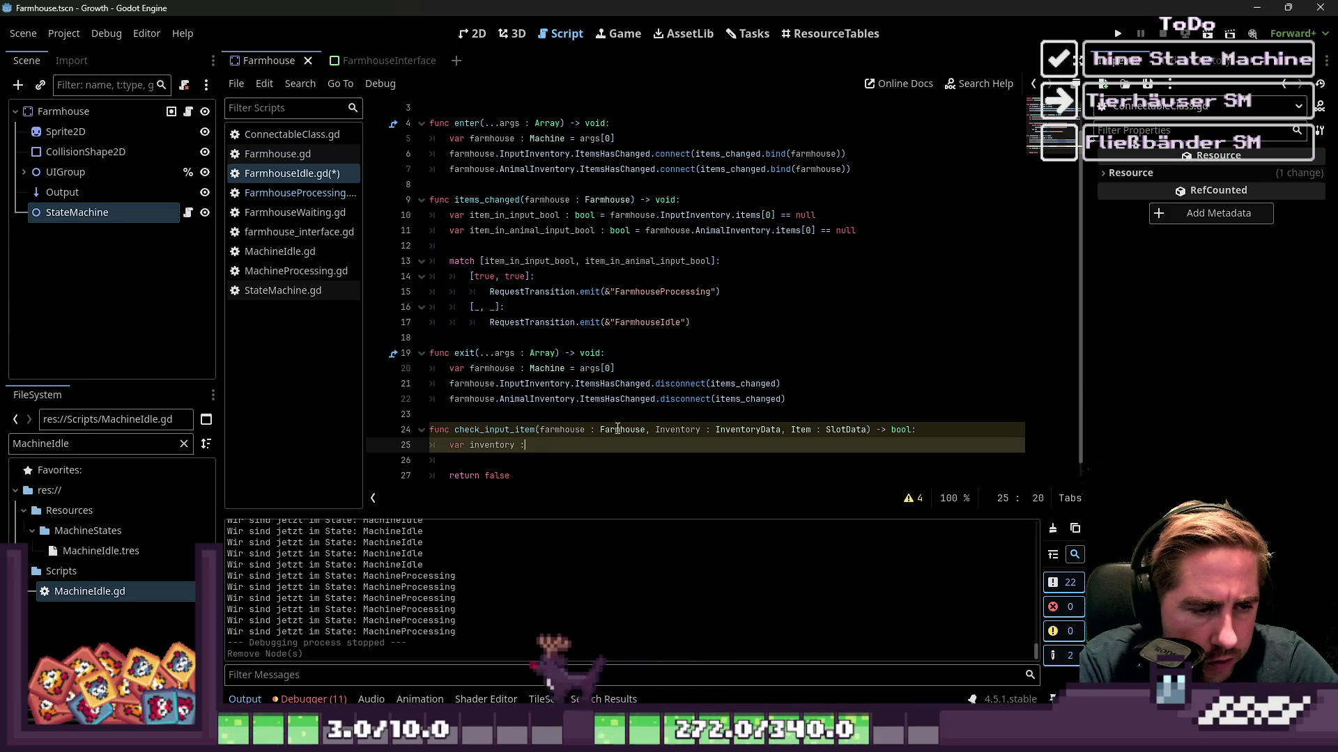
{"action": "type", "text": "="}
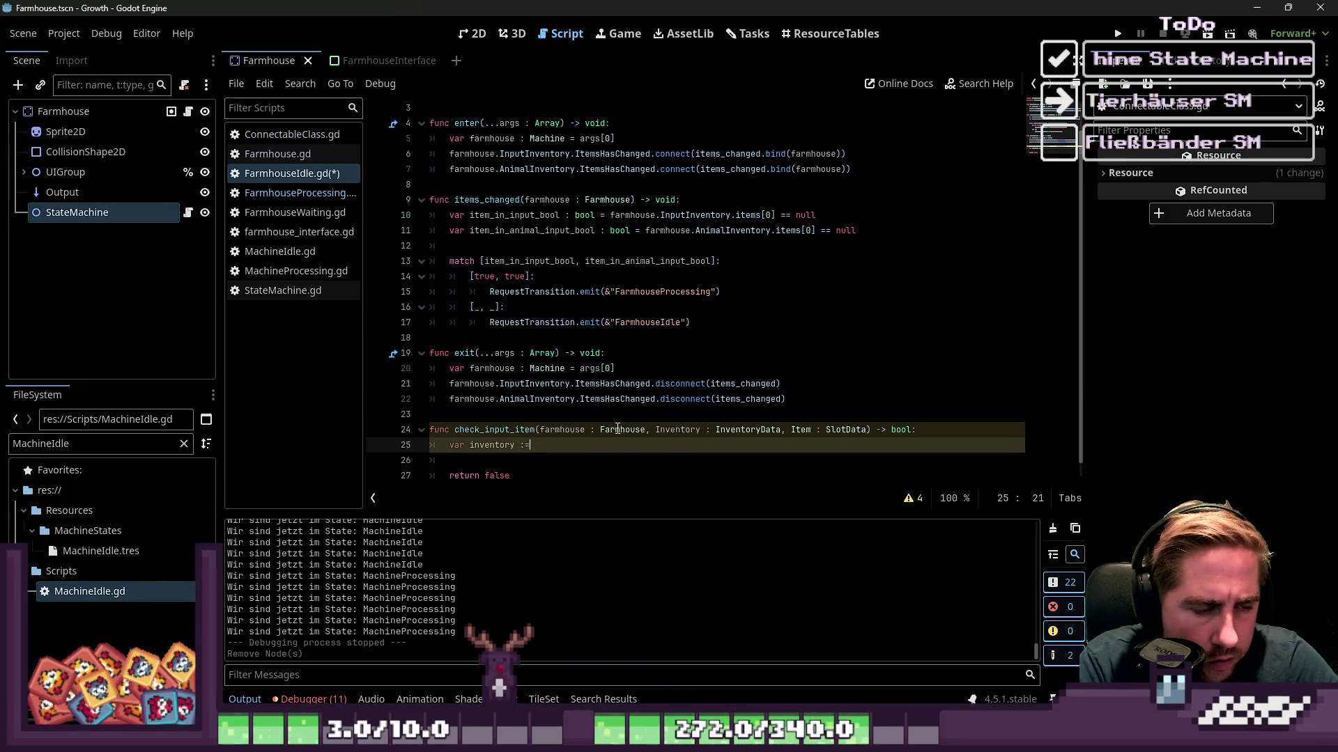
{"action": "scroll", "coordinate": [697, 274], "scroll_direction": "down", "scroll_amount": 1}
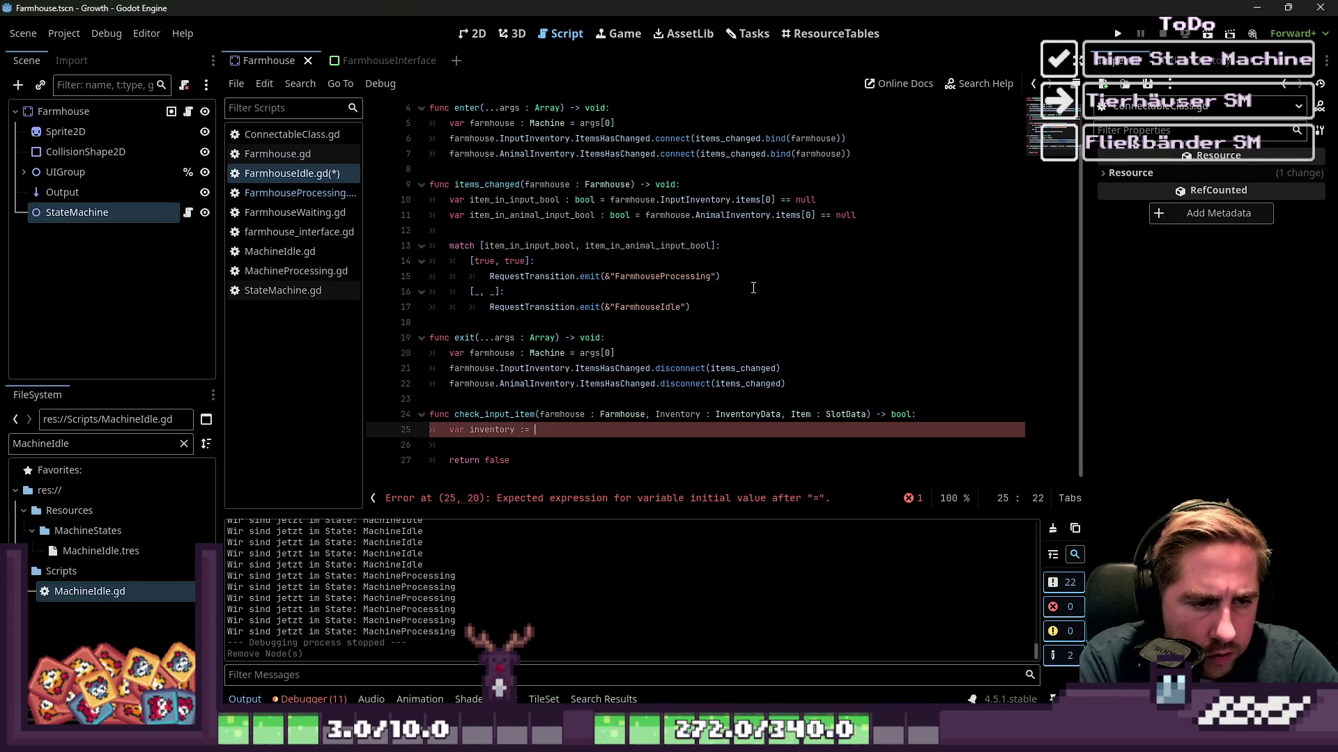
{"action": "key", "text": "BackSpace"}
{"action": "key", "text": "BackSpace"}
{"action": "key", "text": "BackSpace"}
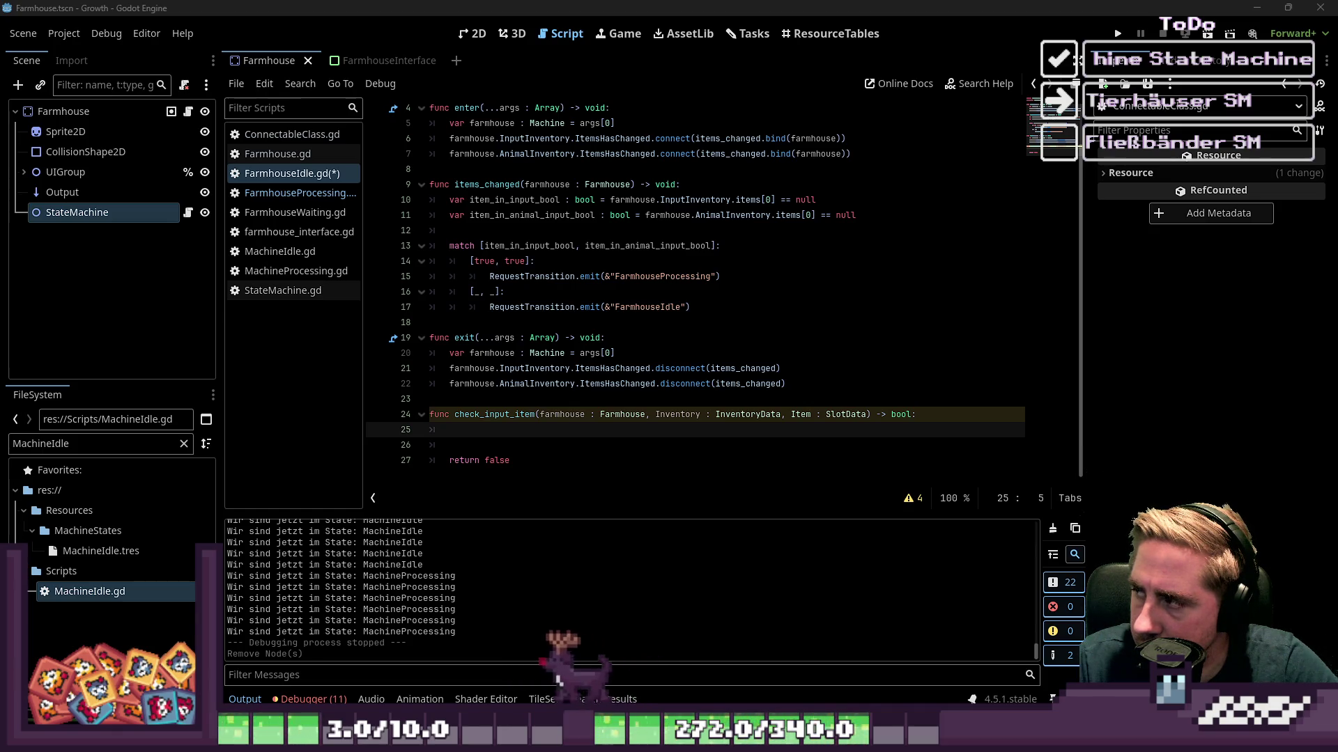
Write 'if Inventory == farmhouse.InputInventory:' in check_input_item's body.
{"action": "type", "text": "if"}
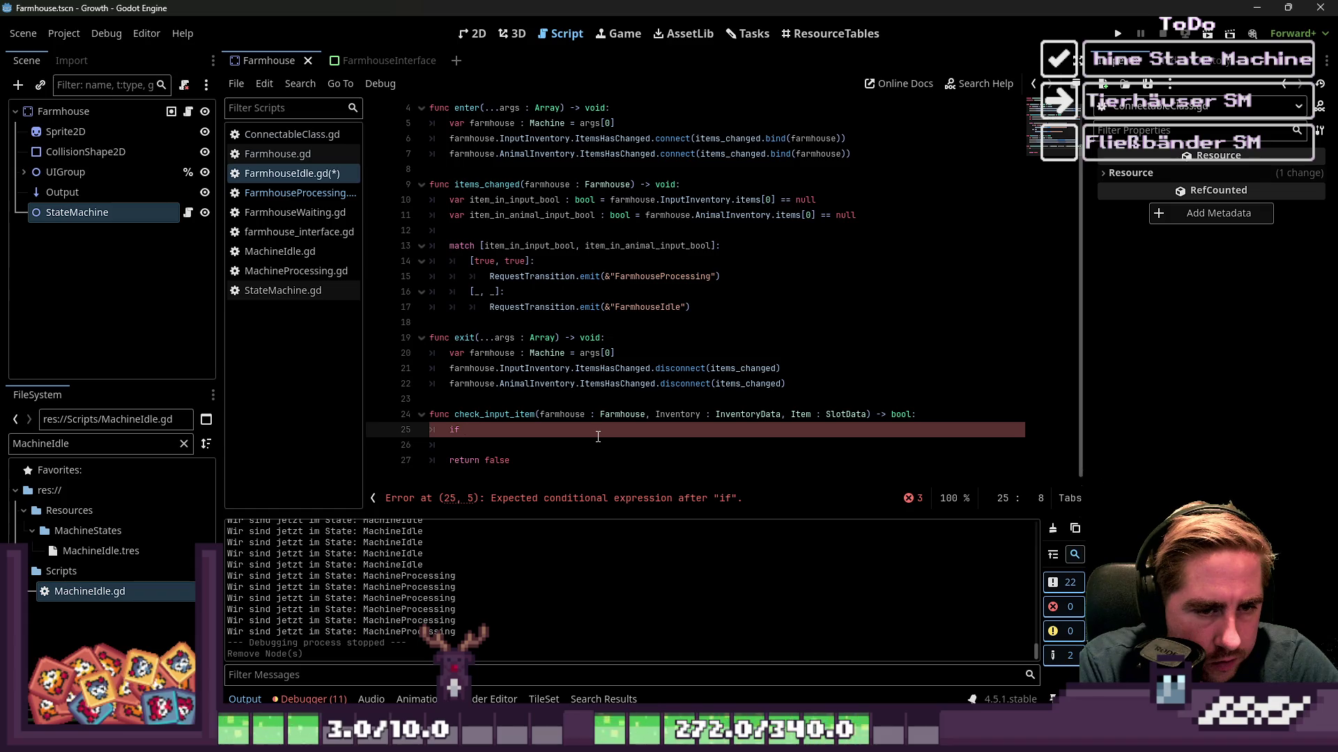
{"action": "type", "text": " Inventory"}
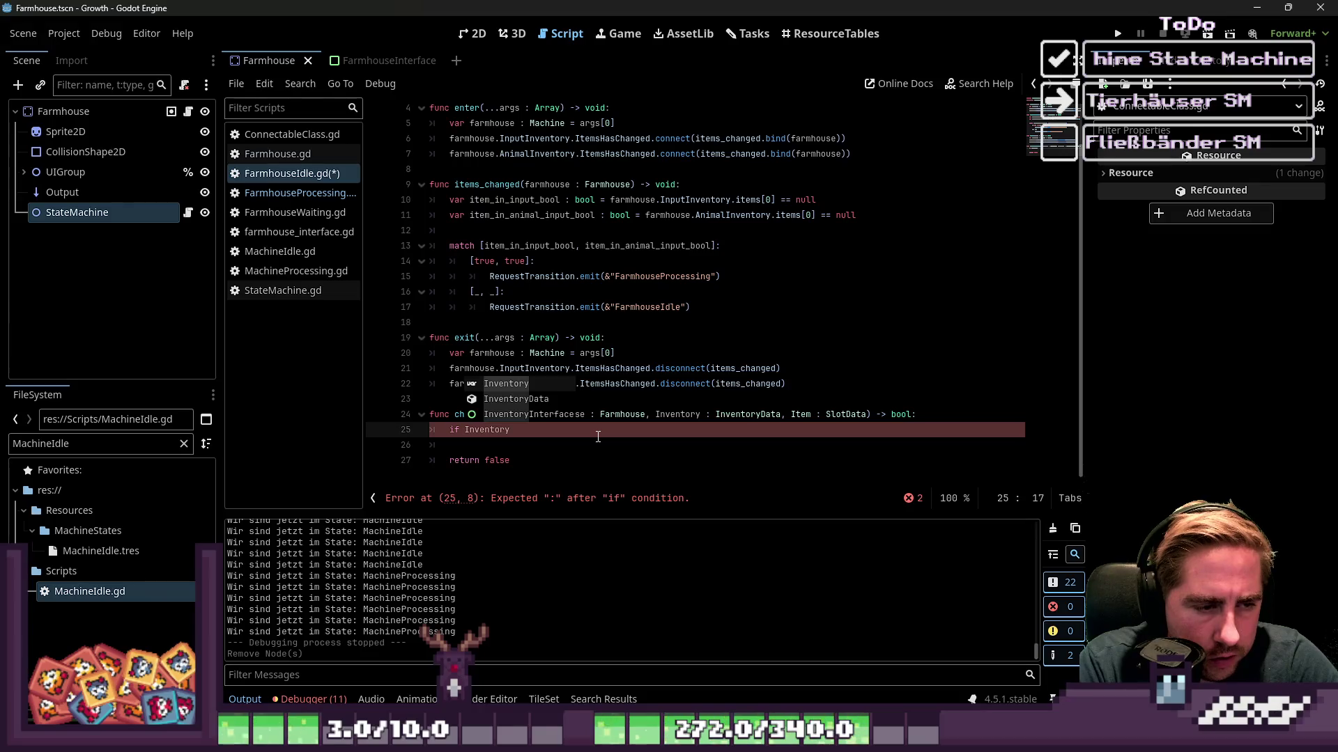
{"action": "type", "text": " == "}
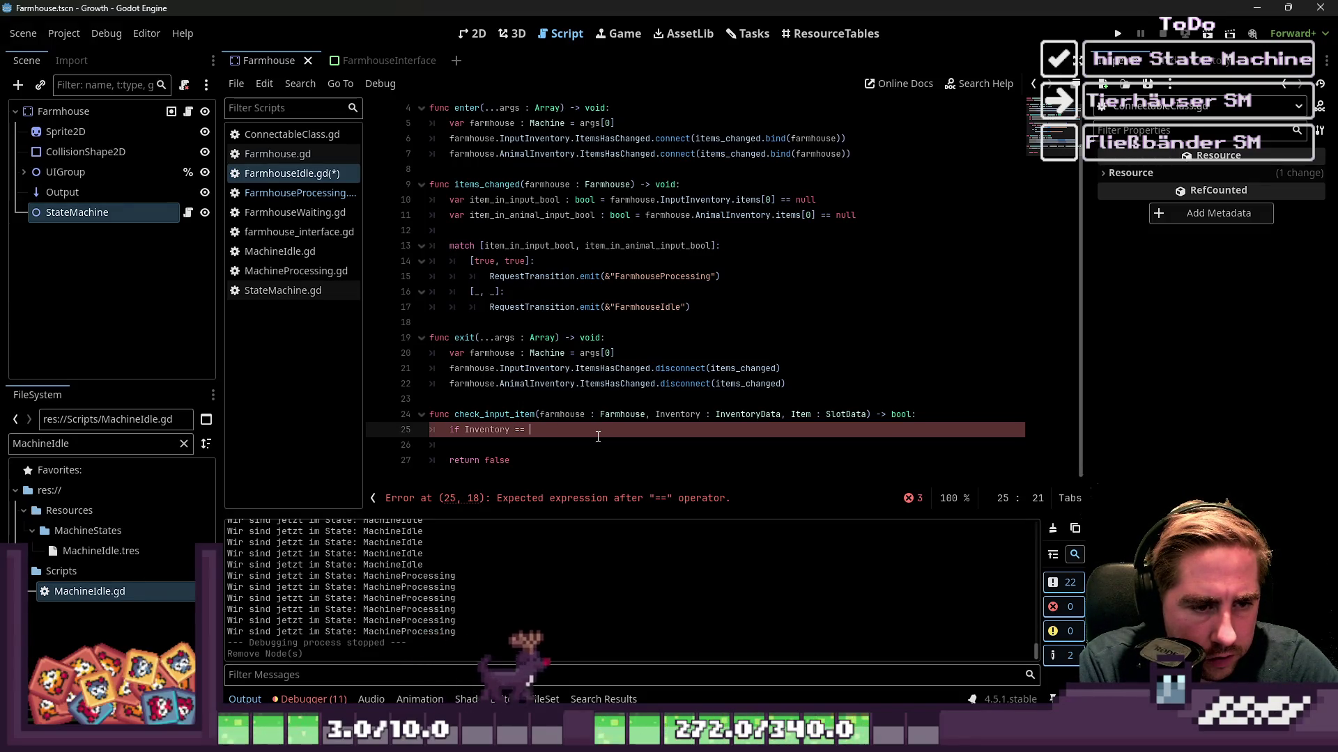
{"action": "type", "text": "Inven"}
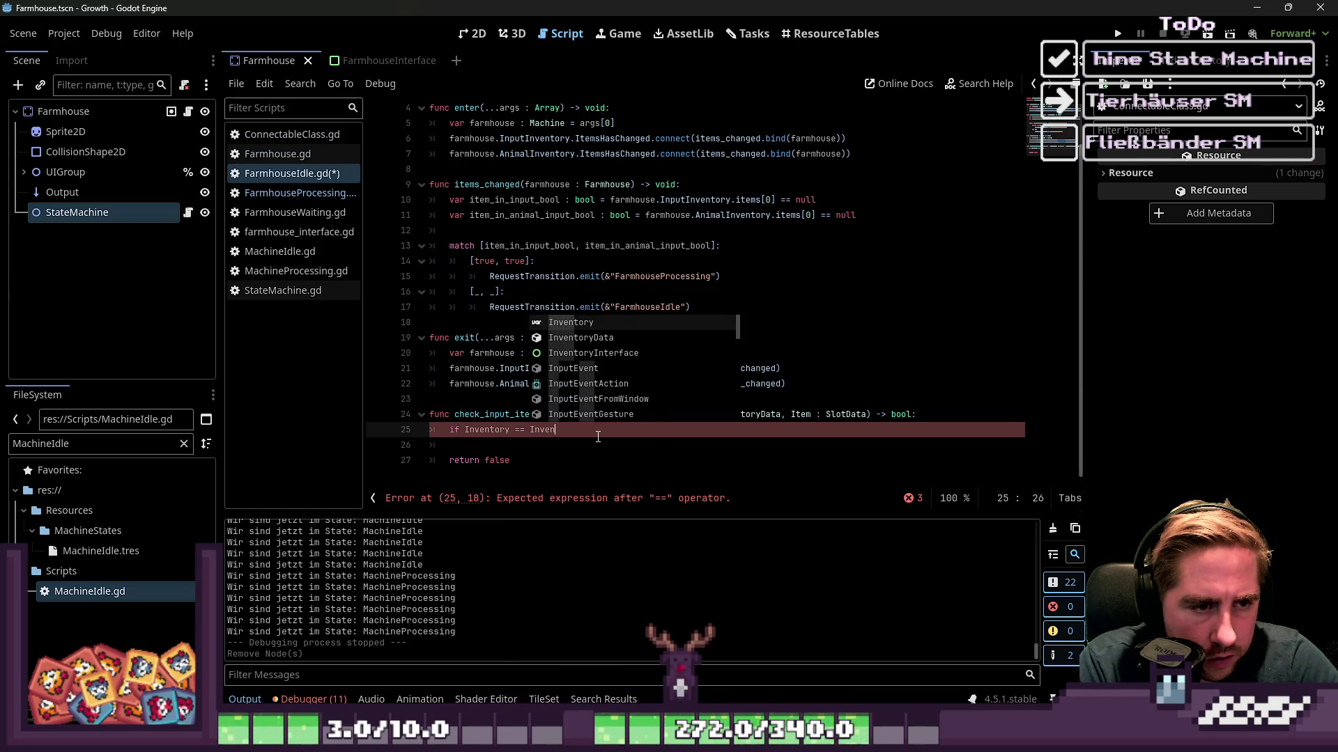
{"action": "key", "text": "Return"}
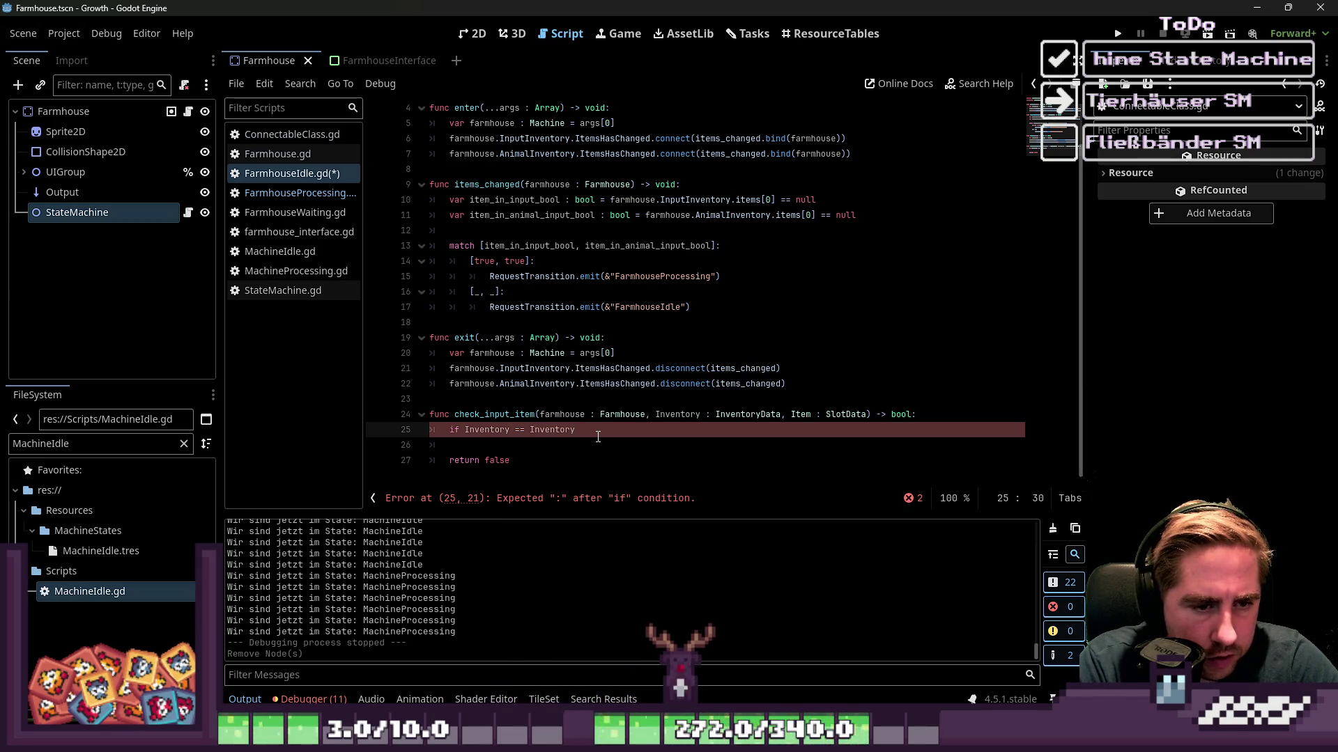
{"action": "key", "text": "BackSpace"}
{"action": "type", "text": "farm"}
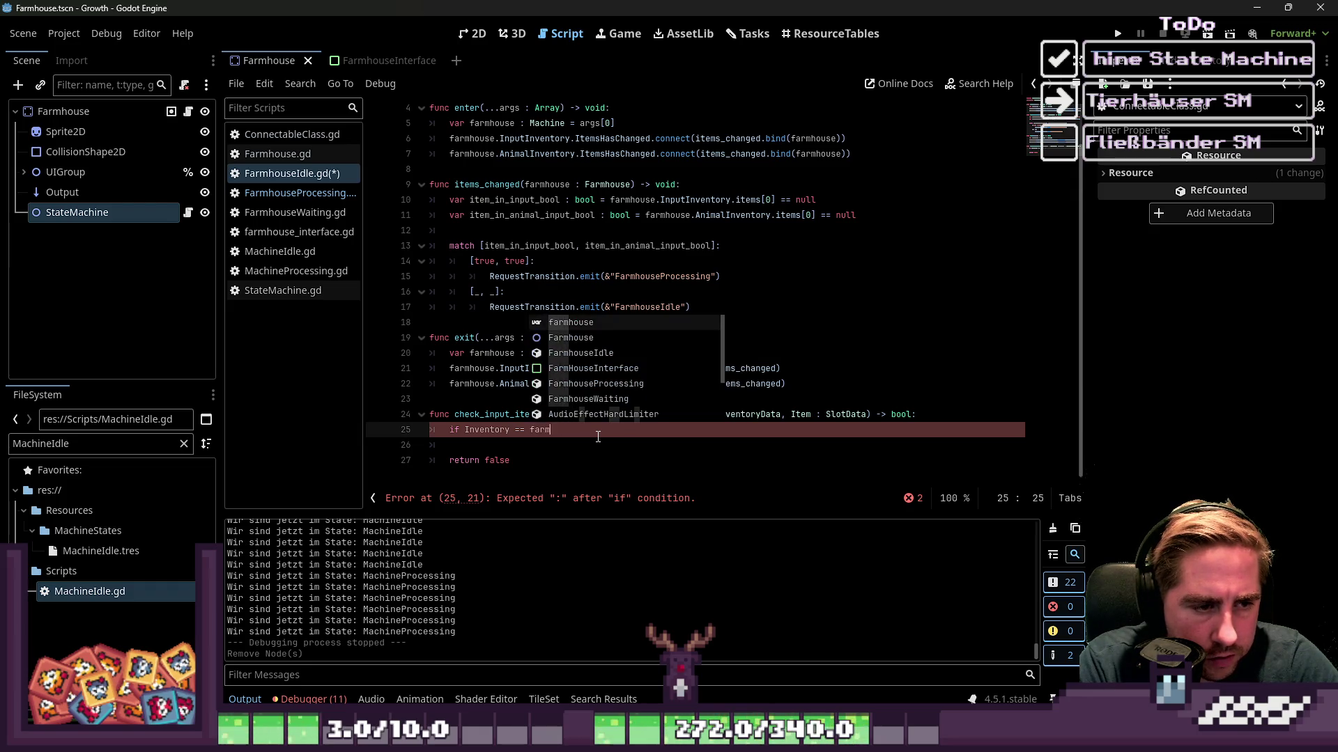
{"action": "type", "text": "house.In"}
{"action": "key", "text": "Return"}
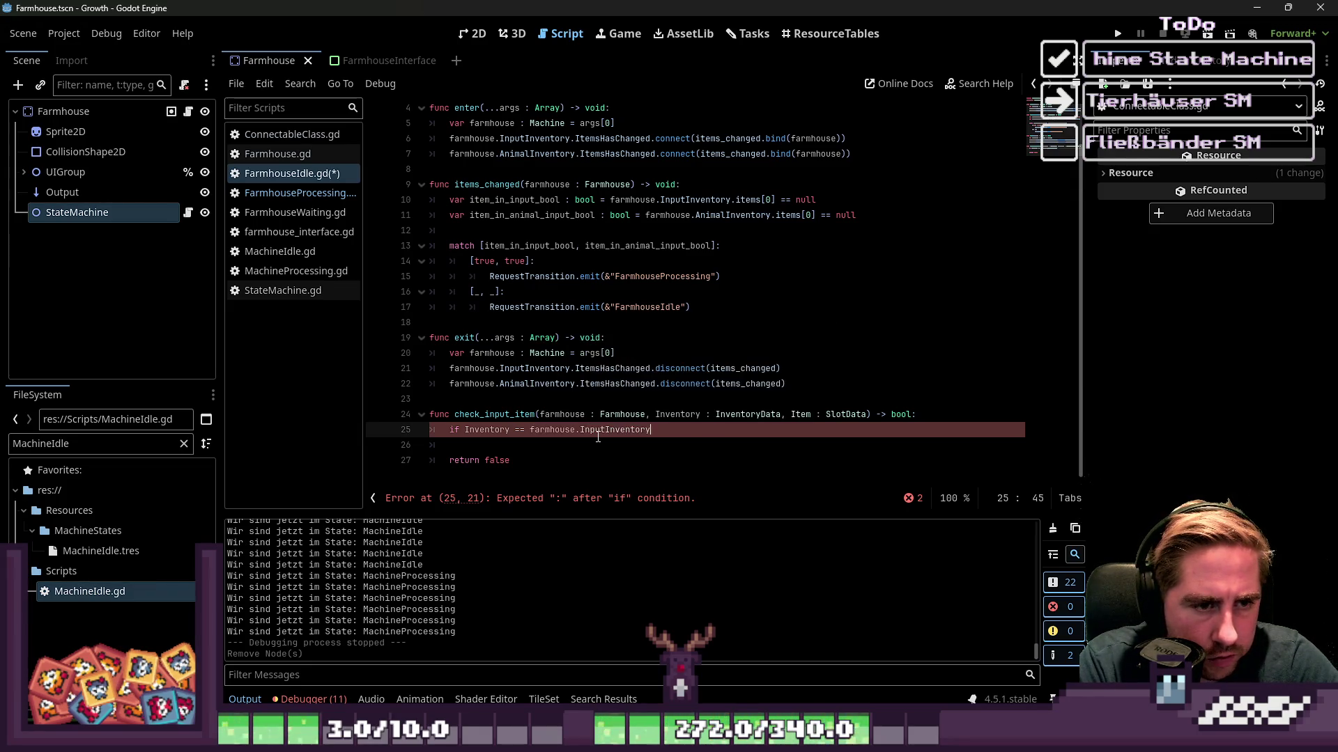
{"action": "type", "text": ":"}
{"action": "key", "text": "Return"}
Add a blank line under the function signature and put pass inside the if block.
{"action": "scroll", "coordinate": [598, 436], "scroll_direction": "down", "scroll_amount": 1}
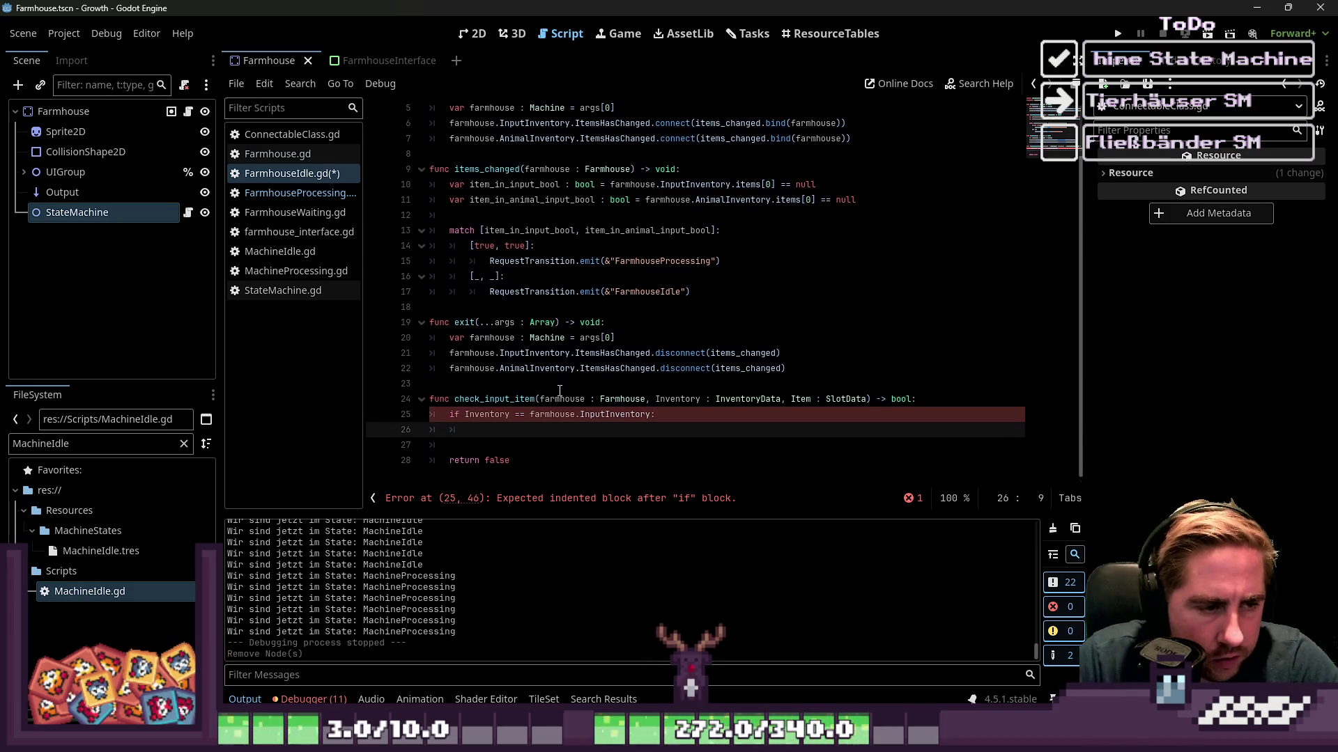
{"action": "left_click", "coordinate": [651, 399]}
{"action": "key", "text": "End"}
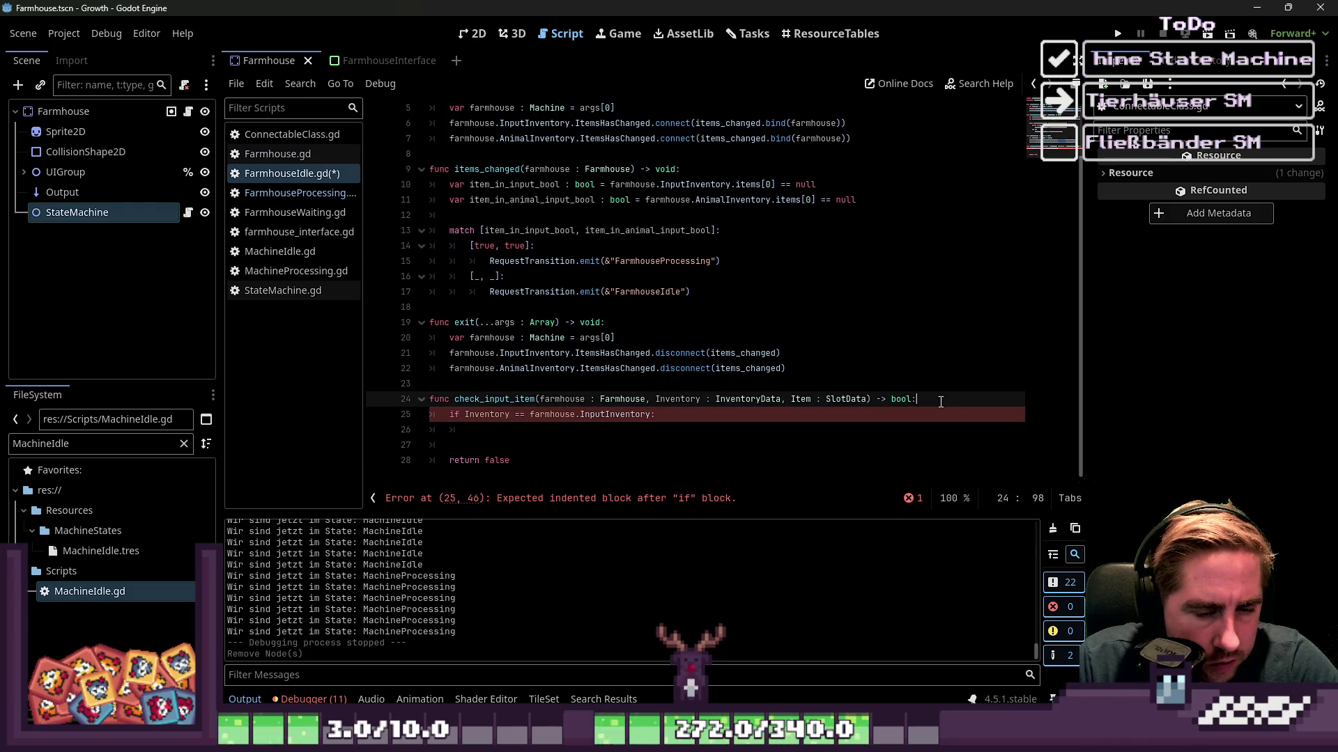
{"action": "key", "text": "Return"}
{"action": "key", "text": "Down"}
{"action": "key", "text": "Down"}
{"action": "key", "text": "Down"}
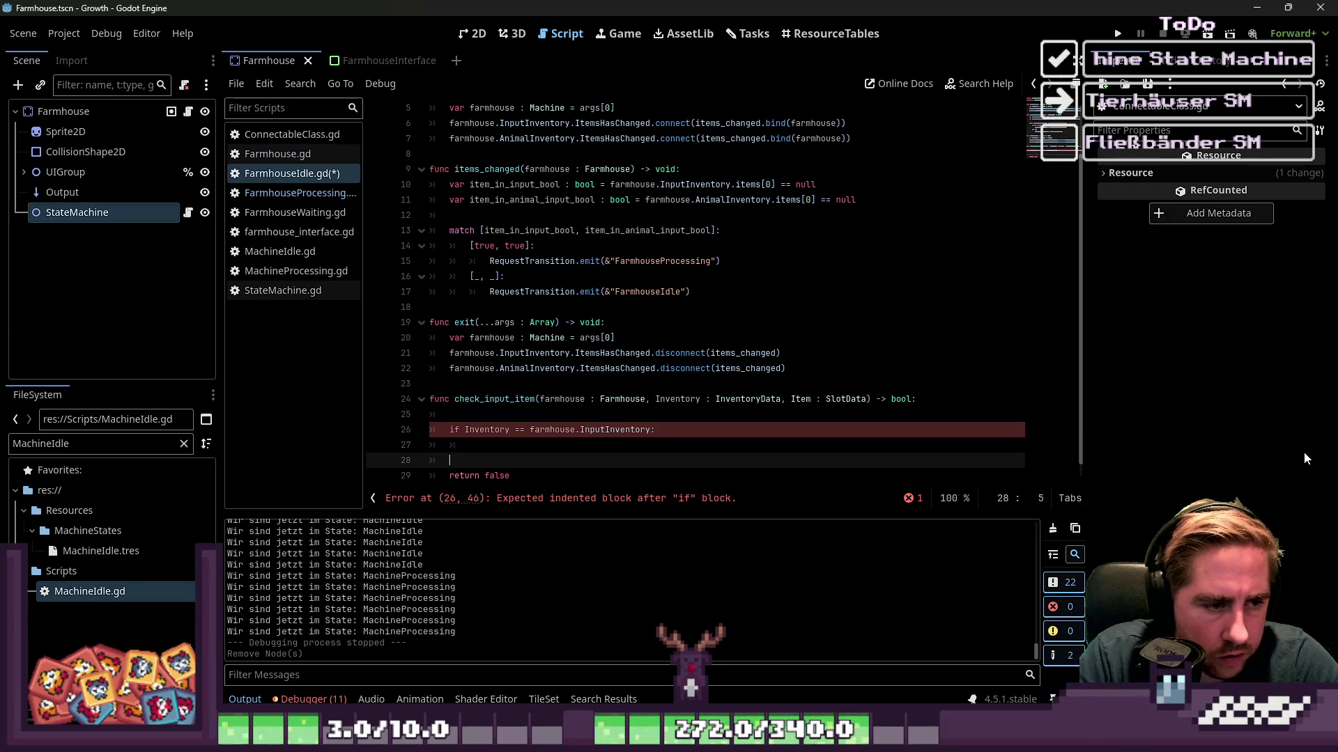
{"action": "key", "text": "Up"}
{"action": "key", "text": "End"}
{"action": "type", "text": "pas"}
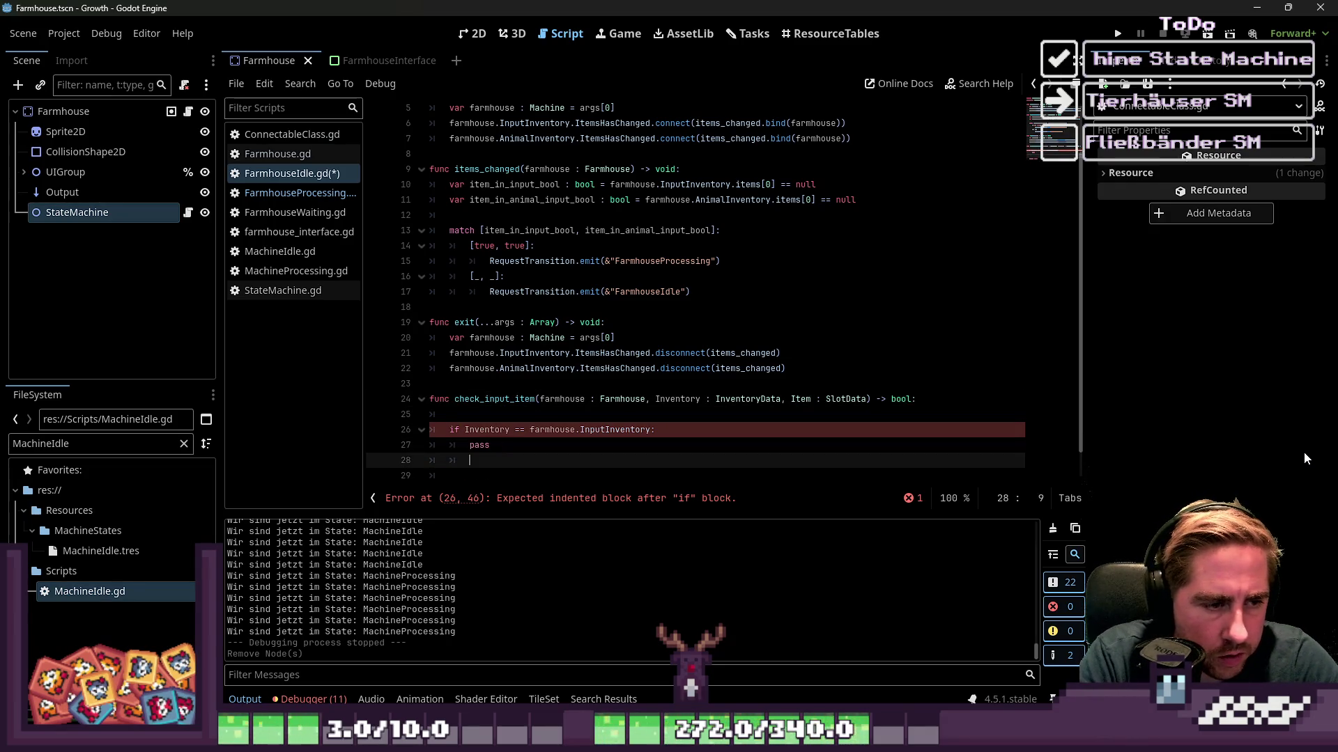
{"action": "type", "text": "s"}
{"action": "key", "text": "Up"}
{"action": "key", "text": "Home"}
Write a 'var item_type :=' line above the if statement, then cut it to the clipboard.
{"action": "key", "text": "Return"}
{"action": "key", "text": "Up"}
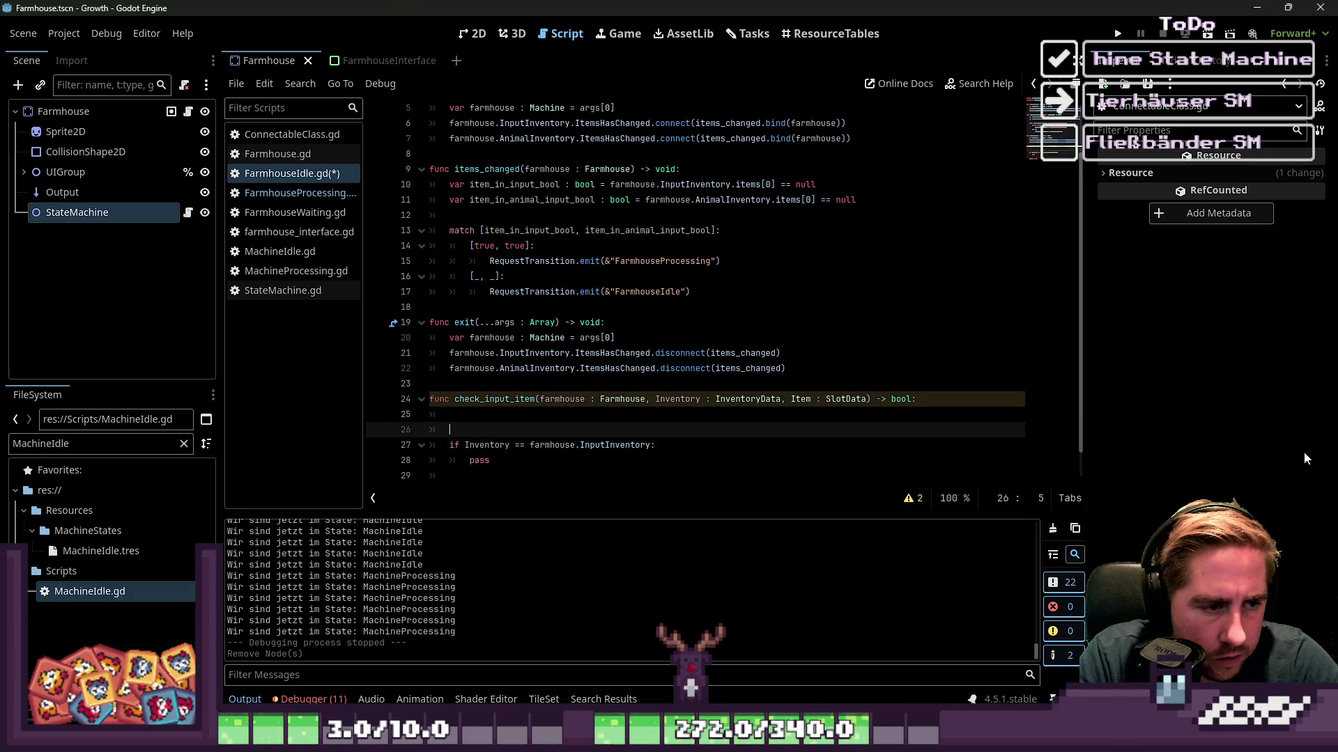
{"action": "key", "text": "Return"}
{"action": "key", "text": "Up"}
{"action": "key", "text": "Return"}
{"action": "key", "text": "Up"}
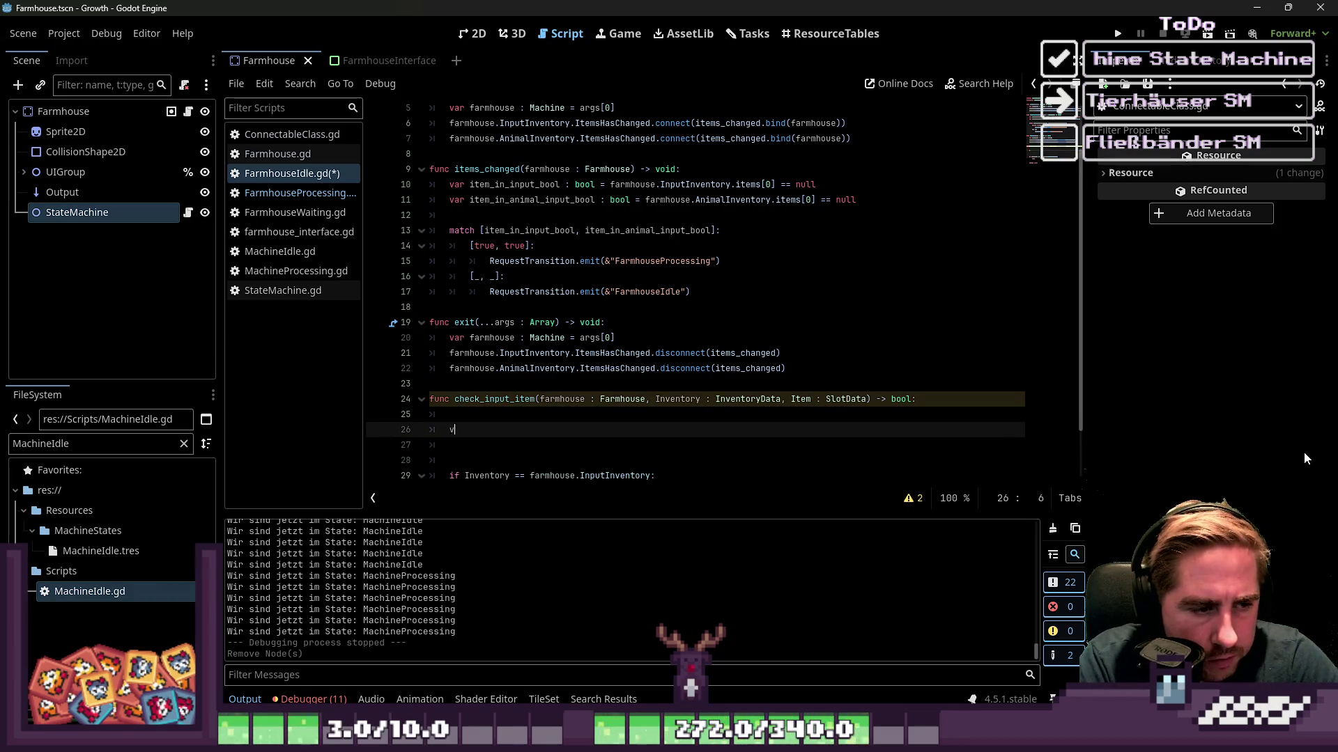
{"action": "key", "text": "BackSpace"}
{"action": "key", "text": "BackSpace"}
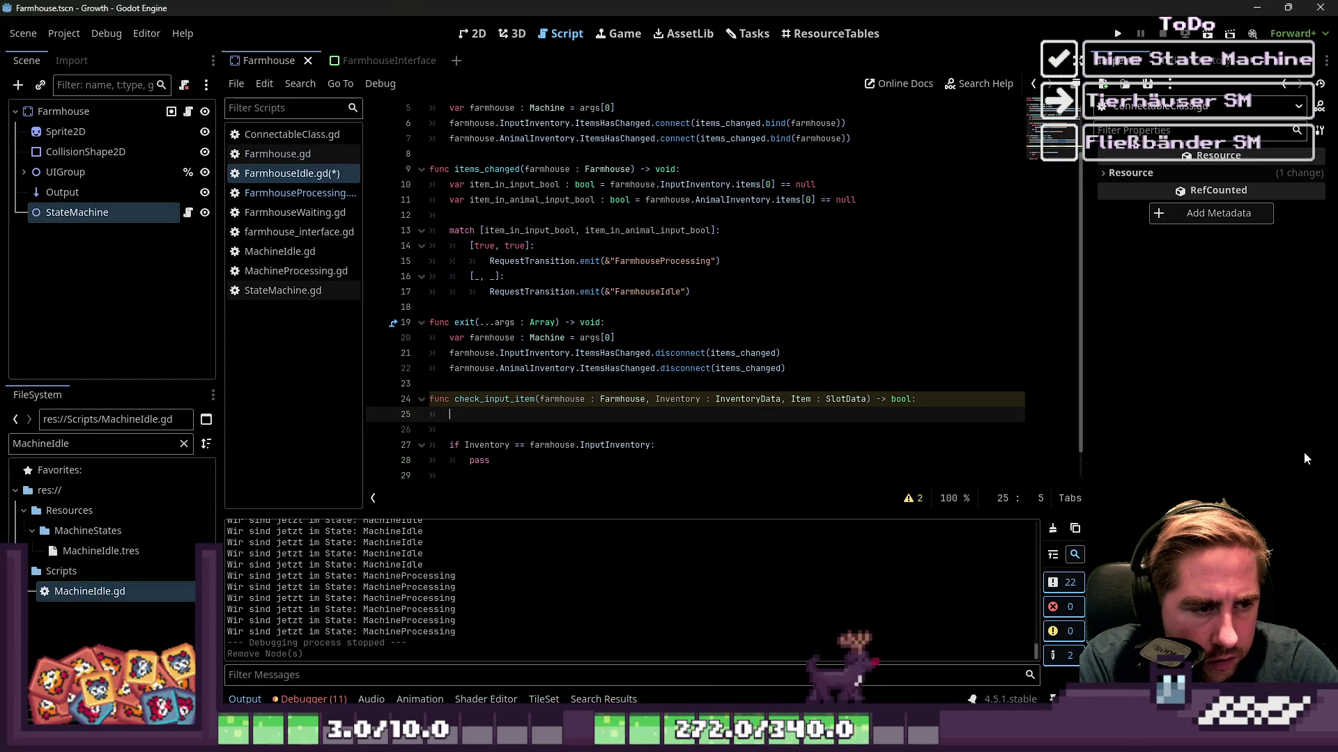
{"action": "type", "text": "f"}
{"action": "key", "text": "Delete"}
{"action": "type", "text": "var "}
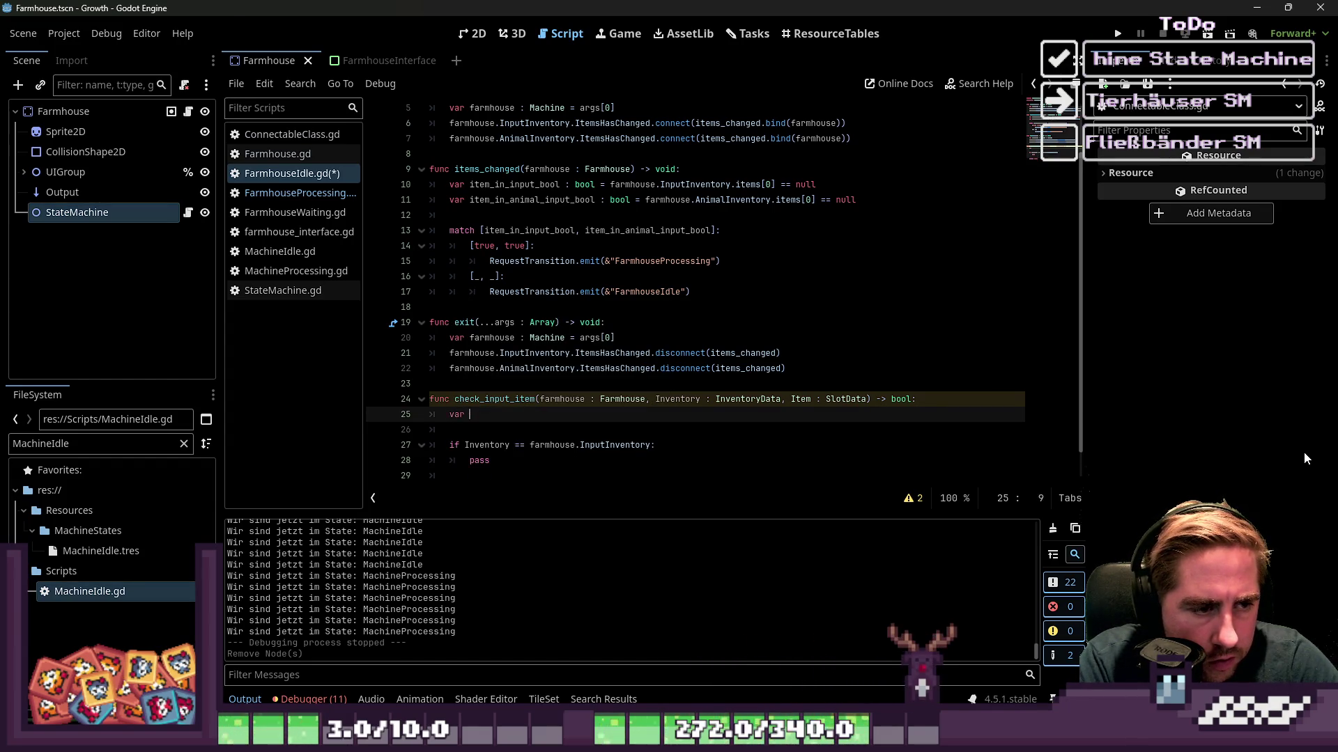
{"action": "type", "text": "item_type :="}
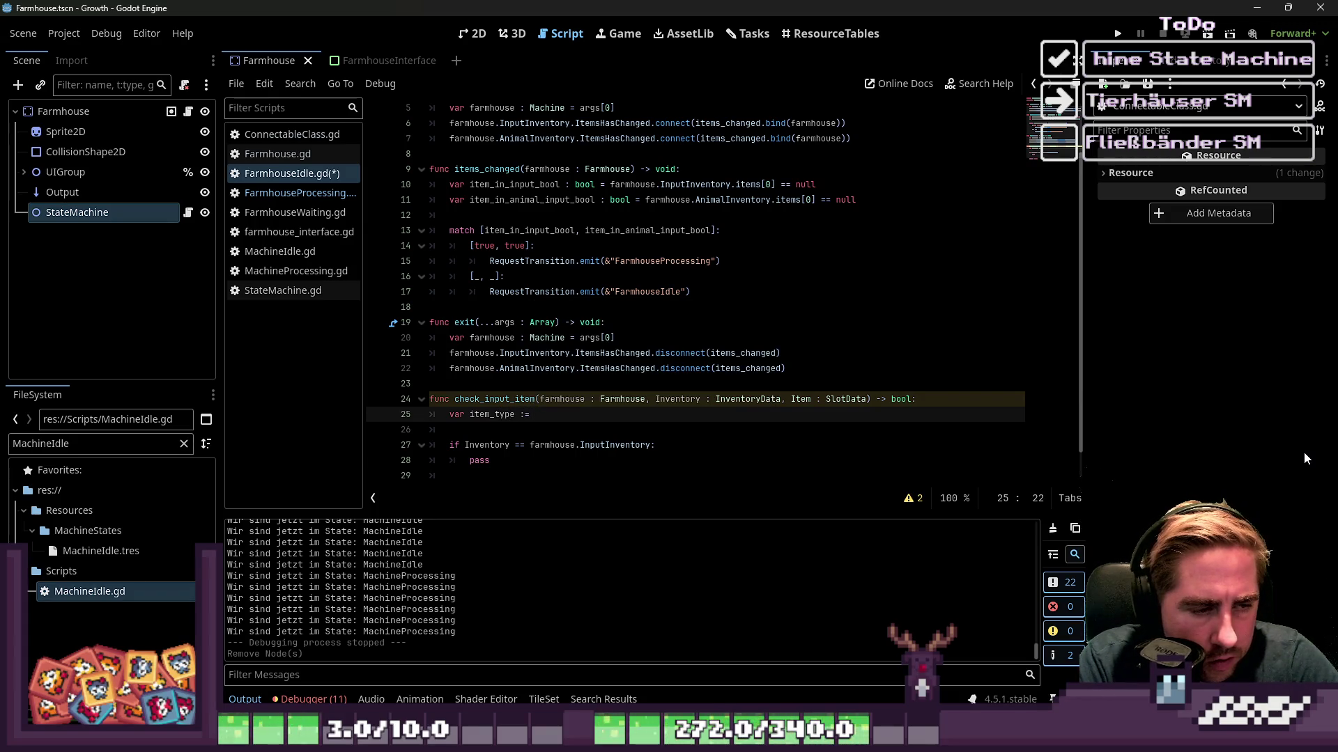
{"action": "key", "text": "ctrl+shift+Left"}
{"action": "key", "text": "ctrl+shift+Left"}
{"action": "key", "text": "ctrl+shift+Left"}
{"action": "key", "text": "BackSpace"}
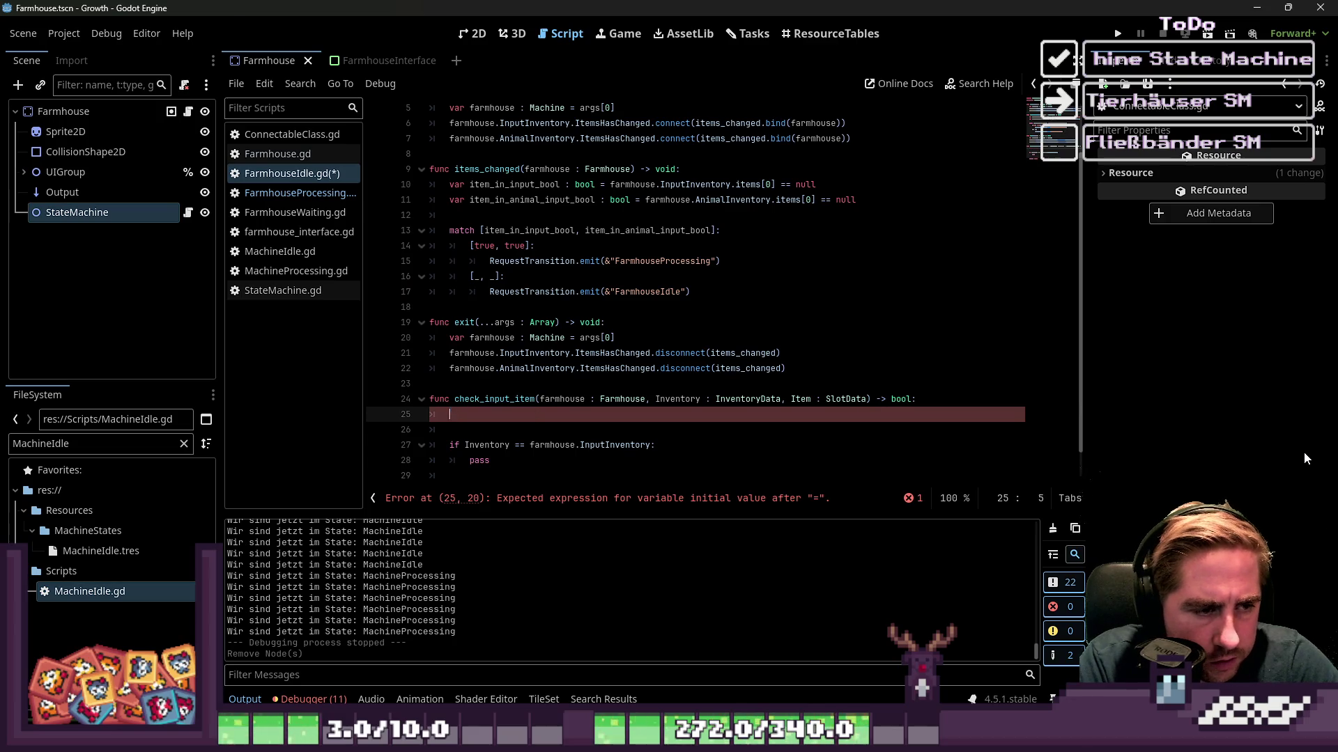
{"action": "key", "text": "ctrl+x"}
Paste the declaration over pass and complete it as 'var item_type := Item.item_type'.
{"action": "key", "text": "Down"}
{"action": "key", "text": "Down"}
{"action": "key", "text": "Down"}
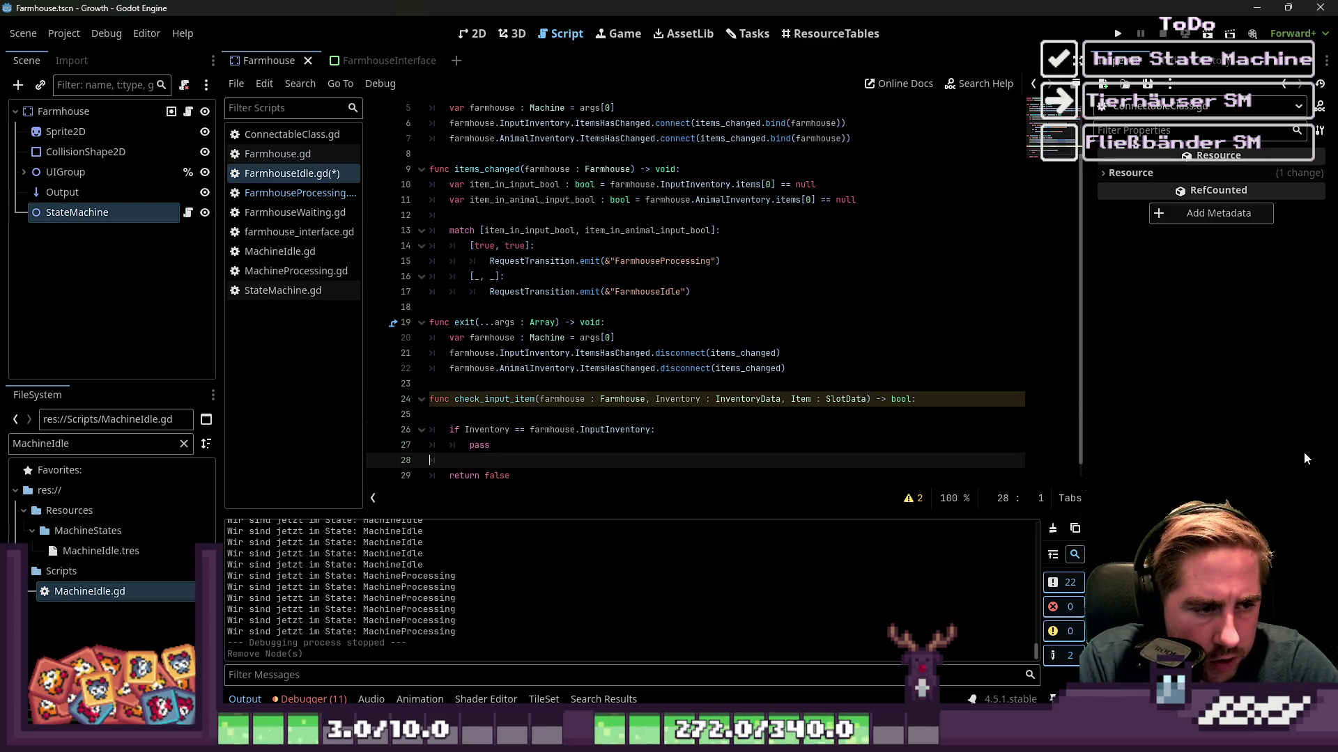
{"action": "key", "text": "Up"}
{"action": "key", "text": "End"}
{"action": "key", "text": "ctrl+shift+Left"}
{"action": "key", "text": "ctrl+v"}
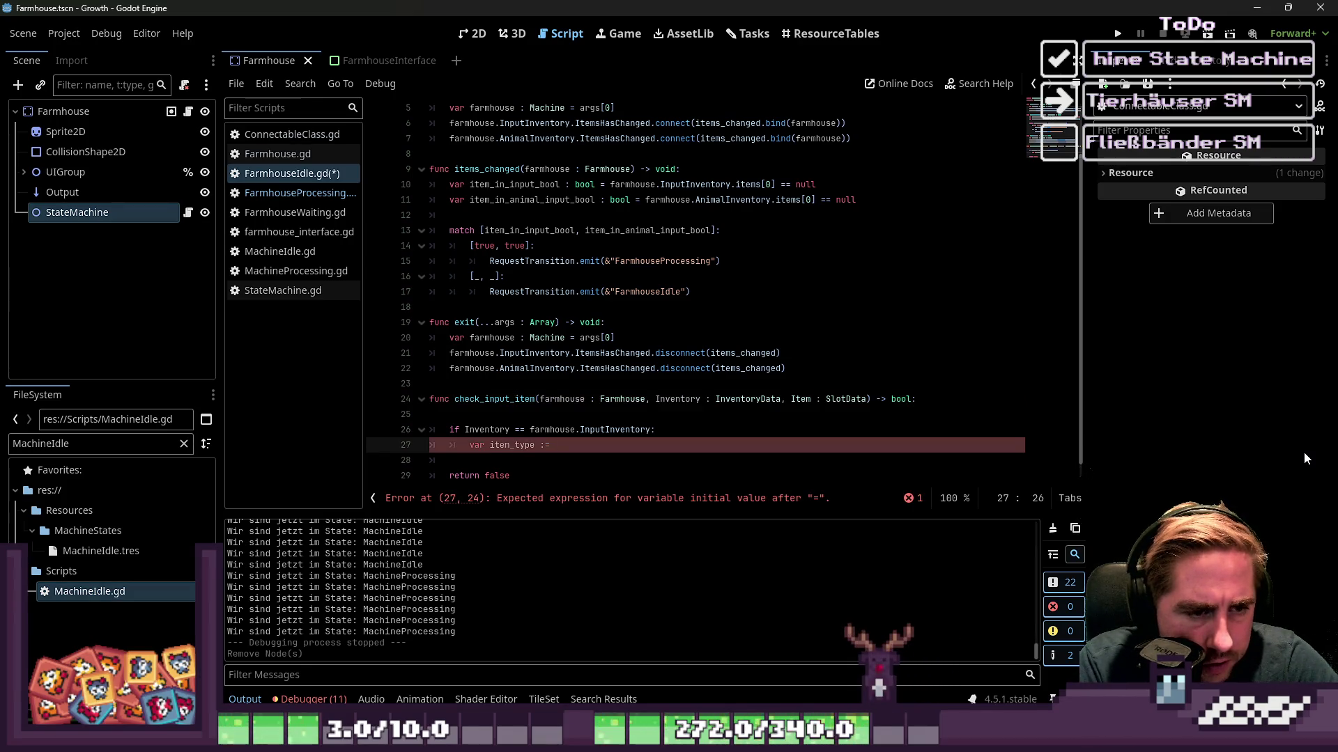
{"action": "type", "text": "I"}
{"action": "key", "text": "BackSpace"}
{"action": "type", "text": "S"}
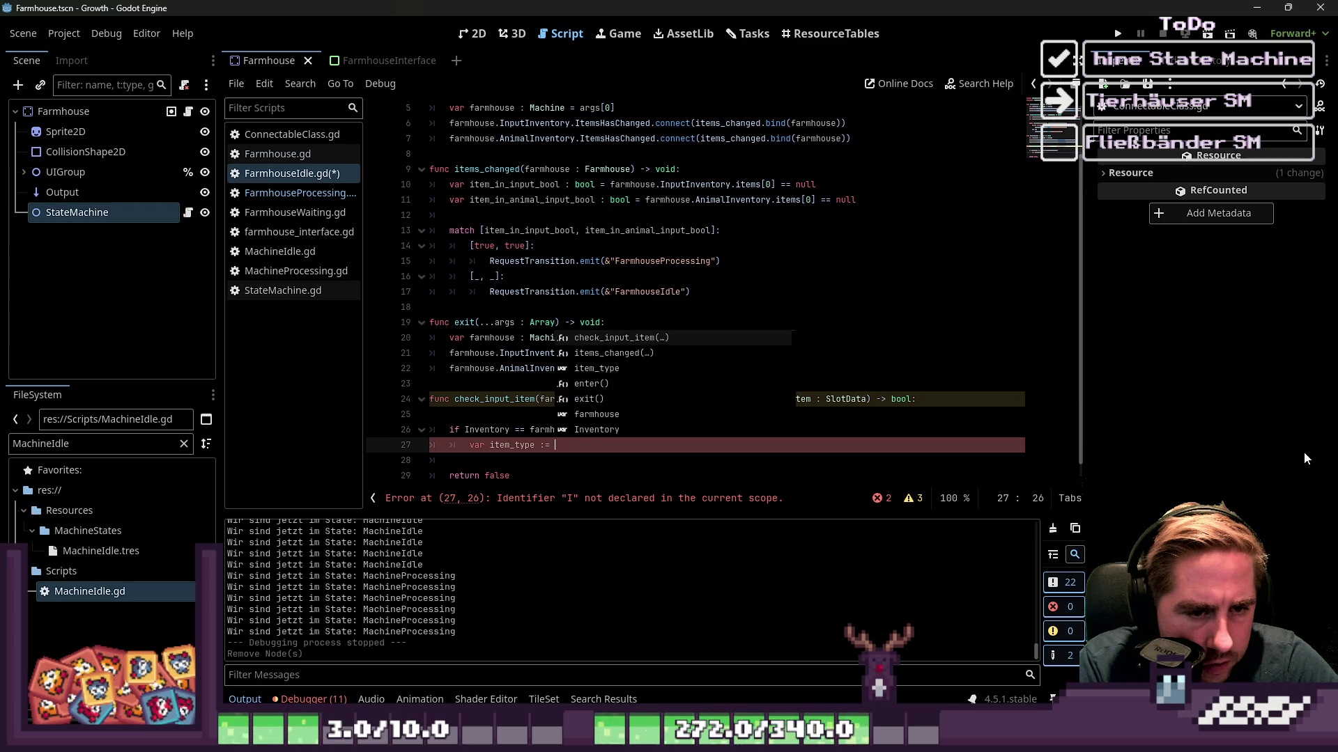
{"action": "key", "text": "Escape"}
{"action": "key", "text": "BackSpace"}
{"action": "type", "text": "I"}
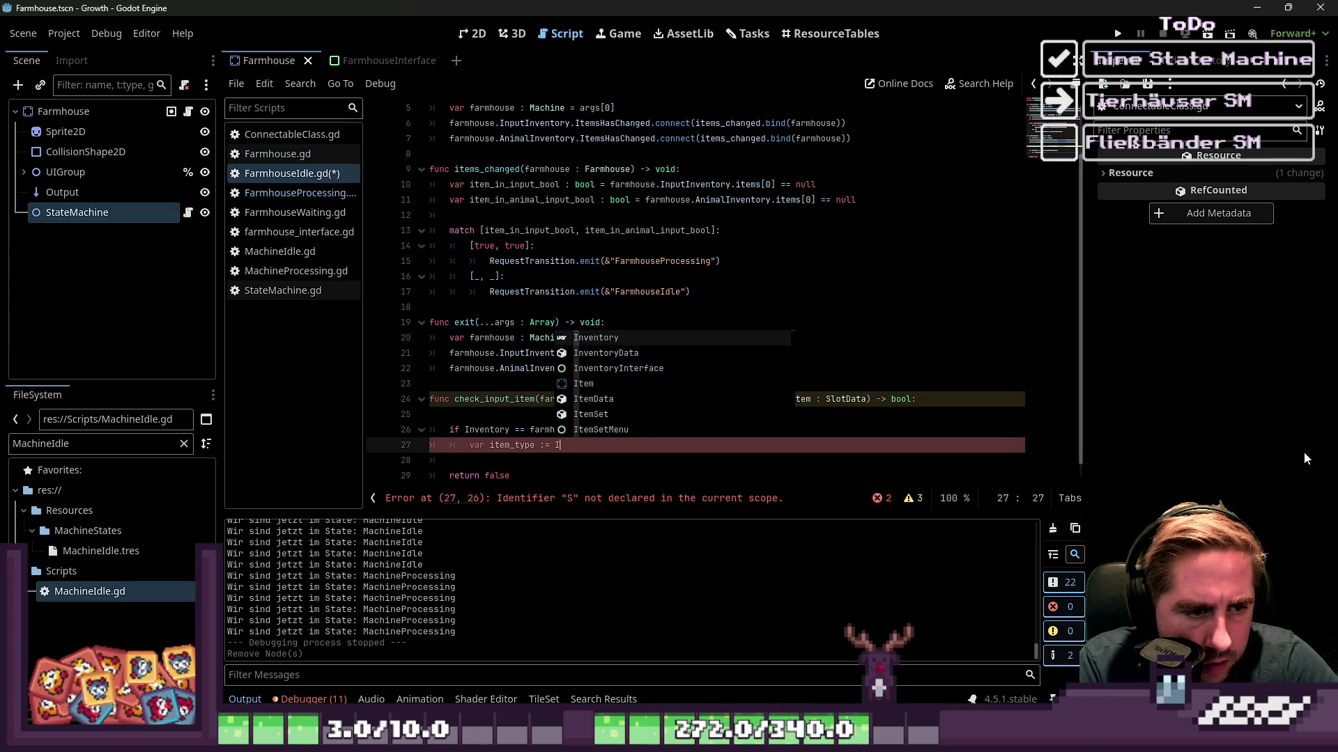
{"action": "type", "text": "tem.item_type"}
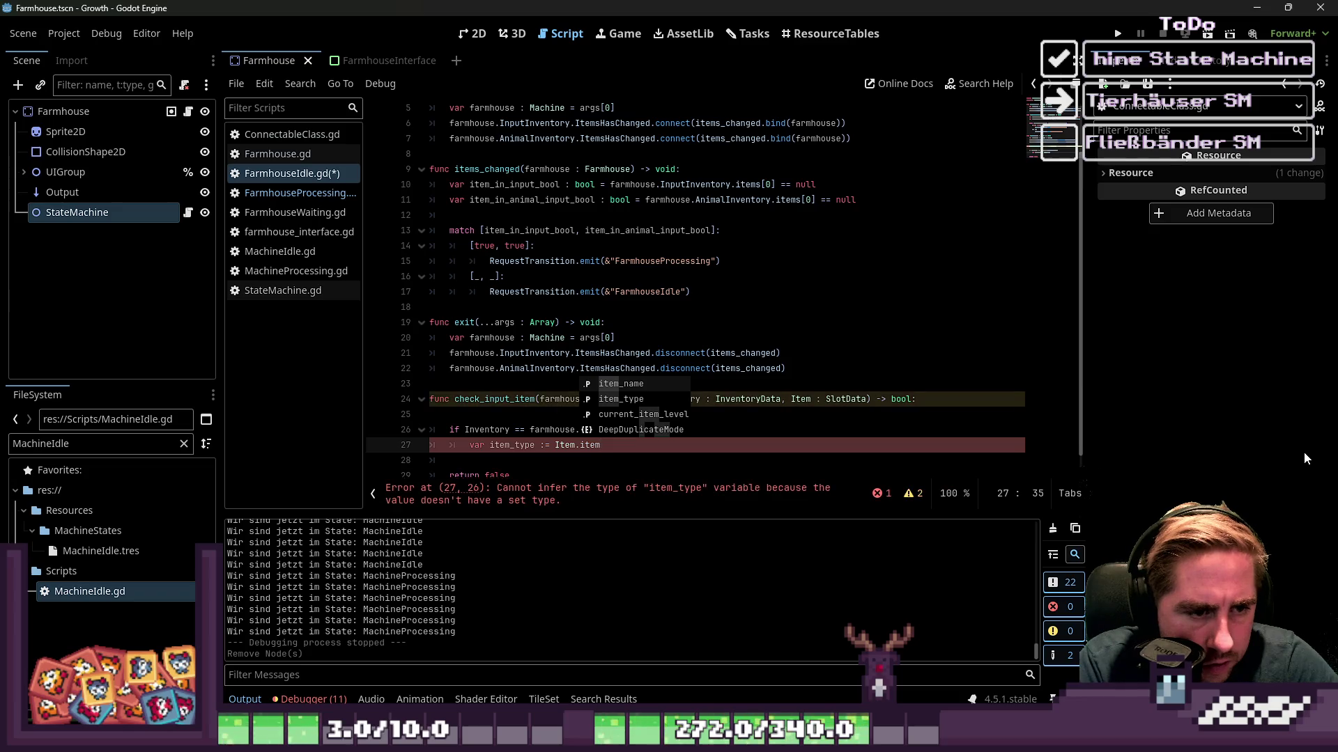
{"action": "key", "text": "Return"}
{"action": "key", "text": "Return"}
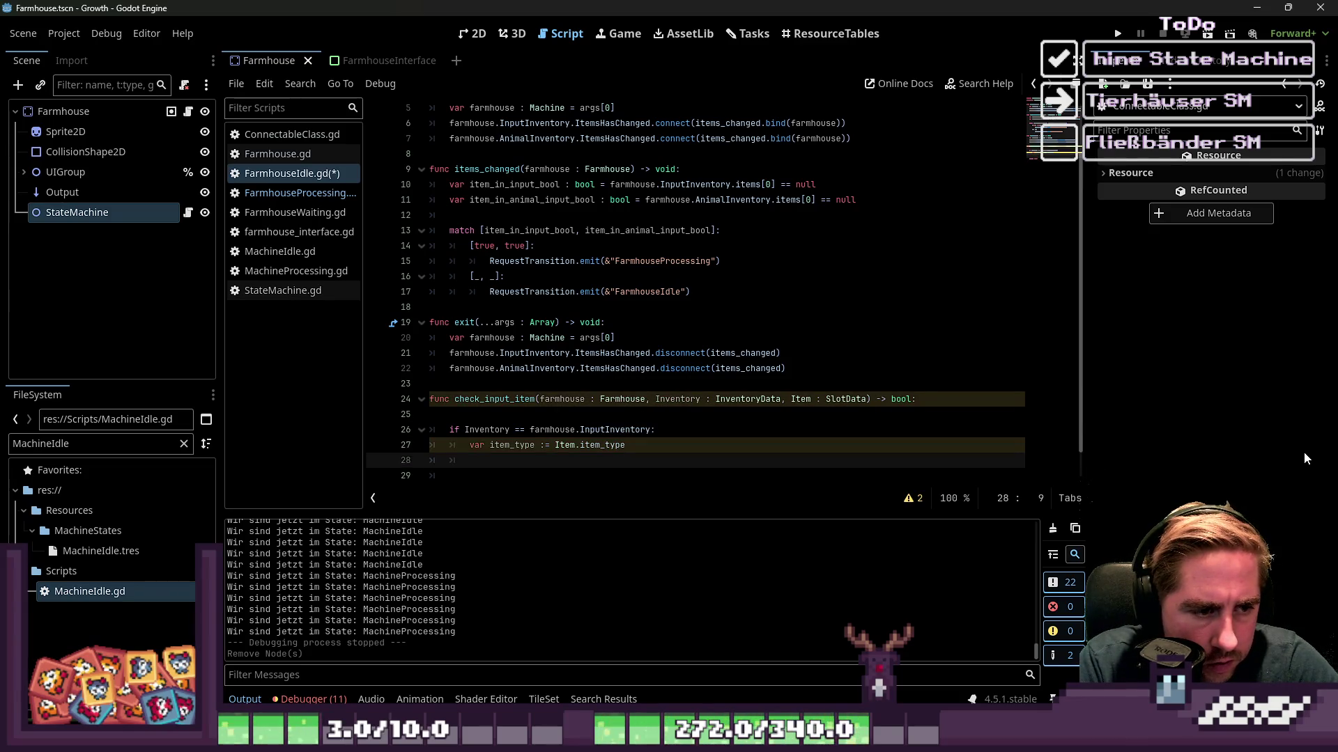
{"action": "scroll", "coordinate": [763, 388], "scroll_direction": "down", "scroll_amount": 1}
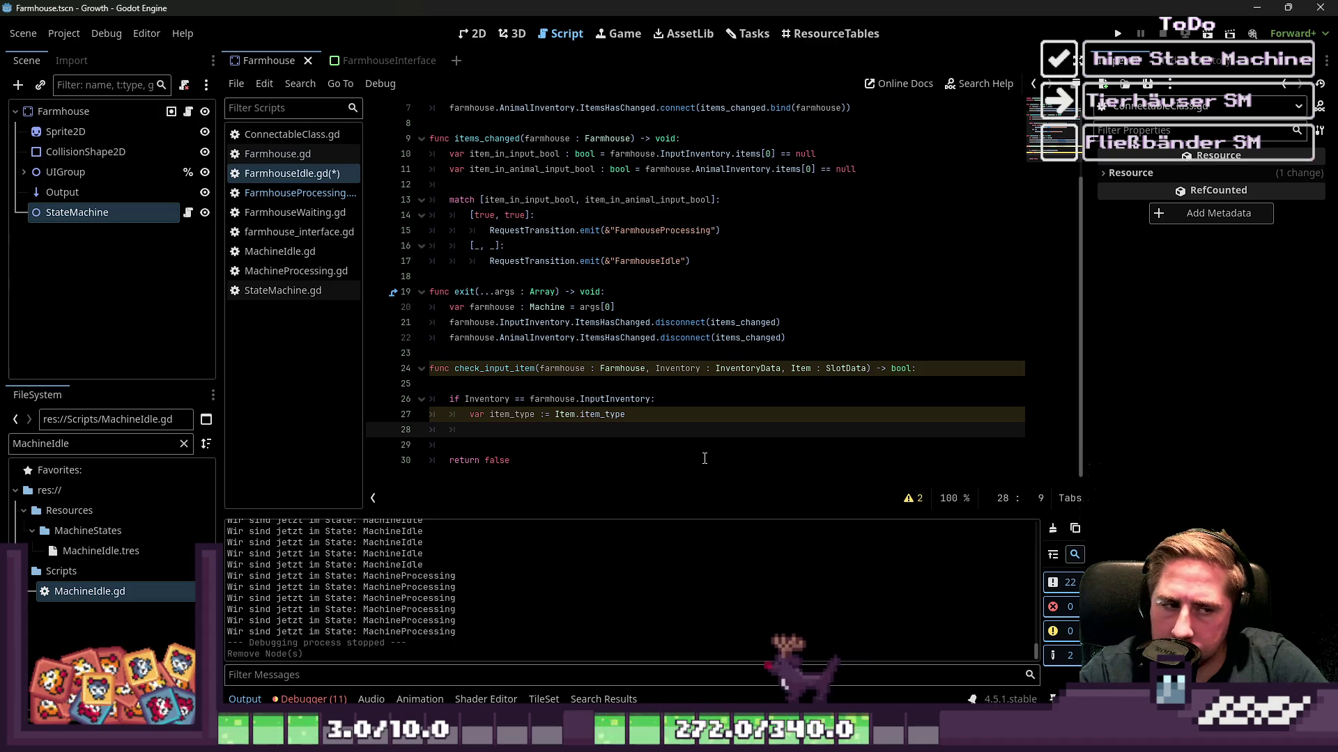
Start an 'if farmhouse.OutputInventory.items[0].possible_food.has(' check in check_input_item.
{"action": "type", "text": "f"}
{"action": "key", "text": "BackSpace"}
{"action": "type", "text": "if "}
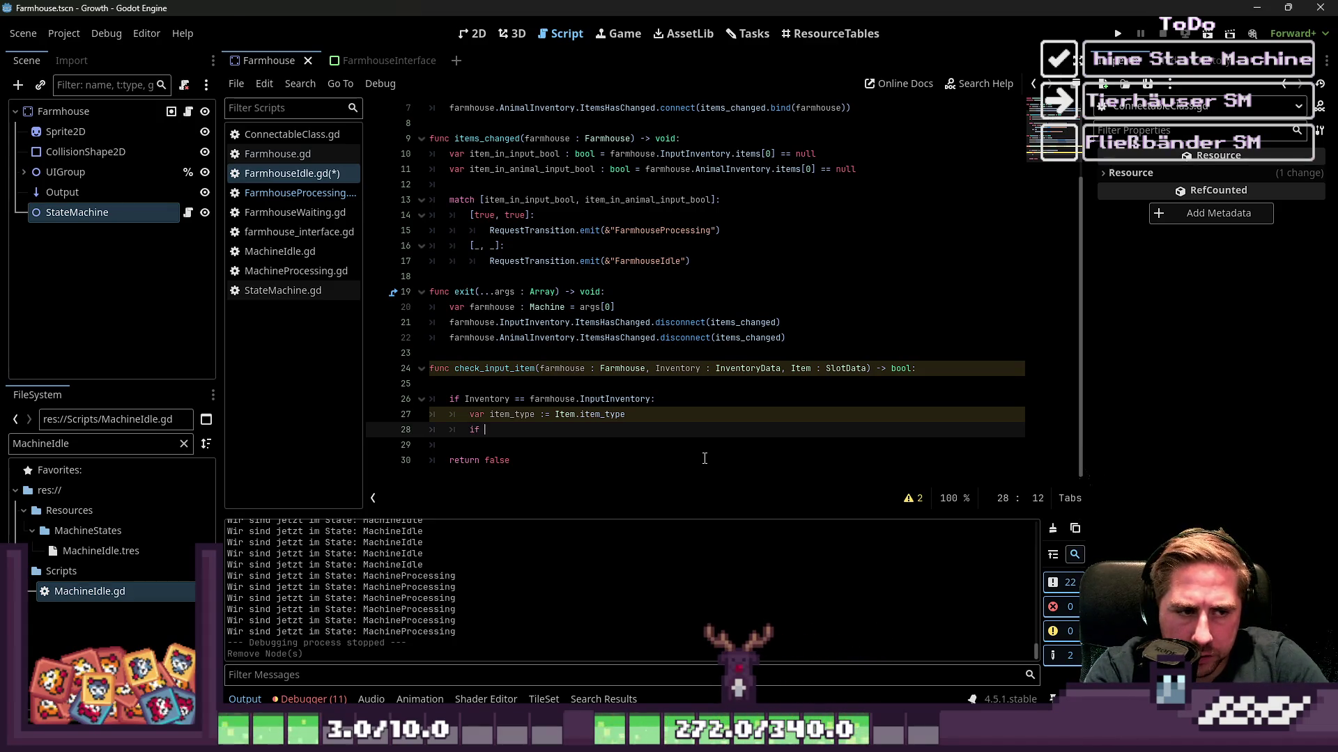
{"action": "type", "text": "farmhous"}
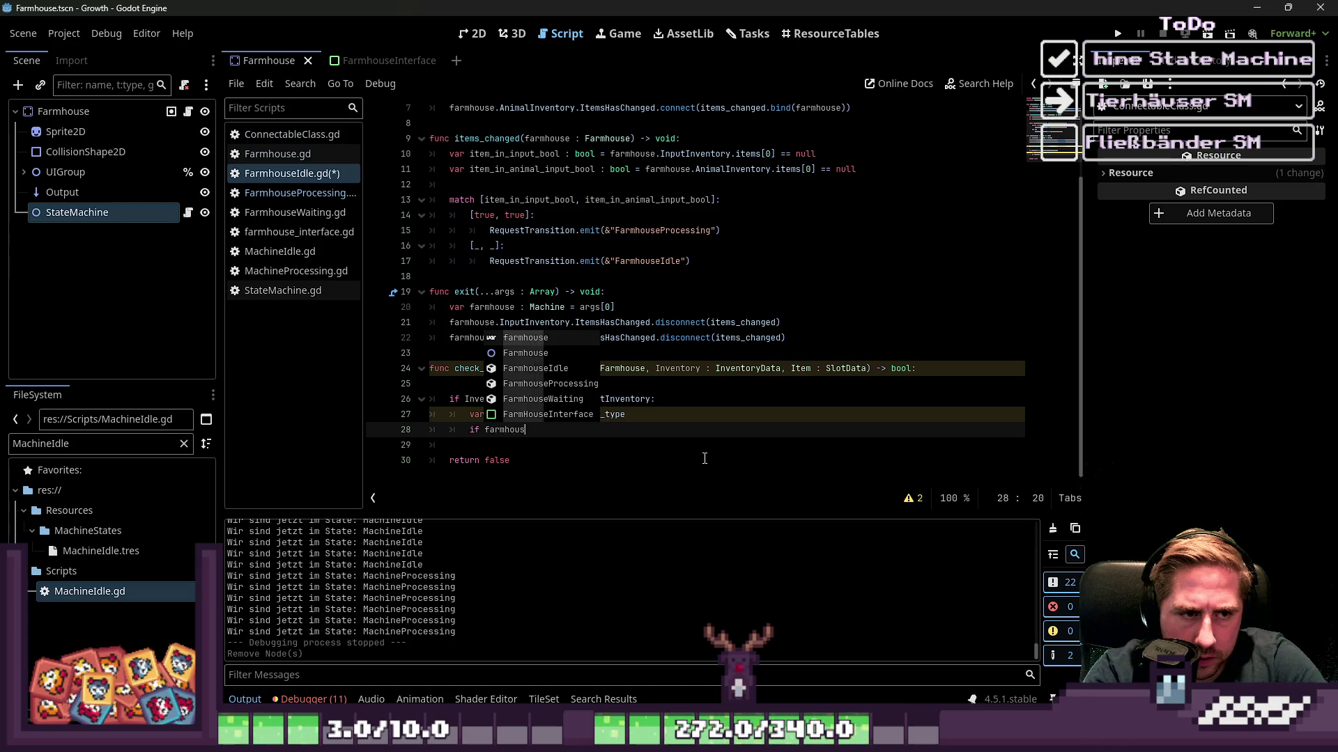
{"action": "type", "text": "e.OutputInventory."}
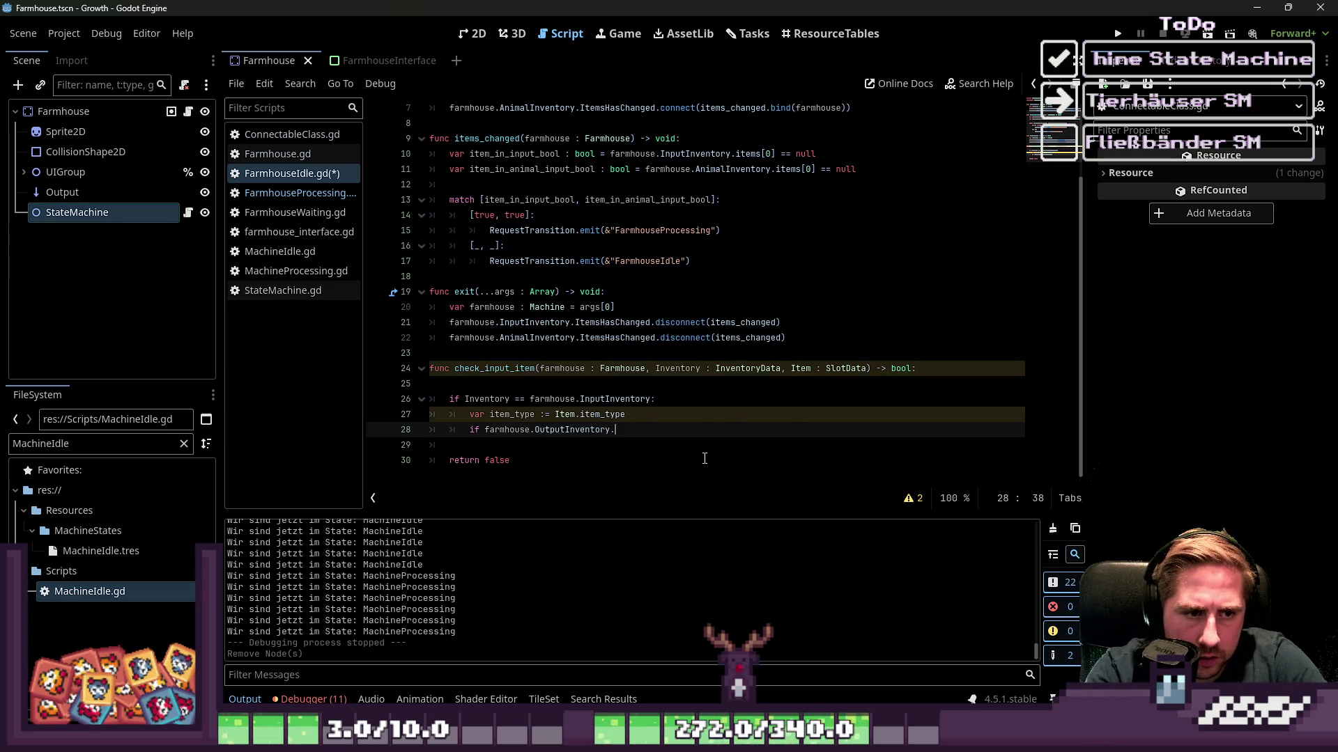
{"action": "type", "text": "items[0]."}
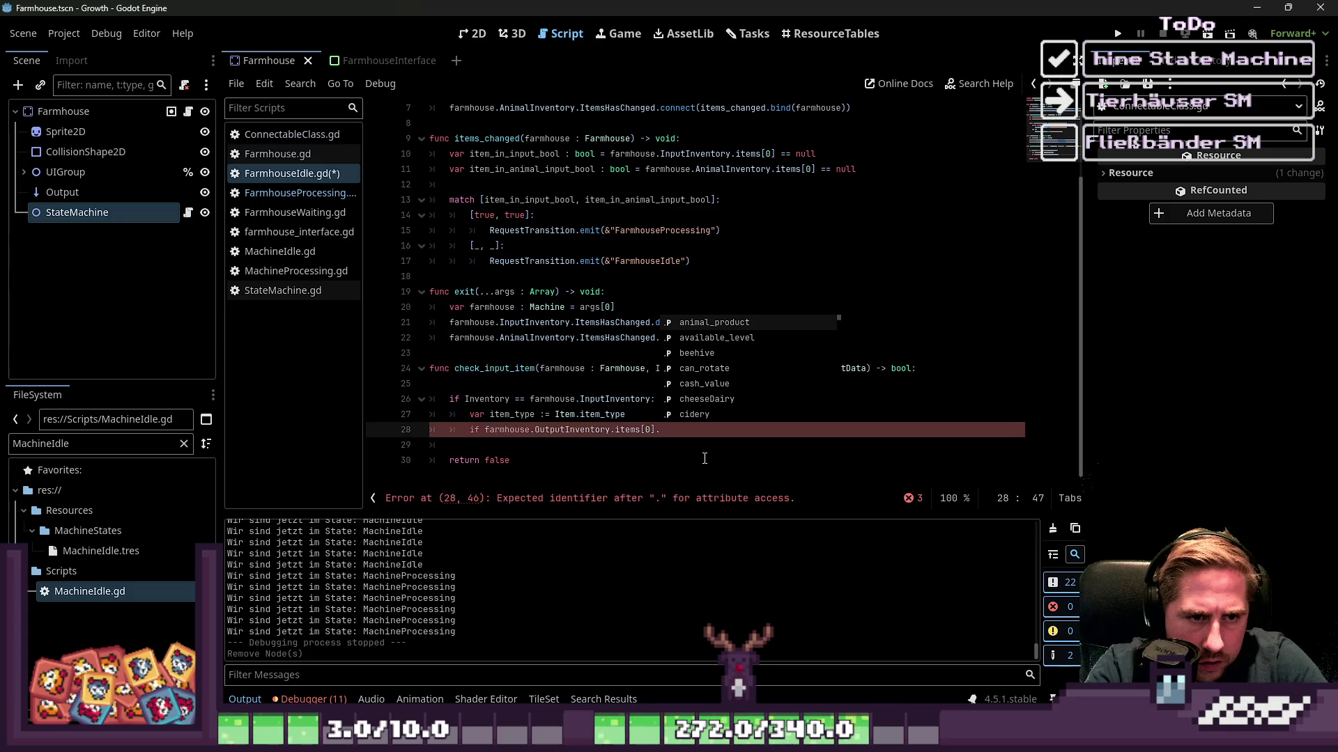
{"action": "key", "text": "Down"}
{"action": "key", "text": "Down"}
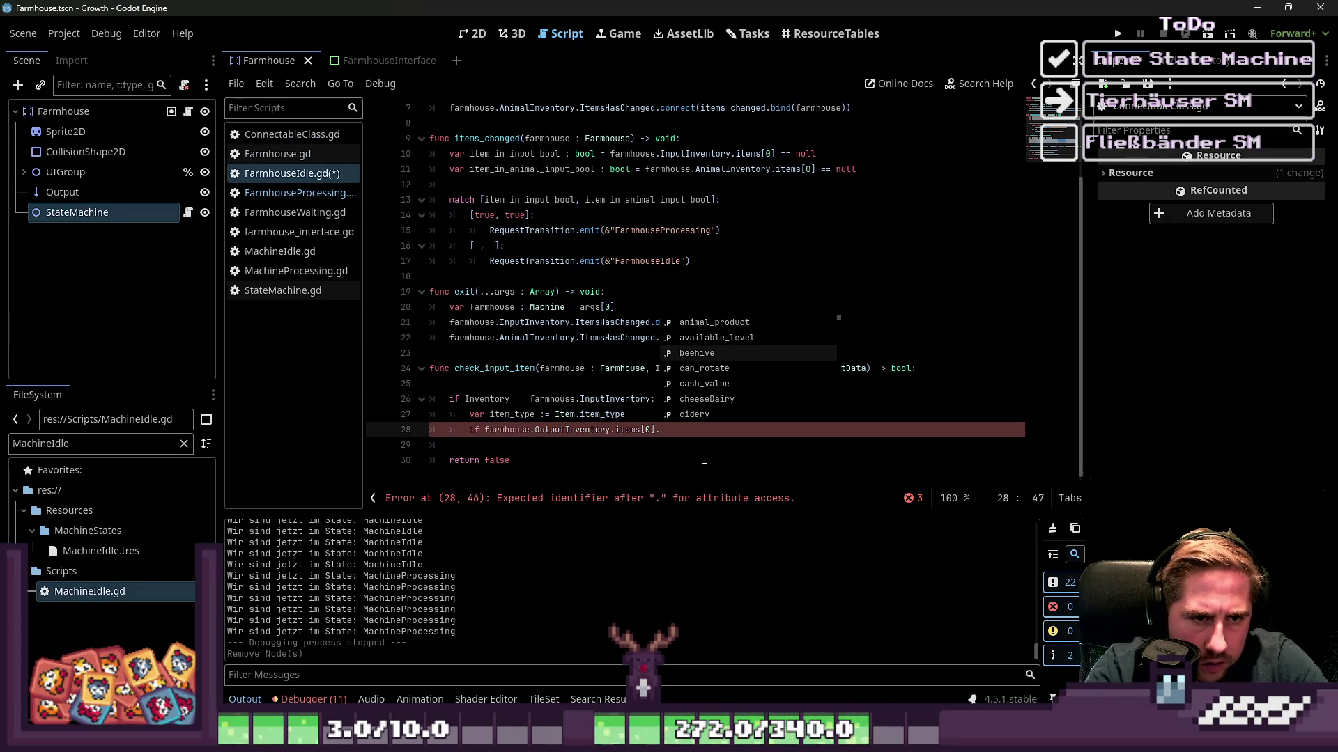
{"action": "key", "text": "Up"}
{"action": "key", "text": "Down"}
{"action": "key", "text": "Down"}
{"action": "key", "text": "Down"}
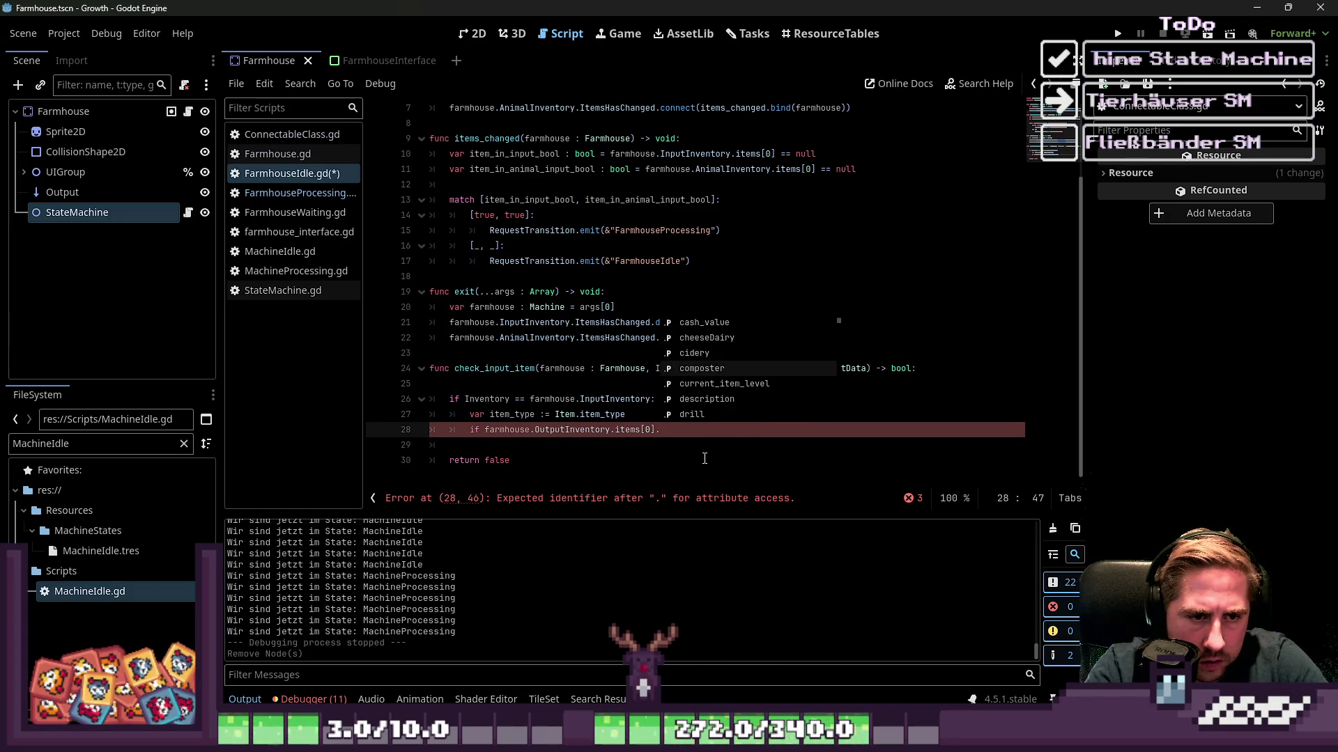
{"action": "type", "text": "anmi"}
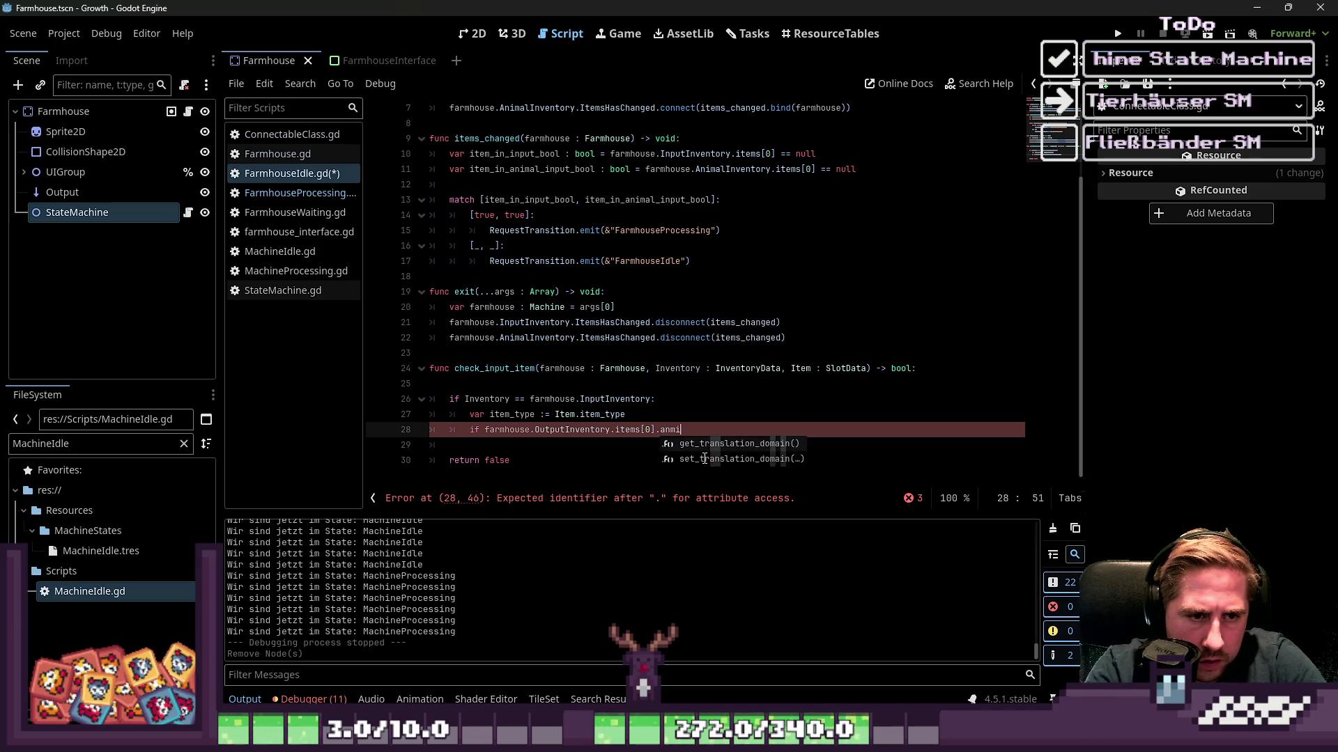
{"action": "key", "text": "BackSpace"}
{"action": "key", "text": "BackSpace"}
{"action": "type", "text": "imal"}
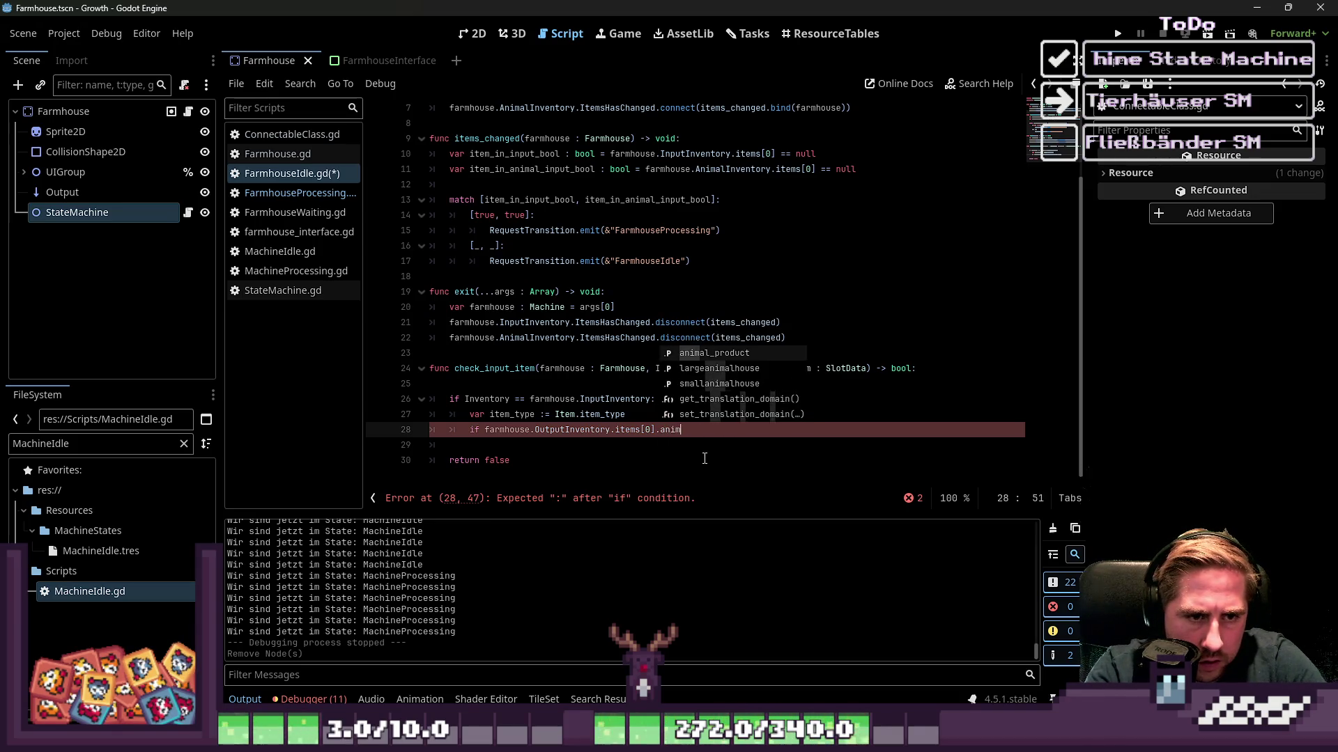
{"action": "key", "text": "BackSpace"}
{"action": "key", "text": "BackSpace"}
{"action": "key", "text": "BackSpace"}
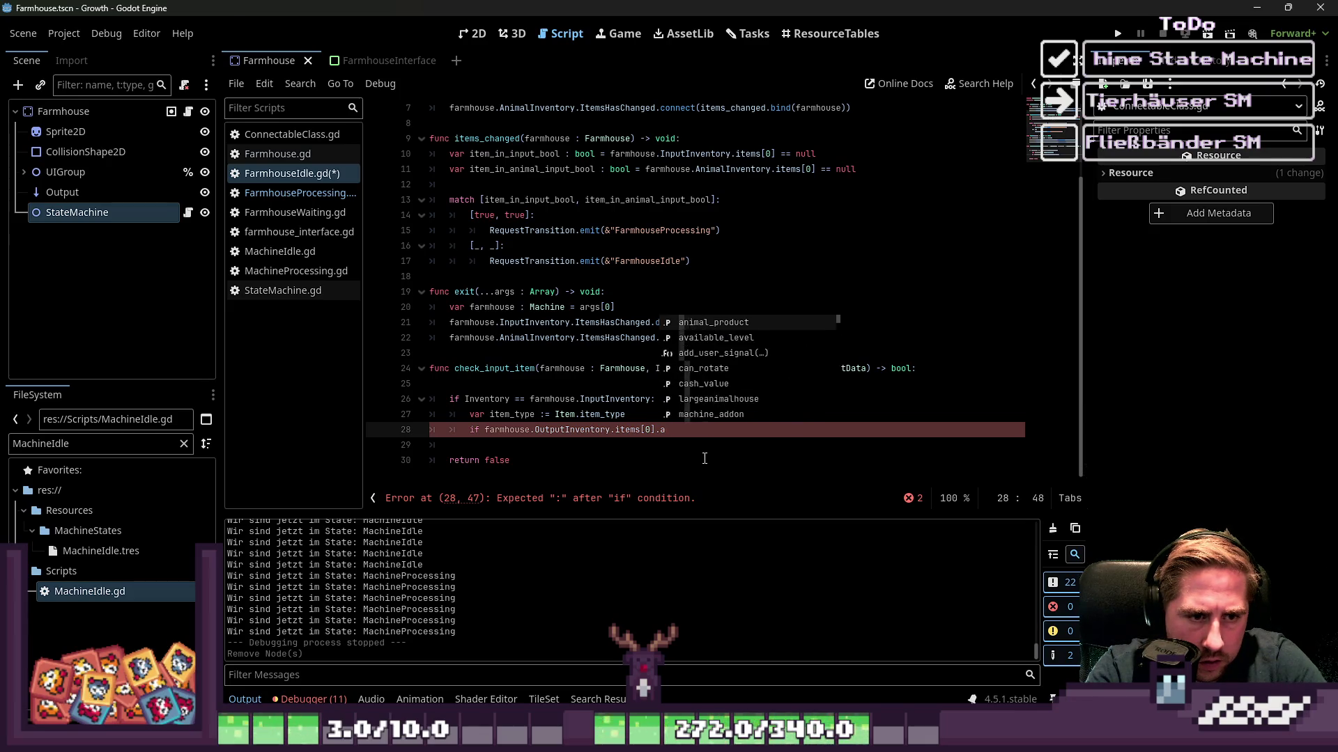
{"action": "type", "text": "food"}
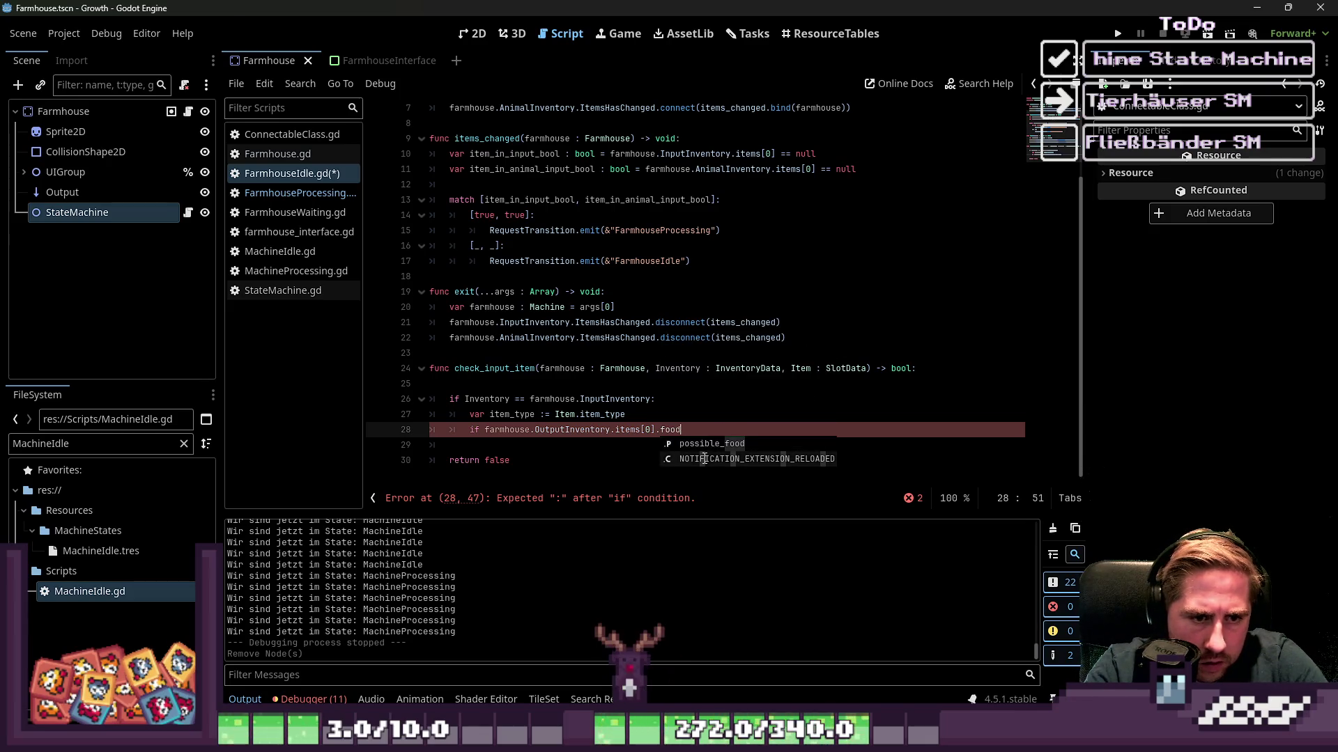
{"action": "key", "text": "Return"}
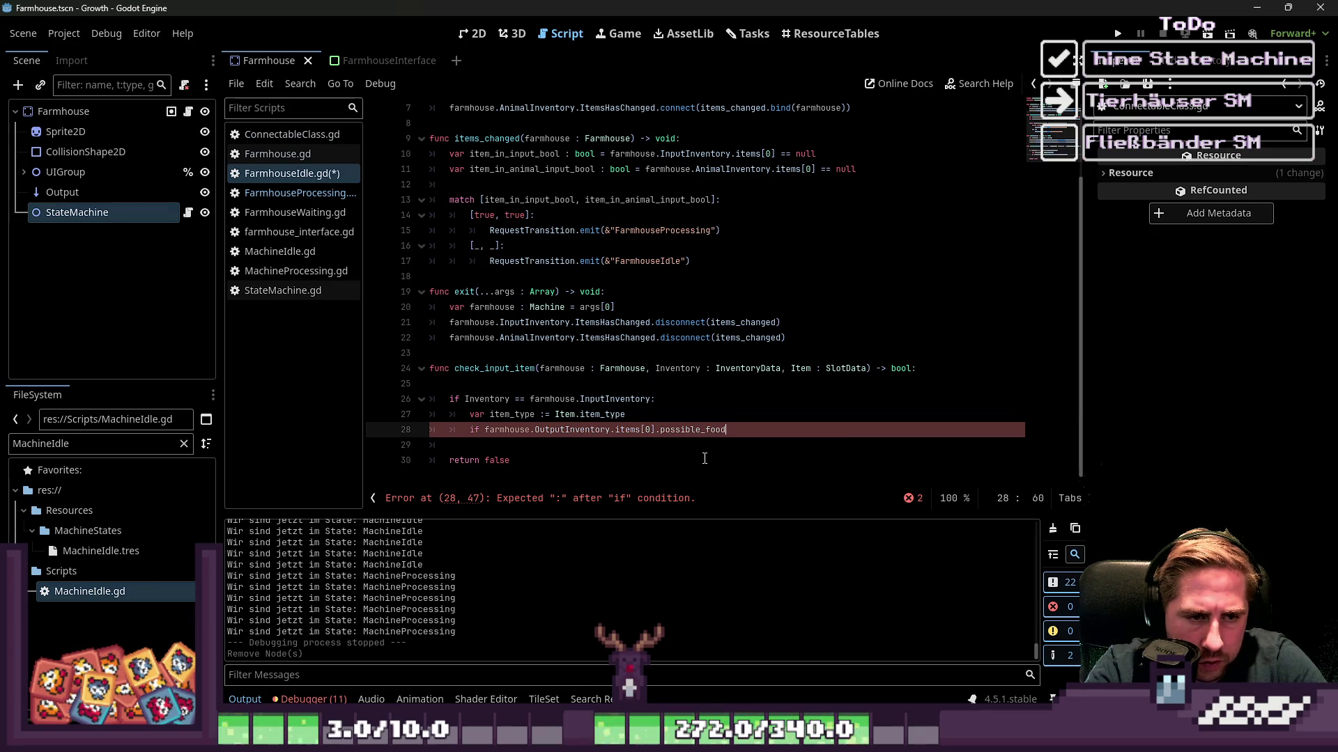
{"action": "type", "text": ".has(item"}
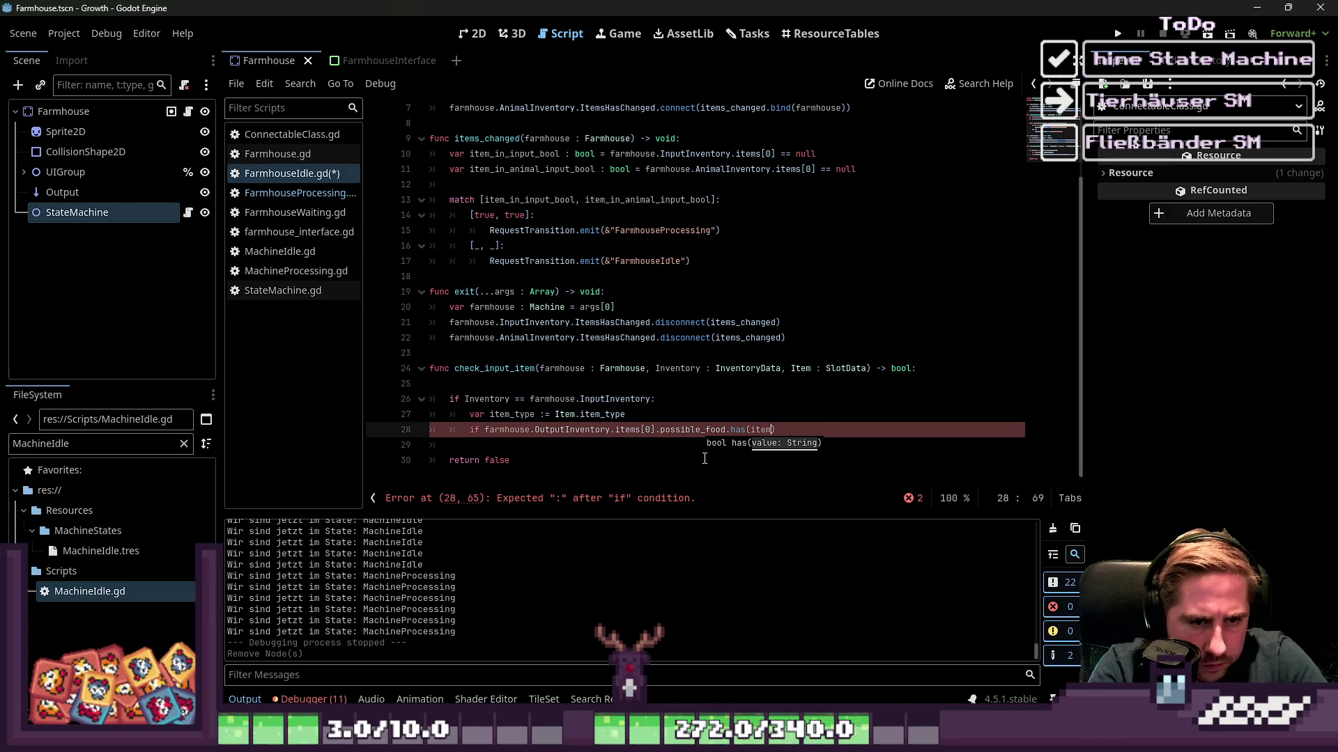
Add an unfinished 'item_type == "' comparison on a new line under the item_type variable.
{"action": "type", "text": "_typ"}
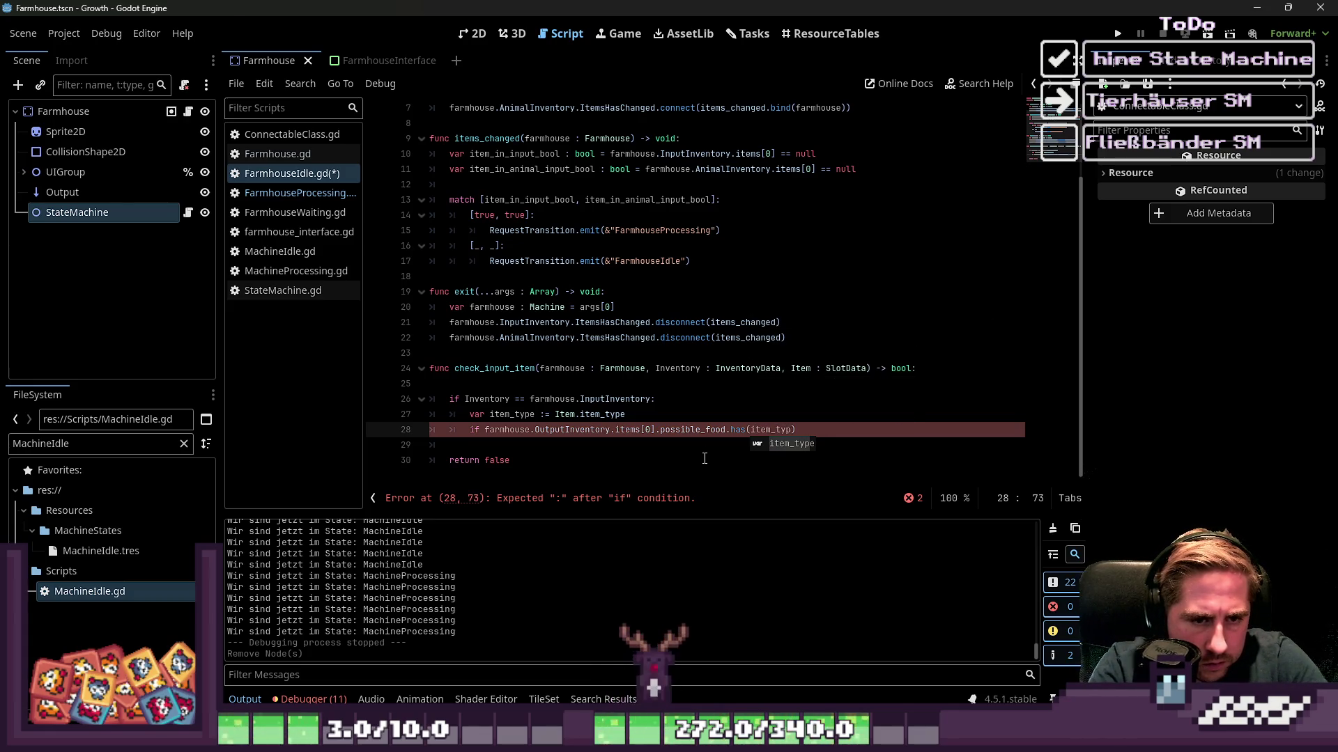
{"action": "key", "text": "BackSpace"}
{"action": "key", "text": "BackSpace"}
{"action": "key", "text": "BackSpace"}
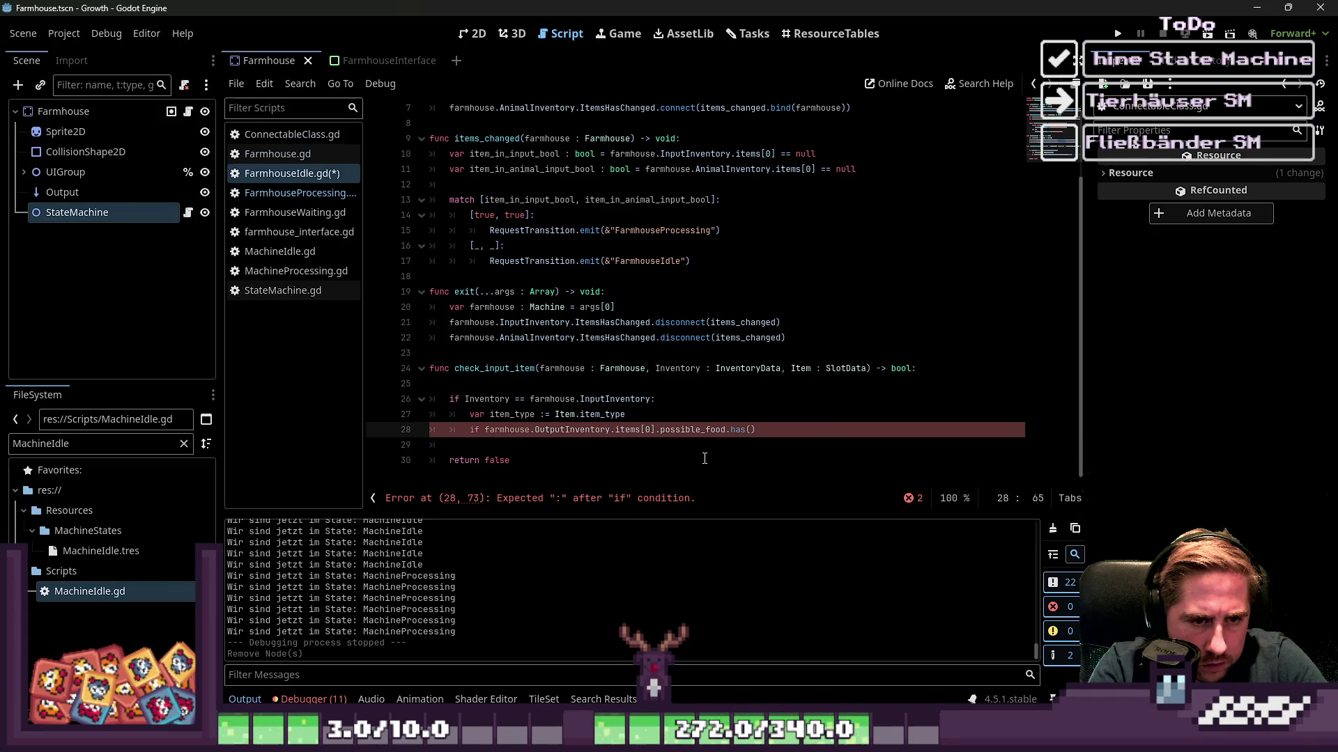
{"action": "key", "text": "Up"}
{"action": "key", "text": "Return"}
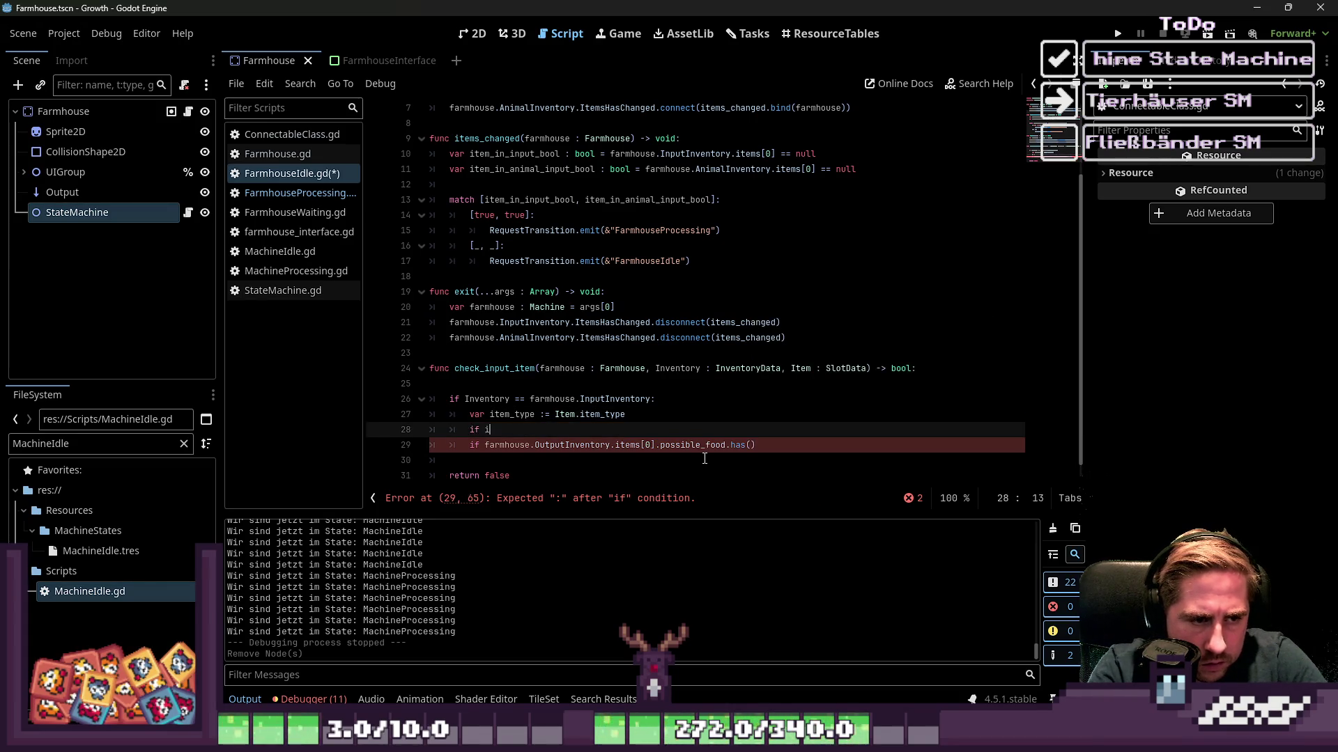
{"action": "type", "text": "tem_type"}
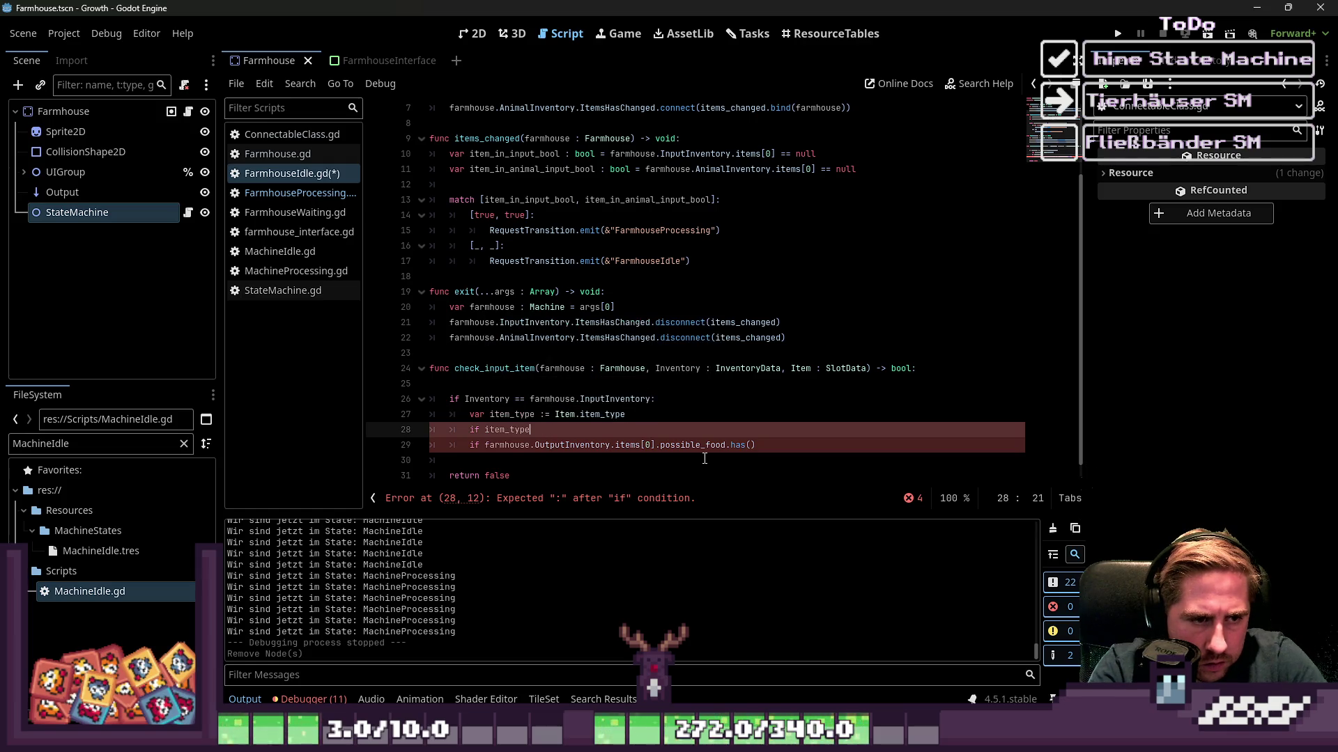
{"action": "type", "text": " == \"animal"}
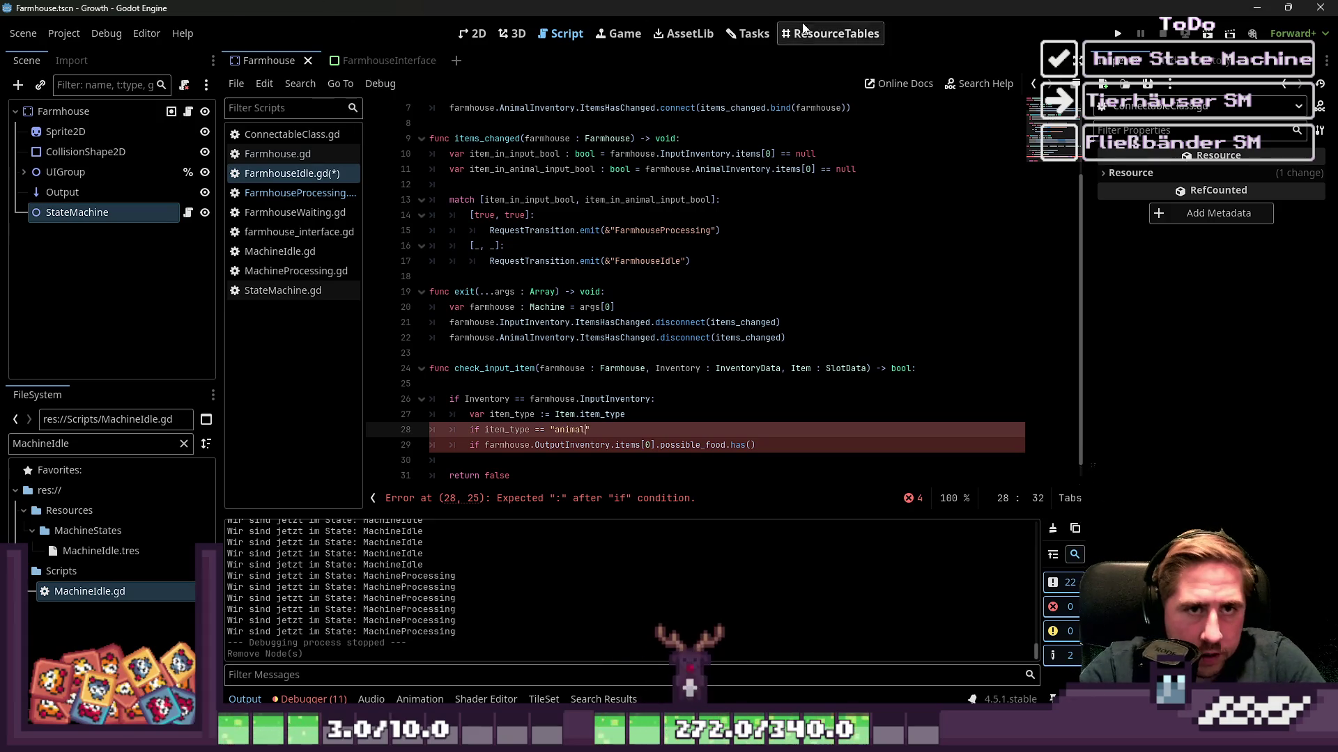
Clear the old MachineIdle text from the FileSystem file filter.
{"action": "left_click", "coordinate": [41, 443]}
{"action": "double_click", "coordinate": [81, 438]}
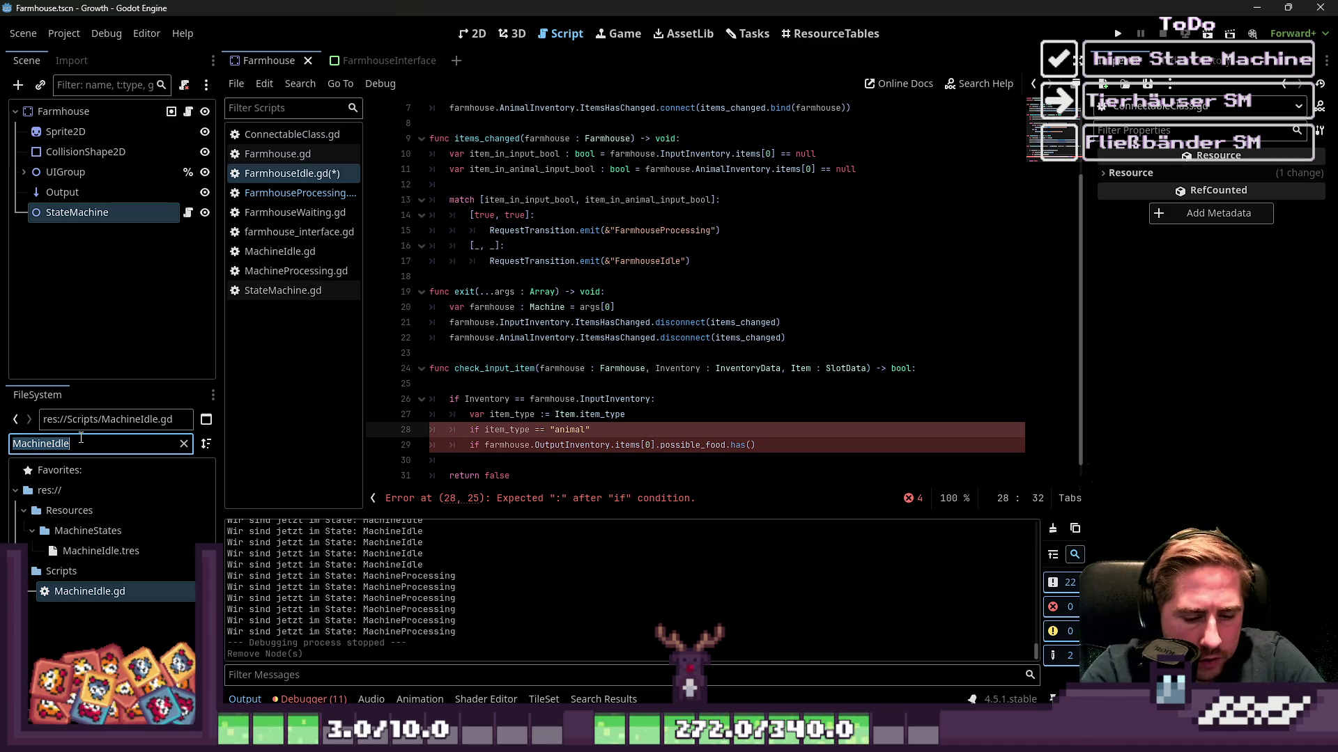
{"action": "type", "text": "C"}
{"action": "key", "text": "BackSpace"}
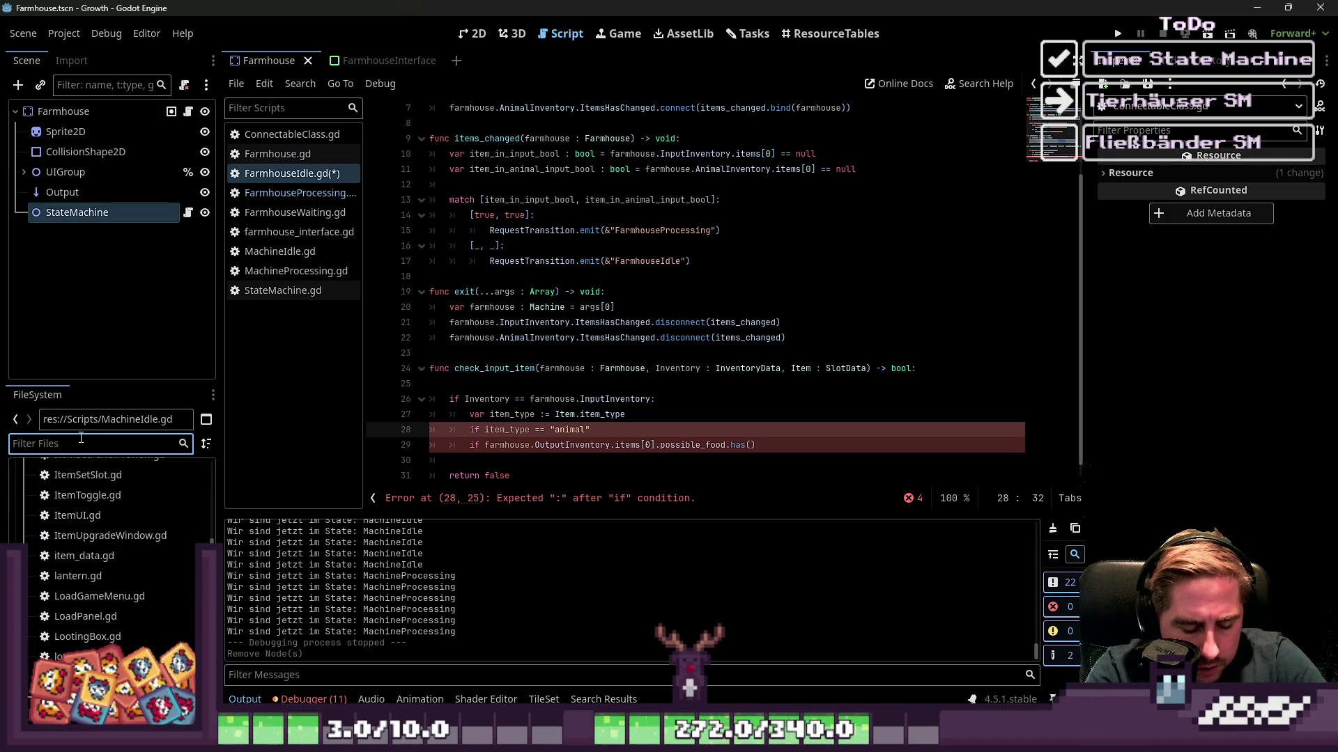
Filter FileSystem for 'Hay' and check hay_slot_resource.tres's Item Type in the Inspector.
{"action": "type", "text": "Hay"}
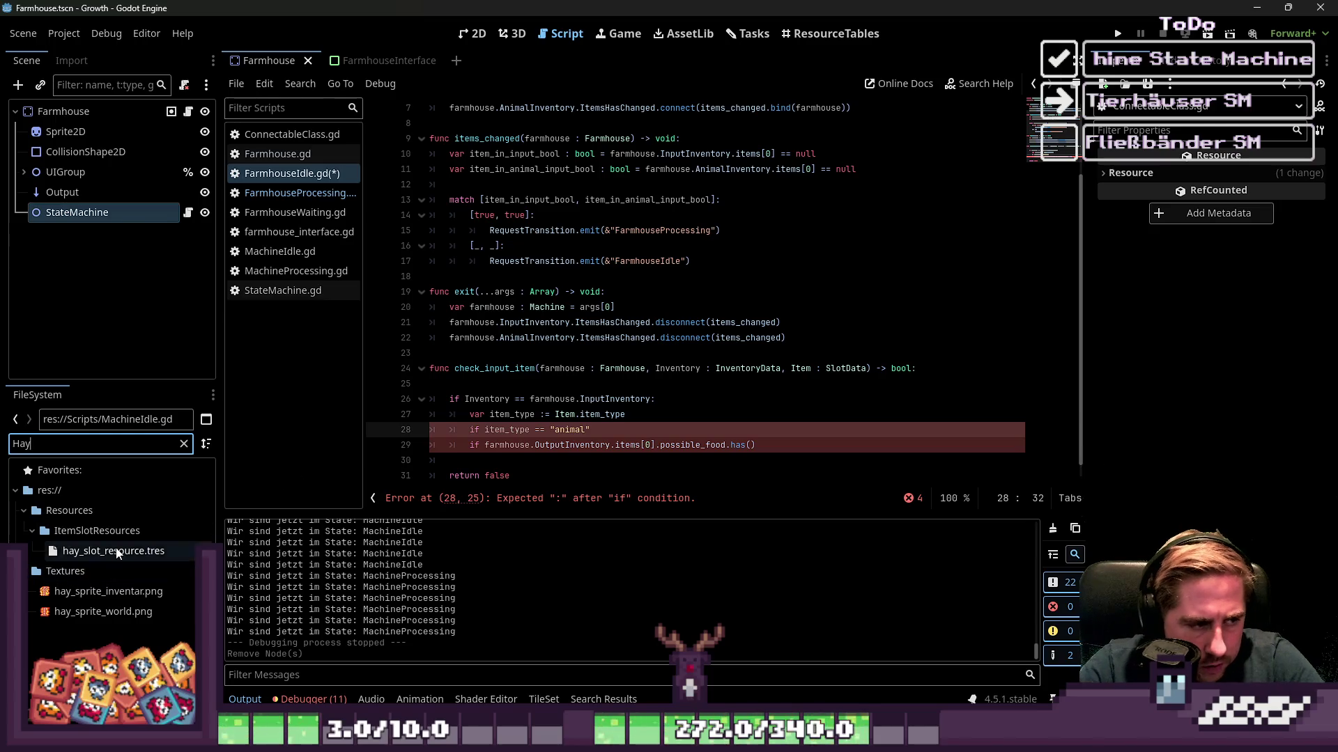
{"action": "left_click", "coordinate": [111, 551]}
{"action": "scroll", "coordinate": [1209, 249], "scroll_direction": "down", "scroll_amount": 4}
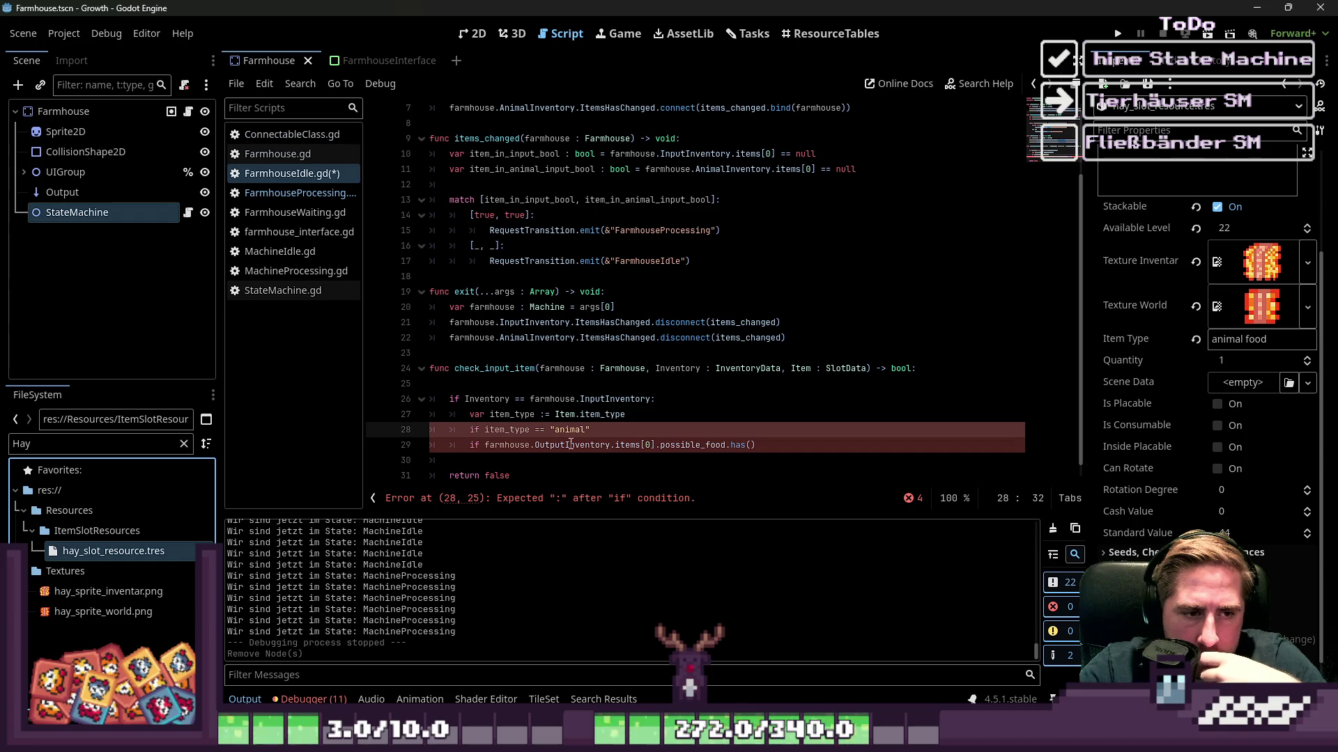
Delete the item_type string comparison line from check_input_item.
{"action": "left_click", "coordinate": [587, 432]}
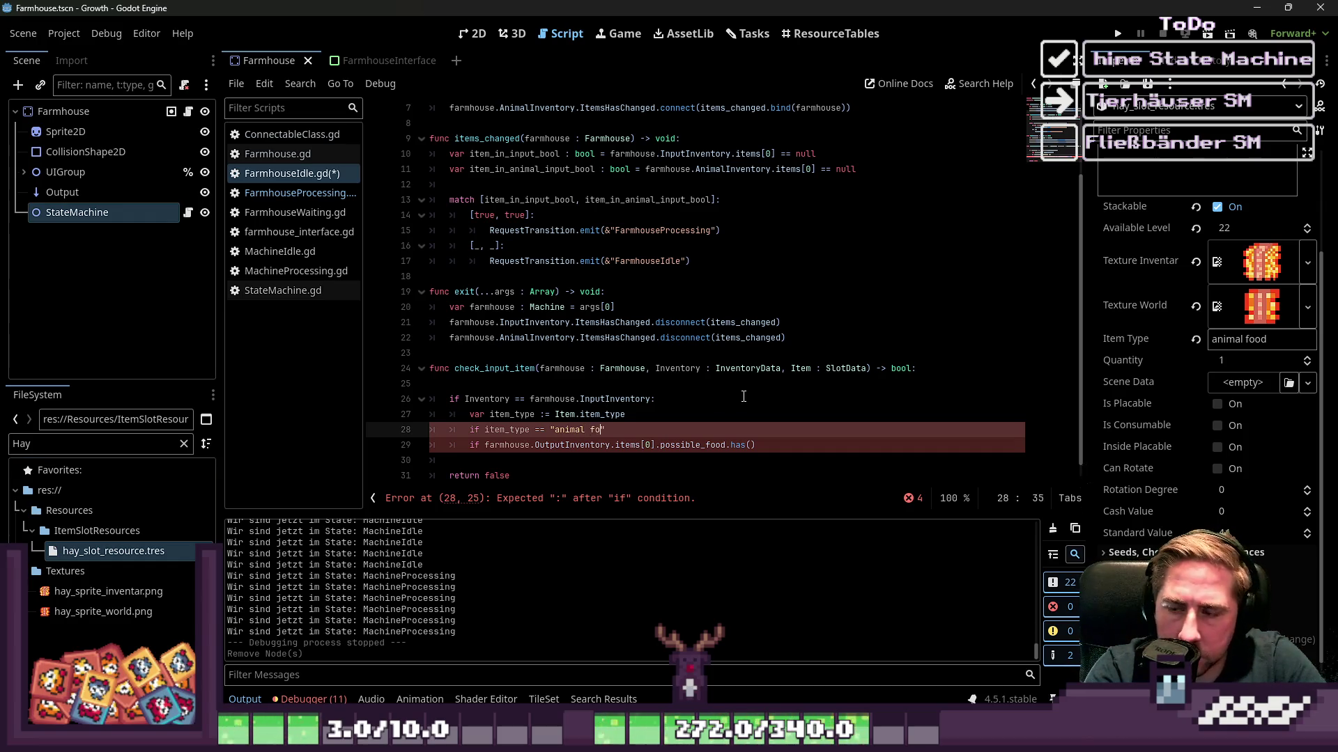
{"action": "type", "text": "\""}
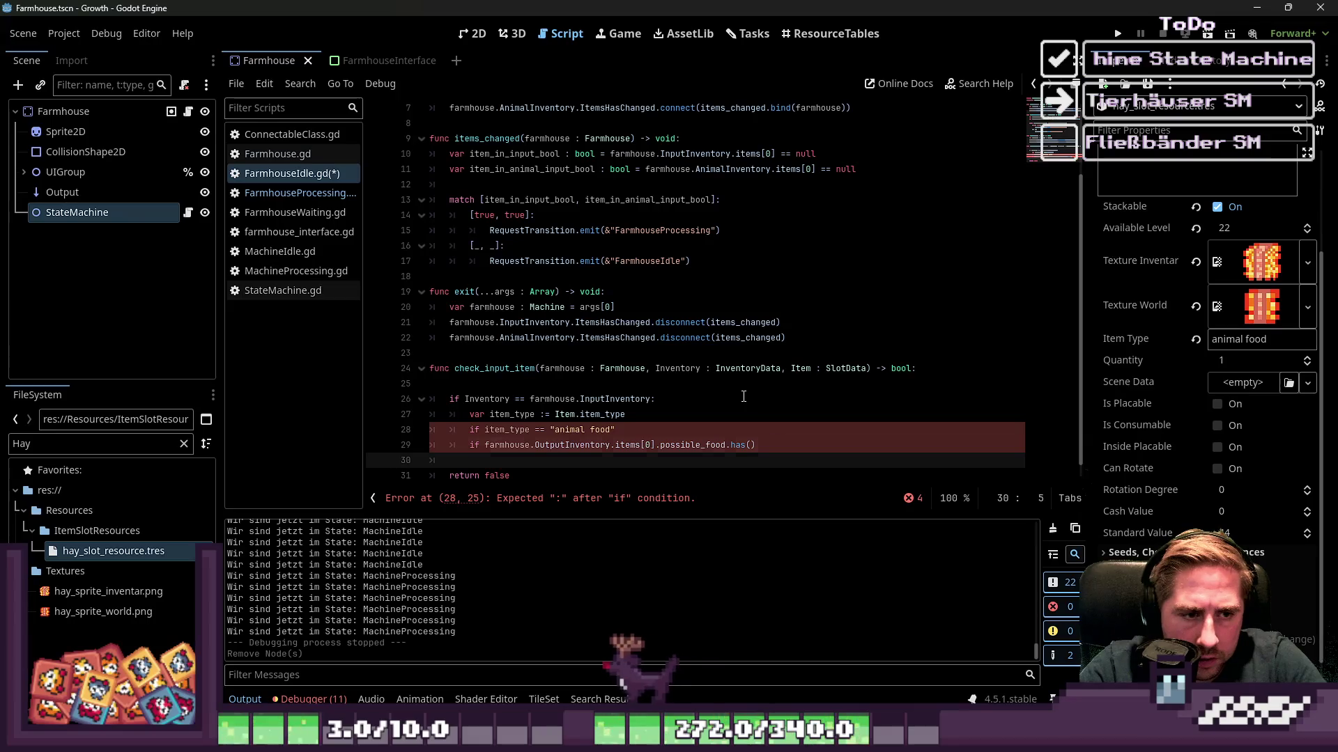
{"action": "key", "text": "ctrl+shift+Left"}
{"action": "key", "text": "ctrl+shift+Left"}
{"action": "key", "text": "ctrl+shift+Left"}
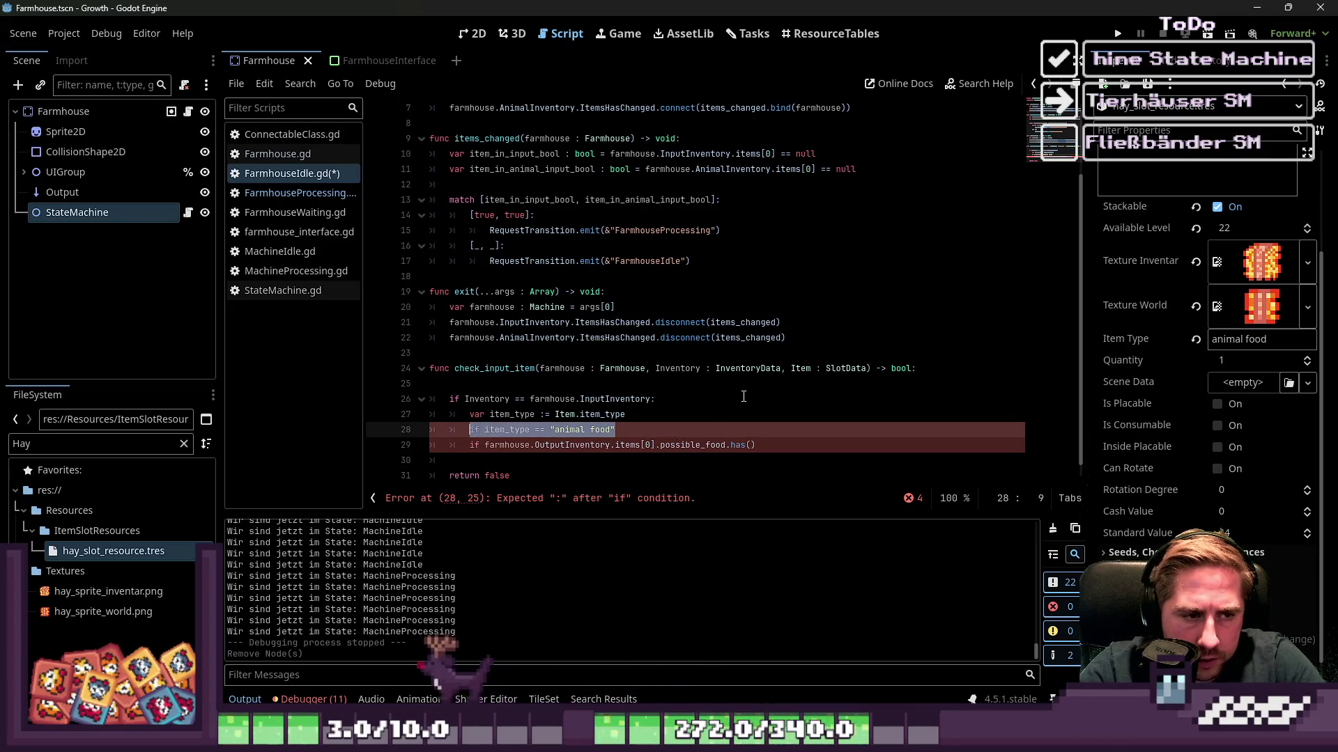
{"action": "key", "text": "BackSpace"}
{"action": "key", "text": "BackSpace"}
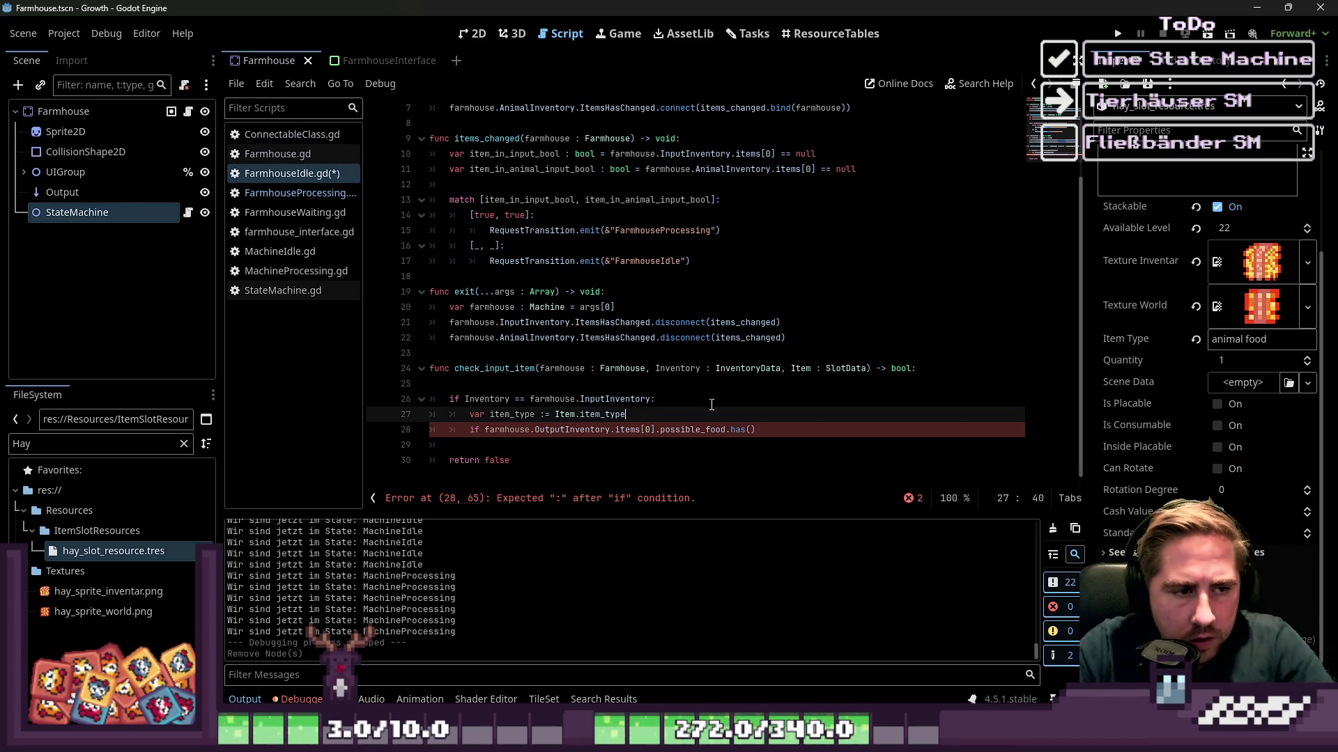
Insert an 'if Inventory.items[0]:' line at the top of check_input_item.
{"action": "left_click", "coordinate": [673, 385]}
{"action": "key", "text": "Return"}
{"action": "key", "text": "Return"}
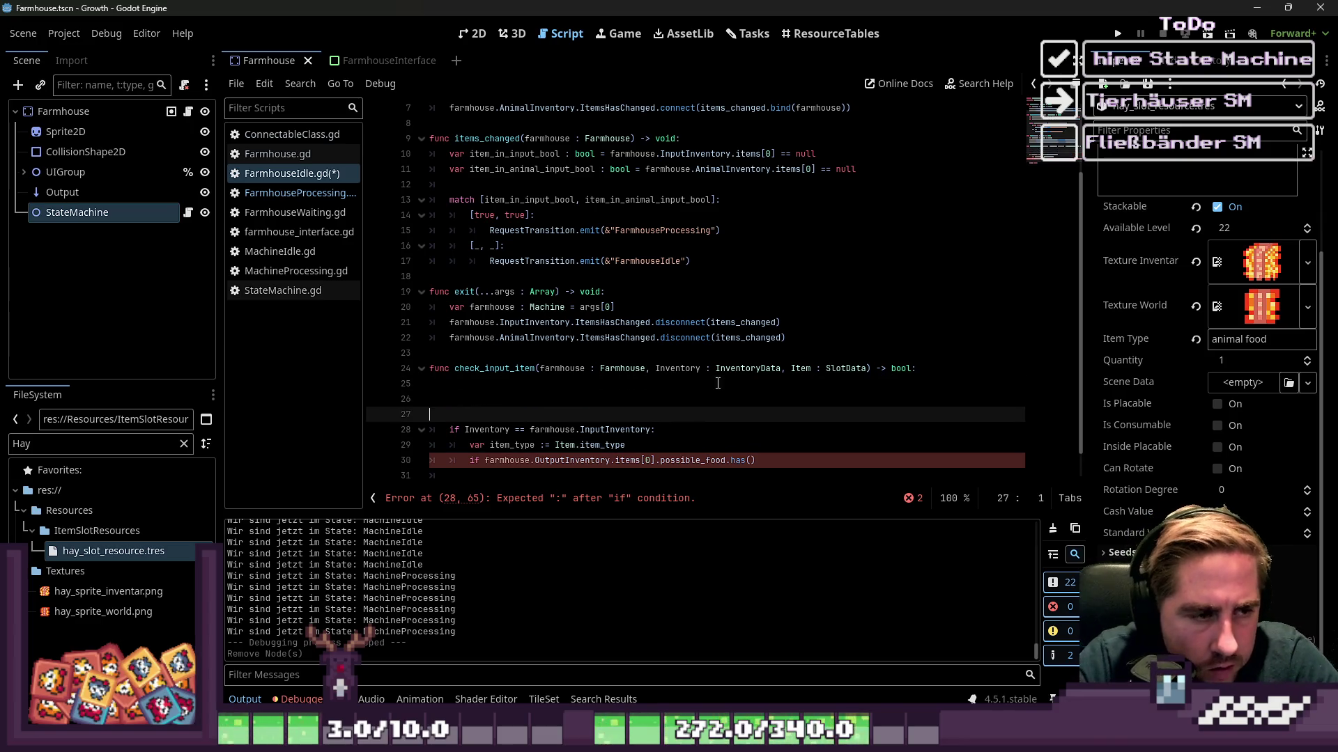
{"action": "key", "text": "BackSpace"}
{"action": "key", "text": "BackSpace"}
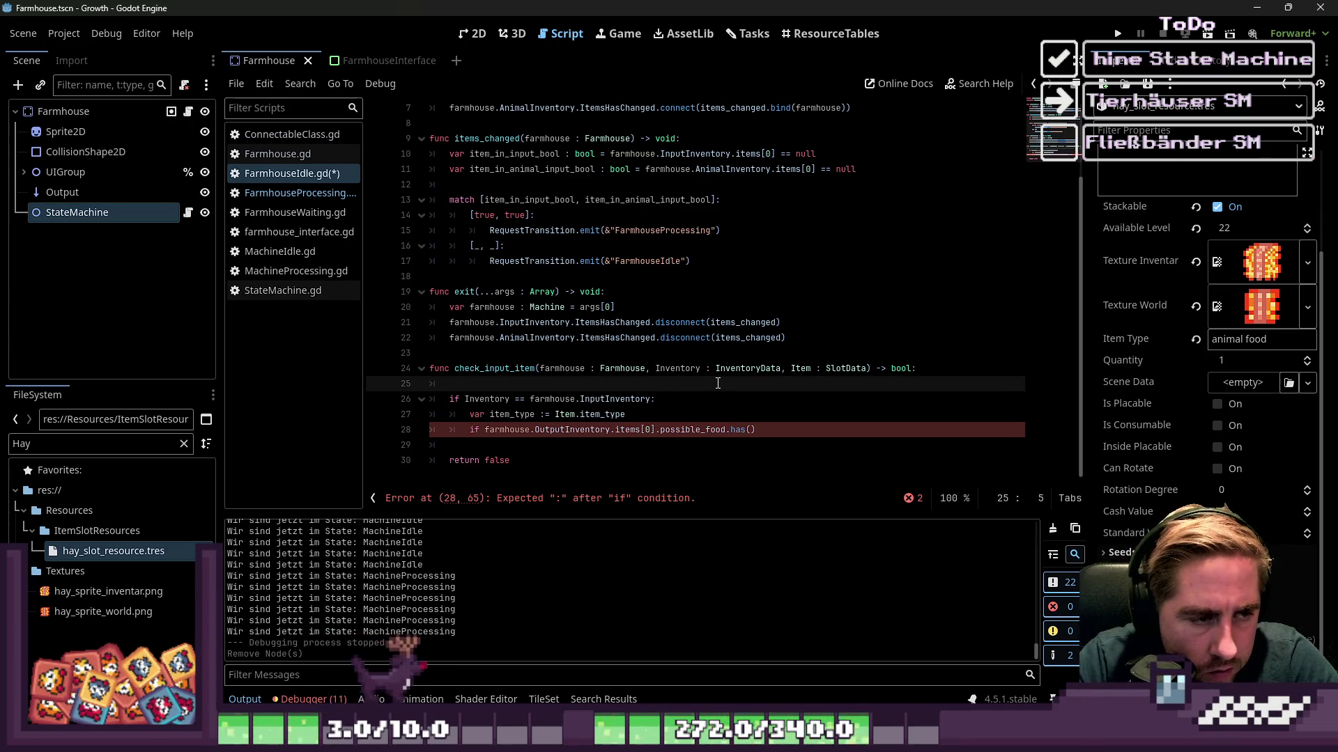
{"action": "key", "text": "Return"}
{"action": "key", "text": "Up"}
{"action": "type", "text": "if "}
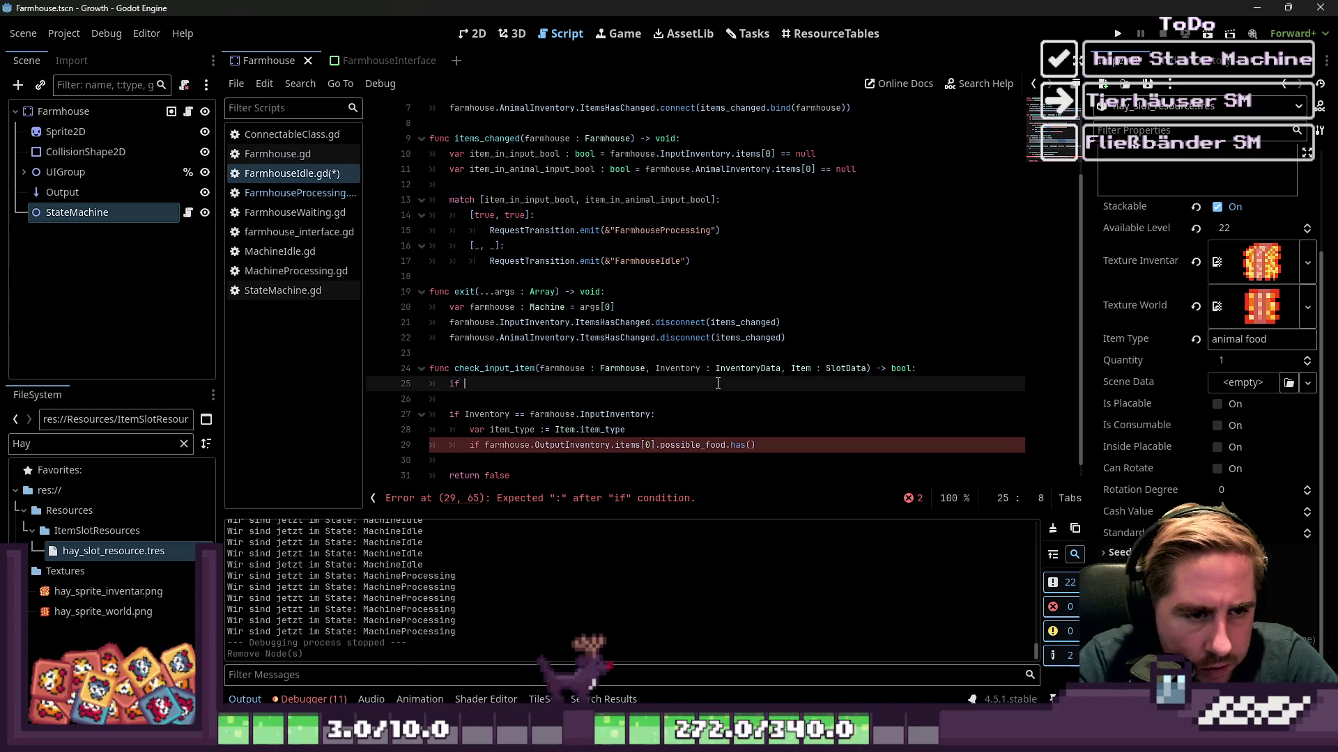
{"action": "type", "text": "Inventory."}
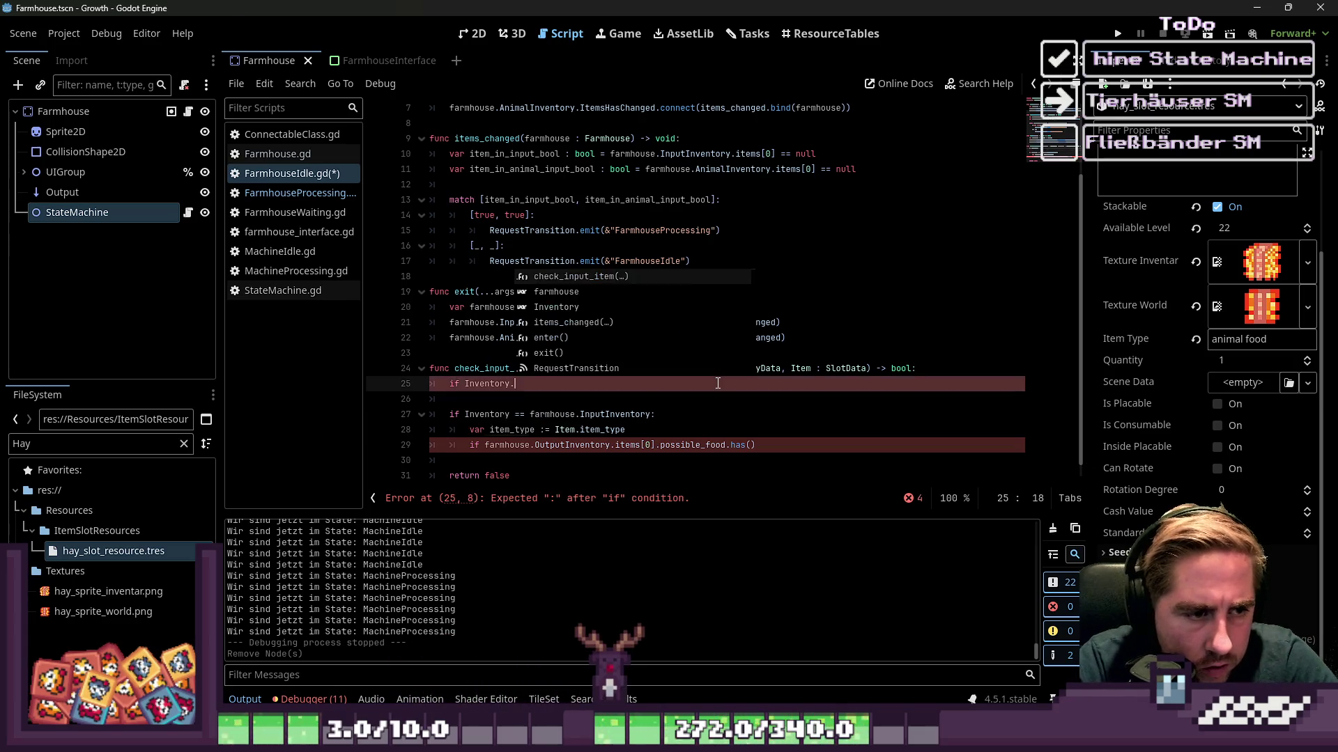
{"action": "type", "text": "items[0]"}
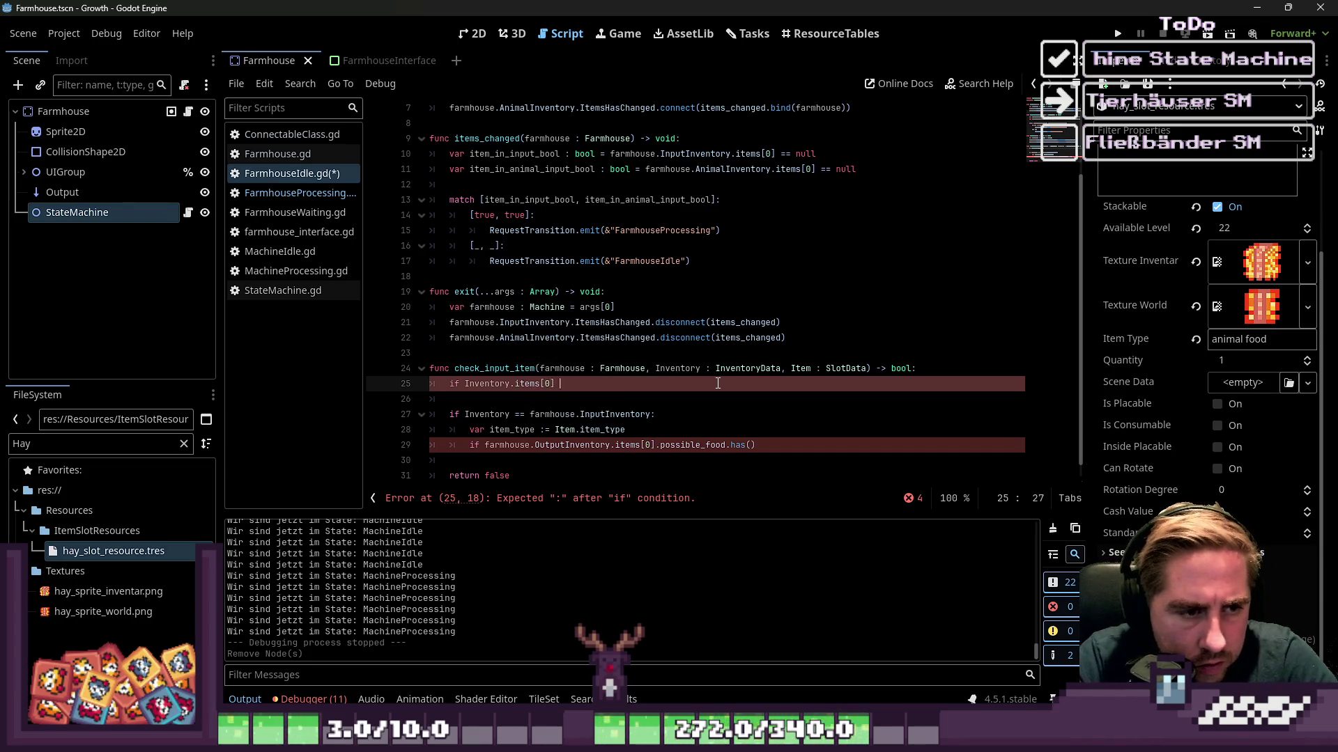
{"action": "type", "text": ":"}
{"action": "key", "text": "Return"}
{"action": "type", "text": "return fal"}
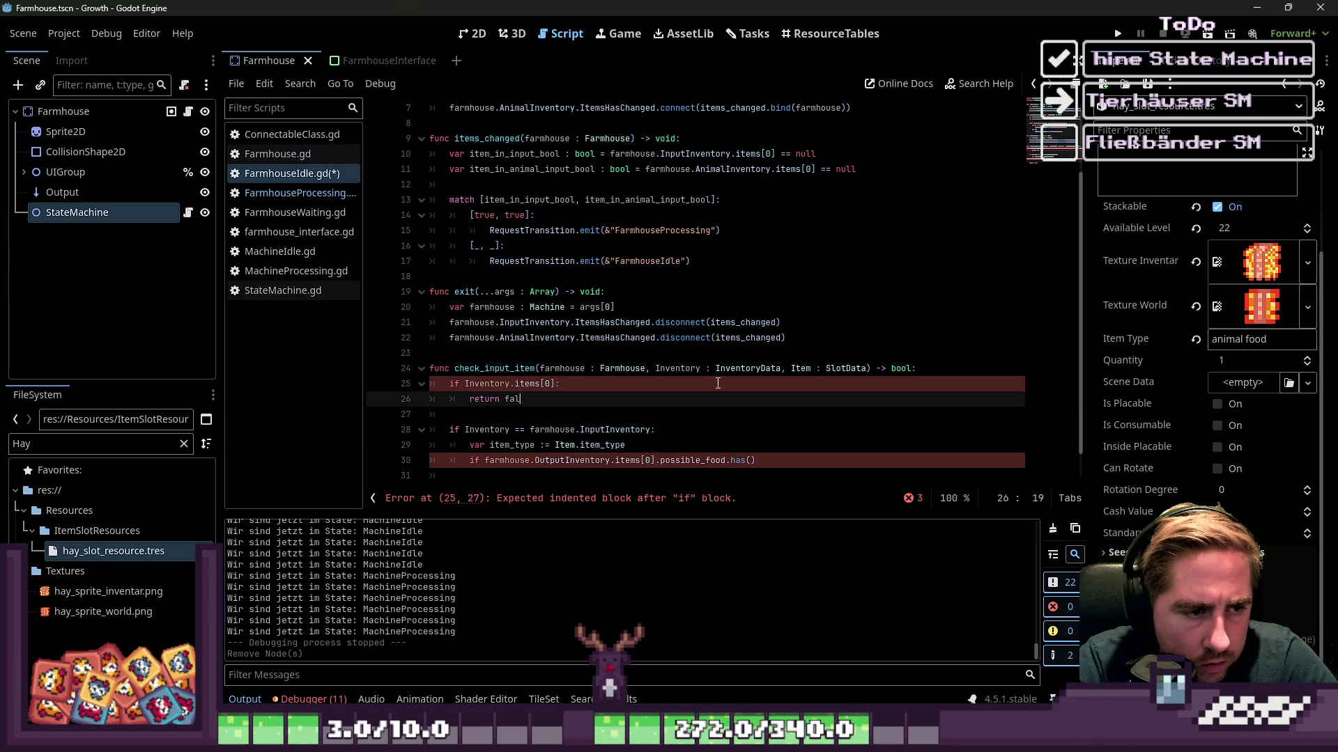
Give the slot check a 'return false' body and remove the stray 'not'.
{"action": "type", "text": "se"}
{"action": "key", "text": "Up"}
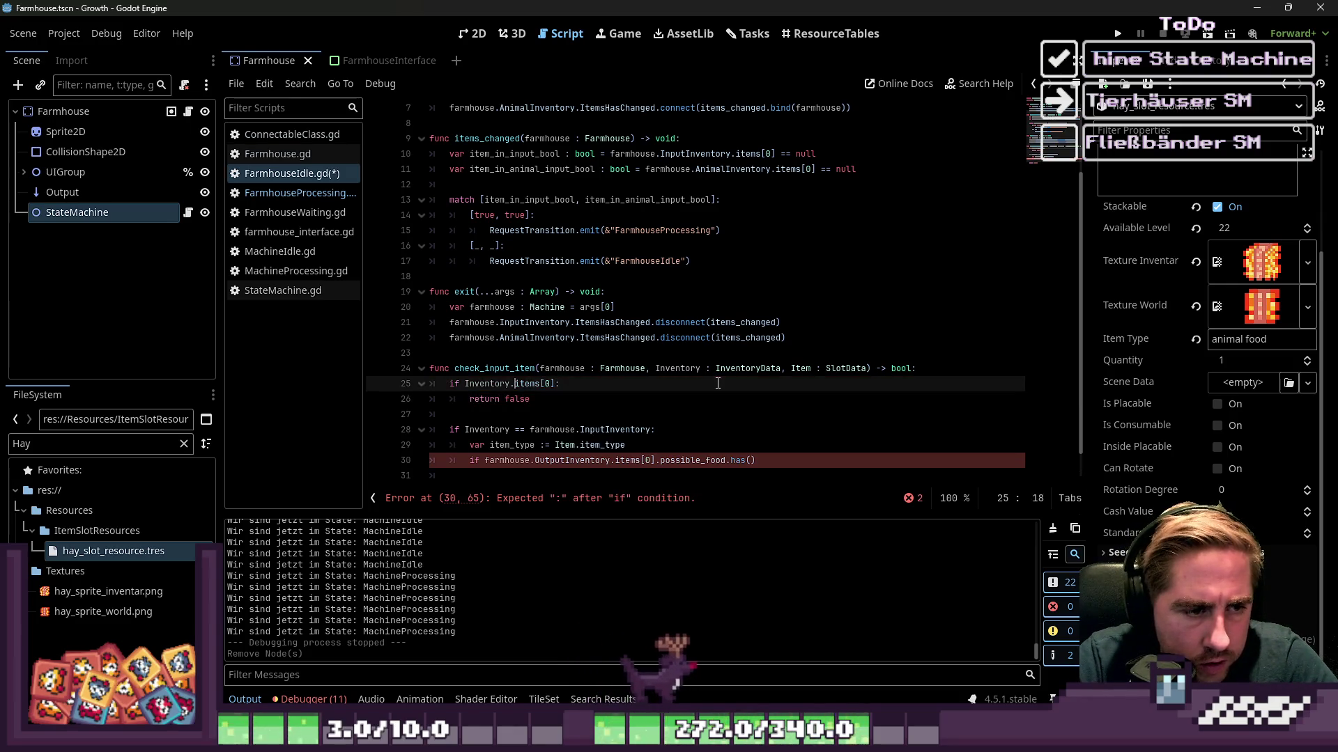
{"action": "type", "text": "not"}
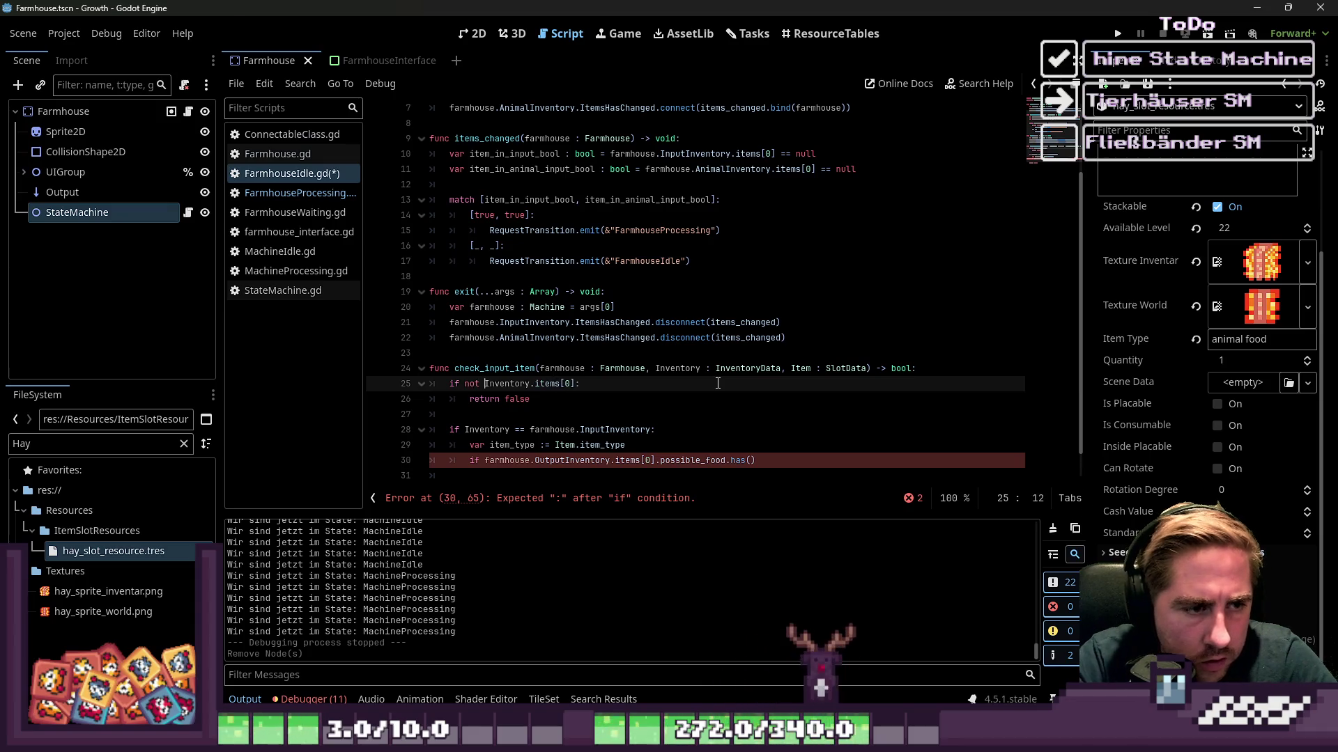
{"action": "key", "text": "Down"}
{"action": "key", "text": "Down"}
{"action": "key", "text": "Down"}
{"action": "scroll", "coordinate": [718, 355], "scroll_direction": "down", "scroll_amount": 1}
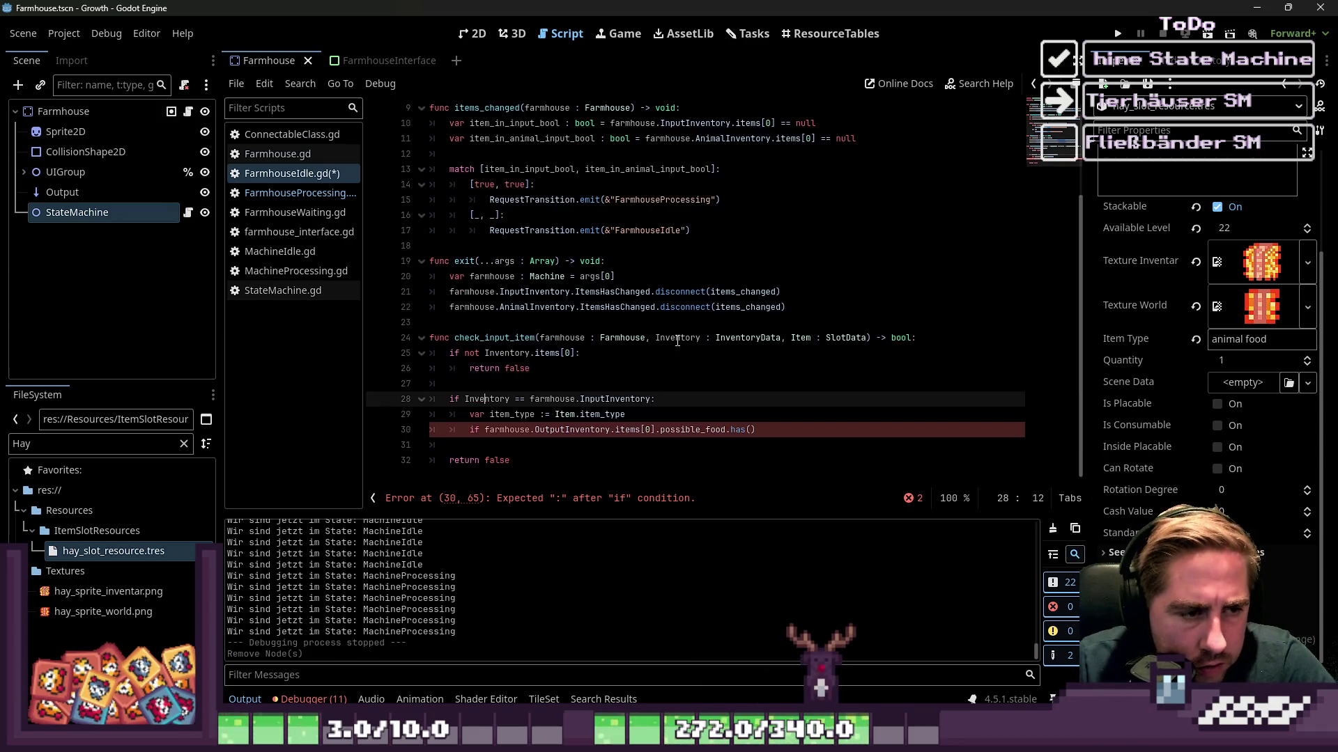
{"action": "left_click", "coordinate": [477, 354]}
{"action": "key", "text": "BackSpace"}
{"action": "key", "text": "Delete"}
{"action": "key", "text": "ctrl+Right"}
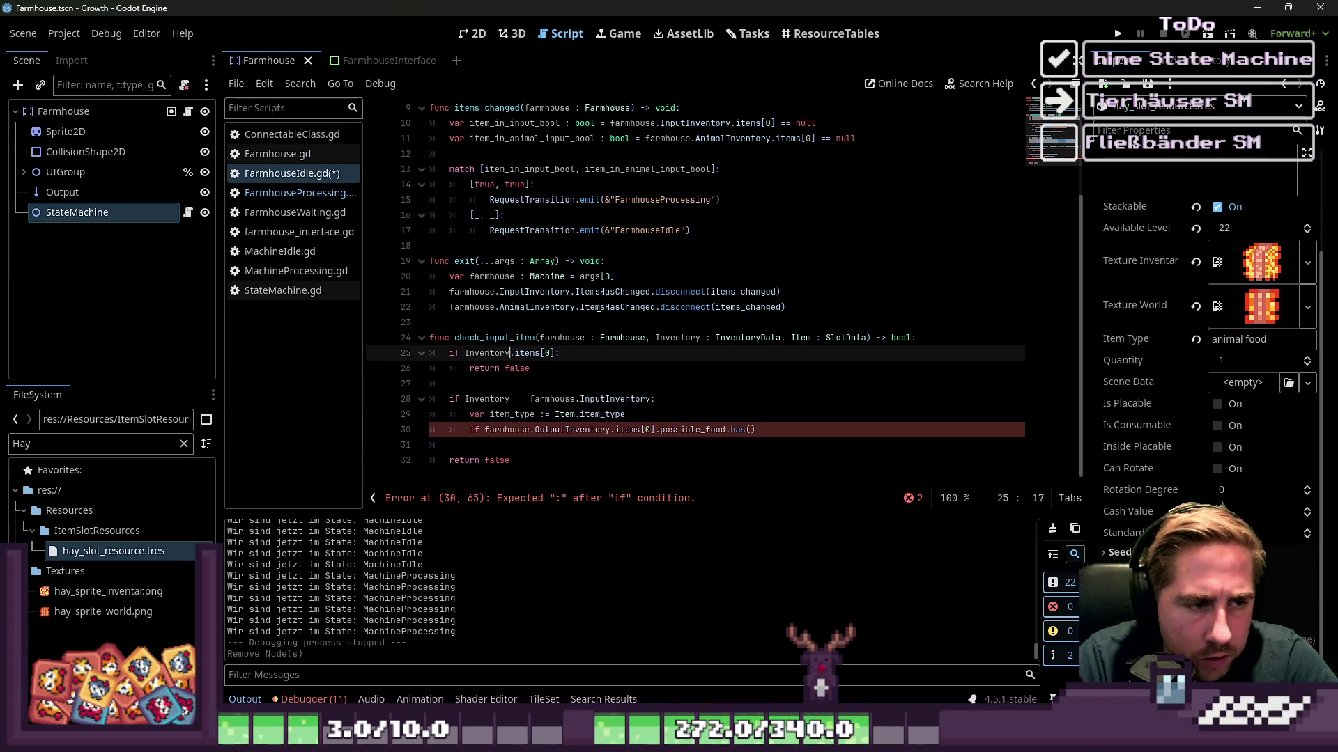
Finish the condition as 'Inventory.items[0] == null' and review the lines below it.
{"action": "type", "text": " == null"}
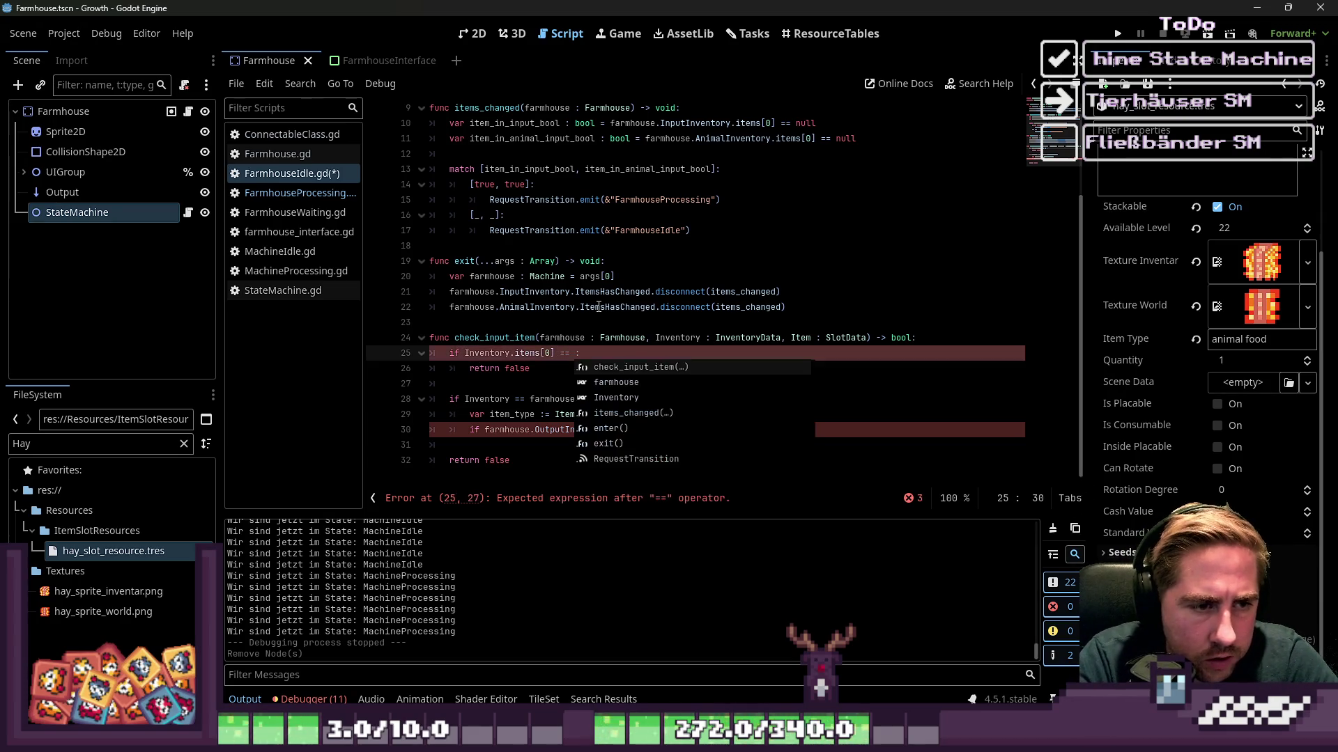
{"action": "left_click_drag", "start_coordinate": [509, 292], "coordinate": [515, 307]}
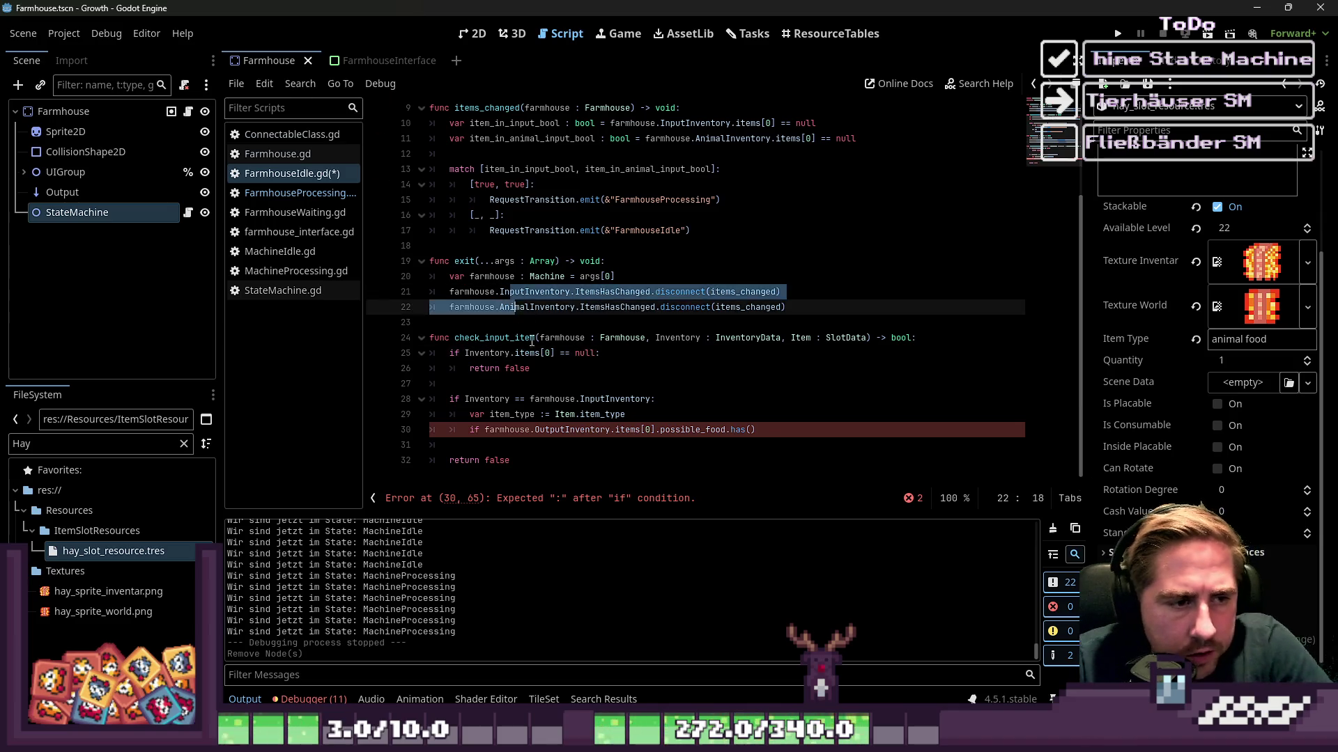
{"action": "left_click", "coordinate": [556, 367]}
{"action": "left_click", "coordinate": [528, 384]}
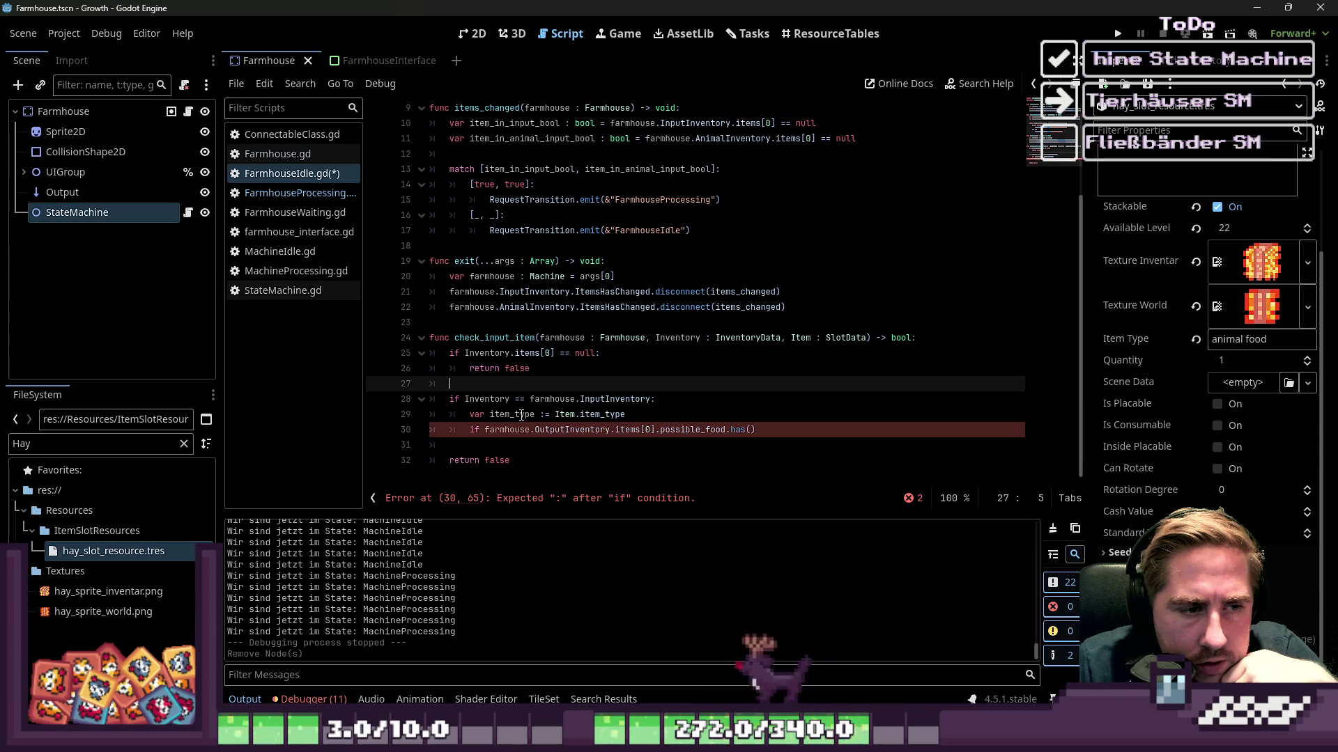
{"action": "left_click", "coordinate": [535, 398]}
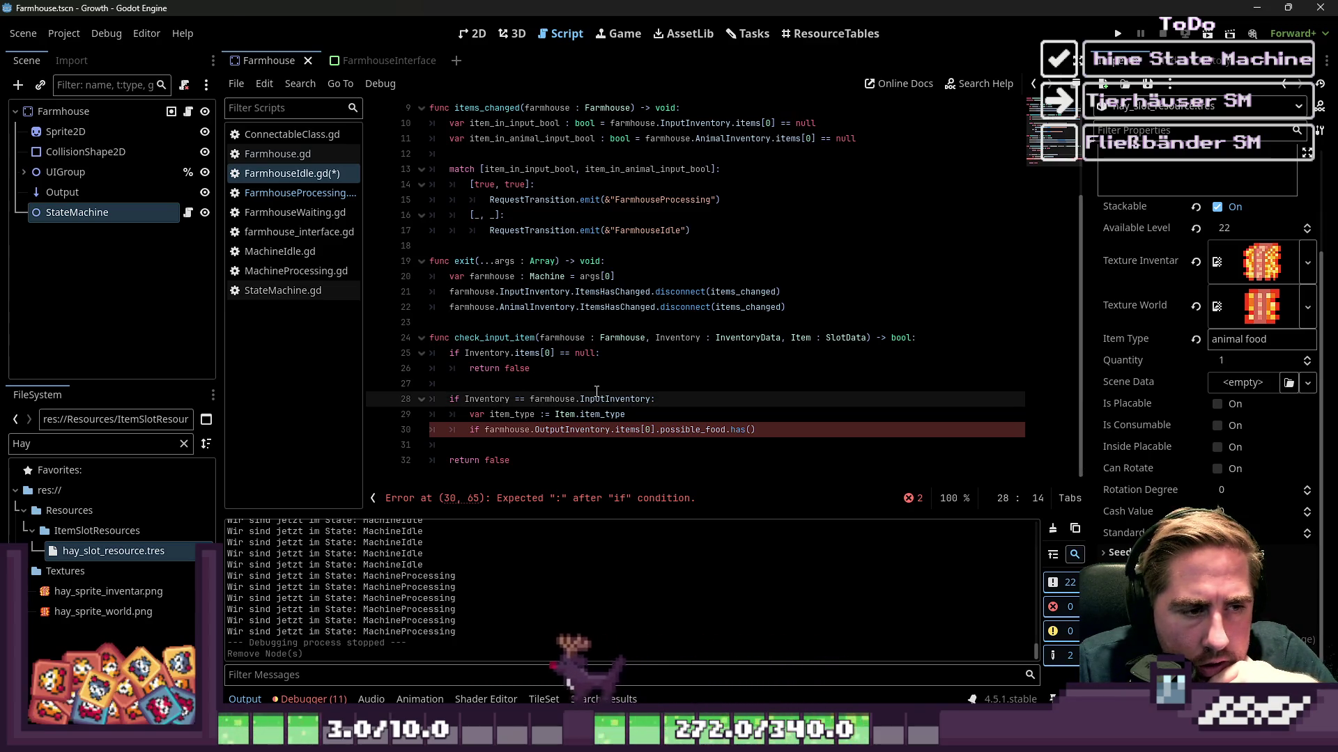
{"action": "double_click", "coordinate": [555, 400]}
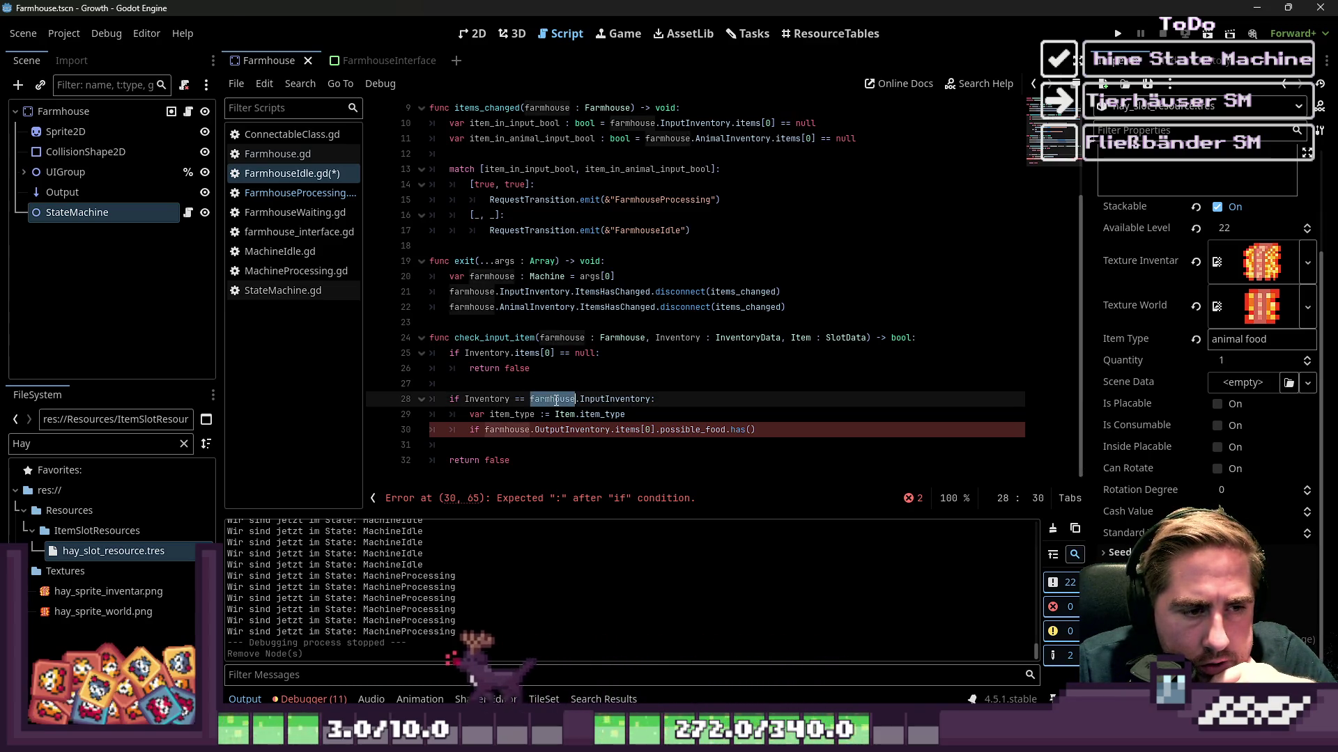
{"action": "double_click", "coordinate": [604, 398]}
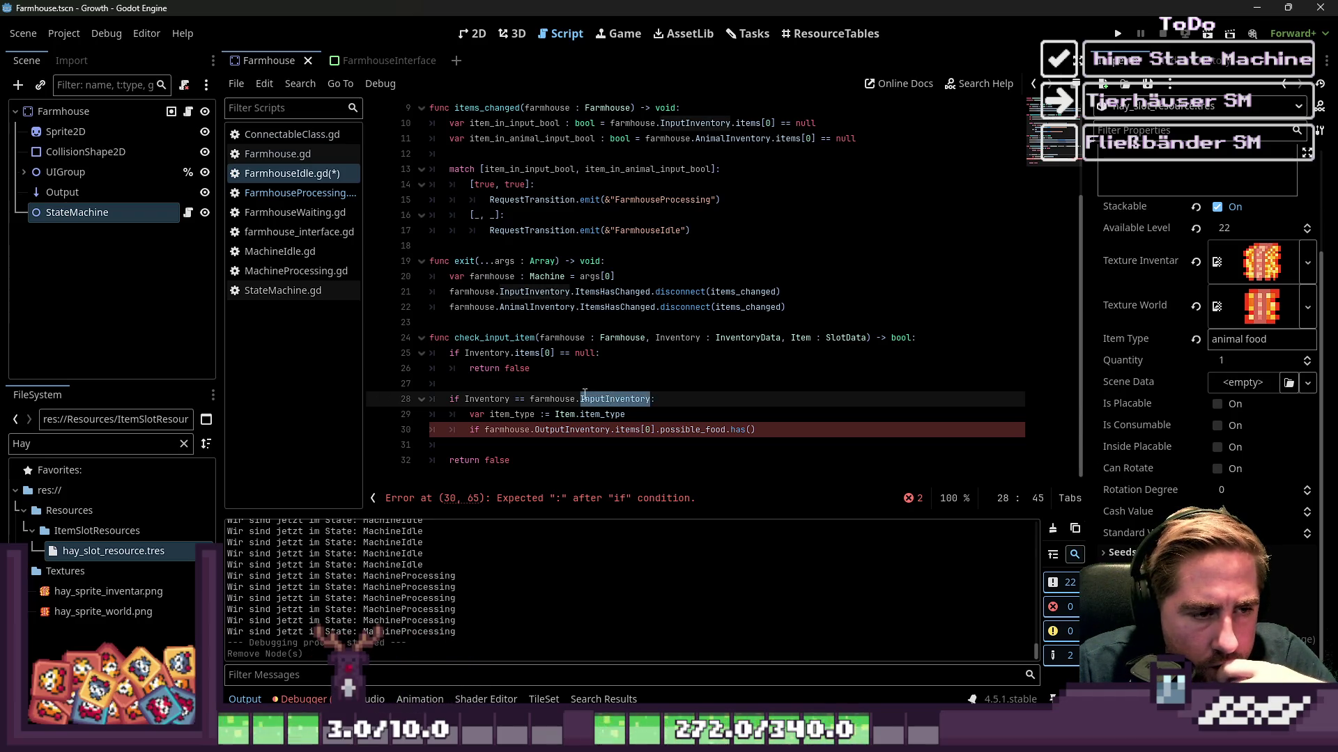
{"action": "left_click", "coordinate": [556, 400]}
{"action": "left_click_drag", "start_coordinate": [639, 414], "coordinate": [482, 418]}
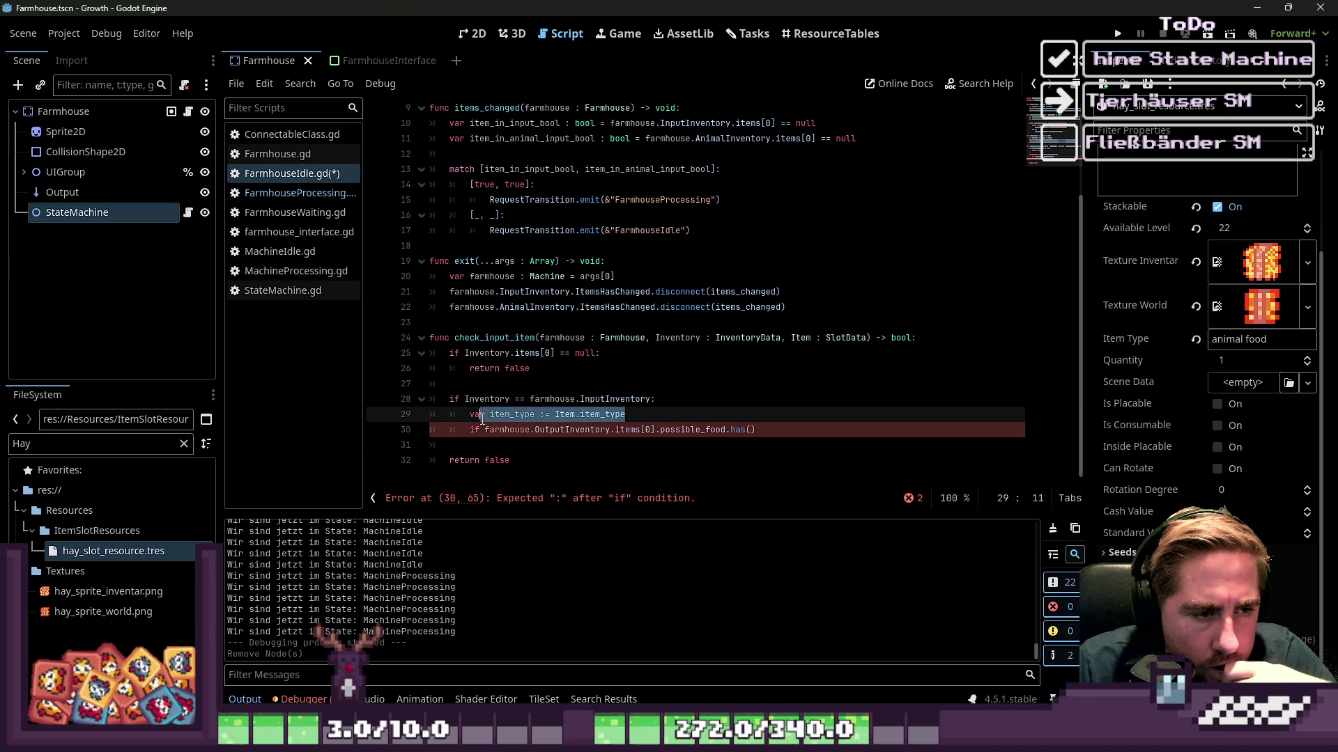
Delete the 'var item_type' declaration line below the empty line 27.
{"action": "left_click", "coordinate": [480, 385]}
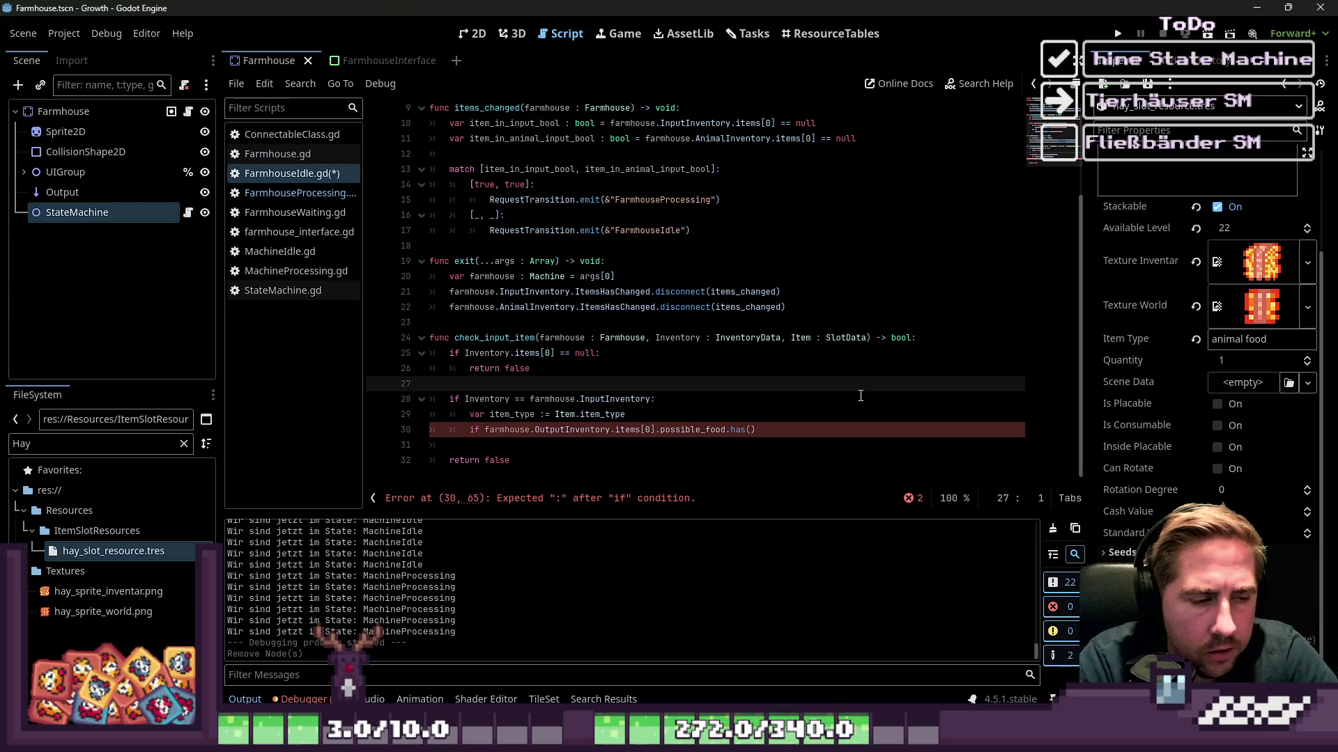
{"action": "key", "text": "Return"}
{"action": "type", "text": "if I"}
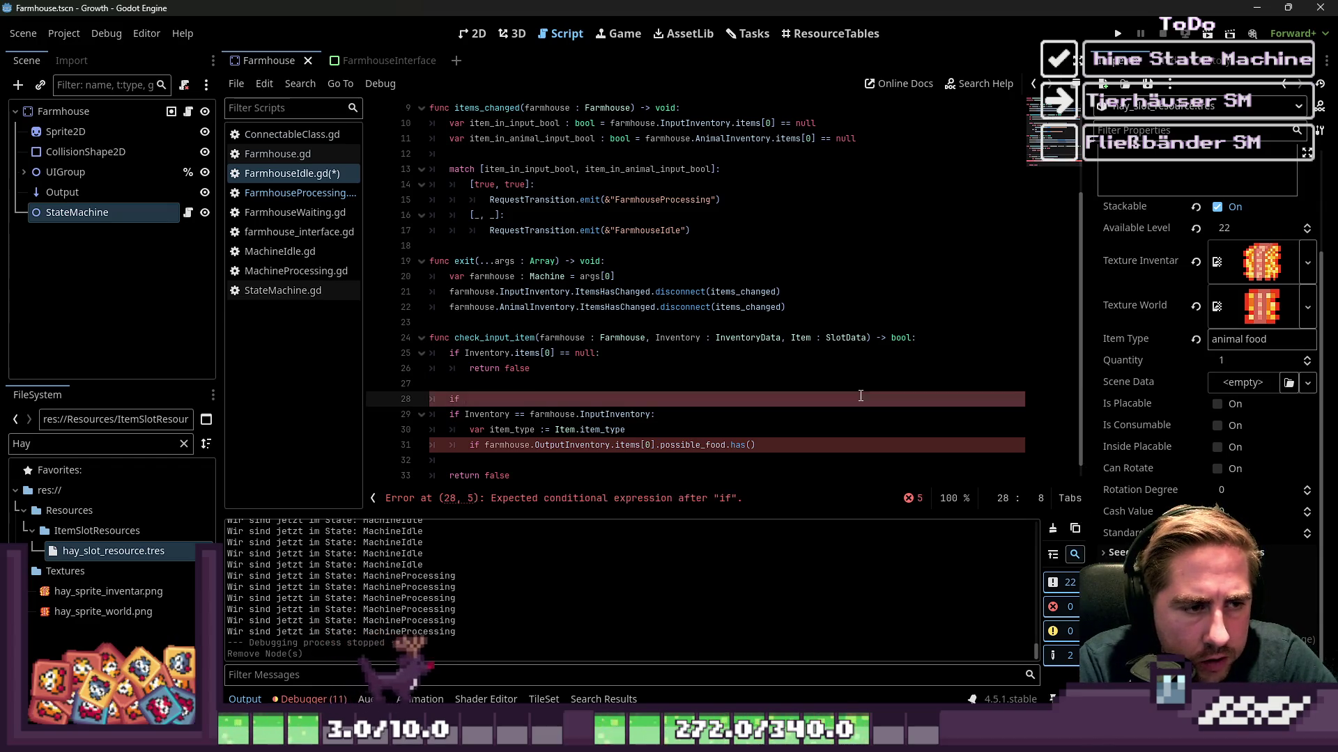
{"action": "key", "text": "ctrl+z"}
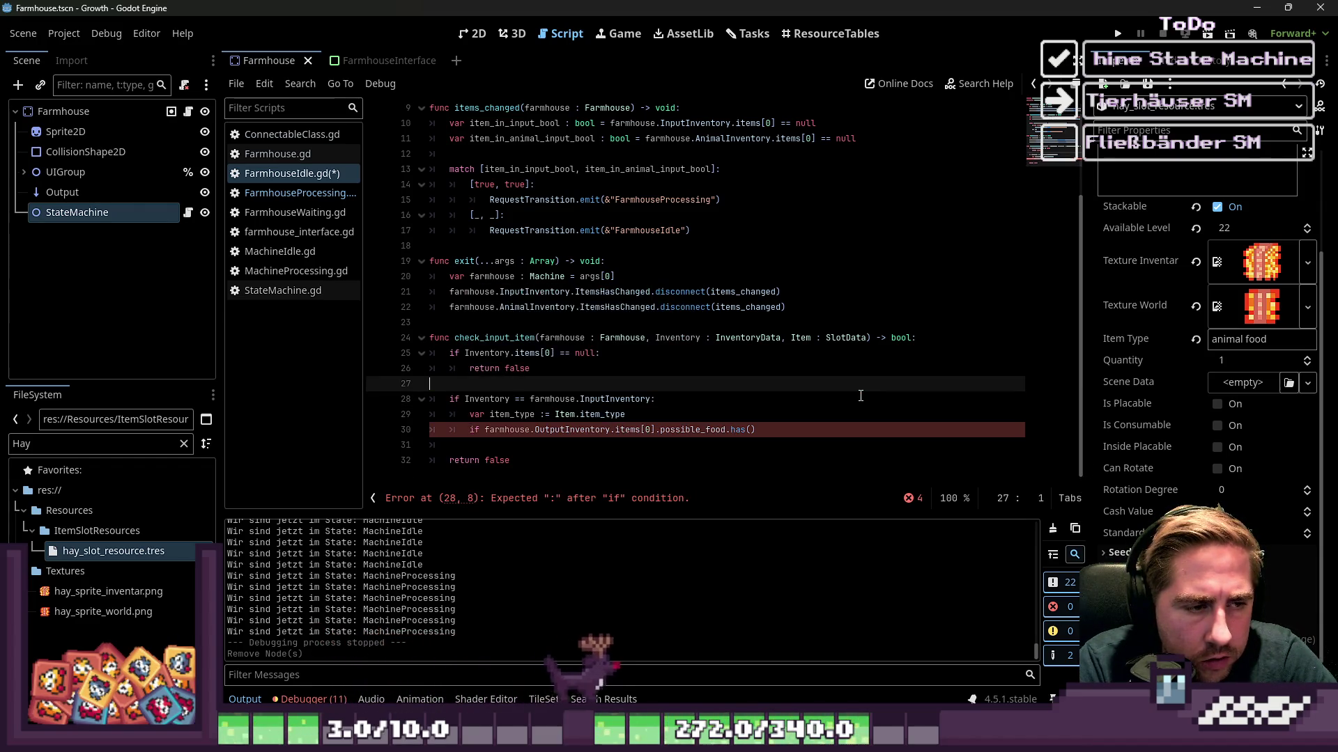
{"action": "key", "text": "Down"}
{"action": "key", "text": "Down"}
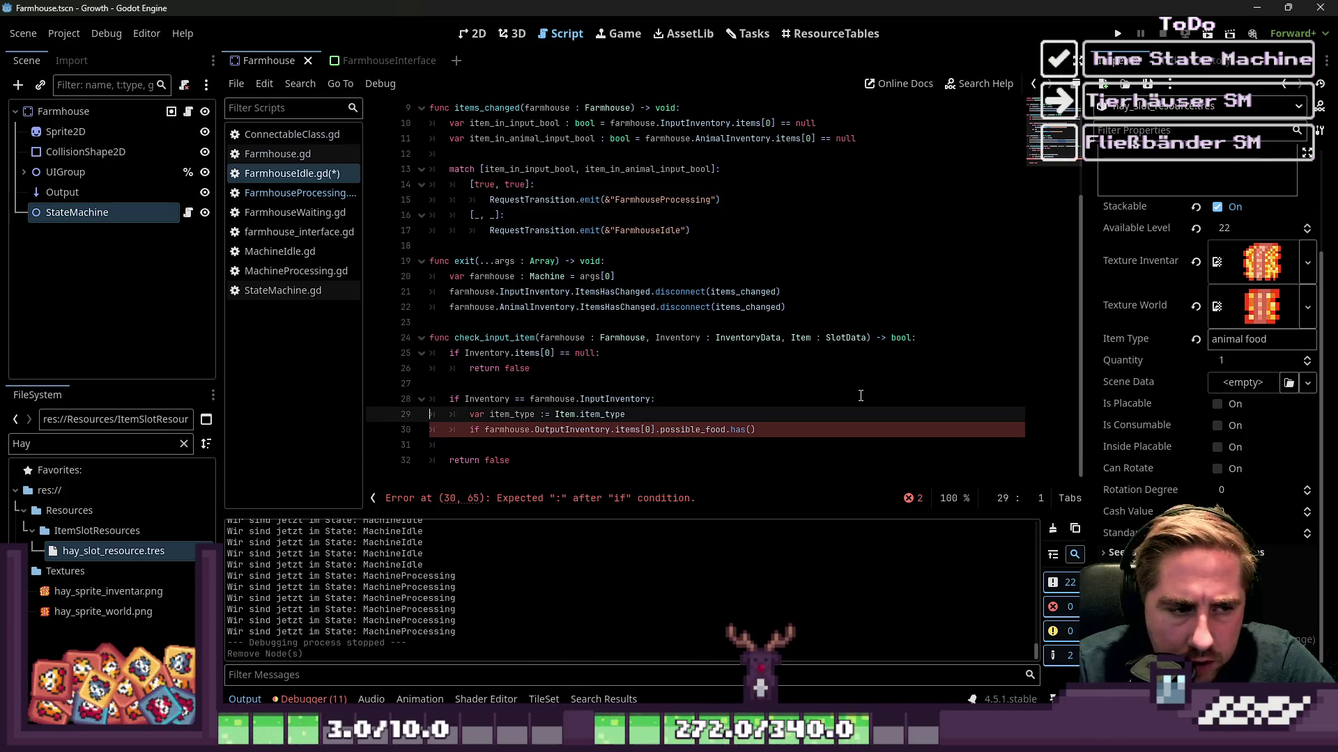
{"action": "key", "text": "shift+Down"}
{"action": "key", "text": "Delete"}
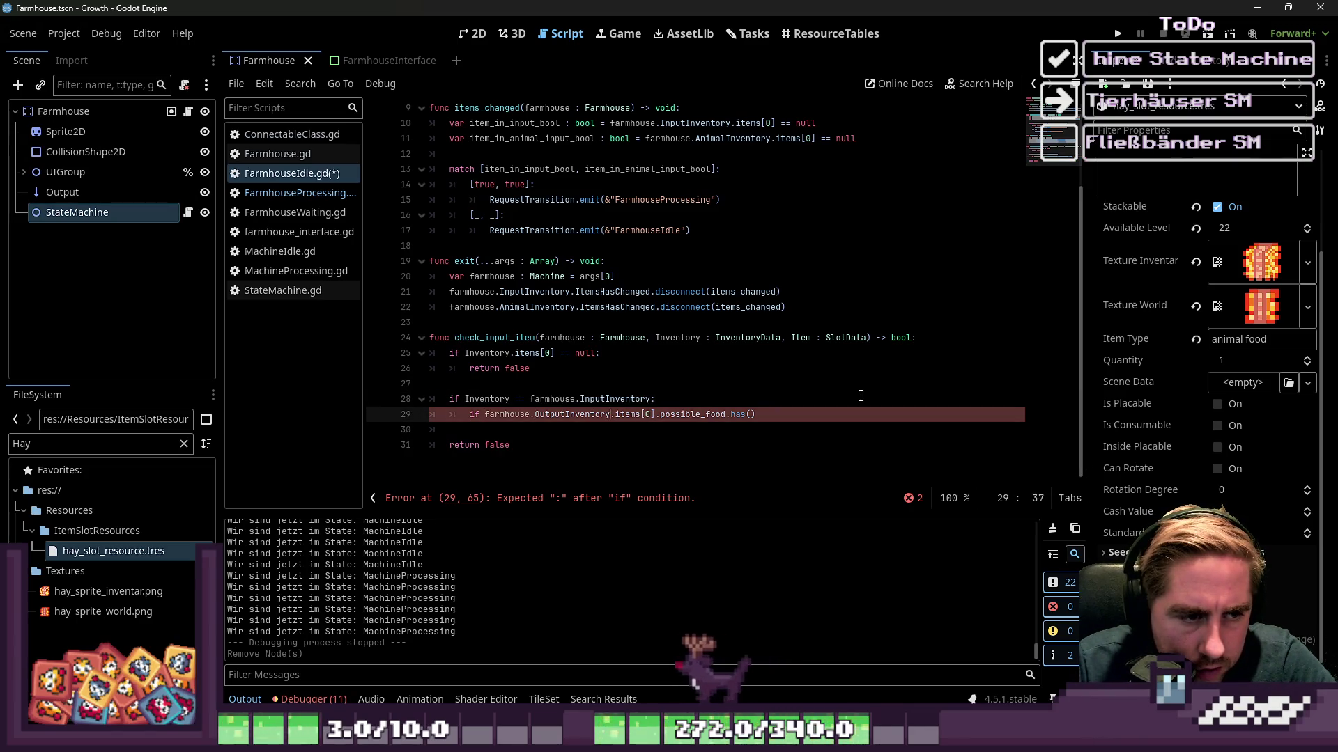
Undo back to the check_input_item version taking an 'Item : SlotData' parameter.
{"action": "key", "text": "Up"}
{"action": "key", "text": "Up"}
{"action": "key", "text": "Return"}
{"action": "key", "text": "Up"}
{"action": "key", "text": "Down"}
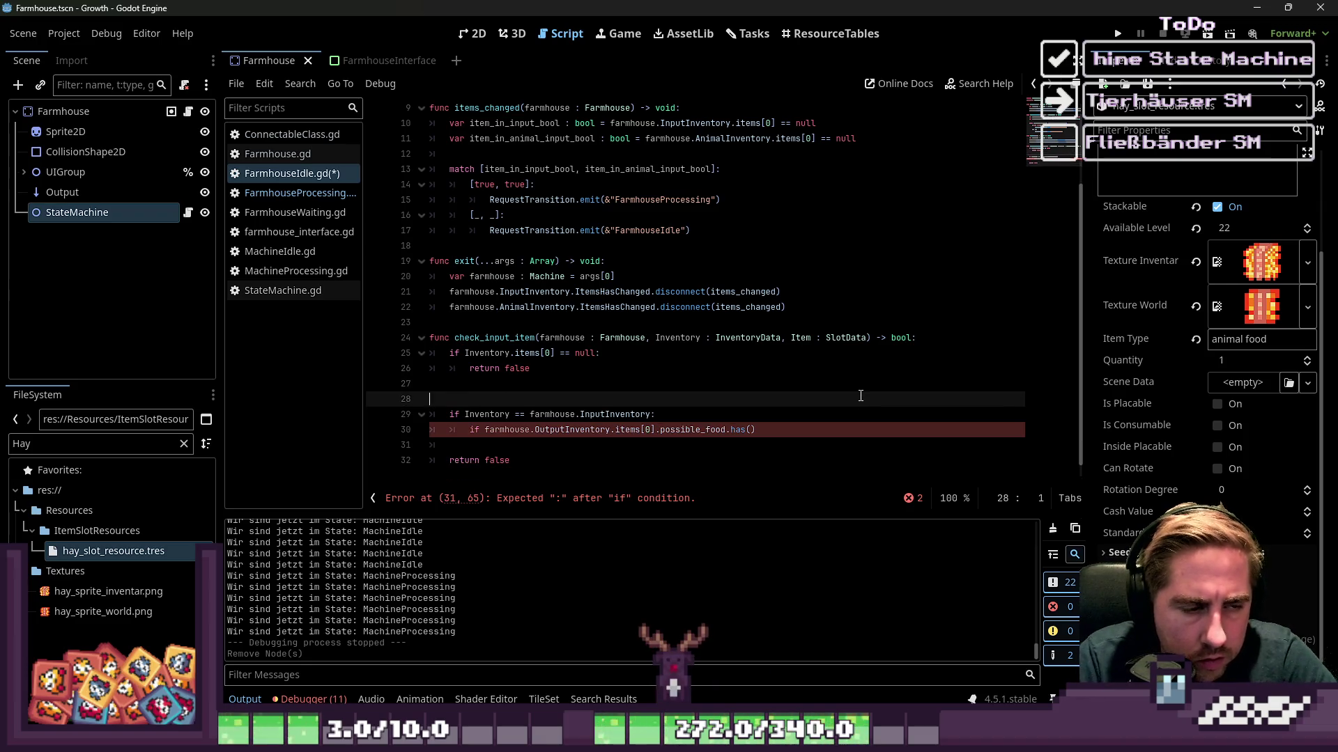
{"action": "key", "text": "Delete"}
{"action": "key", "text": "Down"}
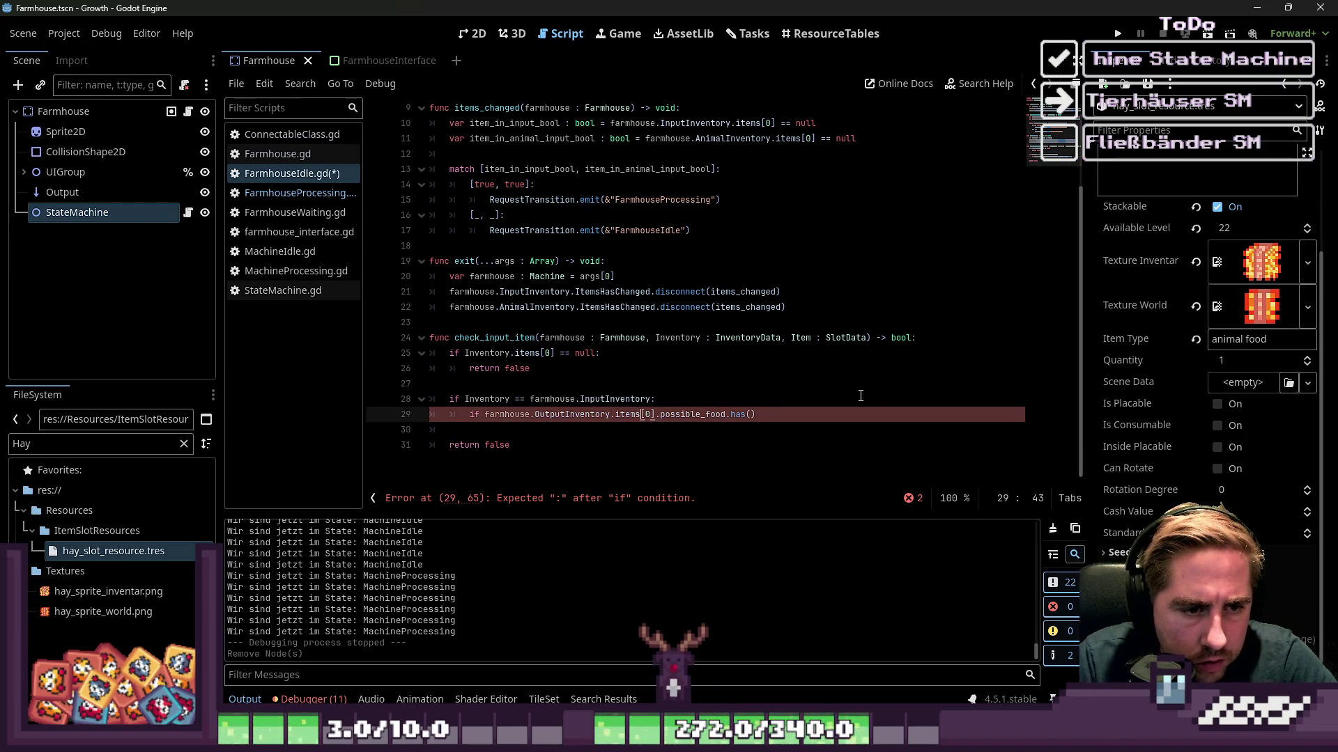
{"action": "key", "text": "ctrl+z"}
{"action": "key", "text": "ctrl+z"}
{"action": "key", "text": "ctrl+z"}
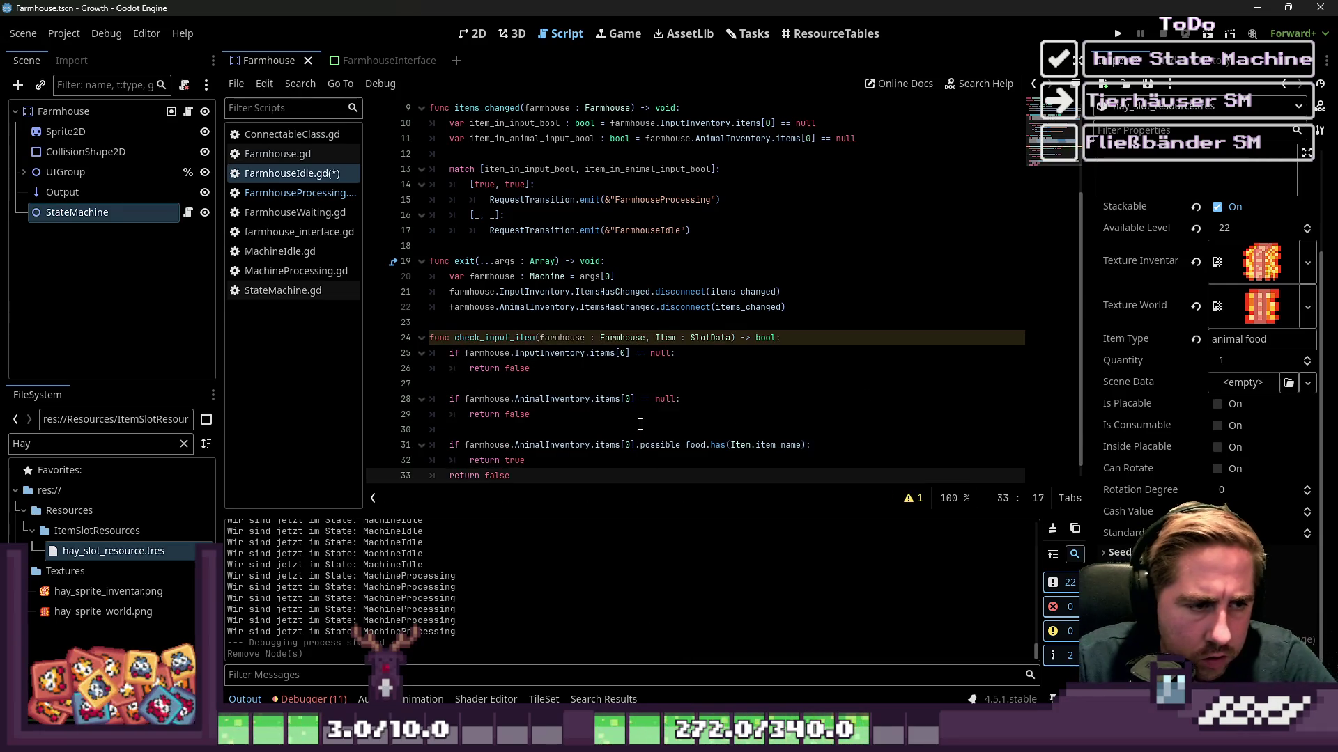
Rename the Item parameter to ItemSlotData, including its use in the possible_food.has() call.
{"action": "left_click", "coordinate": [636, 399]}
{"action": "scroll", "coordinate": [648, 386], "scroll_direction": "down", "scroll_amount": 1}
{"action": "left_click", "coordinate": [661, 321]}
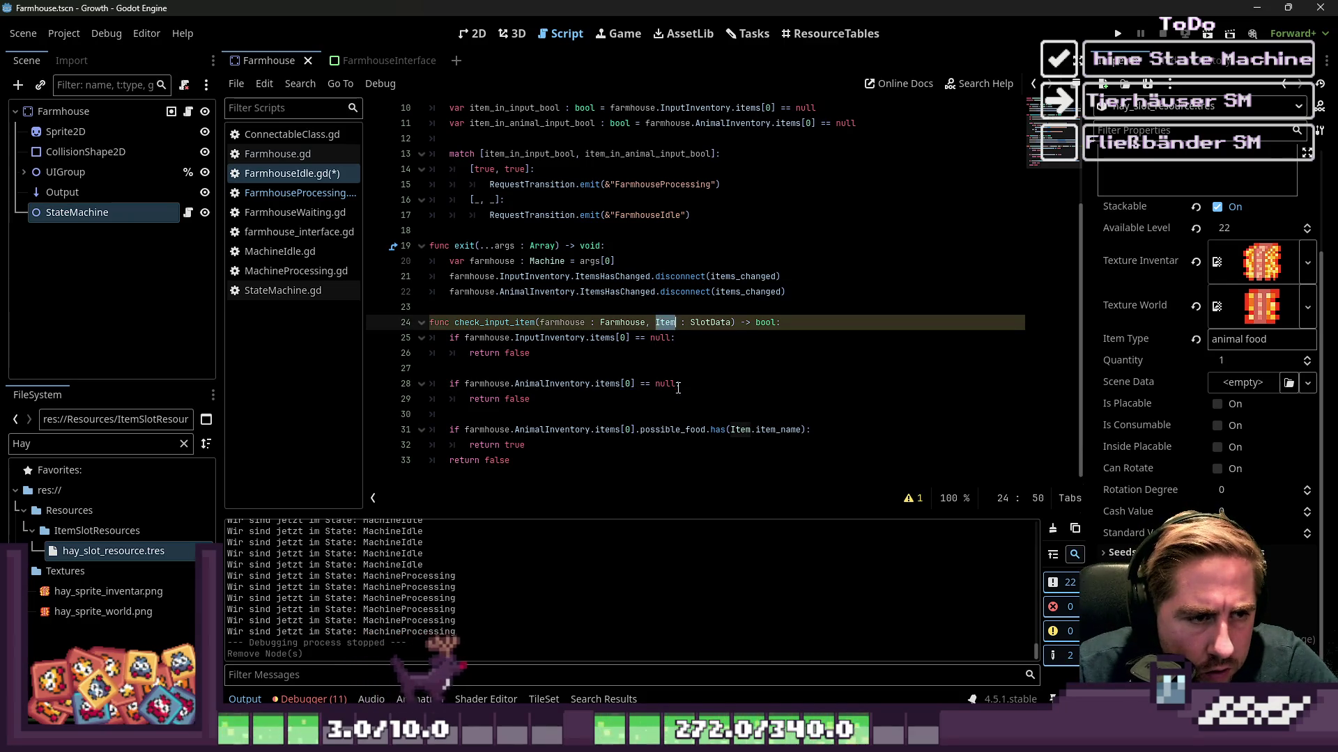
{"action": "key", "text": "Down"}
{"action": "key", "text": "Down"}
{"action": "key", "text": "Down"}
{"action": "key", "text": "Up"}
{"action": "key", "text": "Up"}
{"action": "key", "text": "Up"}
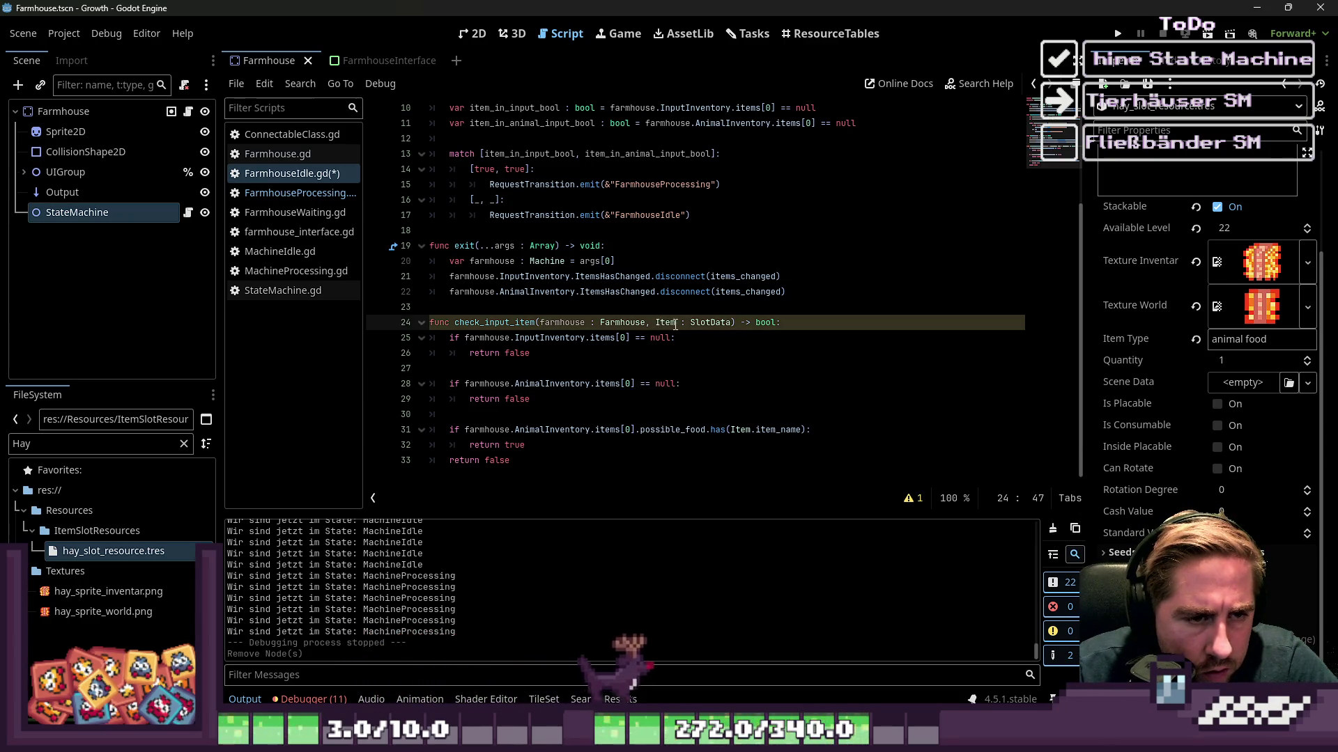
{"action": "key", "text": "Right"}
{"action": "key", "text": "Right"}
{"action": "key", "text": "Right"}
{"action": "type", "text": "Data"}
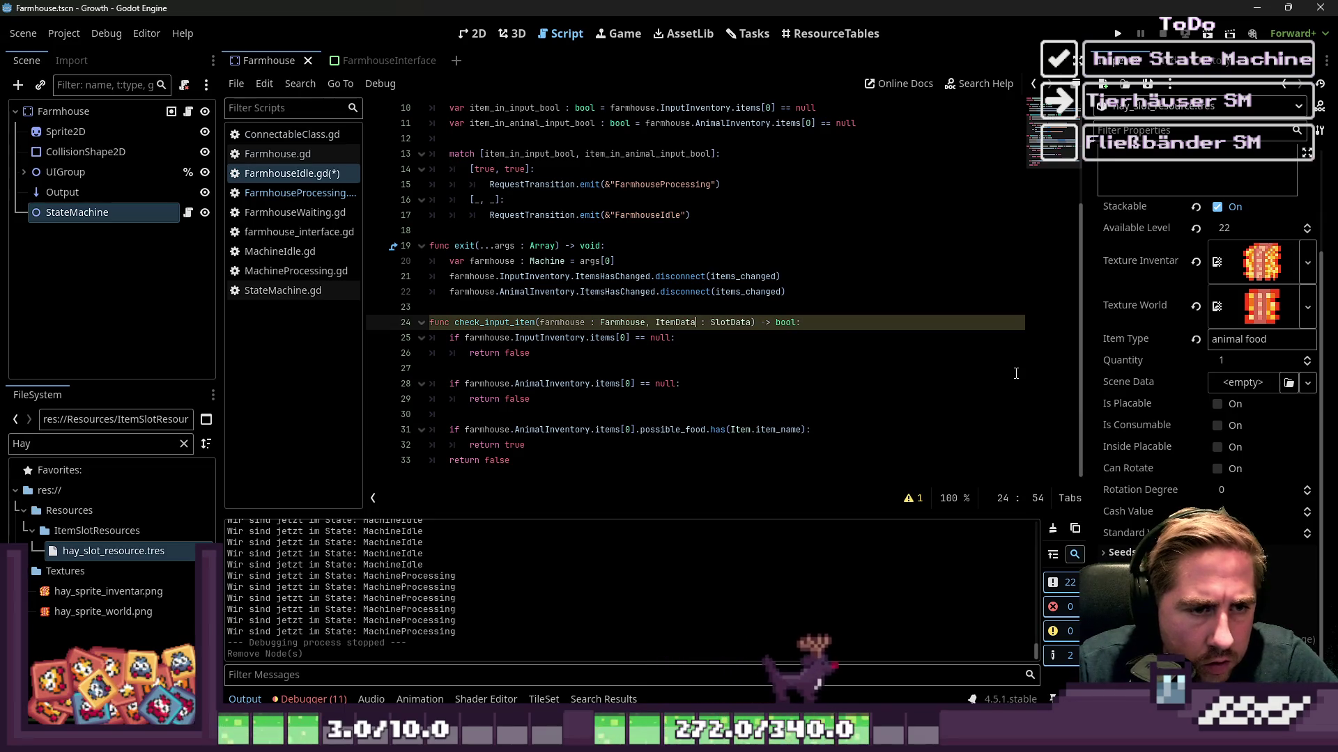
{"action": "key", "text": "ctrl+shift+Left"}
{"action": "type", "text": "ItemSlotDat"}
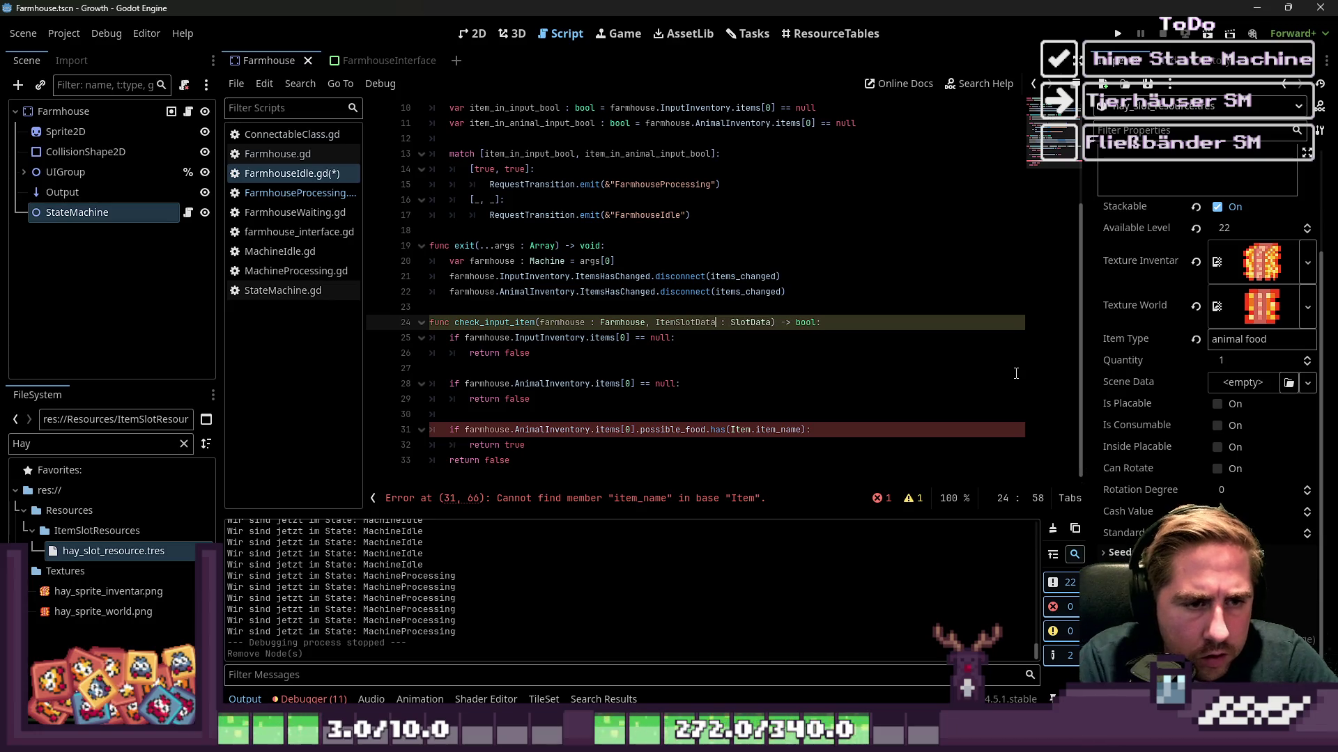
{"action": "key", "text": "Down"}
{"action": "key", "text": "Down"}
{"action": "key", "text": "Down"}
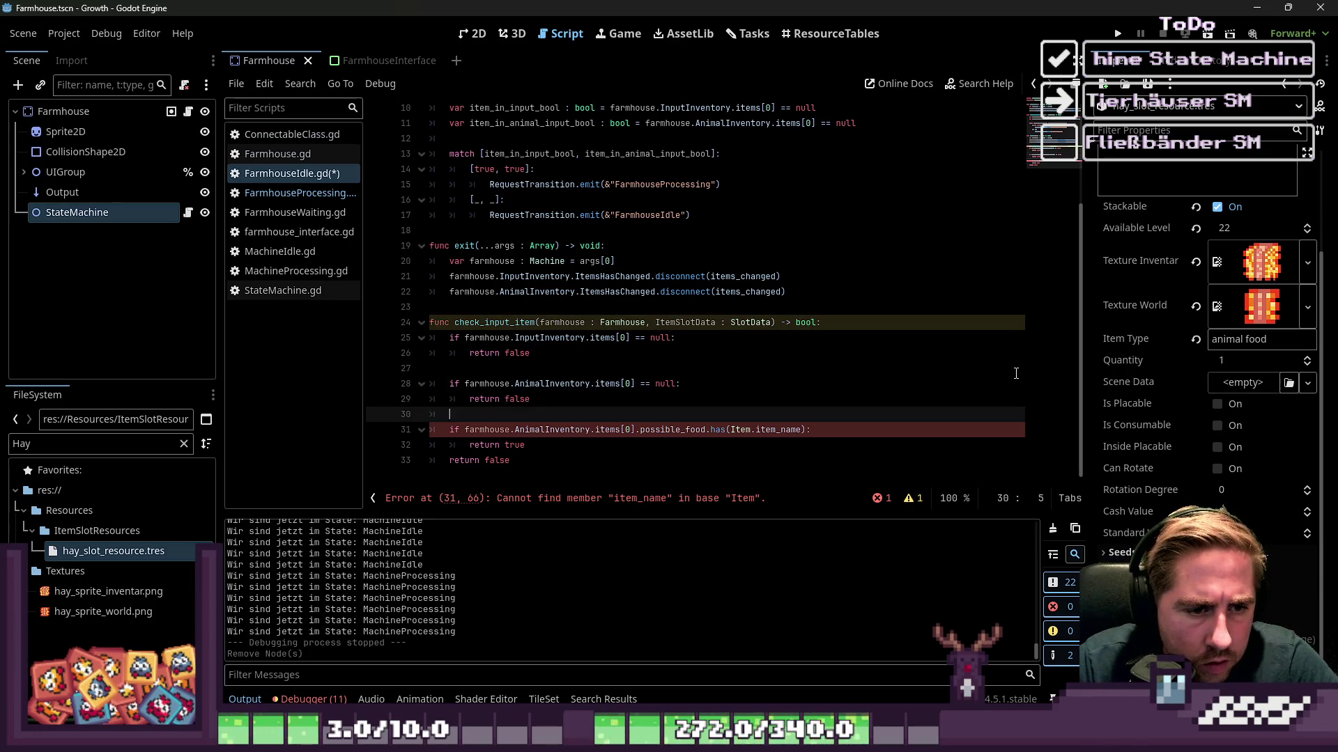
{"action": "key", "text": "Down"}
{"action": "type", "text": "SlotData"}
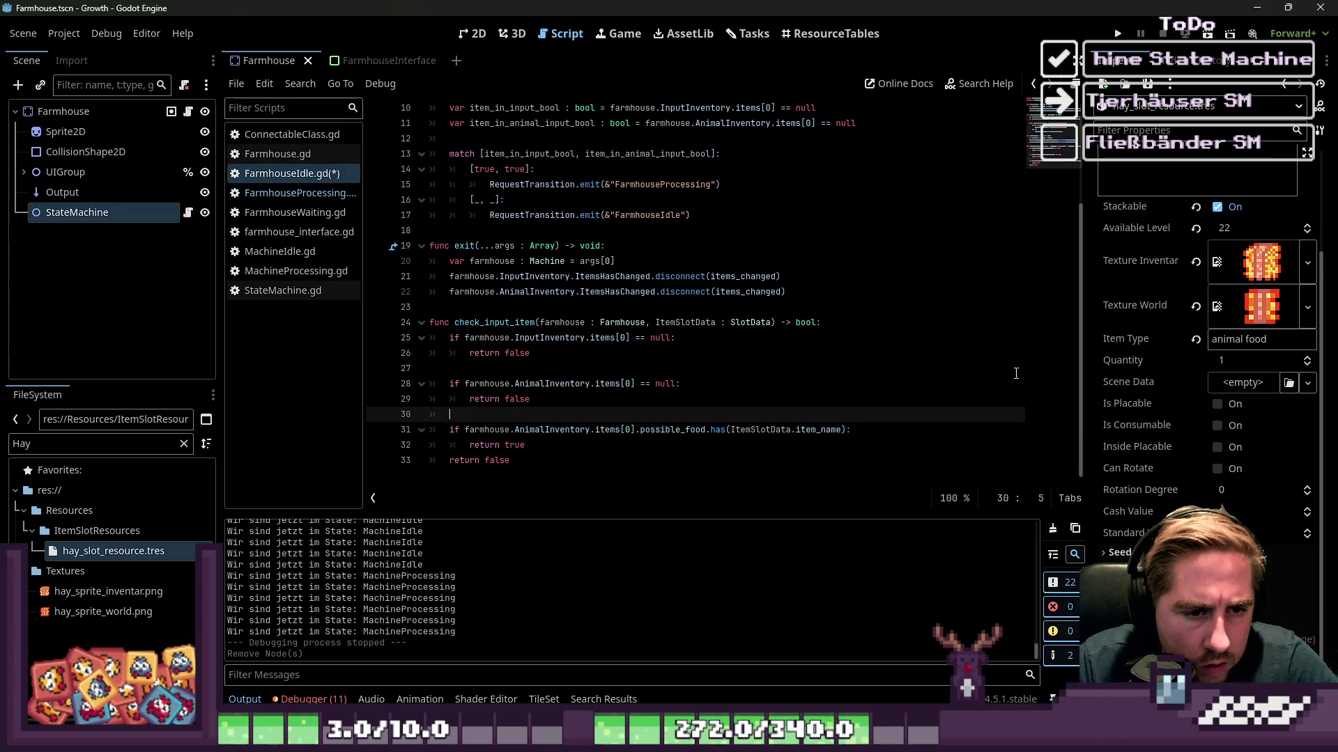
Add a line after return false and select the two inventory bool var lines in items_changed.
{"action": "key", "text": "Down"}
{"action": "key", "text": "Down"}
{"action": "key", "text": "Return"}
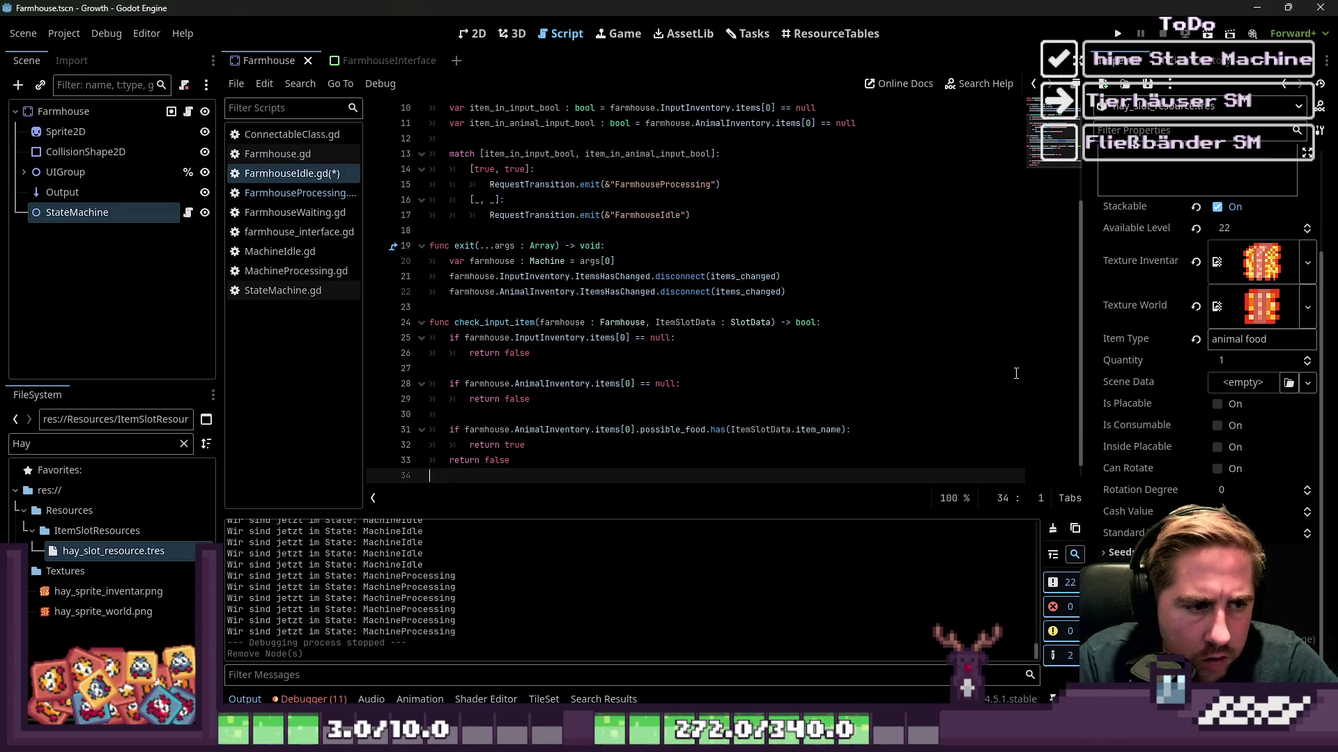
{"action": "double_click", "coordinate": [495, 322]}
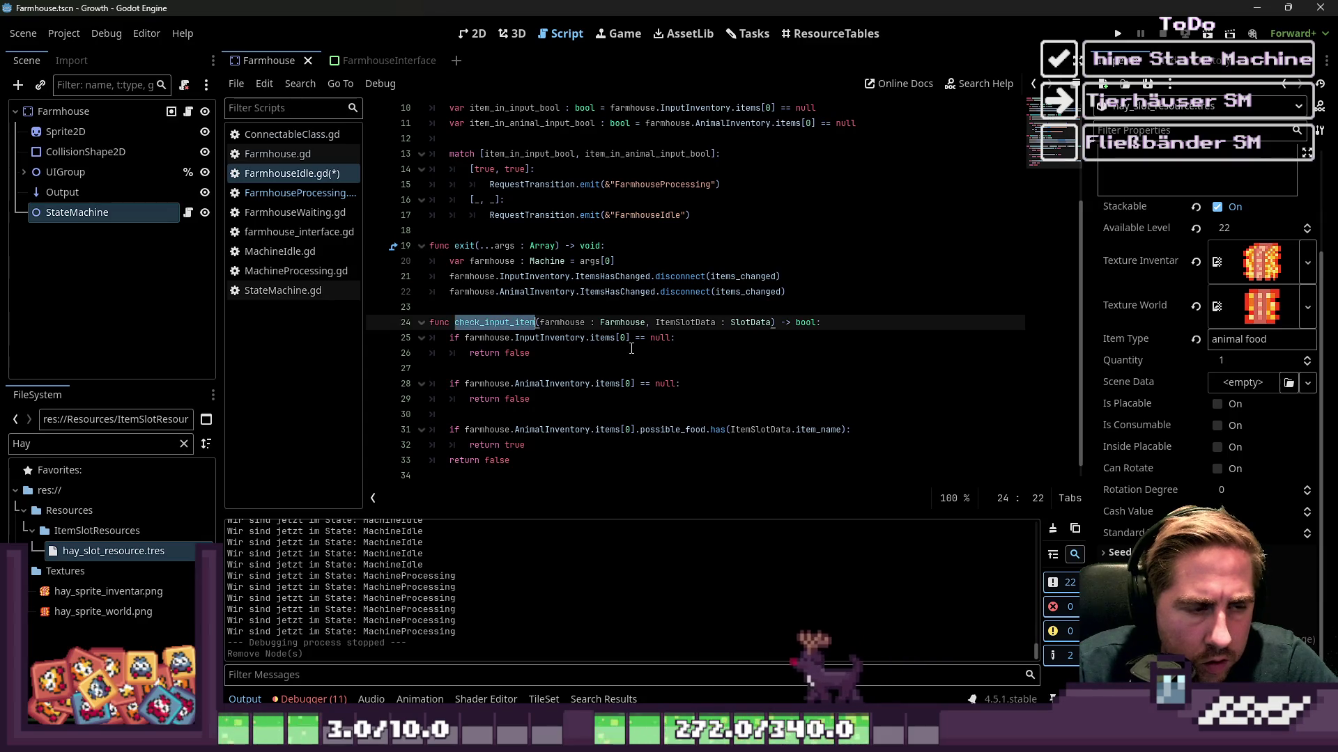
{"action": "scroll", "coordinate": [631, 349], "scroll_direction": "up", "scroll_amount": 3}
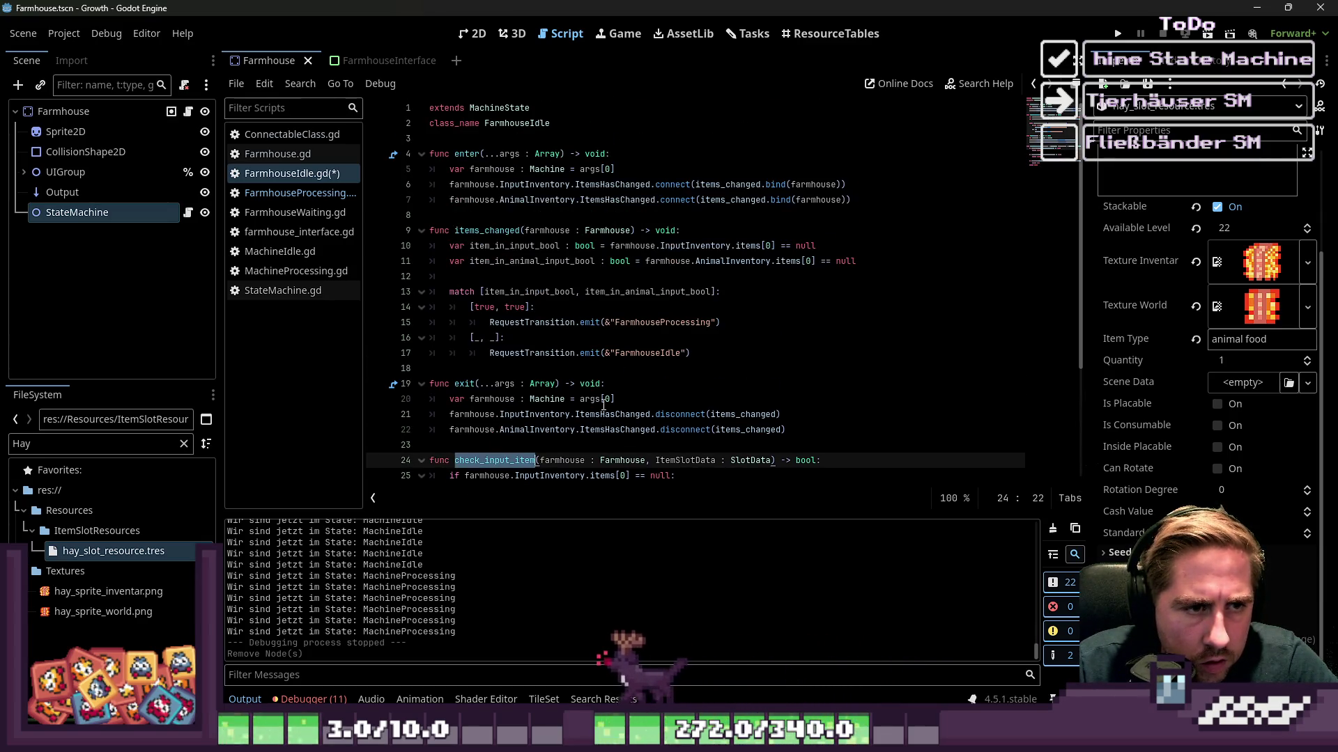
{"action": "left_click", "coordinate": [637, 275]}
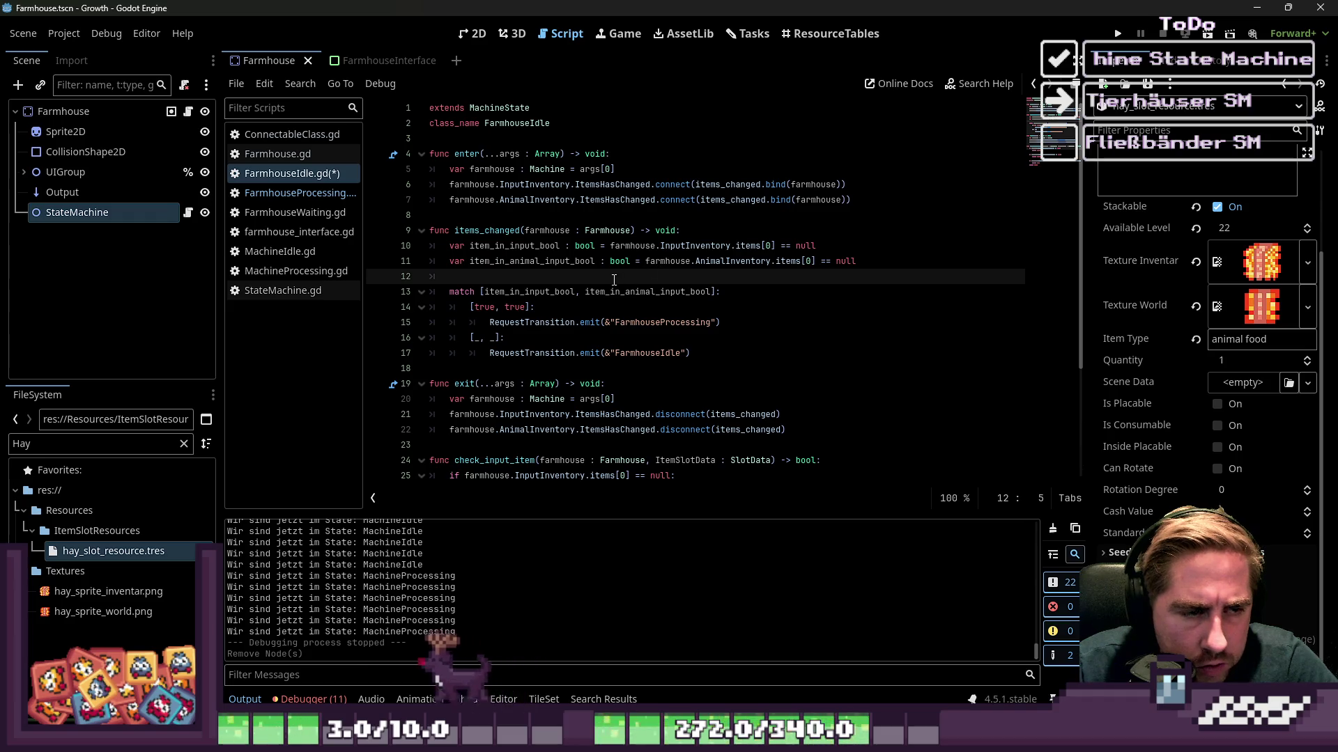
{"action": "left_click", "coordinate": [585, 292]}
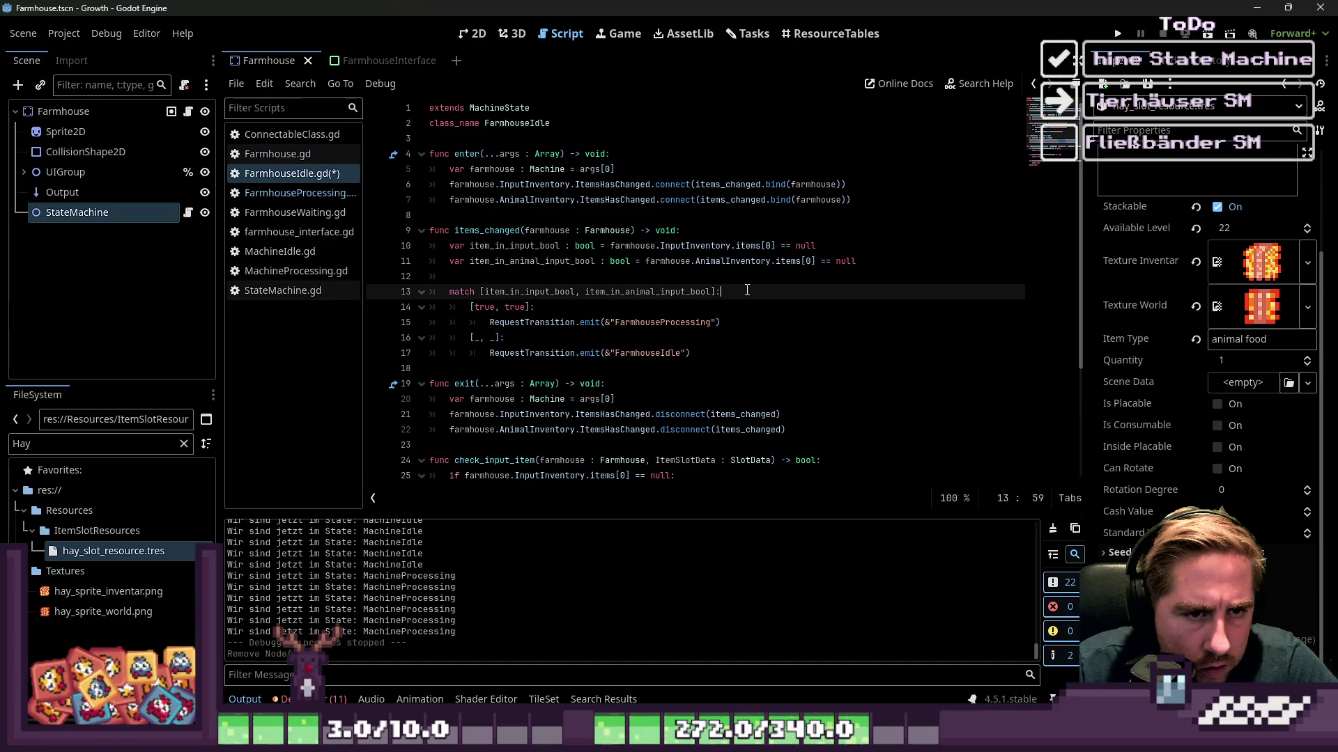
{"action": "left_click_drag", "start_coordinate": [858, 261], "coordinate": [430, 245]}
Replace the match statement with 'if check_input_item():' and delete the [true, true] and [_, _] patterns.
{"action": "key", "text": "BackSpace"}
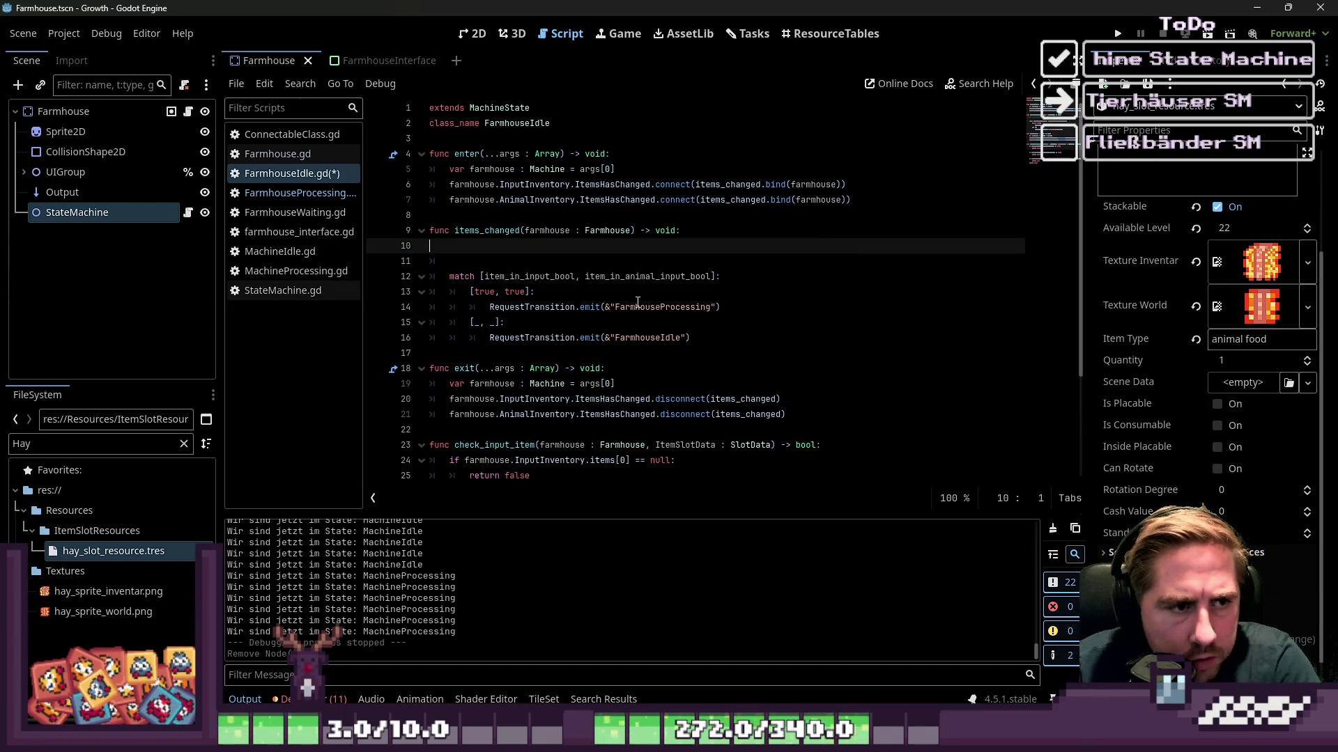
{"action": "triple_click", "coordinate": [744, 282]}
{"action": "type", "text": "i"}
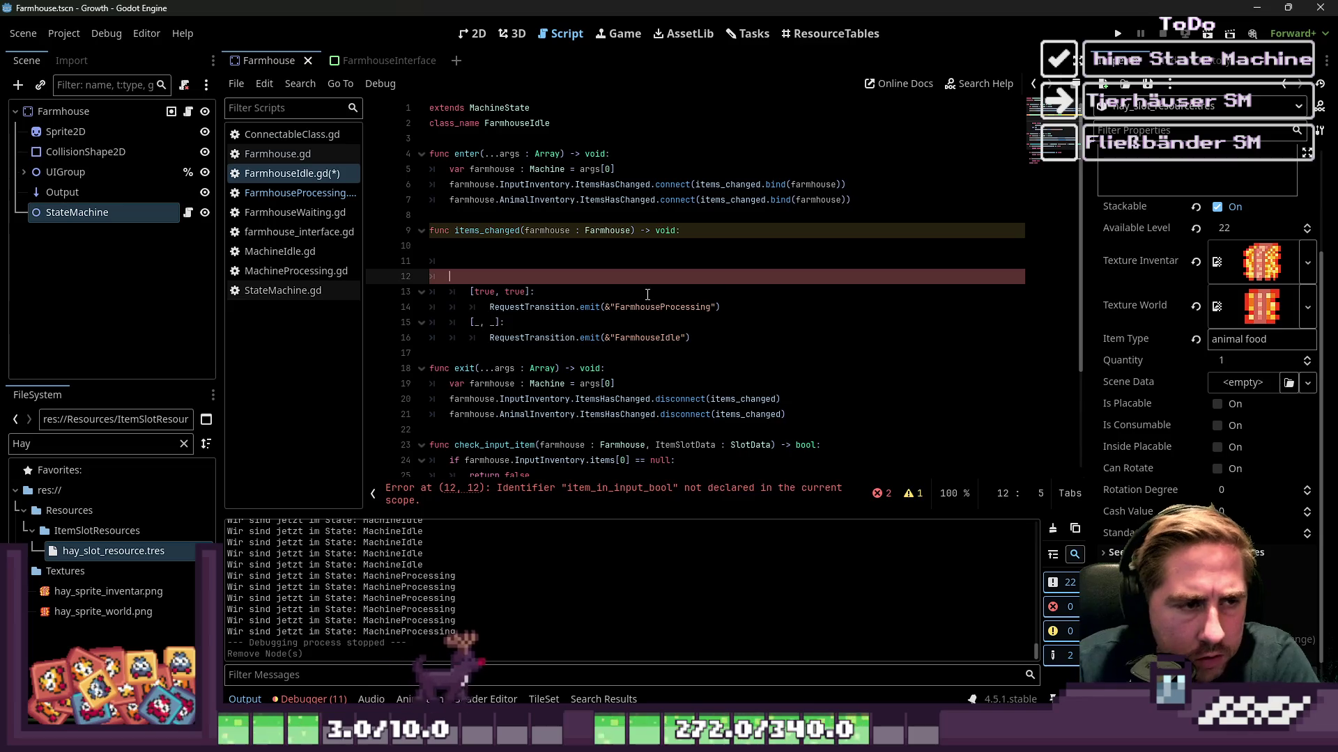
{"action": "type", "text": "f check_input_item():"}
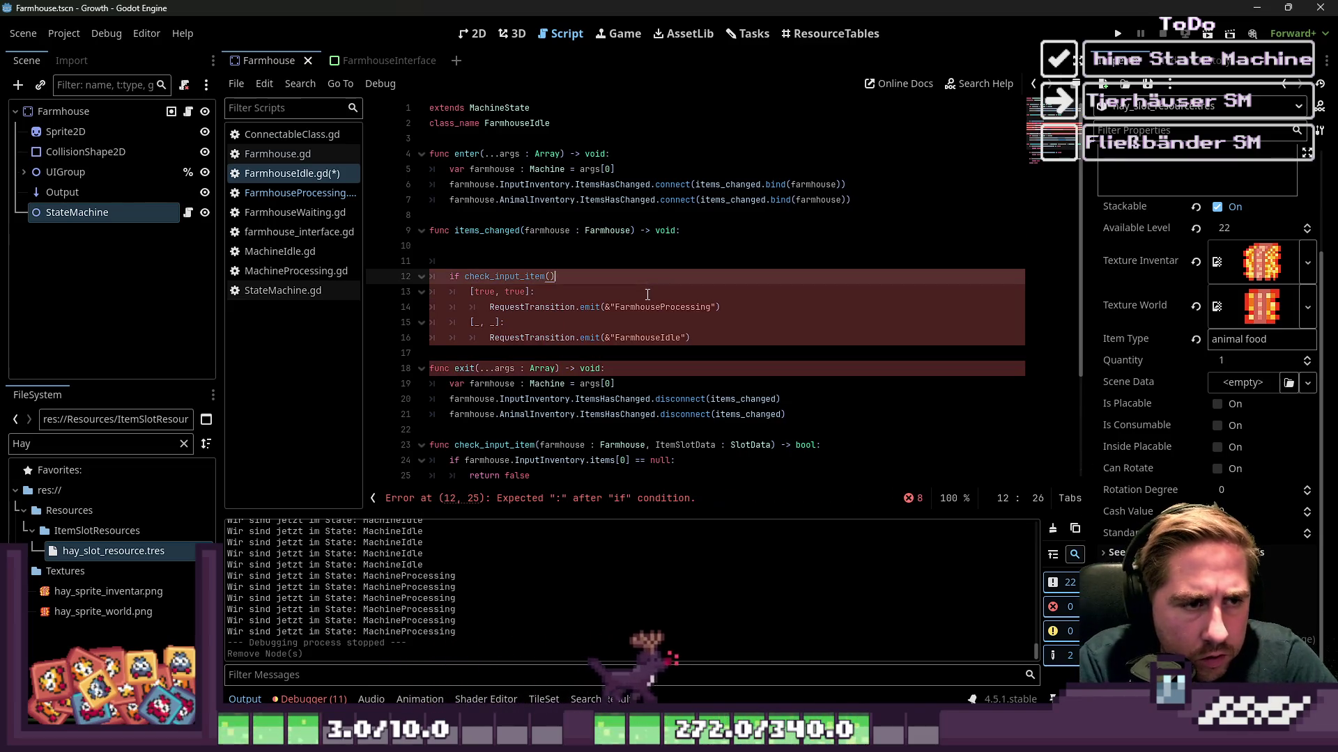
{"action": "key", "text": "Down"}
{"action": "key", "text": "ctrl+shift+Left"}
{"action": "key", "text": "ctrl+shift+Left"}
{"action": "key", "text": "ctrl+shift+Left"}
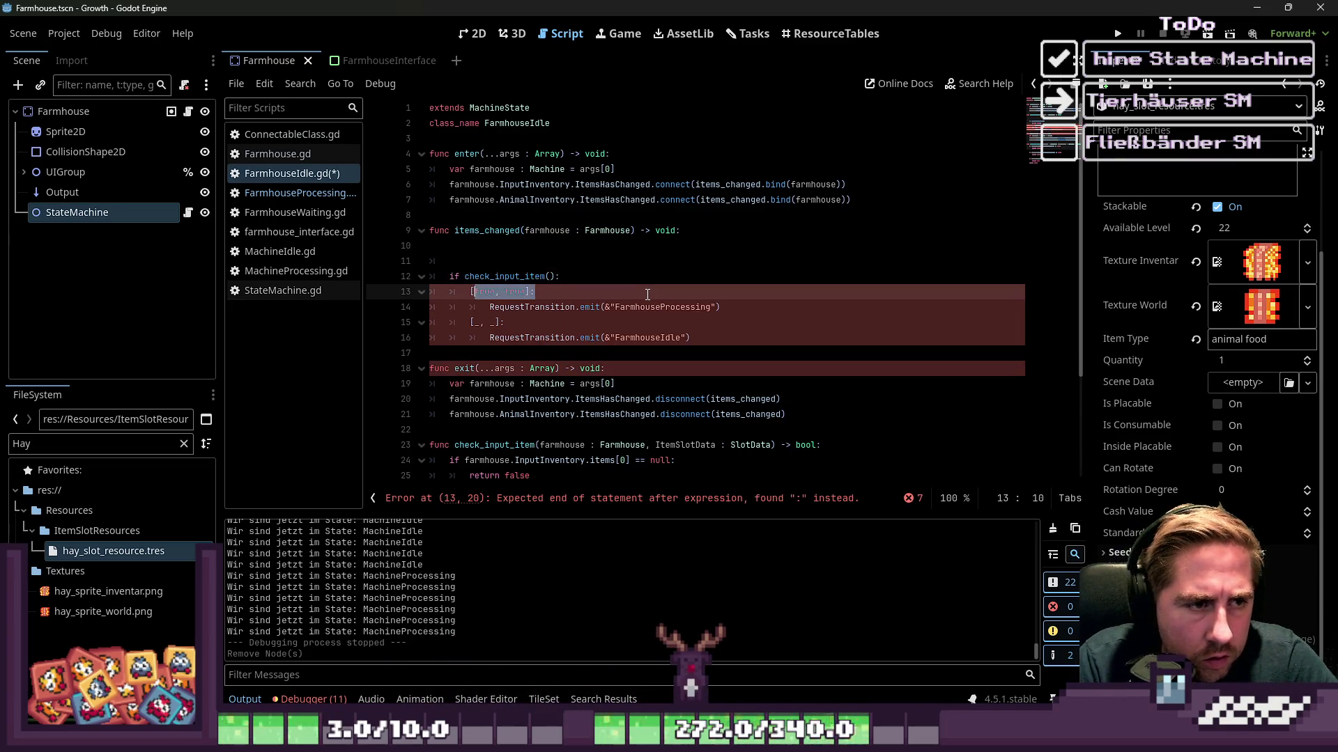
{"action": "key", "text": "BackSpace"}
{"action": "key", "text": "Delete"}
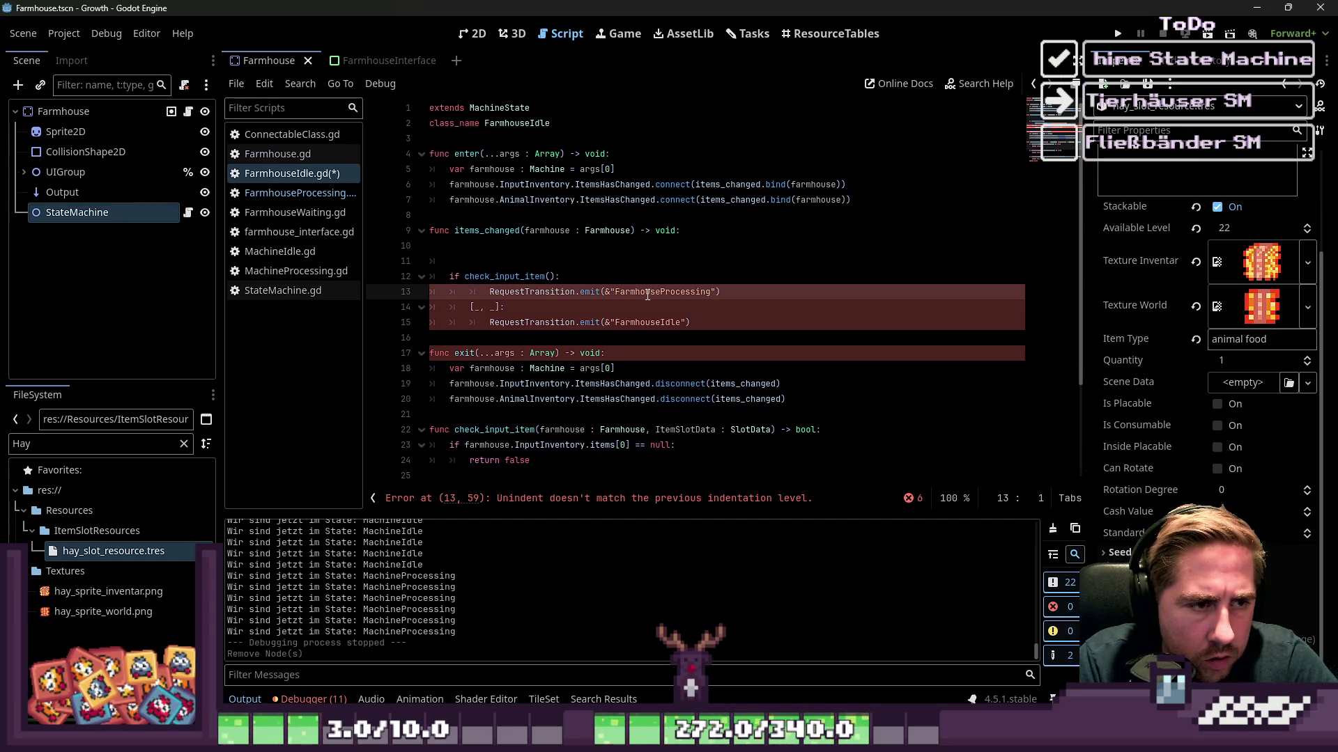
{"action": "key", "text": "Down"}
{"action": "key", "text": "shift+End"}
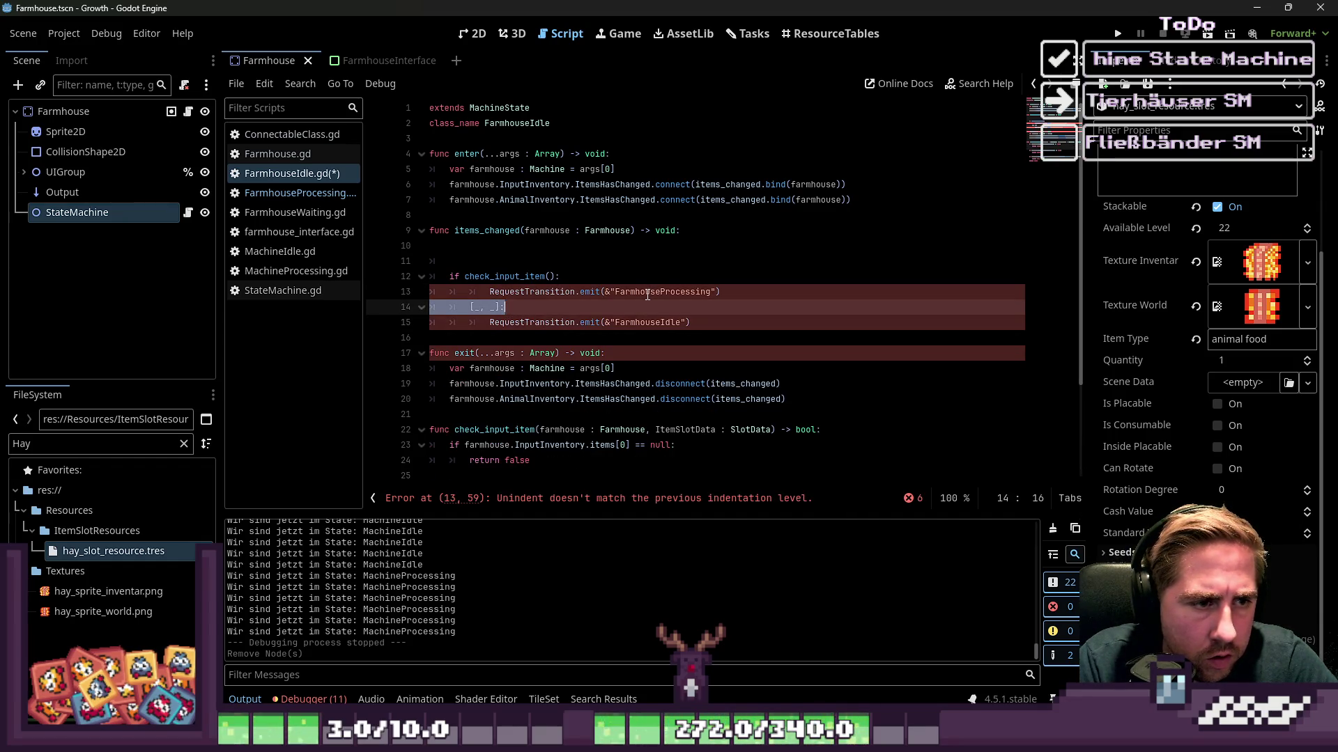
{"action": "key", "text": "BackSpace"}
{"action": "key", "text": "Down"}
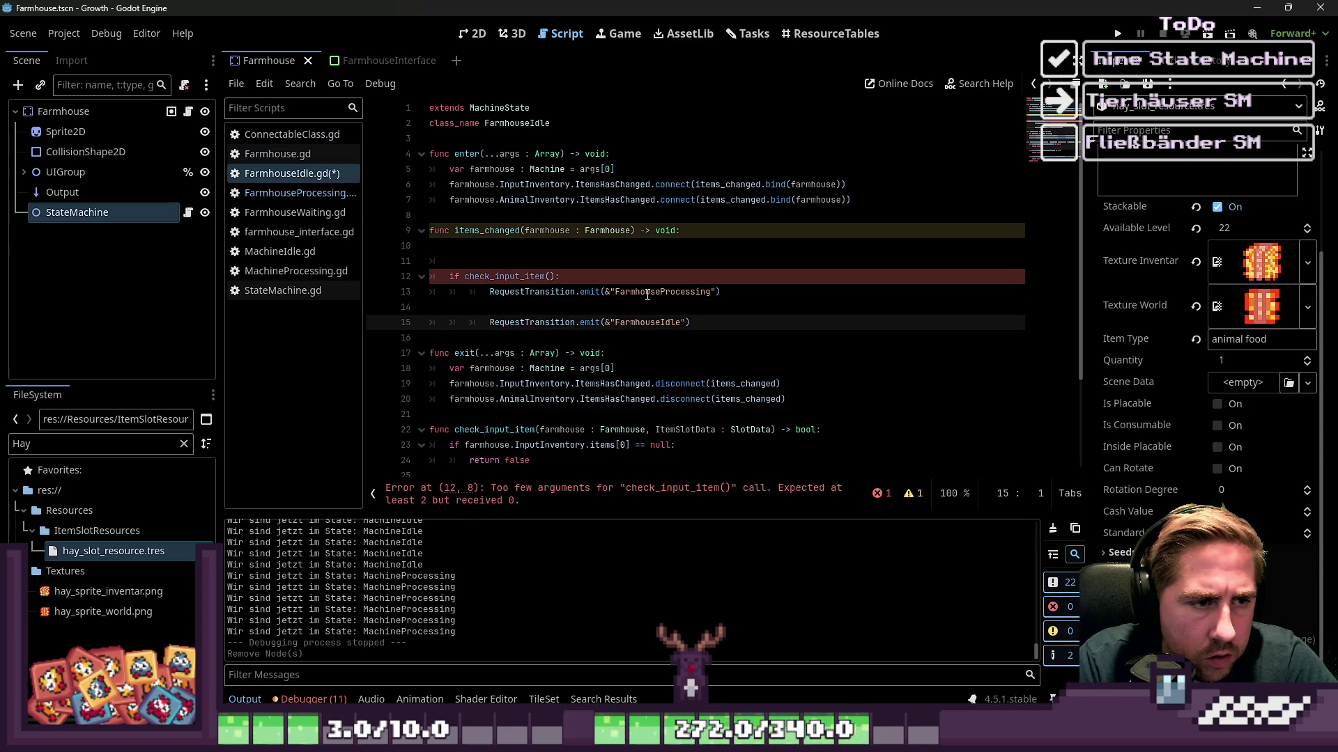
Add an else branch and remove one indent level from both RequestTransition lines.
{"action": "key", "text": "Up"}
{"action": "key", "text": "Tab"}
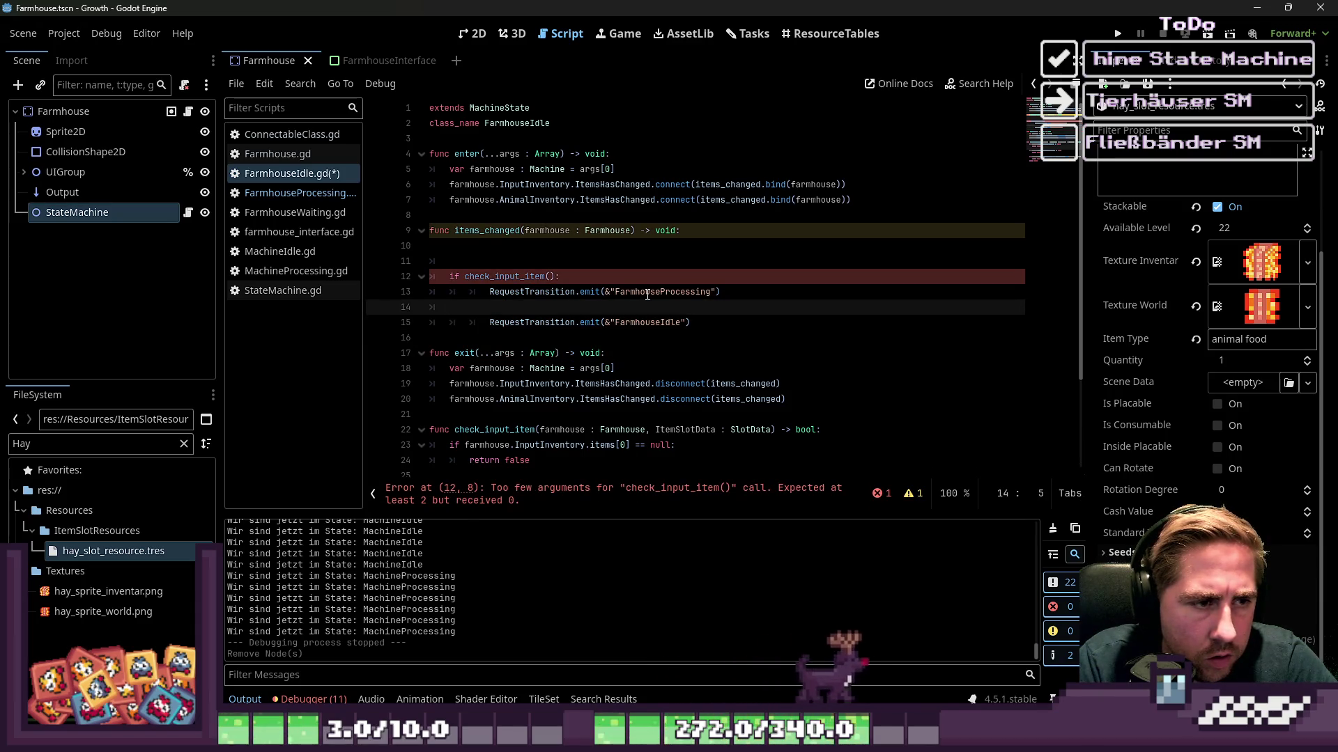
{"action": "type", "text": "else:"}
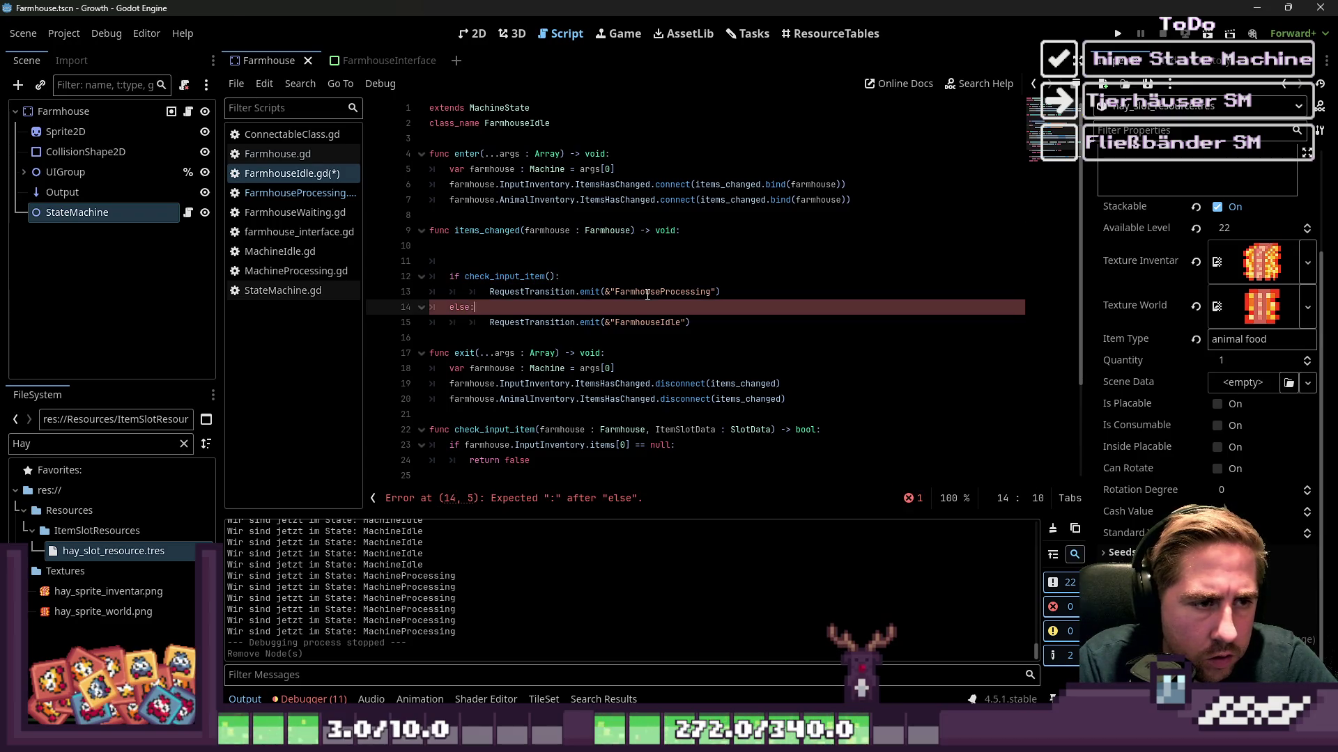
{"action": "key", "text": "Down"}
{"action": "key", "text": "BackSpace"}
{"action": "key", "text": "Up"}
{"action": "key", "text": "Up"}
{"action": "key", "text": "BackSpace"}
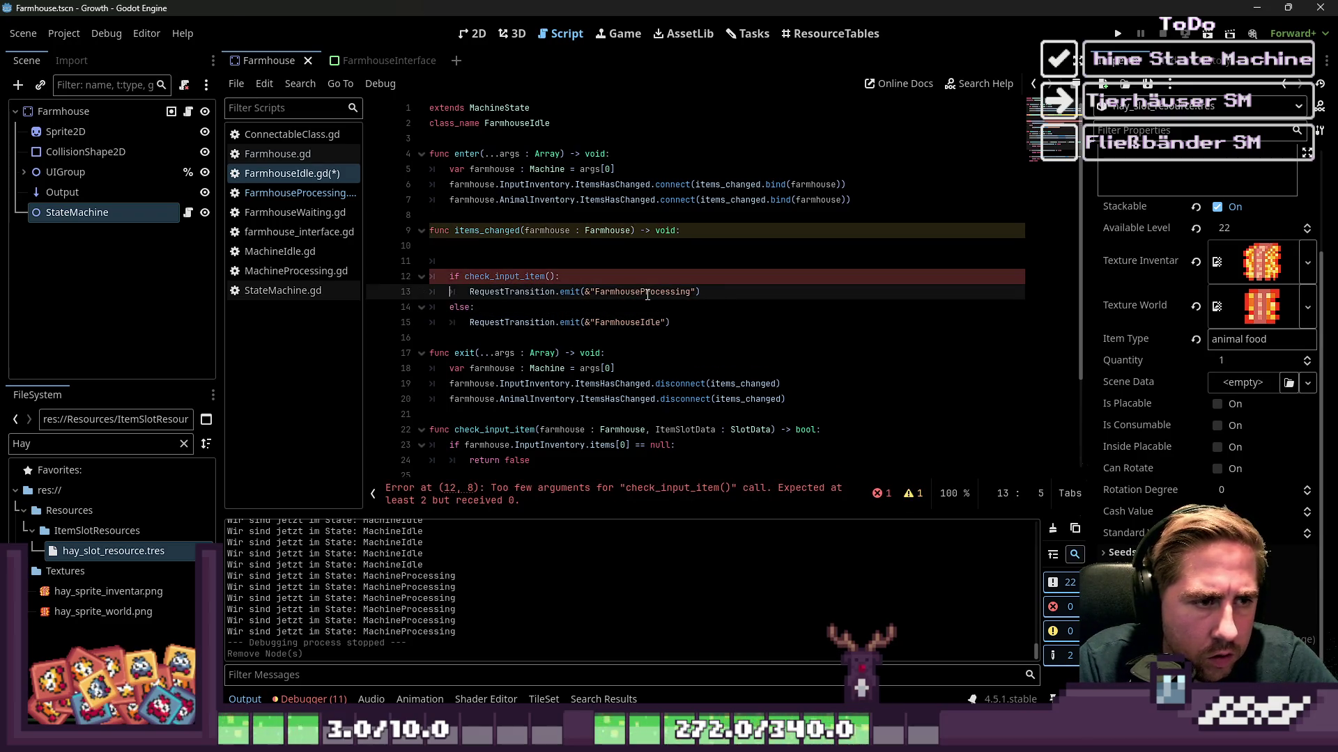
{"action": "key", "text": "Up"}
{"action": "key", "text": "Up"}
{"action": "key", "text": "Up"}
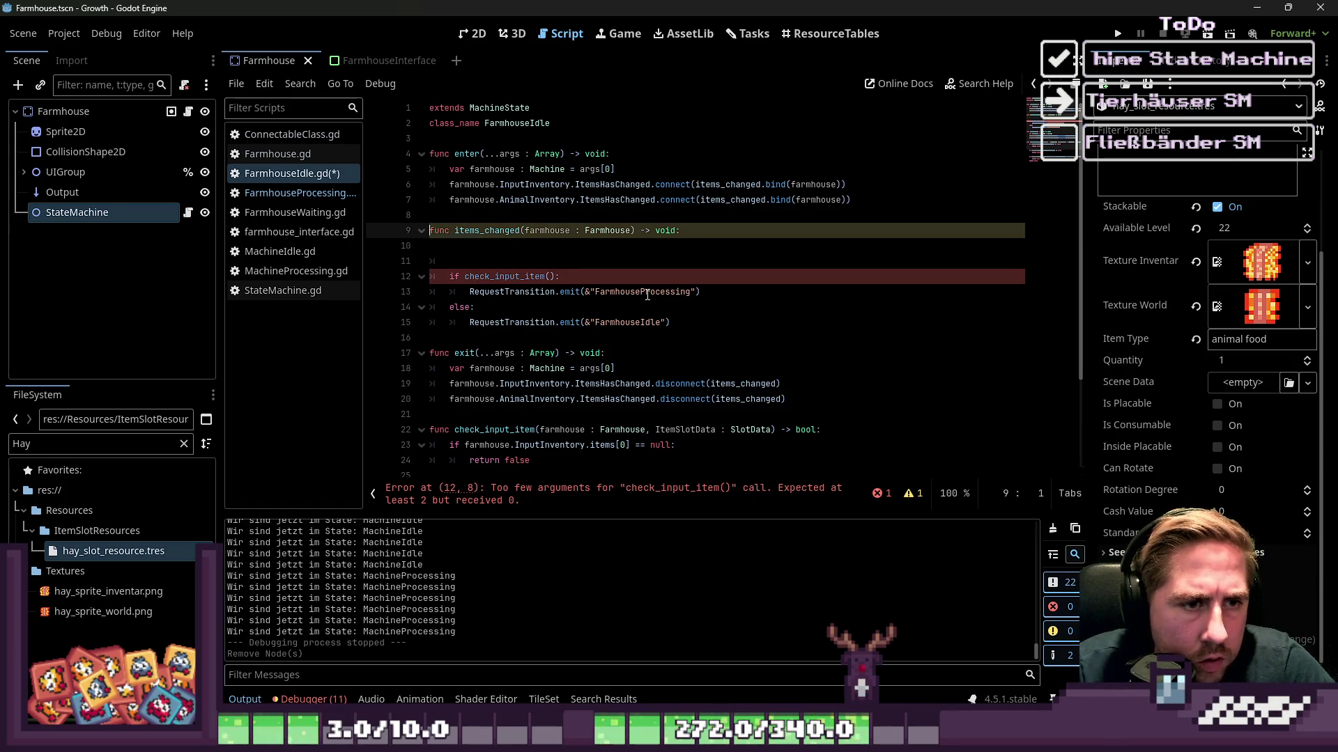
Remove the extra blank line before the if and pass farmhouse into check_input_item.
{"action": "key", "text": "Down"}
{"action": "key", "text": "Delete"}
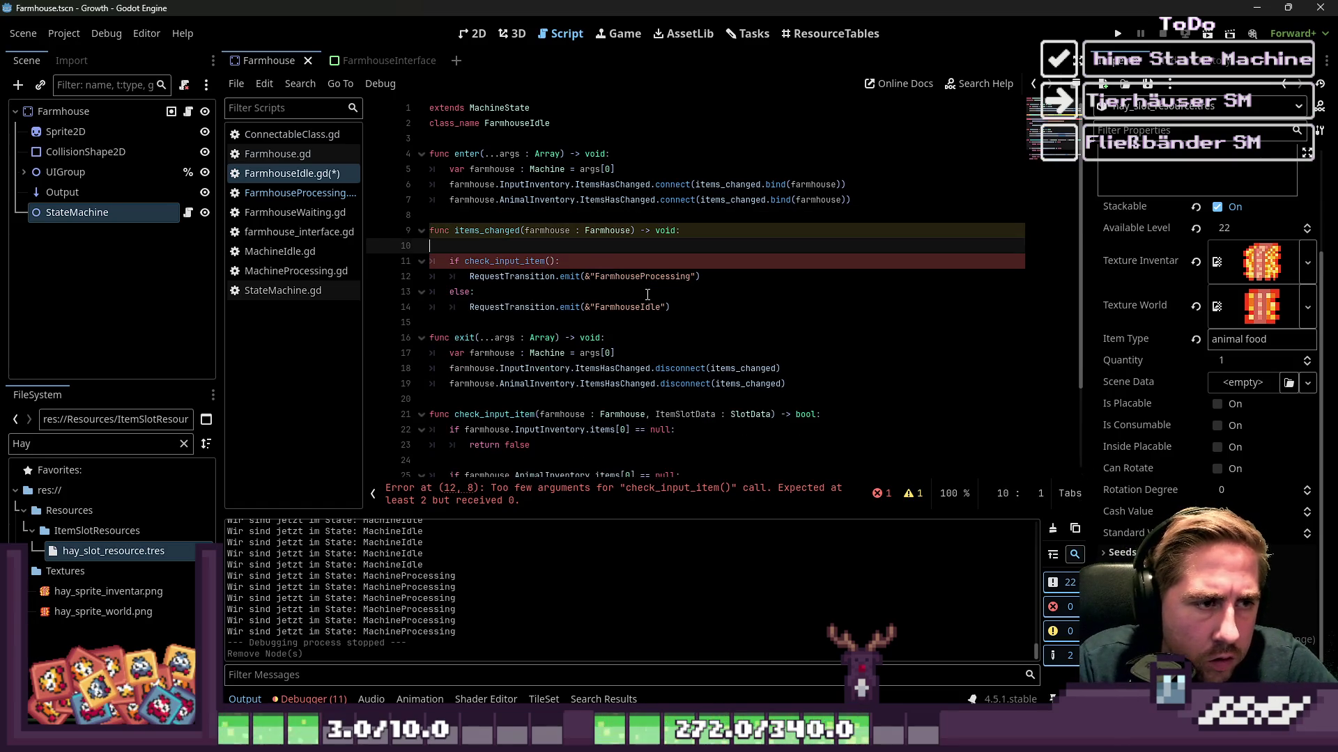
{"action": "key", "text": "Tab"}
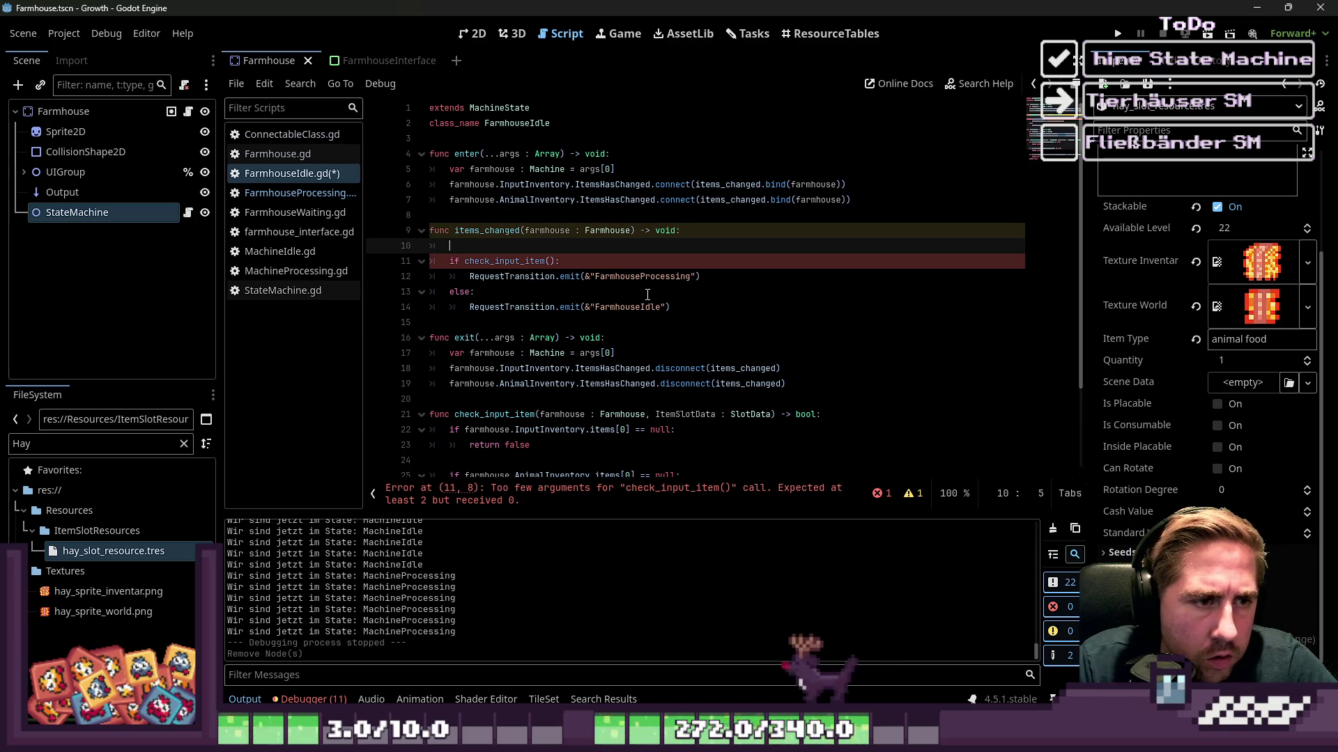
{"action": "key", "text": "Down"}
{"action": "key", "text": "ctrl+Right"}
{"action": "key", "text": "ctrl+Right"}
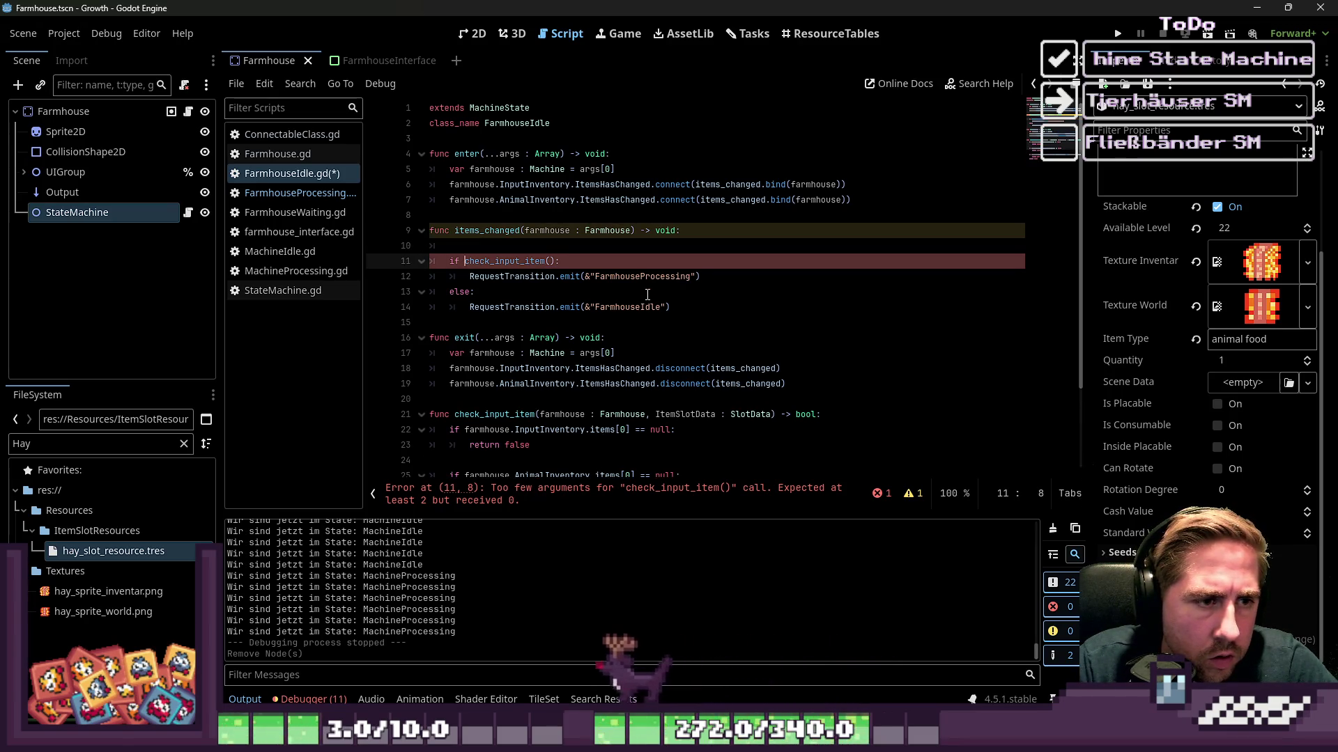
{"action": "key", "text": "Right"}
{"action": "type", "text": "farmhouse"}
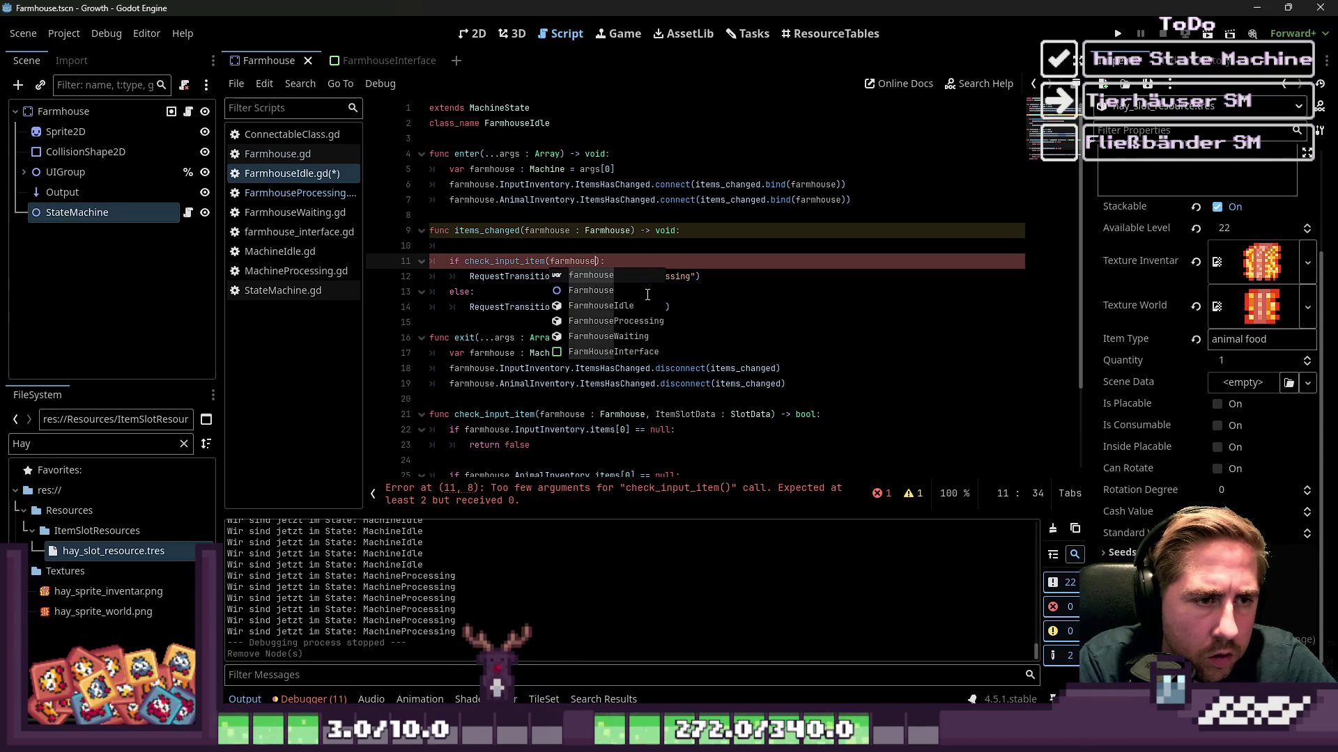
{"action": "key", "text": "Up"}
{"action": "key", "text": "Up"}
{"action": "key", "text": "Down"}
{"action": "key", "text": "Down"}
{"action": "key", "text": "Down"}
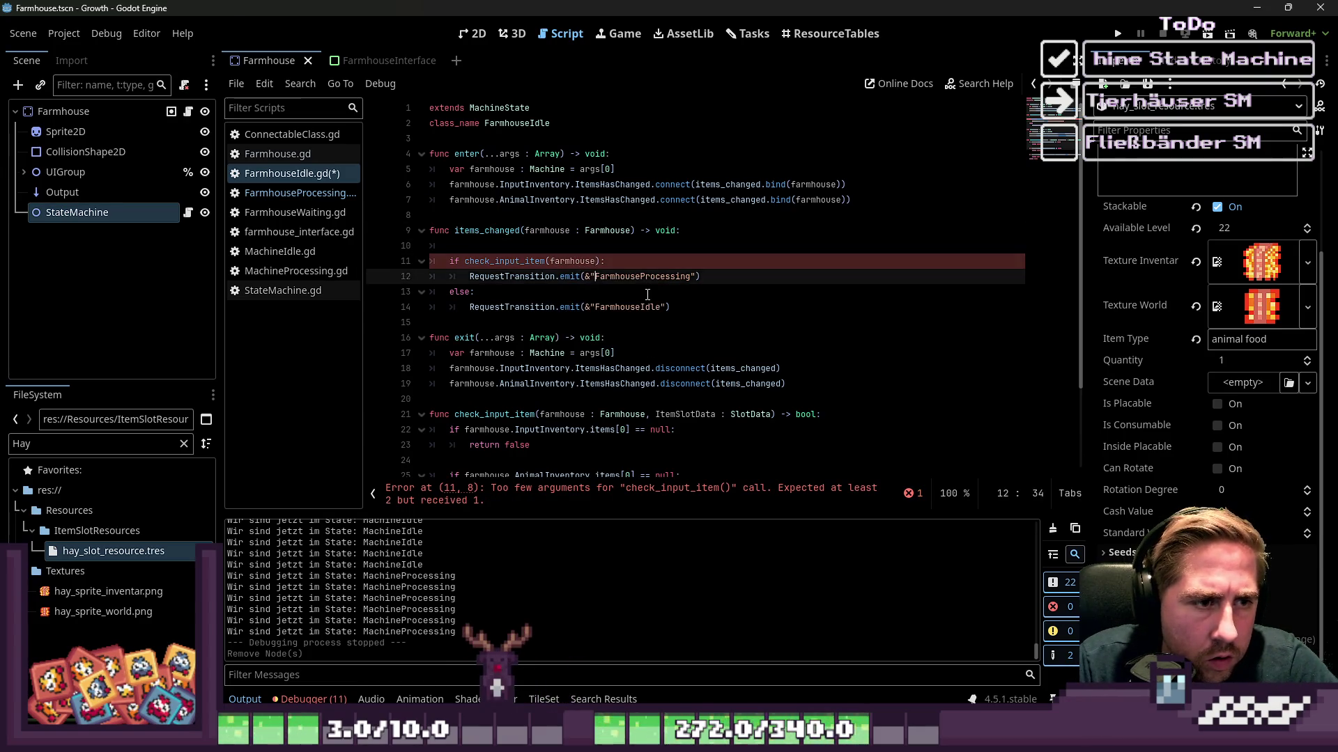
{"action": "key", "text": "Up"}
{"action": "key", "text": "ctrl+shift+Right"}
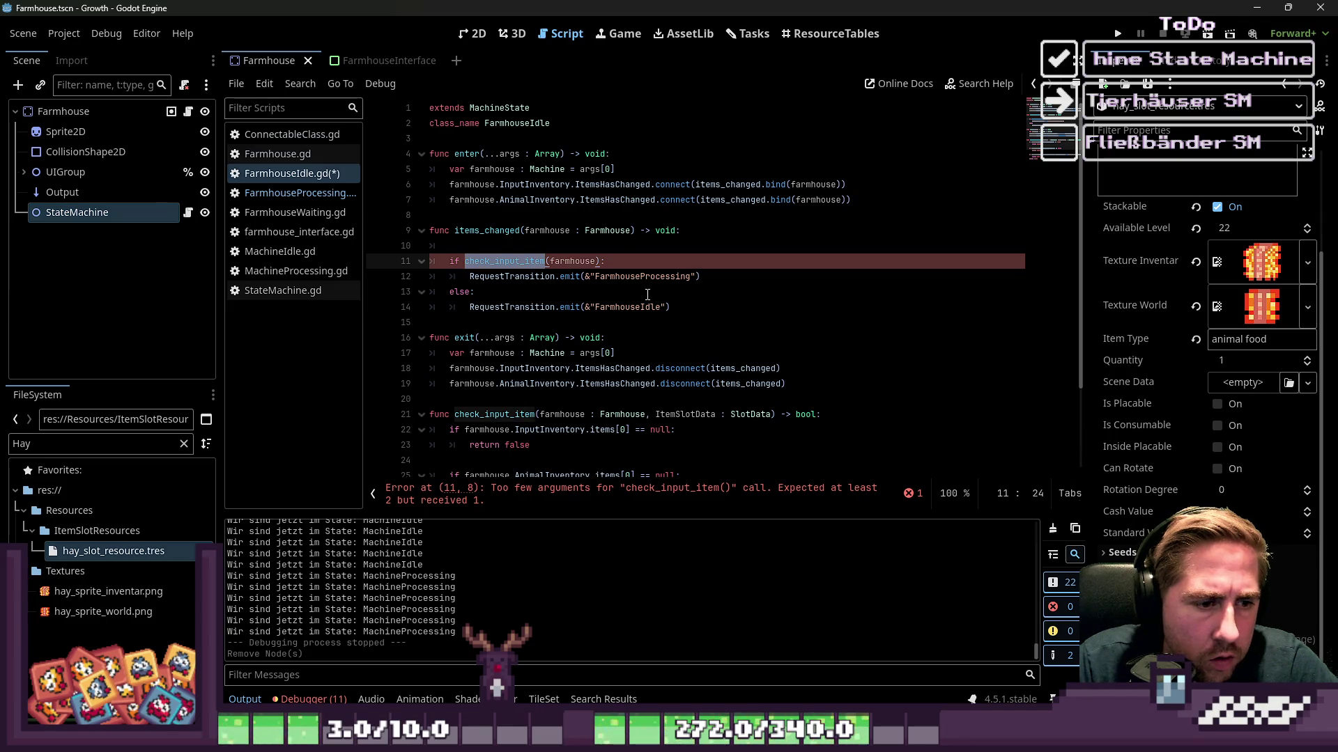
{"action": "left_click", "coordinate": [592, 261]}
{"action": "key", "text": "Right"}
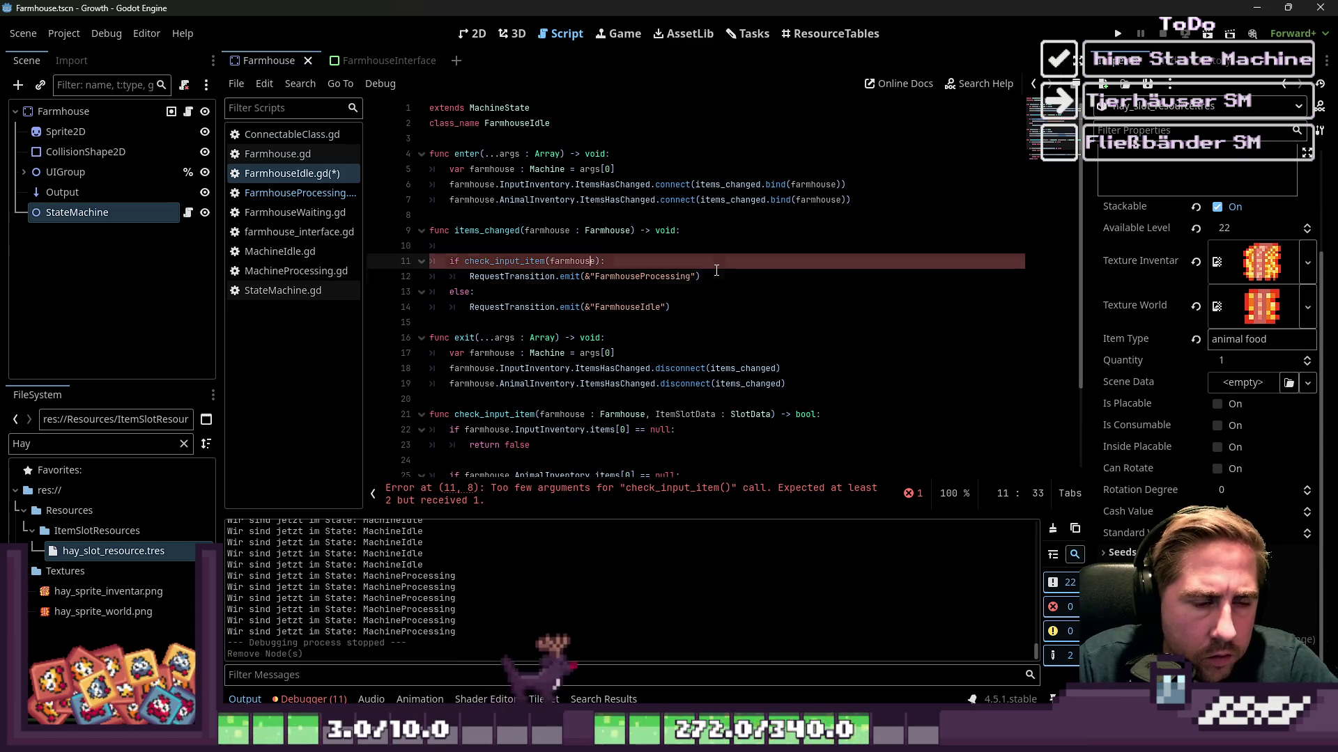
{"action": "scroll", "coordinate": [692, 245], "scroll_direction": "down", "scroll_amount": 3}
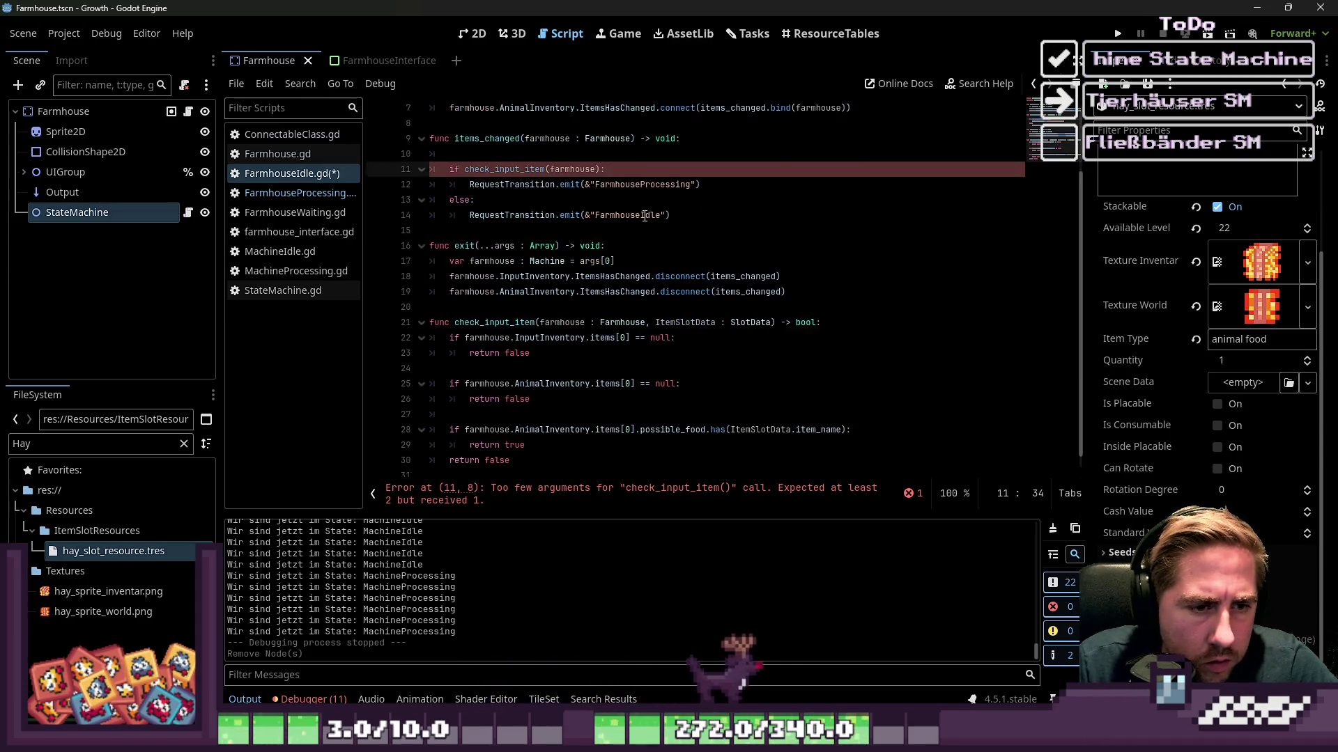
Drop the ItemSlotData parameter and use farmhouse.InputInventory.items[0] in the line 28 food check.
{"action": "left_click_drag", "start_coordinate": [656, 308], "coordinate": [773, 314]}
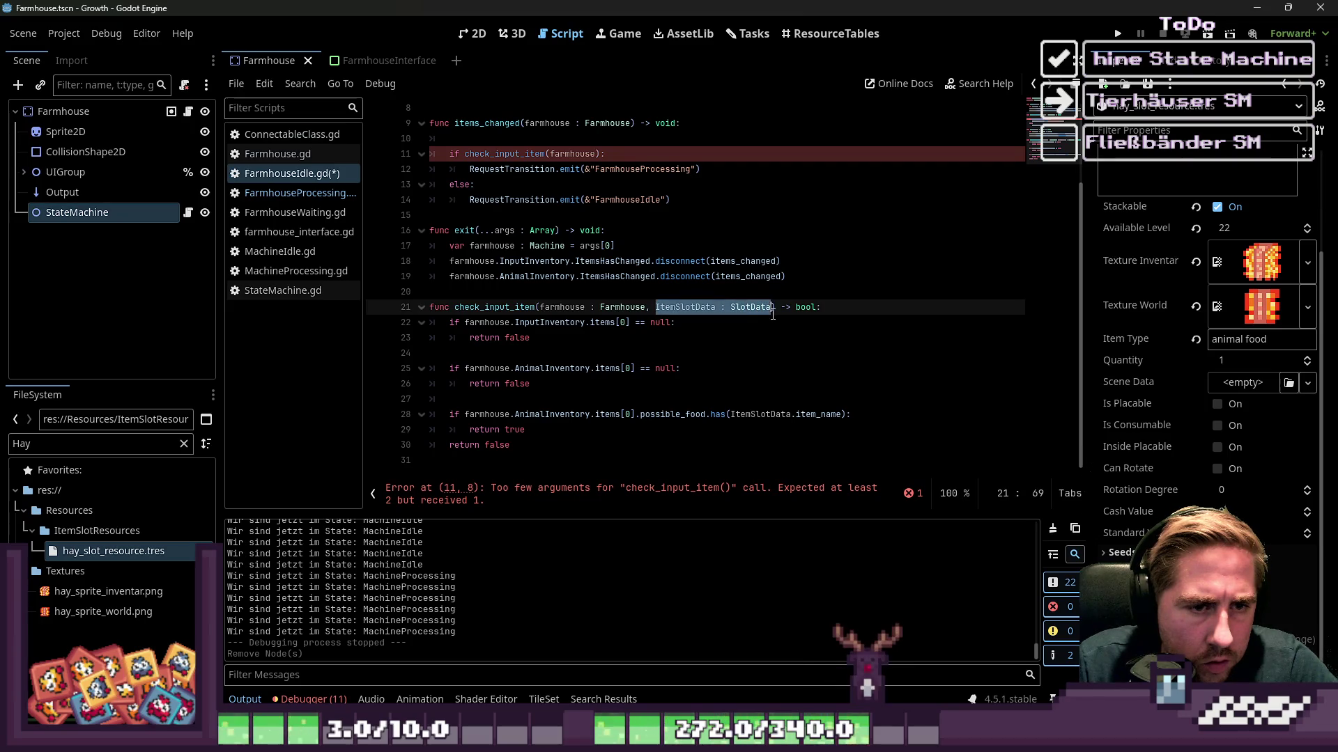
{"action": "key", "text": "BackSpace"}
{"action": "key", "text": "BackSpace"}
{"action": "key", "text": "Down"}
{"action": "key", "text": "Down"}
{"action": "key", "text": "Down"}
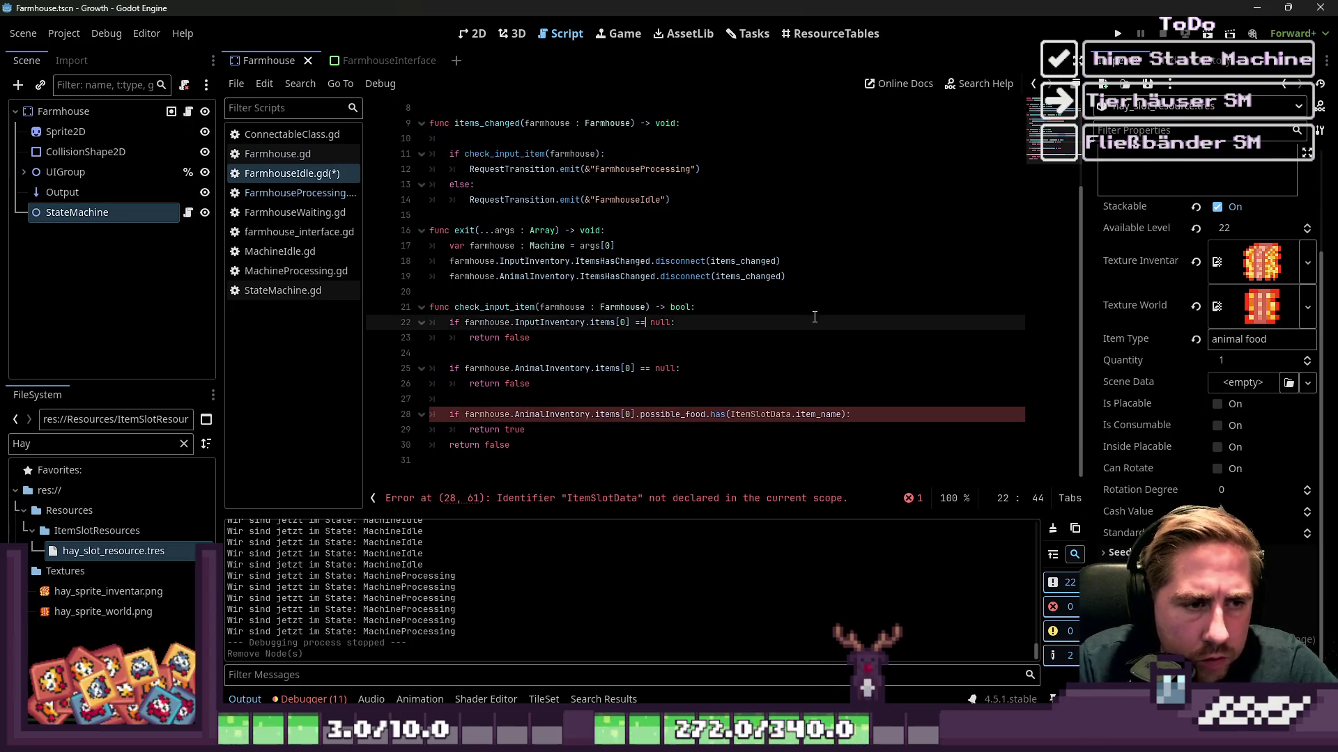
{"action": "key", "text": "Up"}
{"action": "key", "text": "Up"}
{"action": "key", "text": "Up"}
{"action": "key", "text": "Down"}
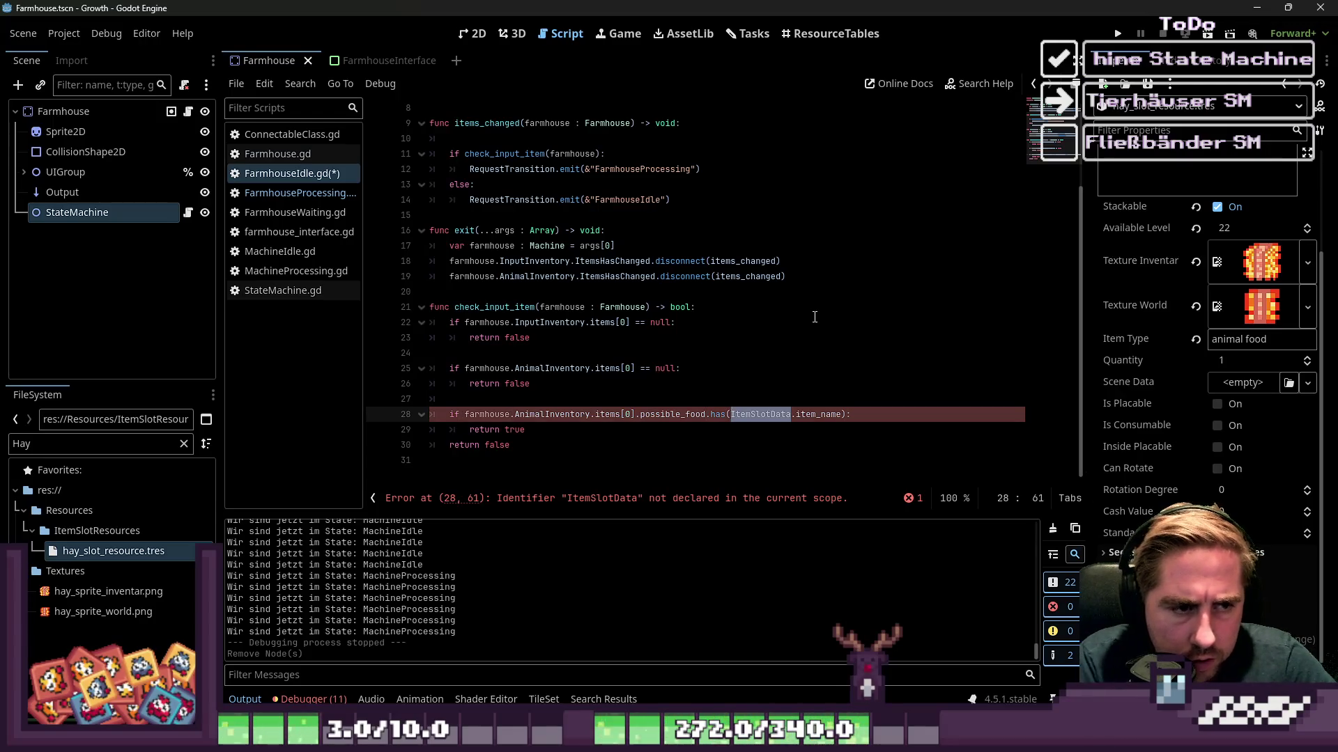
{"action": "type", "text": "farmhouse"}
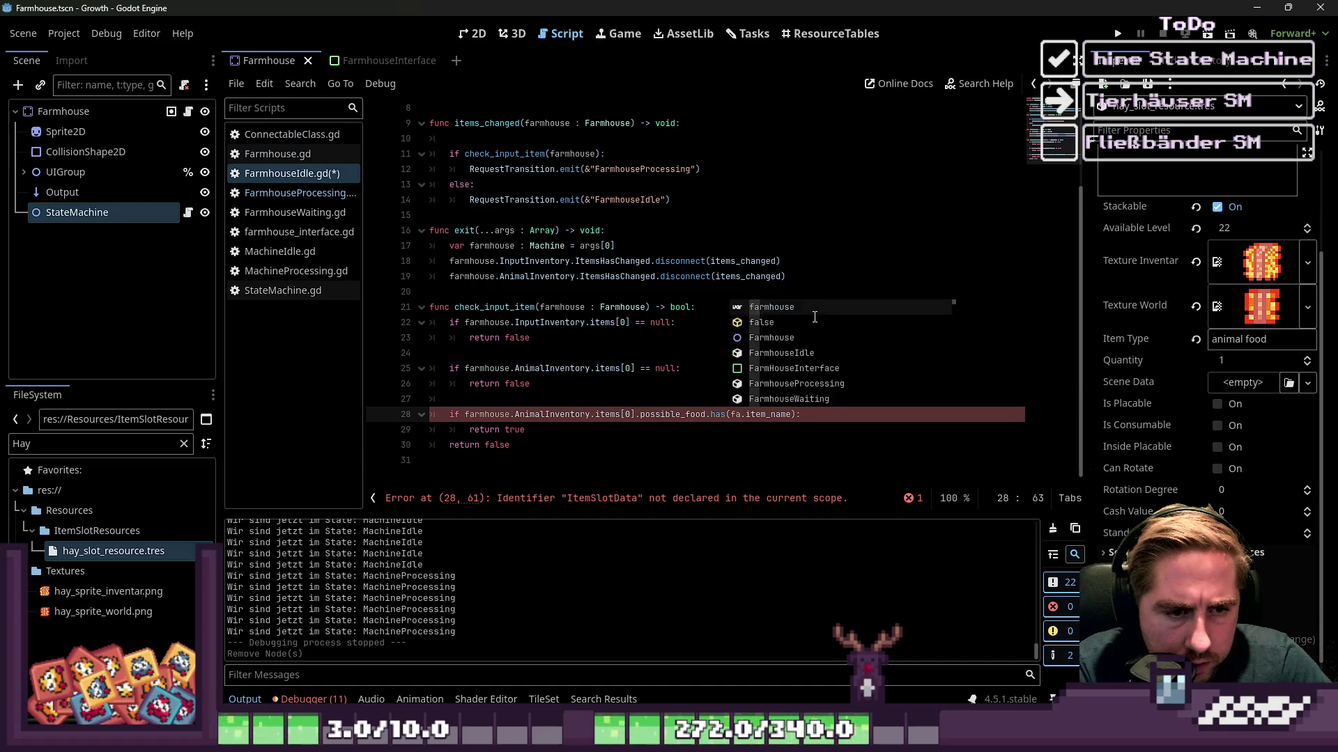
{"action": "type", "text": ".Input"}
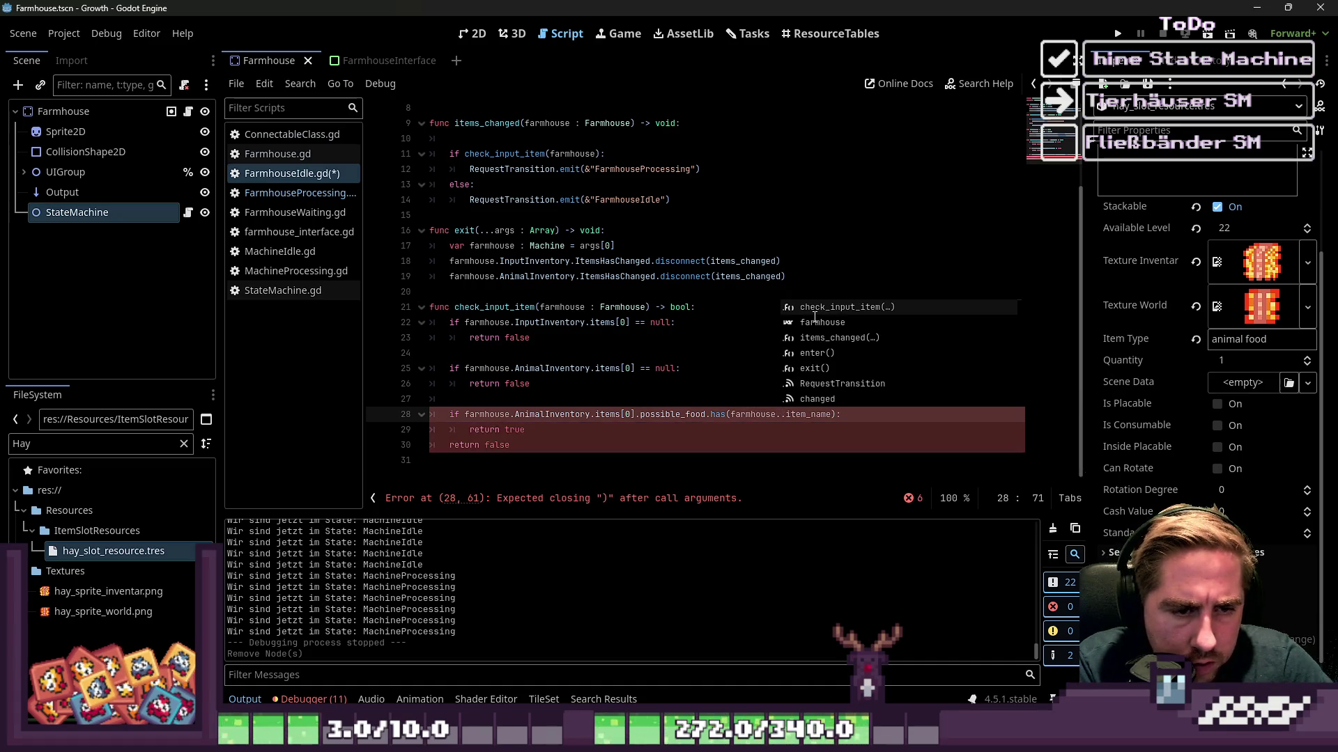
{"action": "type", "text": "Inventory"}
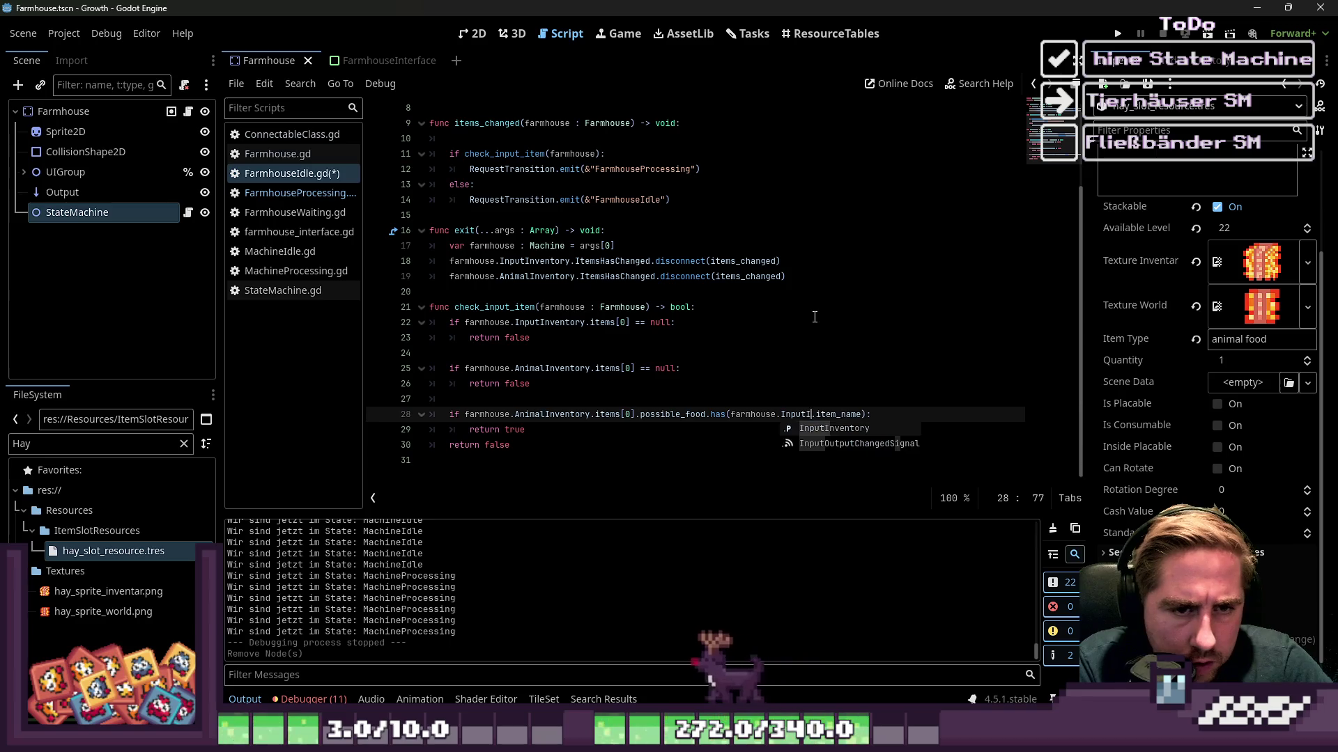
{"action": "type", "text": "."}
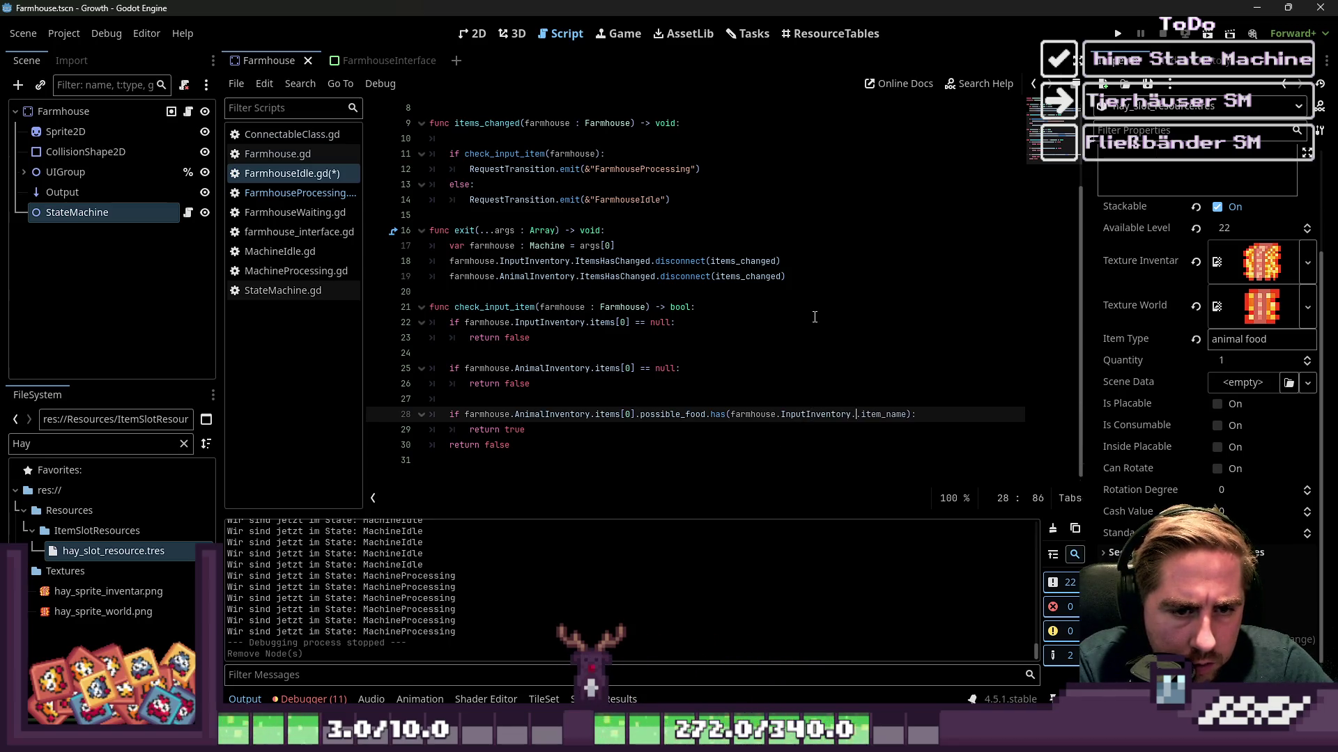
{"action": "type", "text": "items"}
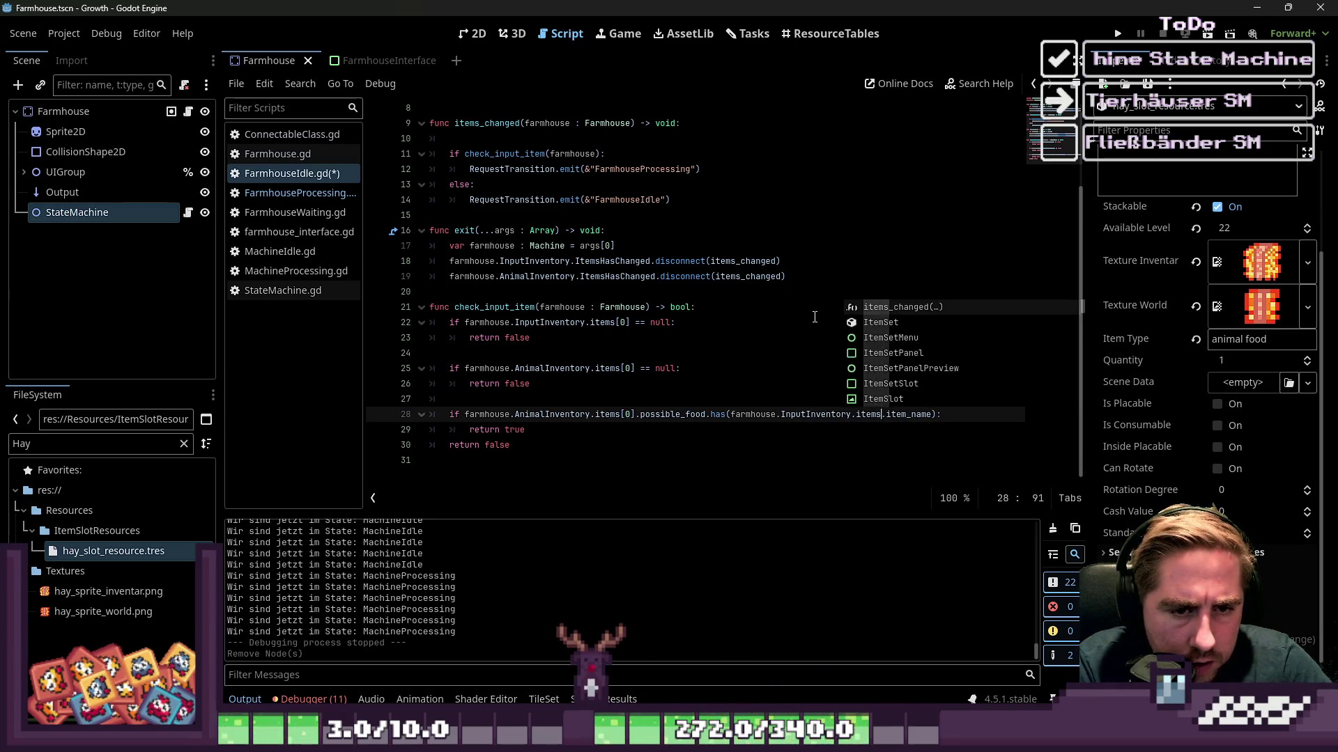
{"action": "type", "text": "["}
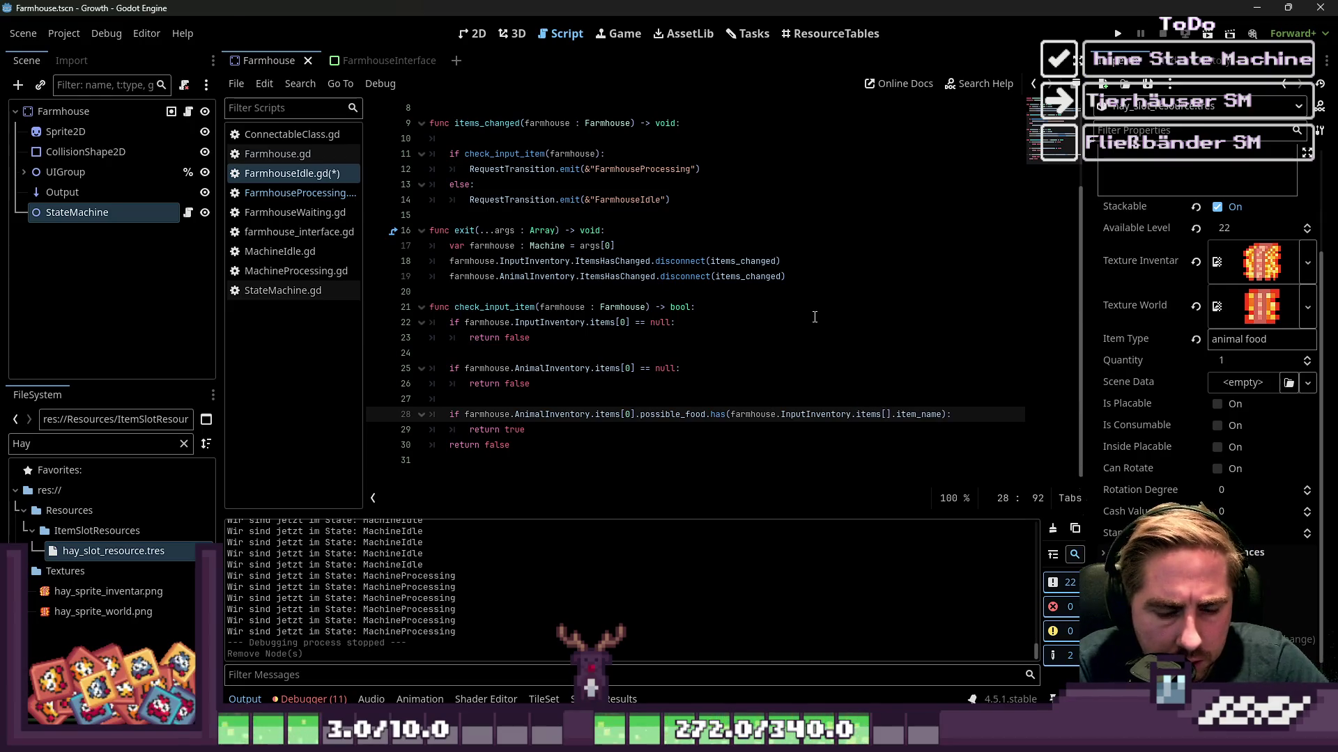
Save the FarmhouseIdle script and review the InputInventory check on line 22.
{"action": "key", "text": "Down"}
{"action": "key", "text": "Down"}
{"action": "key", "text": "Down"}
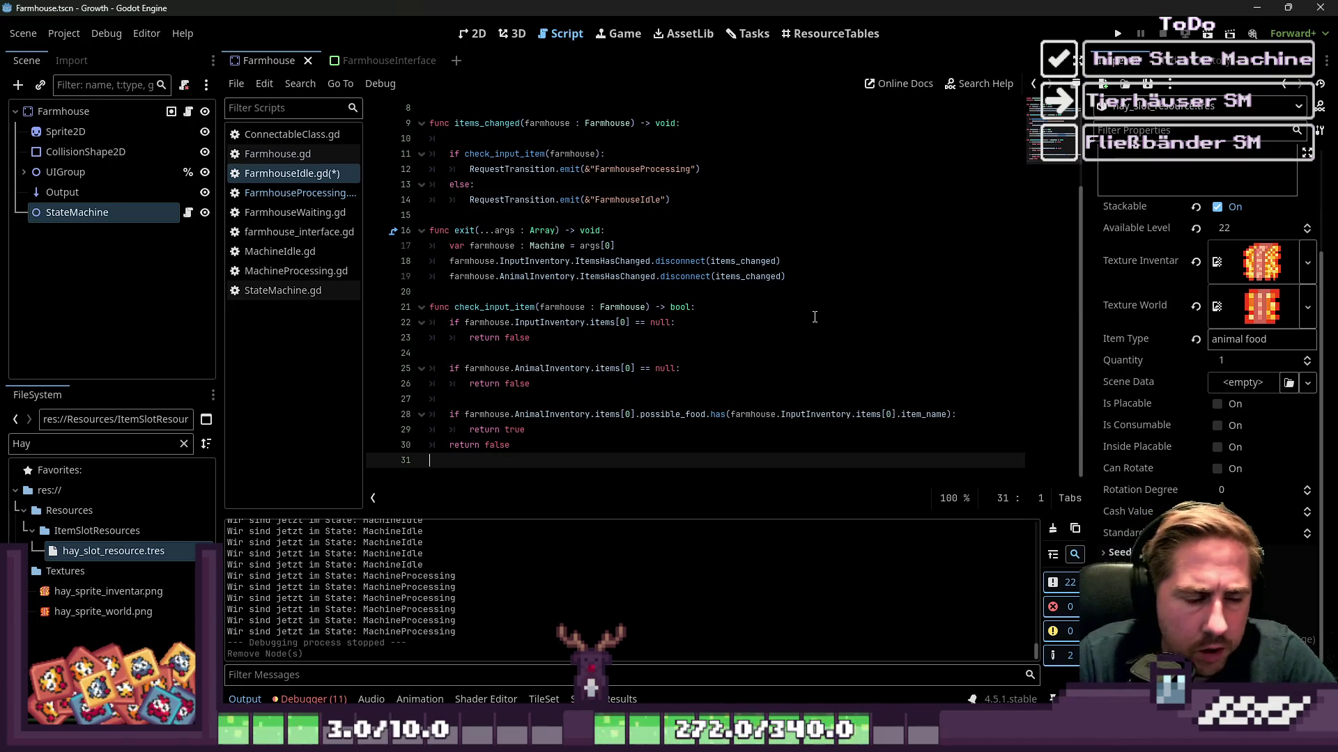
{"action": "key", "text": "ctrl+s"}
{"action": "left_click", "coordinate": [530, 322]}
{"action": "scroll", "coordinate": [529, 320], "scroll_direction": "up", "scroll_amount": 5}
{"action": "scroll", "coordinate": [529, 317], "scroll_direction": "down", "scroll_amount": 1}
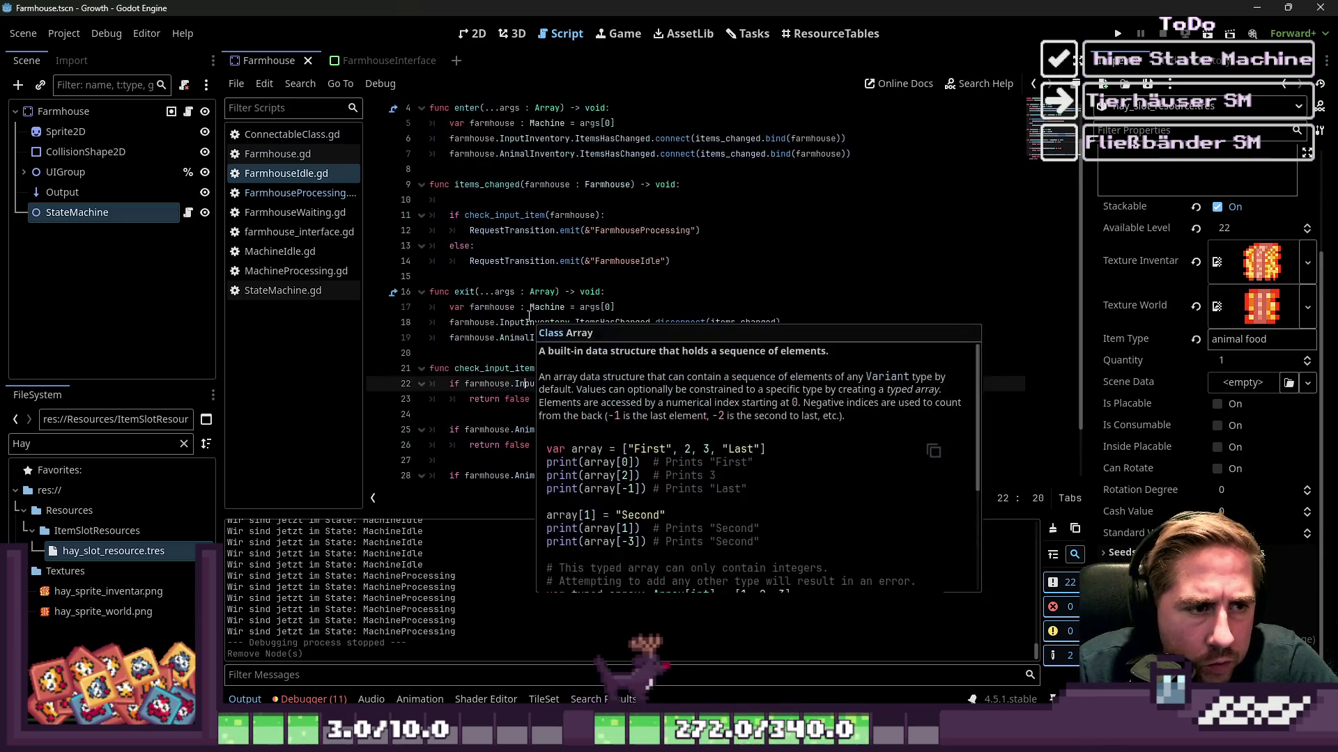
{"action": "left_click", "coordinate": [523, 246]}
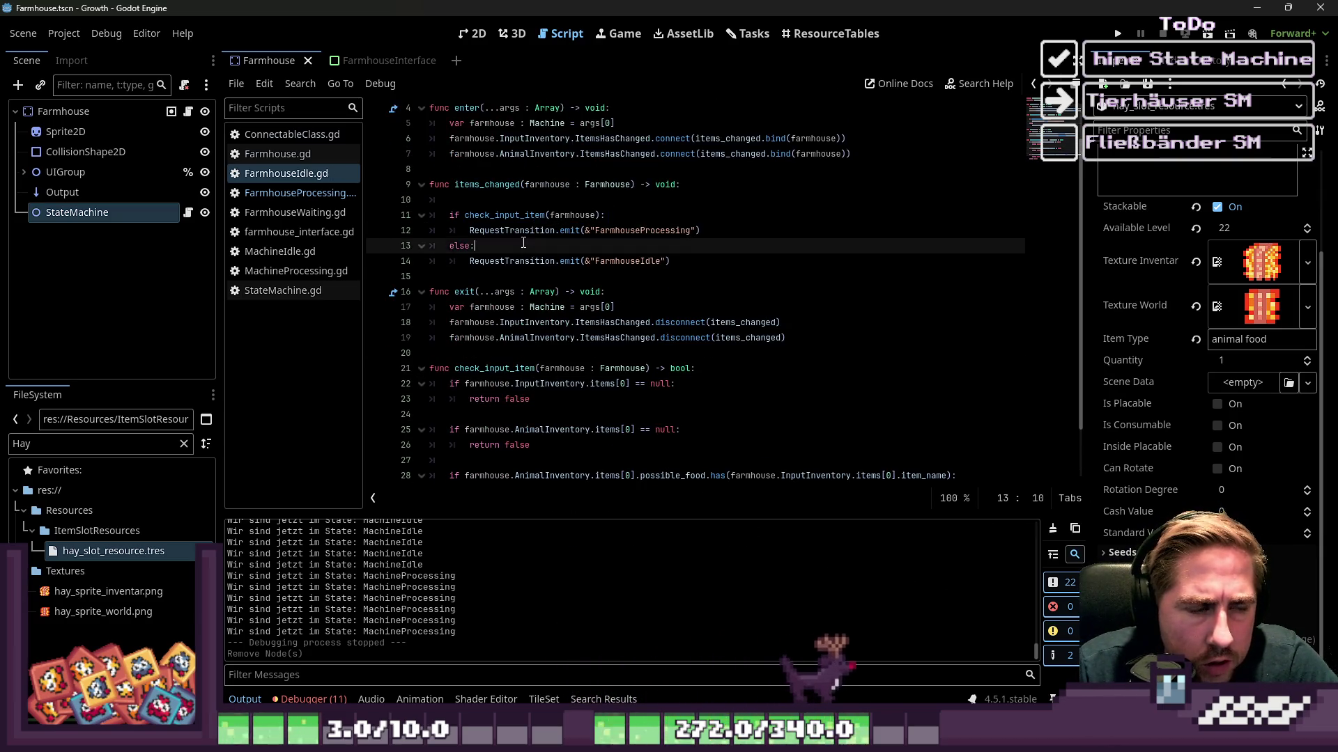
{"action": "left_click", "coordinate": [537, 215]}
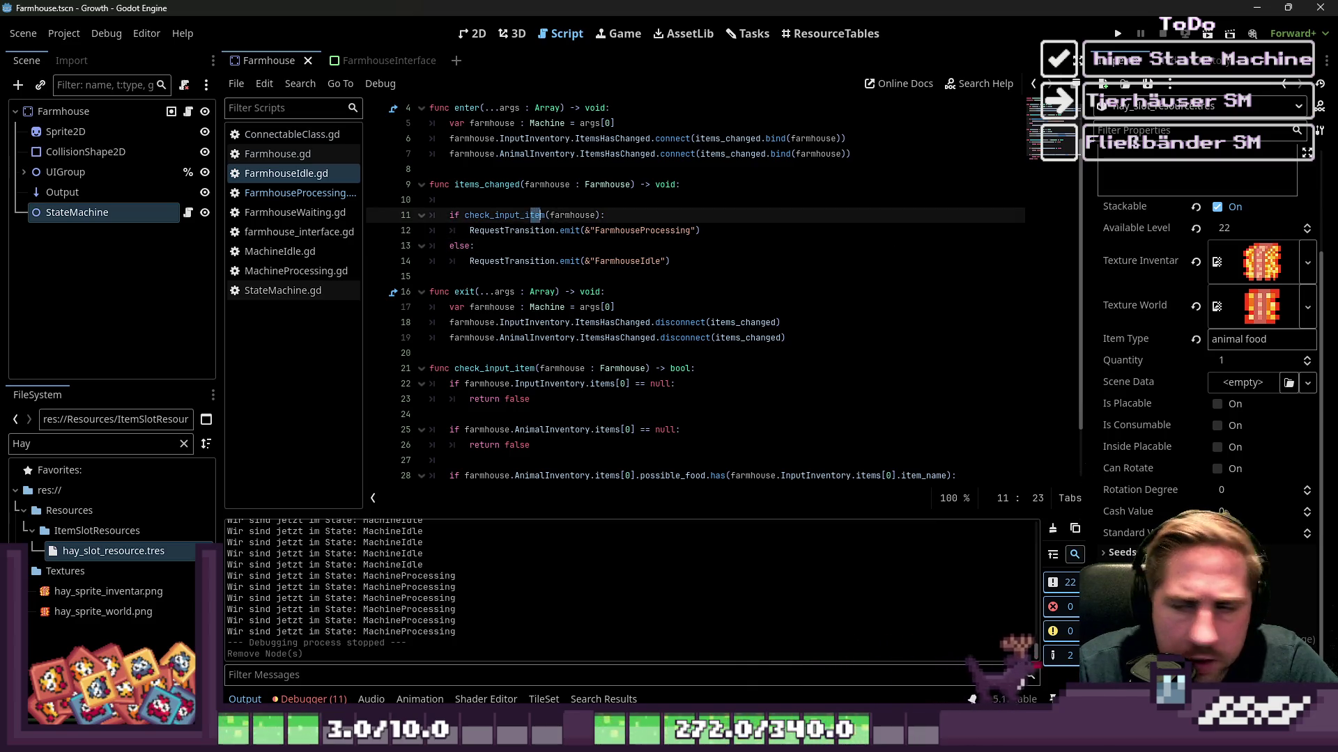
{"action": "left_click", "coordinate": [914, 247]}
{"action": "left_click", "coordinate": [573, 282]}
{"action": "left_click", "coordinate": [523, 323]}
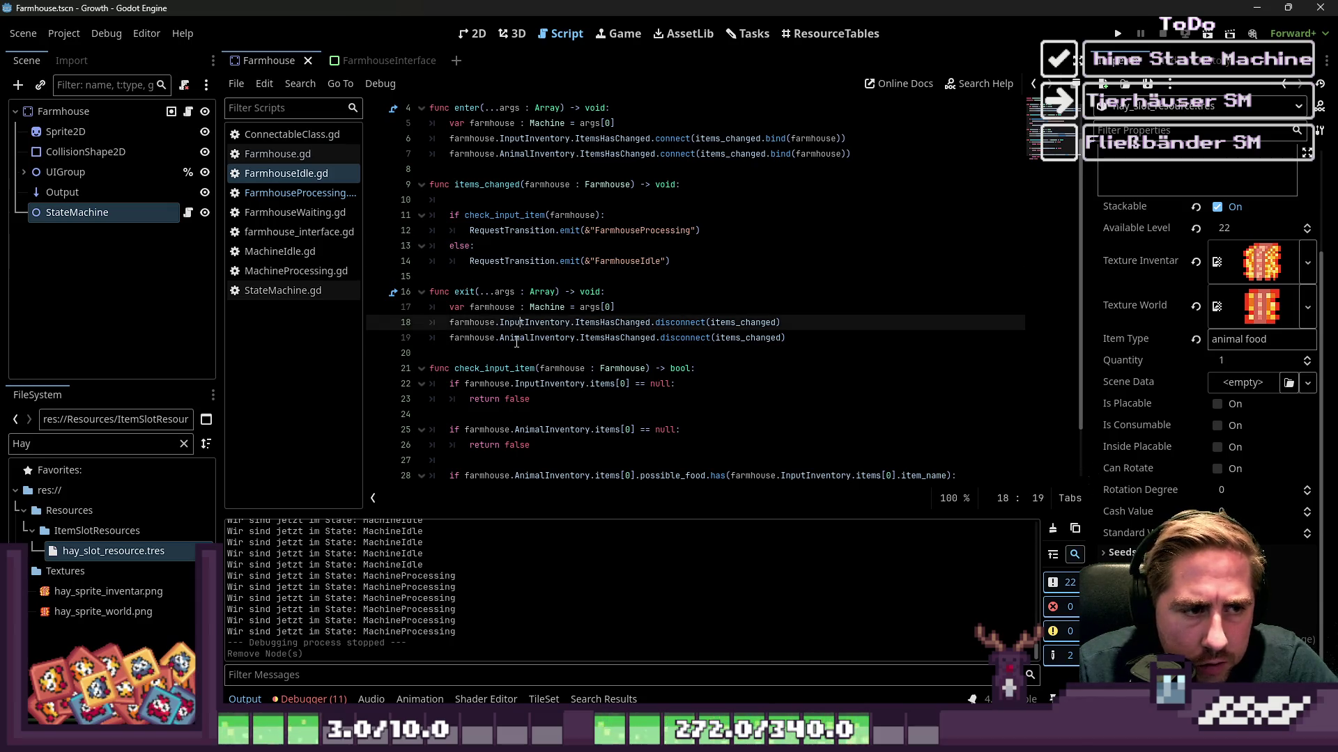
{"action": "left_click", "coordinate": [562, 261]}
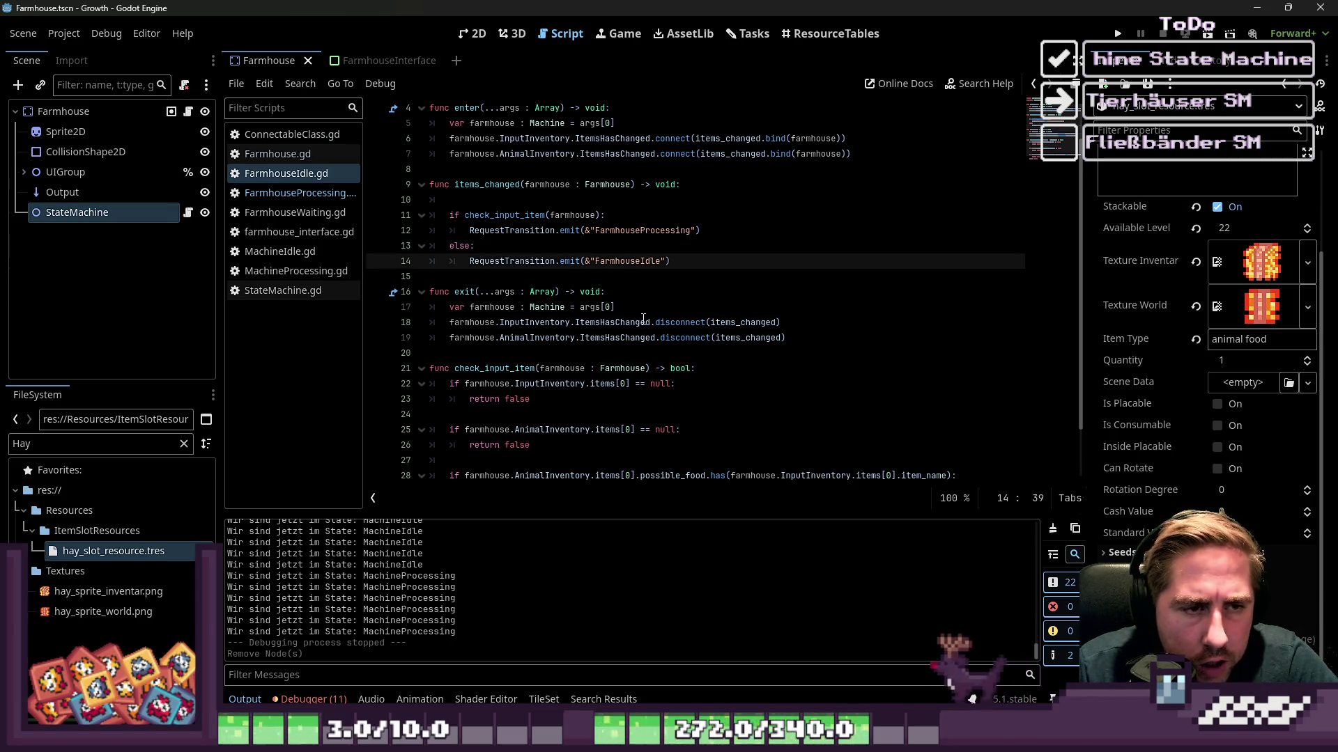
{"action": "mouse_move", "coordinate": [642, 320]}
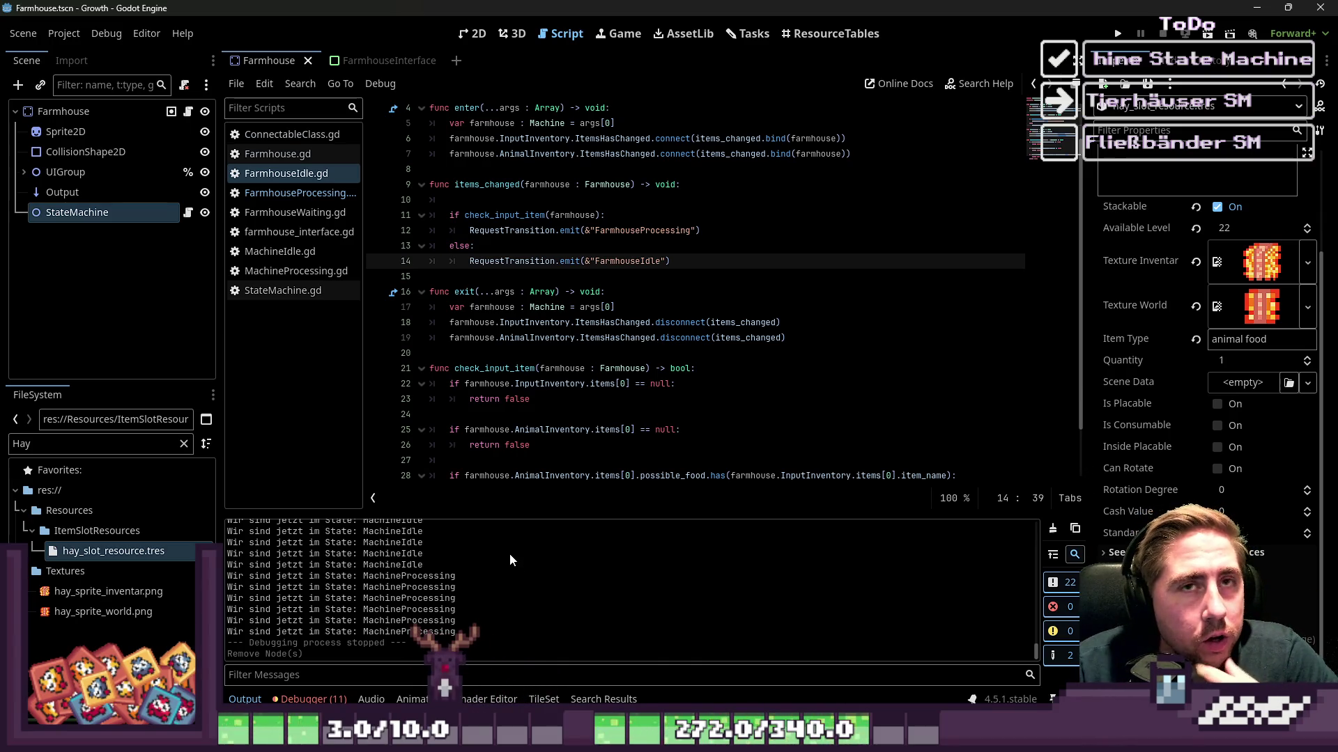
{"action": "left_click", "coordinate": [581, 251]}
{"action": "key", "text": "ctrl+s"}
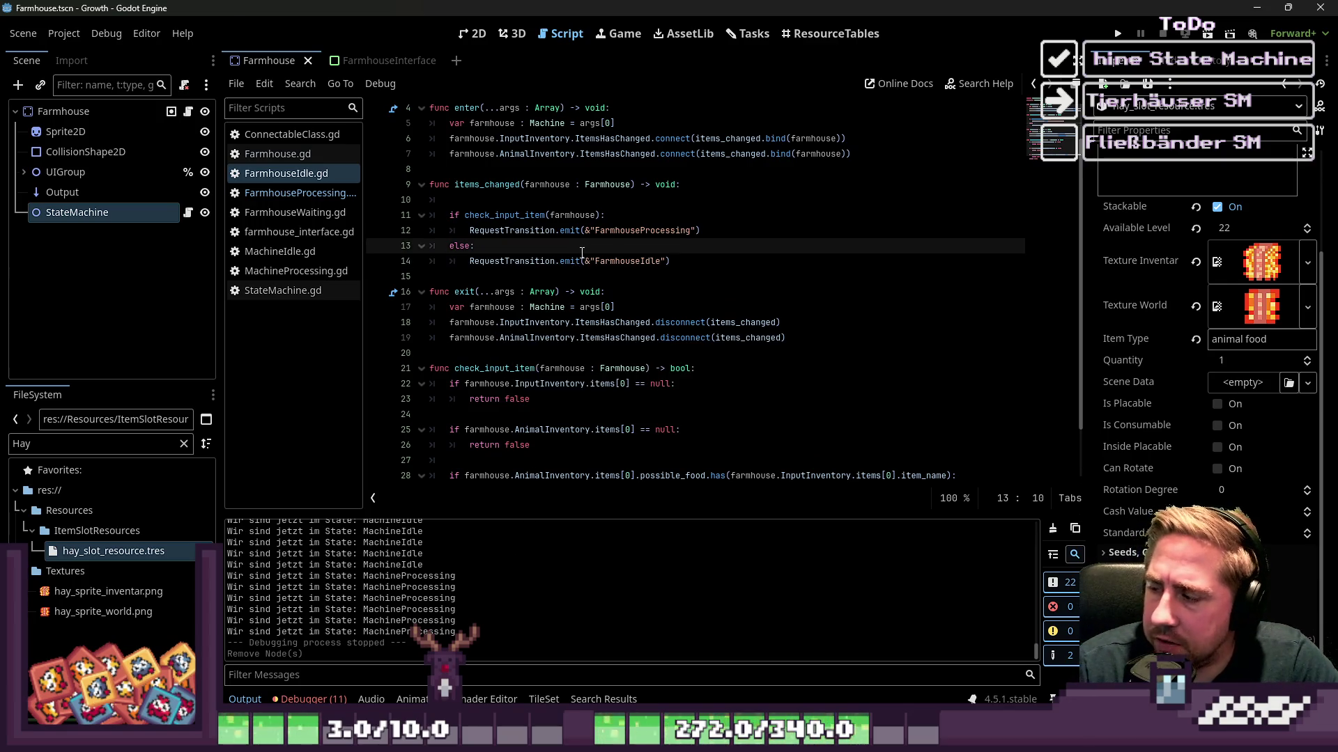
Show the FarmhouseInterface scene's Large Animal House panel in the 2D editor, zoomed out.
{"action": "left_click", "coordinate": [474, 34]}
{"action": "left_click", "coordinate": [372, 63]}
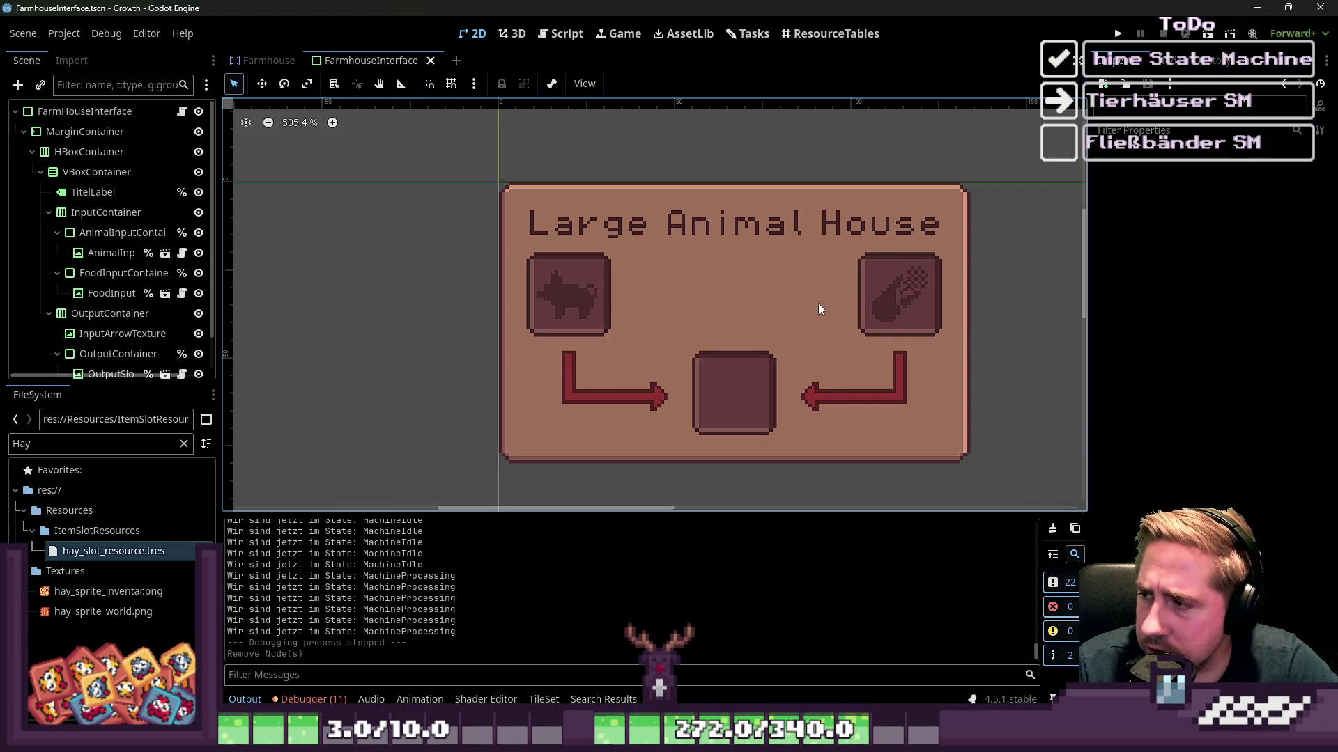
{"action": "scroll", "coordinate": [804, 306], "scroll_direction": "down", "scroll_amount": 5}
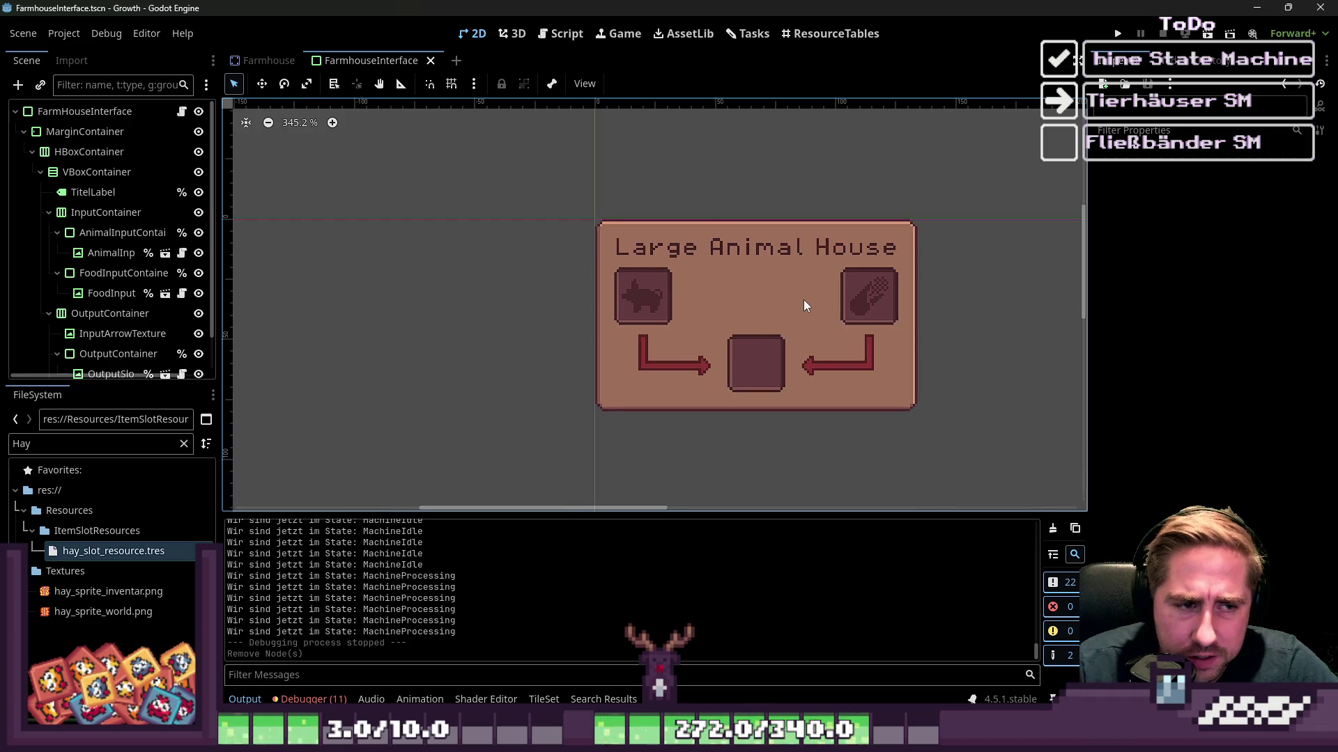
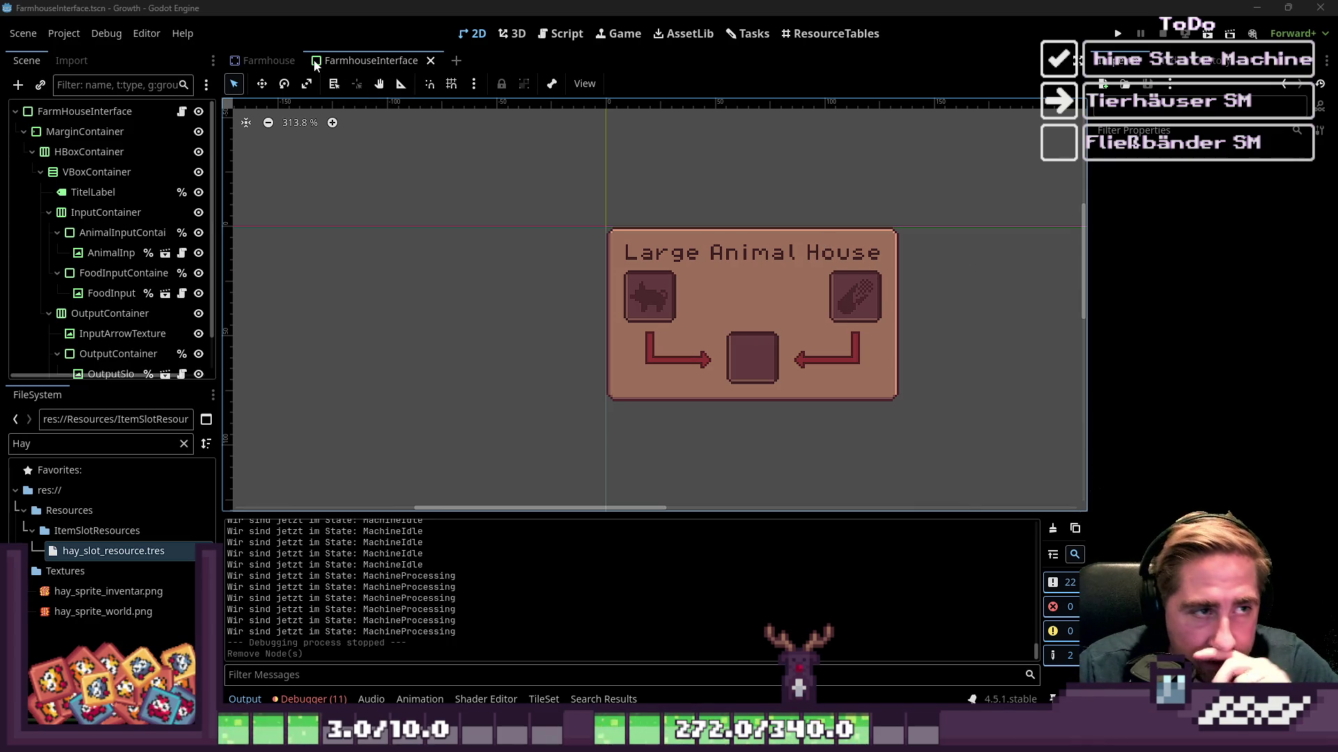
Switch to the Farmhouse scene and look over the Farmhouse.gd script.
{"action": "left_click", "coordinate": [269, 61]}
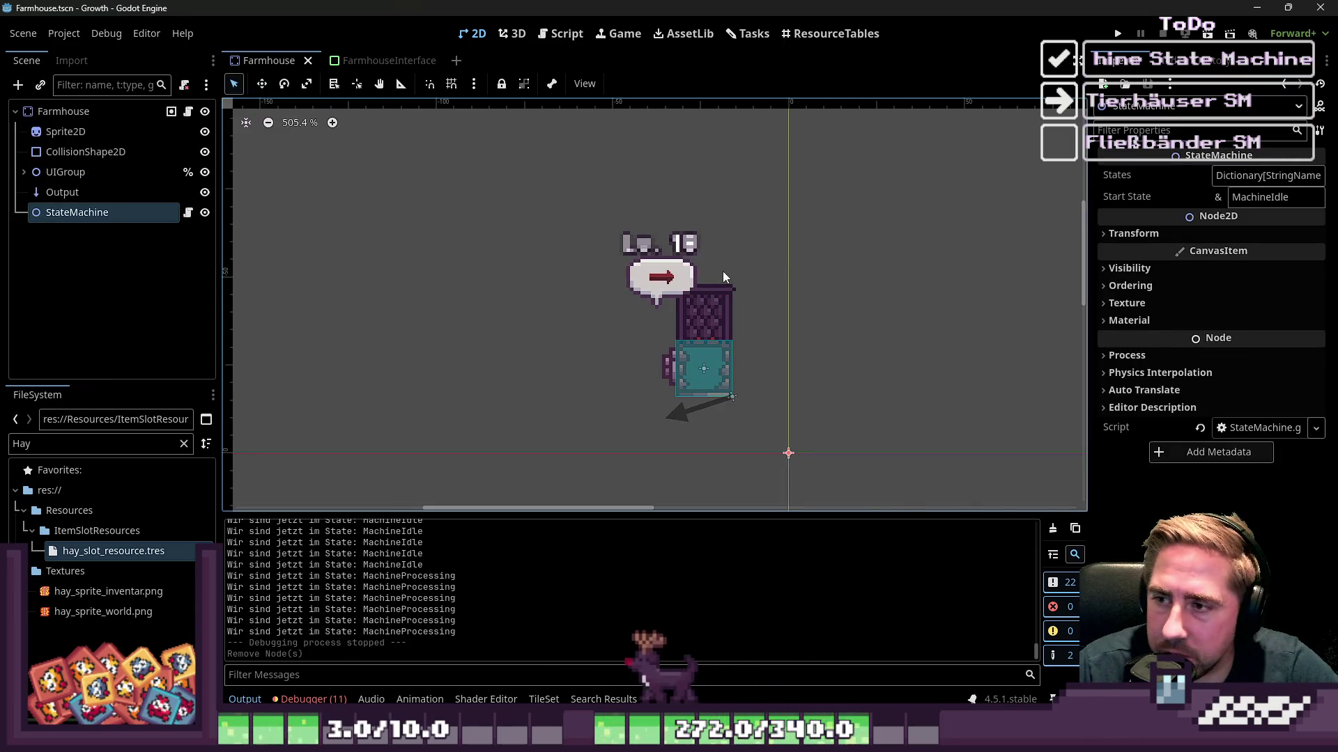
{"action": "left_click", "coordinate": [561, 33]}
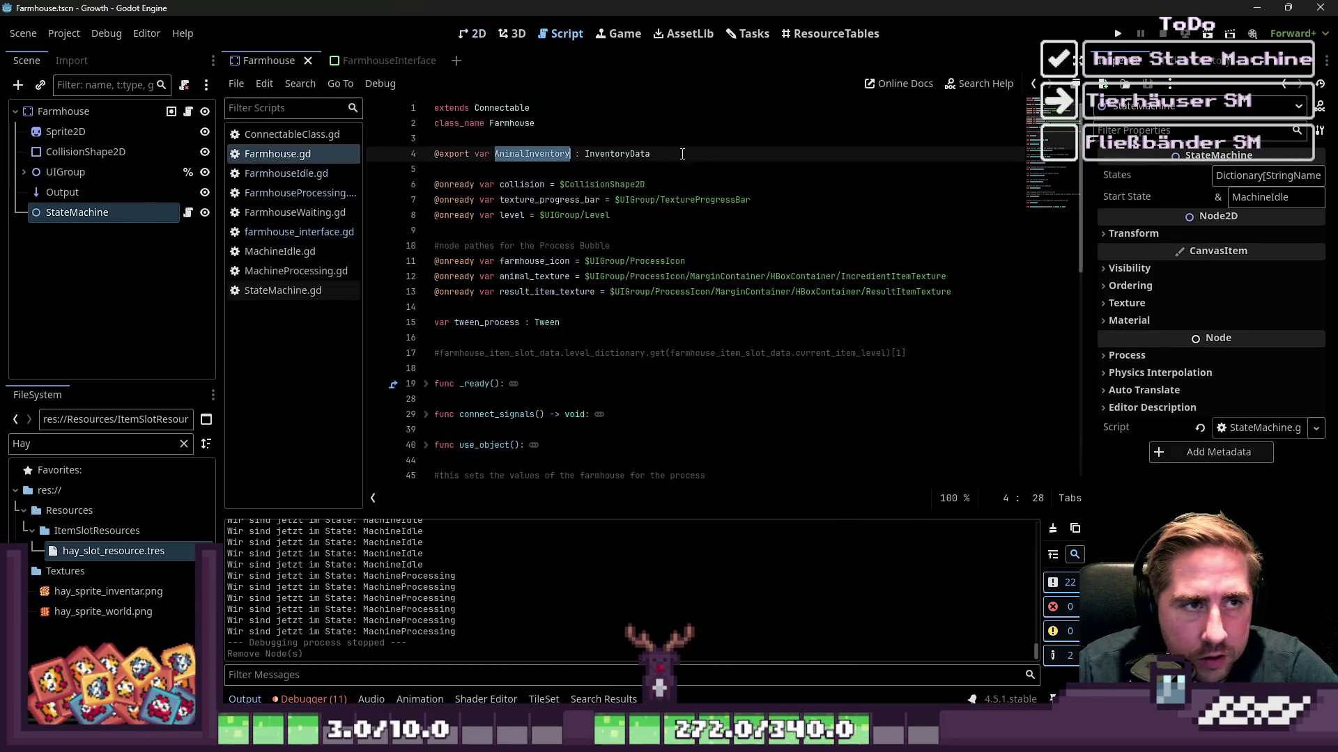
{"action": "scroll", "coordinate": [683, 154], "scroll_direction": "down", "scroll_amount": 3}
{"action": "left_click", "coordinate": [584, 186]}
{"action": "left_click", "coordinate": [539, 200]}
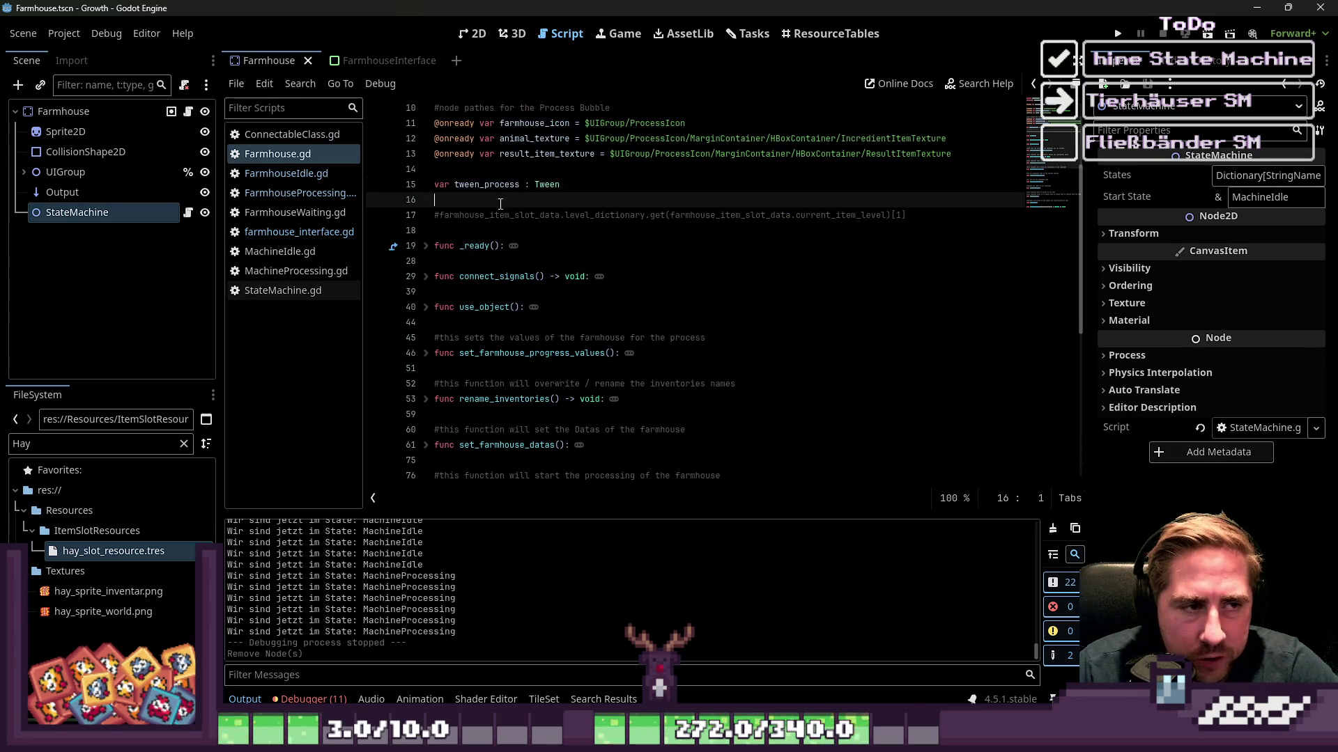
In FarmhouseProcessing.gd, retype line 5's farmhouse variable from Machine to Farmhouse and save.
{"action": "left_click", "coordinate": [291, 178]}
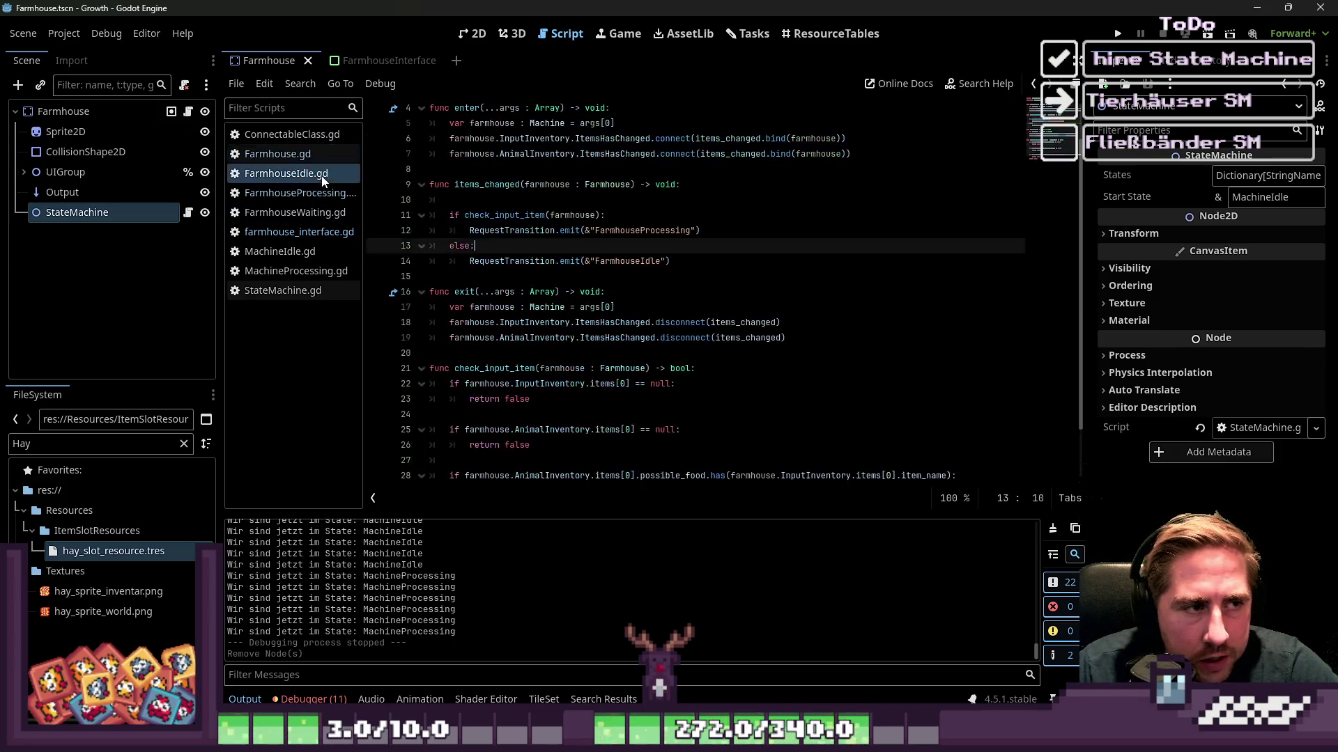
{"action": "left_click", "coordinate": [293, 187]}
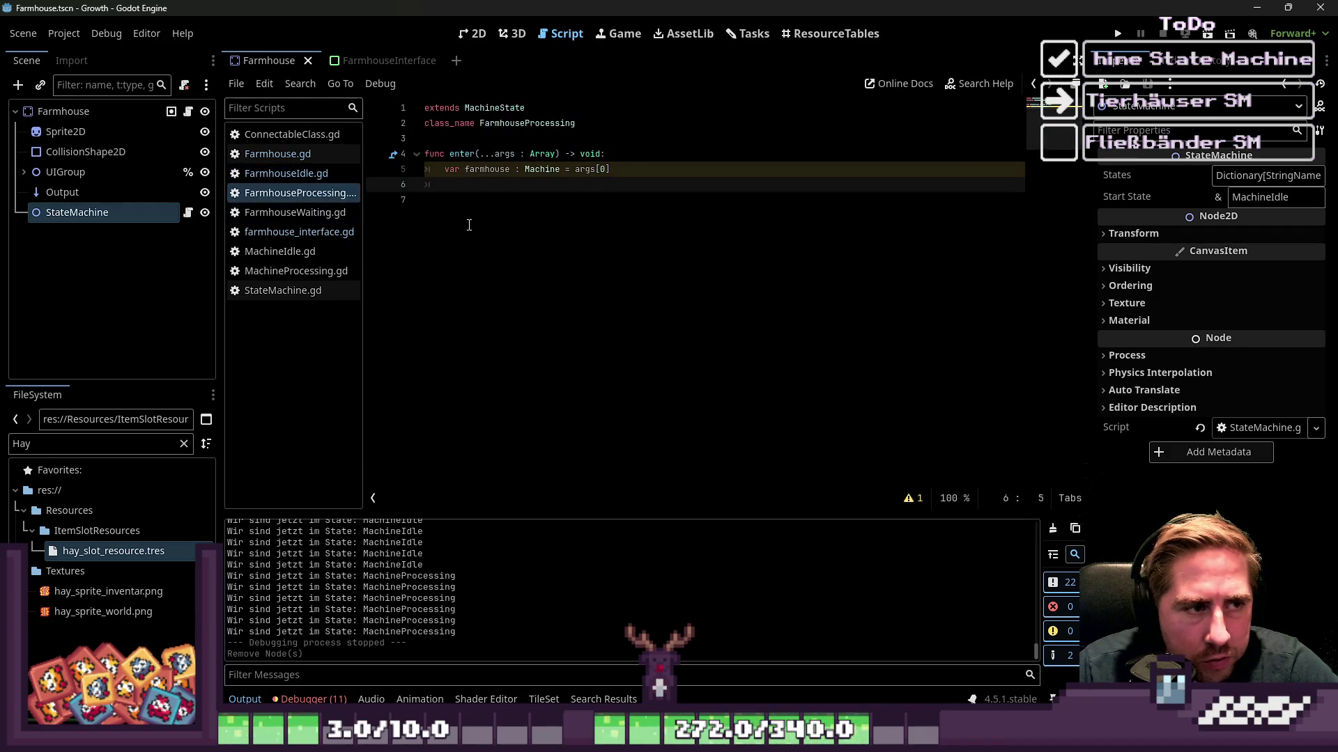
{"action": "left_click", "coordinate": [469, 225]}
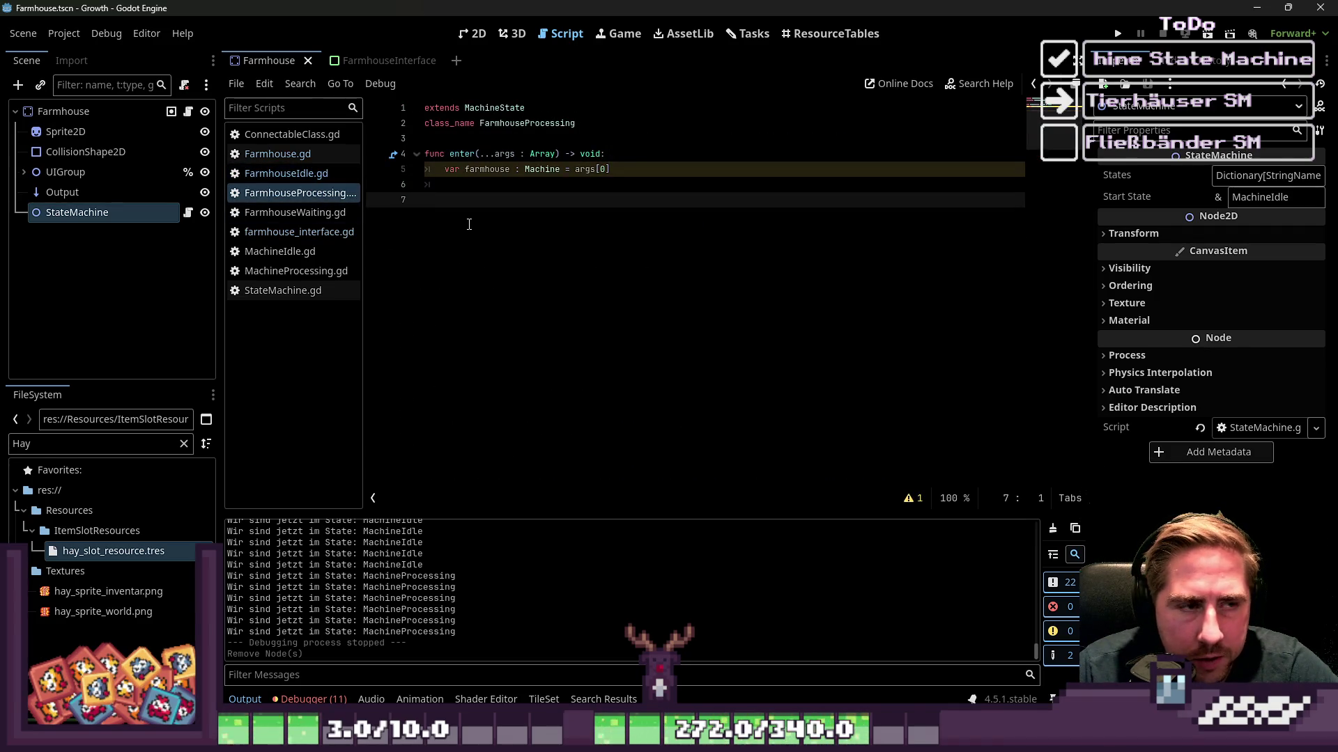
{"action": "left_click", "coordinate": [516, 186]}
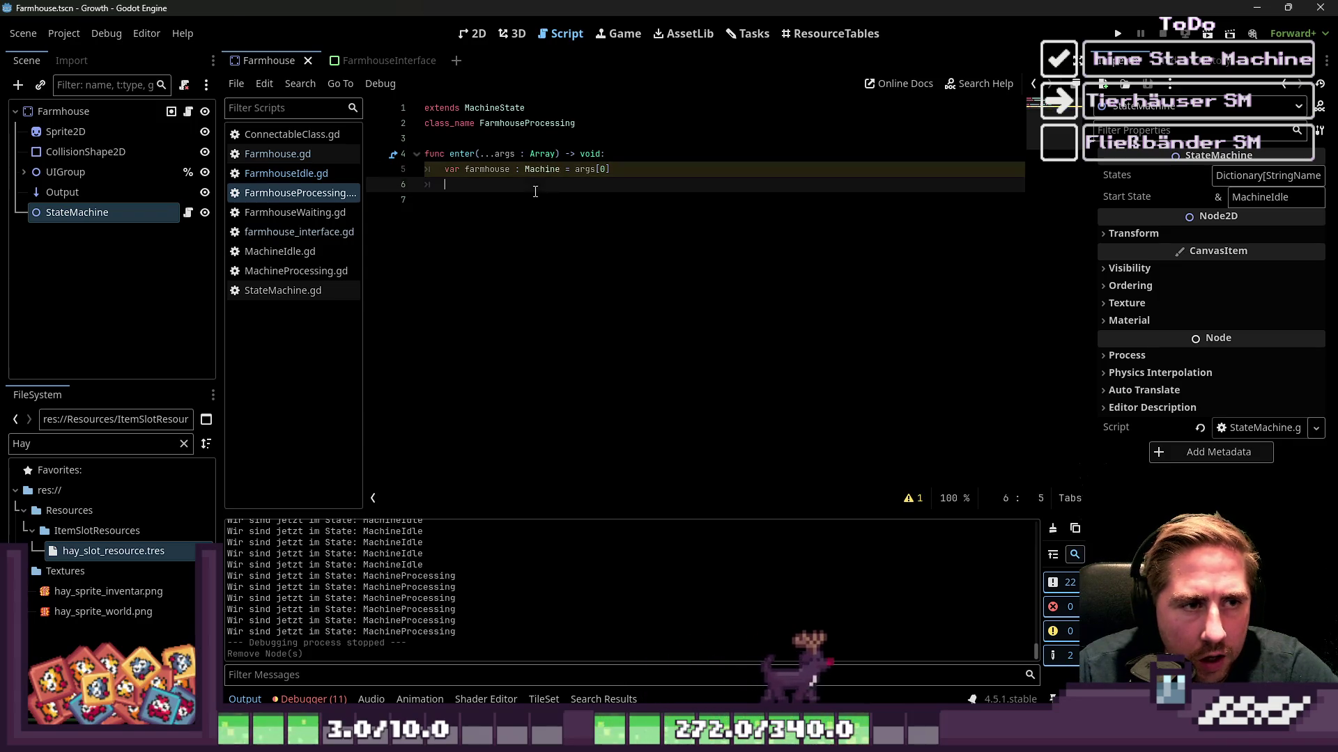
{"action": "double_click", "coordinate": [540, 169]}
{"action": "type", "text": "Farmhous"}
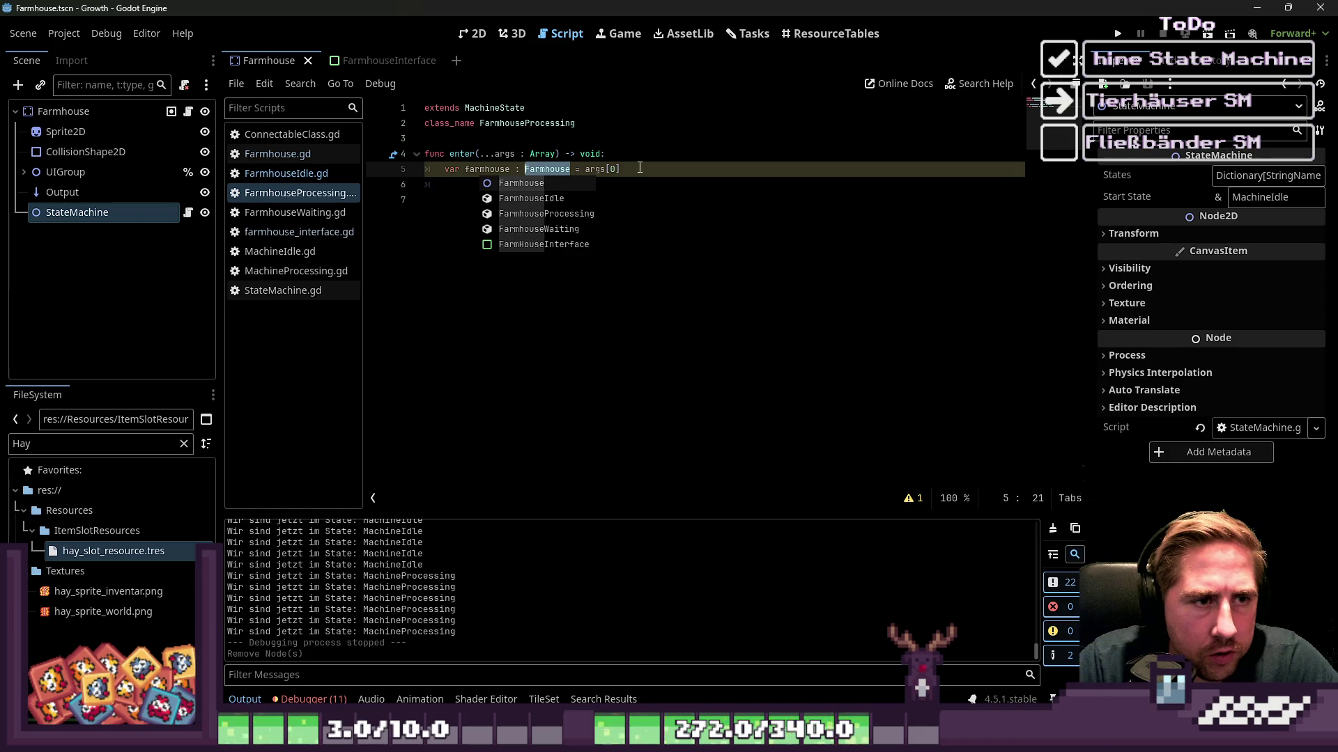
{"action": "type", "text": "use"}
{"action": "key", "text": "Escape"}
{"action": "left_click", "coordinate": [524, 224]}
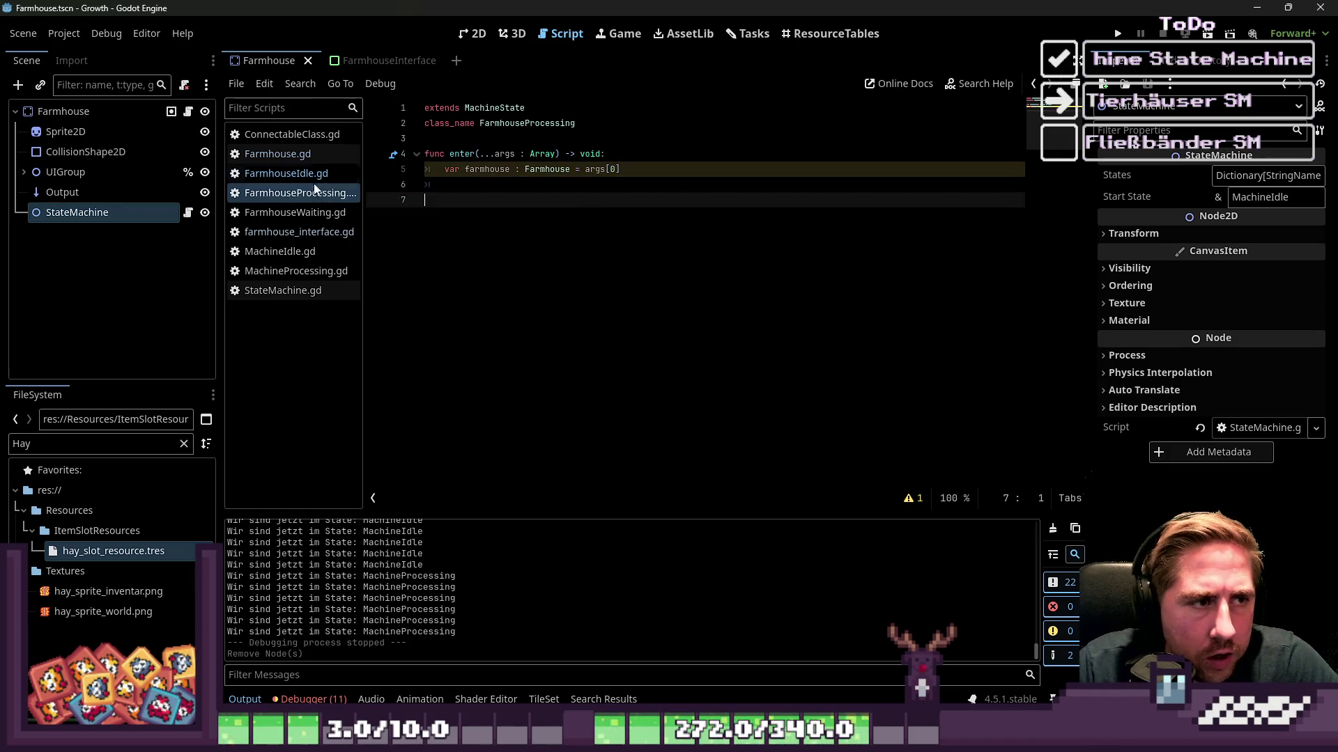
{"action": "key", "text": "ctrl+s"}
{"action": "left_click", "coordinate": [276, 154]}
In FarmhouseIdle.gd, change the Machine type on line 5 to Farmhouse and save.
{"action": "left_click", "coordinate": [284, 173]}
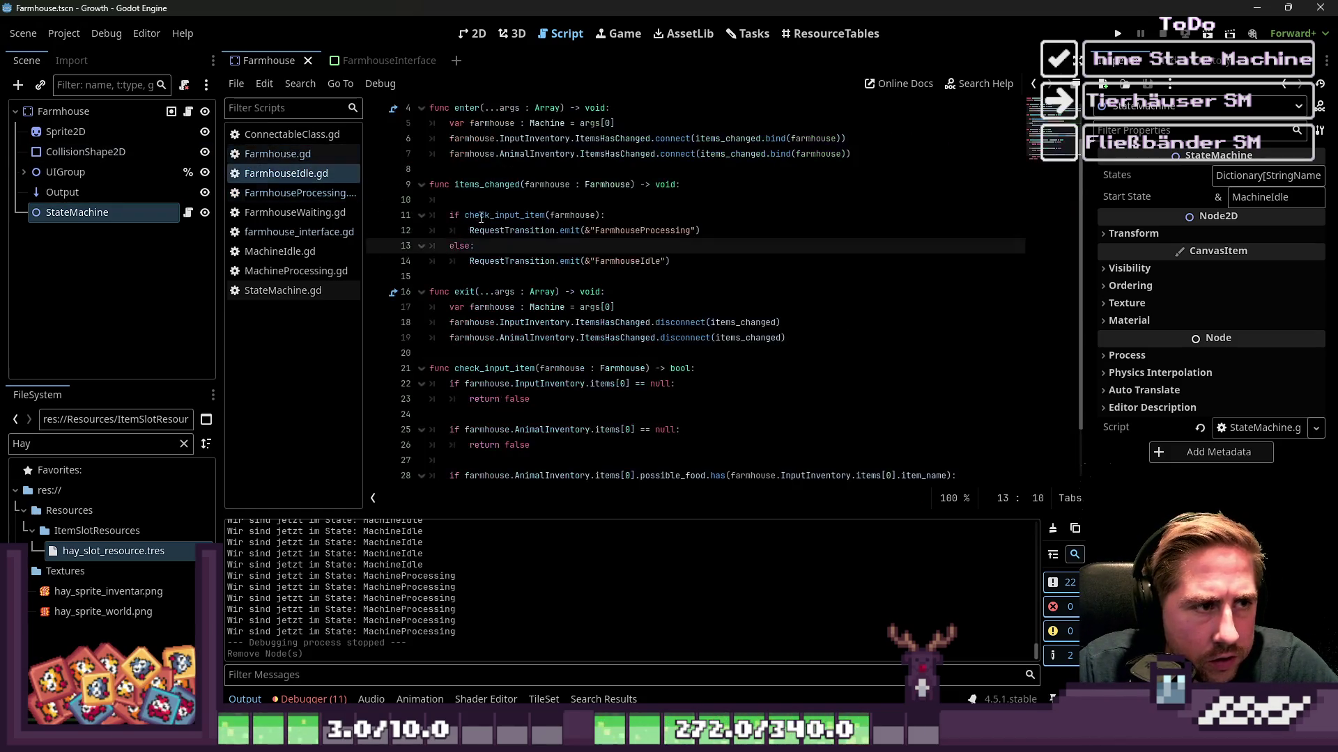
{"action": "double_click", "coordinate": [540, 169]}
{"action": "type", "text": "Farmhouse"}
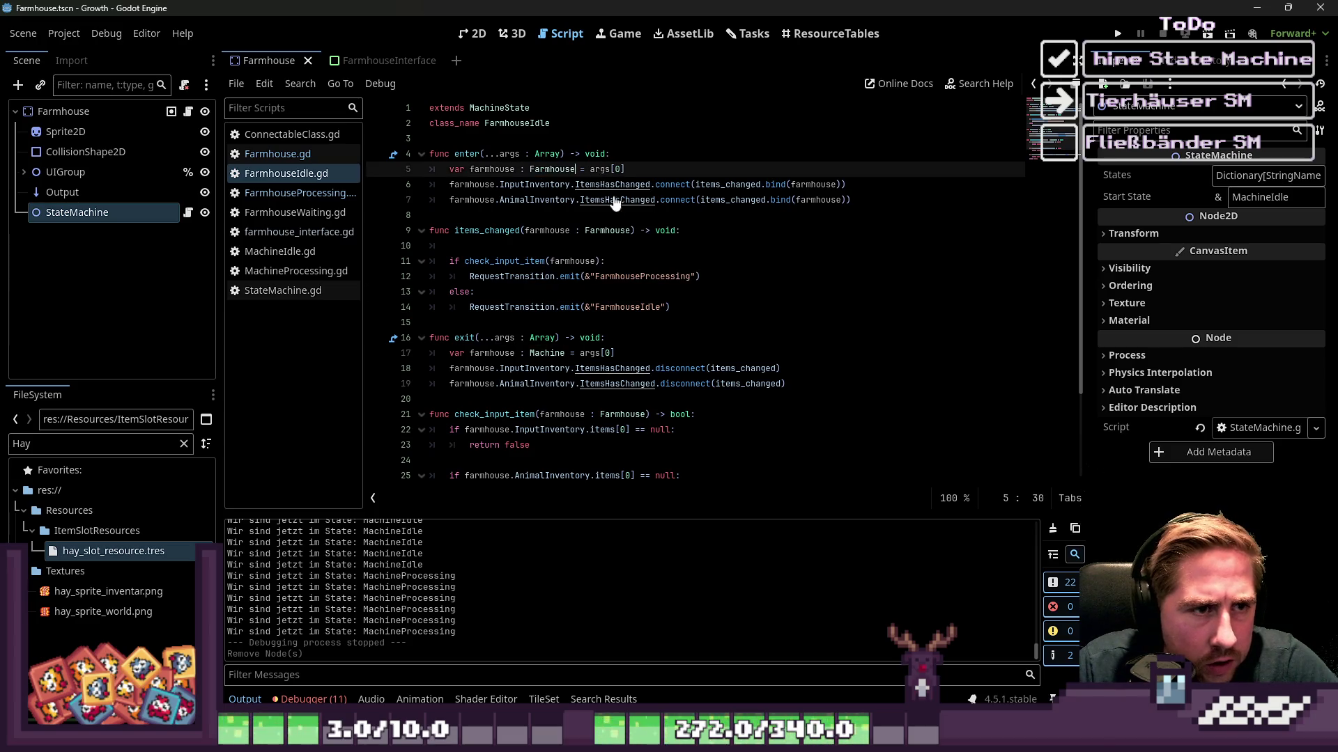
{"action": "key", "text": "Escape"}
{"action": "left_click", "coordinate": [538, 214]}
{"action": "double_click", "coordinate": [558, 170]}
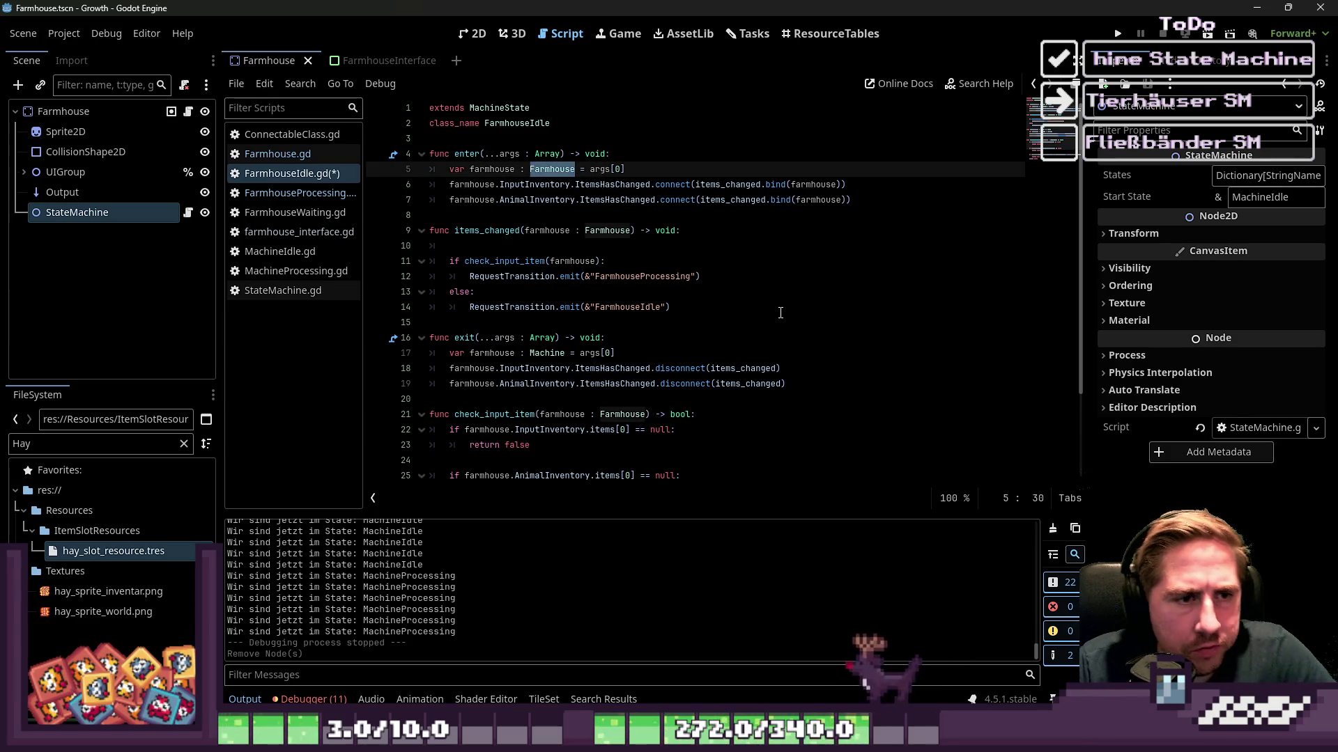
{"action": "key", "text": "Down"}
{"action": "key", "text": "Down"}
{"action": "key", "text": "Down"}
{"action": "key", "text": "ctrl+s"}
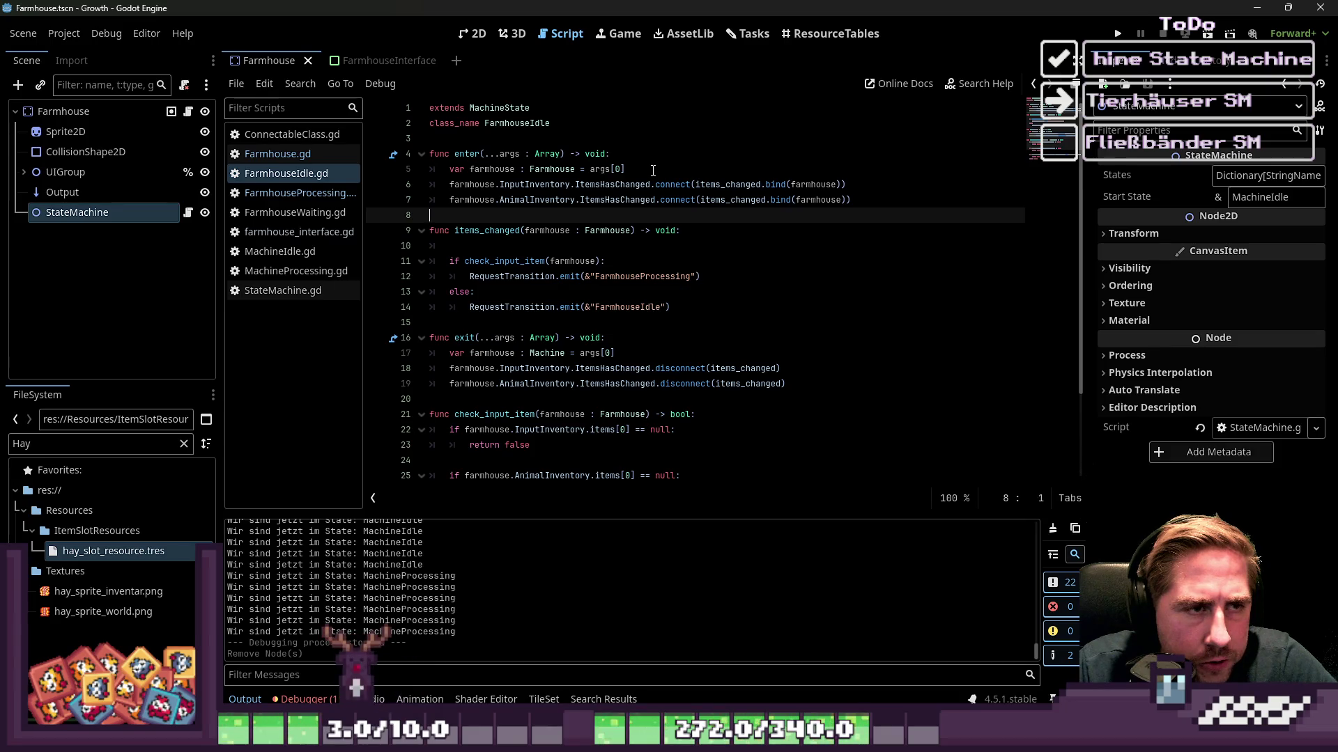
Move the exit function below check_input_item at the script's end and save.
{"action": "scroll", "coordinate": [653, 171], "scroll_direction": "down", "scroll_amount": 2}
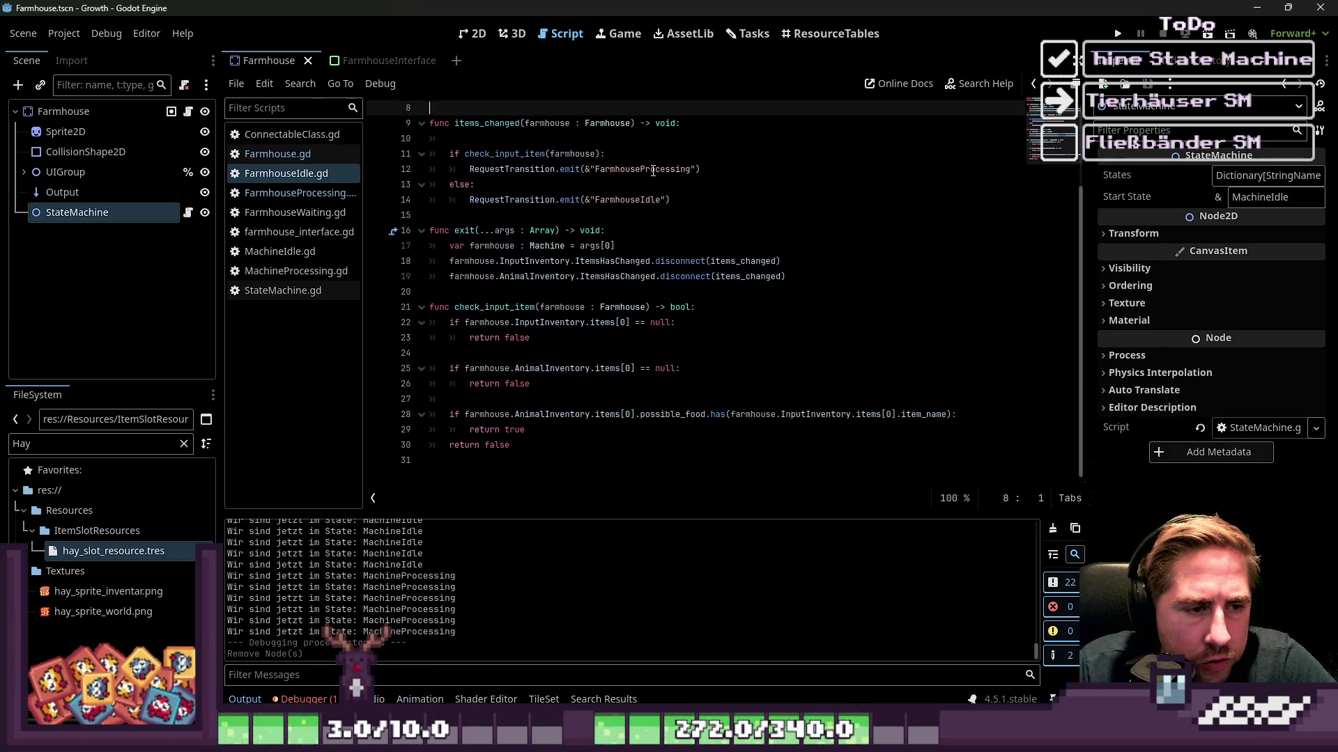
{"action": "mouse_move", "coordinate": [655, 338]}
{"action": "left_mouse_down"}
{"action": "mouse_move", "coordinate": [654, 414]}
{"action": "mouse_move", "coordinate": [655, 230]}
{"action": "mouse_move", "coordinate": [655, 342]}
{"action": "left_mouse_up"}
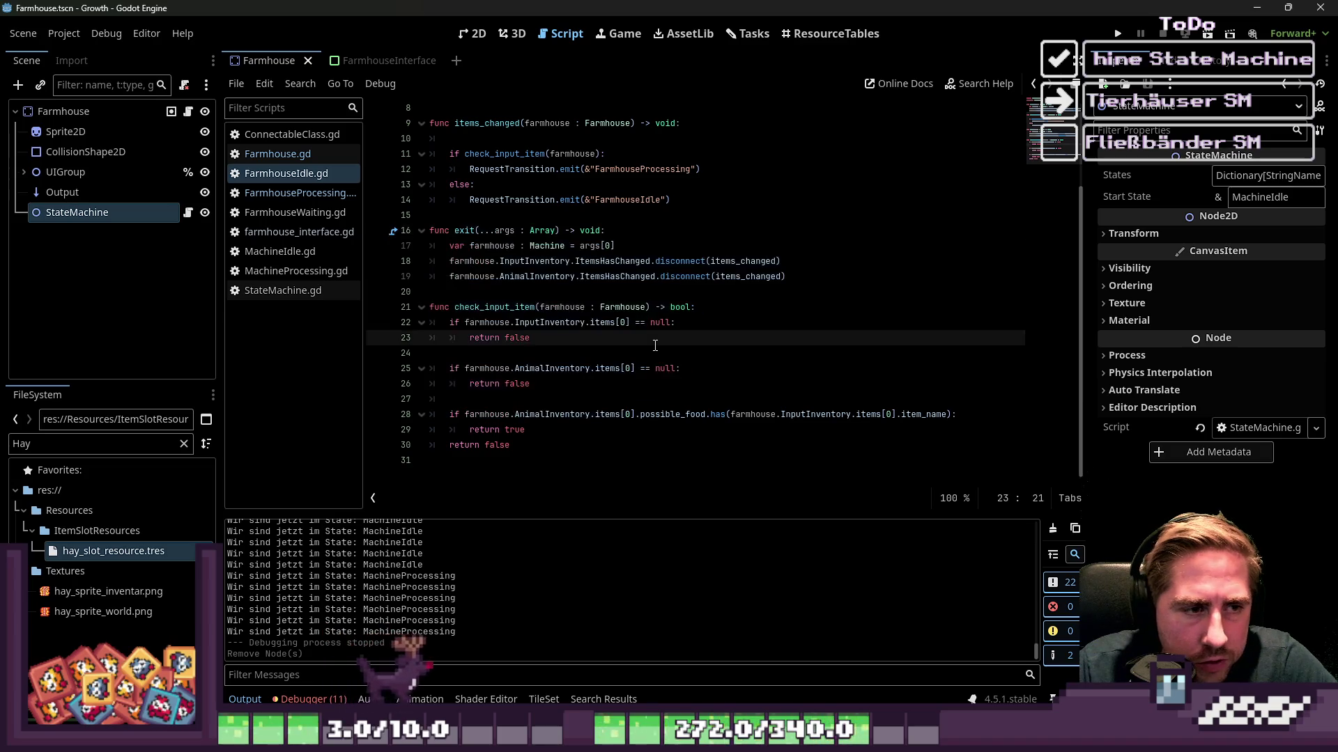
{"action": "left_click", "coordinate": [488, 292]}
{"action": "left_click_drag", "start_coordinate": [487, 292], "coordinate": [421, 237]}
{"action": "key", "text": "ctrl+c"}
{"action": "key", "text": "BackSpace"}
{"action": "key", "text": "BackSpace"}
{"action": "key", "text": "BackSpace"}
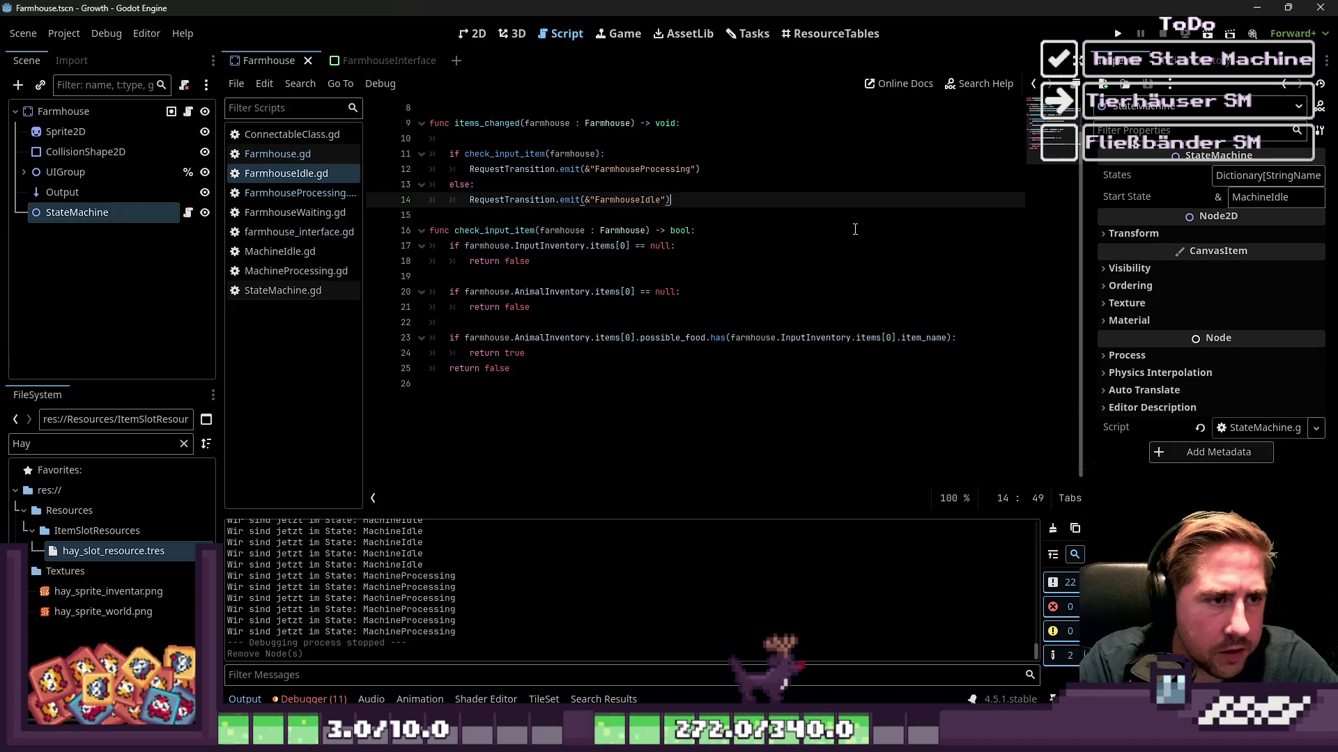
{"action": "key", "text": "Down"}
{"action": "key", "text": "Down"}
{"action": "key", "text": "Down"}
{"action": "key", "text": "Down"}
{"action": "key", "text": "Return"}
{"action": "key", "text": "ctrl+v"}
{"action": "key", "text": "ctrl+s"}
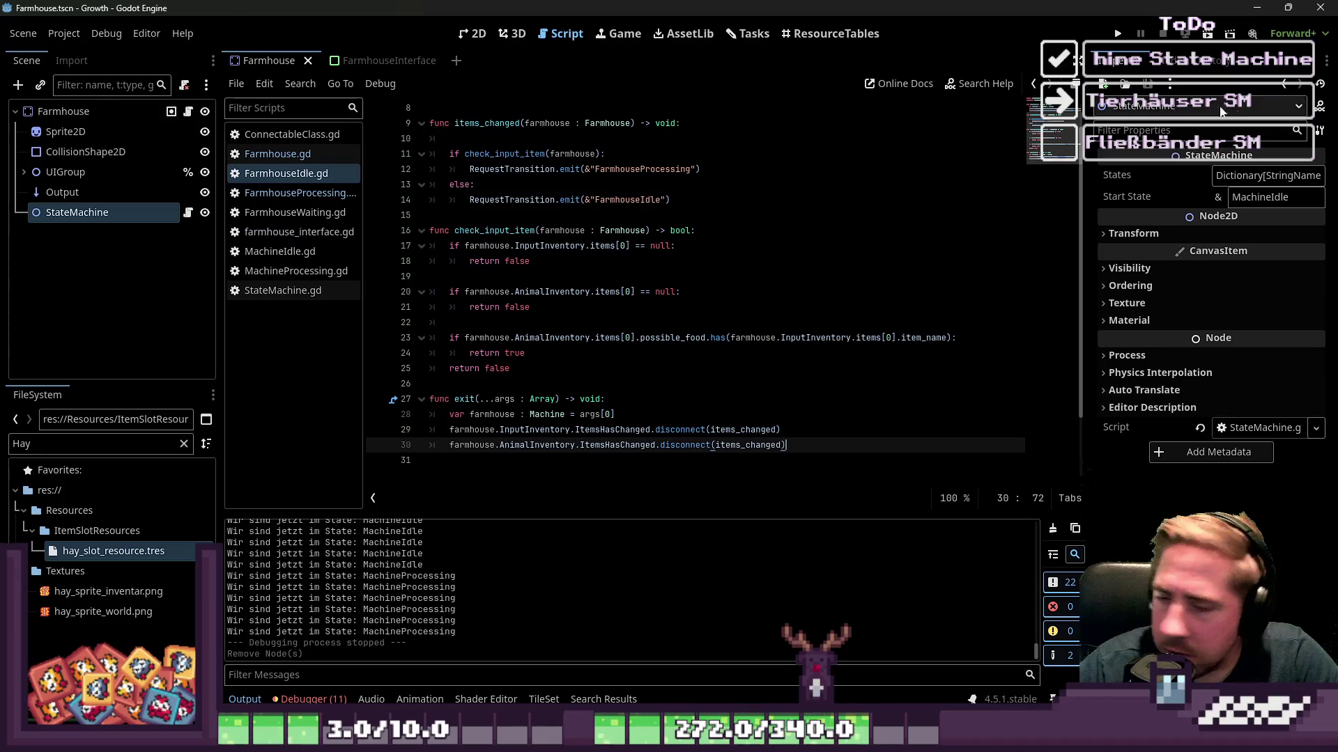
{"action": "left_click", "coordinate": [635, 230]}
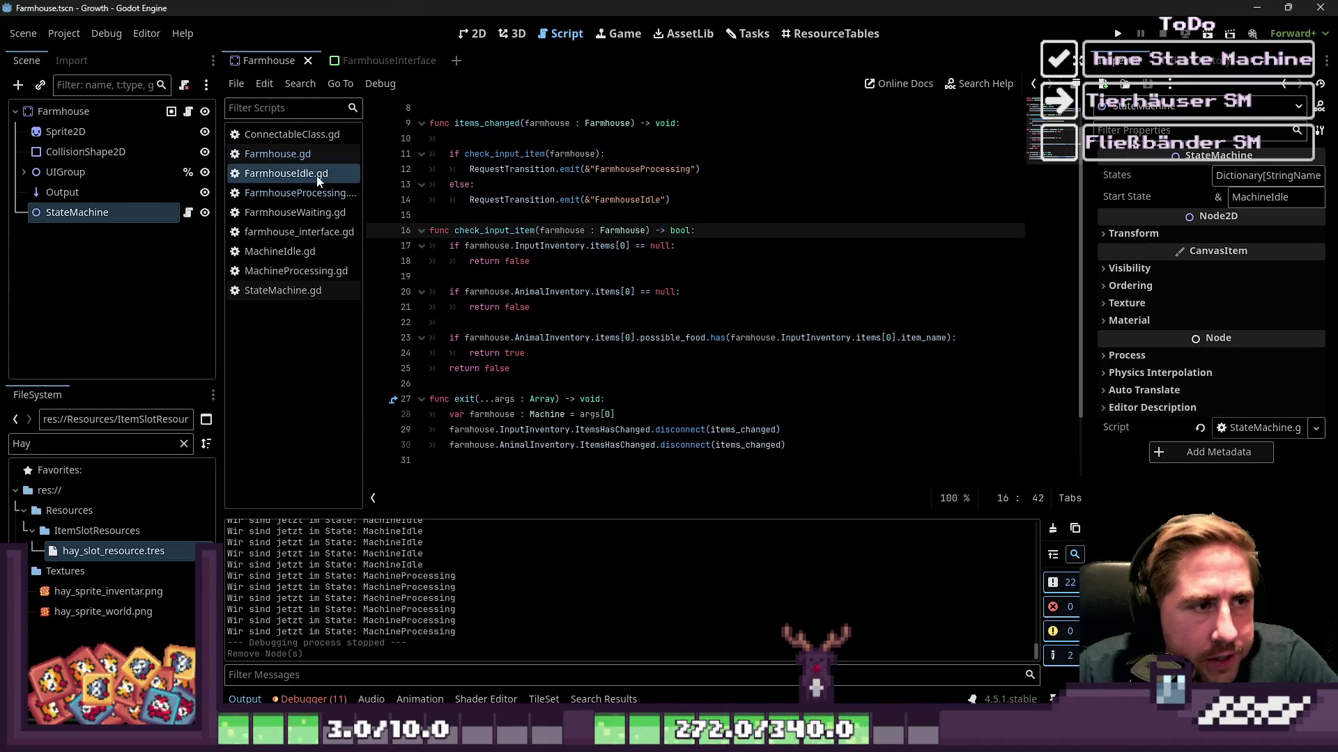
{"action": "left_click", "coordinate": [310, 193]}
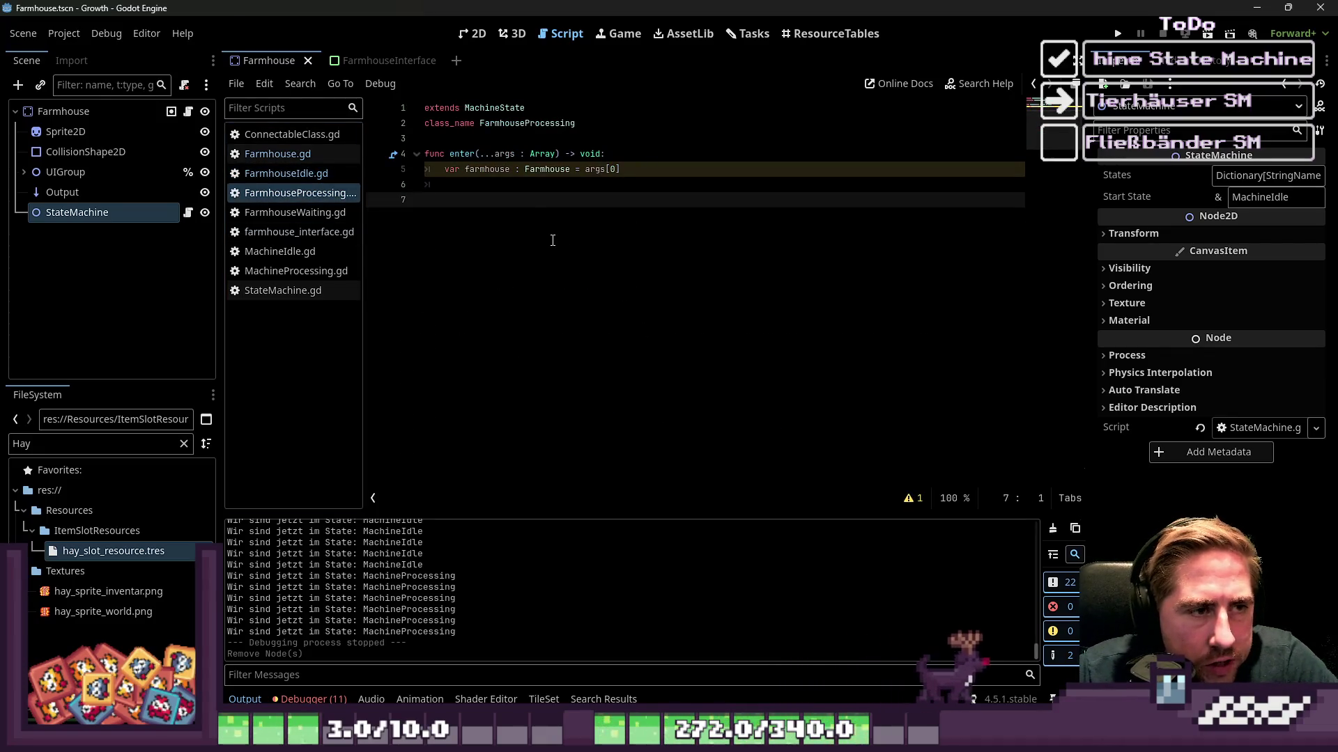
Tidy the empty lines at the end of FarmhouseProcessing.gd.
{"action": "left_click_drag", "start_coordinate": [510, 169], "coordinate": [426, 169]}
{"action": "left_click", "coordinate": [466, 182]}
{"action": "key", "text": "Return"}
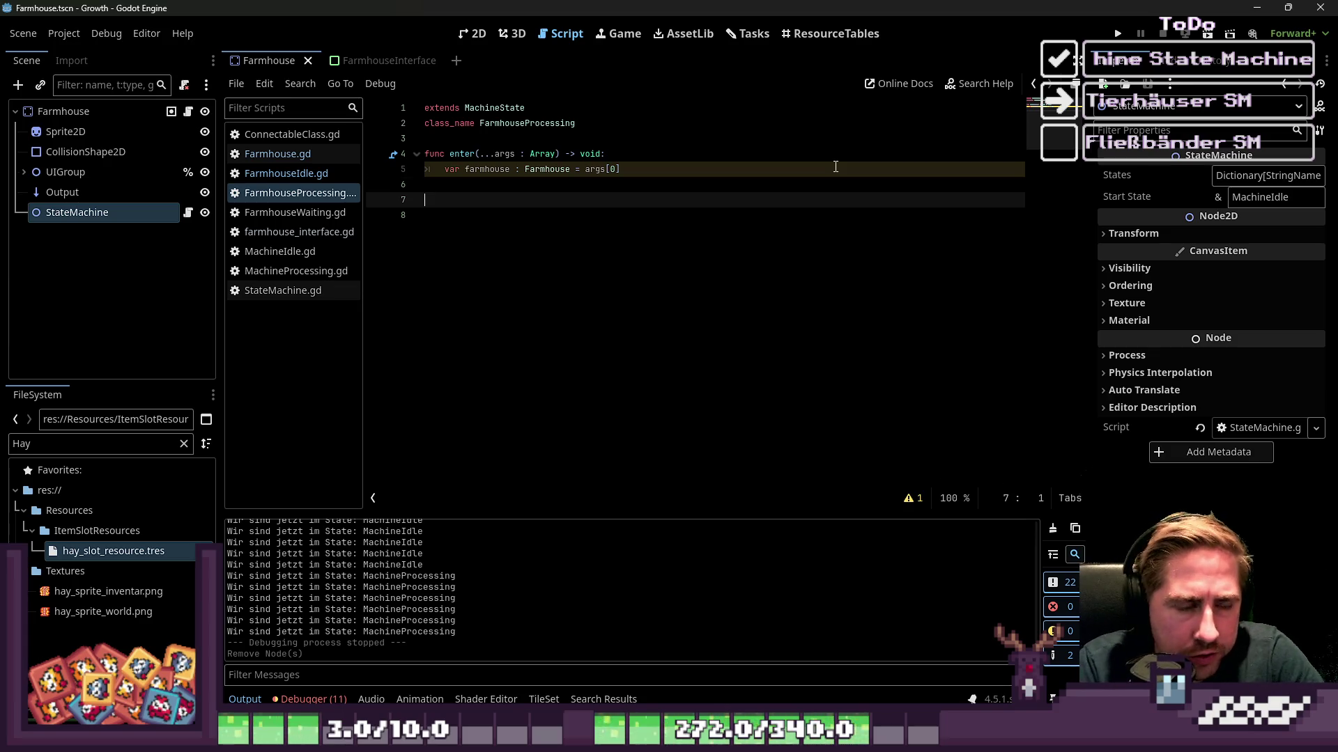
{"action": "key", "text": "BackSpace"}
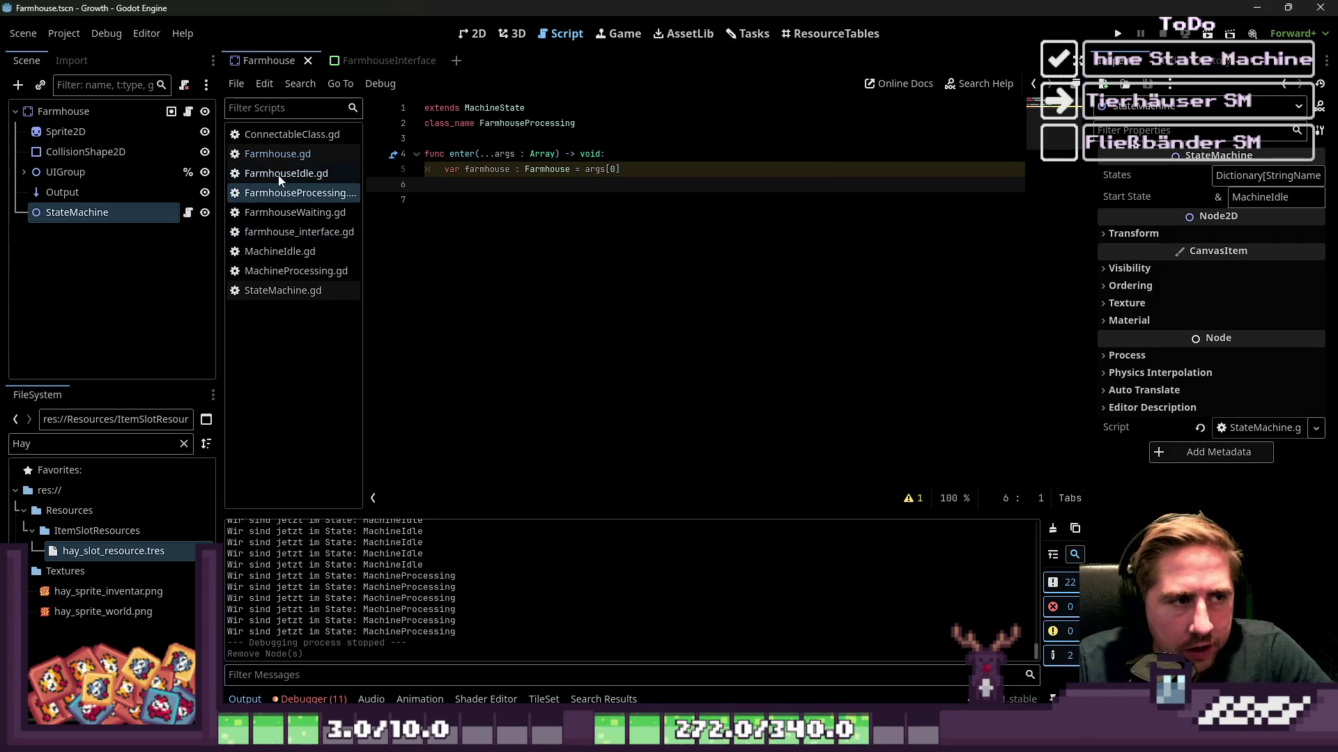
In MachineProcessing.gd, unfold processing_item and select the timer lines in enter.
{"action": "left_click", "coordinate": [286, 271]}
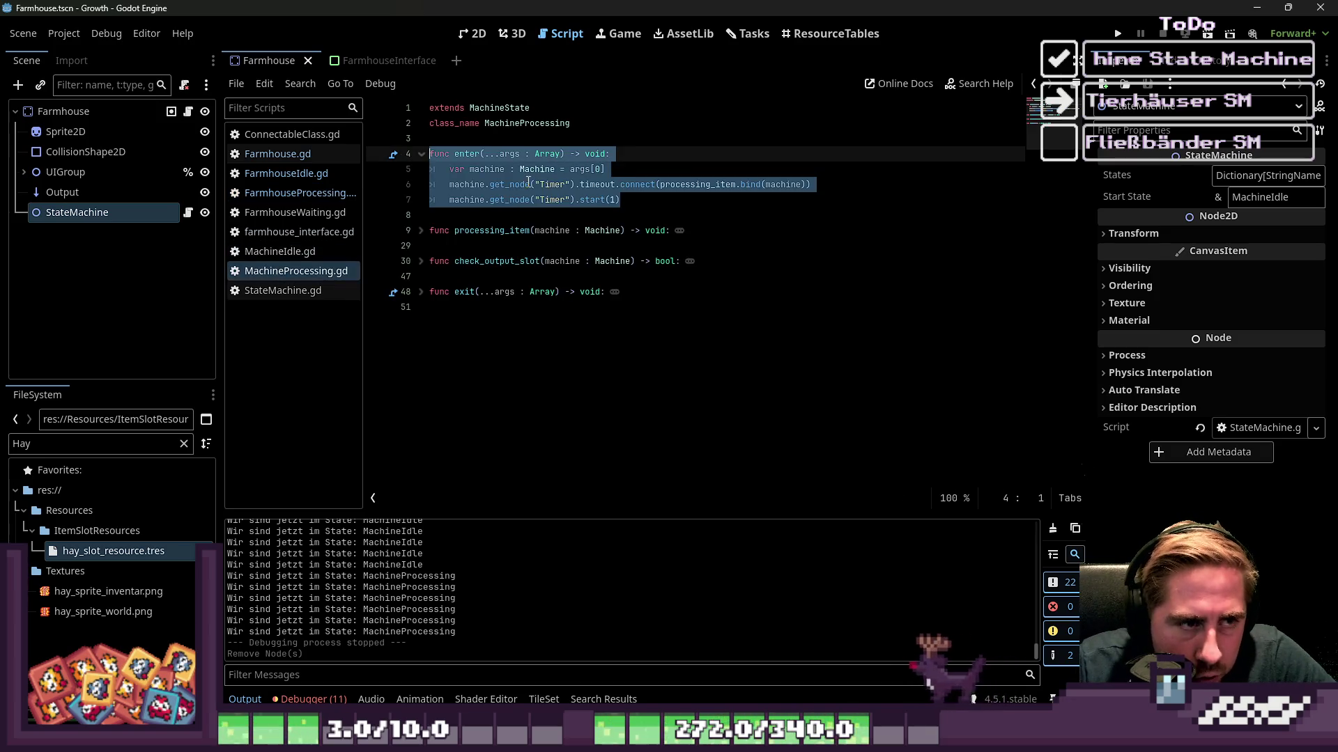
{"action": "left_click", "coordinate": [421, 230]}
{"action": "left_click", "coordinate": [620, 200]}
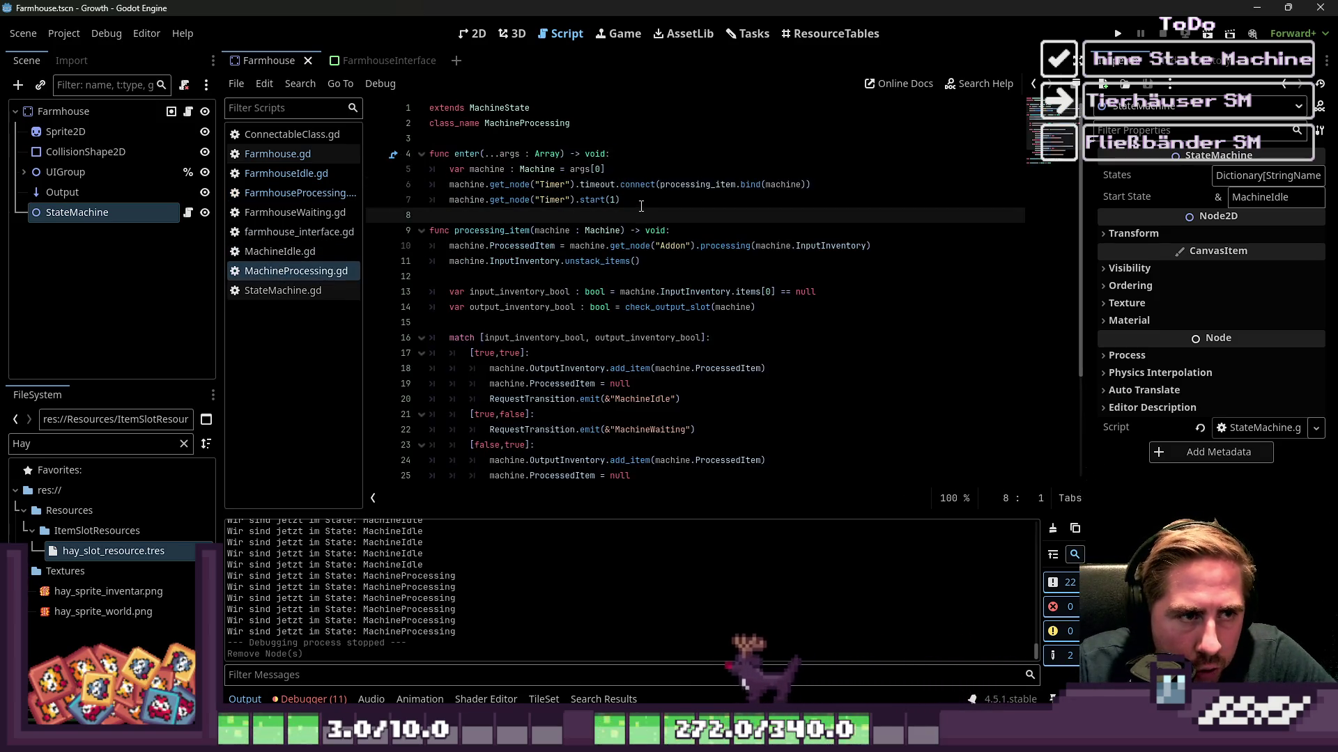
{"action": "left_click_drag", "start_coordinate": [619, 200], "coordinate": [386, 189]}
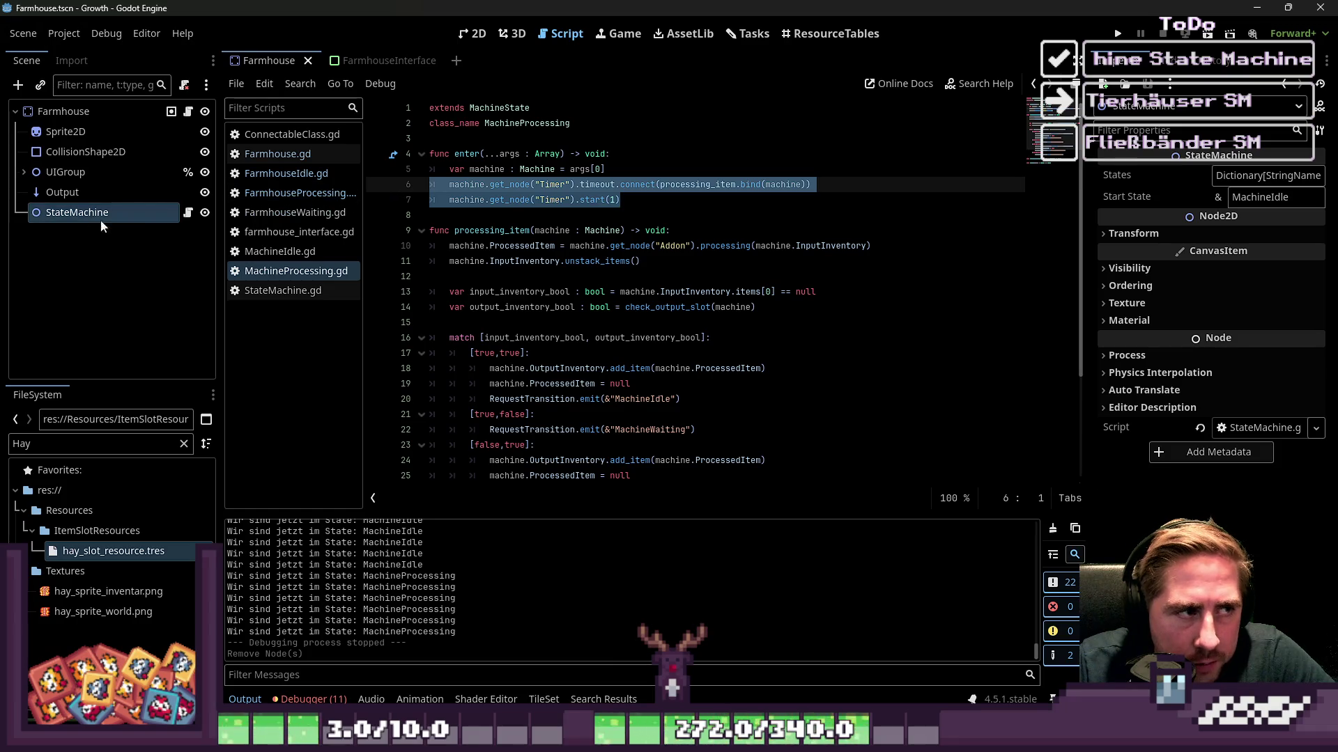
{"action": "left_click", "coordinate": [63, 112]}
Add a Timer child to Farmhouse with a scene-unique name and One Shot enabled.
{"action": "right_click", "coordinate": [49, 112]}
{"action": "left_click", "coordinate": [77, 155]}
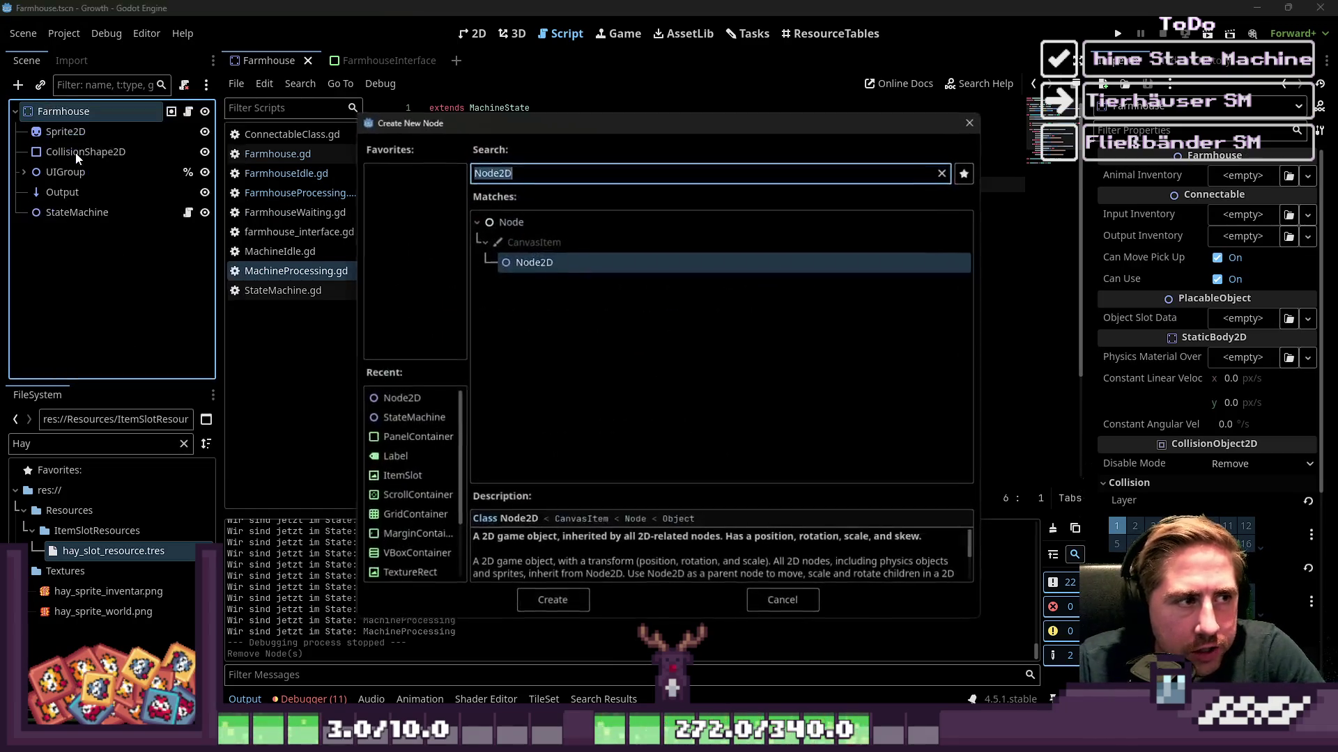
{"action": "type", "text": "Timer"}
{"action": "key", "text": "Return"}
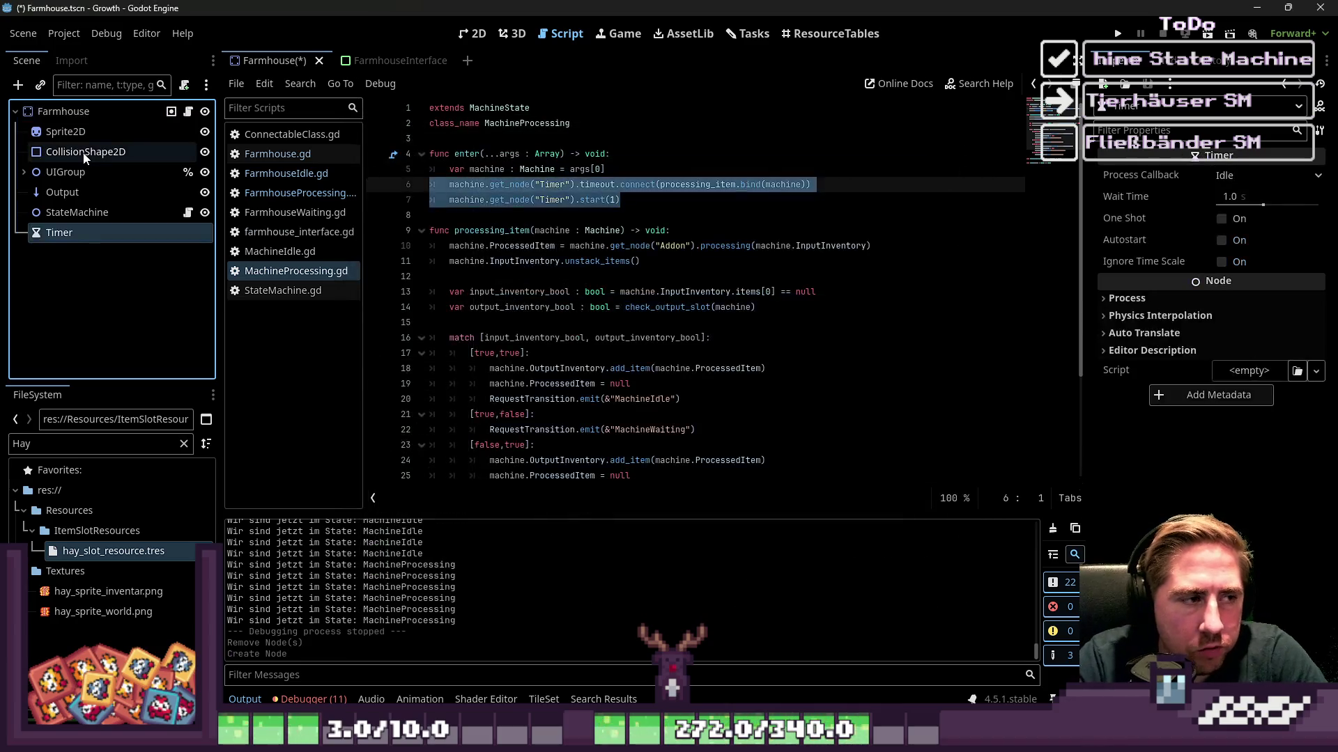
{"action": "right_click", "coordinate": [176, 236]}
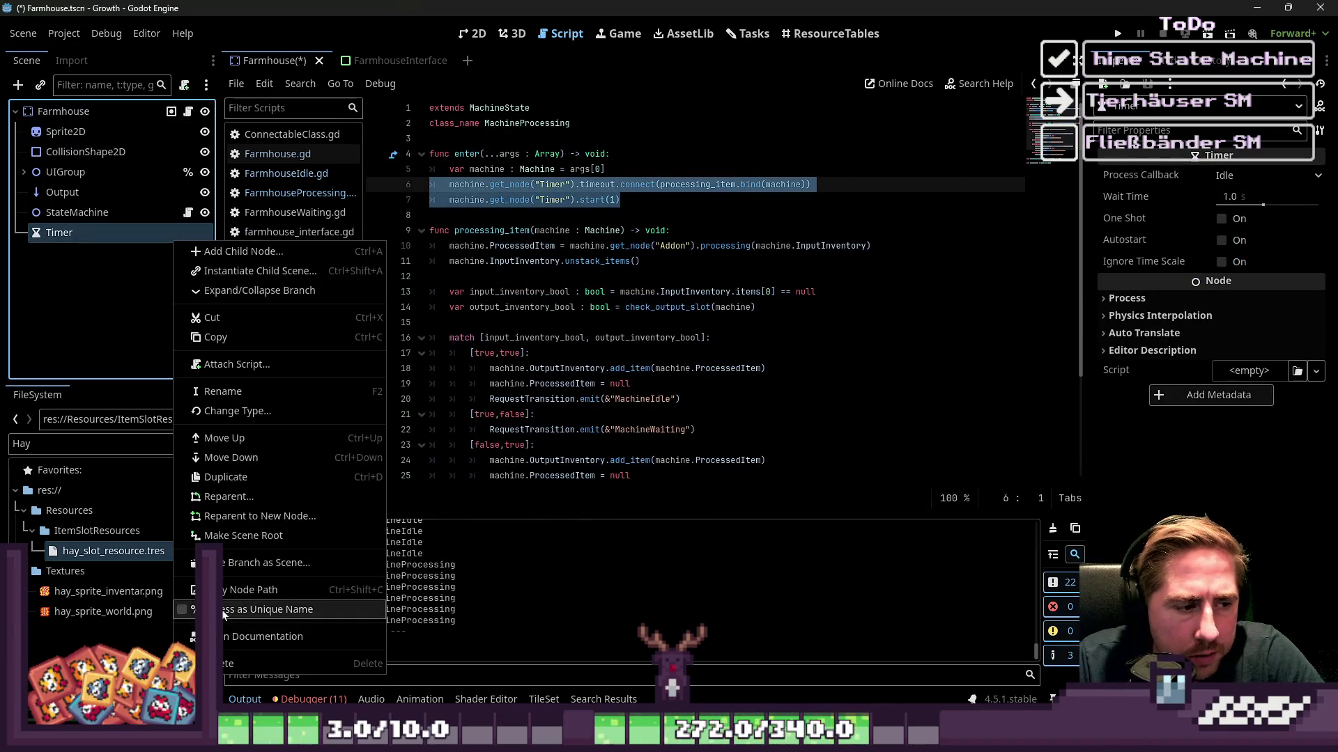
{"action": "left_click", "coordinate": [221, 609]}
{"action": "double_click", "coordinate": [92, 229]}
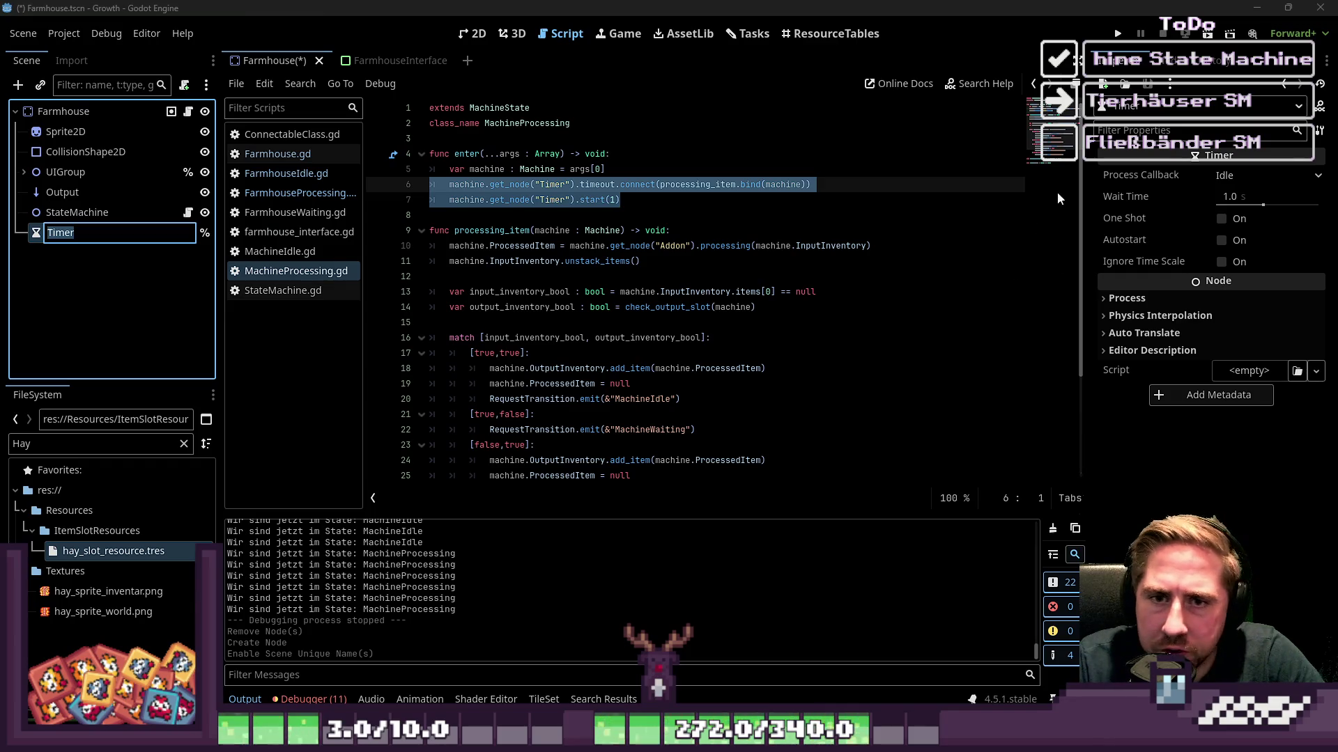
{"action": "left_click", "coordinate": [1218, 222]}
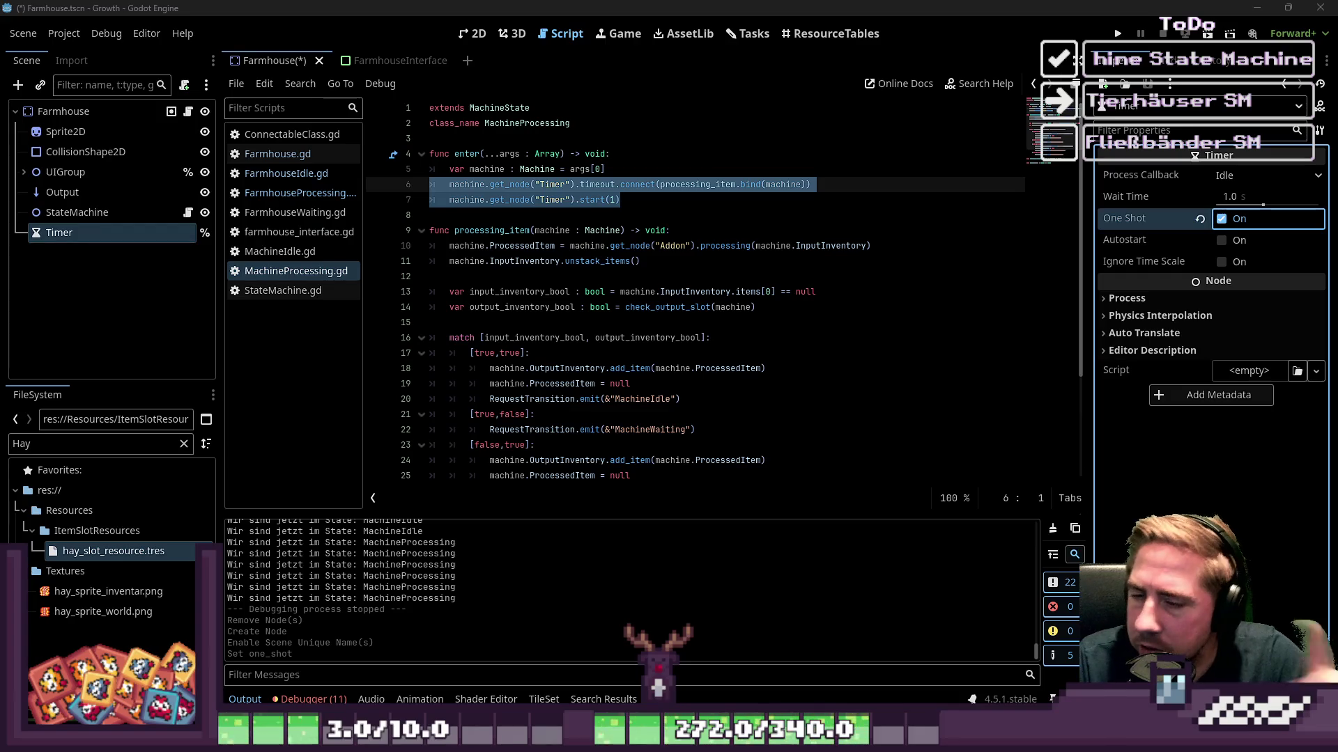
Select timer lines 6–7 in MachineProcessing's enter function.
{"action": "left_click", "coordinate": [645, 346]}
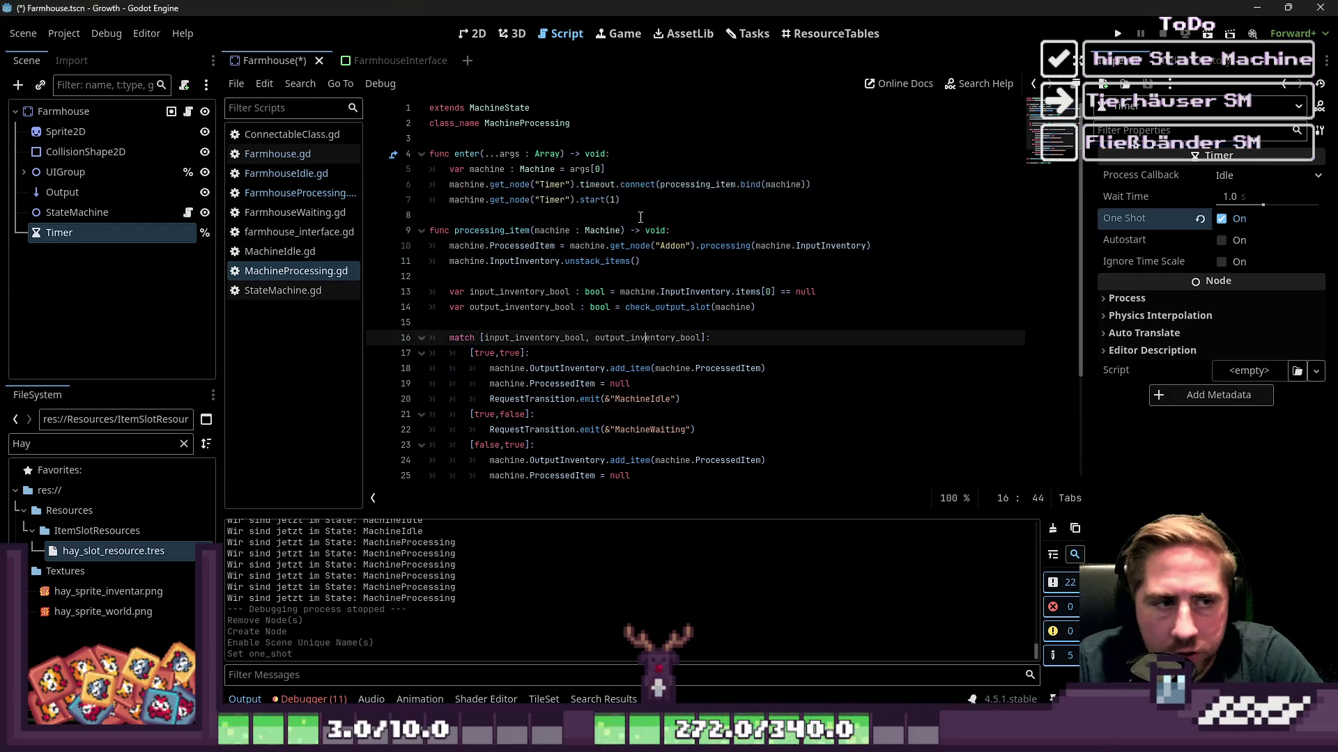
{"action": "left_click_drag", "start_coordinate": [429, 184], "coordinate": [620, 200]}
{"action": "key", "text": "ctrl+c"}
{"action": "left_click", "coordinate": [556, 212]}
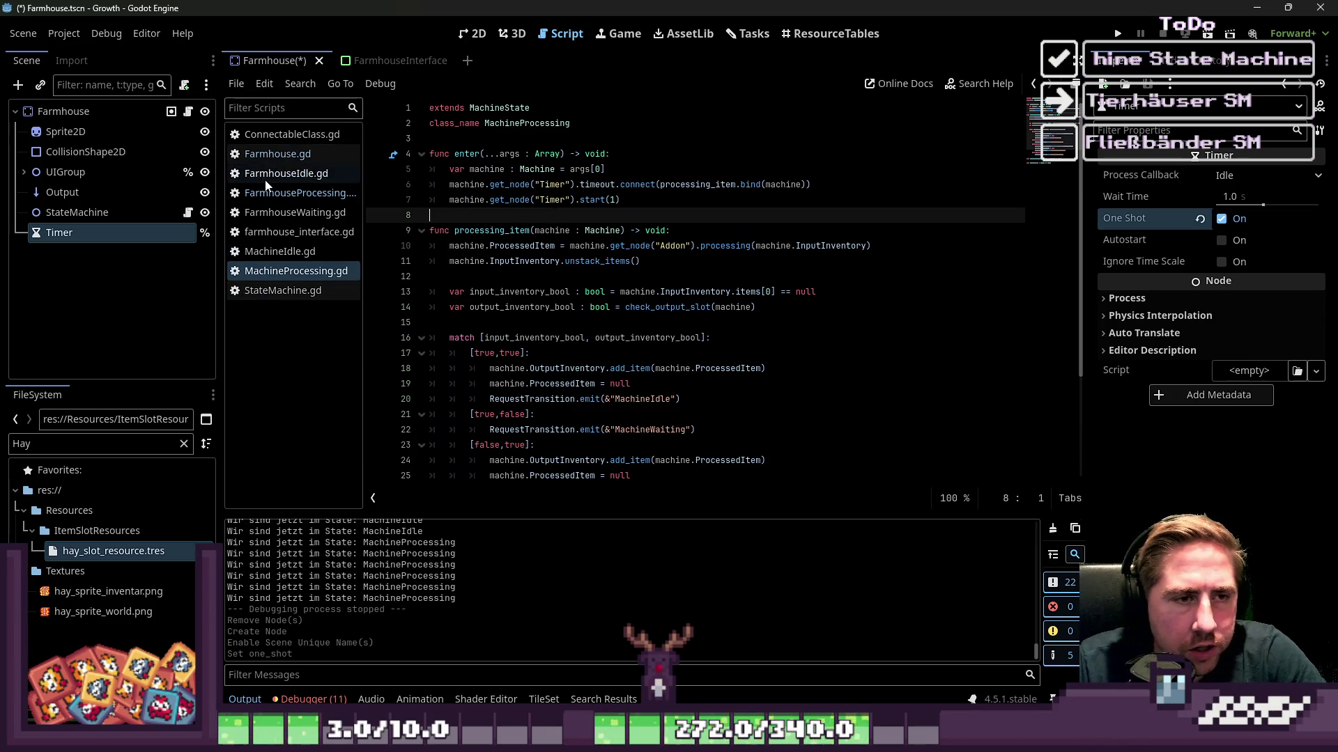
{"action": "left_click", "coordinate": [605, 204]}
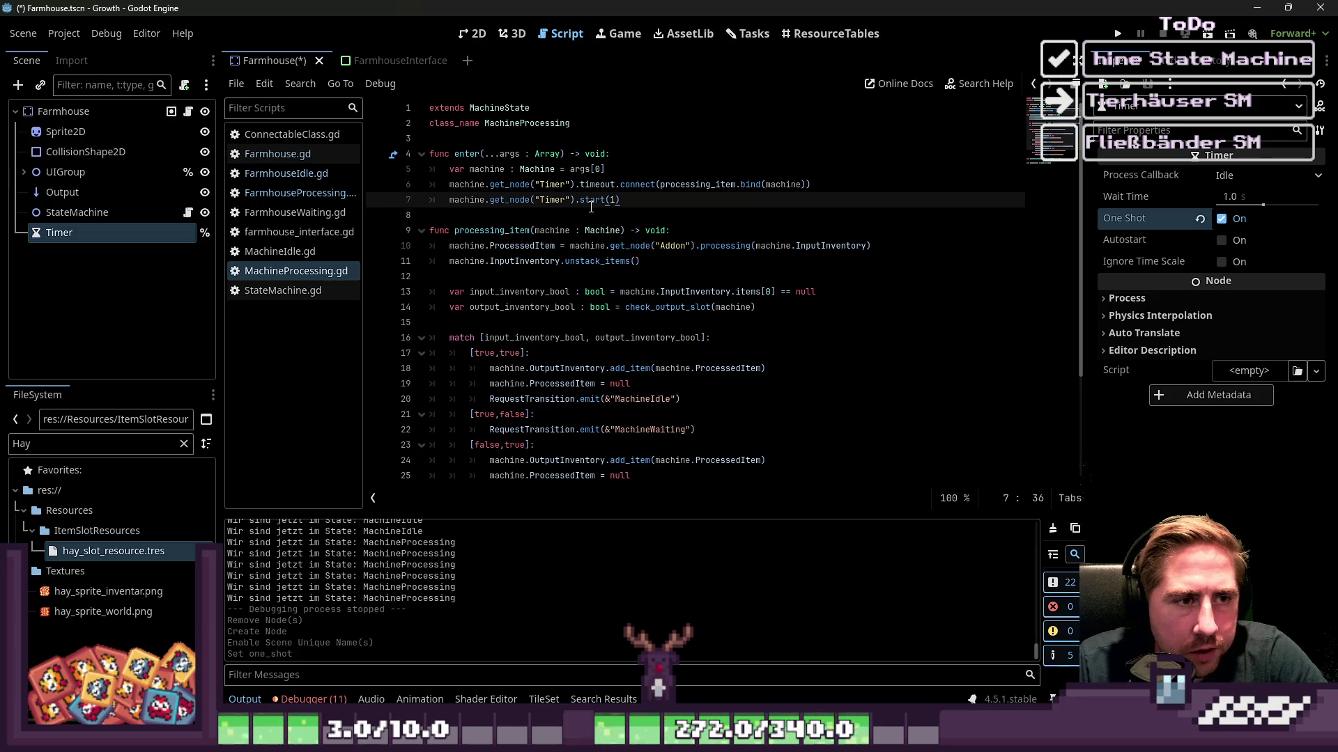
Paste the timer lines into FarmhouseProcessing's enter and change machine to farmhouse.
{"action": "left_click", "coordinate": [284, 179]}
{"action": "left_click", "coordinate": [293, 193]}
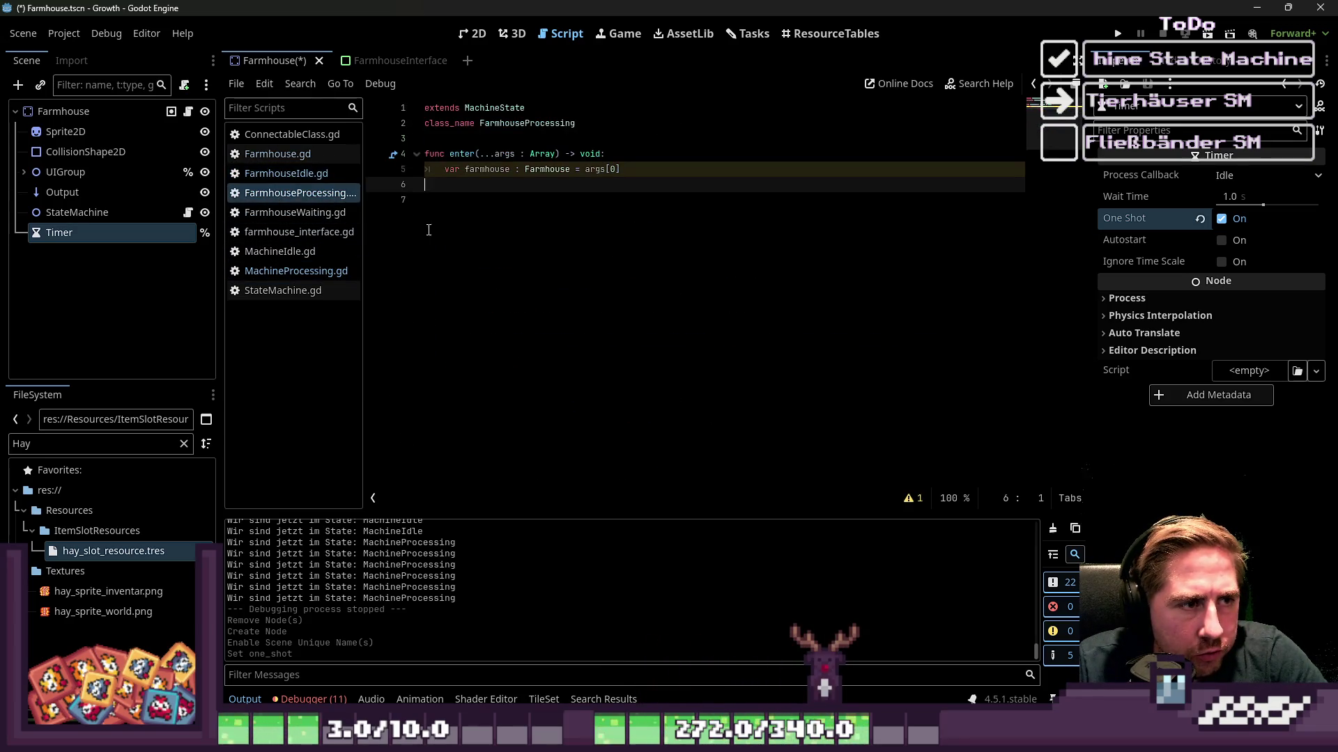
{"action": "key", "text": "ctrl+v"}
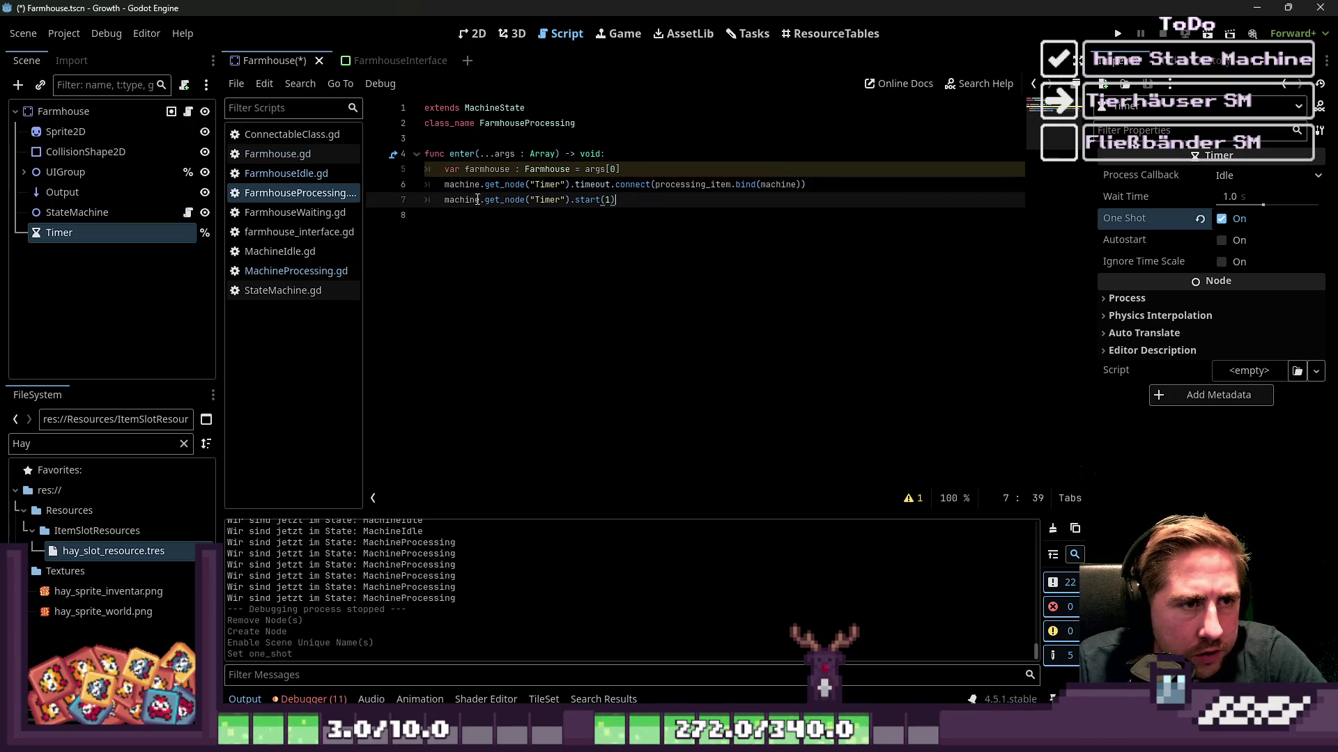
{"action": "double_click", "coordinate": [487, 170]}
{"action": "key", "text": "ctrl+c"}
{"action": "double_click", "coordinate": [462, 185]}
{"action": "key", "text": "ctrl+v"}
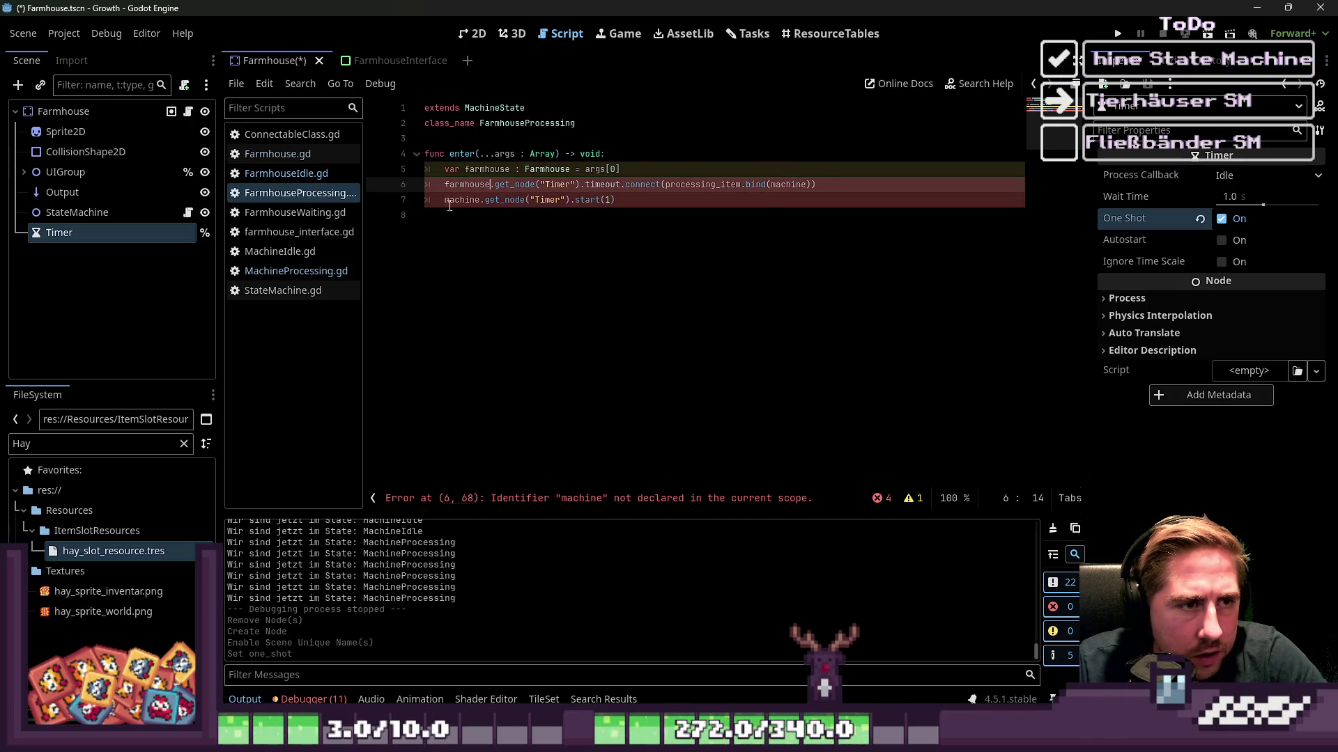
{"action": "double_click", "coordinate": [449, 202]}
{"action": "key", "text": "ctrl+v"}
{"action": "left_click", "coordinate": [501, 185]}
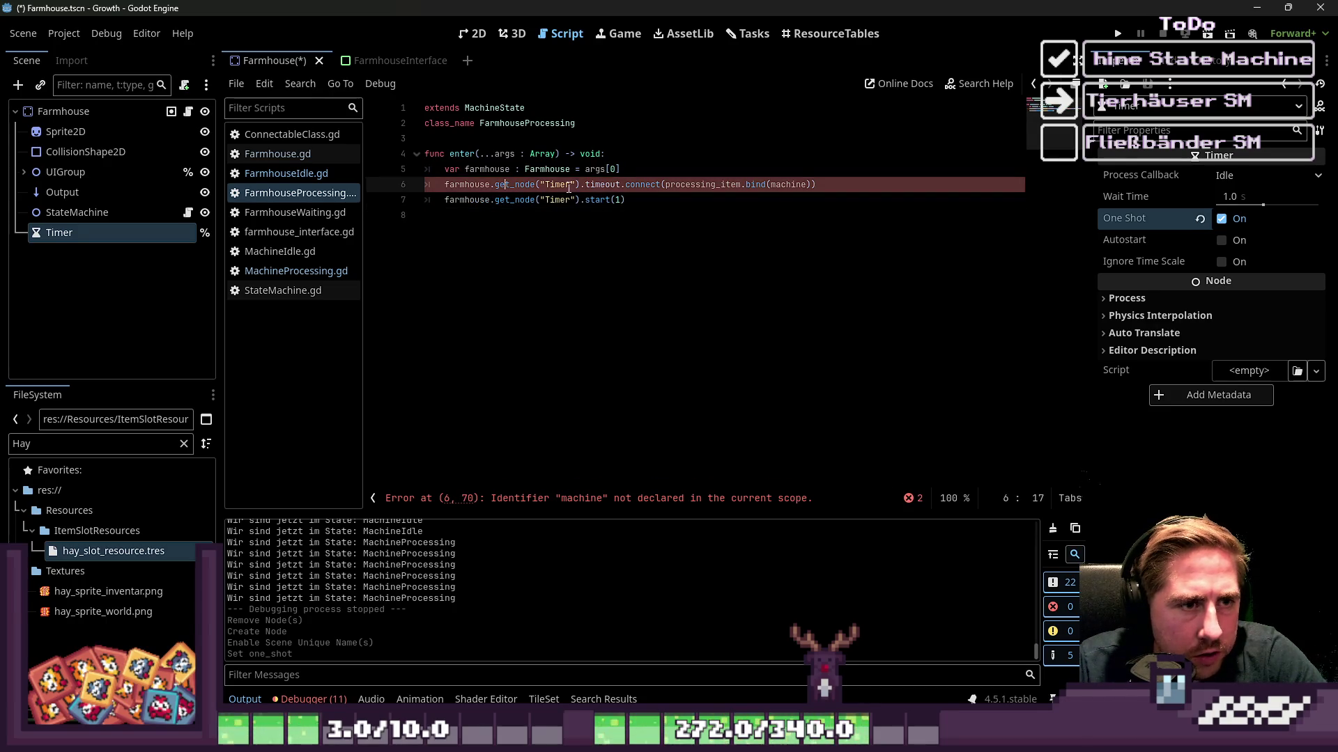
{"action": "double_click", "coordinate": [724, 187]}
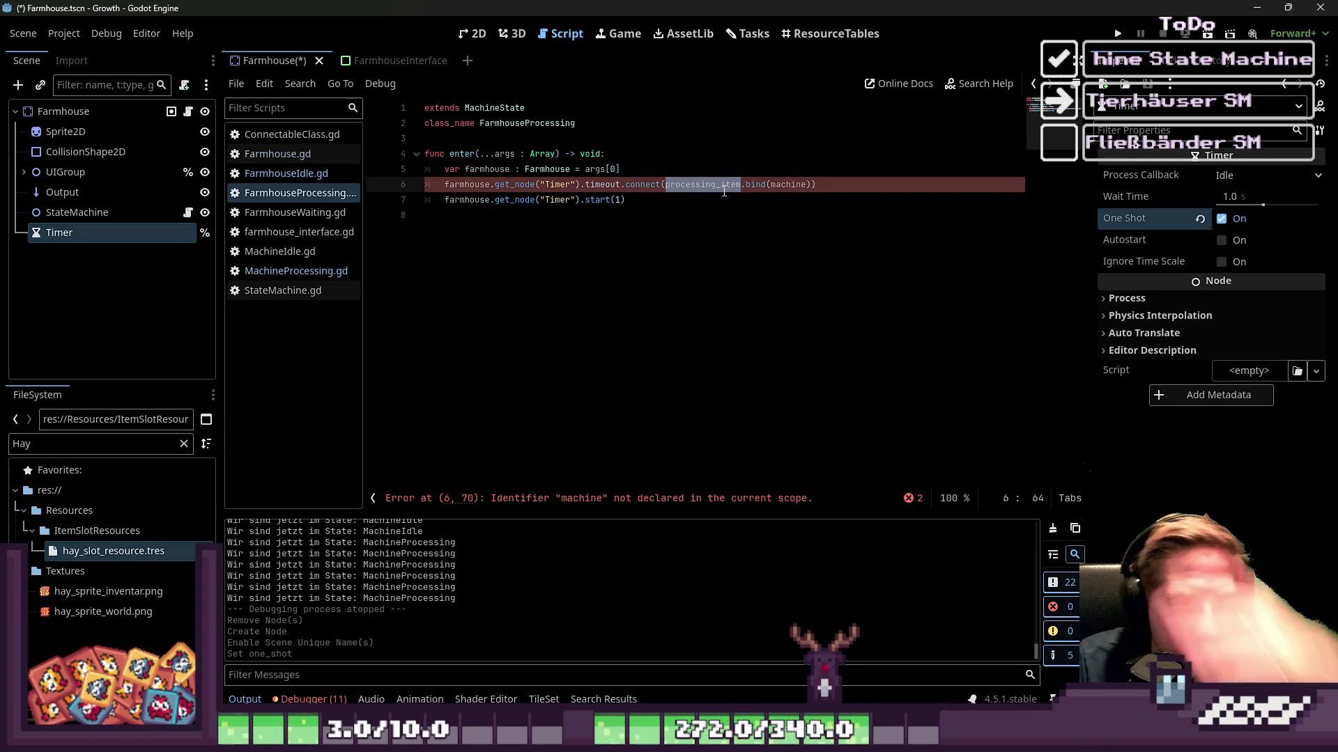
Copy processing_item from MachineProcessing.gd and paste it below enter in FarmhouseProcessing.gd.
{"action": "left_click", "coordinate": [307, 174]}
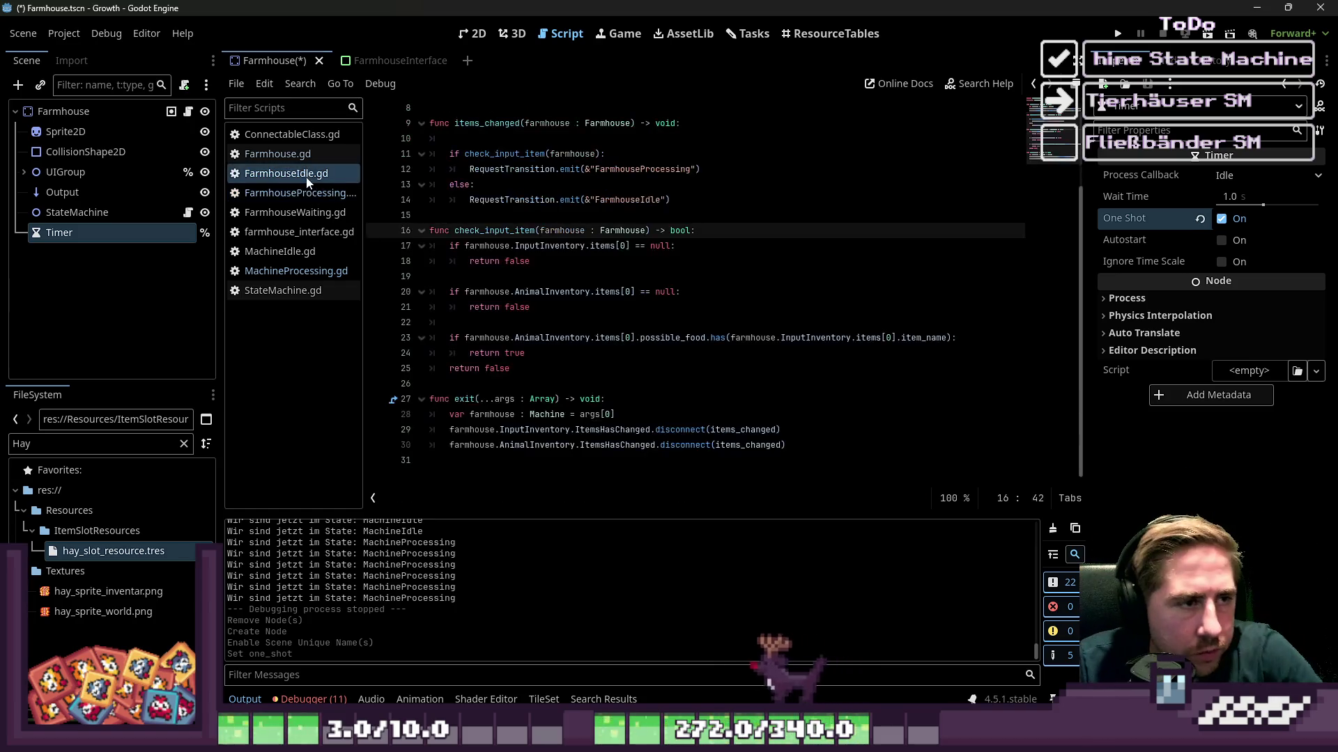
{"action": "left_click", "coordinate": [307, 194]}
{"action": "left_click", "coordinate": [307, 271]}
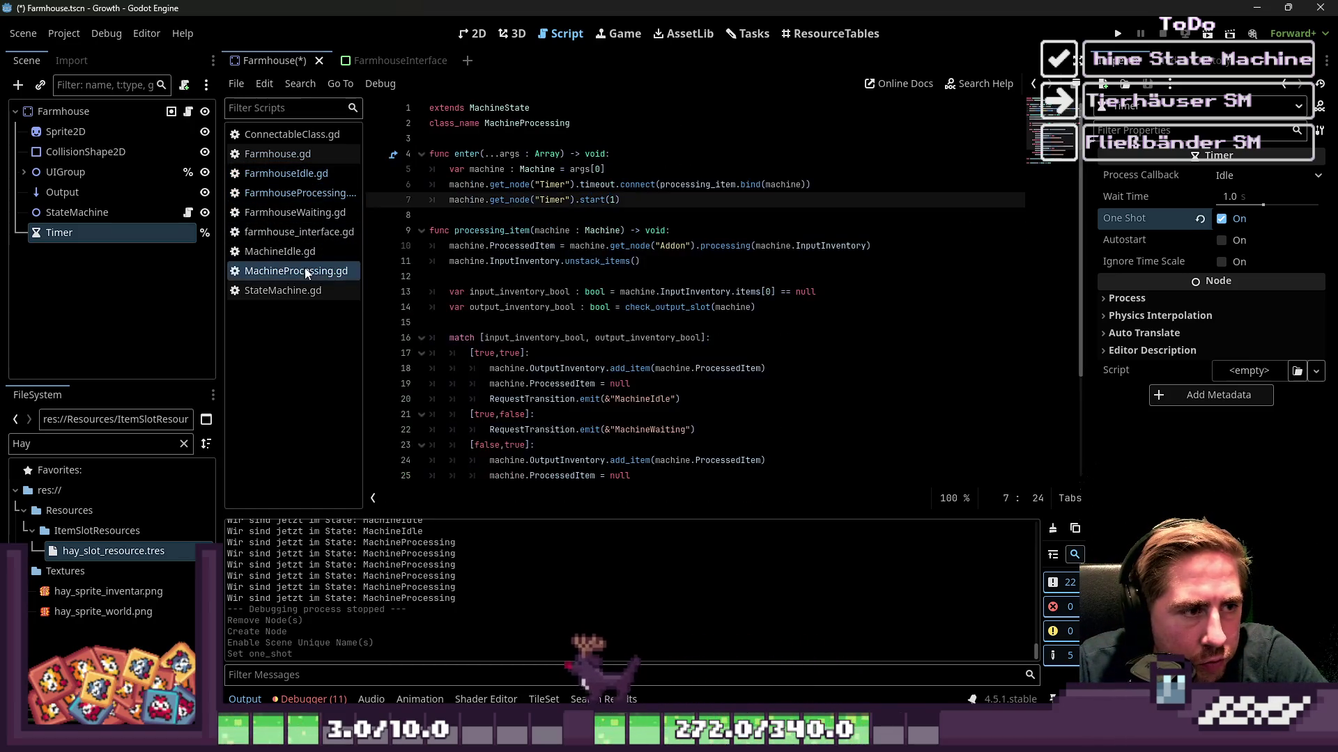
{"action": "mouse_move", "coordinate": [429, 230]}
{"action": "left_mouse_down"}
{"action": "mouse_move", "coordinate": [586, 263]}
{"action": "mouse_move", "coordinate": [808, 248]}
{"action": "mouse_move", "coordinate": [592, 279]}
{"action": "mouse_move", "coordinate": [428, 230]}
{"action": "left_mouse_up"}
{"action": "left_click", "coordinate": [635, 260]}
{"action": "left_click", "coordinate": [295, 193]}
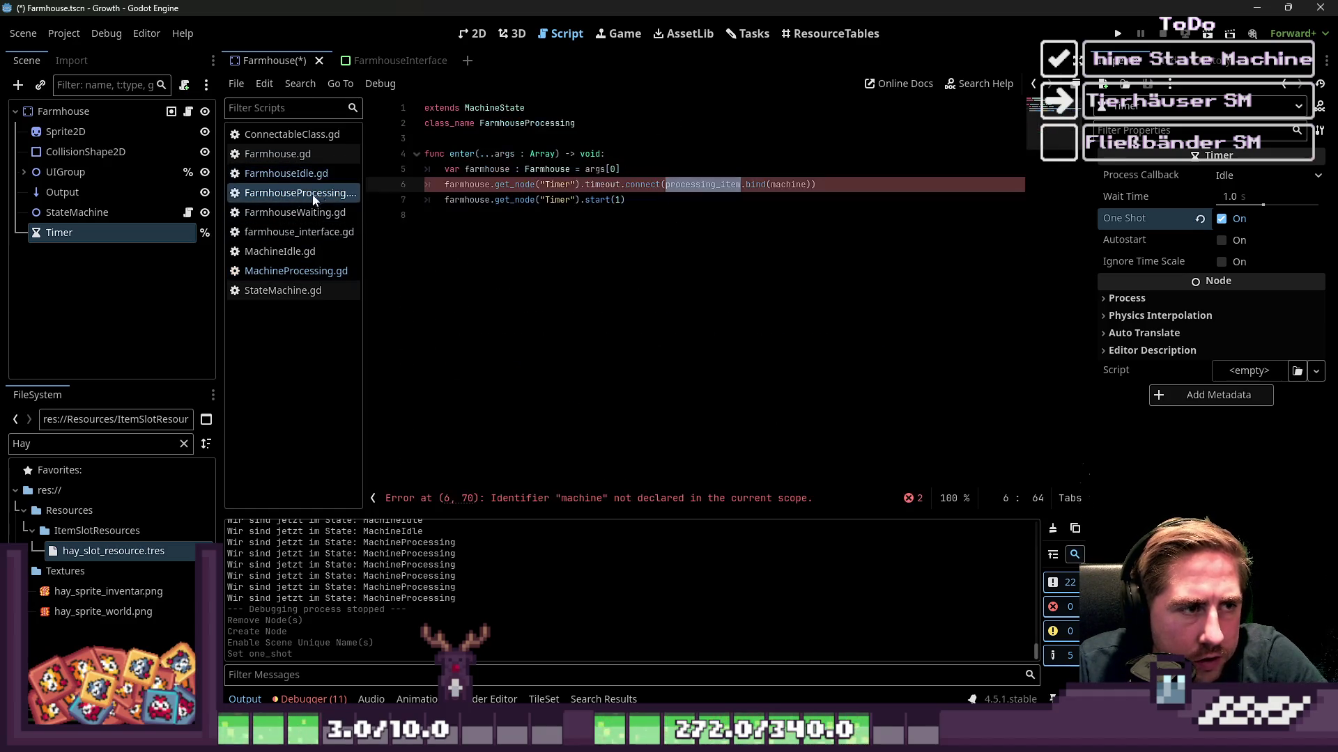
{"action": "left_click", "coordinate": [764, 227]}
{"action": "key", "text": "Return"}
{"action": "key", "text": "ctrl+v"}
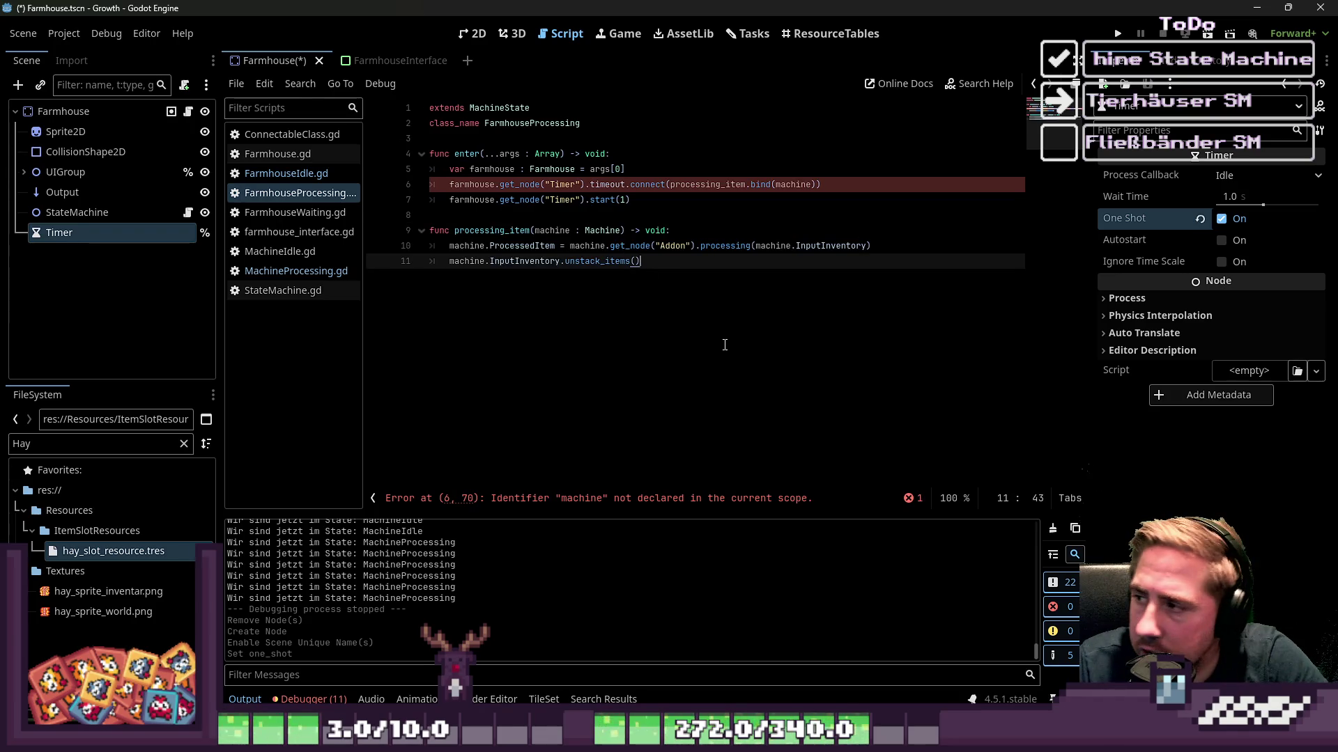
Rename the bind argument and parameter to farmhouse, typed as Farmhouse.
{"action": "double_click", "coordinate": [491, 231]}
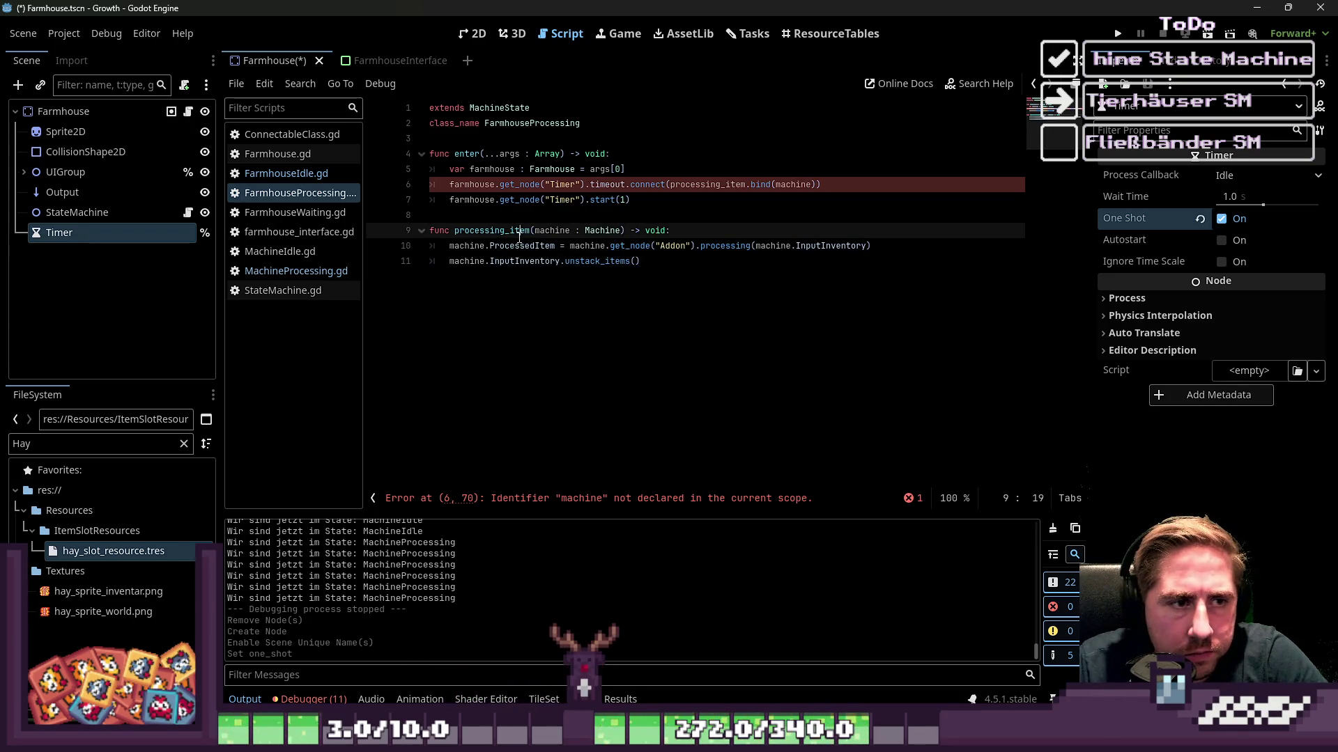
{"action": "double_click", "coordinate": [552, 230]}
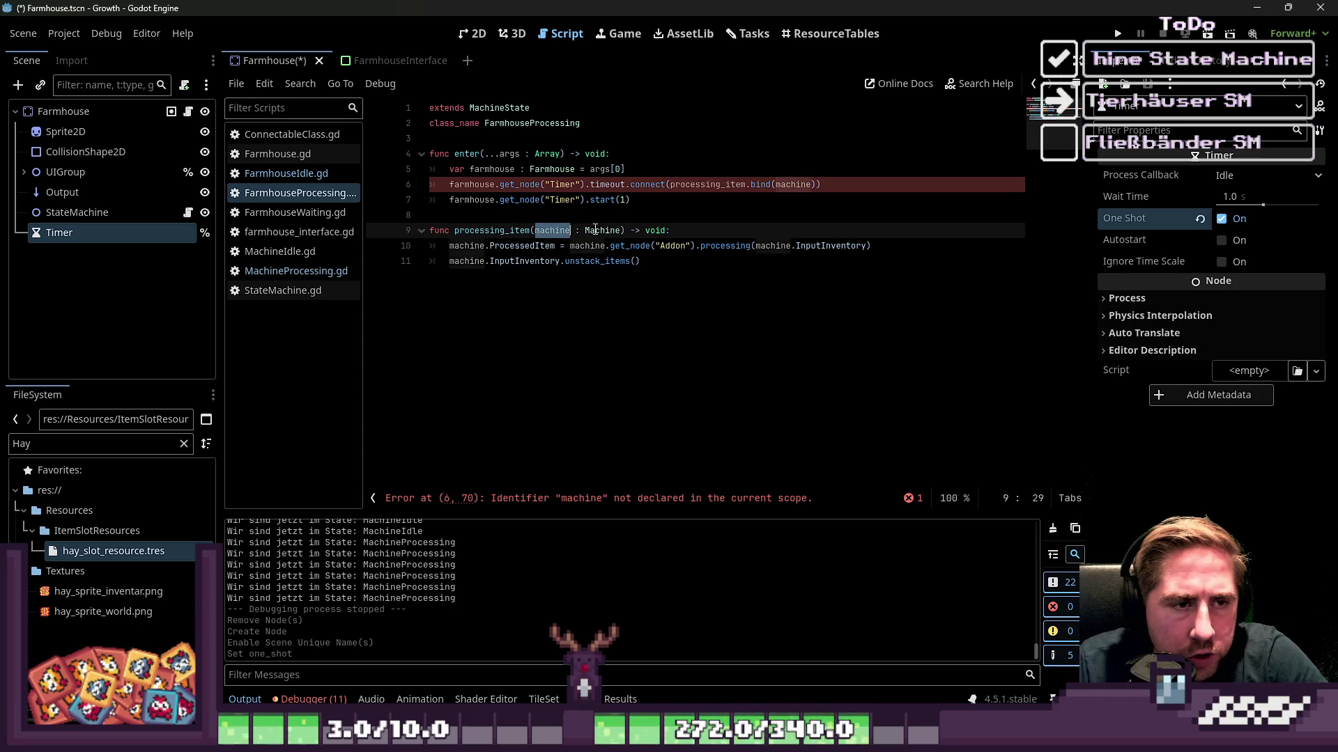
{"action": "double_click", "coordinate": [596, 230]}
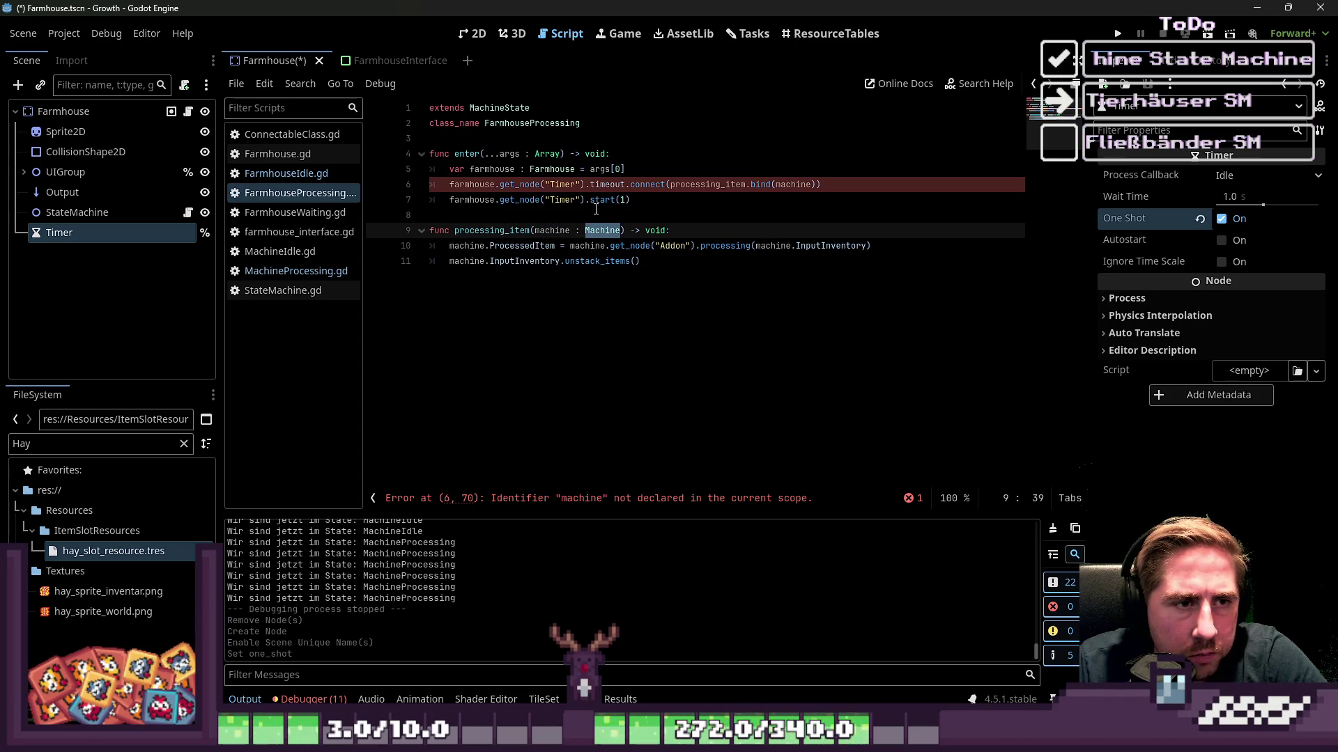
{"action": "left_click", "coordinate": [788, 185]}
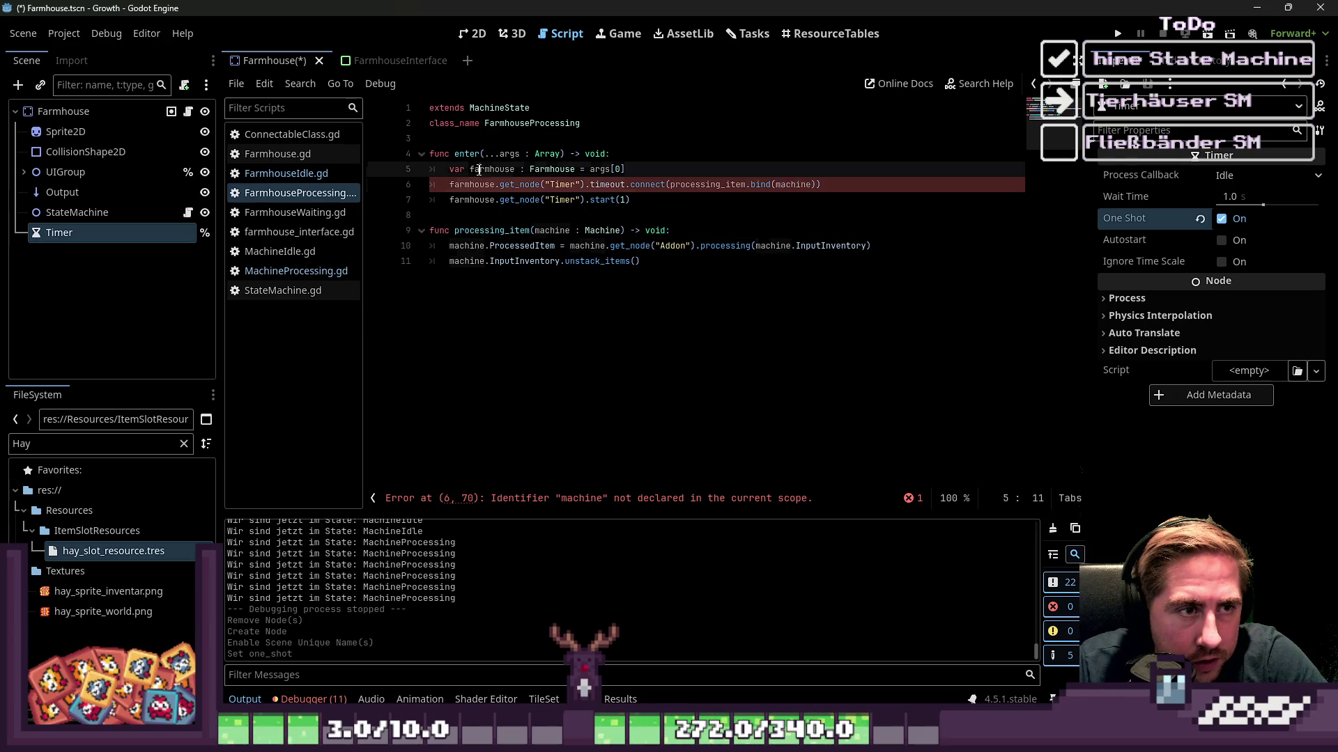
{"action": "left_click", "coordinate": [798, 195]}
{"action": "double_click", "coordinate": [793, 185]}
{"action": "type", "text": "farmhouse"}
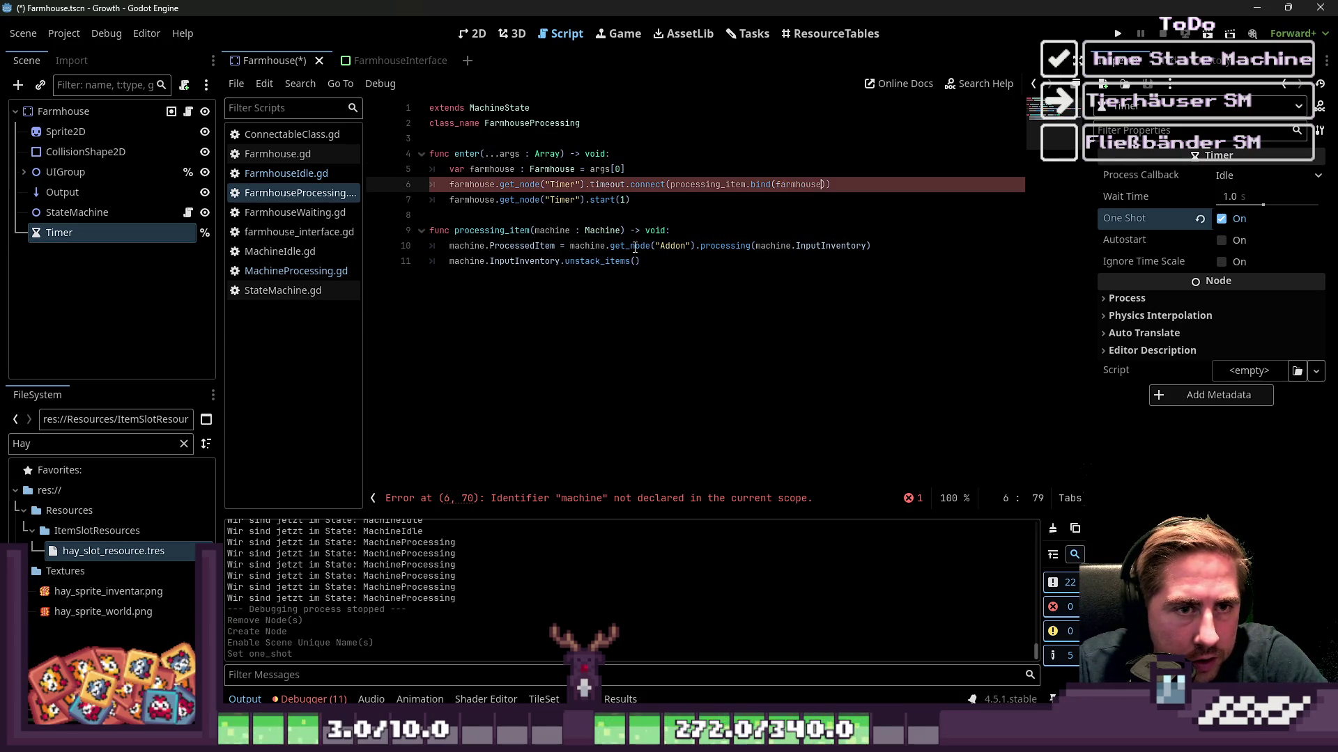
{"action": "double_click", "coordinate": [563, 230]}
{"action": "type", "text": "farmhouse"}
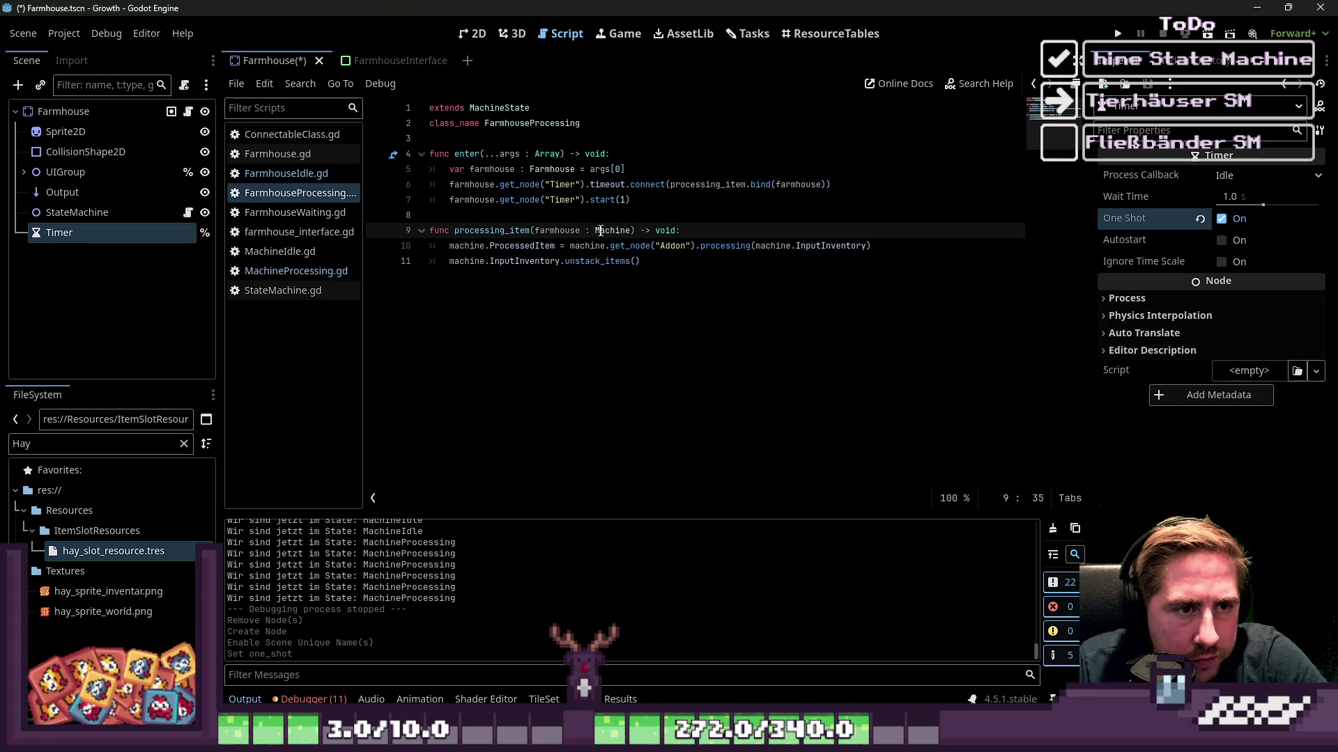
{"action": "double_click", "coordinate": [600, 231]}
{"action": "type", "text": "Farmhouse"}
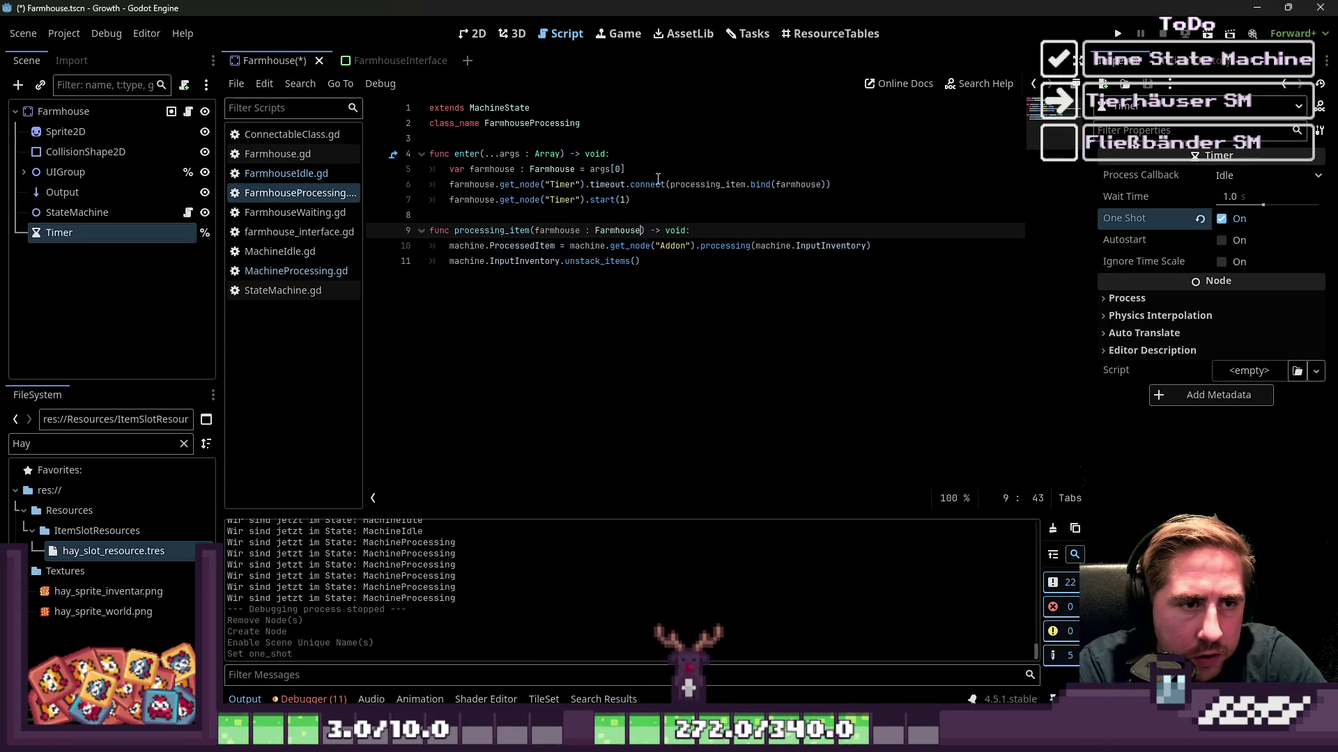
Replace machine with farmhouse on lines 10–11 of processing_item.
{"action": "double_click", "coordinate": [467, 246]}
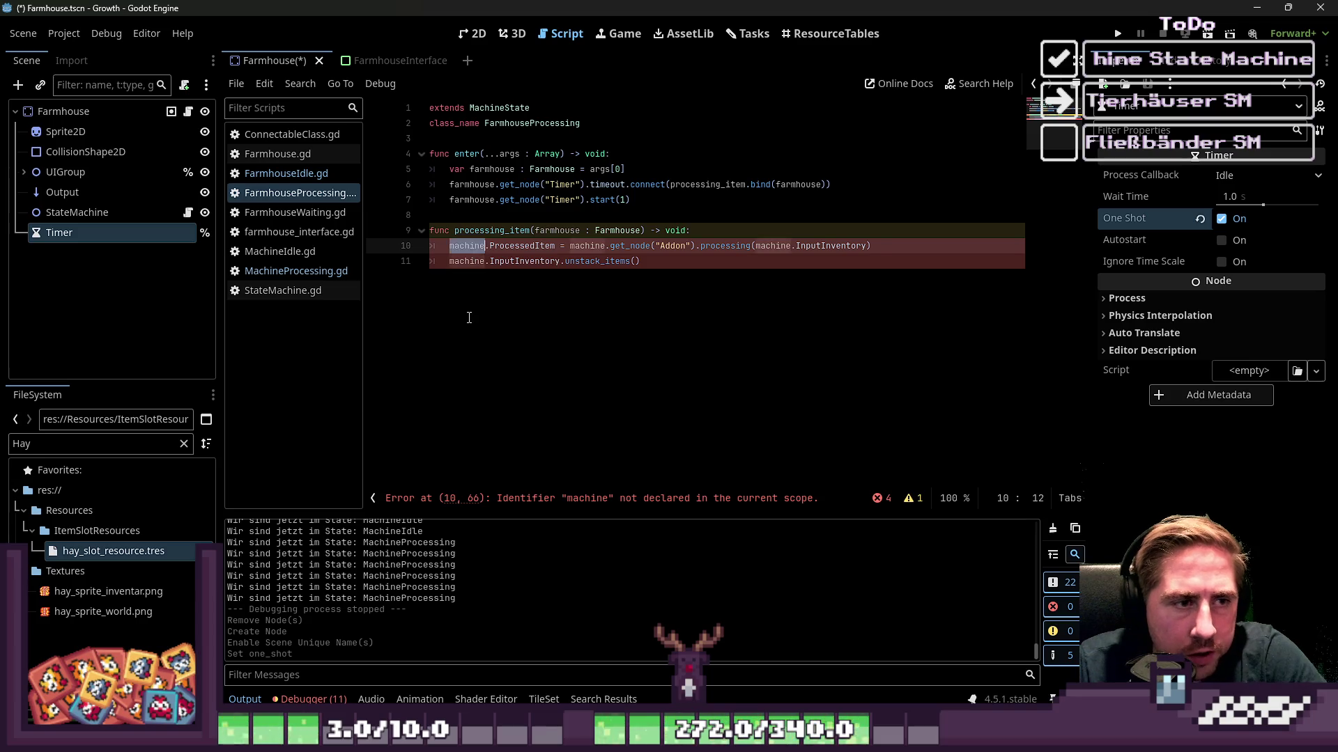
{"action": "type", "text": "farmhouse"}
{"action": "double_click", "coordinate": [478, 261]}
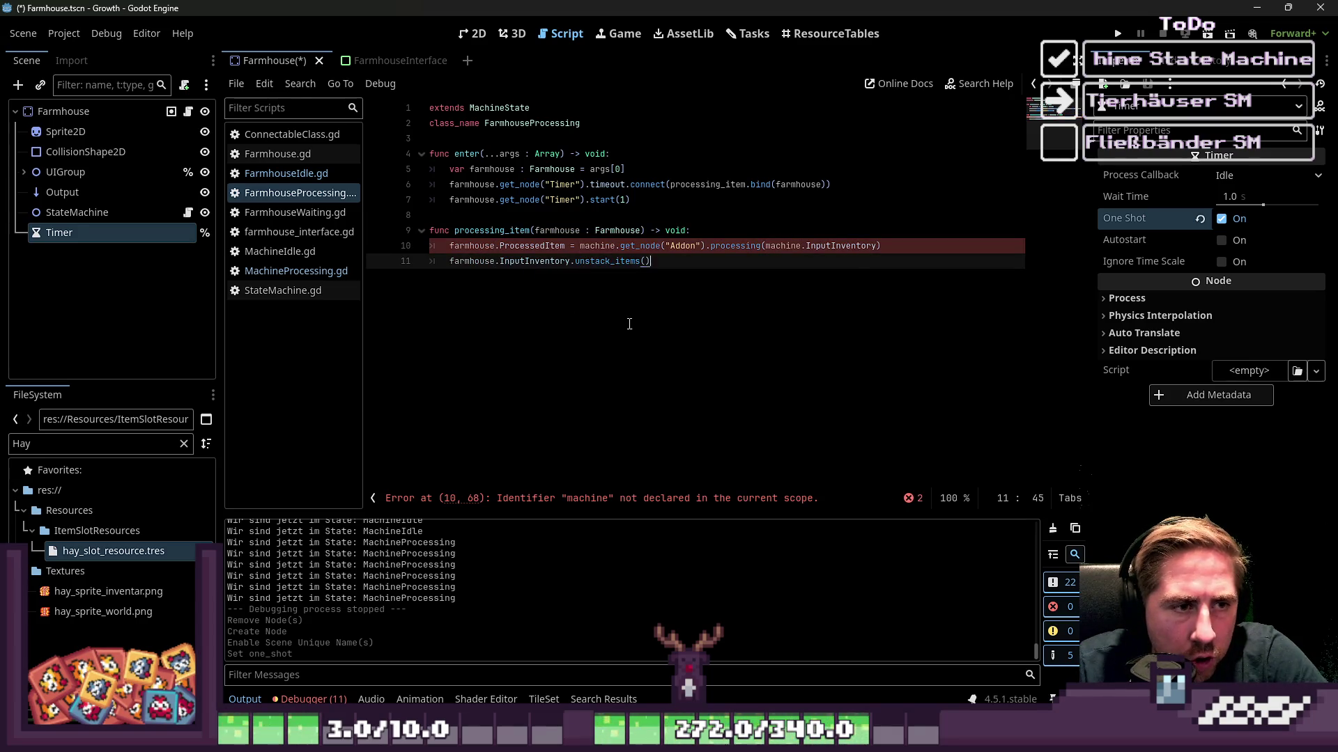
{"action": "double_click", "coordinate": [525, 231]}
{"action": "left_click", "coordinate": [525, 245]}
{"action": "double_click", "coordinate": [481, 246]}
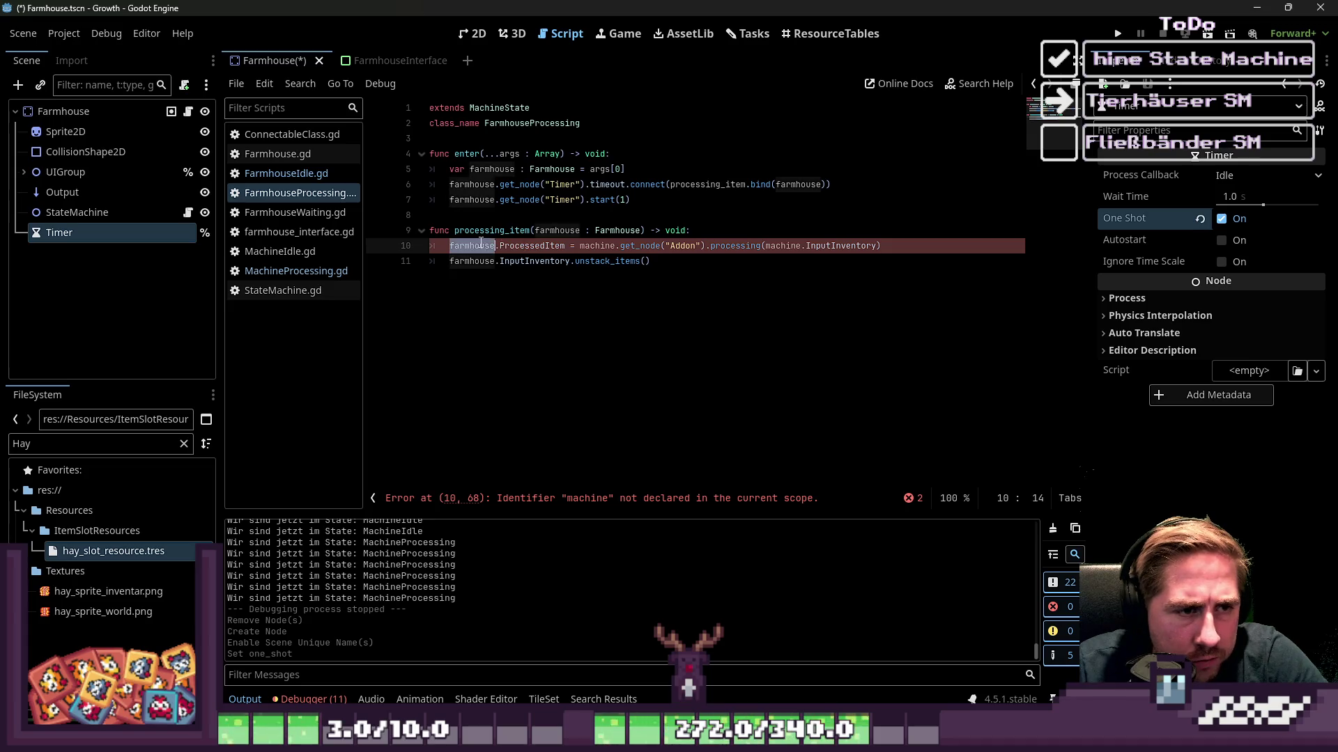
{"action": "left_click", "coordinate": [579, 245]}
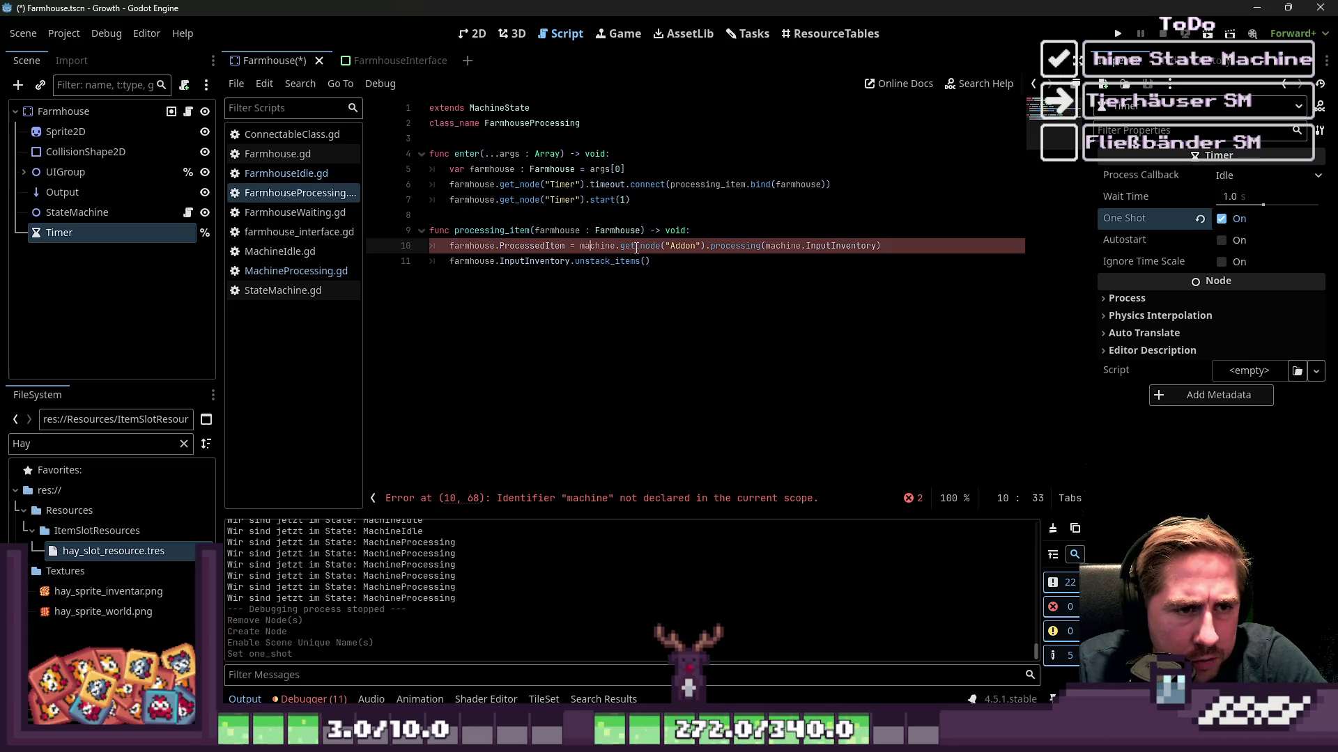
{"action": "left_click", "coordinate": [691, 245]}
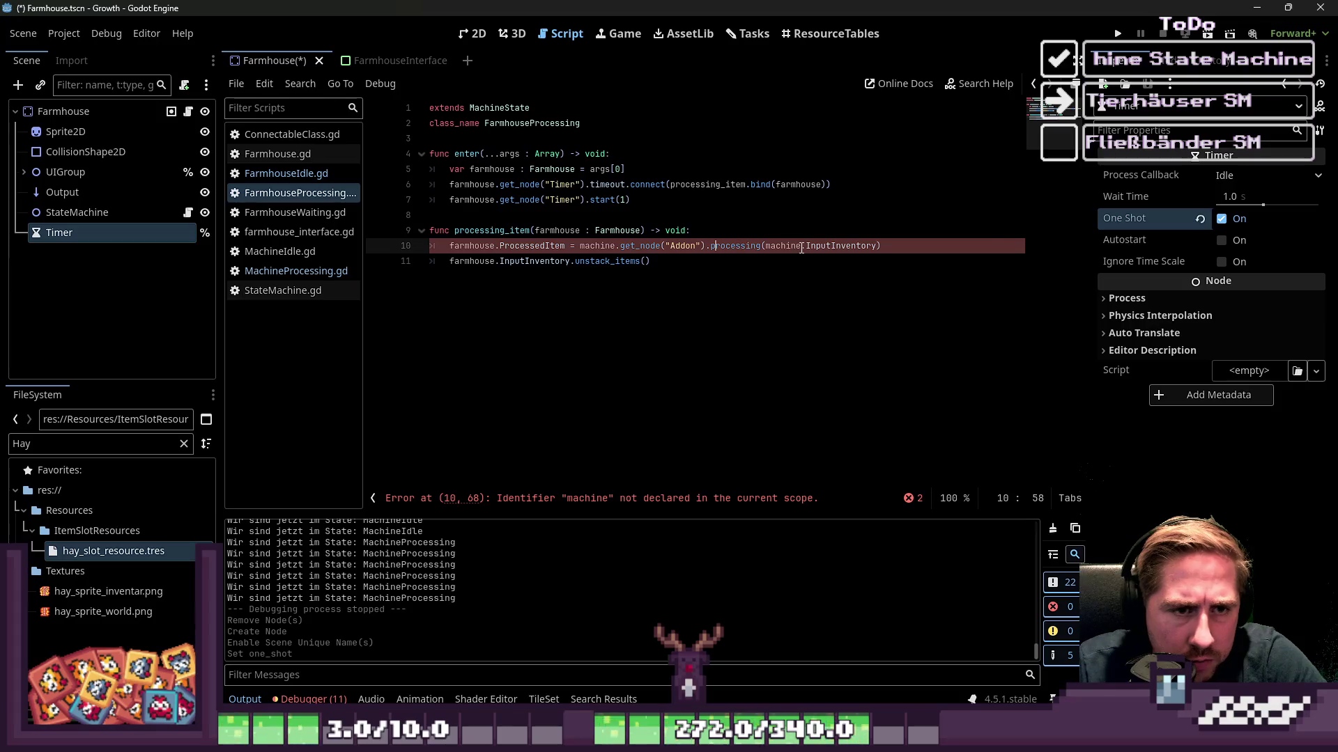
{"action": "left_click", "coordinate": [968, 246]}
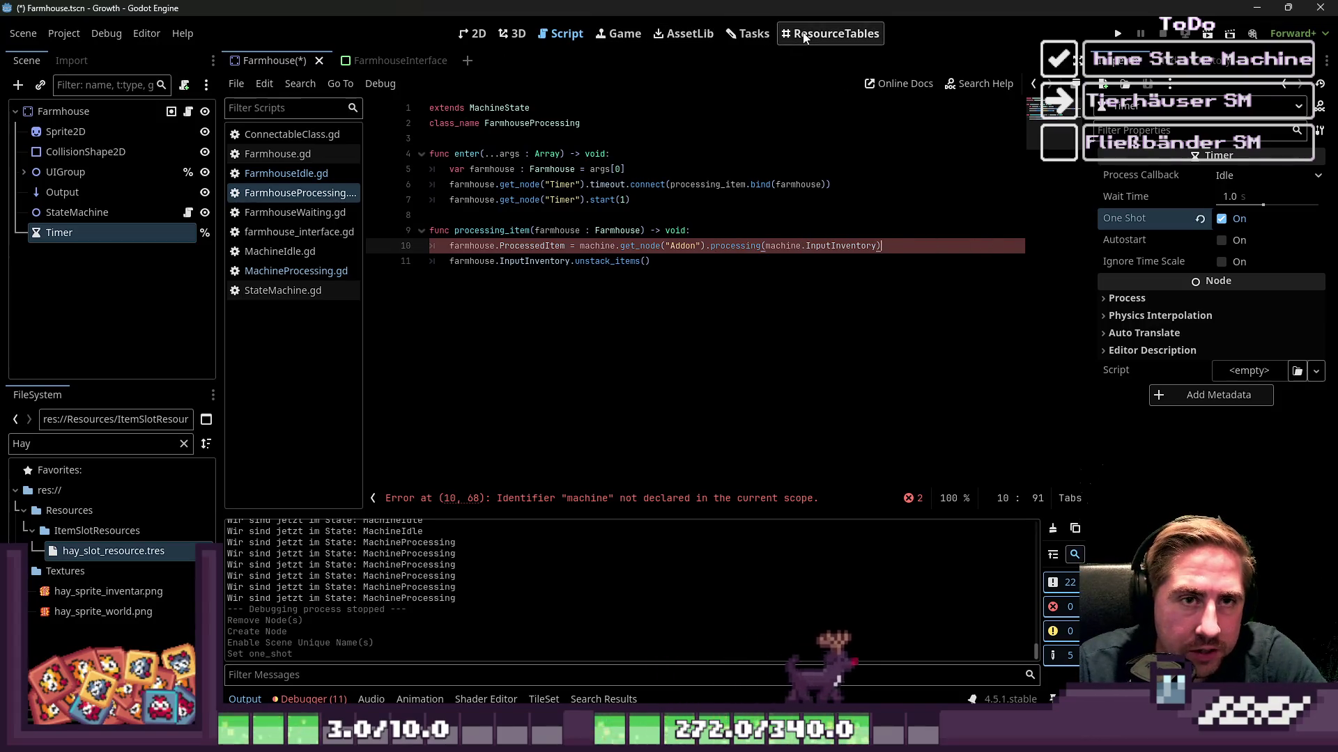
Filter the FileSystem for Pig and inspect pig_slot_resource.tres's Animal group and Animal Product list.
{"action": "double_click", "coordinate": [131, 445]}
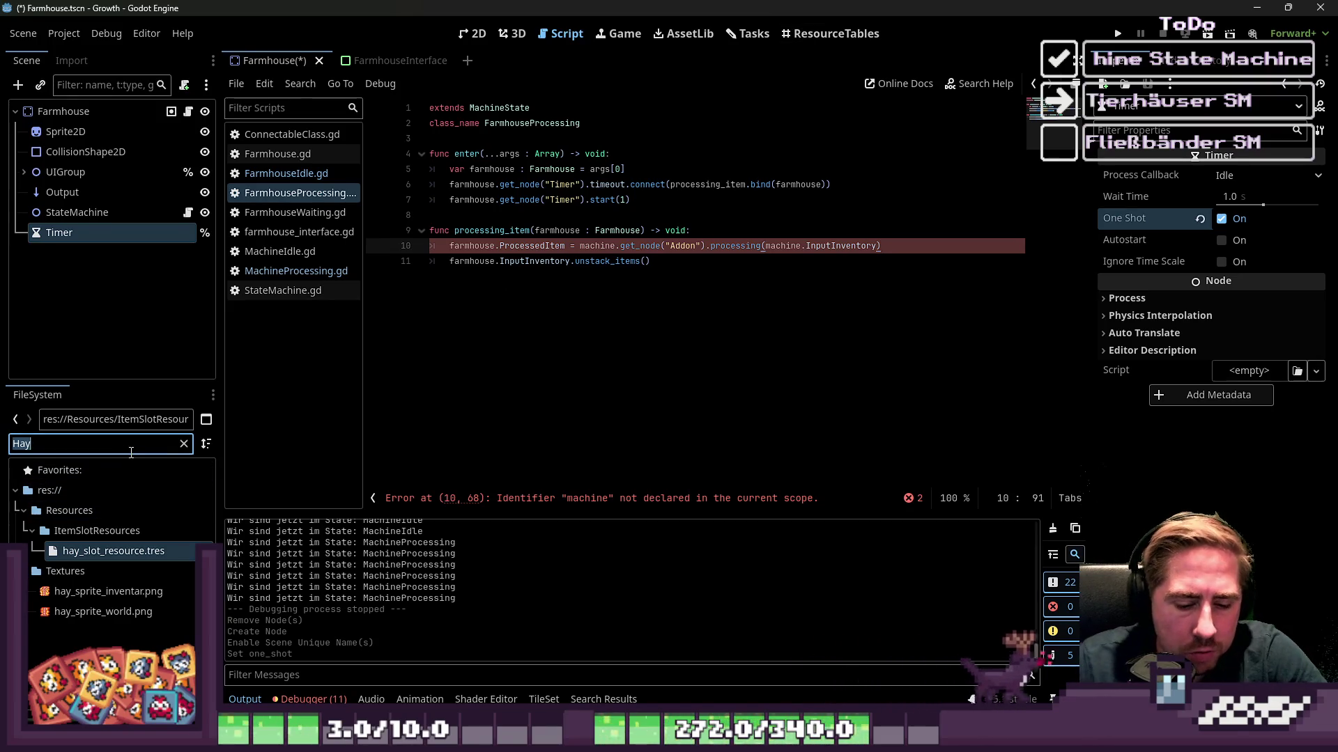
{"action": "type", "text": "Pig"}
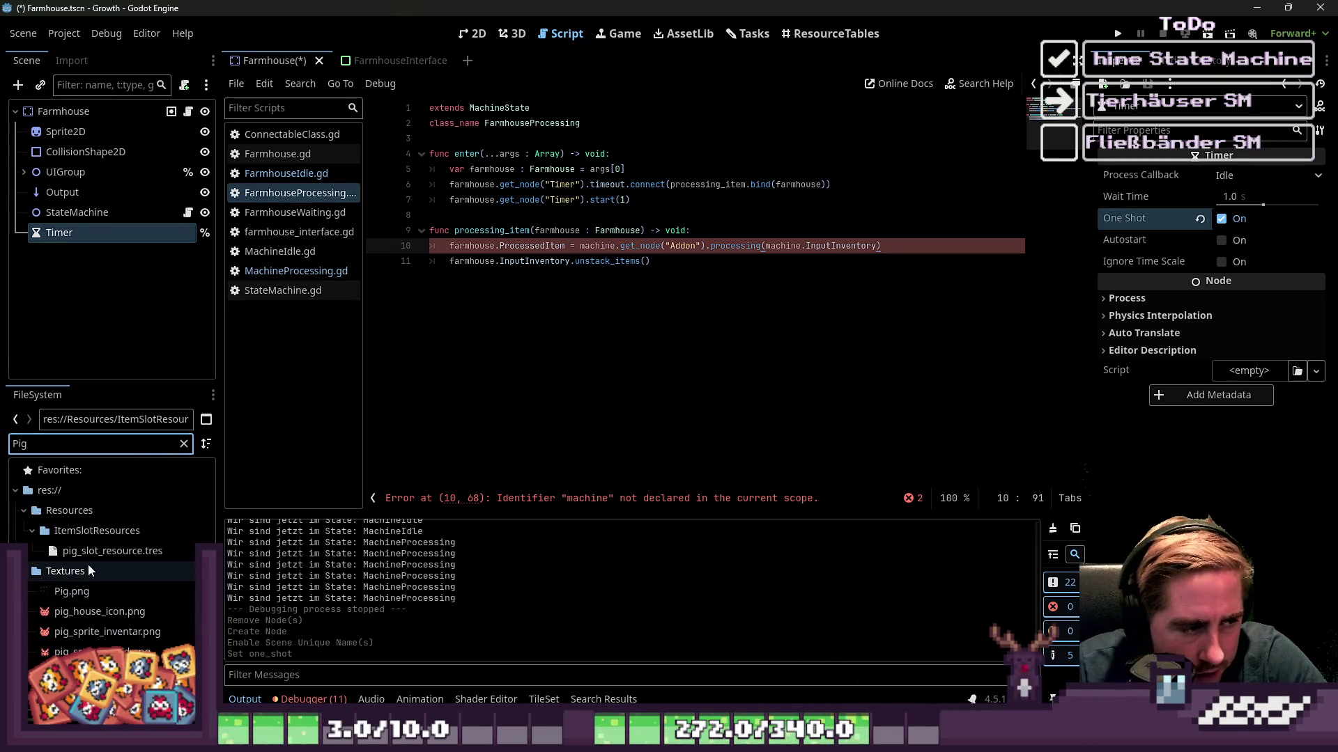
{"action": "left_click", "coordinate": [105, 551]}
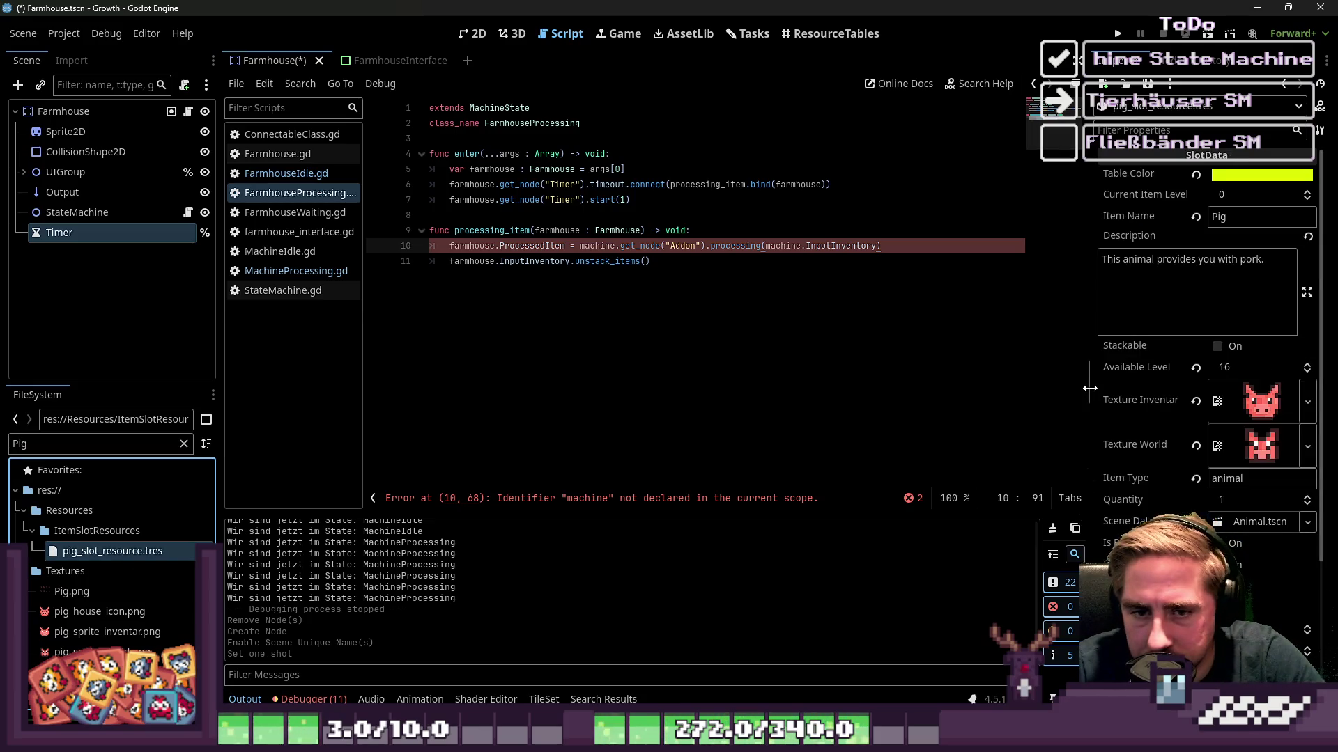
{"action": "left_click_drag", "start_coordinate": [1090, 388], "coordinate": [934, 360]}
{"action": "scroll", "coordinate": [1202, 340], "scroll_direction": "down", "scroll_amount": 3}
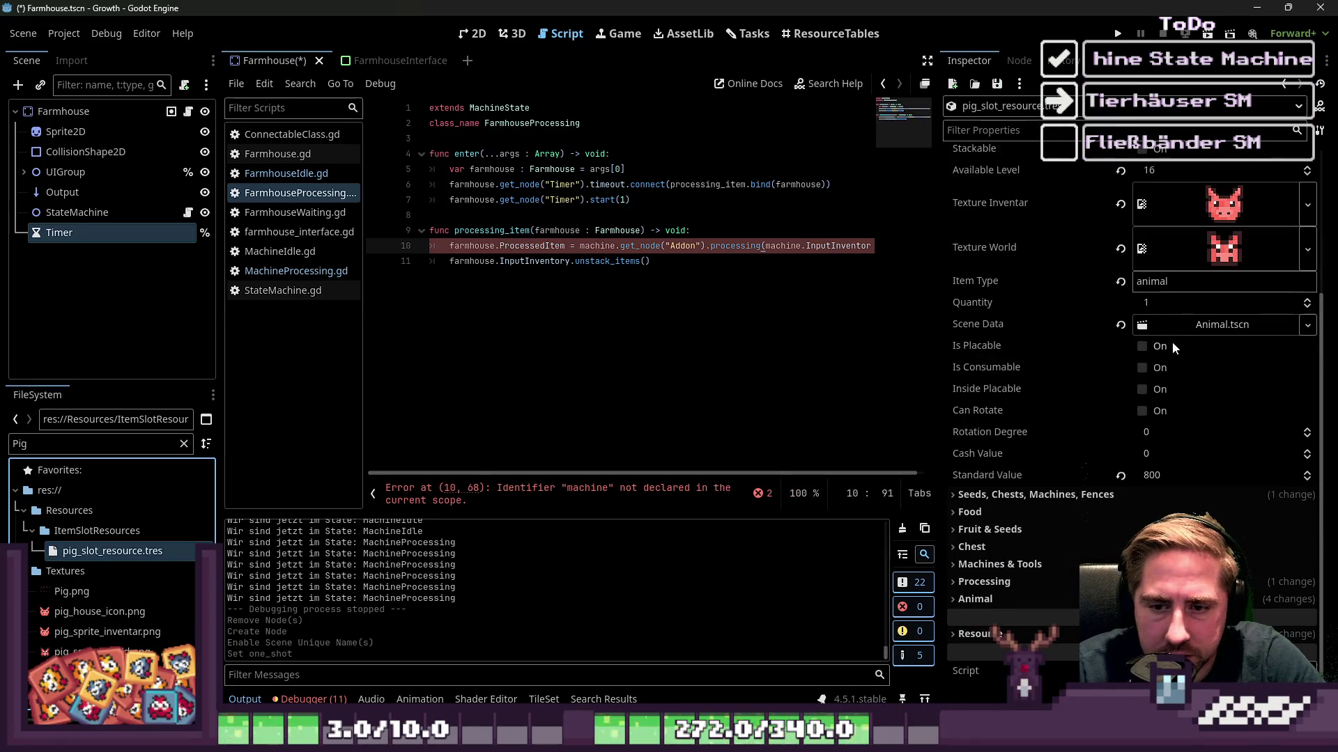
{"action": "left_click", "coordinate": [1026, 596]}
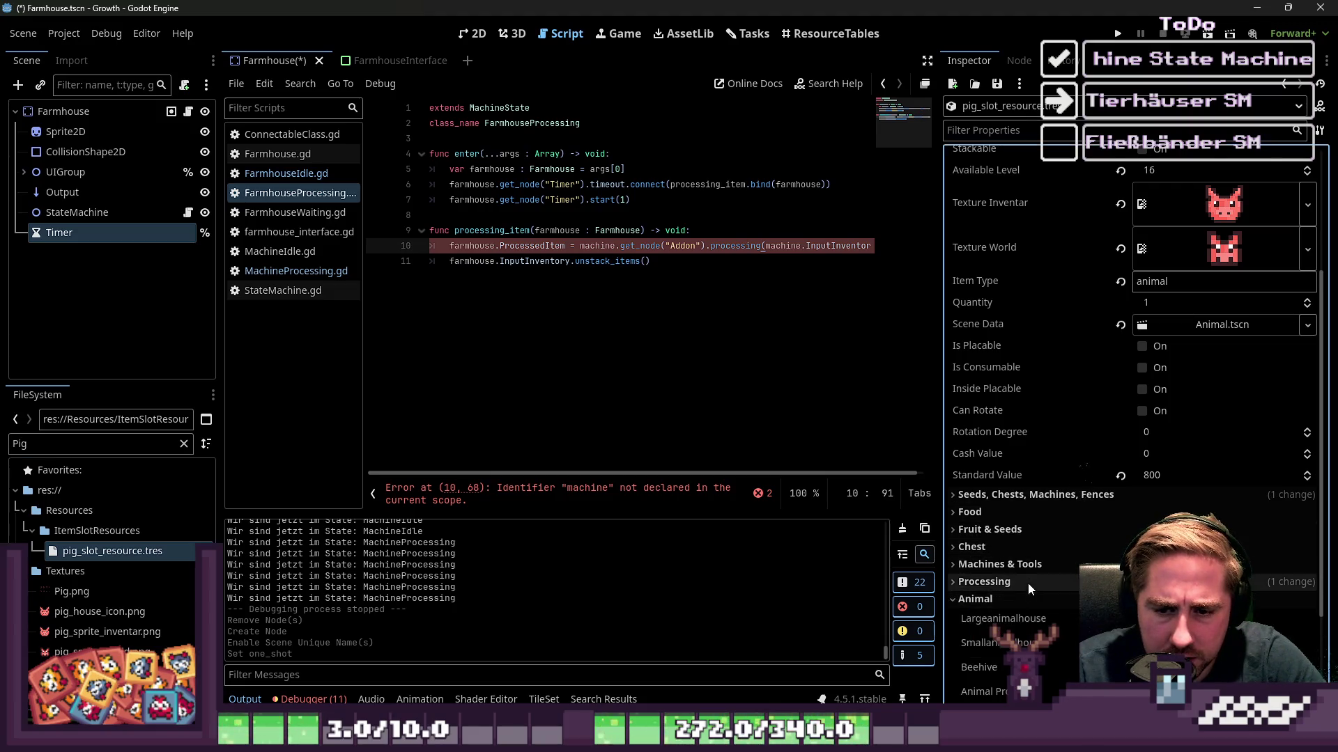
{"action": "scroll", "coordinate": [1031, 557], "scroll_direction": "down", "scroll_amount": 3}
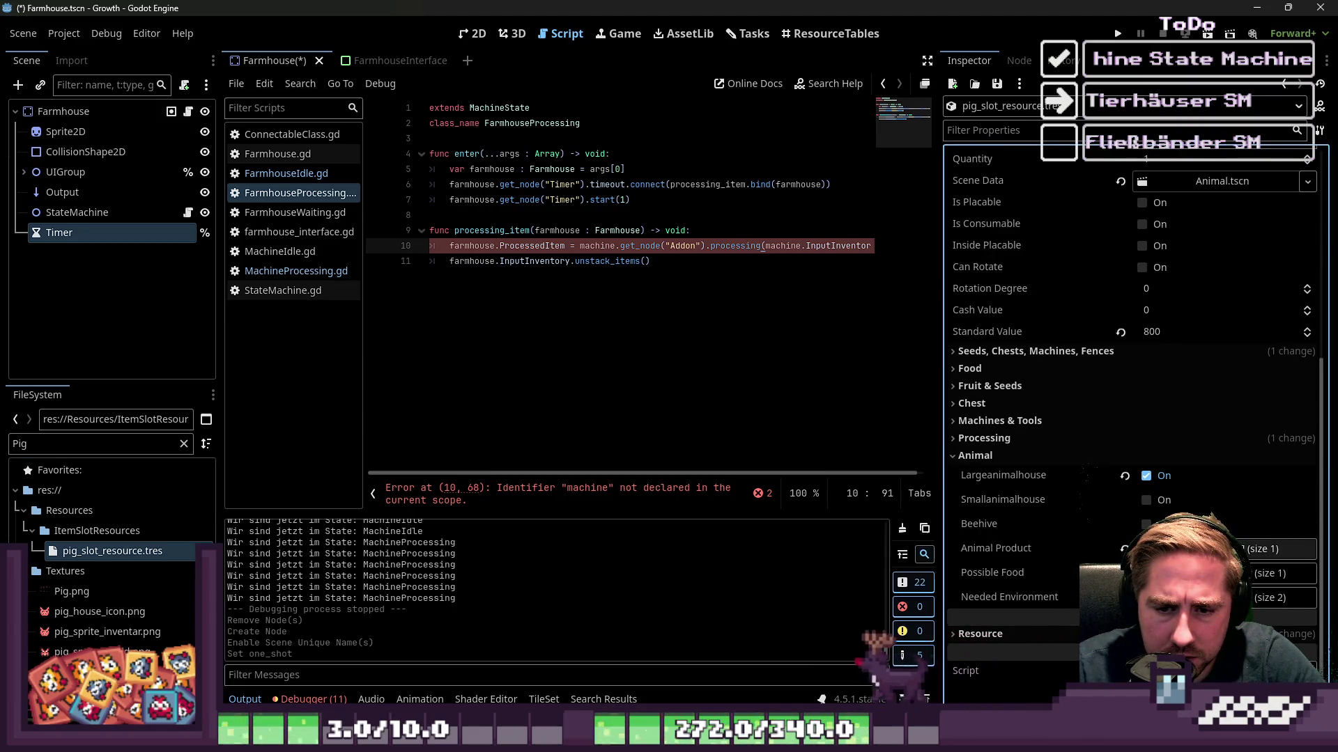
{"action": "left_click", "coordinate": [1226, 549]}
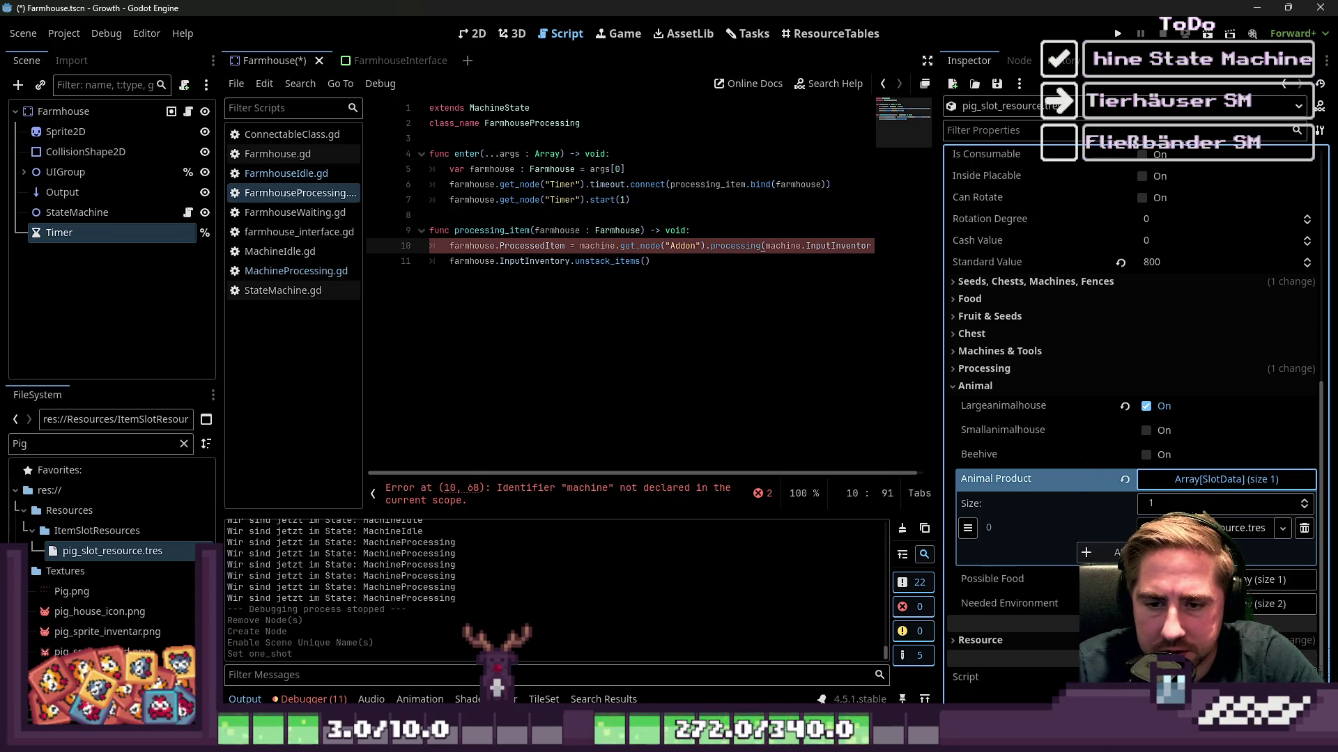
{"action": "left_click", "coordinate": [1027, 487]}
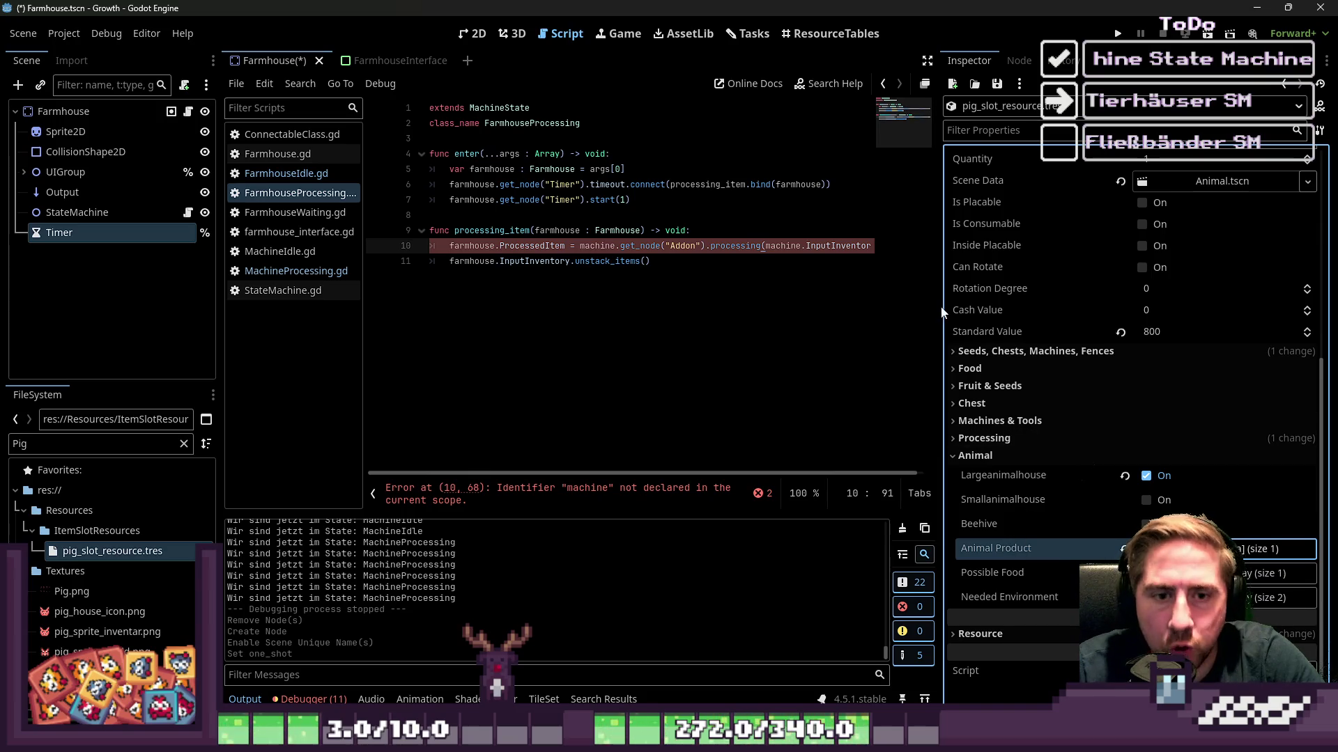
{"action": "left_click_drag", "start_coordinate": [941, 311], "coordinate": [1093, 302]}
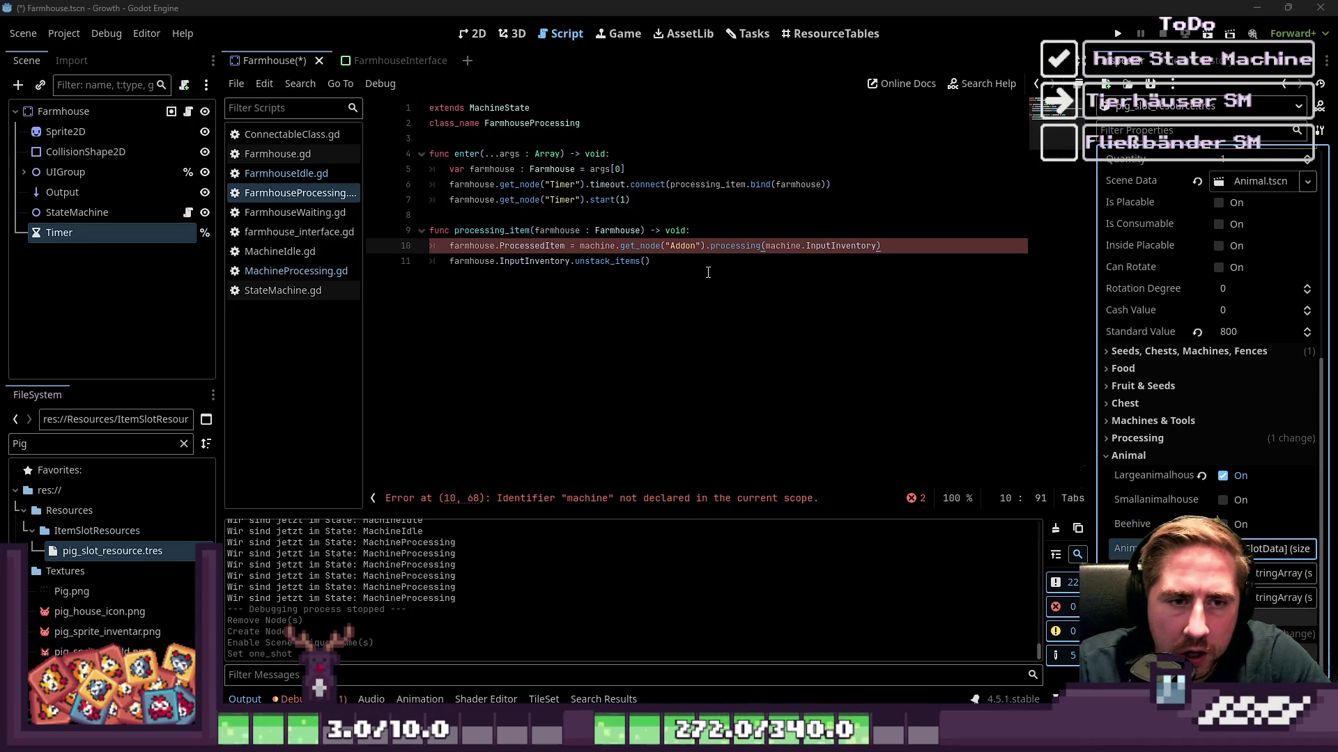
Replace the machine Addon expression with farmhouse.AnimalInventory[0] and insert an empty line above.
{"action": "left_click", "coordinate": [749, 261]}
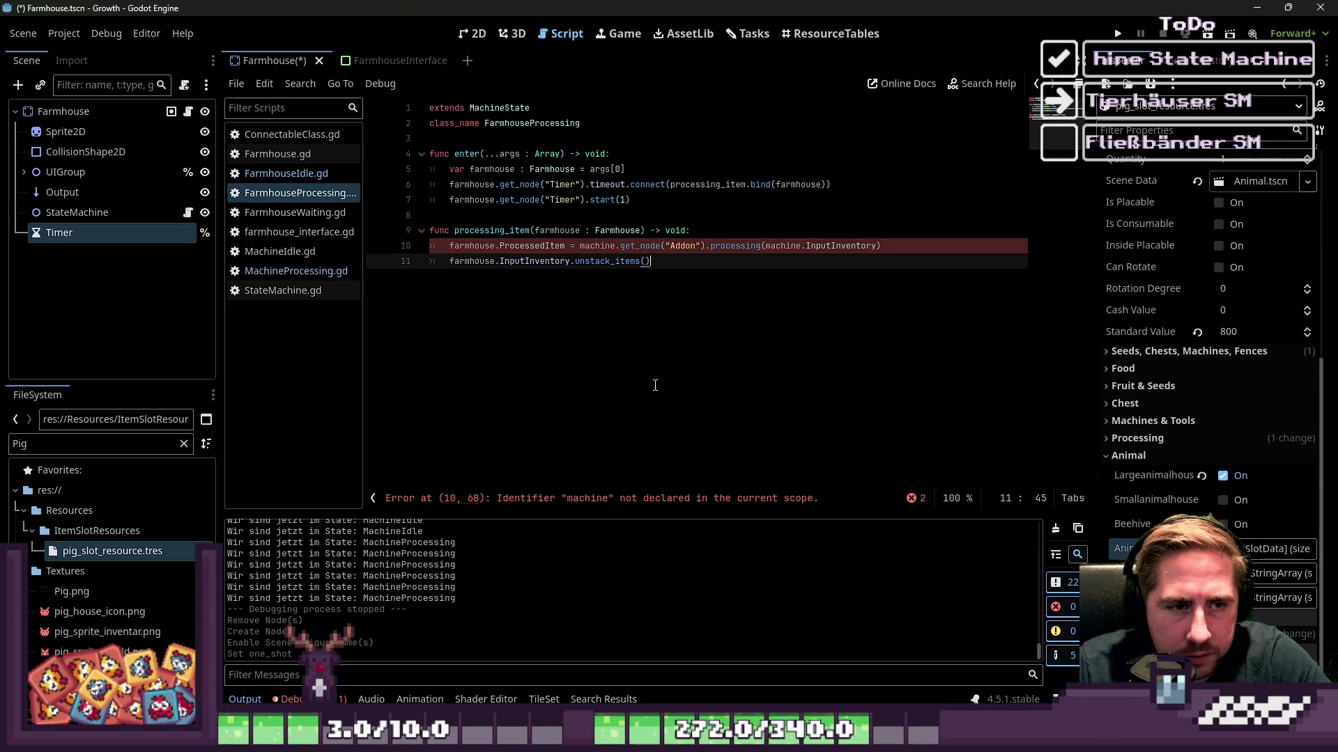
{"action": "left_click_drag", "start_coordinate": [912, 247], "coordinate": [581, 252]}
{"action": "key", "text": "BackSpace"}
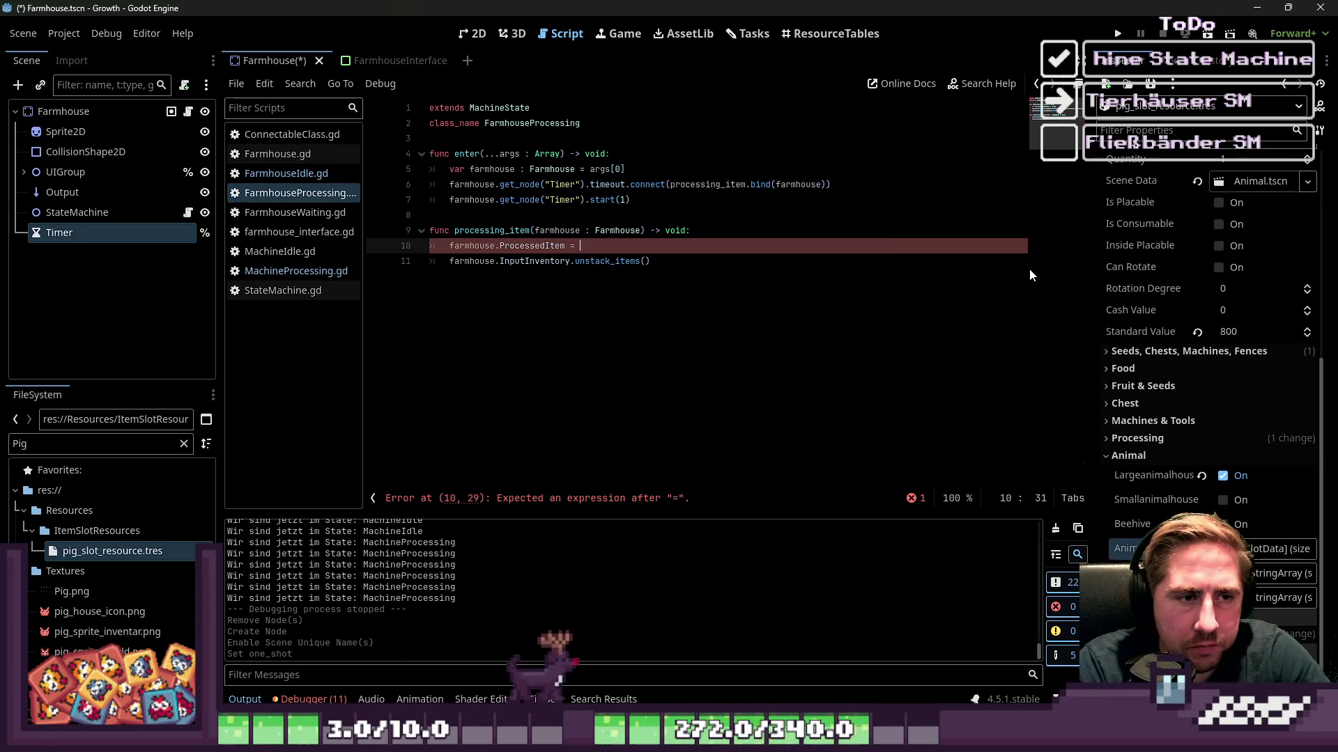
{"action": "type", "text": "farmhouse.an"}
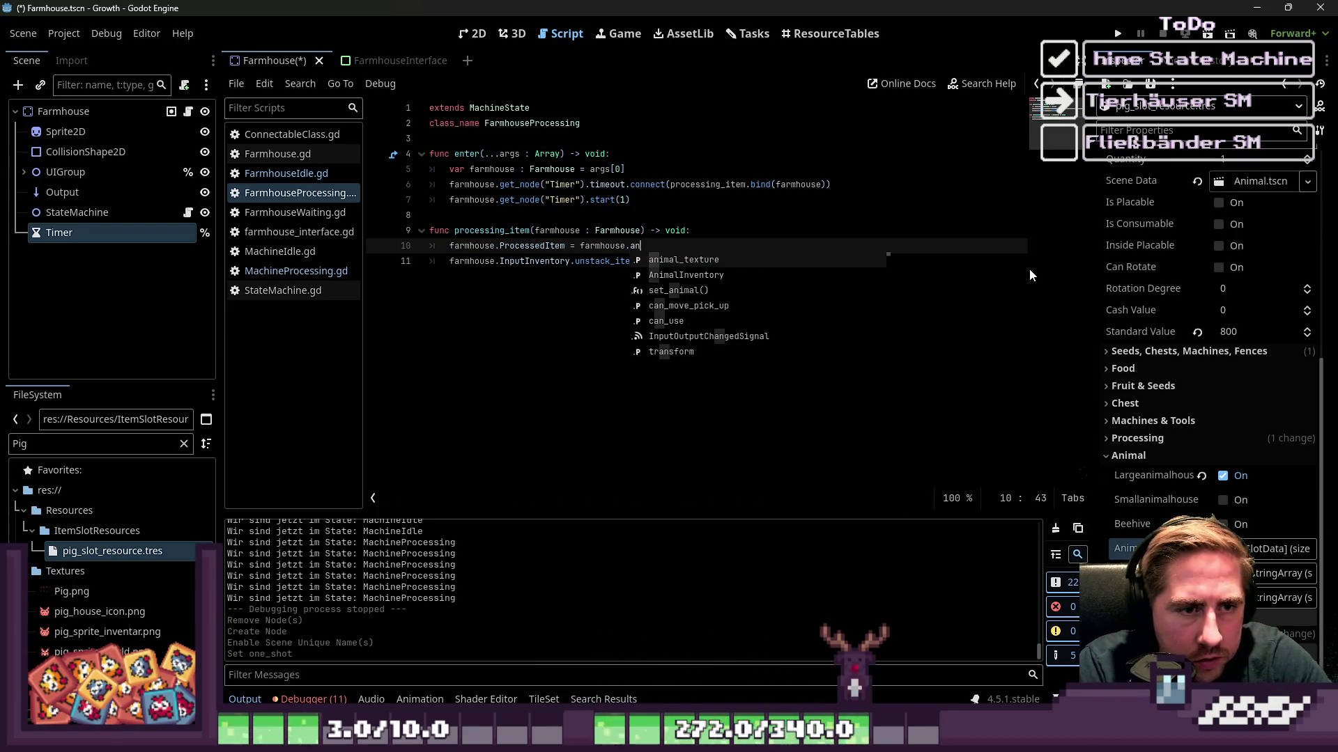
{"action": "key", "text": "Down"}
{"action": "key", "text": "Return"}
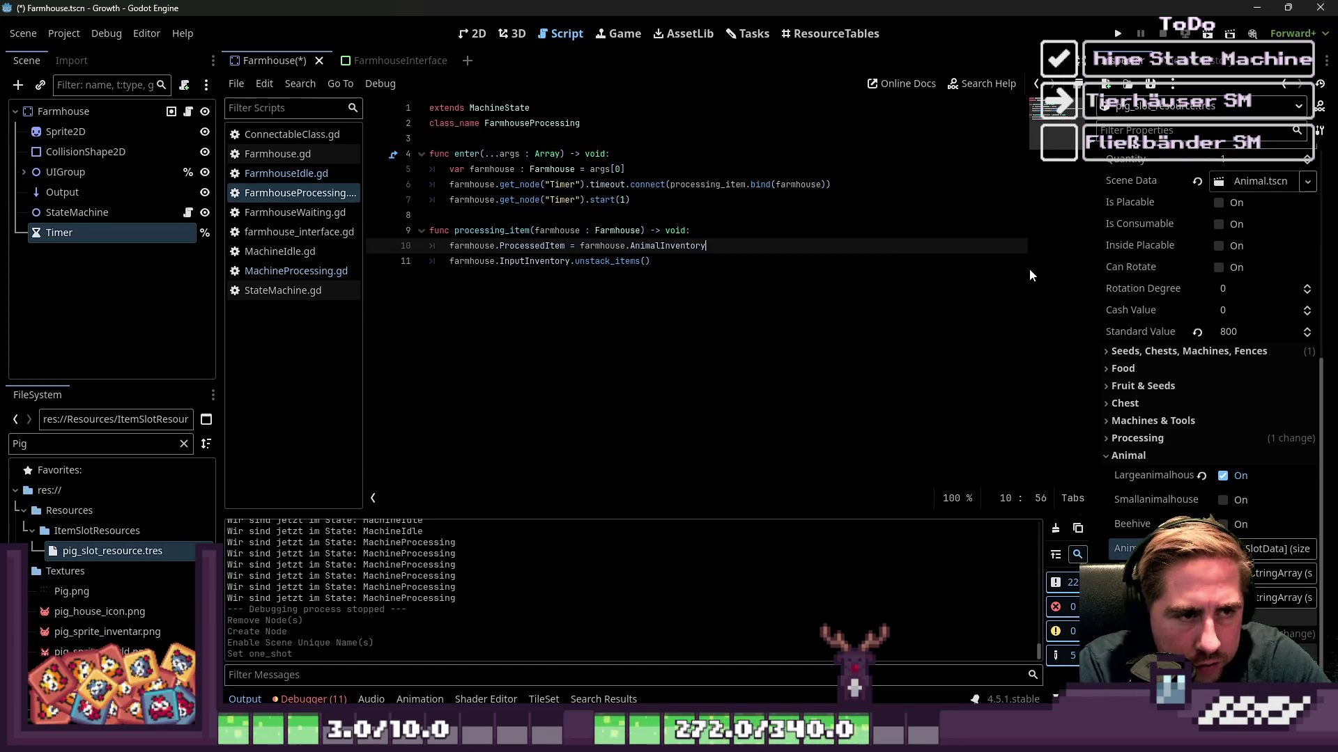
{"action": "type", "text": "[0]"}
{"action": "key", "text": "ctrl+shift+Return"}
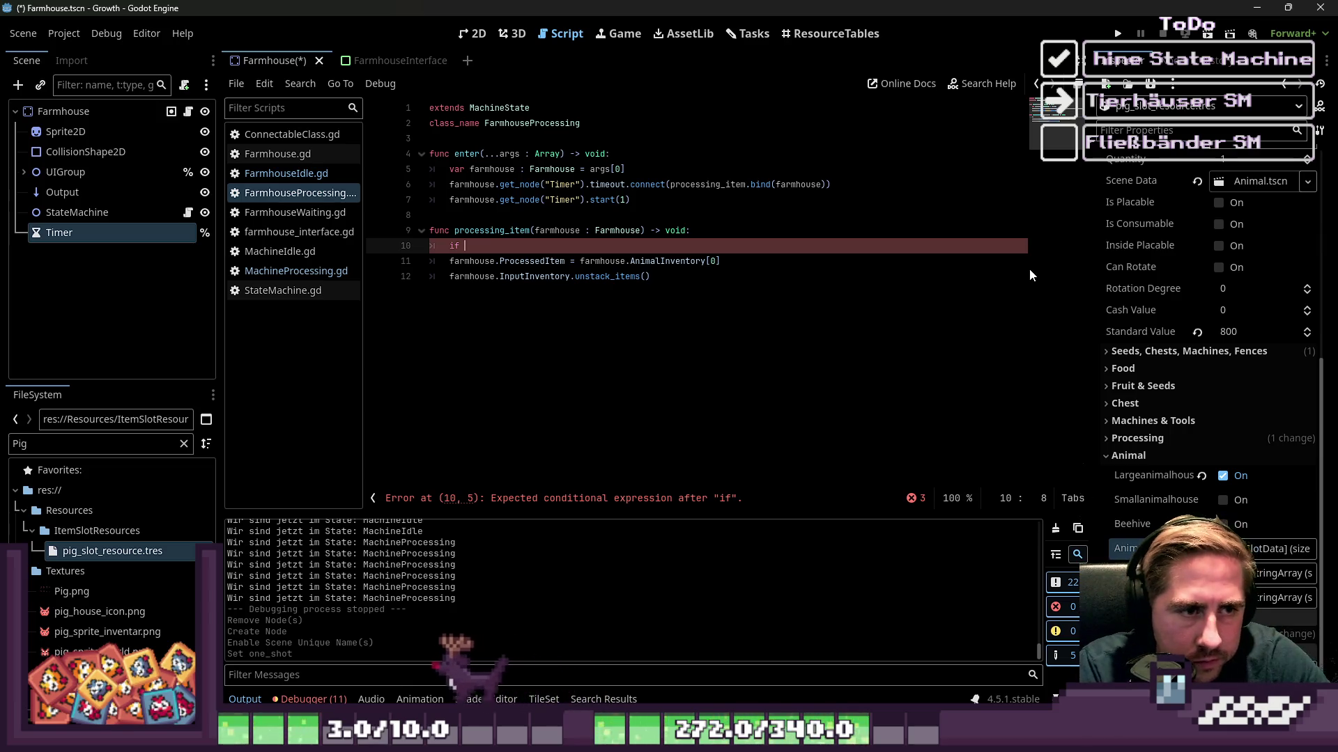
Extend the assignment to AnimalInventory.items[0].animal_product.pick_random().duplicate().
{"action": "key", "text": "Down"}
{"action": "key", "text": "End"}
{"action": "key", "text": "BackSpace"}
{"action": "key", "text": "BackSpace"}
{"action": "key", "text": "BackSpace"}
{"action": "type", "text": ".items"}
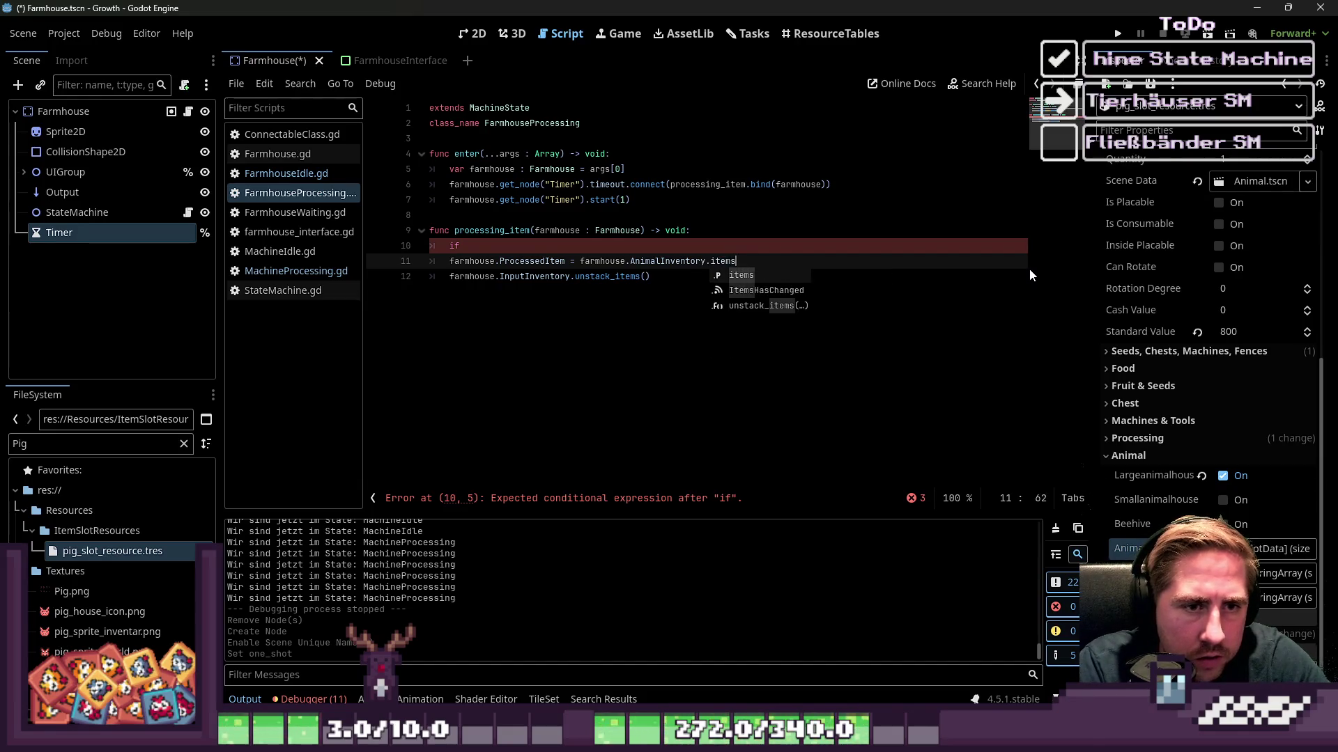
{"action": "type", "text": "[0]"}
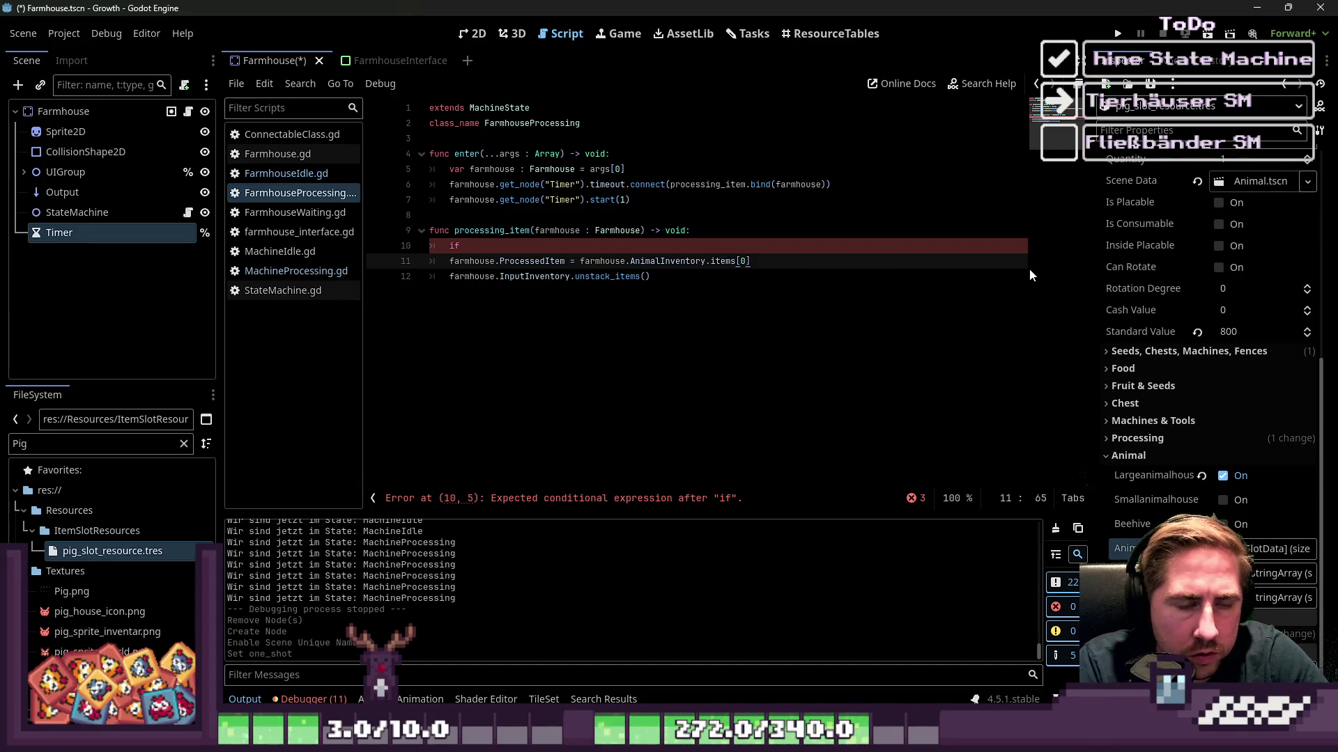
{"action": "type", "text": "."}
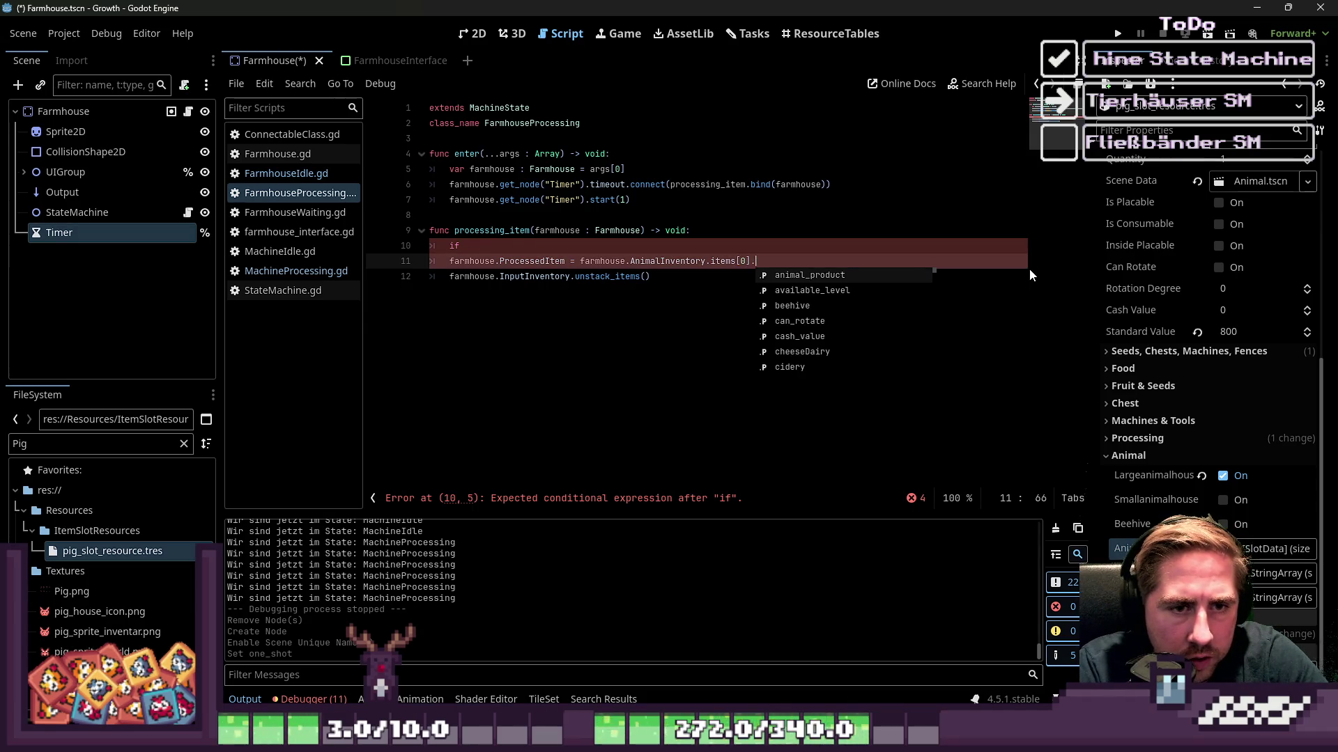
{"action": "key", "text": "Return"}
{"action": "type", "text": ".p"}
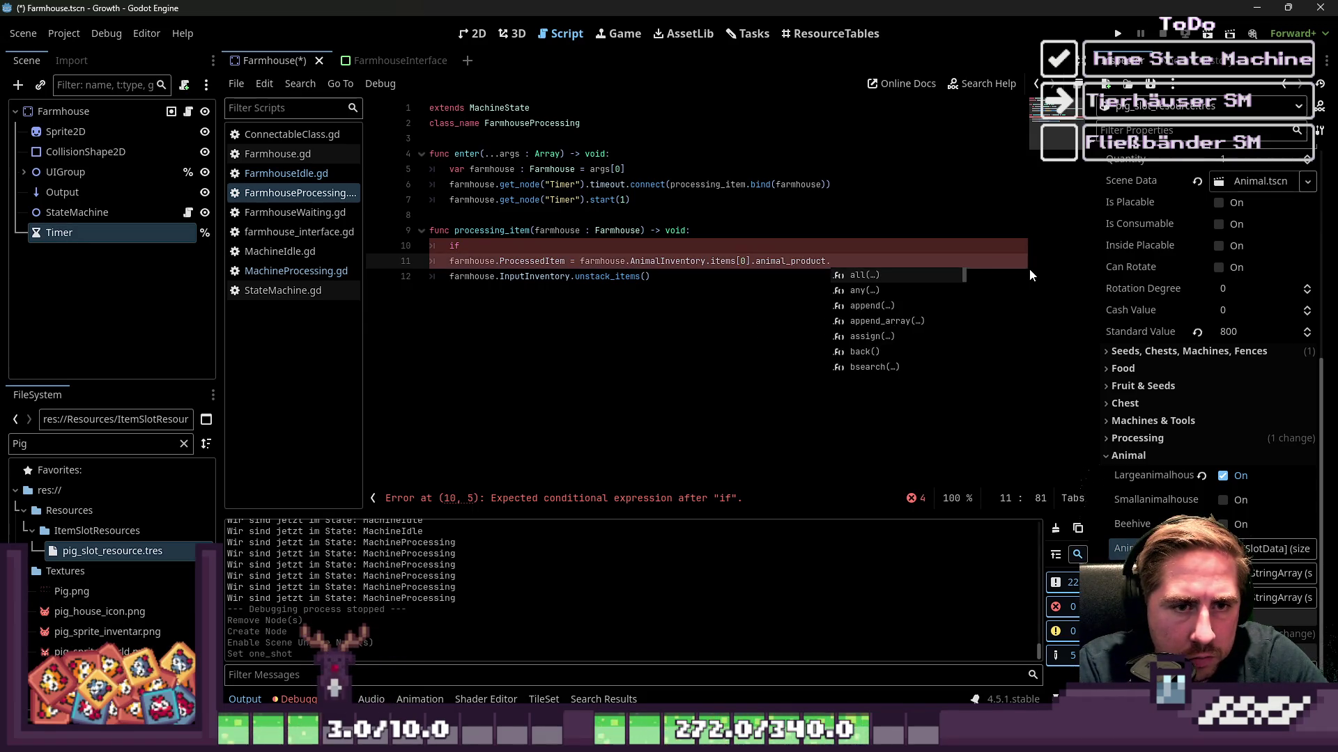
{"action": "key", "text": "Return"}
{"action": "type", "text": ".du"}
{"action": "key", "text": "Return"}
Select the farmhouse.AnimalInventory.items expression on the assignment line.
{"action": "key", "text": "Down"}
{"action": "key", "text": "Up"}
{"action": "key", "text": "Up"}
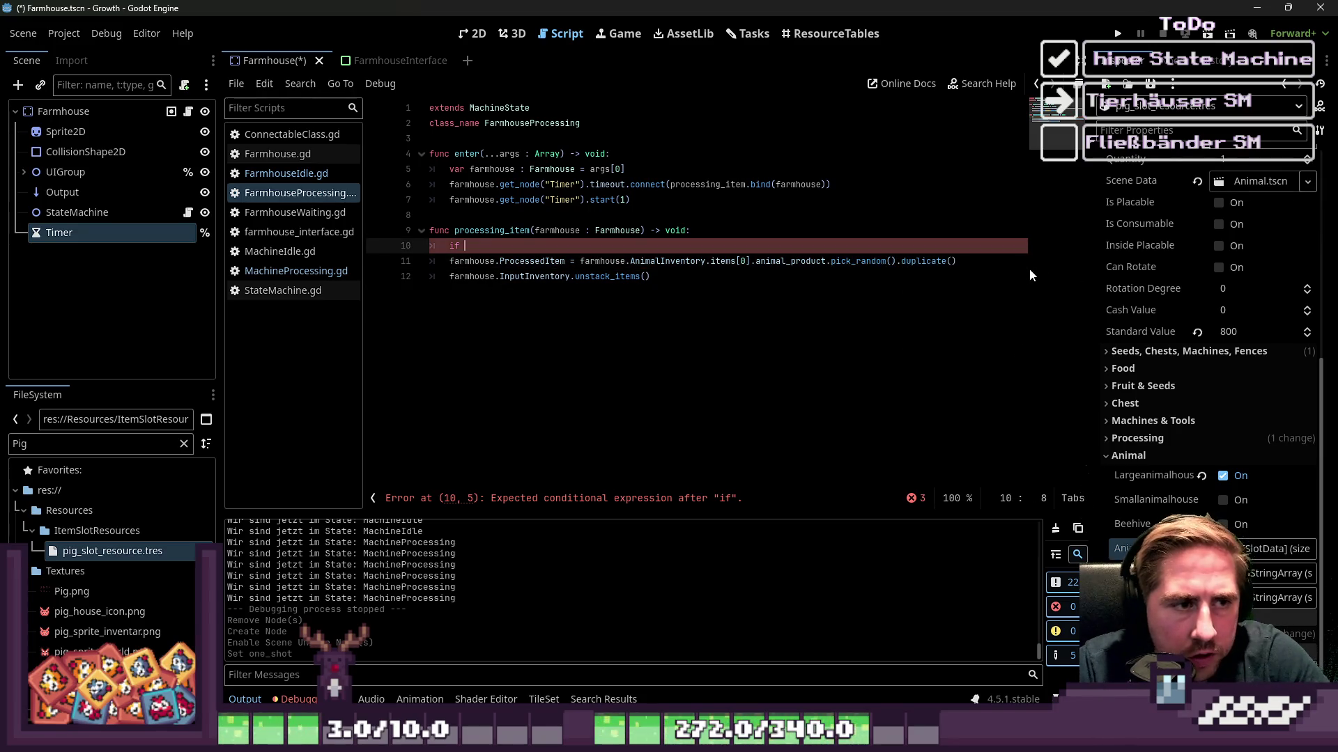
{"action": "key", "text": "Down"}
{"action": "key", "text": "Down"}
{"action": "key", "text": "Up"}
{"action": "key", "text": "ctrl+Left"}
{"action": "key", "text": "ctrl+Left"}
{"action": "key", "text": "ctrl+Left"}
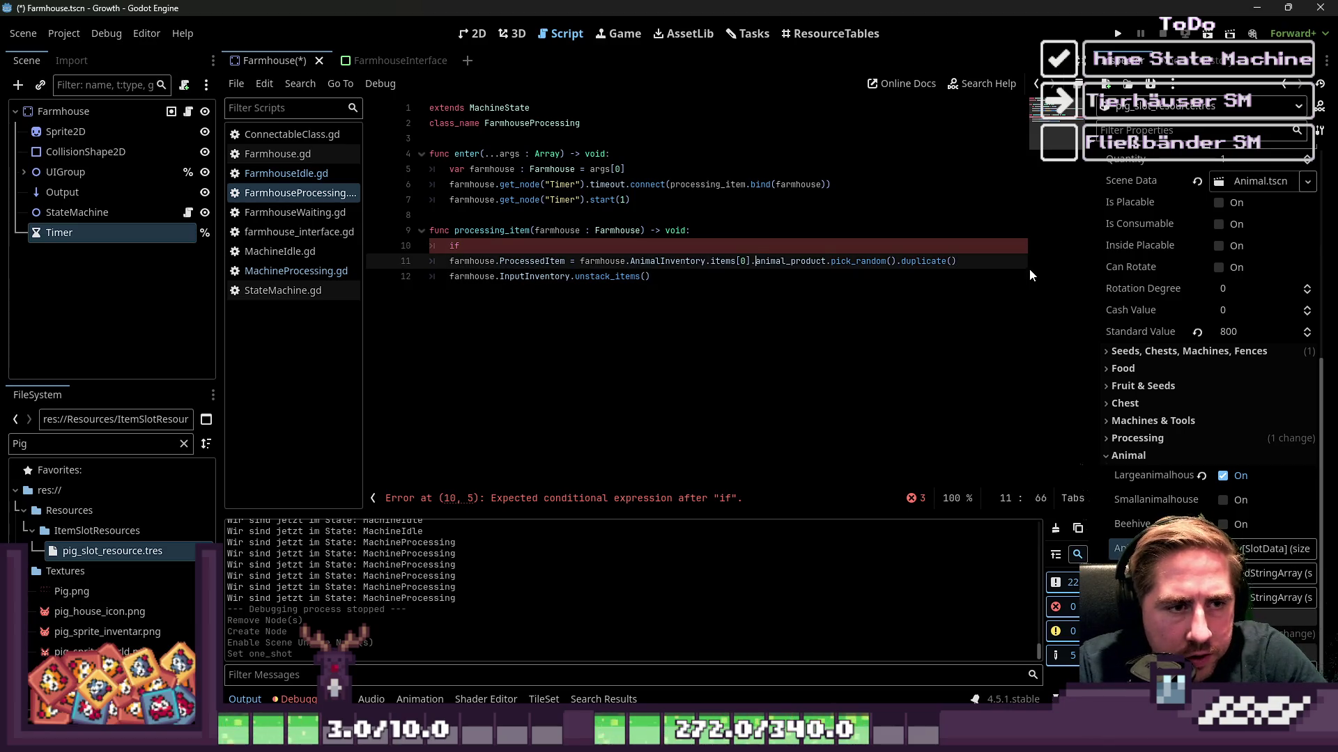
{"action": "key", "text": "ctrl+shift+Right"}
{"action": "key", "text": "ctrl+shift+Right"}
{"action": "key", "text": "ctrl+shift+Right"}
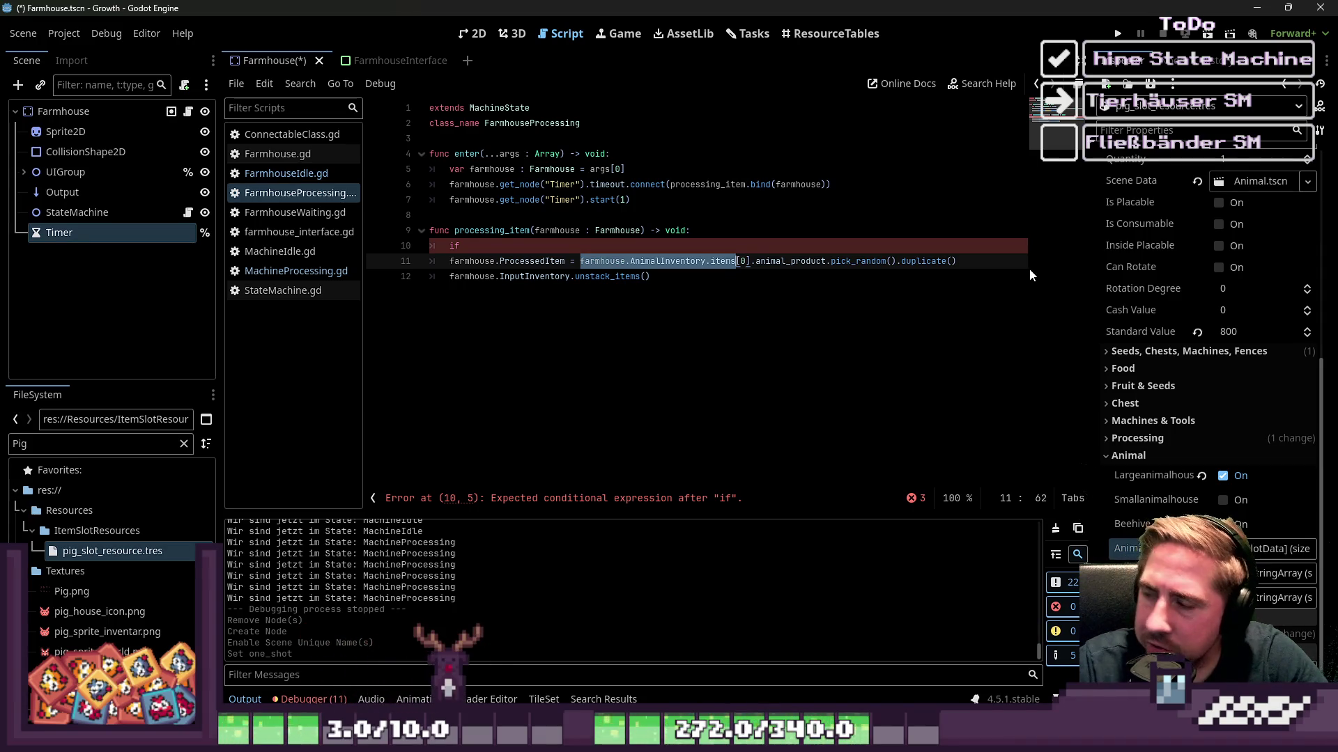
Complete line 10 as 'if farmhouse.AnimalInventory.items[0] == null:'.
{"action": "key", "text": "ctrl+shift+Right"}
{"action": "key", "text": "ctrl+c"}
{"action": "key", "text": "Up"}
{"action": "key", "text": "ctrl+v"}
{"action": "type", "text": ":"}
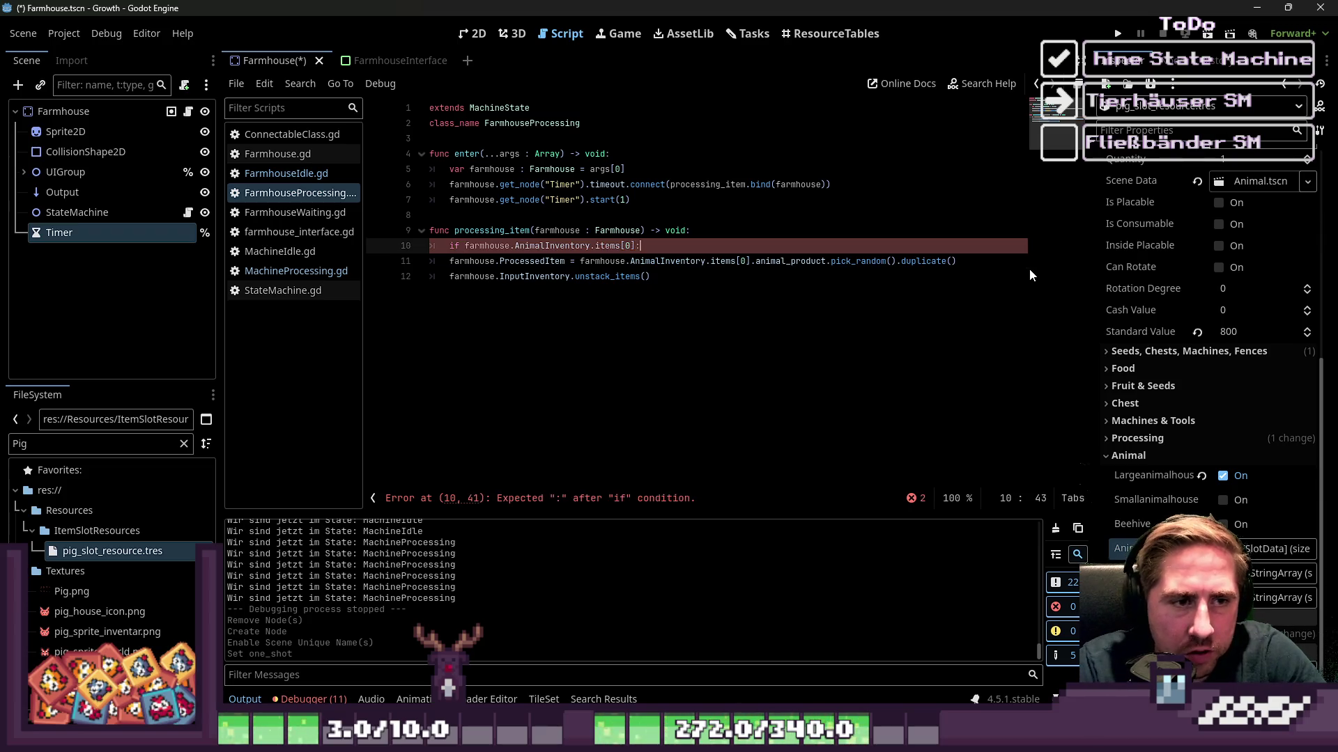
{"action": "key", "text": "Return"}
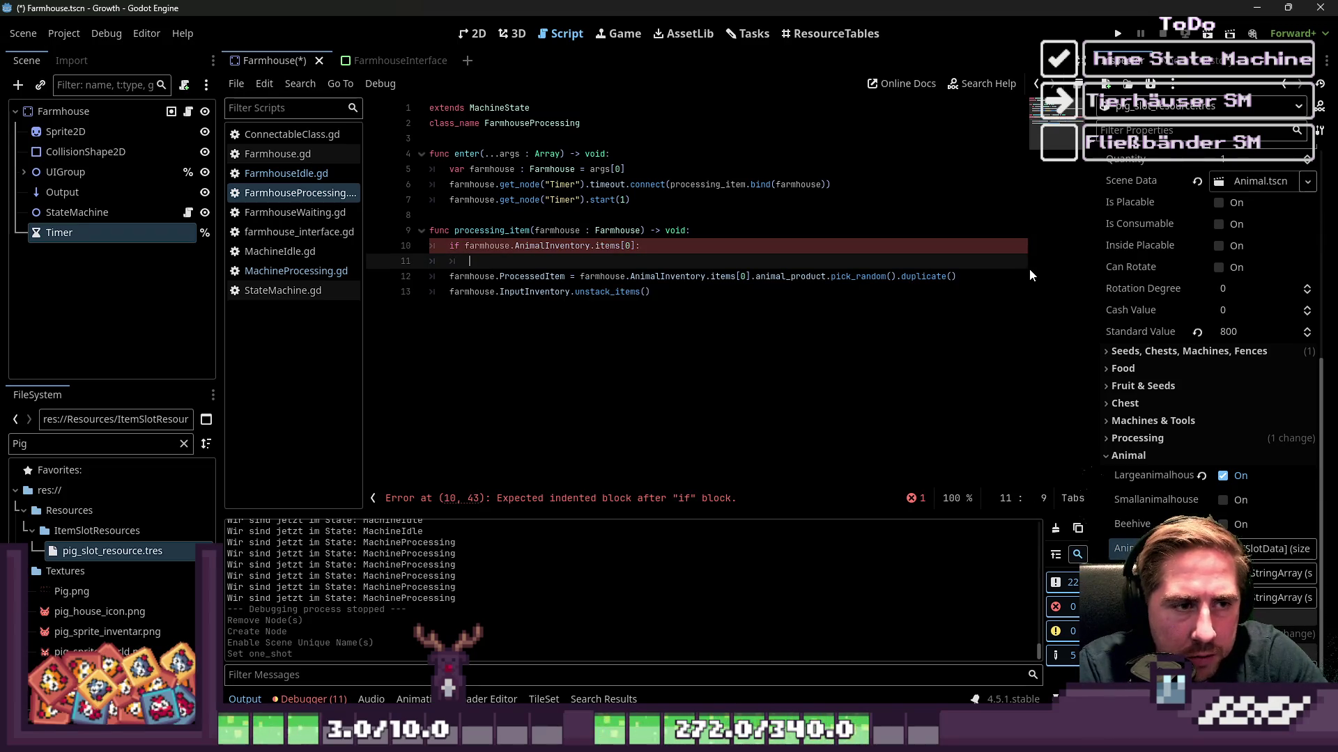
{"action": "key", "text": "Up"}
{"action": "key", "text": "End"}
{"action": "key", "text": "Left"}
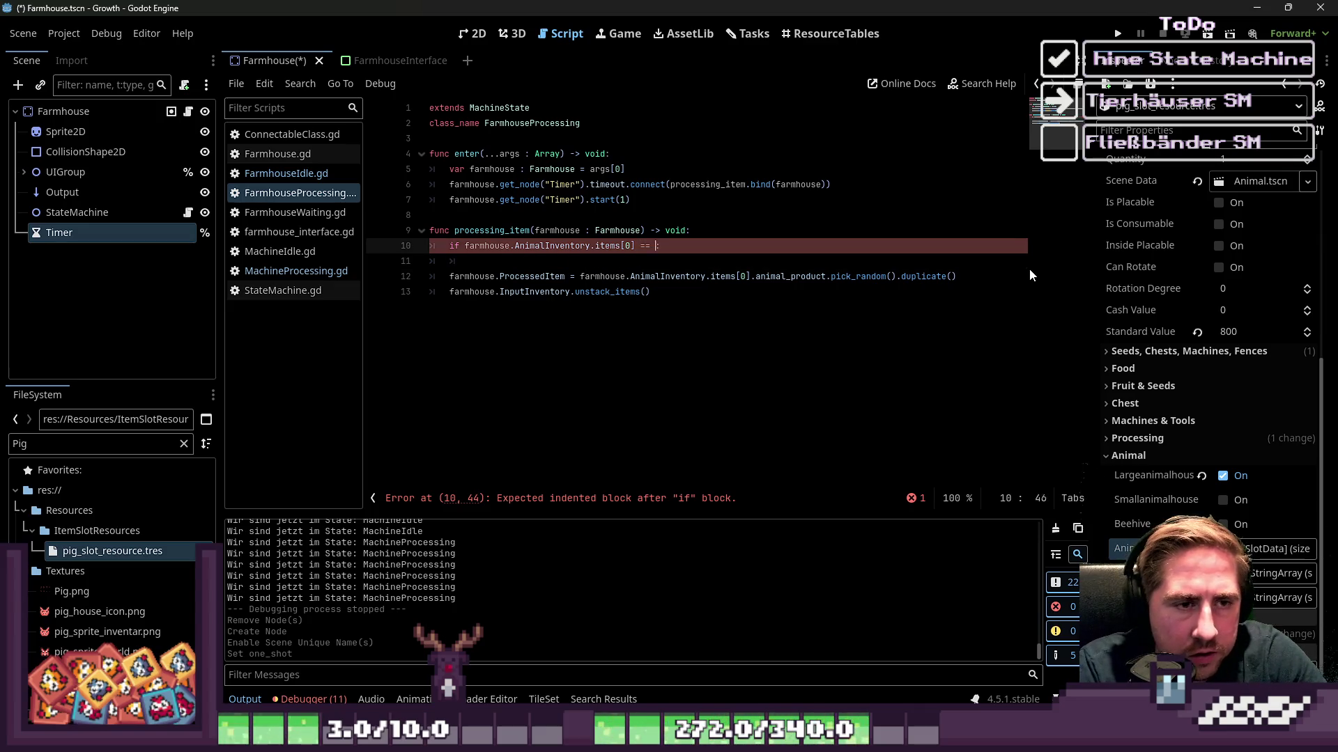
{"action": "key", "text": "BackSpace"}
{"action": "key", "text": "BackSpace"}
{"action": "key", "text": "BackSpace"}
{"action": "key", "text": "BackSpace"}
{"action": "key", "text": "BackSpace"}
{"action": "type", "text": "= "}
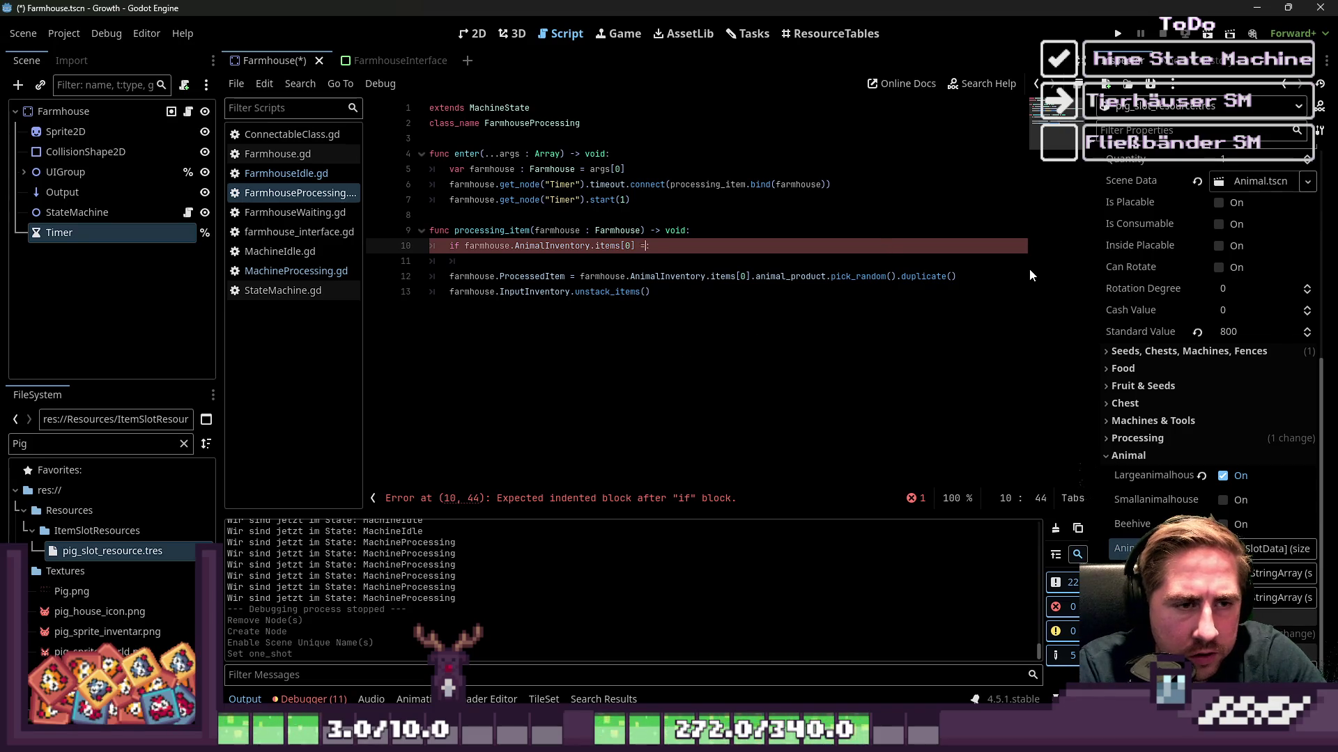
{"action": "type", "text": "null"}
{"action": "key", "text": "ctrl+Left"}
{"action": "key", "text": "ctrl+Left"}
{"action": "key", "text": "ctrl+Left"}
Add RequestTransition(&"FarmhouseIdle") as the indented body of the null check.
{"action": "key", "text": "Down"}
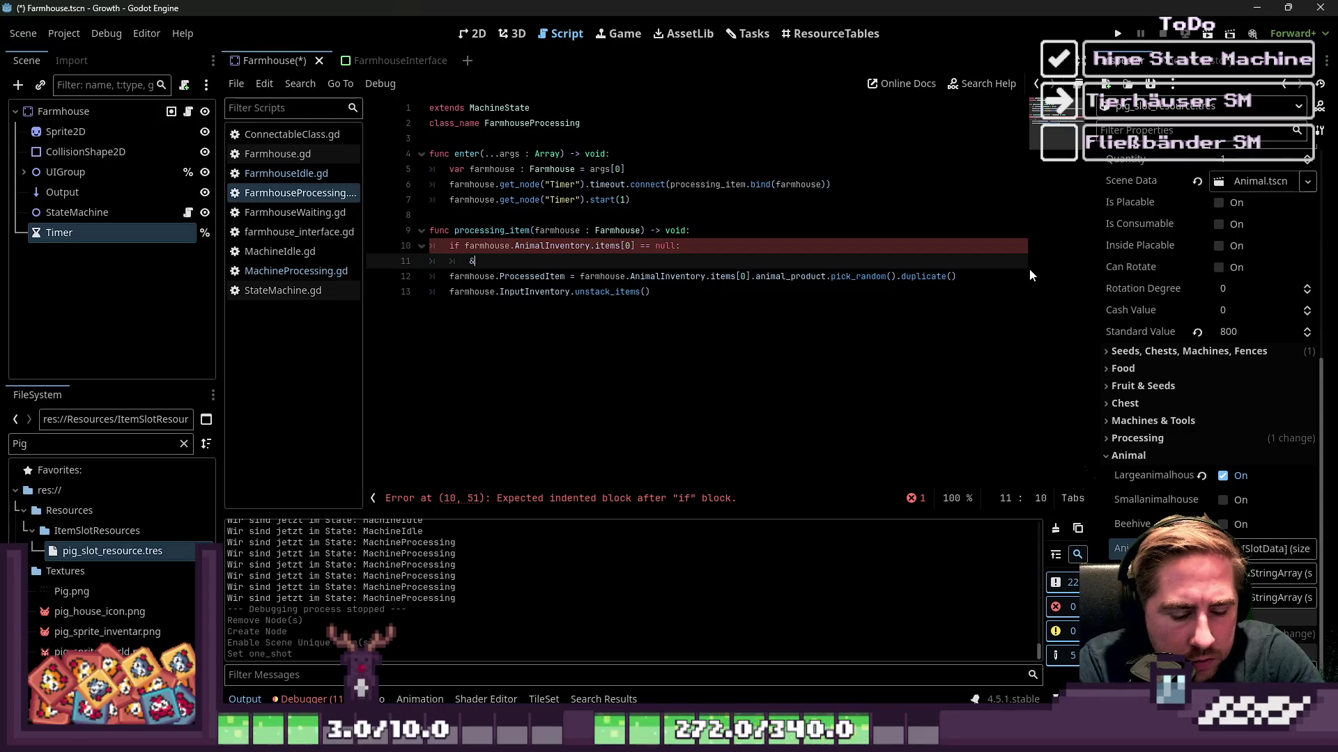
{"action": "key", "text": "BackSpace"}
{"action": "type", "text": "R"}
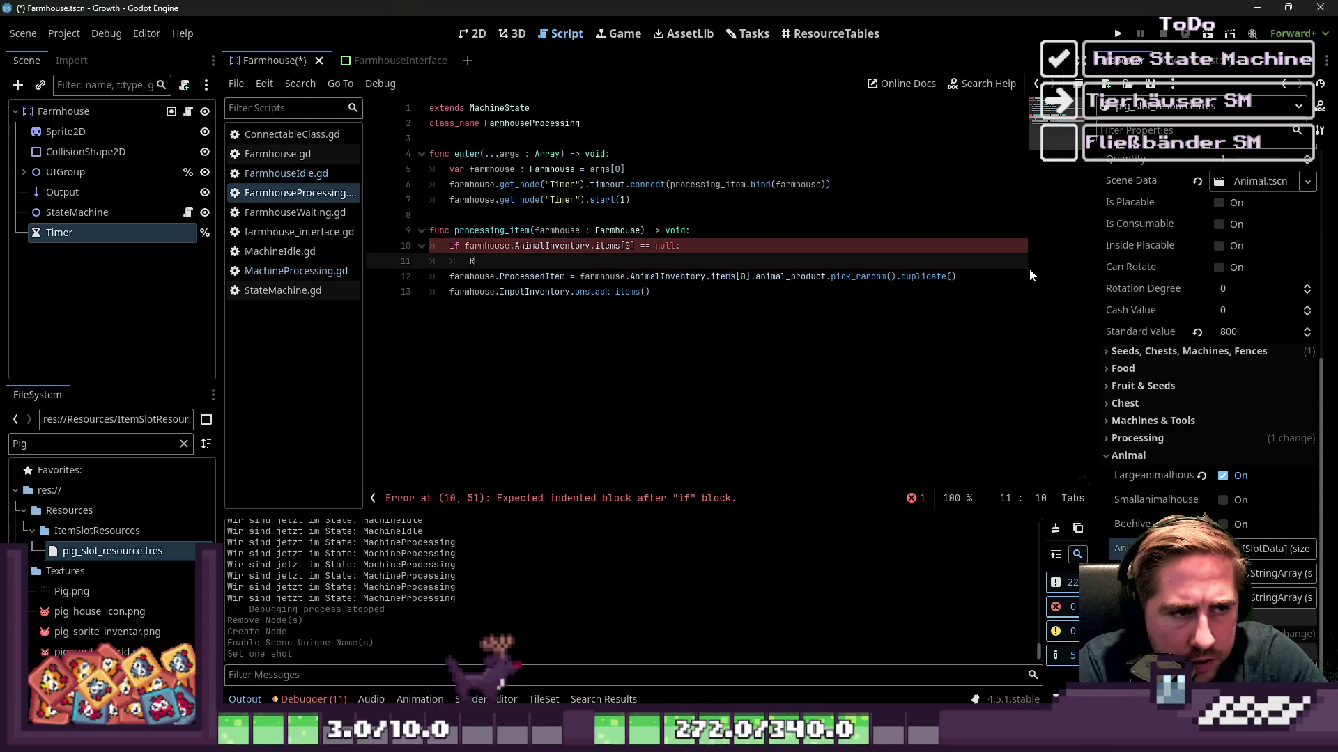
{"action": "type", "text": "equestTransition(&\"Fa"}
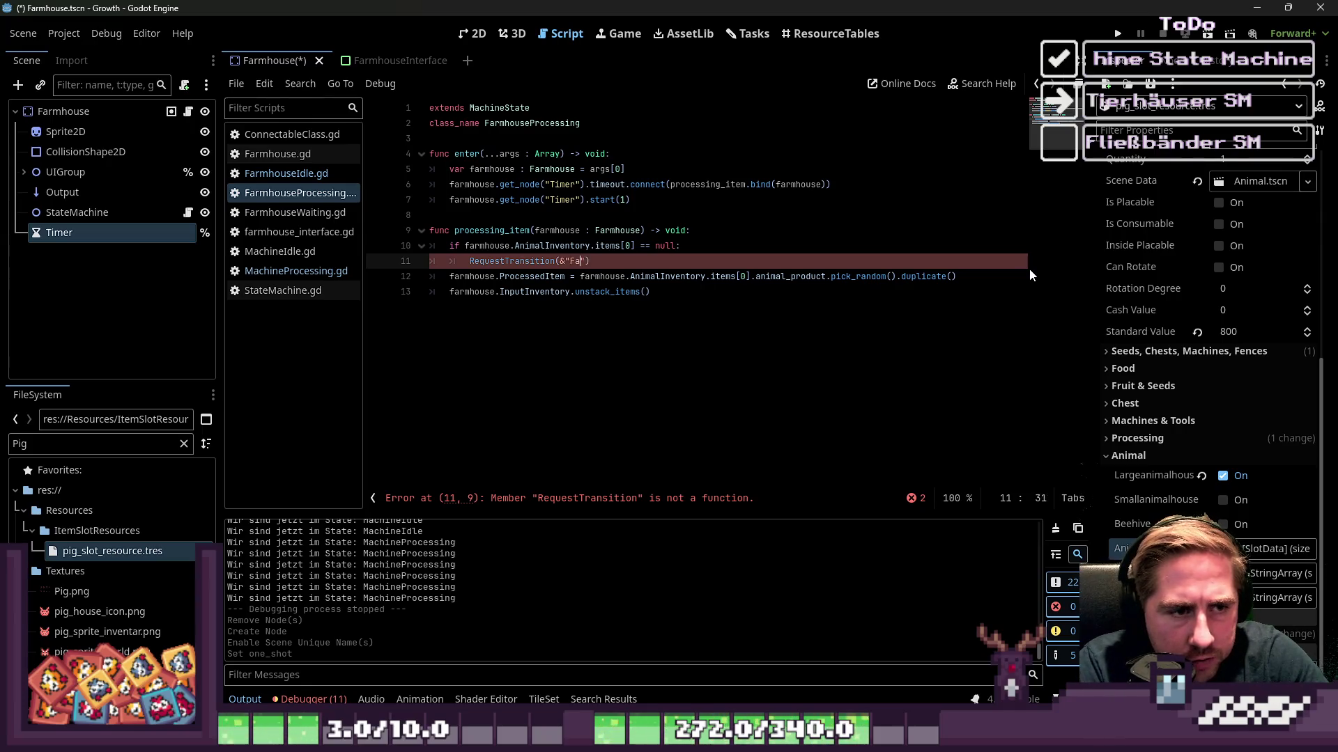
{"action": "type", "text": "Idle"}
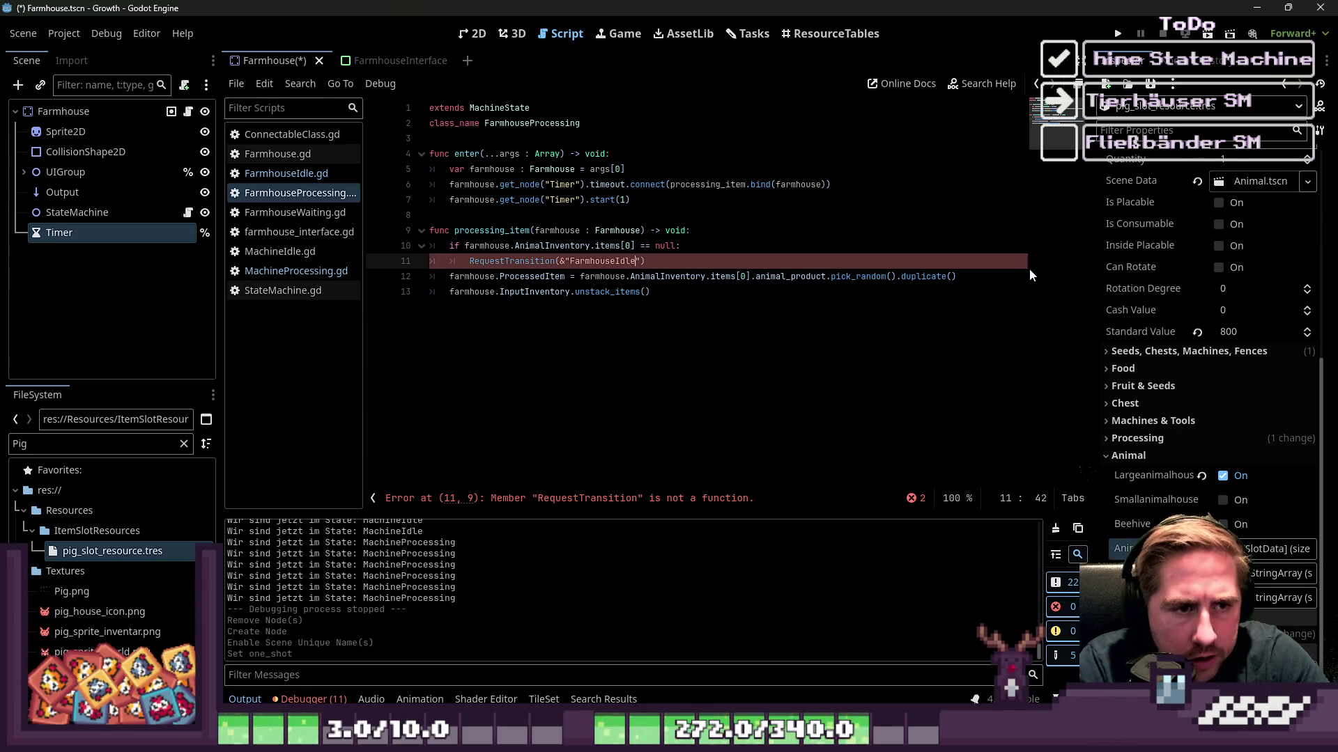
Copy the two-line null-check block and add an empty line below it.
{"action": "key", "text": "shift+Up"}
{"action": "key", "text": "shift+Up"}
{"action": "key", "text": "shift+Down"}
{"action": "key", "text": "ctrl+shift+Left"}
{"action": "key", "text": "ctrl+shift+Left"}
{"action": "key", "text": "ctrl+shift+Left"}
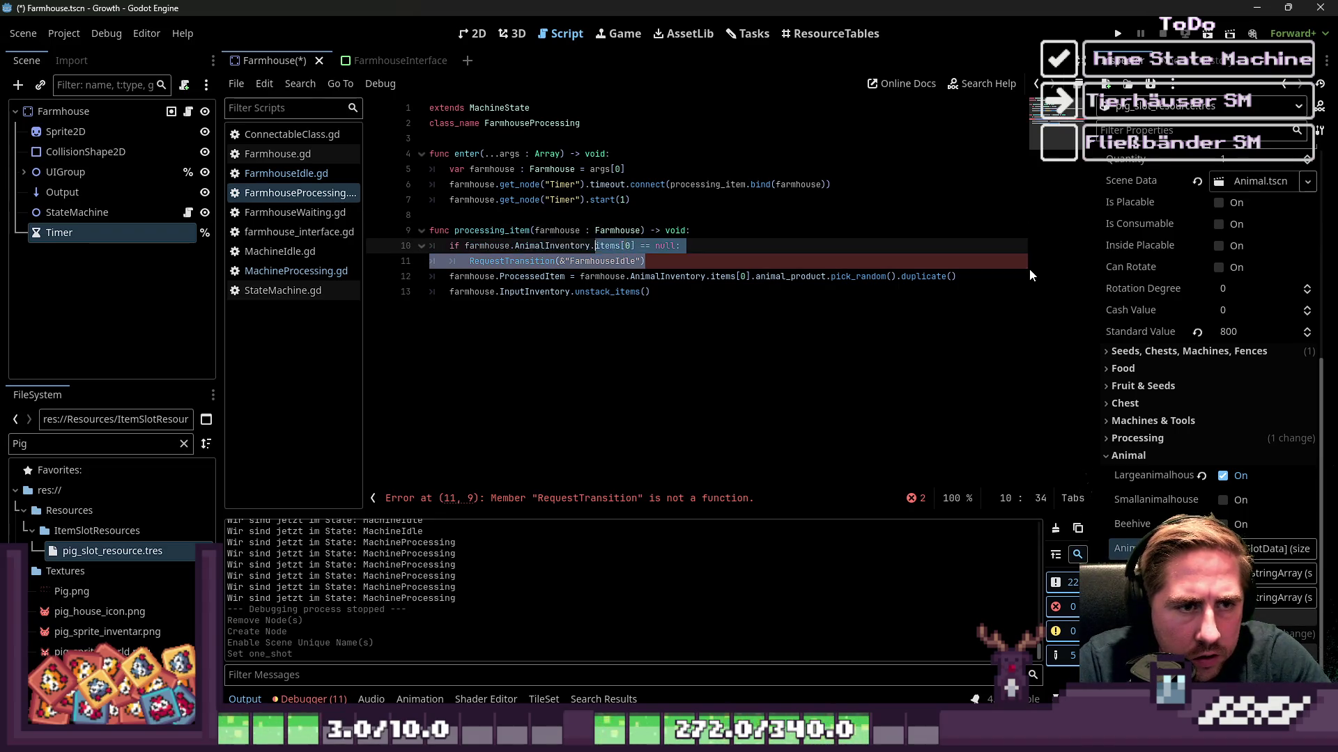
{"action": "key", "text": "Down"}
{"action": "key", "text": "Home"}
{"action": "key", "text": "Down"}
{"action": "key", "text": "Return"}
{"action": "key", "text": "Return"}
{"action": "key", "text": "Return"}
{"action": "key", "text": "Up"}
{"action": "key", "text": "Up"}
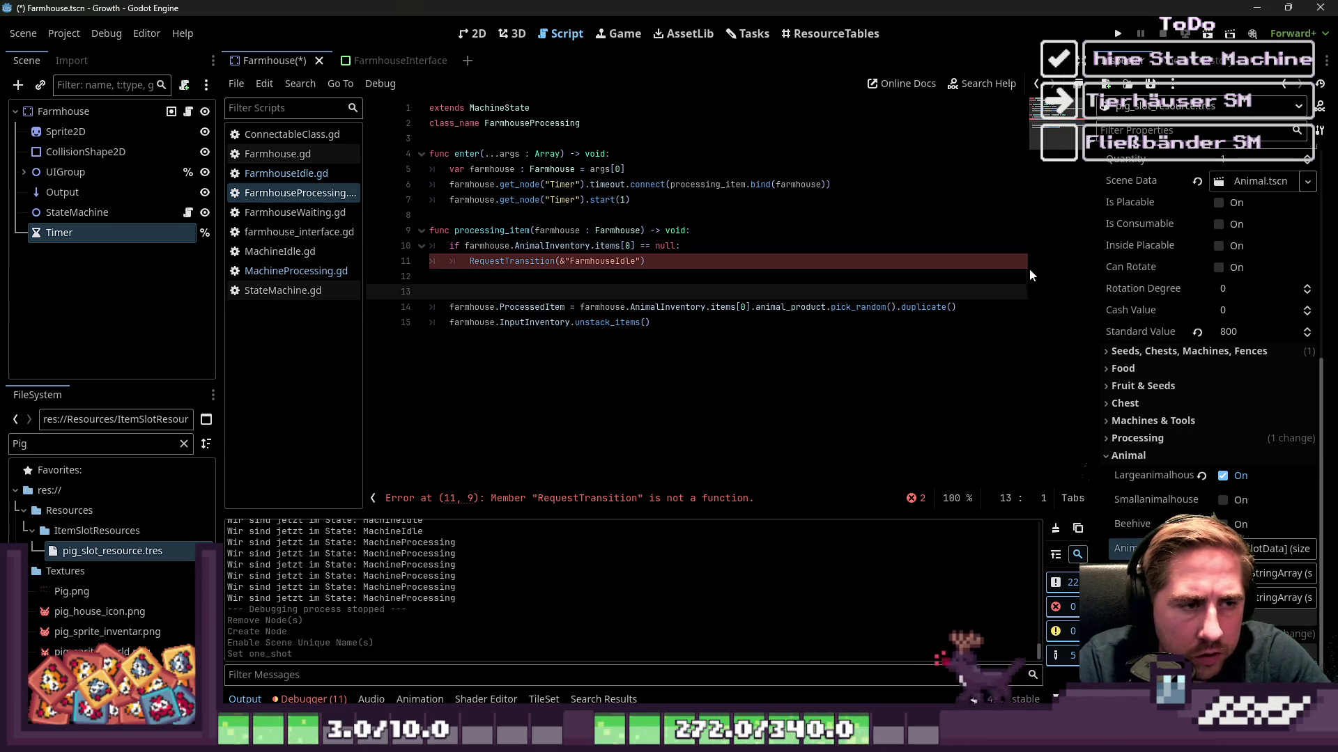
Paste a second copy of the null-check block as lines 13–14.
{"action": "key", "text": "ctrl+v"}
{"action": "key", "text": "Up"}
{"action": "key", "text": "Up"}
{"action": "key", "text": "ctrl+Right"}
{"action": "key", "text": "ctrl+Right"}
{"action": "key", "text": "ctrl+Right"}
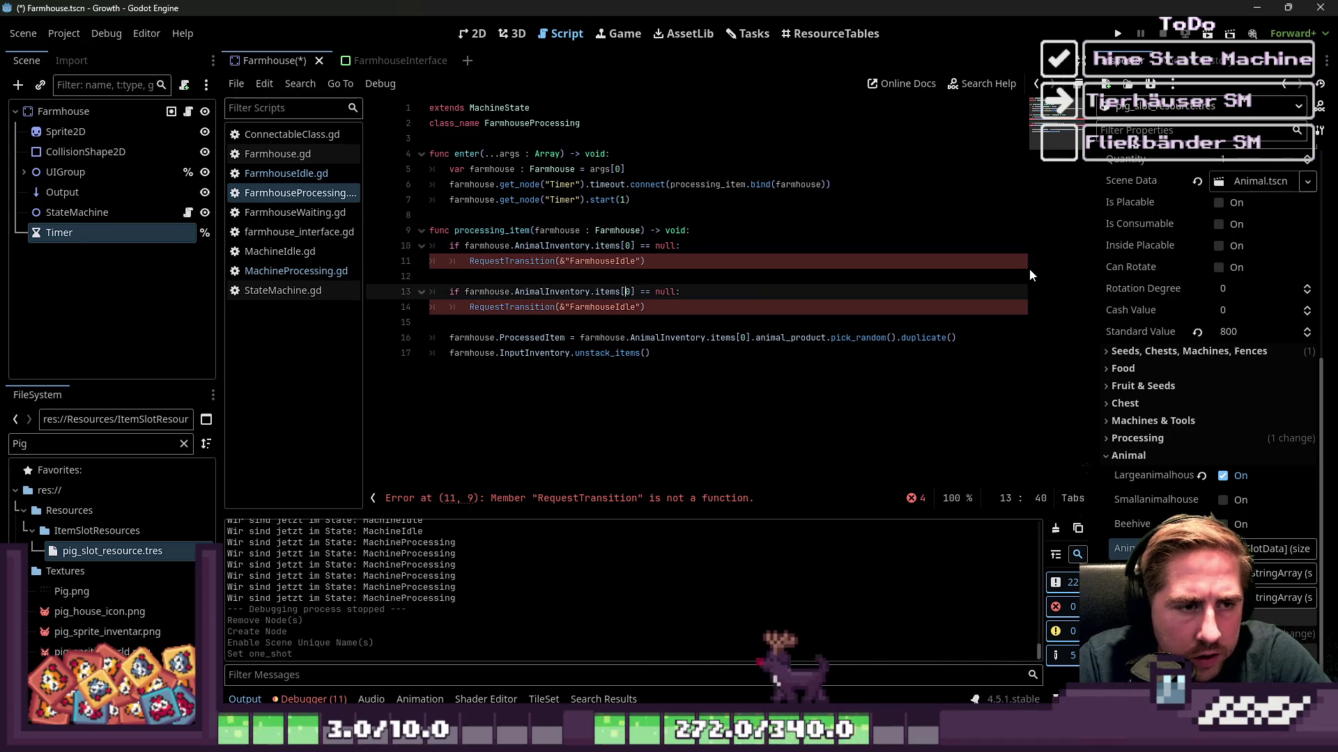
{"action": "key", "text": "ctrl+shift+Right"}
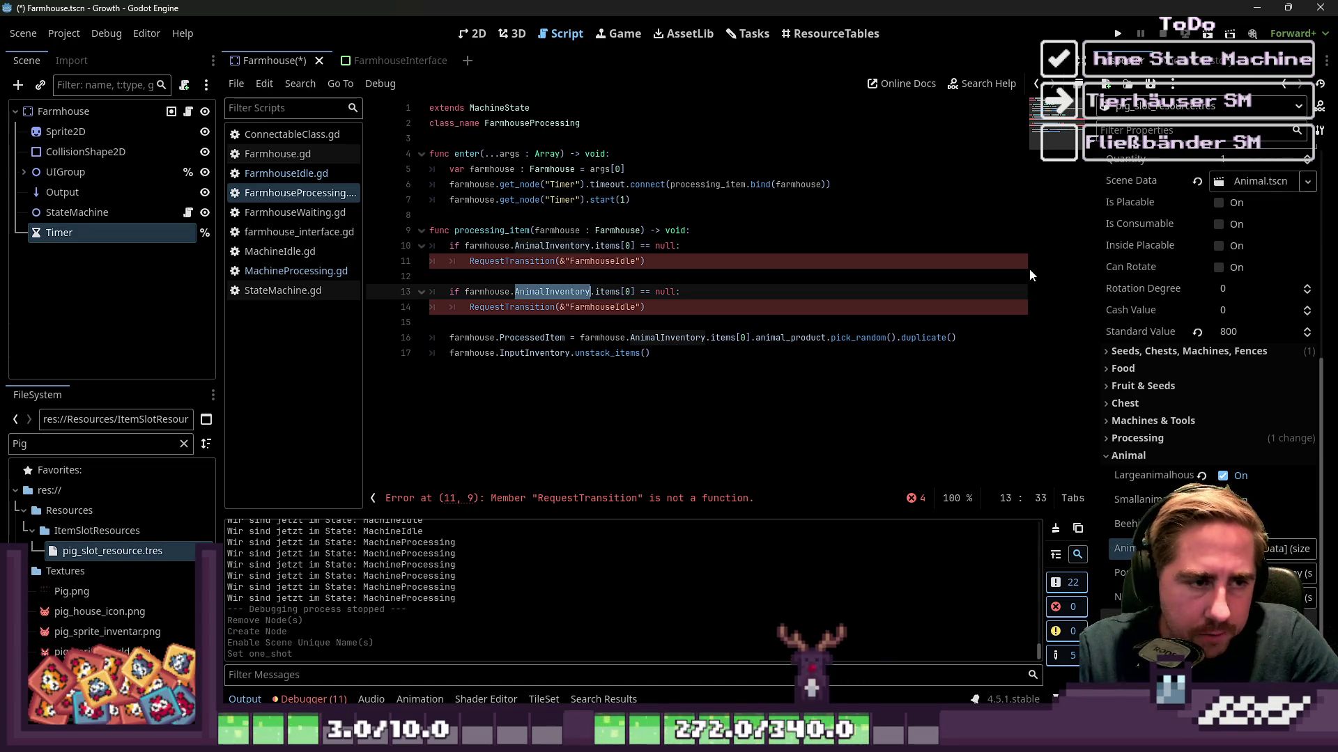
Add a blank line at the end of the script.
{"action": "key", "text": "Down"}
{"action": "key", "text": "Down"}
{"action": "key", "text": "Down"}
{"action": "key", "text": "End"}
{"action": "key", "text": "Return"}
{"action": "key", "text": "Return"}
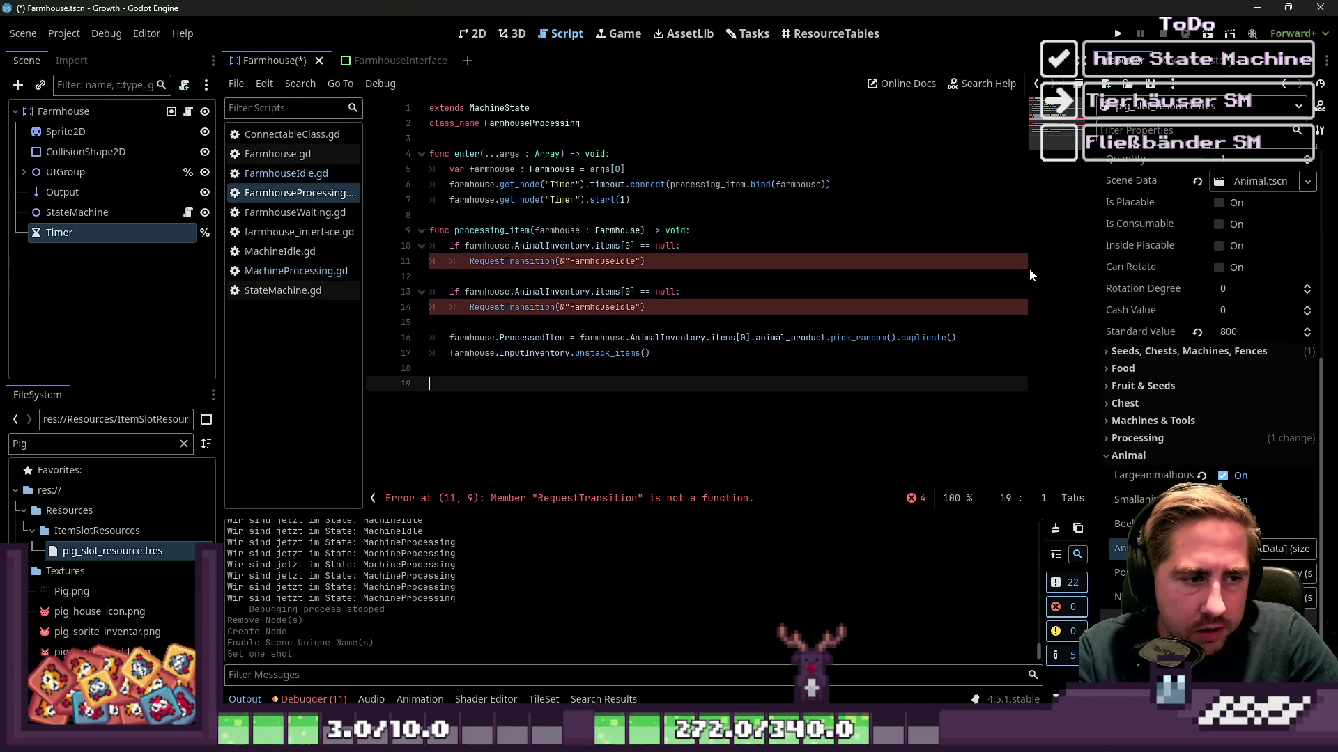
Begin a new function check_animal() with a bool return type.
{"action": "key", "text": "BackSpace"}
{"action": "type", "text": "func"}
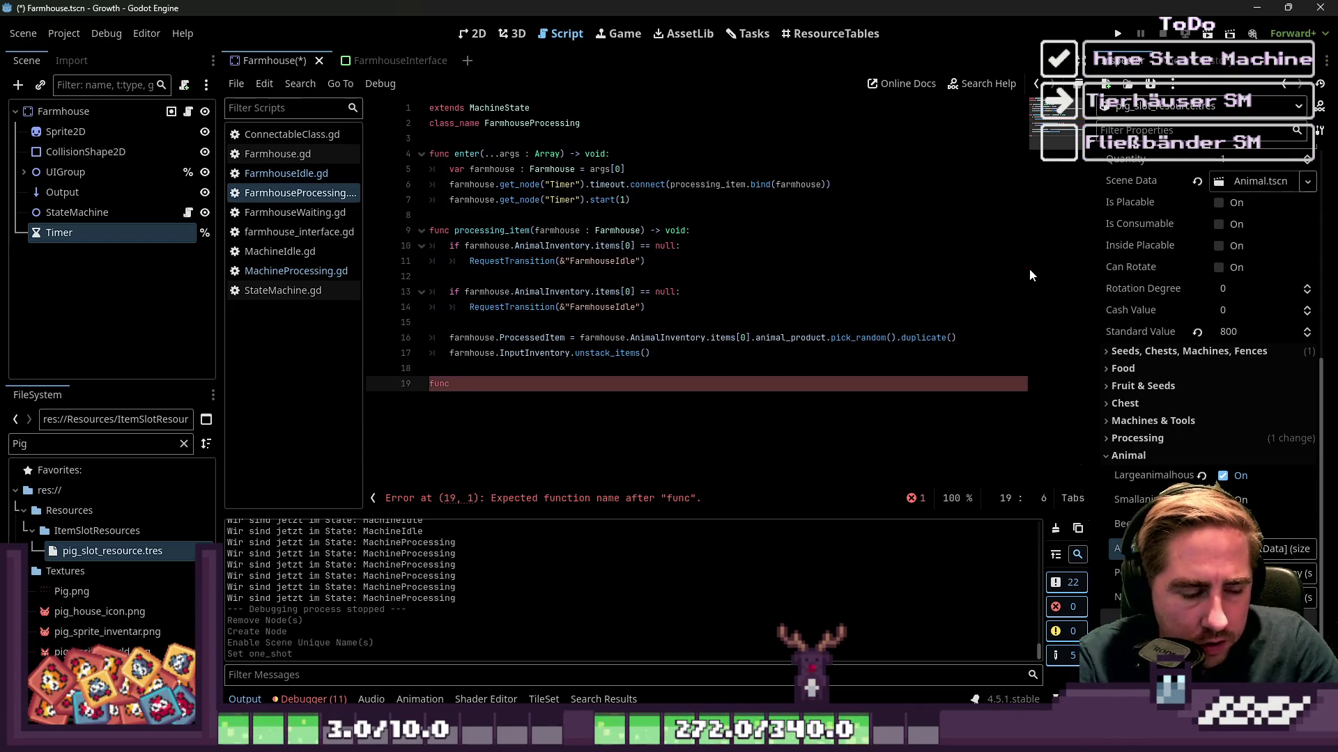
{"action": "type", "text": "_animal"}
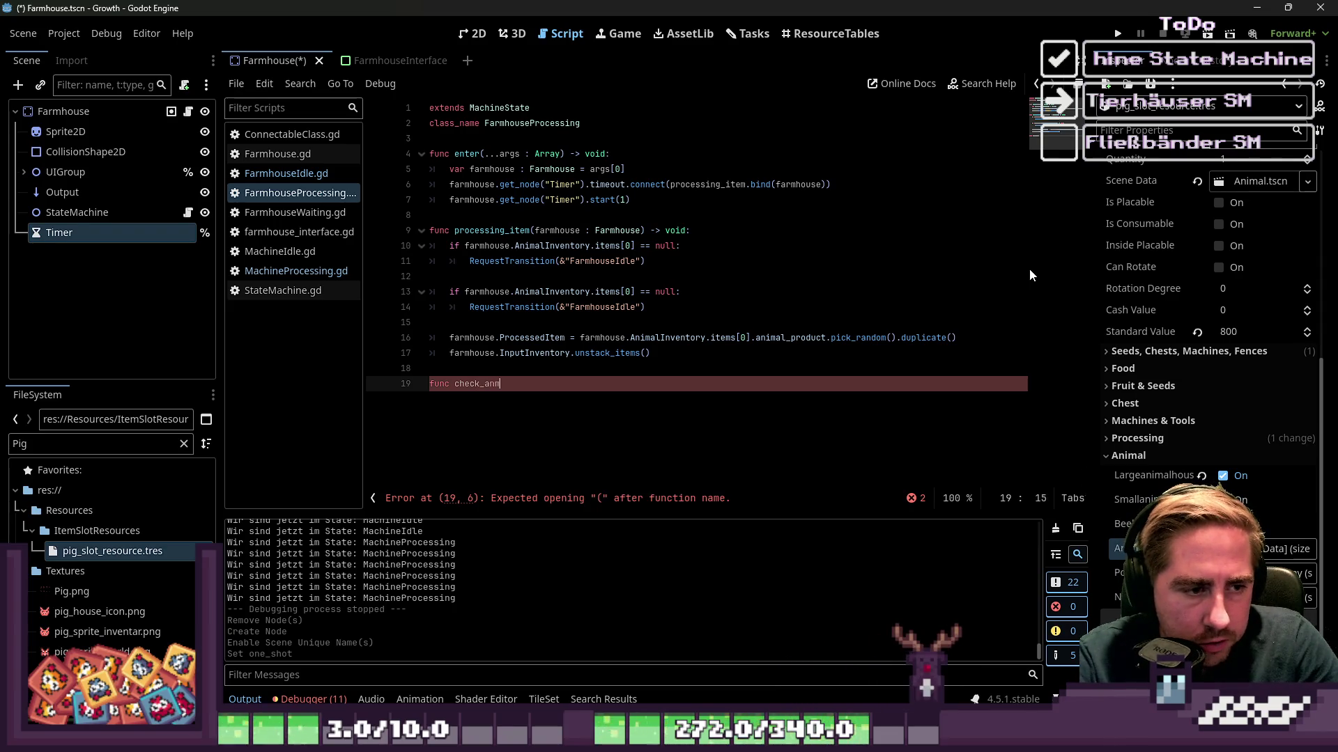
{"action": "type", "text": "() -> vo"}
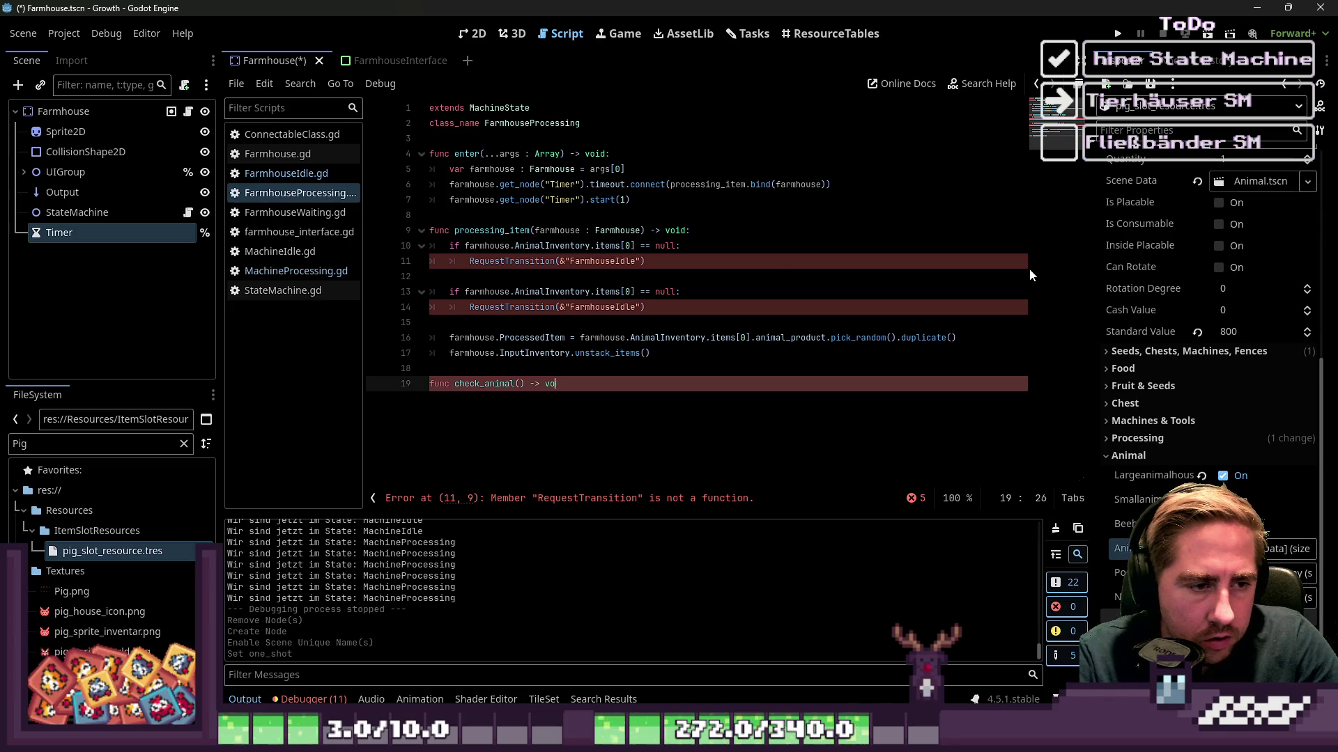
{"action": "key", "text": "BackSpace"}
{"action": "key", "text": "BackSpace"}
{"action": "type", "text": "bool"}
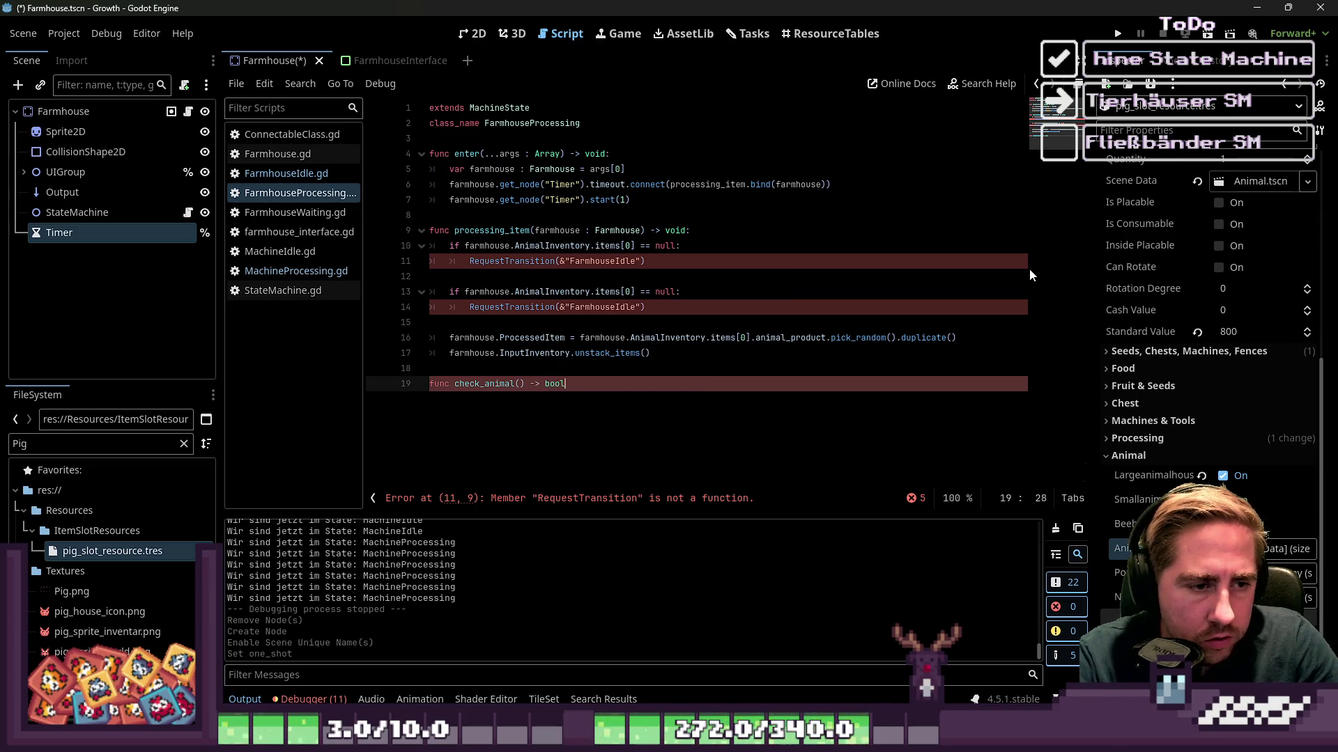
{"action": "type", "text": ":"}
{"action": "key", "text": "Return"}
{"action": "type", "text": "retu"}
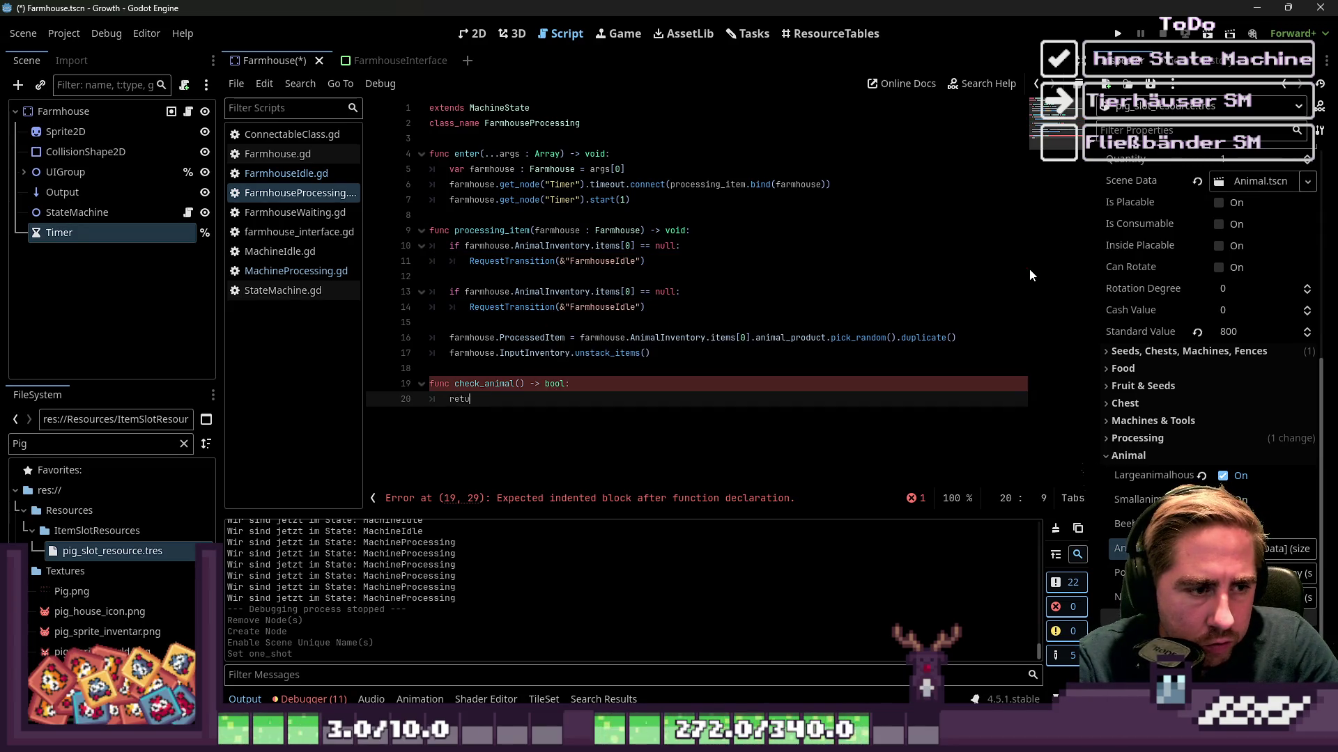
Give check_animal the parameter 'farmhouse : Farmhouse'.
{"action": "type", "text": "rn farm"}
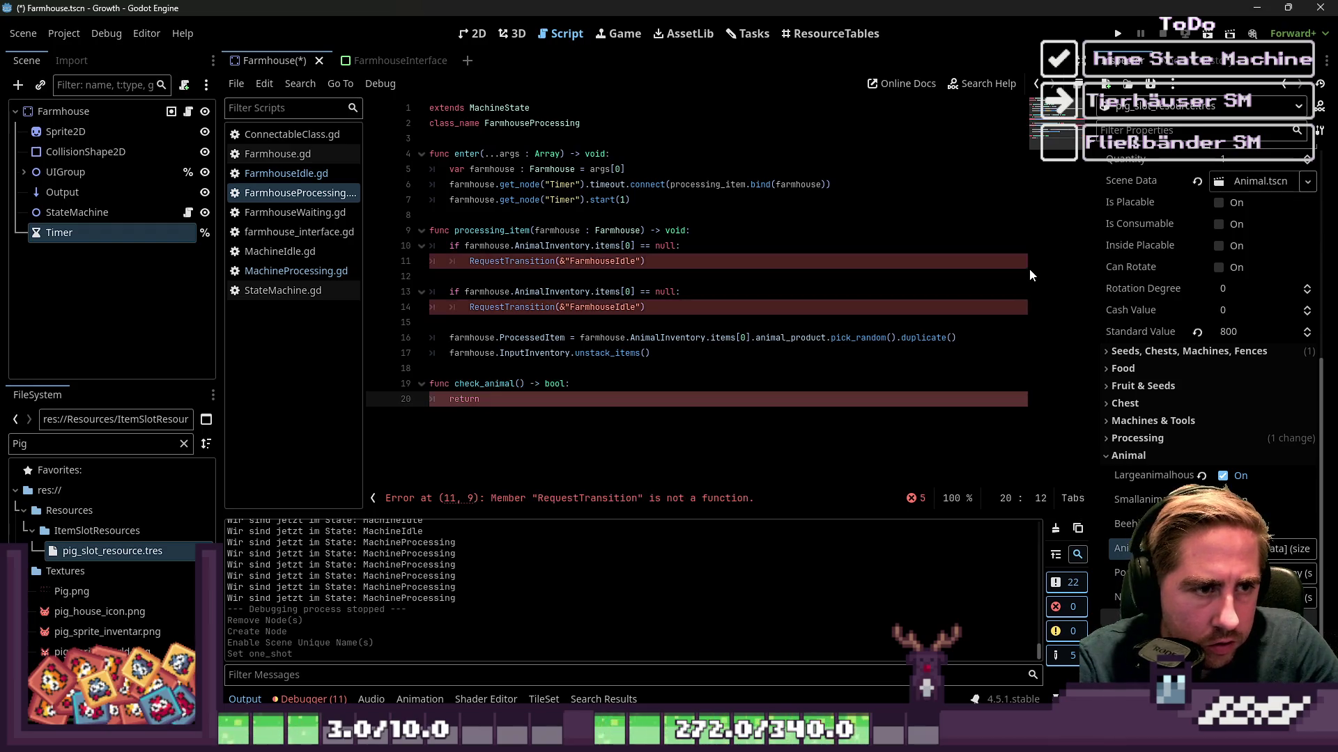
{"action": "type", "text": "hou"}
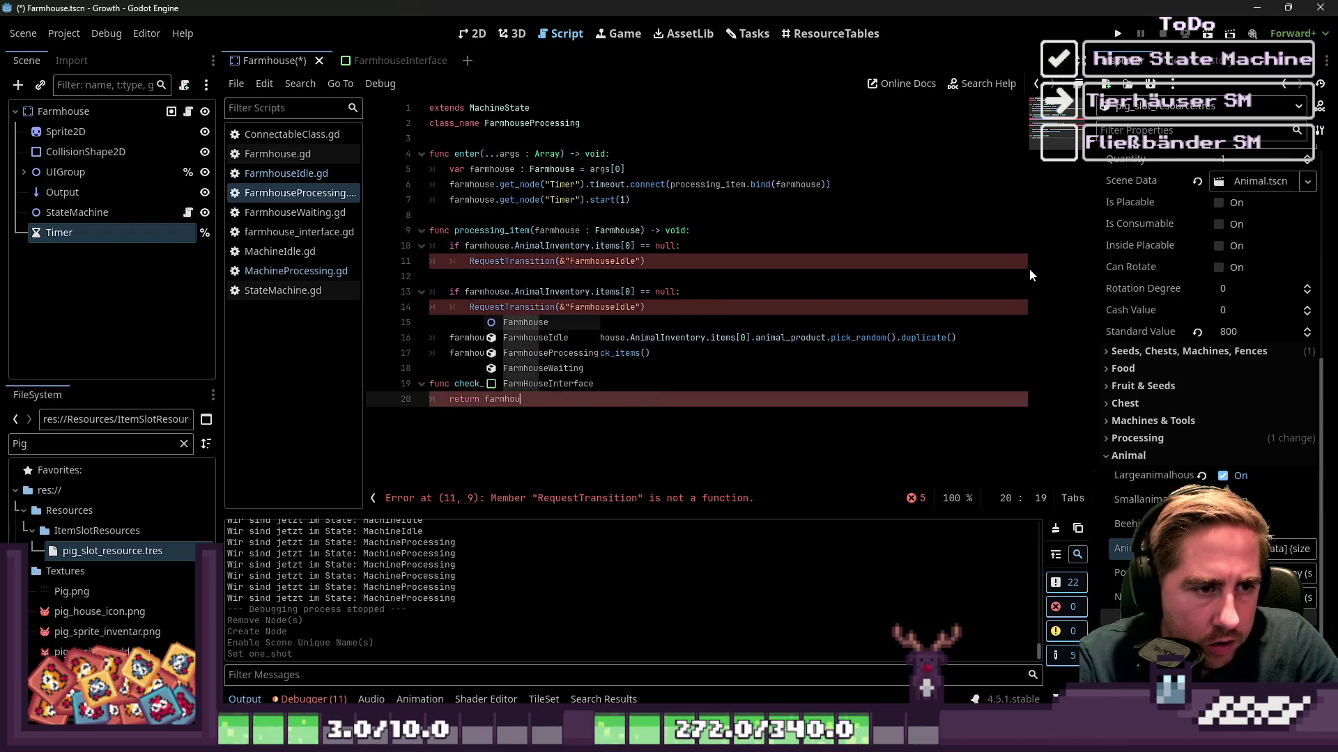
{"action": "key", "text": "ctrl+shift+Left"}
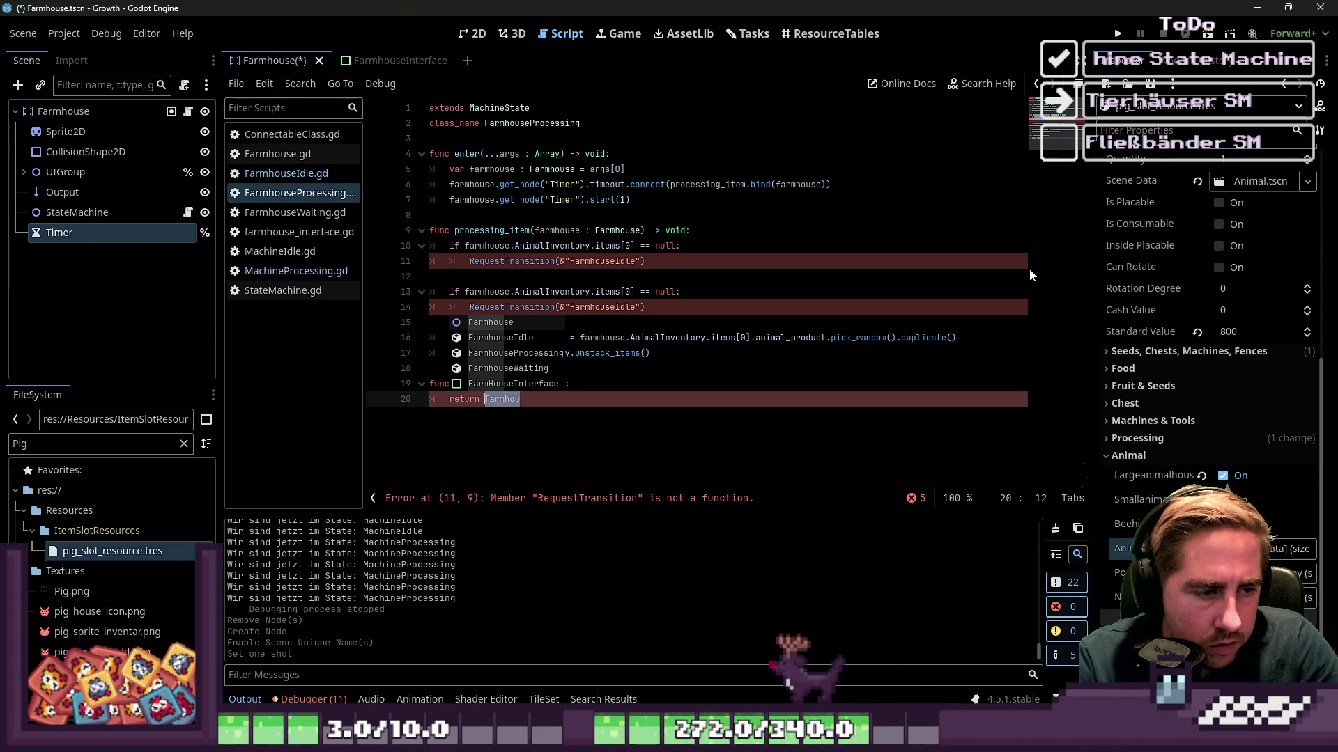
{"action": "key", "text": "Escape"}
{"action": "key", "text": "Up"}
{"action": "key", "text": "End"}
{"action": "key", "text": "Left"}
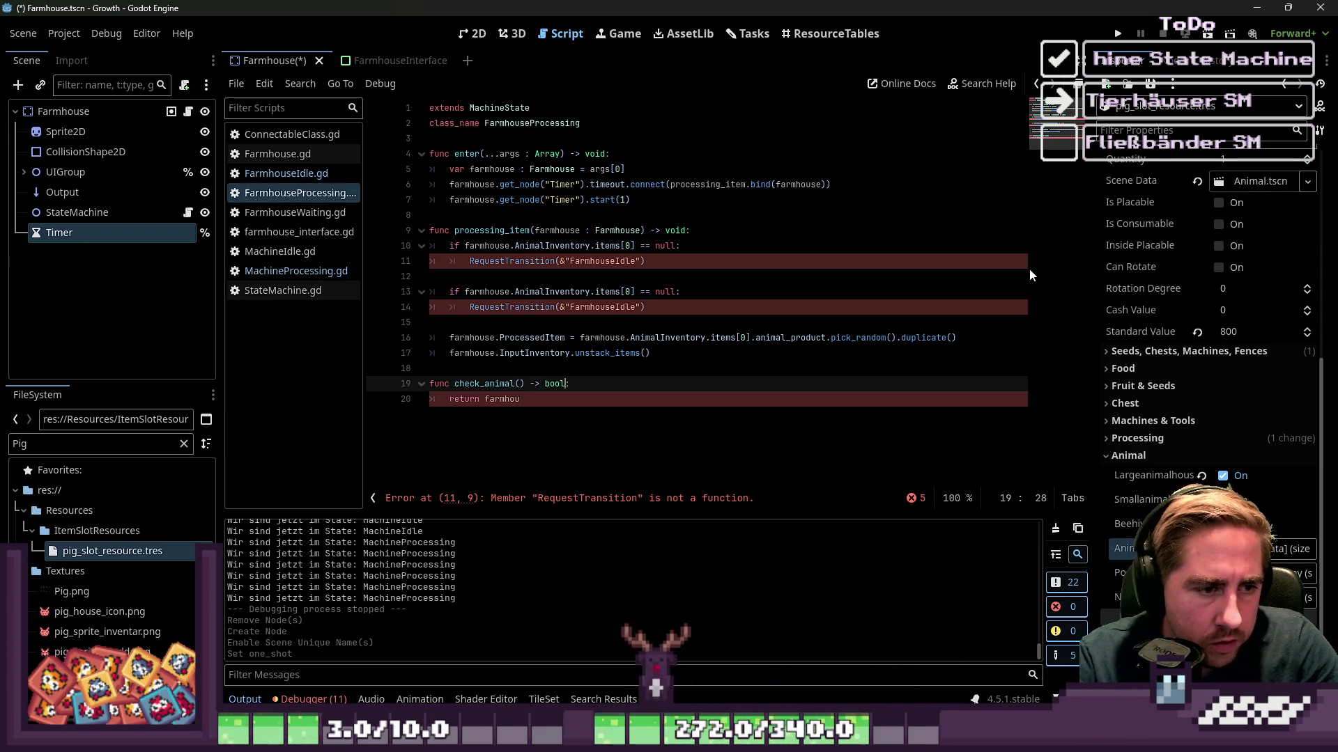
{"action": "key", "text": "Right"}
{"action": "type", "text": "farmhouse : "}
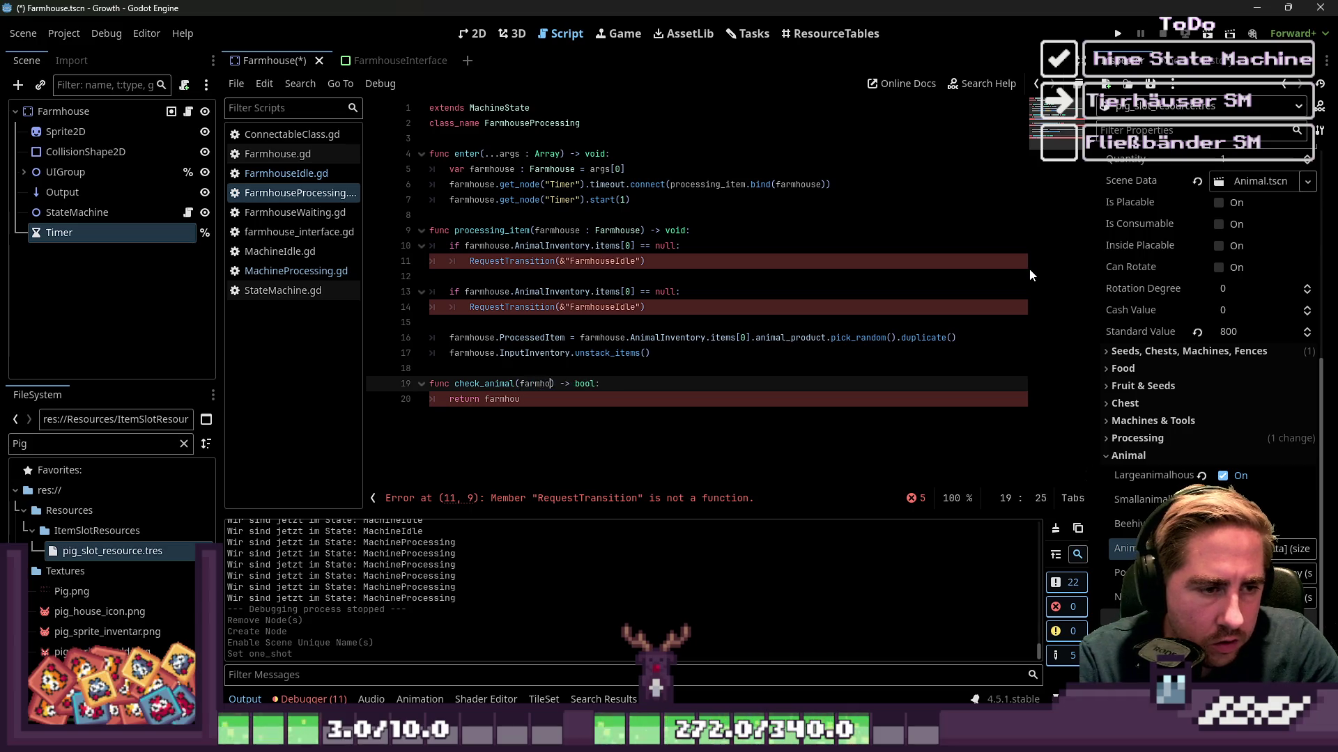
{"action": "type", "text": "Farmhouse"}
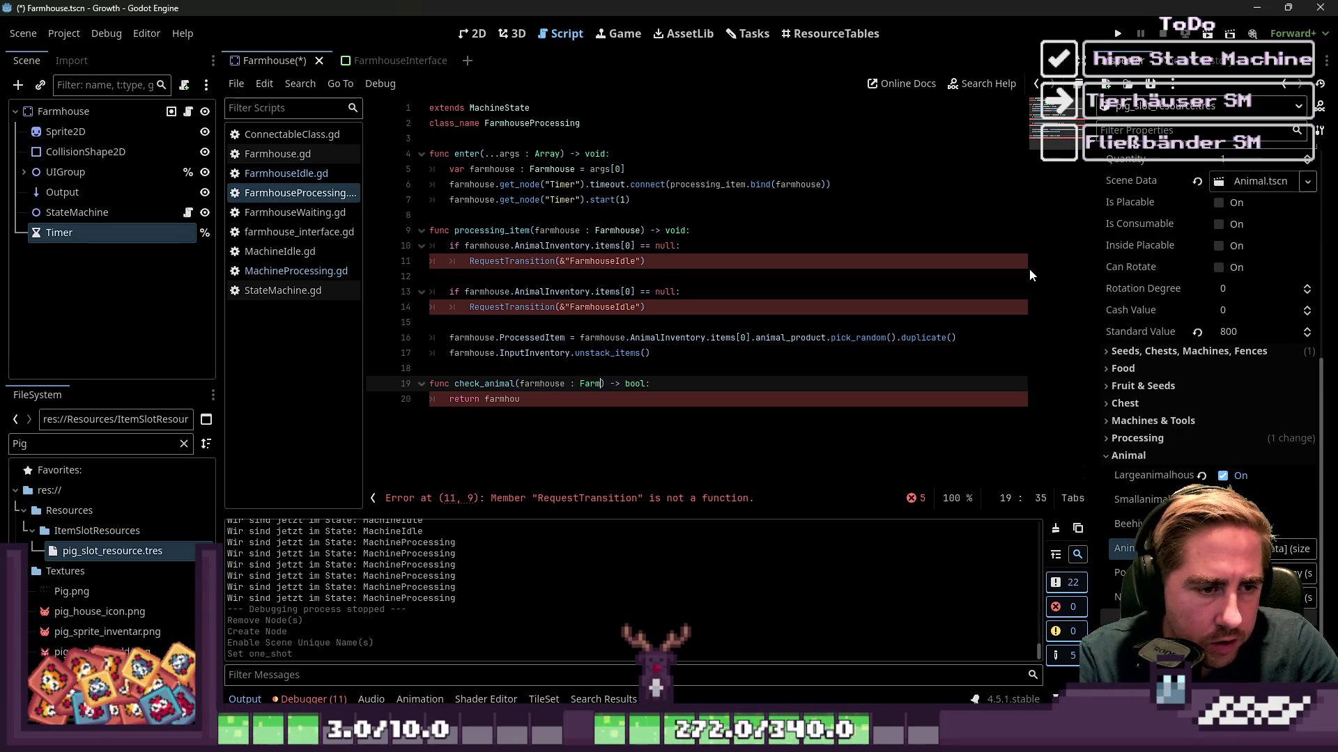
{"action": "type", "text": ")"}
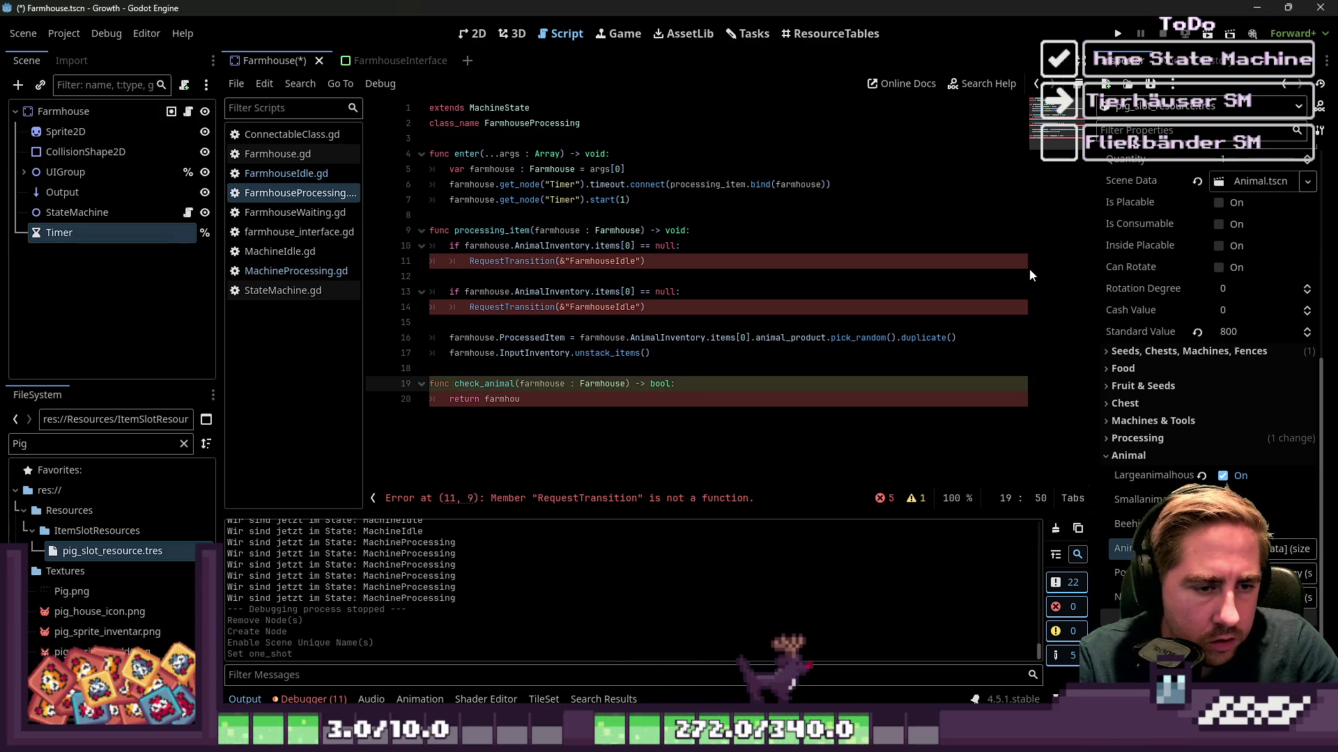
Return items[0] == null or items[0].item_type == "Animal" from AnimalInventory.
{"action": "key", "text": "End"}
{"action": "key", "text": "Return"}
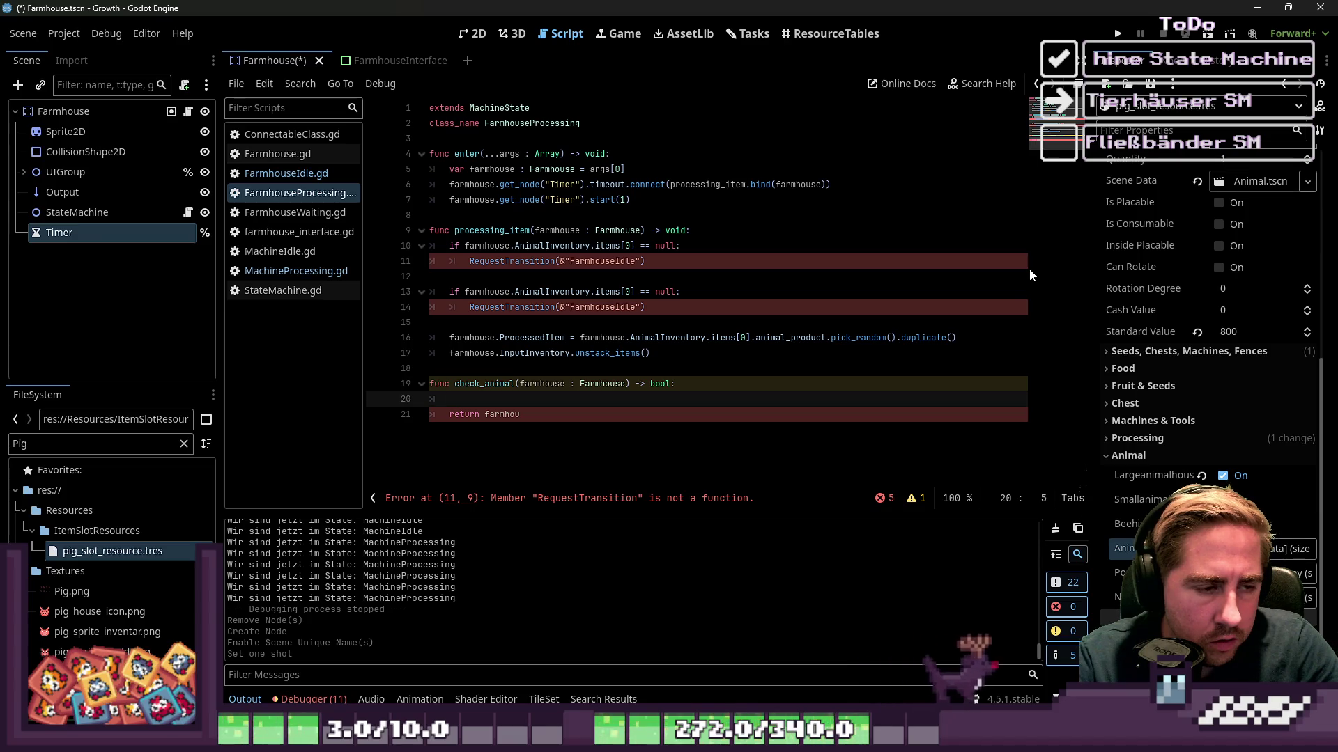
{"action": "key", "text": "ctrl+z"}
{"action": "key", "text": "ctrl+z"}
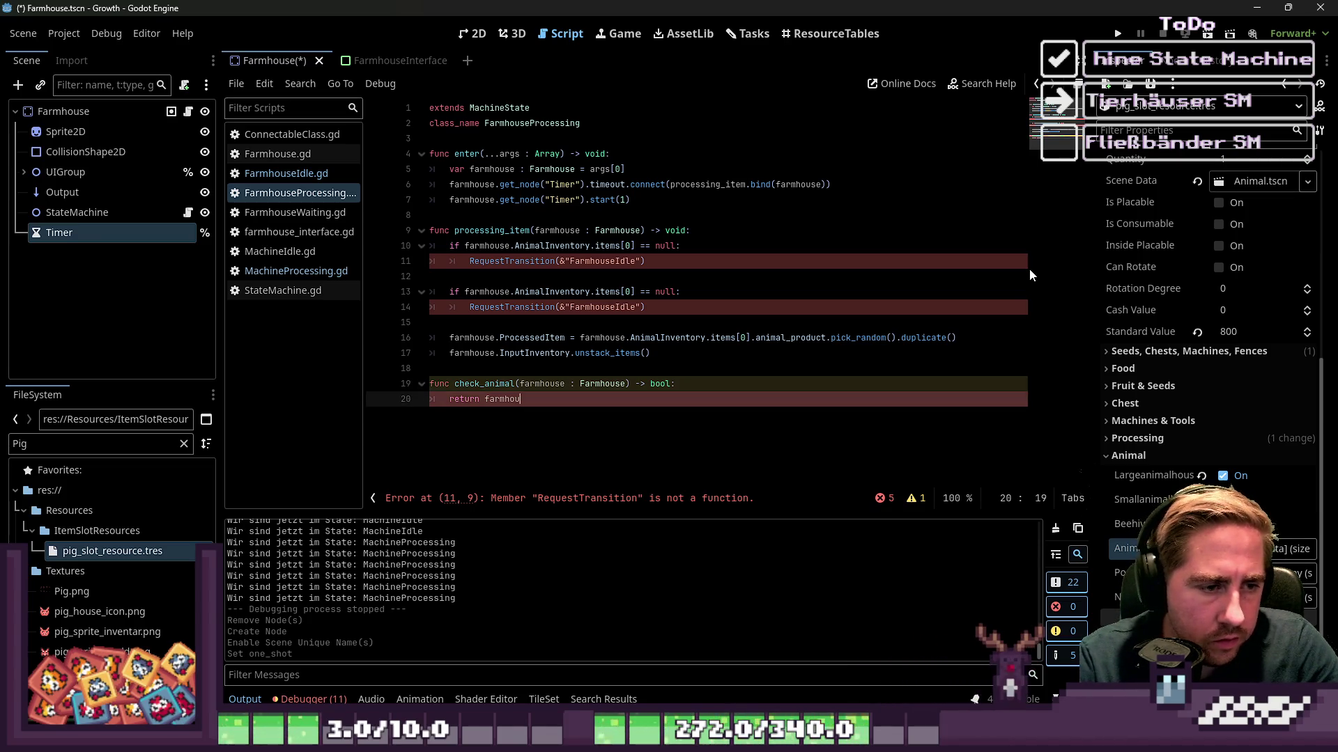
{"action": "type", "text": "farmhouse"}
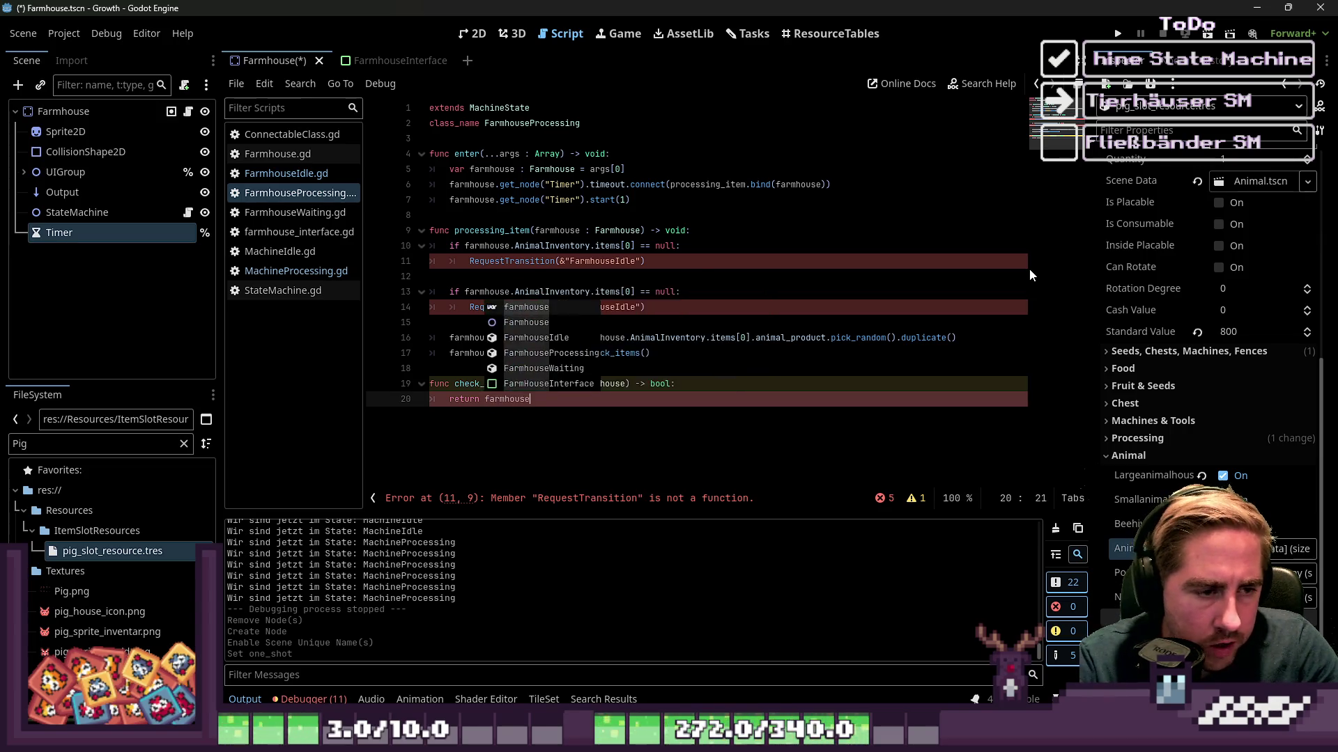
{"action": "type", "text": ".AnimalInventory."}
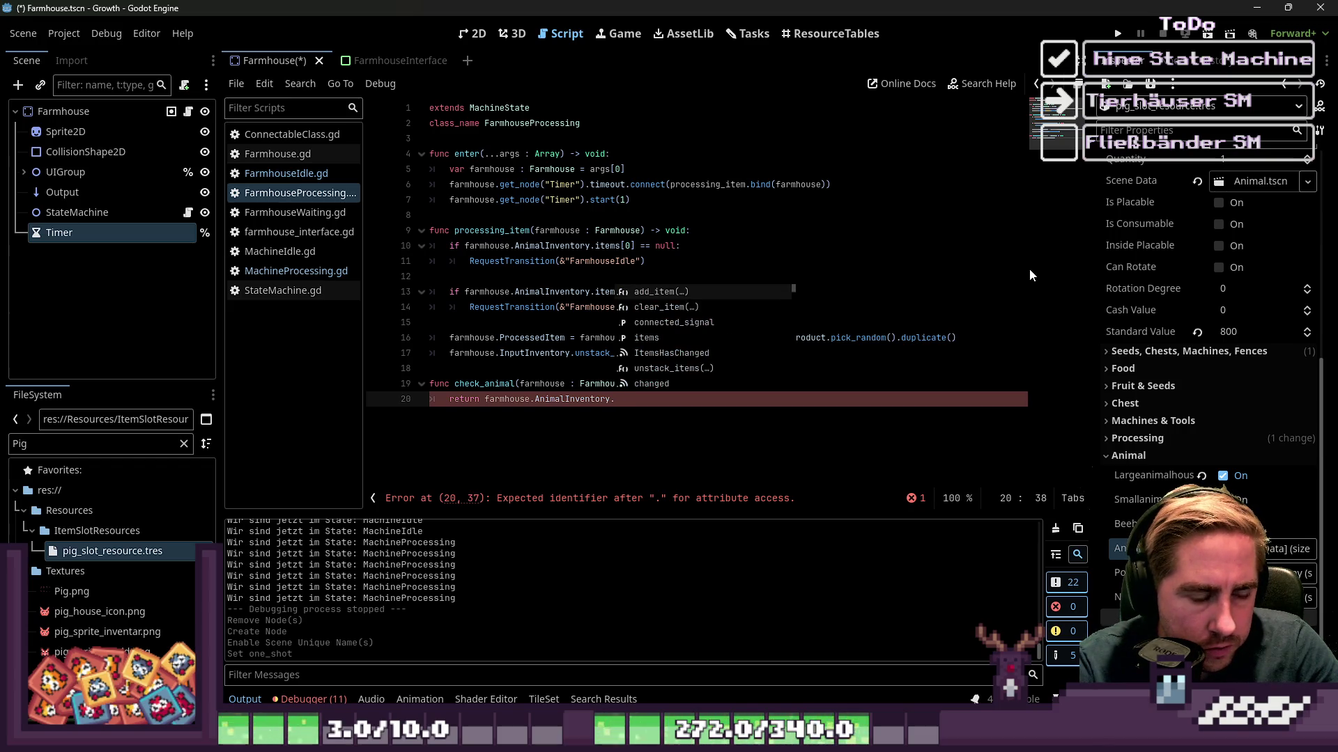
{"action": "type", "text": "items"}
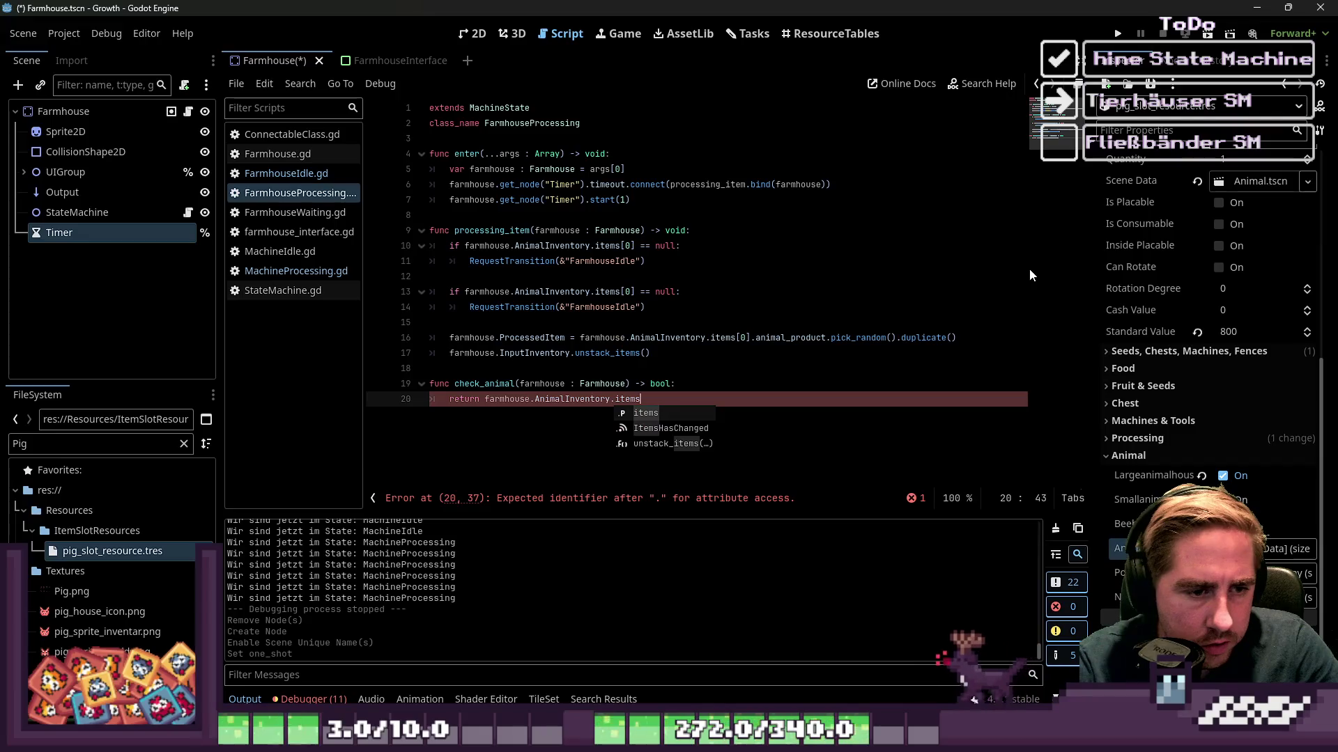
{"action": "type", "text": "[0]"}
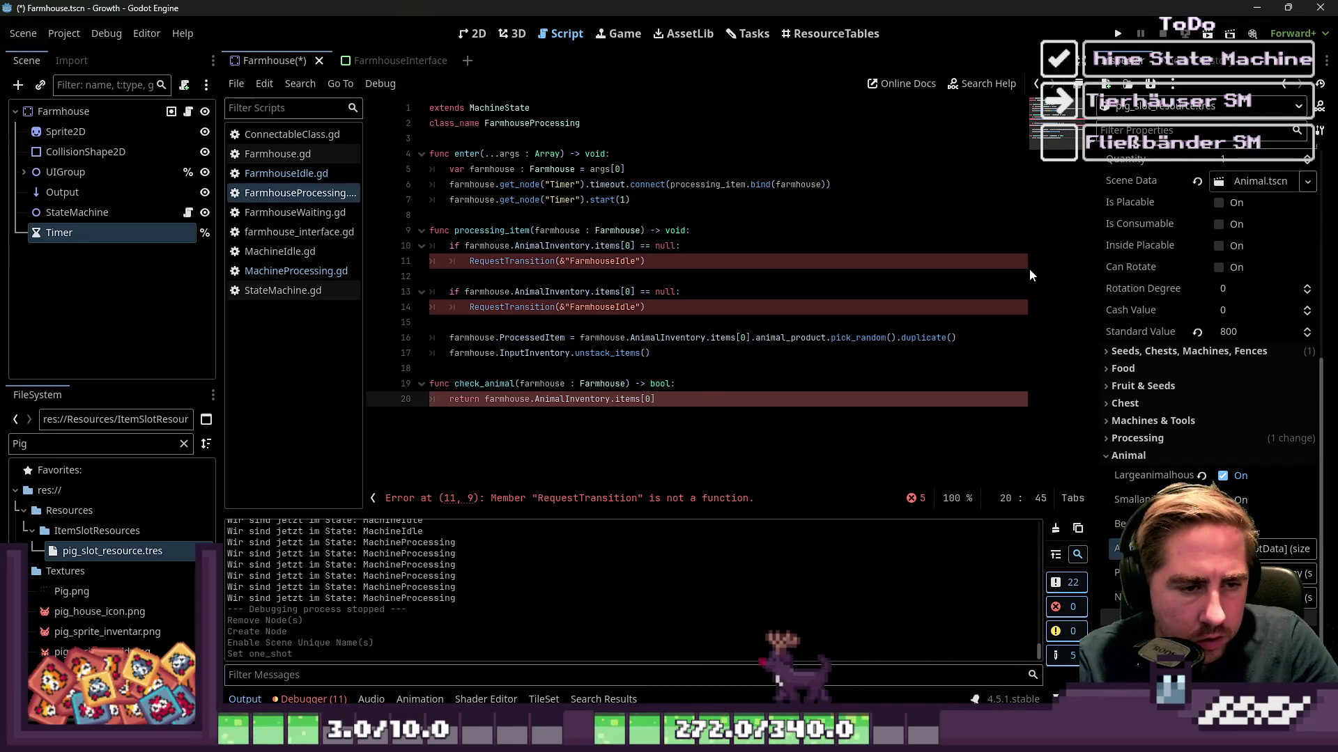
{"action": "type", "text": " == null or fa"}
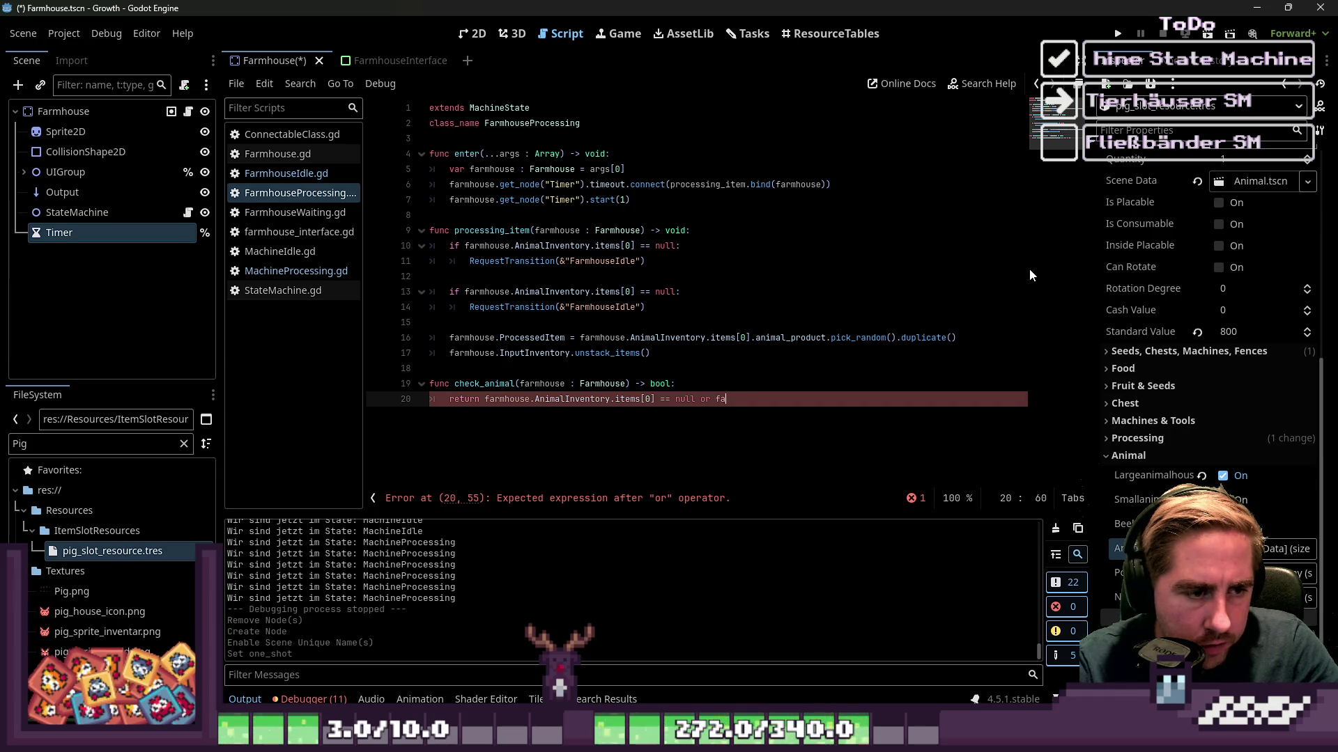
{"action": "type", "text": "rmhouse.A"}
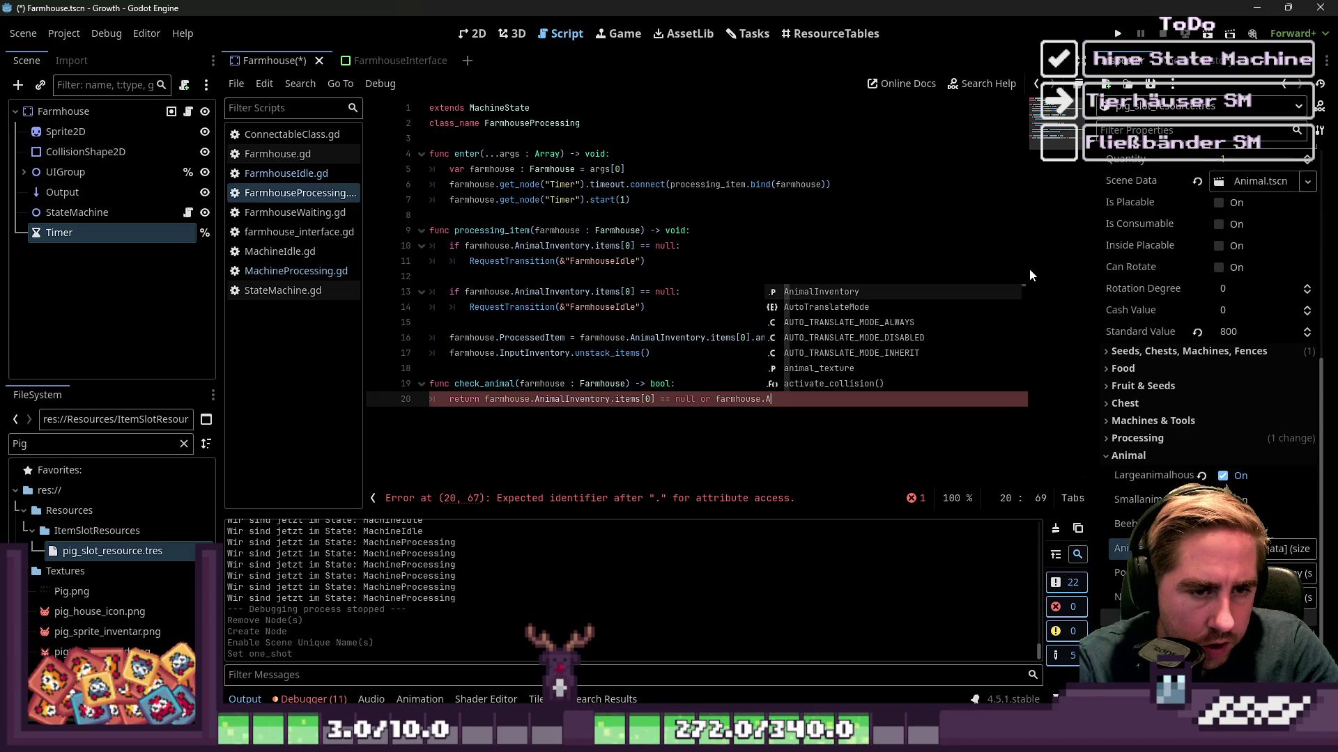
{"action": "key", "text": "Return"}
{"action": "type", "text": ".items[0]."}
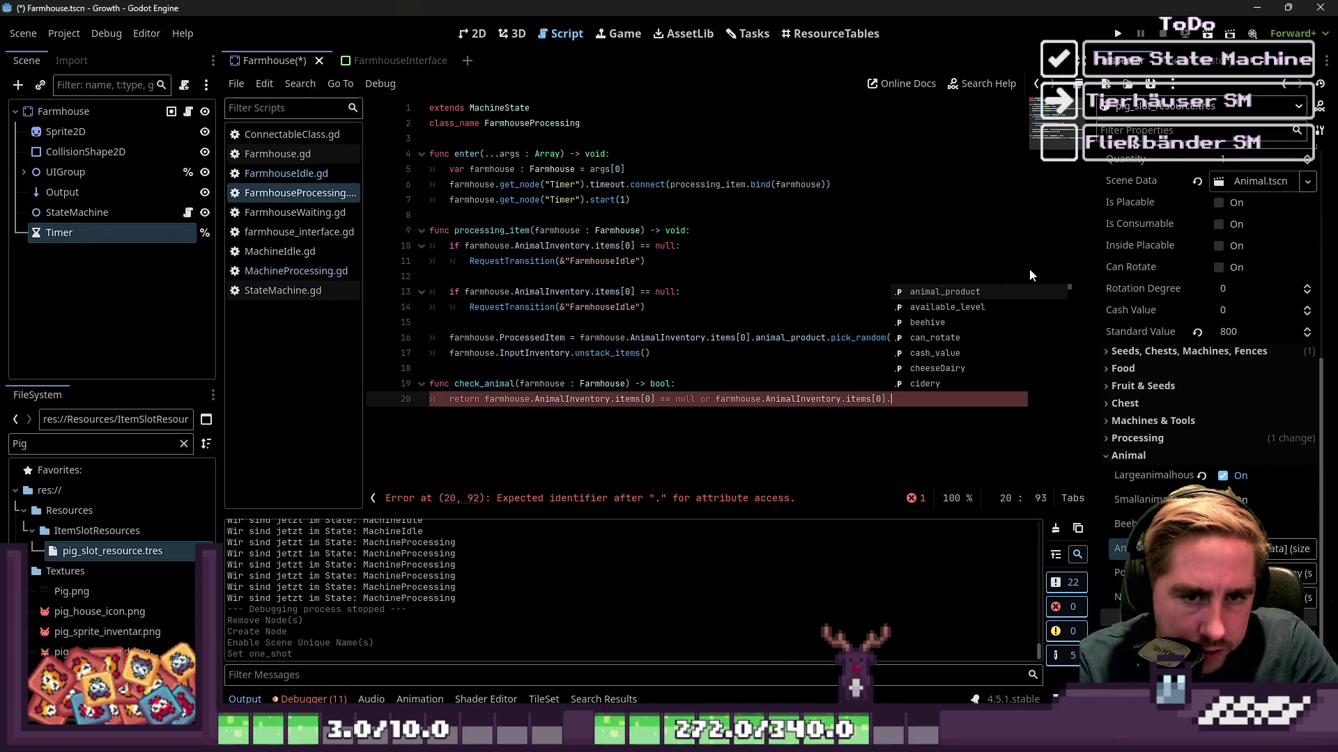
{"action": "type", "text": "item"}
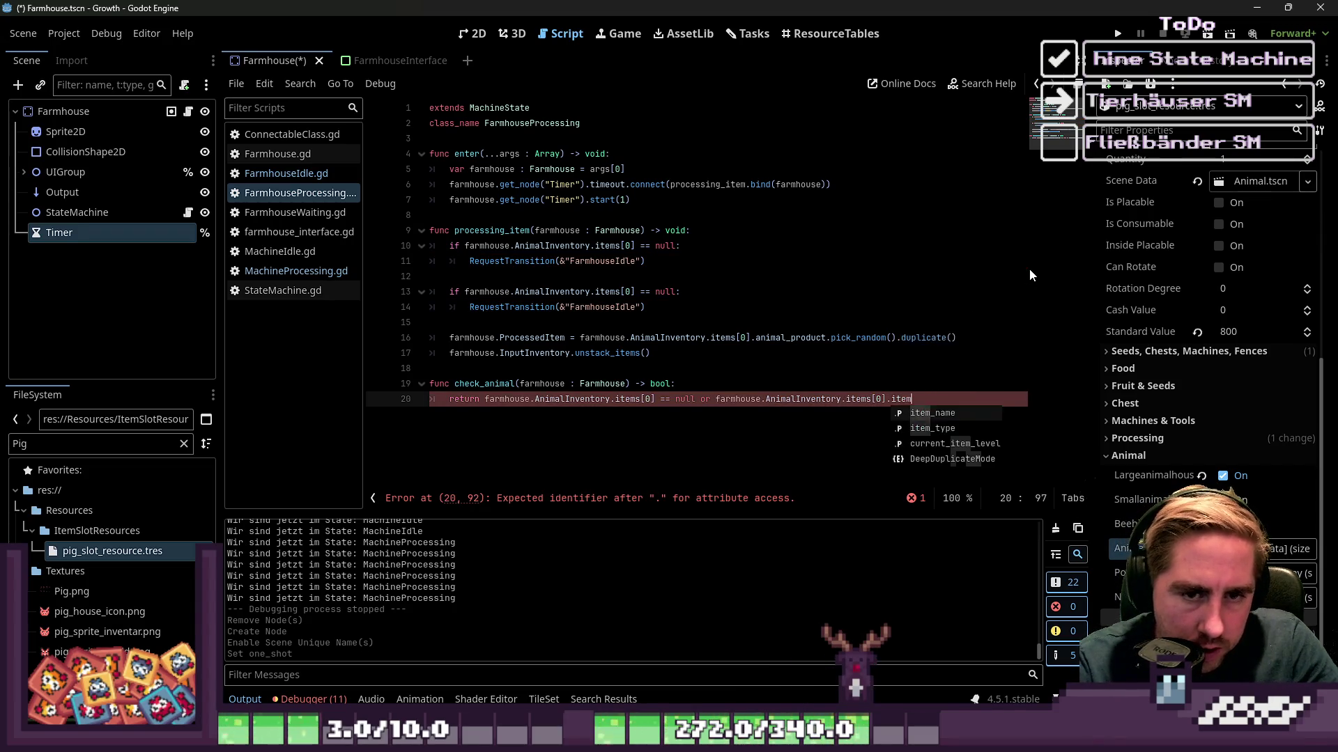
{"action": "type", "text": "_type == "}
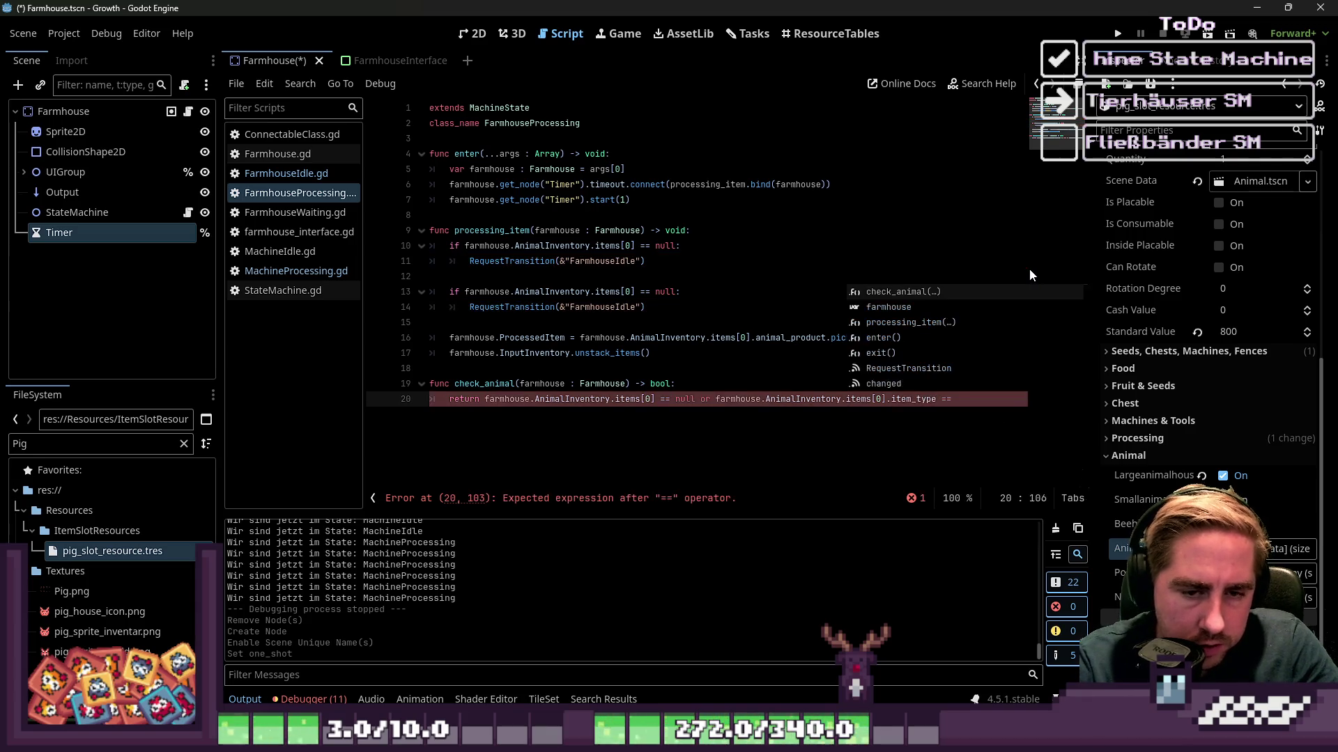
{"action": "type", "text": "\"Animal"}
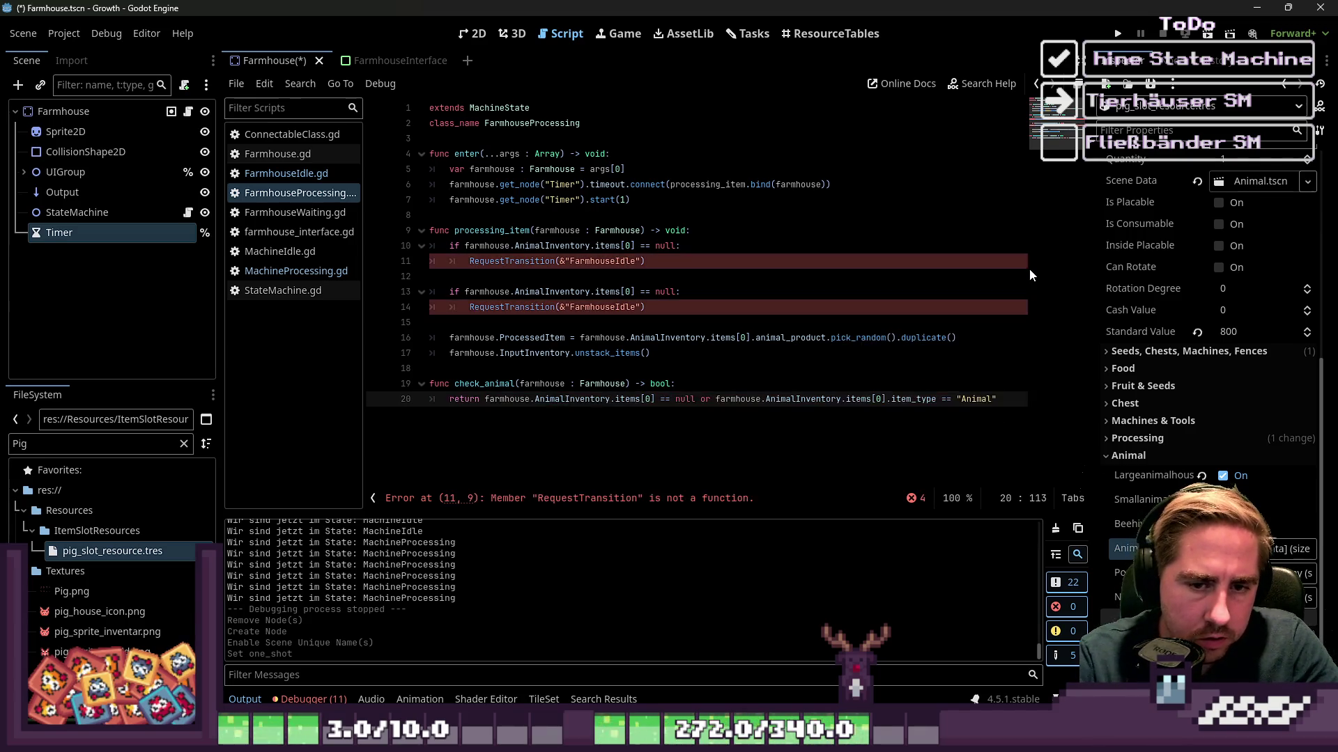
{"action": "key", "text": "Return"}
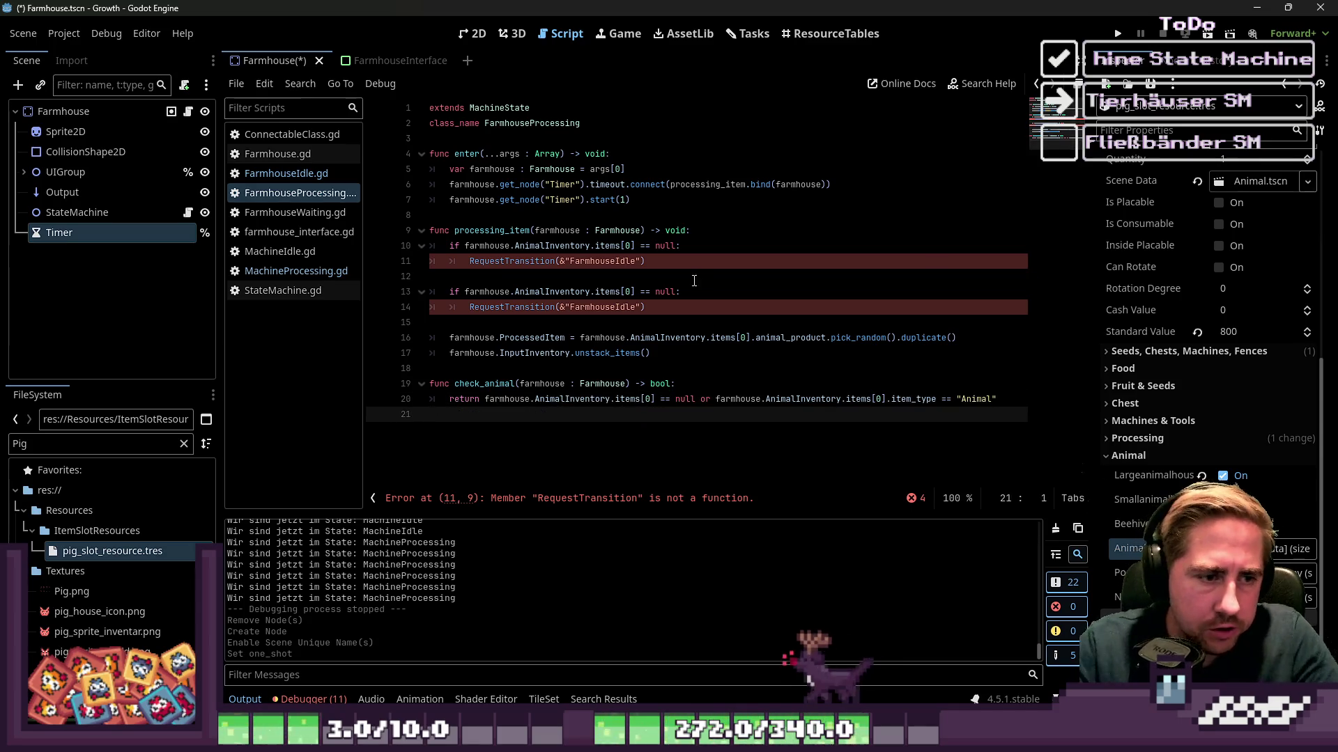
Replace line 10's condition with 'not check_animal(farmhouse)'.
{"action": "double_click", "coordinate": [494, 384]}
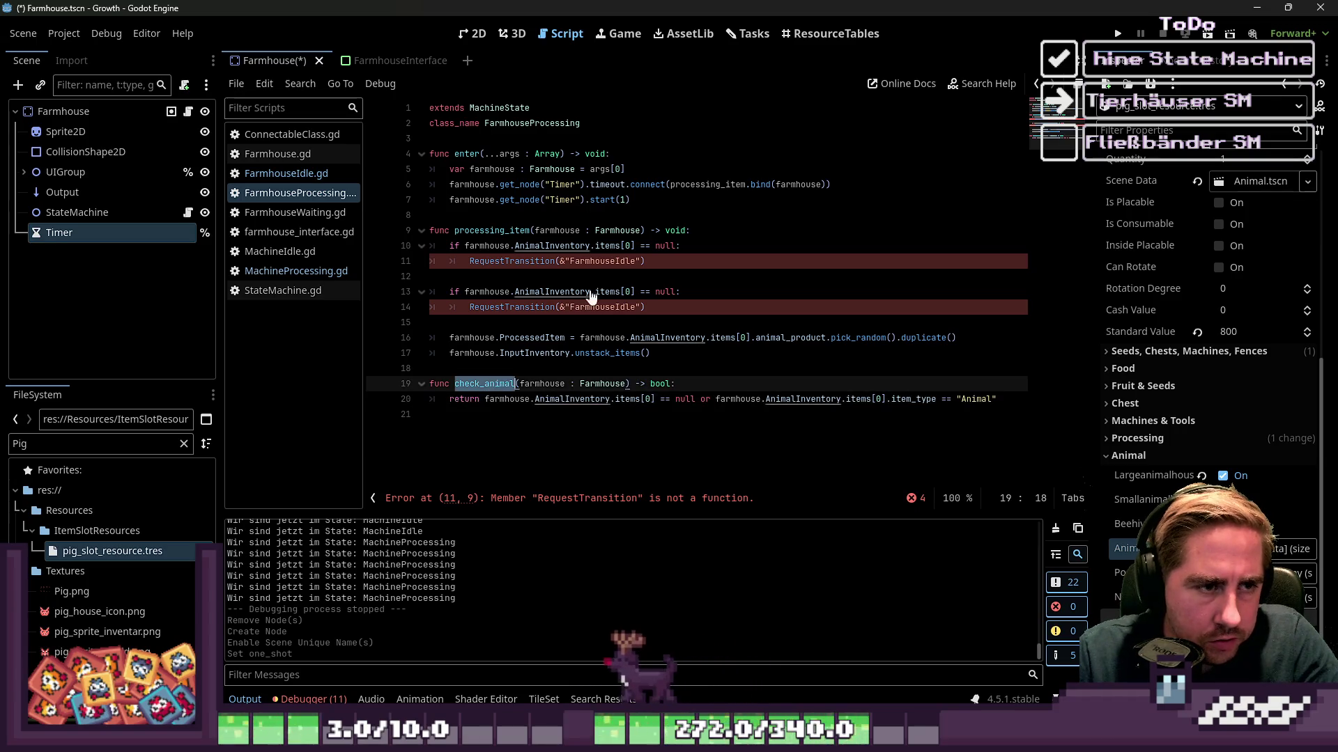
{"action": "mouse_move", "coordinate": [466, 249]}
{"action": "left_mouse_down"}
{"action": "mouse_move", "coordinate": [588, 248]}
{"action": "mouse_move", "coordinate": [507, 247]}
{"action": "left_mouse_up"}
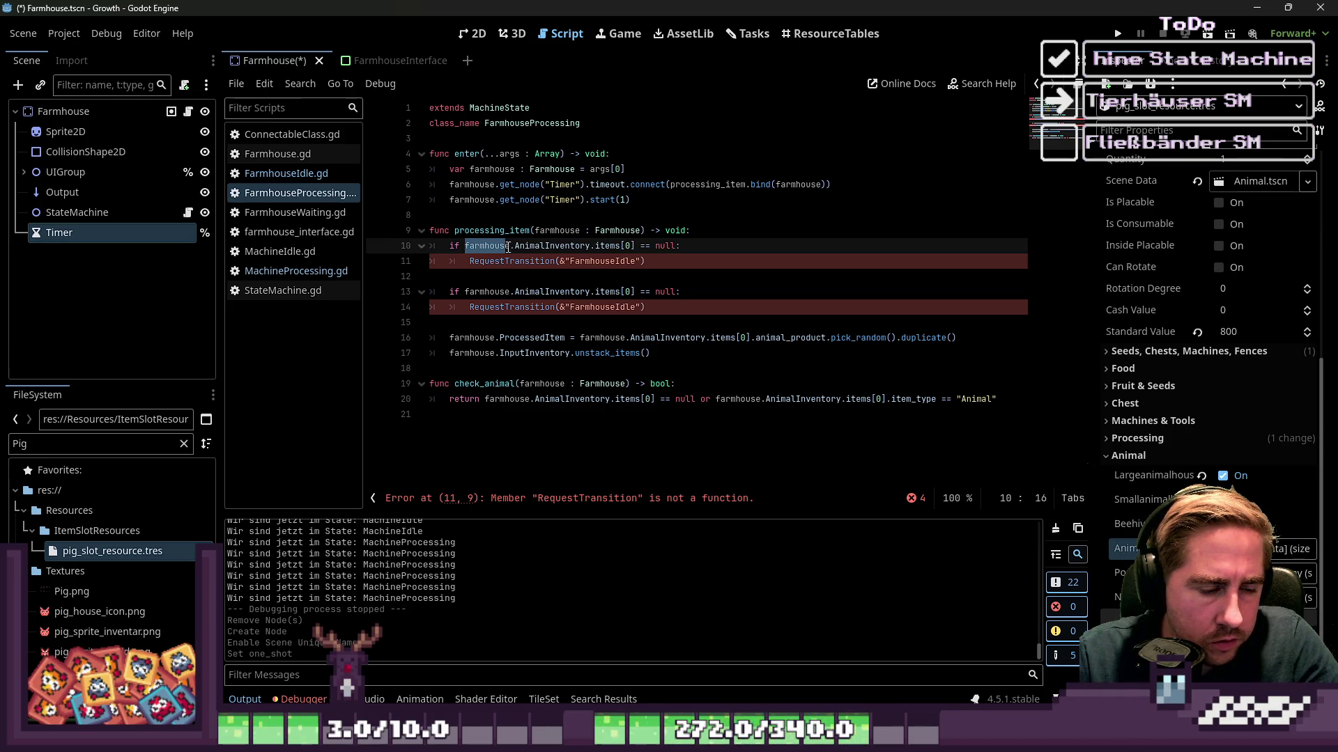
{"action": "left_click_drag", "start_coordinate": [508, 247], "coordinate": [637, 253]}
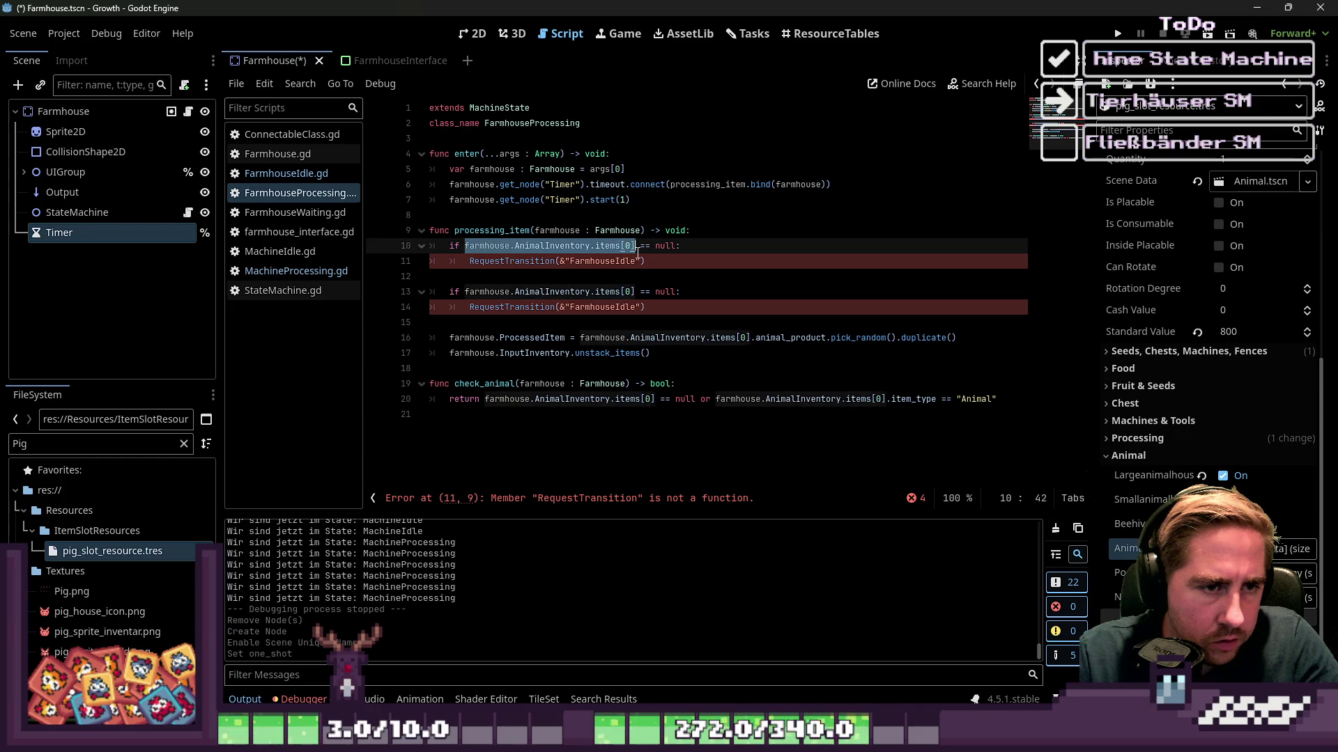
{"action": "type", "text": "check_animal() =:"}
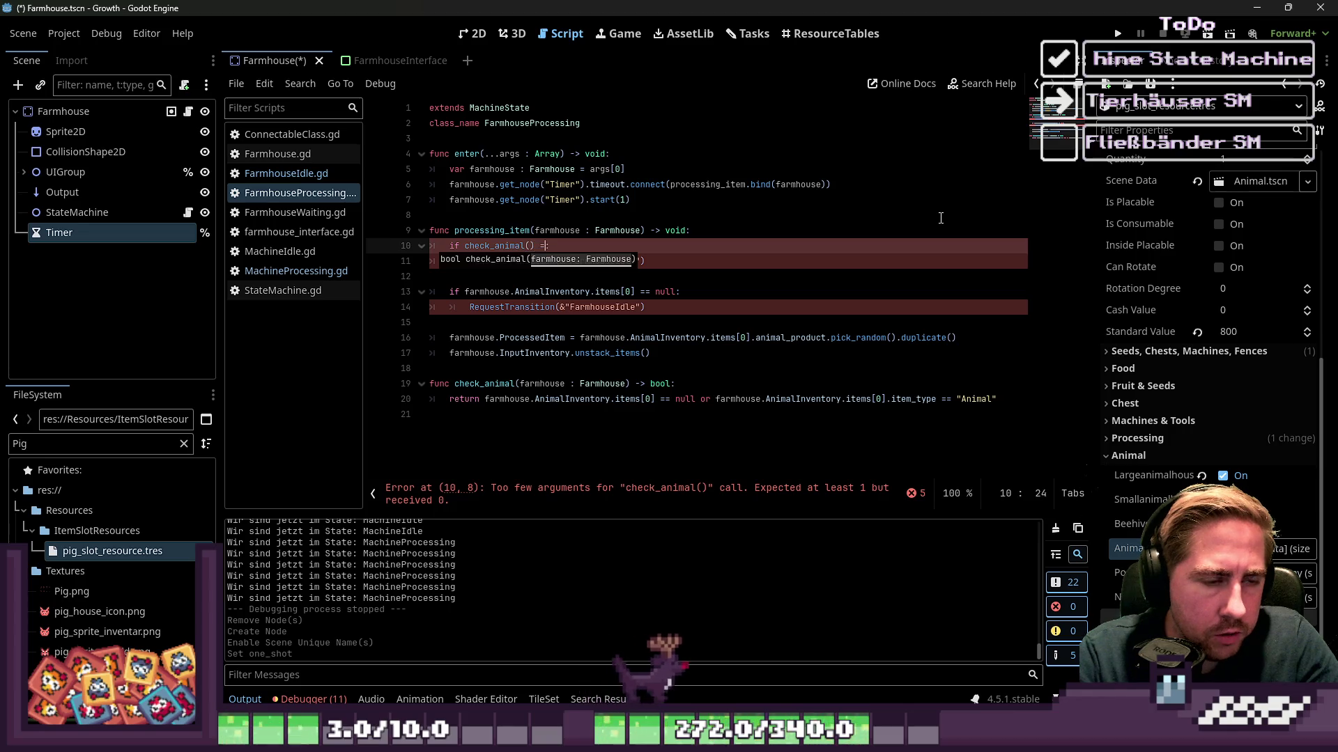
{"action": "type", "text": " ="}
{"action": "key", "text": "BackSpace"}
{"action": "key", "text": "Home"}
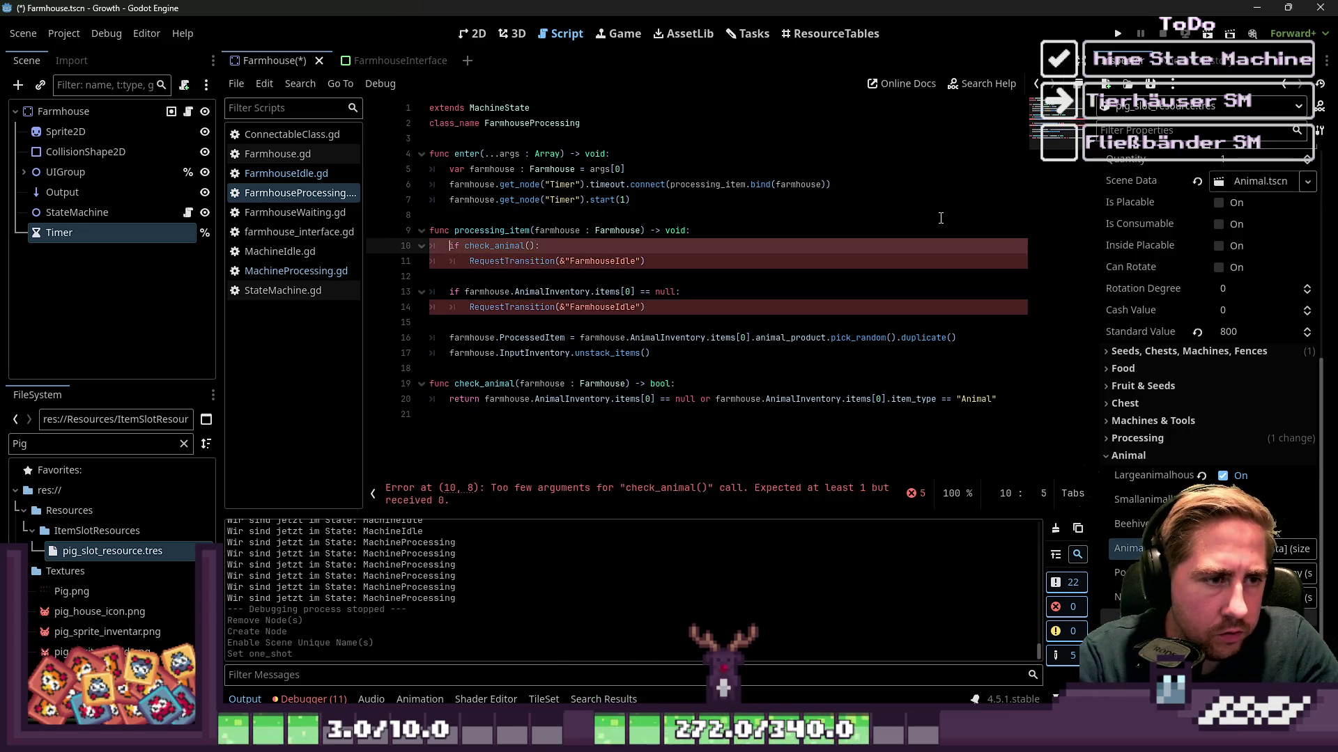
{"action": "type", "text": "not"}
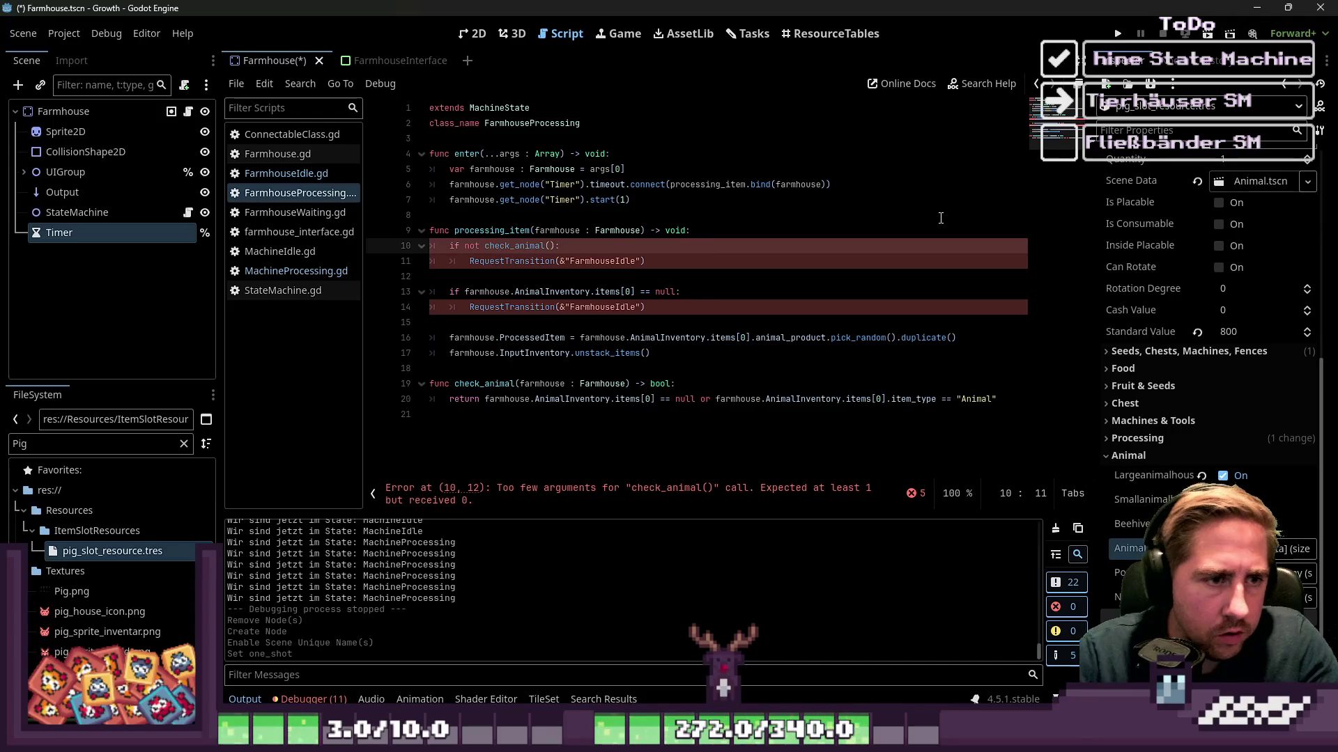
{"action": "left_click", "coordinate": [541, 200]}
{"action": "double_click", "coordinate": [511, 247]}
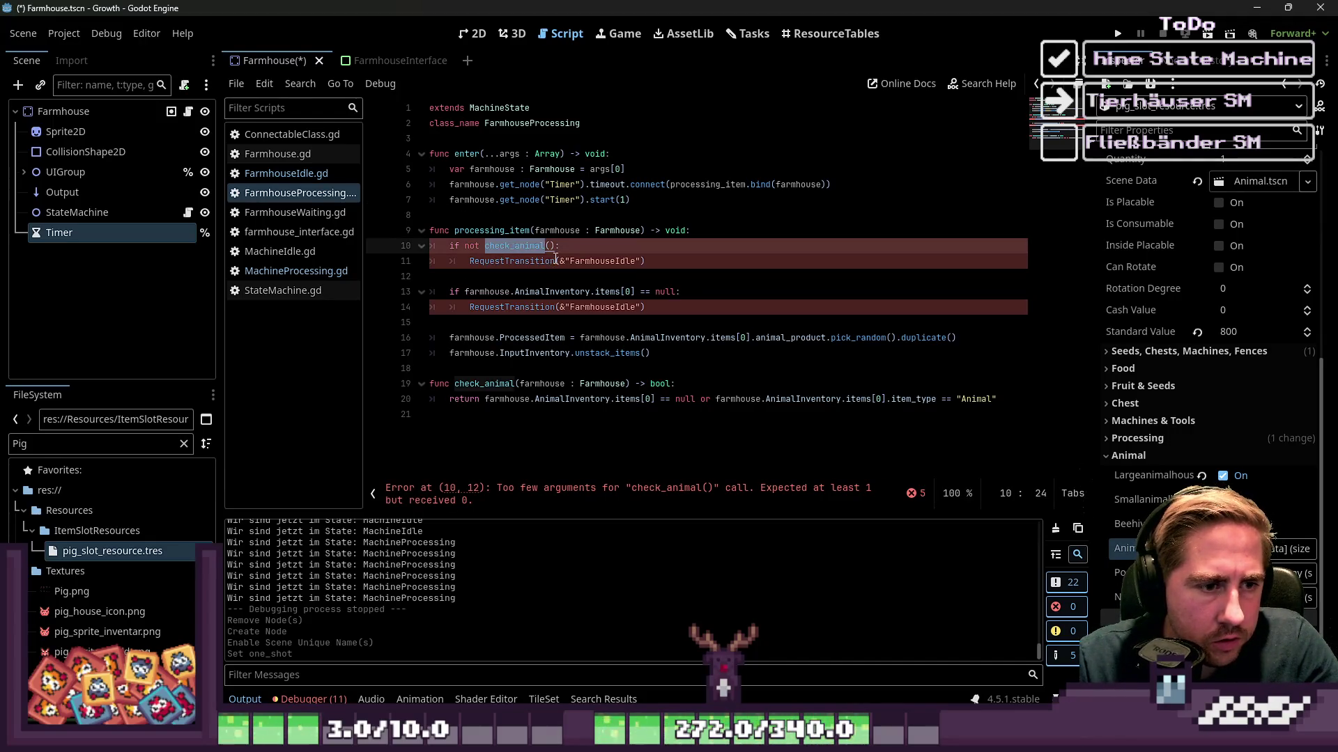
{"action": "left_click", "coordinate": [549, 247]}
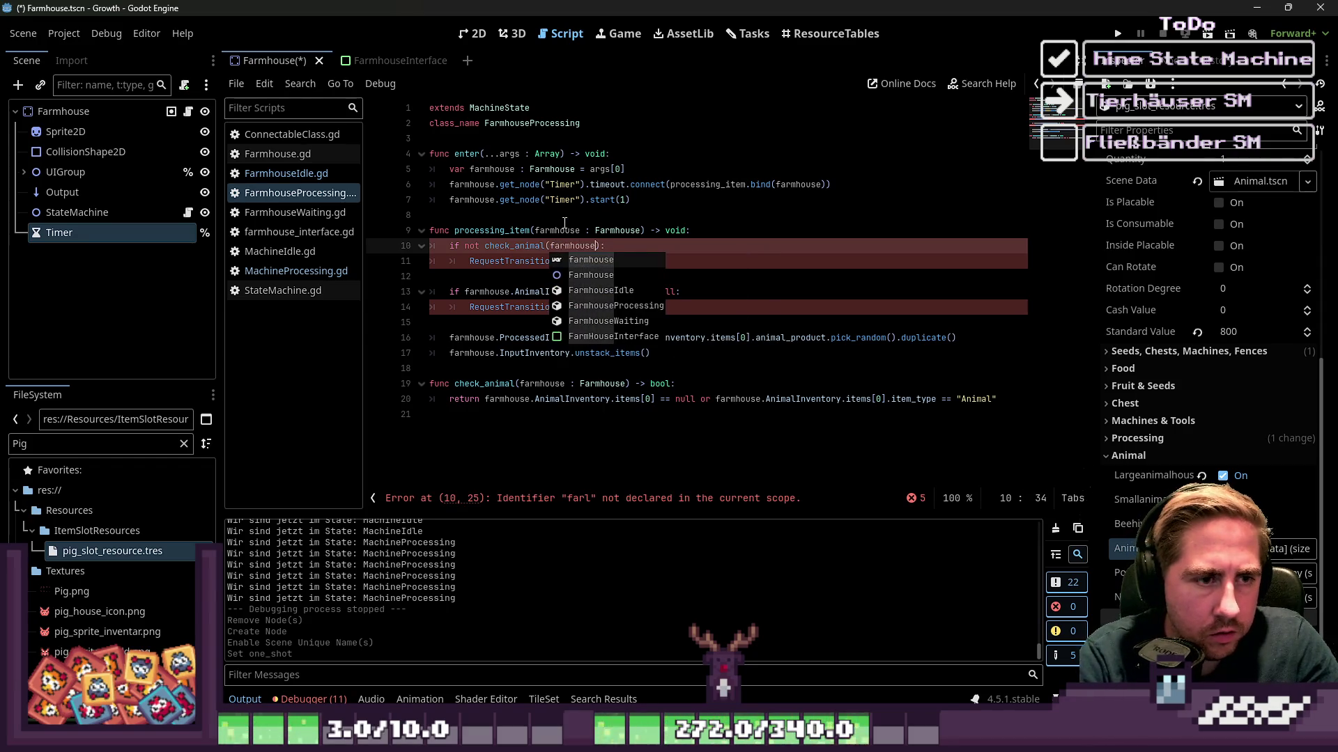
{"action": "key", "text": "Return"}
Change line 11 to RequestTransition.emit(&"FarmhouseIdle").
{"action": "key", "text": "Down"}
{"action": "key", "text": "Up"}
{"action": "key", "text": "Down"}
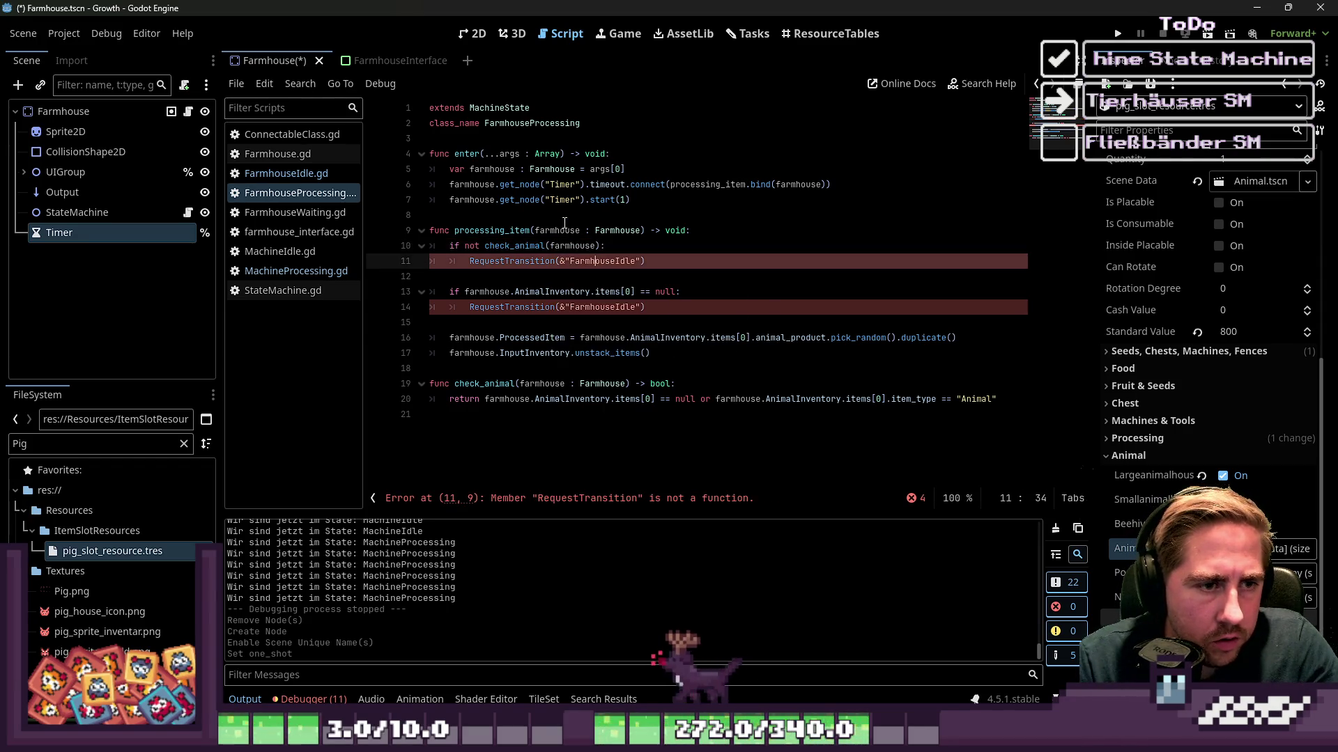
{"action": "key", "text": "Down"}
{"action": "key", "text": "Up"}
{"action": "key", "text": "End"}
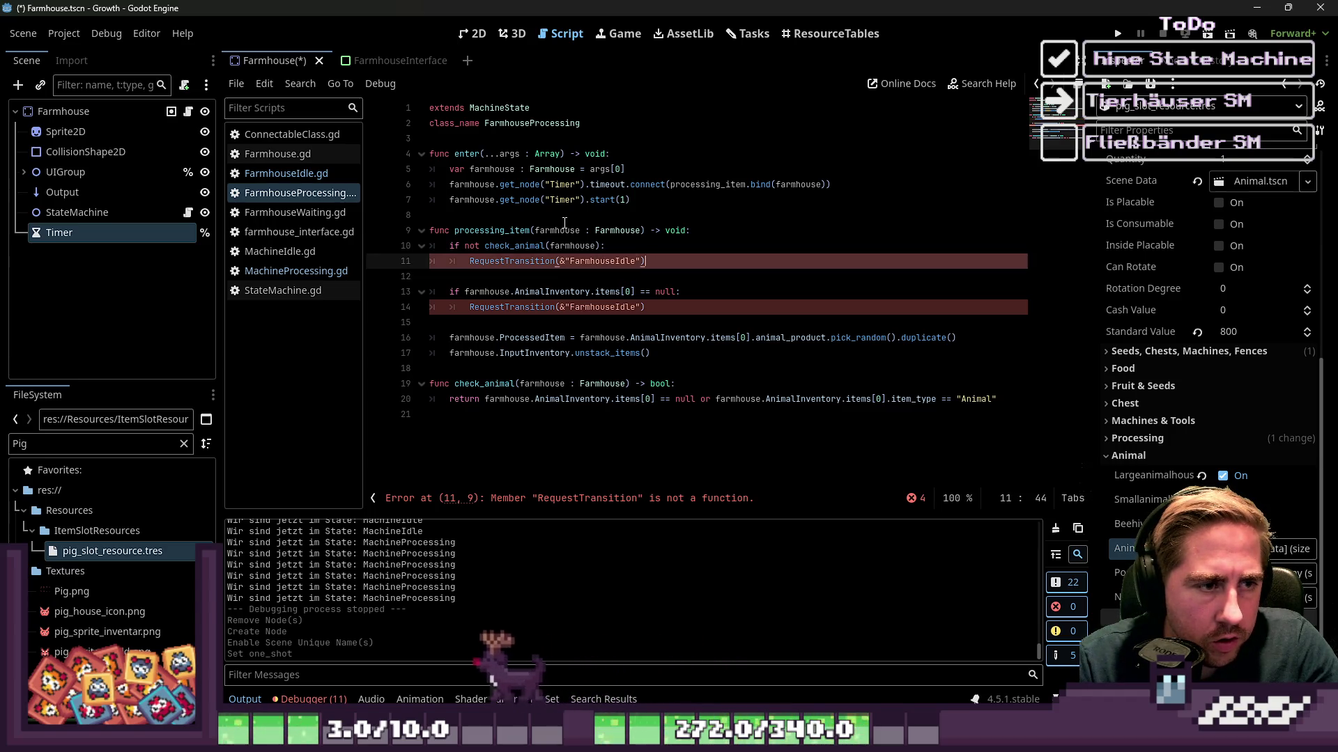
{"action": "key", "text": "Left"}
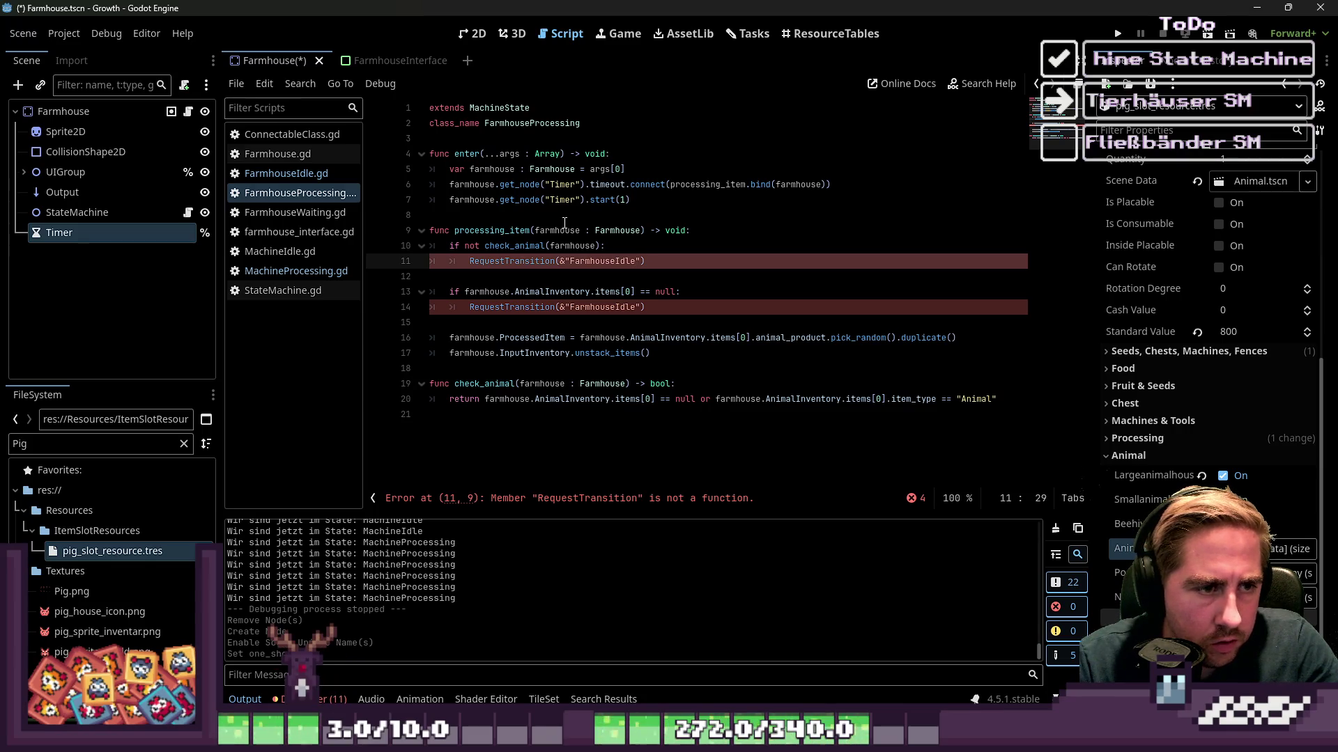
{"action": "type", "text": ".emit"}
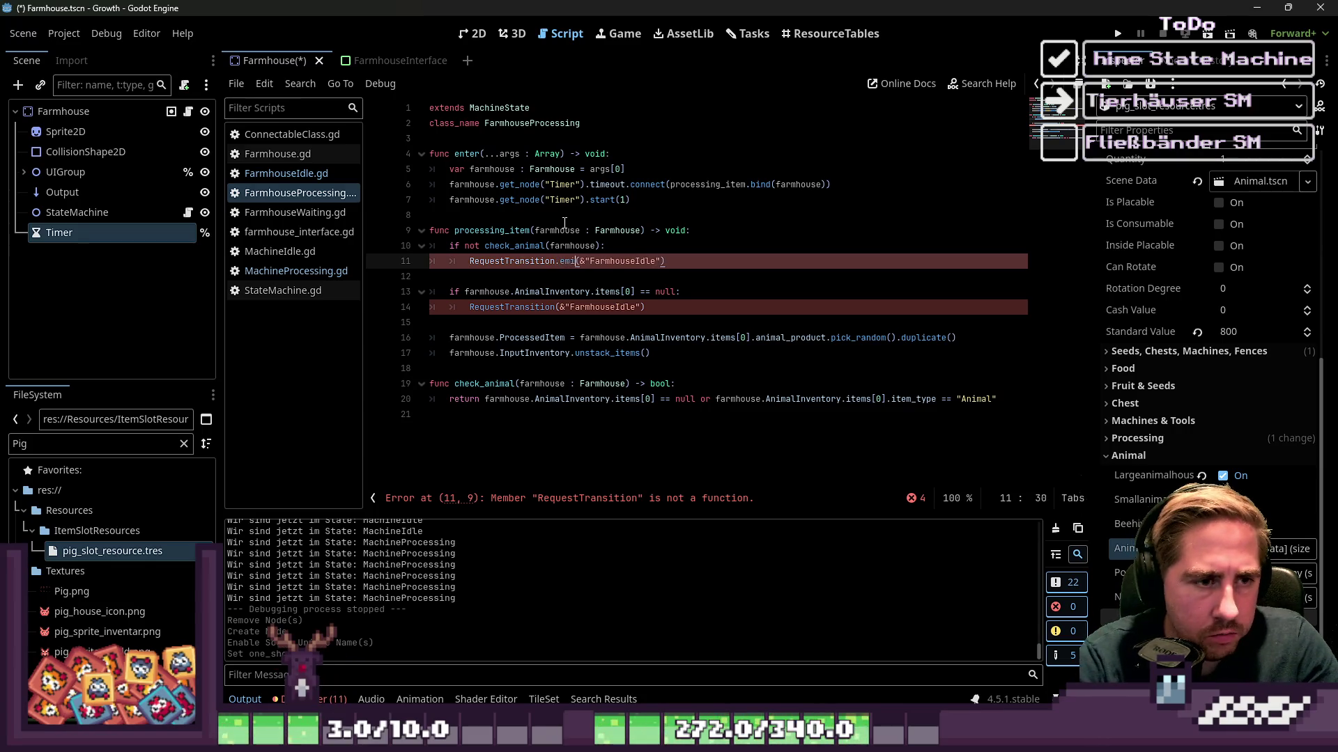
Add a new line at the script's end to start another function.
{"action": "key", "text": "Down"}
{"action": "key", "text": "Down"}
{"action": "key", "text": "Down"}
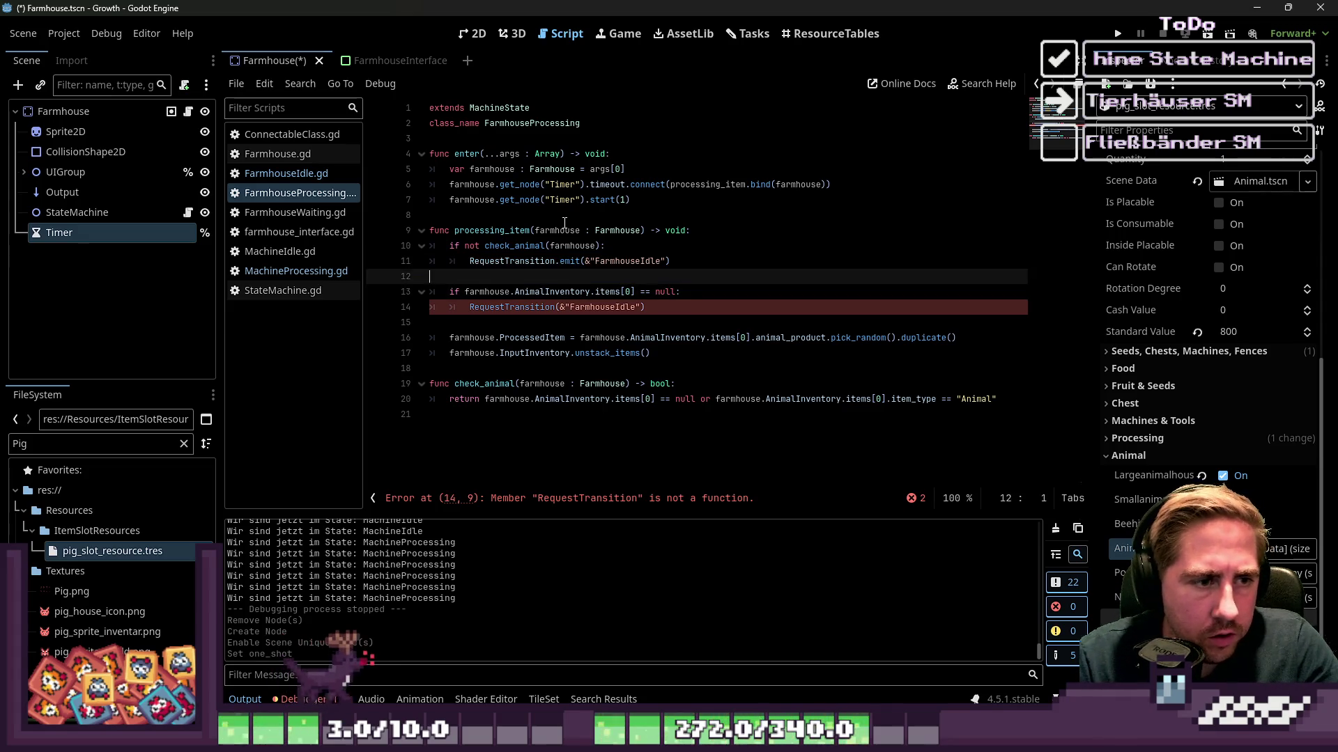
{"action": "key", "text": "Down"}
{"action": "key", "text": "Down"}
{"action": "key", "text": "Down"}
{"action": "key", "text": "Return"}
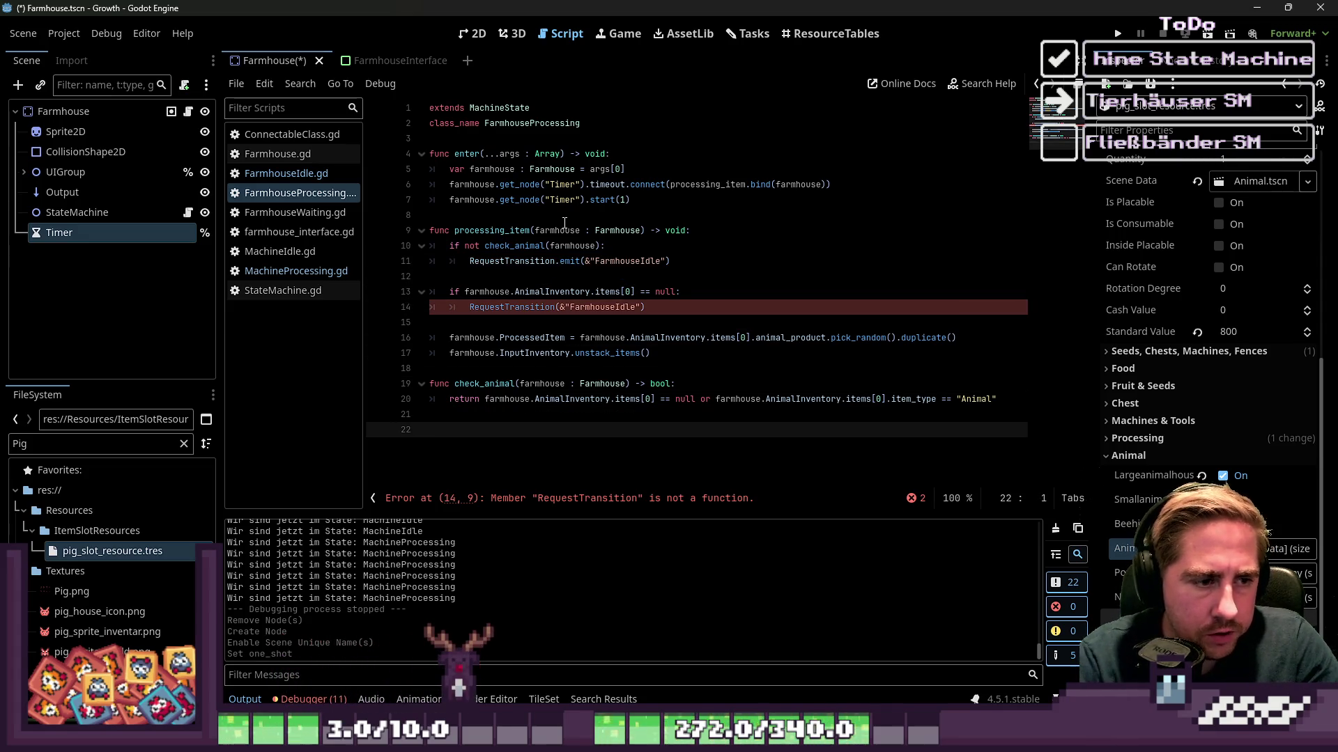
{"action": "type", "text": "func check_animal"}
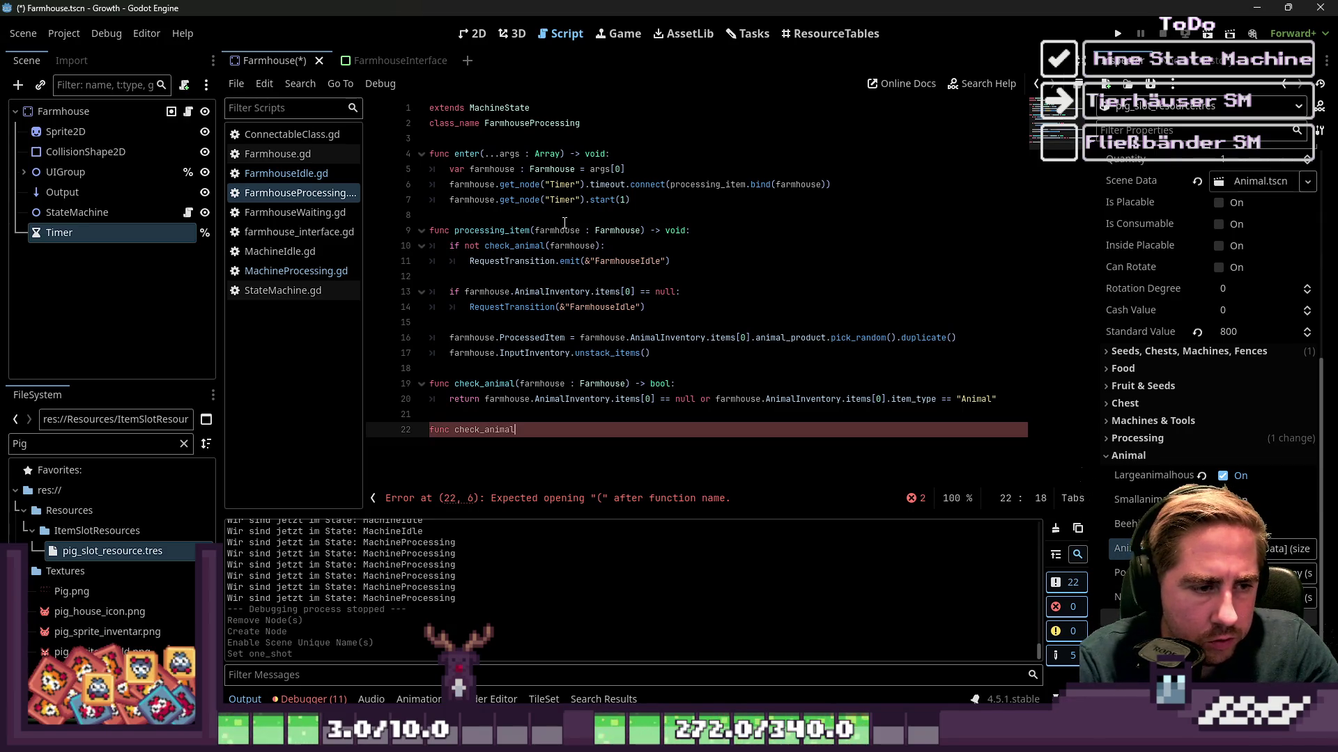
Give check_animal_food the parameter 'farmhouse : Farmhouse' and a bool return type.
{"action": "type", "text": "("}
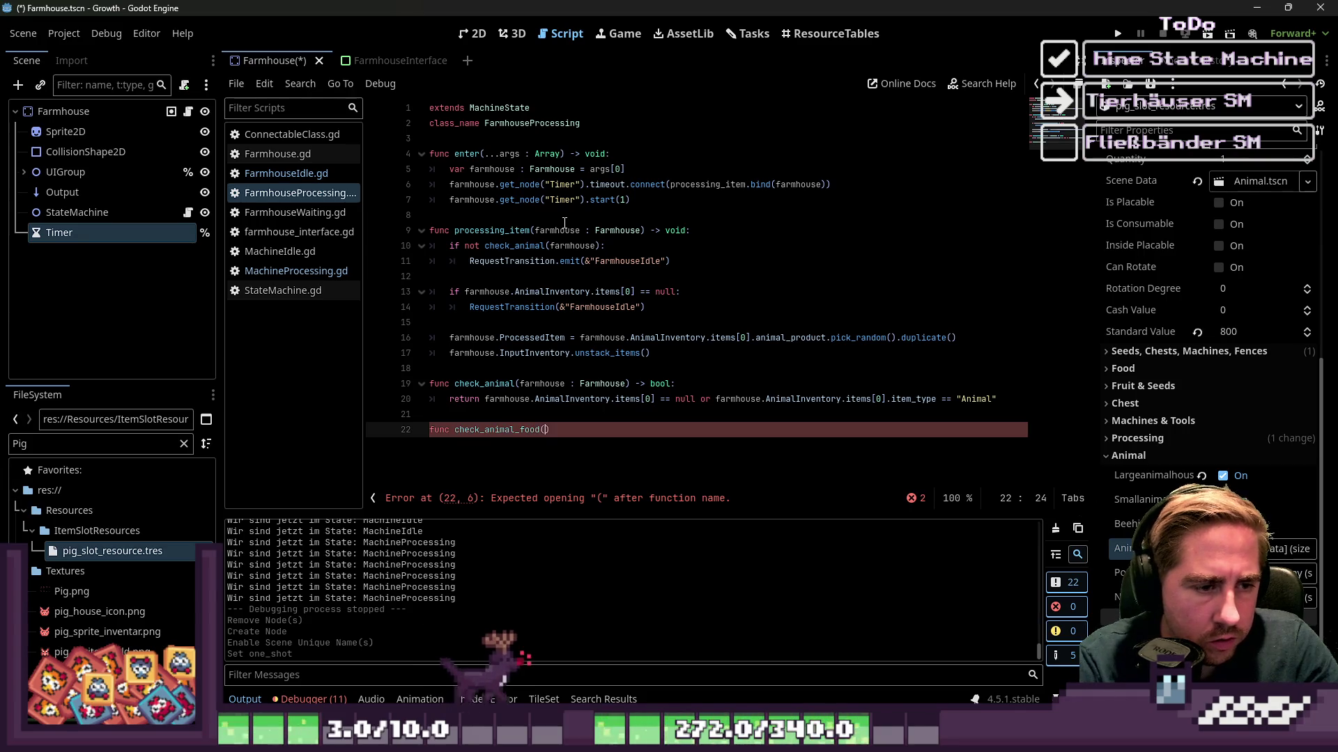
{"action": "type", "text": "farmhouse"}
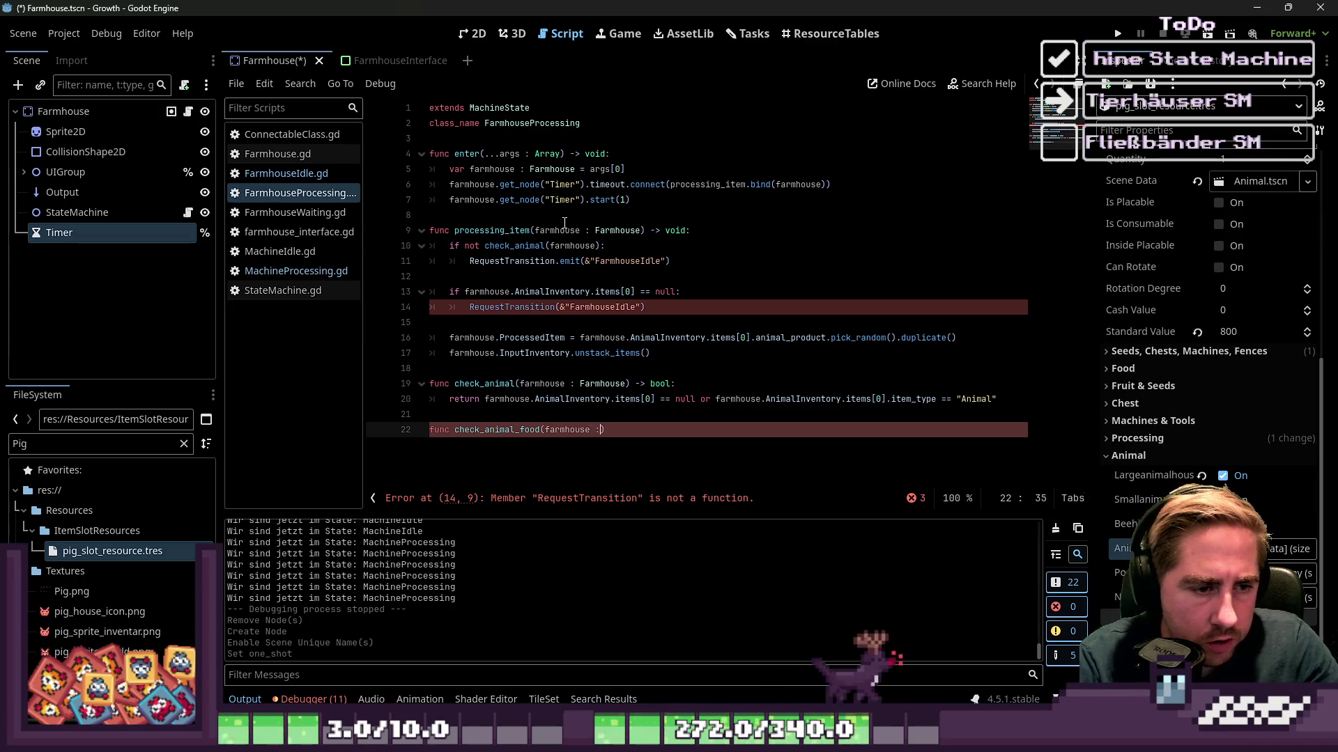
{"action": "type", "text": " : FAmr"}
{"action": "key", "text": "BackSpace"}
{"action": "key", "text": "BackSpace"}
{"action": "key", "text": "BackSpace"}
{"action": "type", "text": "arm"}
{"action": "key", "text": "Return"}
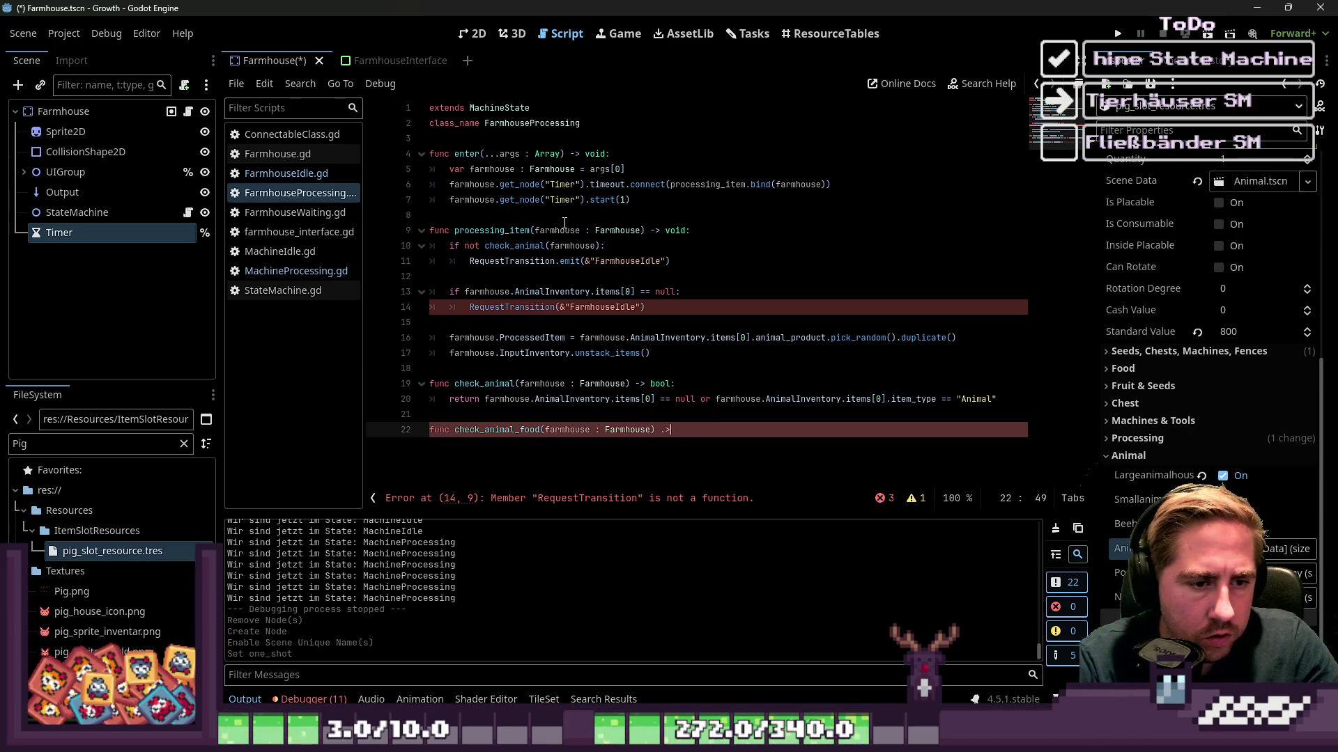
{"action": "key", "text": "BackSpace"}
{"action": "key", "text": "BackSpace"}
{"action": "type", "text": "ool:"}
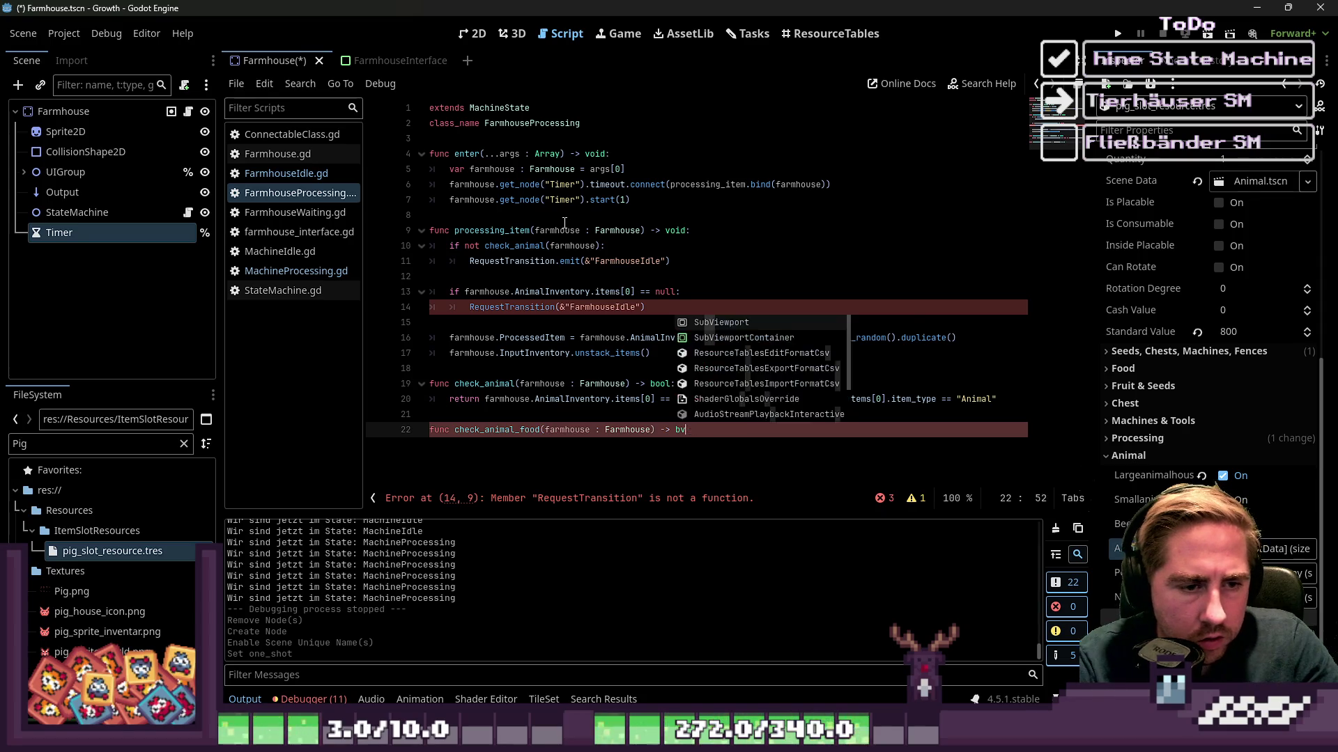
{"action": "key", "text": "Return"}
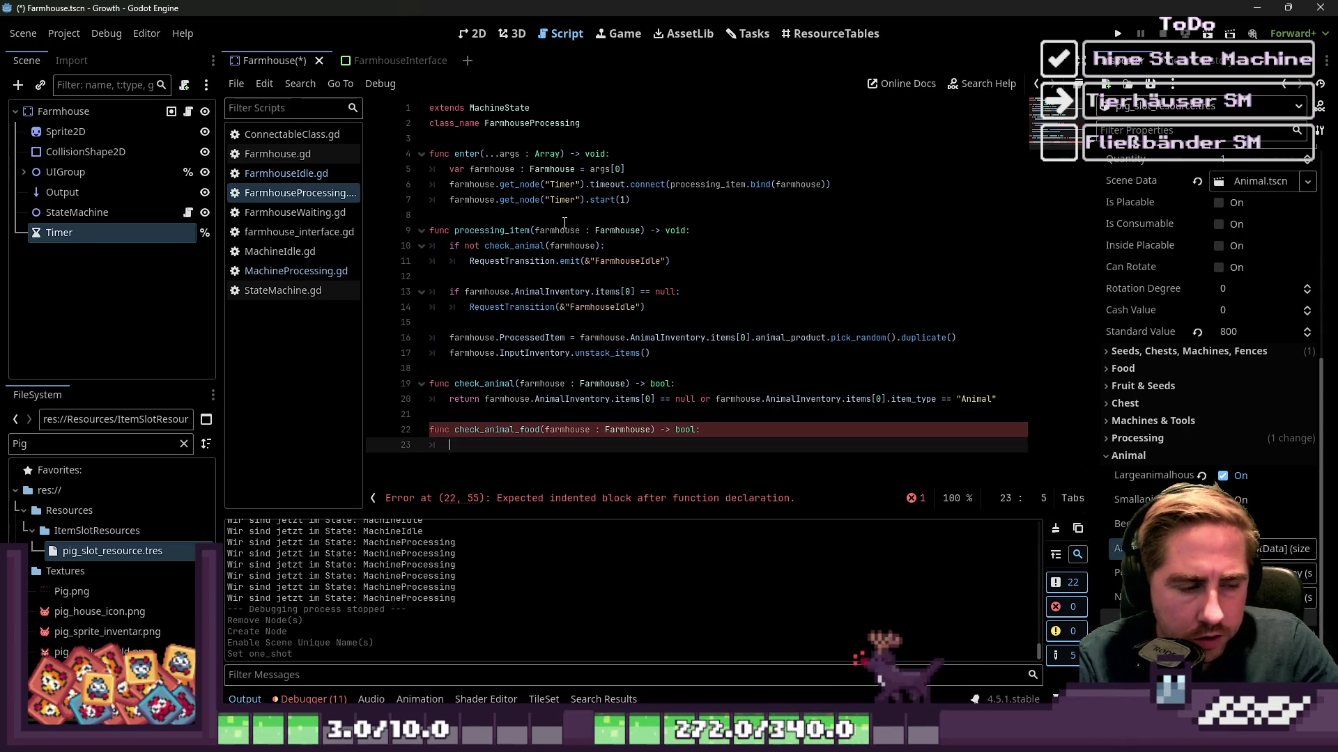
Start its return with farmhouse.InputInventory.items[0] != null.
{"action": "type", "text": "returnfarmhouse."}
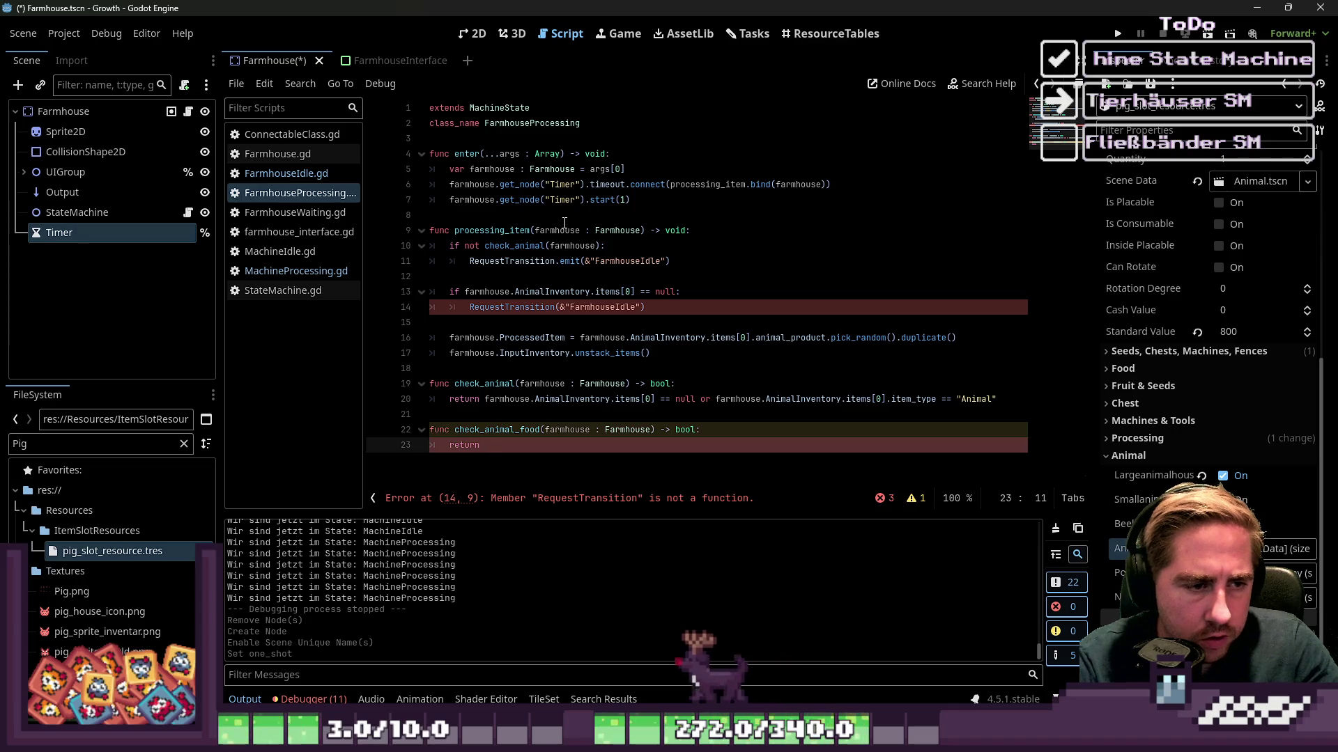
{"action": "type", "text": "Animal"}
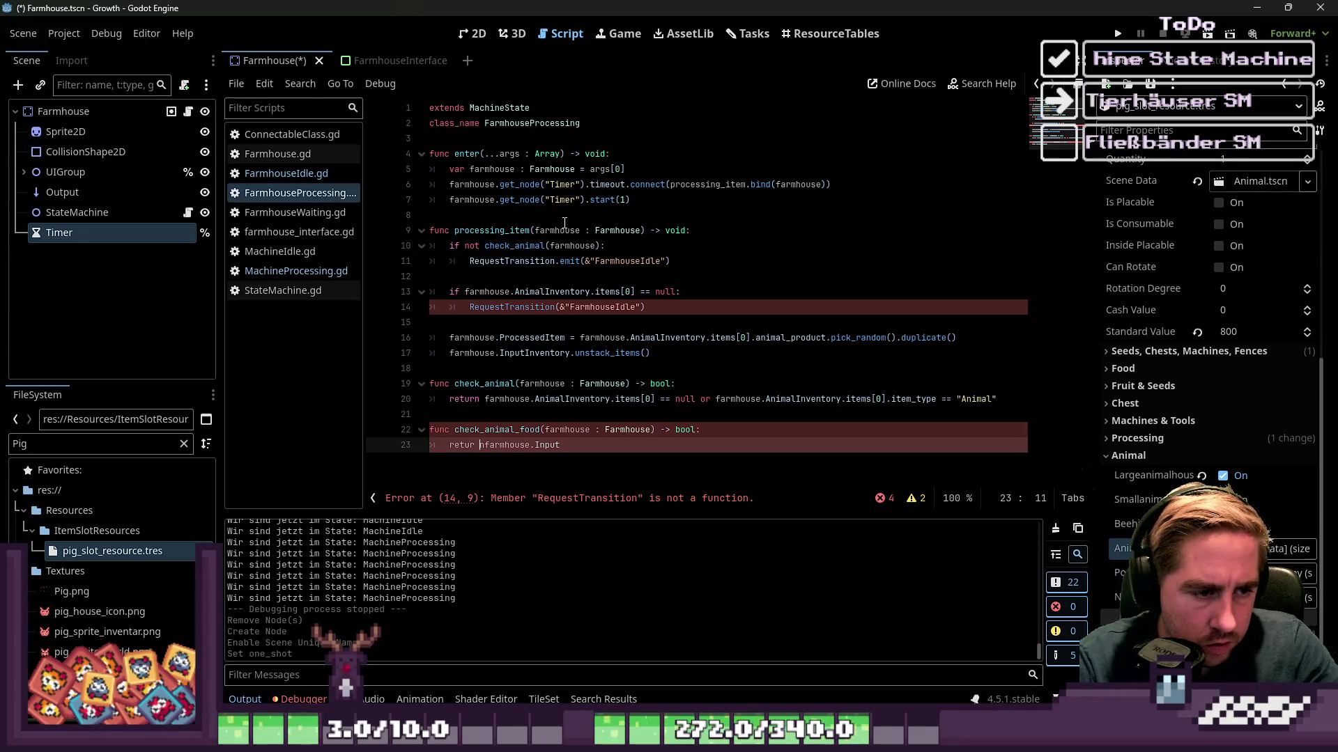
{"action": "key", "text": "End"}
{"action": "type", "text": "O"}
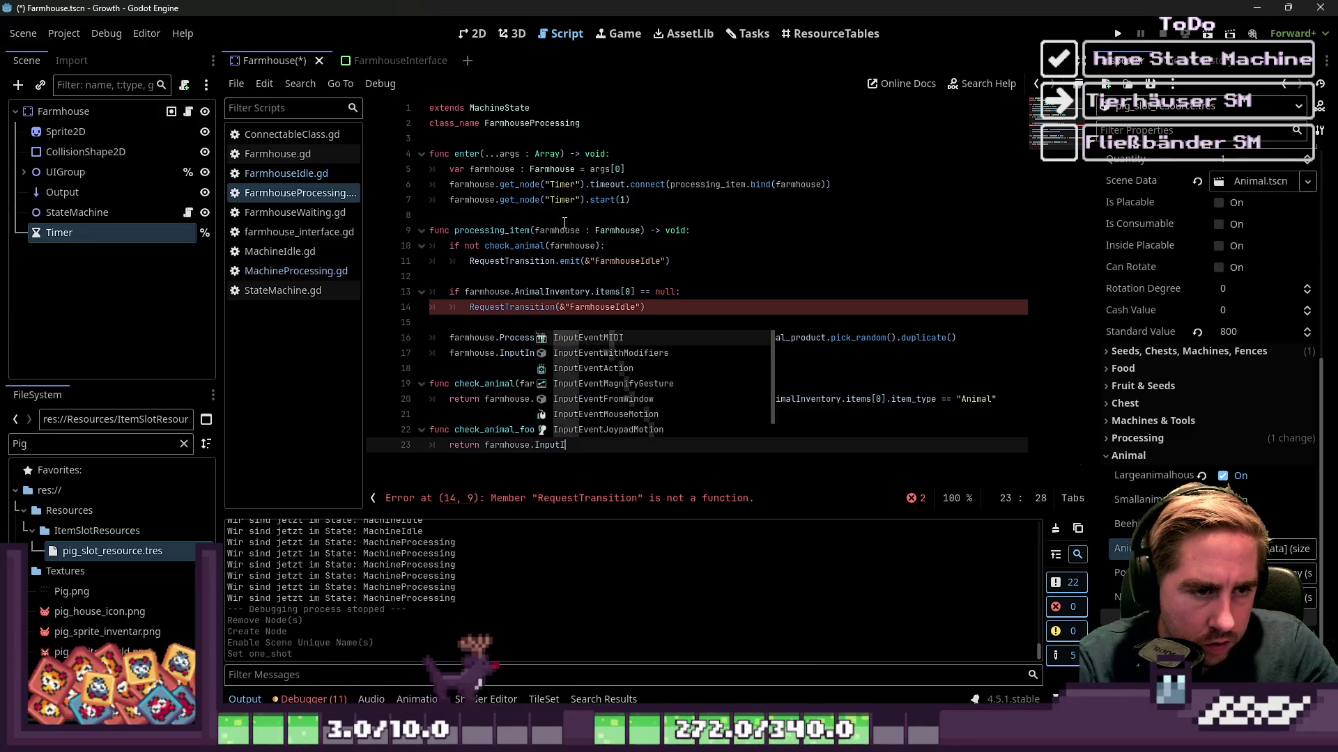
{"action": "key", "text": "Down"}
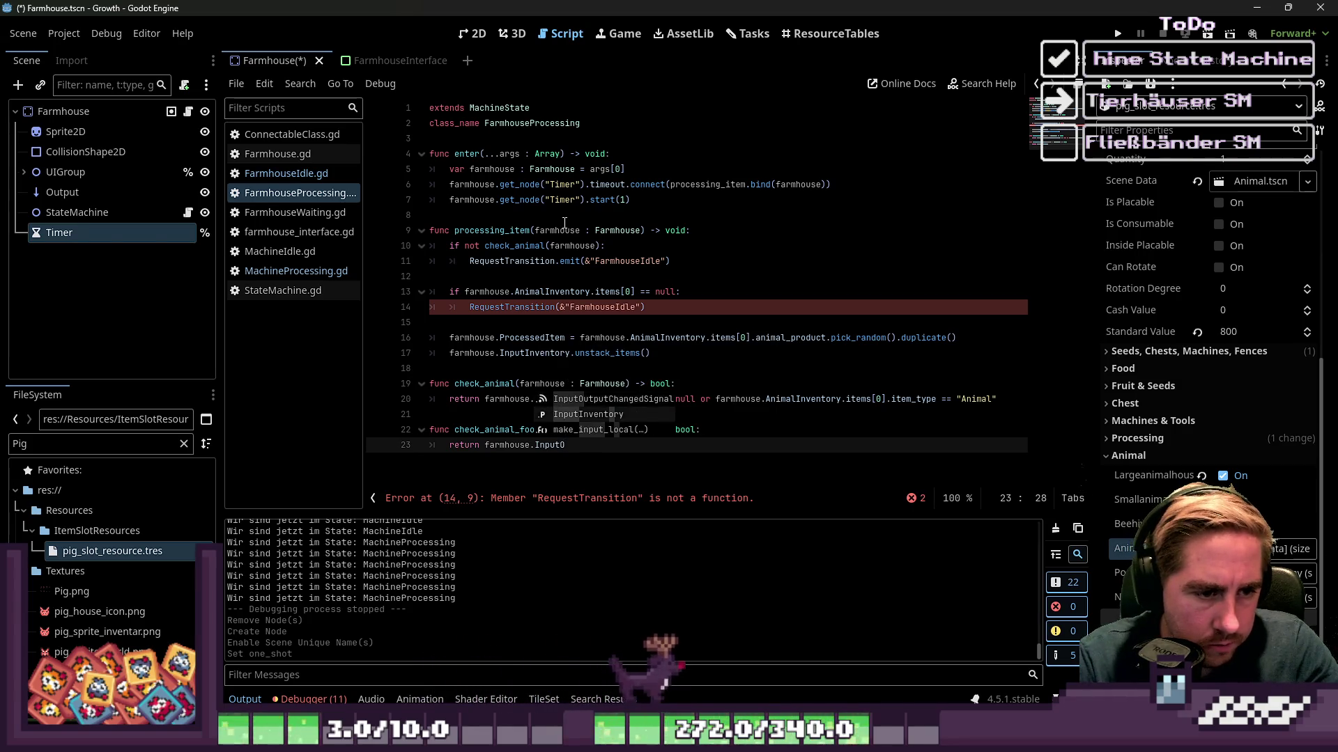
{"action": "key", "text": "Return"}
{"action": "type", "text": "."}
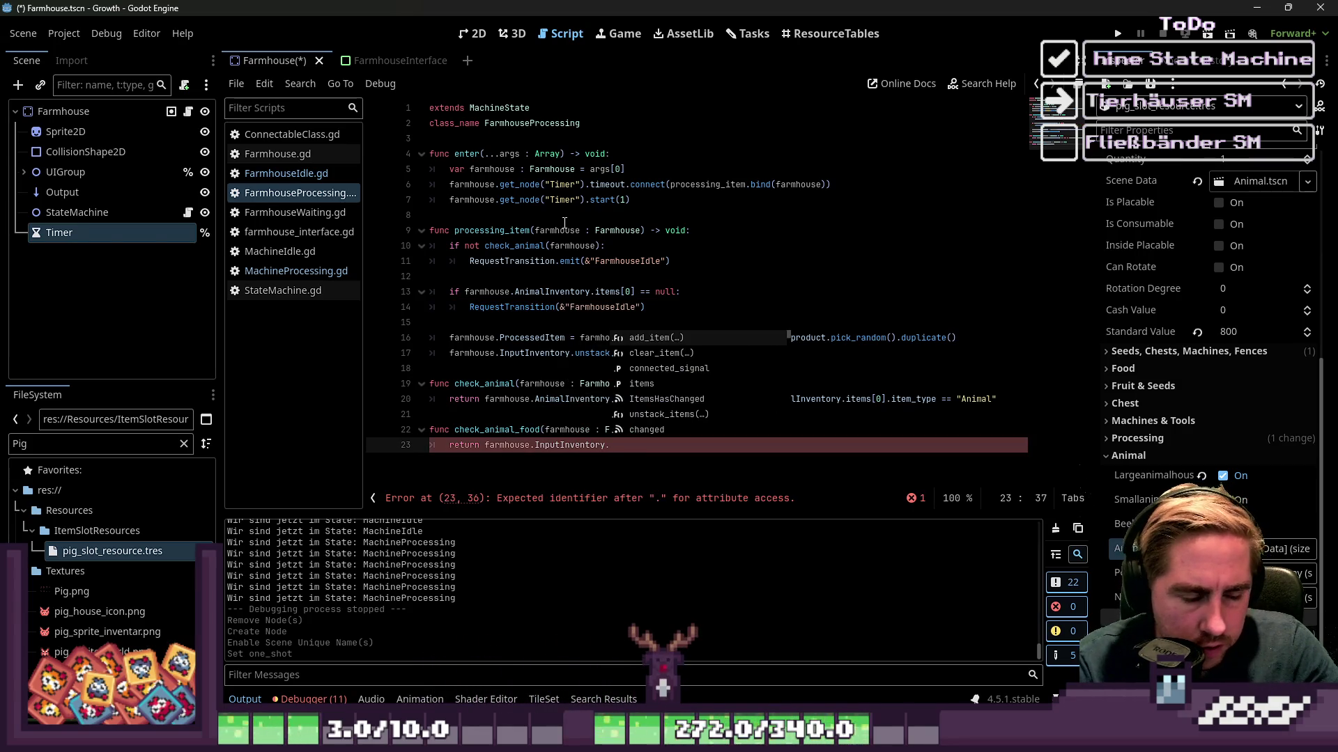
{"action": "type", "text": "items"}
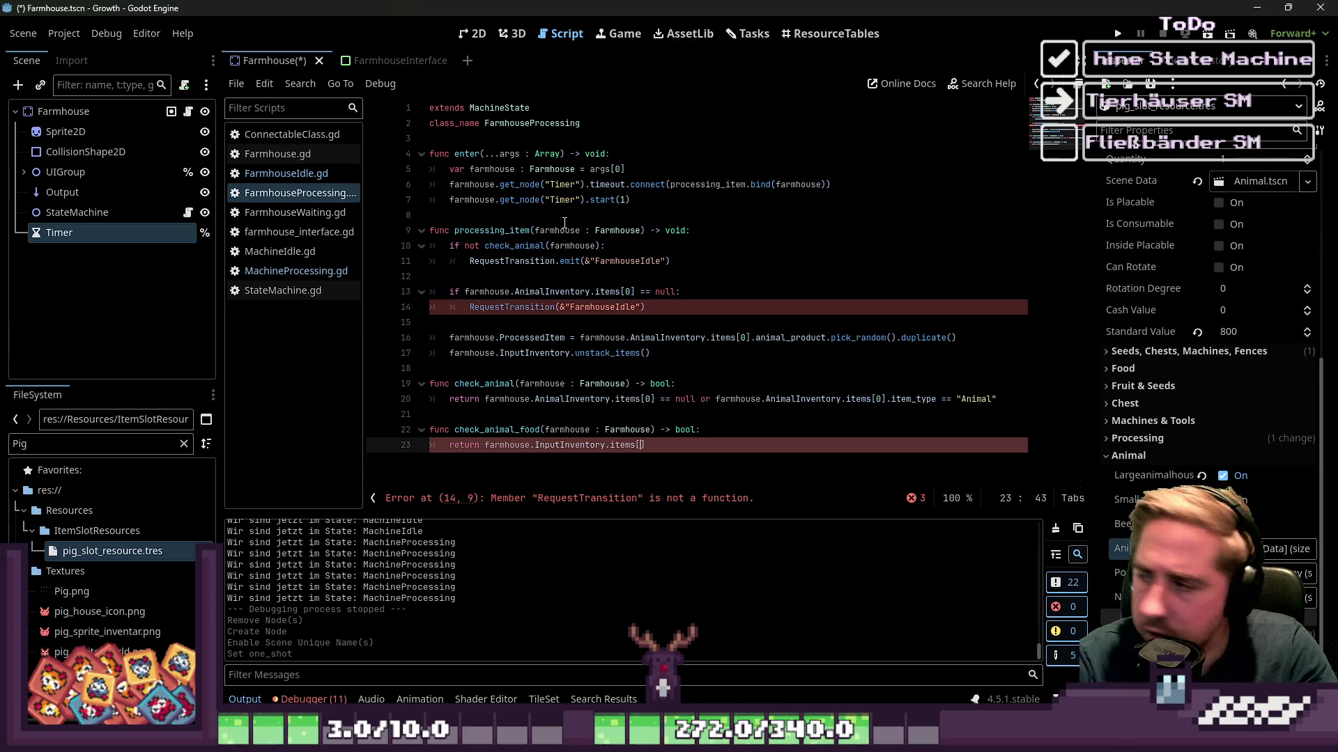
{"action": "type", "text": "[0"}
{"action": "type", "text": "] == "}
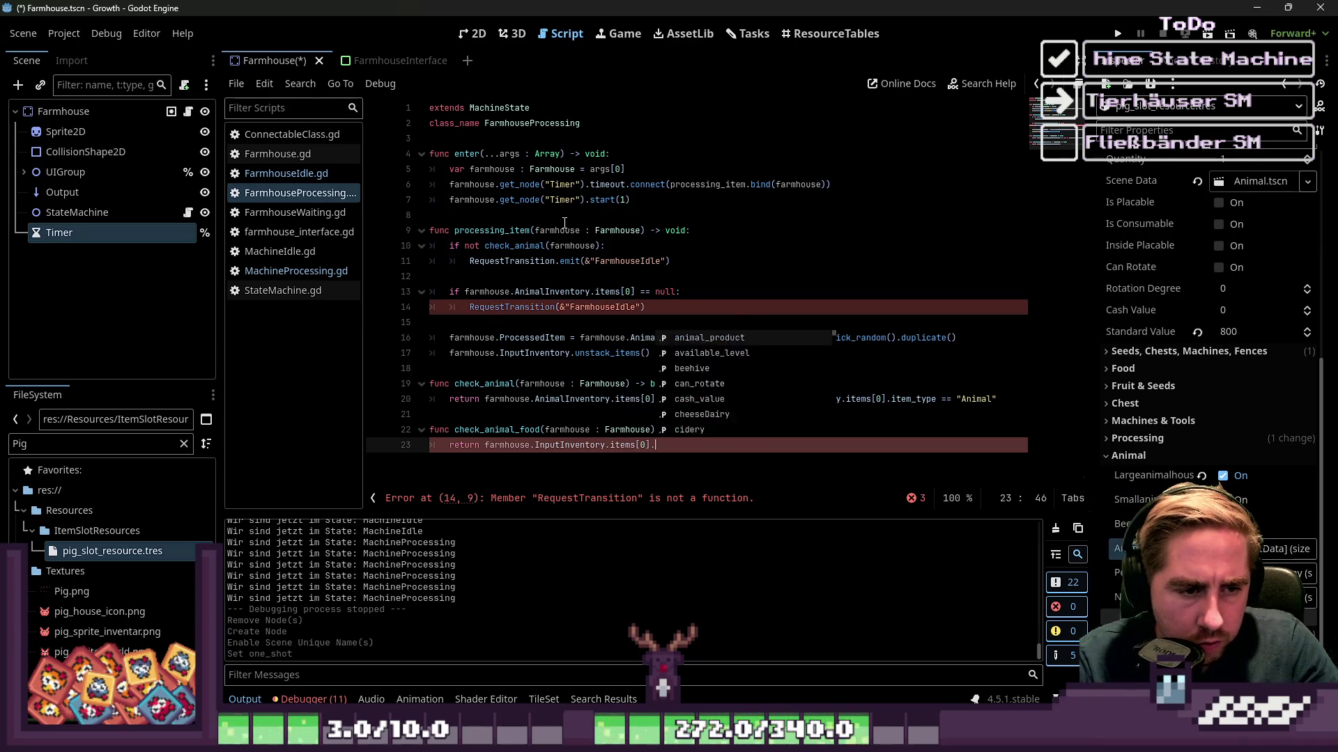
{"action": "type", "text": "n"}
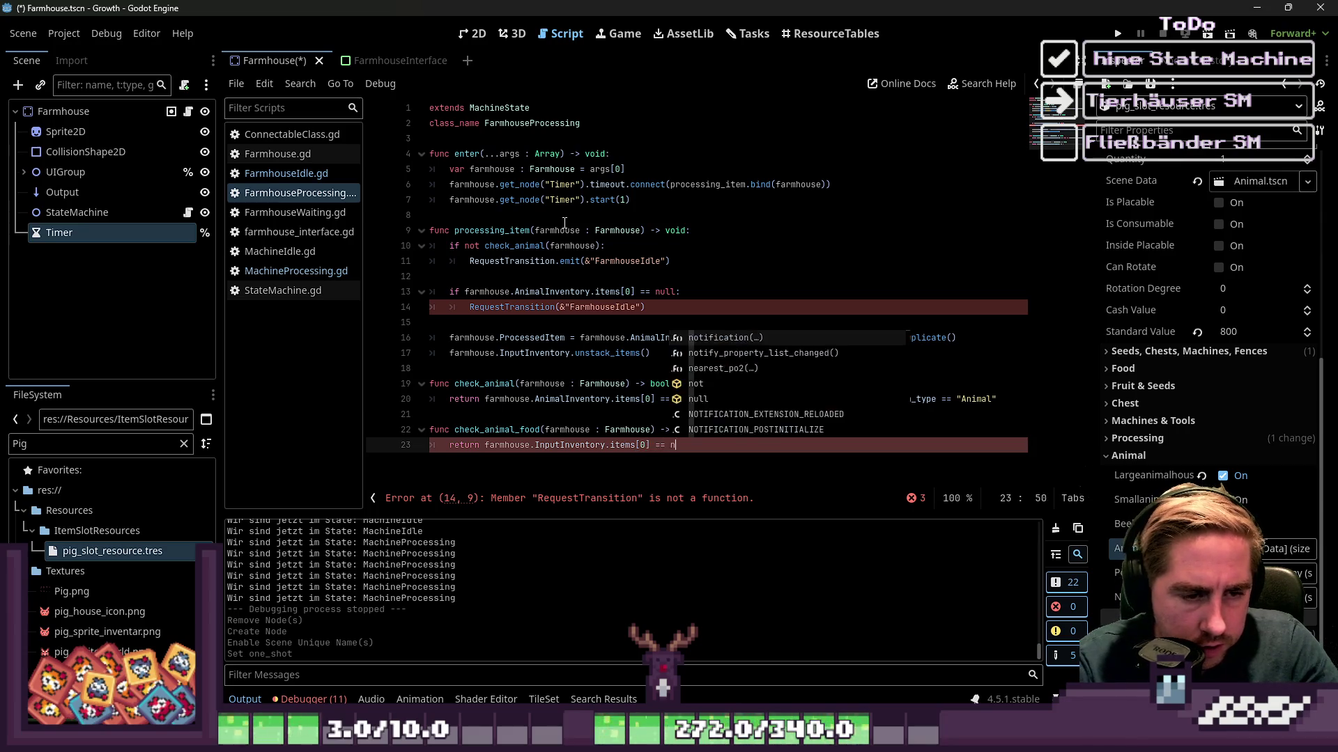
{"action": "type", "text": "ull"}
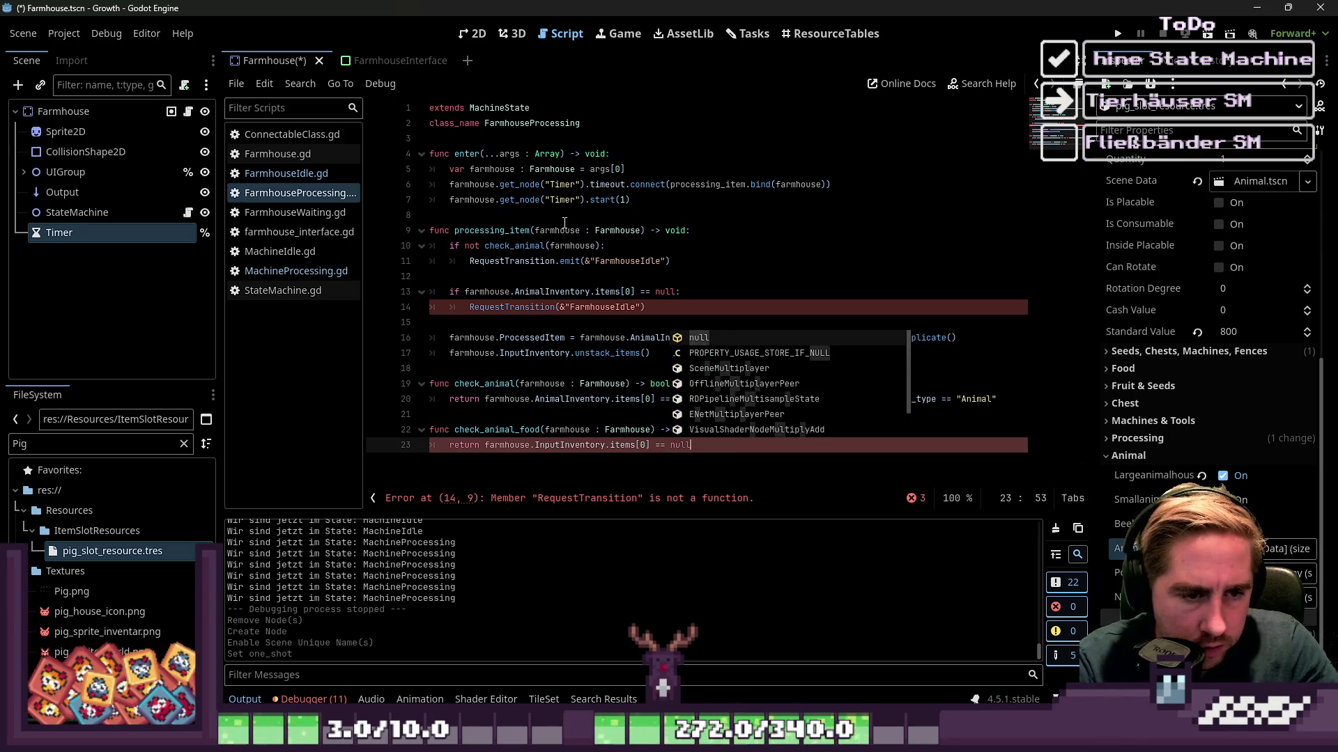
{"action": "key", "text": "Left"}
{"action": "key", "text": "Left"}
{"action": "key", "text": "Left"}
{"action": "key", "text": "BackSpace"}
{"action": "type", "text": "!"}
Extend the return with 'or farmhouse.AnimalInventory.items[0].possible_food.has('.
{"action": "key", "text": "Up"}
{"action": "key", "text": "Up"}
{"action": "key", "text": "Up"}
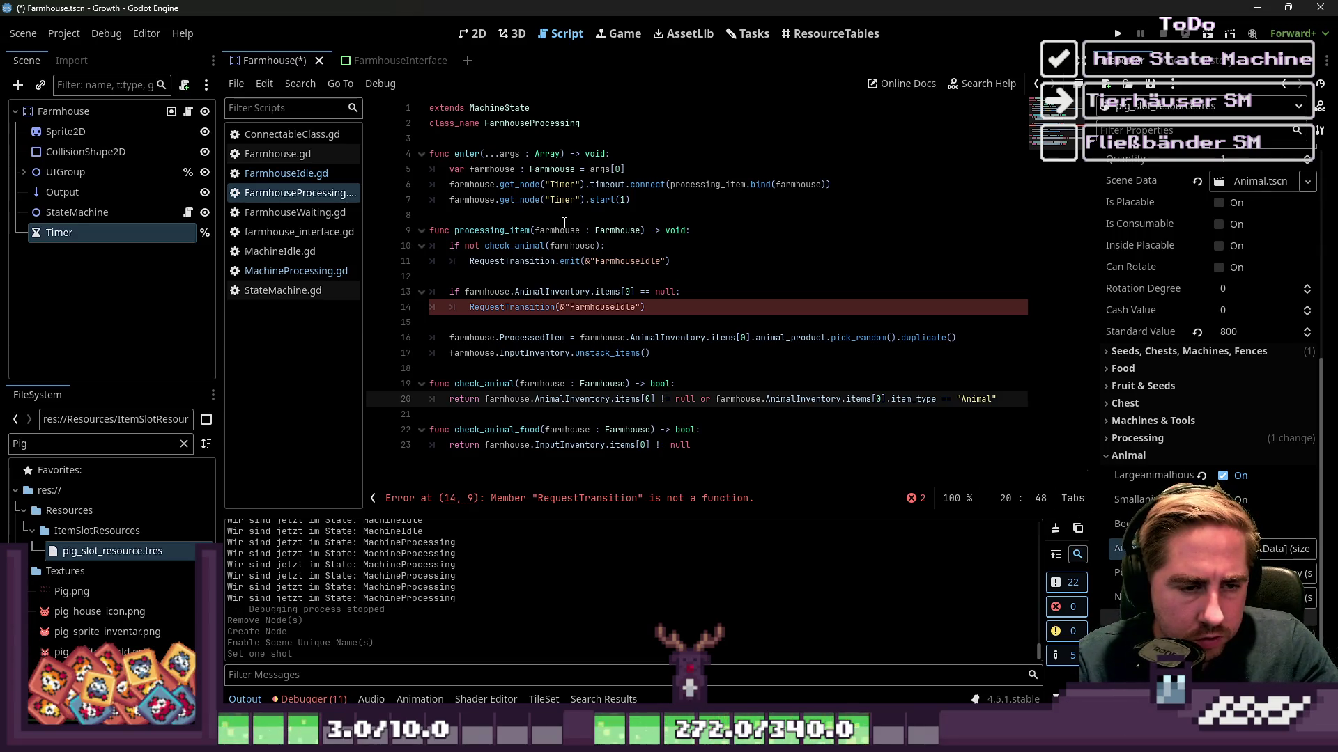
{"action": "key", "text": "Down"}
{"action": "key", "text": "Down"}
{"action": "key", "text": "Down"}
{"action": "key", "text": "End"}
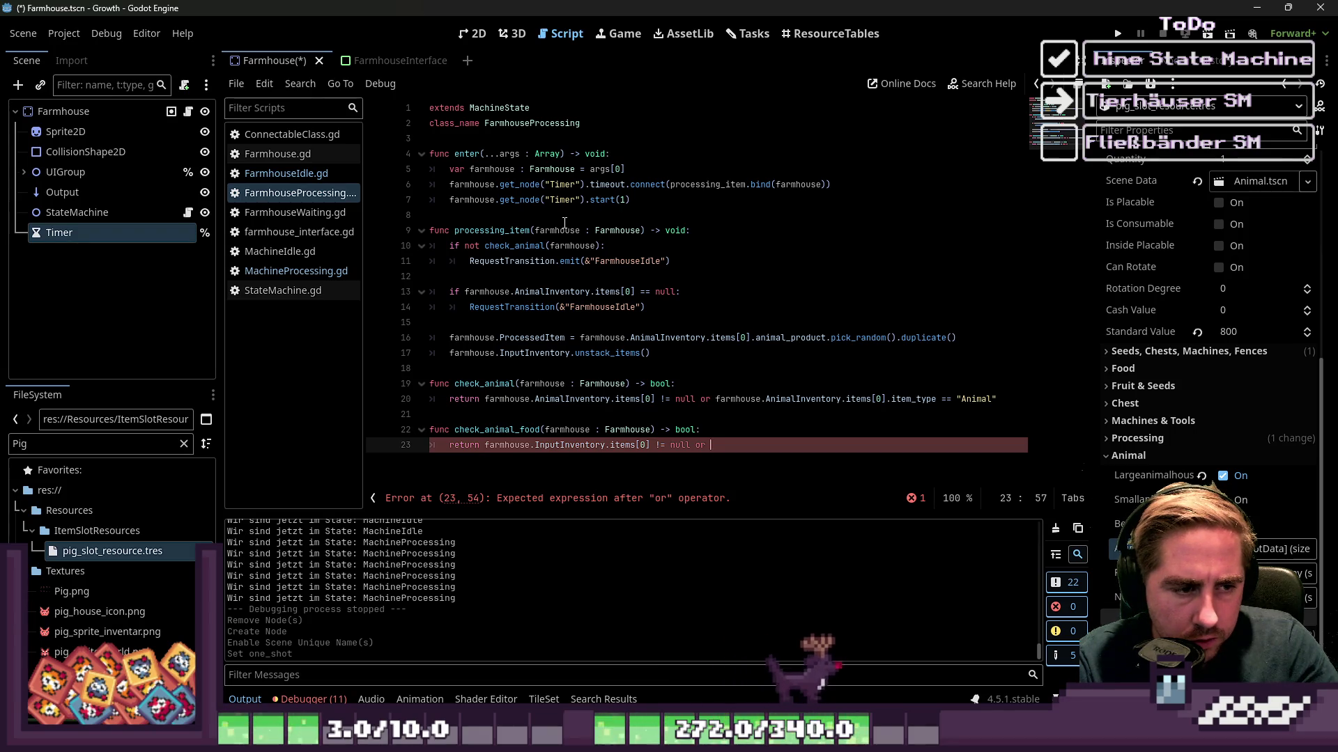
{"action": "type", "text": "farmhouse.InputInventory.items[0] != null or farmho"}
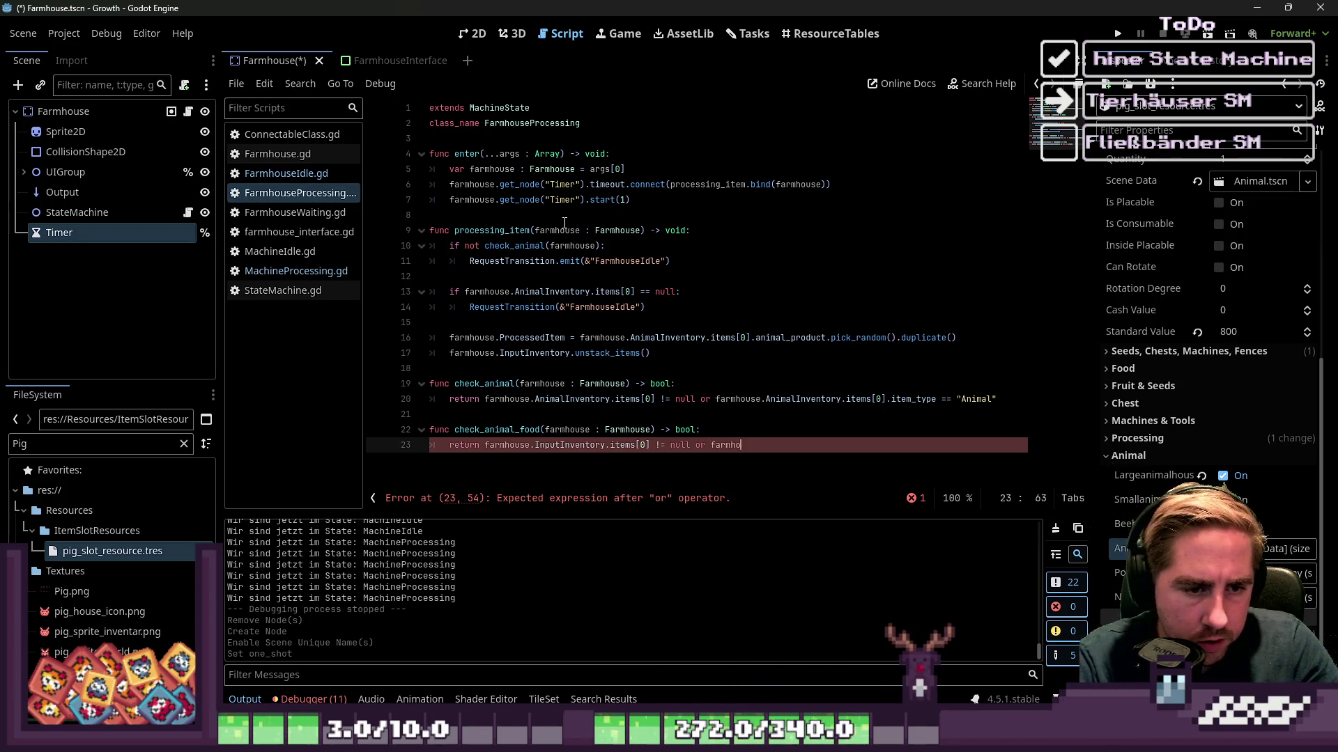
{"action": "type", "text": "use.Inp"}
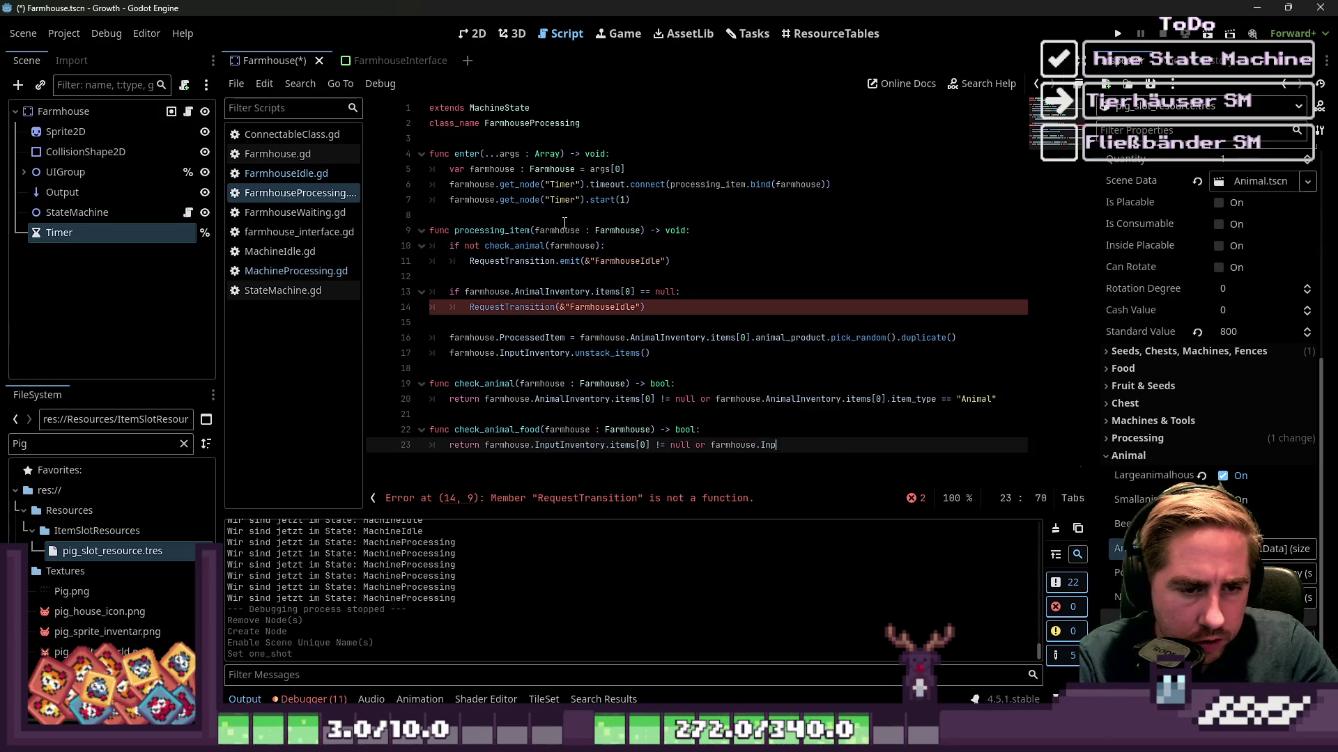
{"action": "key", "text": "BackSpace"}
{"action": "key", "text": "BackSpace"}
{"action": "key", "text": "BackSpace"}
{"action": "type", "text": "AnimalInventory."}
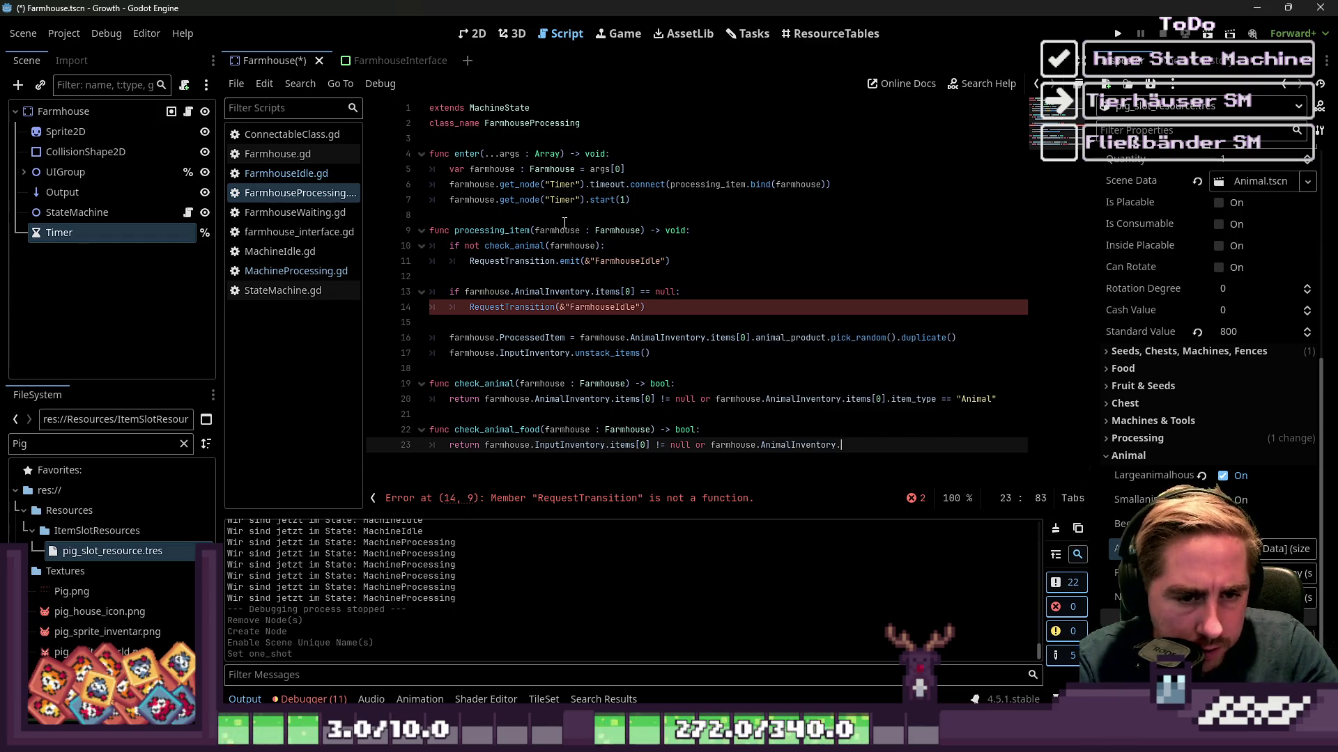
{"action": "type", "text": "items[0]."}
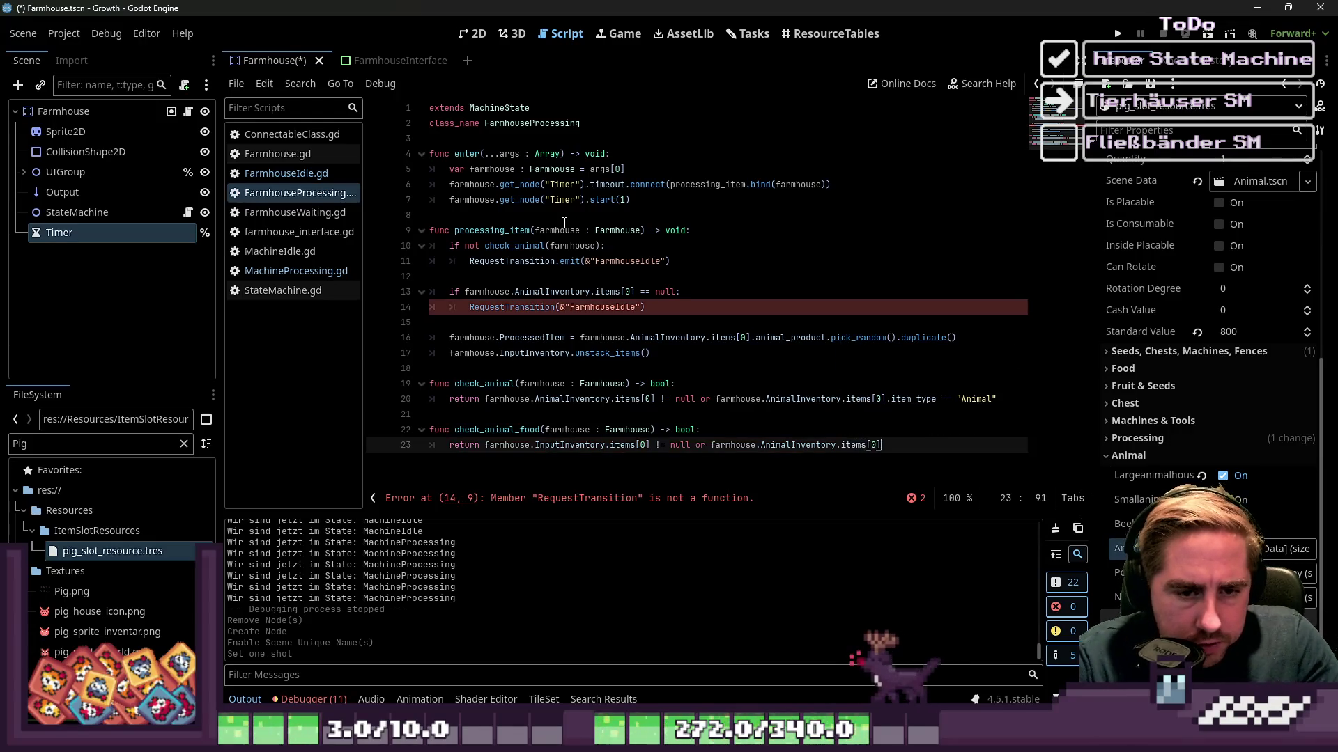
{"action": "type", "text": "item"}
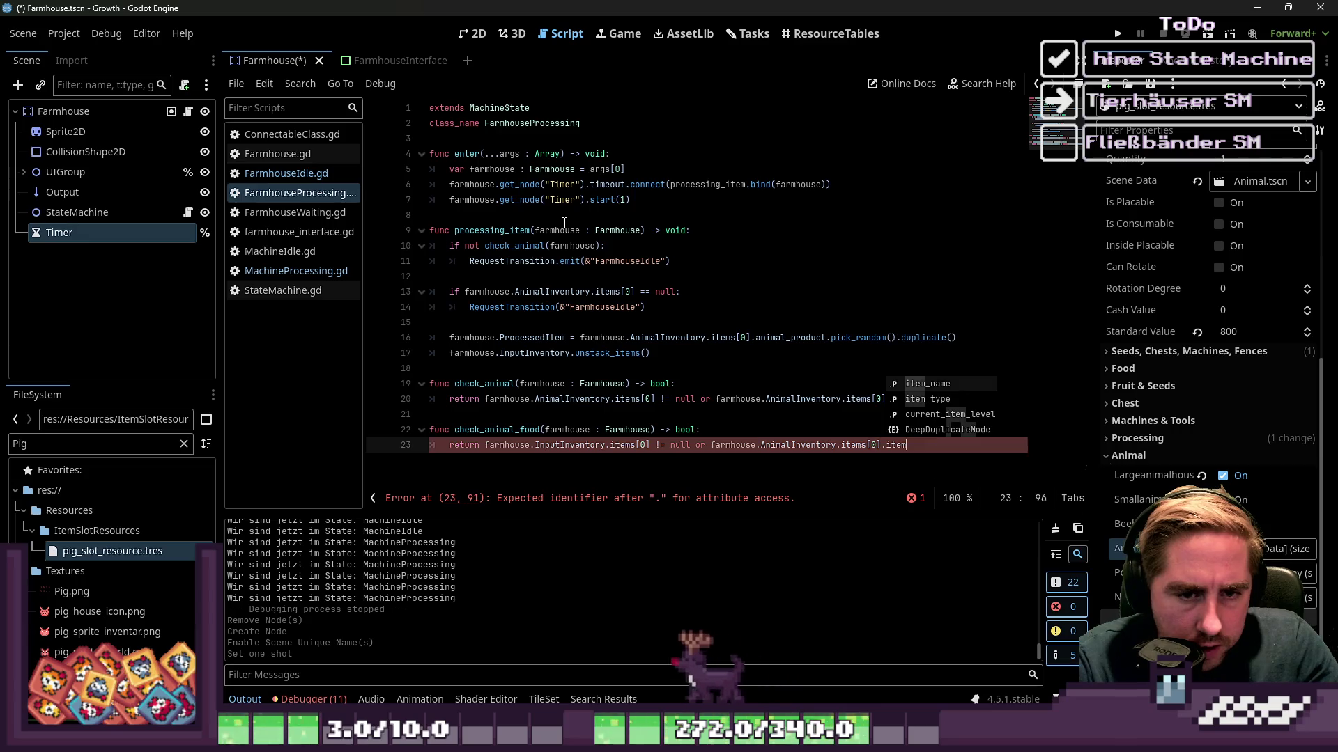
{"action": "key", "text": "BackSpace"}
{"action": "key", "text": "BackSpace"}
{"action": "key", "text": "BackSpace"}
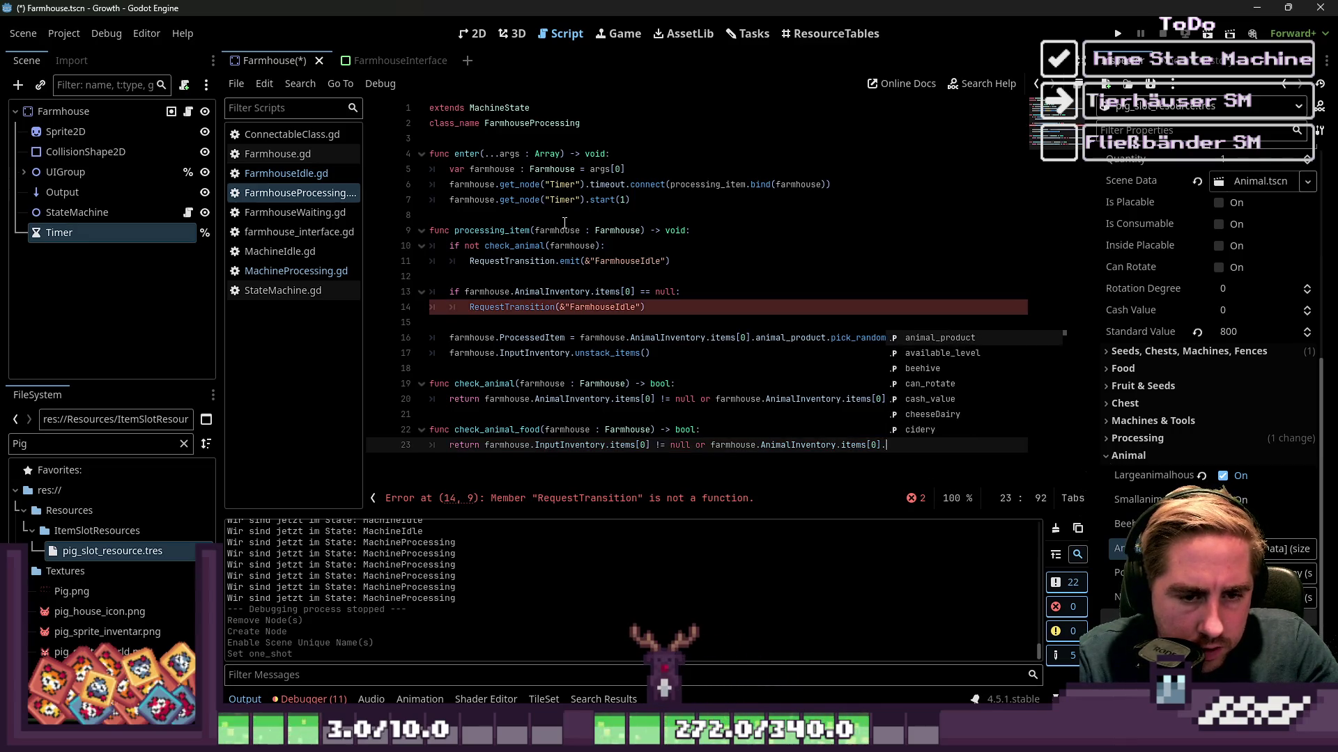
{"action": "type", "text": "possible_food "}
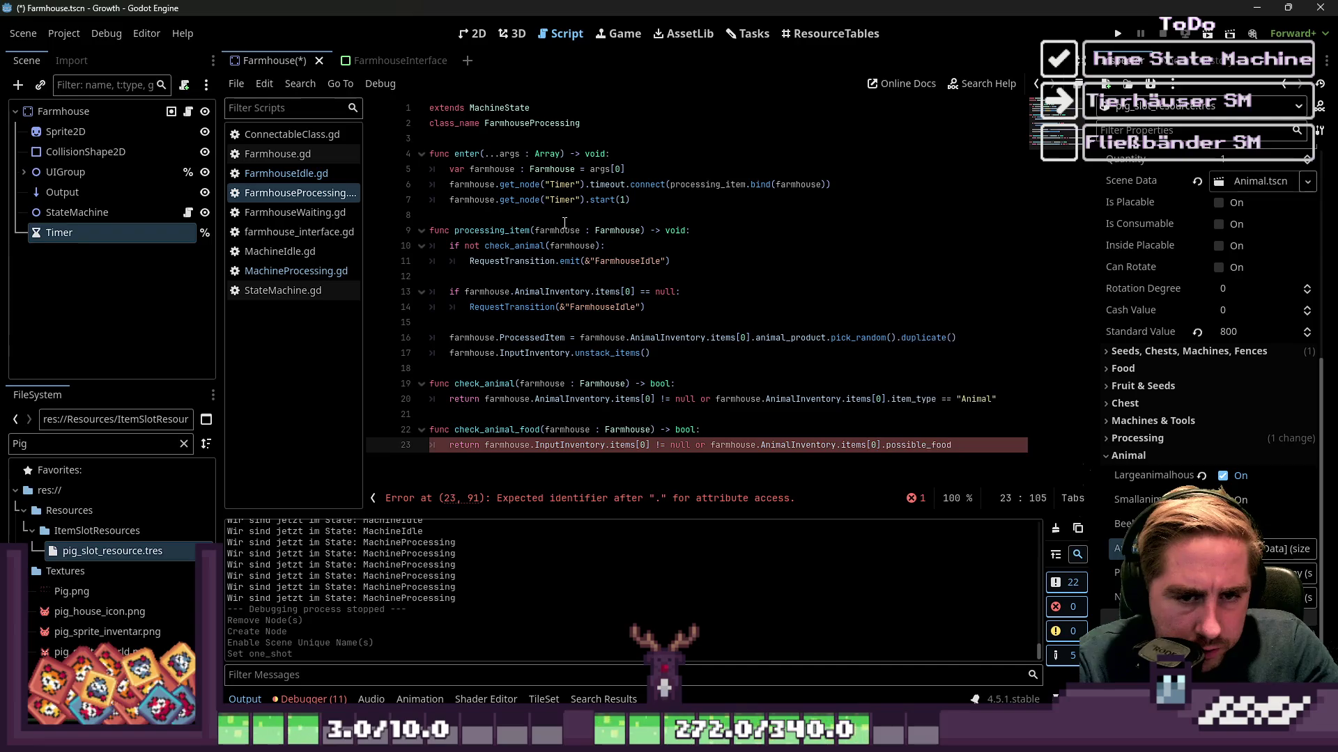
{"action": "type", "text": "=="}
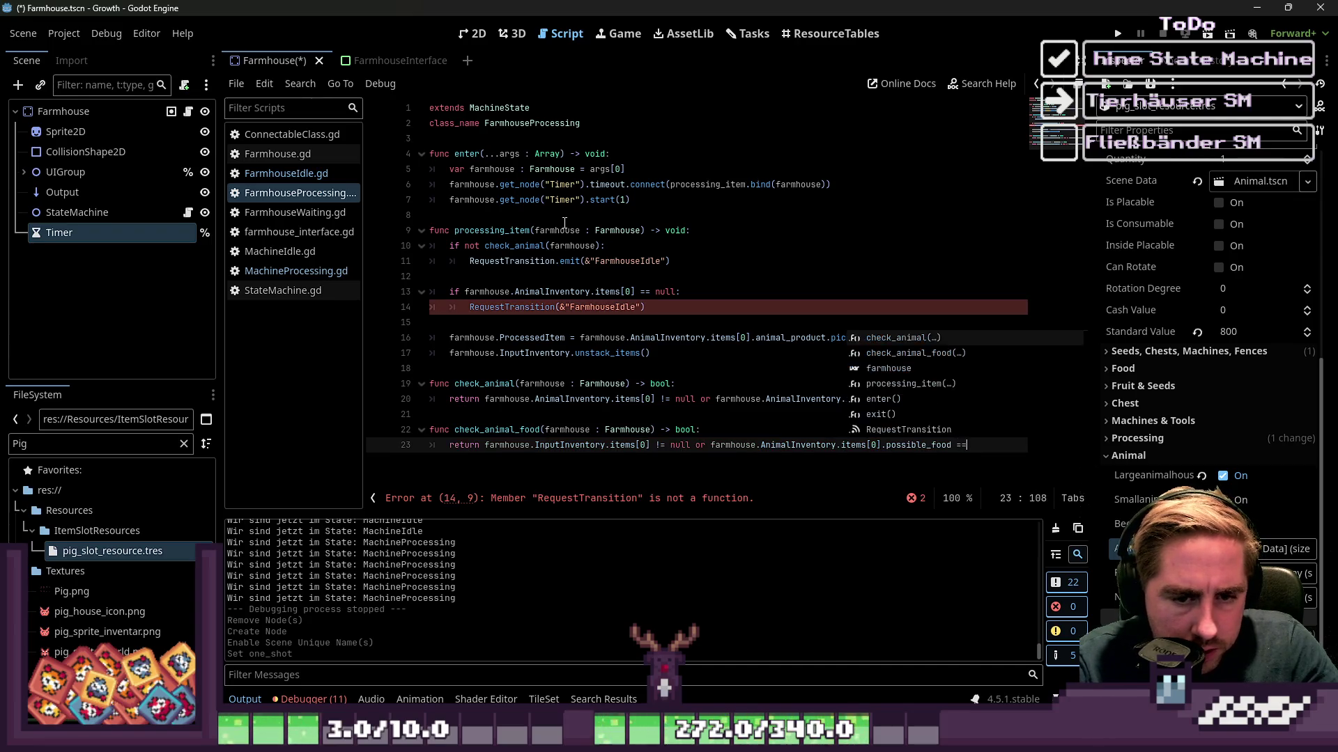
{"action": "key", "text": "BackSpace"}
{"action": "type", "text": ".has("}
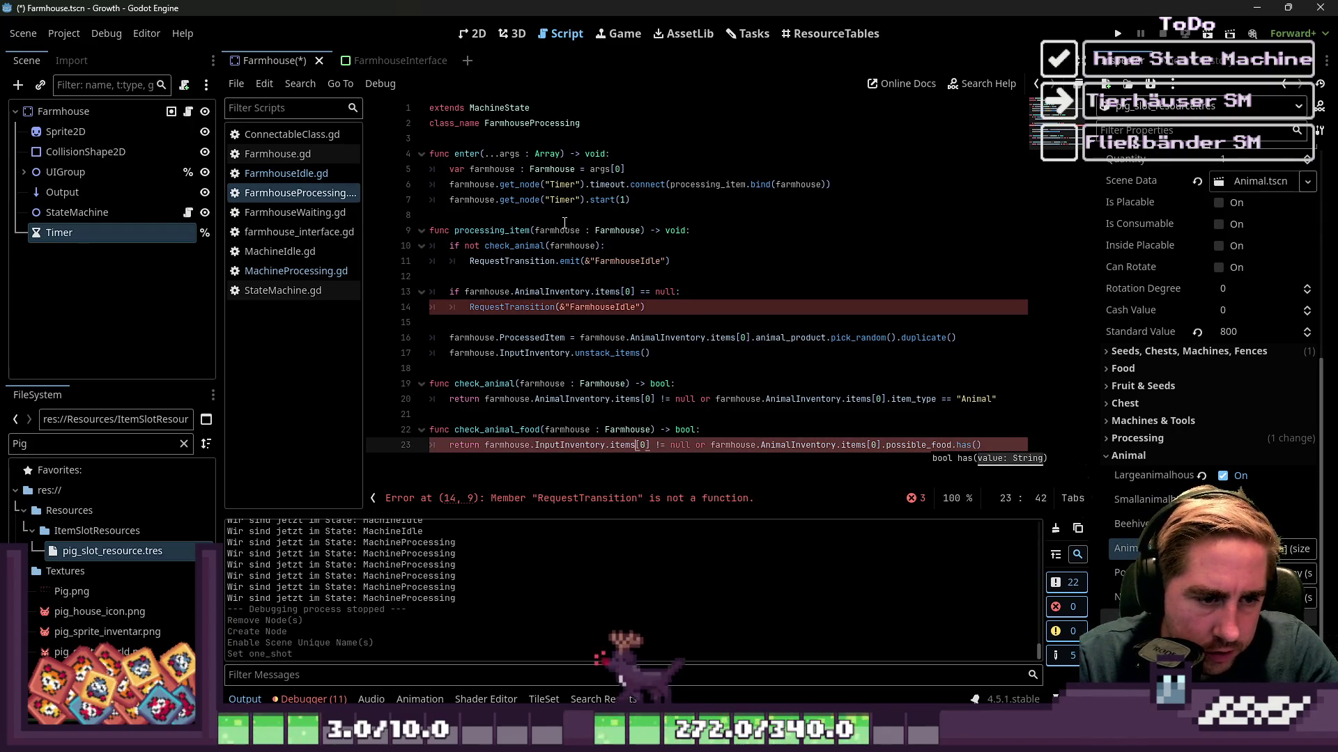
Pass farmhouse.InputInventory.items[0].item_name into has() and select the check_animal_food name.
{"action": "key", "text": "ctrl+Right"}
{"action": "key", "text": "ctrl+Right"}
{"action": "key", "text": "ctrl+Right"}
{"action": "key", "text": "ctrl+shift+Left"}
{"action": "key", "text": "ctrl+shift+Left"}
{"action": "key", "text": "ctrl+shift+Left"}
{"action": "key", "text": "Right"}
{"action": "key", "text": "Left"}
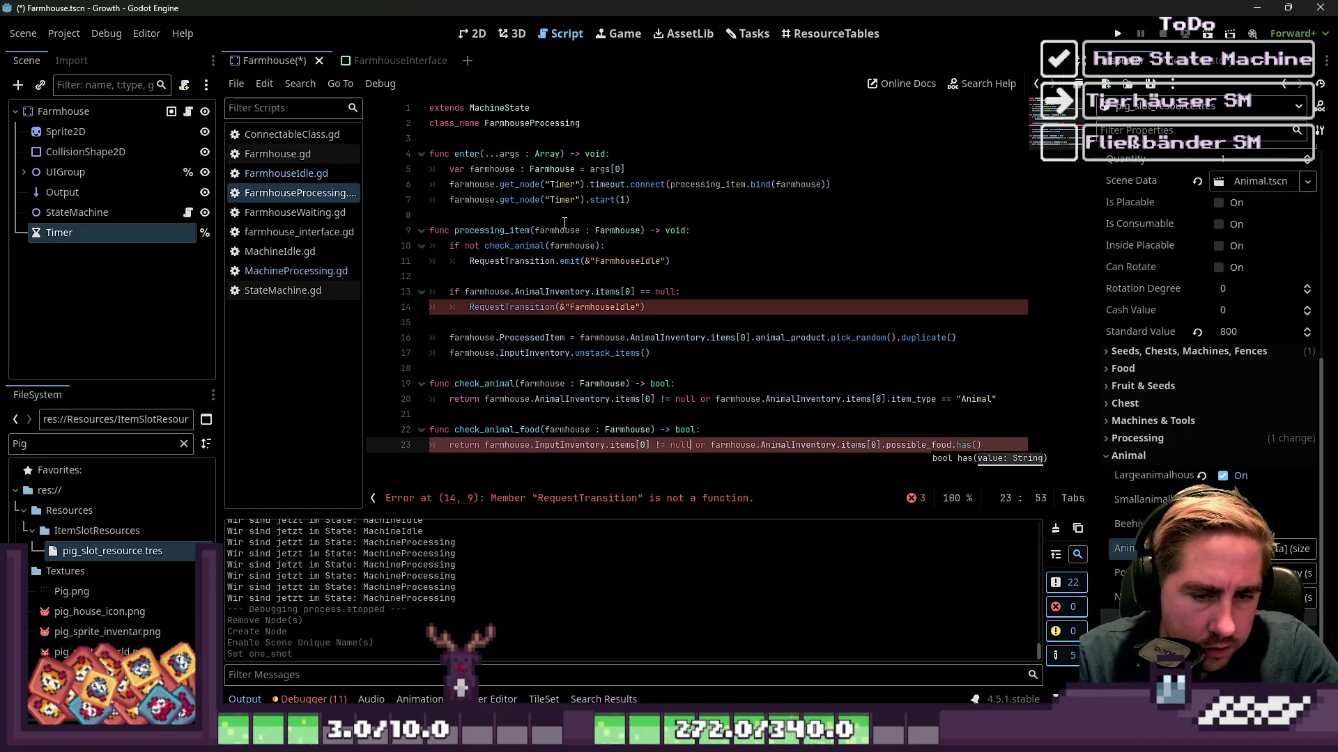
{"action": "type", "text": "farmhouse.InputInventory.items[0].item_"}
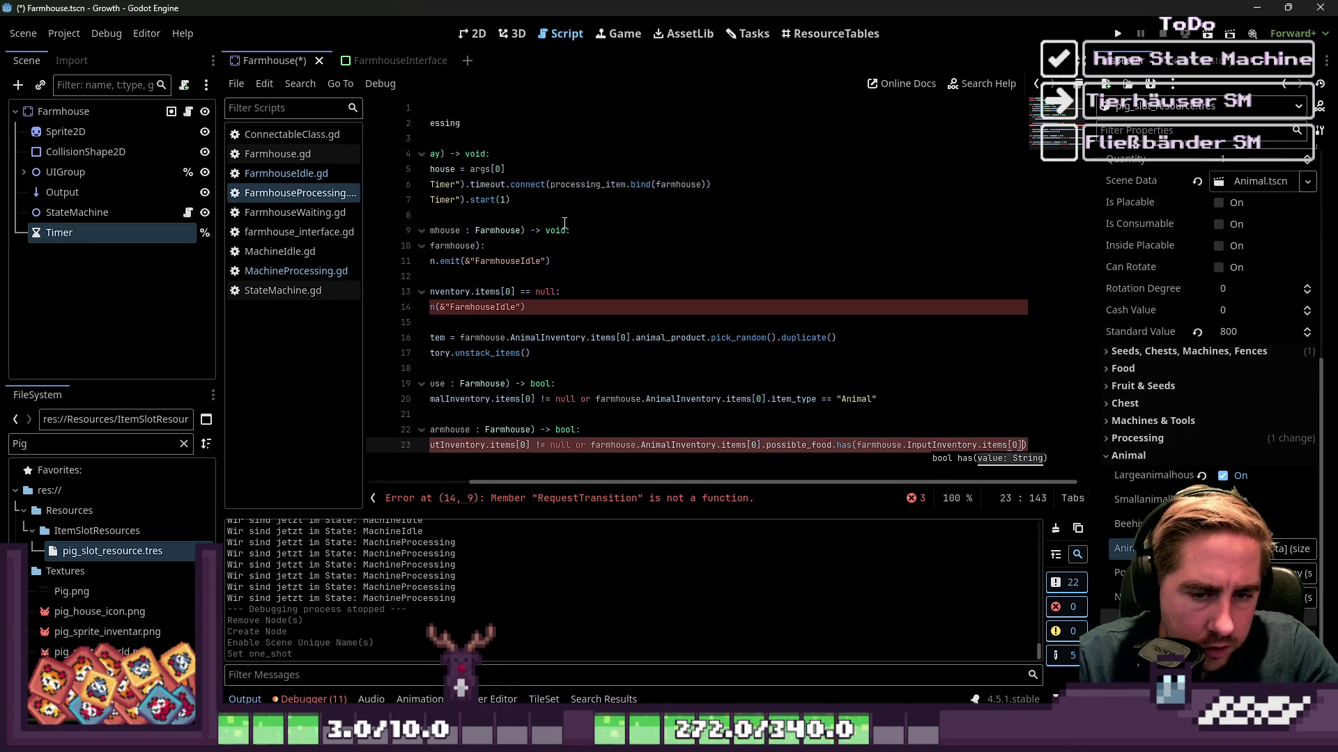
{"action": "key", "text": "Escape"}
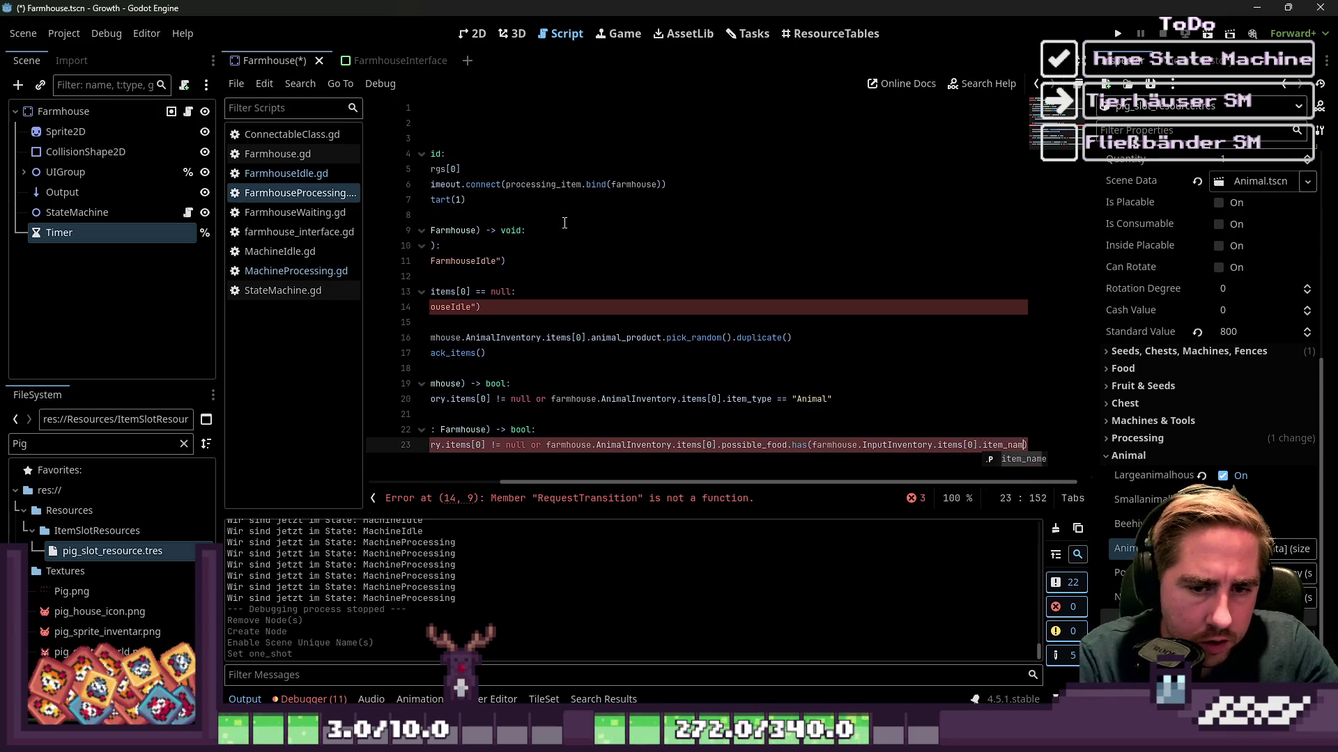
{"action": "key", "text": "Up"}
{"action": "key", "text": "Home"}
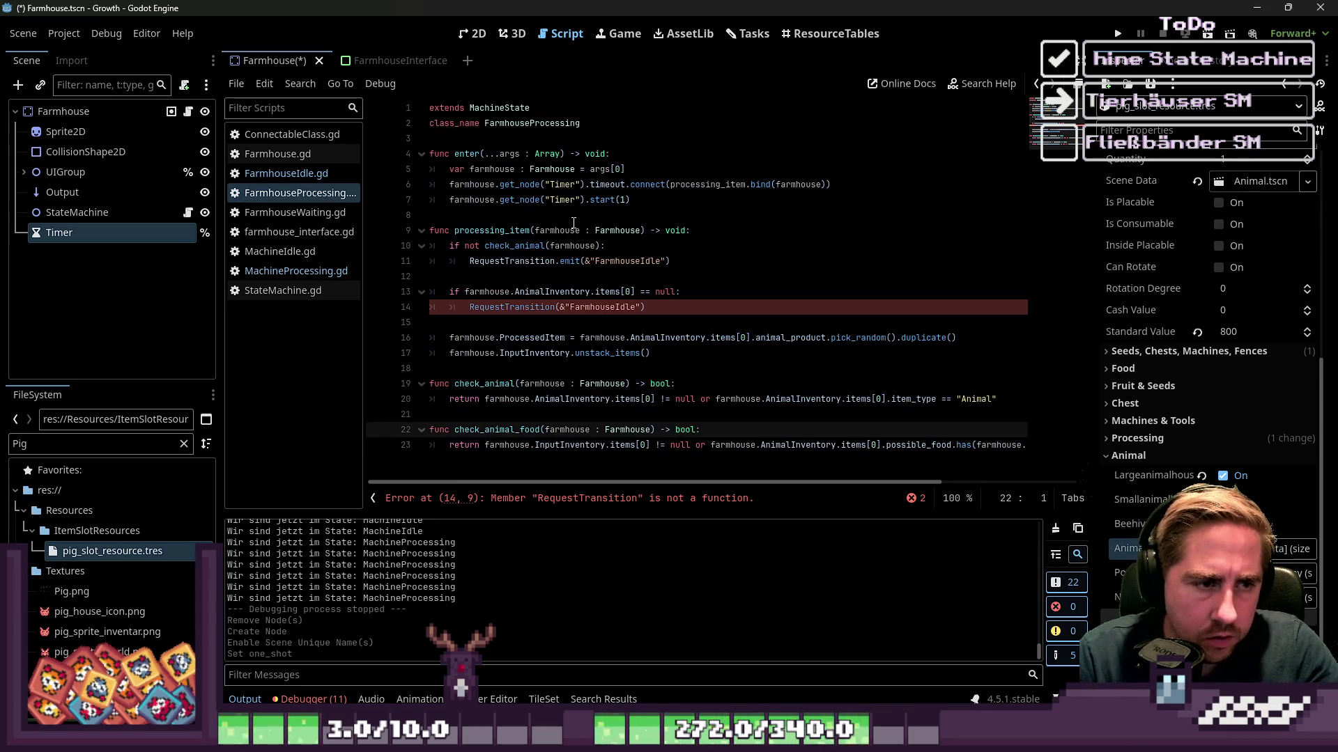
{"action": "mouse_move", "coordinate": [457, 430]}
{"action": "left_mouse_down"}
{"action": "mouse_move", "coordinate": [592, 432]}
{"action": "mouse_move", "coordinate": [543, 432]}
{"action": "left_mouse_up"}
{"action": "key", "text": "ctrl+c"}
Replace line 13's duplicated null check with 'elif check_animal_food()'.
{"action": "left_click_drag", "start_coordinate": [464, 292], "coordinate": [673, 293]}
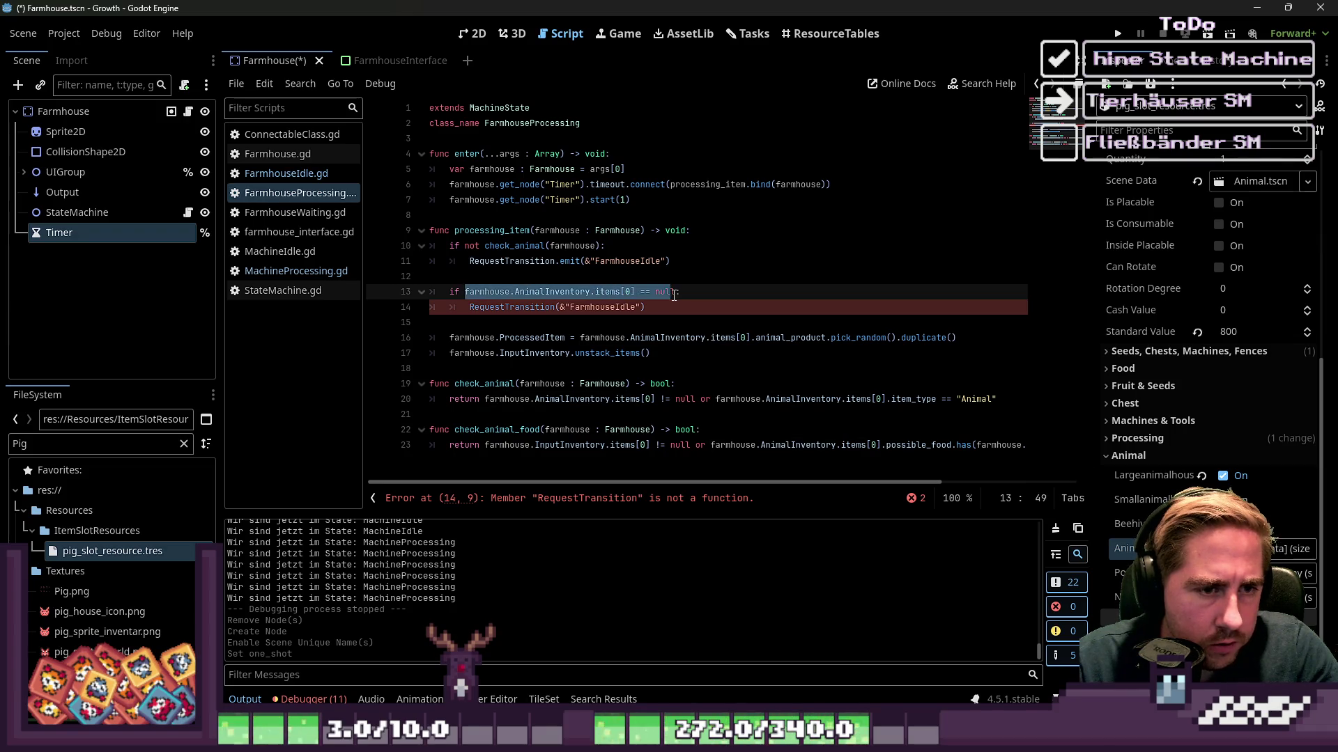
{"action": "key", "text": "ctrl+v"}
{"action": "type", "text": "/"}
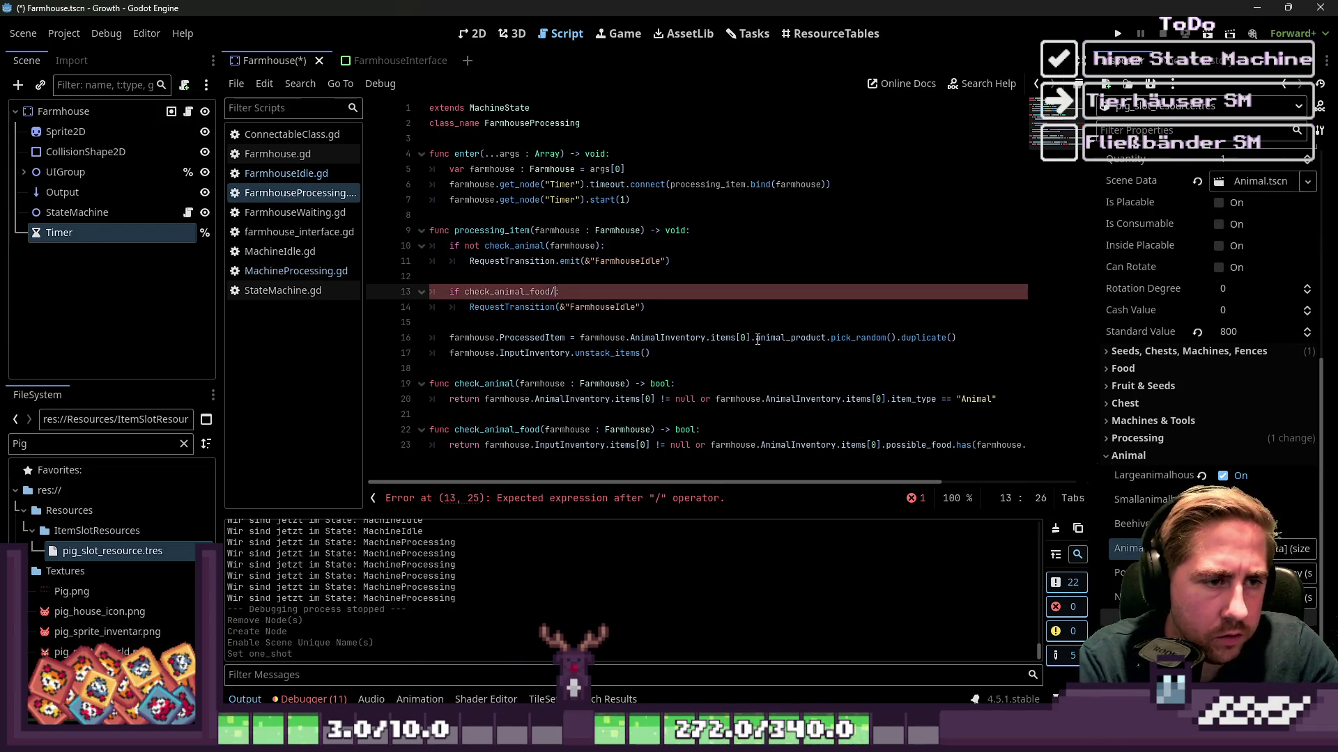
{"action": "type", "text": "d("}
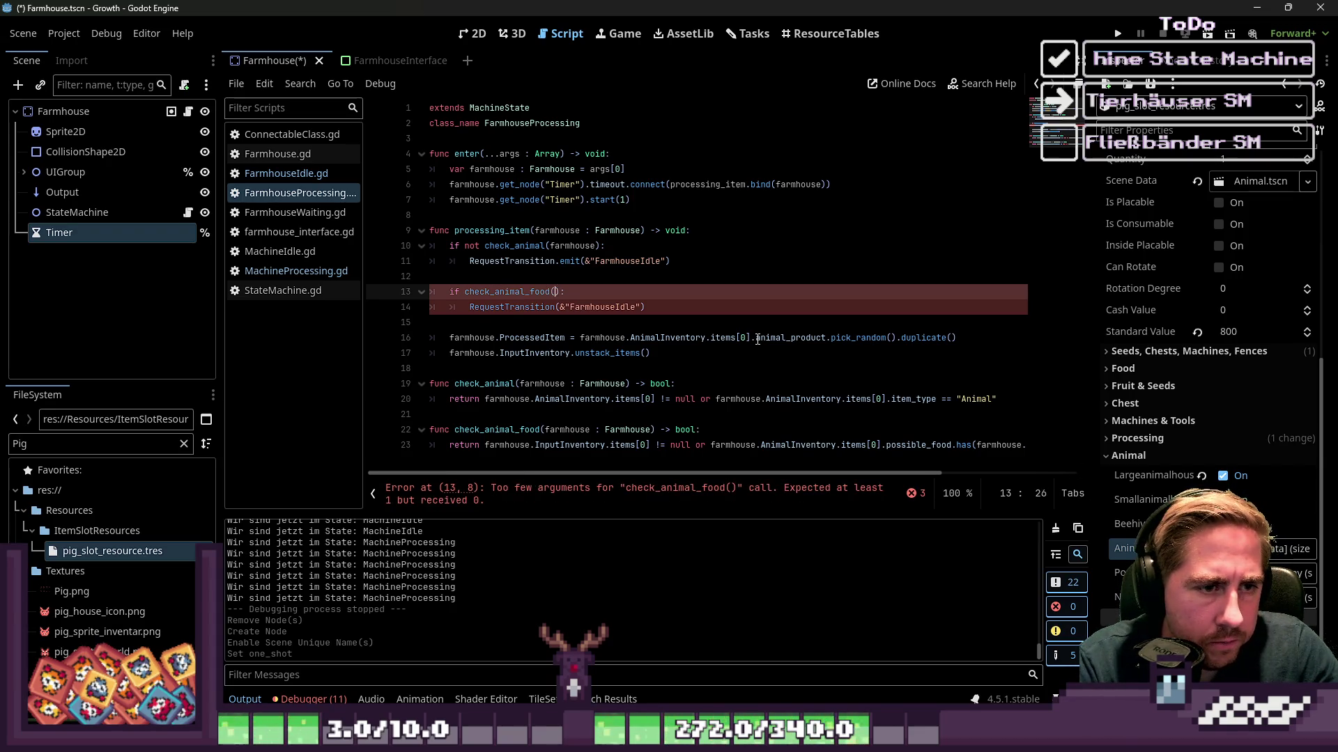
{"action": "key", "text": "Up"}
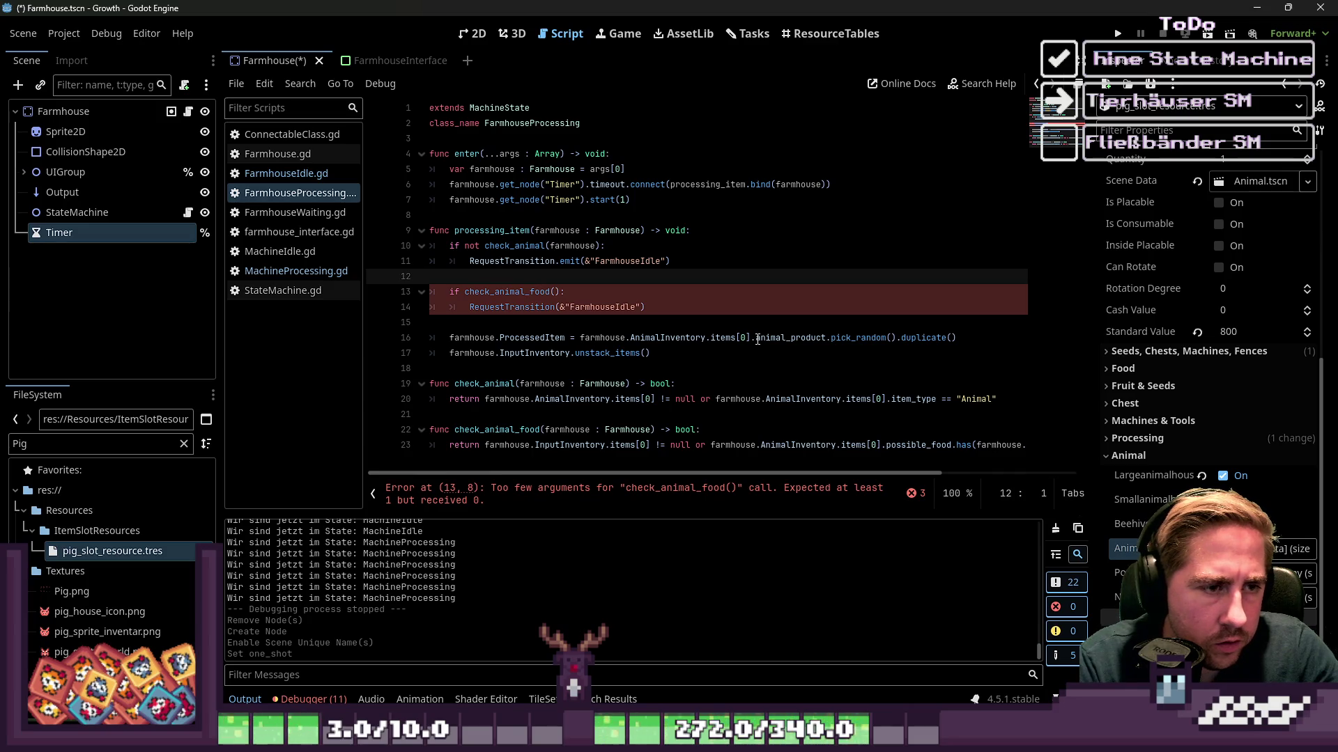
{"action": "key", "text": "Down"}
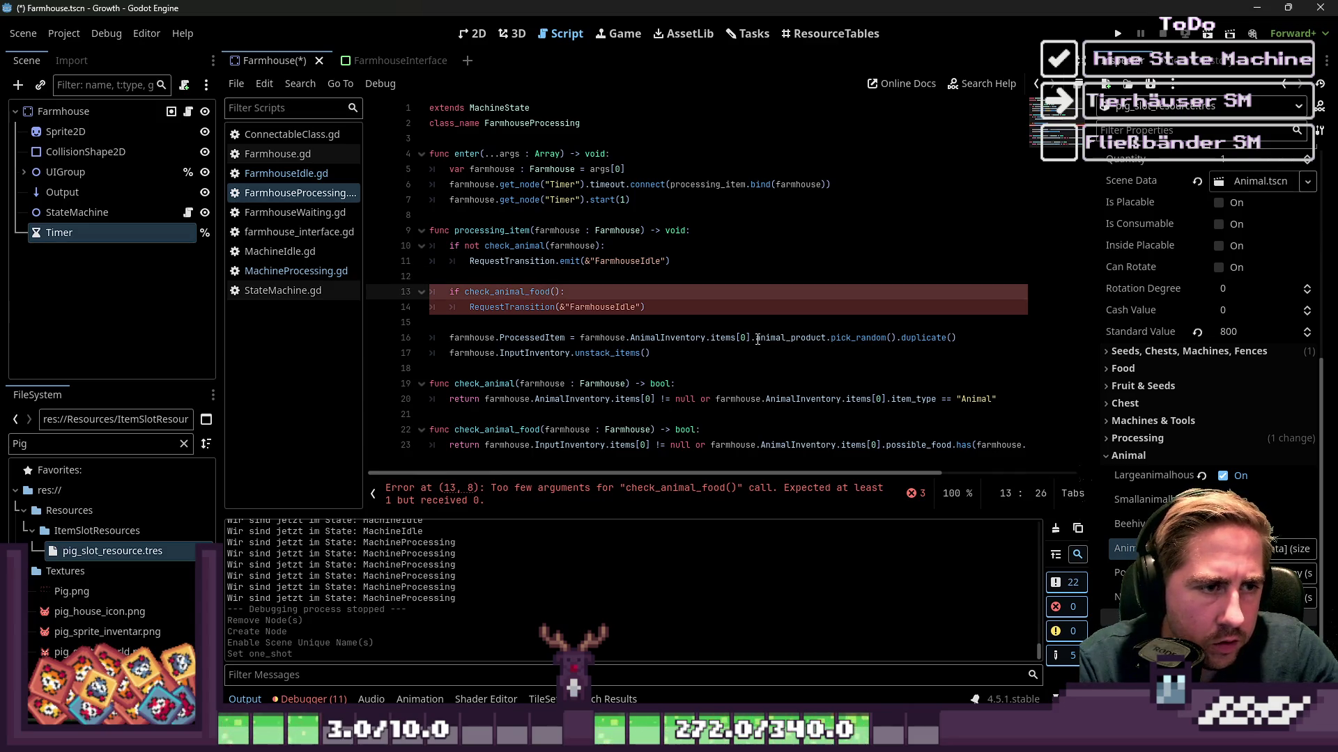
{"action": "key", "text": "Home"}
{"action": "key", "text": "Home"}
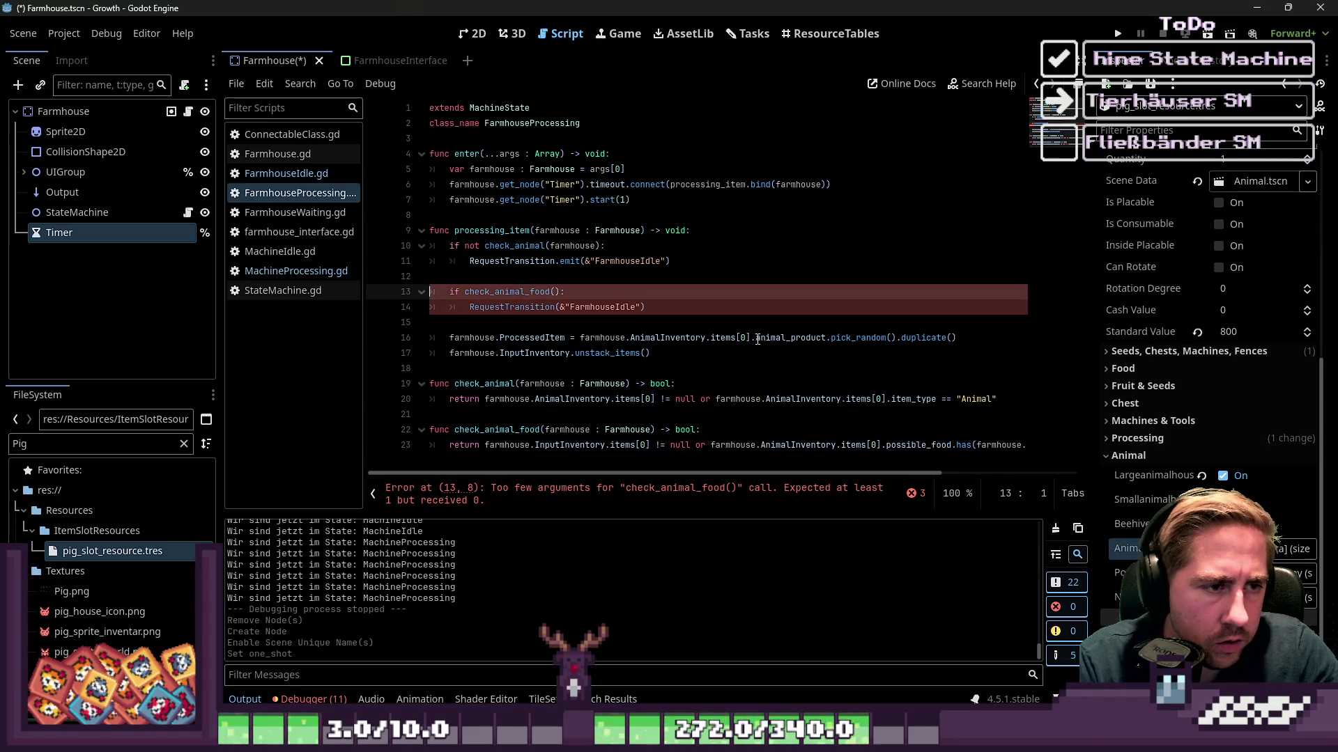
{"action": "type", "text": "el"}
Pass farmhouse into check_animal_food and make line 14 RequestTransition.emit(&"FarmhouseIdle").
{"action": "key", "text": "Down"}
{"action": "key", "text": "Up"}
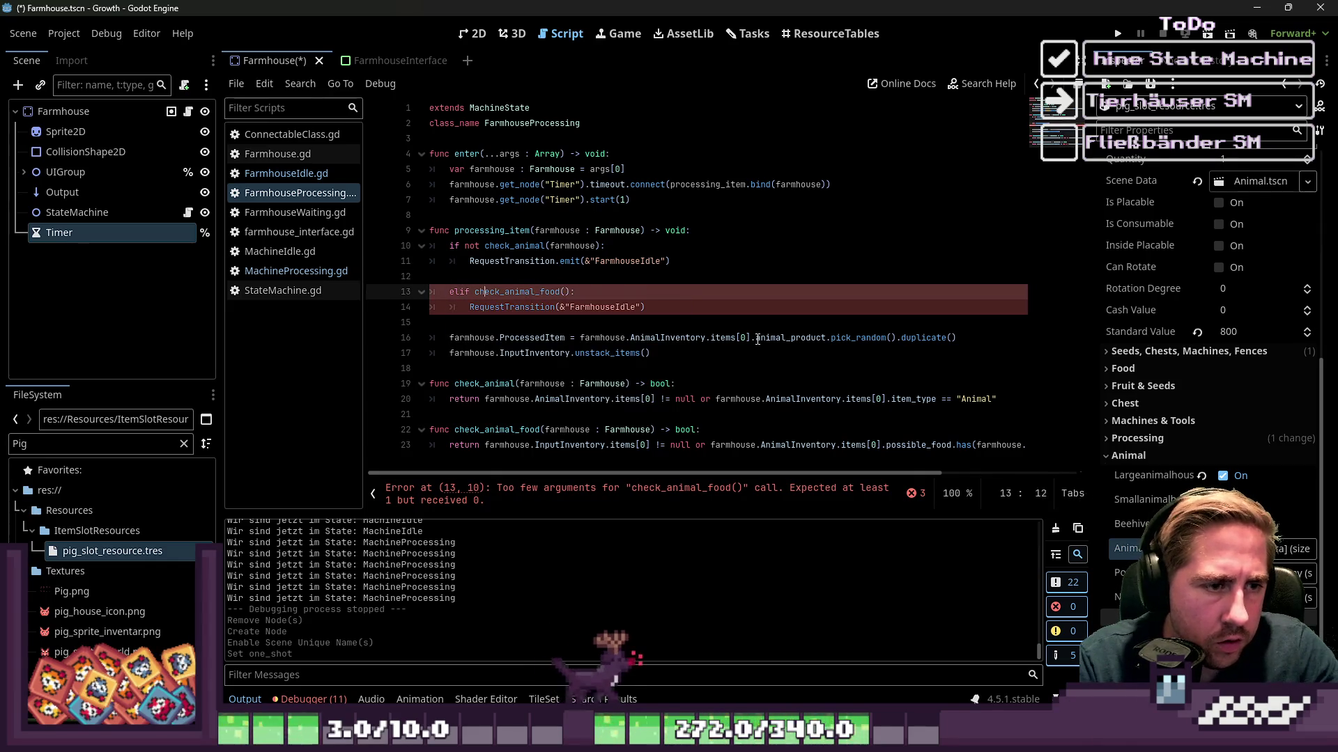
{"action": "key", "text": "Right"}
{"action": "key", "text": "Right"}
{"action": "type", "text": "farmhouse"}
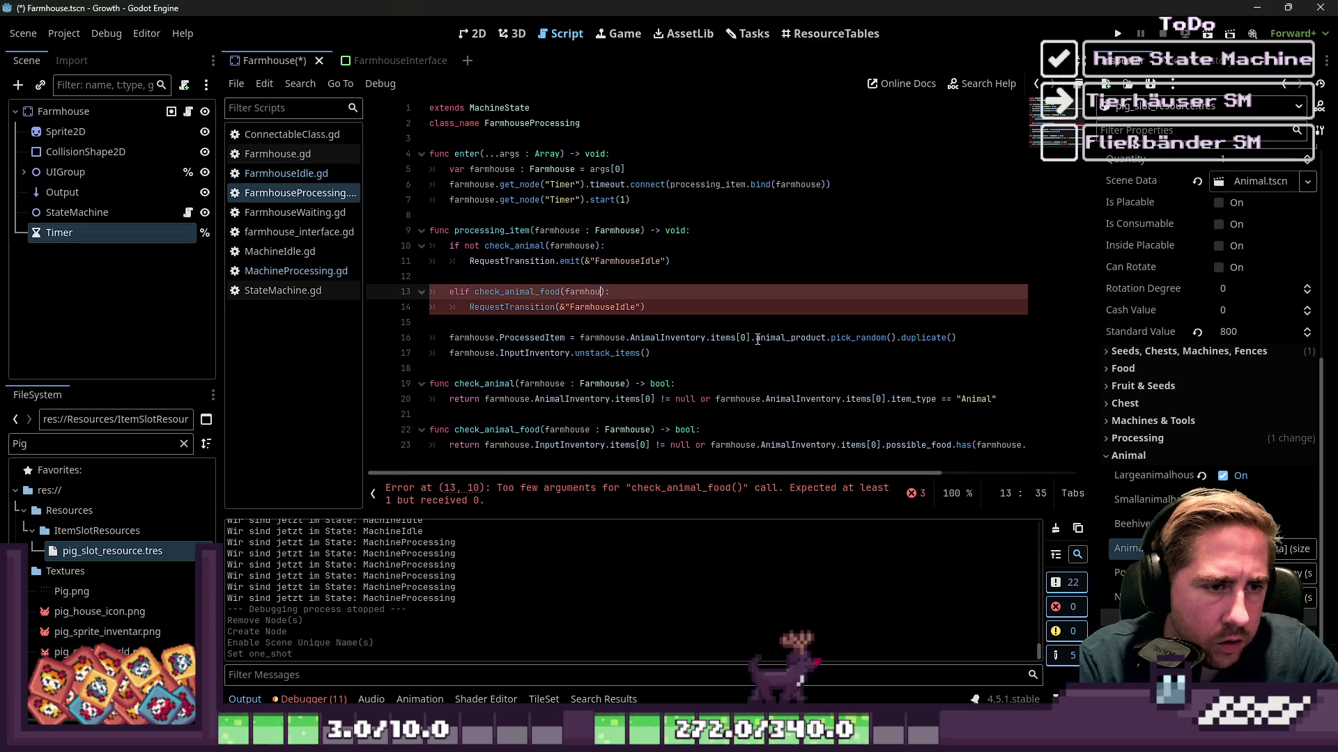
{"action": "key", "text": "Down"}
{"action": "key", "text": "Home"}
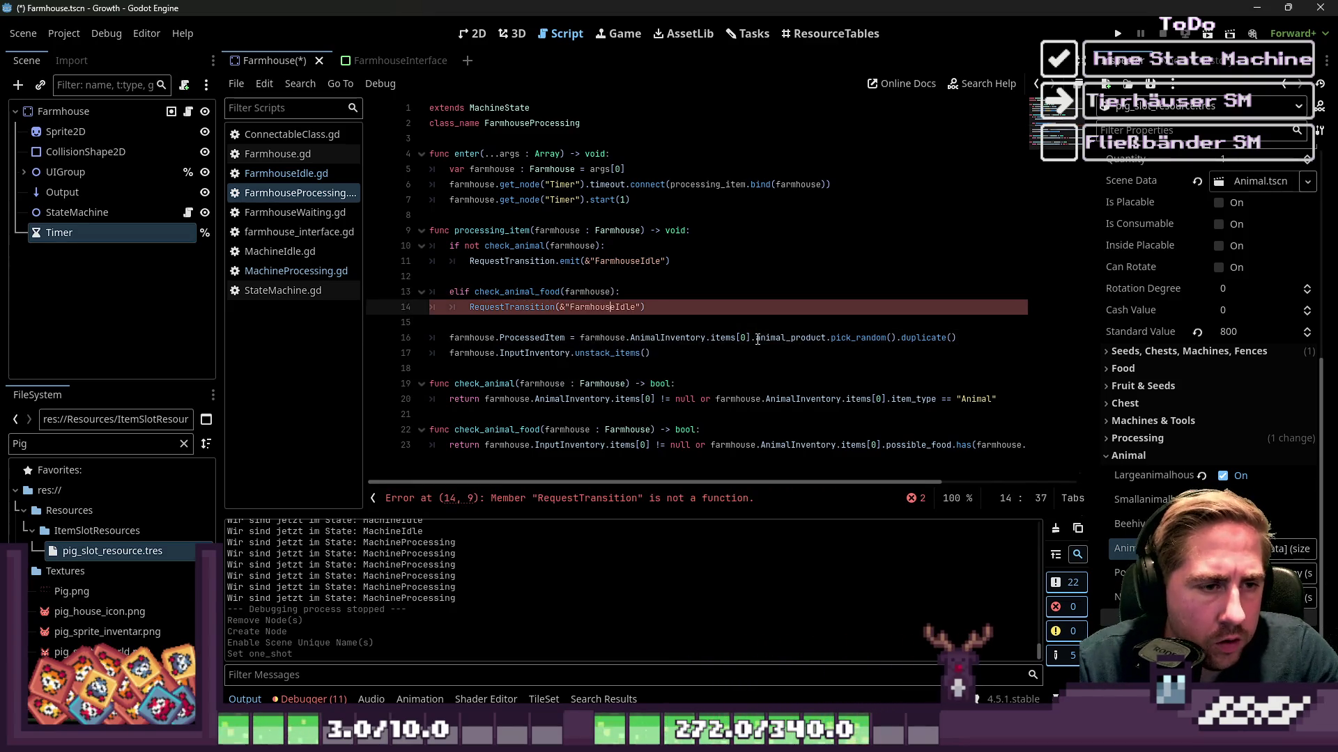
{"action": "type", "text": ".emit"}
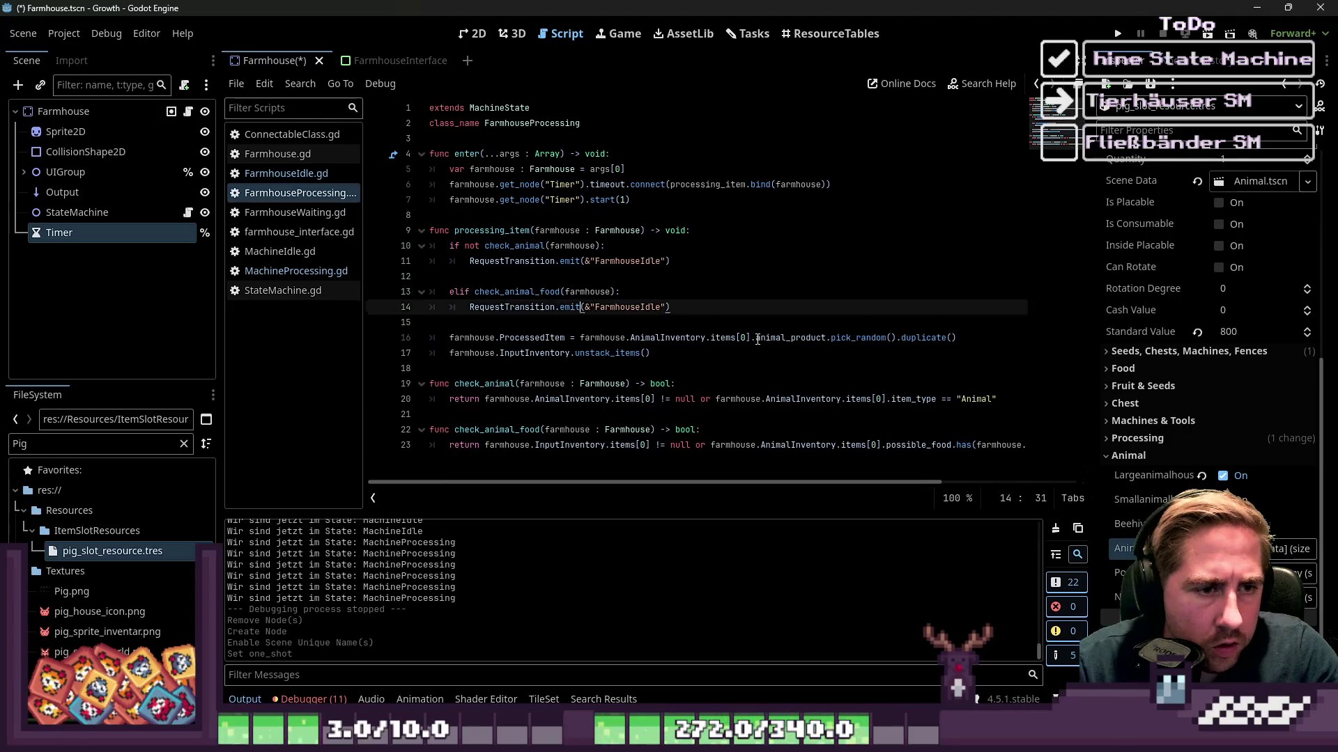
{"action": "key", "text": "Down"}
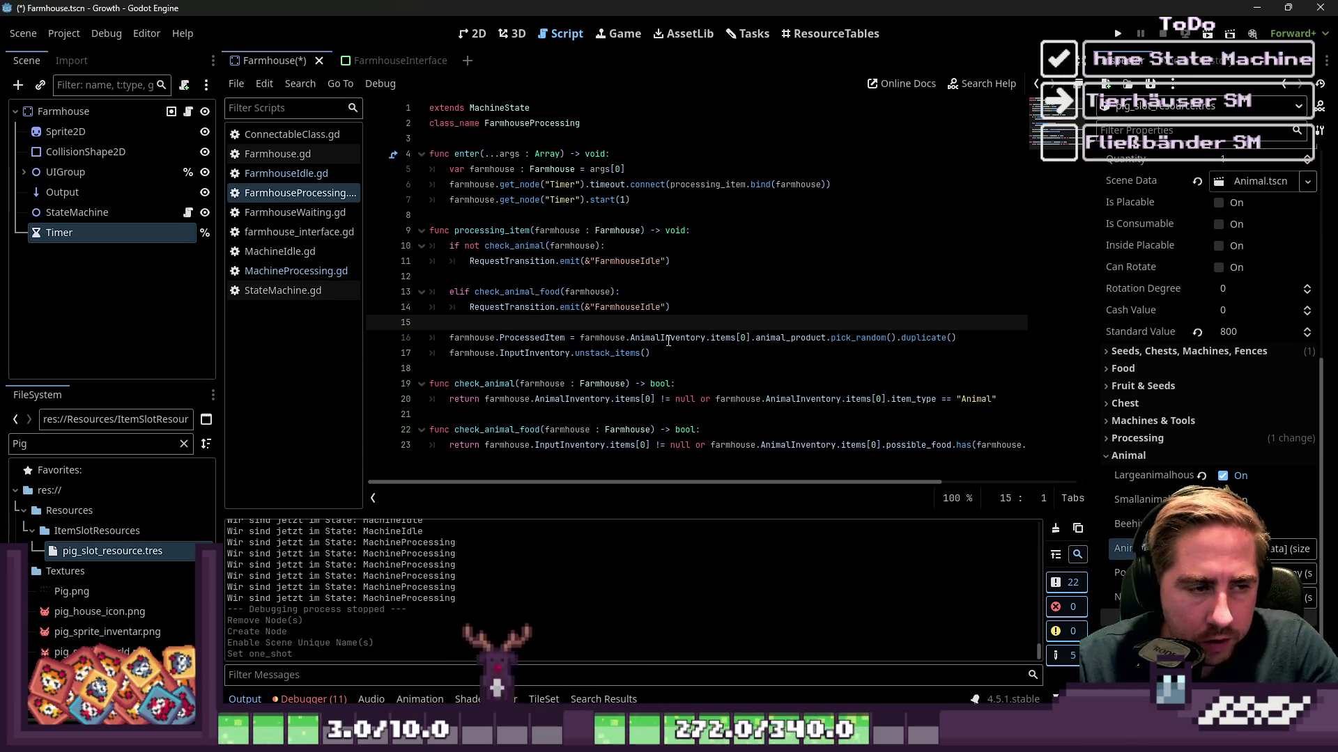
{"action": "key", "text": "Down"}
Insert indented blank lines below the unstack_items(InputInventory) call, moving check_animal to line 21.
{"action": "key", "text": "ctrl+Right"}
{"action": "key", "text": "ctrl+Right"}
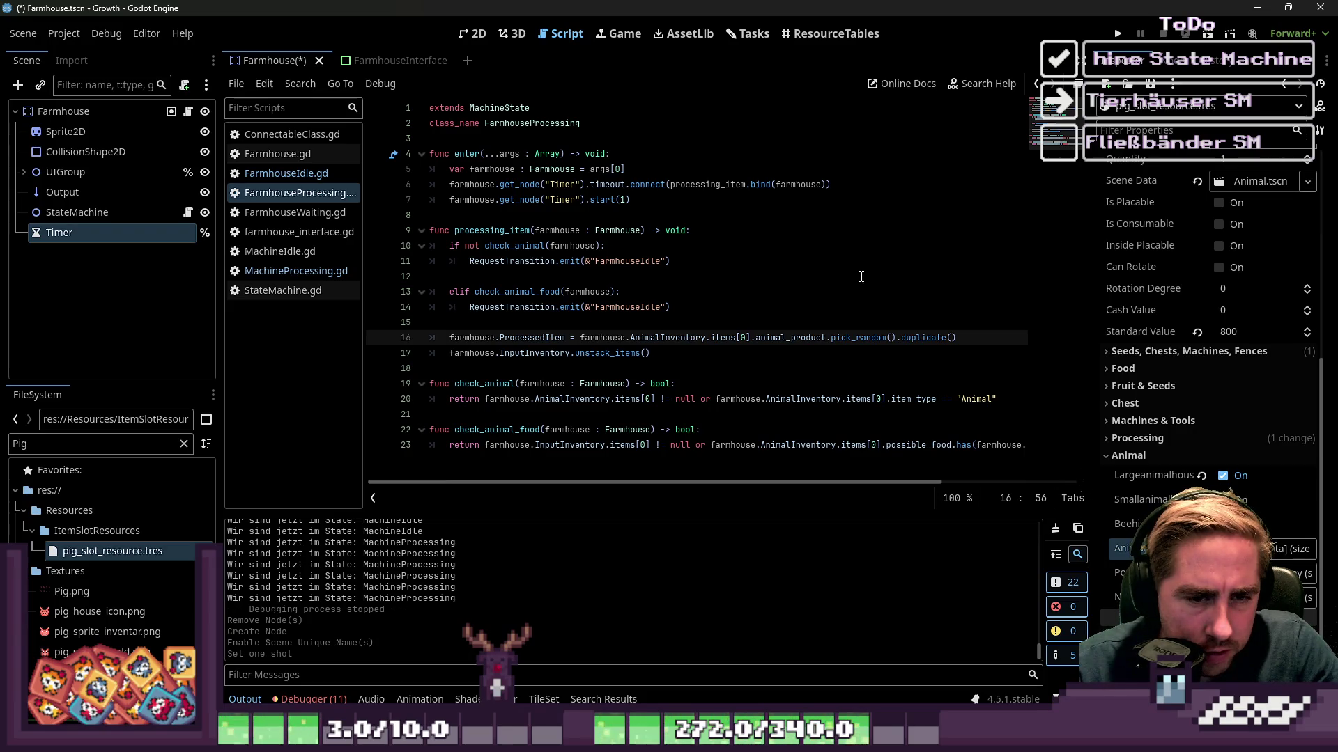
{"action": "left_click", "coordinate": [730, 358]}
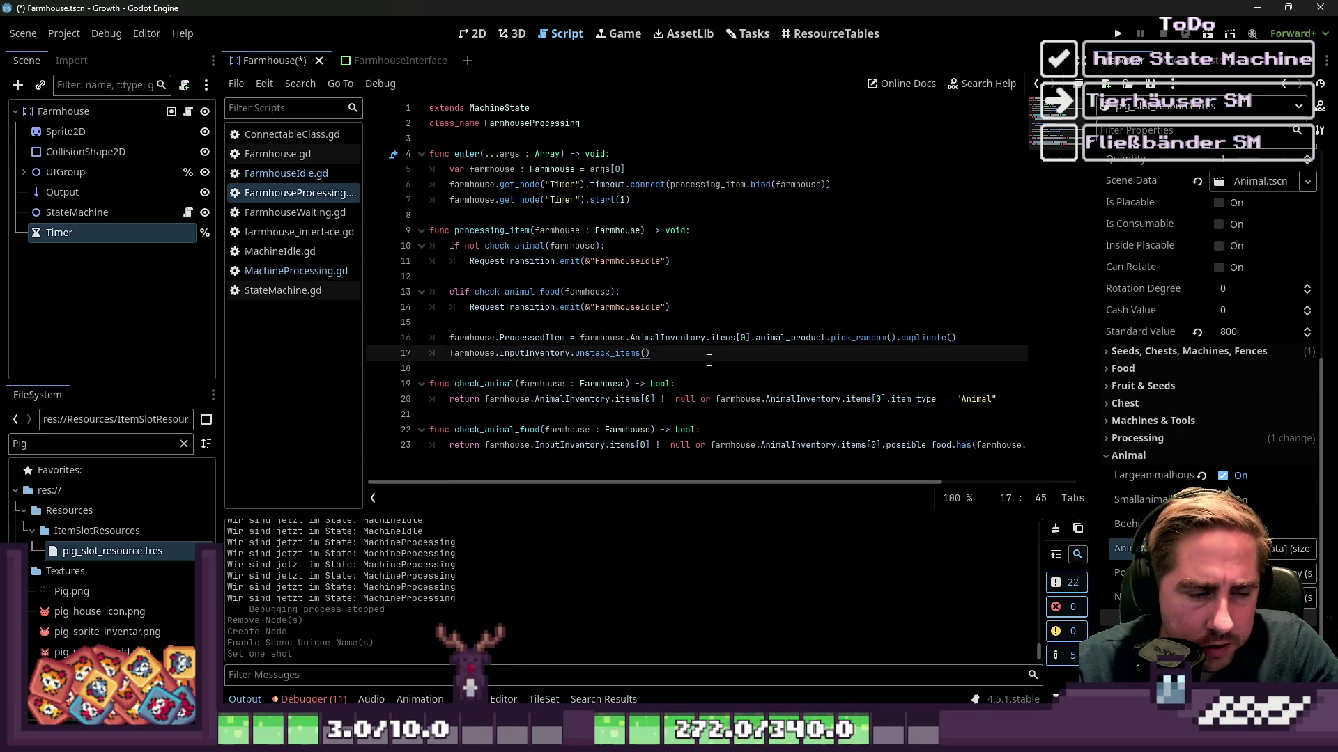
{"action": "double_click", "coordinate": [530, 353]}
{"action": "key", "text": "End"}
{"action": "key", "text": "Left"}
{"action": "key", "text": "Left"}
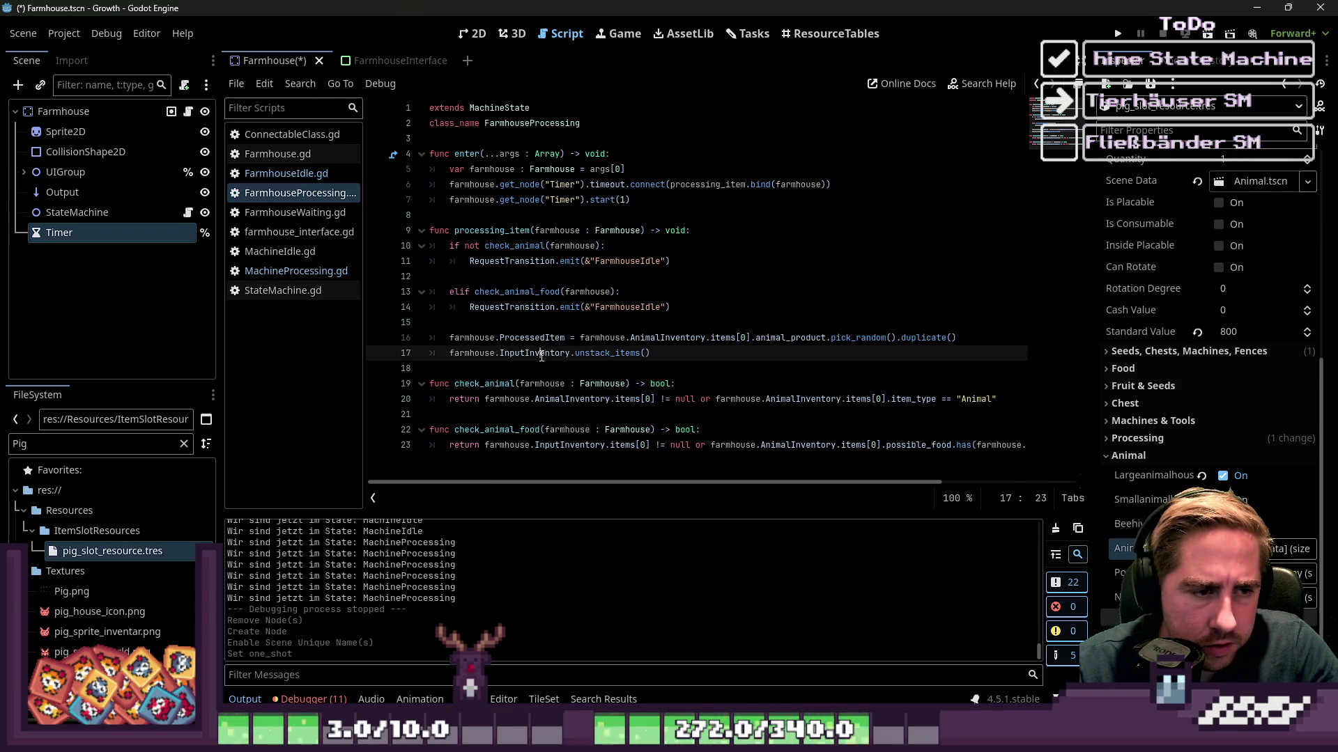
{"action": "double_click", "coordinate": [541, 354]}
{"action": "mouse_move", "coordinate": [543, 356]}
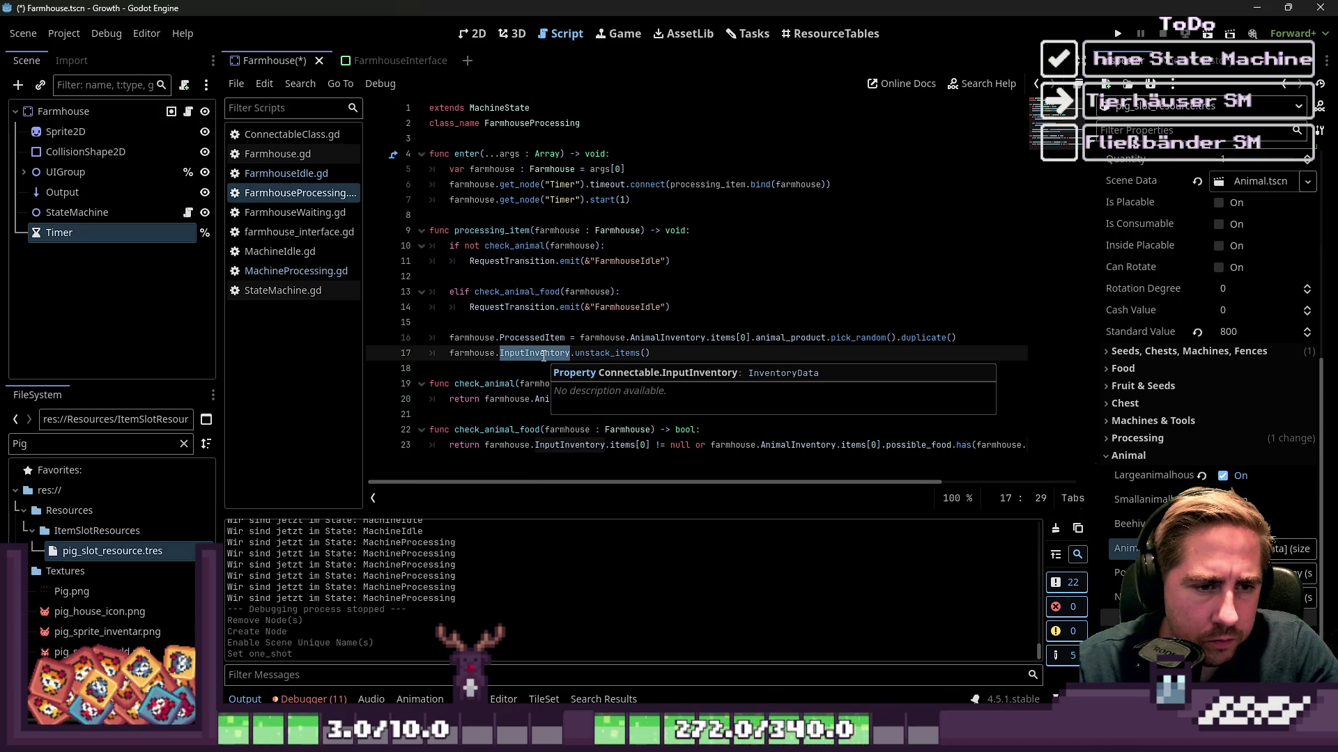
{"action": "left_click", "coordinate": [601, 384]}
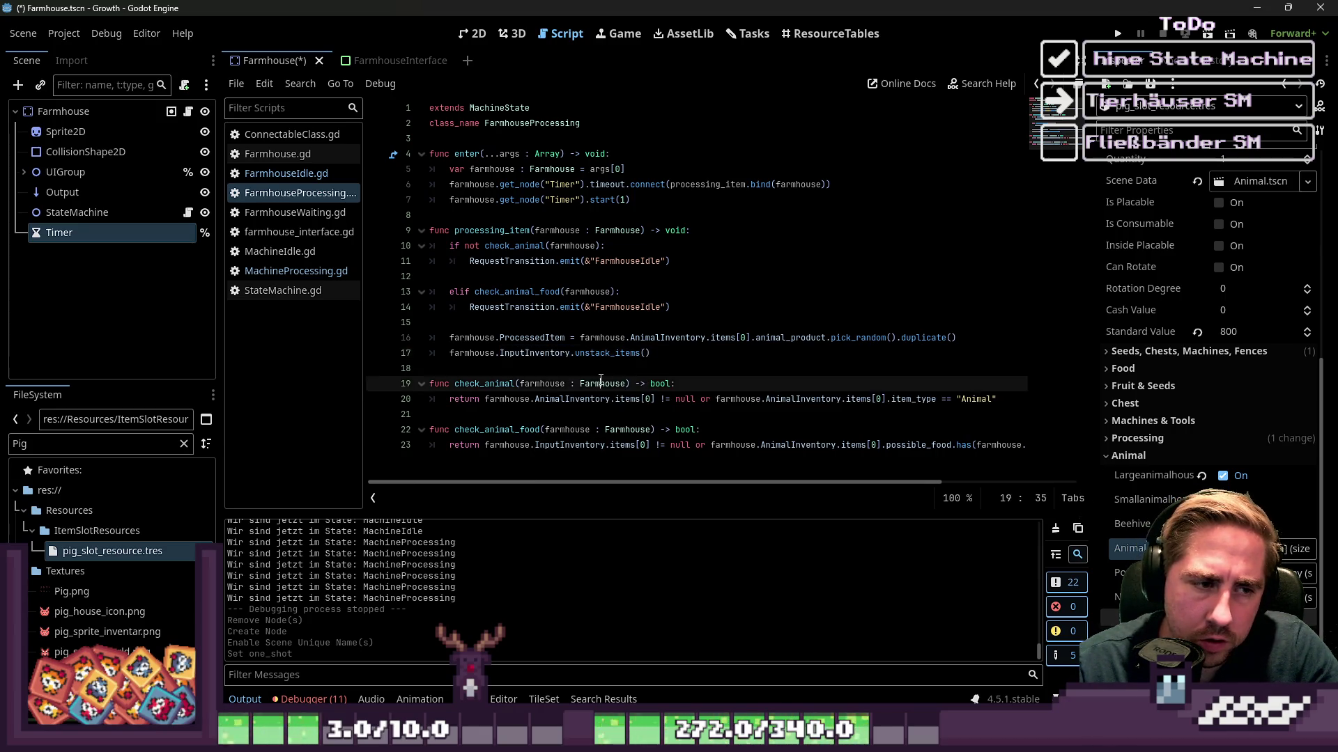
{"action": "key", "text": "Up"}
{"action": "key", "text": "Up"}
{"action": "key", "text": "End"}
{"action": "key", "text": "Return"}
{"action": "key", "text": "Return"}
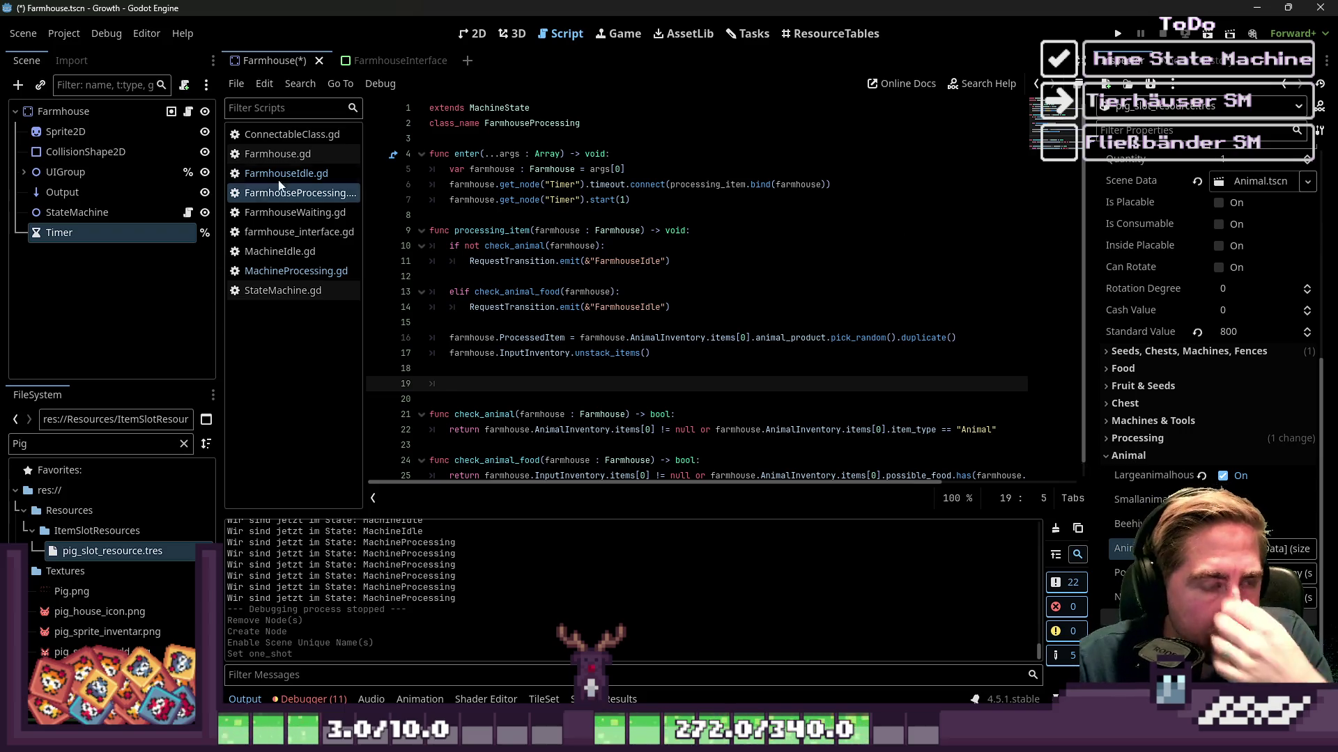
Review MachineProcessing and FarmhouseProcessing's check_animal and check_animal_food helpers for reference.
{"action": "left_click", "coordinate": [295, 174]}
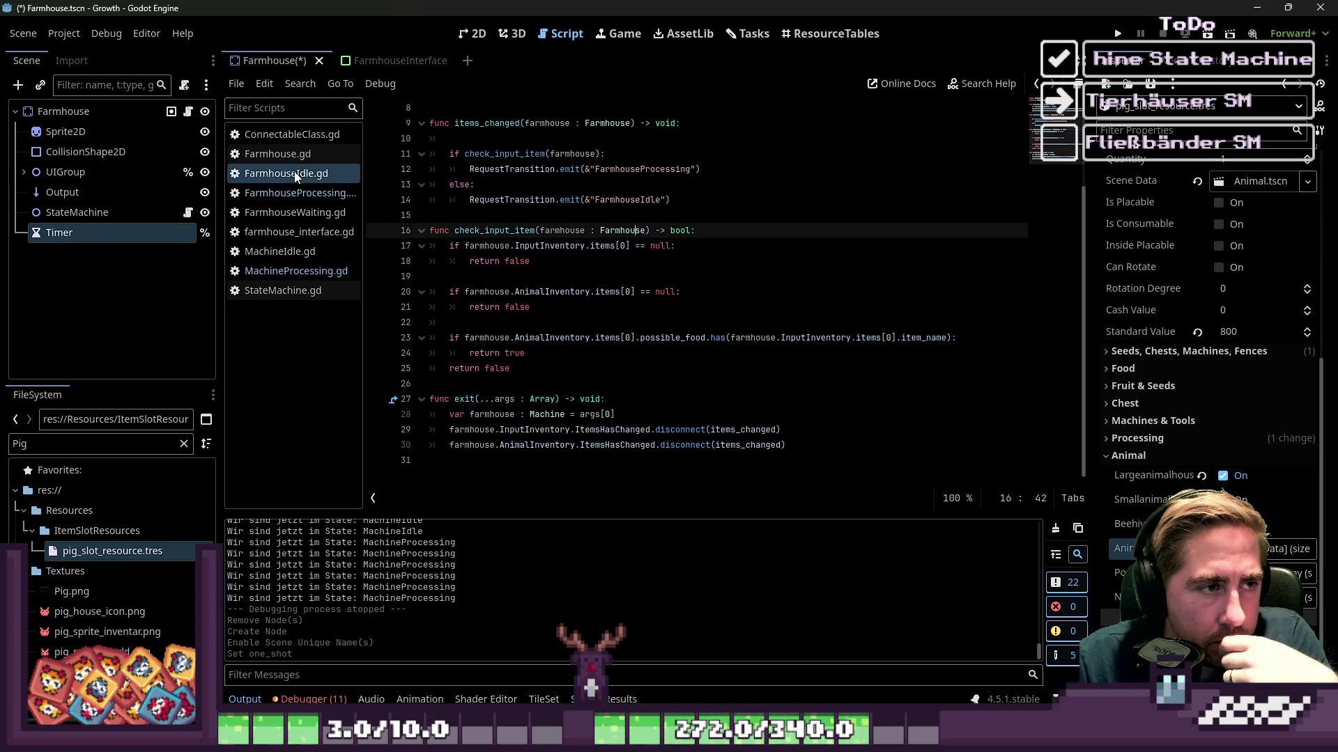
{"action": "left_click", "coordinate": [285, 275]}
{"action": "scroll", "coordinate": [568, 395], "scroll_direction": "down", "scroll_amount": 3}
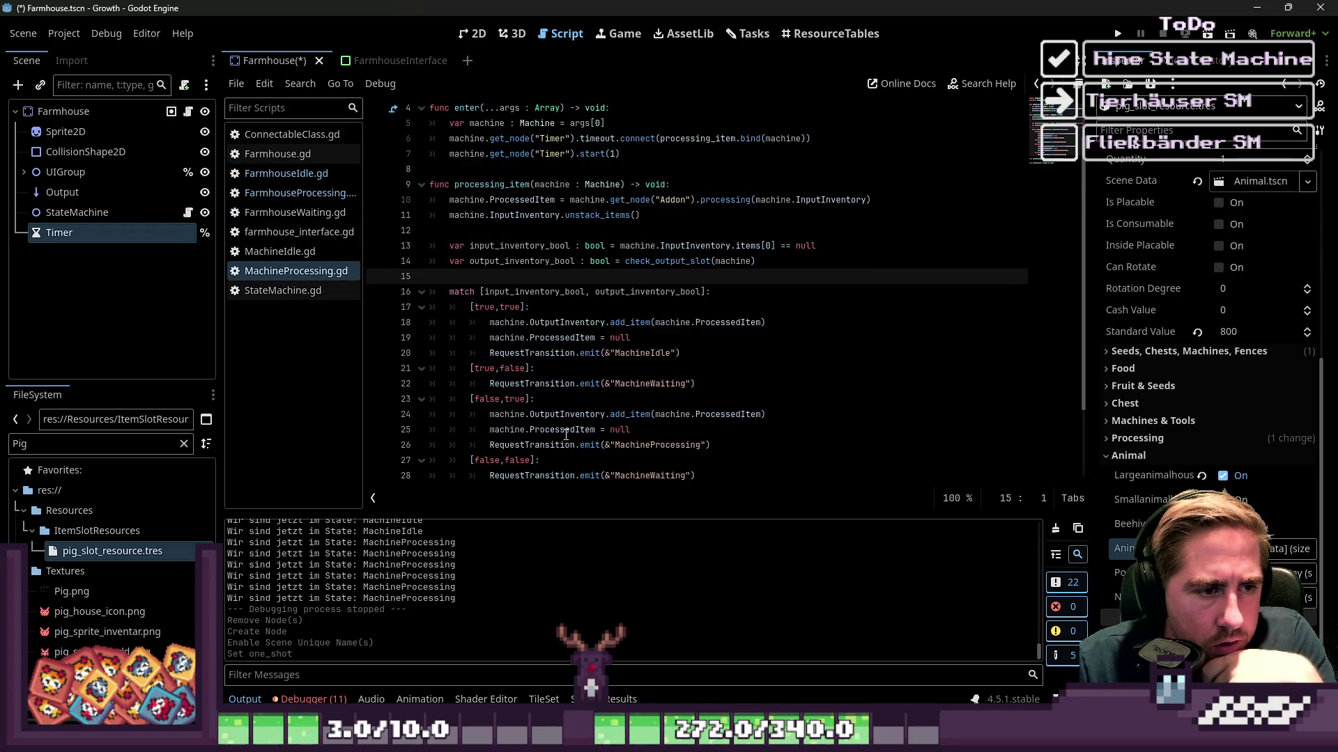
{"action": "mouse_move", "coordinate": [712, 408]}
{"action": "left_mouse_down"}
{"action": "mouse_move", "coordinate": [627, 369]}
{"action": "mouse_move", "coordinate": [529, 289]}
{"action": "mouse_move", "coordinate": [487, 279]}
{"action": "mouse_move", "coordinate": [432, 291]}
{"action": "left_mouse_up"}
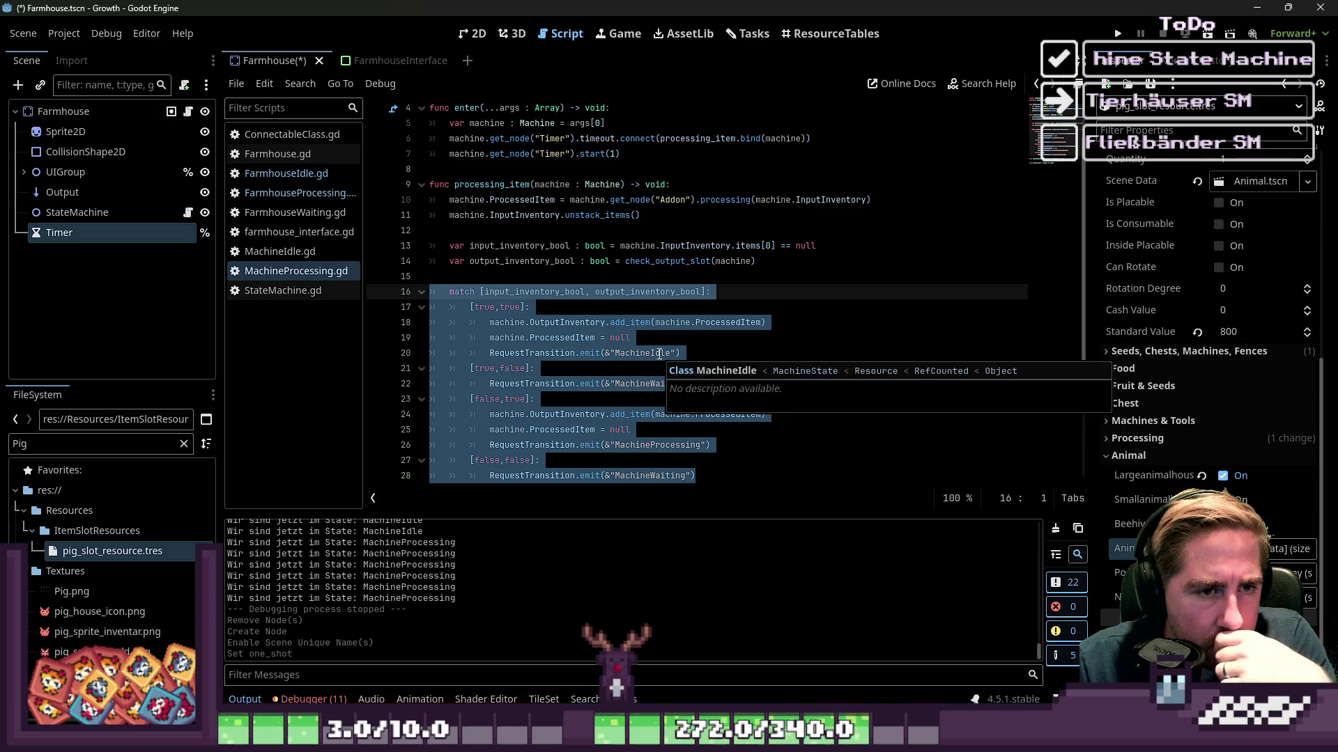
{"action": "left_click", "coordinate": [275, 176]}
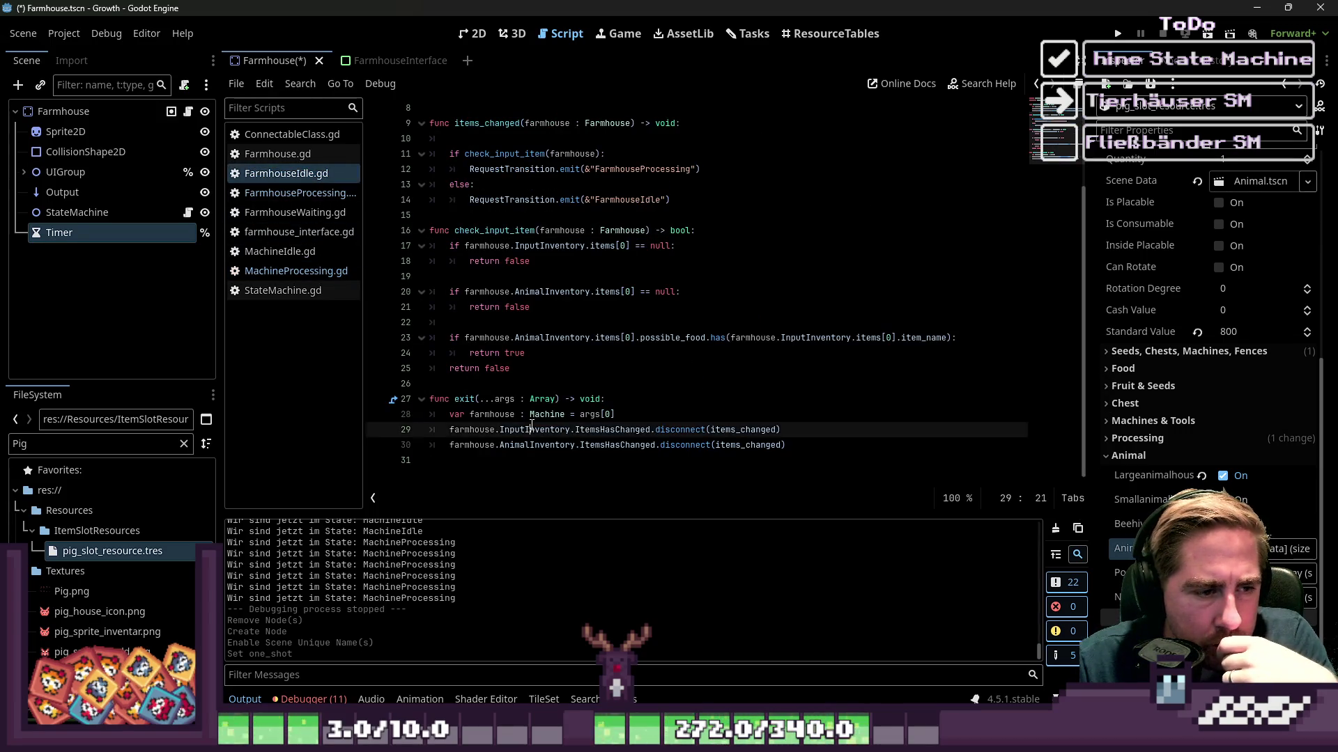
{"action": "left_click", "coordinate": [329, 195]}
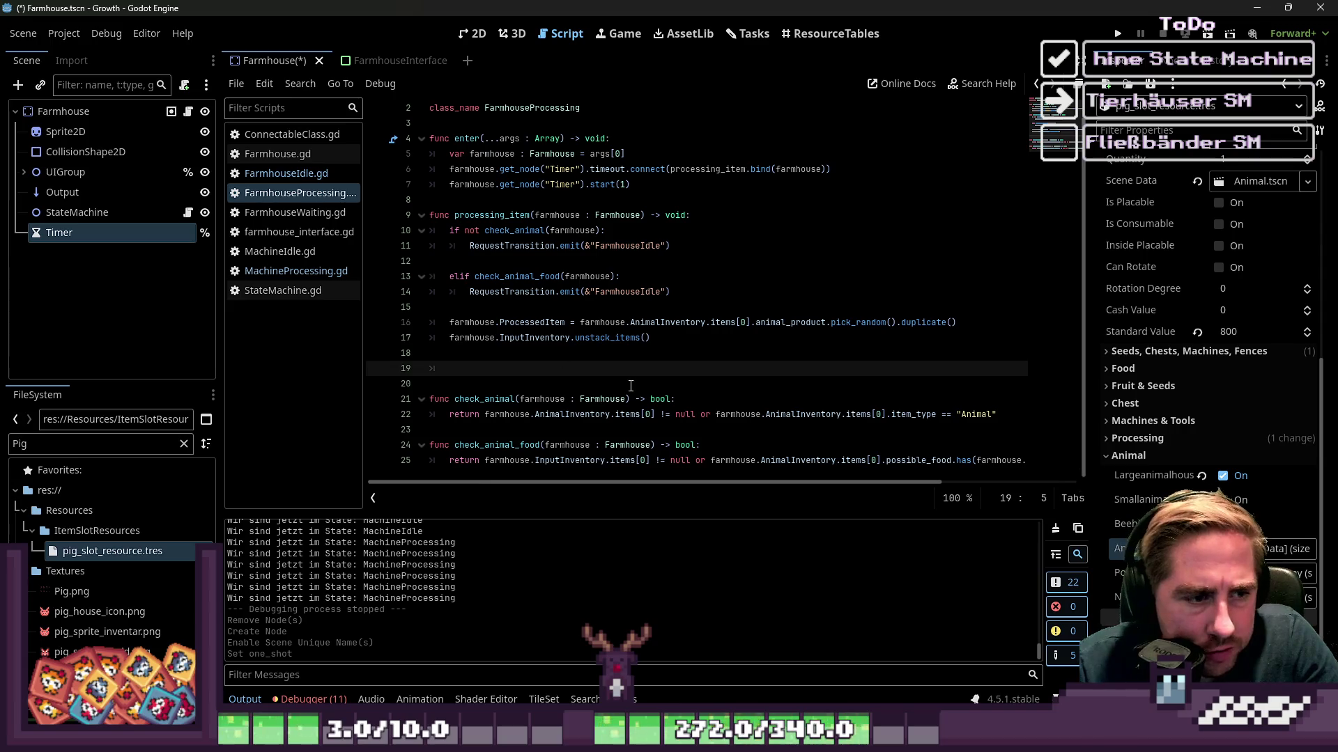
{"action": "left_click", "coordinate": [499, 399]}
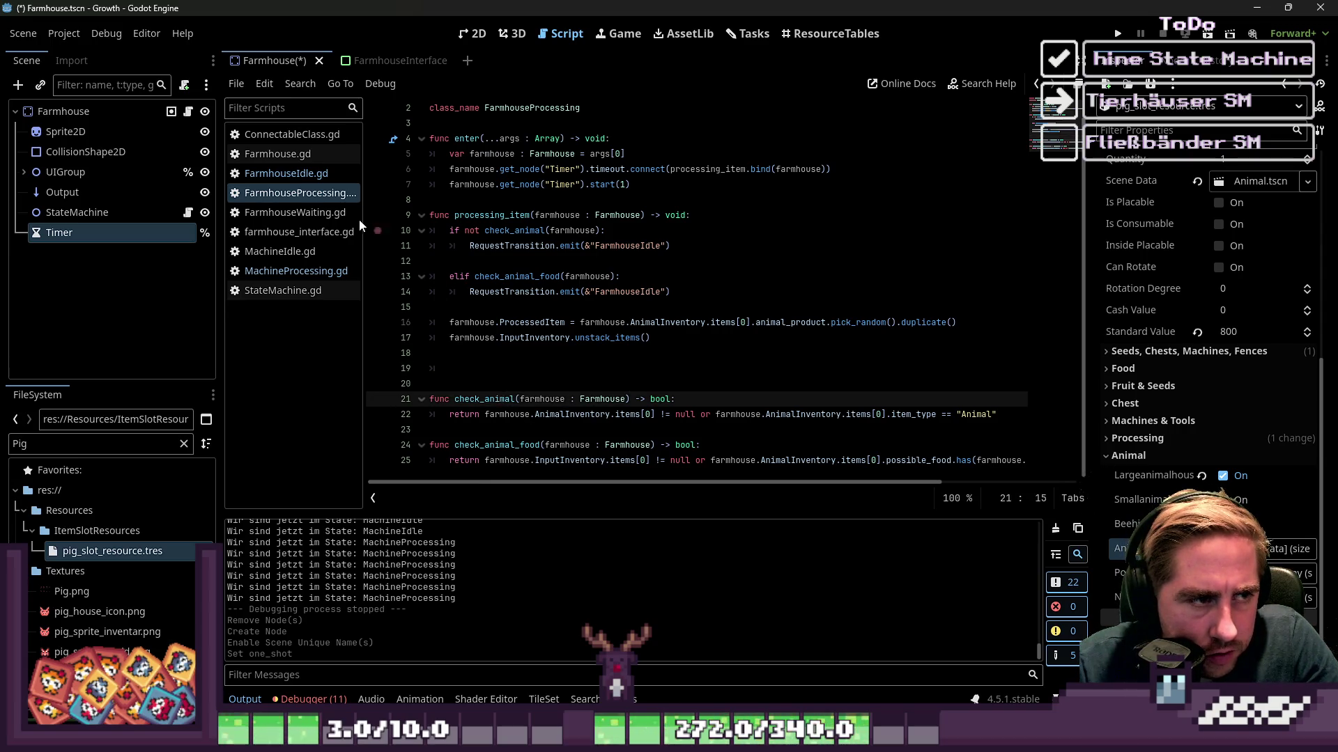
{"action": "left_click", "coordinate": [597, 458]}
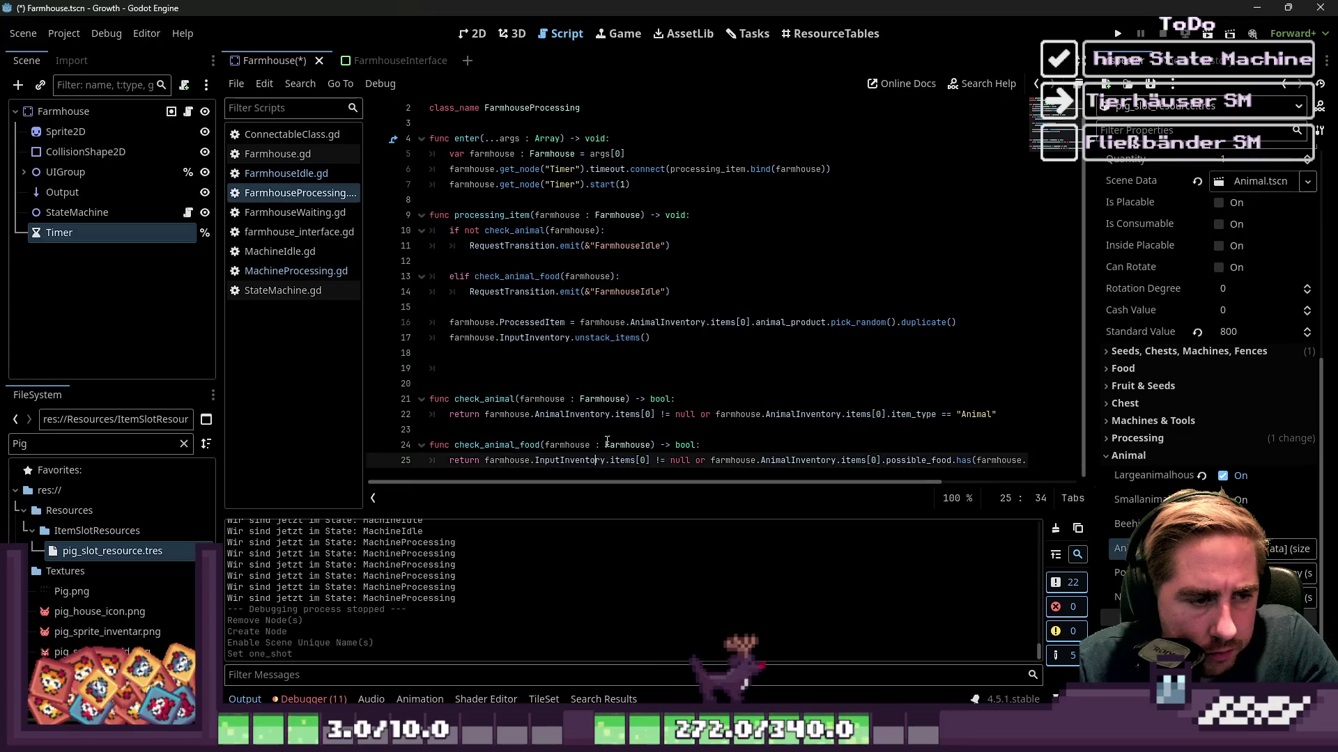
{"action": "key", "text": "End"}
{"action": "key", "text": "shift+Up"}
{"action": "key", "text": "shift+Up"}
{"action": "key", "text": "shift+Up"}
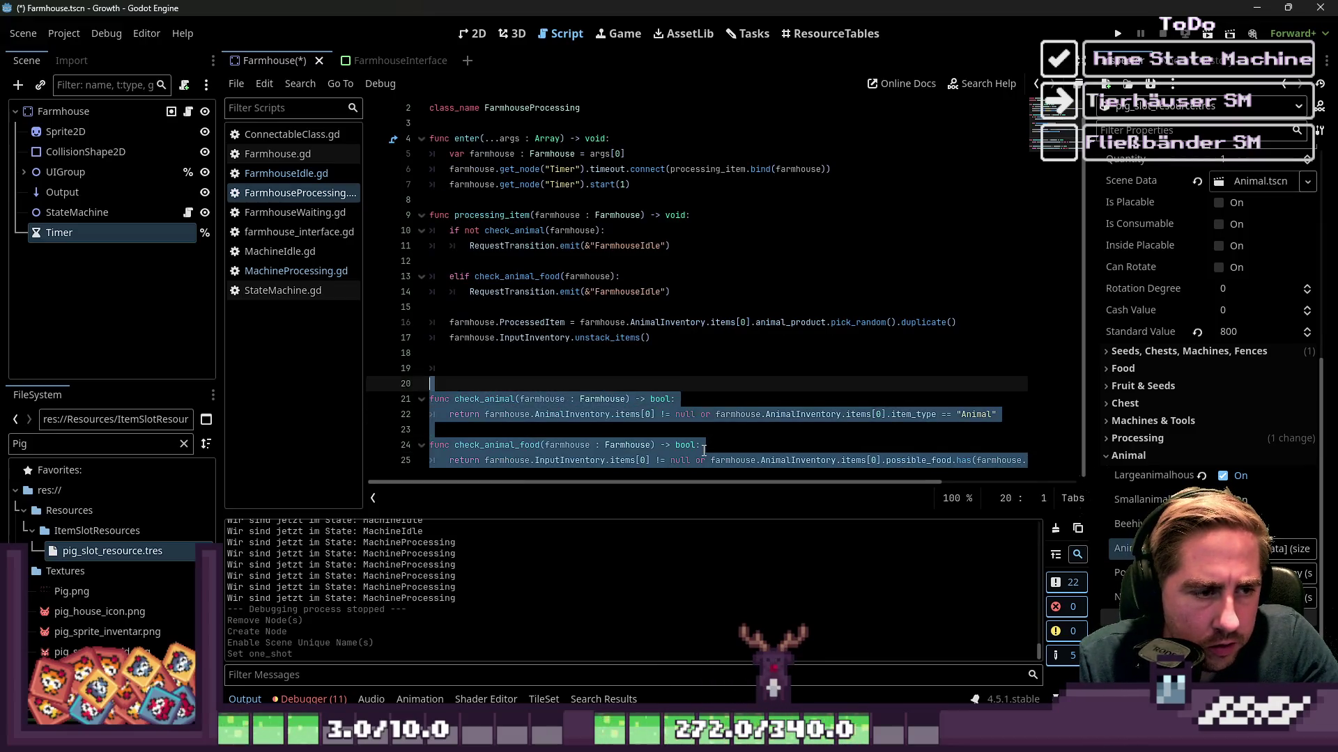
{"action": "left_click", "coordinate": [646, 399]}
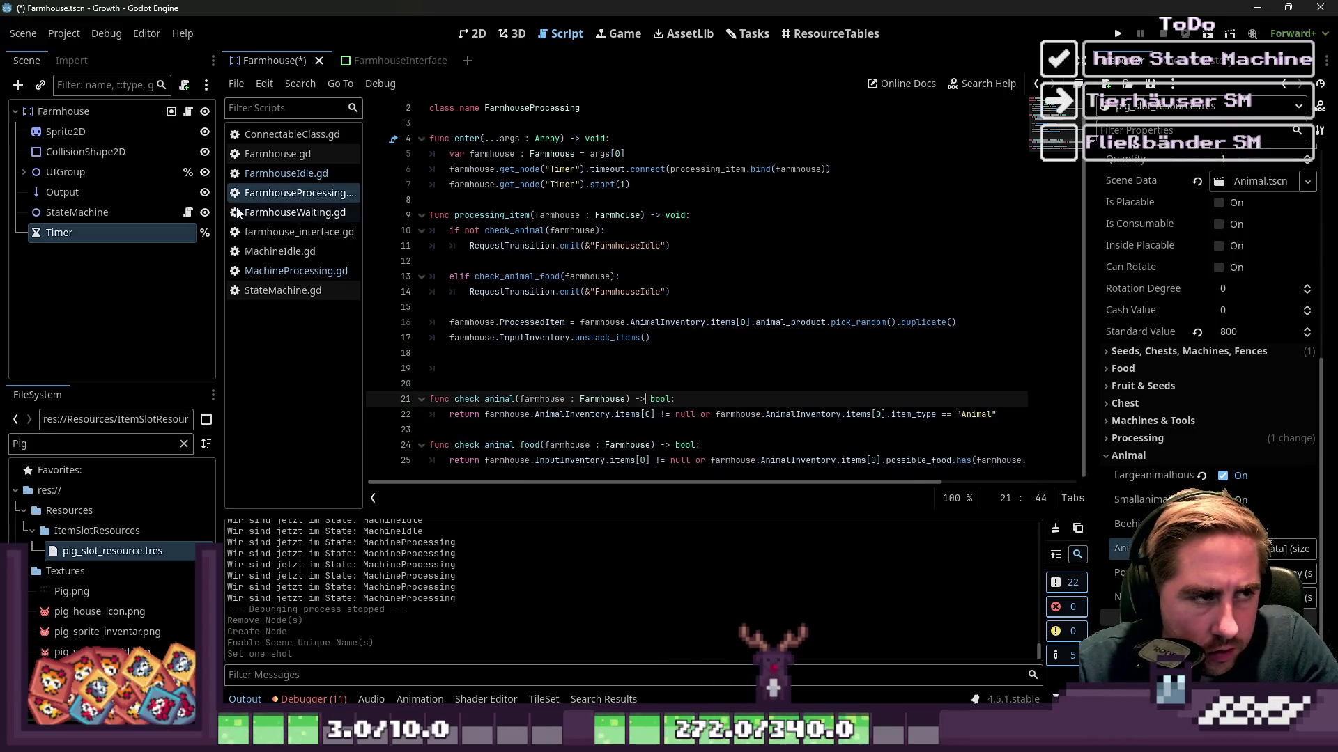
Check the Farmhouse script, then review FarmhouseIdle's InputInventory and AnimalInventory checks.
{"action": "left_click", "coordinate": [279, 174]}
{"action": "left_click", "coordinate": [279, 154]}
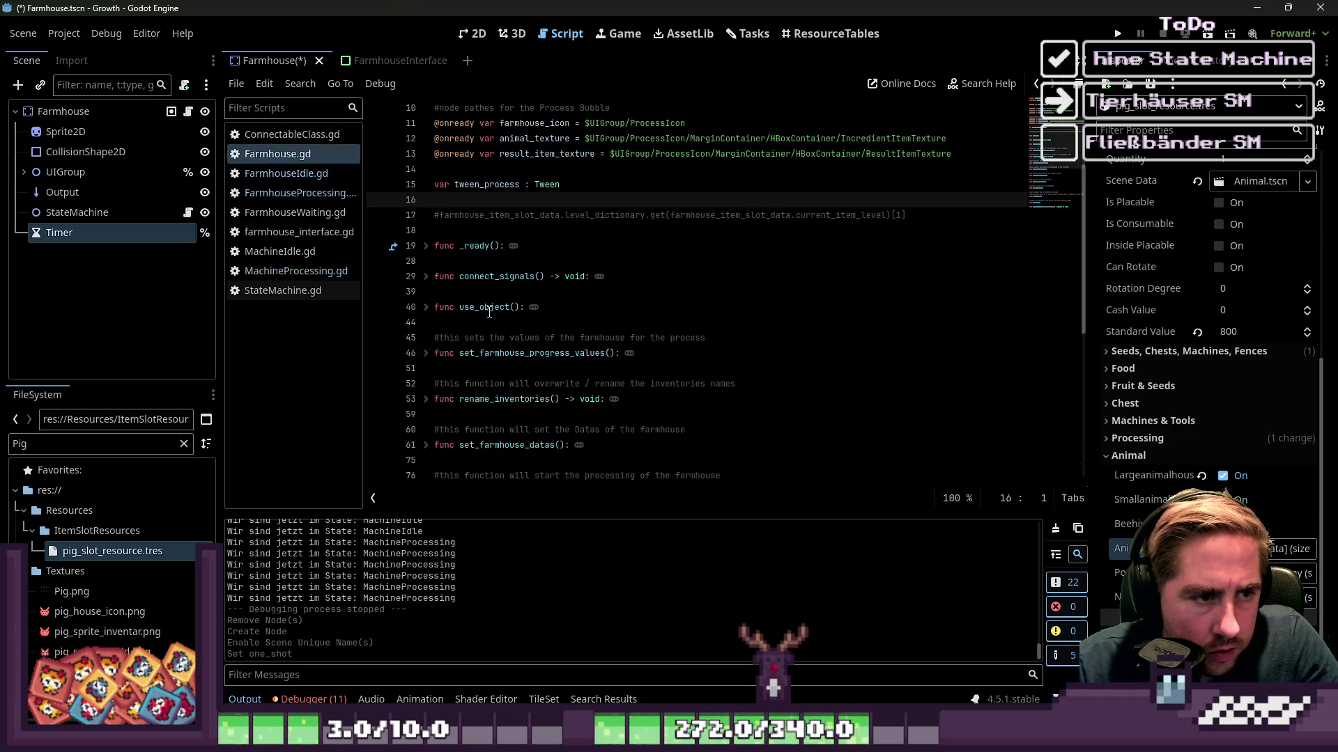
{"action": "scroll", "coordinate": [485, 309], "scroll_direction": "down", "scroll_amount": 2}
{"action": "left_click", "coordinate": [286, 174]}
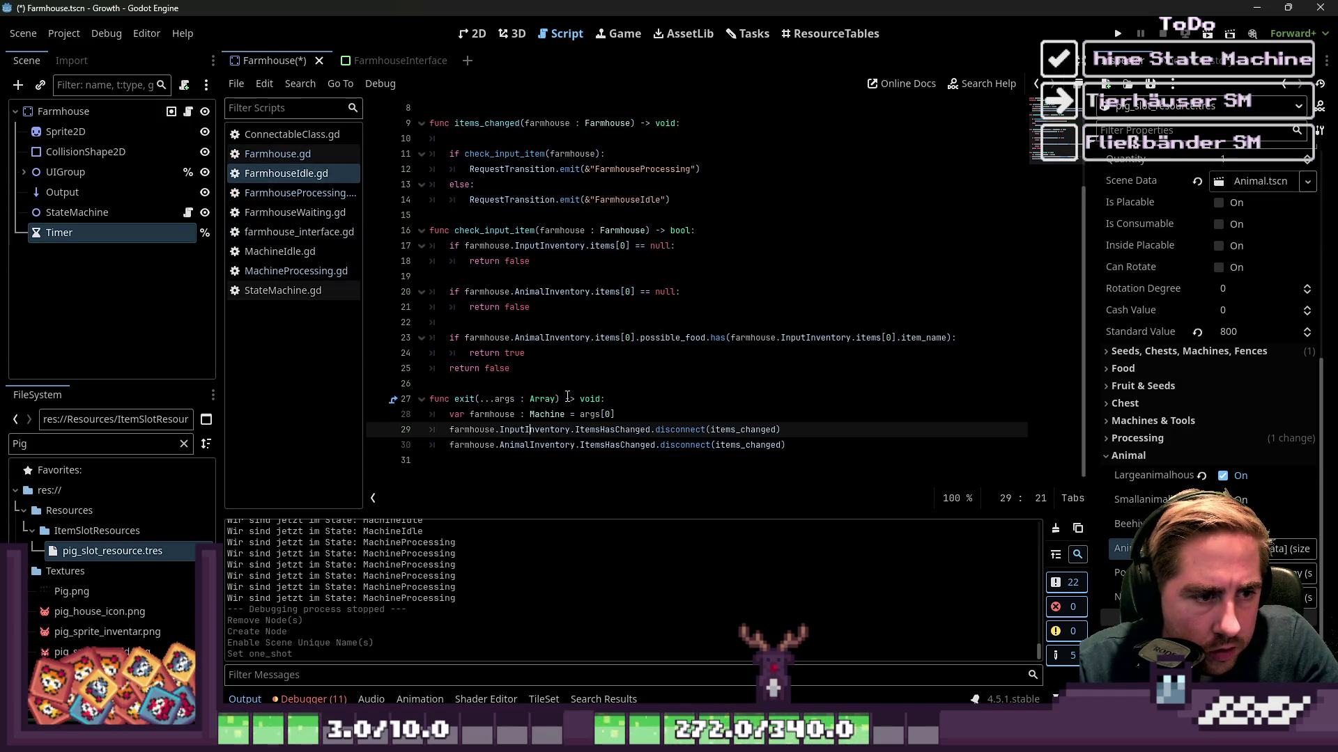
{"action": "left_click", "coordinate": [530, 386]}
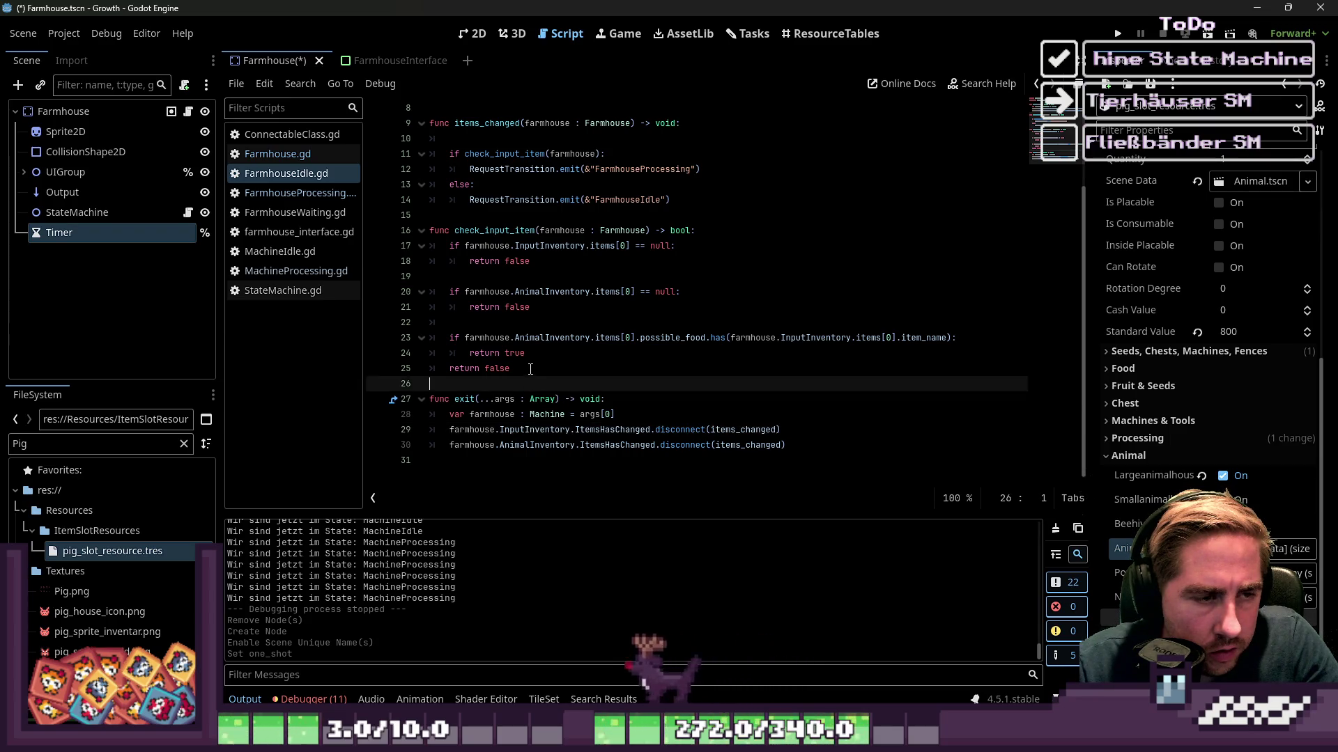
{"action": "left_click", "coordinate": [577, 245]}
{"action": "left_click", "coordinate": [555, 322]}
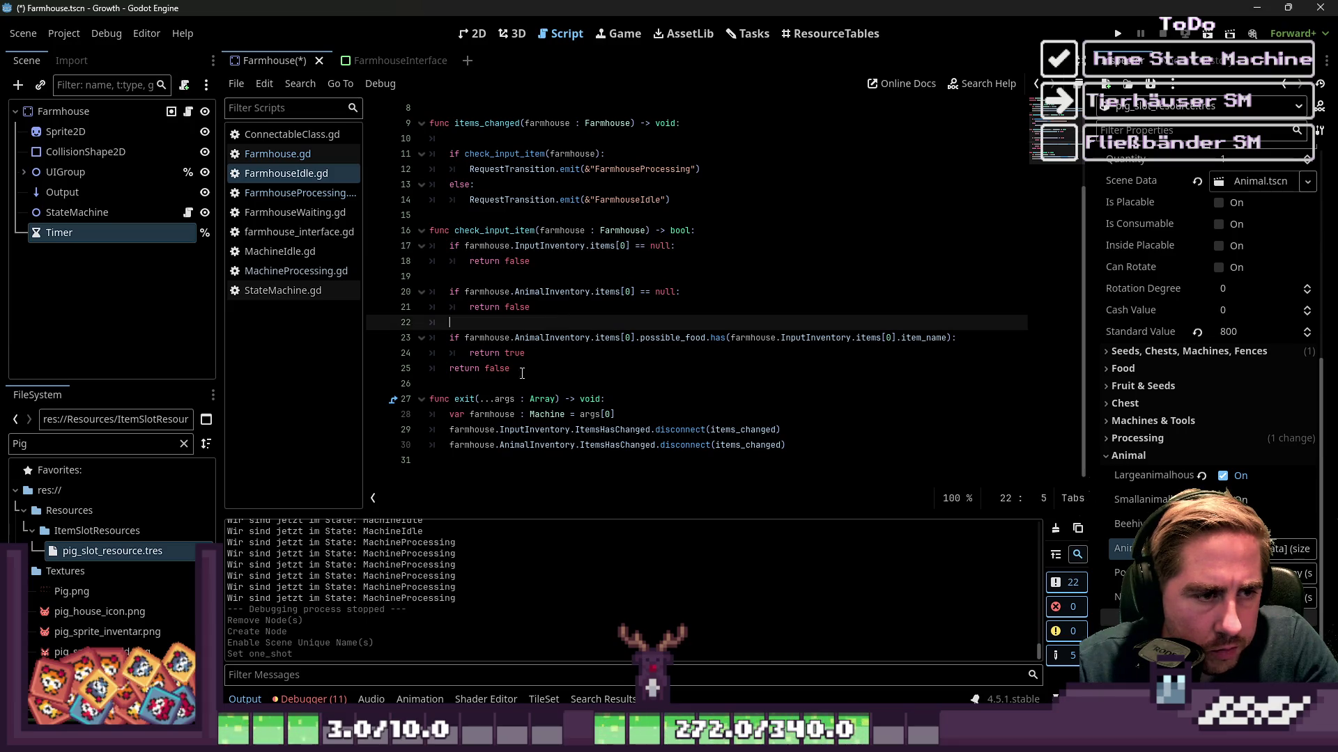
{"action": "left_click", "coordinate": [464, 461]}
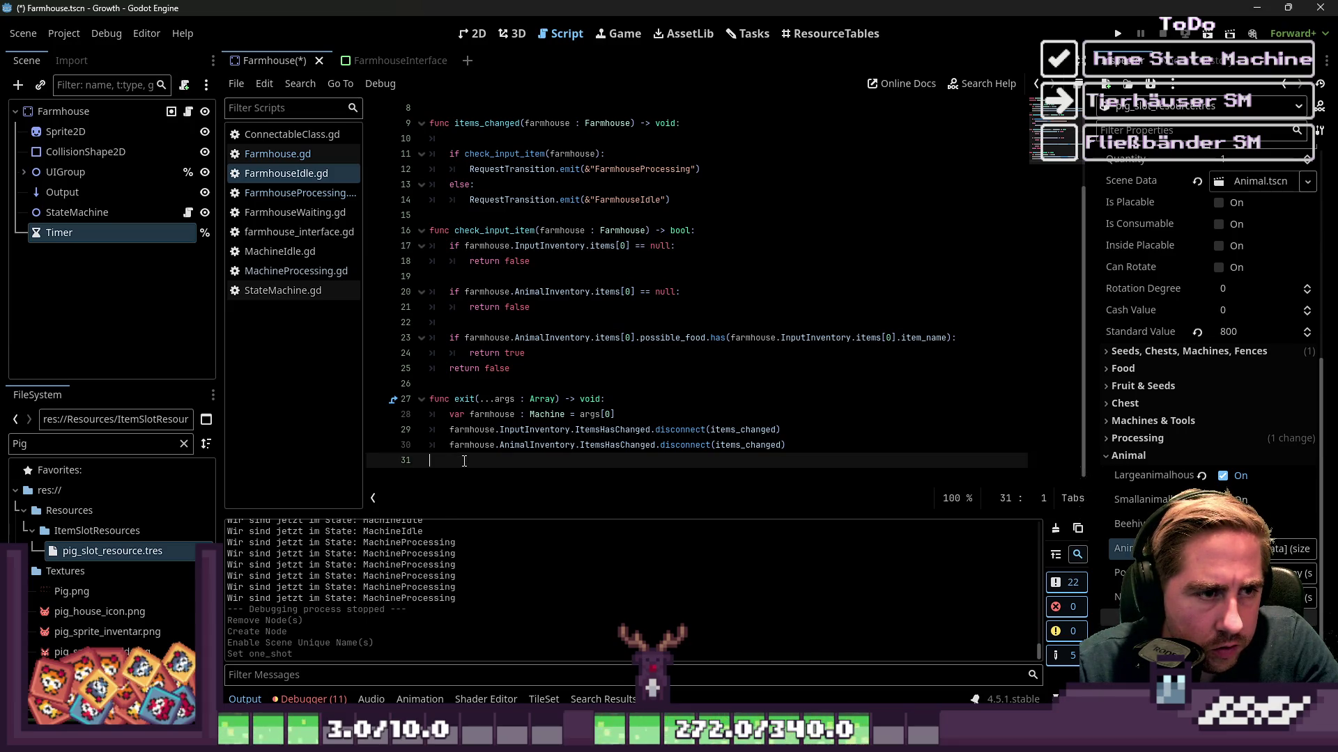
Finalize check_input_item's null checks and AnimalInventory possible_food test, adding a blank line below.
{"action": "double_click", "coordinate": [492, 232]}
{"action": "double_click", "coordinate": [527, 246]}
{"action": "left_click", "coordinate": [530, 261]}
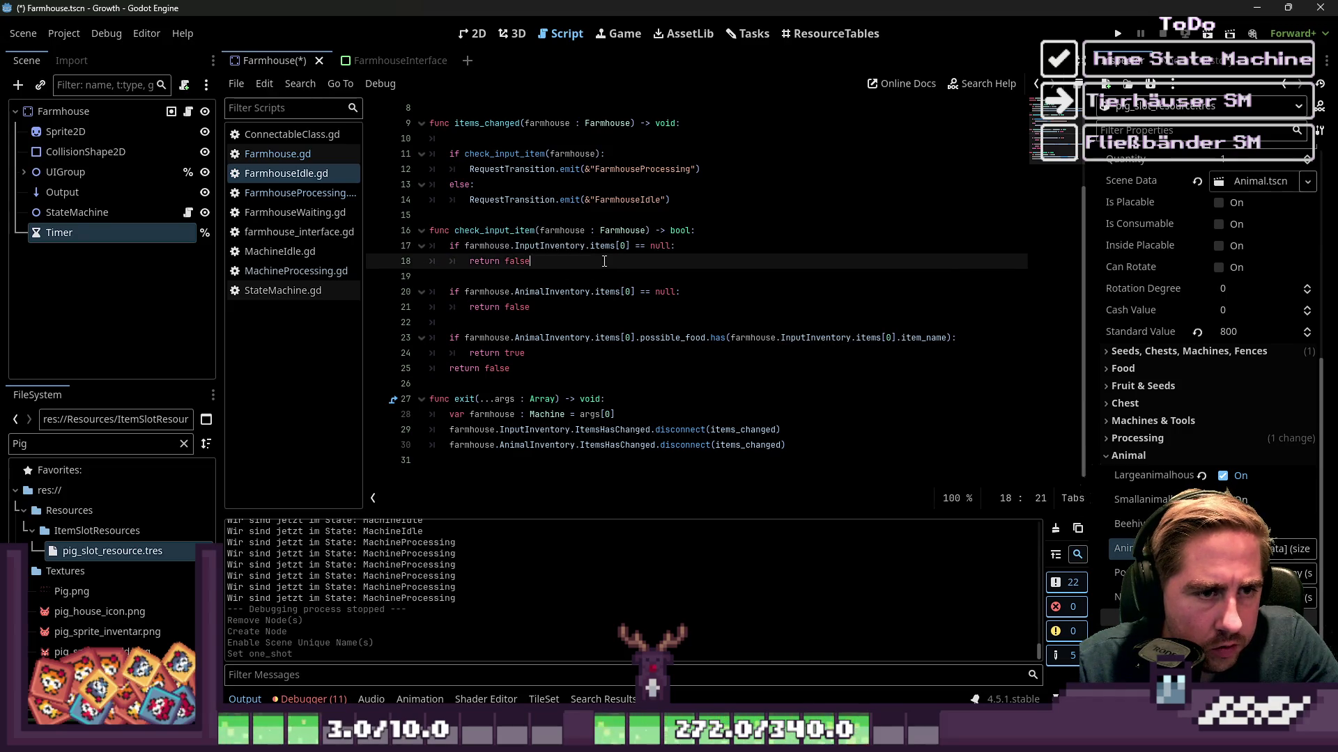
{"action": "double_click", "coordinate": [554, 292]}
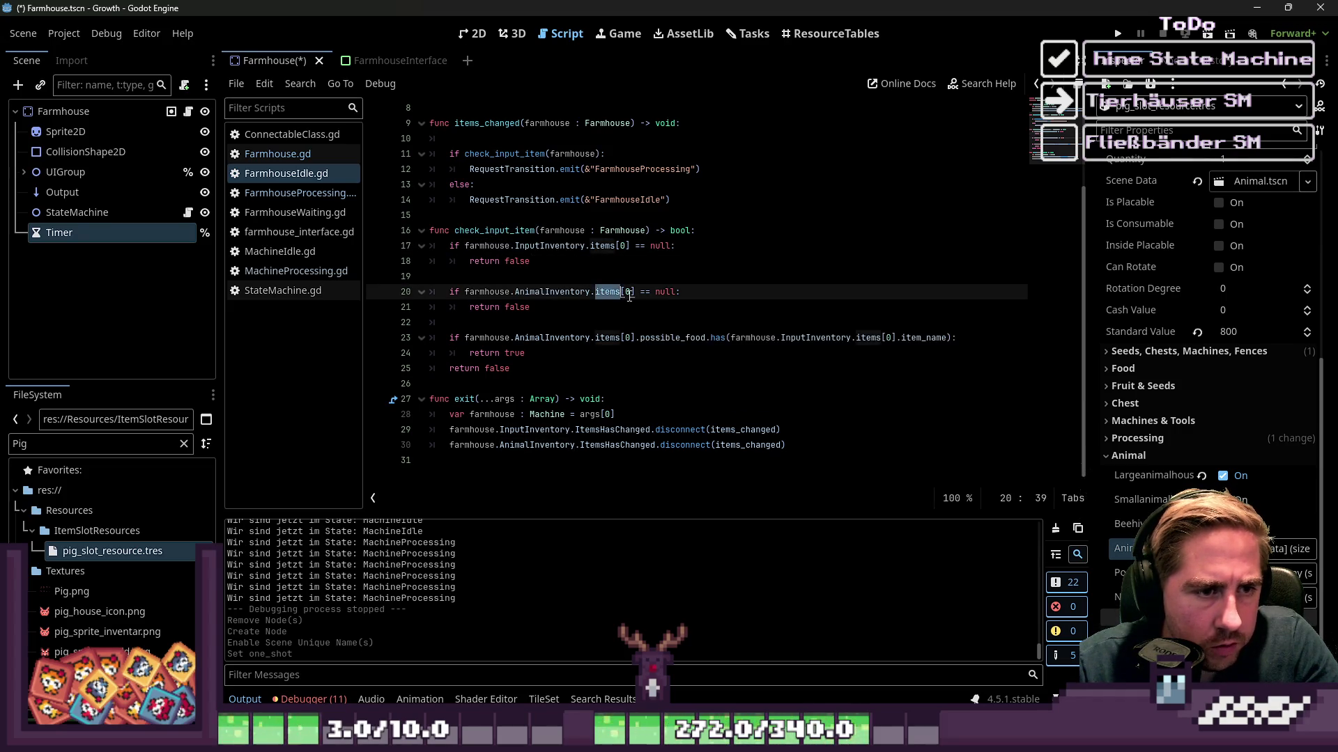
{"action": "left_click", "coordinate": [667, 304]}
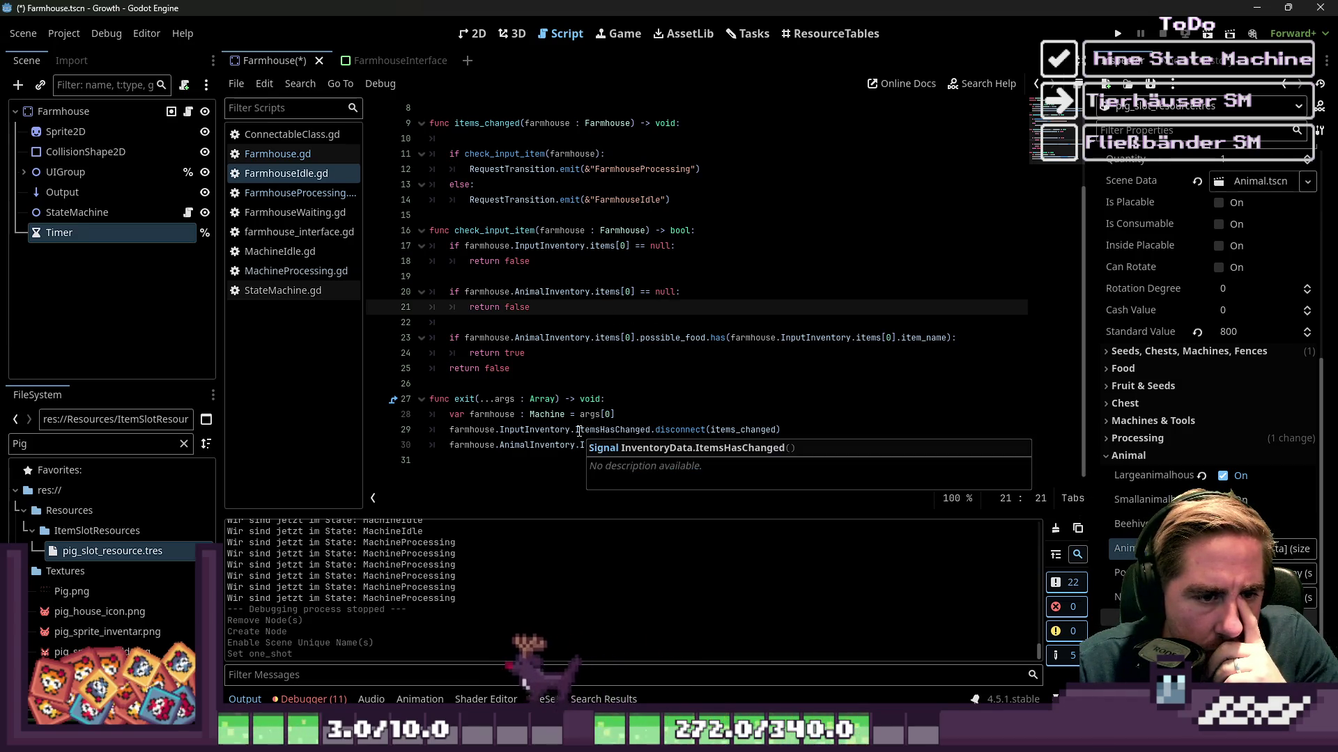
{"action": "left_click", "coordinate": [667, 370]}
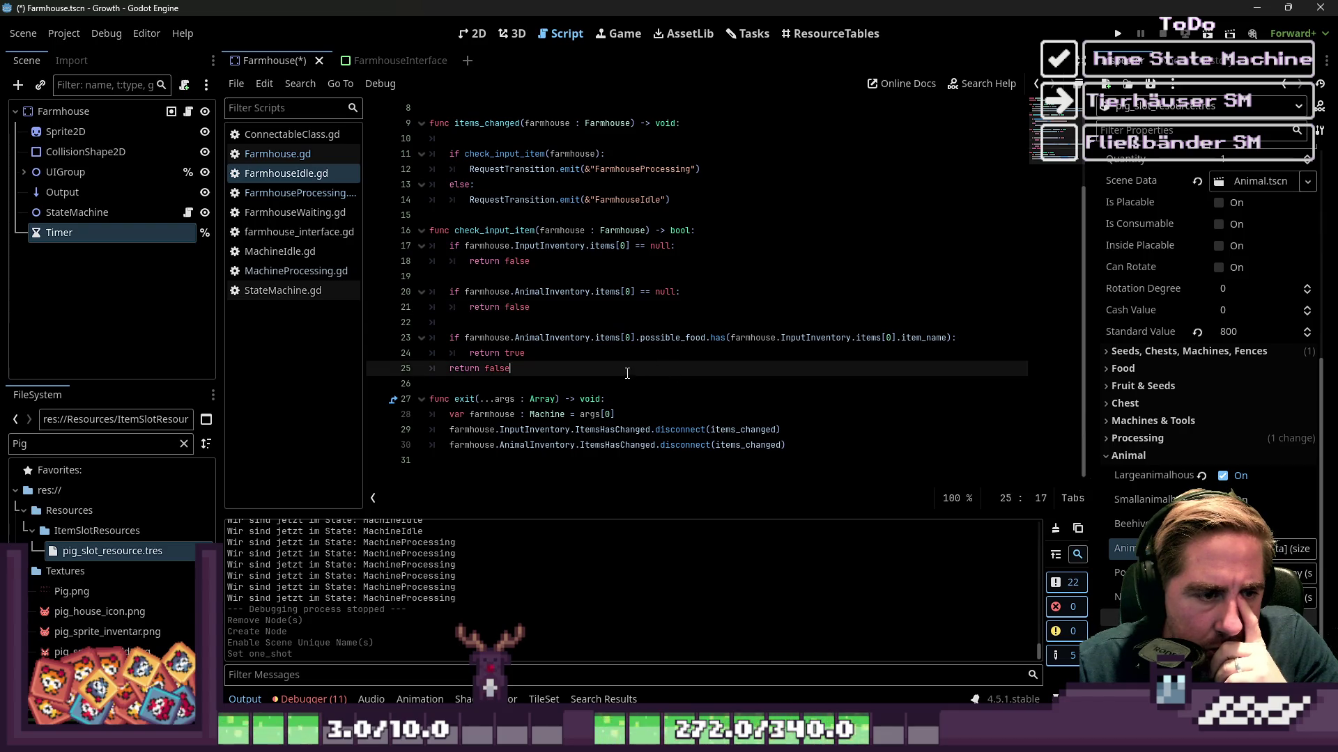
{"action": "double_click", "coordinate": [623, 358]}
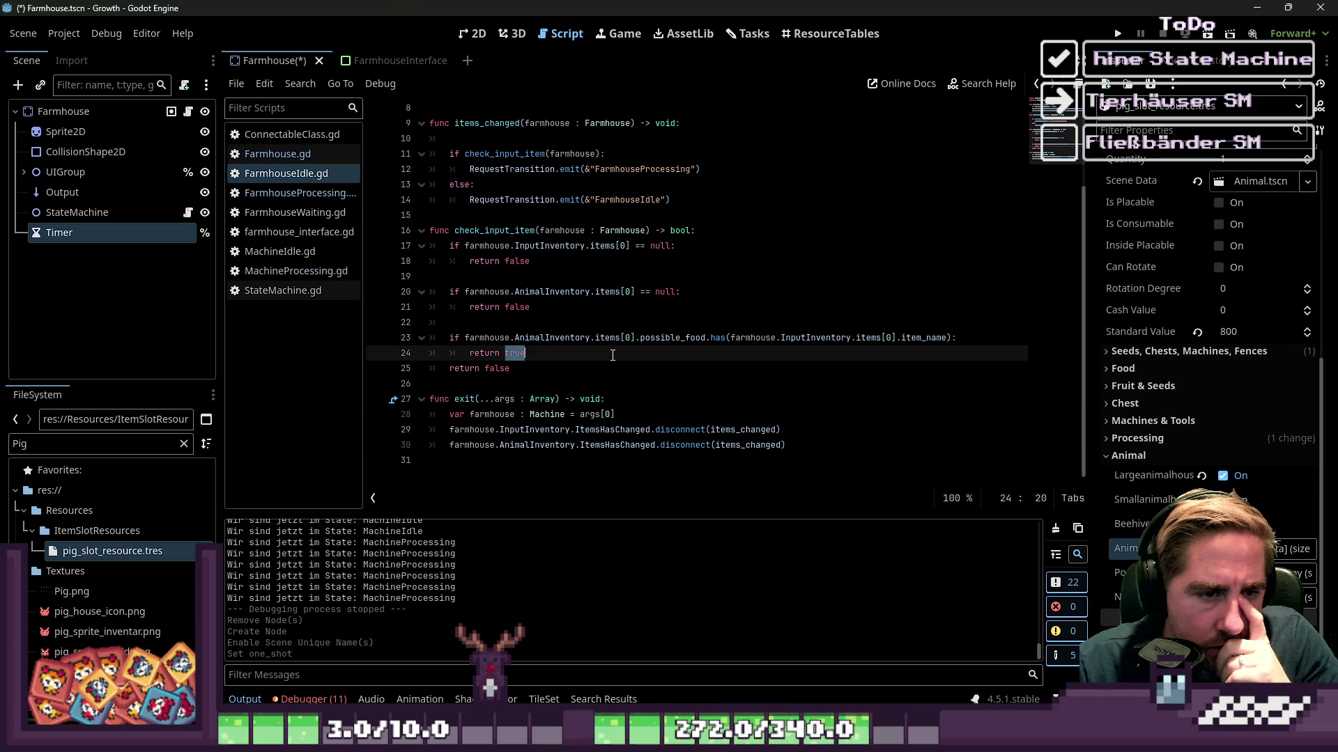
{"action": "double_click", "coordinate": [566, 338]}
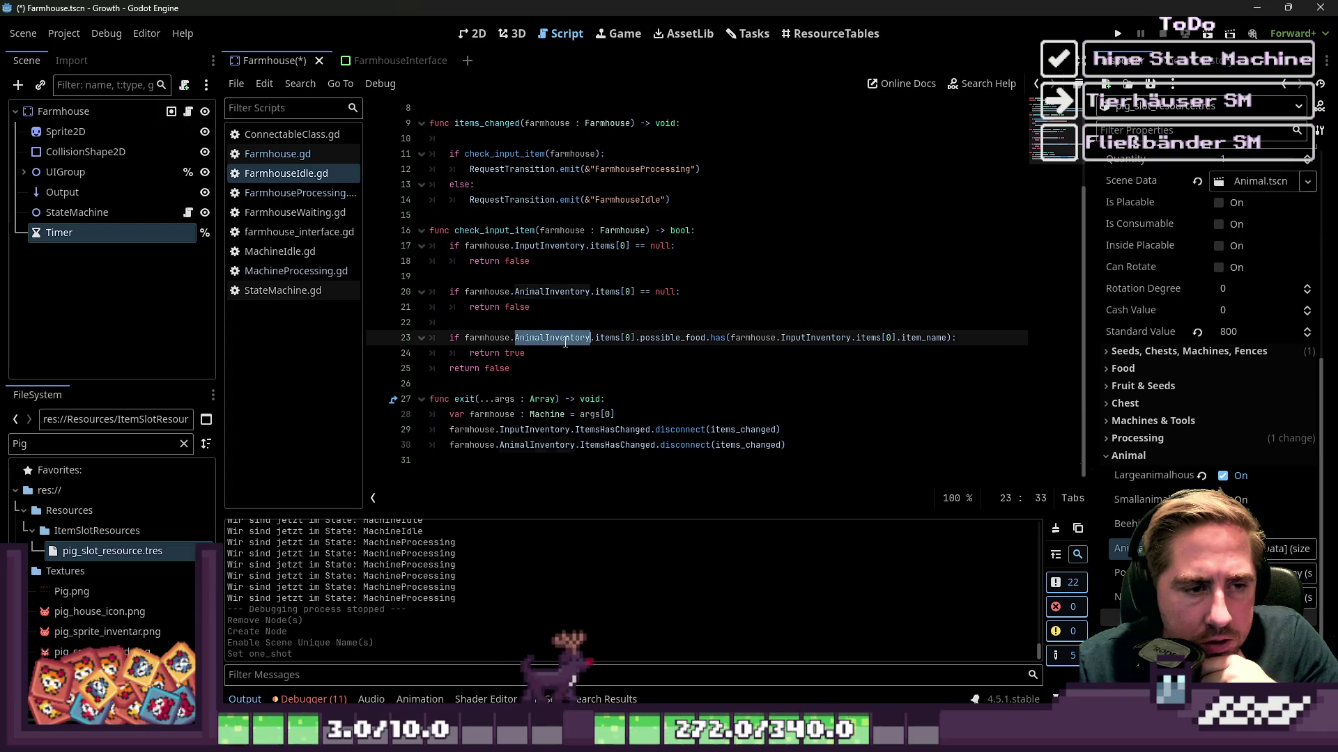
{"action": "left_click", "coordinate": [617, 341]}
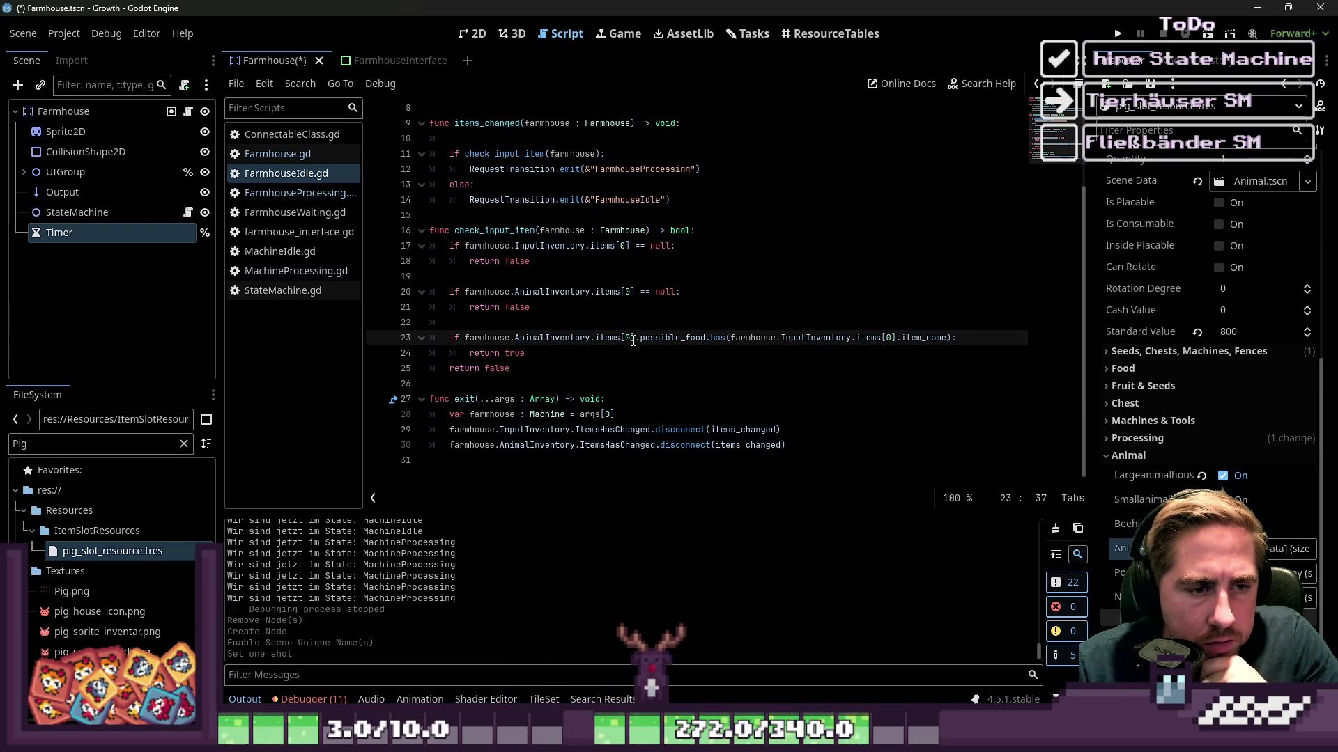
{"action": "double_click", "coordinate": [666, 338]}
{"action": "left_click", "coordinate": [522, 464]}
{"action": "key", "text": "Return"}
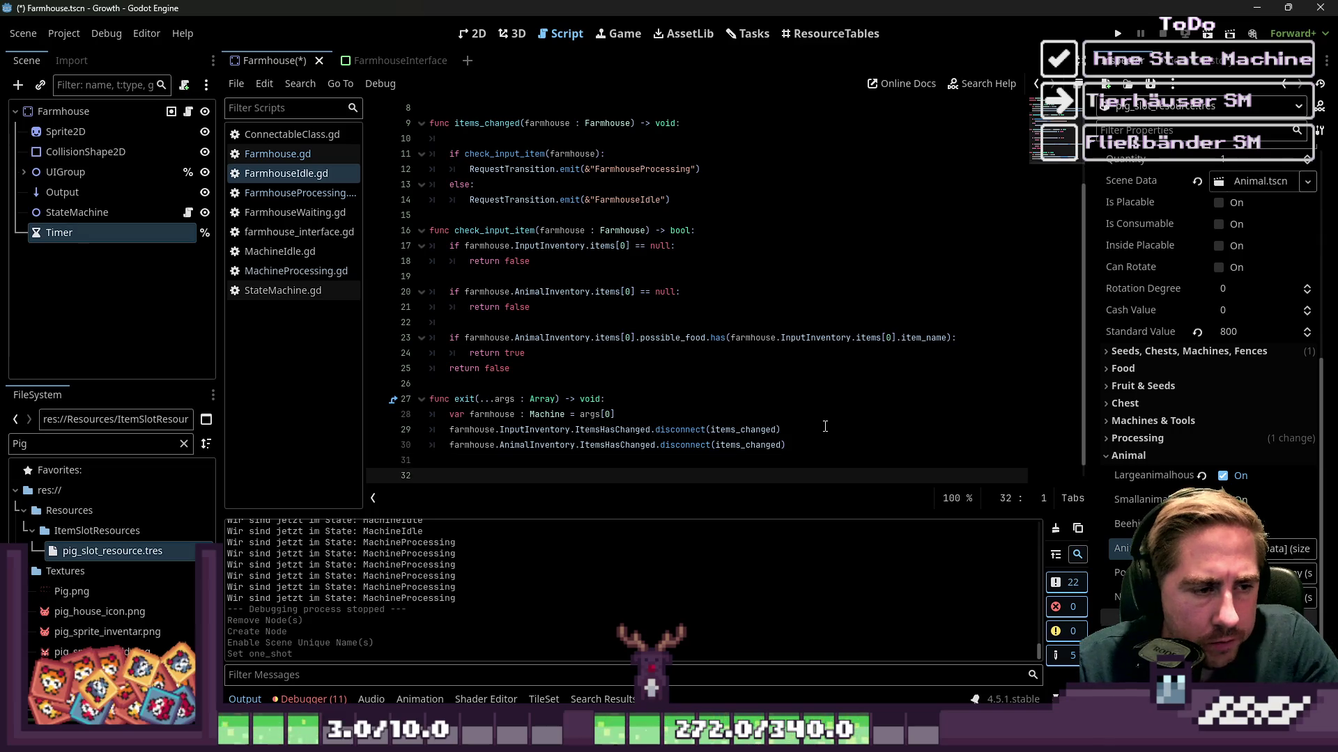
Paste the check_animal and check_animal_food functions into FarmhouseIdle.gd.
{"action": "left_click", "coordinate": [533, 383]}
{"action": "key", "text": "Return"}
{"action": "key", "text": "Return"}
{"action": "key", "text": "ctrl+v"}
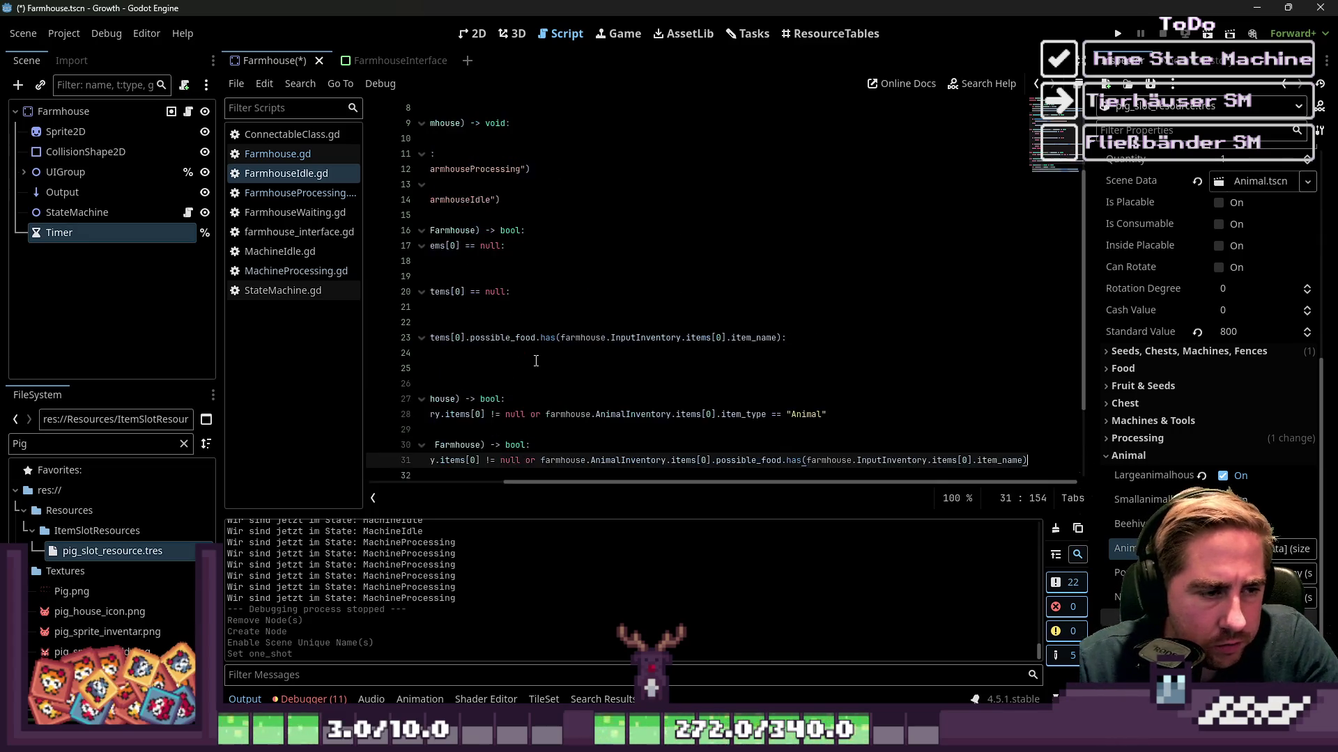
{"action": "left_click", "coordinate": [488, 353]}
{"action": "left_click_drag", "start_coordinate": [495, 482], "coordinate": [418, 481]}
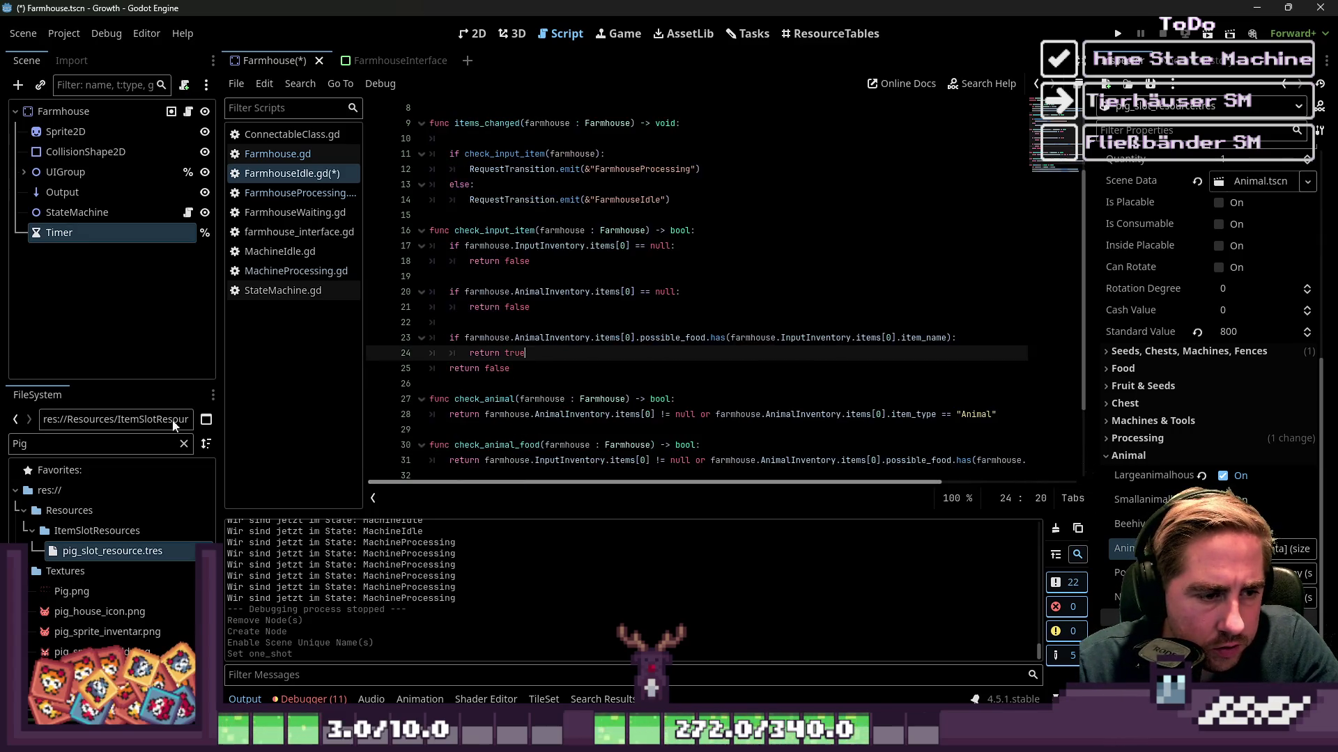
{"action": "double_click", "coordinate": [484, 399]}
{"action": "key", "text": "ctrl+c"}
{"action": "scroll", "coordinate": [620, 377], "scroll_direction": "up", "scroll_amount": 3}
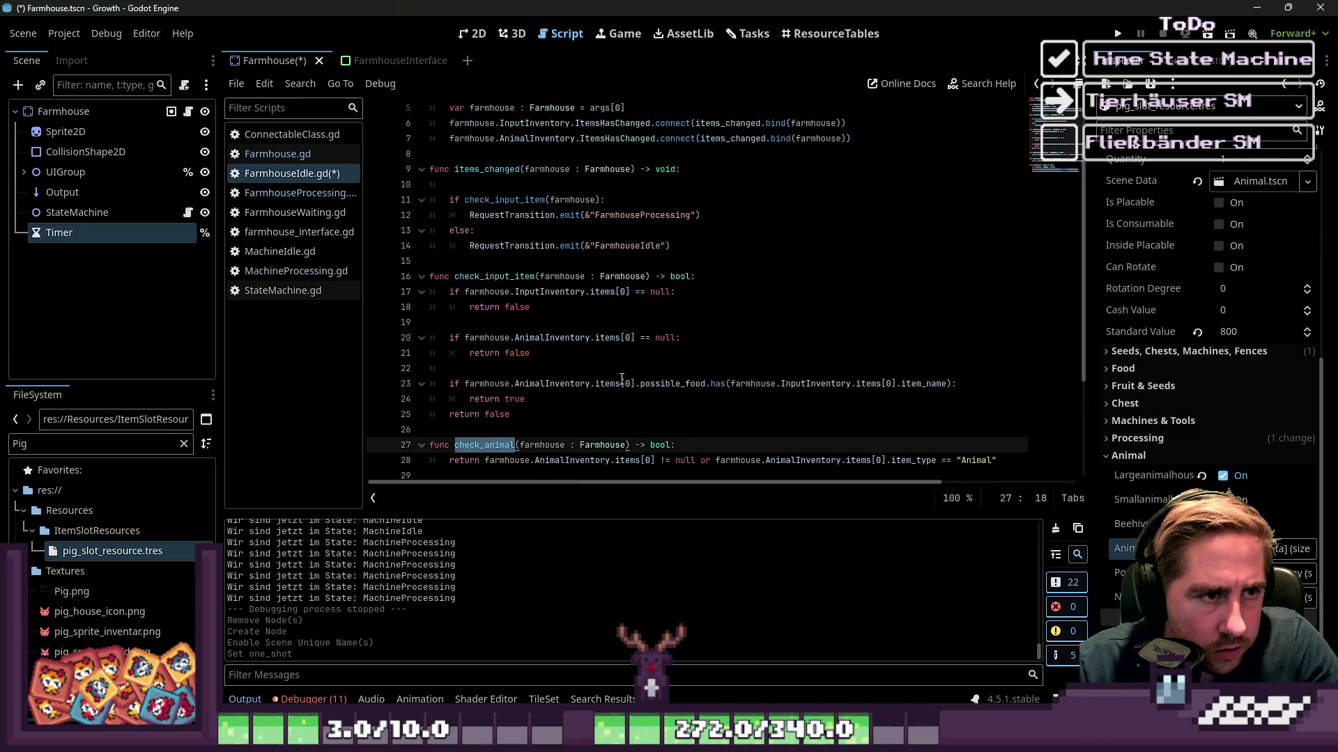
{"action": "scroll", "coordinate": [615, 374], "scroll_direction": "down", "scroll_amount": 1}
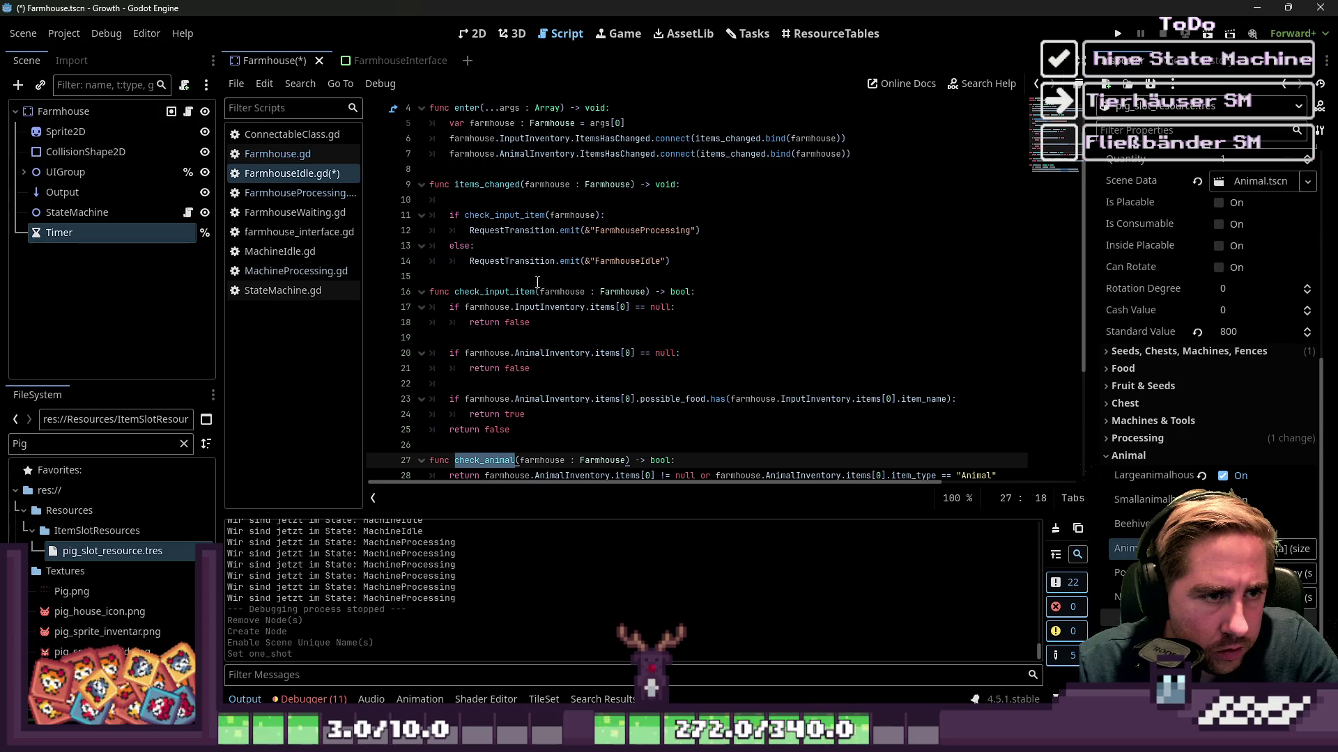
Change the items_changed condition to check_animal(farmhouse) && check_animal_food(farmhouse).
{"action": "double_click", "coordinate": [504, 215]}
{"action": "key", "text": "ctrl+v"}
{"action": "left_click", "coordinate": [581, 216]}
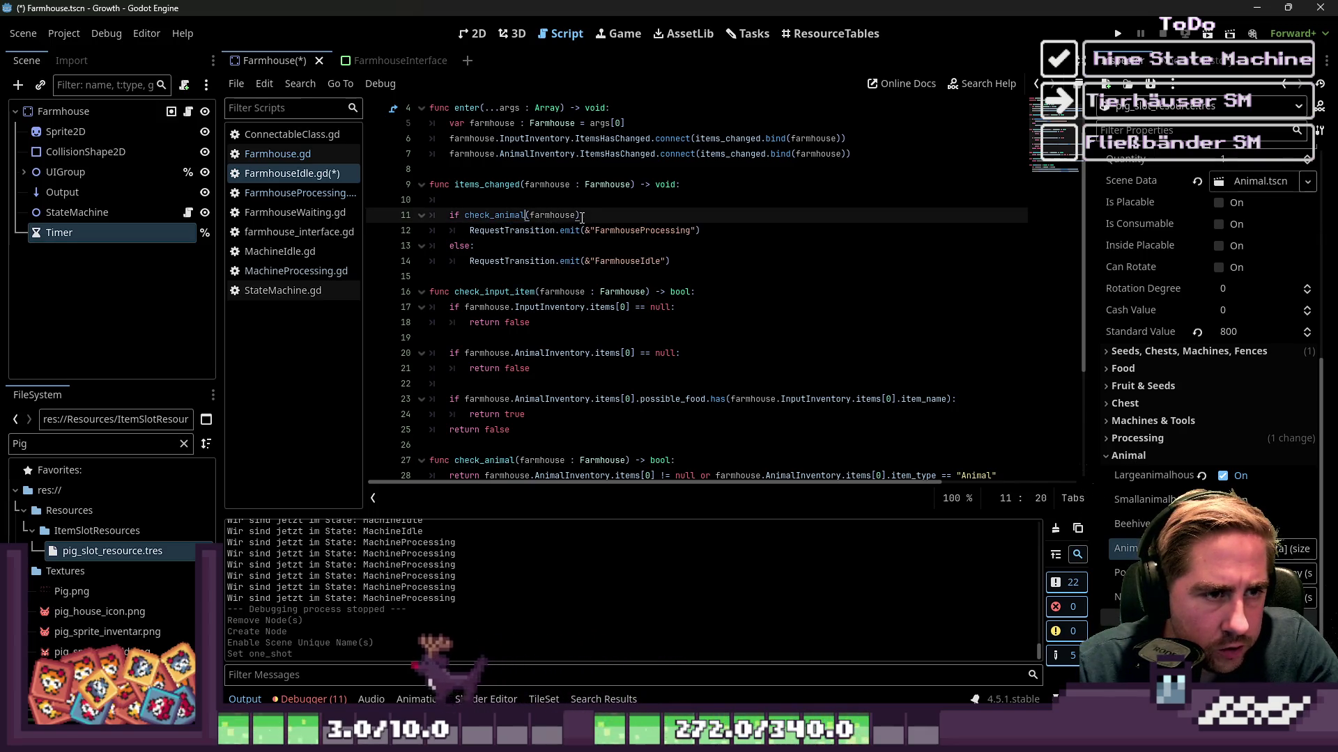
{"action": "type", "text": "&&"}
{"action": "scroll", "coordinate": [637, 227], "scroll_direction": "down", "scroll_amount": 2}
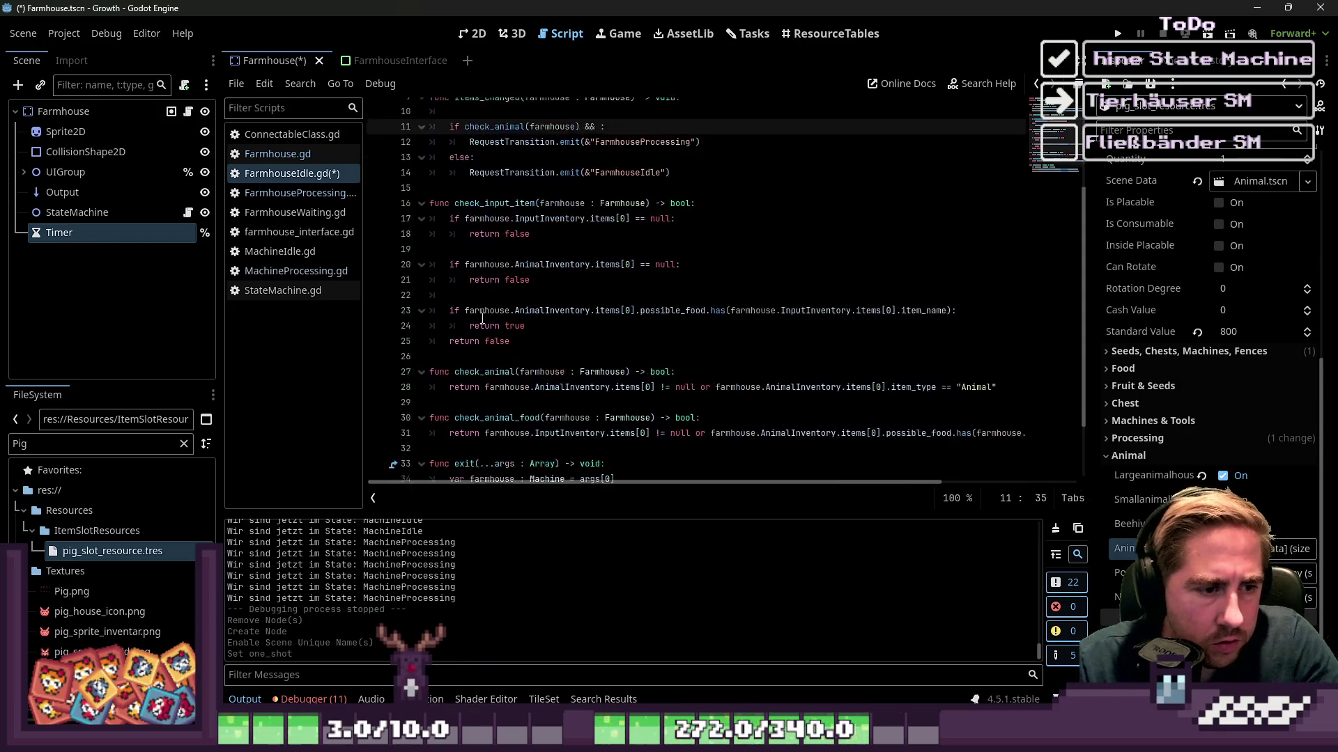
{"action": "double_click", "coordinate": [497, 414]}
{"action": "key", "text": "ctrl+c"}
{"action": "left_click", "coordinate": [600, 122]}
{"action": "key", "text": "ctrl+v"}
{"action": "type", "text": "(f"}
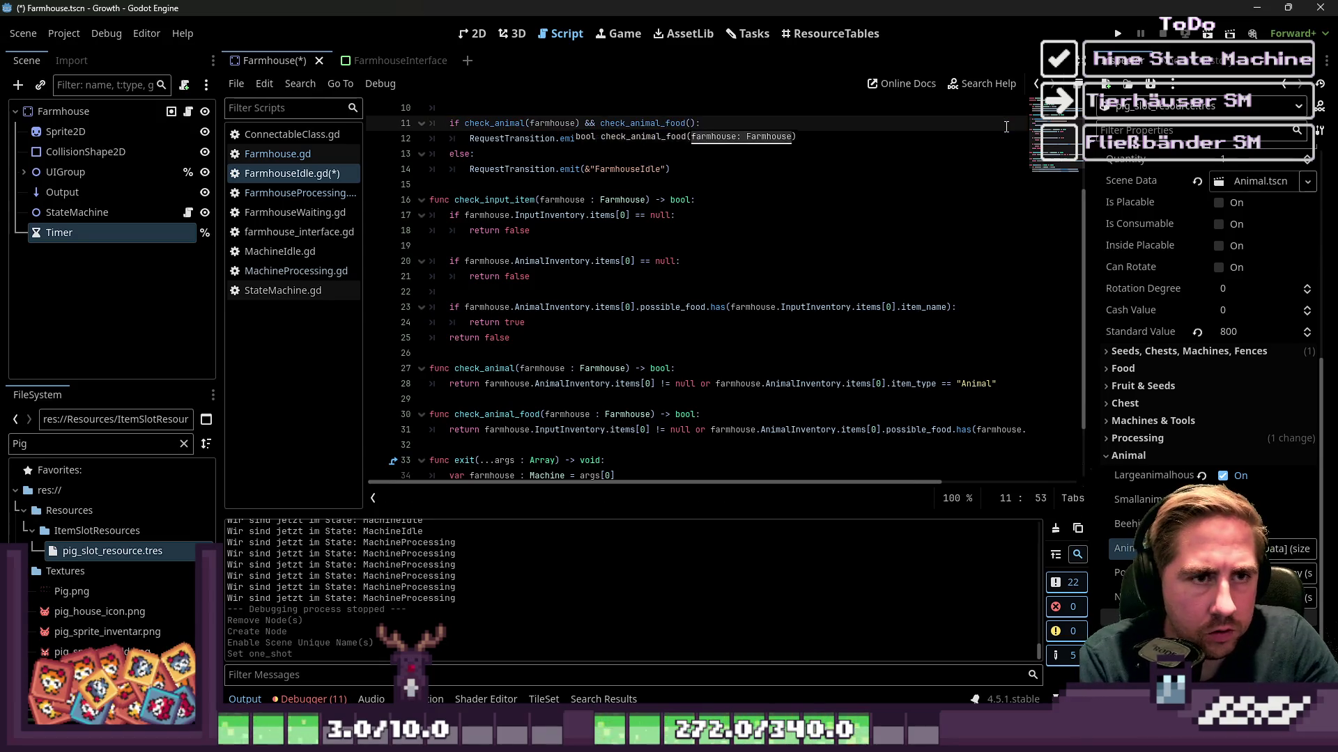
{"action": "type", "text": "armhouse"}
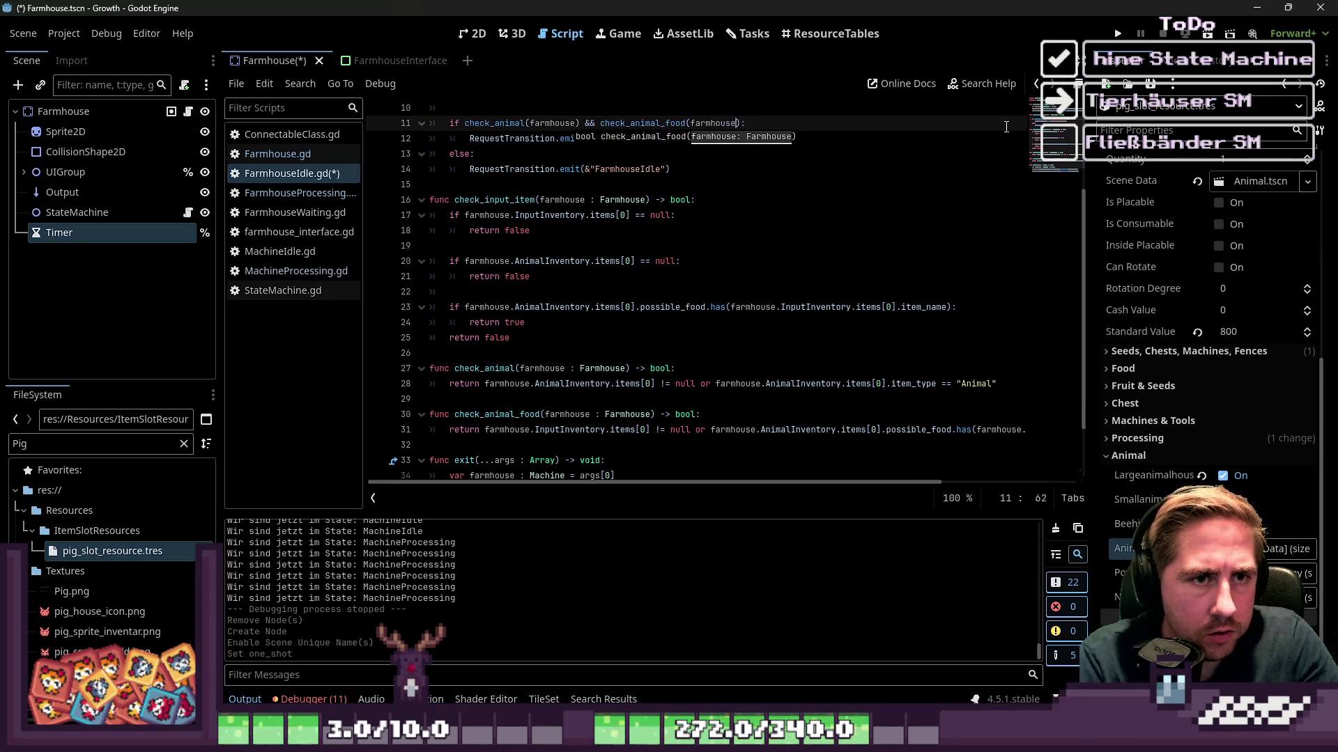
Delete the old check_input_item function, remove the empty line in items_changed, and save.
{"action": "mouse_move", "coordinate": [516, 338]}
{"action": "left_mouse_down"}
{"action": "mouse_move", "coordinate": [452, 279]}
{"action": "mouse_move", "coordinate": [439, 202]}
{"action": "left_mouse_up"}
{"action": "key", "text": "BackSpace"}
{"action": "key", "text": "BackSpace"}
{"action": "key", "text": "BackSpace"}
{"action": "double_click", "coordinate": [487, 261]}
{"action": "double_click", "coordinate": [641, 261]}
{"action": "scroll", "coordinate": [742, 269], "scroll_direction": "down", "scroll_amount": 1}
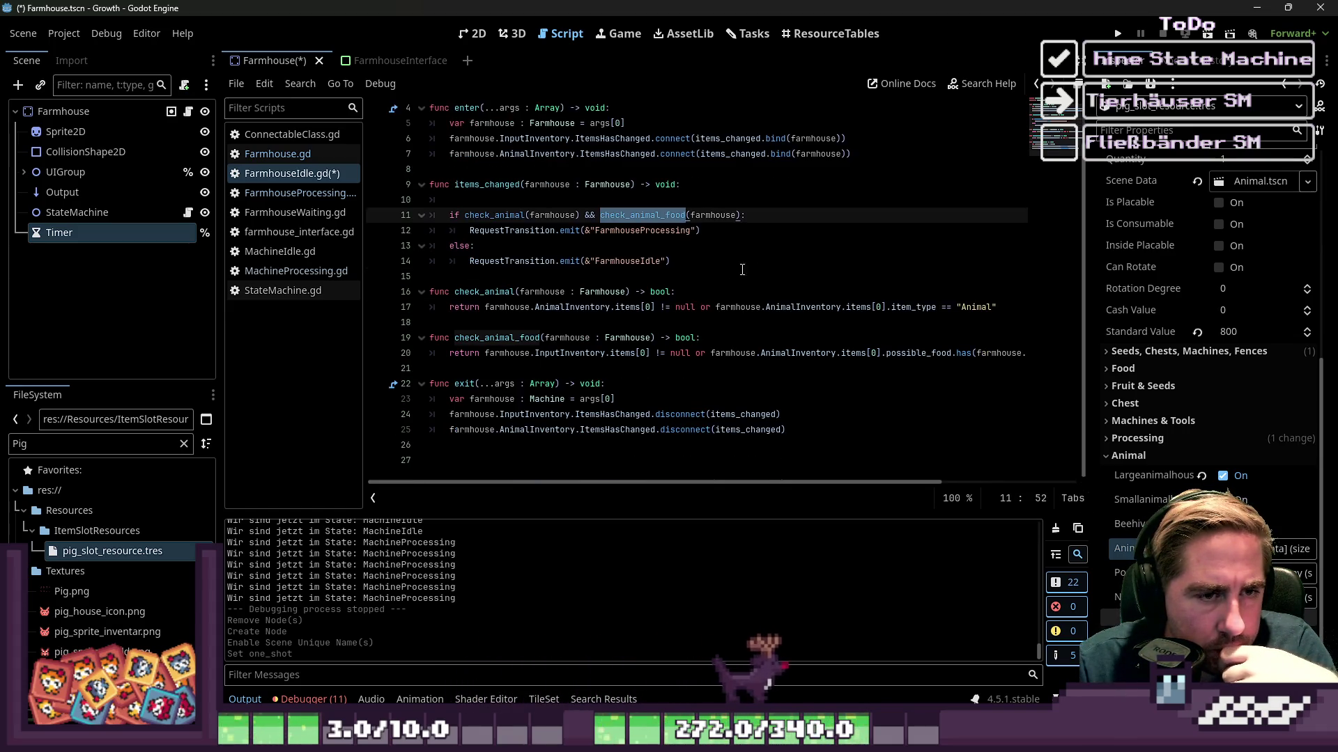
{"action": "left_click", "coordinate": [621, 292]}
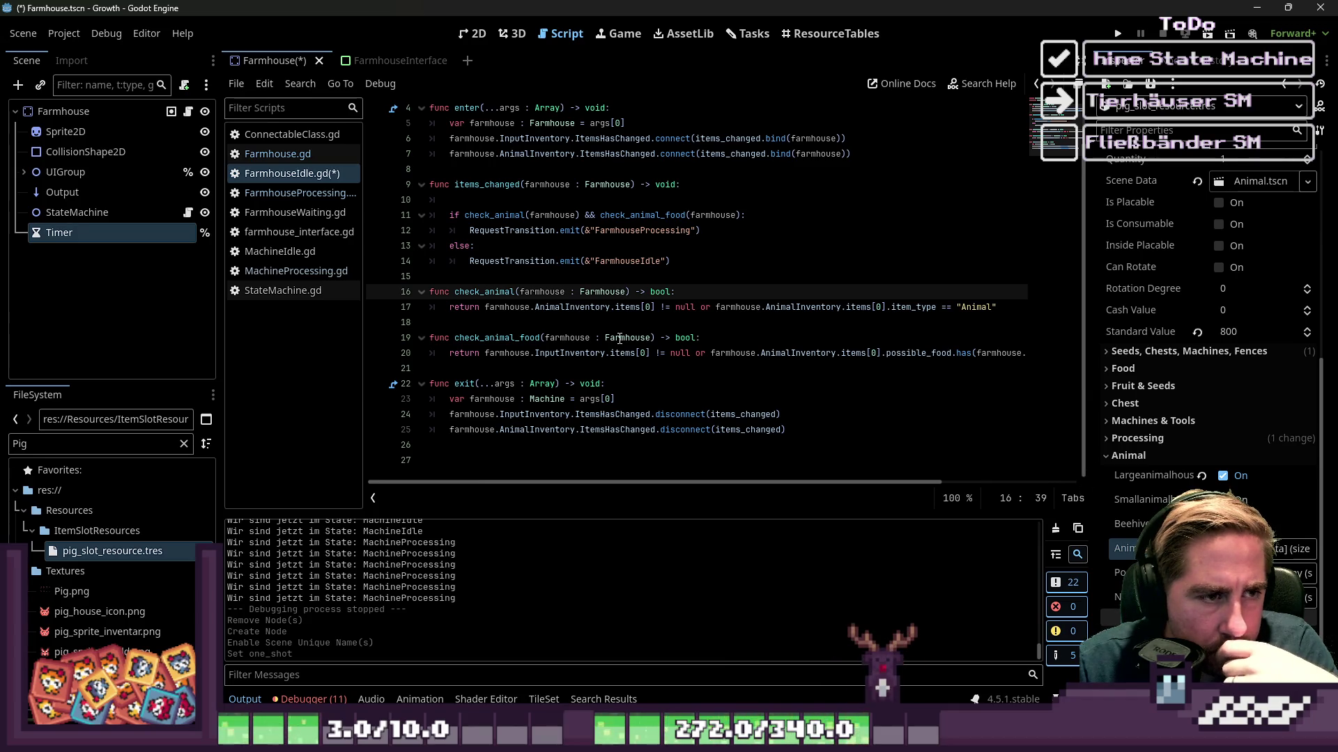
{"action": "left_click", "coordinate": [474, 185]}
{"action": "left_click", "coordinate": [474, 200]}
{"action": "key", "text": "BackSpace"}
{"action": "left_click", "coordinate": [558, 263]}
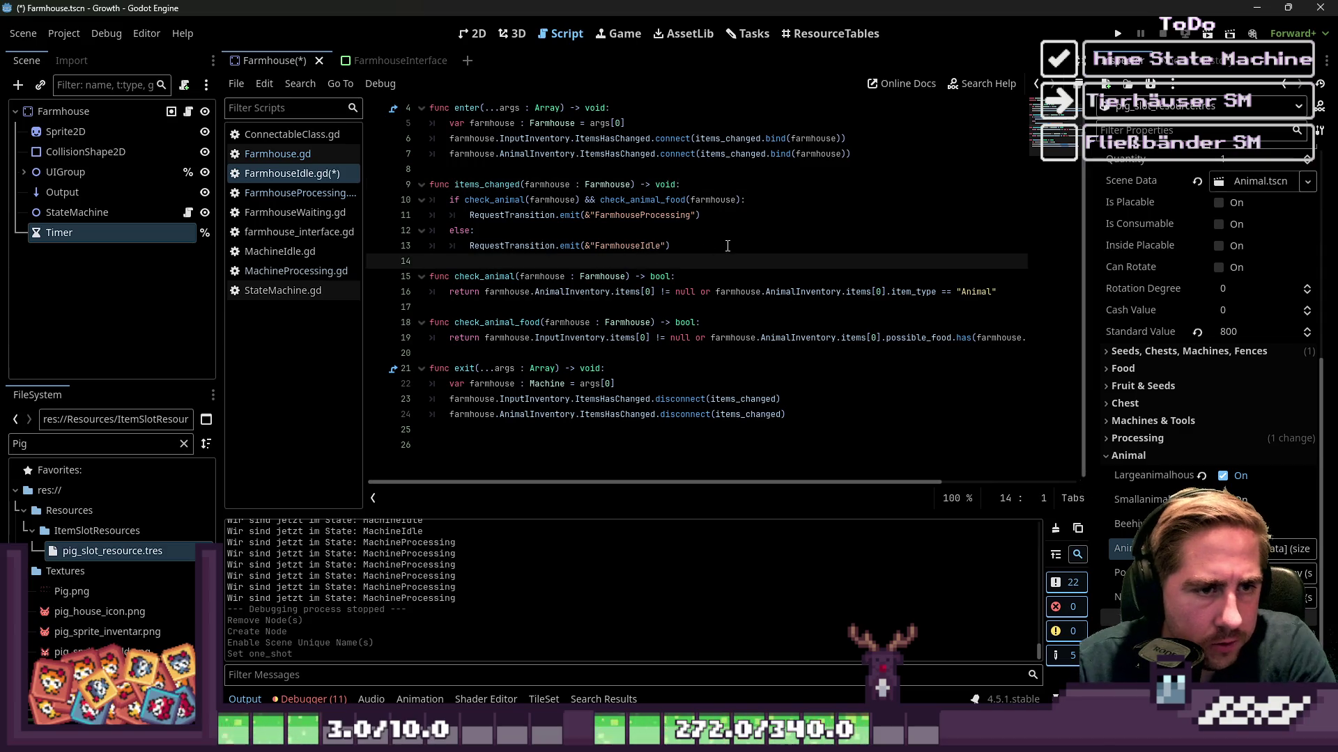
{"action": "key", "text": "ctrl+s"}
{"action": "left_click", "coordinate": [292, 271]}
{"action": "left_click", "coordinate": [589, 277]}
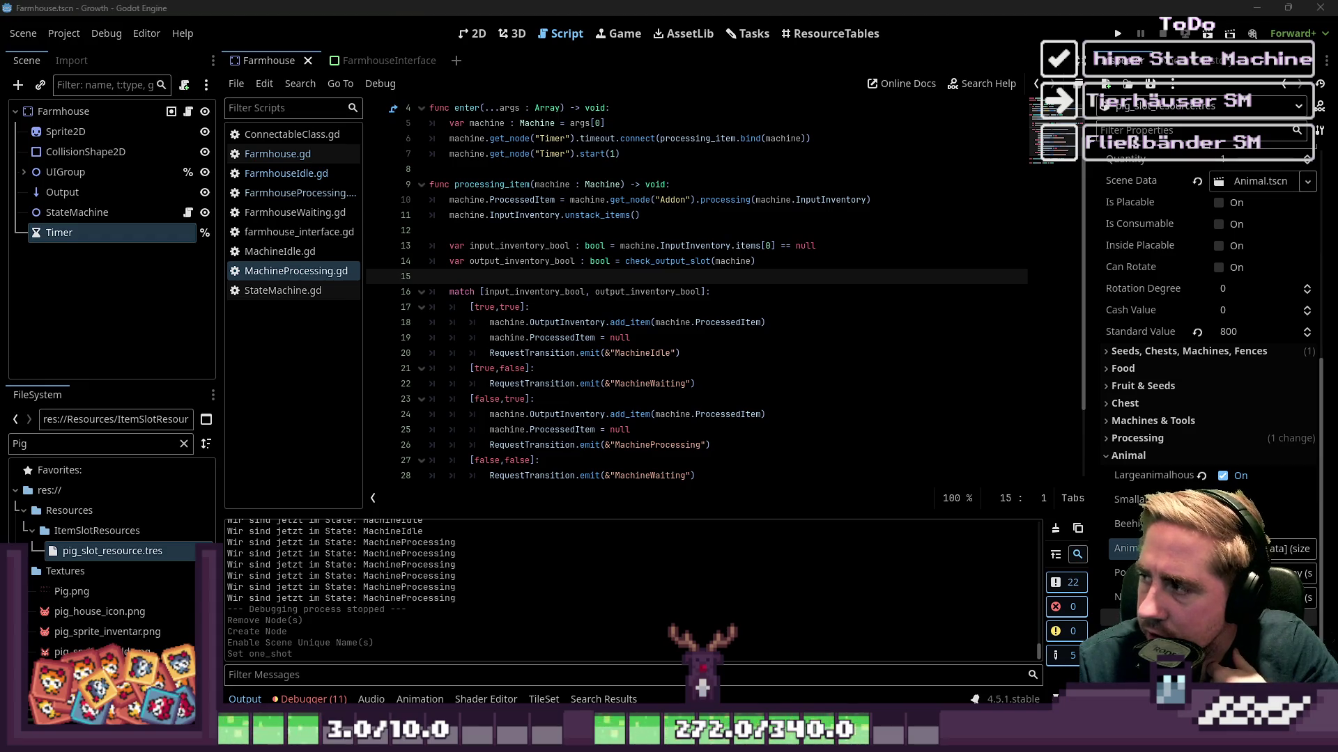
Copy MachineProcessing's lines 13–28 (inventory checks and match block) and return to FarmhouseIdle.gd.
{"action": "scroll", "coordinate": [577, 297], "scroll_direction": "down", "scroll_amount": 2}
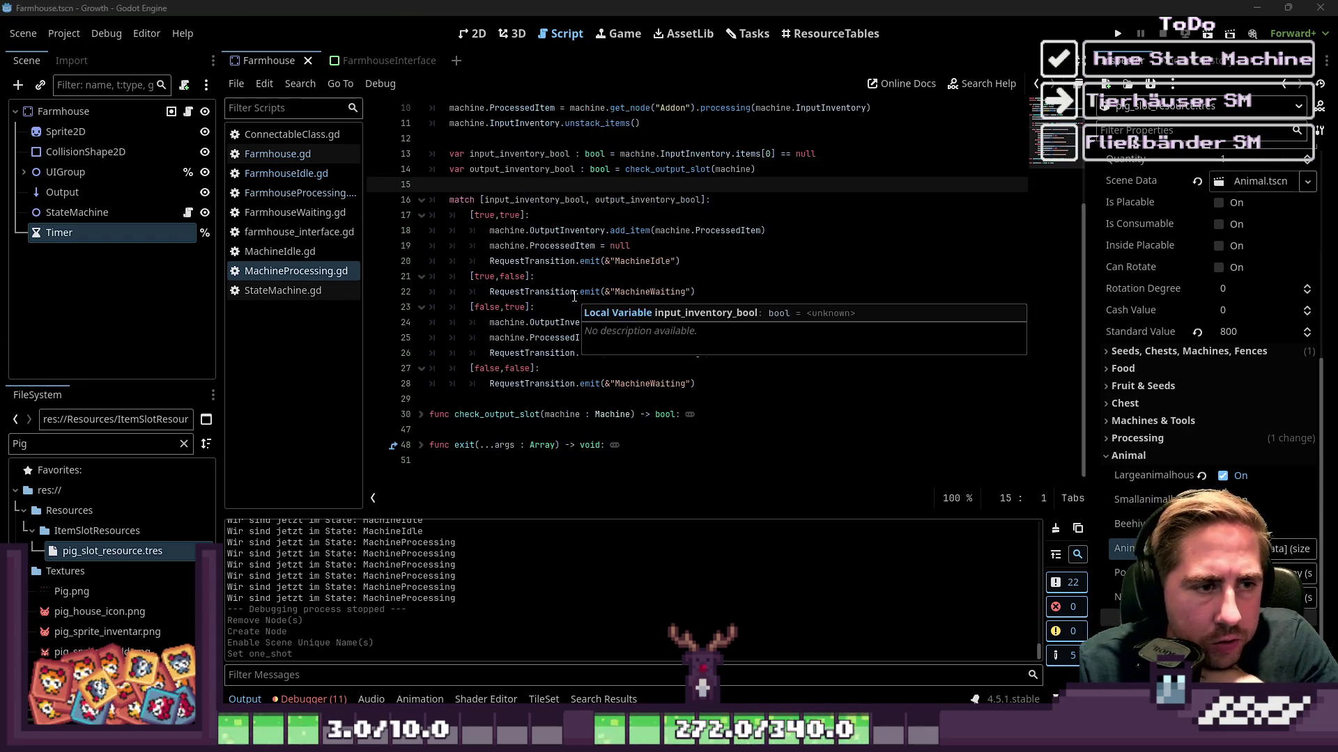
{"action": "mouse_move", "coordinate": [697, 383]}
{"action": "left_mouse_down"}
{"action": "mouse_move", "coordinate": [487, 322]}
{"action": "mouse_move", "coordinate": [435, 154]}
{"action": "left_mouse_up"}
{"action": "left_click", "coordinate": [306, 174]}
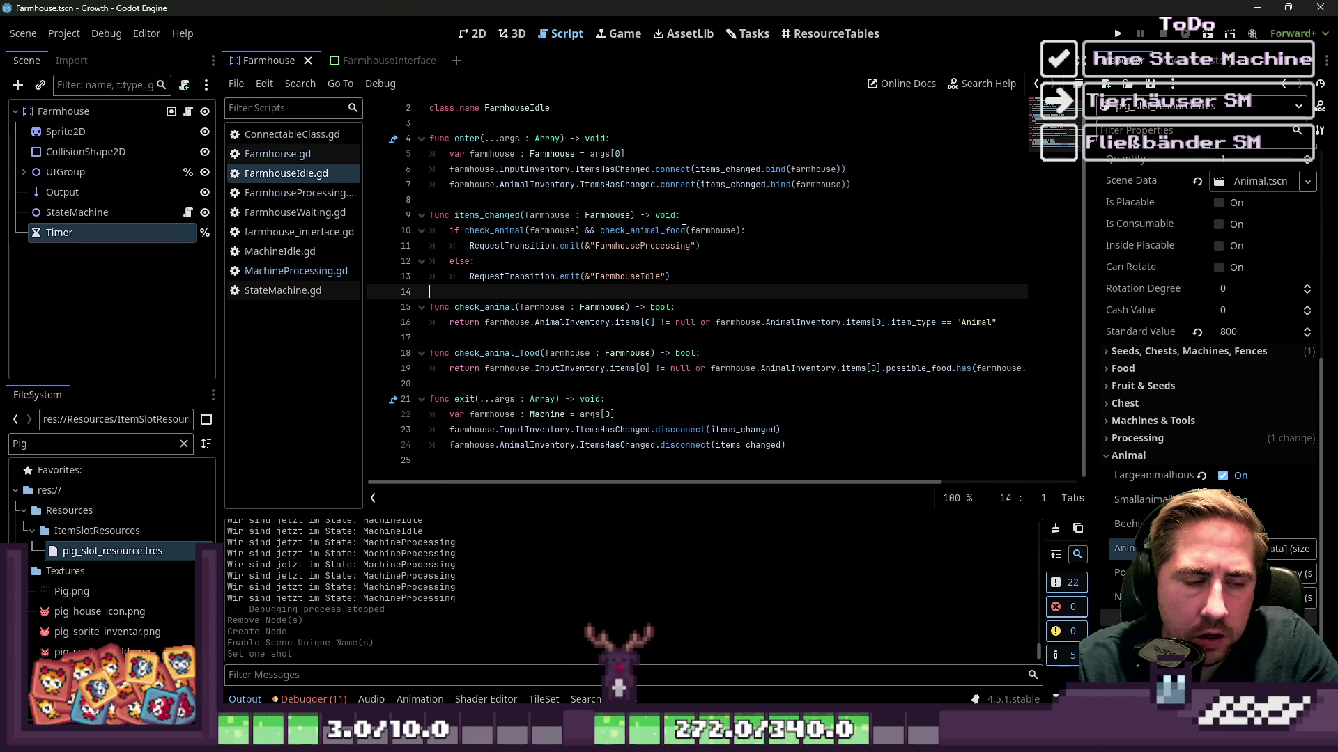
Paste the block, switch input_inventory_bool to farmhouse, and add animal_inventory_bool = farmhouse.AnimalInventory.items[0] == null.
{"action": "key", "text": "Return"}
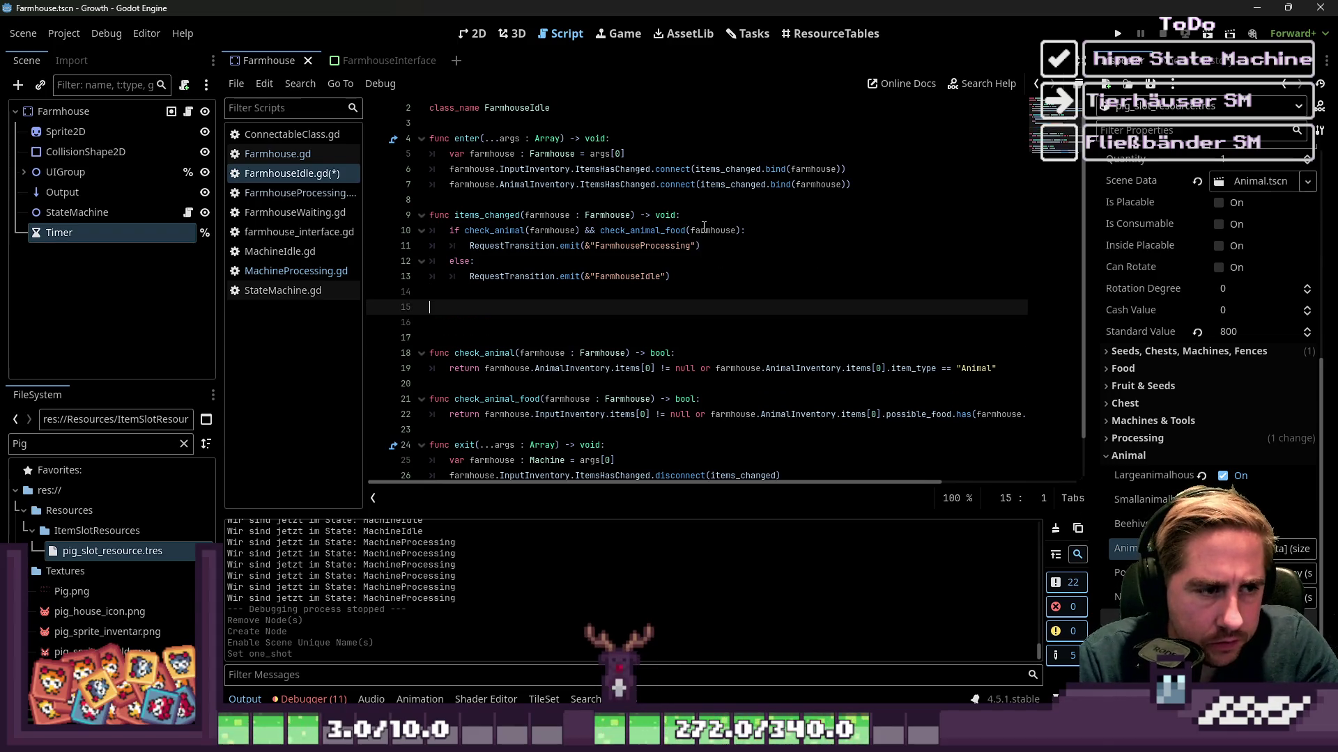
{"action": "key", "text": "ctrl+v"}
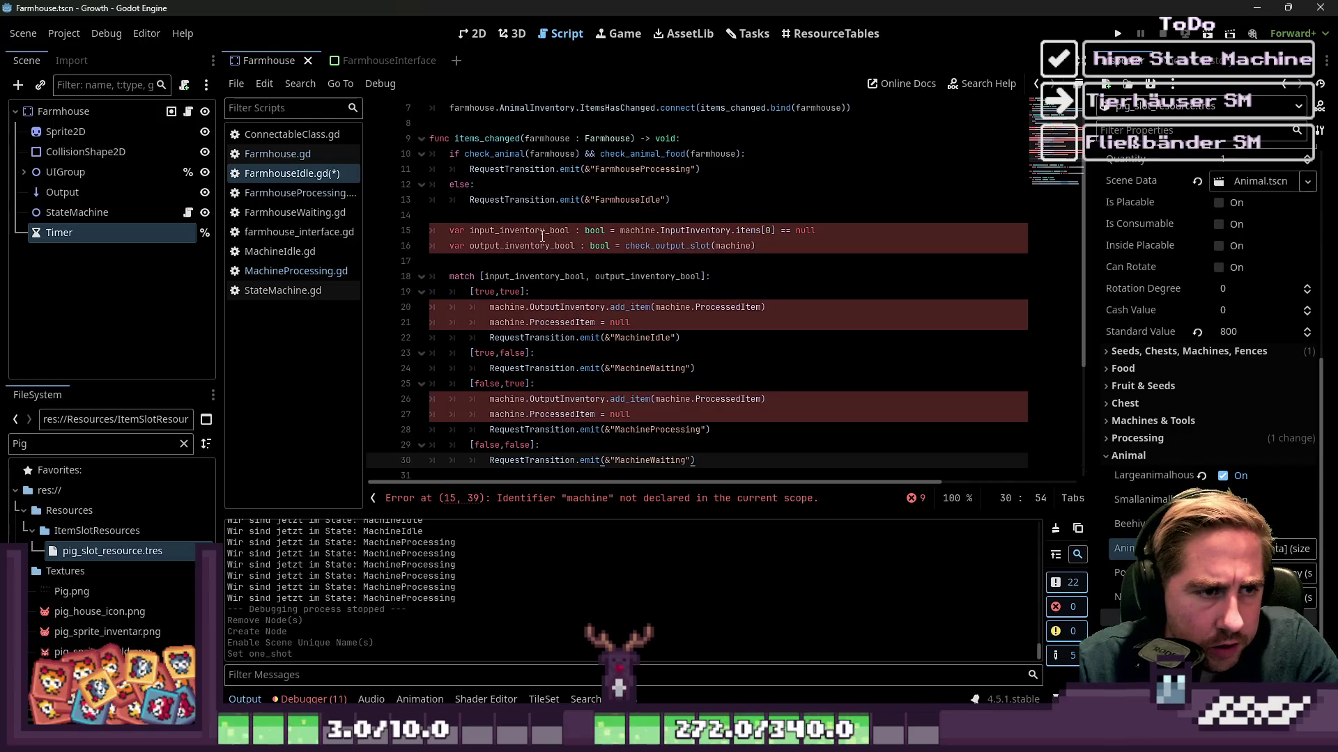
{"action": "left_click", "coordinate": [847, 227]}
{"action": "key", "text": "Return"}
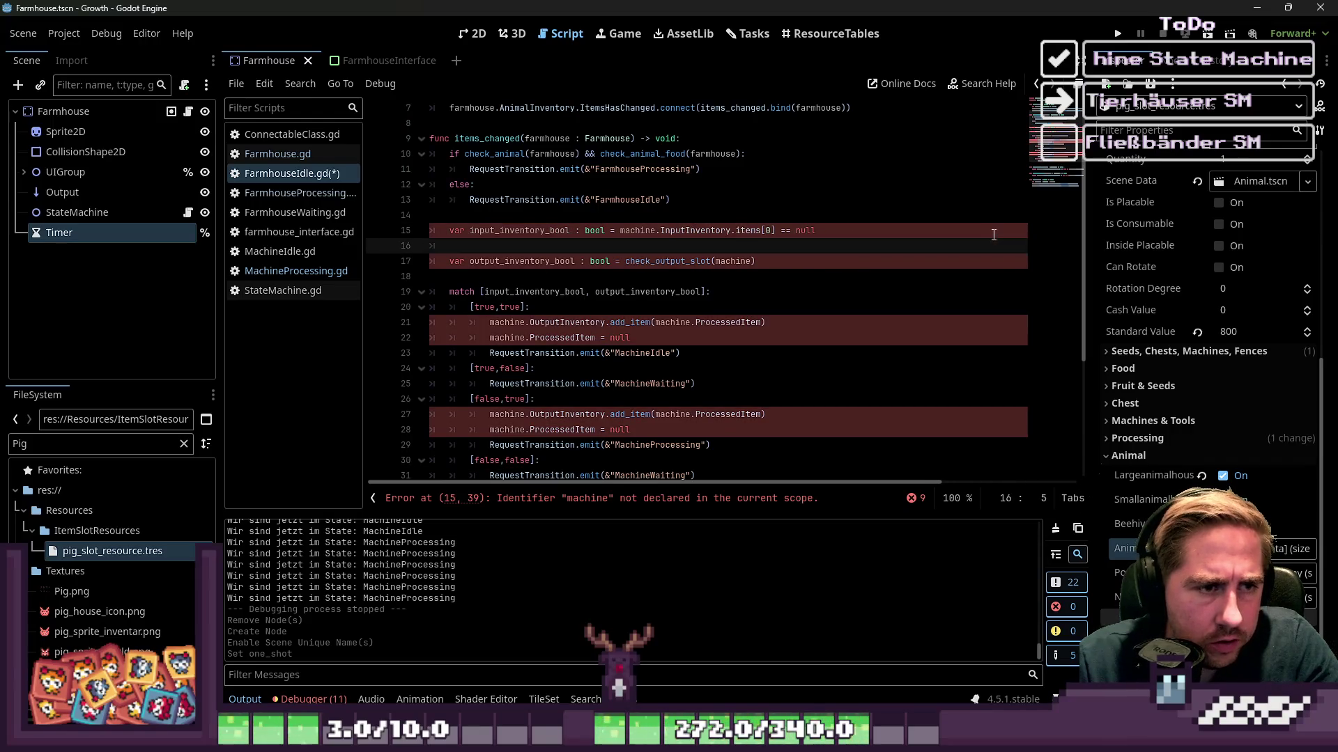
{"action": "type", "text": "varal_inv"}
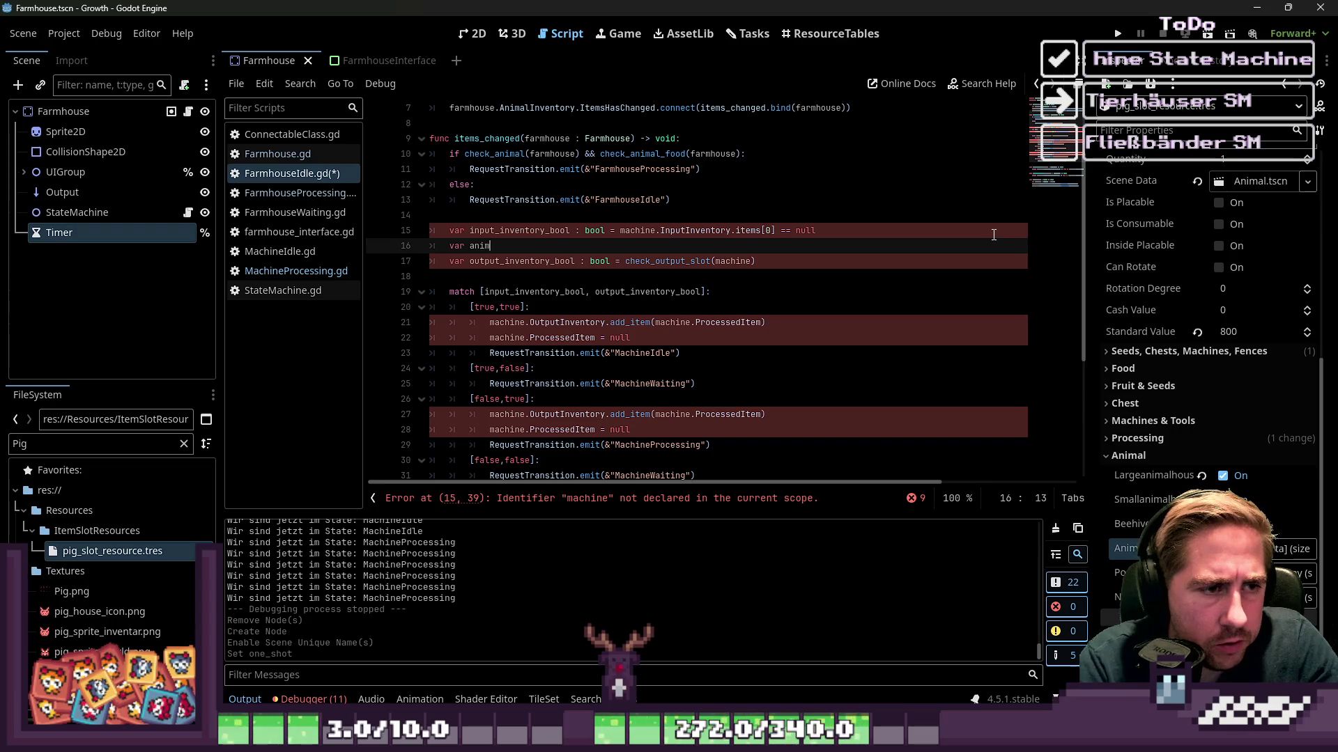
{"action": "type", "text": "entory_bo"}
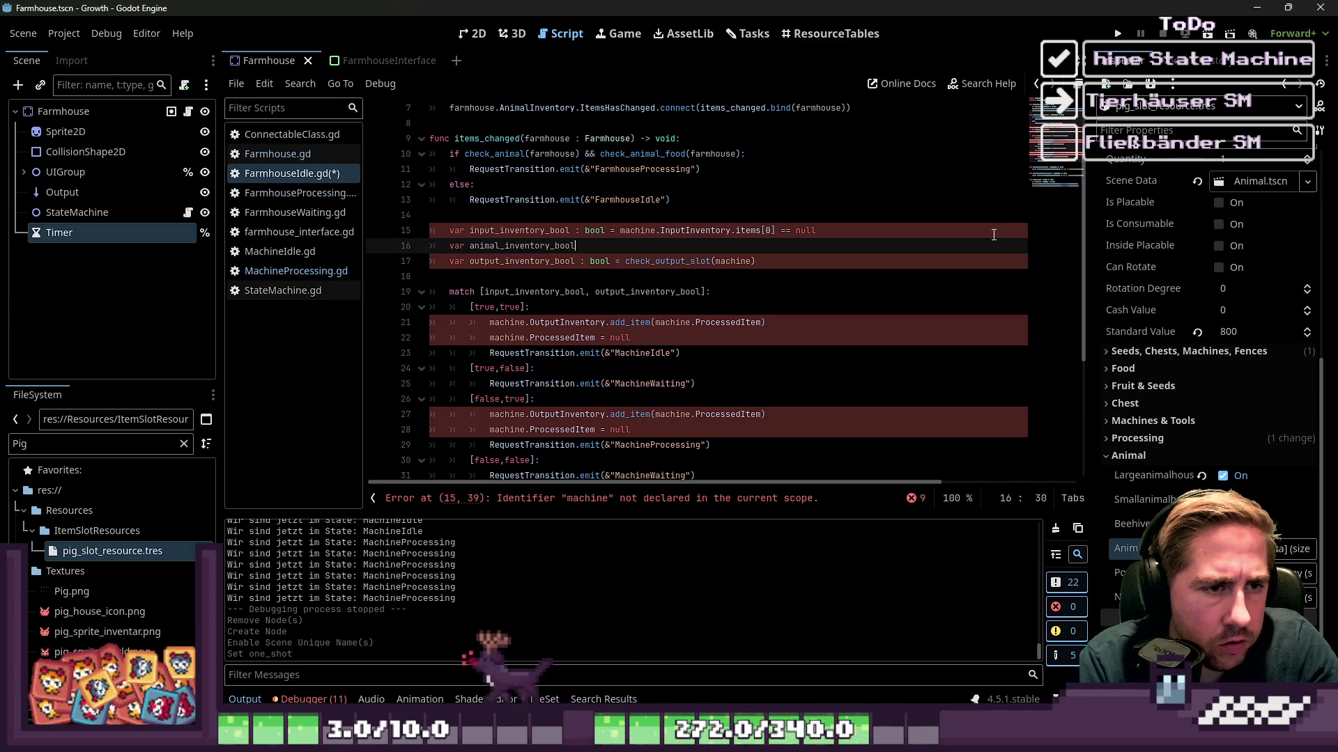
{"action": "type", "text": "ol ="}
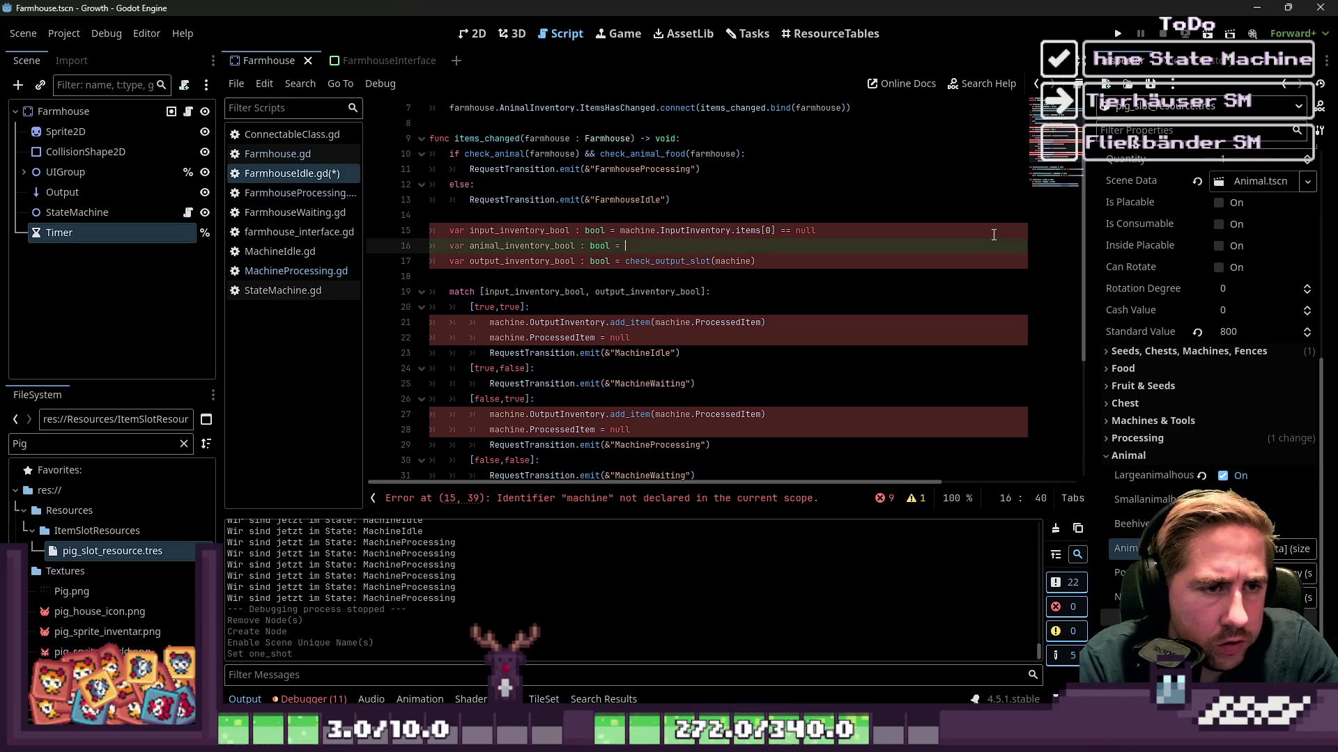
{"action": "key", "text": "Up"}
{"action": "key", "text": "ctrl+d"}
{"action": "type", "text": "farmhouse"}
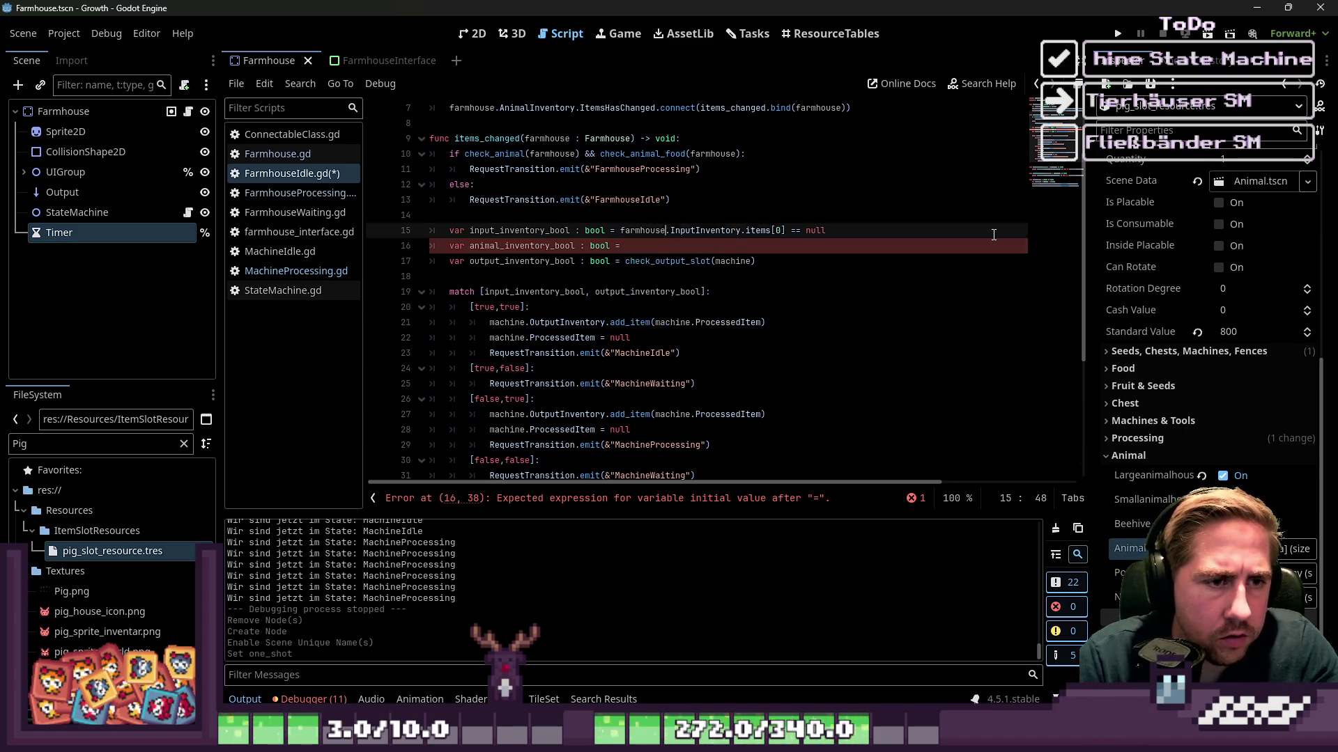
{"action": "key", "text": "Down"}
{"action": "type", "text": "house.An"}
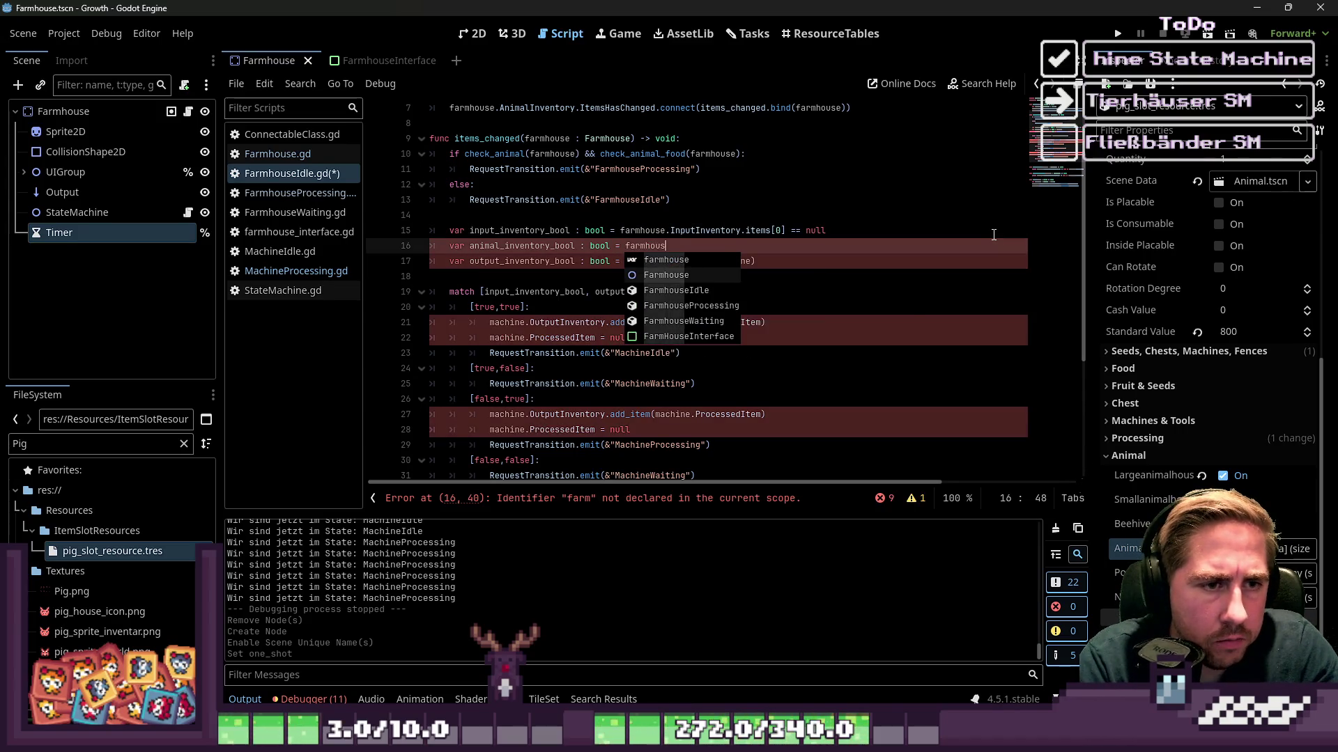
{"action": "key", "text": "Return"}
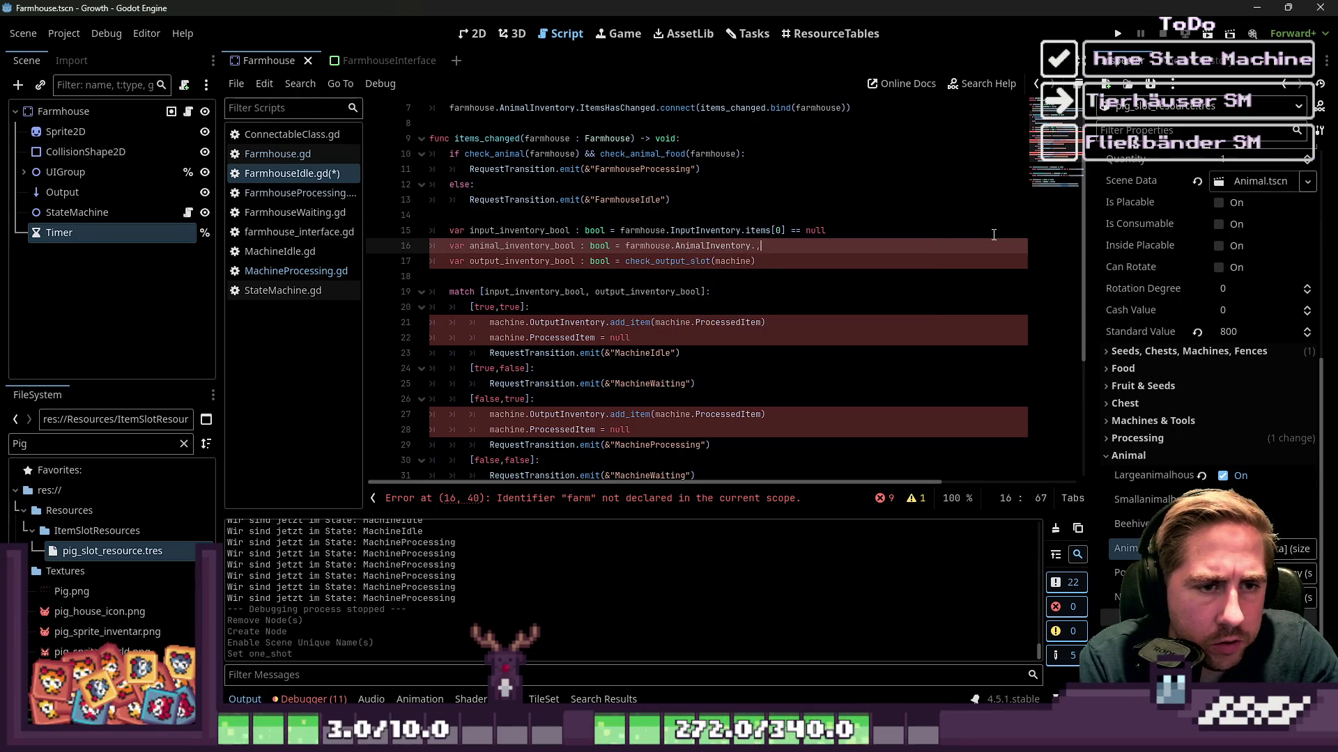
{"action": "type", "text": ".items[0"}
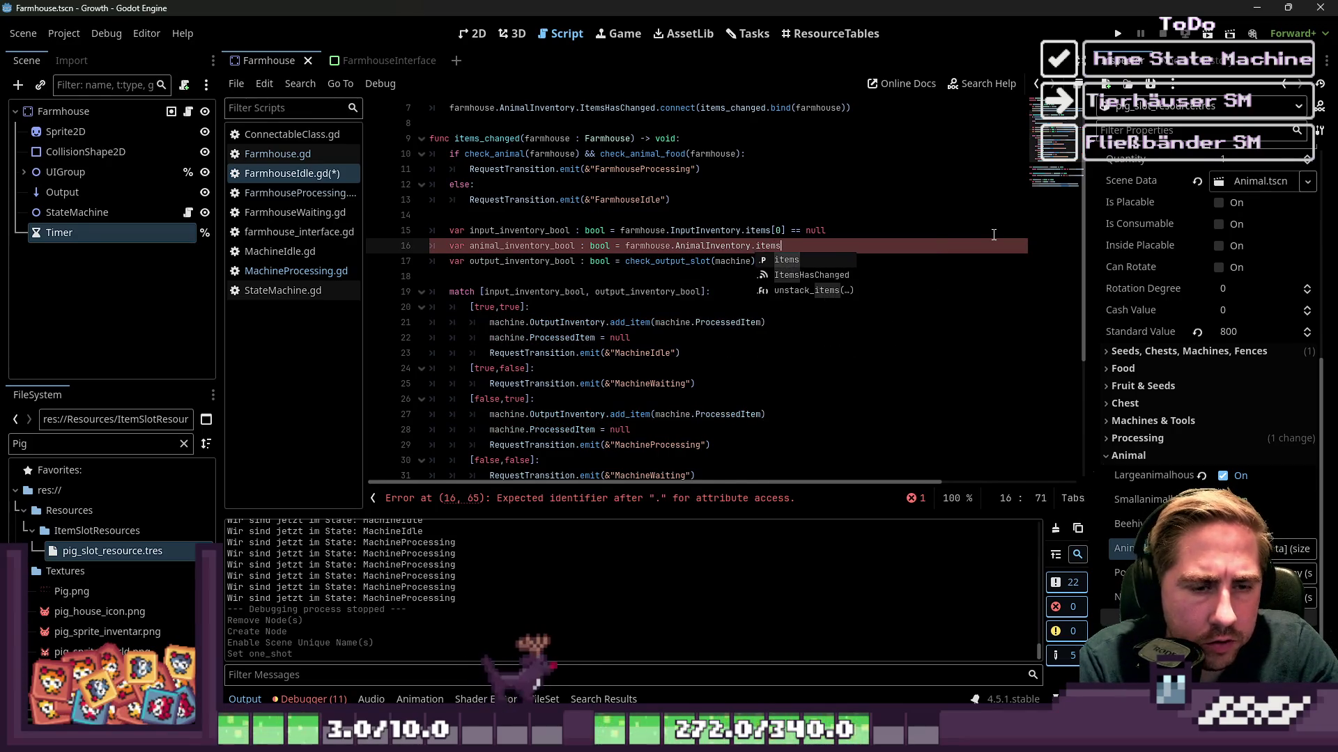
{"action": "type", "text": "] == "}
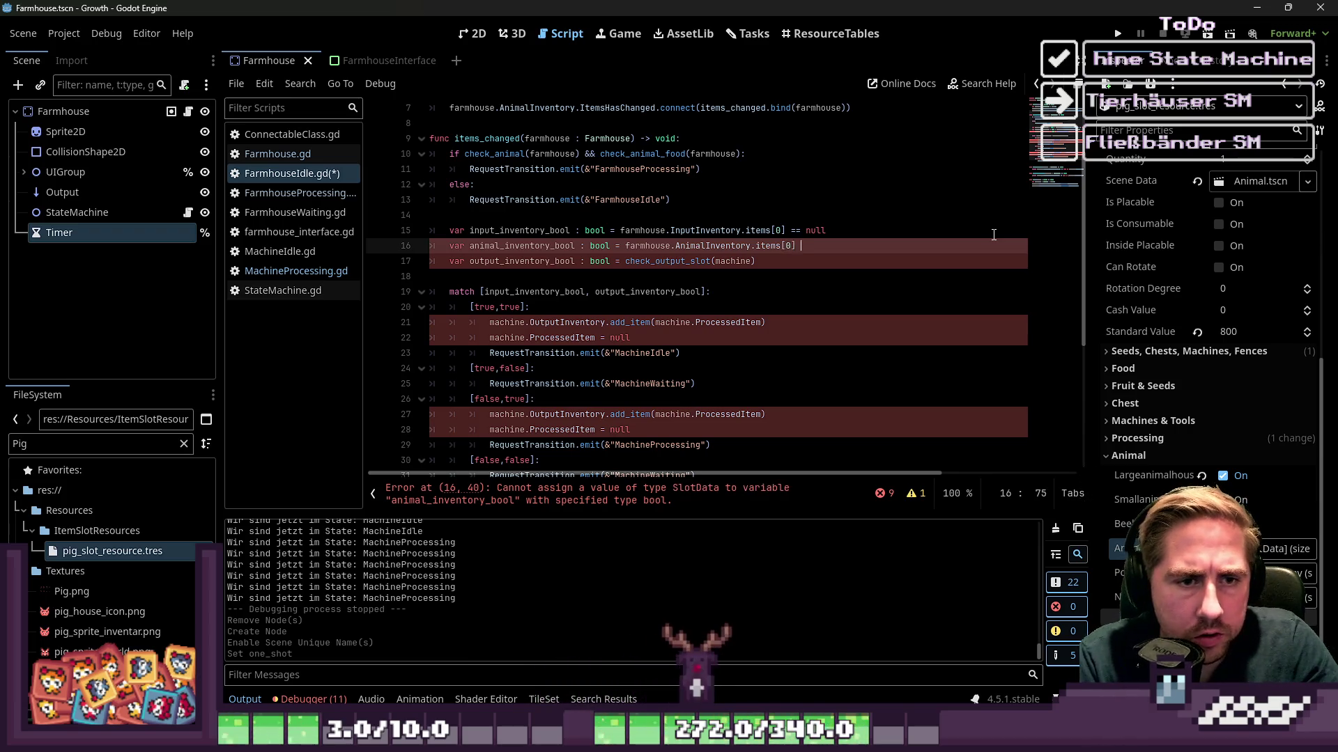
{"action": "type", "text": "null"}
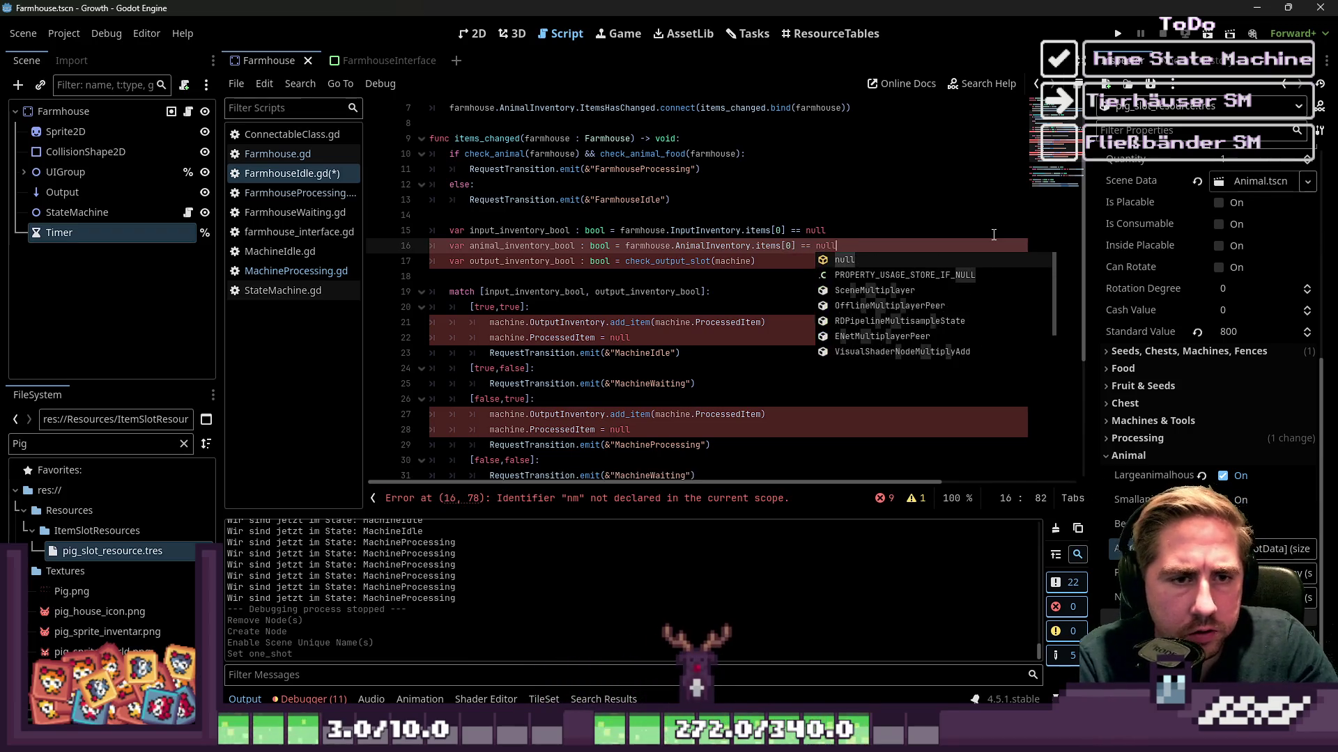
{"action": "key", "text": "Down"}
{"action": "key", "text": "Home"}
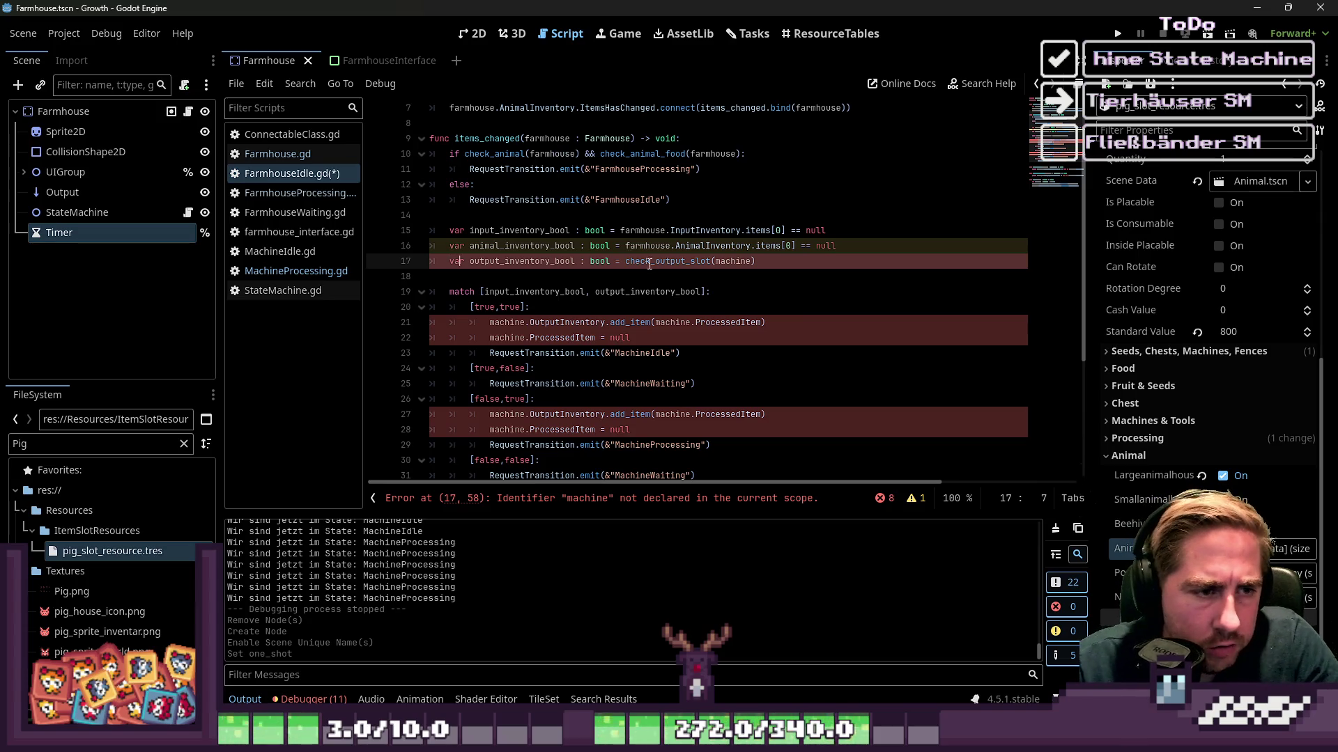
Replace machine with farmhouse in the check_output_slot call and on match lines 21–22.
{"action": "double_click", "coordinate": [730, 261]}
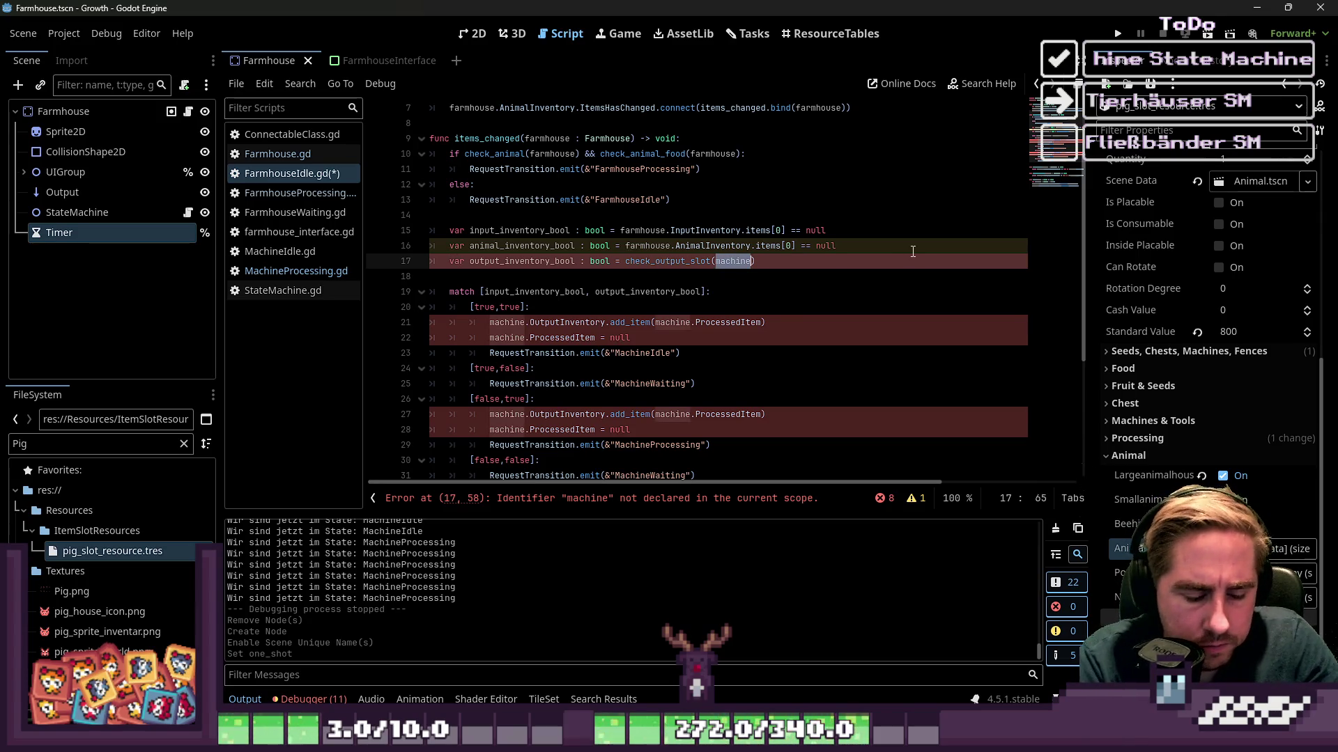
{"action": "type", "text": "farmhous"}
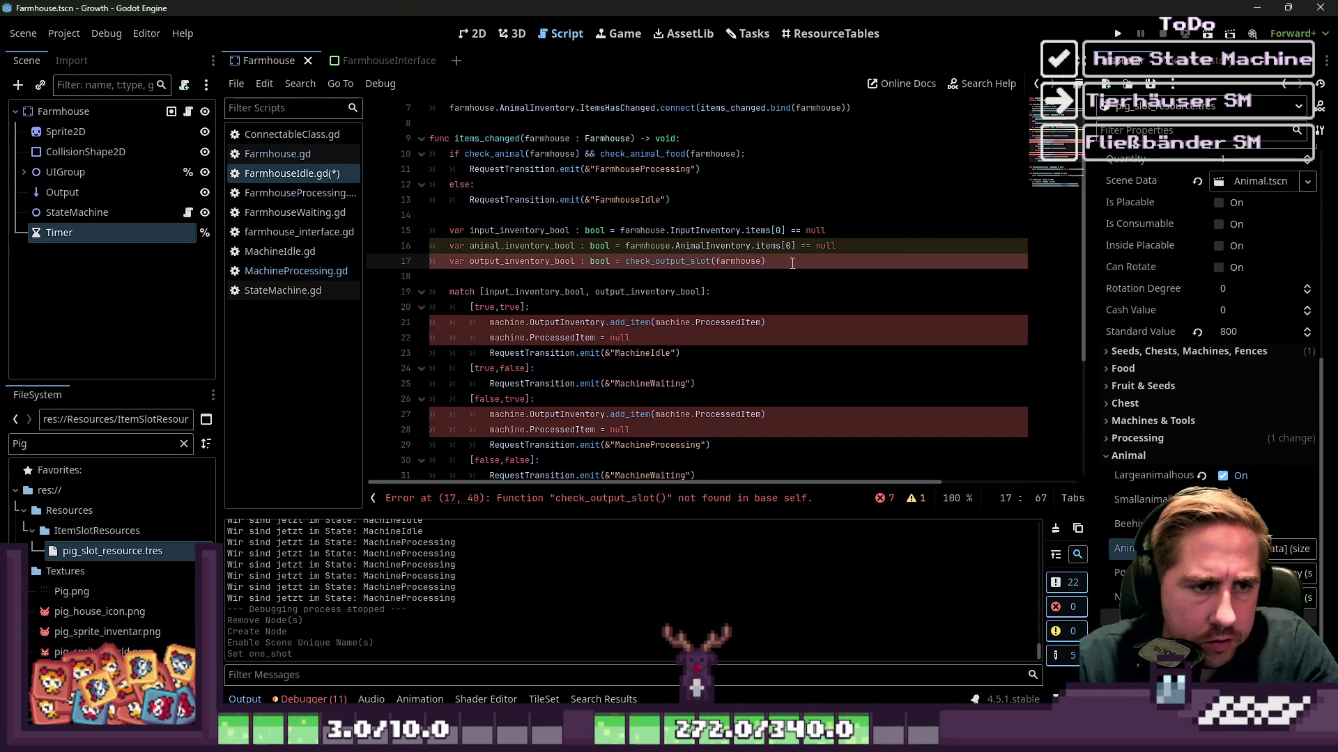
{"action": "scroll", "coordinate": [497, 314], "scroll_direction": "down", "scroll_amount": 1}
{"action": "left_click", "coordinate": [540, 292]}
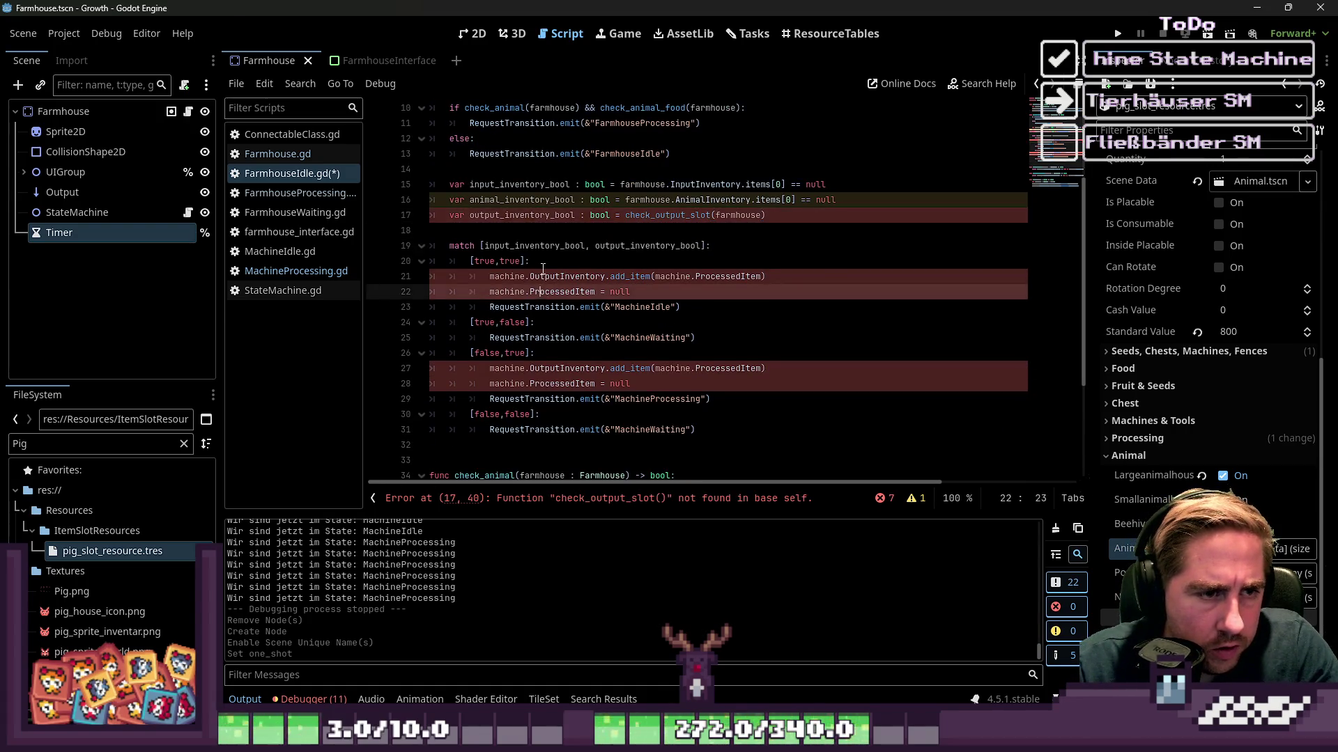
{"action": "double_click", "coordinate": [508, 276]}
{"action": "type", "text": "farmhouse"}
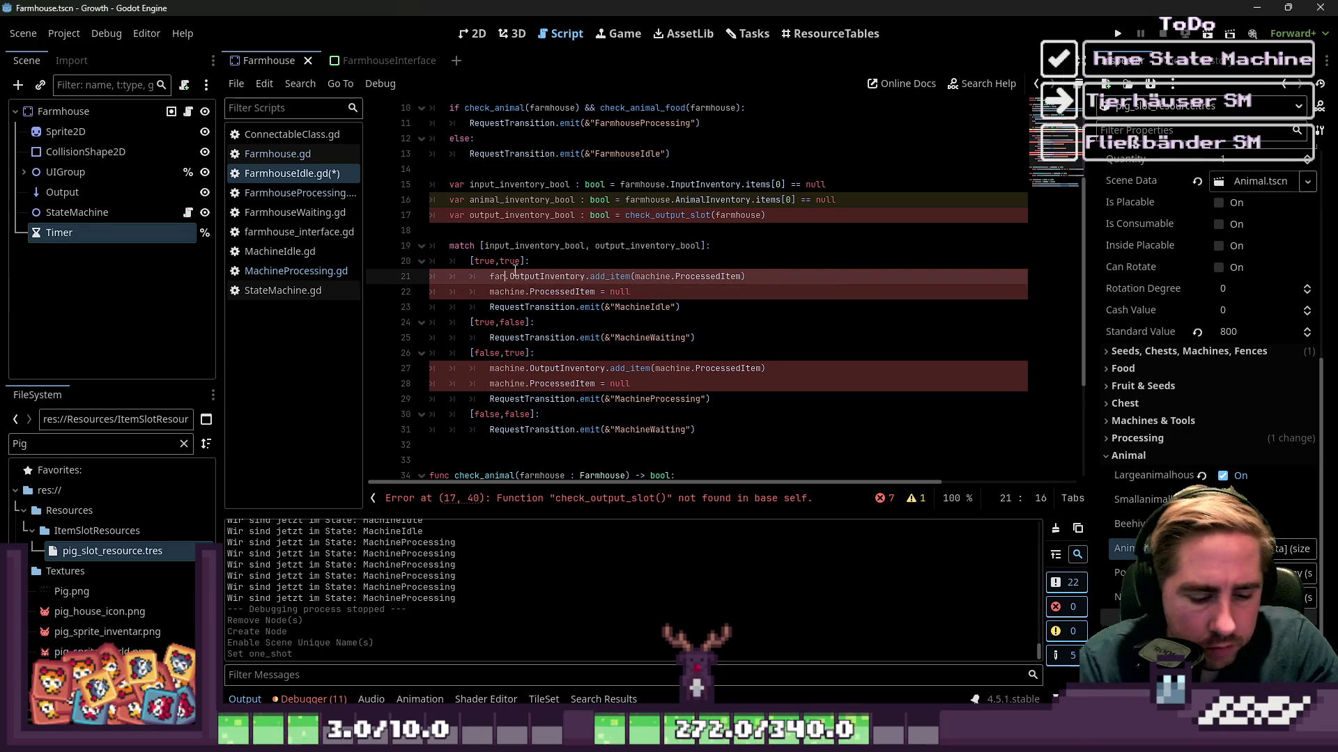
{"action": "key", "text": "Escape"}
{"action": "key", "text": "Down"}
{"action": "key", "text": "ctrl+shift+Left"}
{"action": "type", "text": "farmhouse"}
{"action": "key", "text": "Up"}
{"action": "key", "text": "ctrl+Right"}
{"action": "key", "text": "ctrl+Right"}
{"action": "key", "text": "ctrl+Right"}
{"action": "key", "text": "ctrl+shift+Left"}
{"action": "type", "text": "farmhouse"}
{"action": "key", "text": "Down"}
{"action": "key", "text": "Down"}
{"action": "key", "text": "Down"}
{"action": "key", "text": "Down"}
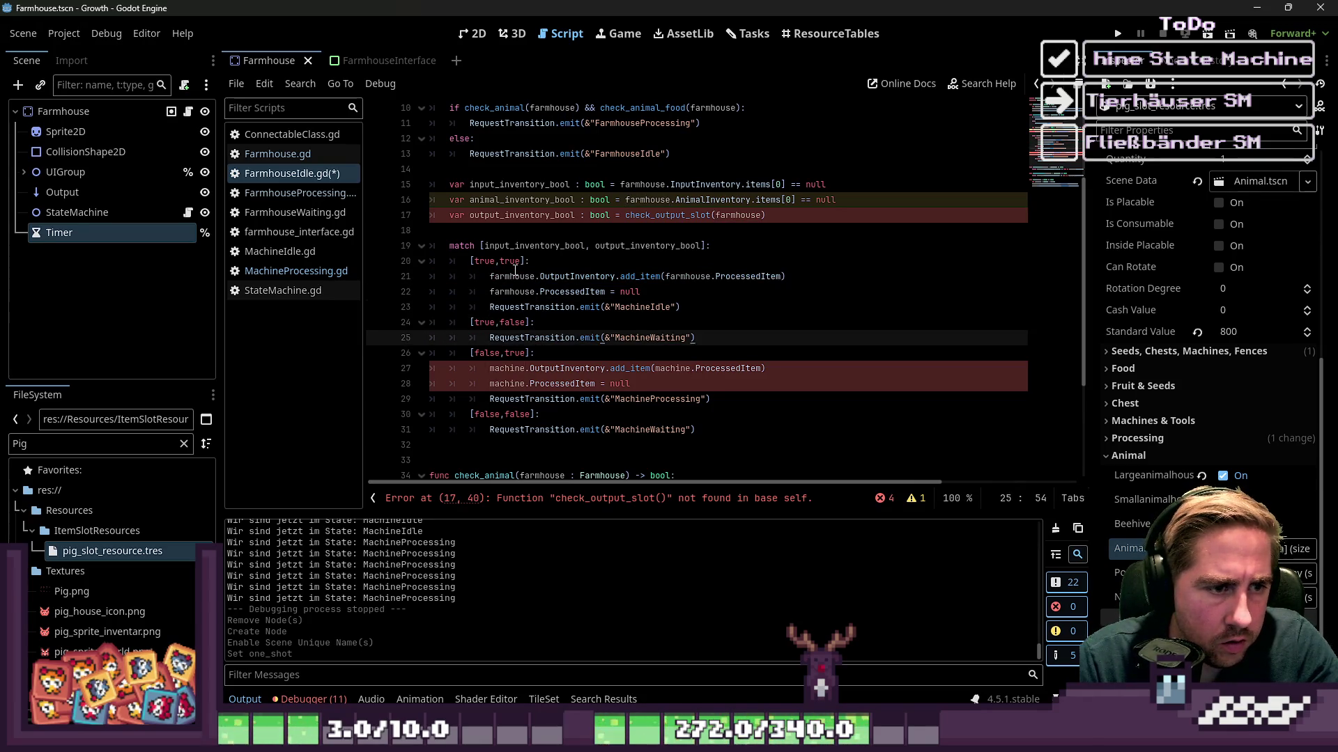
Replace the remaining machine references on lines 27–28 with farmhouse.
{"action": "key", "text": "Down"}
{"action": "key", "text": "Down"}
{"action": "key", "text": "Home"}
{"action": "key", "text": "Home"}
{"action": "key", "text": "ctrl+shift+Right"}
{"action": "type", "text": "farmhouse"}
{"action": "key", "text": "Down"}
{"action": "key", "text": "ctrl+shift+Left"}
{"action": "type", "text": "farmhouse"}
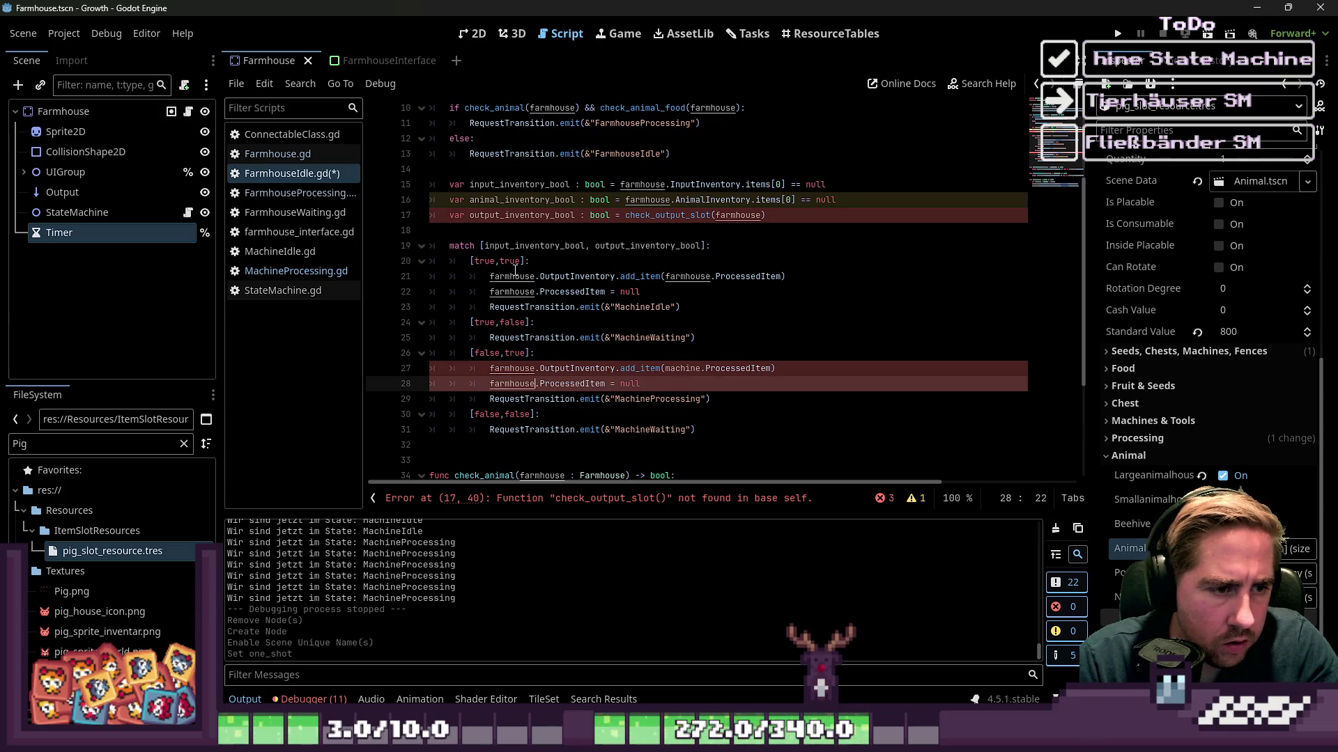
{"action": "key", "text": "Down"}
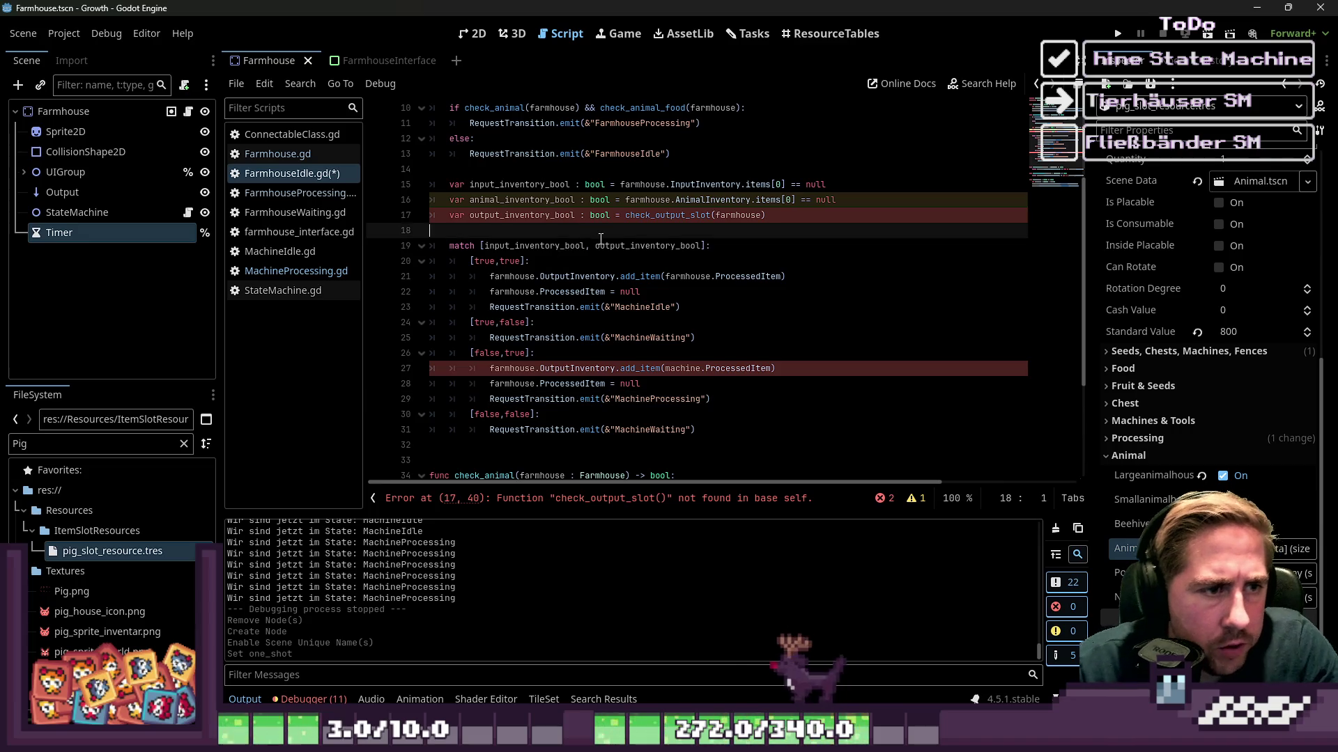
{"action": "left_click", "coordinate": [530, 214]}
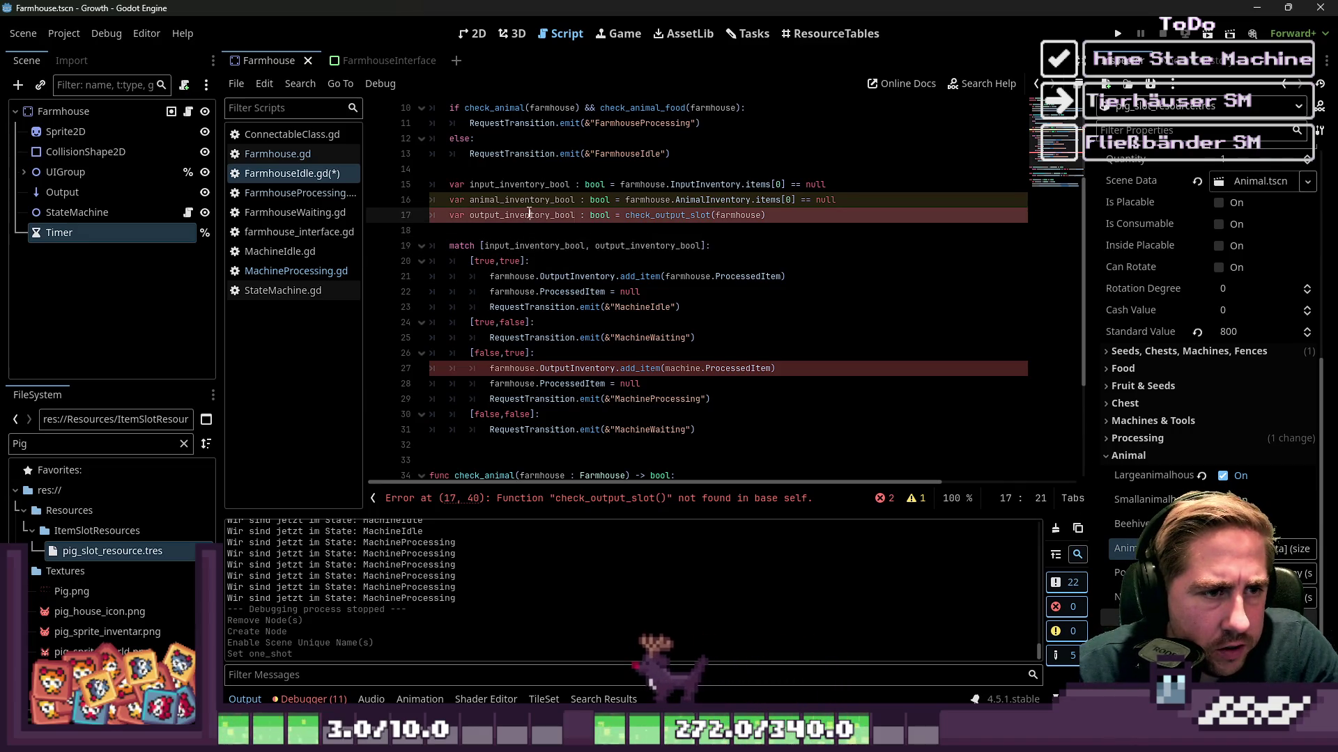
{"action": "double_click", "coordinate": [668, 214]}
{"action": "double_click", "coordinate": [690, 368]}
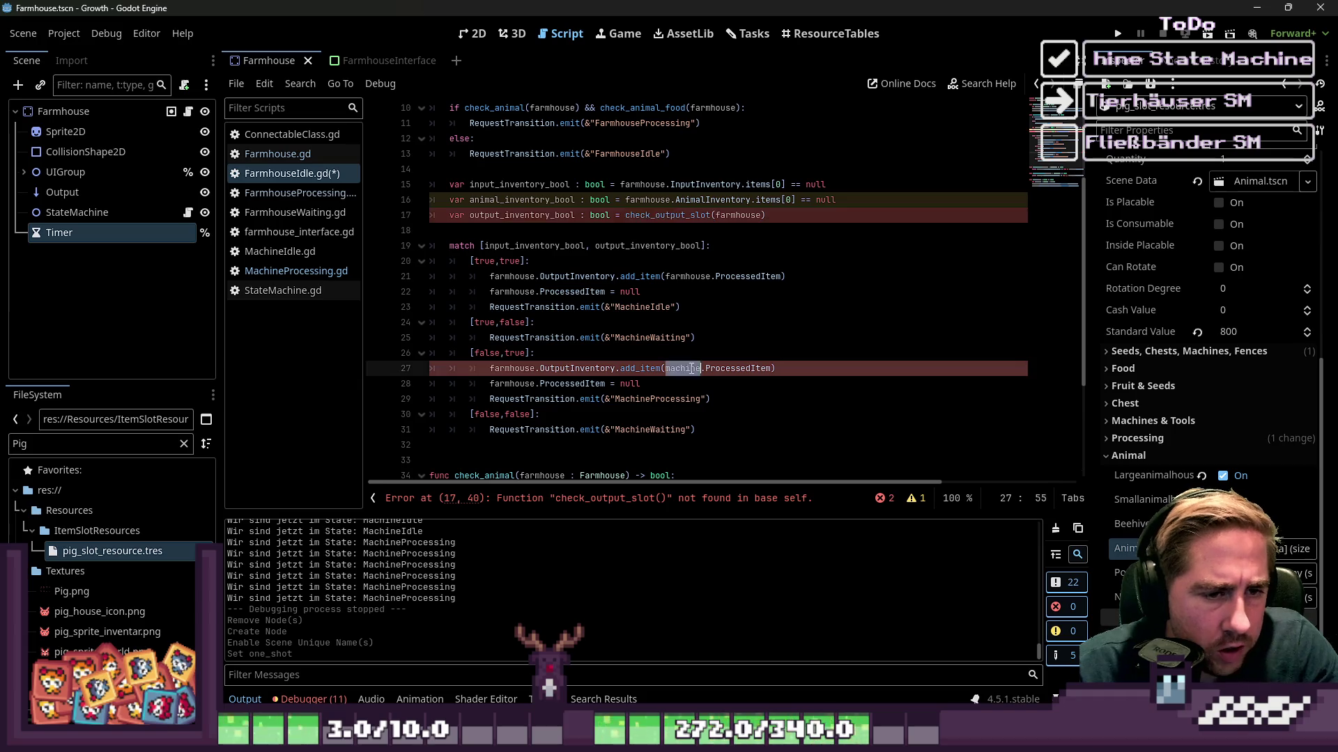
{"action": "type", "text": "farmhouse"}
{"action": "key", "text": "Up"}
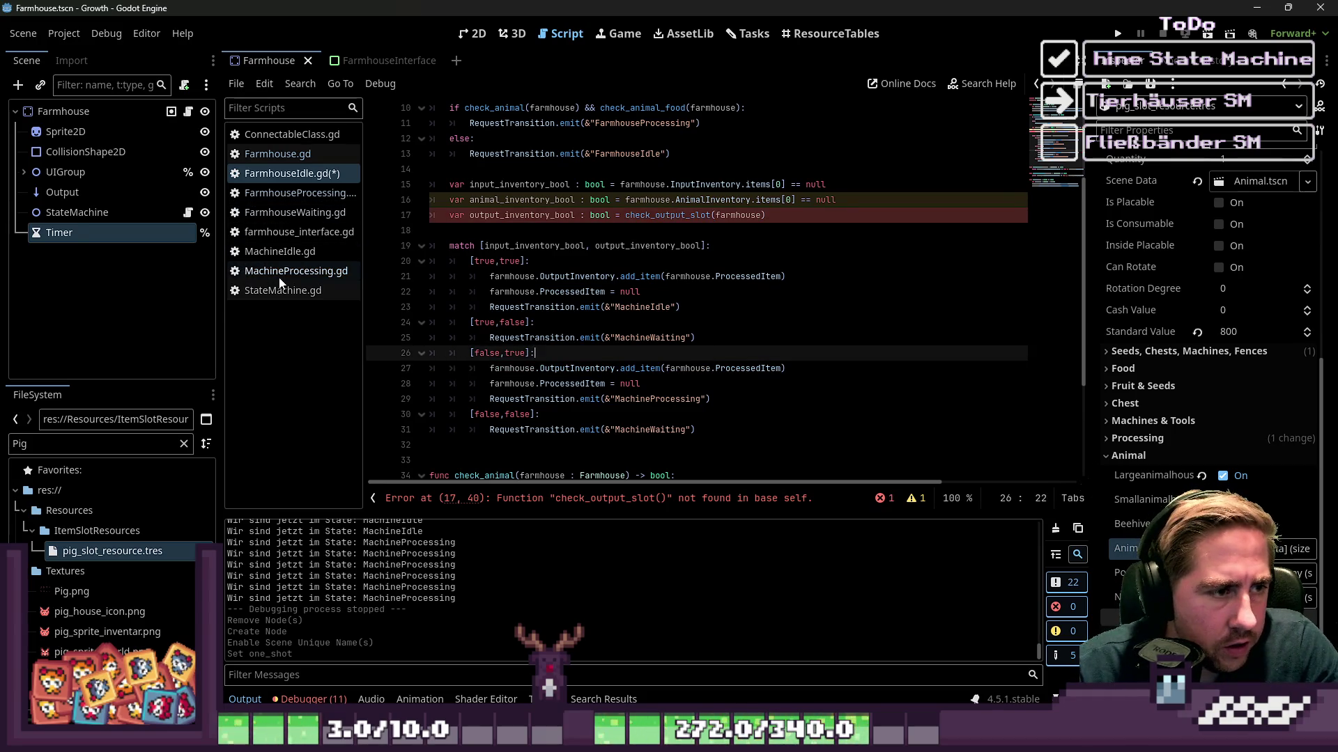
{"action": "left_click", "coordinate": [279, 277]}
{"action": "left_click", "coordinate": [416, 417]}
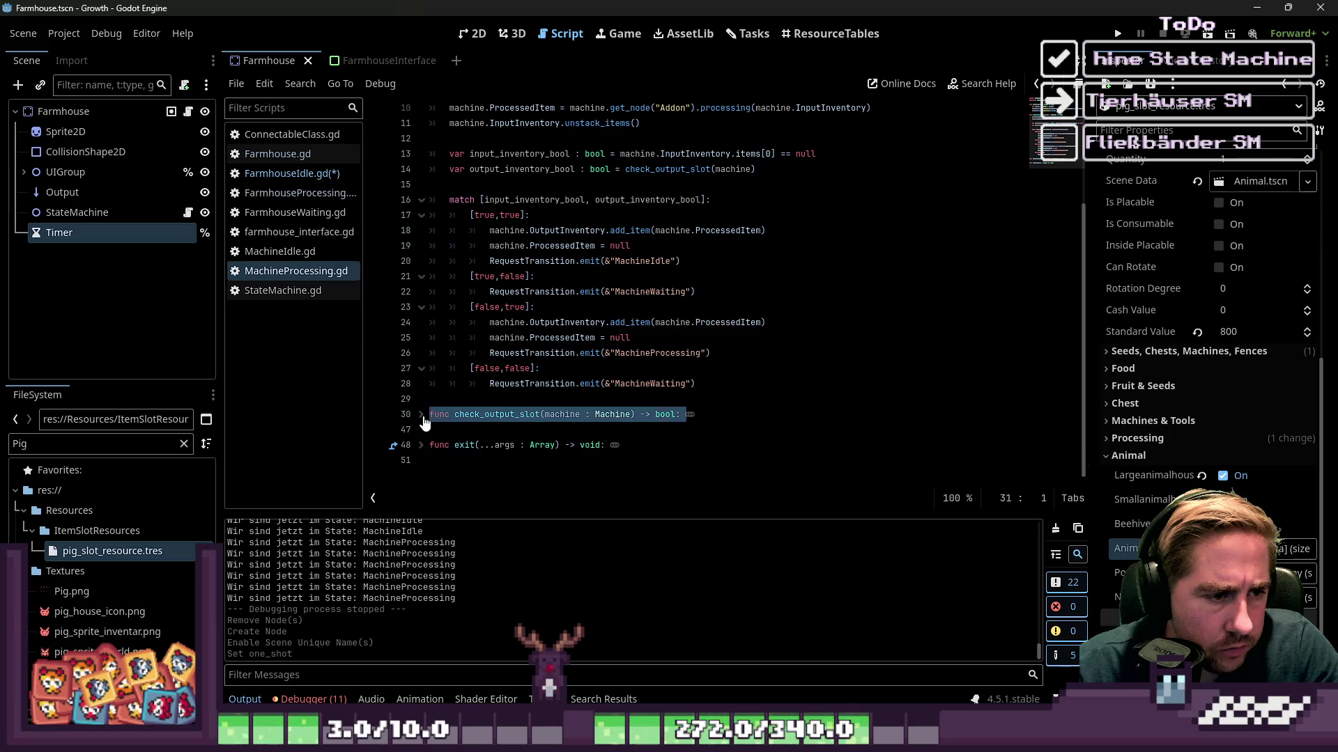
Select the whole check_output_slot function in MachineProcessing.gd to copy it.
{"action": "left_click_drag", "start_coordinate": [533, 319], "coordinate": [405, 283]}
{"action": "left_click", "coordinate": [487, 322]}
{"action": "scroll", "coordinate": [529, 363], "scroll_direction": "down", "scroll_amount": 3}
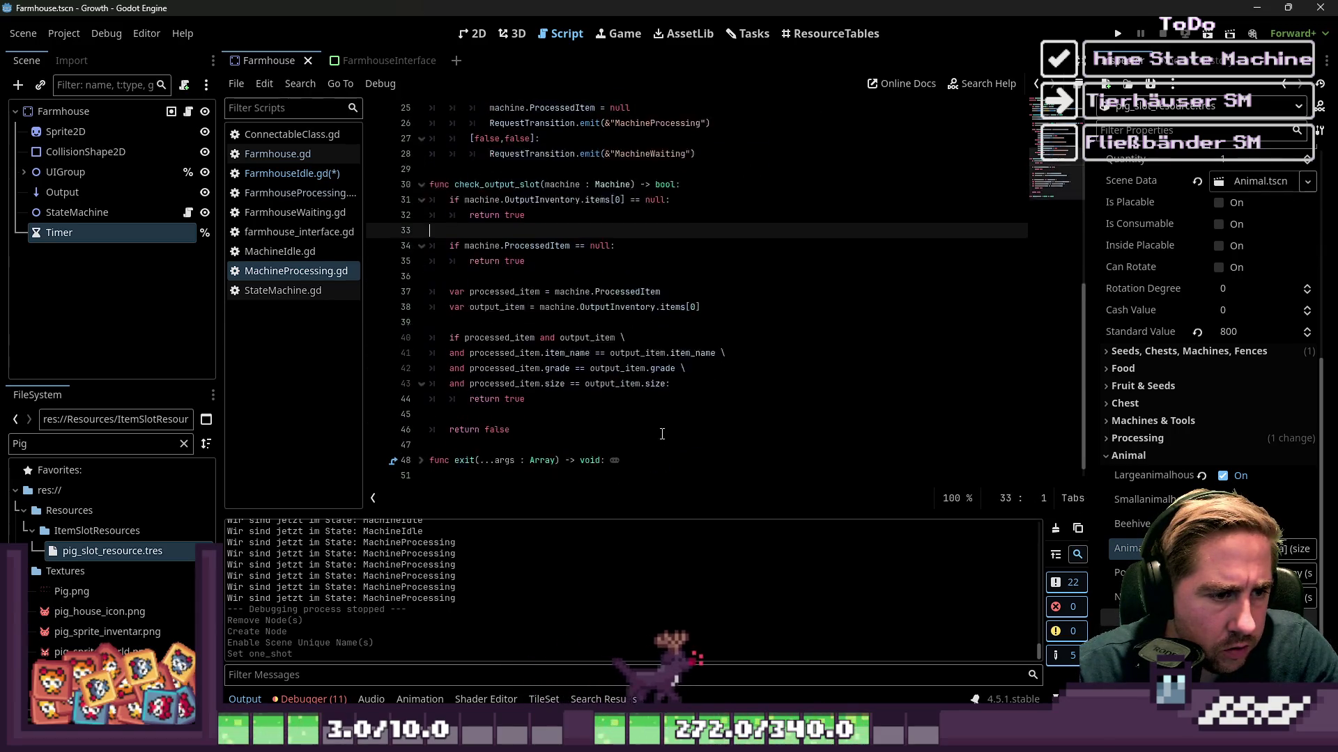
{"action": "left_click", "coordinate": [552, 413]}
{"action": "left_click_drag", "start_coordinate": [553, 413], "coordinate": [417, 167]}
{"action": "key", "text": "ctrl+c"}
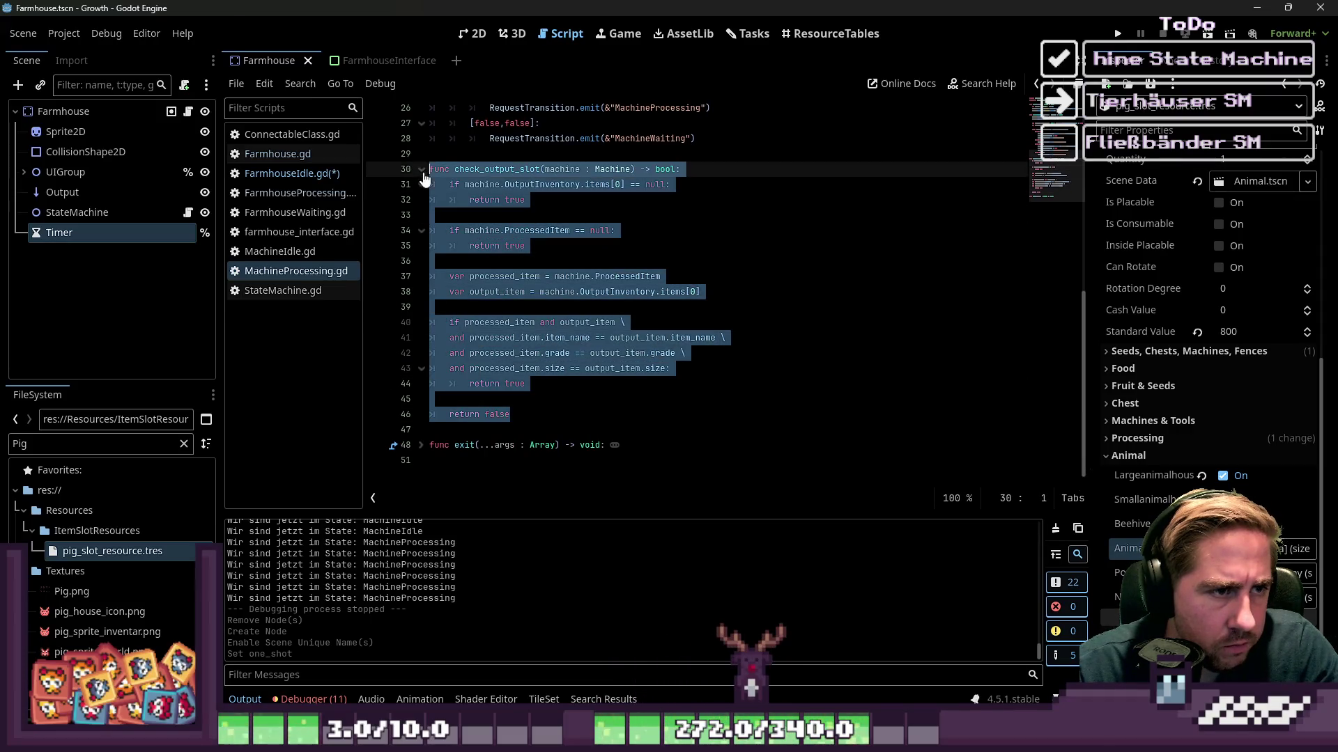
Paste check_output_slot into FarmhouseIdle.gd below check_animal_food.
{"action": "left_click", "coordinate": [291, 173]}
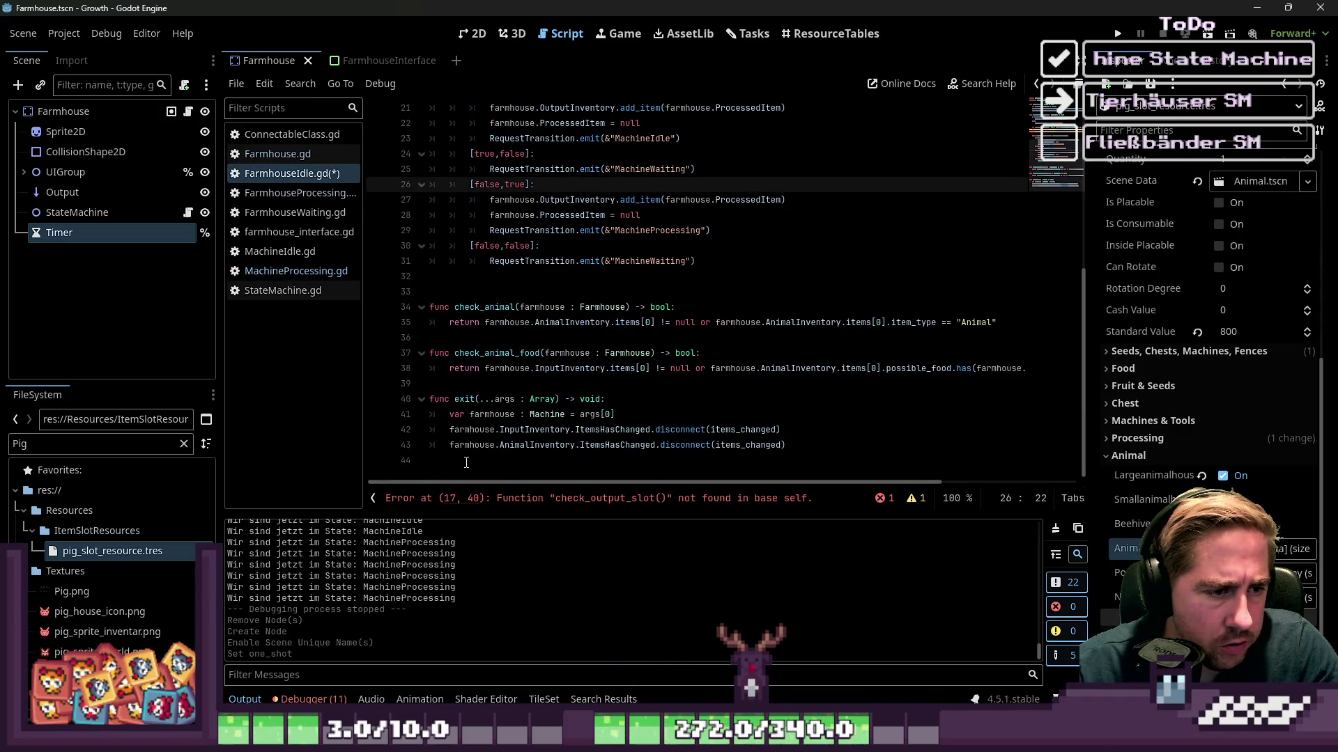
{"action": "left_click", "coordinate": [448, 385]}
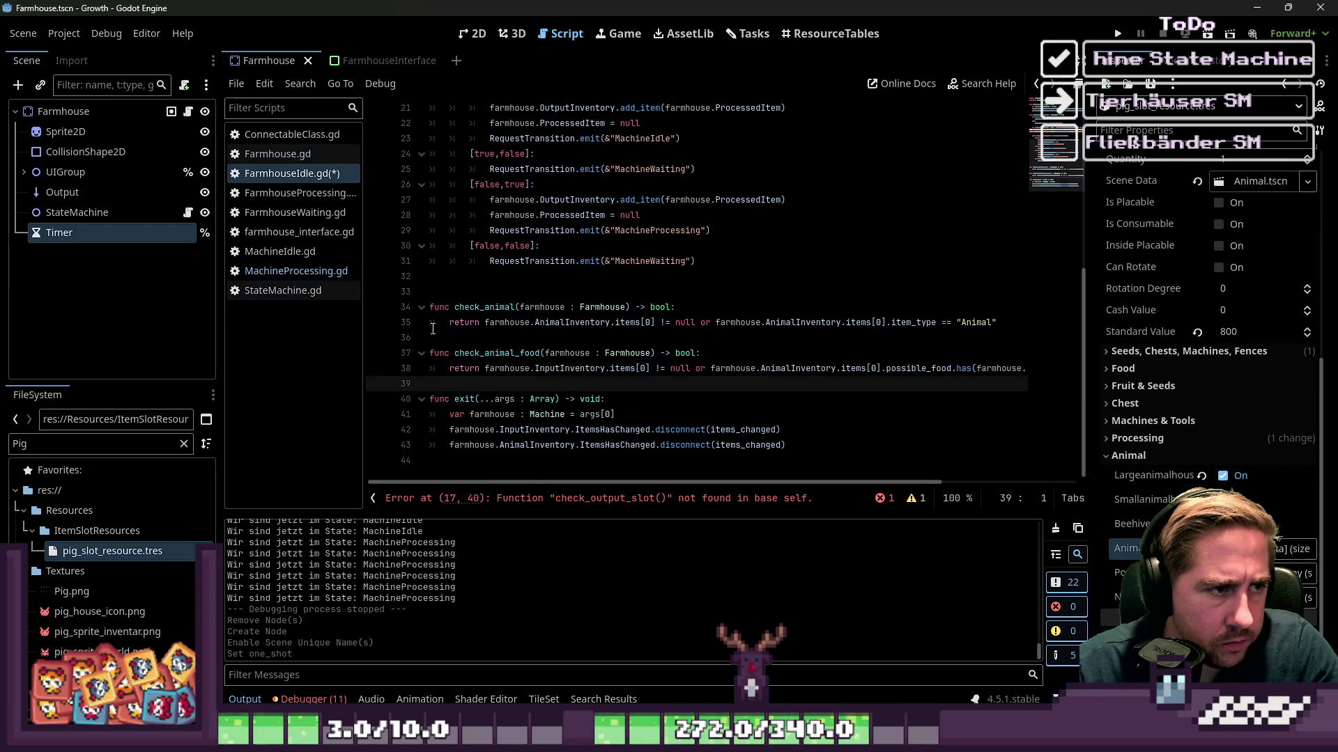
{"action": "key", "text": "Return"}
{"action": "key", "text": "Return"}
{"action": "key", "text": "BackSpace"}
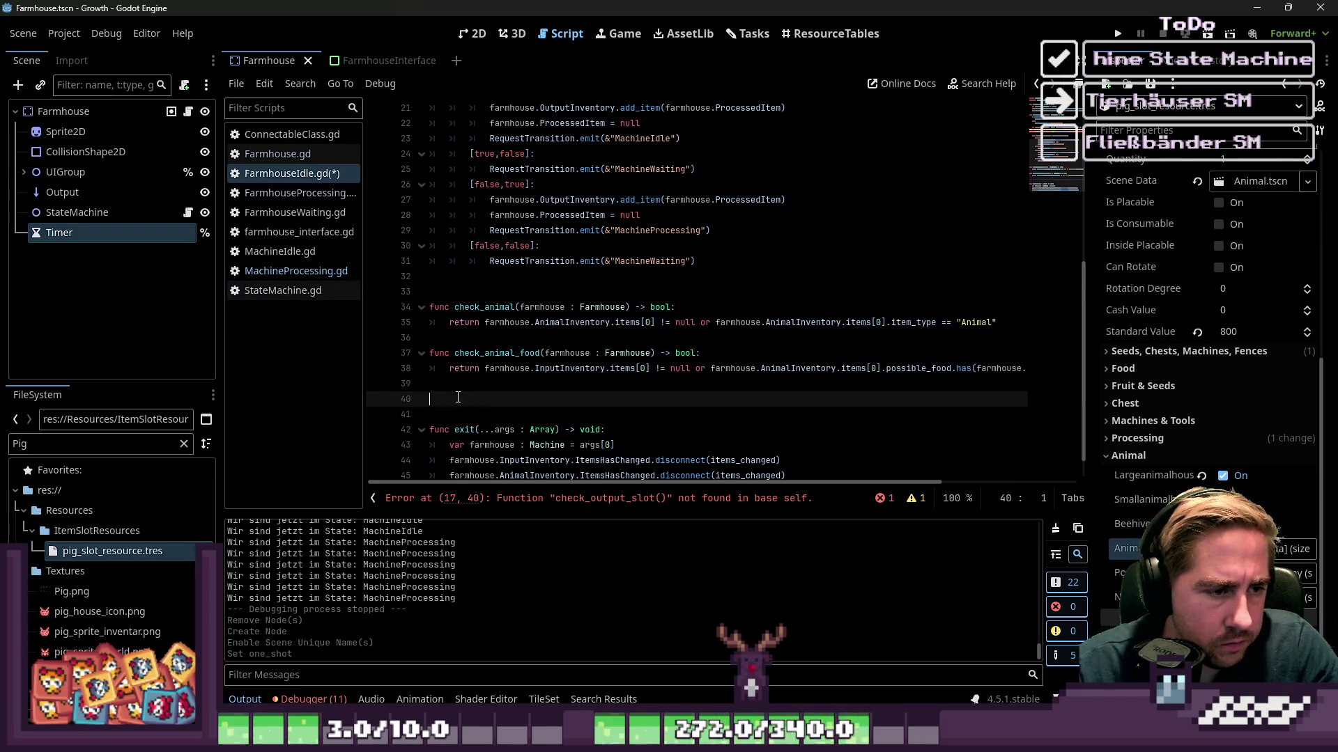
{"action": "key", "text": "ctrl+v"}
{"action": "scroll", "coordinate": [498, 356], "scroll_direction": "up", "scroll_amount": 1}
{"action": "double_click", "coordinate": [468, 261]}
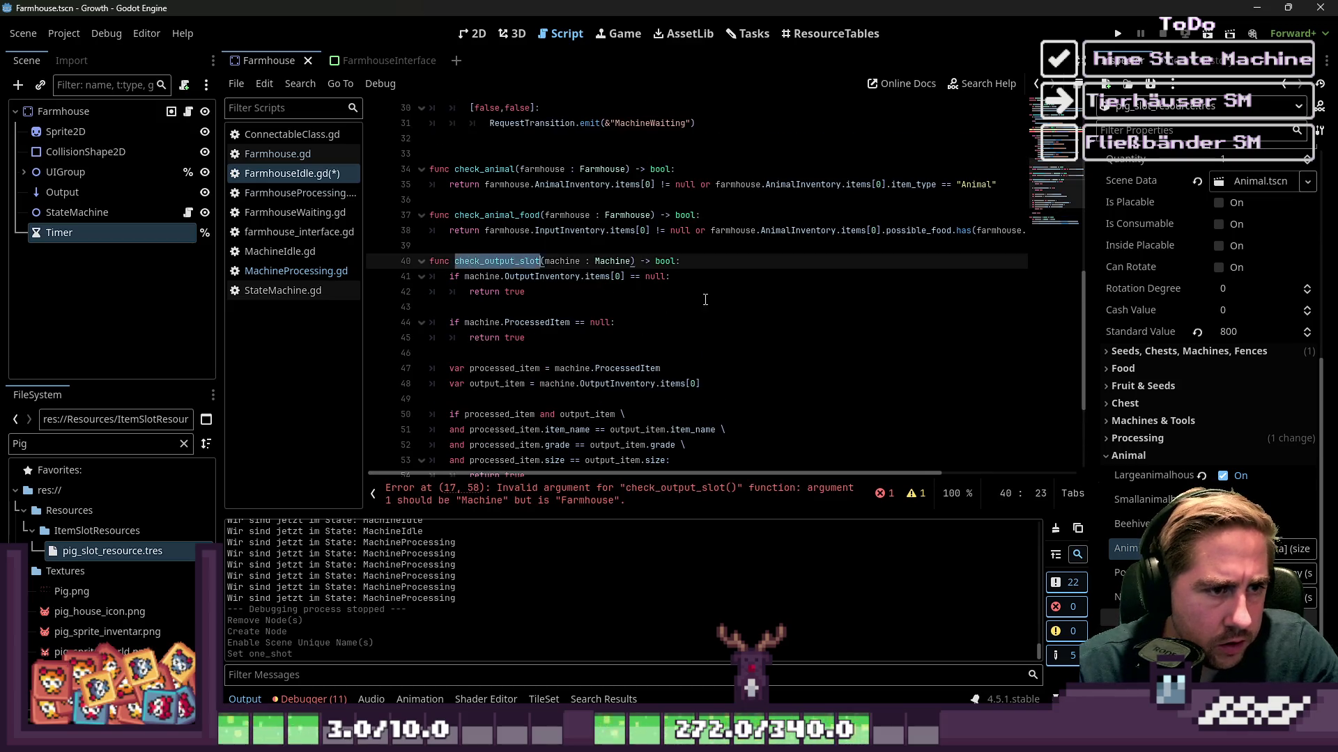
{"action": "key", "text": "alt+f"}
{"action": "left_click", "coordinate": [478, 264]}
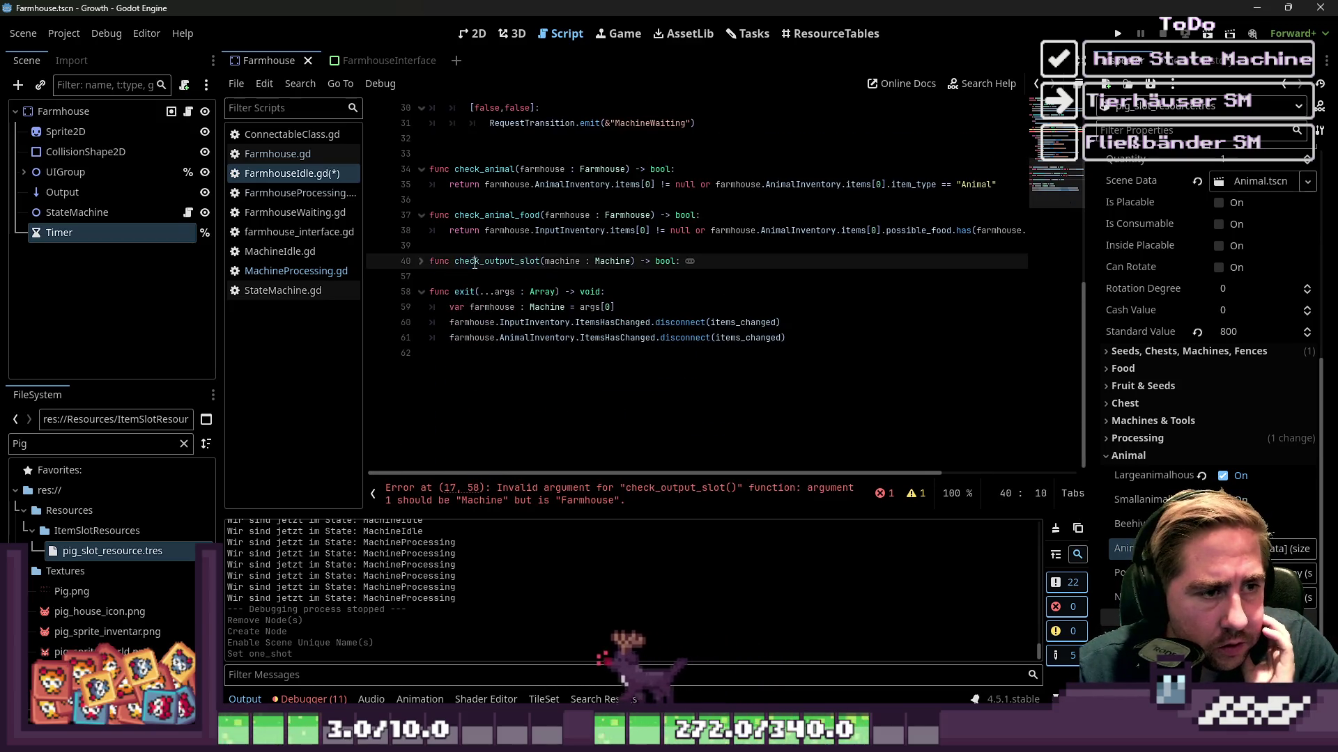
{"action": "double_click", "coordinate": [478, 262]}
{"action": "scroll", "coordinate": [487, 395], "scroll_direction": "up", "scroll_amount": 3}
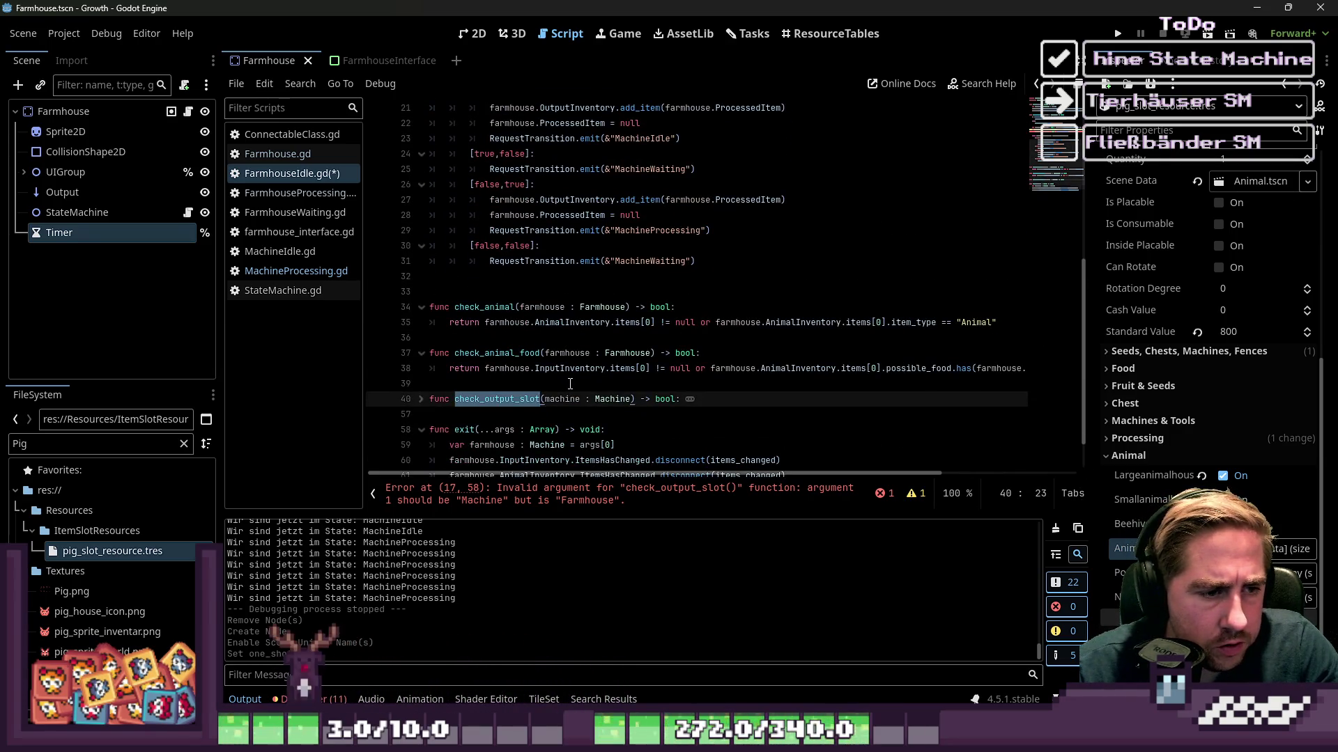
{"action": "scroll", "coordinate": [570, 383], "scroll_direction": "up", "scroll_amount": 3}
{"action": "scroll", "coordinate": [570, 384], "scroll_direction": "down", "scroll_amount": 4}
Change the function's parameter to farmhouse : Farmhouse and save.
{"action": "double_click", "coordinate": [560, 353]}
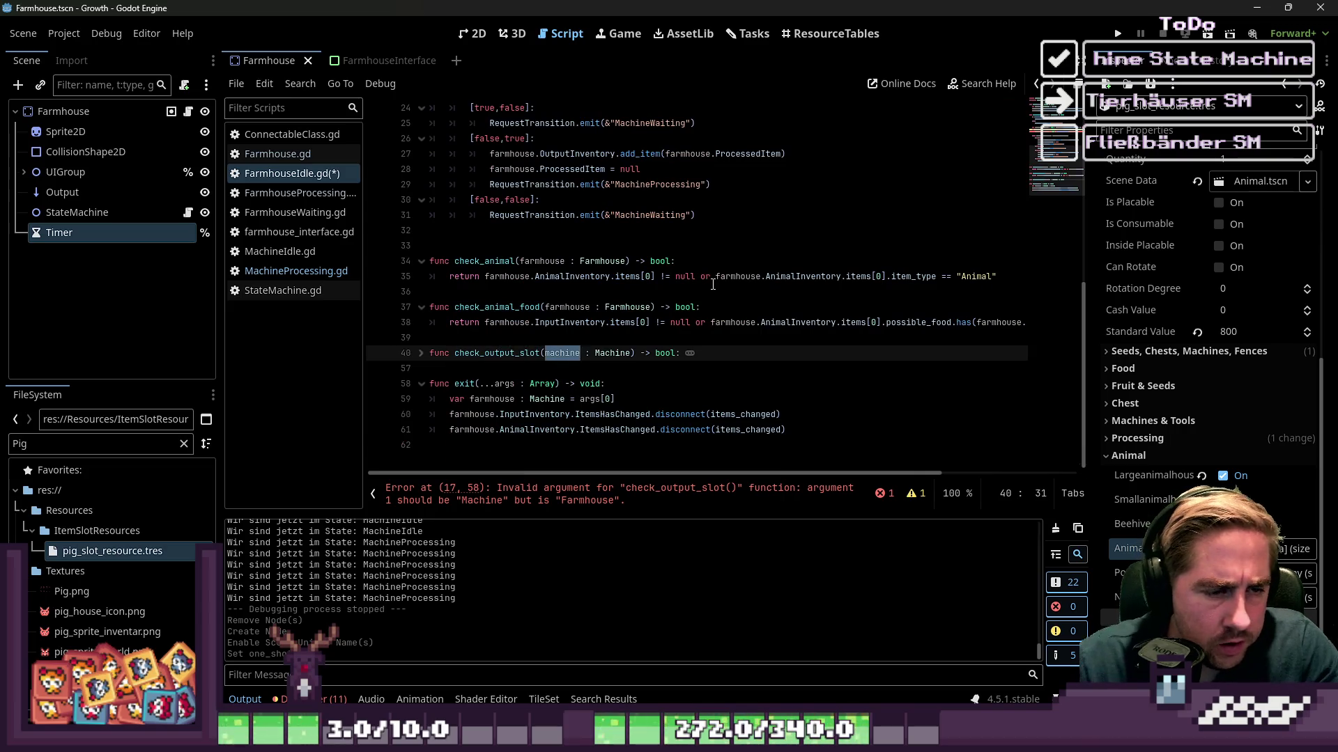
{"action": "type", "text": "famrmho"}
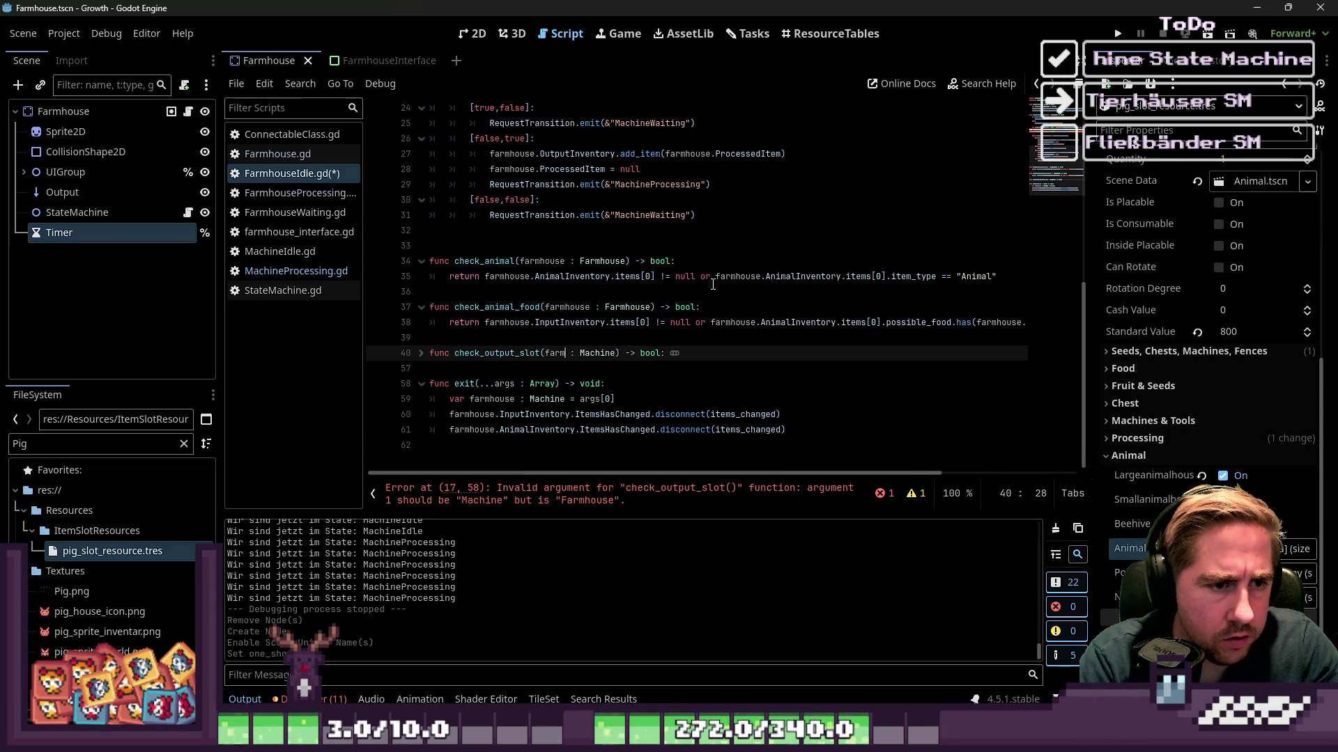
{"action": "type", "text": "ouse"}
{"action": "key", "text": "ctrl+shift+Left"}
{"action": "type", "text": "Farmhous"}
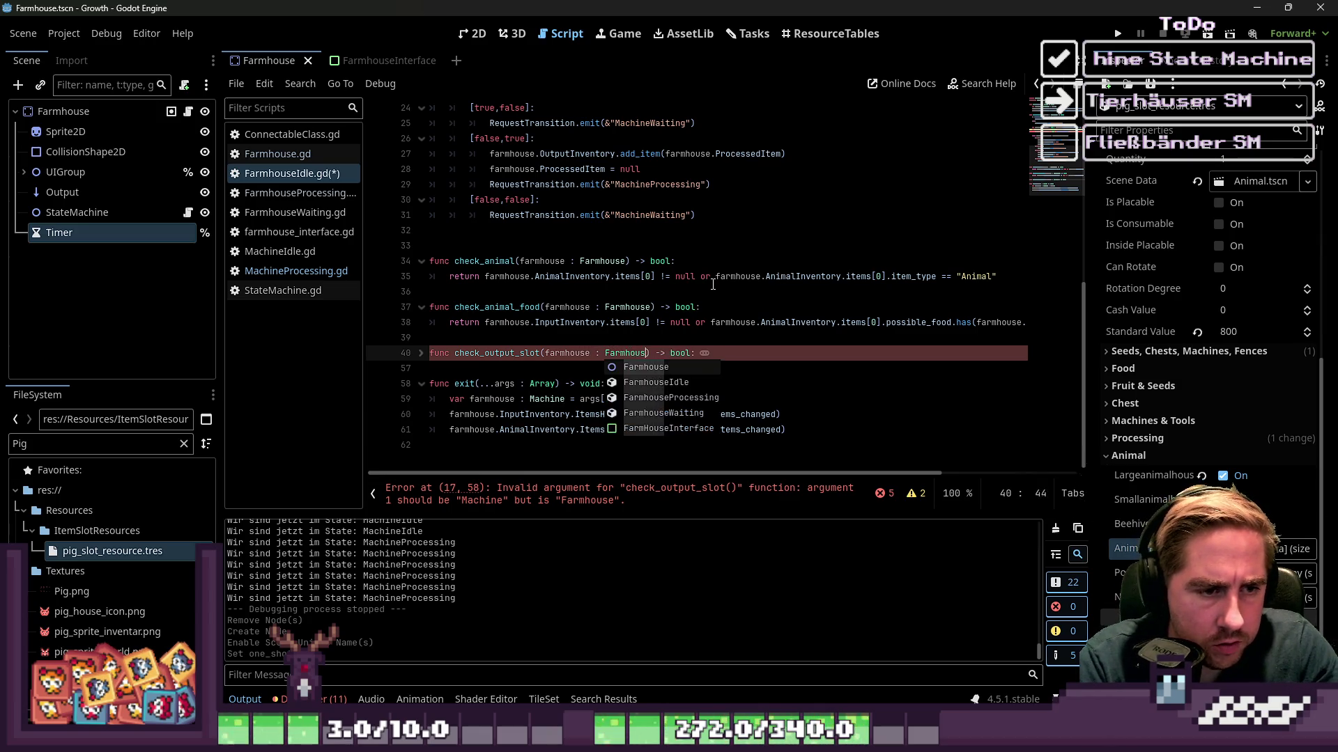
{"action": "type", "text": "e"}
{"action": "key", "text": "ctrl+s"}
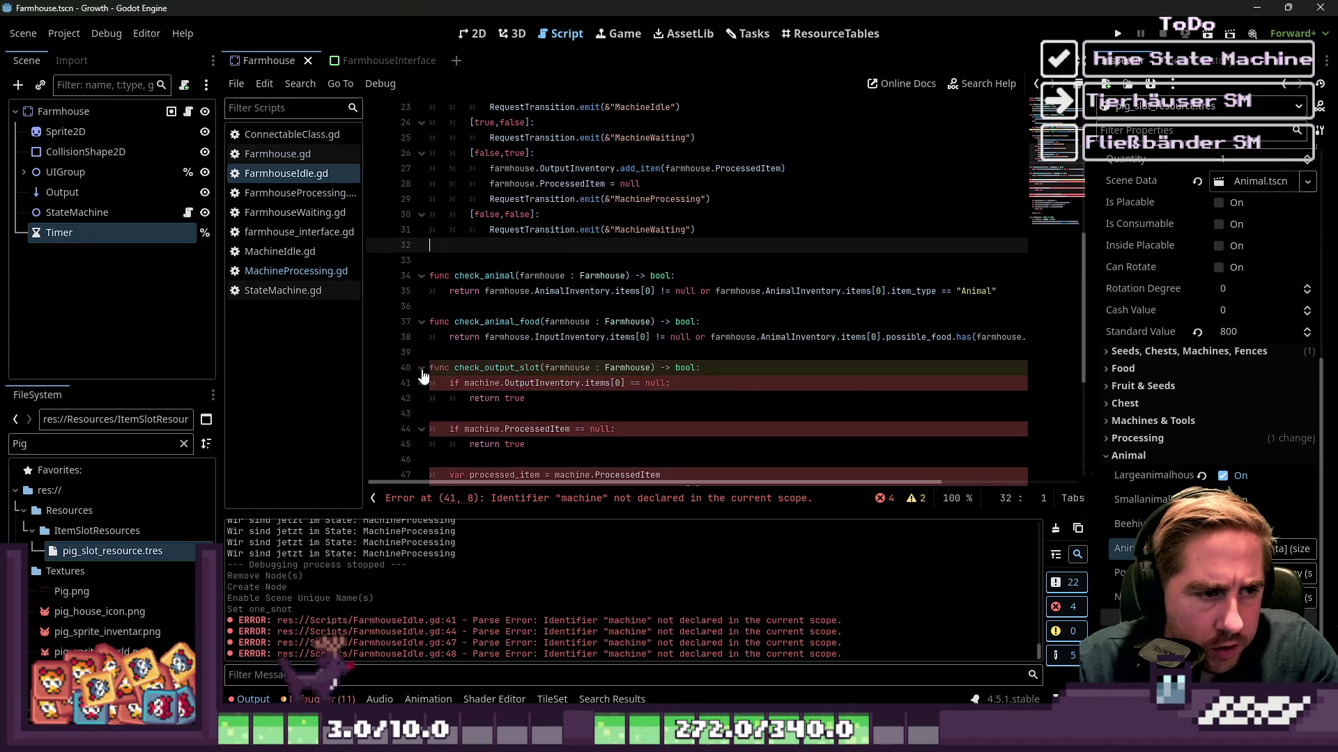
Replace machine with farmhouse on lines 41, 44, 47 and 48, then save.
{"action": "double_click", "coordinate": [567, 230]}
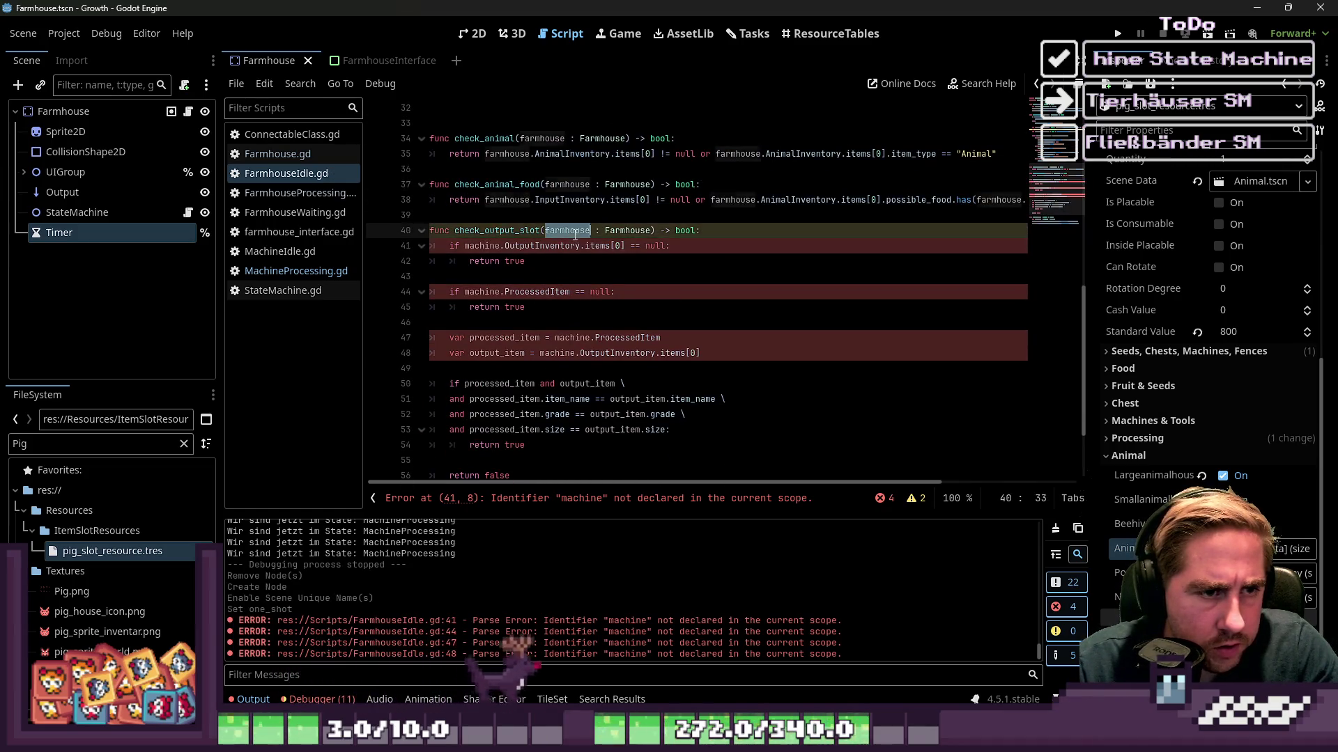
{"action": "key", "text": "ctrl+c"}
{"action": "double_click", "coordinate": [481, 245]}
{"action": "key", "text": "ctrl+v"}
{"action": "double_click", "coordinate": [481, 291]}
{"action": "key", "text": "ctrl+v"}
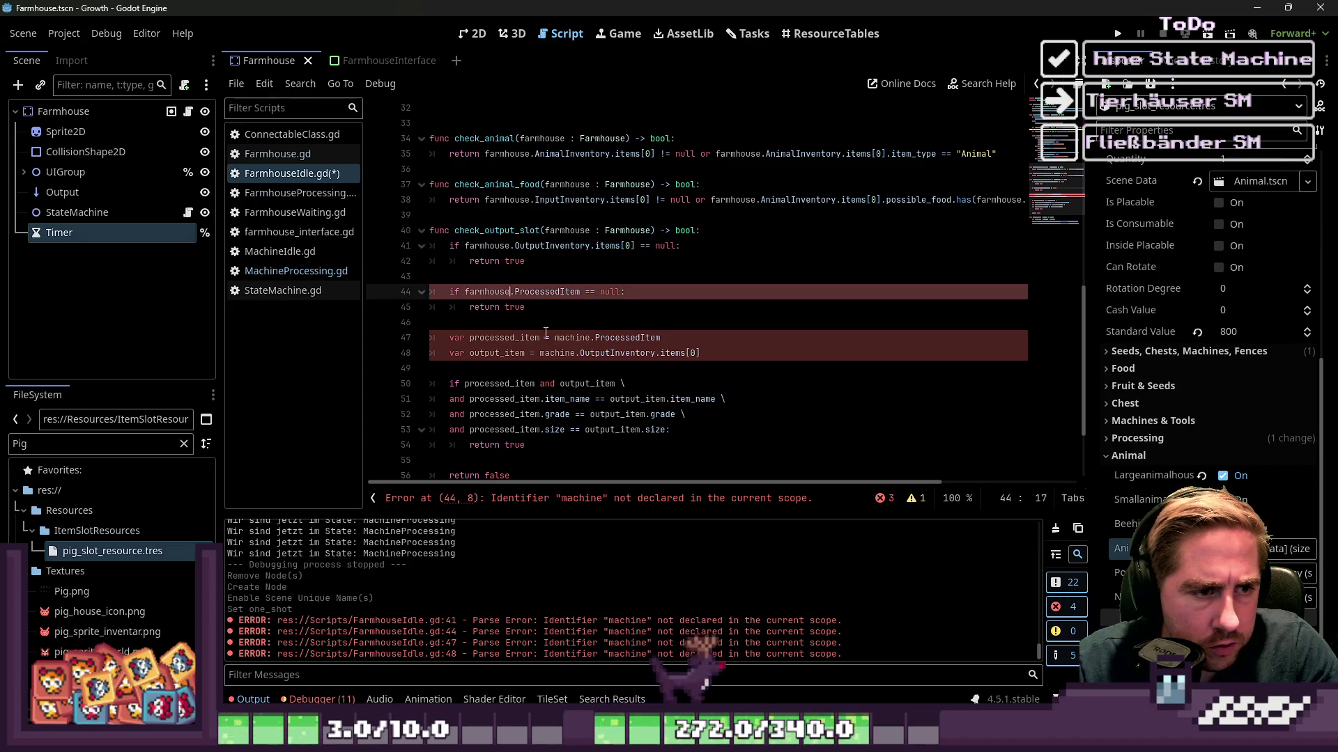
{"action": "left_click", "coordinate": [581, 339]}
{"action": "double_click", "coordinate": [580, 339]}
{"action": "key", "text": "ctrl+v"}
{"action": "double_click", "coordinate": [557, 353]}
{"action": "key", "text": "ctrl+v"}
{"action": "scroll", "coordinate": [551, 341], "scroll_direction": "down", "scroll_amount": 3}
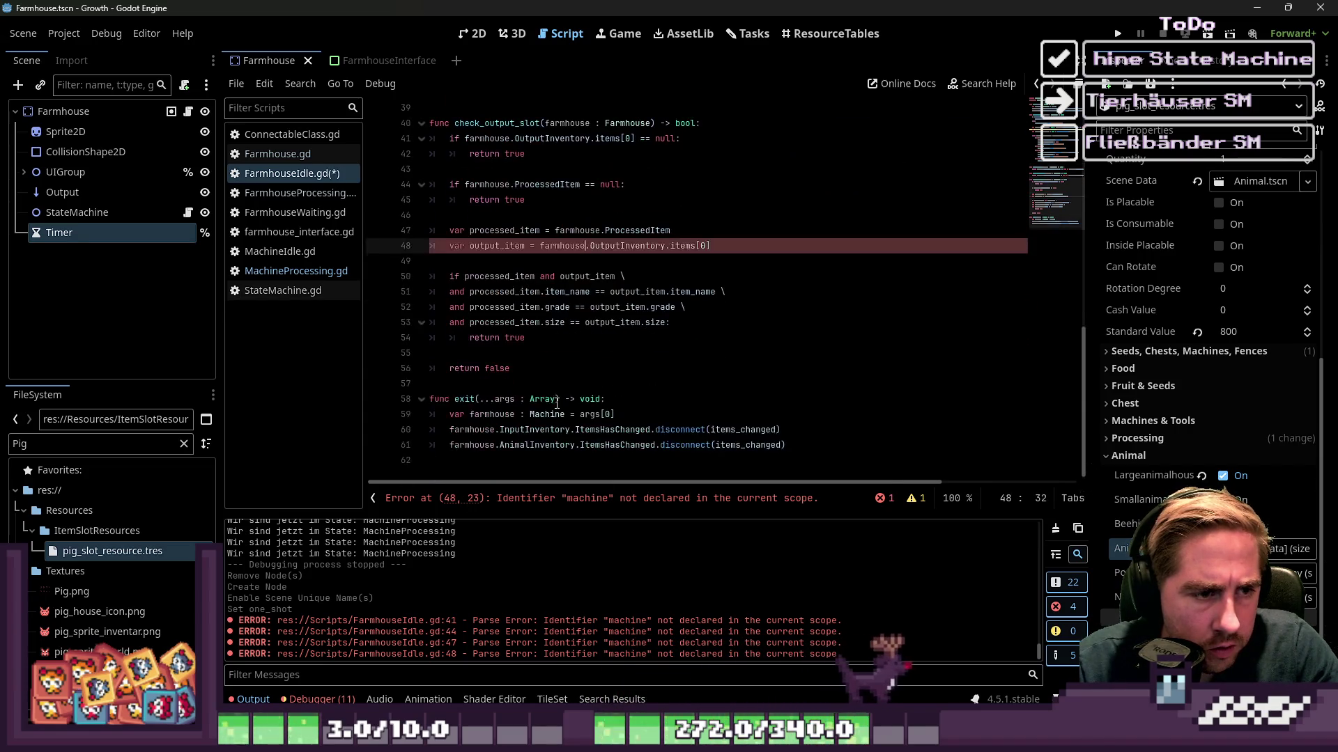
{"action": "left_click", "coordinate": [540, 307]}
{"action": "left_click_drag", "start_coordinate": [540, 310], "coordinate": [432, 275]}
{"action": "left_click", "coordinate": [547, 367]}
{"action": "key", "text": "ctrl+s"}
Review check_output_slot's processed_item and output_item lines, then fold the function.
{"action": "scroll", "coordinate": [483, 282], "scroll_direction": "up", "scroll_amount": 2}
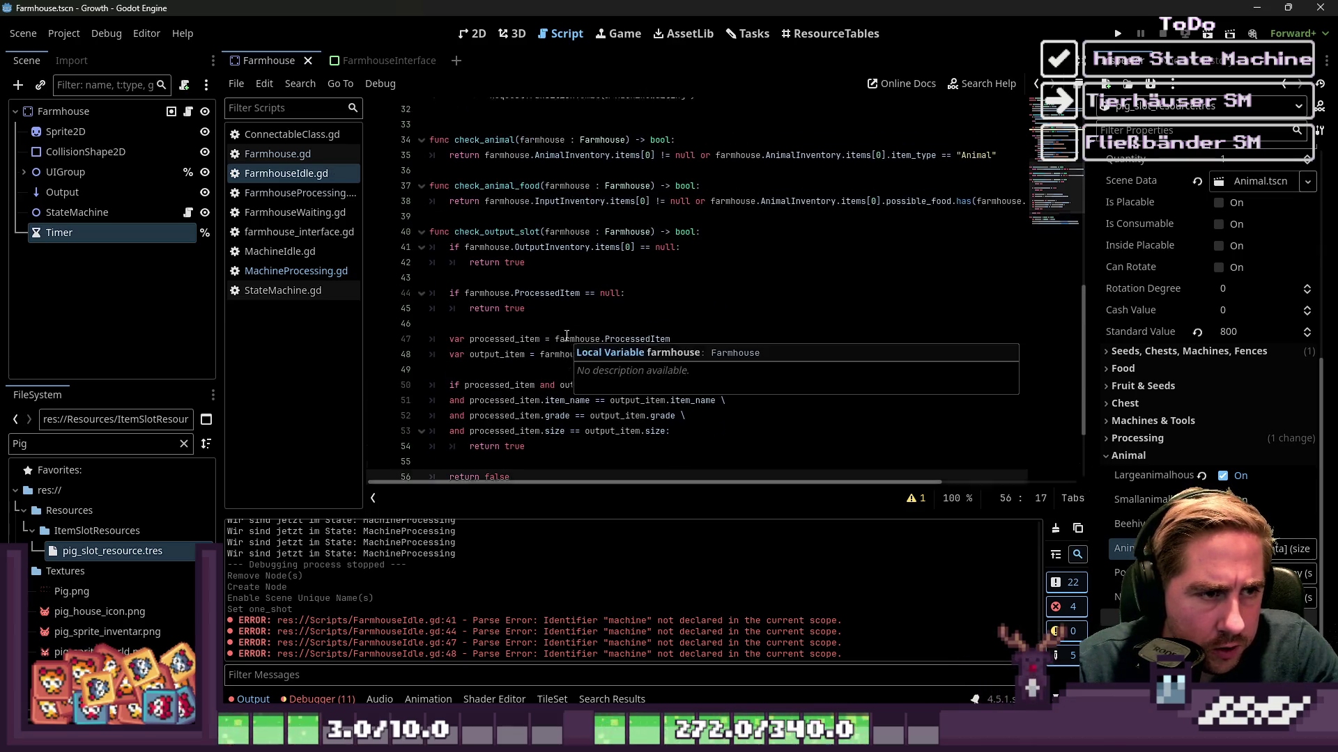
{"action": "left_click", "coordinate": [421, 207]}
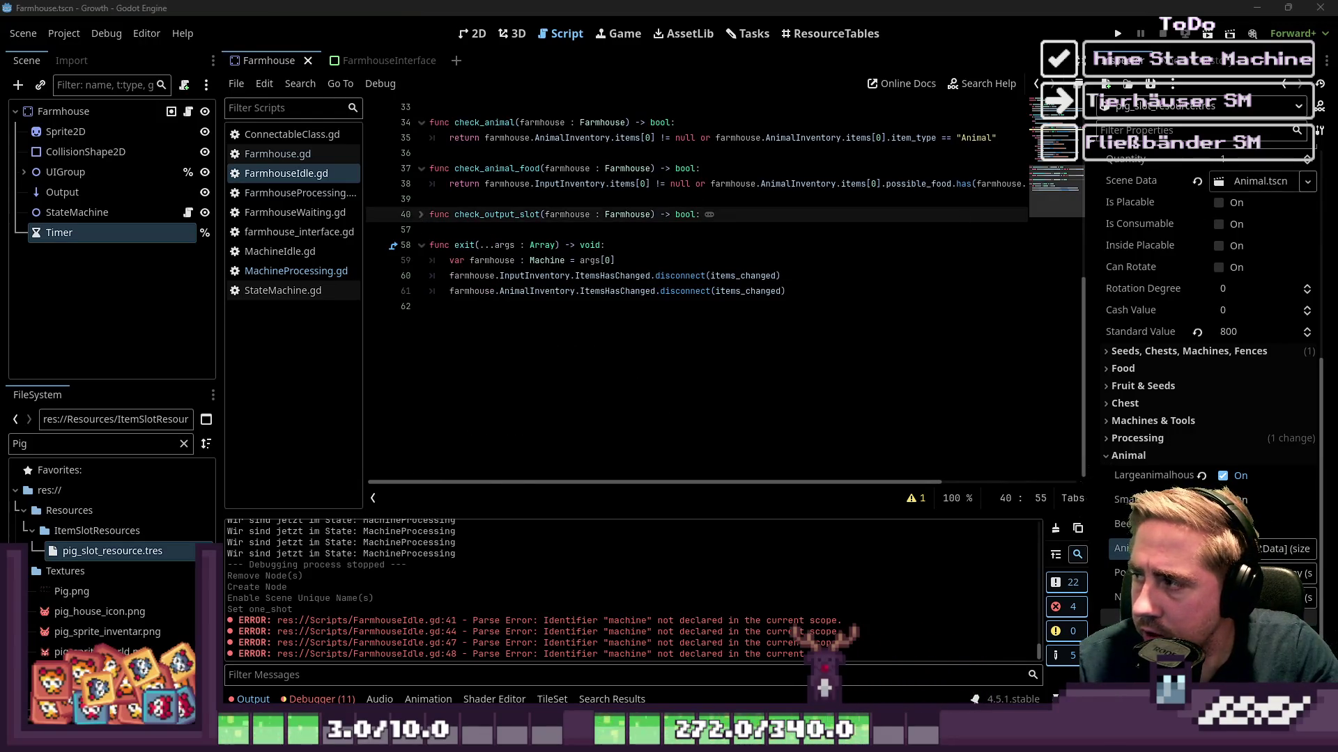
{"action": "left_click", "coordinate": [517, 229]}
{"action": "scroll", "coordinate": [518, 243], "scroll_direction": "up", "scroll_amount": 4}
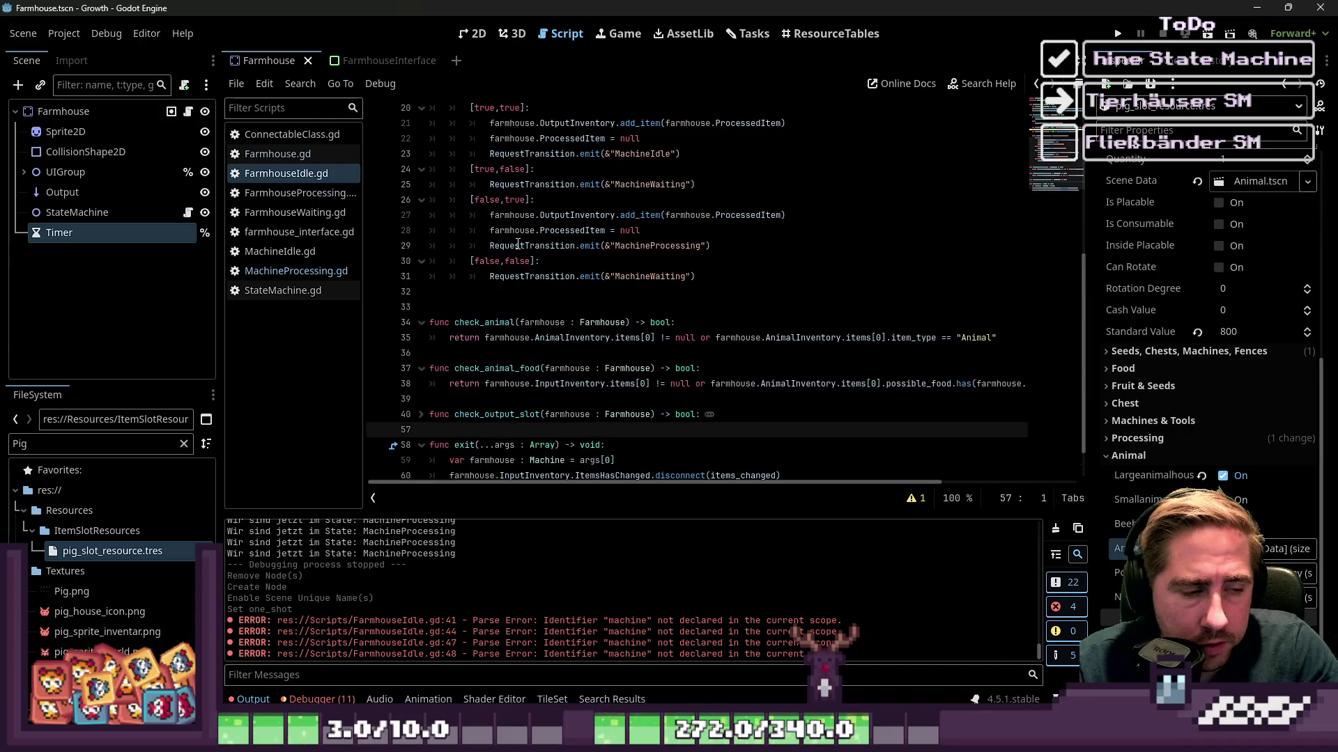
{"action": "left_click", "coordinate": [422, 415]}
{"action": "scroll", "coordinate": [514, 337], "scroll_direction": "down", "scroll_amount": 2}
{"action": "left_click", "coordinate": [566, 324]}
{"action": "scroll", "coordinate": [563, 329], "scroll_direction": "down", "scroll_amount": 2}
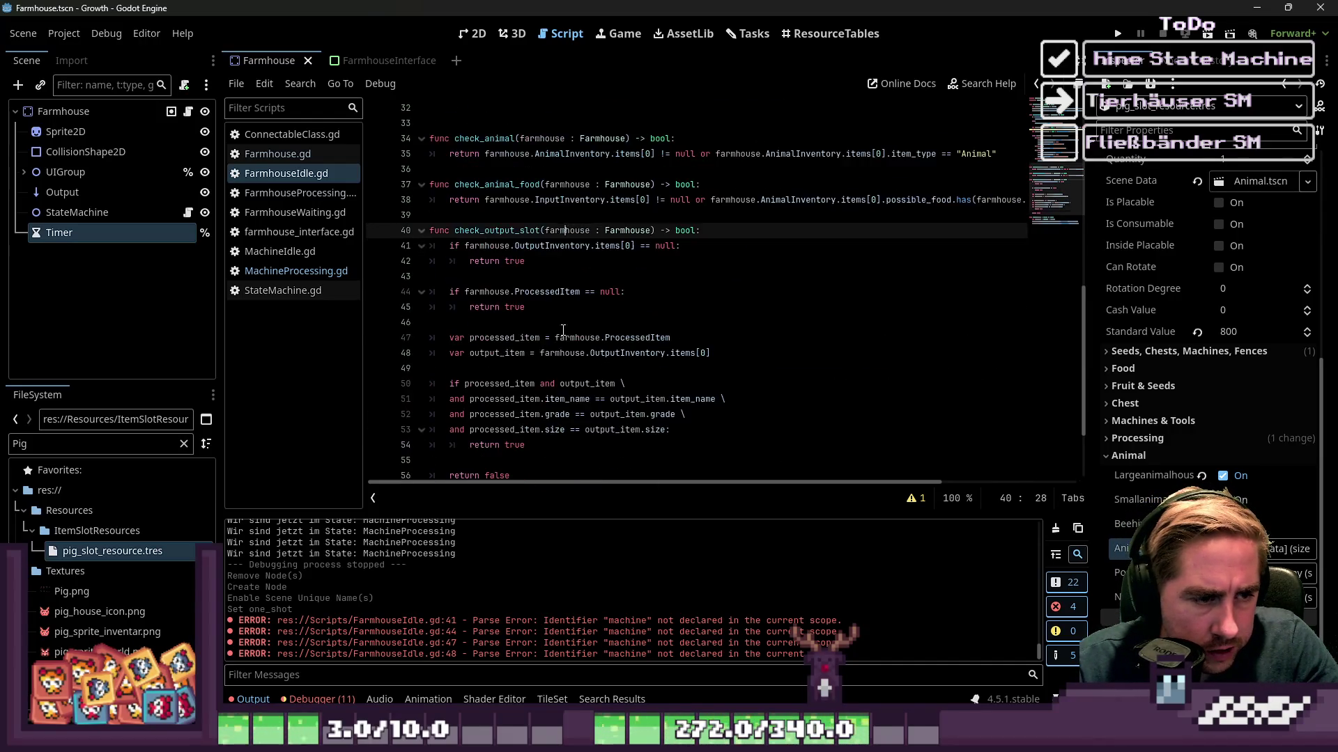
{"action": "left_click_drag", "start_coordinate": [492, 339], "coordinate": [510, 353]}
{"action": "left_click", "coordinate": [492, 354]}
{"action": "scroll", "coordinate": [454, 304], "scroll_direction": "up", "scroll_amount": 2}
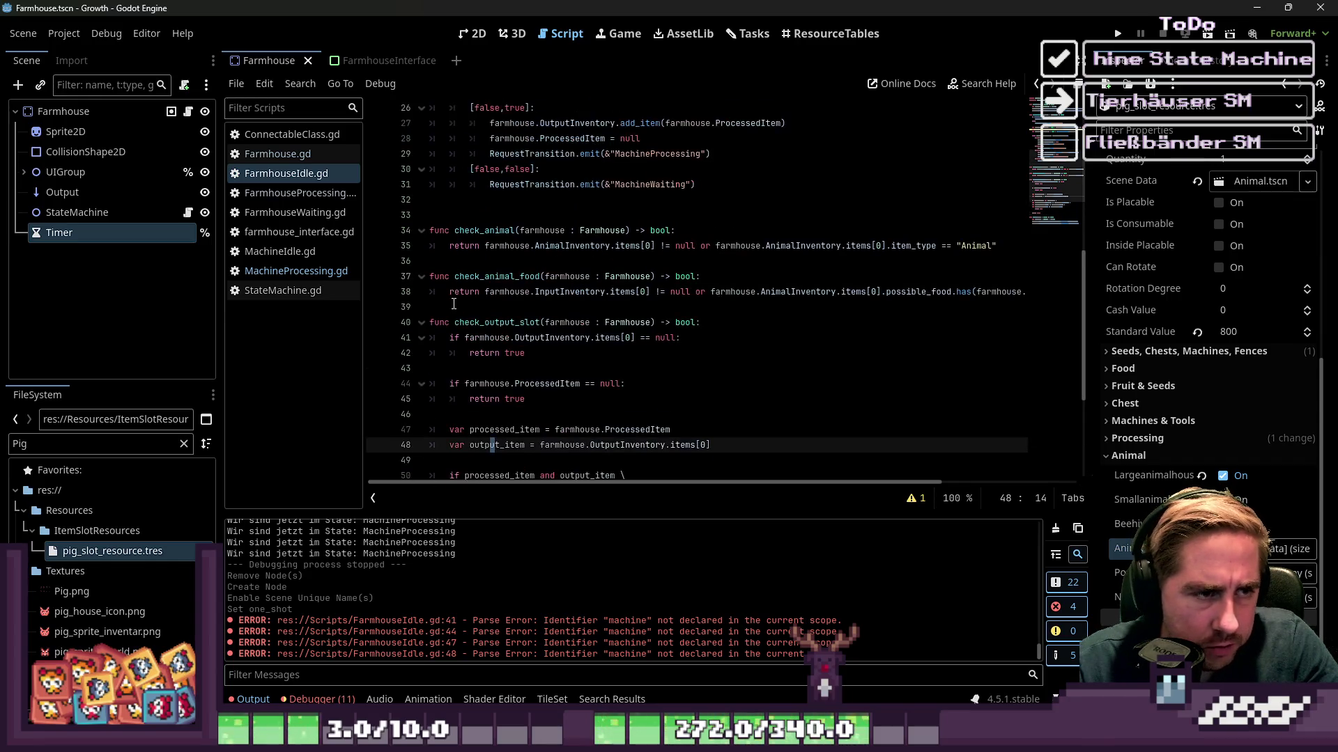
{"action": "left_click", "coordinate": [421, 323]}
{"action": "double_click", "coordinate": [497, 321]}
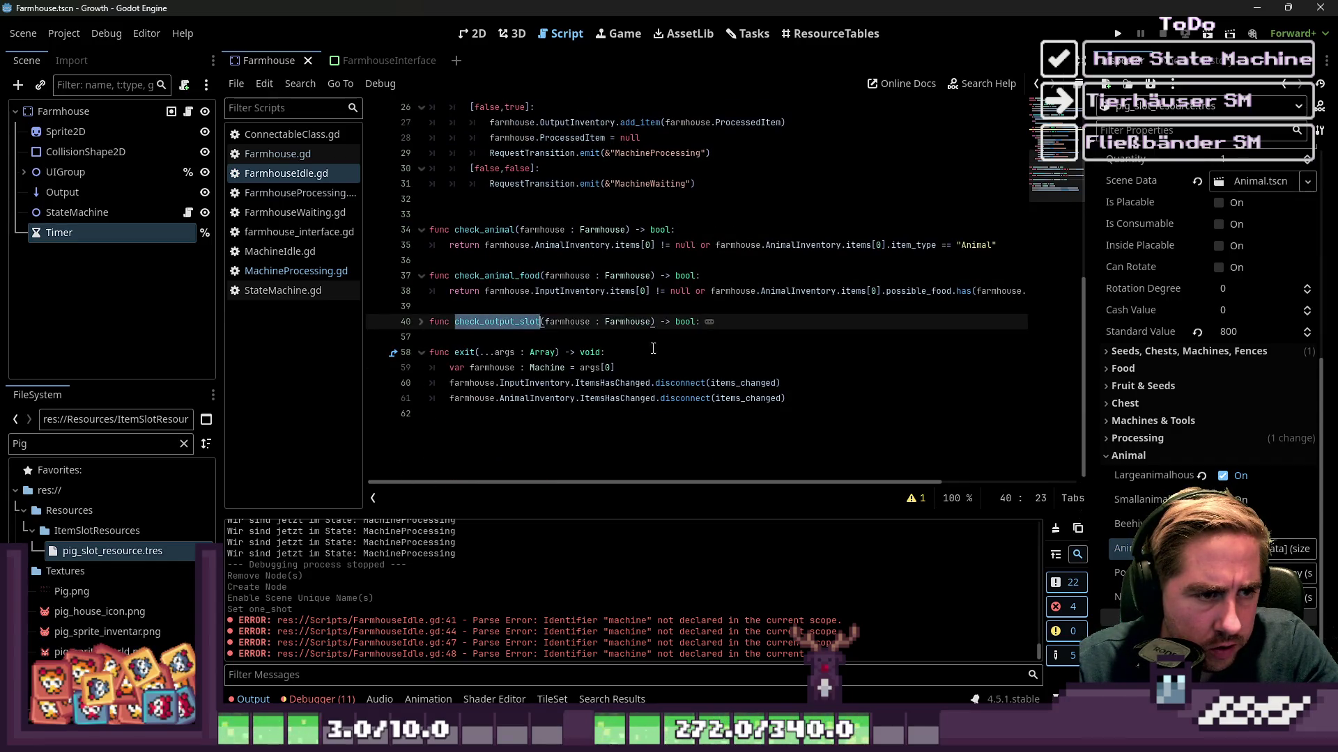
Insert animal_inventory_bool after input_inventory_bool in the match array on line 19.
{"action": "scroll", "coordinate": [818, 181], "scroll_direction": "up", "scroll_amount": 3}
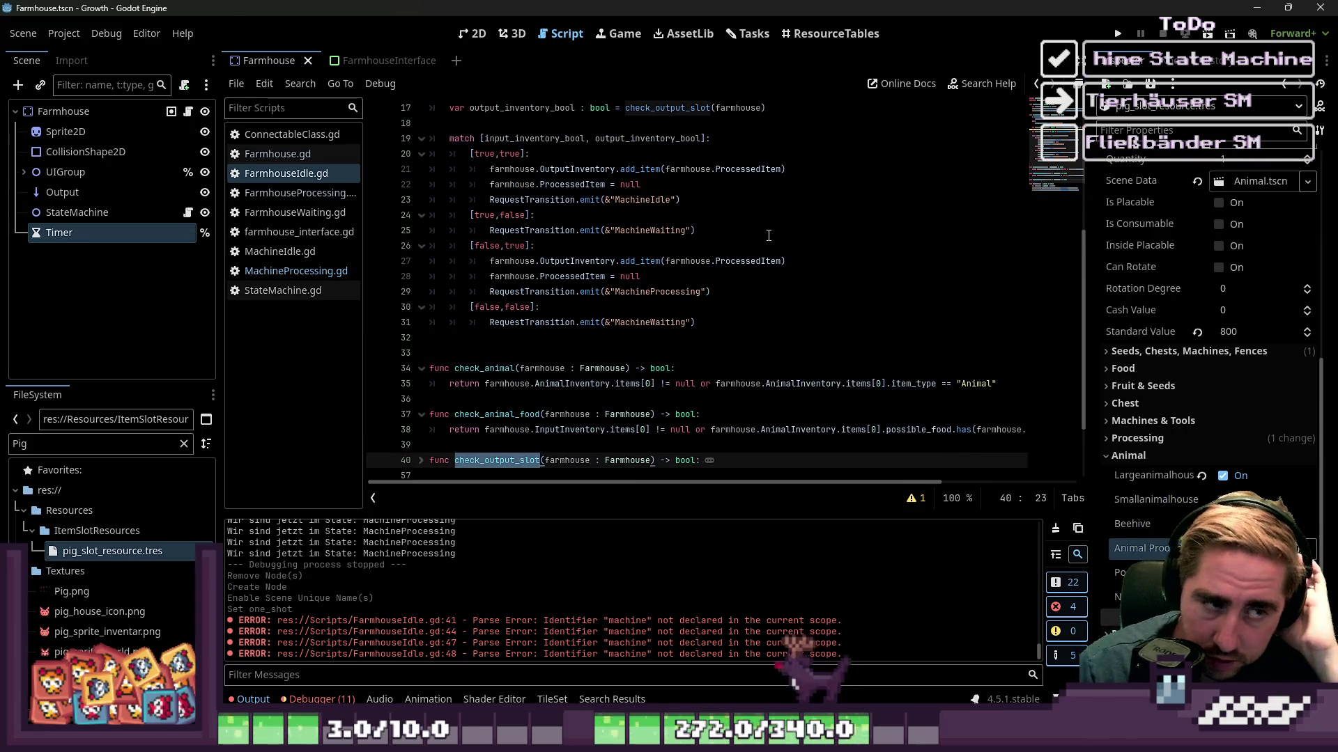
{"action": "scroll", "coordinate": [650, 218], "scroll_direction": "up", "scroll_amount": 2}
{"action": "left_click", "coordinate": [650, 219]}
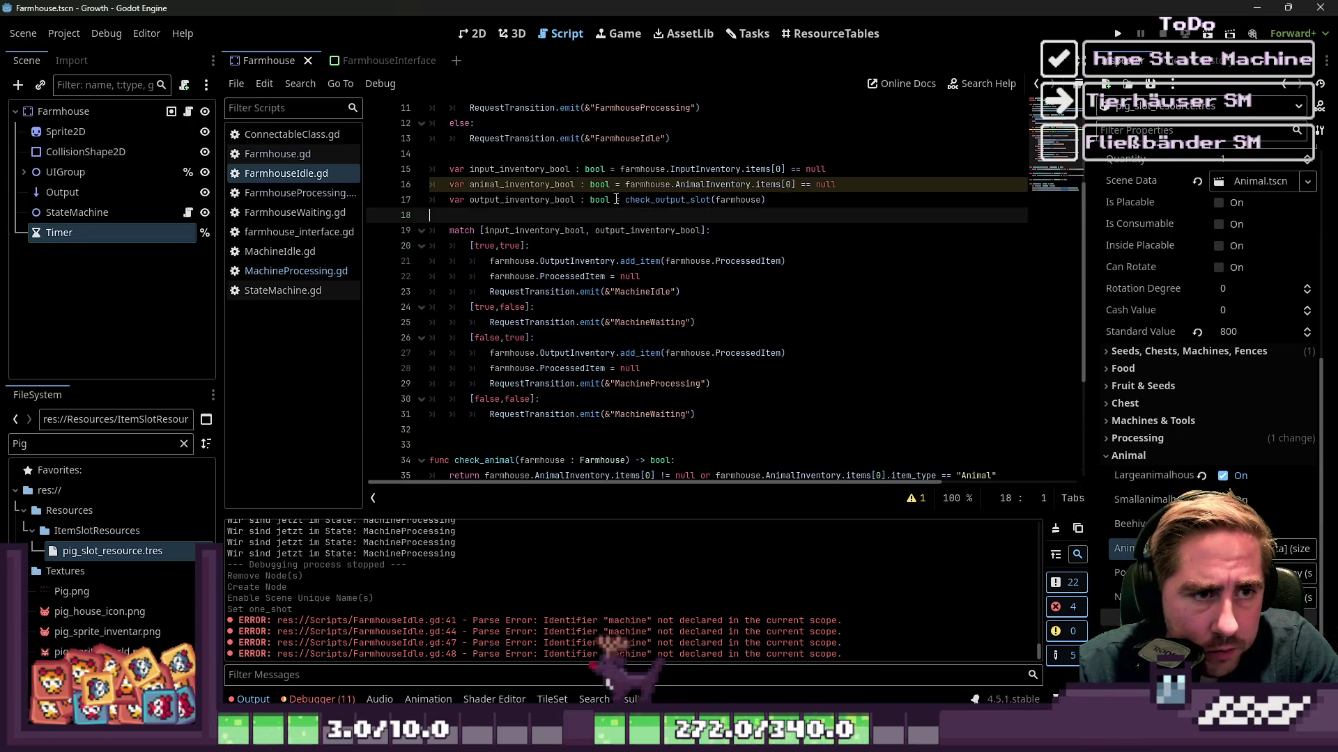
{"action": "double_click", "coordinate": [522, 185]}
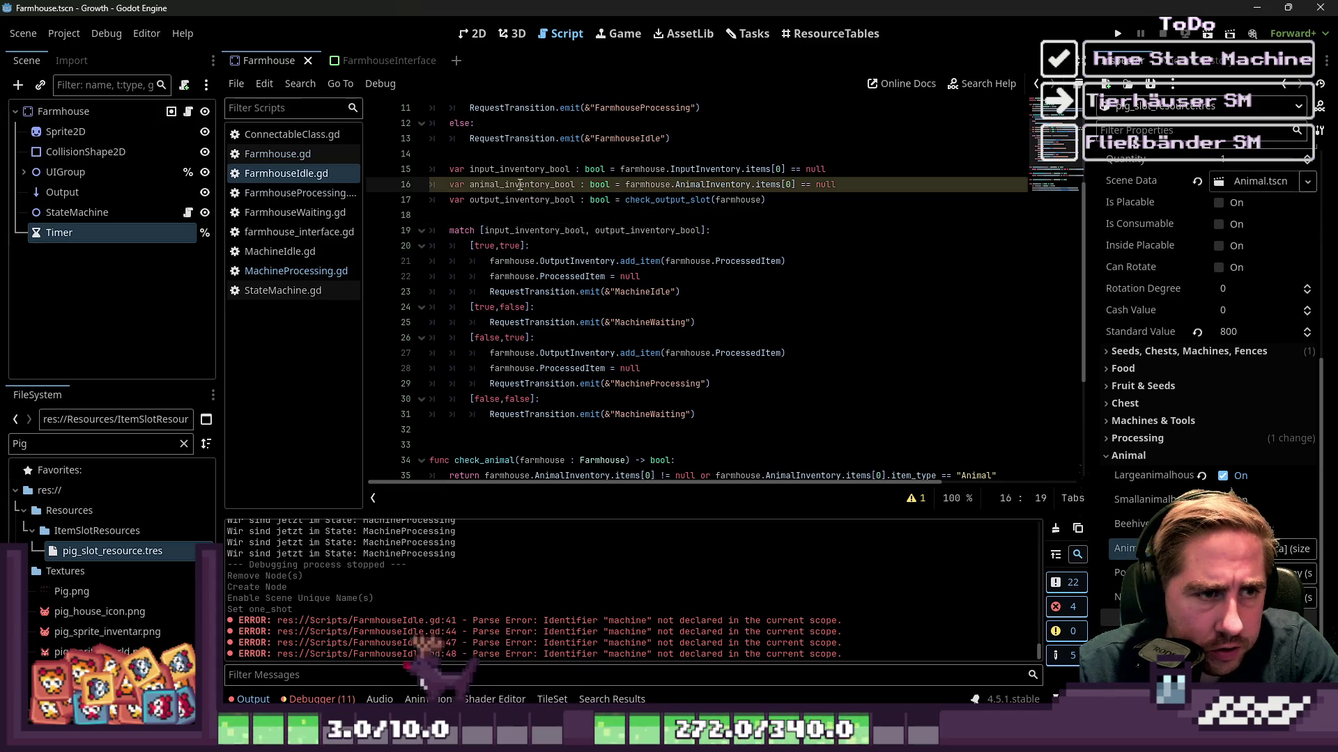
{"action": "left_click", "coordinate": [702, 231]}
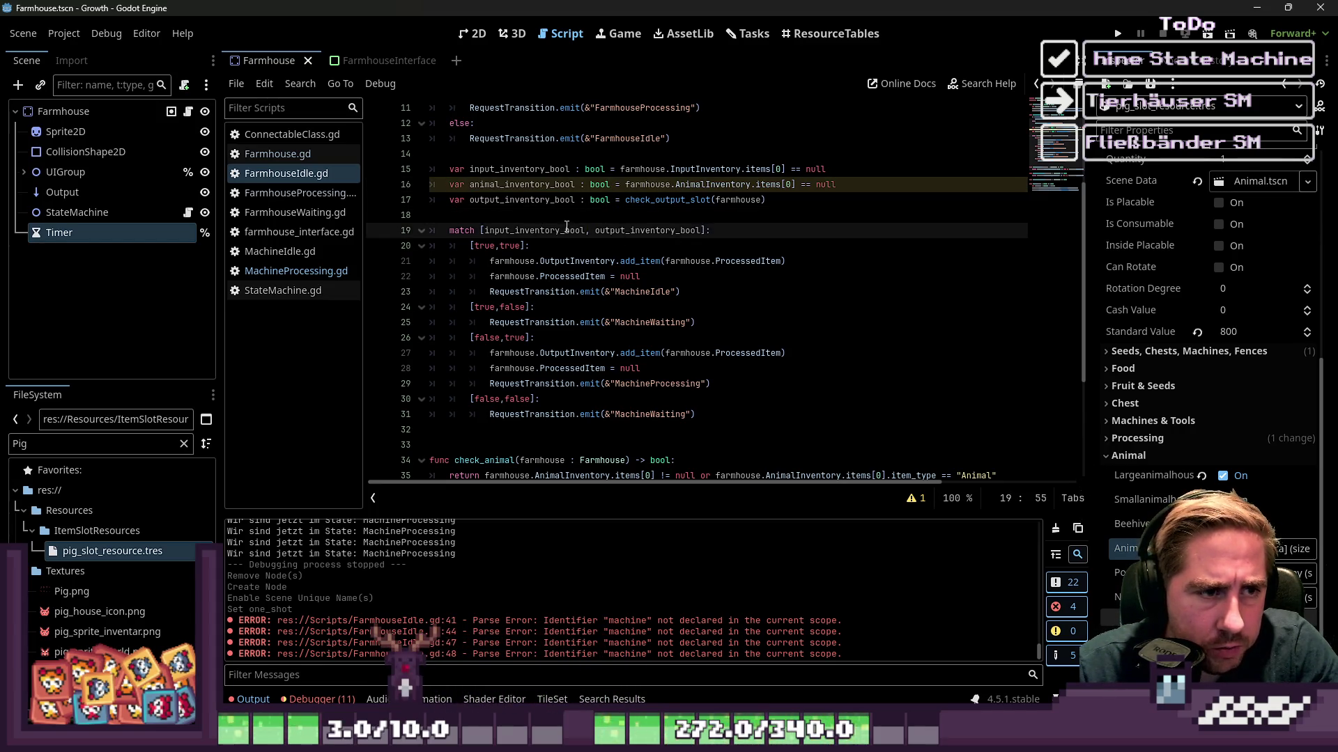
{"action": "type", "text": ",animal_inventory_bool,"}
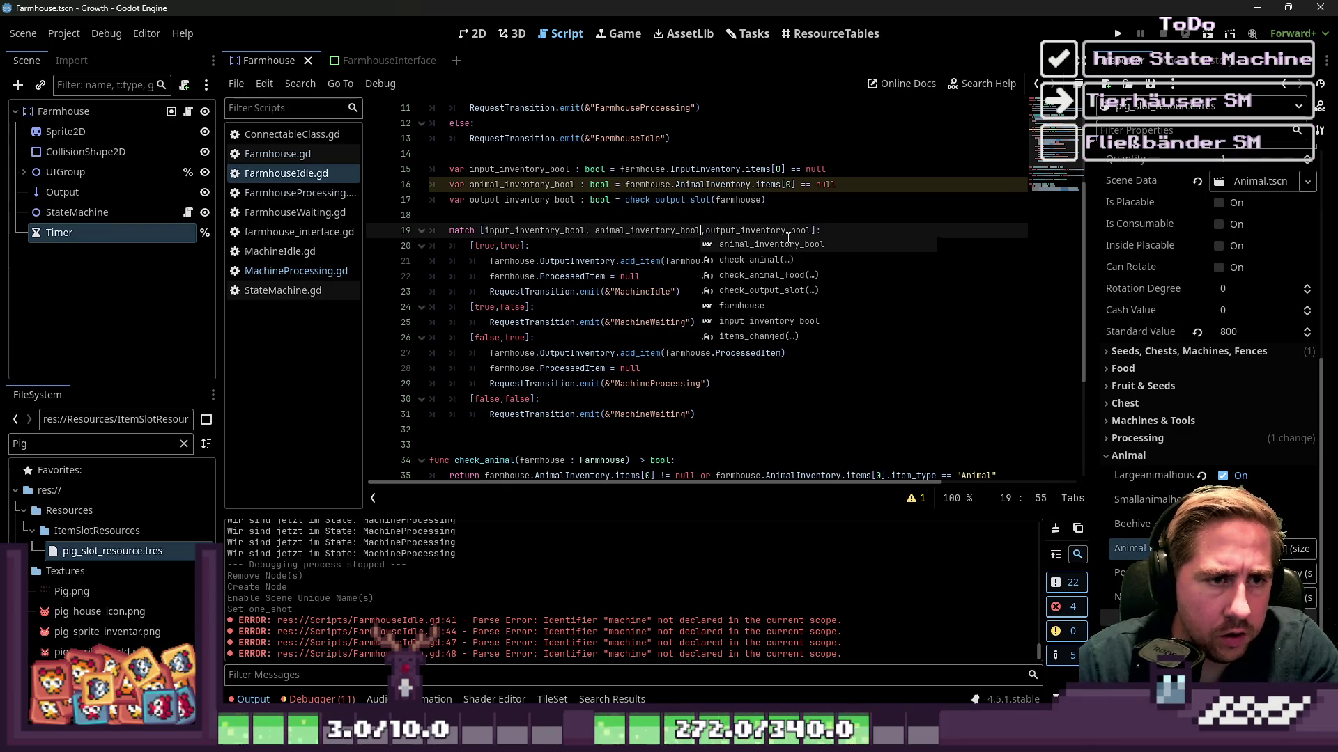
{"action": "left_click", "coordinate": [627, 200]}
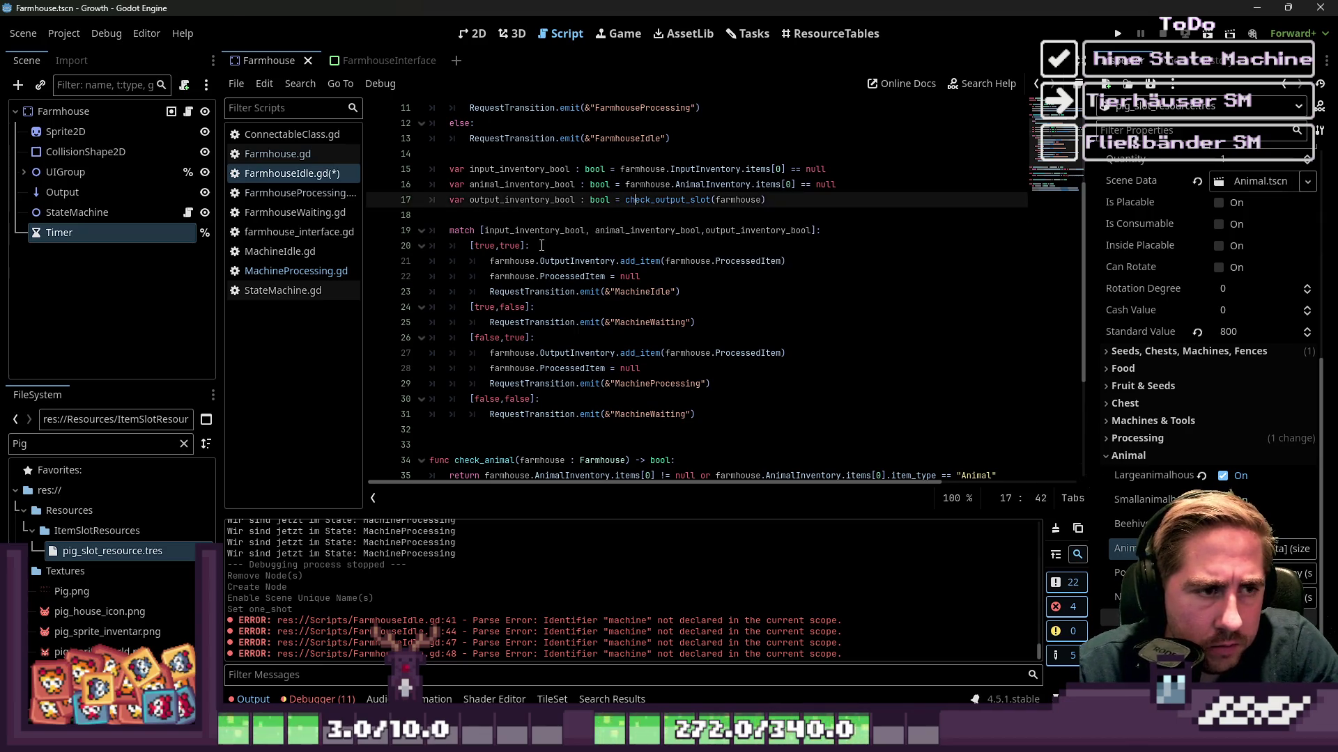
{"action": "left_click", "coordinate": [530, 216]}
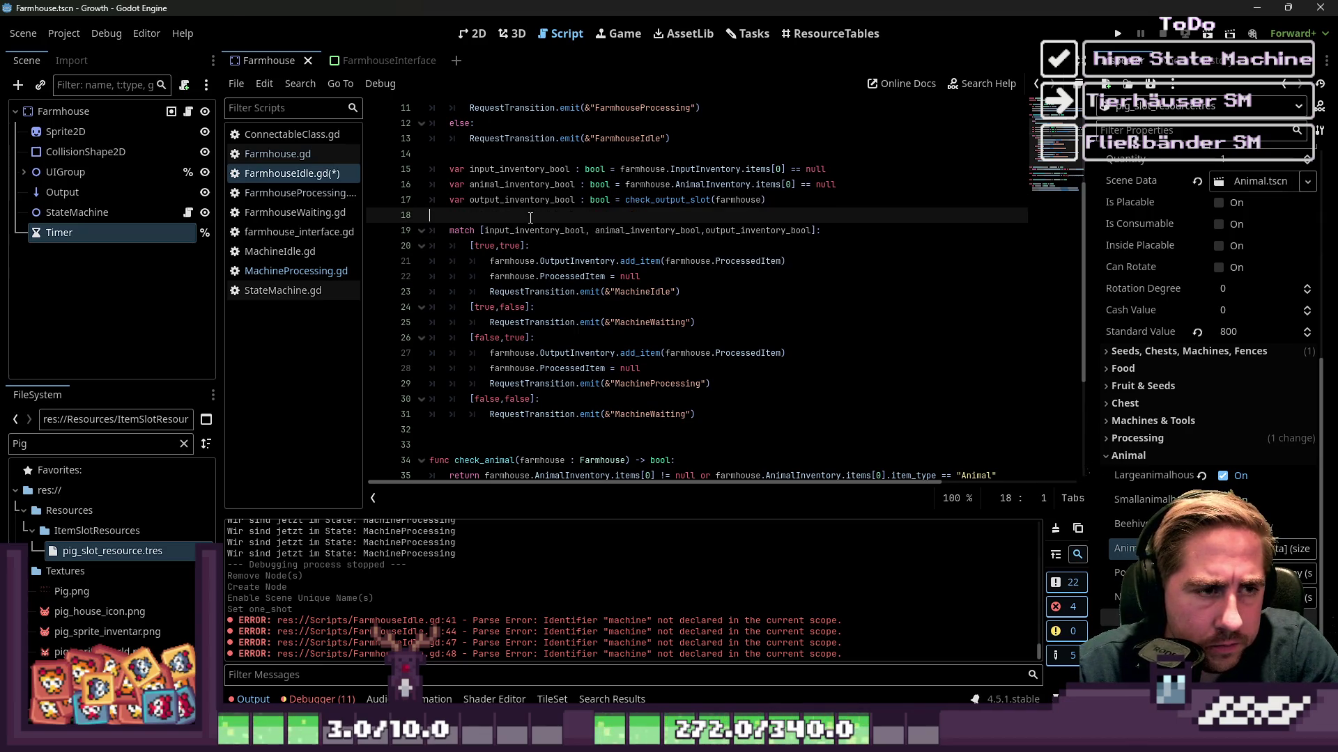
{"action": "double_click", "coordinate": [723, 184]}
{"action": "left_click", "coordinate": [659, 216]}
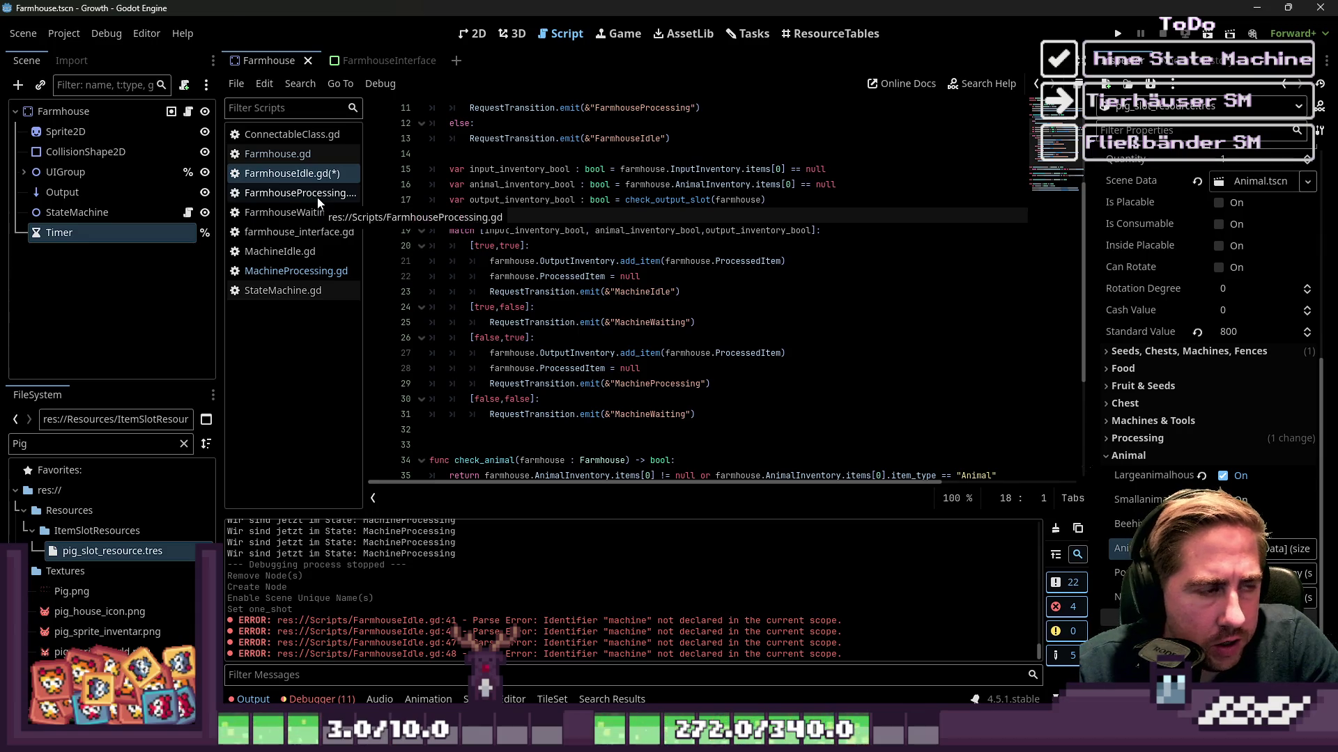
Look over MachineIdle's enter function for reference.
{"action": "left_click", "coordinate": [321, 250]}
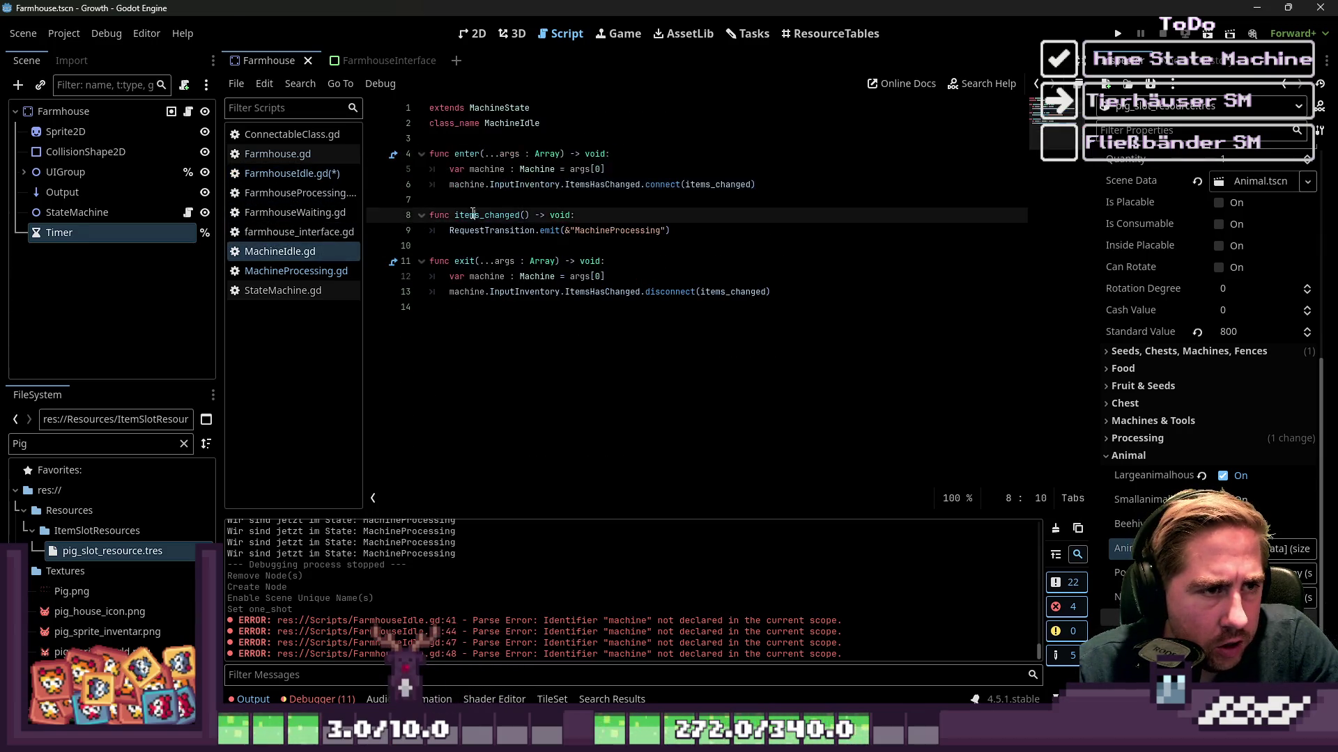
{"action": "left_click", "coordinate": [434, 138]}
{"action": "left_click", "coordinate": [486, 153]}
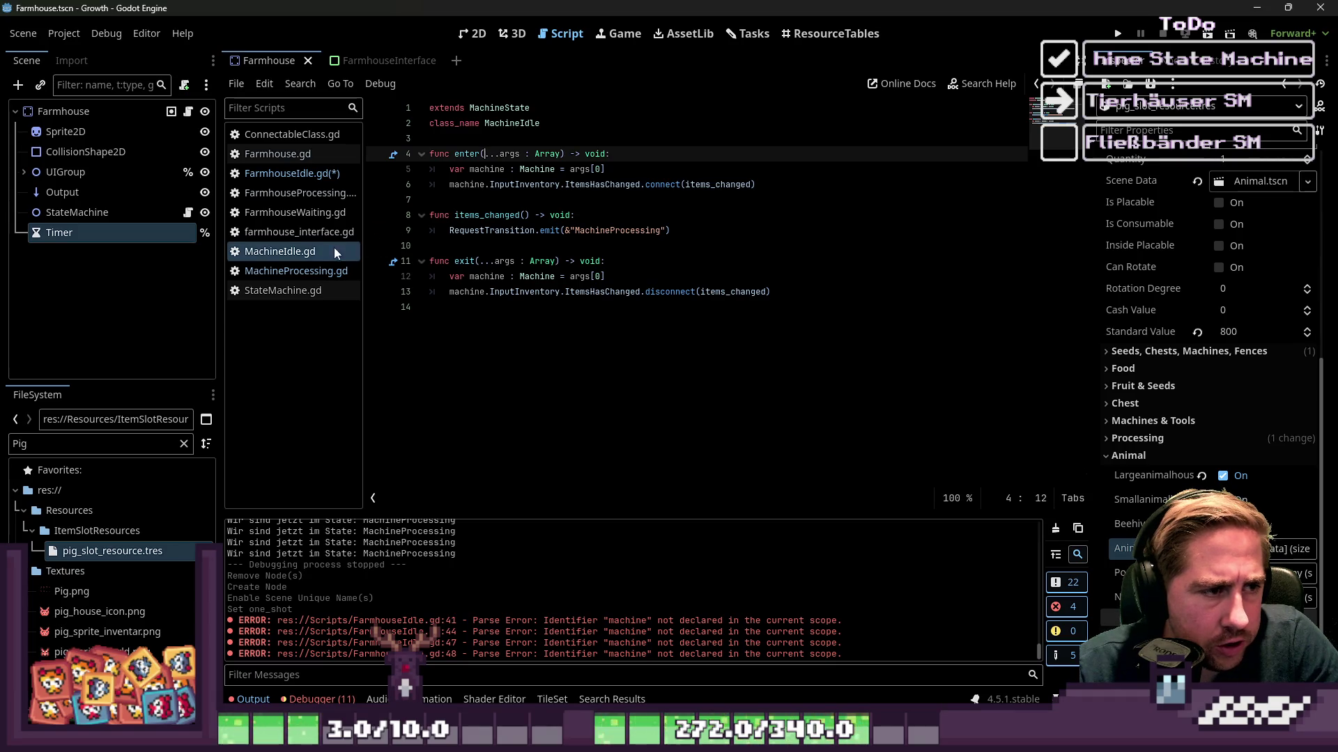
{"action": "left_click", "coordinate": [293, 173]}
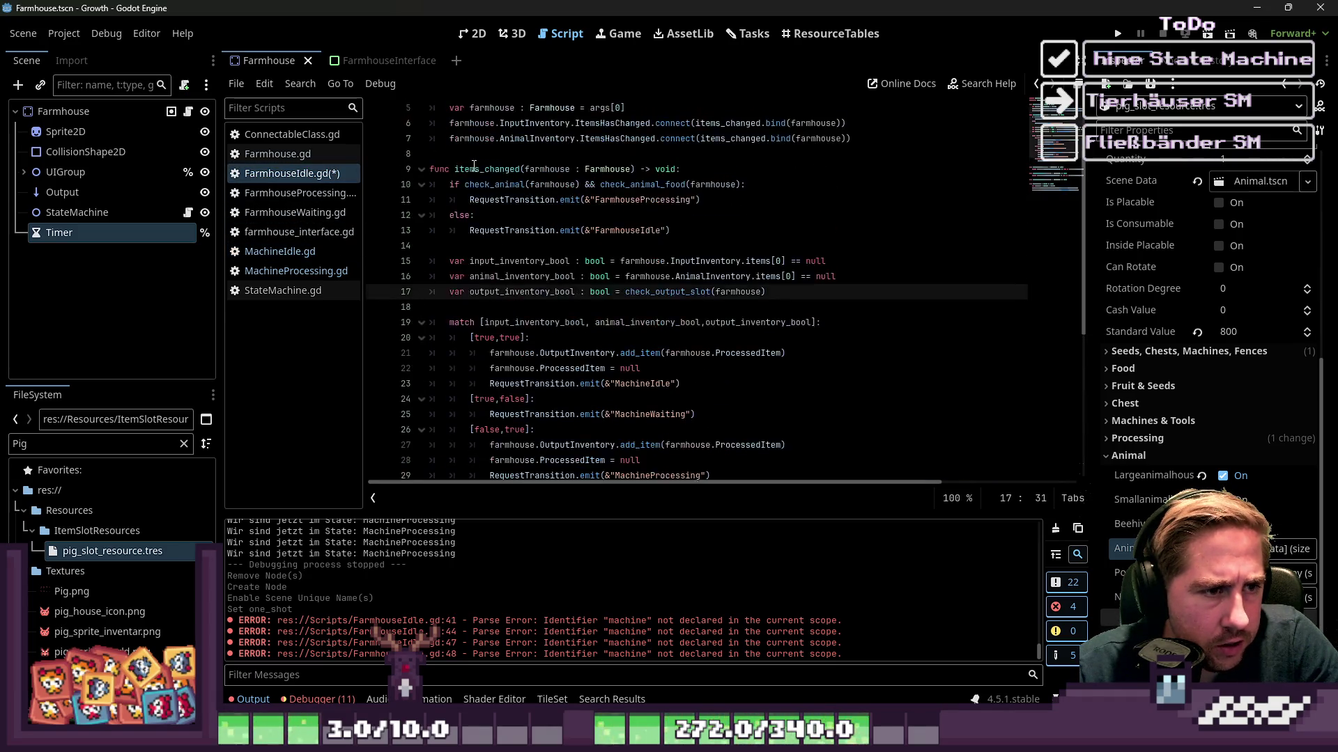
Cut the inventory booleans and match block out of FarmhouseIdle.gd.
{"action": "scroll", "coordinate": [481, 188], "scroll_direction": "up", "scroll_amount": 2}
{"action": "scroll", "coordinate": [534, 238], "scroll_direction": "down", "scroll_amount": 2}
{"action": "scroll", "coordinate": [534, 238], "scroll_direction": "down", "scroll_amount": 3}
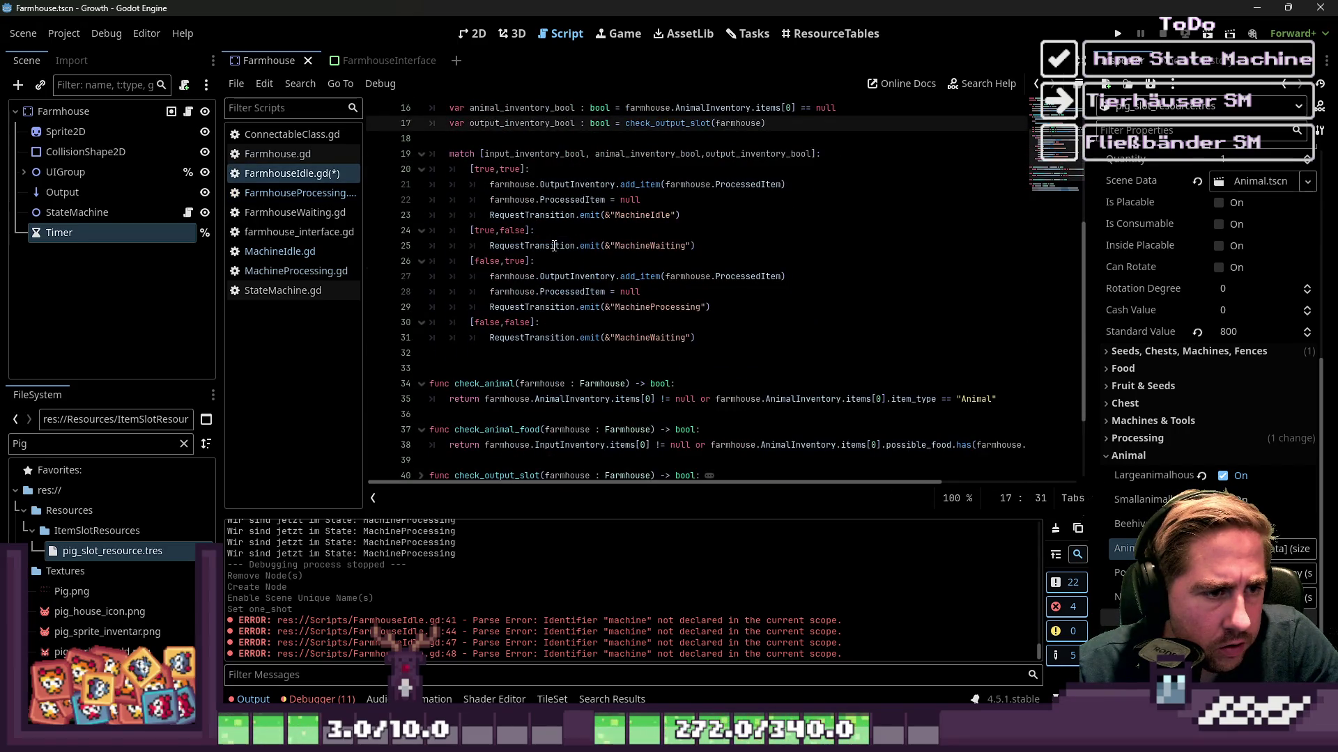
{"action": "mouse_move", "coordinate": [700, 337]}
{"action": "left_mouse_down"}
{"action": "mouse_move", "coordinate": [445, 289]}
{"action": "mouse_move", "coordinate": [386, 234]}
{"action": "left_mouse_up"}
{"action": "key", "text": "ctrl+c"}
{"action": "scroll", "coordinate": [446, 289], "scroll_direction": "up", "scroll_amount": 2}
{"action": "scroll", "coordinate": [422, 273], "scroll_direction": "up", "scroll_amount": 1}
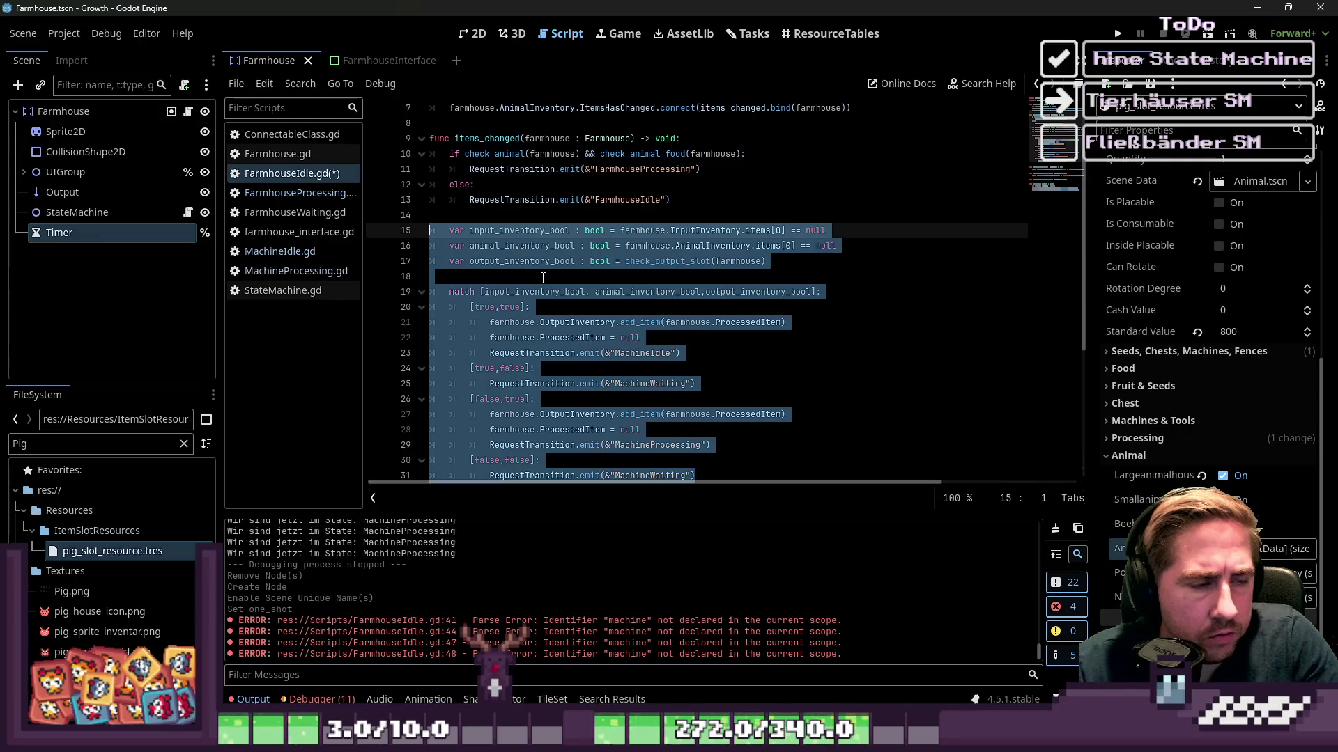
{"action": "key", "text": "Delete"}
{"action": "key", "text": "BackSpace"}
{"action": "key", "text": "BackSpace"}
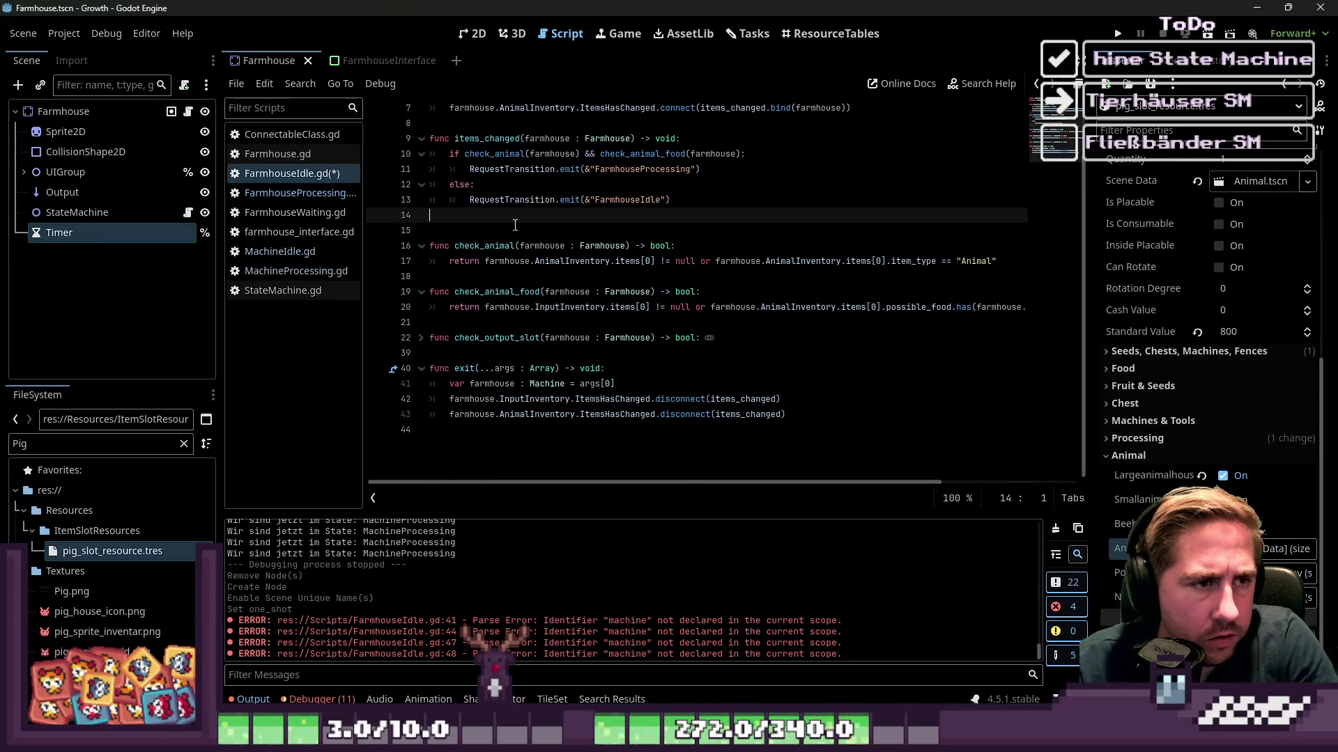
Paste the booleans and match block into processing_item after unstack_items in FarmhouseProcessing.gd.
{"action": "left_click", "coordinate": [281, 194]}
{"action": "left_click", "coordinate": [470, 360]}
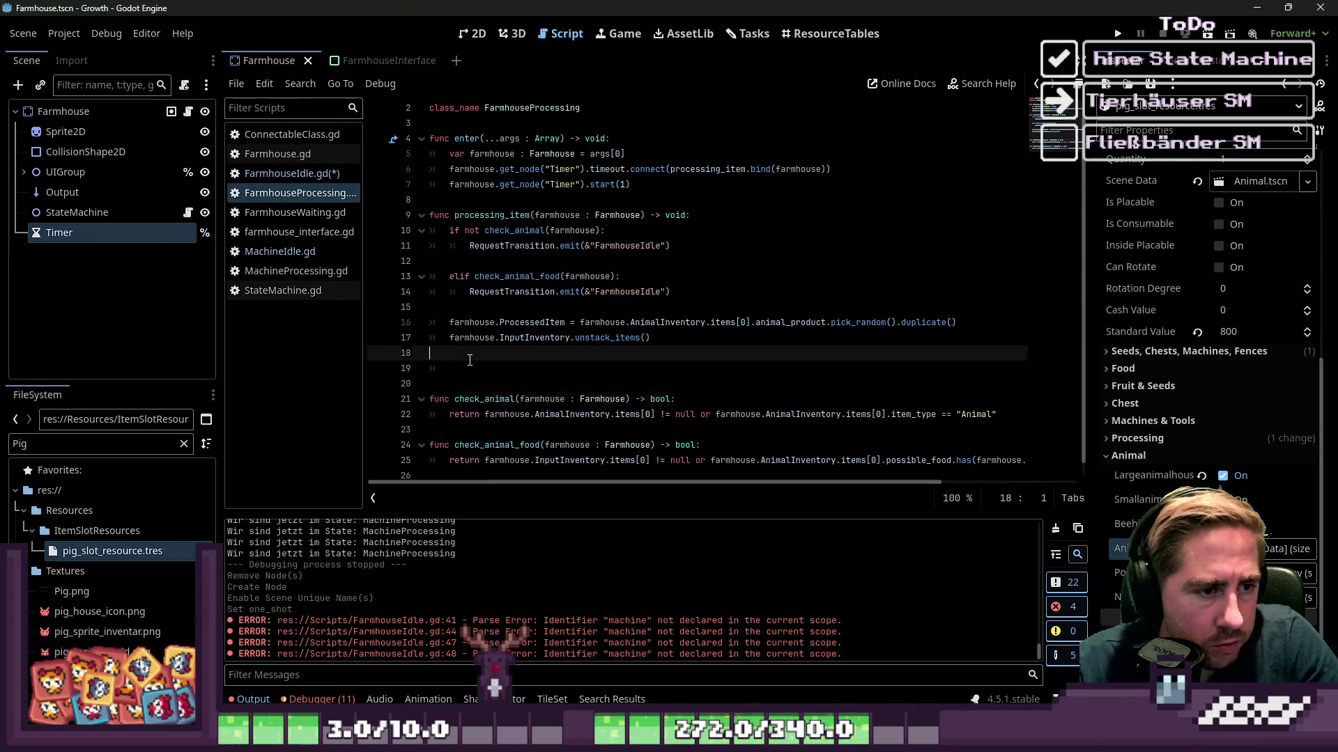
{"action": "left_click", "coordinate": [468, 374]}
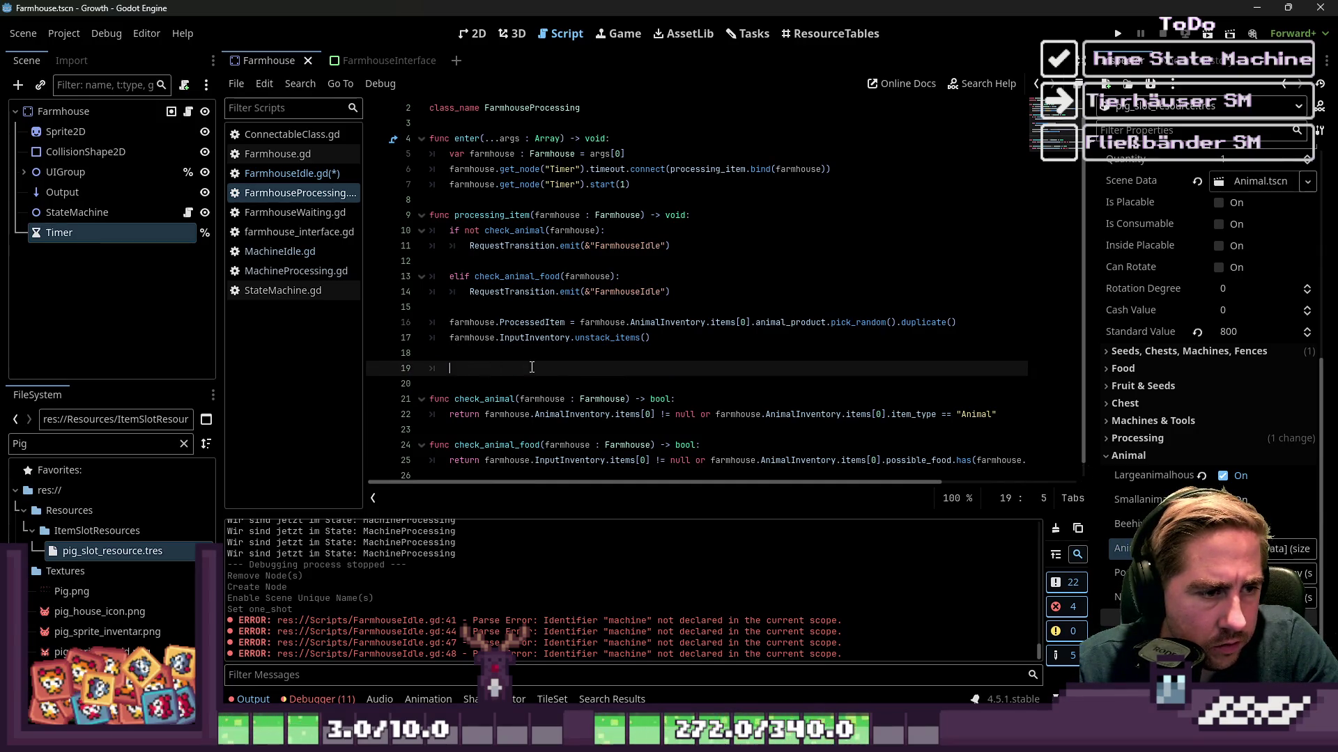
{"action": "key", "text": "ctrl+v"}
{"action": "scroll", "coordinate": [501, 329], "scroll_direction": "down", "scroll_amount": 5}
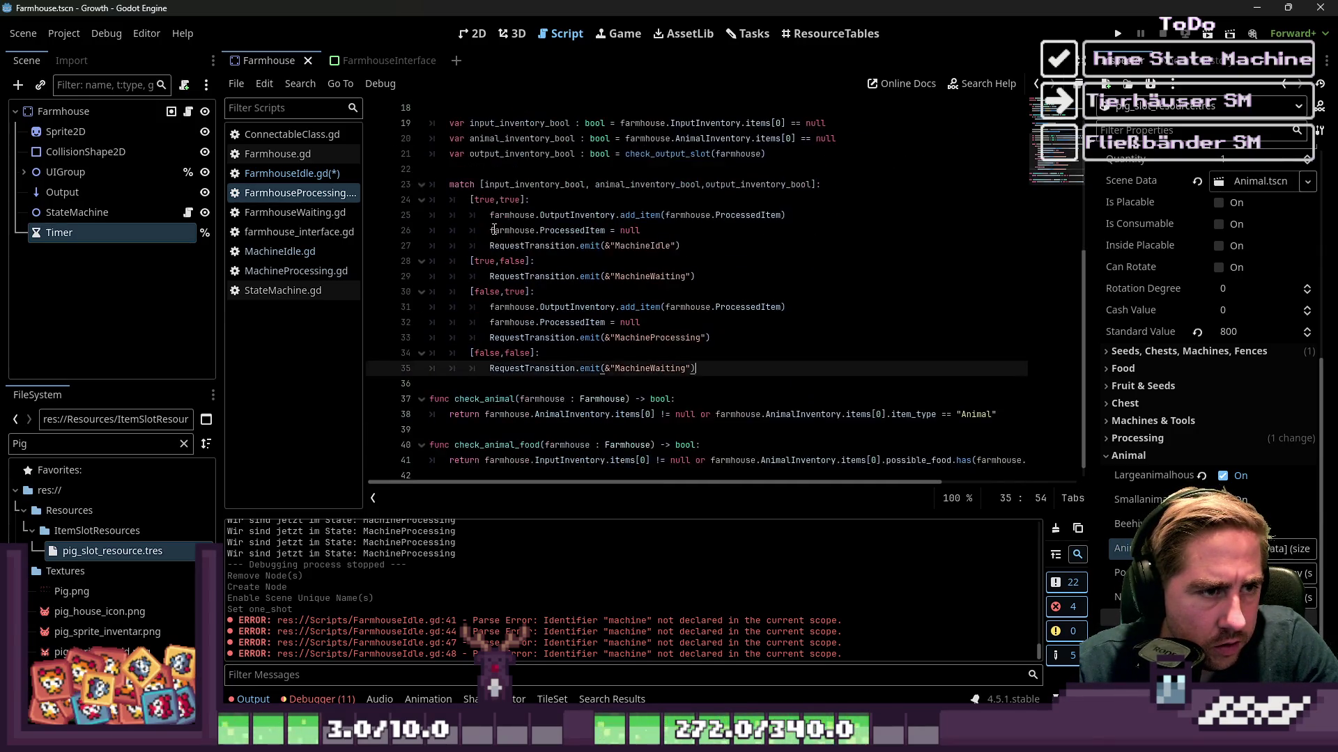
Unfold check_output_slot in FarmhouseIdle.gd and cut it out.
{"action": "left_click", "coordinate": [289, 173]}
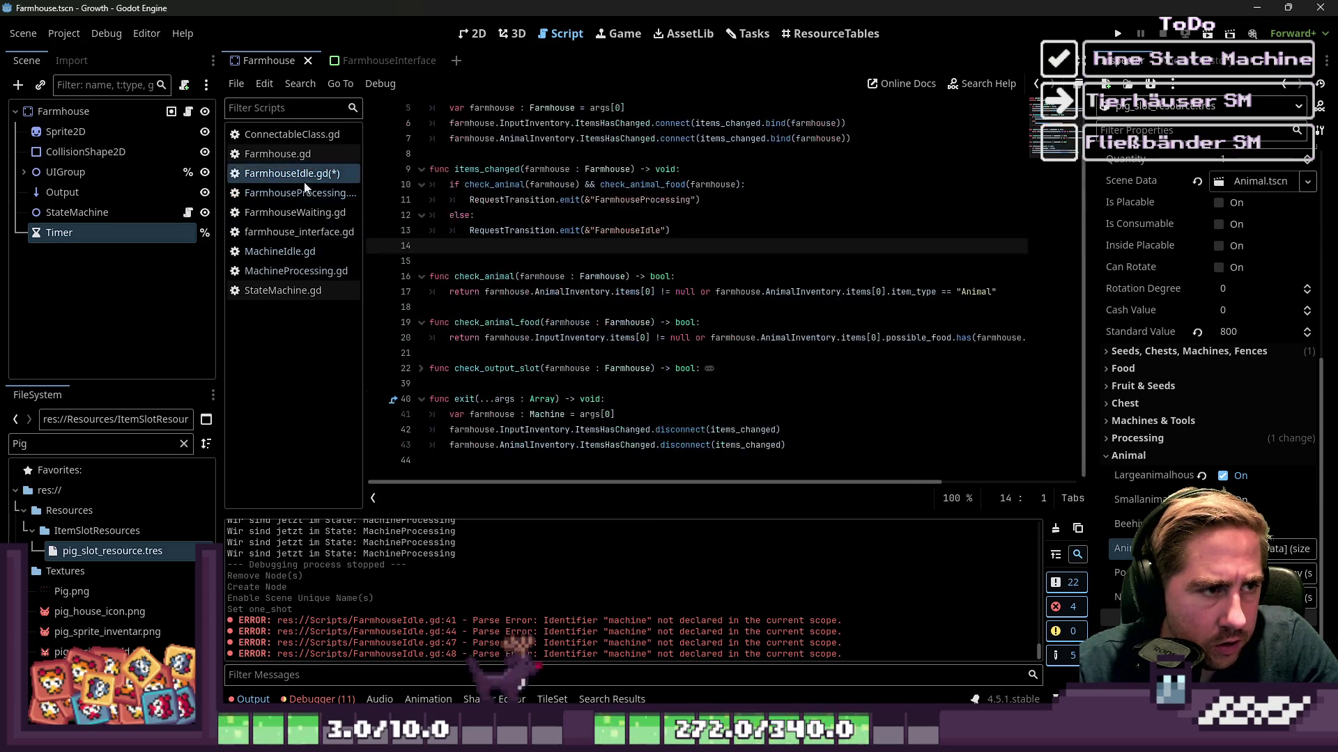
{"action": "left_click", "coordinate": [625, 369]}
{"action": "left_click", "coordinate": [420, 369]}
{"action": "scroll", "coordinate": [594, 397], "scroll_direction": "down", "scroll_amount": 4}
{"action": "scroll", "coordinate": [594, 397], "scroll_direction": "down", "scroll_amount": 2}
{"action": "mouse_move", "coordinate": [592, 368]}
{"action": "left_mouse_down"}
{"action": "mouse_move", "coordinate": [529, 337]}
{"action": "mouse_move", "coordinate": [419, 108]}
{"action": "mouse_move", "coordinate": [396, 123]}
{"action": "left_mouse_up"}
{"action": "key", "text": "ctrl+c"}
{"action": "scroll", "coordinate": [770, 289], "scroll_direction": "up", "scroll_amount": 3}
{"action": "key", "text": "BackSpace"}
{"action": "key", "text": "BackSpace"}
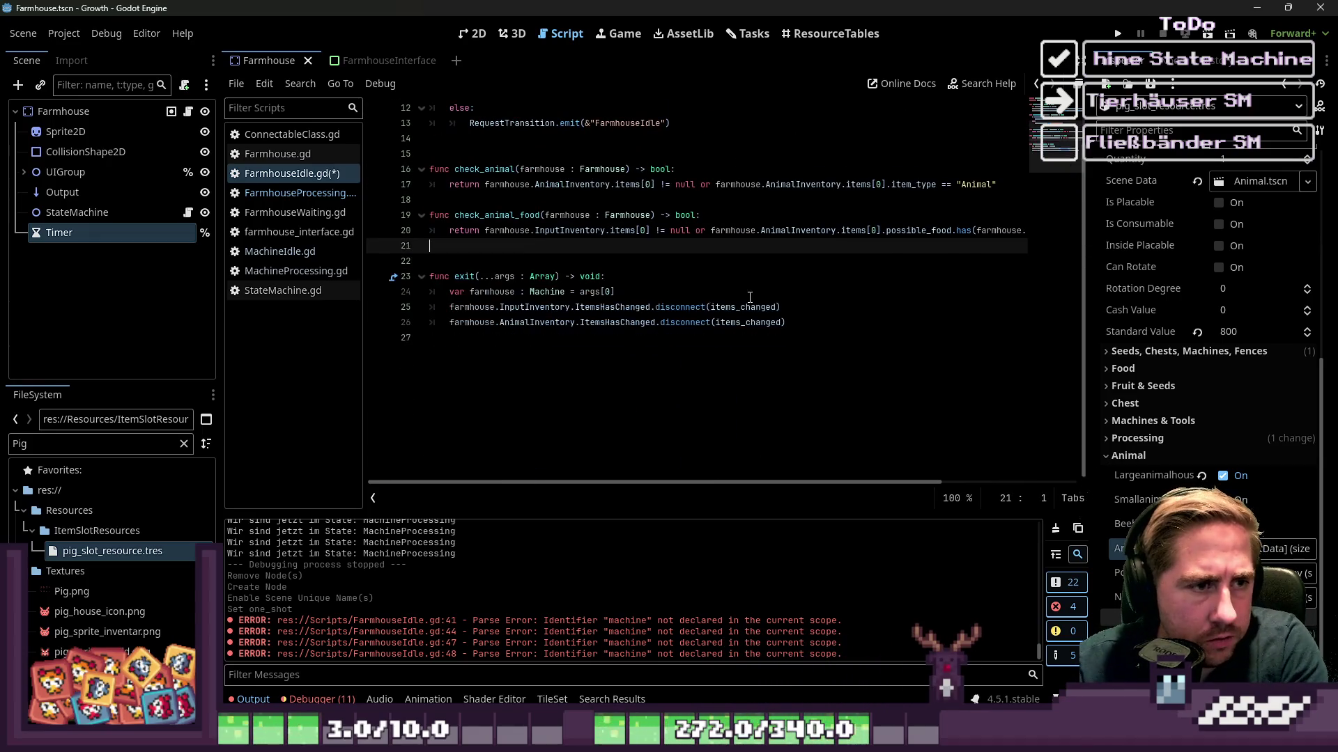
{"action": "key", "text": "BackSpace"}
{"action": "left_click", "coordinate": [476, 230], "text": "shift"}
{"action": "scroll", "coordinate": [476, 230], "scroll_direction": "up", "scroll_amount": 3}
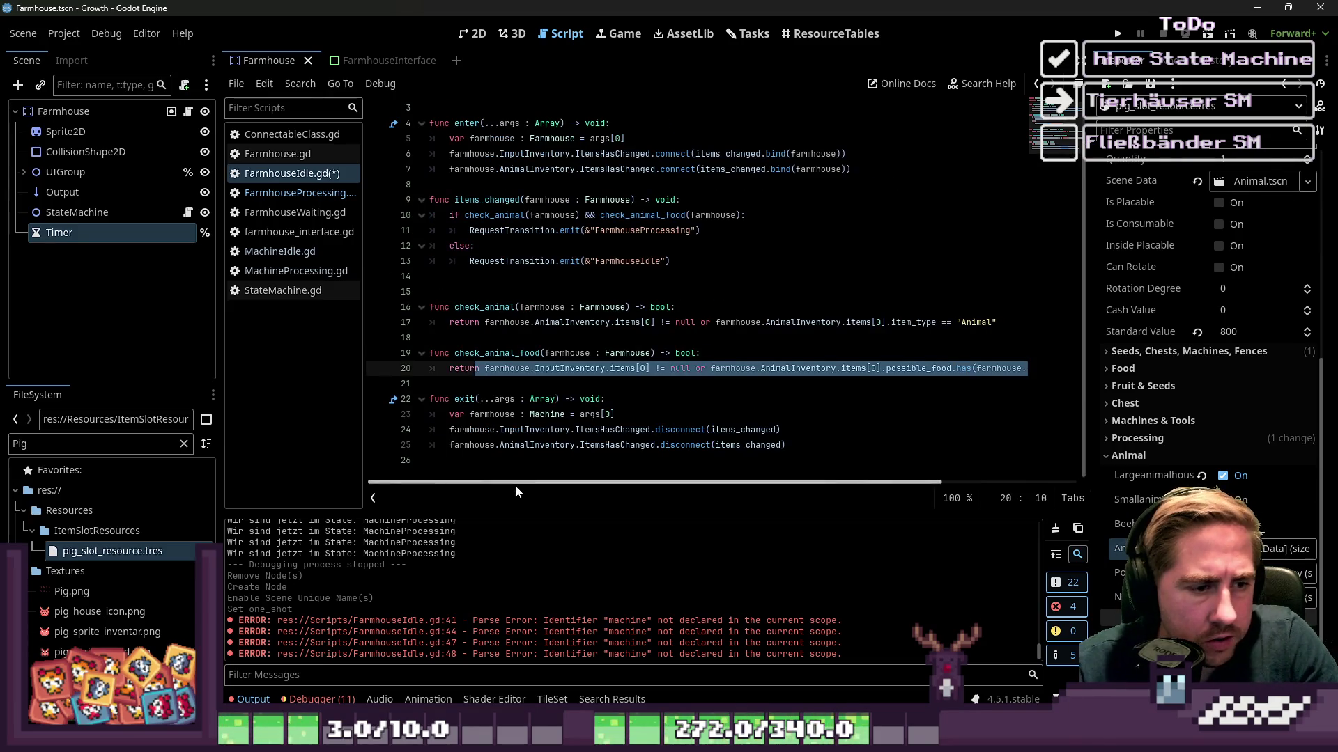
Paste check_output_slot at the end of FarmhouseProcessing.gd.
{"action": "left_click", "coordinate": [393, 399]}
{"action": "left_click", "coordinate": [300, 193]}
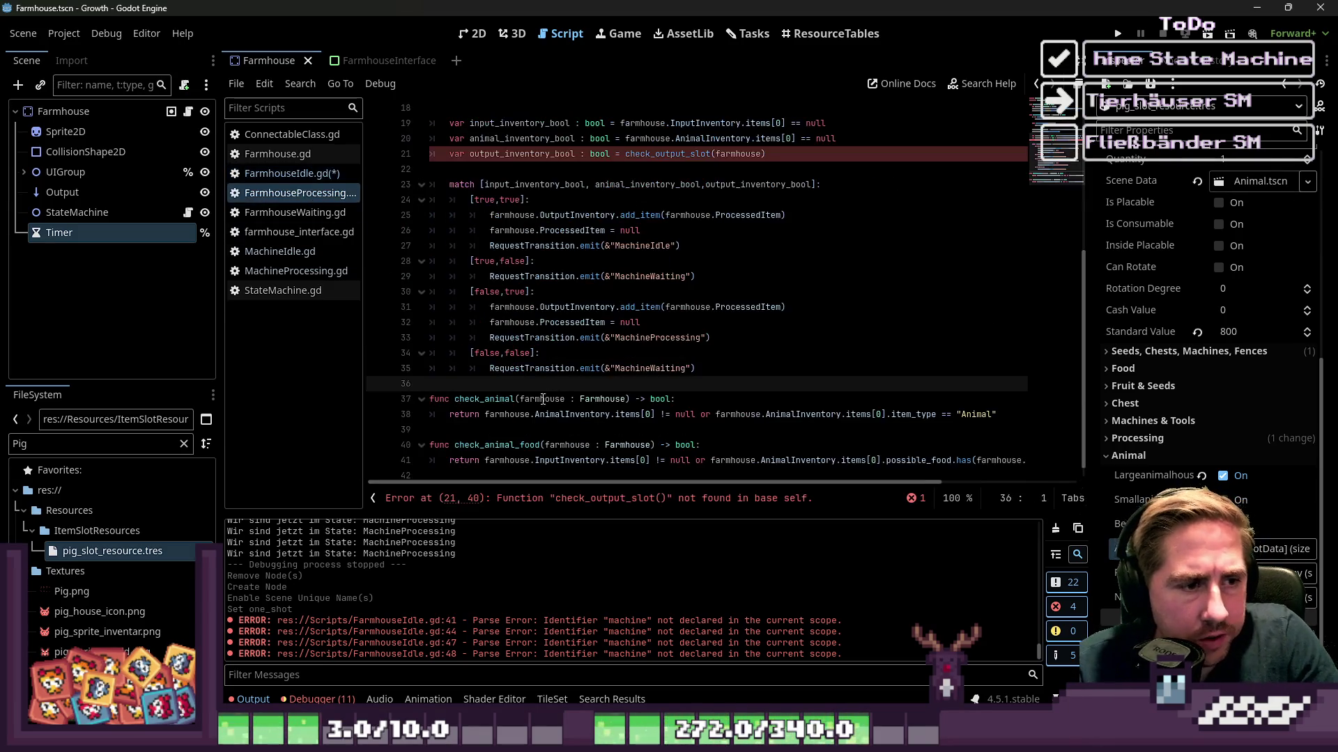
{"action": "scroll", "coordinate": [500, 386], "scroll_direction": "down", "scroll_amount": 1}
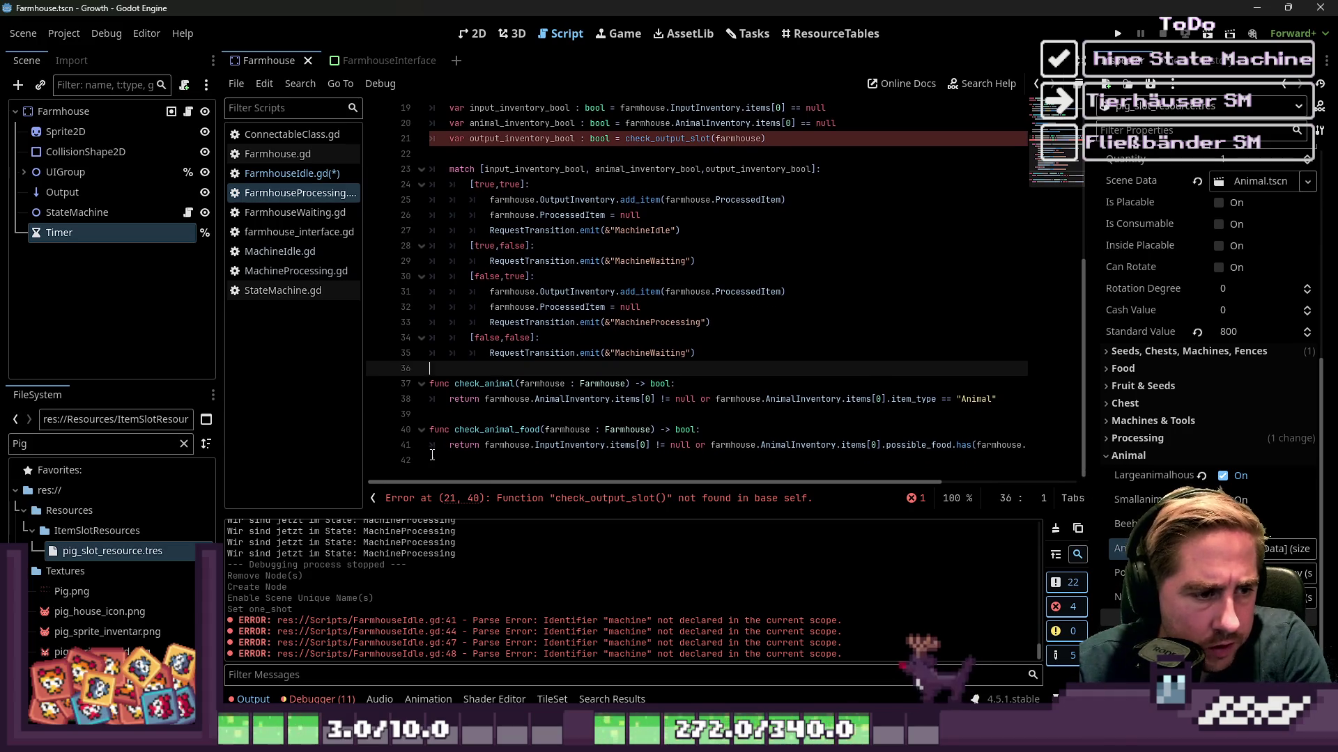
{"action": "left_click", "coordinate": [533, 463]}
{"action": "scroll", "coordinate": [533, 446], "scroll_direction": "down", "scroll_amount": 1}
{"action": "key", "text": "ctrl+v"}
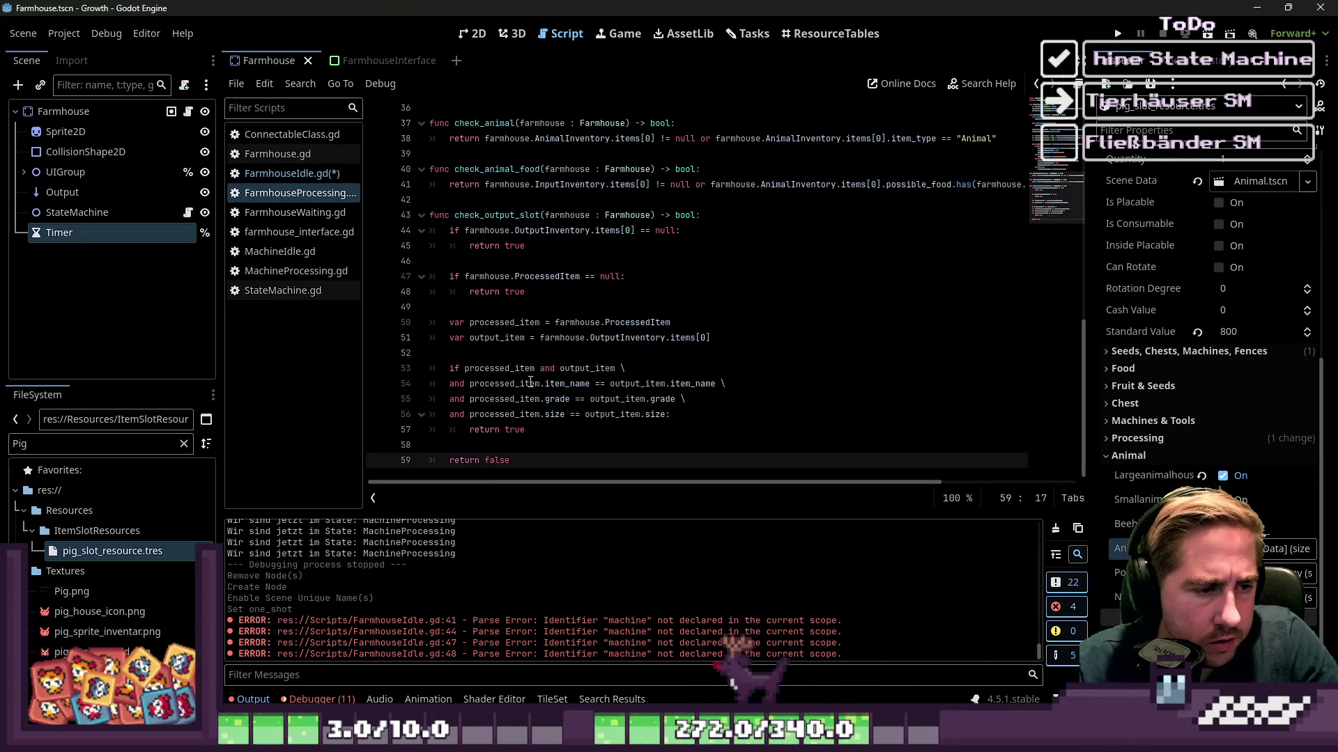
{"action": "scroll", "coordinate": [482, 278], "scroll_direction": "up", "scroll_amount": 2}
{"action": "left_click", "coordinate": [482, 260]}
{"action": "double_click", "coordinate": [482, 260]}
Check the check_output_slot call and add a space before output_inventory_bool in the match array.
{"action": "scroll", "coordinate": [488, 278], "scroll_direction": "up", "scroll_amount": 8}
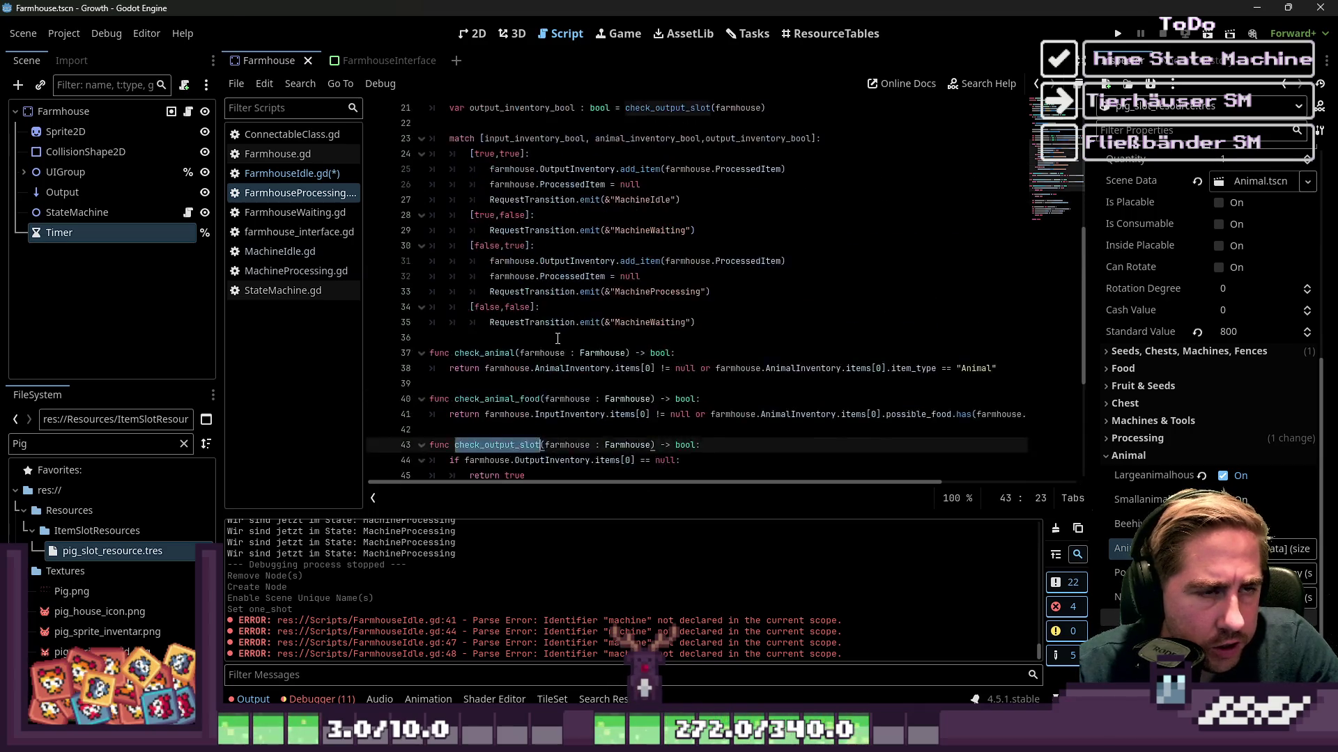
{"action": "left_click", "coordinate": [651, 321]}
{"action": "left_click", "coordinate": [646, 292]}
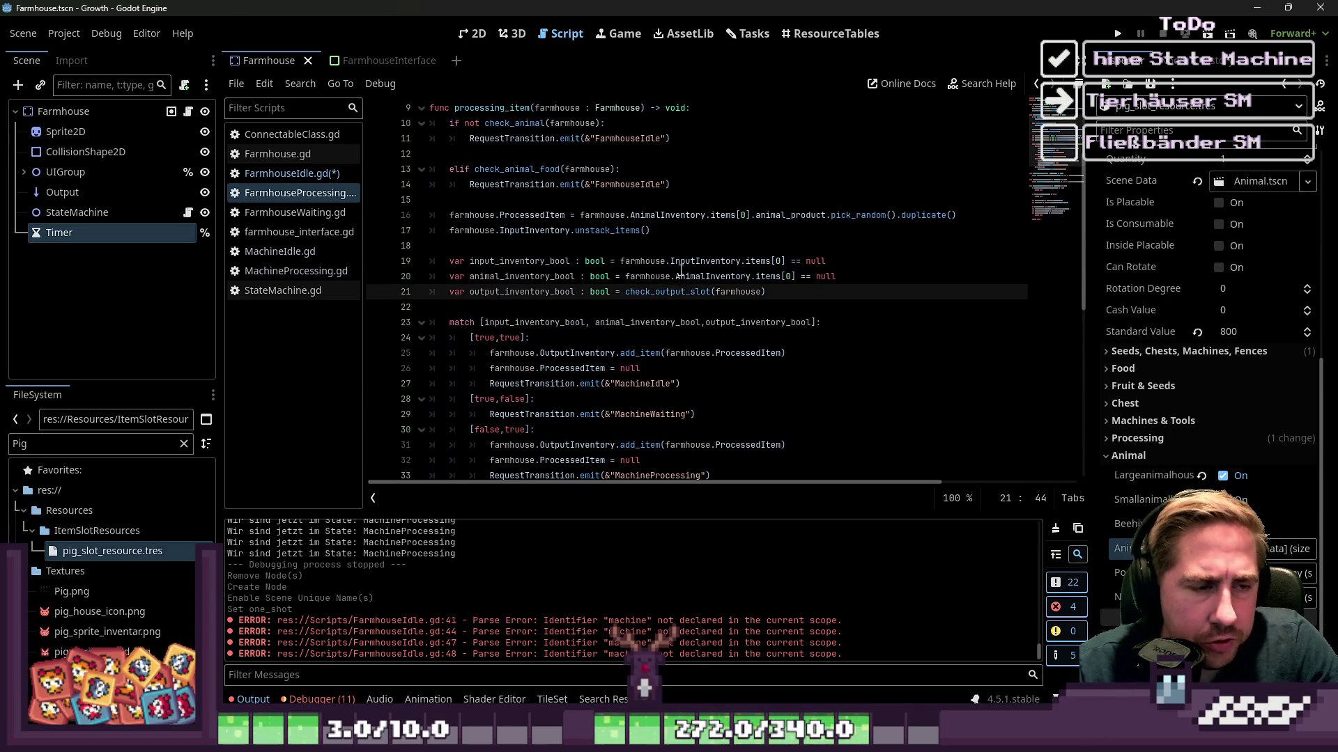
{"action": "scroll", "coordinate": [681, 273], "scroll_direction": "down", "scroll_amount": 2}
{"action": "double_click", "coordinate": [625, 233]}
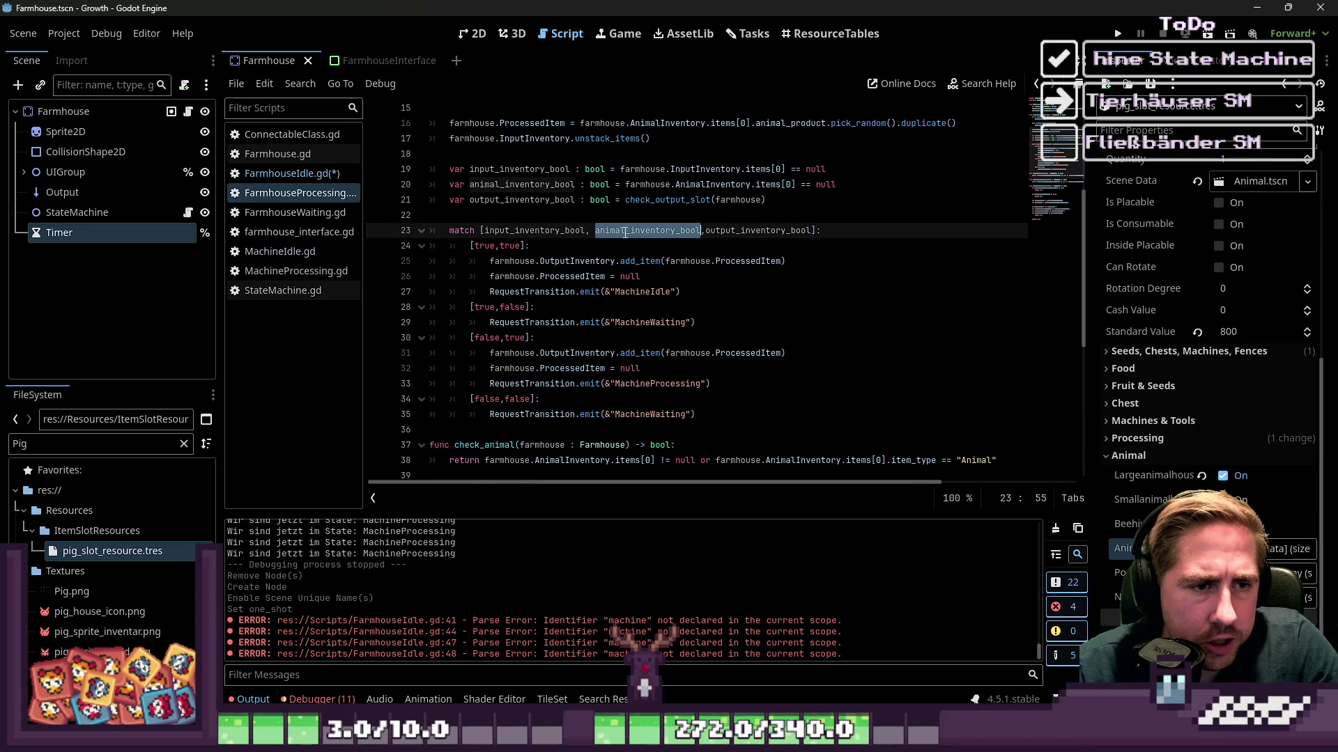
{"action": "left_click", "coordinate": [706, 232]}
{"action": "key", "text": "ctrl+space"}
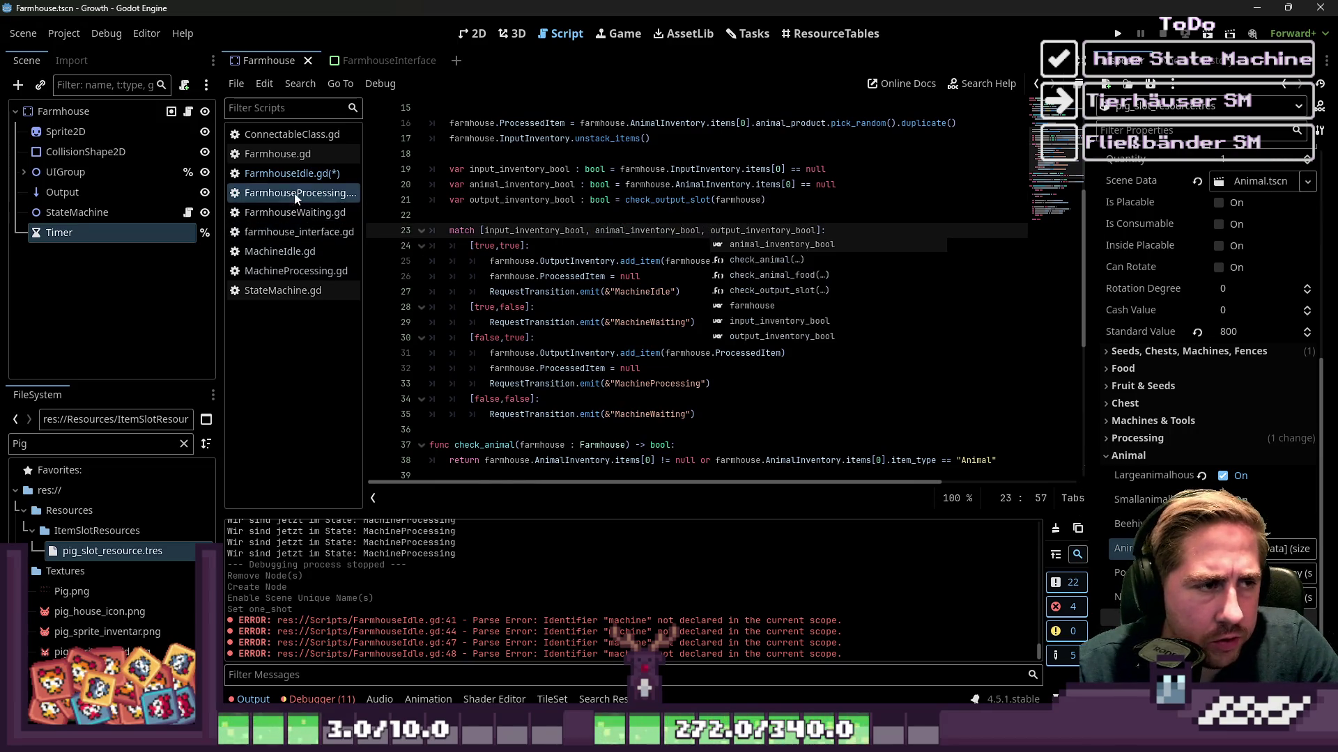
Save the simplified FarmhouseIdle.gd and look up InputInventory's type.
{"action": "left_click", "coordinate": [309, 173]}
{"action": "scroll", "coordinate": [693, 251], "scroll_direction": "up", "scroll_amount": 1}
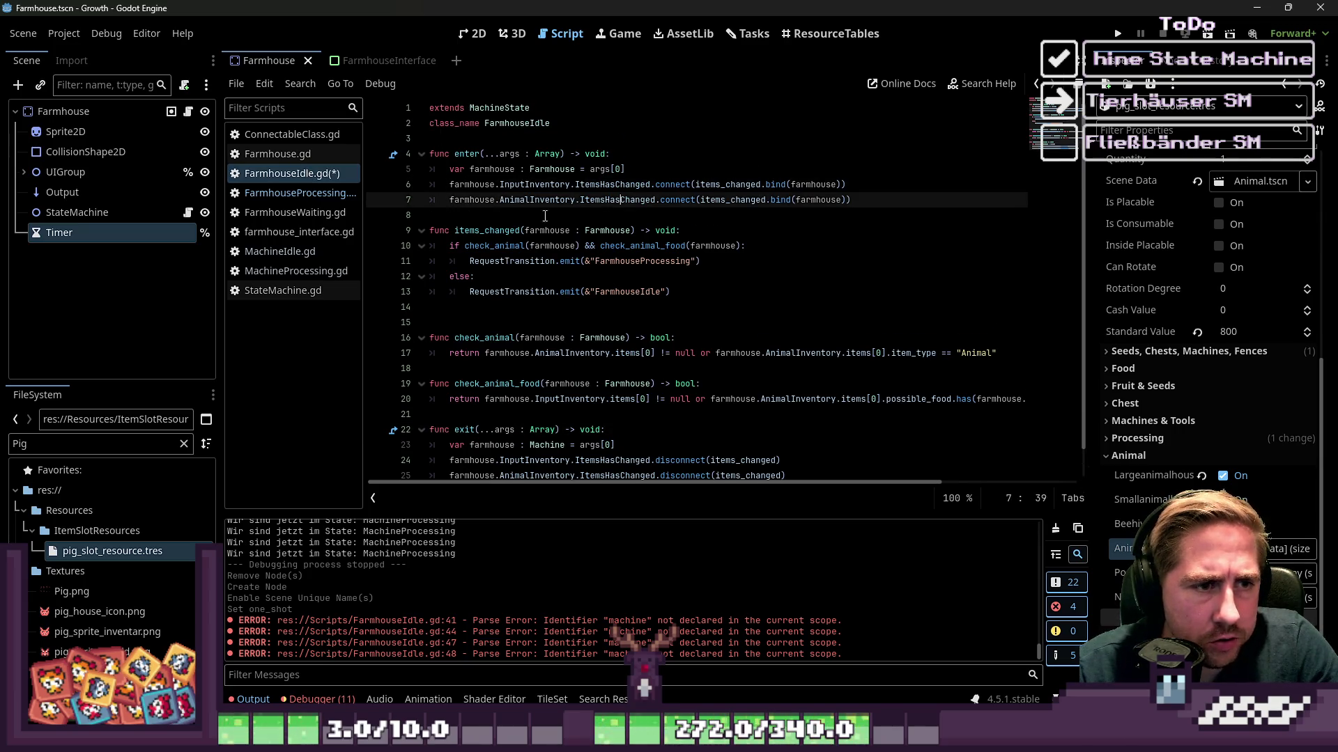
{"action": "double_click", "coordinate": [487, 230]}
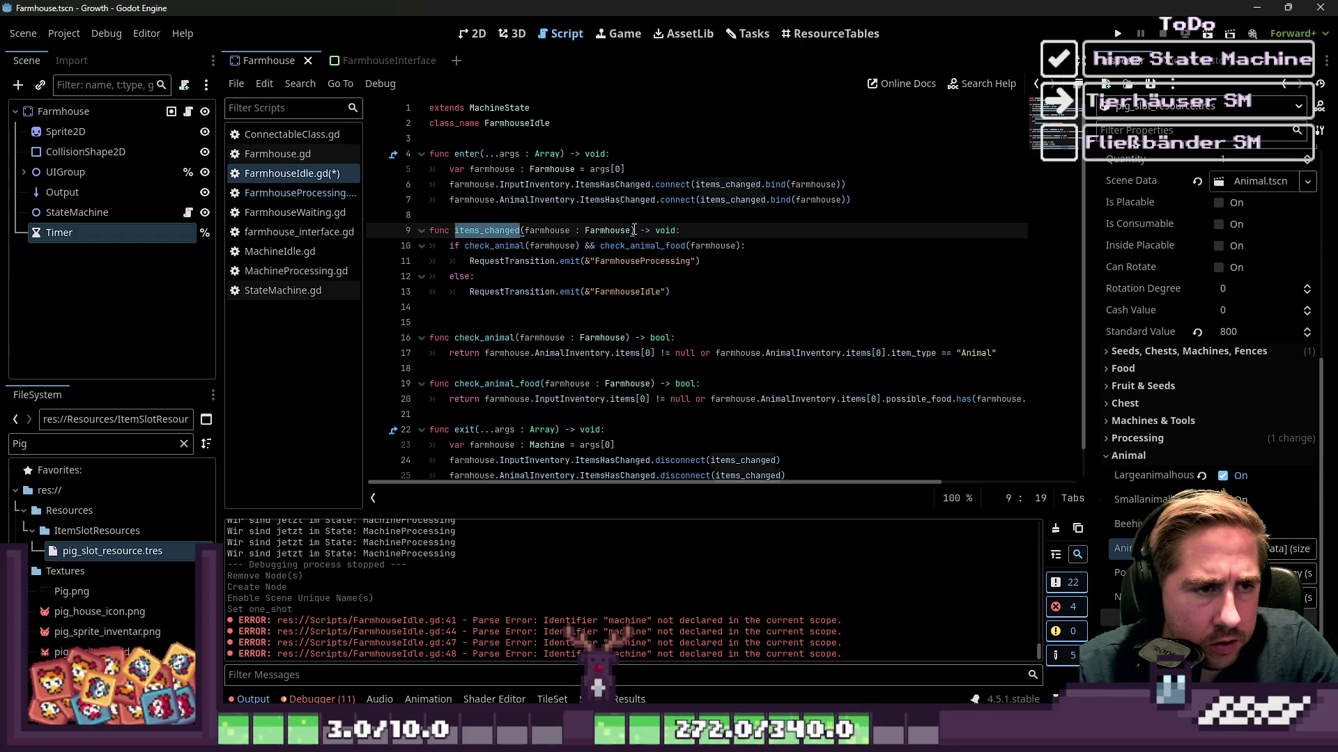
{"action": "left_click", "coordinate": [616, 207]}
{"action": "key", "text": "ctrl+s"}
{"action": "double_click", "coordinate": [548, 186]}
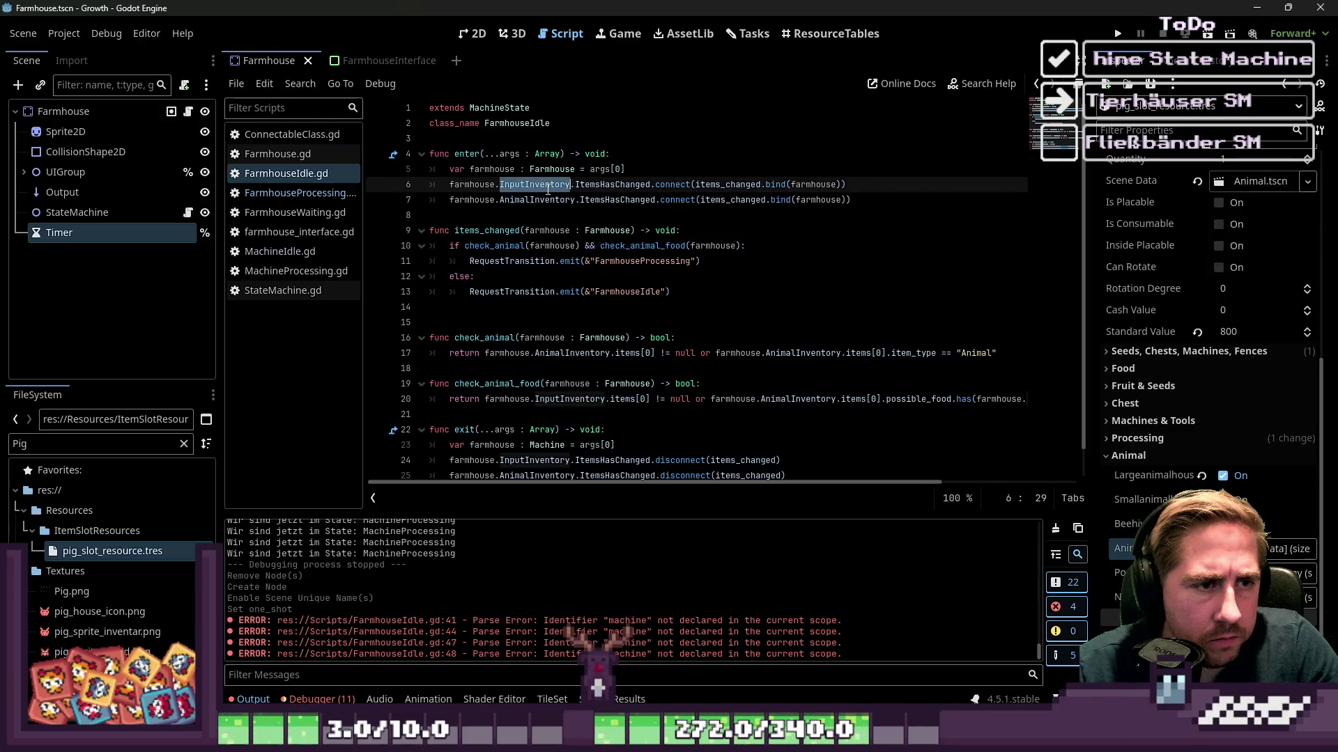
{"action": "mouse_move", "coordinate": [548, 189]}
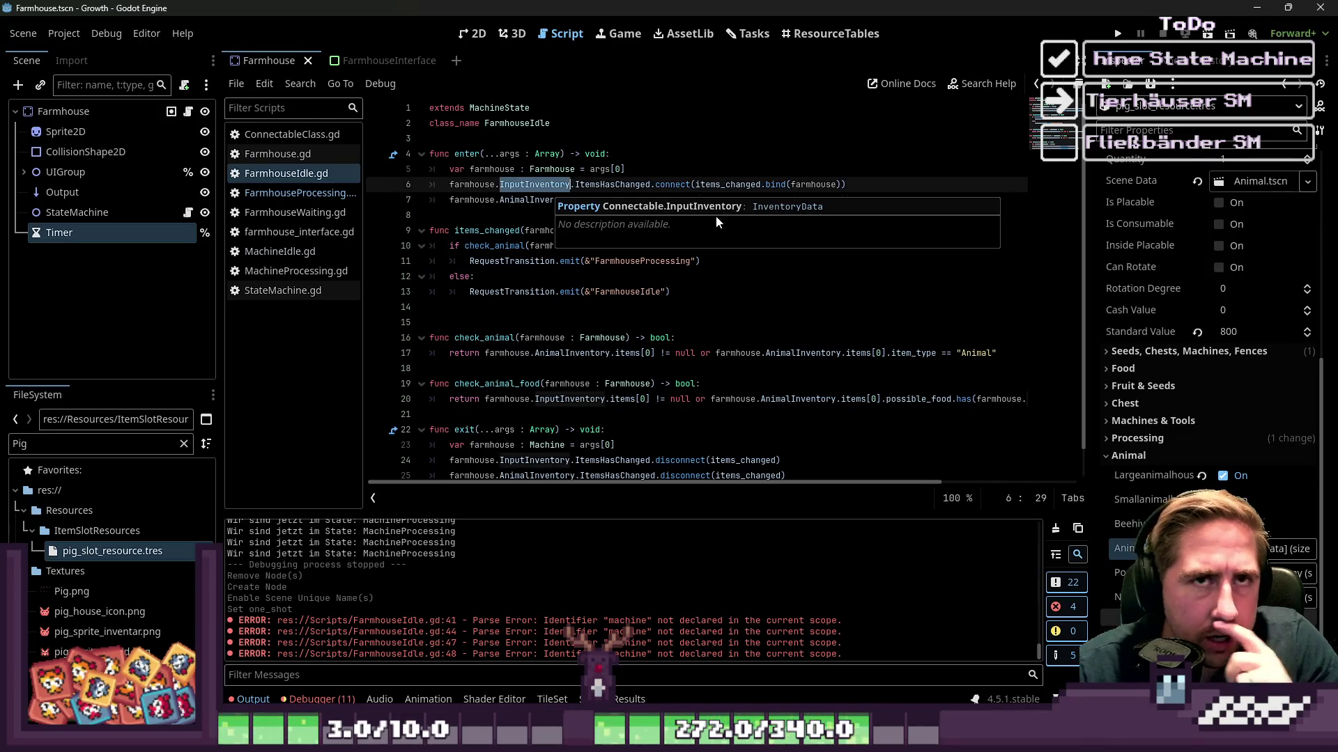
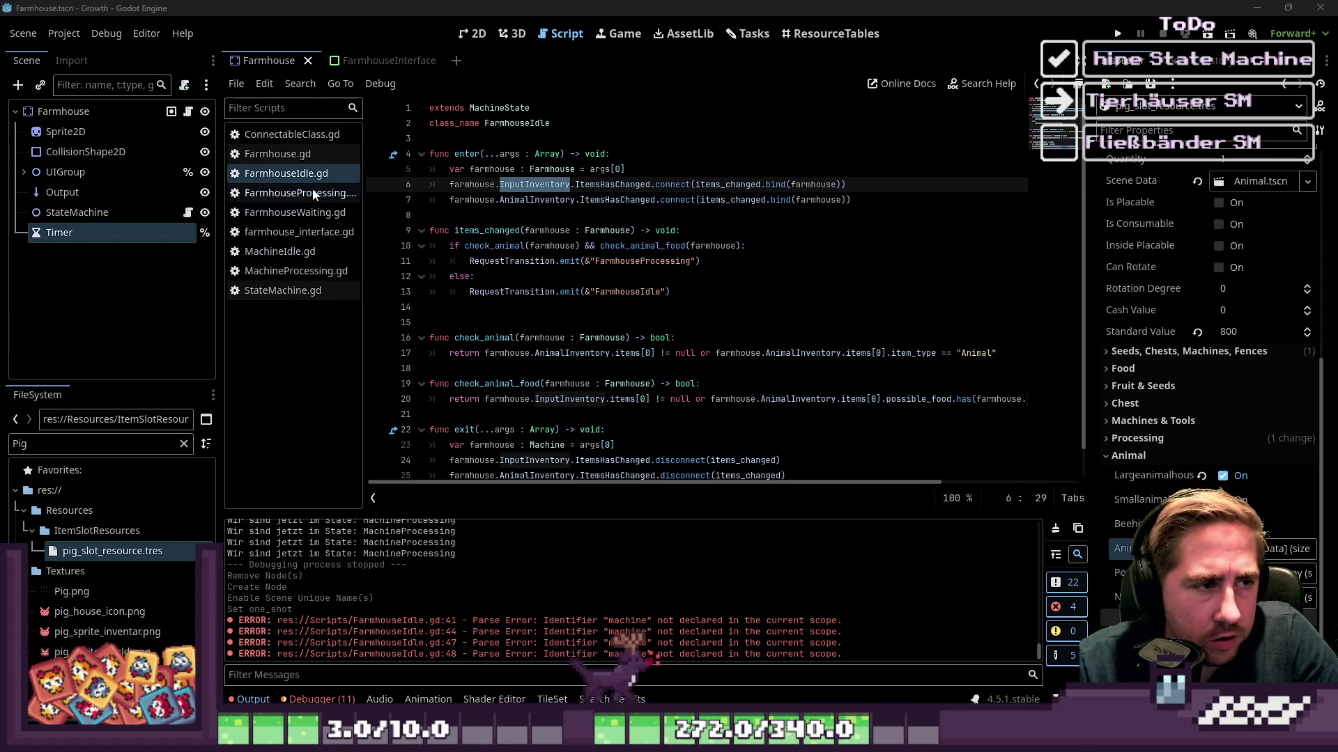
Open FarmhouseProcessing.gd and highlight input_inventory_bool and animal_inventory_bool in the match.
{"action": "left_click", "coordinate": [293, 193]}
{"action": "left_click", "coordinate": [566, 215]}
{"action": "double_click", "coordinate": [571, 230]}
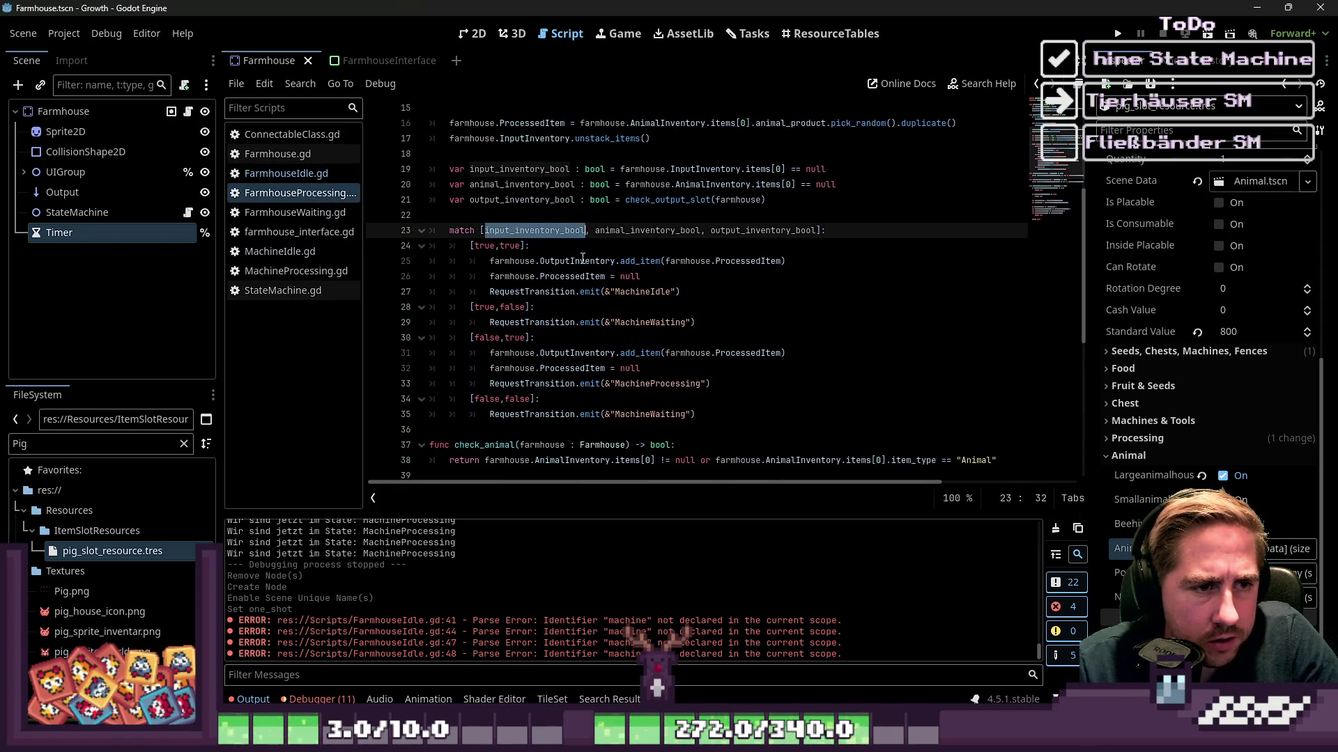
{"action": "left_click", "coordinate": [505, 246]}
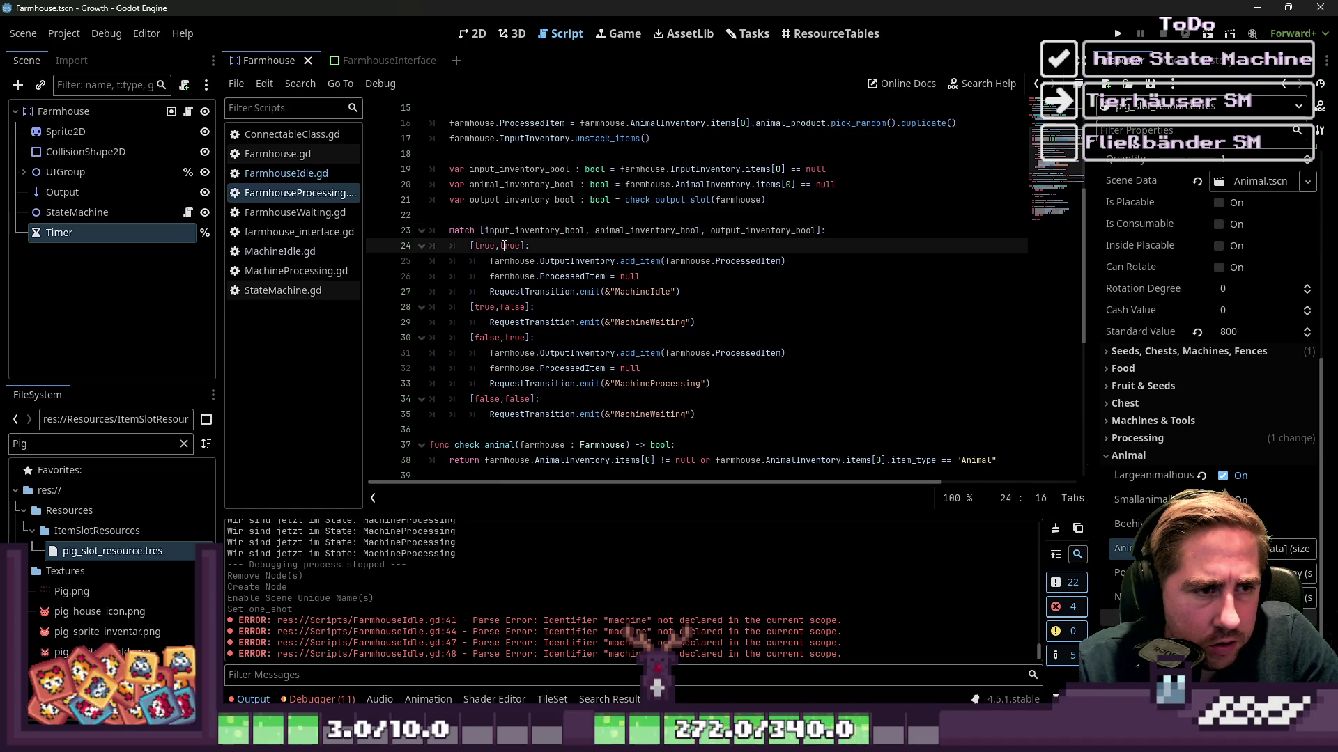
{"action": "double_click", "coordinate": [617, 230]}
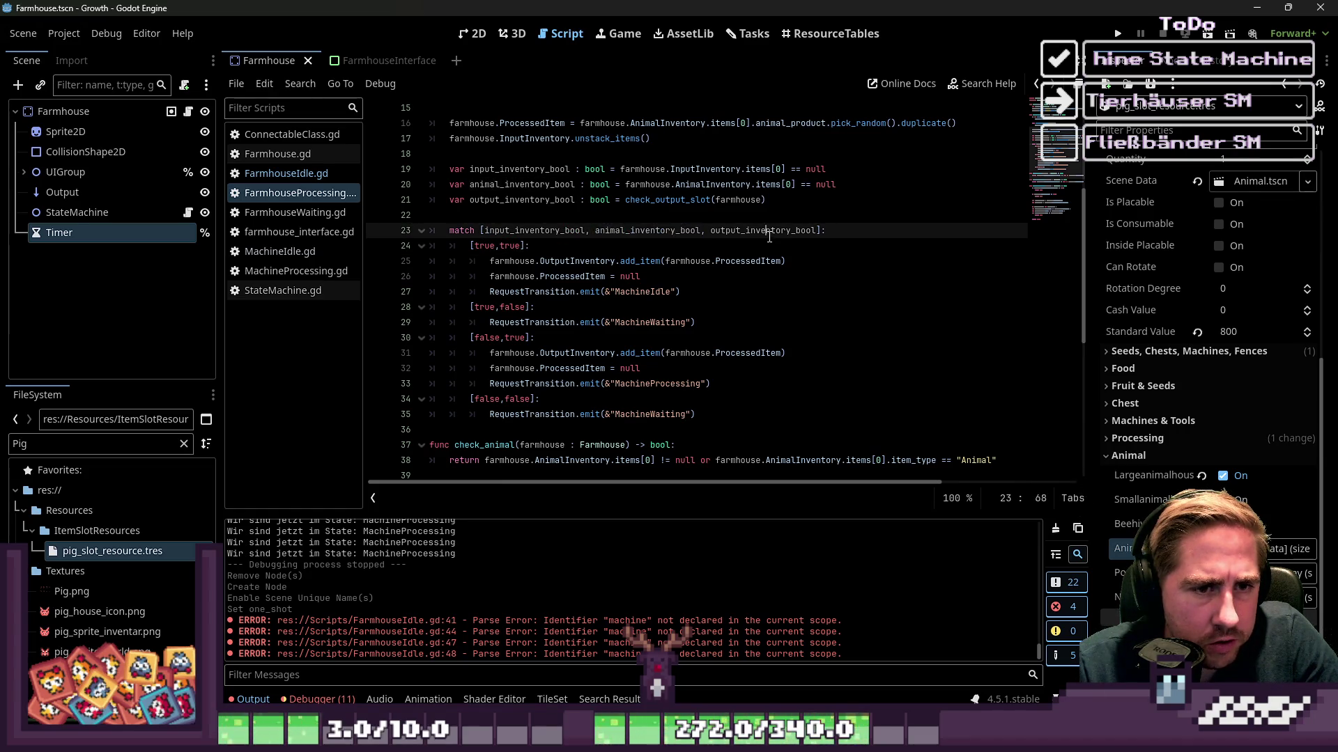
{"action": "left_click", "coordinate": [620, 259]}
{"action": "left_click", "coordinate": [478, 246]}
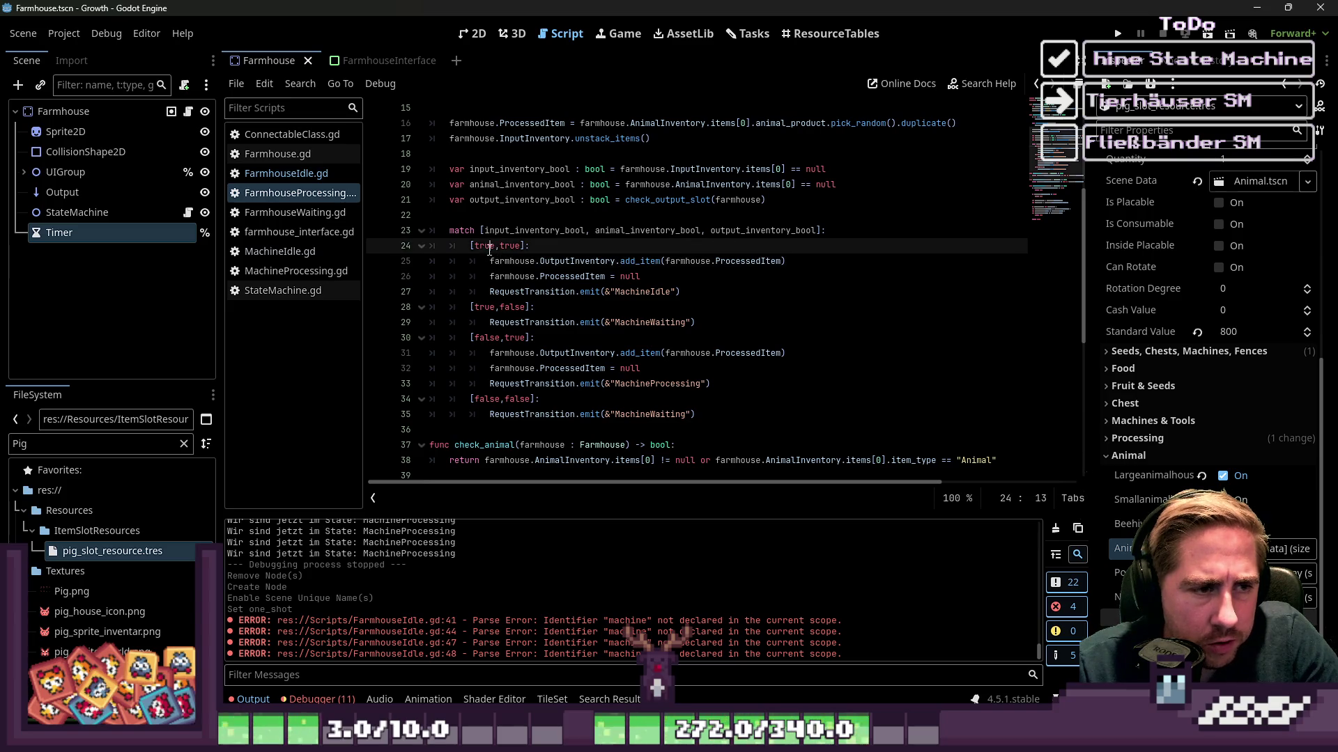
{"action": "scroll", "coordinate": [590, 286], "scroll_direction": "down", "scroll_amount": 2}
{"action": "scroll", "coordinate": [627, 265], "scroll_direction": "up", "scroll_amount": 2}
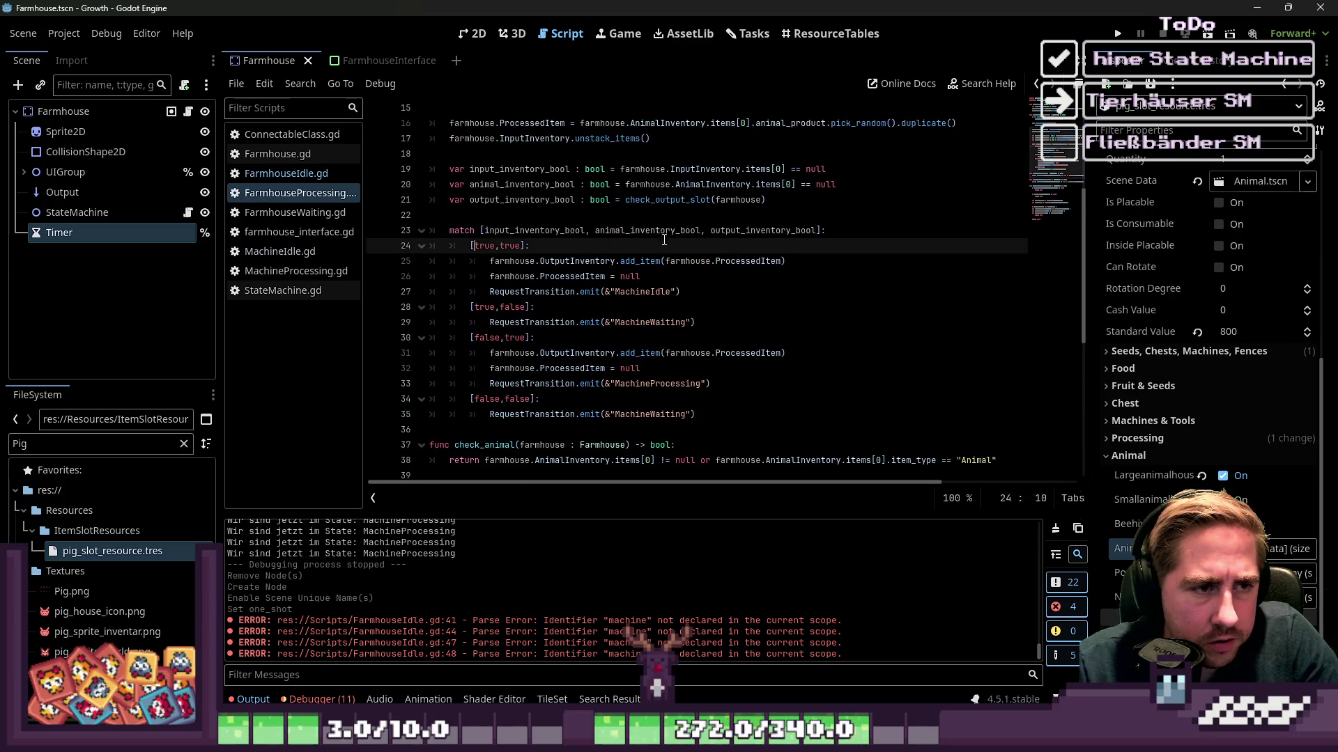
{"action": "left_click", "coordinate": [848, 230]}
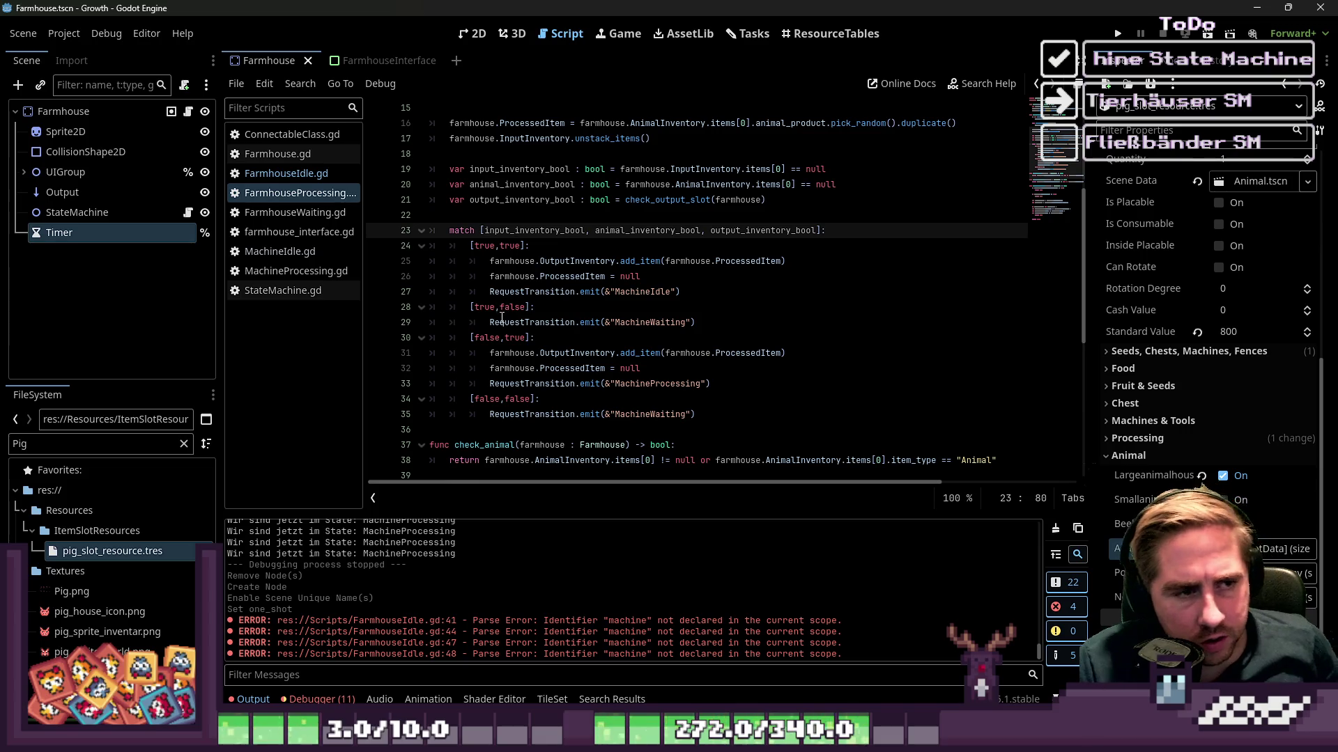
Review the boolean declarations on lines 19–20 and the check_animal function.
{"action": "double_click", "coordinate": [496, 170]}
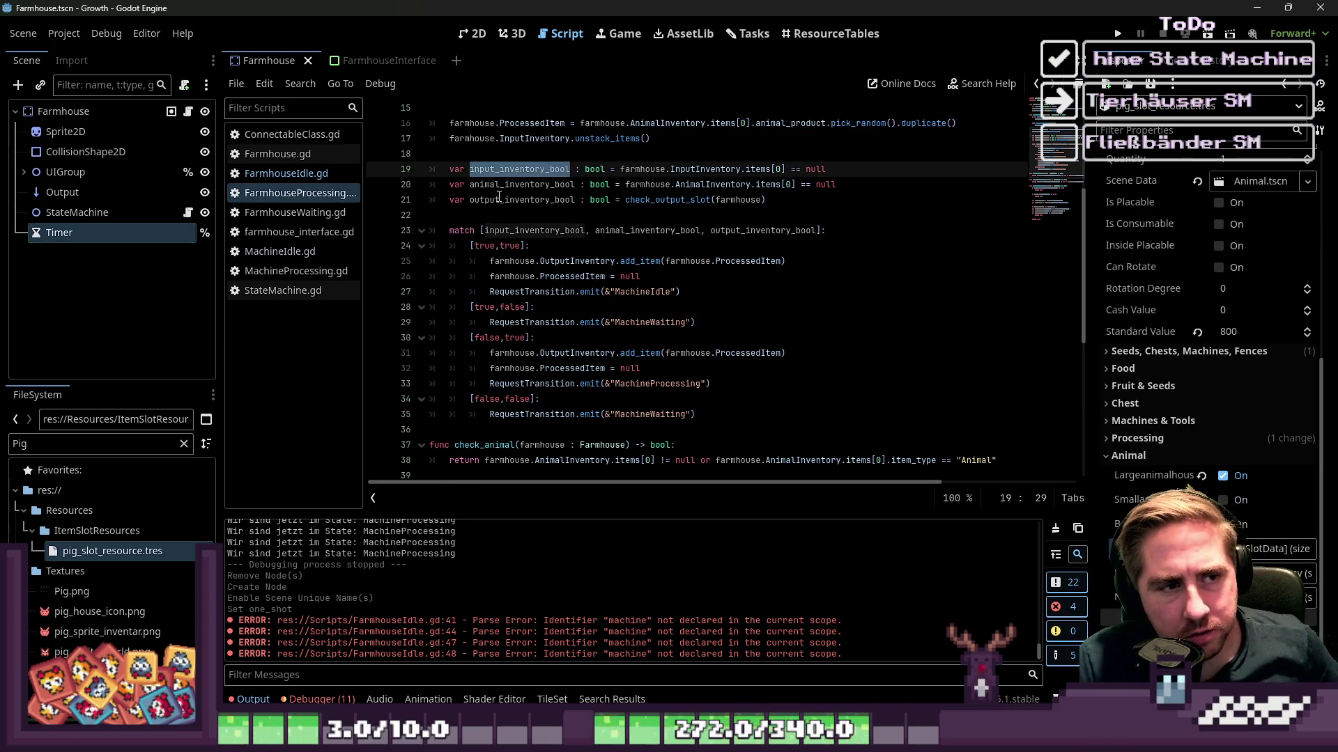
{"action": "double_click", "coordinate": [503, 185]}
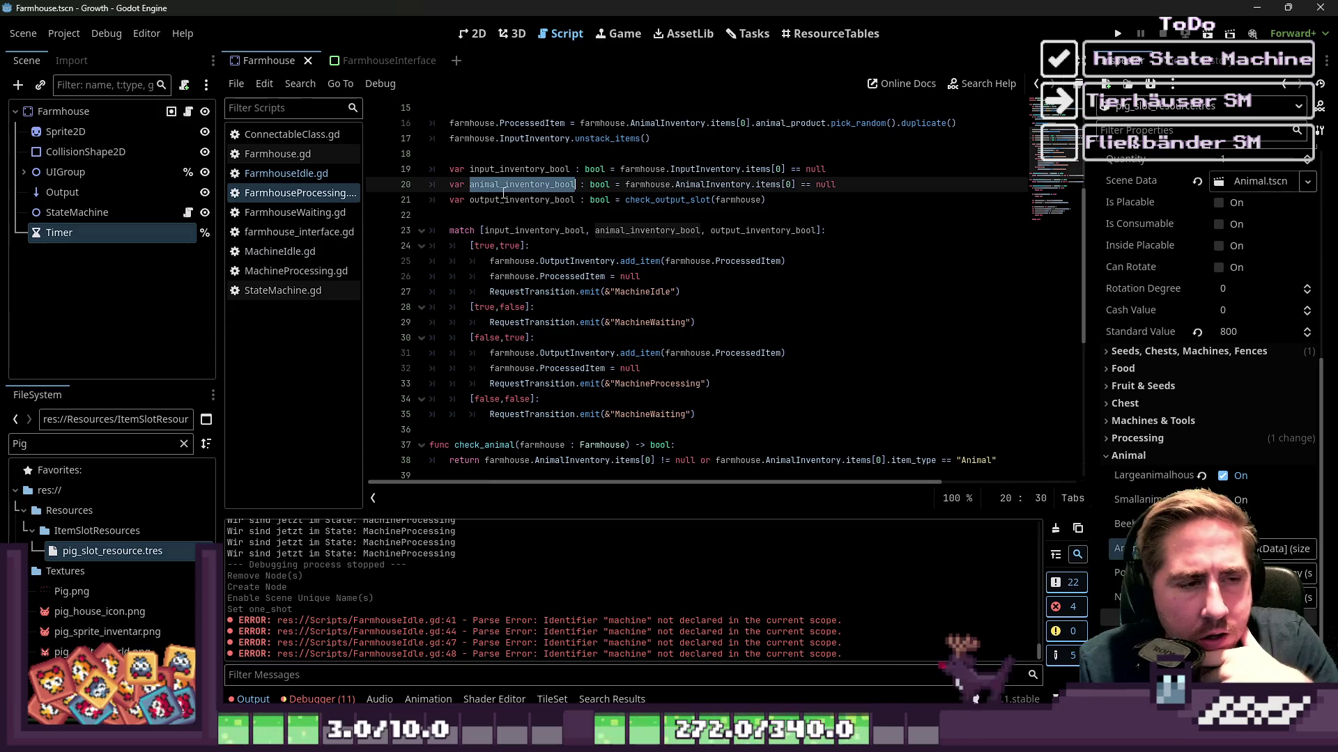
{"action": "double_click", "coordinate": [519, 174]}
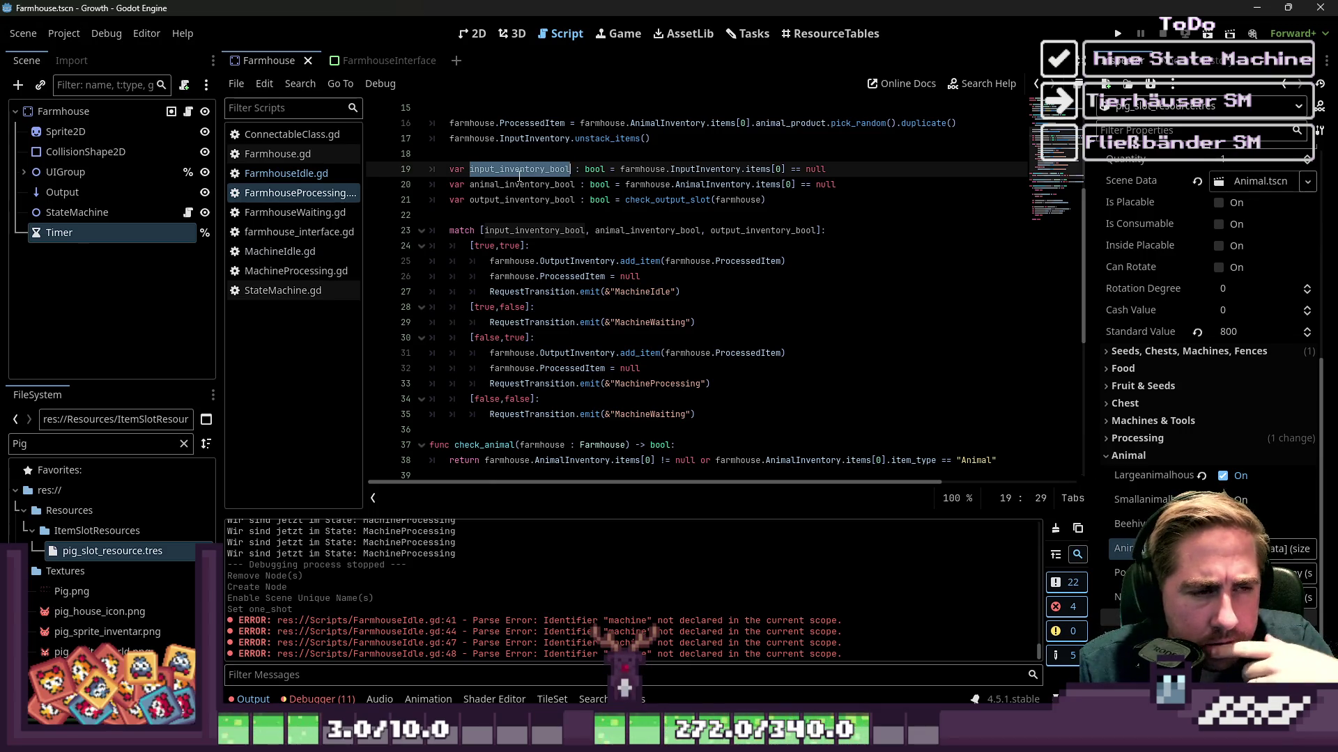
{"action": "scroll", "coordinate": [519, 176], "scroll_direction": "down", "scroll_amount": 2}
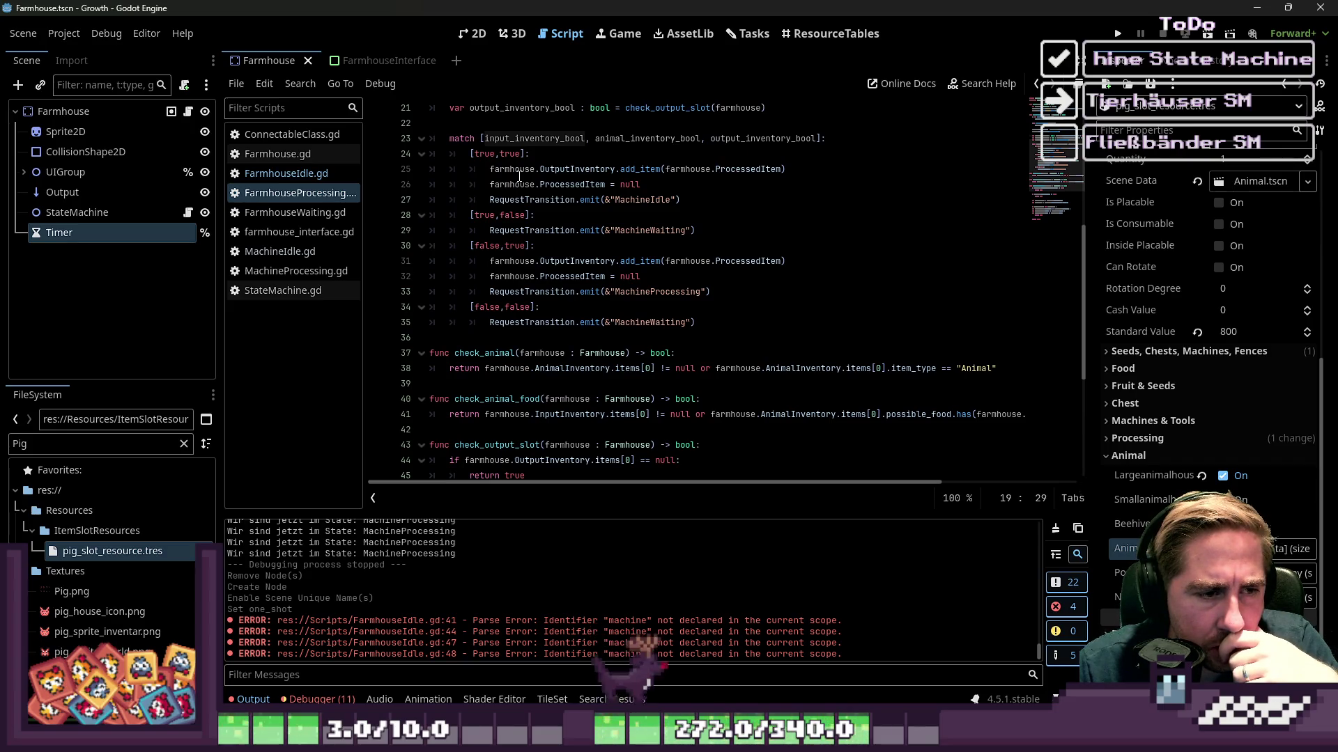
{"action": "double_click", "coordinate": [484, 353]}
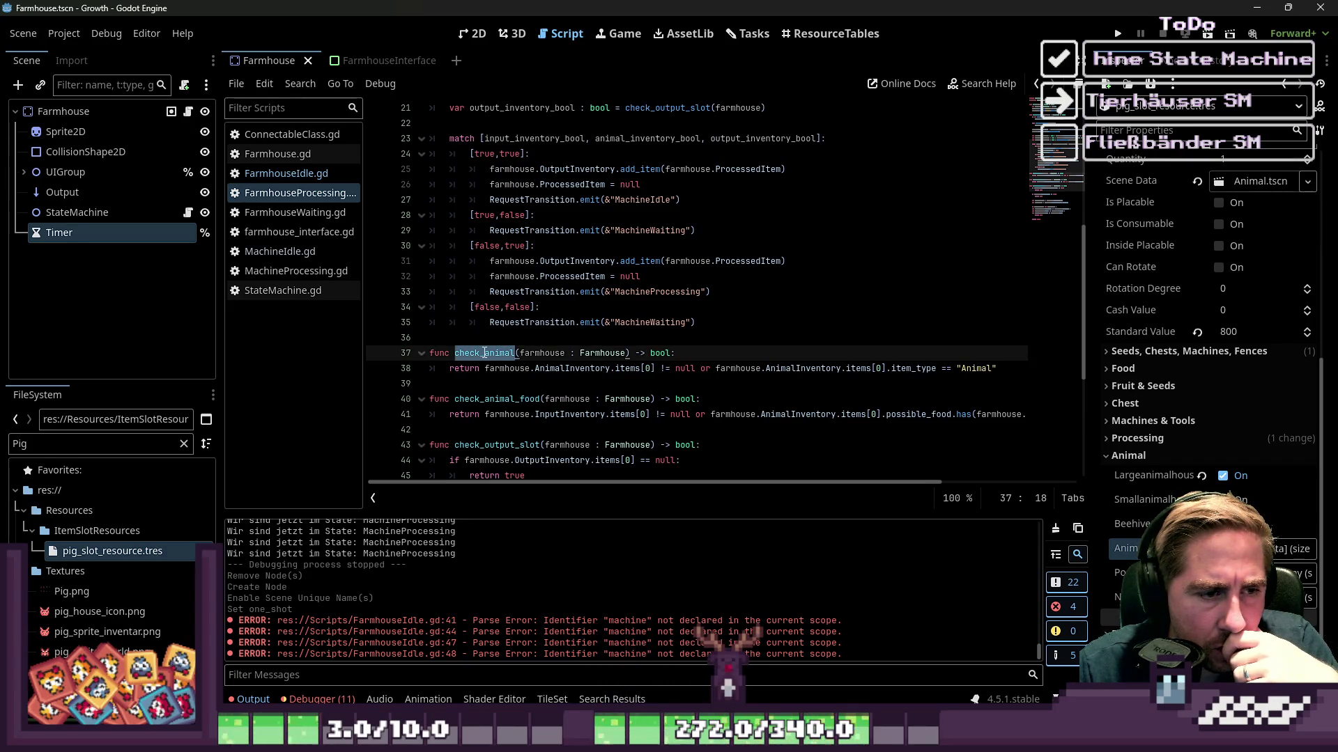
{"action": "scroll", "coordinate": [484, 353], "scroll_direction": "up", "scroll_amount": 2}
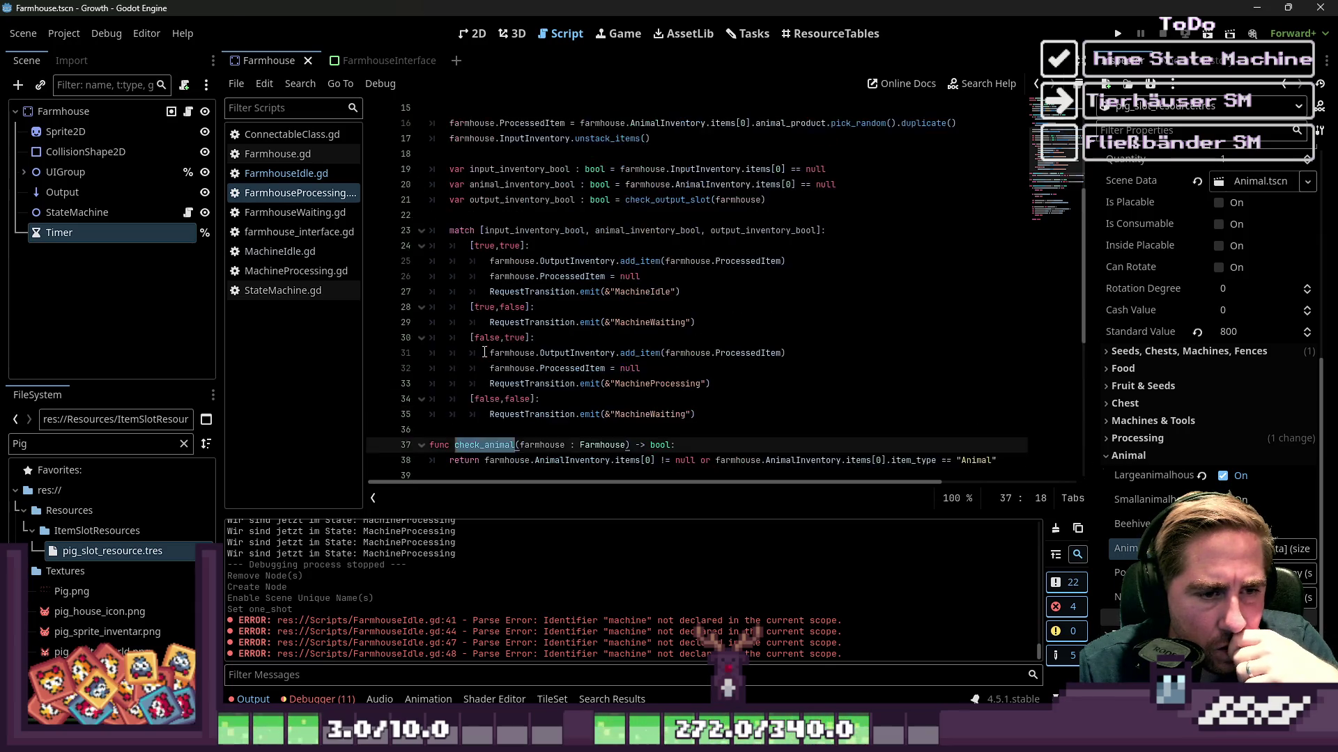
{"action": "scroll", "coordinate": [484, 353], "scroll_direction": "up", "scroll_amount": 3}
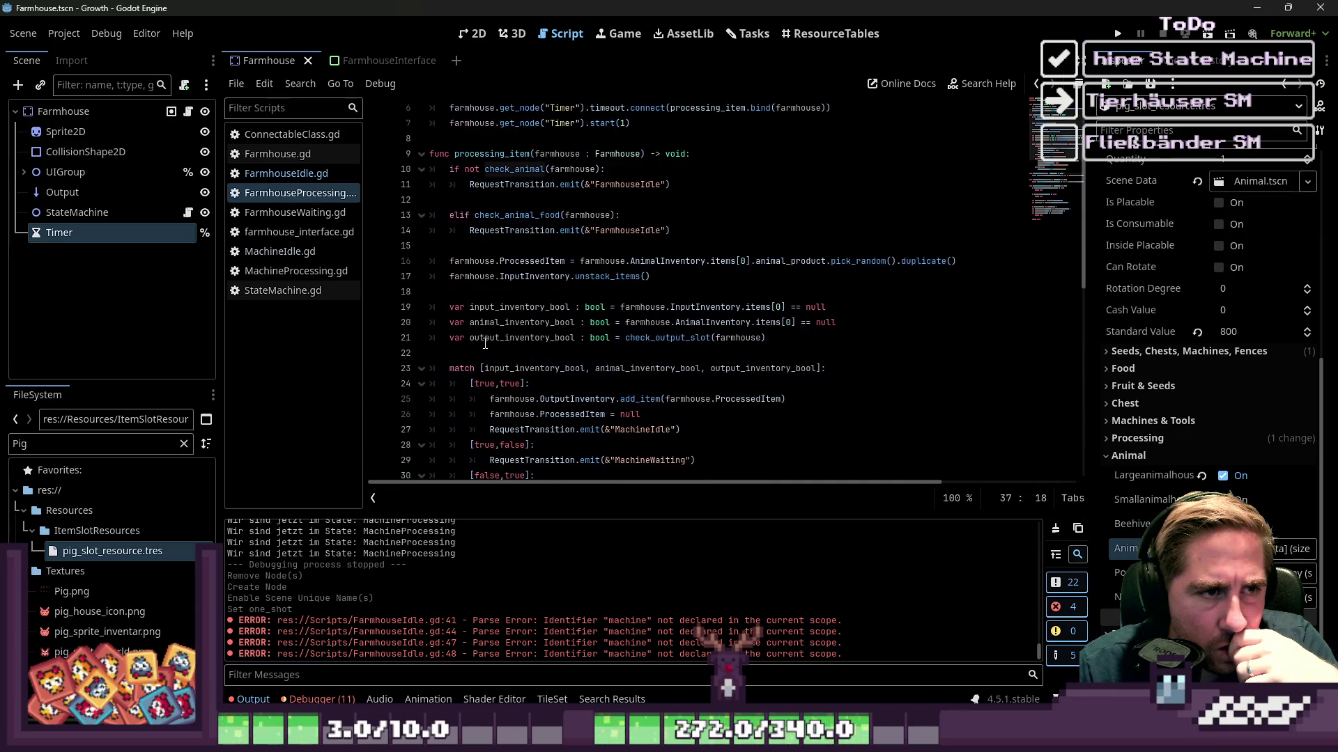
{"action": "left_click", "coordinate": [496, 231]}
{"action": "scroll", "coordinate": [496, 230], "scroll_direction": "down", "scroll_amount": 2}
{"action": "left_click", "coordinate": [497, 231]}
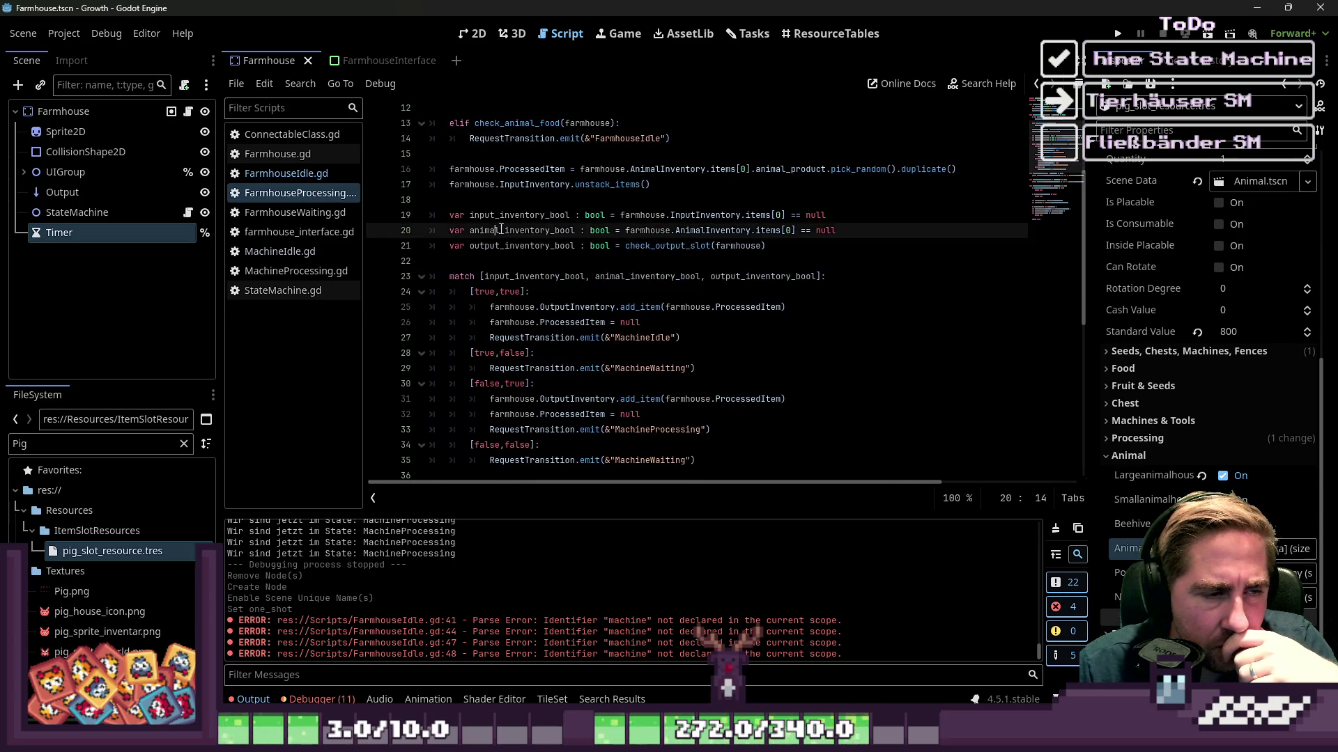
{"action": "double_click", "coordinate": [505, 231]}
{"action": "double_click", "coordinate": [519, 212]}
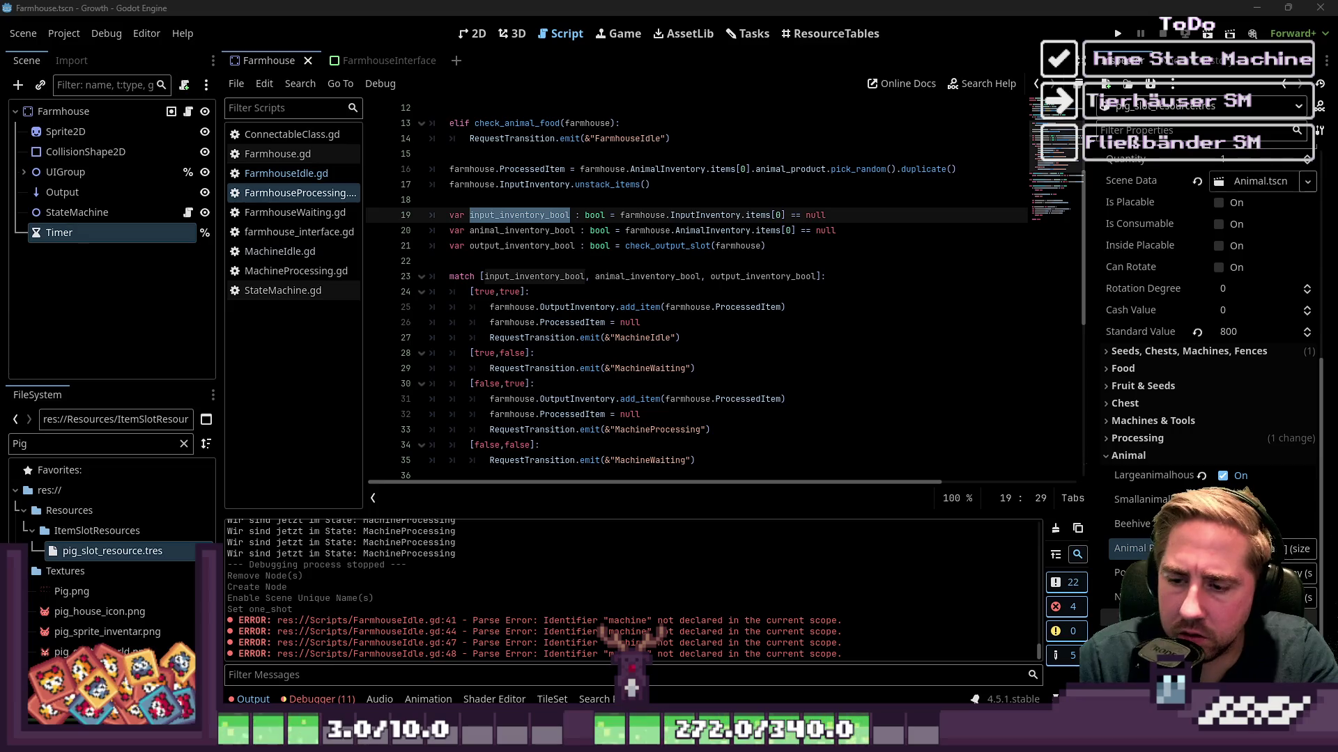
{"action": "key", "text": "Down"}
{"action": "key", "text": "Down"}
{"action": "key", "text": "Down"}
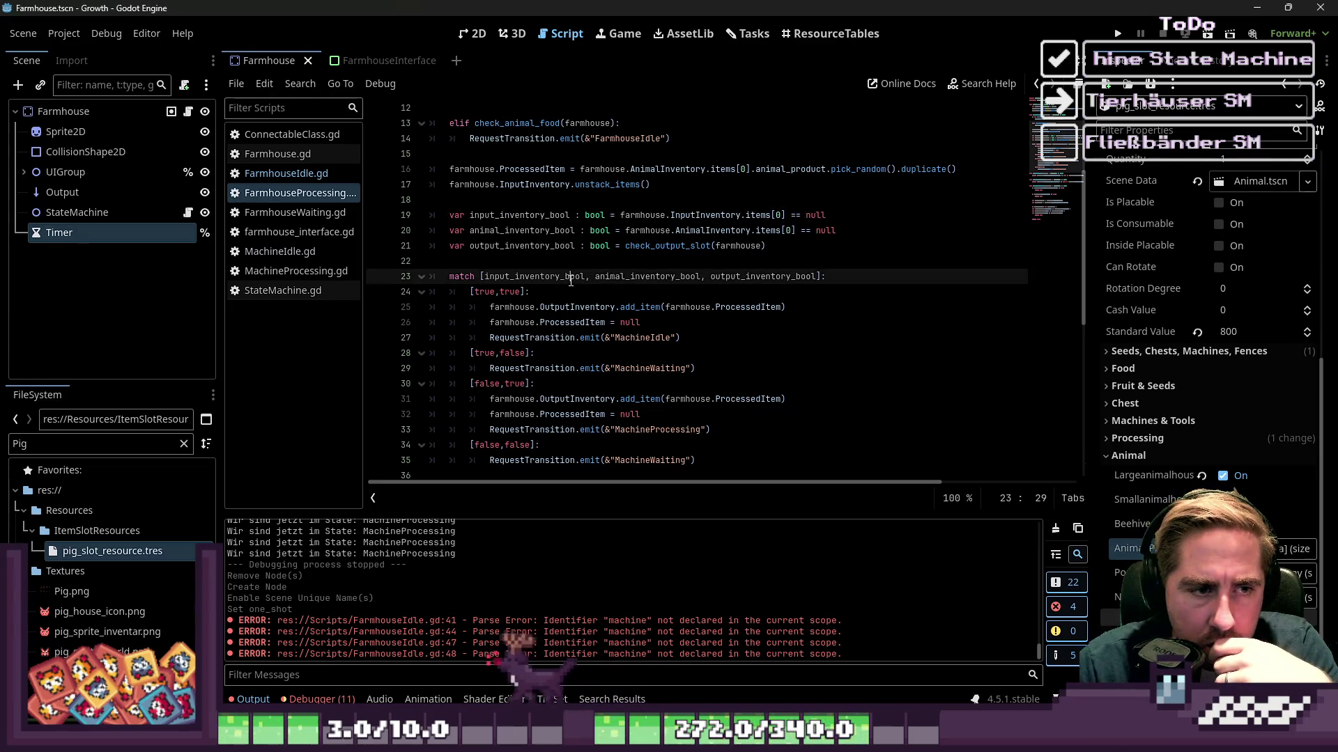
Join input_inventory_bool and animal_inventory_bool with && on the match line.
{"action": "left_click", "coordinate": [591, 277]}
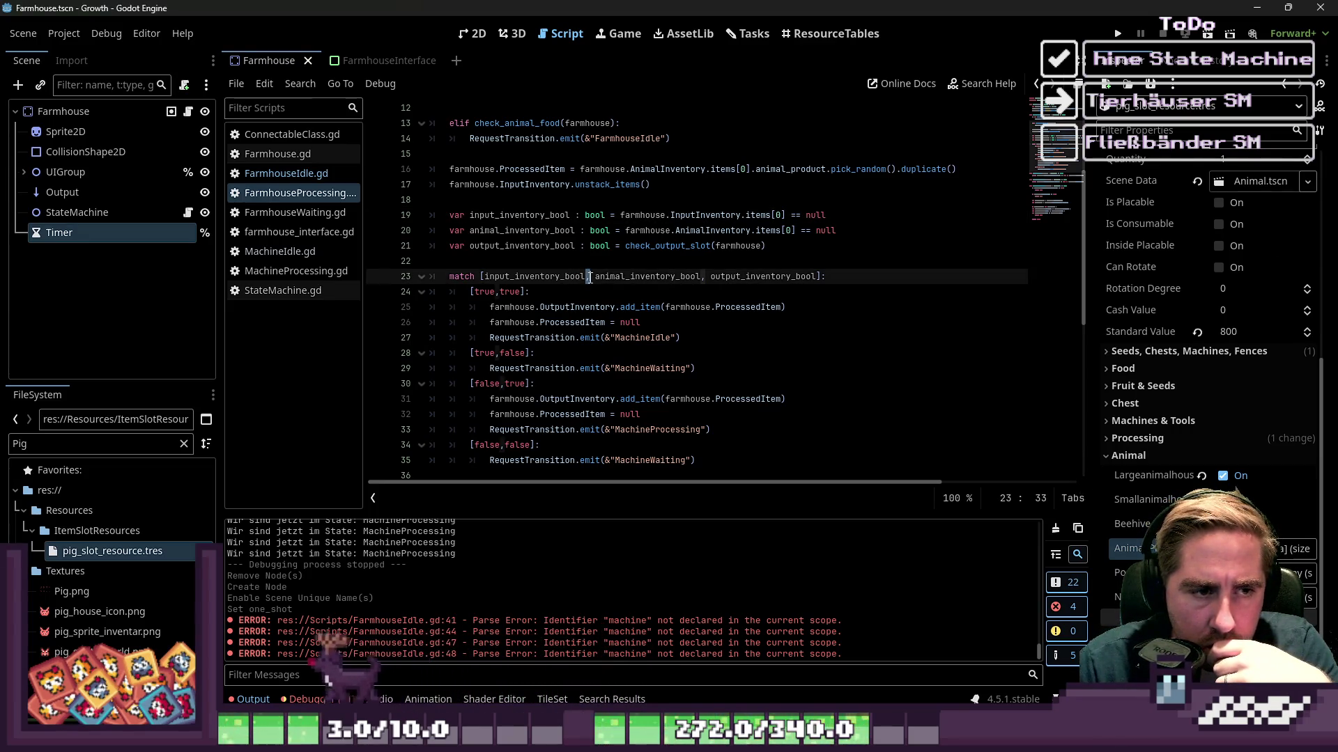
{"action": "type", "text": "&&"}
{"action": "left_click", "coordinate": [540, 294]}
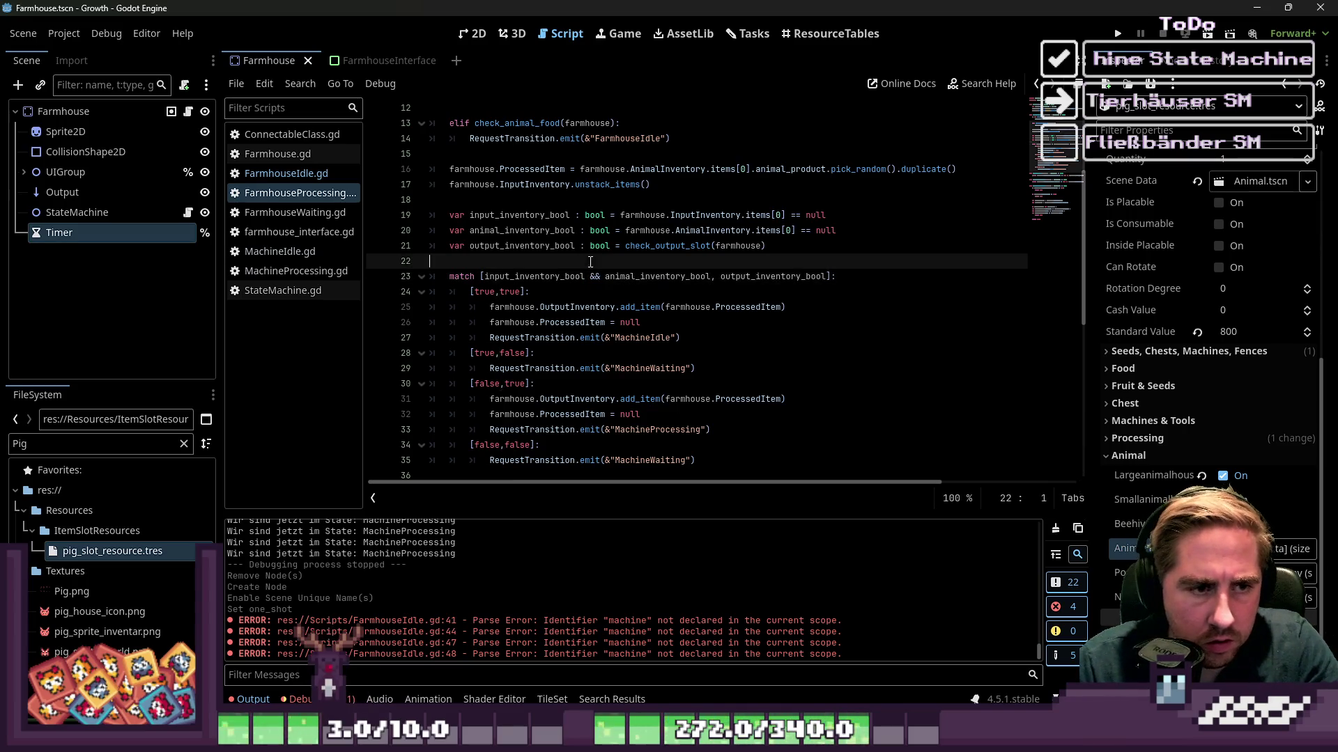
{"action": "left_click", "coordinate": [531, 336]}
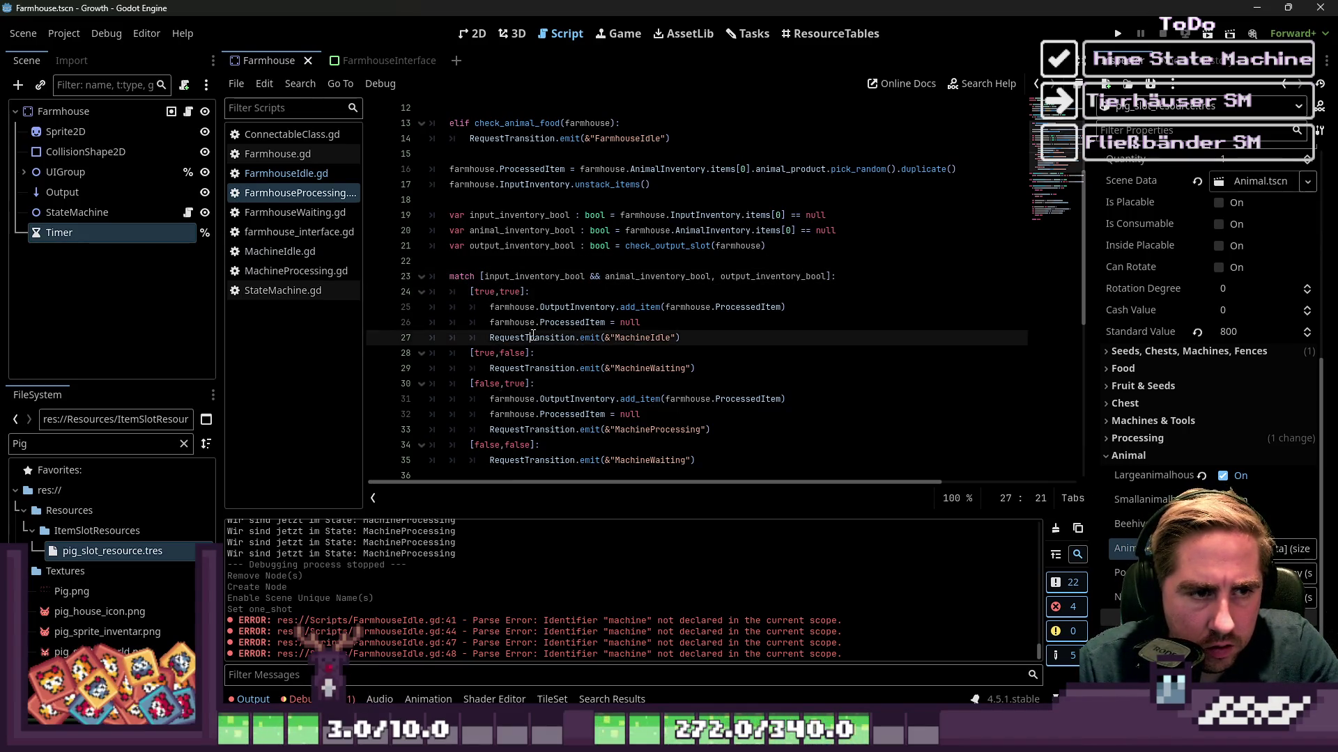
{"action": "double_click", "coordinate": [484, 292]}
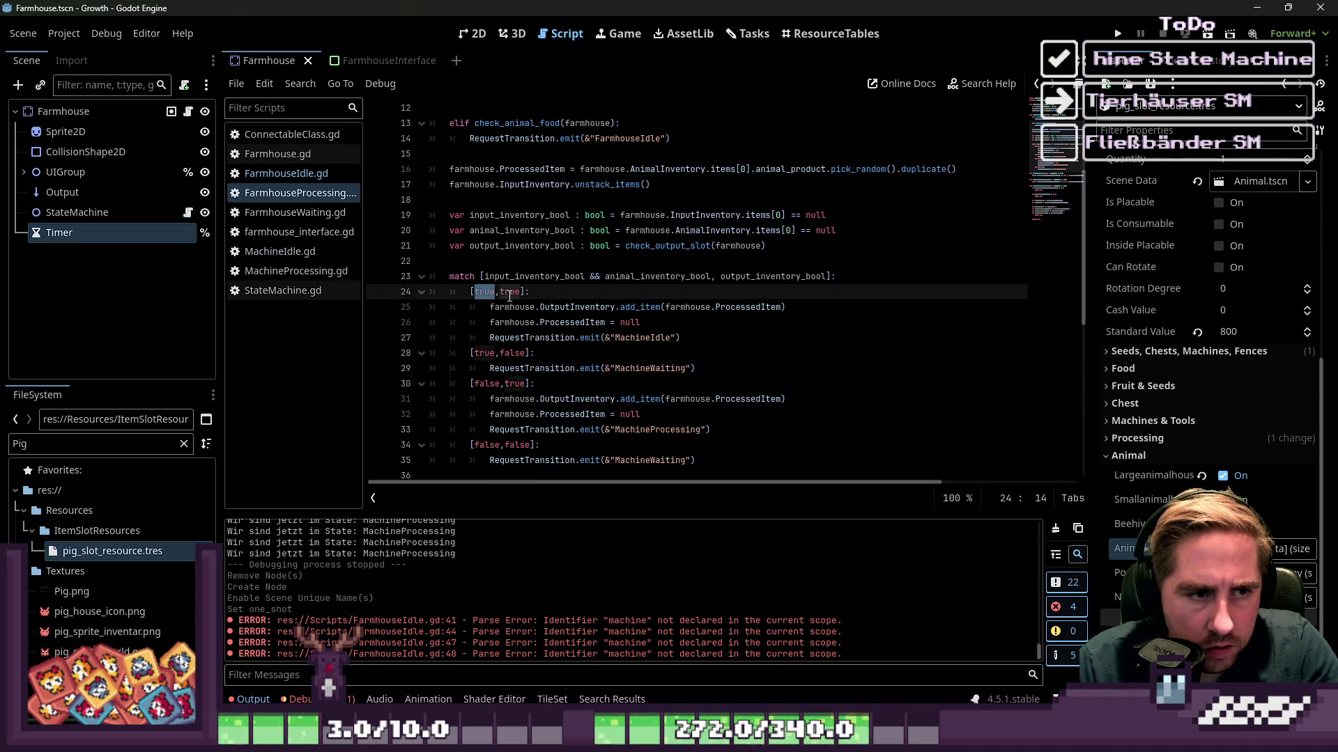
{"action": "left_click", "coordinate": [597, 278]}
{"action": "left_click", "coordinate": [495, 292]}
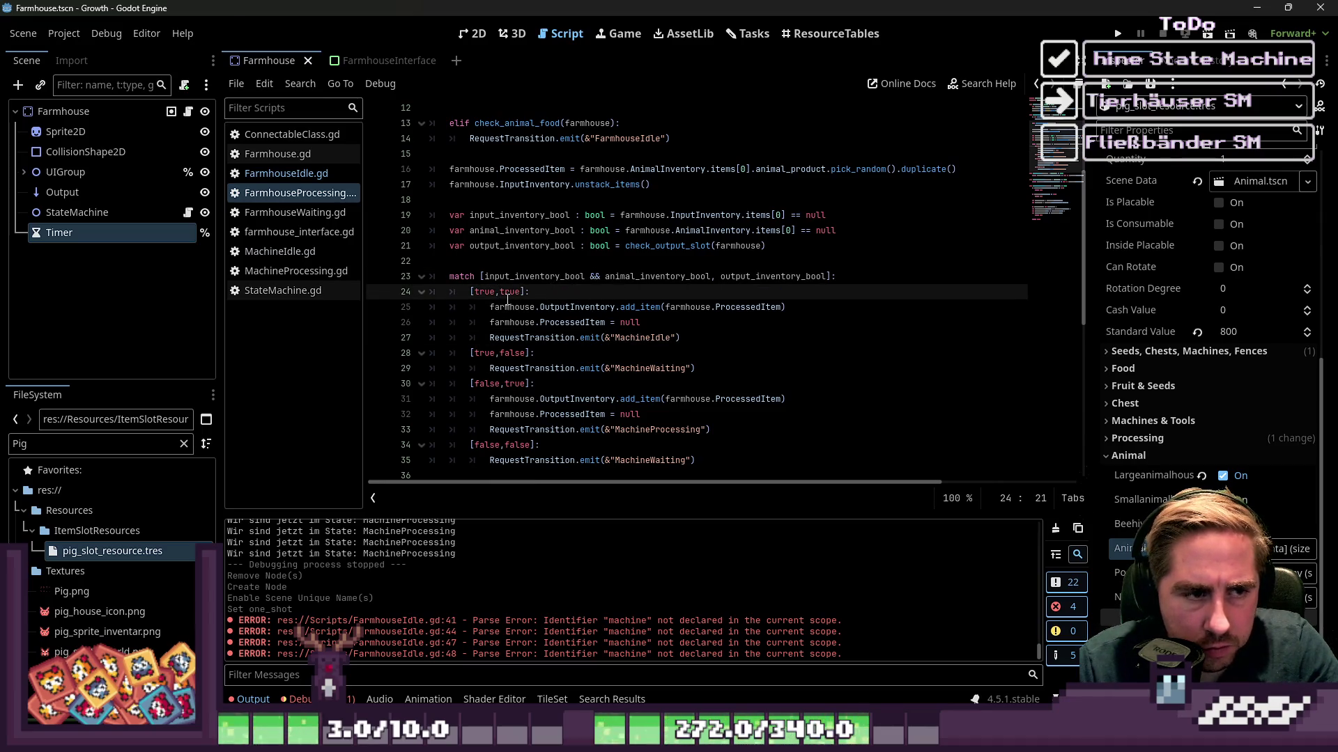
{"action": "double_click", "coordinate": [484, 293]}
{"action": "left_click", "coordinate": [508, 339]}
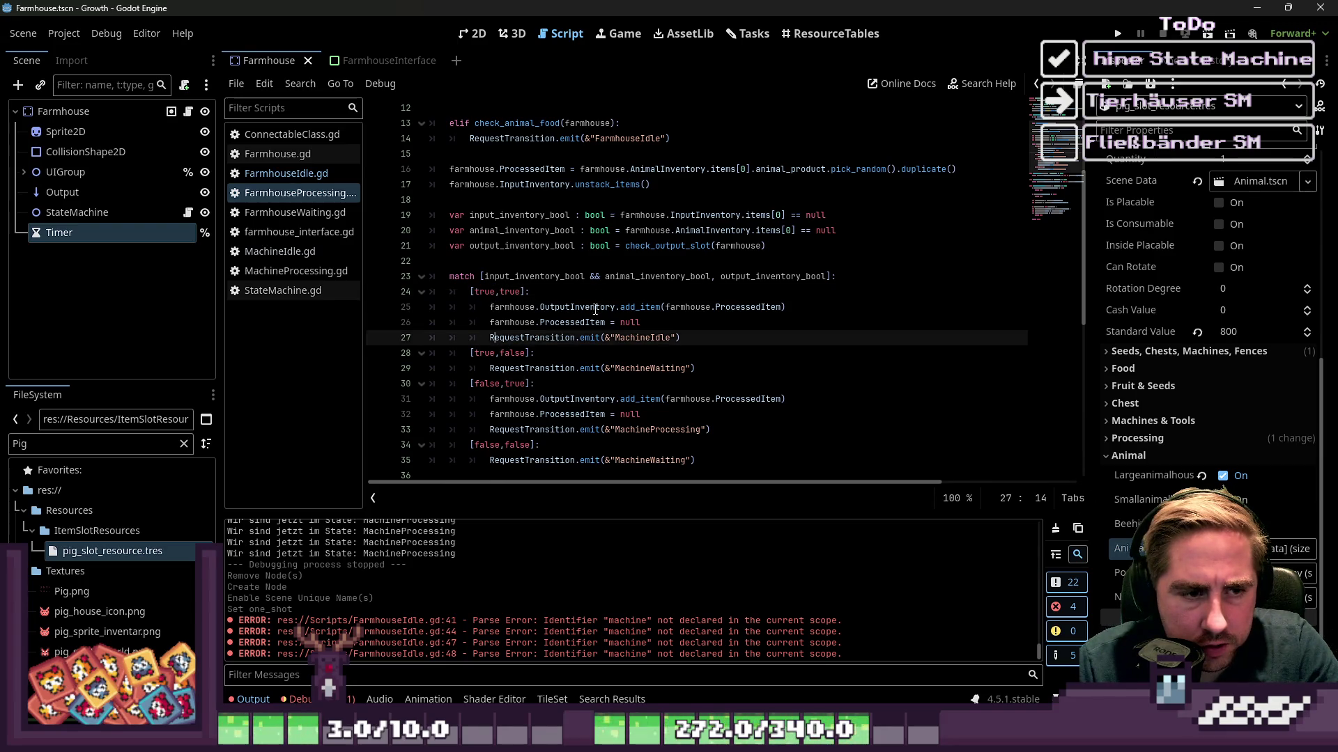
Change the [true,true] branch's MachineIdle transition to FarmhouseIdle.
{"action": "left_click", "coordinate": [690, 307]}
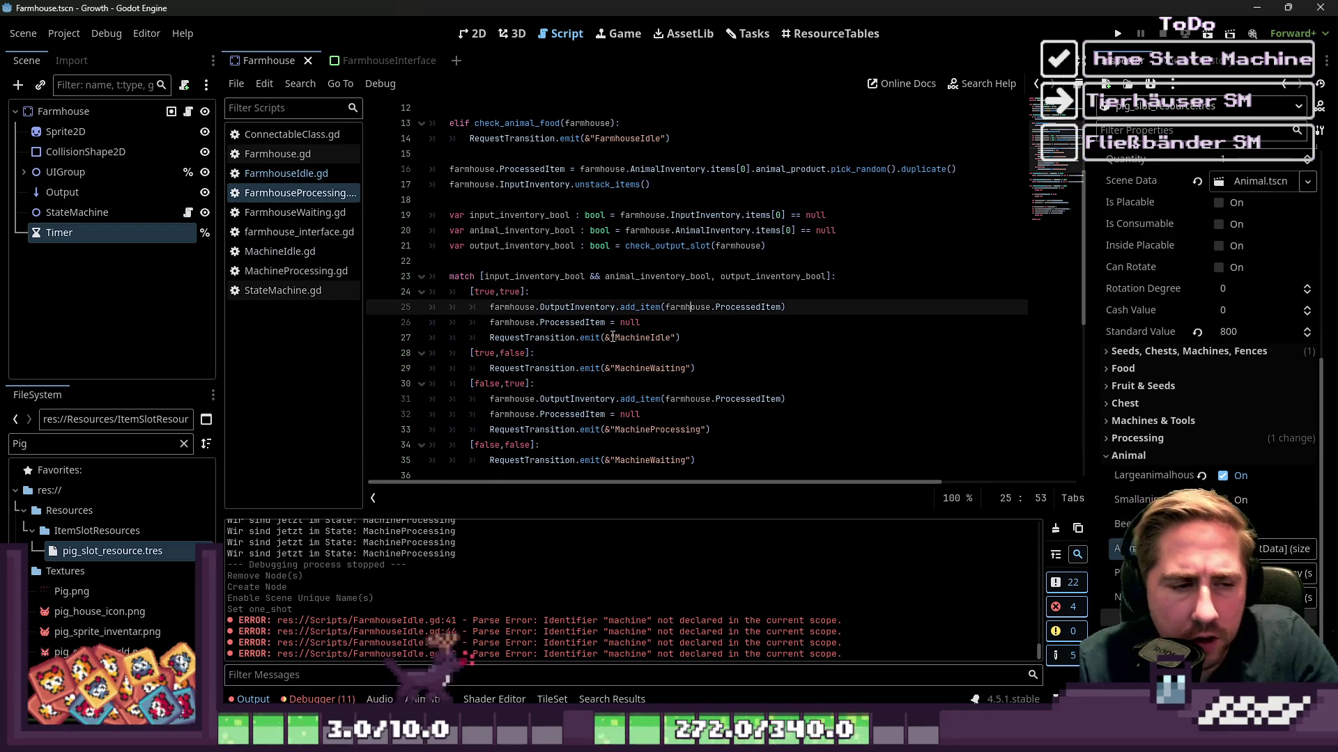
{"action": "double_click", "coordinate": [582, 307]}
{"action": "left_click", "coordinate": [635, 307]}
{"action": "double_click", "coordinate": [634, 307]}
{"action": "double_click", "coordinate": [688, 308]}
{"action": "double_click", "coordinate": [747, 307]}
{"action": "scroll", "coordinate": [547, 305], "scroll_direction": "down", "scroll_amount": 1}
{"action": "double_click", "coordinate": [513, 277]}
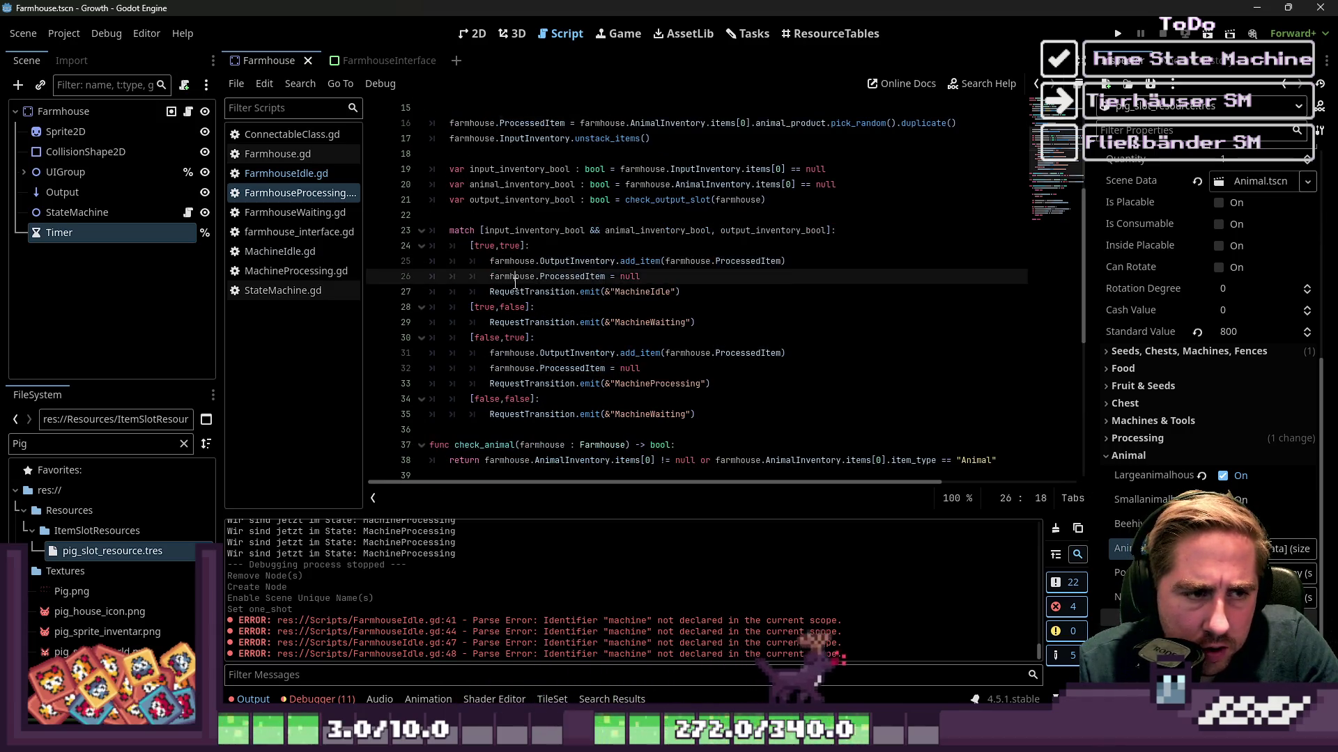
{"action": "double_click", "coordinate": [572, 277]}
{"action": "left_click", "coordinate": [635, 277]}
{"action": "left_click_drag", "start_coordinate": [650, 292], "coordinate": [617, 297]}
{"action": "type", "text": "Farmhouse"}
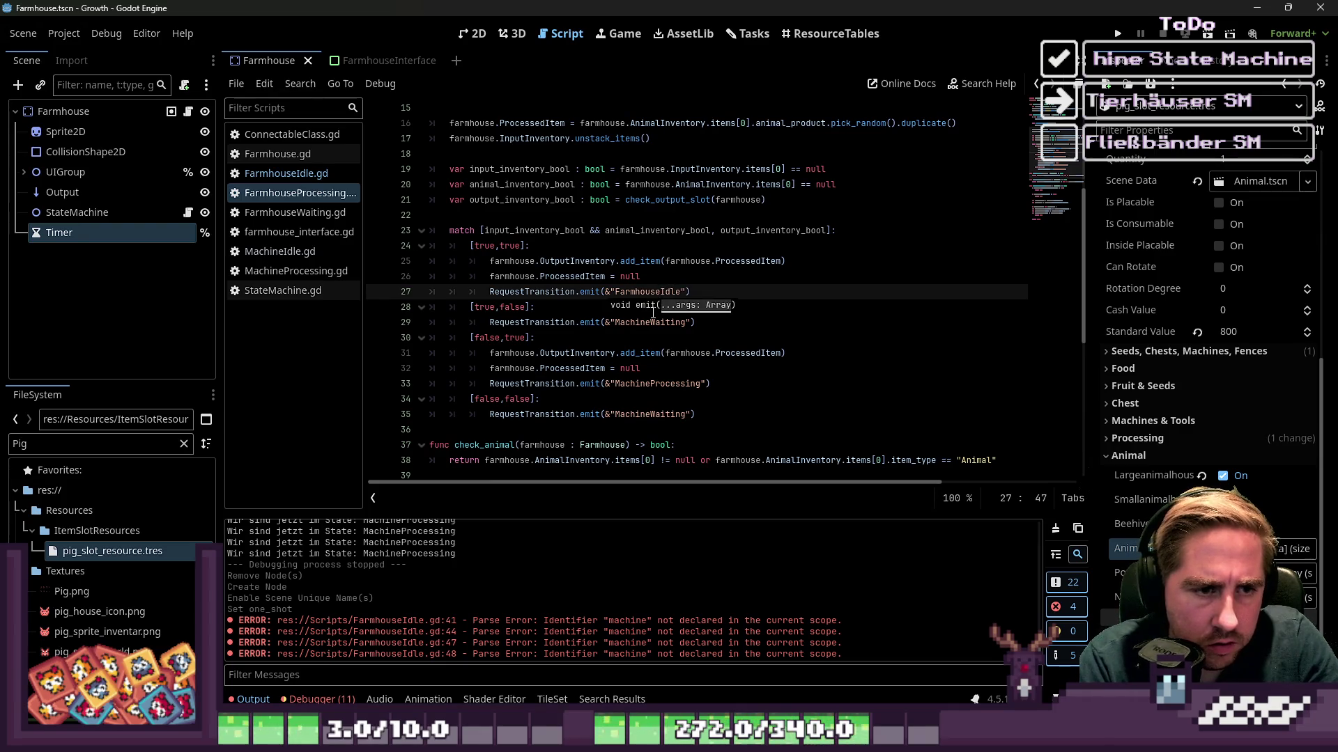
{"action": "double_click", "coordinate": [485, 246]}
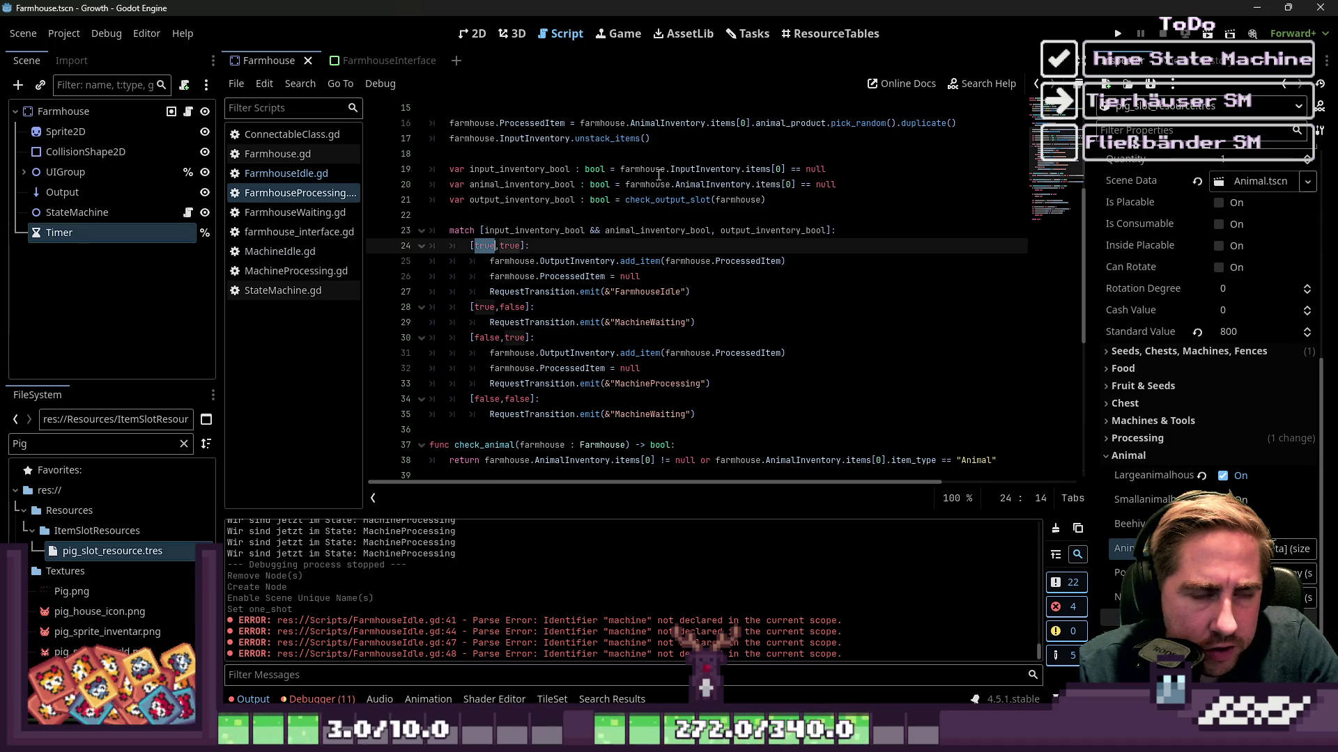
{"action": "double_click", "coordinate": [705, 170]}
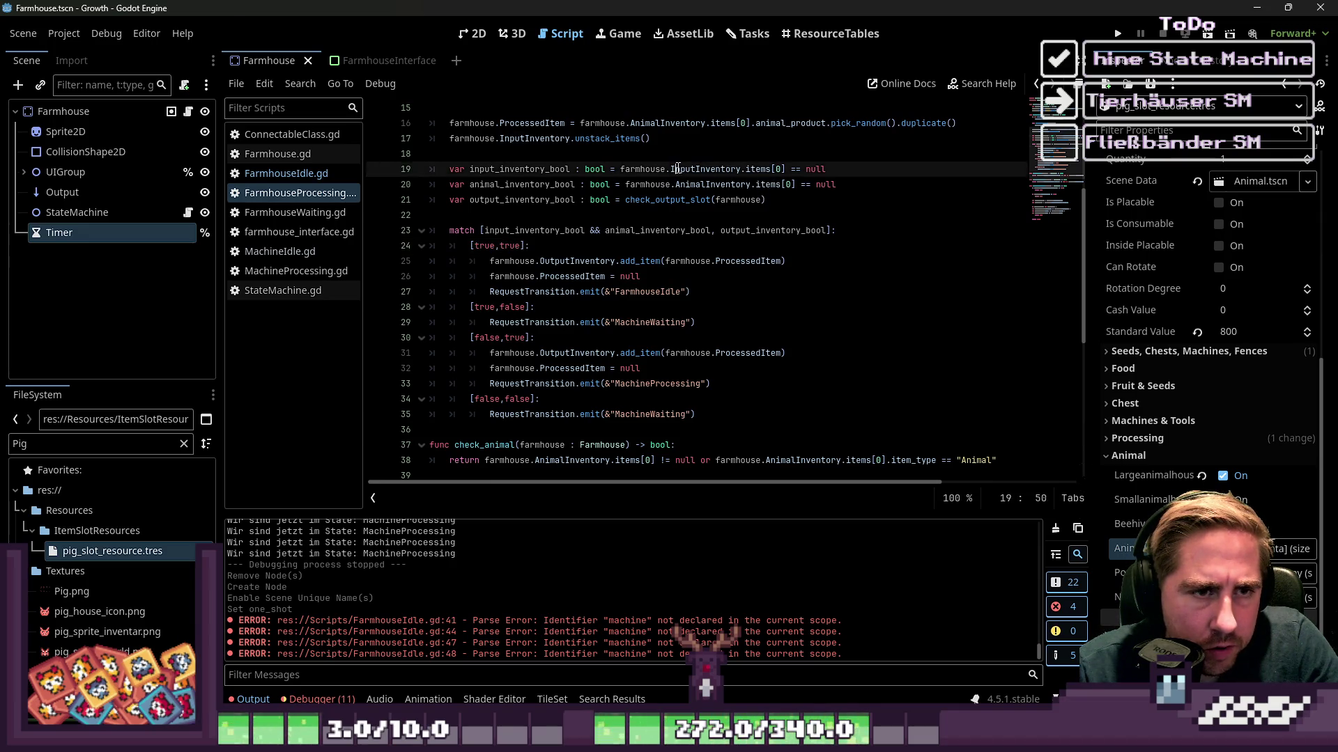
{"action": "left_click", "coordinate": [677, 184]}
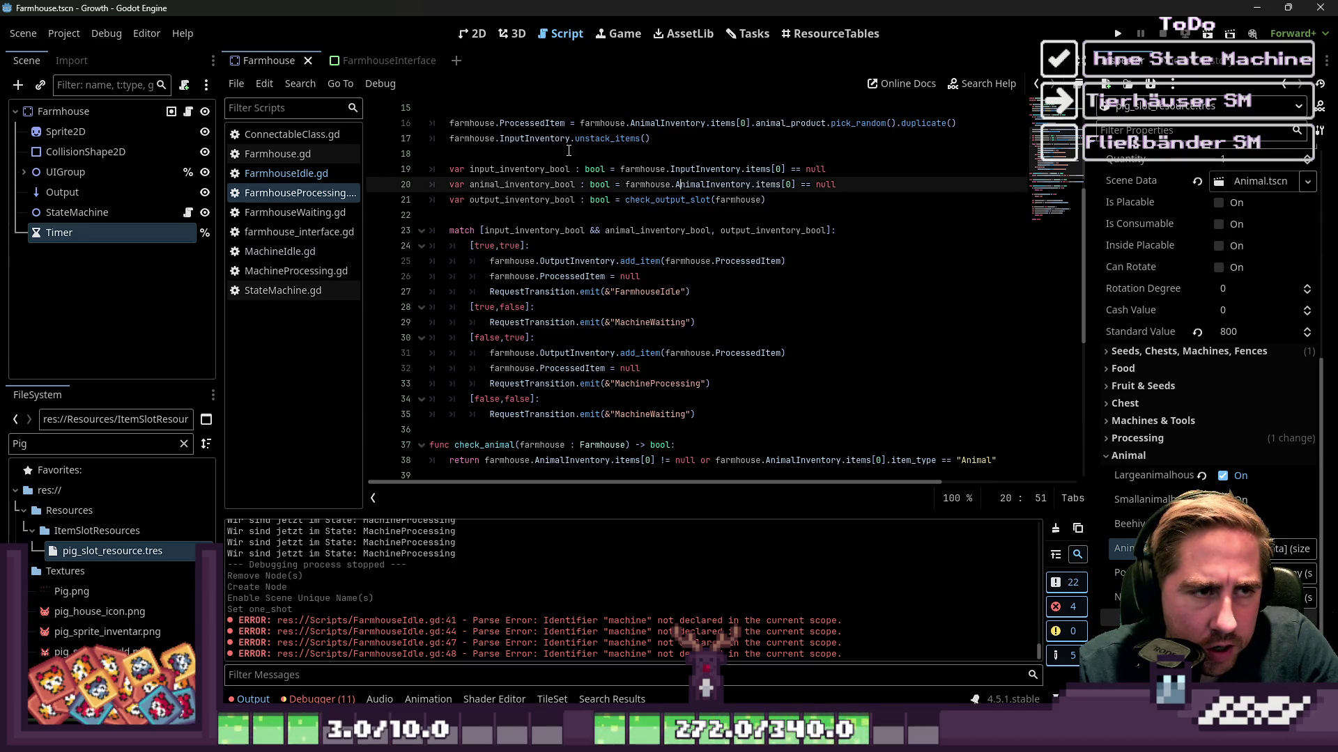
{"action": "left_click", "coordinate": [627, 201]}
{"action": "mouse_move", "coordinate": [628, 201]}
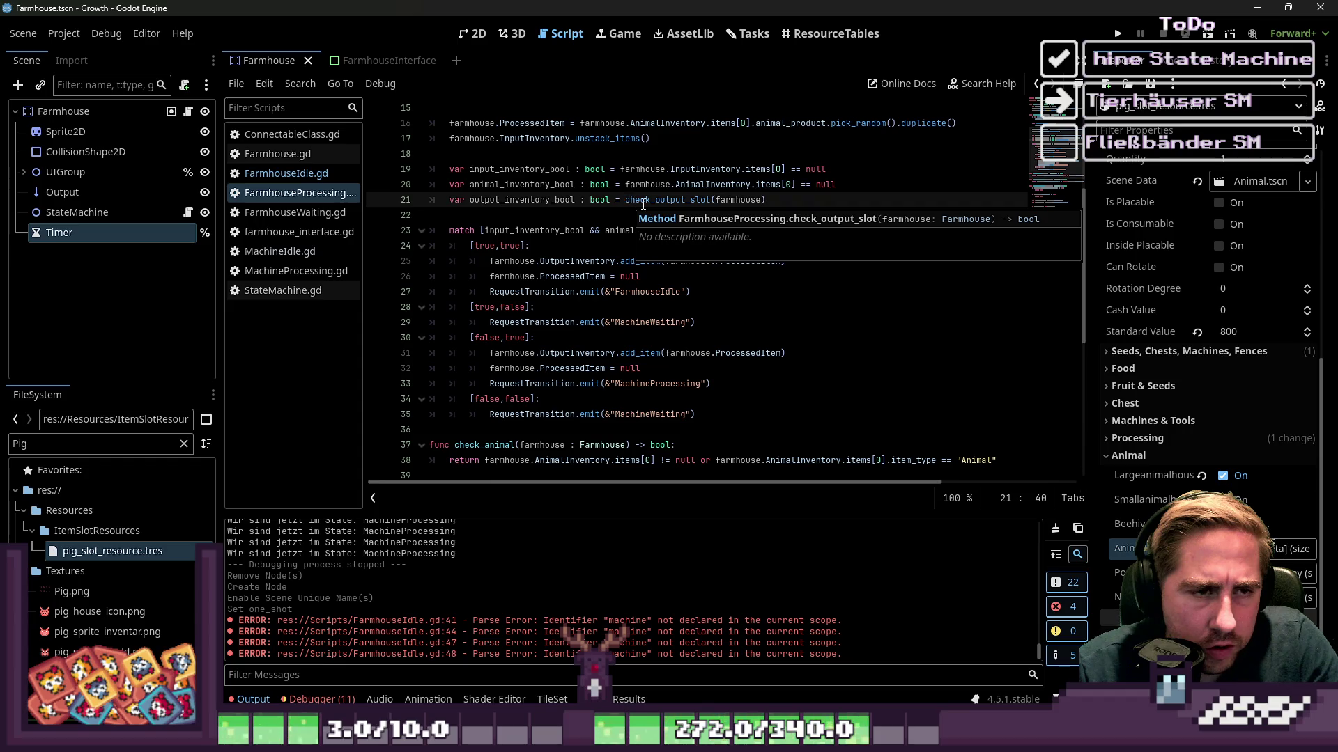
{"action": "double_click", "coordinate": [643, 201]}
{"action": "left_click", "coordinate": [551, 261]}
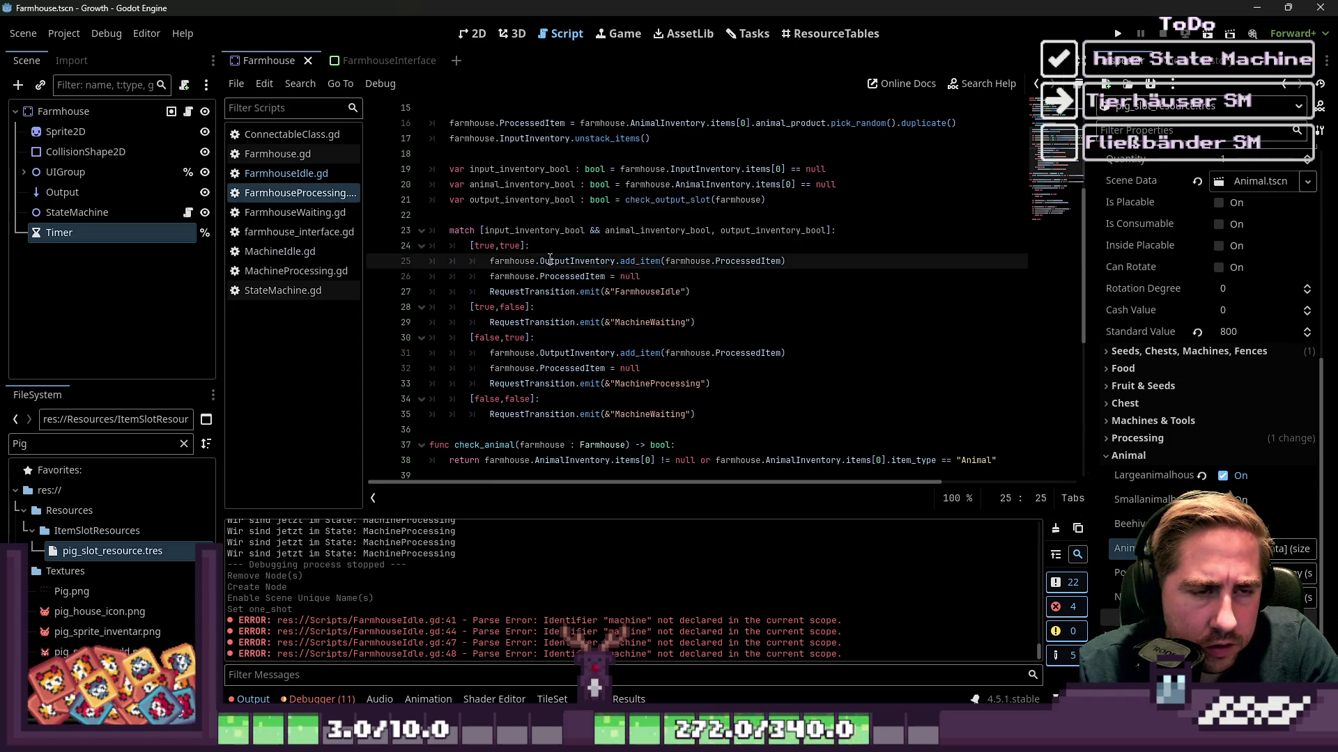
{"action": "double_click", "coordinate": [483, 307]}
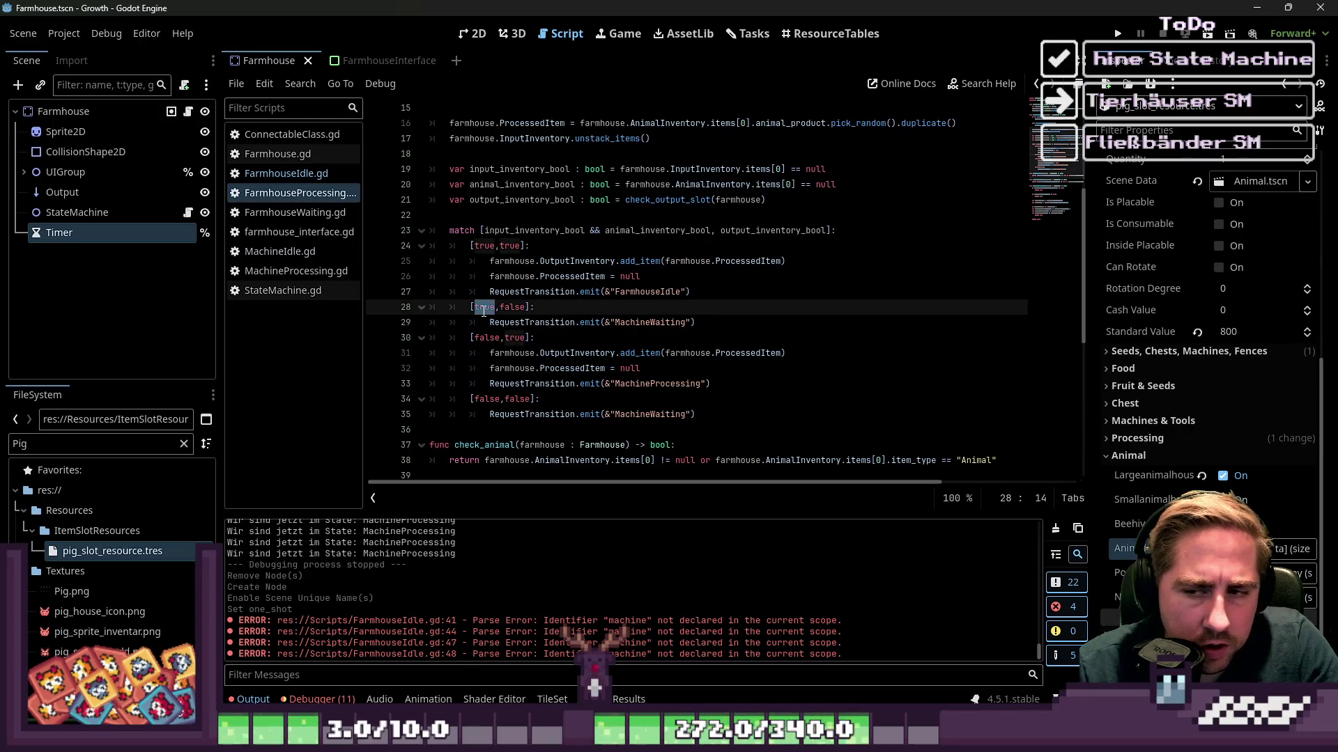
{"action": "left_click", "coordinate": [464, 282]}
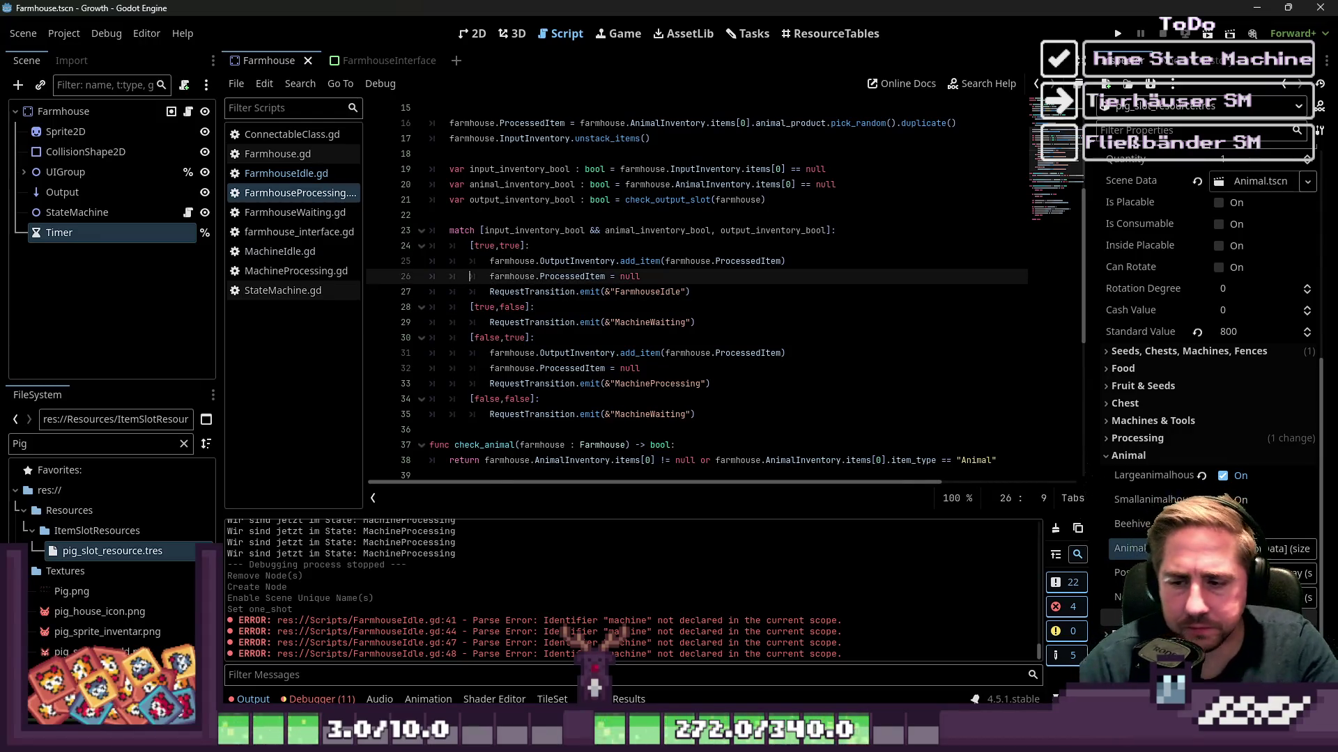
{"action": "mouse_move", "coordinate": [763, 740]}
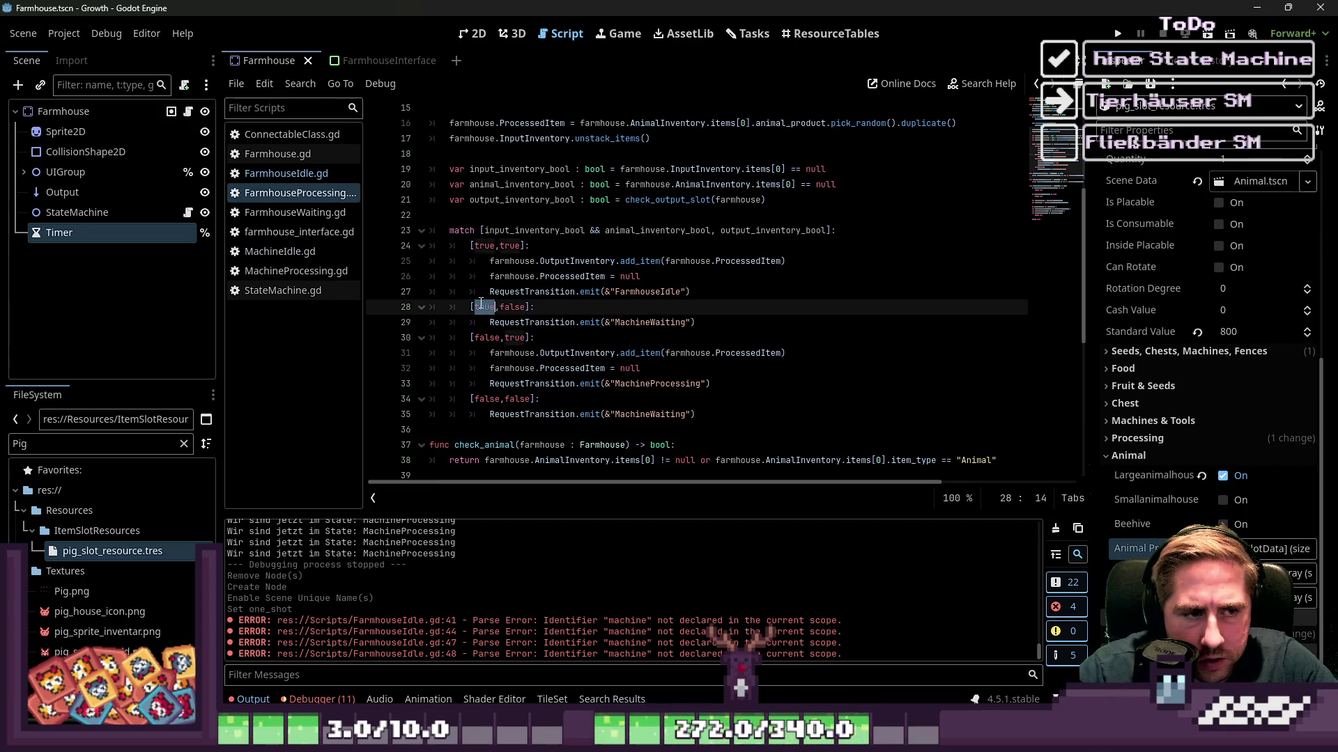
{"action": "left_click", "coordinate": [597, 320]}
{"action": "double_click", "coordinate": [484, 307]}
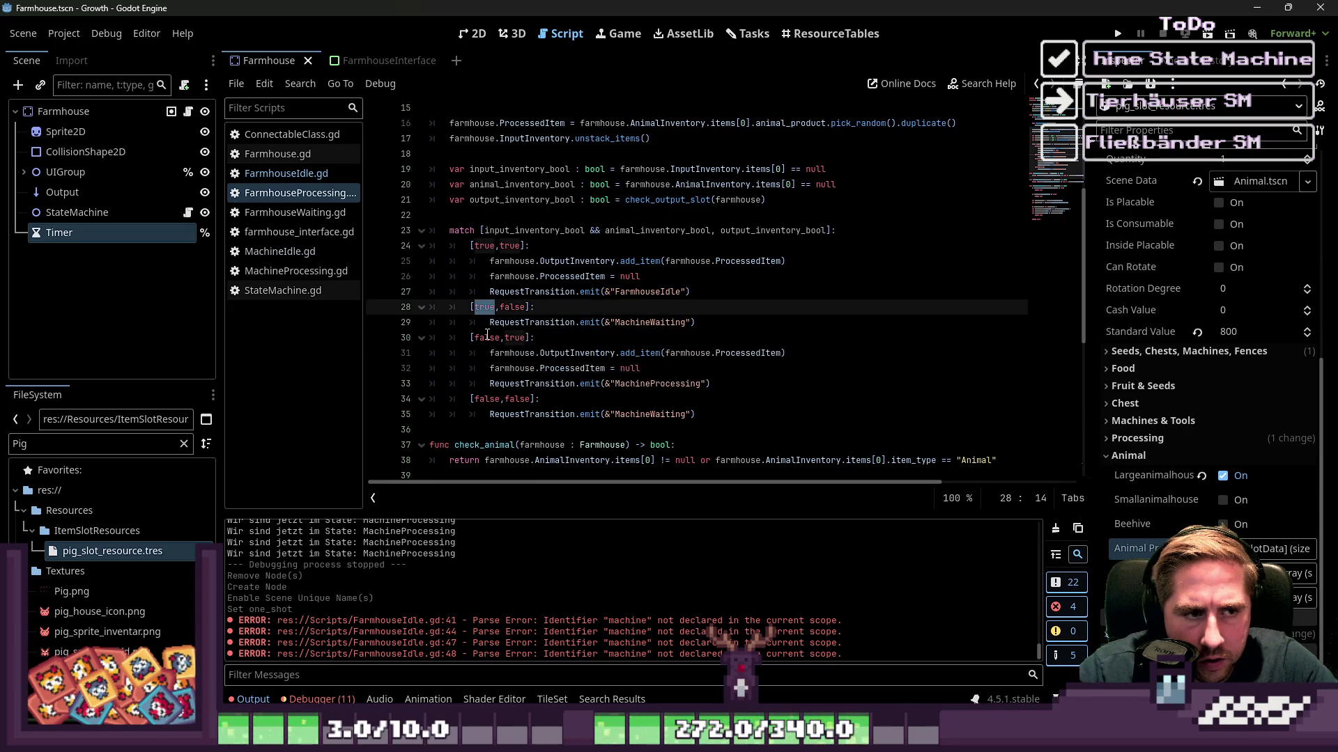
{"action": "double_click", "coordinate": [487, 338]}
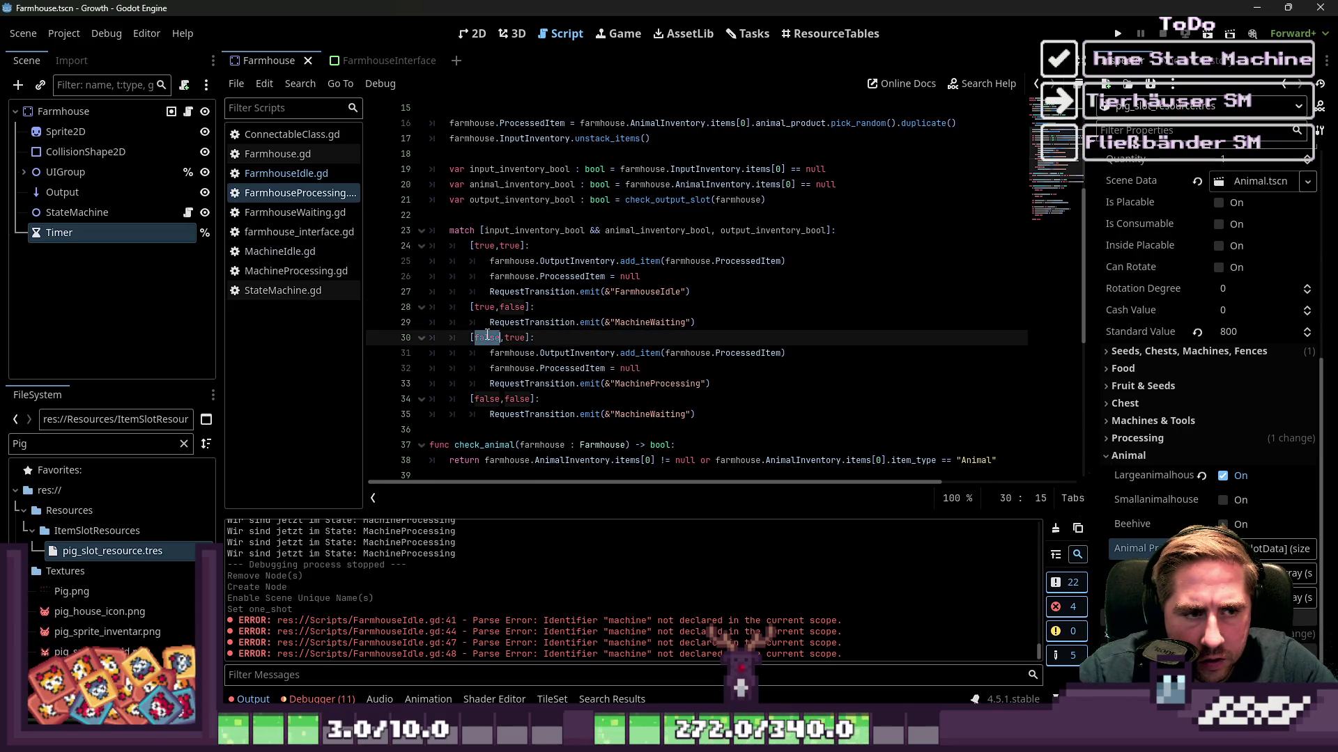
{"action": "double_click", "coordinate": [486, 398]}
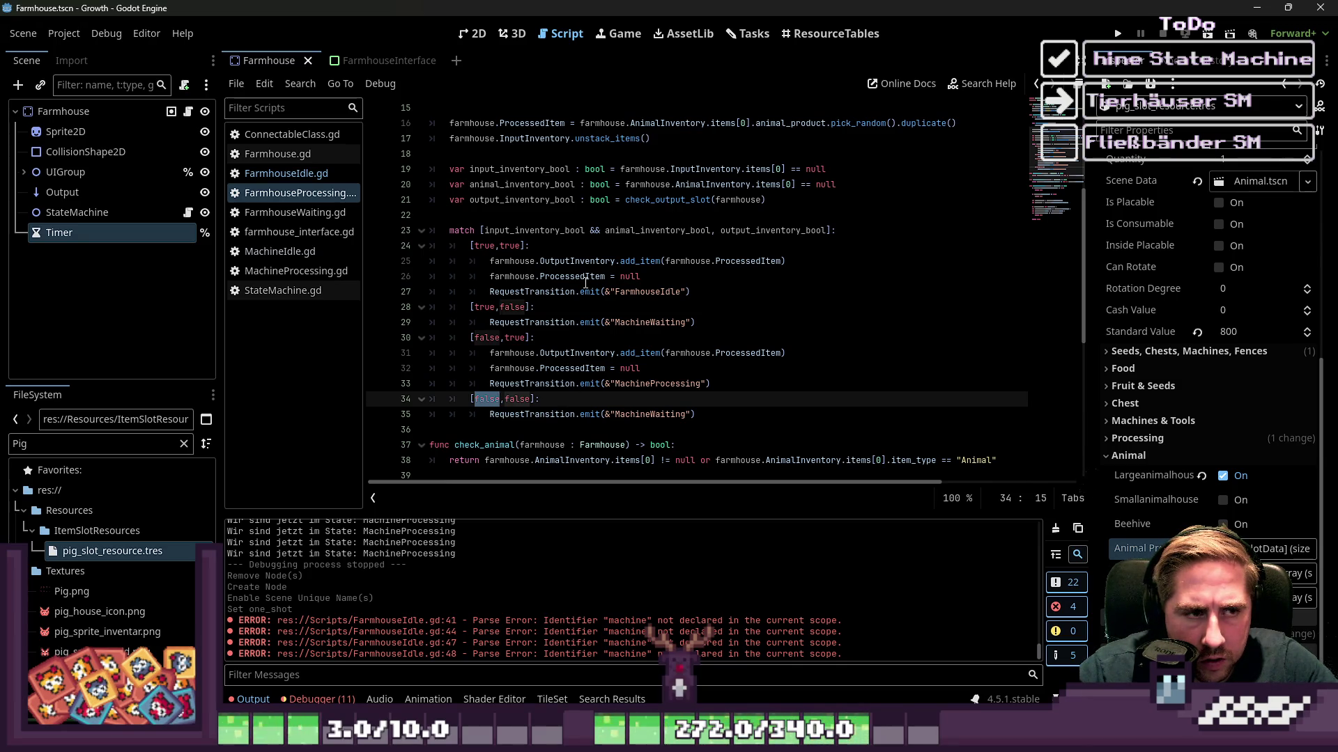
{"action": "left_click", "coordinate": [602, 220]}
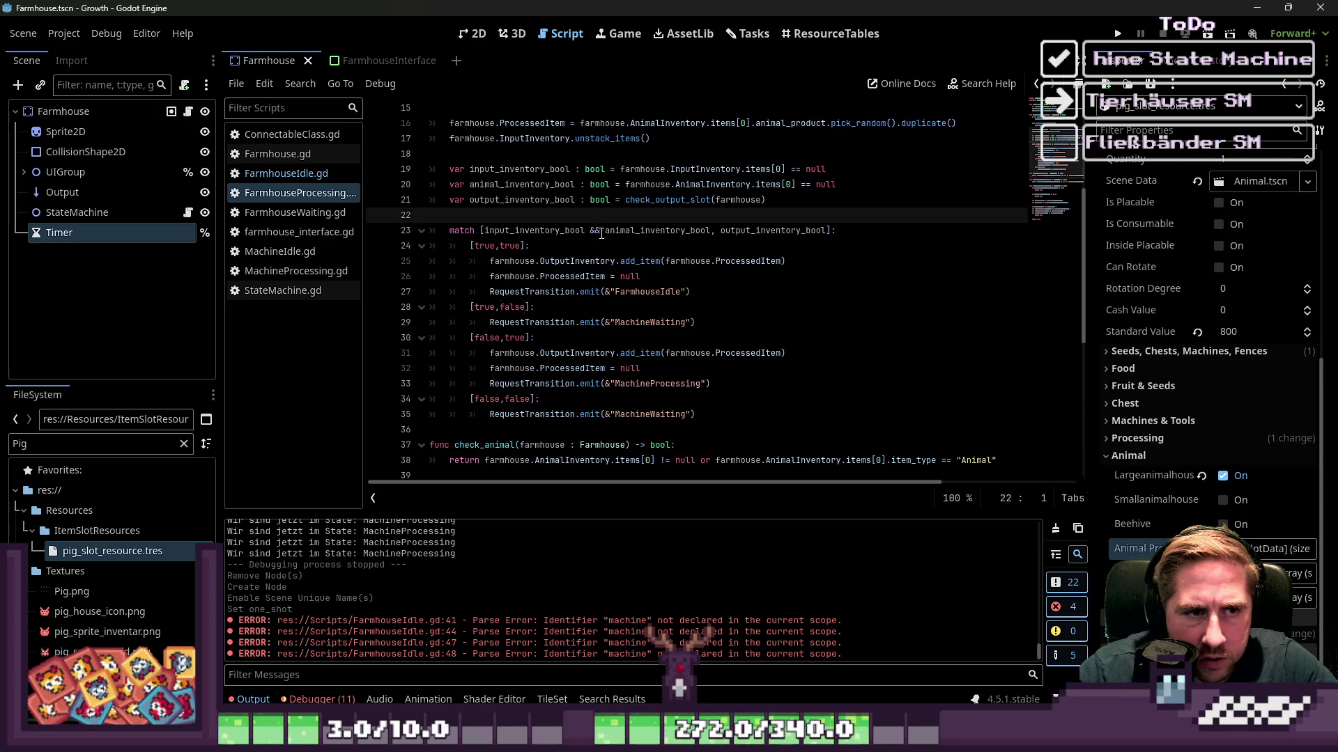
{"action": "double_click", "coordinate": [594, 231]}
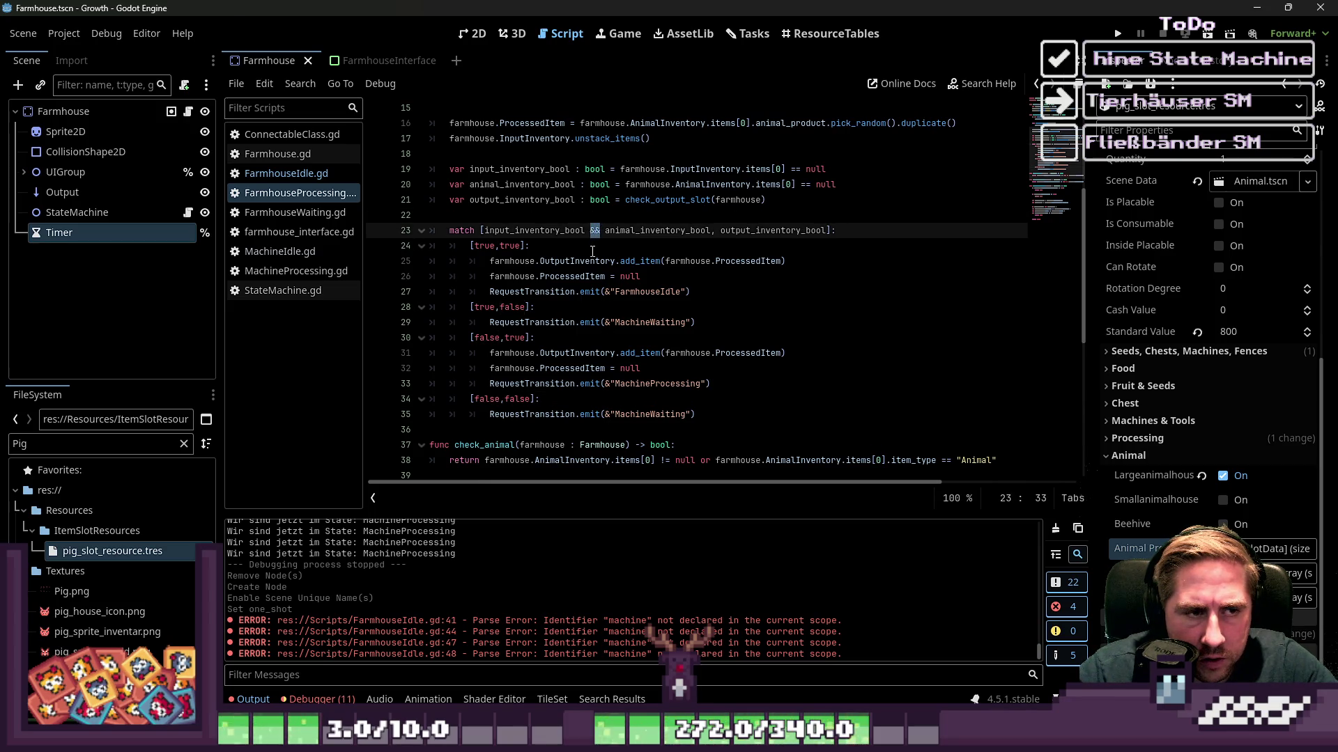
{"action": "left_click", "coordinate": [592, 250]}
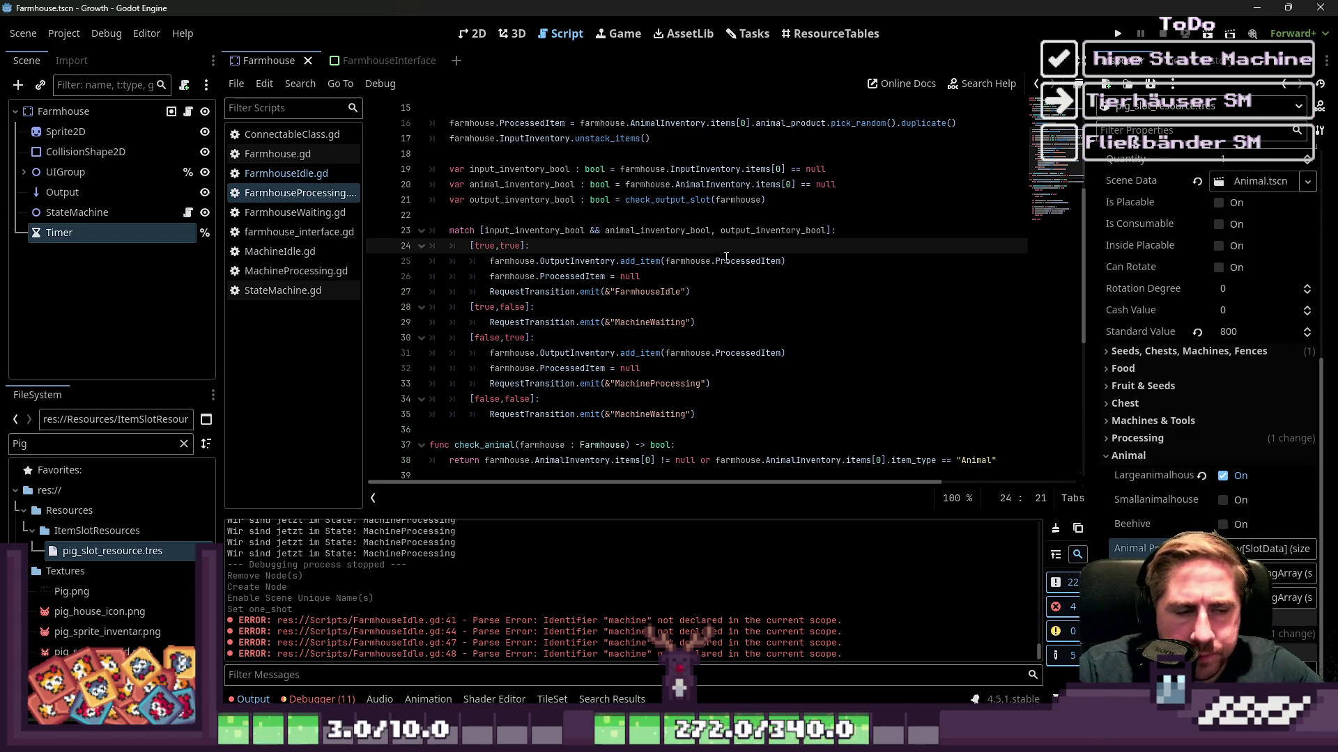
{"action": "left_click", "coordinate": [859, 233]}
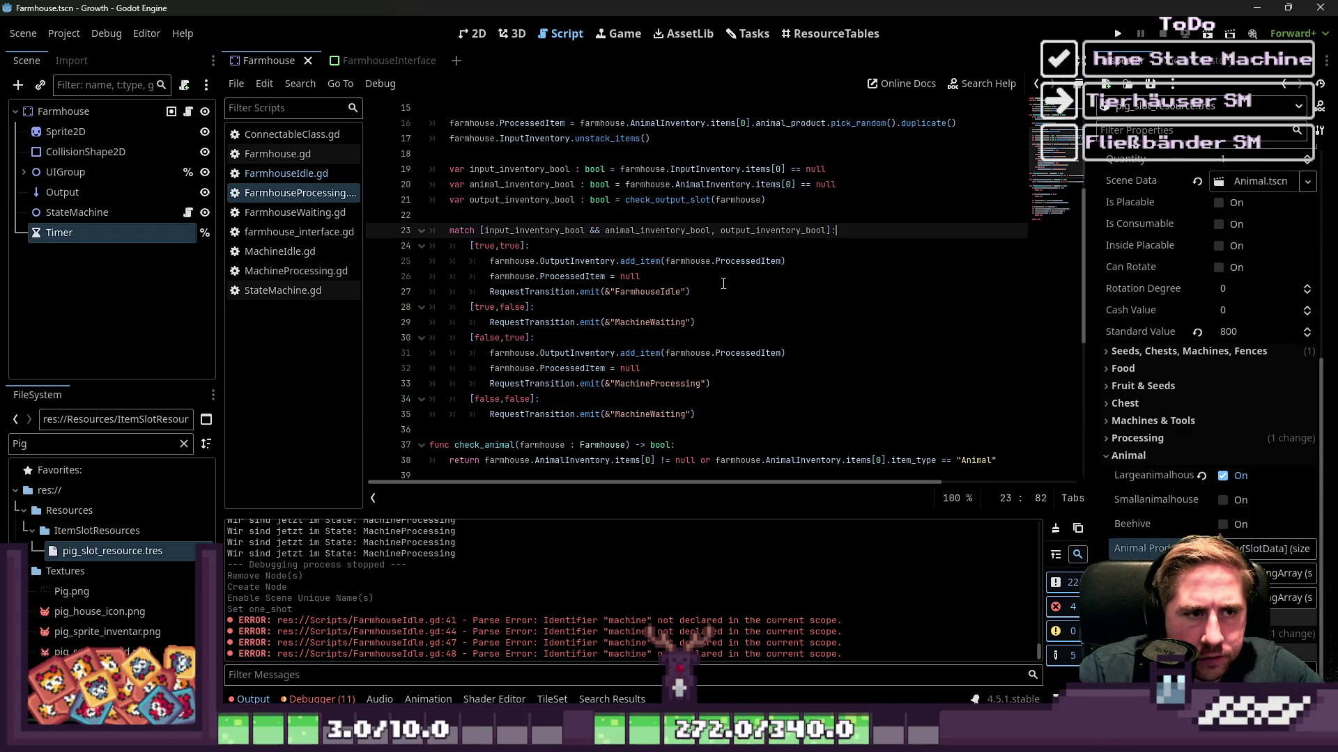
{"action": "mouse_move", "coordinate": [698, 291]}
{"action": "left_mouse_down"}
{"action": "mouse_move", "coordinate": [474, 261]}
{"action": "mouse_move", "coordinate": [491, 261]}
{"action": "left_mouse_up"}
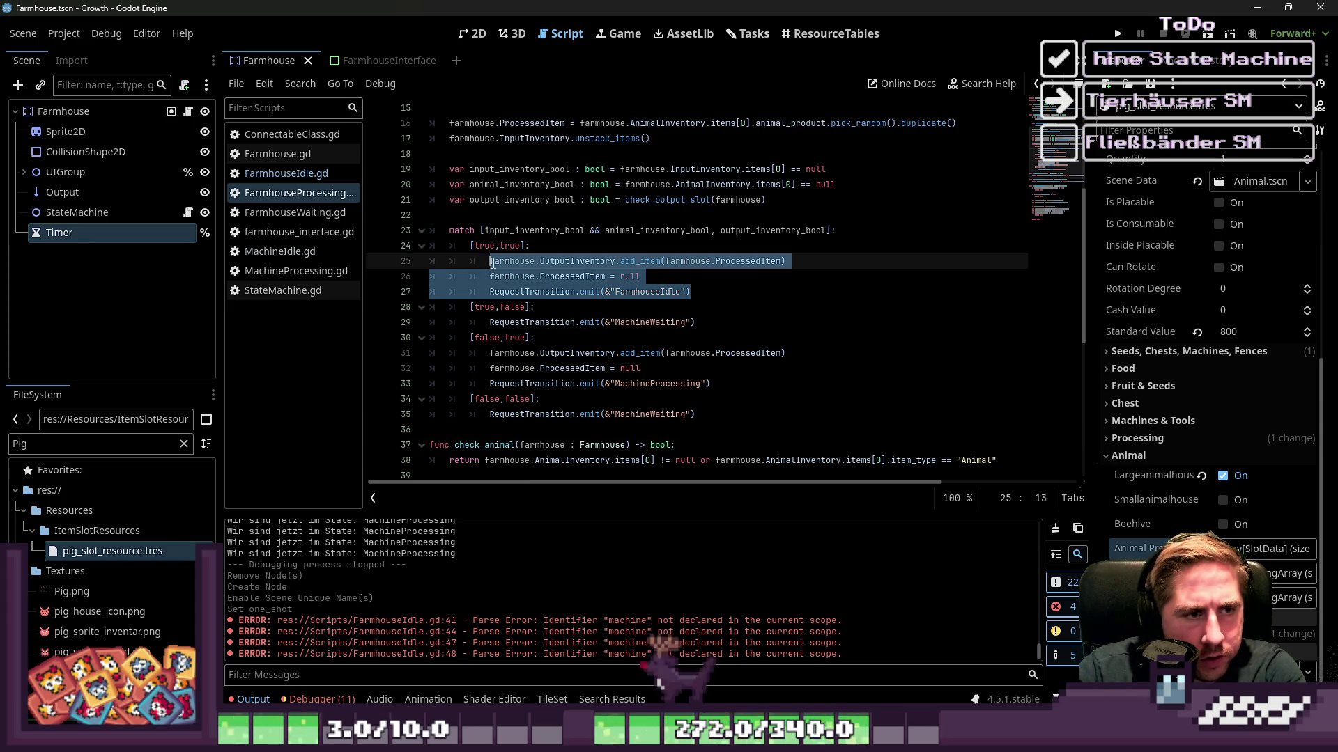
Replace the first two match branch bodies with pass.
{"action": "key", "text": "Escape"}
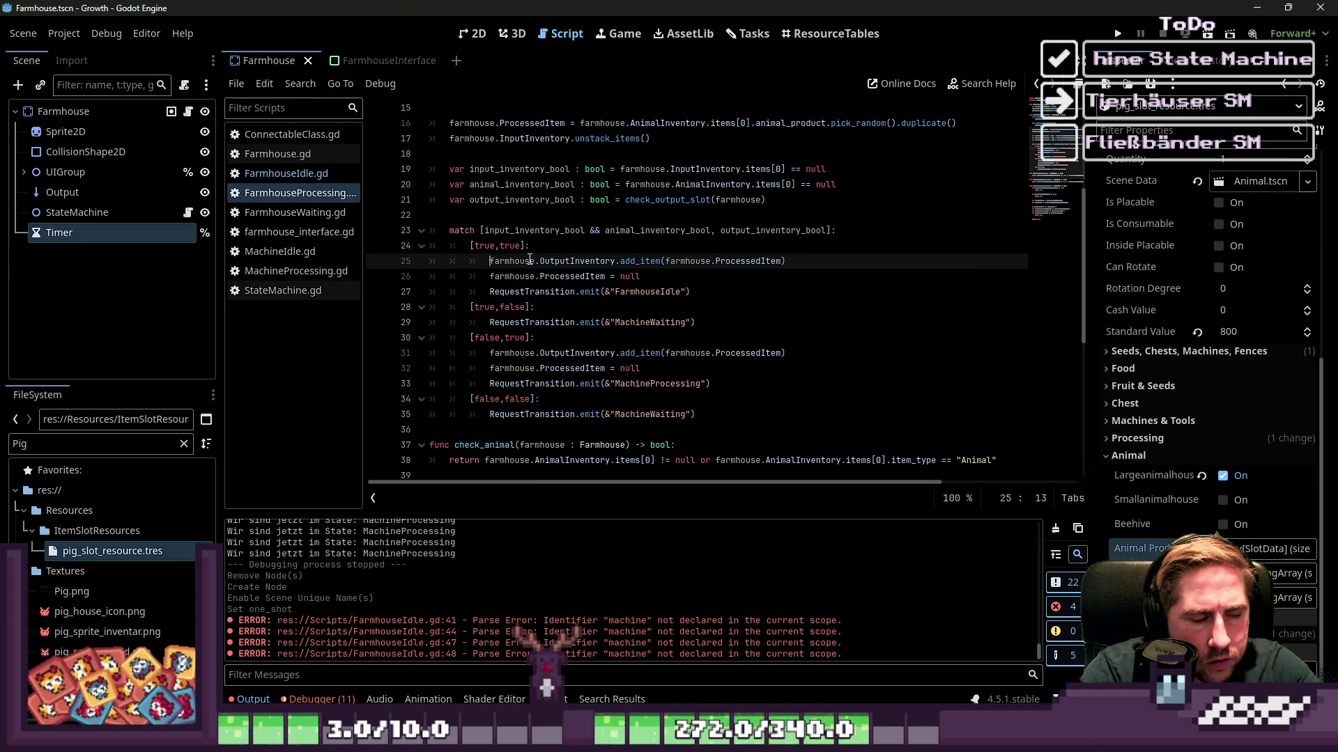
{"action": "key", "text": "shift+Down"}
{"action": "key", "text": "shift+Down"}
{"action": "key", "text": "shift+End"}
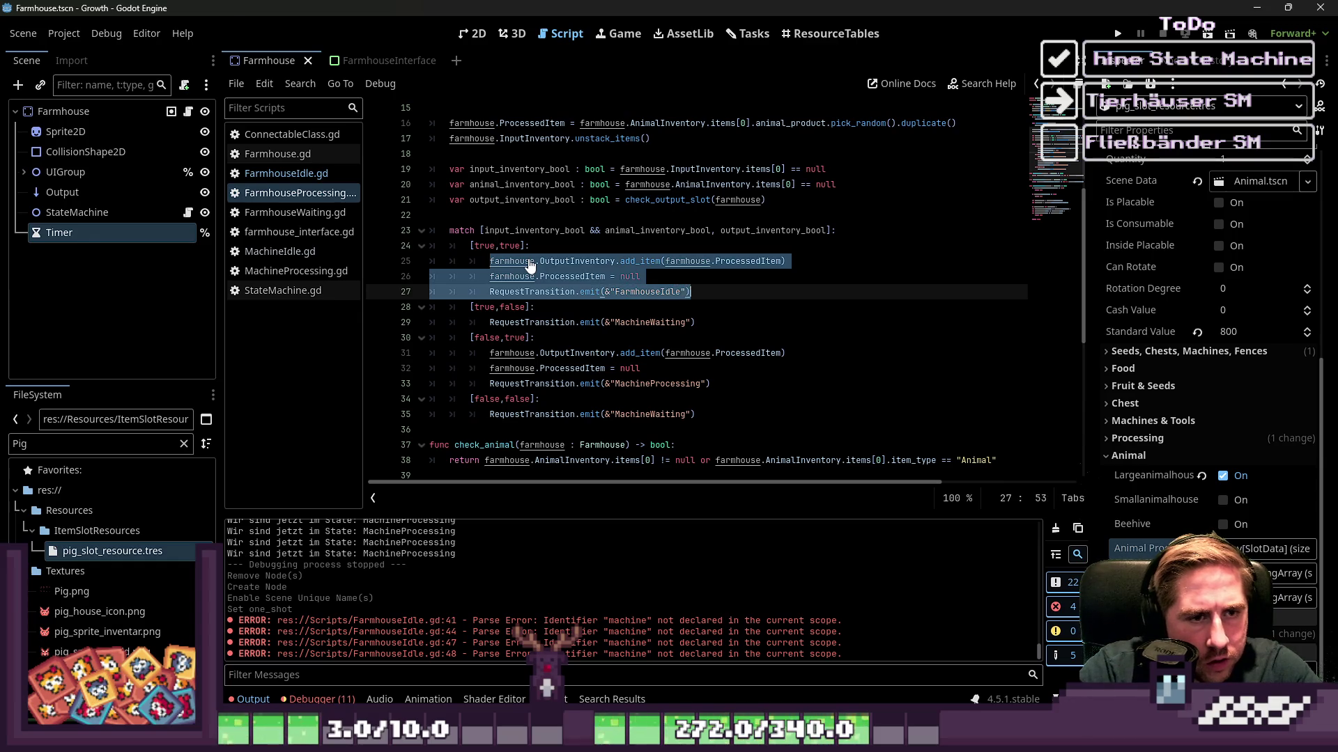
{"action": "key", "text": "Delete"}
{"action": "type", "text": "s"}
{"action": "key", "text": "Down"}
{"action": "key", "text": "Down"}
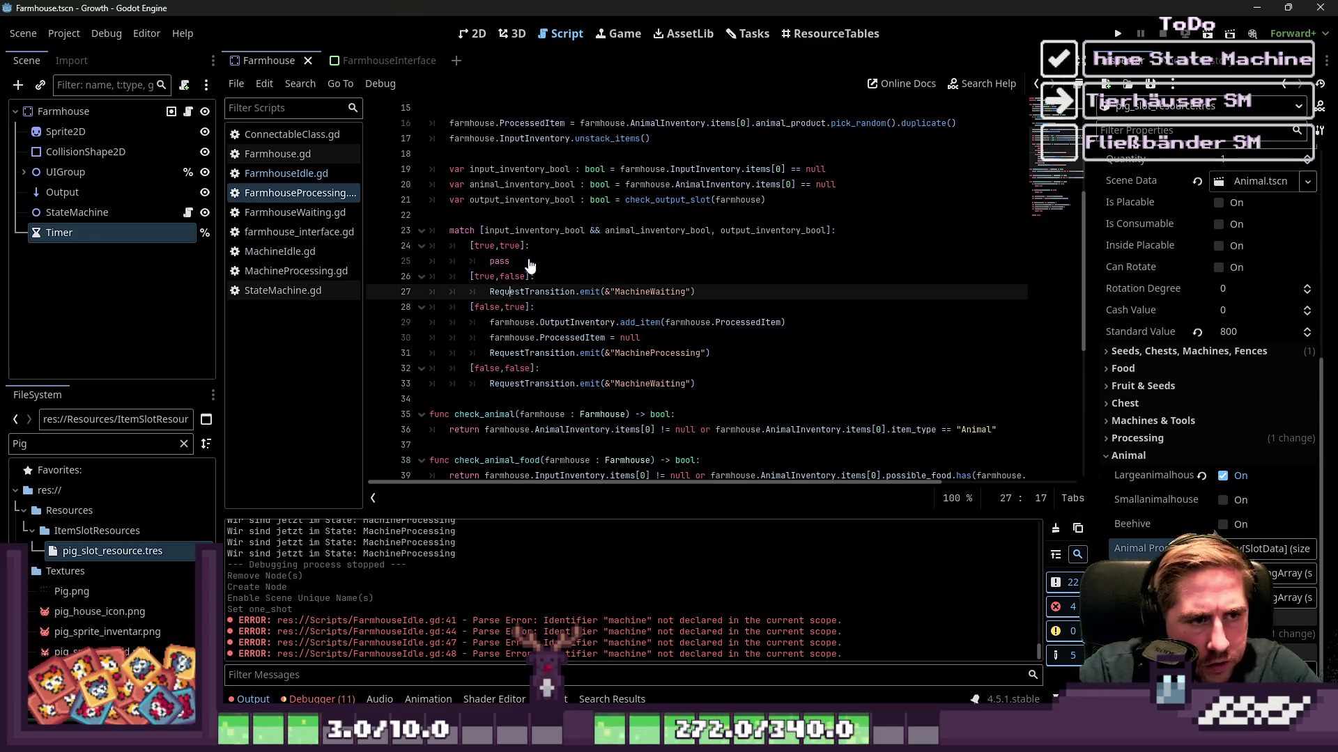
{"action": "key", "text": "Home"}
{"action": "key", "text": "ctrl+shift+Right"}
{"action": "key", "text": "ctrl+shift+Right"}
{"action": "key", "text": "shift+End"}
{"action": "type", "text": "pass"}
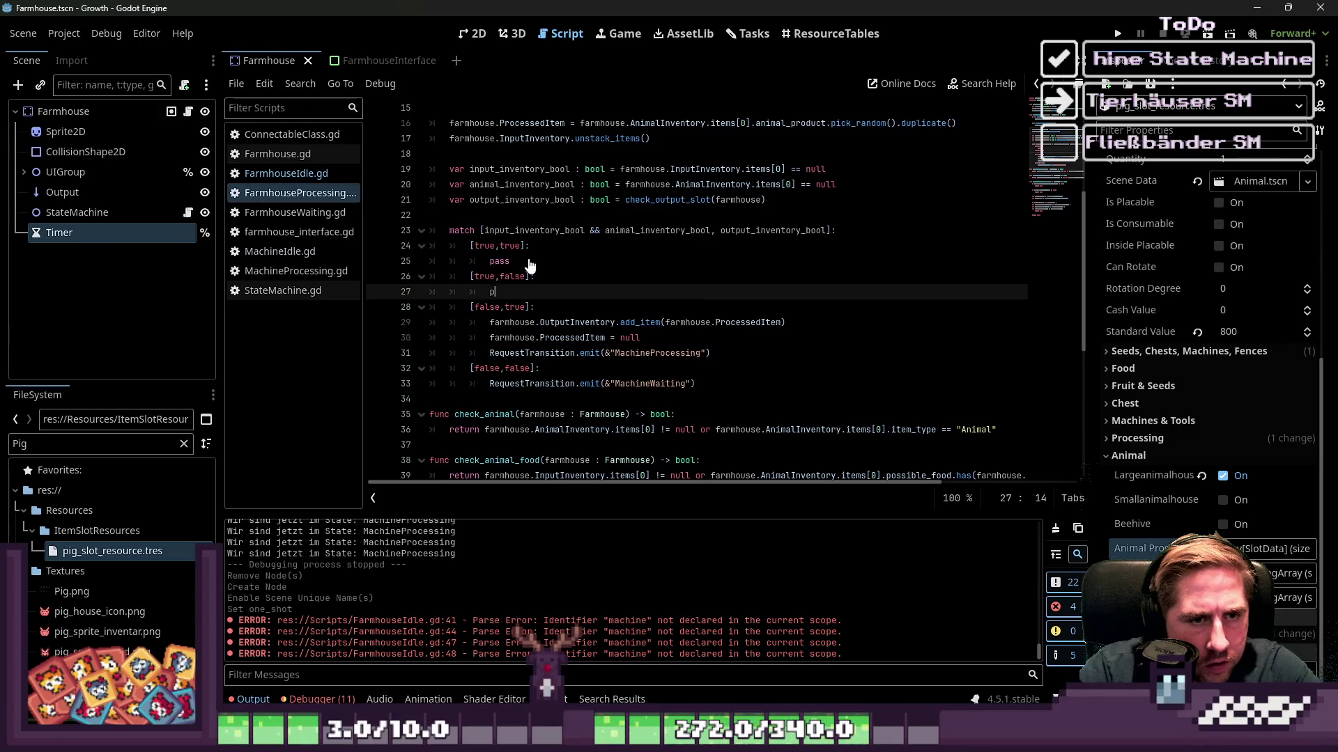
Replace the third and fourth branch bodies with pass, then undo the pass edits.
{"action": "key", "text": "Down"}
{"action": "key", "text": "Down"}
{"action": "key", "text": "shift+Down"}
{"action": "key", "text": "shift+Down"}
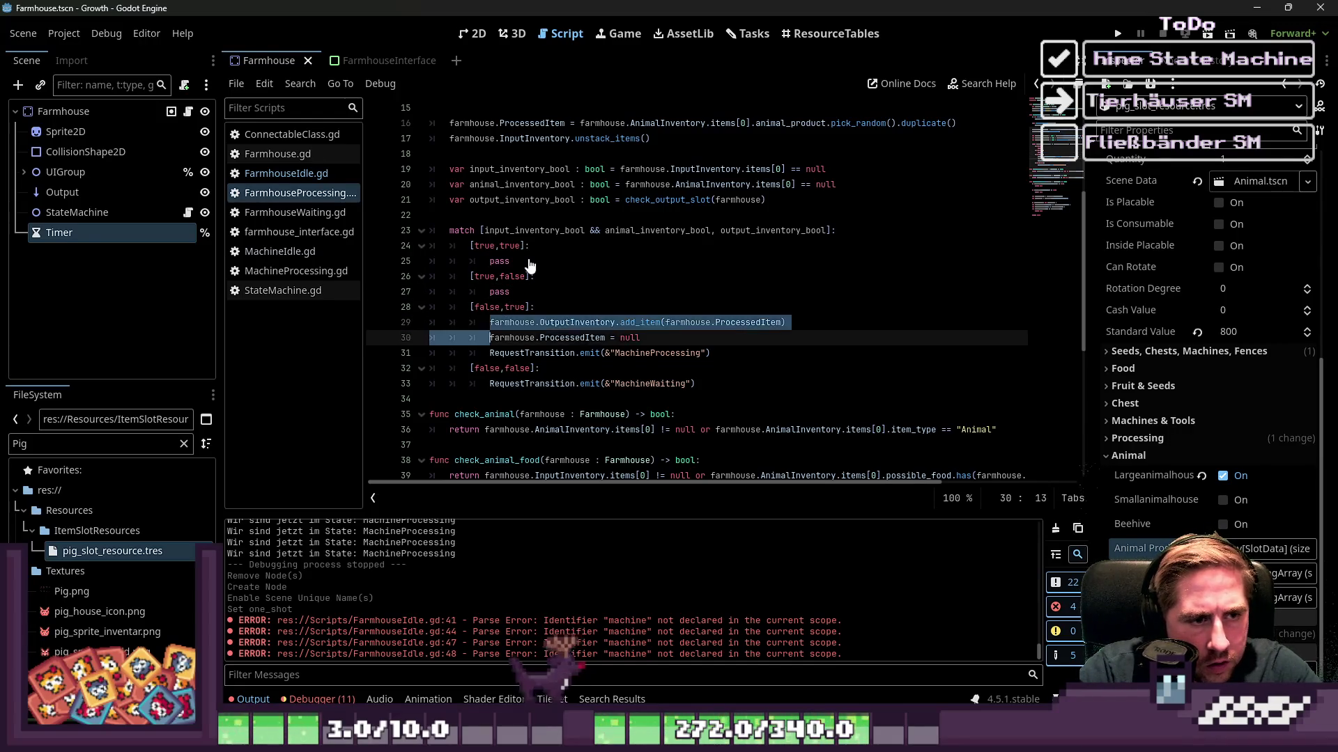
{"action": "key", "text": "shift+Left"}
{"action": "key", "text": "shift+Left"}
{"action": "key", "text": "shift+Left"}
{"action": "key", "text": "shift+Down"}
{"action": "key", "text": "shift+Left"}
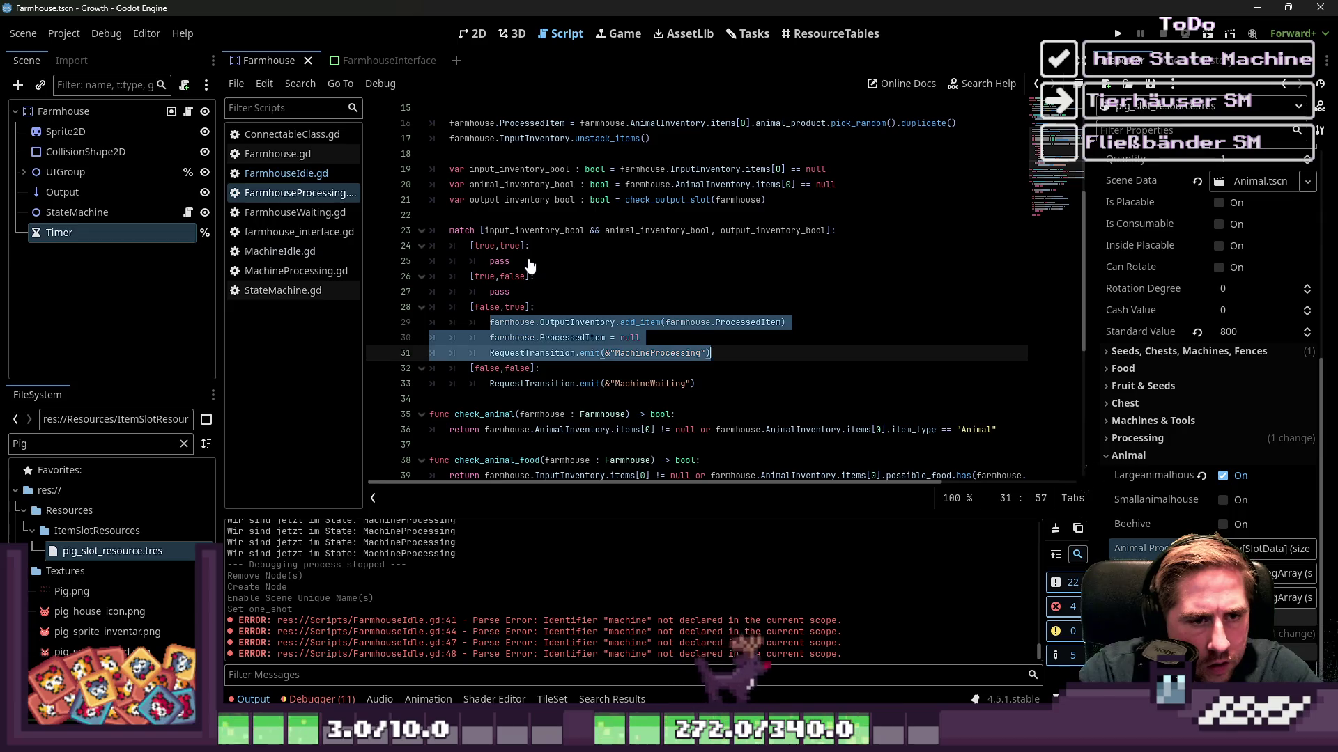
{"action": "type", "text": "pass"}
{"action": "key", "text": "Down"}
{"action": "key", "text": "Home"}
{"action": "key", "text": "Down"}
{"action": "key", "text": "End"}
{"action": "key", "text": "shift+Home"}
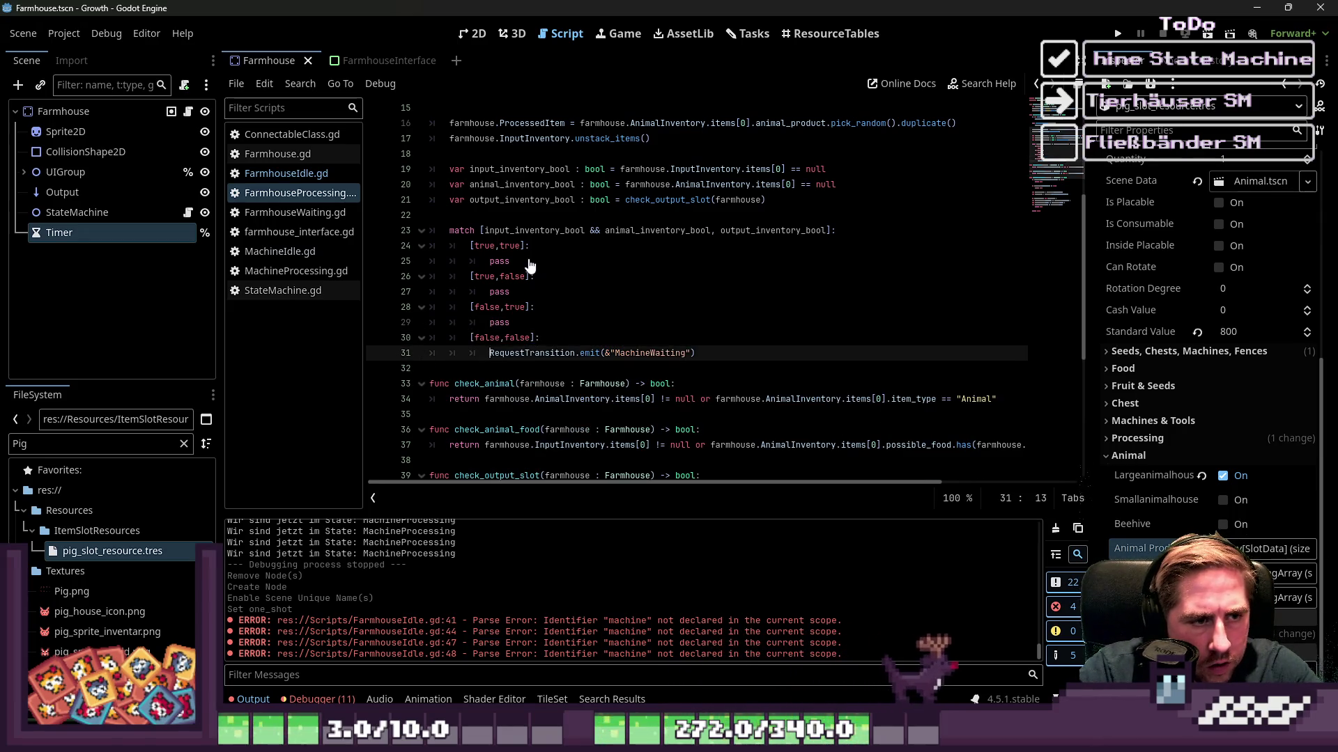
{"action": "key", "text": "BackSpace"}
{"action": "type", "text": "pass"}
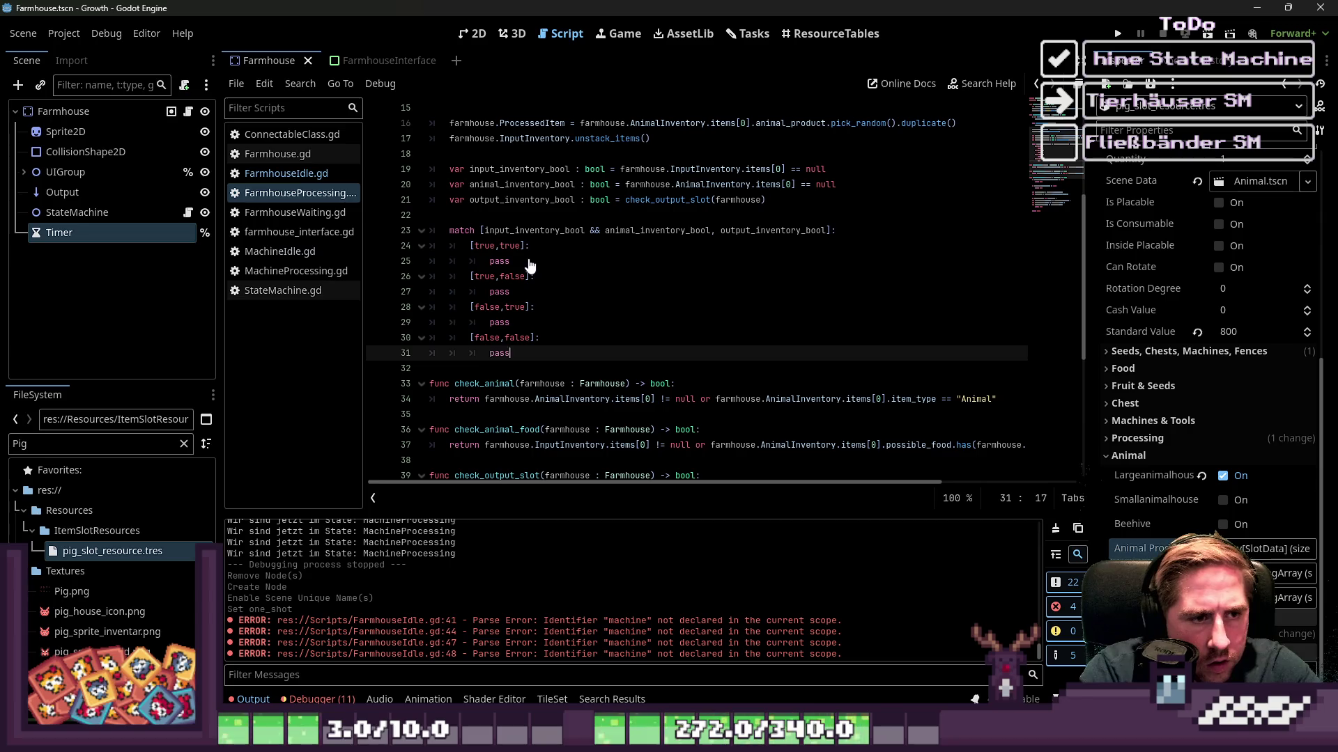
{"action": "key", "text": "Up"}
{"action": "key", "text": "Up"}
{"action": "key", "text": "Up"}
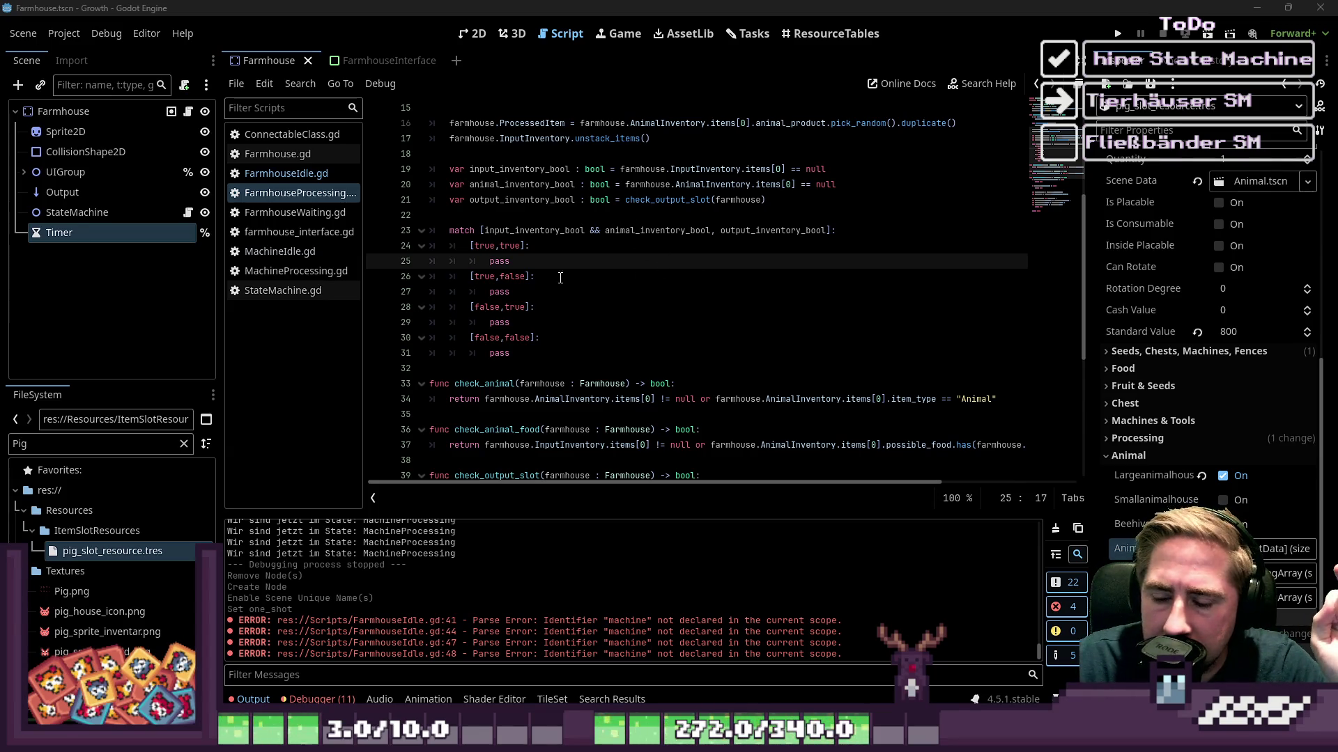
{"action": "left_click_drag", "start_coordinate": [510, 261], "coordinate": [490, 261]}
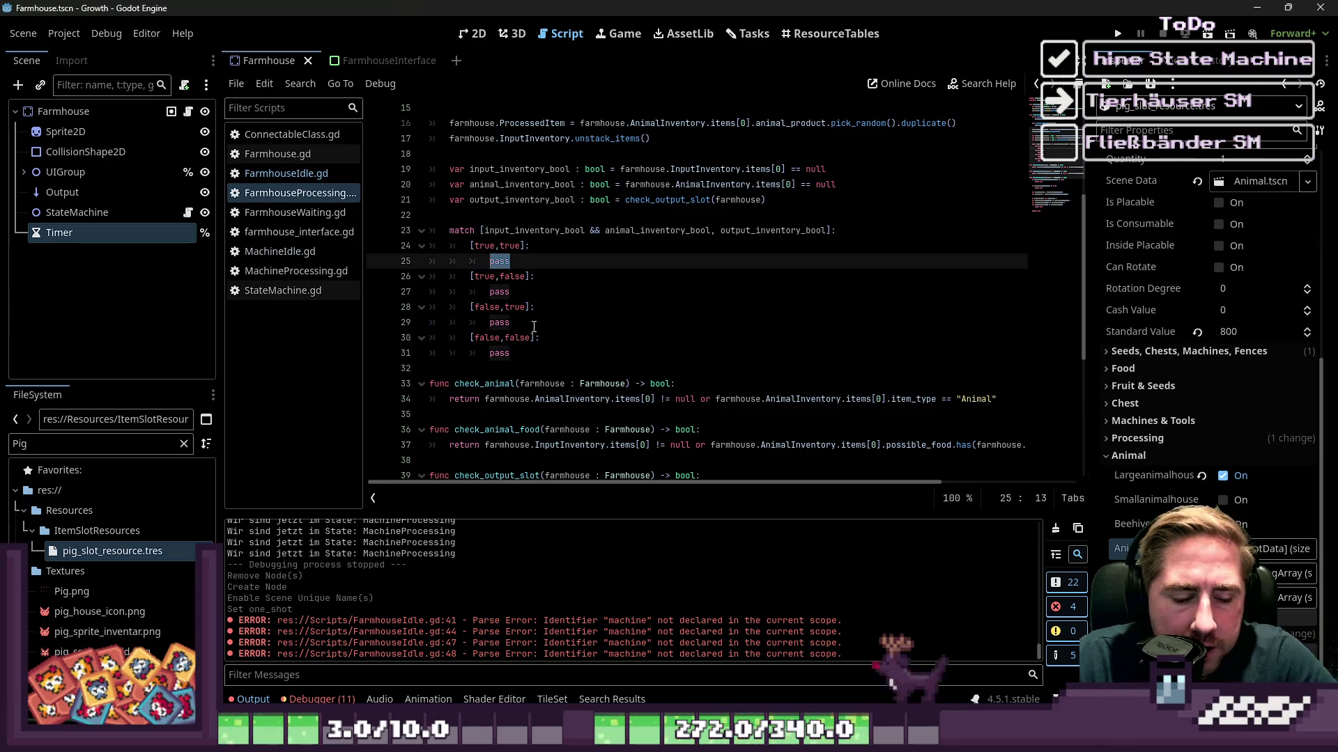
{"action": "key", "text": "ctrl+z"}
{"action": "key", "text": "ctrl+z"}
{"action": "key", "text": "ctrl+z"}
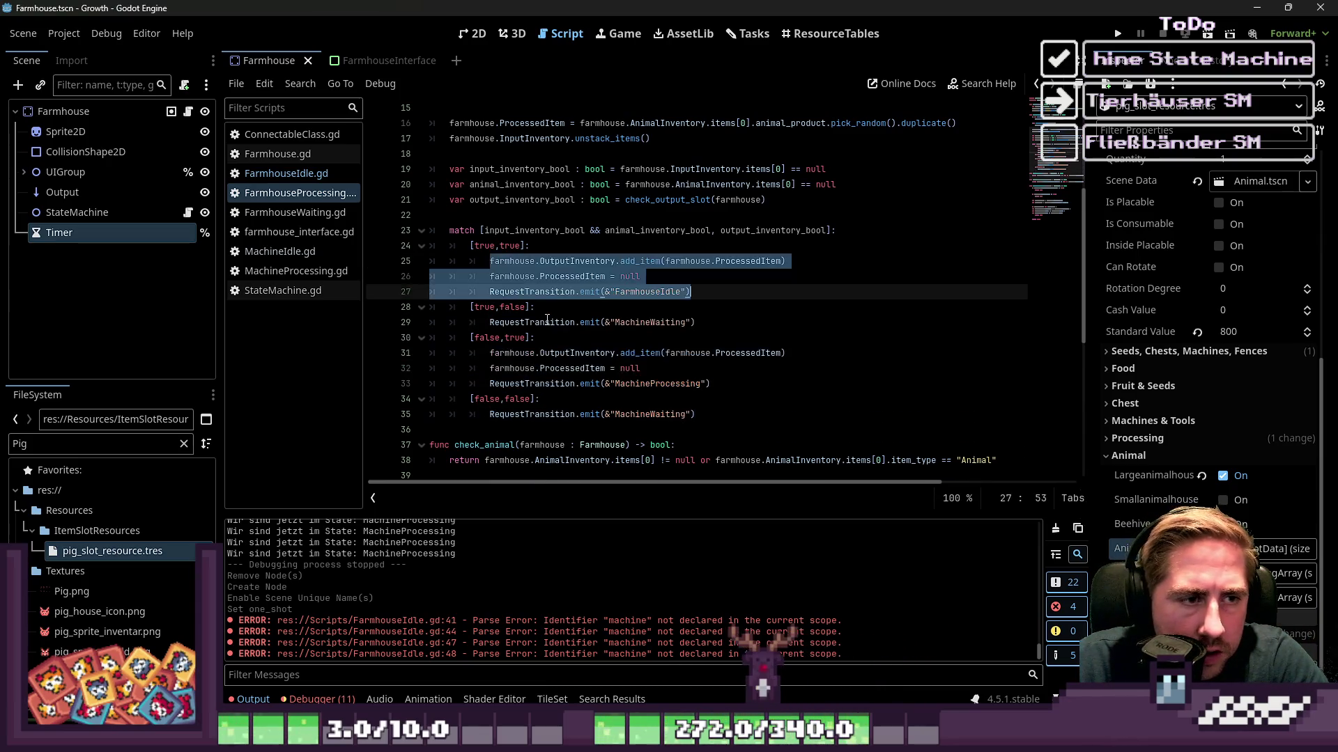
{"action": "mouse_move", "coordinate": [668, 292]}
{"action": "left_mouse_down"}
{"action": "mouse_move", "coordinate": [665, 305]}
{"action": "mouse_move", "coordinate": [571, 300]}
{"action": "mouse_move", "coordinate": [428, 263]}
{"action": "left_mouse_up"}
{"action": "left_click", "coordinate": [514, 276]}
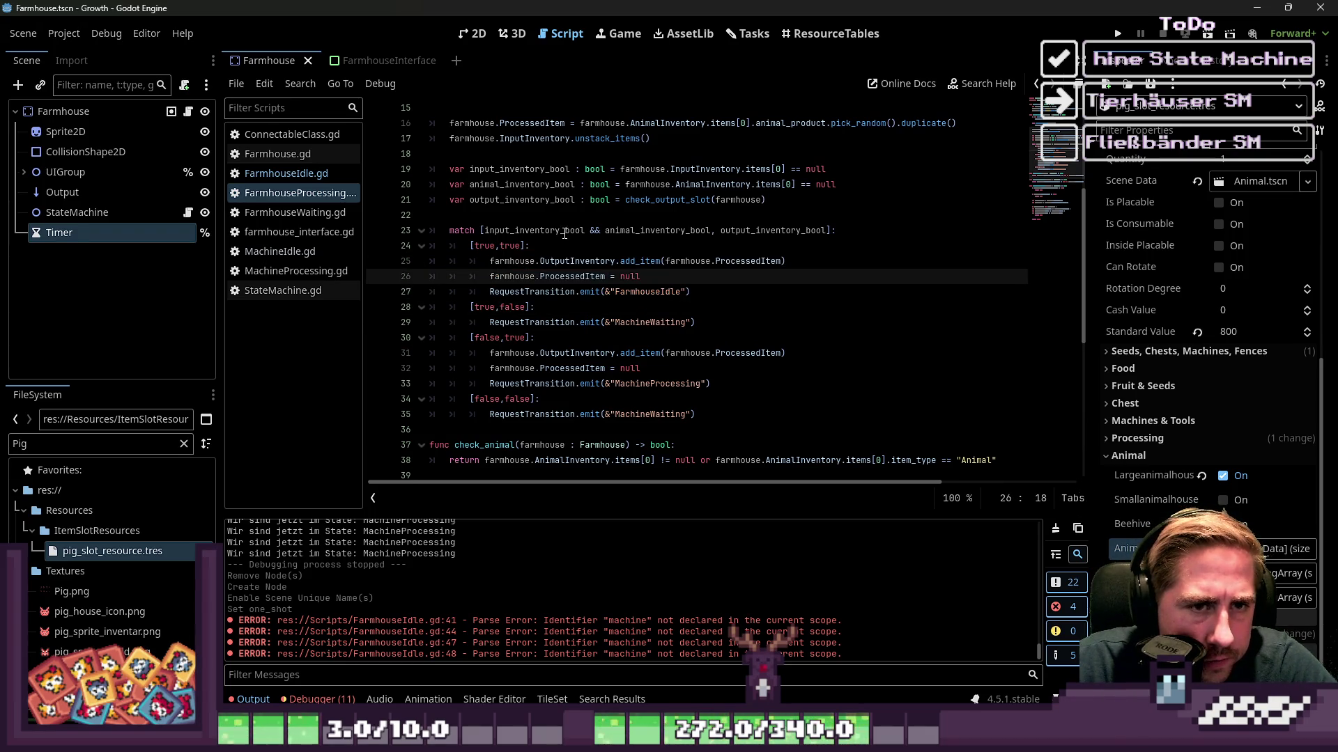
{"action": "left_click", "coordinate": [490, 307]}
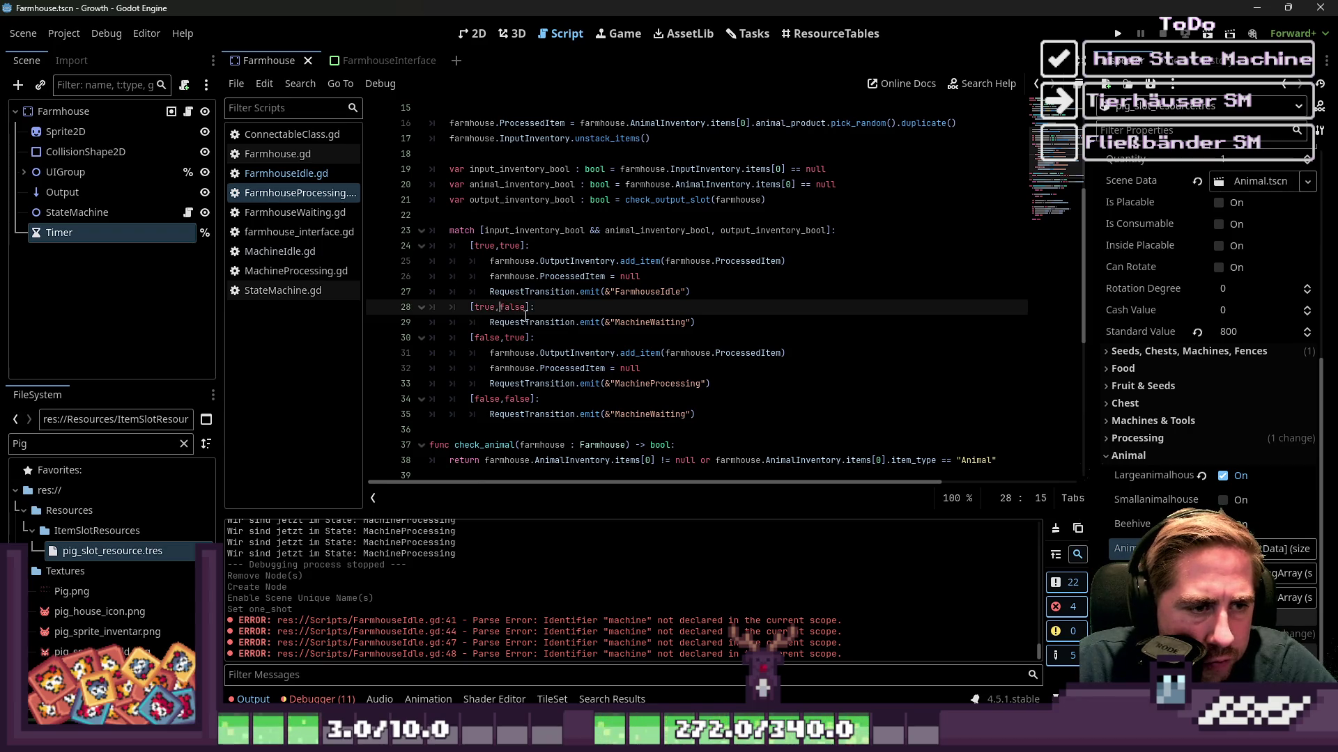
{"action": "double_click", "coordinate": [648, 323]}
{"action": "left_click_drag", "start_coordinate": [695, 323], "coordinate": [487, 323]}
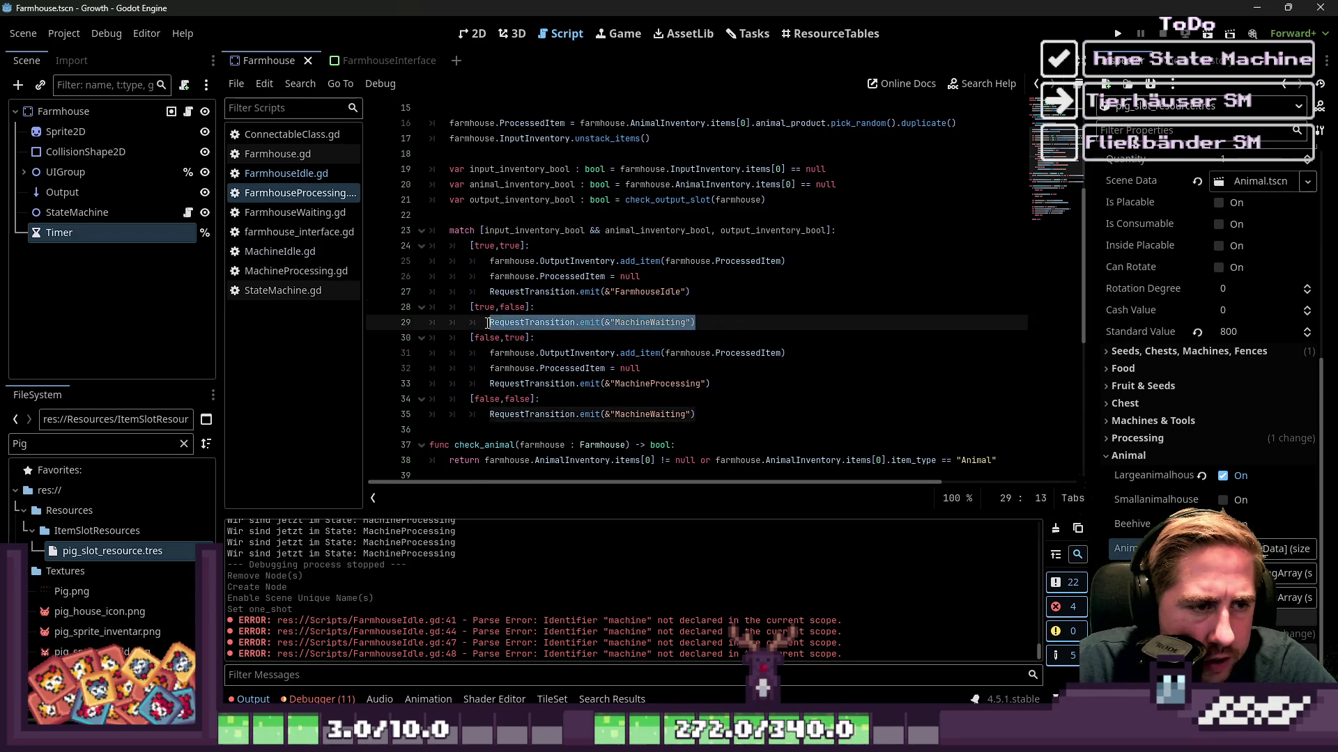
{"action": "double_click", "coordinate": [482, 307]}
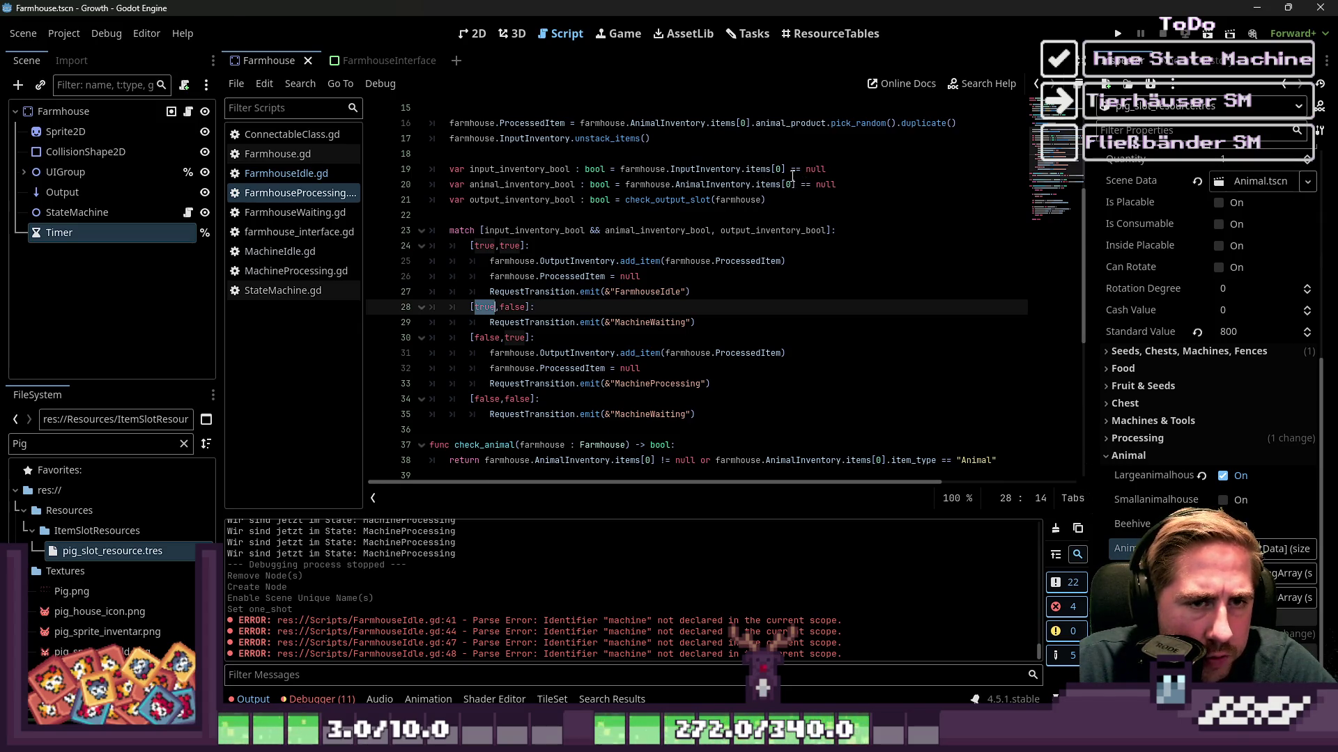
{"action": "left_click", "coordinate": [651, 323]}
{"action": "double_click", "coordinate": [651, 323]}
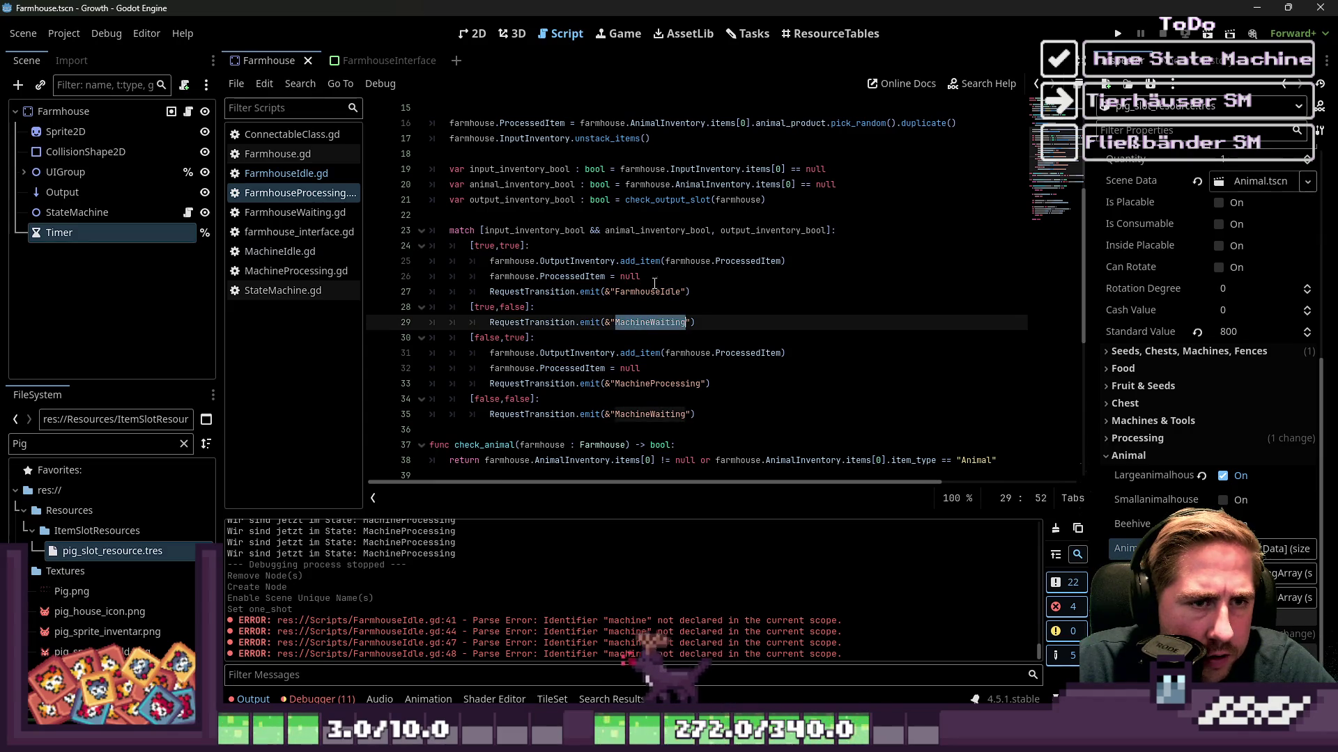
{"action": "left_click", "coordinate": [646, 200]}
{"action": "left_click", "coordinate": [707, 324]}
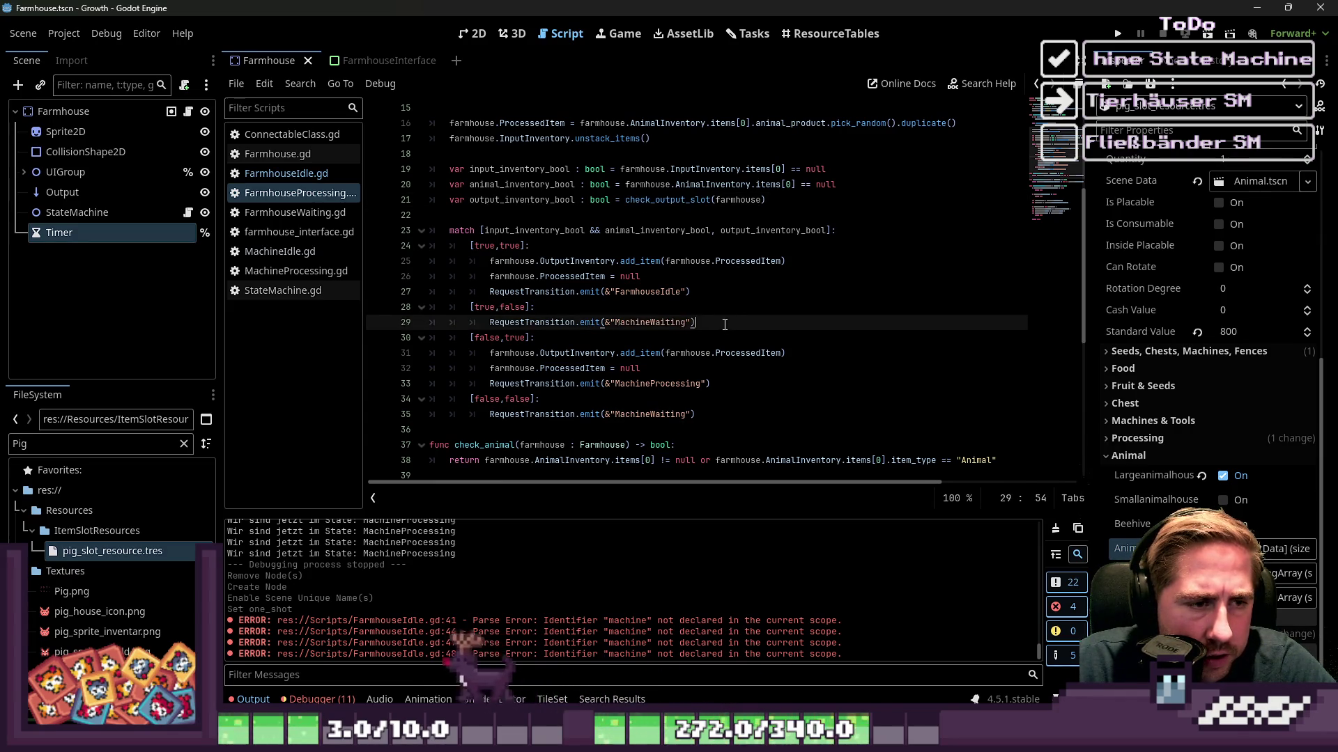
{"action": "left_click_drag", "start_coordinate": [705, 328], "coordinate": [483, 329]}
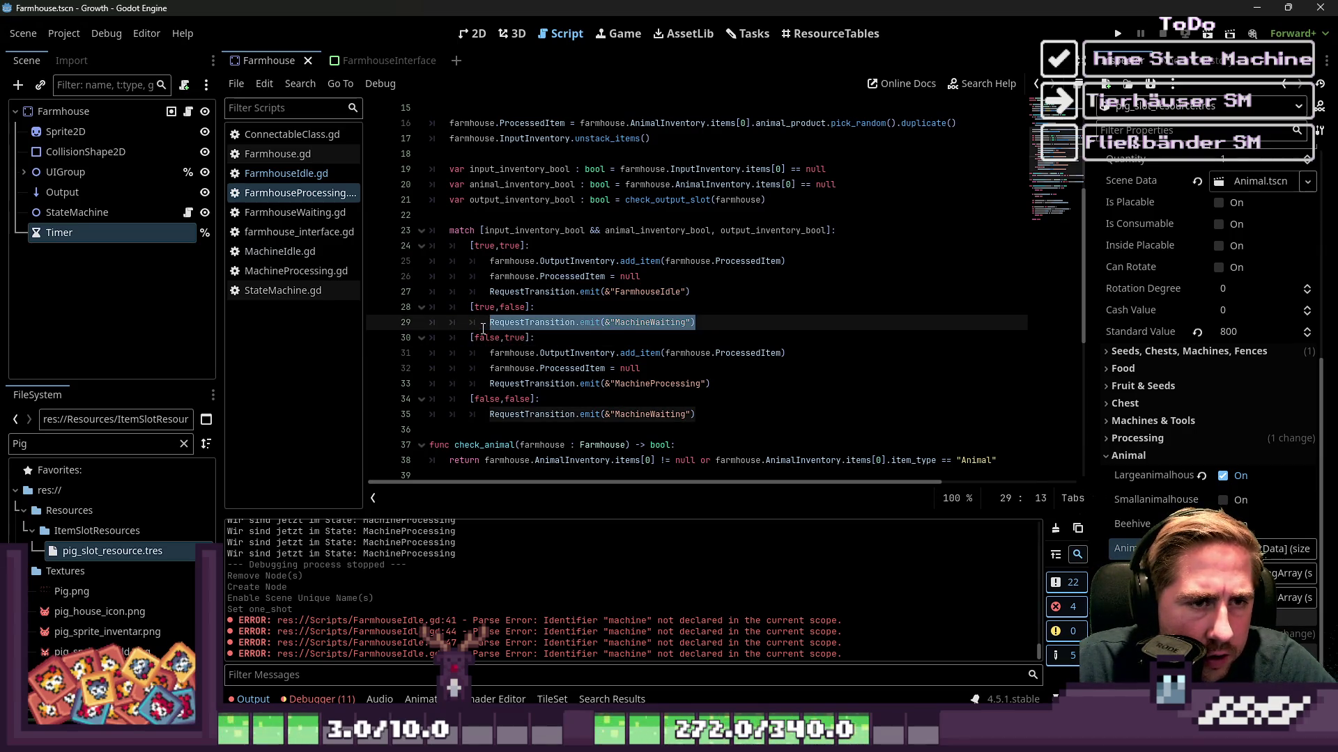
{"action": "scroll", "coordinate": [488, 320], "scroll_direction": "down", "scroll_amount": 1}
{"action": "left_click", "coordinate": [498, 294]}
{"action": "left_click", "coordinate": [513, 295]}
{"action": "left_click_drag", "start_coordinate": [836, 139], "coordinate": [427, 120]}
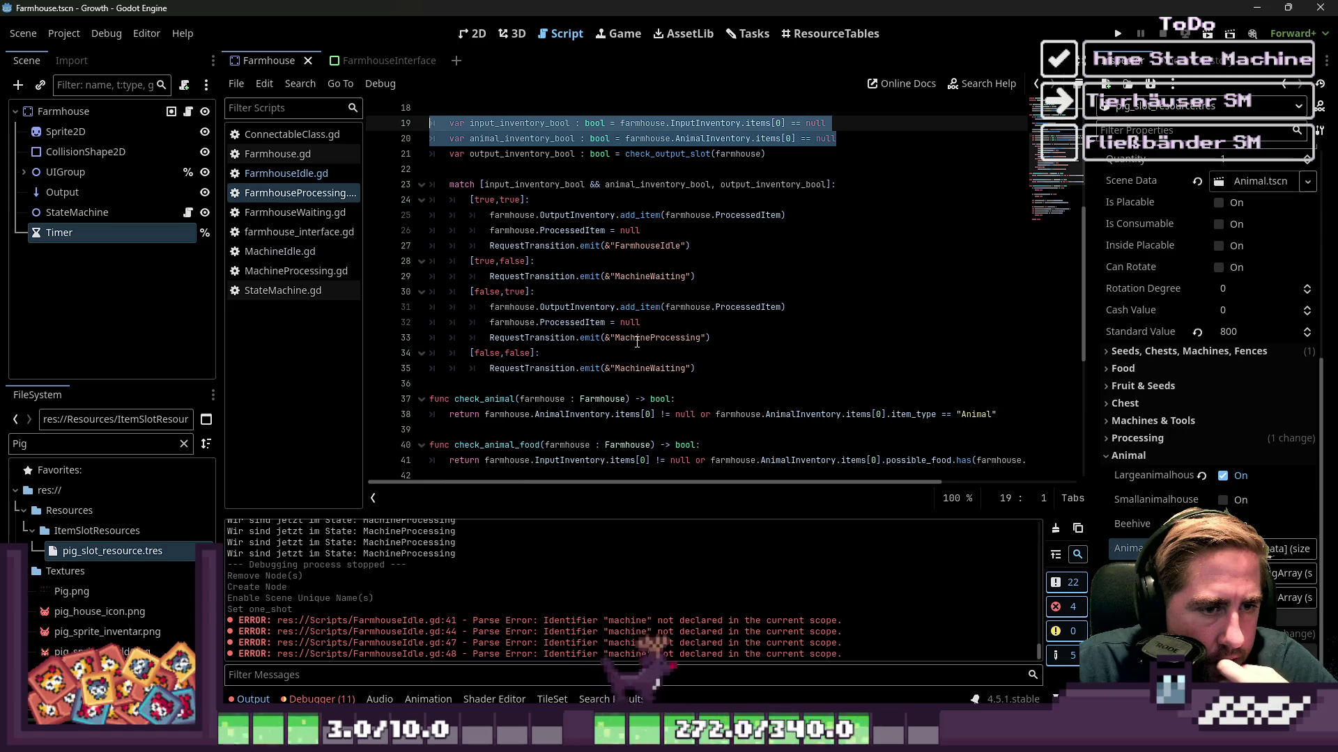
{"action": "mouse_move", "coordinate": [642, 339]}
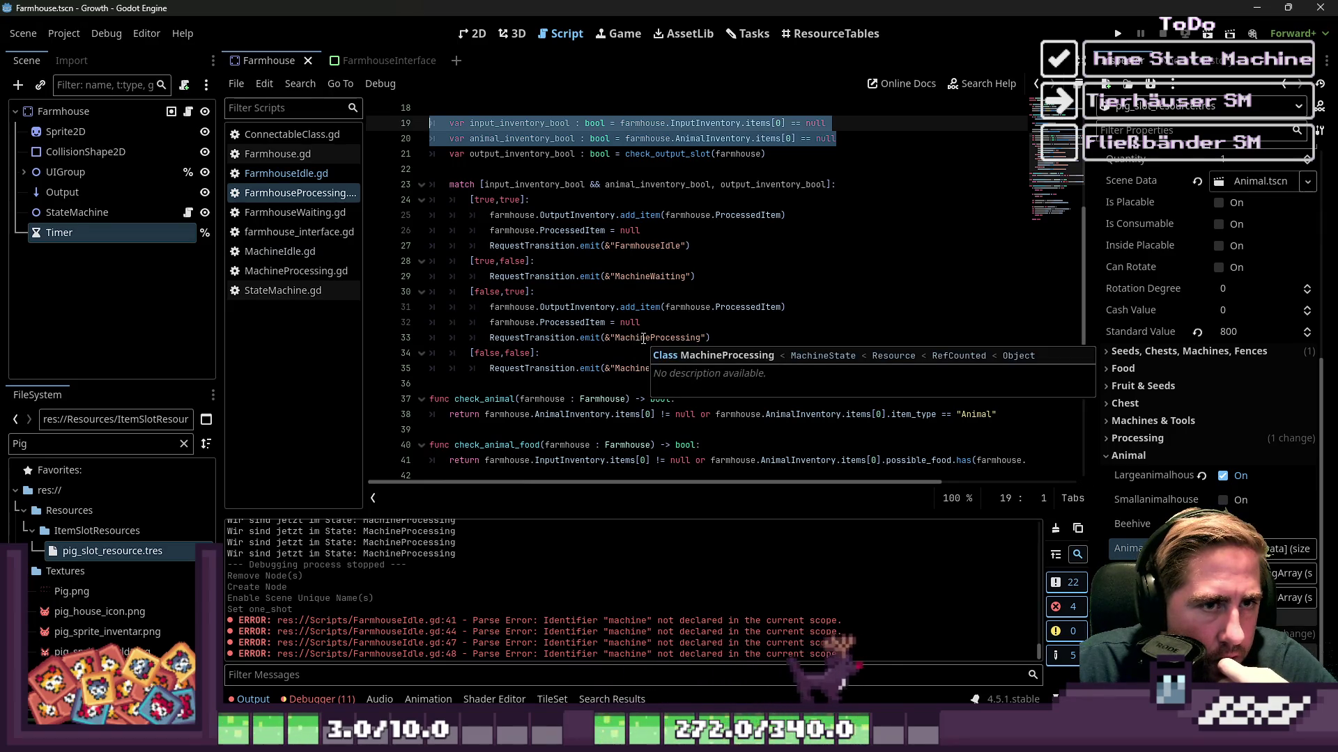
{"action": "left_click", "coordinate": [683, 334]}
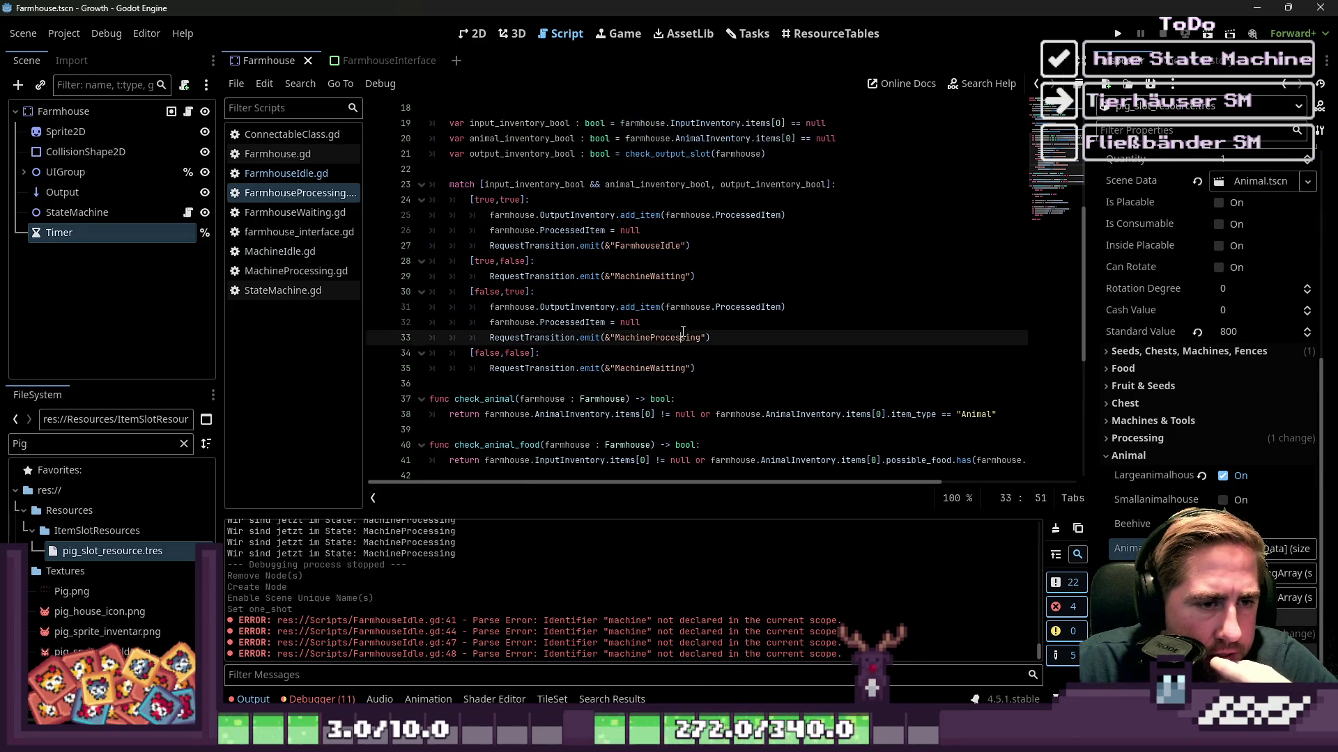
{"action": "mouse_move", "coordinate": [642, 337]}
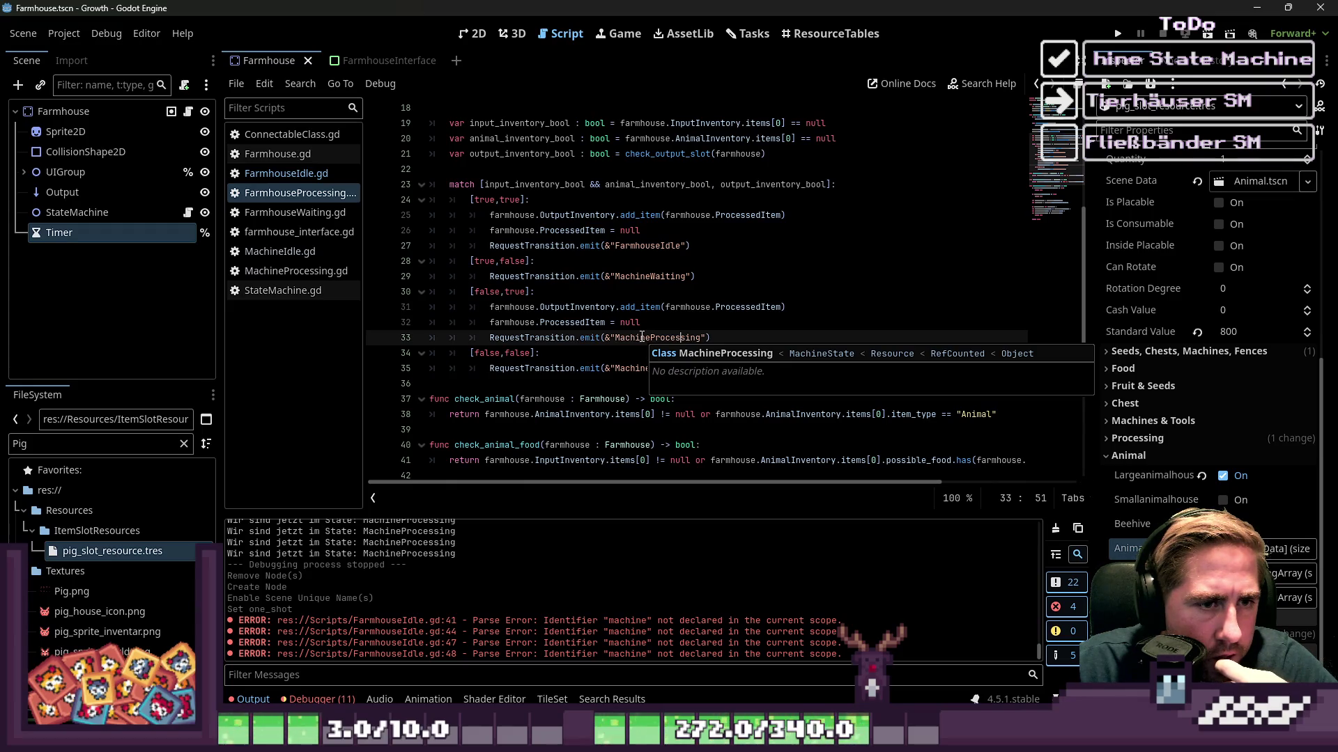
{"action": "double_click", "coordinate": [657, 338]}
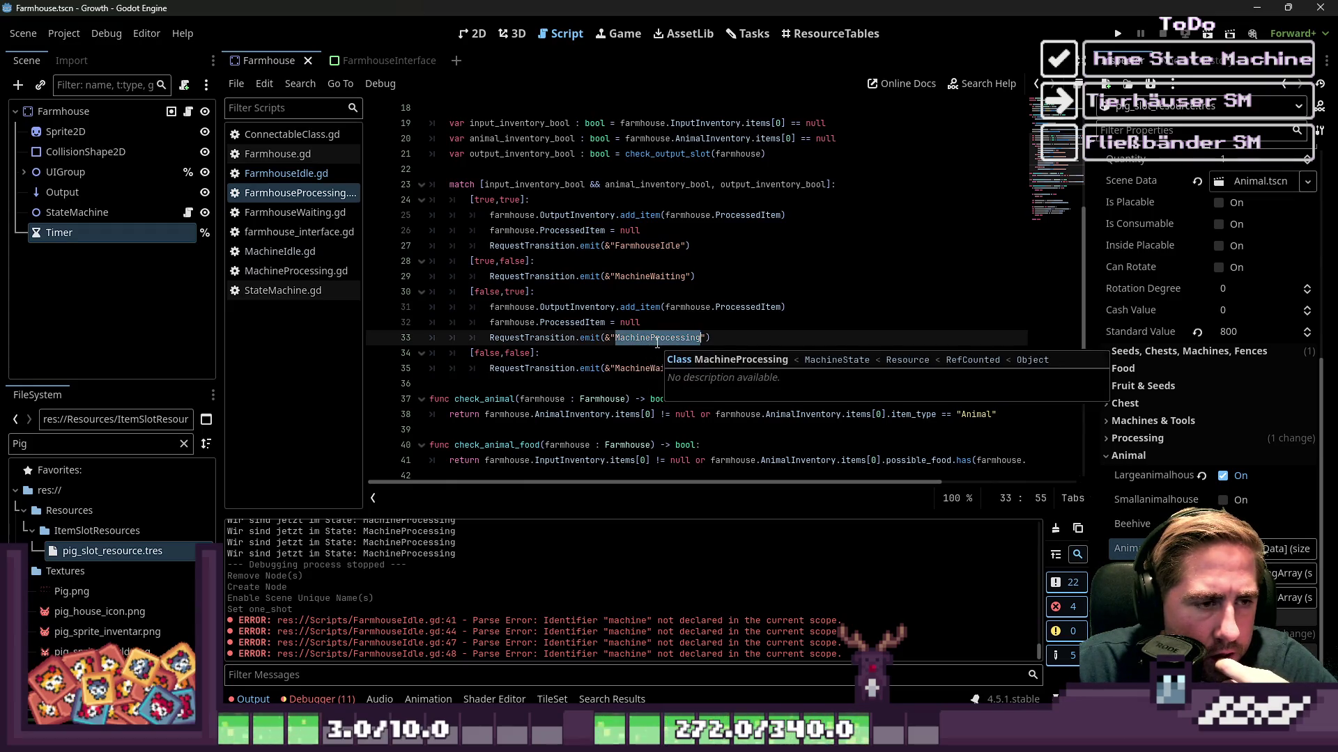
{"action": "left_click", "coordinate": [674, 328]}
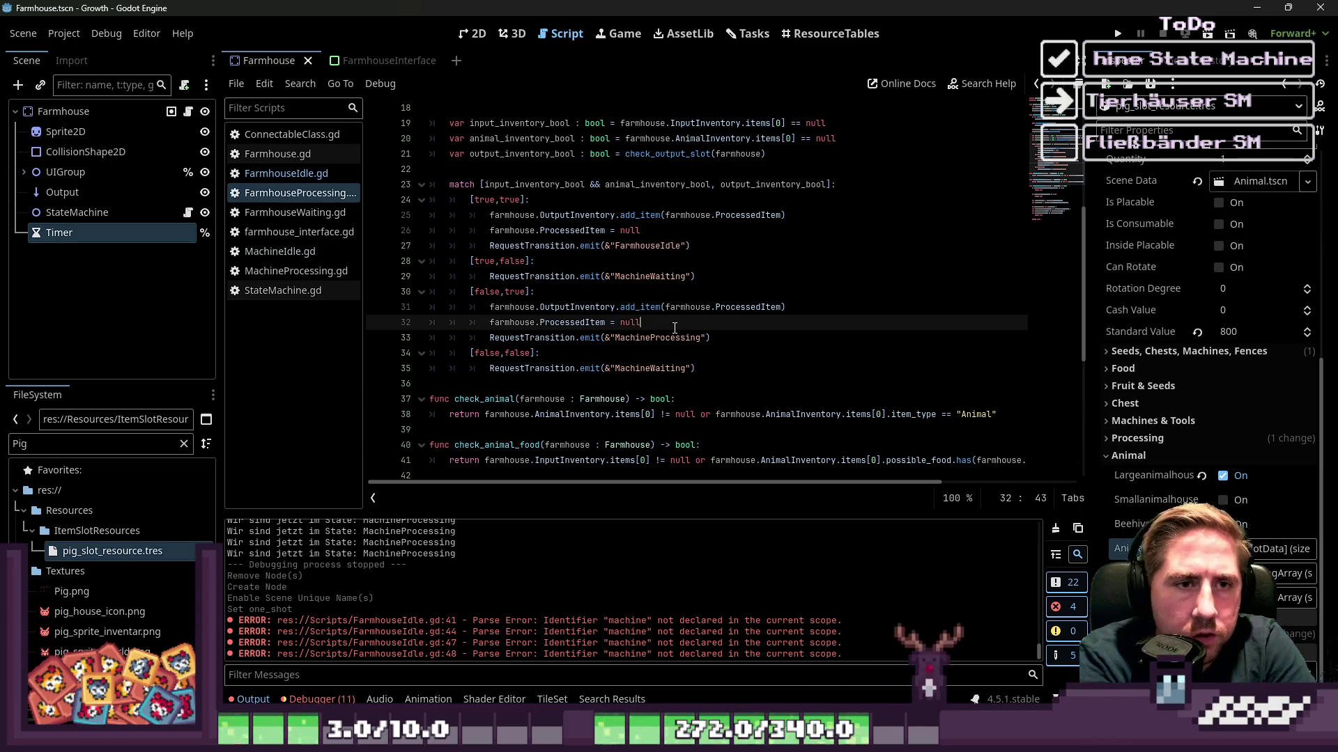
{"action": "scroll", "coordinate": [819, 165], "scroll_direction": "up", "scroll_amount": 1}
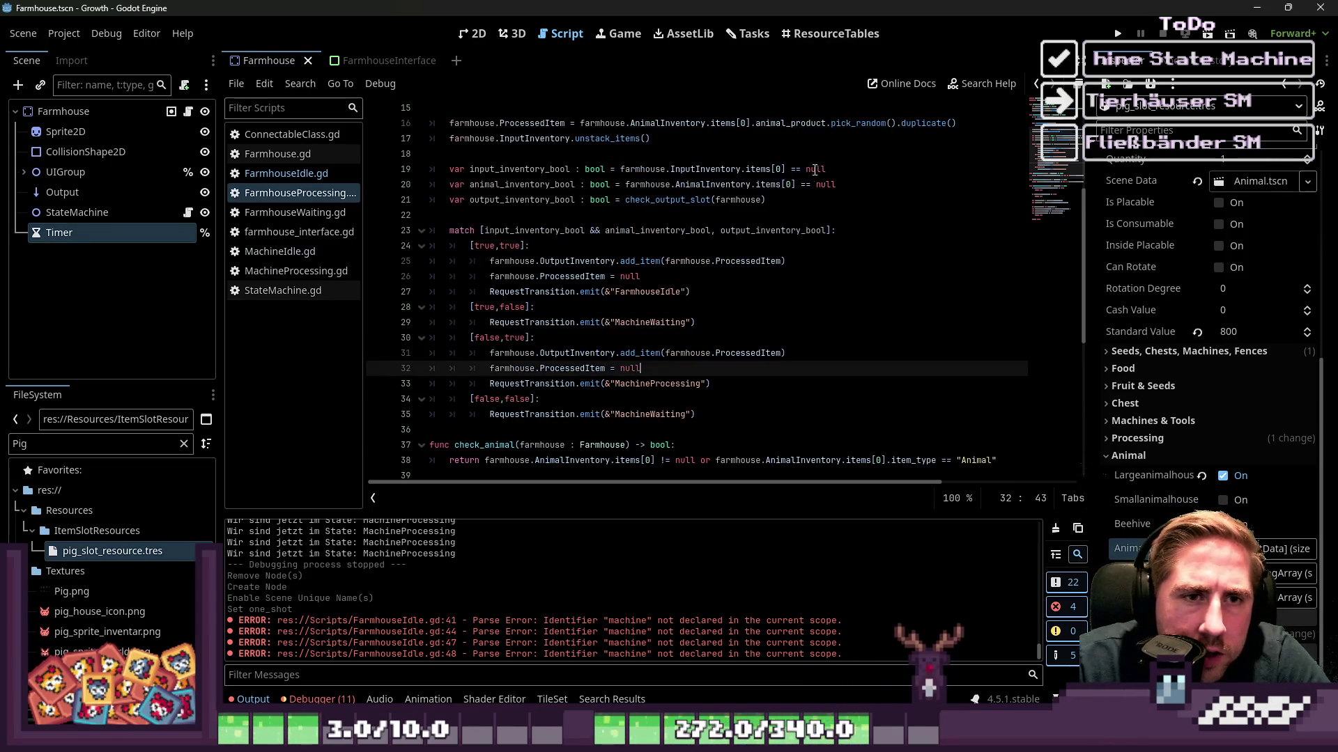
Change == null to != null in the checks on lines 19 and 20.
{"action": "left_click", "coordinate": [798, 169]}
{"action": "key", "text": "BackSpace"}
{"action": "type", "text": "!"}
{"action": "left_click", "coordinate": [802, 185]}
{"action": "key", "text": "BackSpace"}
{"action": "type", "text": "!"}
{"action": "left_click", "coordinate": [844, 186]}
Recheck the != null comparisons at the ends of lines 19 and 20.
{"action": "left_click", "coordinate": [802, 220]}
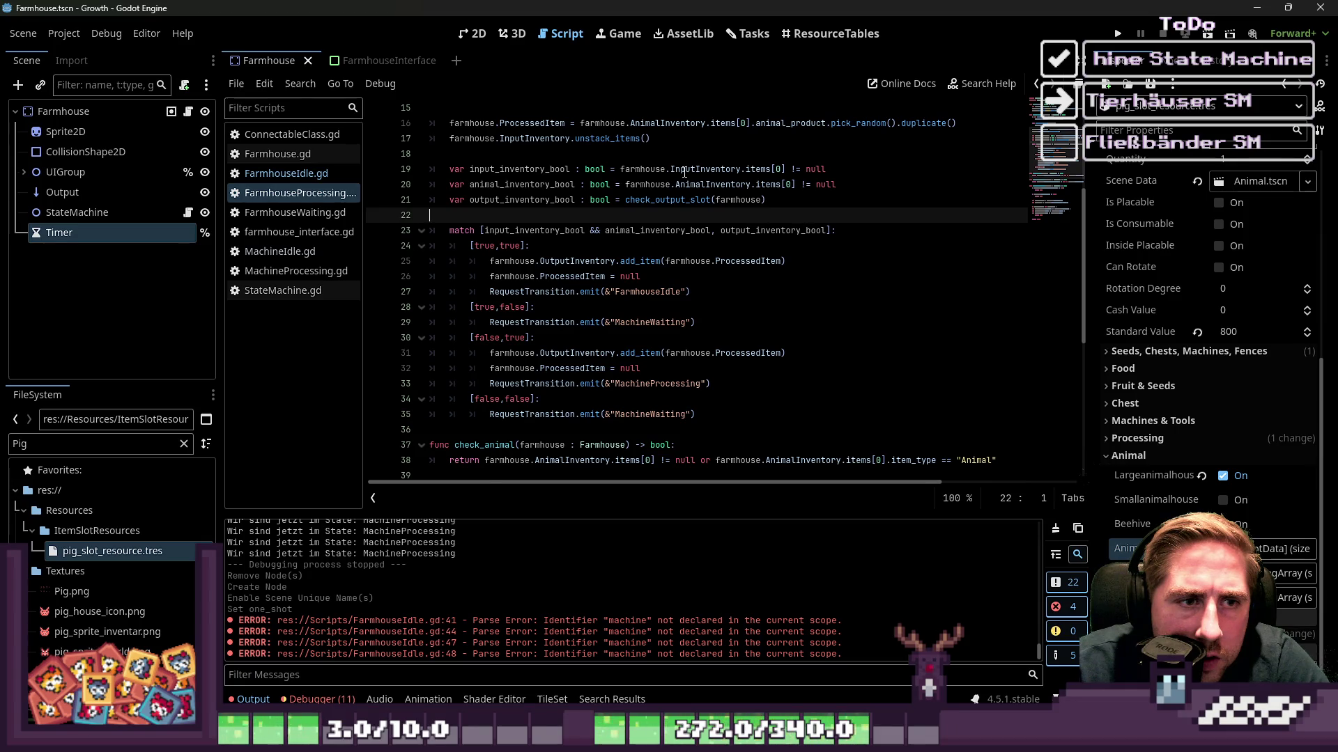
{"action": "left_click", "coordinate": [685, 170]}
{"action": "left_click_drag", "start_coordinate": [763, 169], "coordinate": [801, 168]}
{"action": "left_click", "coordinate": [837, 169]}
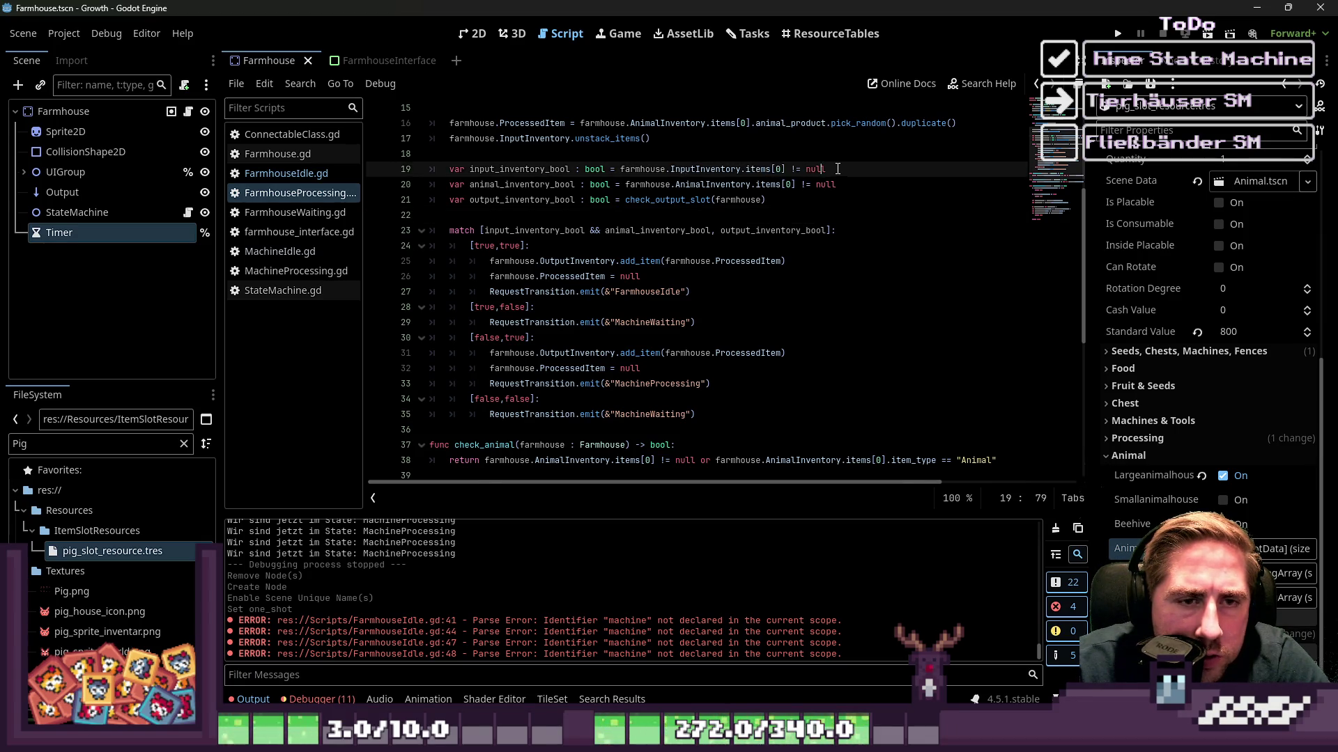
{"action": "left_click_drag", "start_coordinate": [626, 185], "coordinate": [740, 185]}
{"action": "left_click", "coordinate": [837, 185]}
{"action": "left_click", "coordinate": [491, 246]}
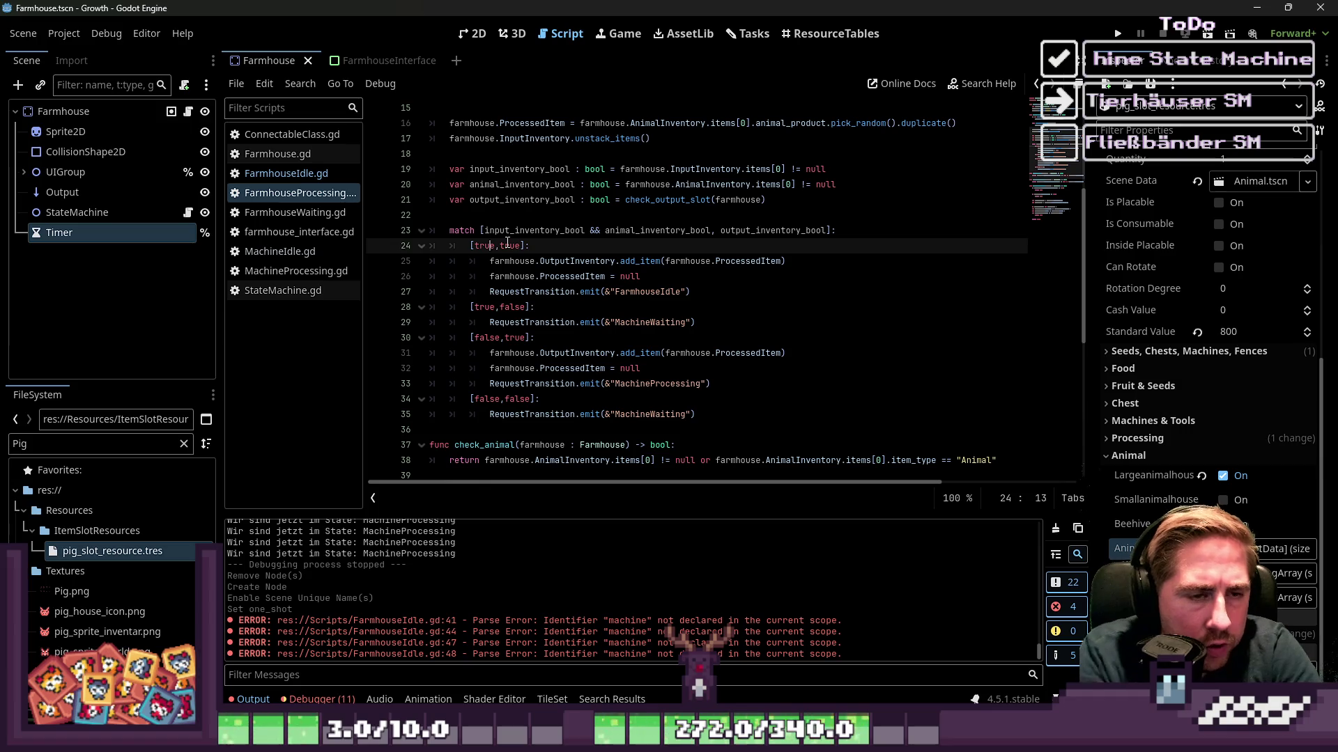
Replace FarmhouseIdle with FarmHouseProcessing on line 27, leaving MachineWaiting unchanged.
{"action": "double_click", "coordinate": [639, 293]}
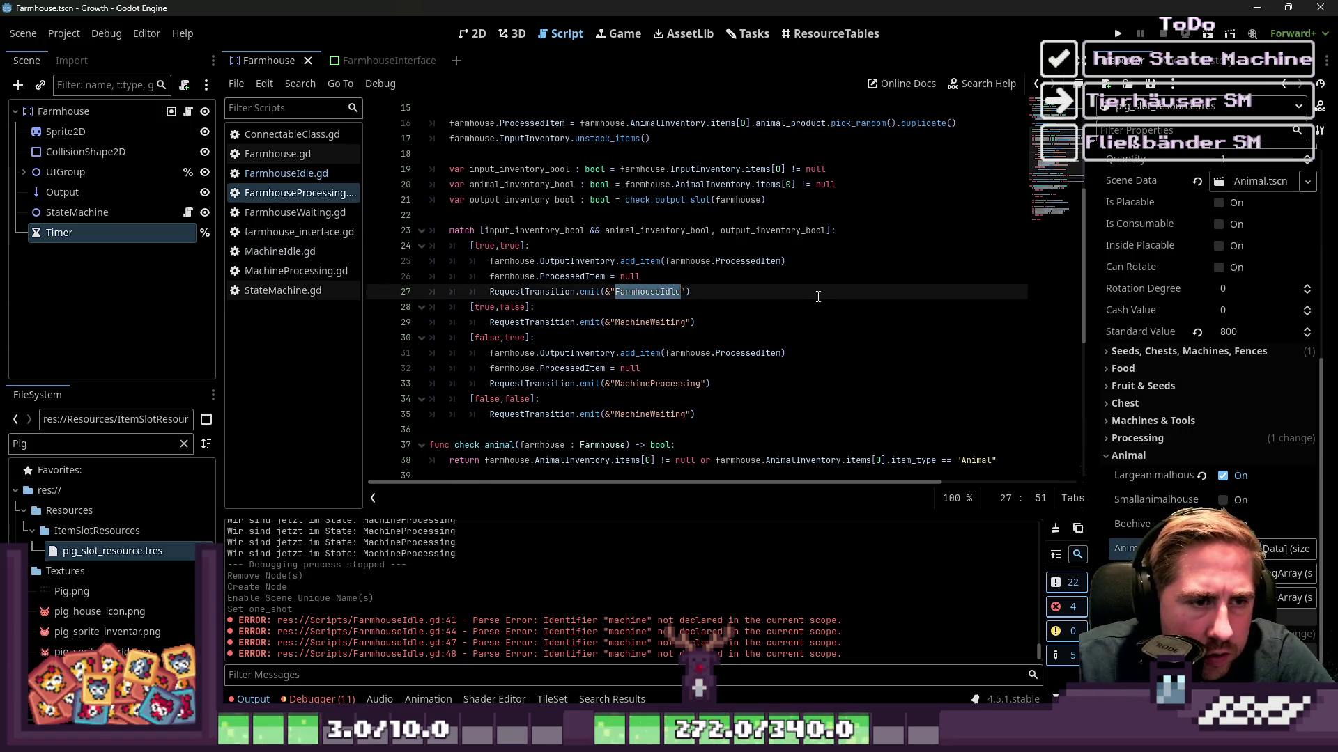
{"action": "type", "text": "FarmHouse"}
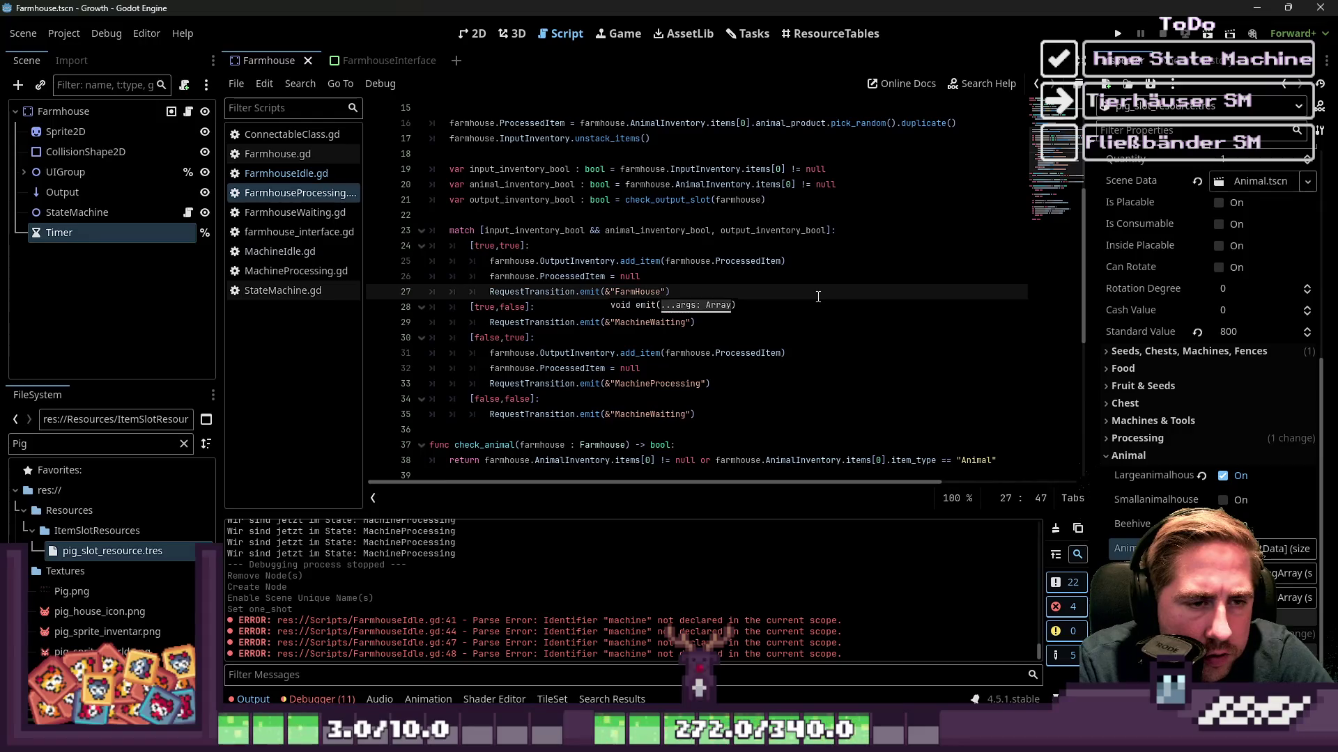
{"action": "type", "text": "Proc"}
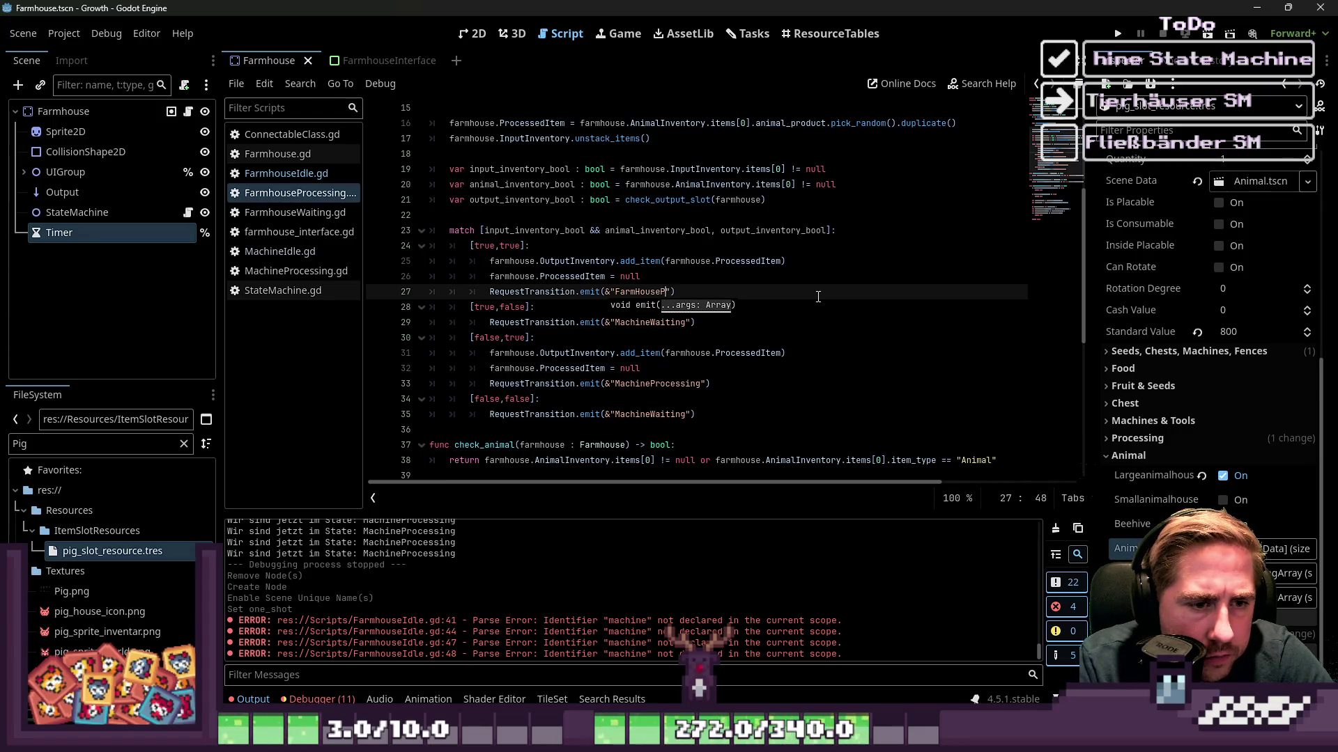
{"action": "type", "text": "essing"}
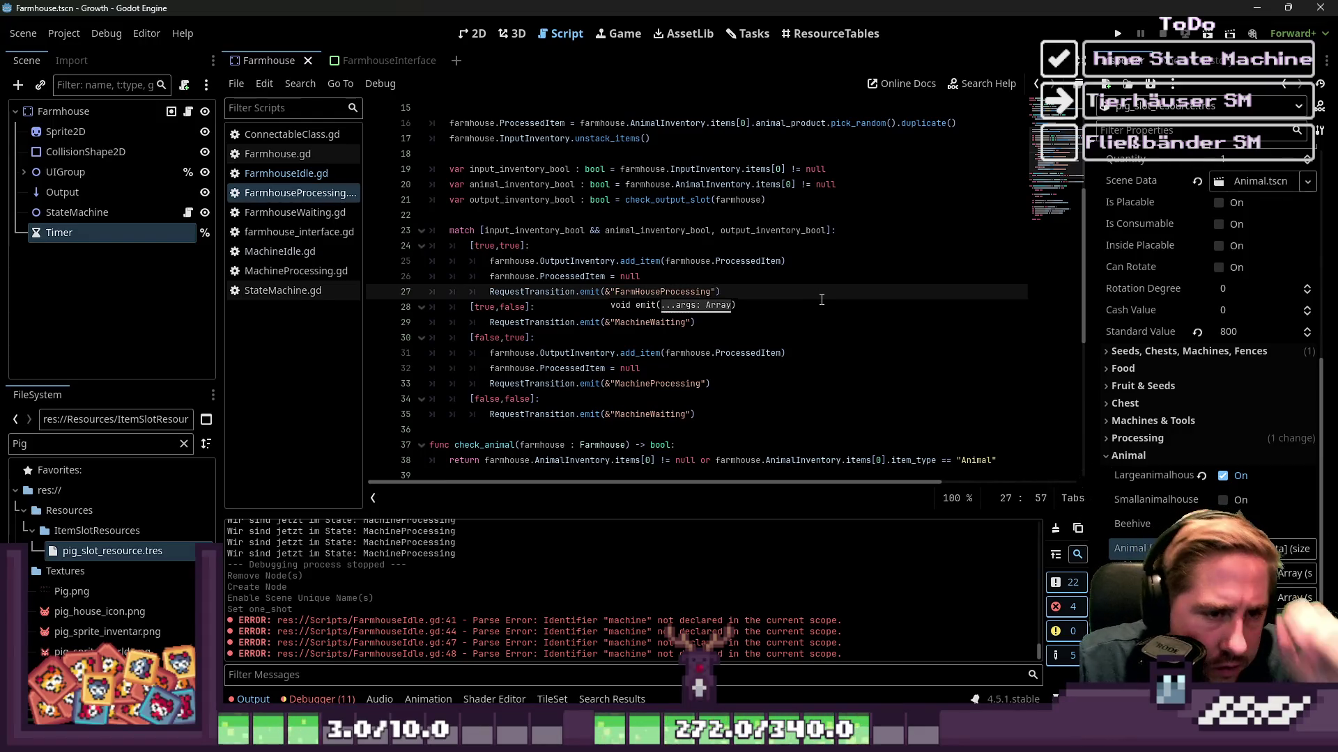
{"action": "left_click", "coordinate": [495, 323]}
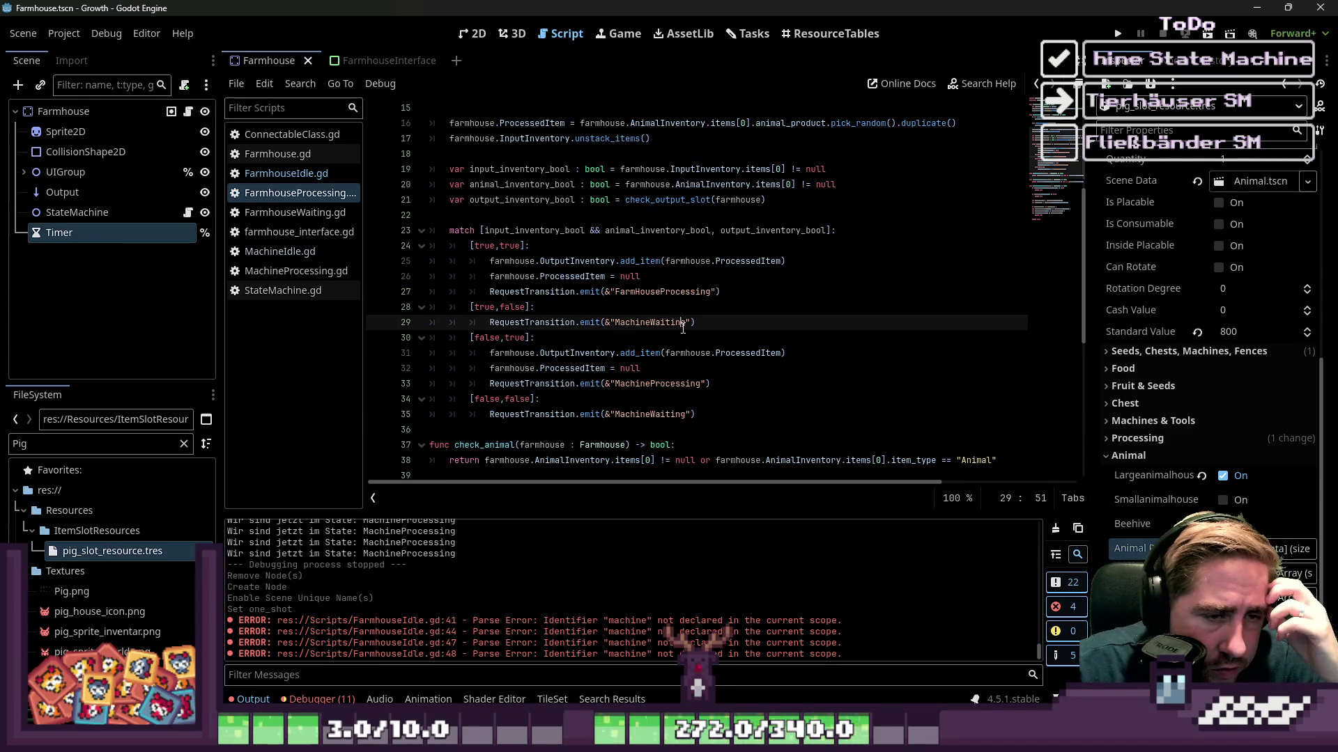
{"action": "double_click", "coordinate": [683, 325]}
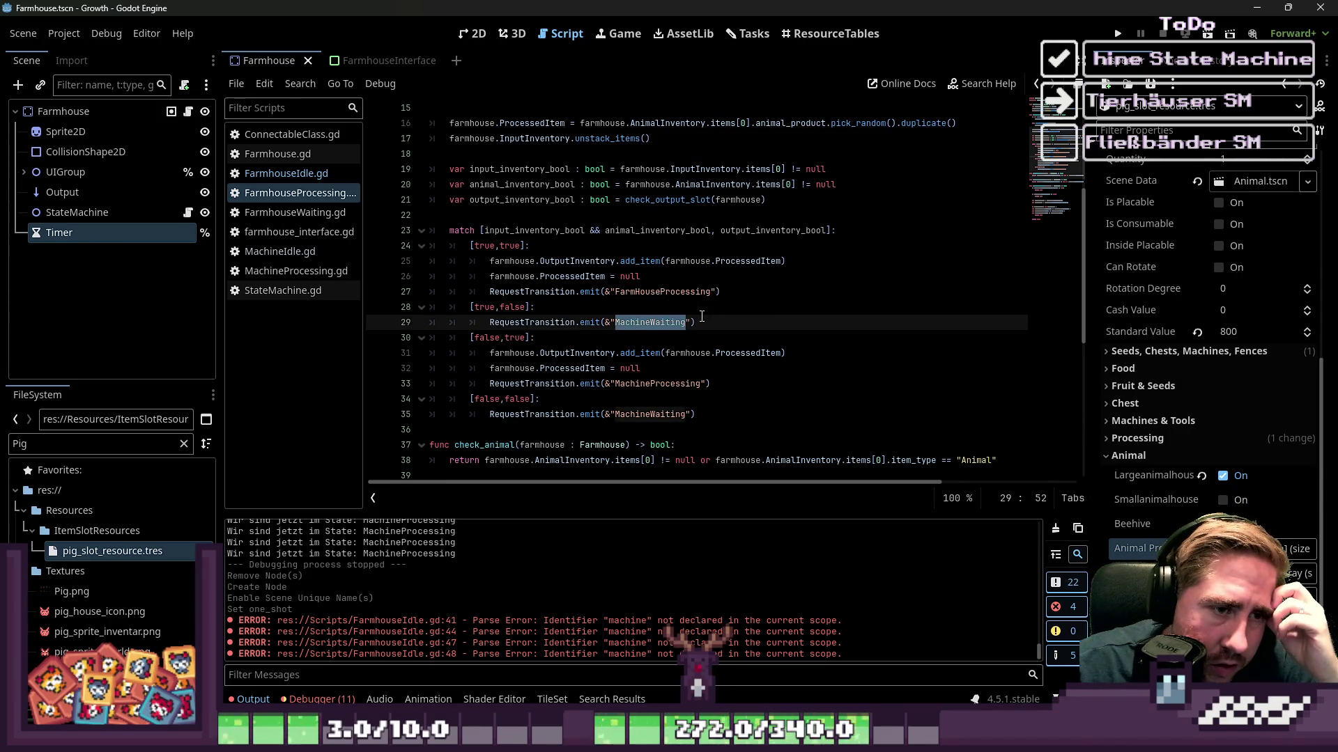
{"action": "left_click", "coordinate": [709, 323]}
{"action": "left_click", "coordinate": [513, 350]}
{"action": "left_click", "coordinate": [545, 358]}
{"action": "double_click", "coordinate": [495, 340]}
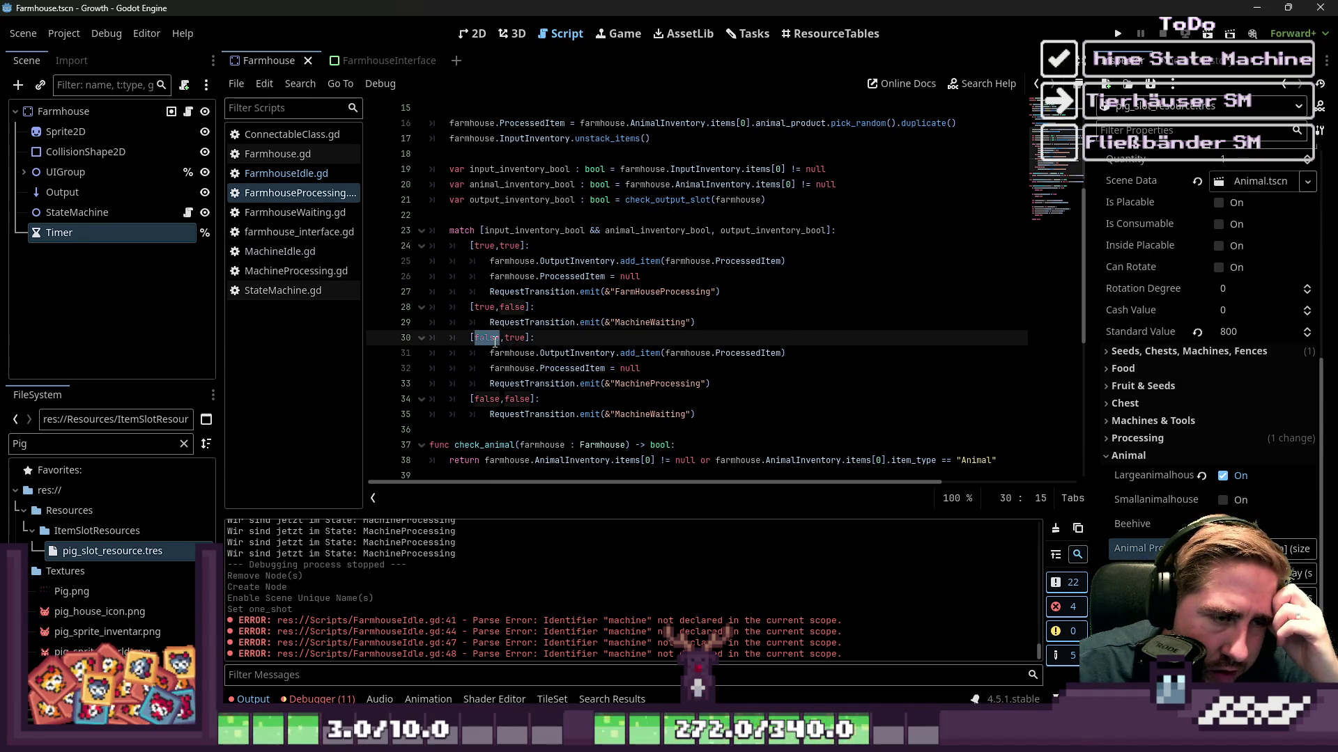
{"action": "left_click", "coordinate": [585, 367]}
Change the [false,true] case's MachineProcessing transition on line 33 to MachineIdle.
{"action": "double_click", "coordinate": [655, 389]}
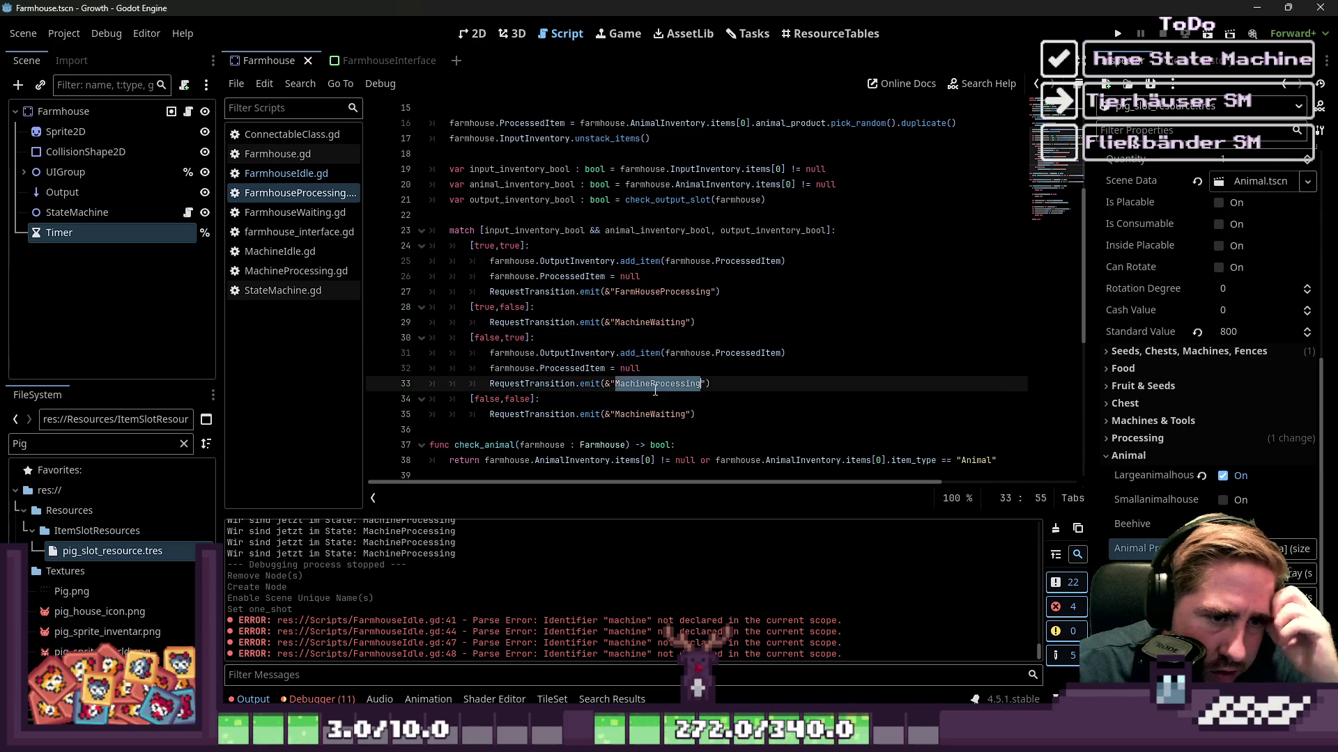
{"action": "type", "text": "Mac"}
{"action": "key", "text": "BackSpace"}
{"action": "key", "text": "BackSpace"}
{"action": "key", "text": "BackSpace"}
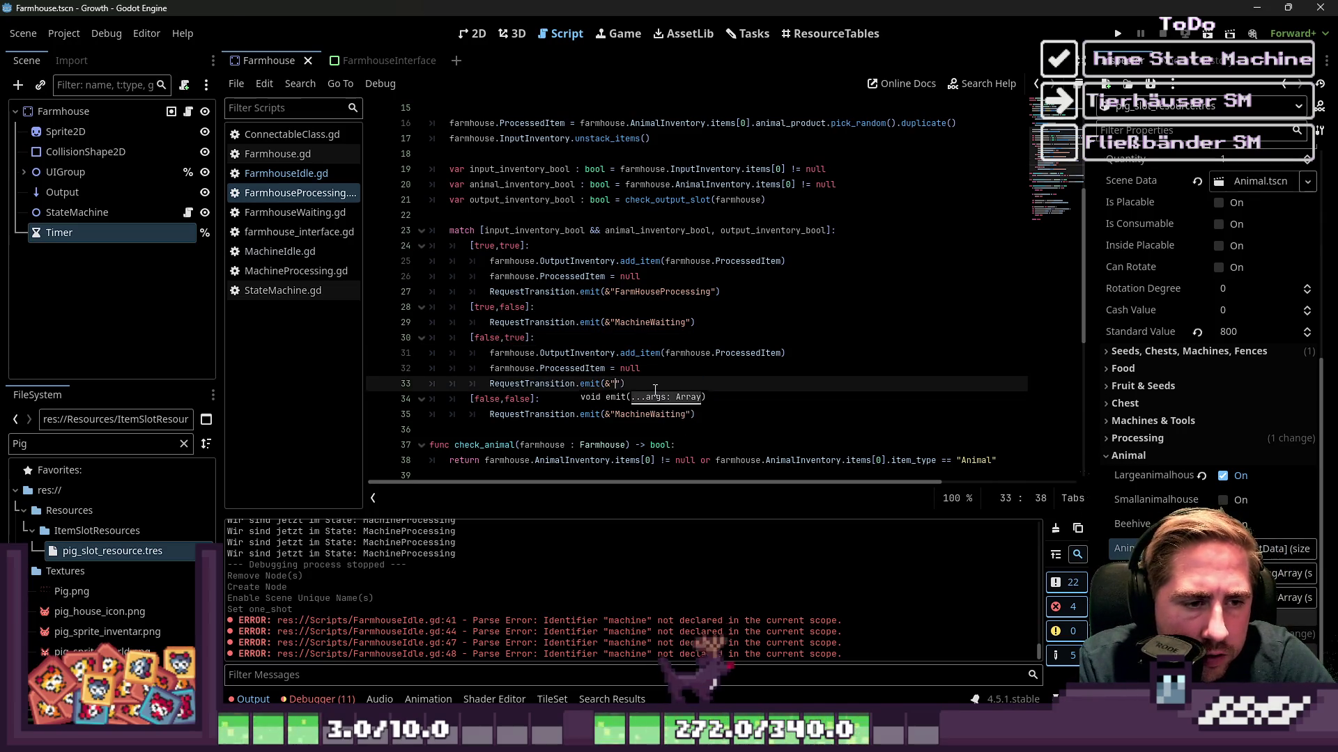
{"action": "type", "text": "MachineI"}
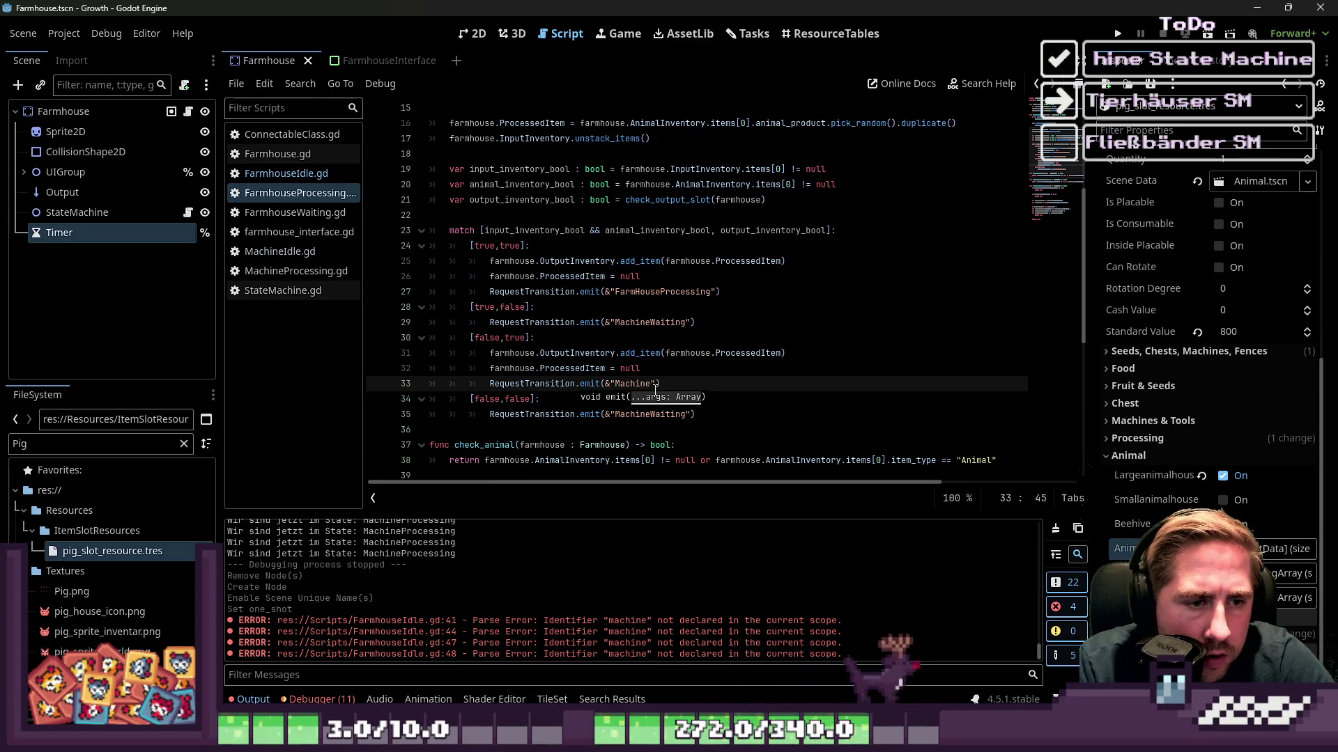
{"action": "type", "text": "dle"}
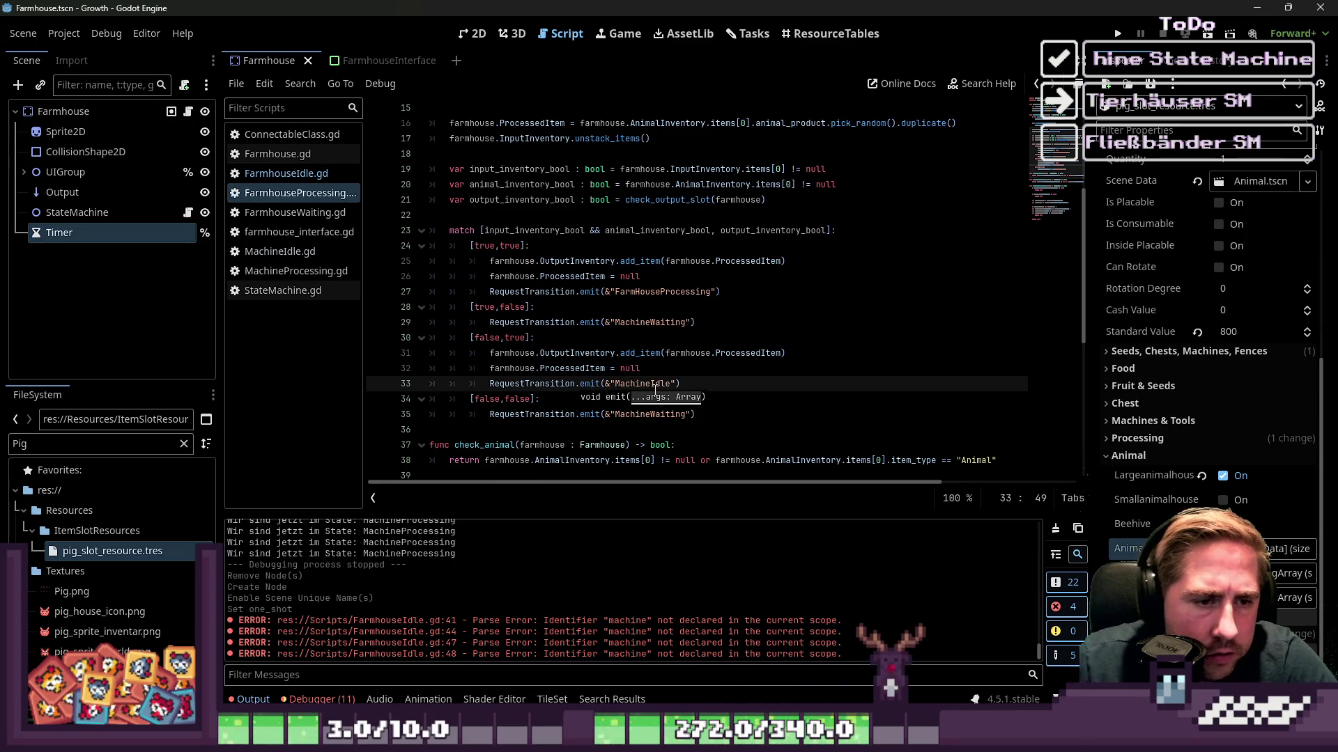
{"action": "double_click", "coordinate": [486, 338]}
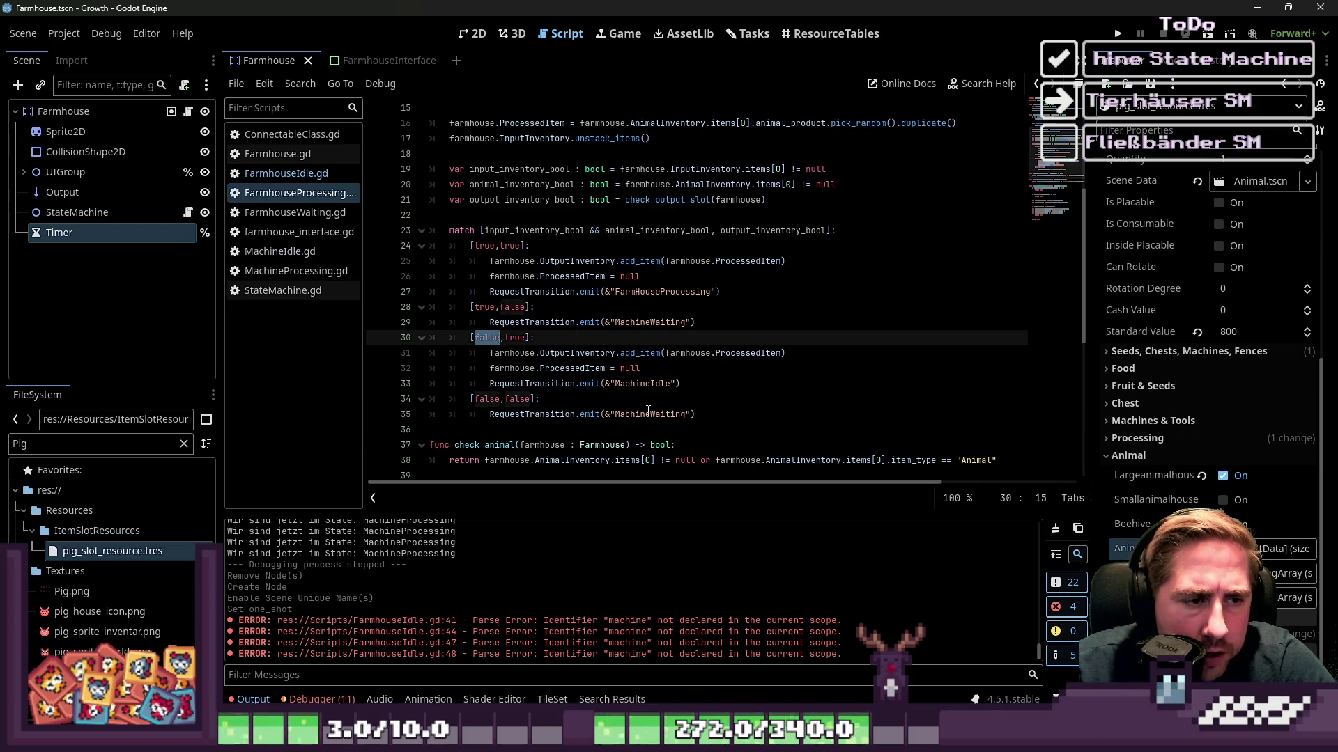
{"action": "left_click", "coordinate": [583, 384]}
{"action": "left_click", "coordinate": [636, 414]}
{"action": "double_click", "coordinate": [636, 415]}
{"action": "left_click", "coordinate": [636, 403]}
{"action": "scroll", "coordinate": [636, 402], "scroll_direction": "down", "scroll_amount": 2}
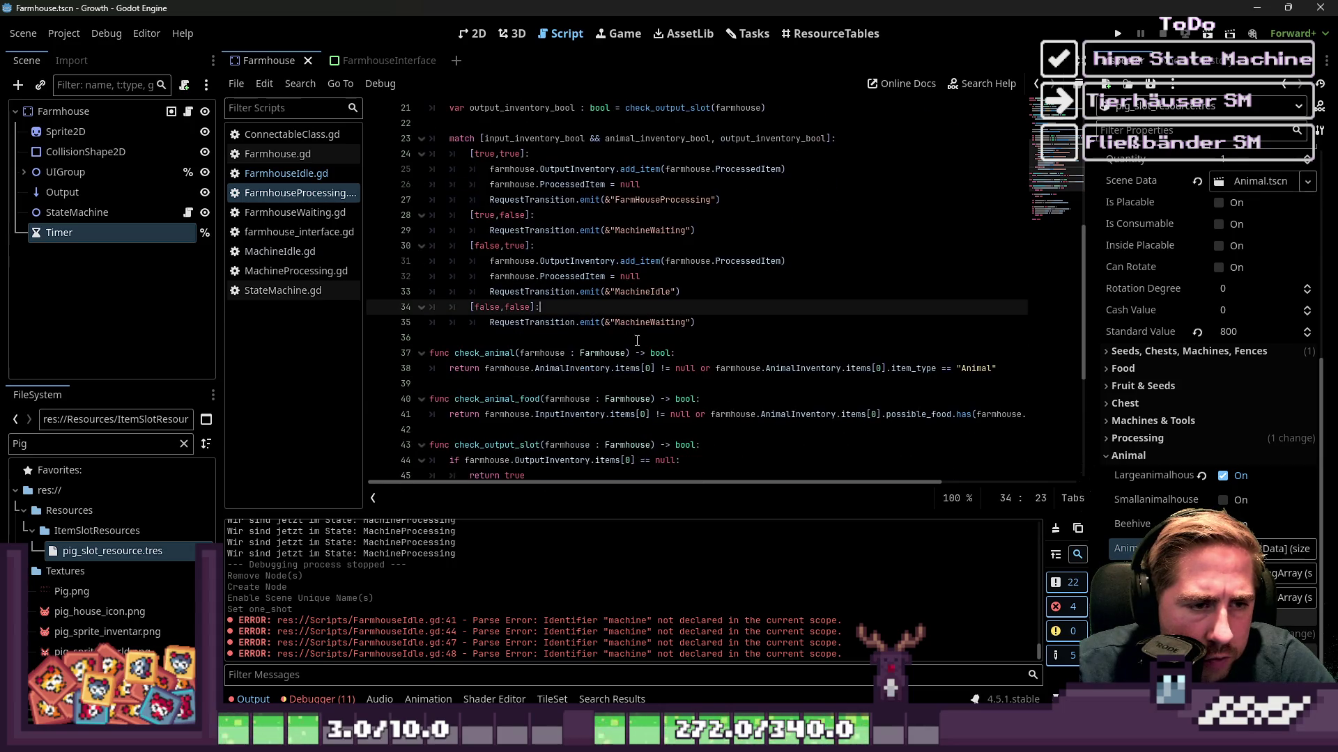
{"action": "left_click", "coordinate": [631, 336]}
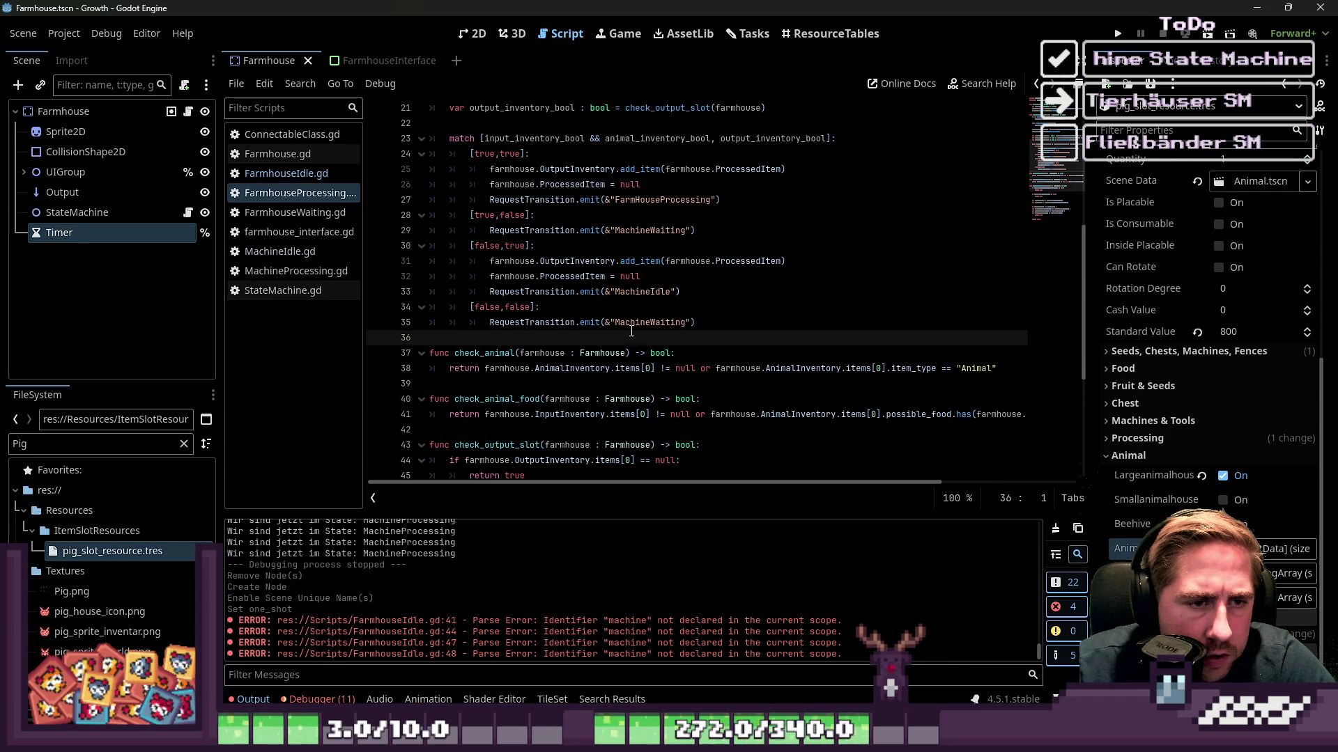
{"action": "double_click", "coordinate": [632, 291]}
{"action": "left_click", "coordinate": [734, 296]}
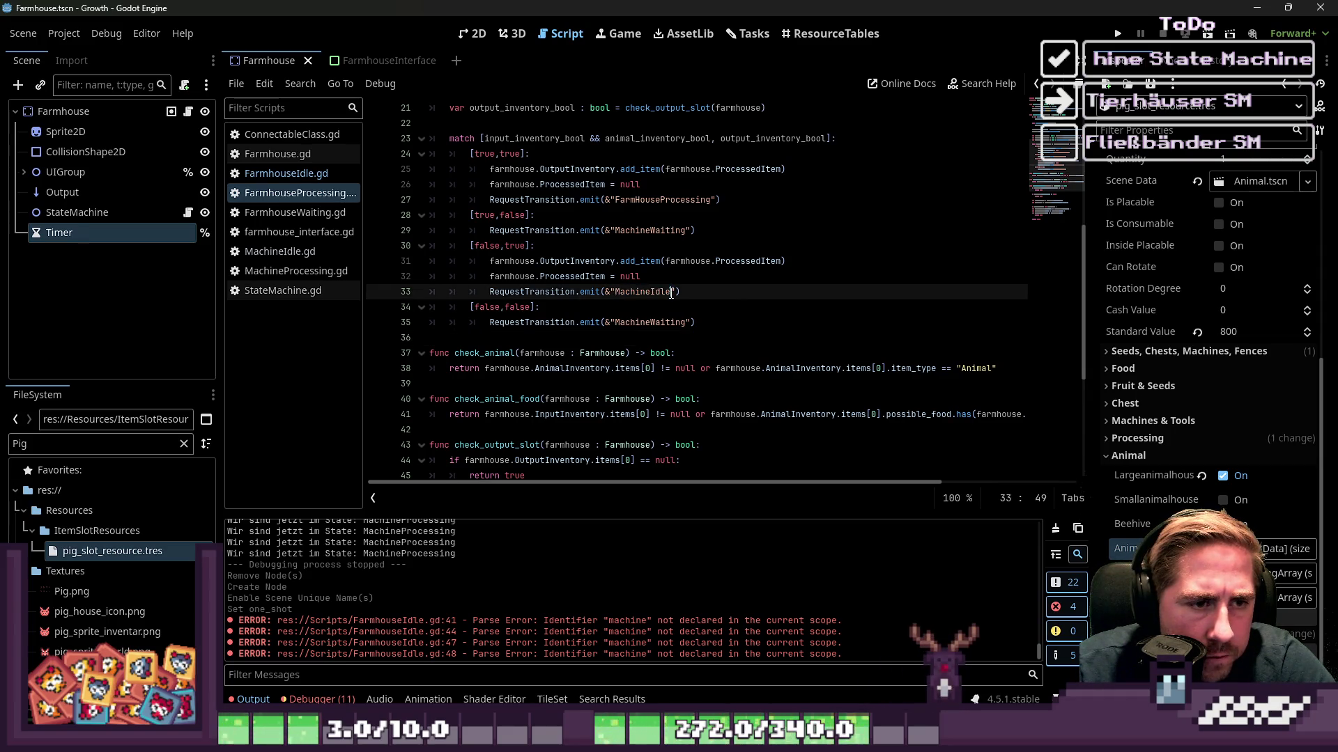
{"action": "left_click", "coordinate": [543, 333]}
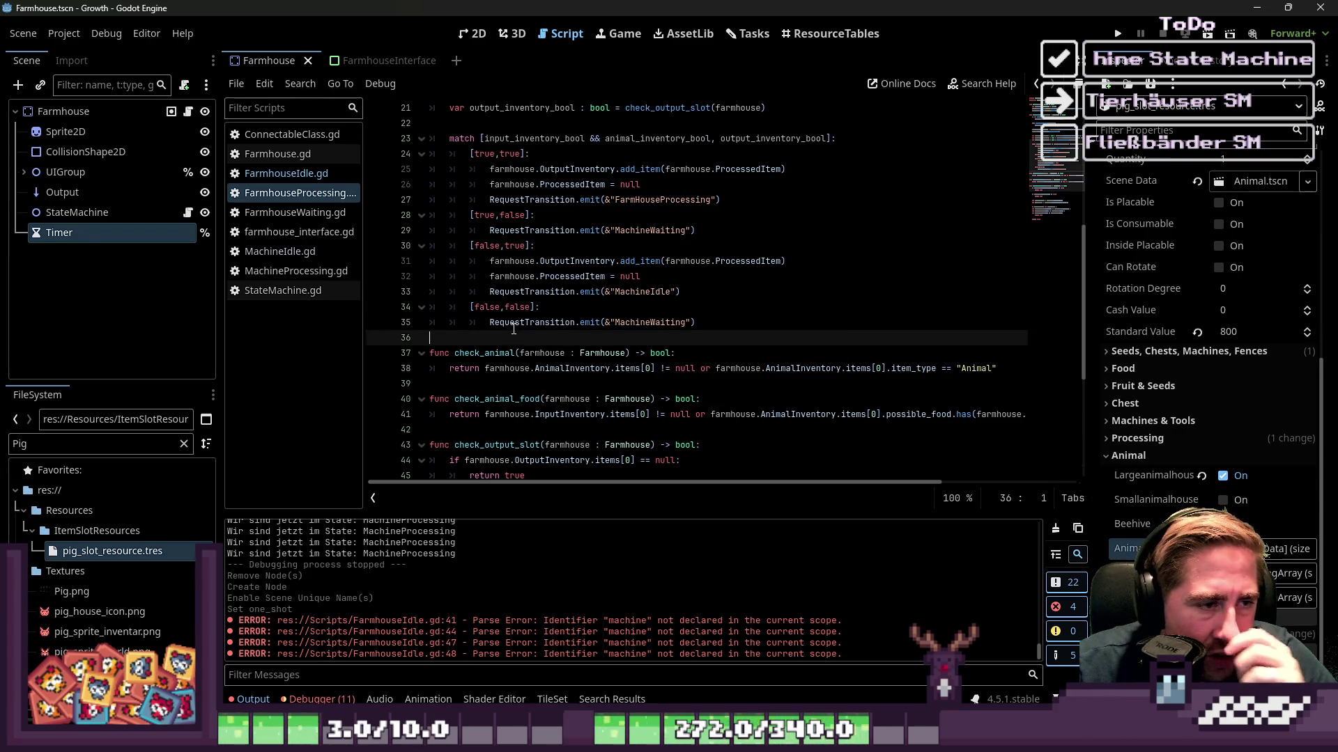
{"action": "scroll", "coordinate": [456, 320], "scroll_direction": "down", "scroll_amount": 2}
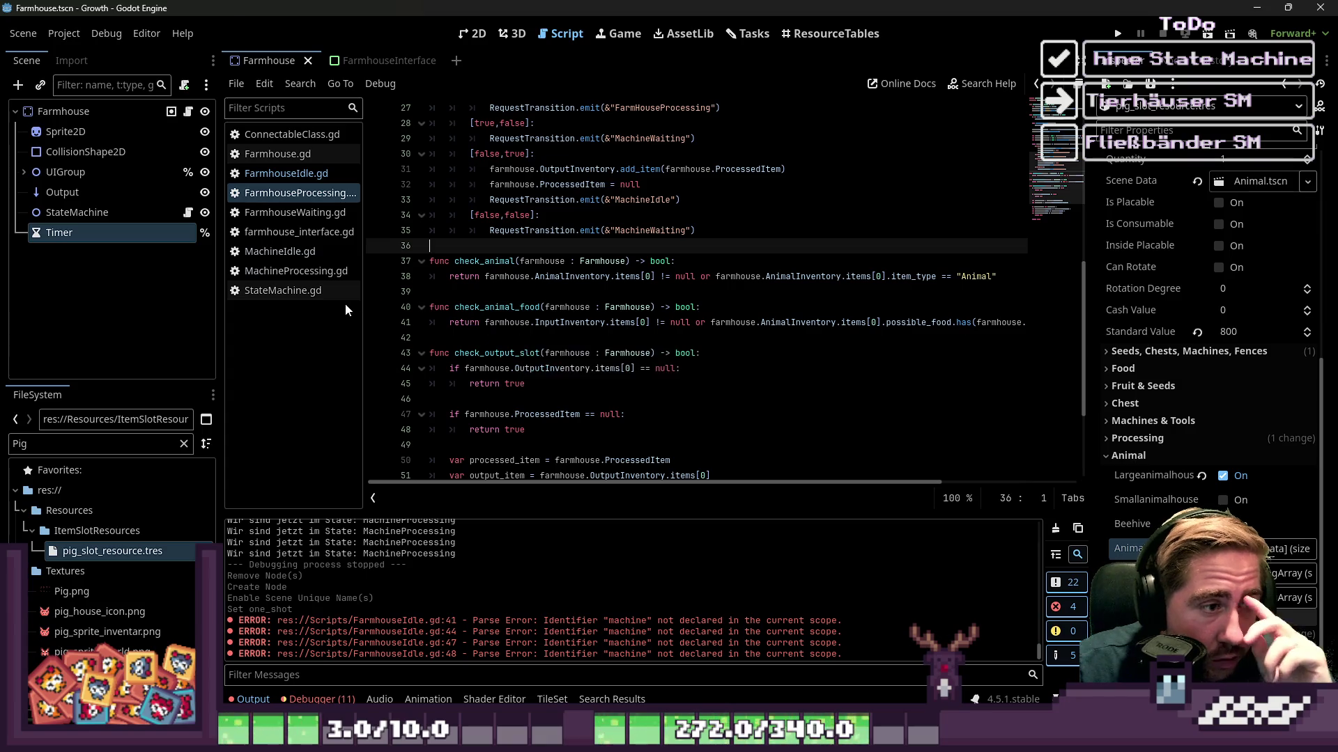
Filter the script list for 'MachineWait' and open MachineWaiting.gd.
{"action": "left_click", "coordinate": [304, 219]}
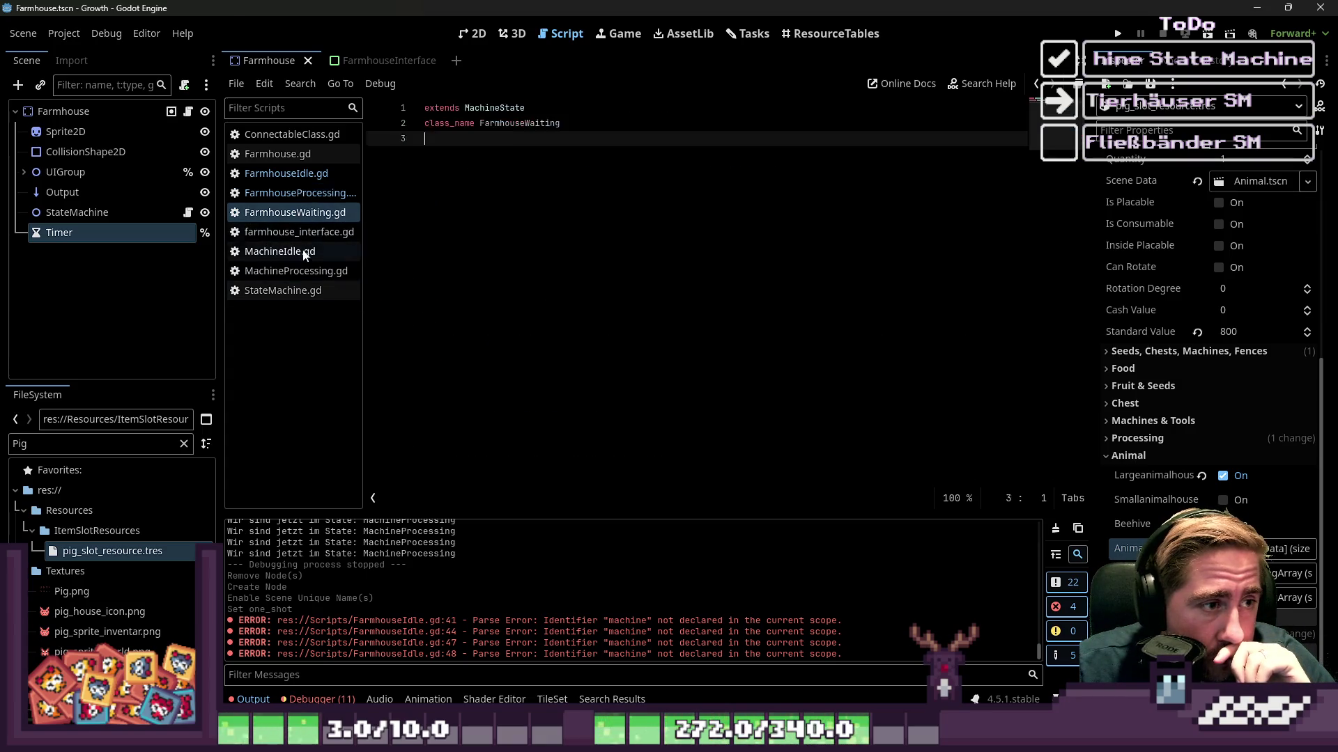
{"action": "left_click", "coordinate": [293, 271]}
{"action": "left_click", "coordinate": [531, 338]}
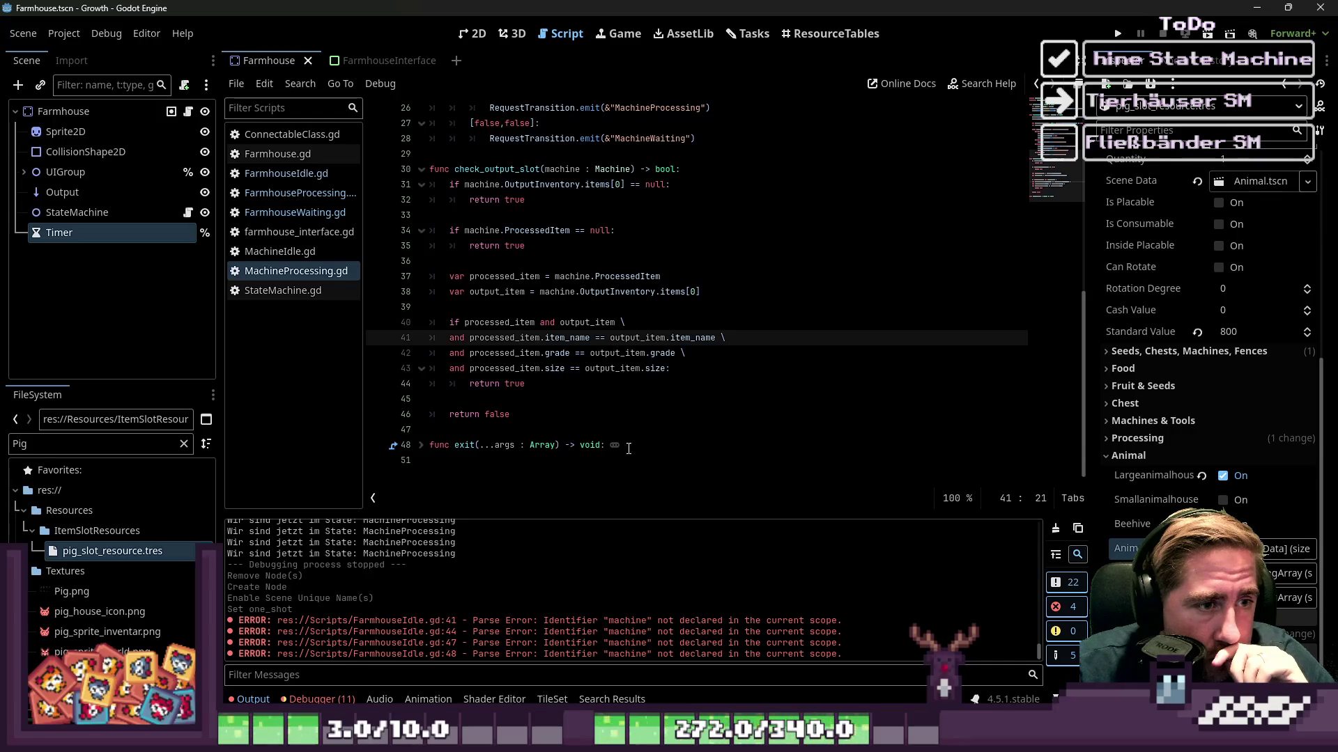
{"action": "left_click", "coordinate": [423, 446]}
{"action": "left_click", "coordinate": [563, 470]}
{"action": "key", "text": "ctrl+a"}
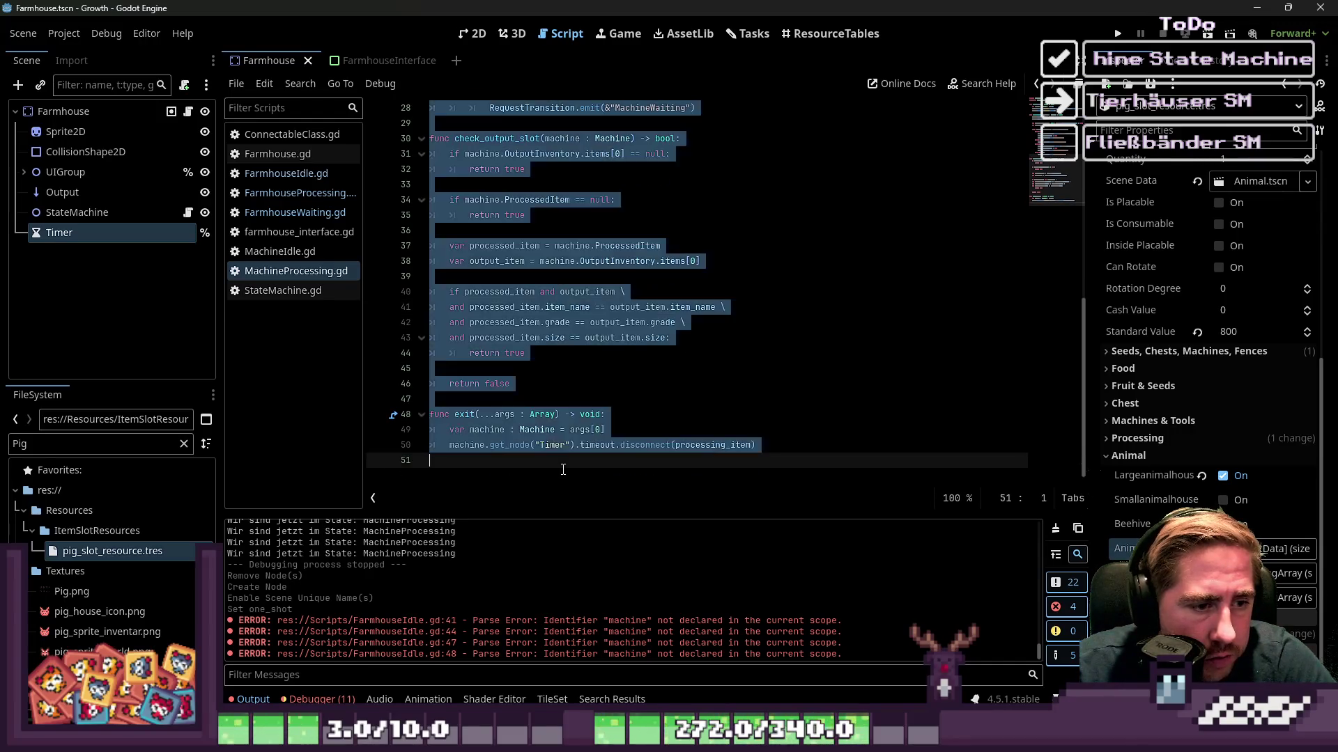
{"action": "left_click", "coordinate": [344, 284]}
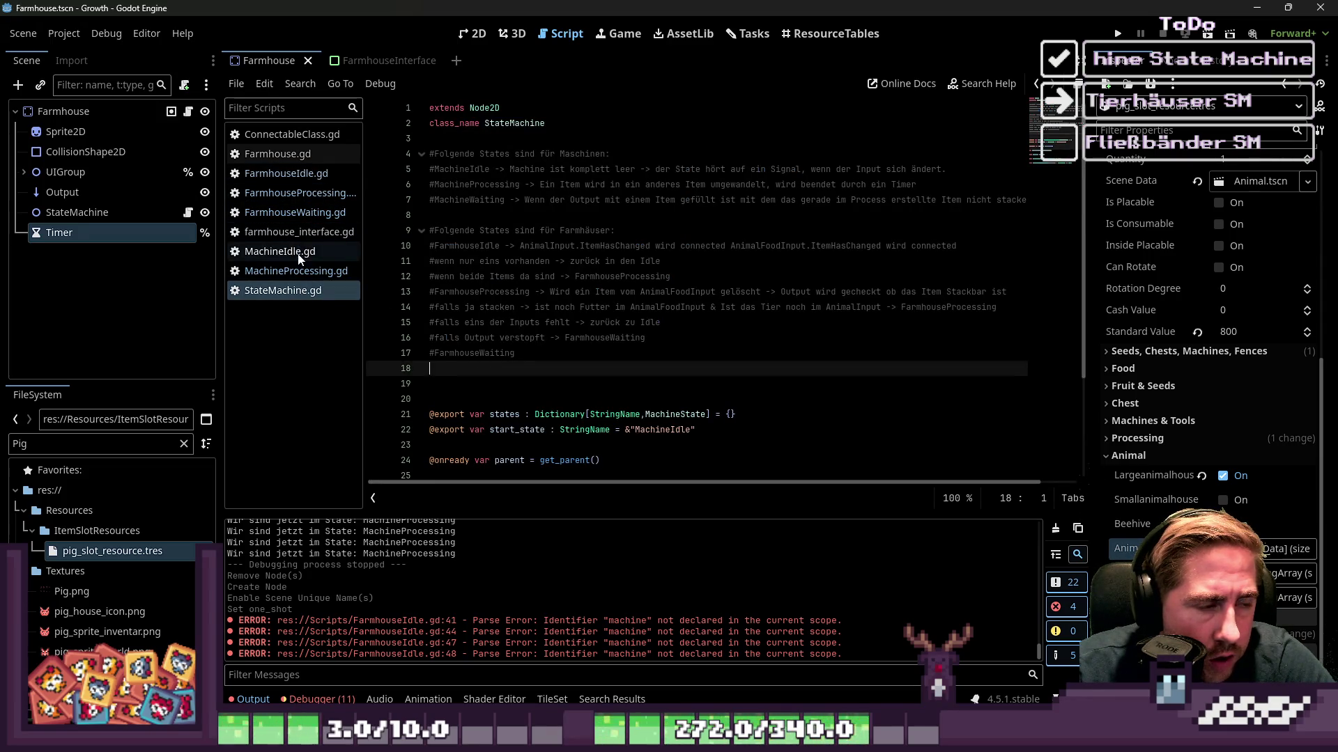
{"action": "double_click", "coordinate": [140, 445]}
{"action": "type", "text": "Mach"}
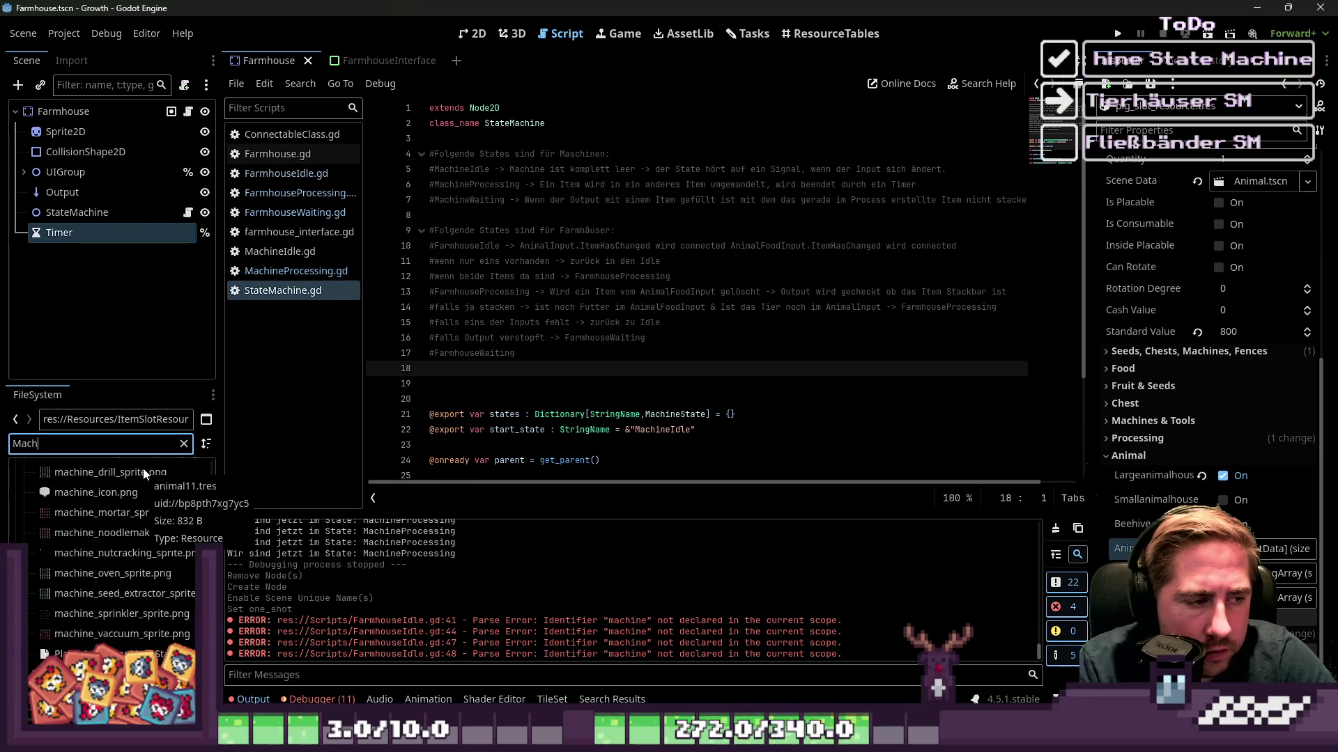
{"action": "type", "text": "ineWaitn"}
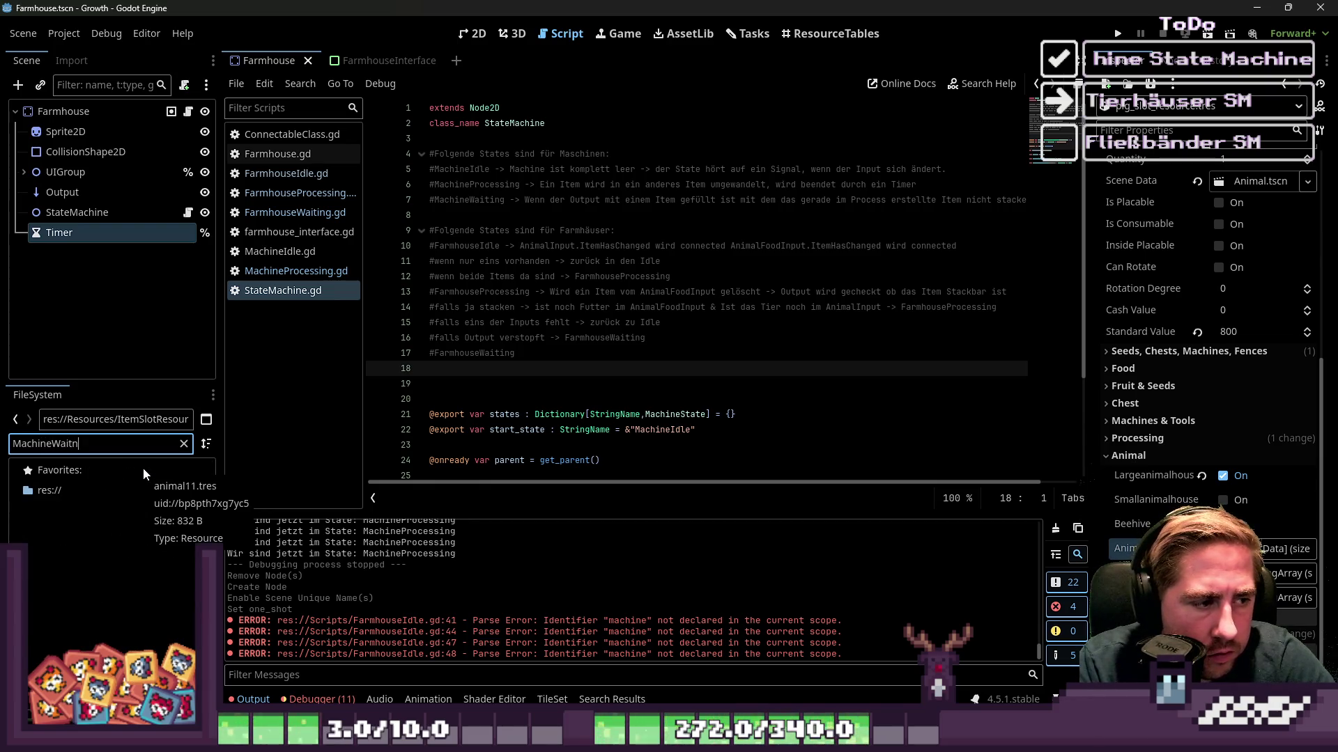
{"action": "double_click", "coordinate": [145, 534]}
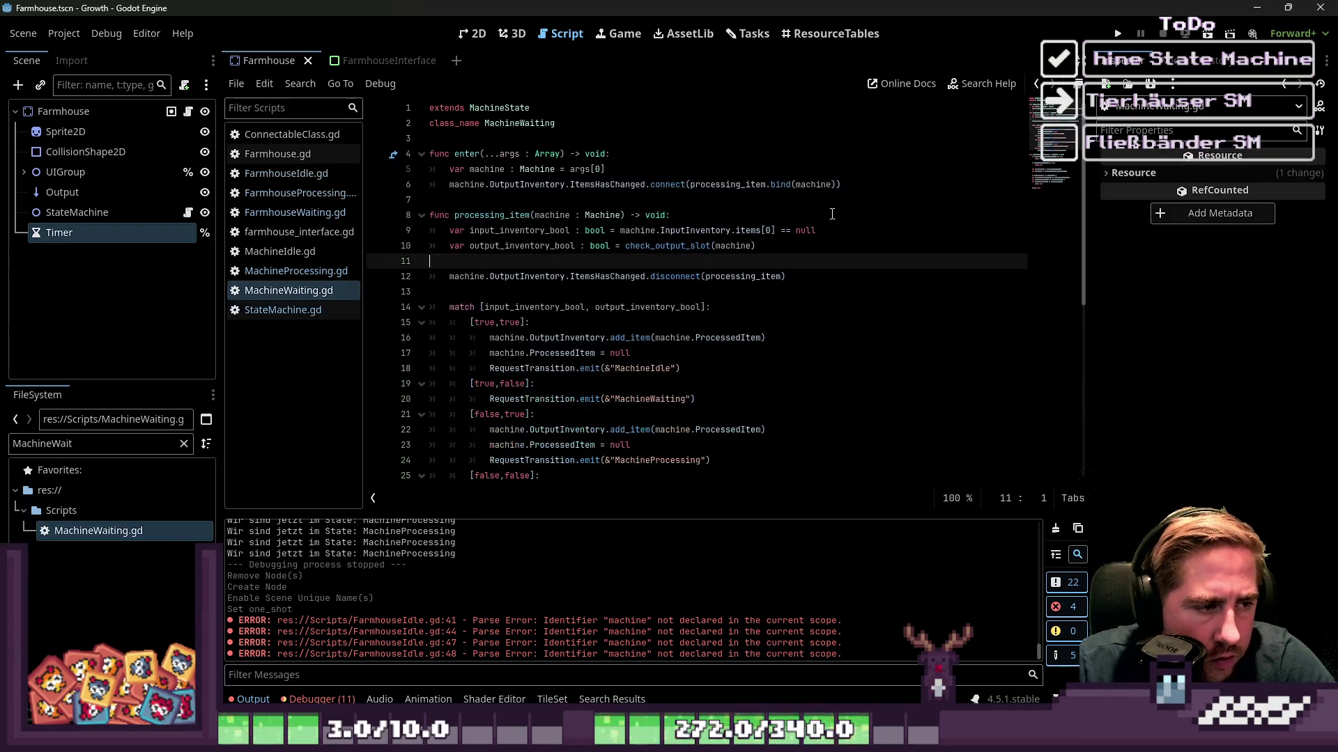
Select MachineWaiting's code from the enter function down and paste it into FarmhouseWaiting.gd.
{"action": "scroll", "coordinate": [702, 320], "scroll_direction": "down", "scroll_amount": 4}
{"action": "scroll", "coordinate": [702, 320], "scroll_direction": "down", "scroll_amount": 3}
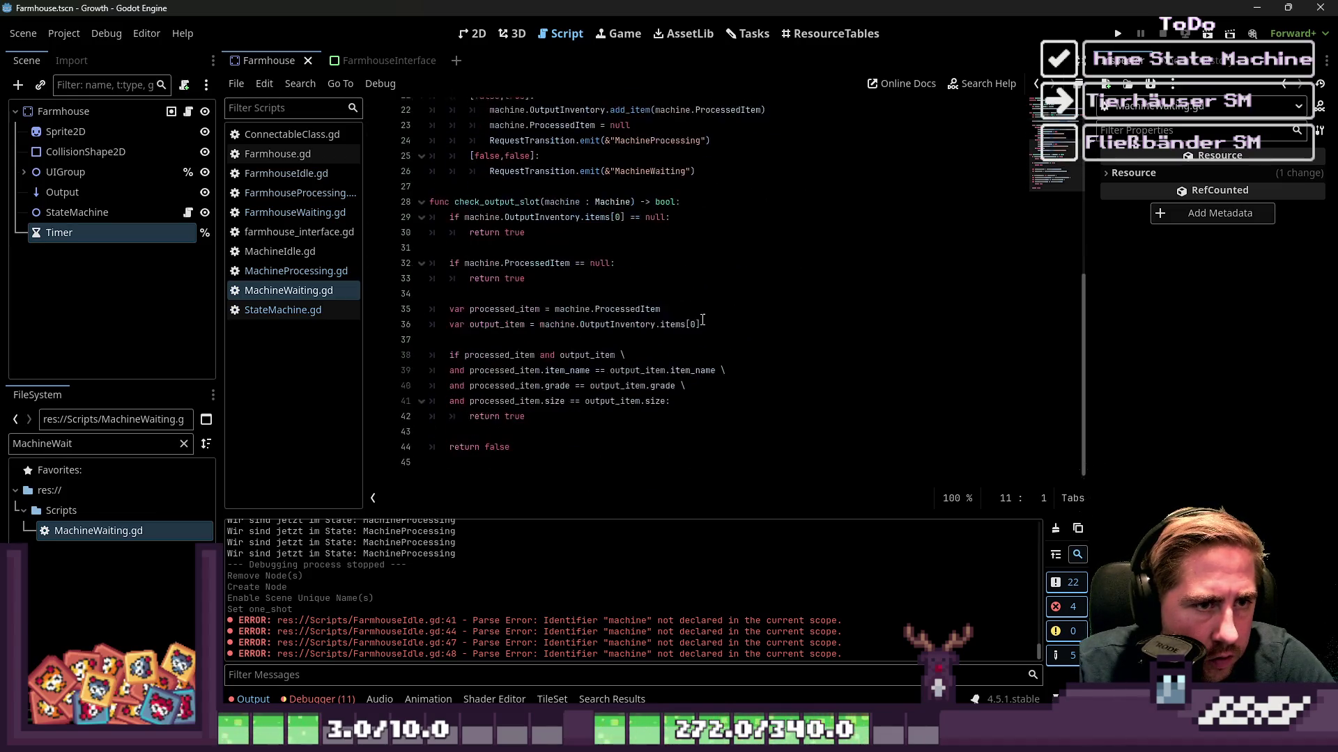
{"action": "mouse_move", "coordinate": [588, 445]}
{"action": "left_mouse_down"}
{"action": "mouse_move", "coordinate": [516, 383]}
{"action": "mouse_move", "coordinate": [528, 347]}
{"action": "left_mouse_up"}
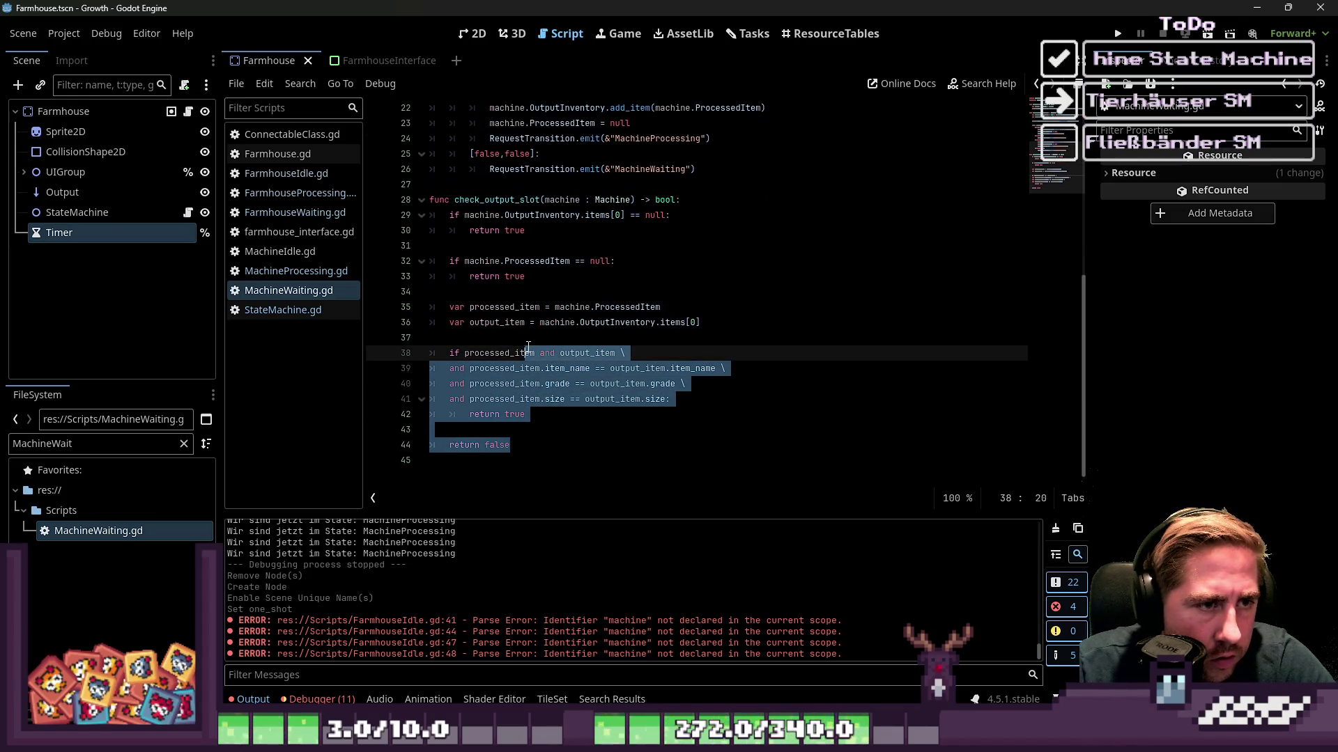
{"action": "left_click", "coordinate": [613, 291]}
{"action": "left_click", "coordinate": [584, 382]}
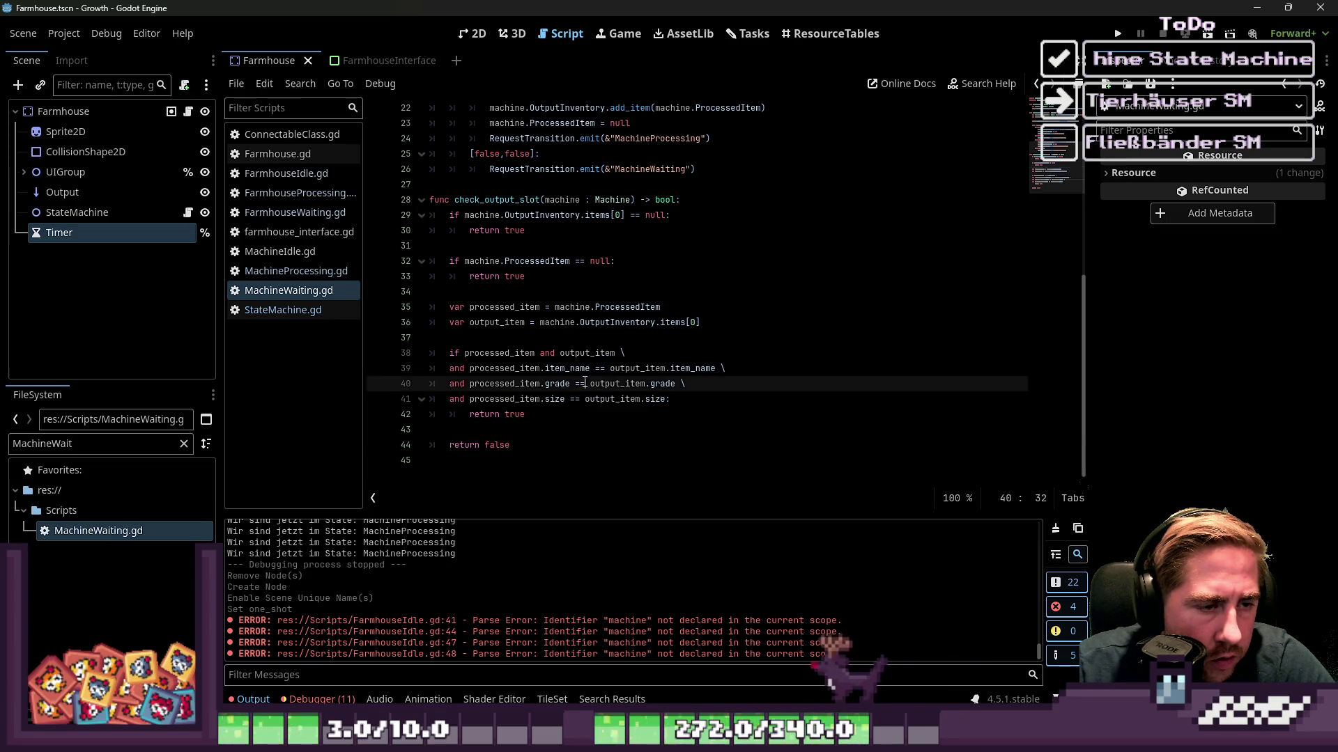
{"action": "key", "text": "ctrl+a"}
{"action": "mouse_move", "coordinate": [583, 447]}
{"action": "left_mouse_down"}
{"action": "mouse_move", "coordinate": [432, 289]}
{"action": "mouse_move", "coordinate": [414, 161]}
{"action": "left_mouse_up"}
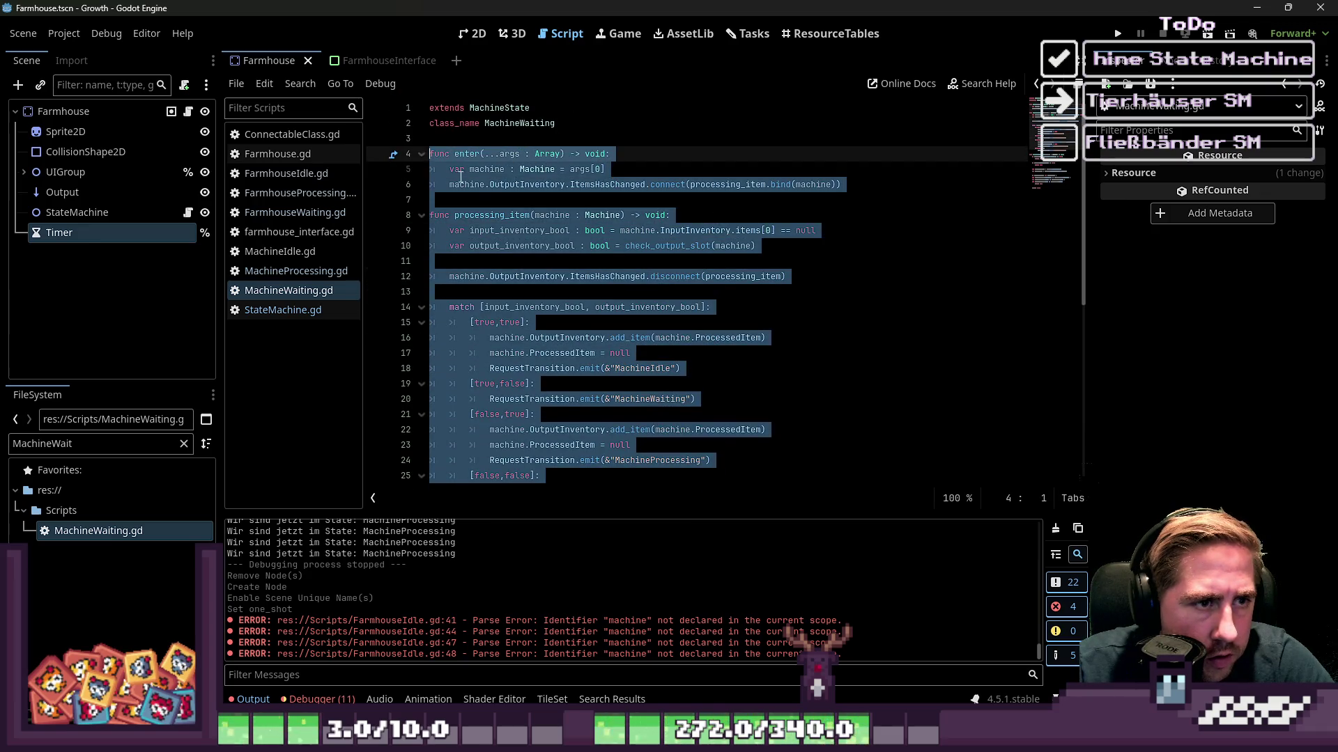
{"action": "left_click", "coordinate": [325, 211]}
{"action": "key", "text": "ctrl+v"}
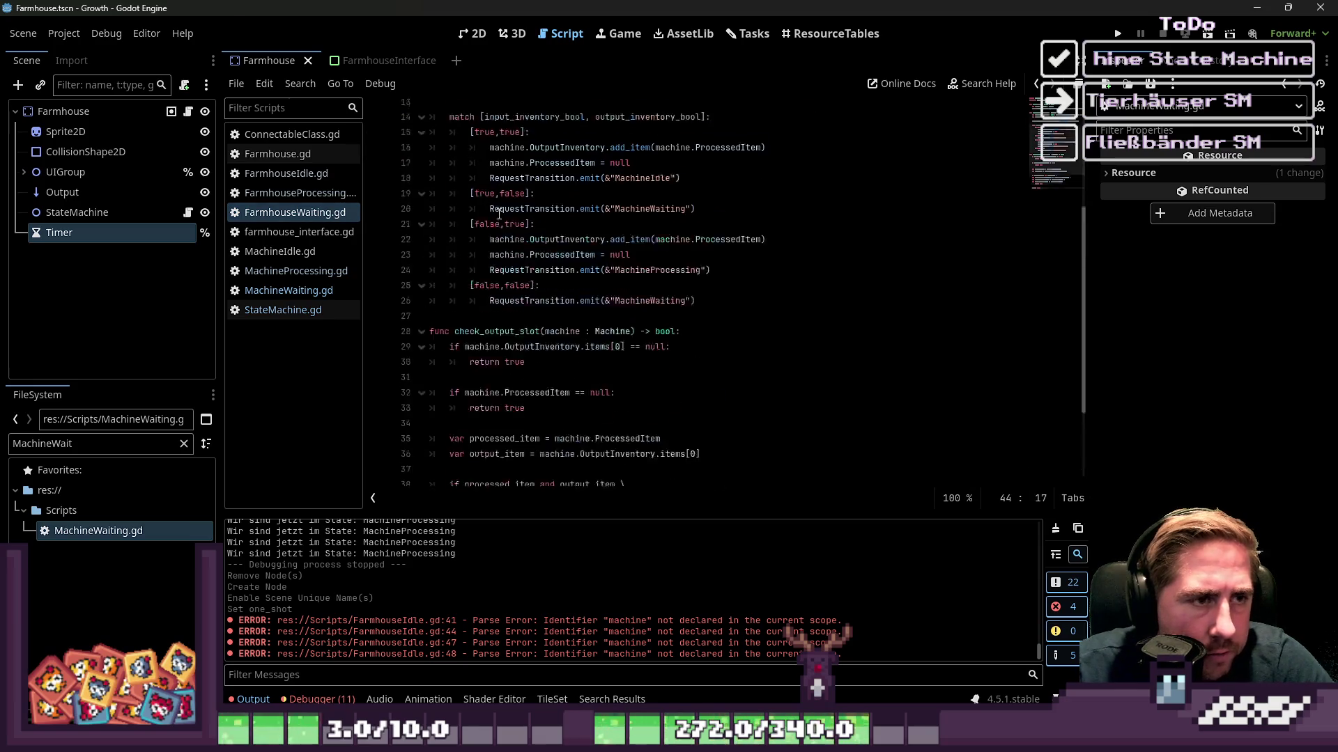
Rename machine to farmhouse on lines 5 and 6, including the argument bound to processing_item.
{"action": "scroll", "coordinate": [487, 286], "scroll_direction": "up", "scroll_amount": 5}
{"action": "double_click", "coordinate": [488, 169]}
{"action": "type", "text": "farmhouse"}
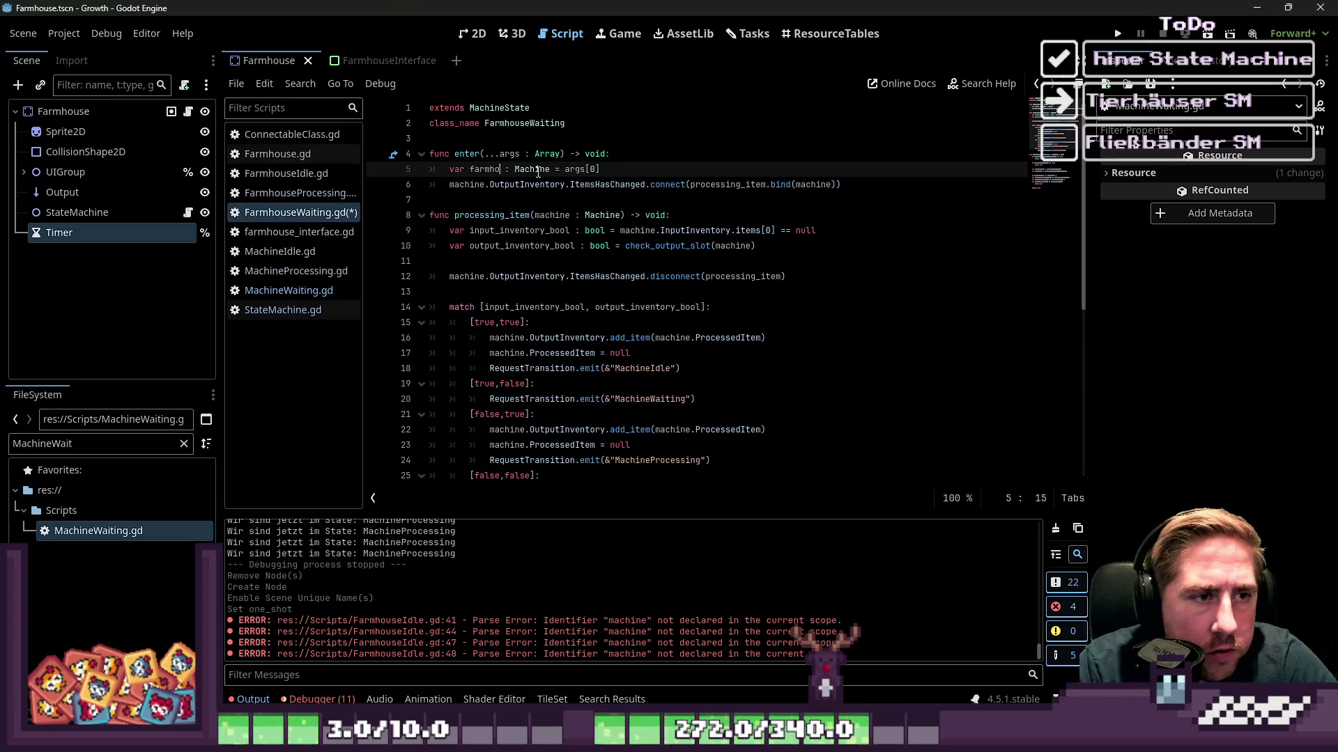
{"action": "key", "text": "ctrl+shift+Left"}
{"action": "key", "text": "ctrl+c"}
{"action": "key", "text": "Down"}
{"action": "key", "text": "ctrl+Left"}
{"action": "key", "text": "ctrl+shift+Right"}
{"action": "key", "text": "ctrl+v"}
{"action": "key", "text": "ctrl+Right"}
{"action": "key", "text": "ctrl+Right"}
{"action": "key", "text": "ctrl+Right"}
{"action": "key", "text": "ctrl+Right"}
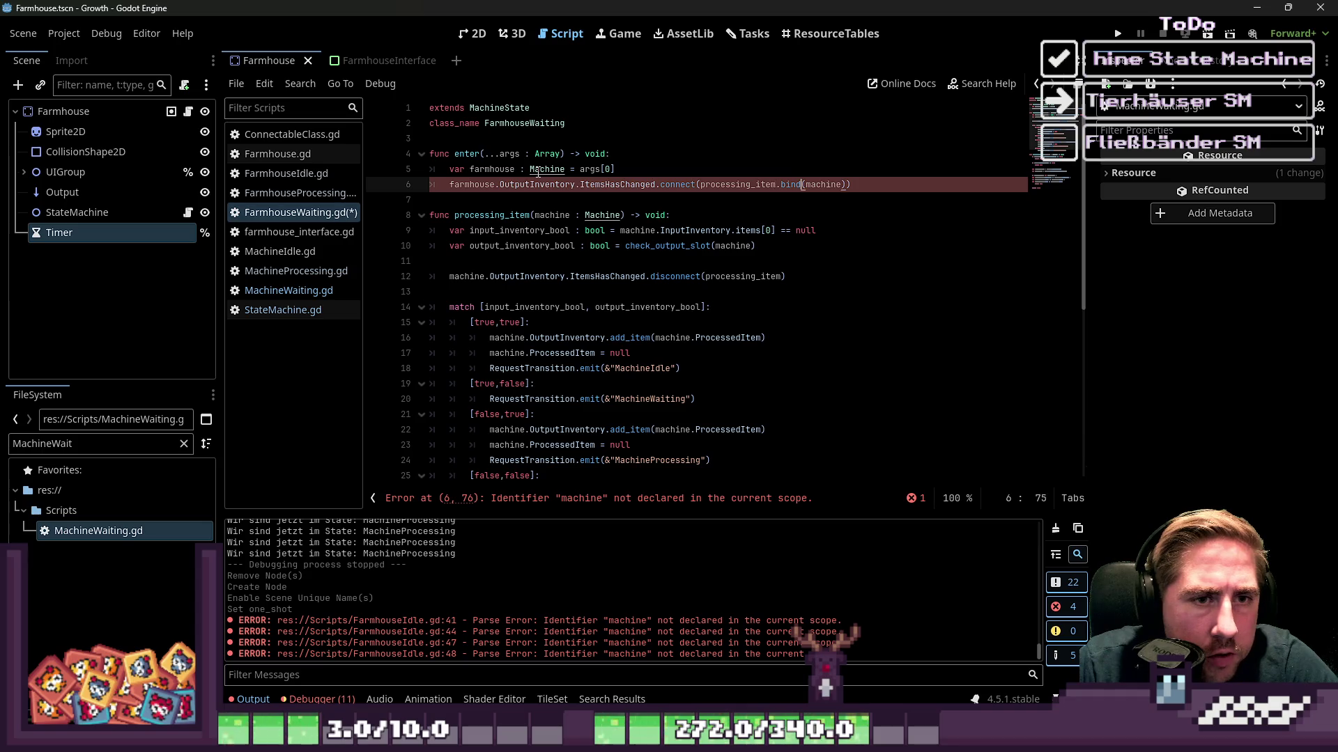
{"action": "key", "text": "ctrl+shift+Left"}
{"action": "key", "text": "ctrl+v"}
{"action": "key", "text": "Down"}
{"action": "key", "text": "Down"}
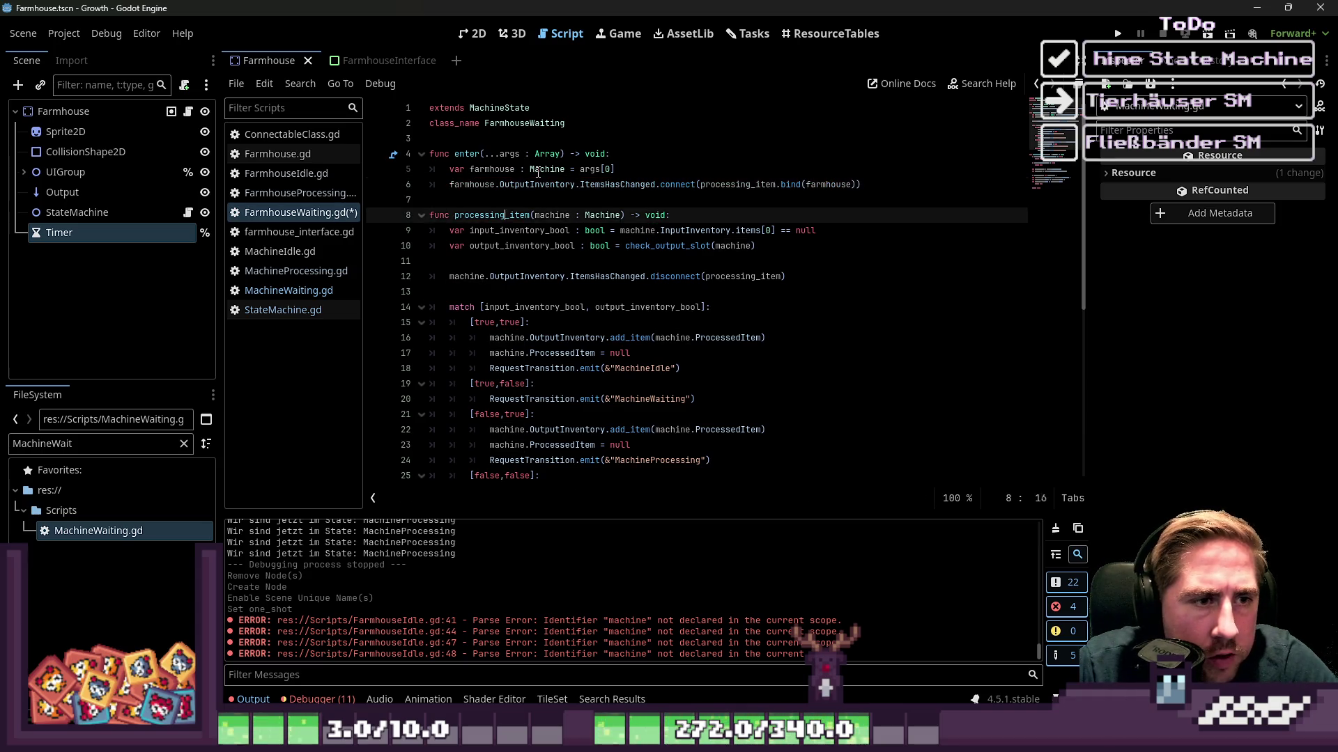
{"action": "key", "text": "ctrl+Left"}
{"action": "key", "text": "ctrl+shift+Right"}
Change the Machine types on lines 5 and 8 to Farmhouse and rename processing_item's parameter to farmhouse.
{"action": "left_click", "coordinate": [537, 171]}
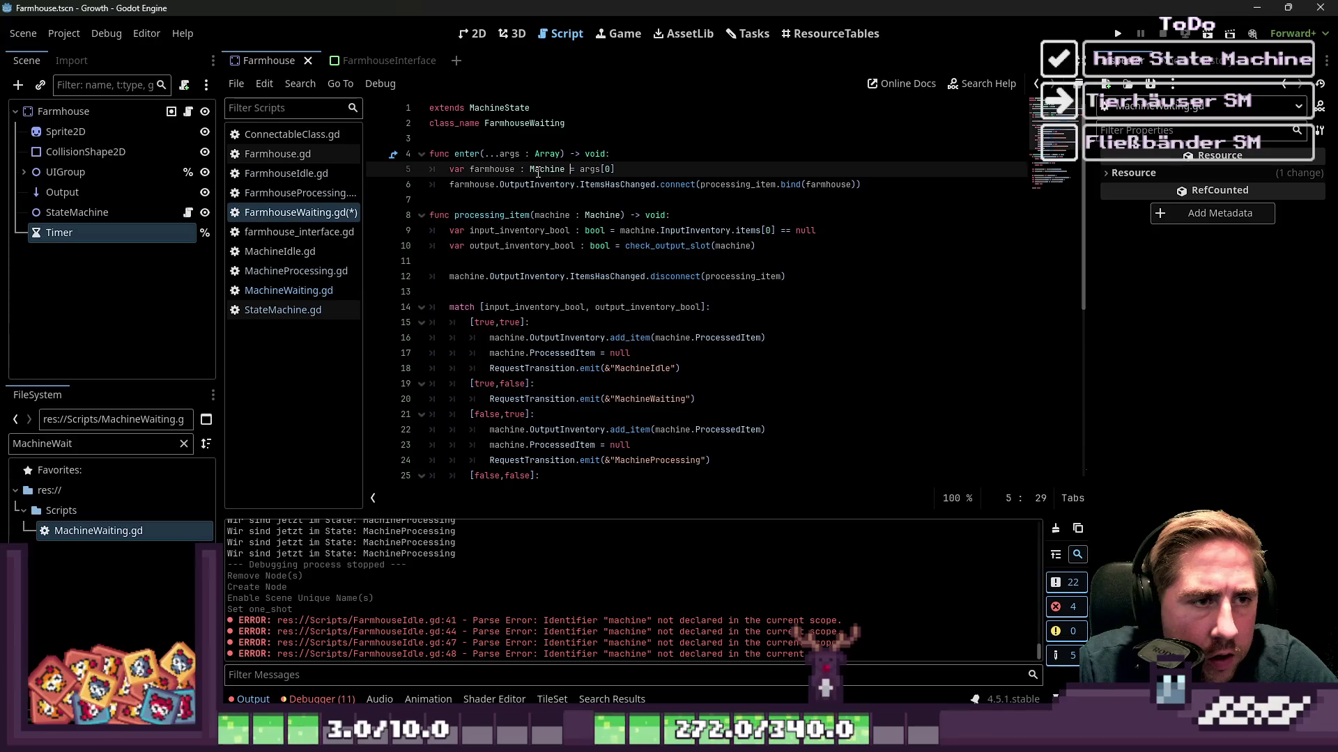
{"action": "double_click", "coordinate": [537, 172]}
{"action": "type", "text": "Farmhouse"}
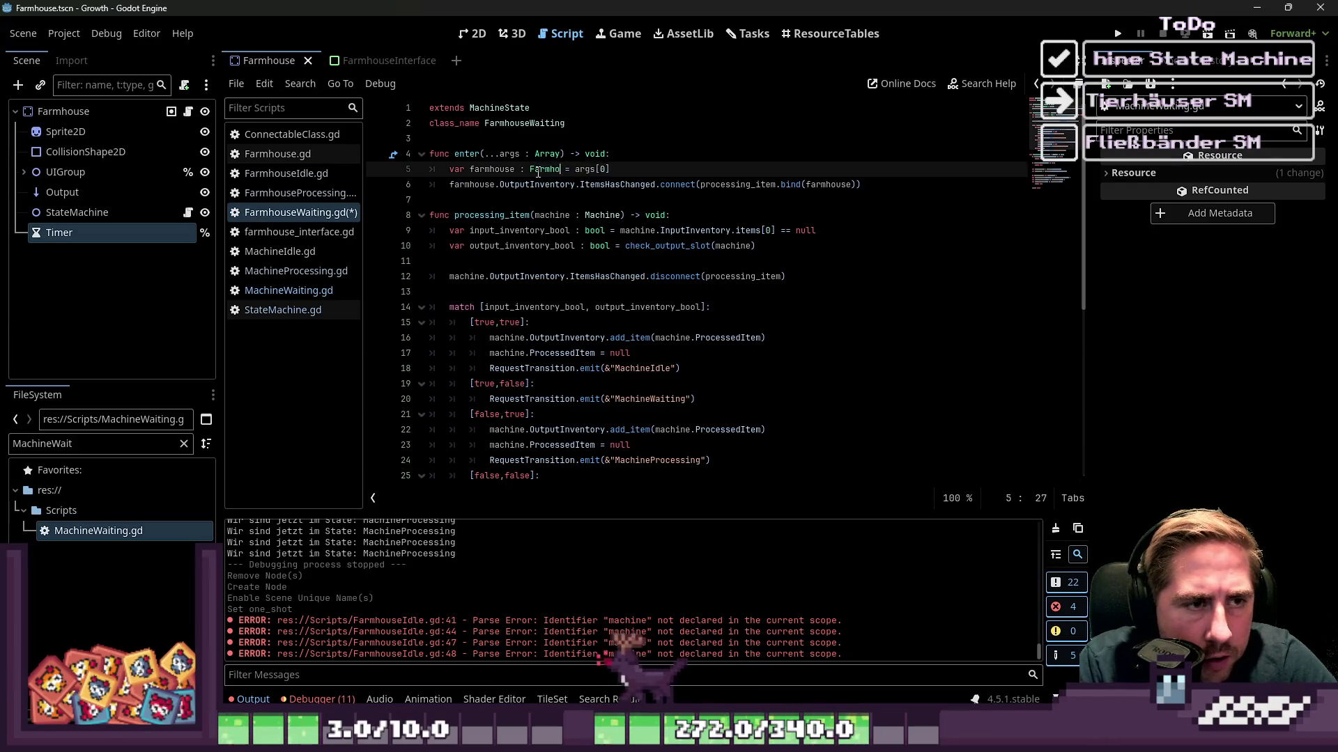
{"action": "key", "text": "Down"}
{"action": "key", "text": "Down"}
{"action": "key", "text": "Down"}
{"action": "key", "text": "ctrl+BackSpace"}
{"action": "type", "text": "farmhouse"}
{"action": "key", "text": "ctrl+shift+Right"}
{"action": "type", "text": "Farmhouse"}
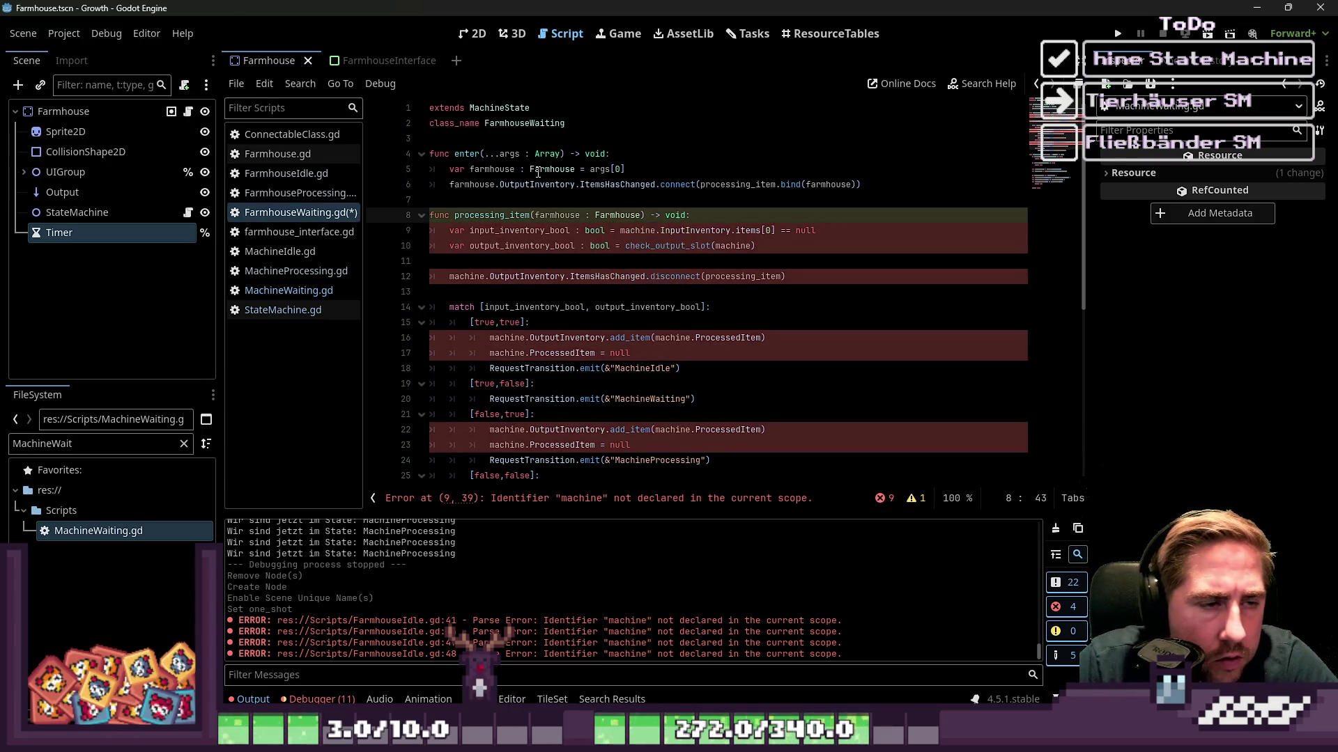
{"action": "key", "text": "Down"}
{"action": "key", "text": "Home"}
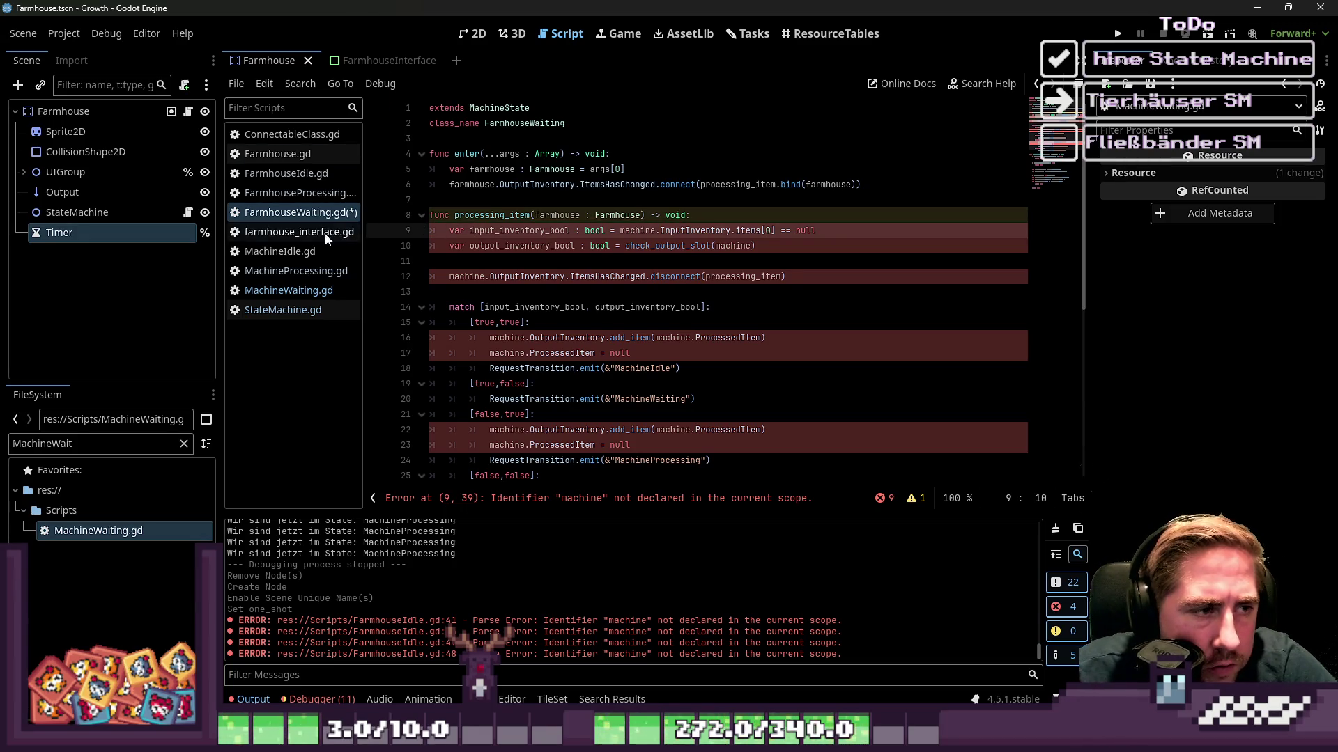
{"action": "left_click", "coordinate": [313, 216]}
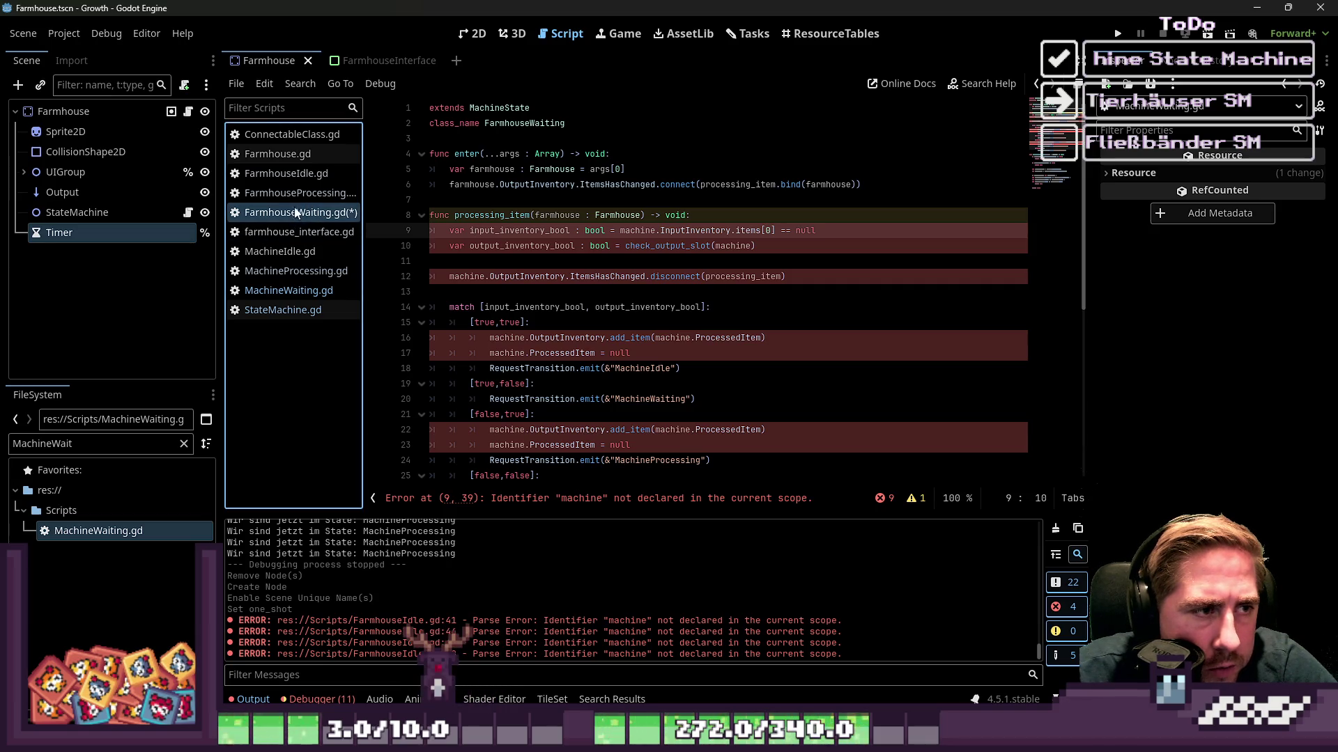
Copy lines 19–35 from FarmhouseProcessing.gd.
{"action": "scroll", "coordinate": [618, 305], "scroll_direction": "down", "scroll_amount": 2}
{"action": "scroll", "coordinate": [613, 311], "scroll_direction": "down", "scroll_amount": 1}
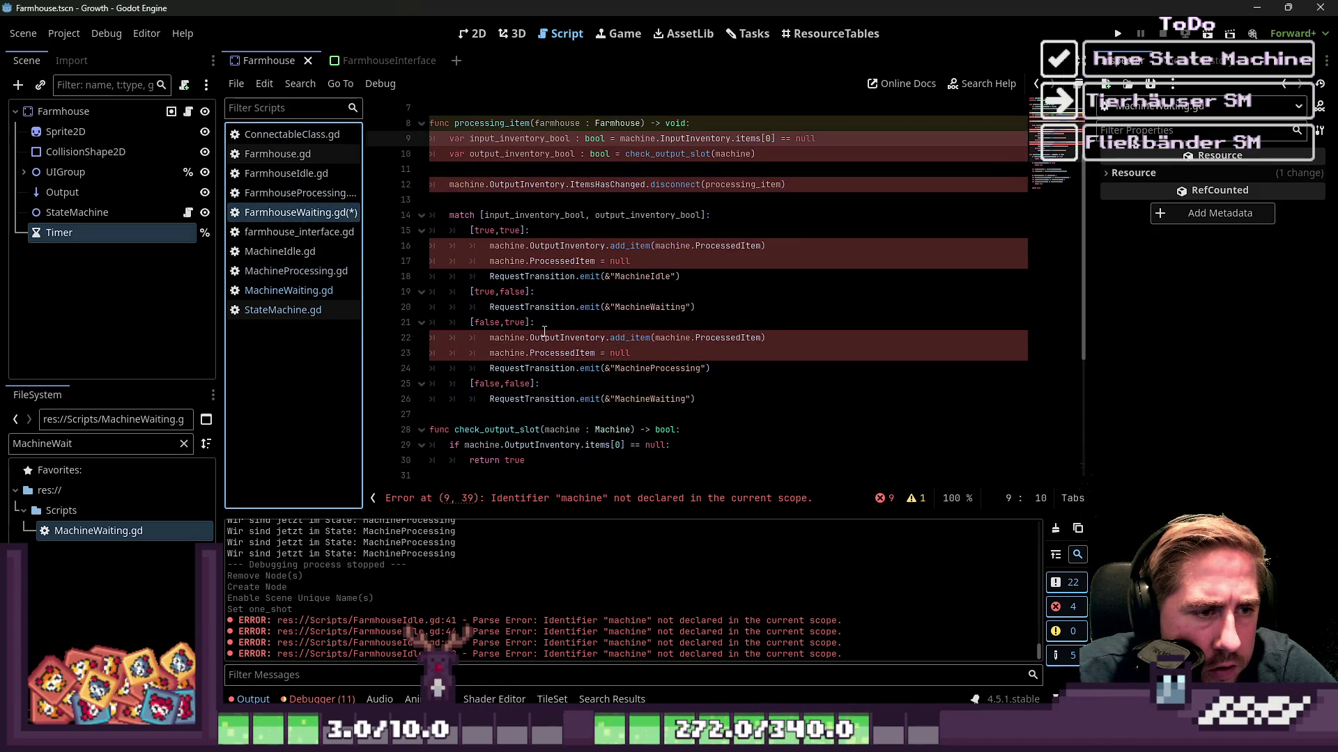
{"action": "left_click", "coordinate": [544, 331]}
{"action": "left_click", "coordinate": [546, 370]}
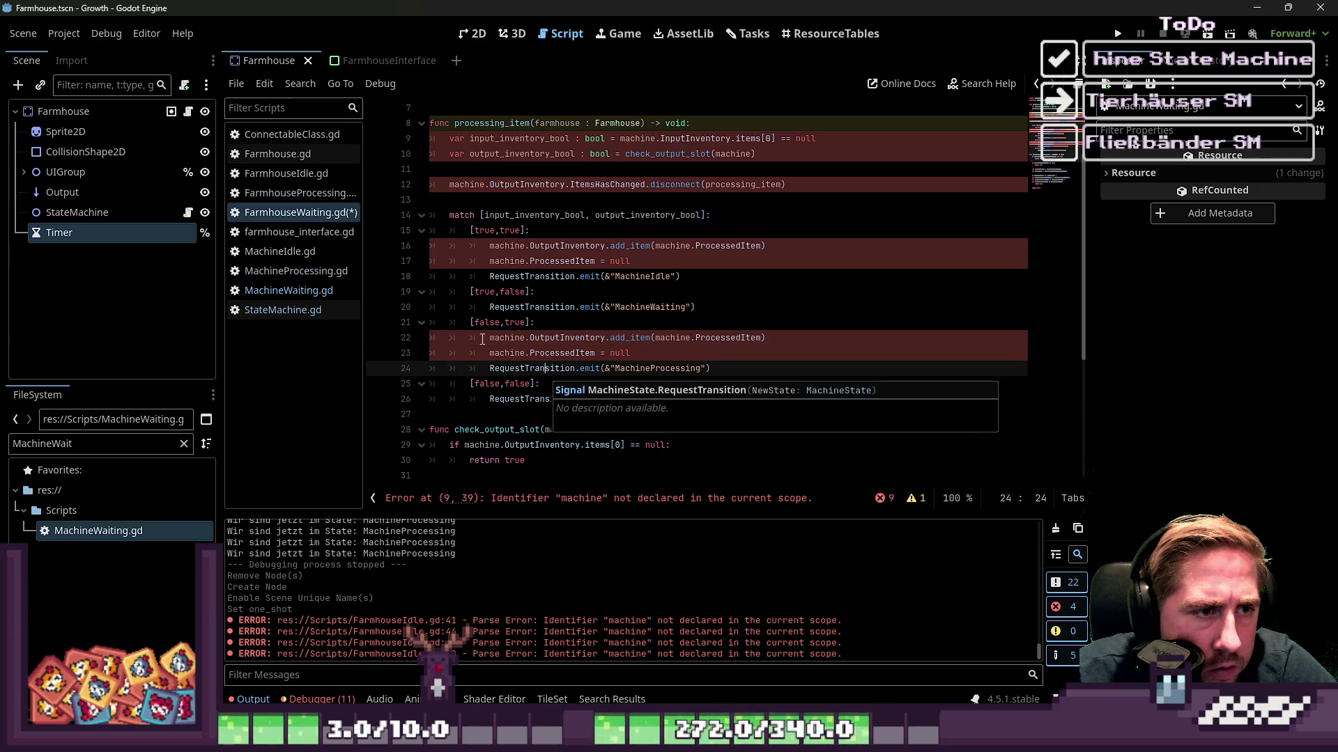
{"action": "left_click", "coordinate": [302, 197]}
{"action": "left_click", "coordinate": [675, 337]}
{"action": "mouse_move", "coordinate": [675, 325]}
{"action": "left_mouse_down"}
{"action": "mouse_move", "coordinate": [432, 254]}
{"action": "mouse_move", "coordinate": [405, 156]}
{"action": "mouse_move", "coordinate": [410, 171]}
{"action": "left_mouse_up"}
{"action": "scroll", "coordinate": [411, 181], "scroll_direction": "up", "scroll_amount": 1}
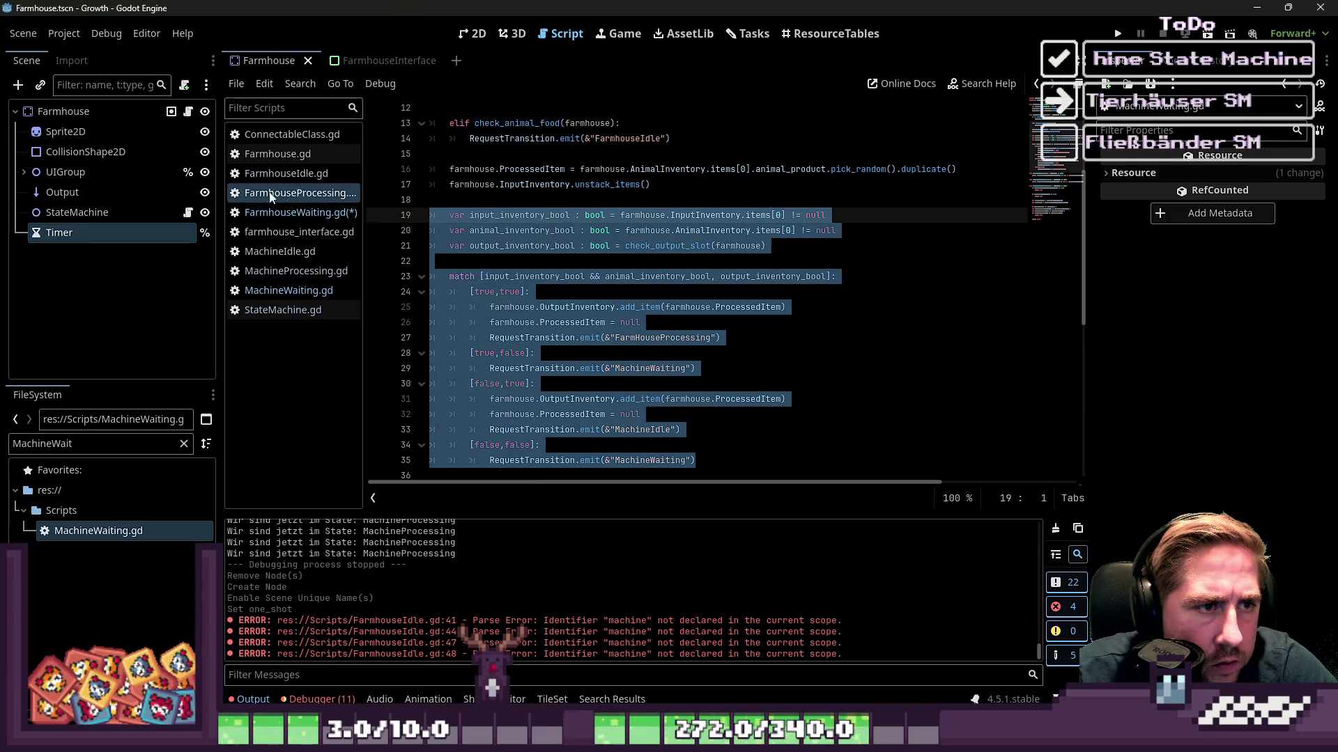
Paste the copied logic over lines 9–26 of FarmhouseWaiting.gd.
{"action": "left_click", "coordinate": [289, 213]}
{"action": "left_click", "coordinate": [598, 261]}
{"action": "mouse_move", "coordinate": [696, 398]}
{"action": "left_mouse_down"}
{"action": "mouse_move", "coordinate": [522, 384]}
{"action": "mouse_move", "coordinate": [432, 216]}
{"action": "mouse_move", "coordinate": [411, 139]}
{"action": "left_mouse_up"}
{"action": "key", "text": "ctrl+v"}
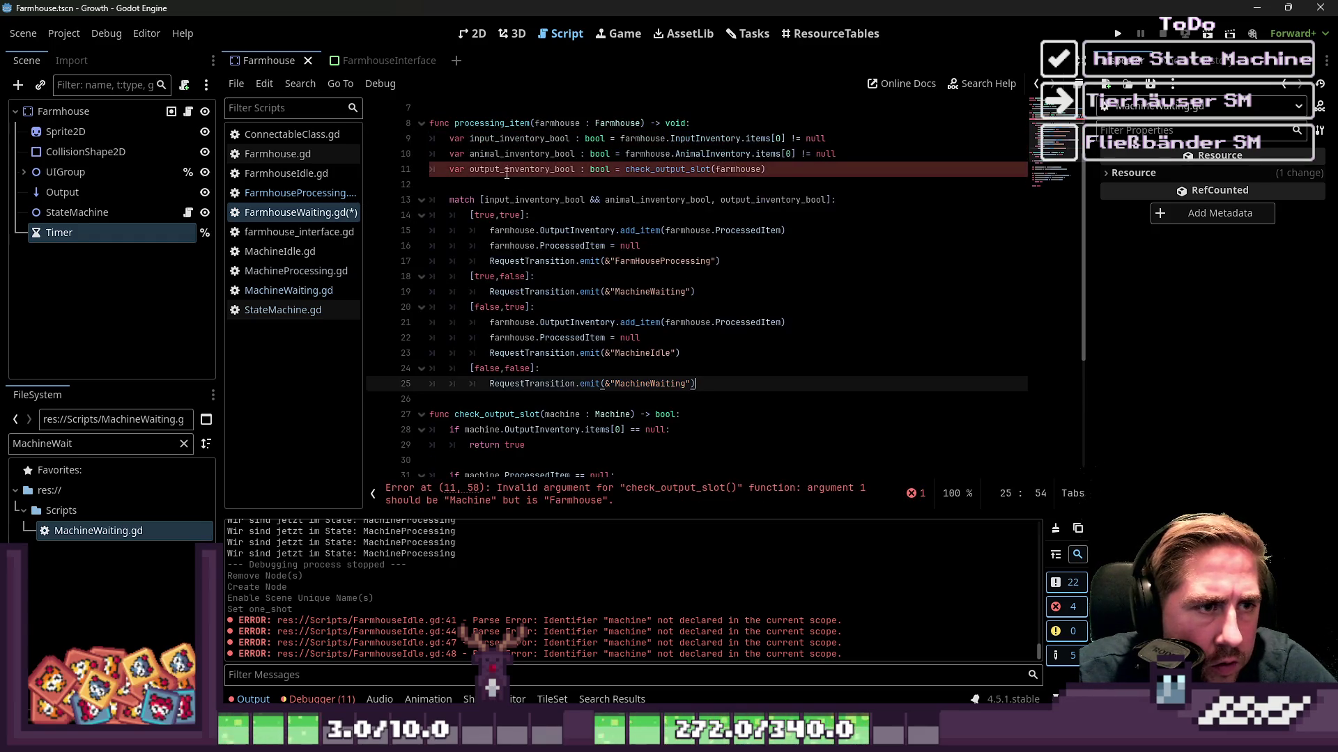
Change check_output_slot's parameter to farmhouse : Farmhouse.
{"action": "double_click", "coordinate": [506, 171]}
{"action": "scroll", "coordinate": [549, 305], "scroll_direction": "down", "scroll_amount": 1}
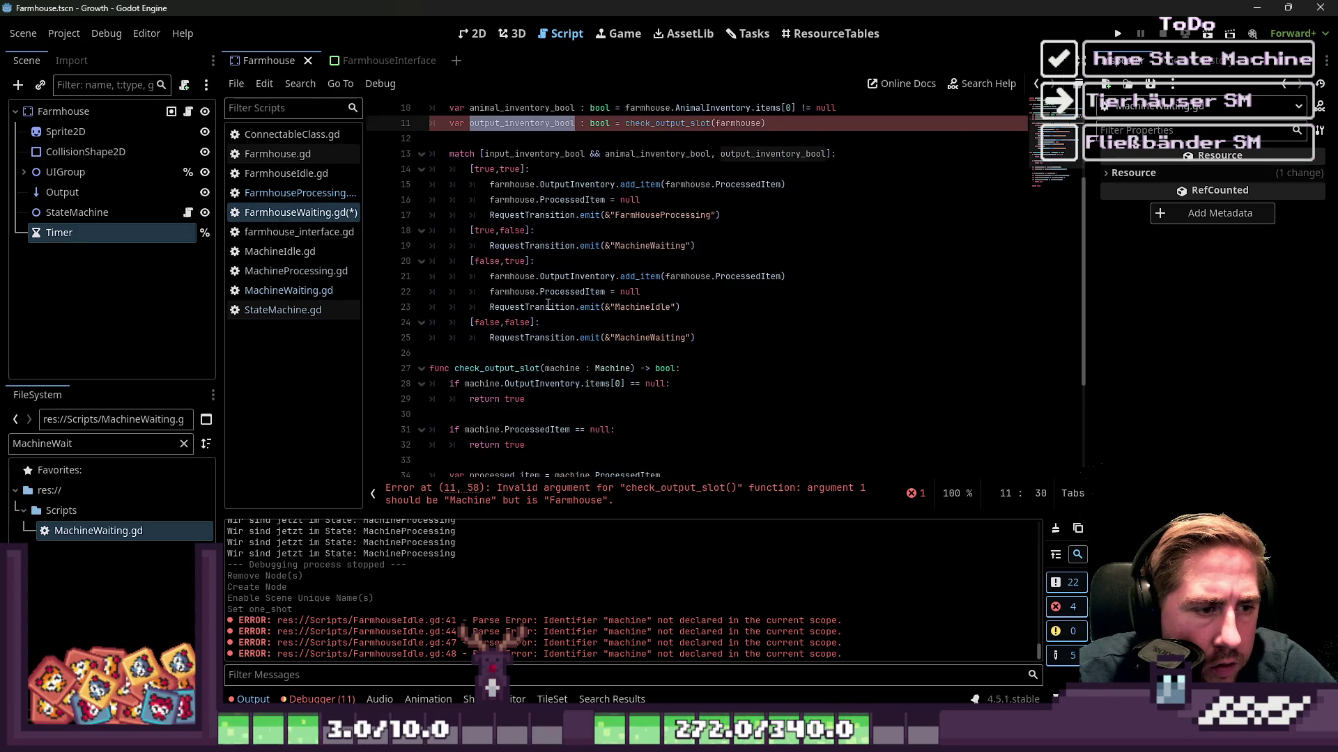
{"action": "scroll", "coordinate": [463, 324], "scroll_direction": "up", "scroll_amount": 1}
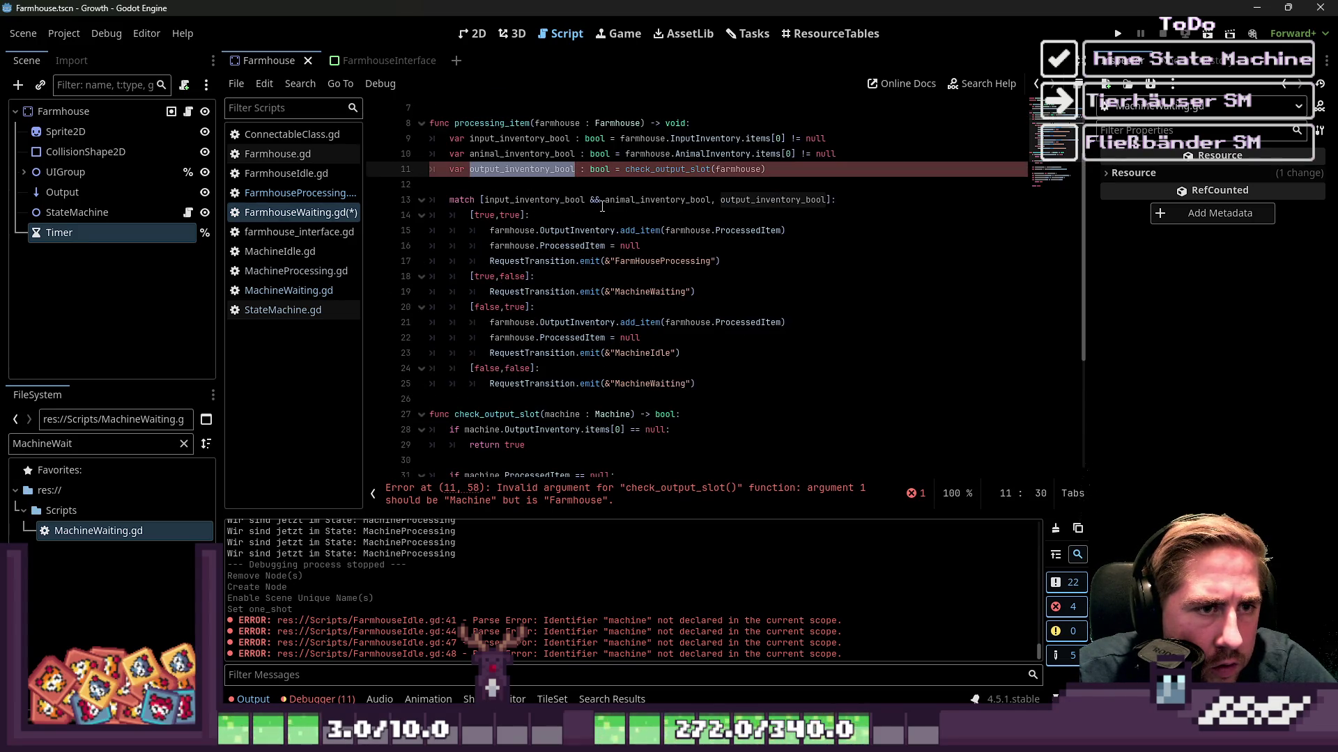
{"action": "double_click", "coordinate": [669, 170]}
{"action": "double_click", "coordinate": [737, 170]}
{"action": "key", "text": "ctrl+c"}
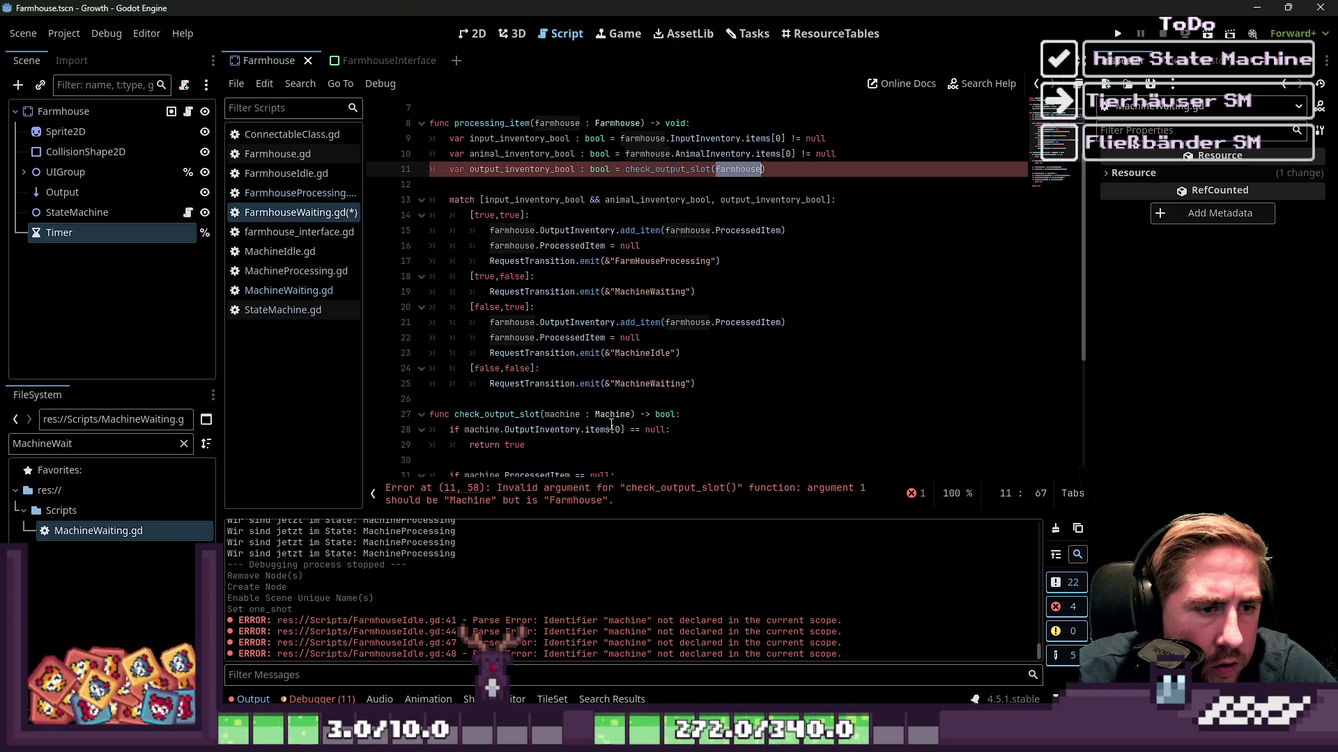
{"action": "left_click", "coordinate": [565, 414]}
{"action": "key", "text": "ctrl+v"}
{"action": "double_click", "coordinate": [571, 414]}
{"action": "key", "text": "ctrl+v"}
{"action": "double_click", "coordinate": [616, 413]}
{"action": "type", "text": "Farmhouse"}
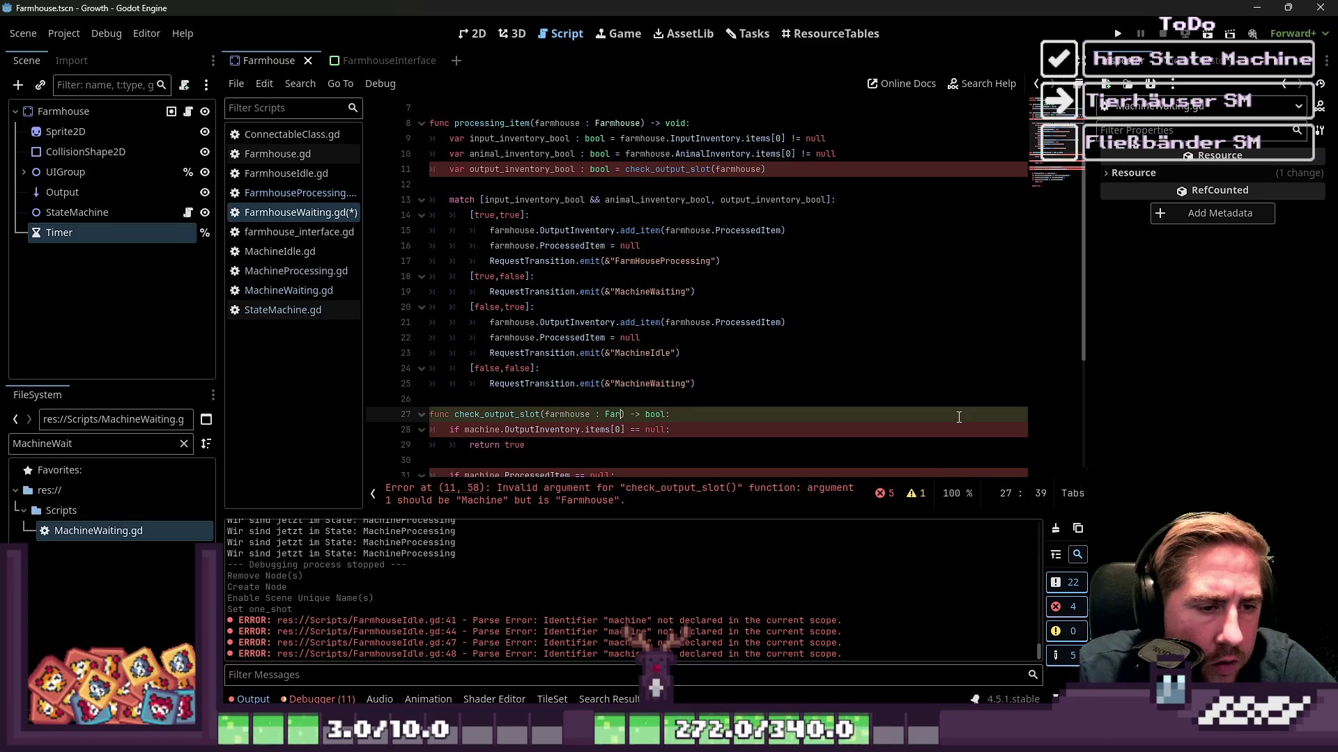
Replace machine with farmhouse on lines 28, 31, 34 and 35.
{"action": "scroll", "coordinate": [572, 232], "scroll_direction": "down", "scroll_amount": 4}
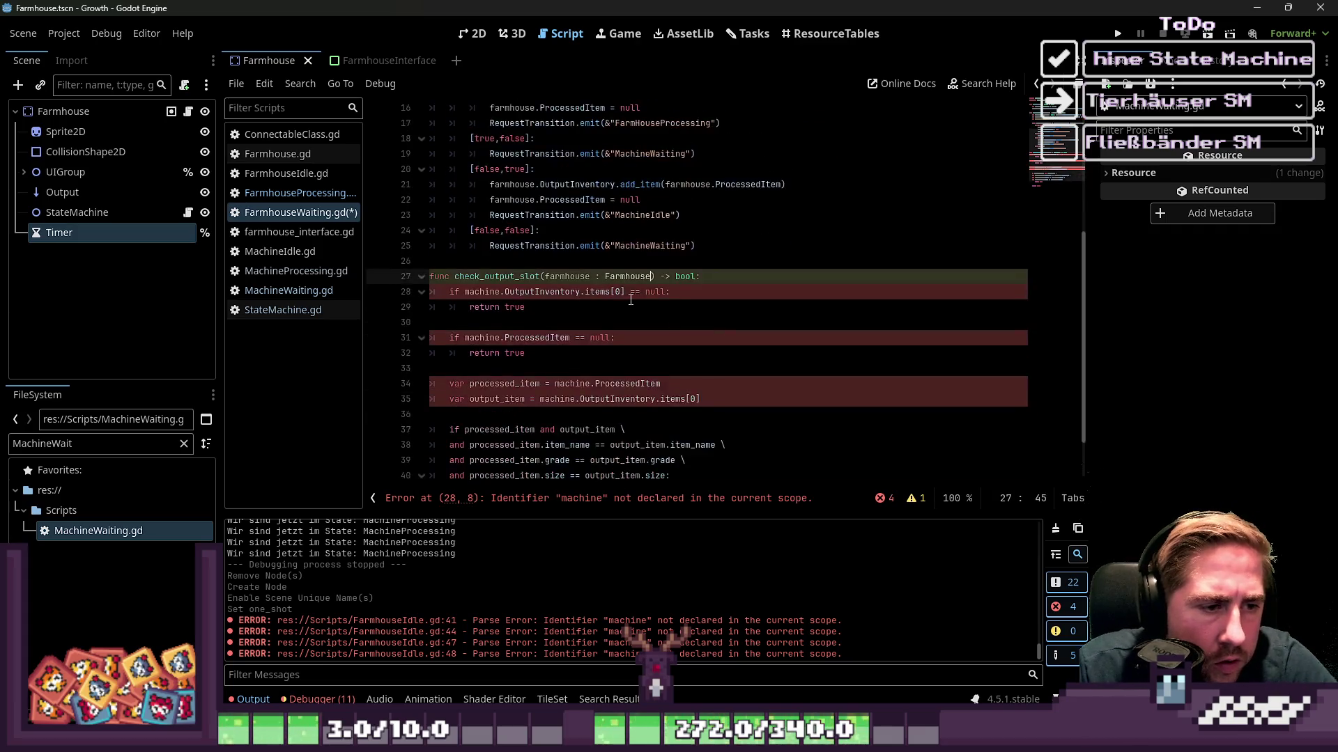
{"action": "double_click", "coordinate": [483, 230]}
{"action": "key", "text": "ctrl+v"}
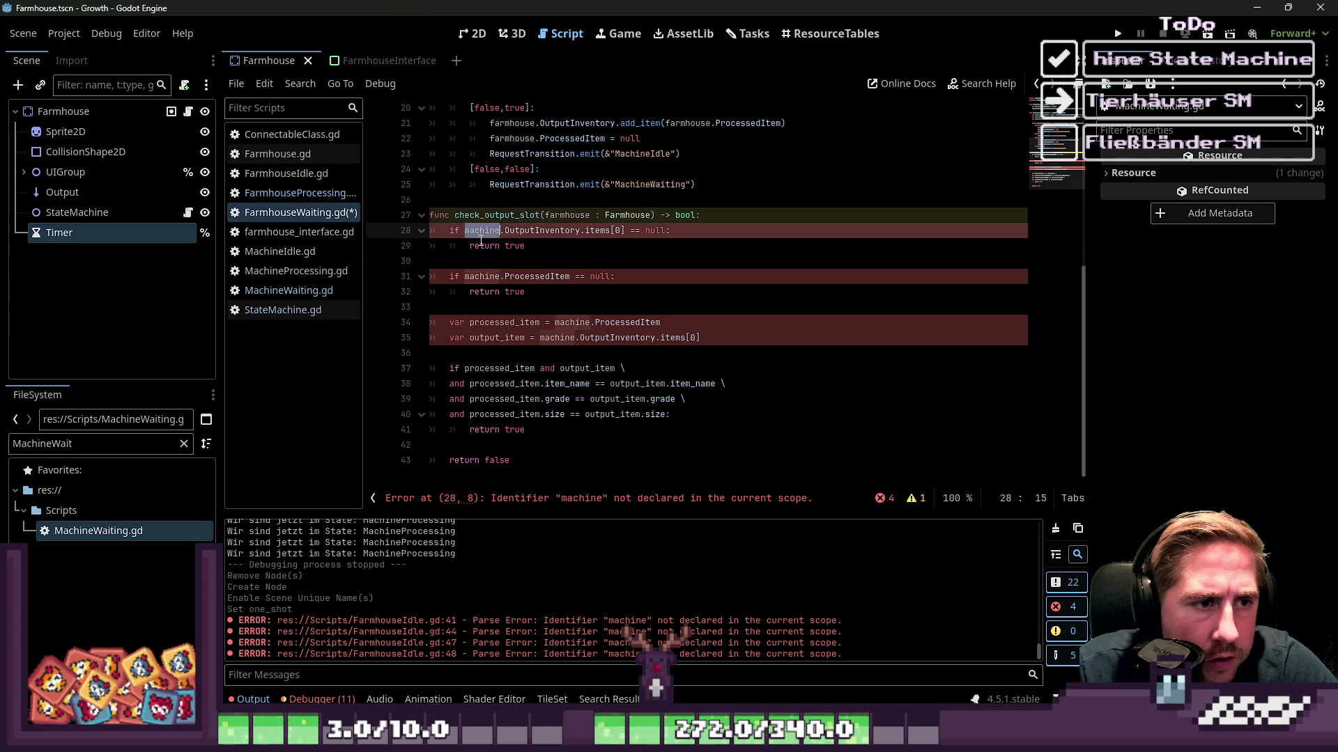
{"action": "double_click", "coordinate": [483, 277]}
{"action": "key", "text": "ctrl+v"}
{"action": "double_click", "coordinate": [570, 323]}
{"action": "key", "text": "ctrl+v"}
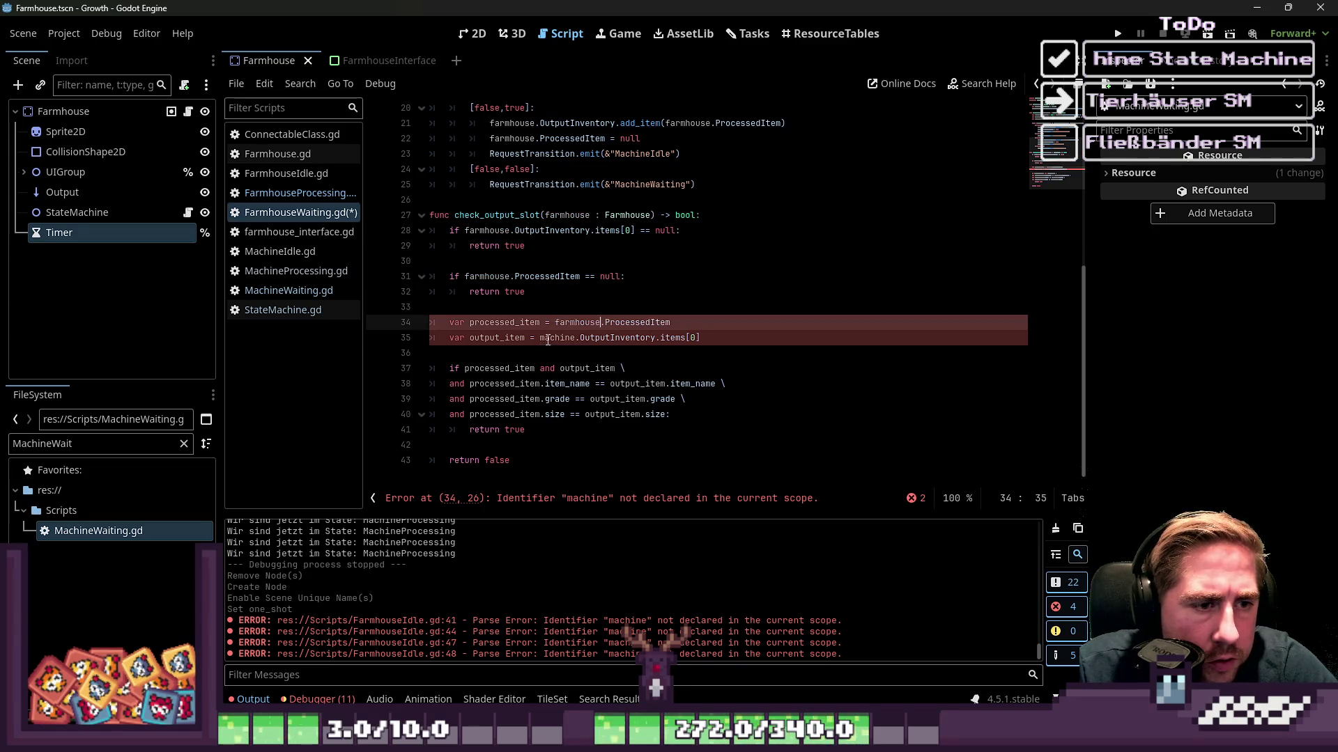
{"action": "double_click", "coordinate": [554, 338]}
{"action": "key", "text": "ctrl+v"}
{"action": "left_click", "coordinate": [595, 414]}
{"action": "scroll", "coordinate": [582, 357], "scroll_direction": "up", "scroll_amount": 5}
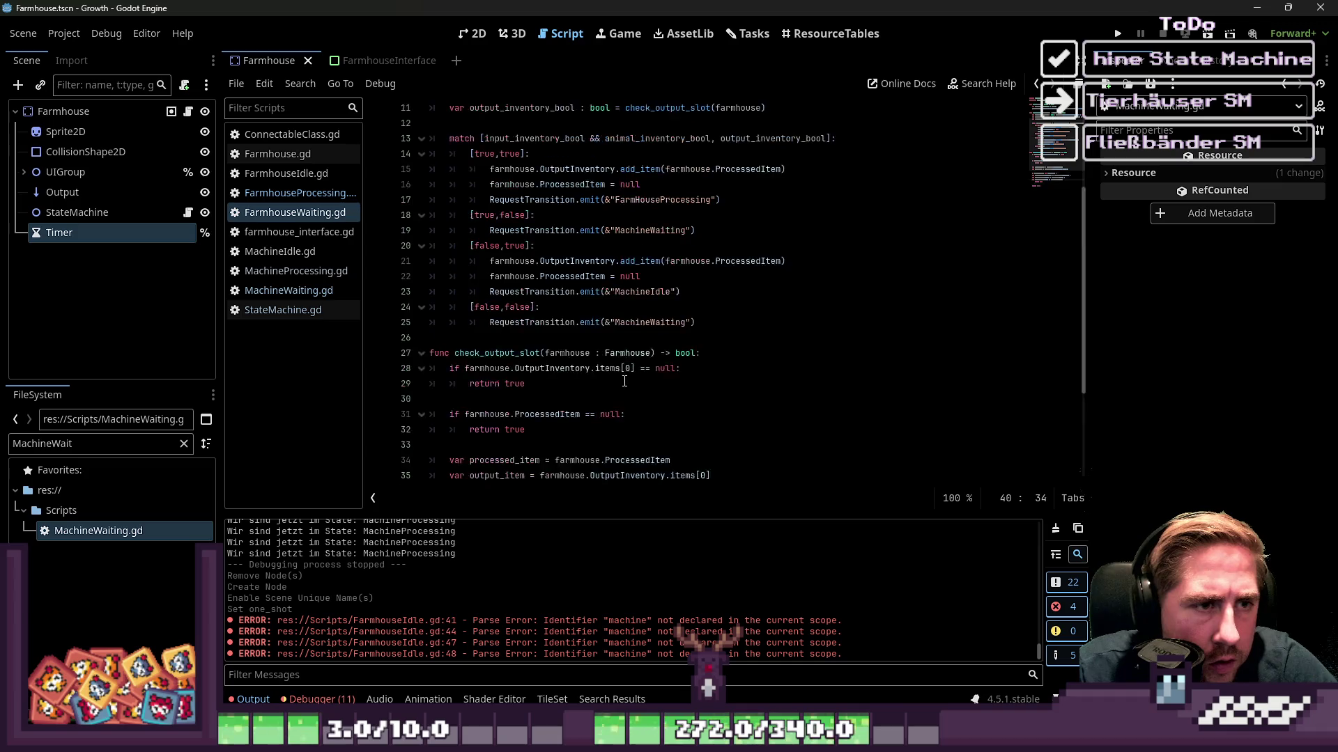
Compare FarmhouseWaiting's match block against the MachineWaiting script.
{"action": "scroll", "coordinate": [582, 356], "scroll_direction": "down", "scroll_amount": 2}
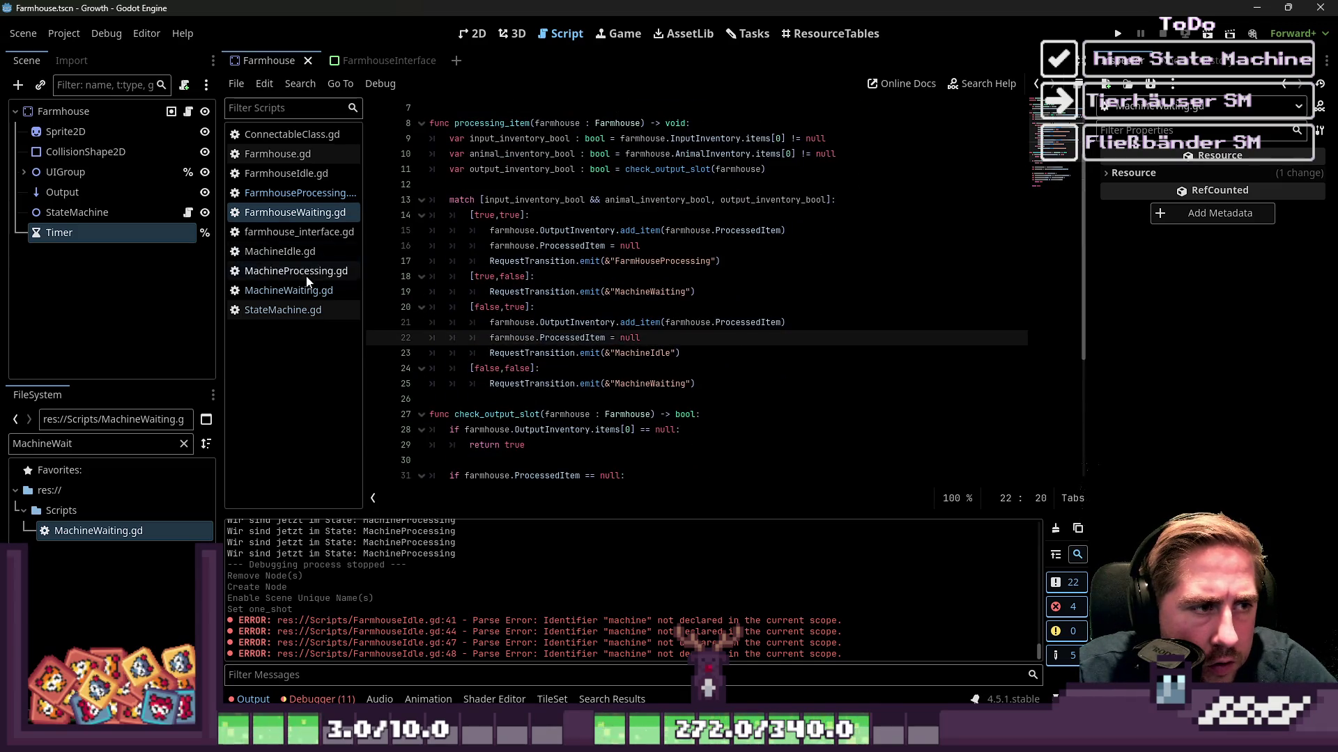
{"action": "left_click", "coordinate": [301, 292]}
{"action": "left_click", "coordinate": [582, 355]}
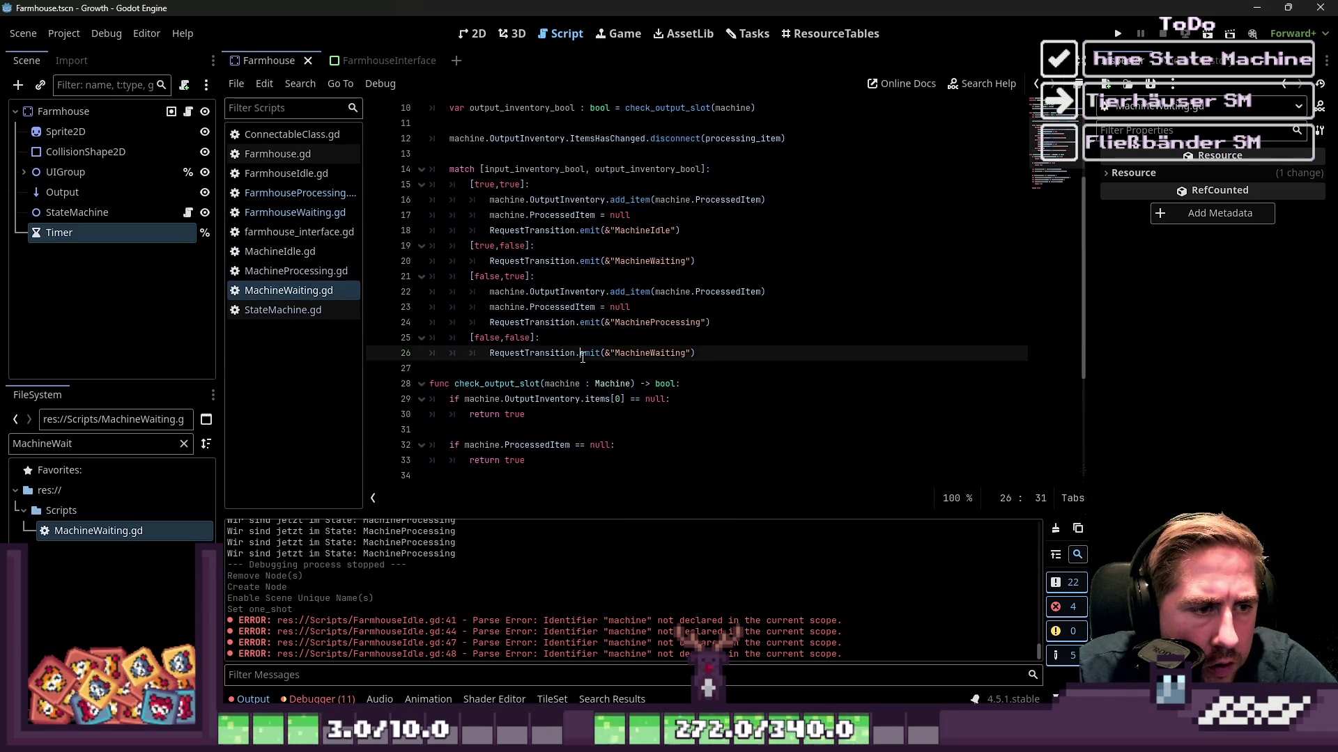
{"action": "left_click", "coordinate": [295, 212]}
{"action": "left_click", "coordinate": [590, 291]}
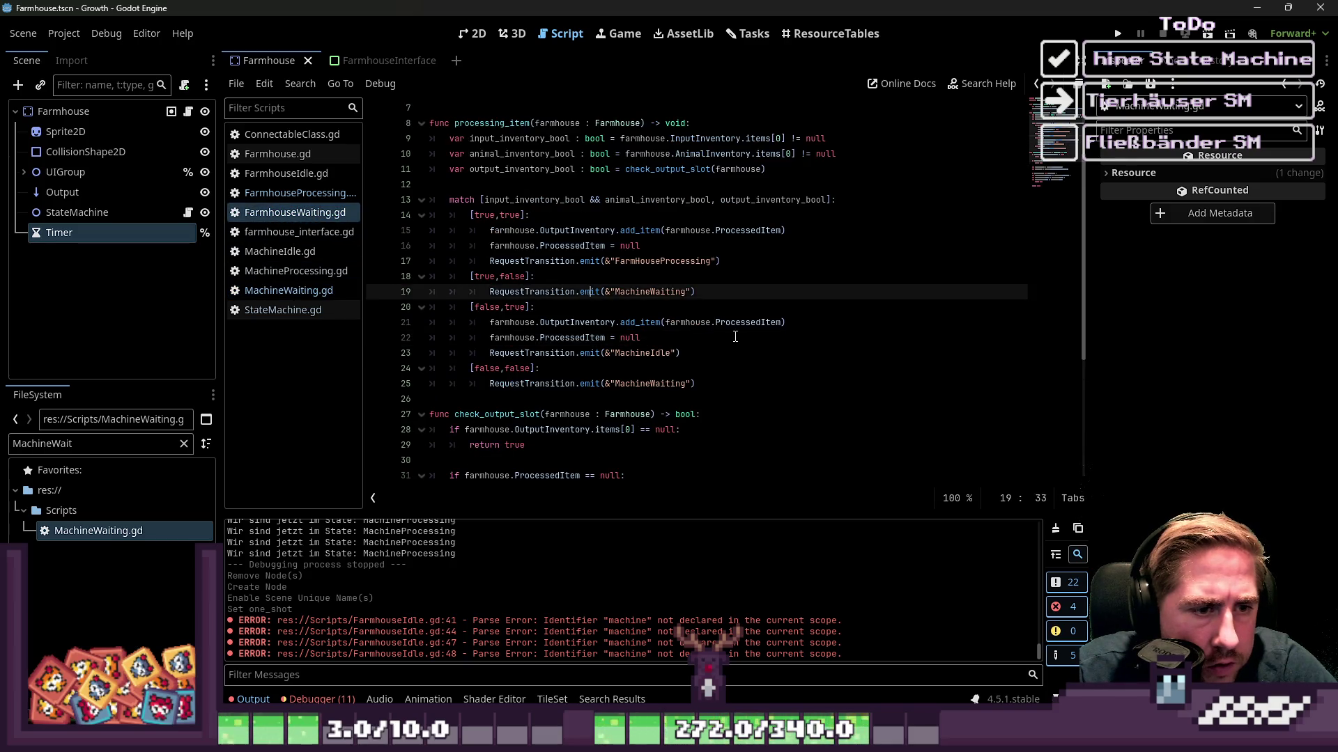
{"action": "left_click", "coordinate": [579, 395]}
{"action": "scroll", "coordinate": [540, 398], "scroll_direction": "up", "scroll_amount": 1}
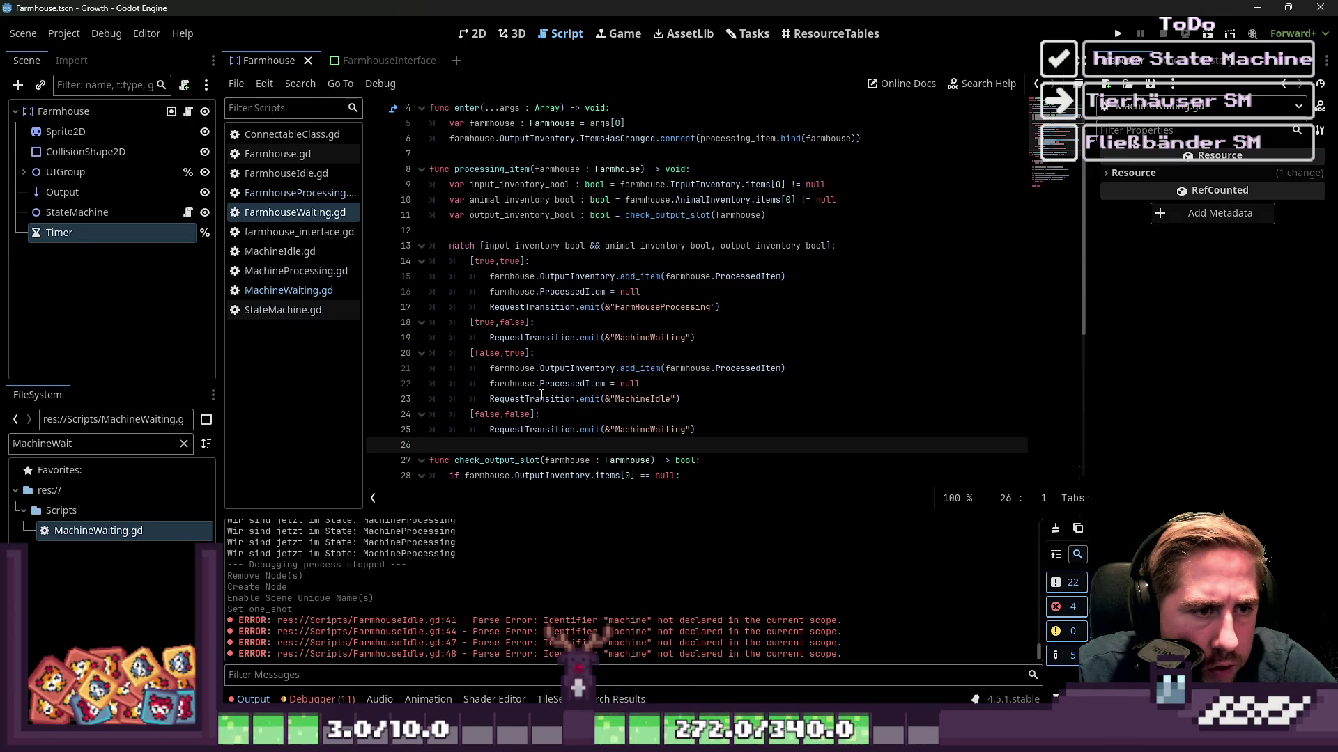
{"action": "scroll", "coordinate": [527, 259], "scroll_direction": "up", "scroll_amount": 1}
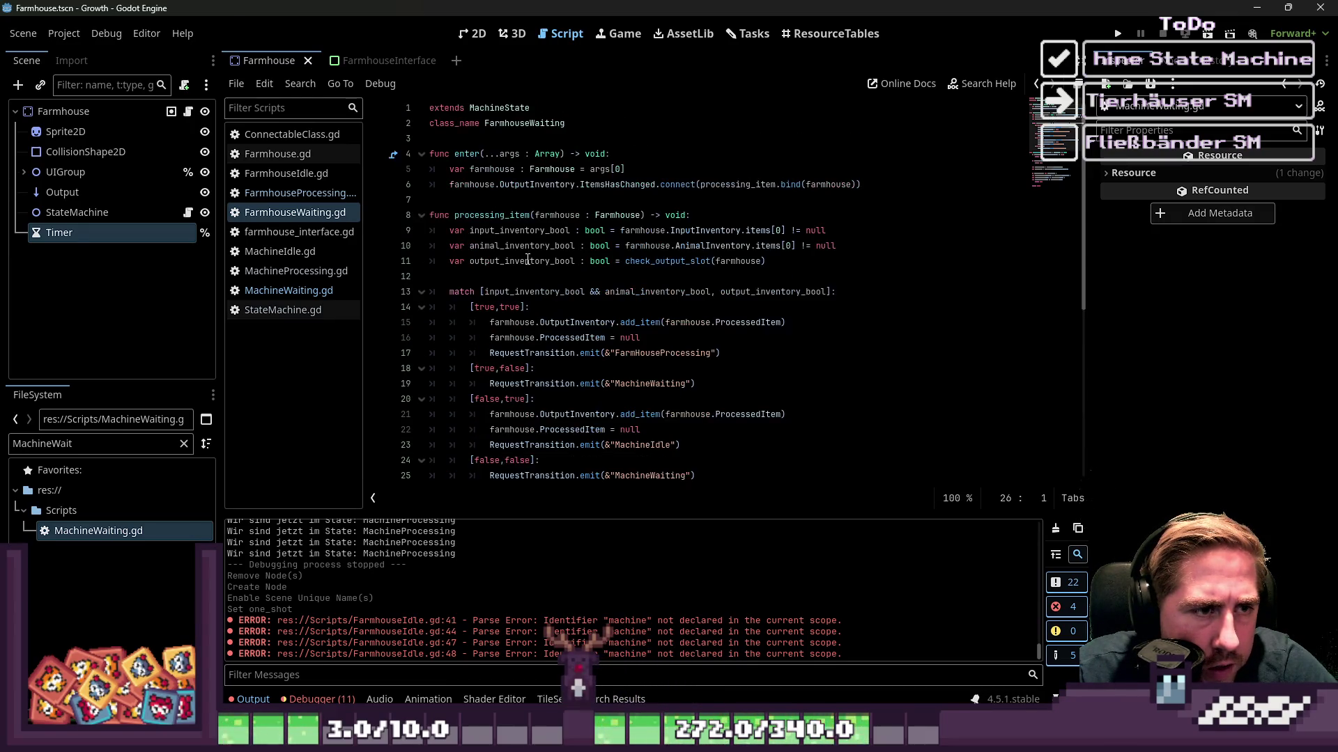
Review the enter and processing_item code, then show the Farmhouse node in the Inspector.
{"action": "double_click", "coordinate": [549, 187]}
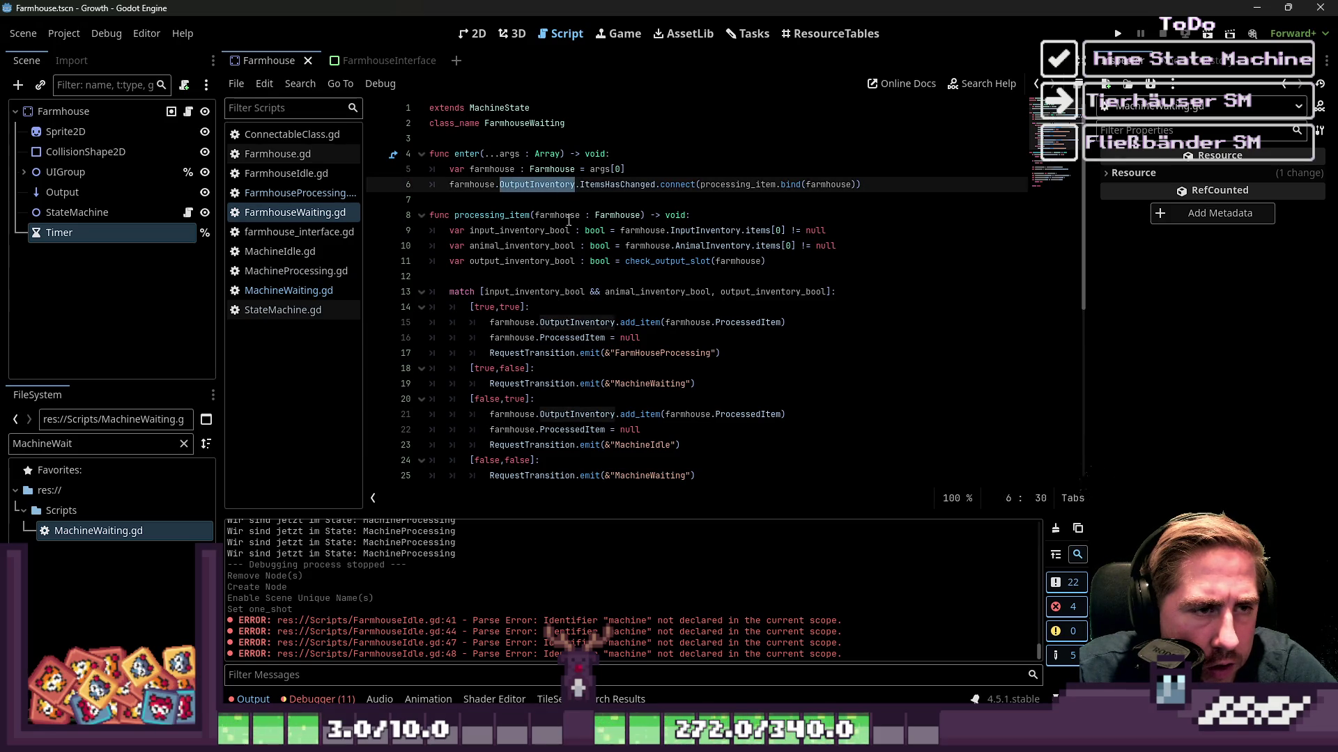
{"action": "left_click", "coordinate": [633, 183]}
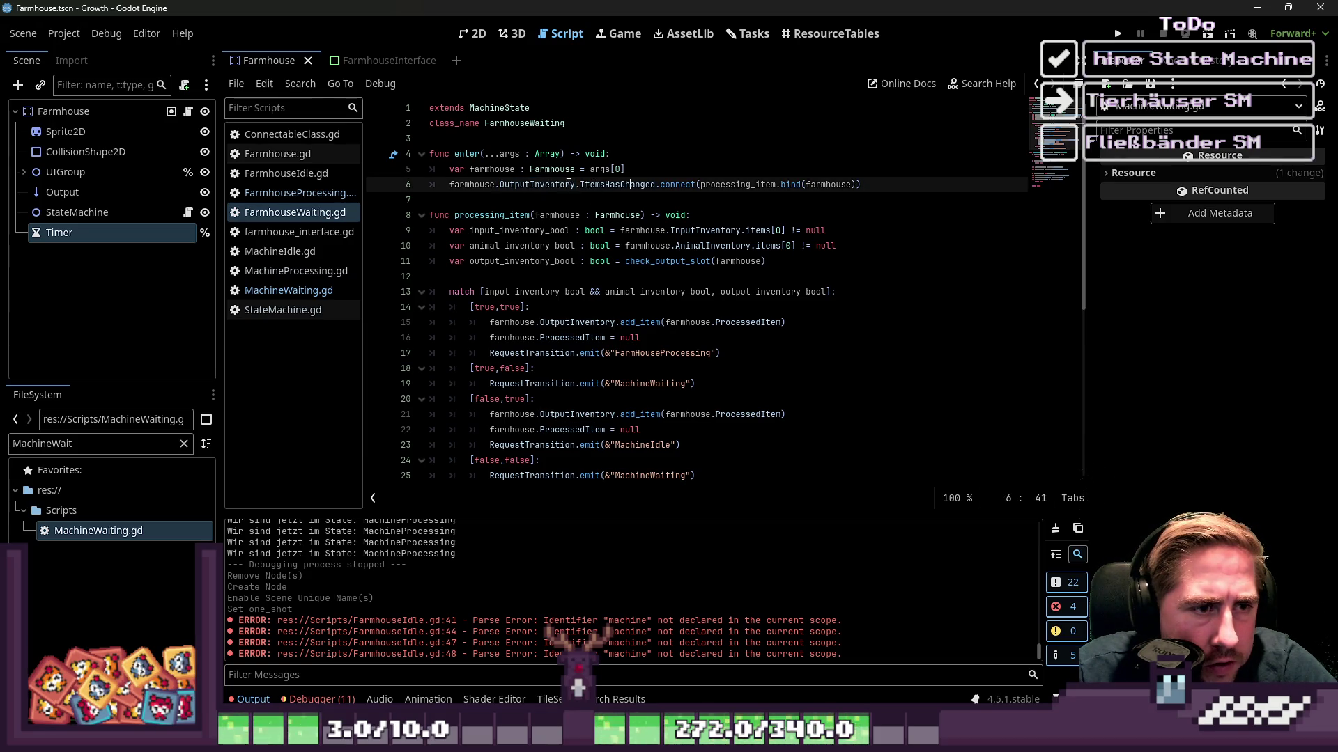
{"action": "left_click_drag", "start_coordinate": [527, 215], "coordinate": [545, 338]}
{"action": "scroll", "coordinate": [582, 365], "scroll_direction": "down", "scroll_amount": 2}
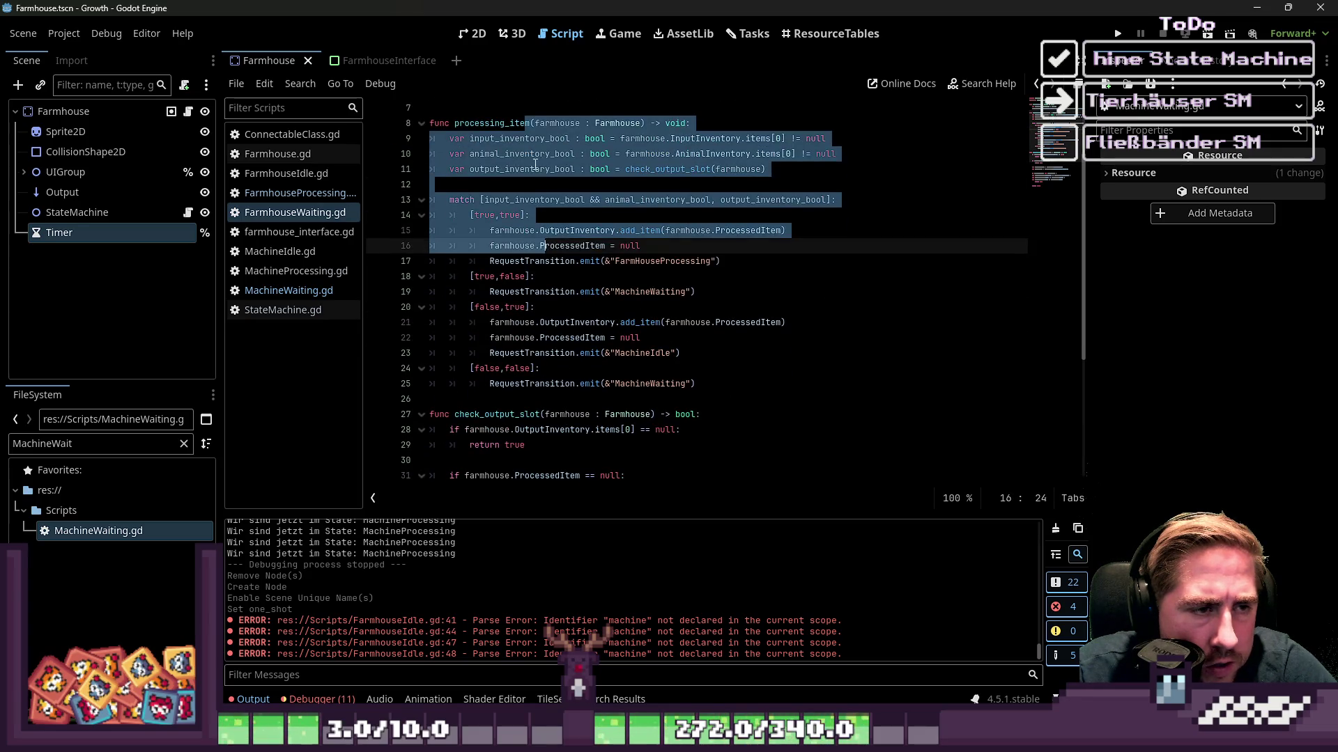
{"action": "left_click", "coordinate": [535, 167]}
{"action": "scroll", "coordinate": [543, 209], "scroll_direction": "up", "scroll_amount": 1}
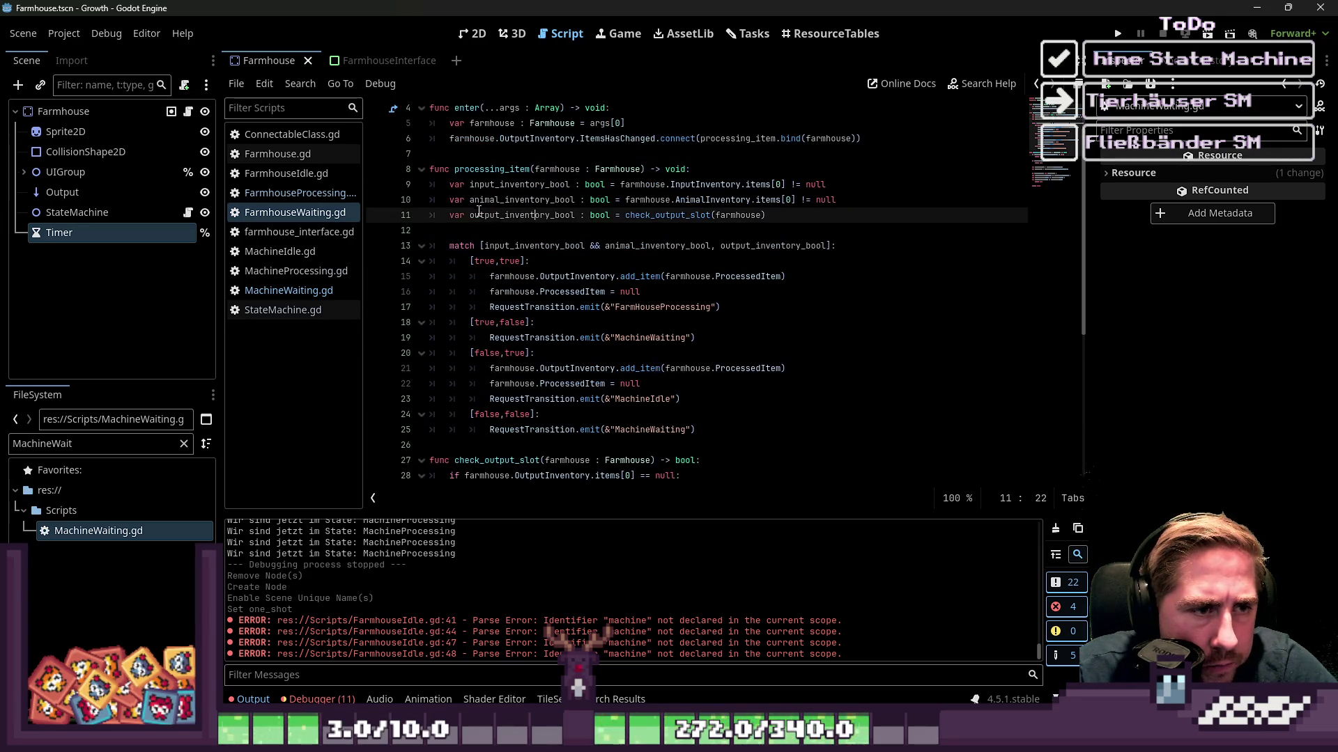
{"action": "left_click_drag", "start_coordinate": [480, 218], "coordinate": [532, 308]}
{"action": "left_click", "coordinate": [586, 338]}
{"action": "mouse_move", "coordinate": [595, 334]}
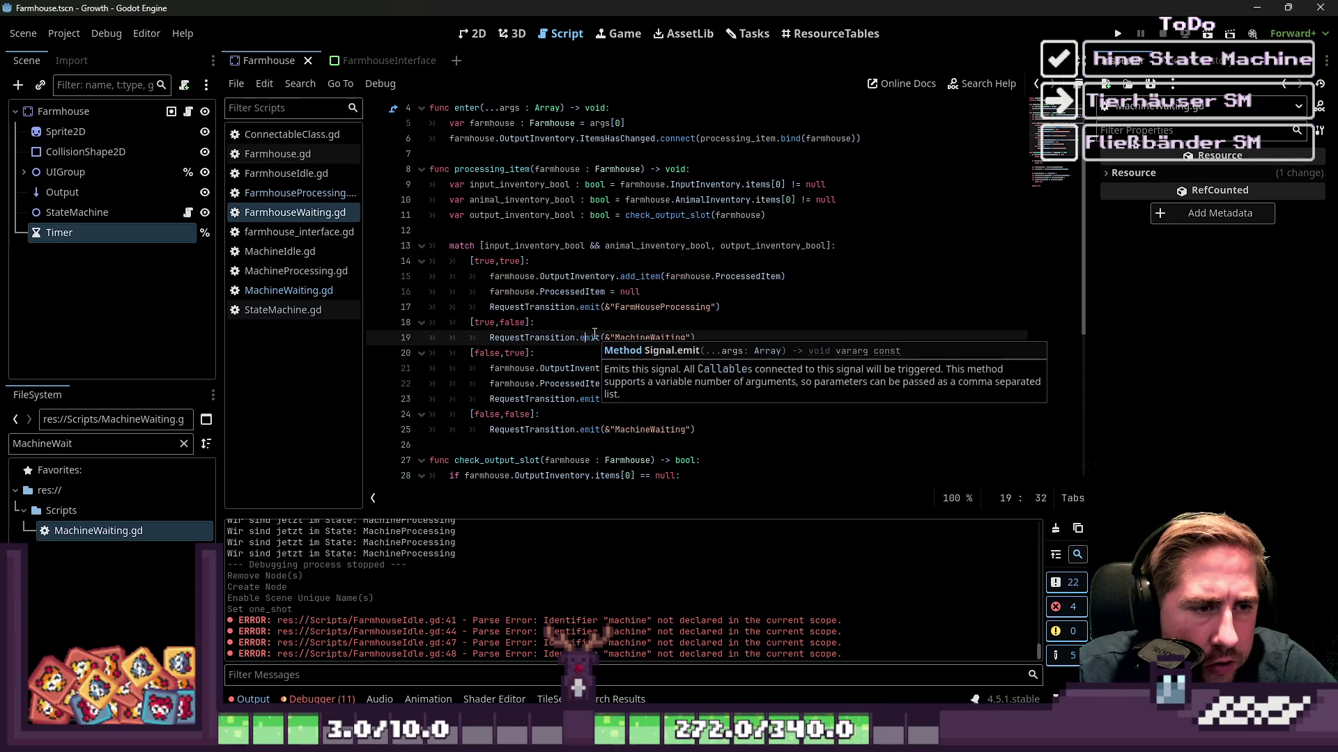
{"action": "key", "text": "Up"}
{"action": "scroll", "coordinate": [710, 336], "scroll_direction": "down", "scroll_amount": 1}
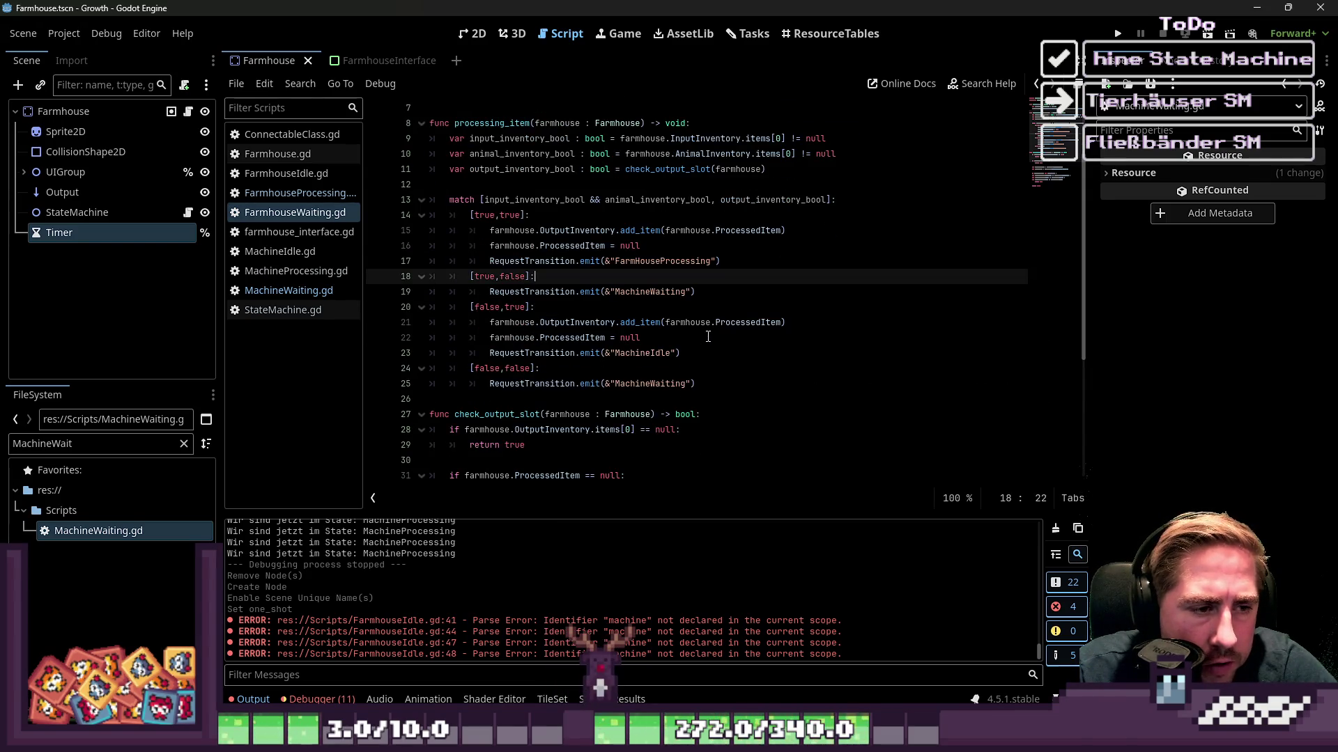
{"action": "scroll", "coordinate": [655, 406], "scroll_direction": "down", "scroll_amount": 1}
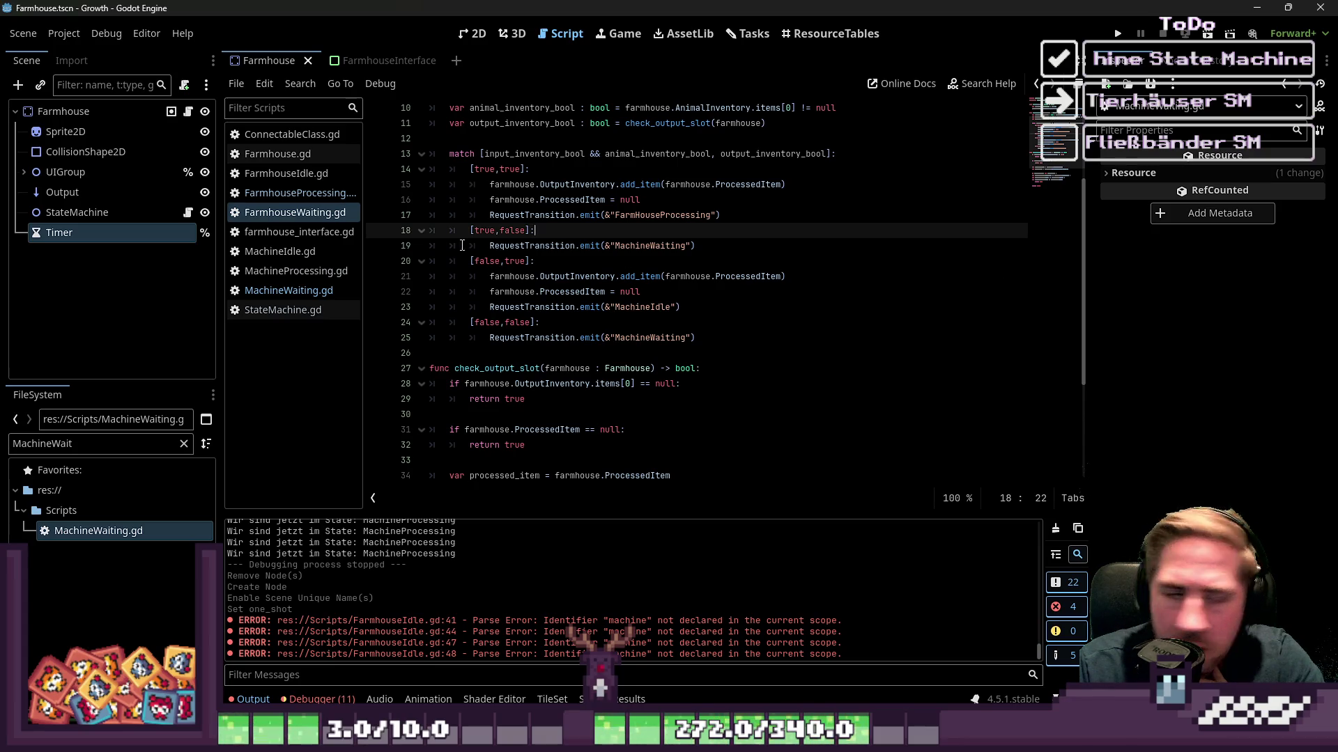
{"action": "left_click", "coordinate": [63, 112]}
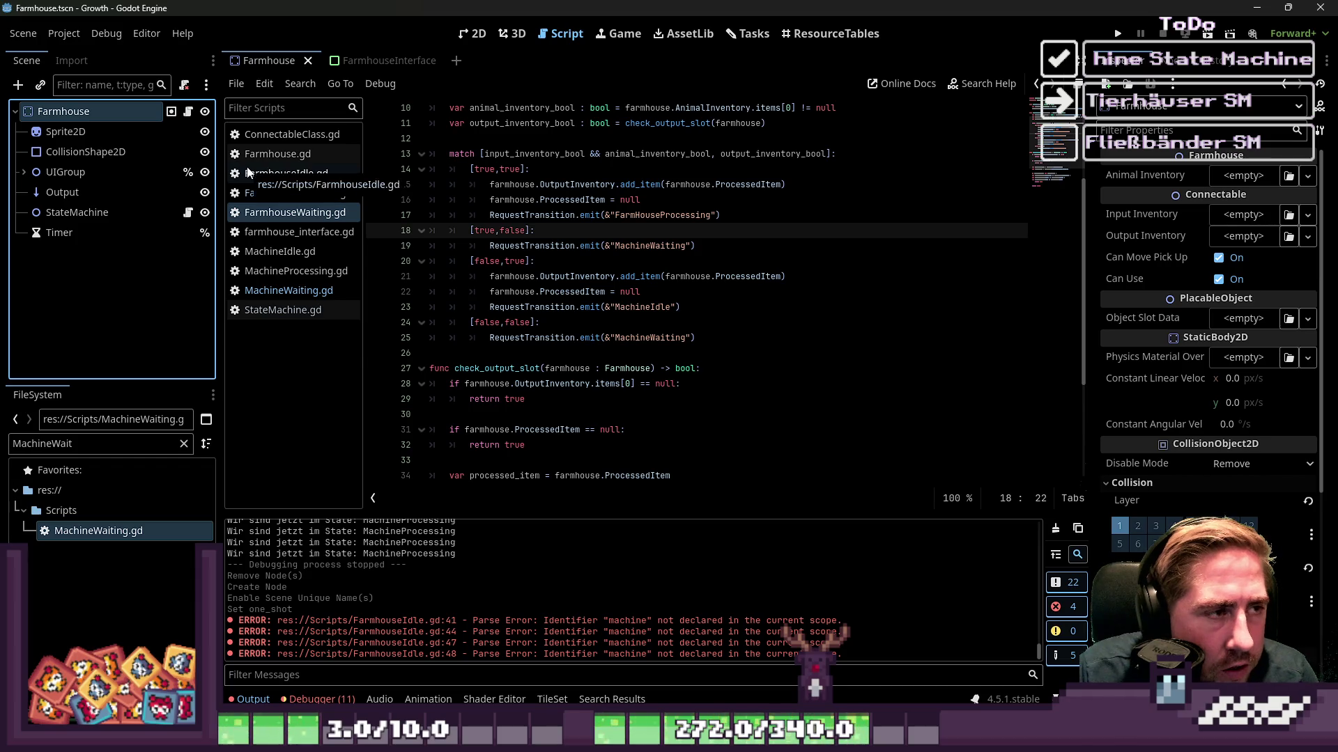
Open Farmhouse.gd and fold the _ready and rotate_object functions.
{"action": "left_click", "coordinate": [272, 154]}
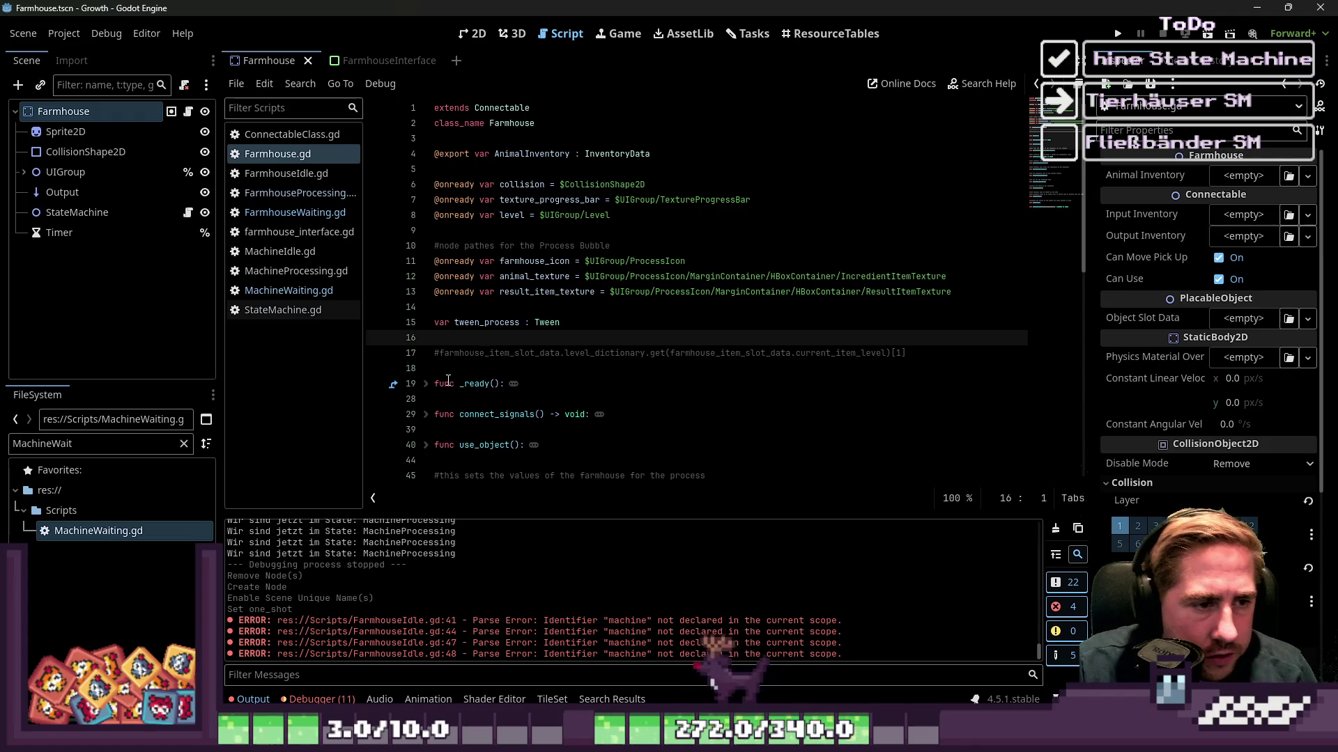
{"action": "scroll", "coordinate": [467, 399], "scroll_direction": "down", "scroll_amount": 1}
{"action": "scroll", "coordinate": [467, 398], "scroll_direction": "down", "scroll_amount": 1}
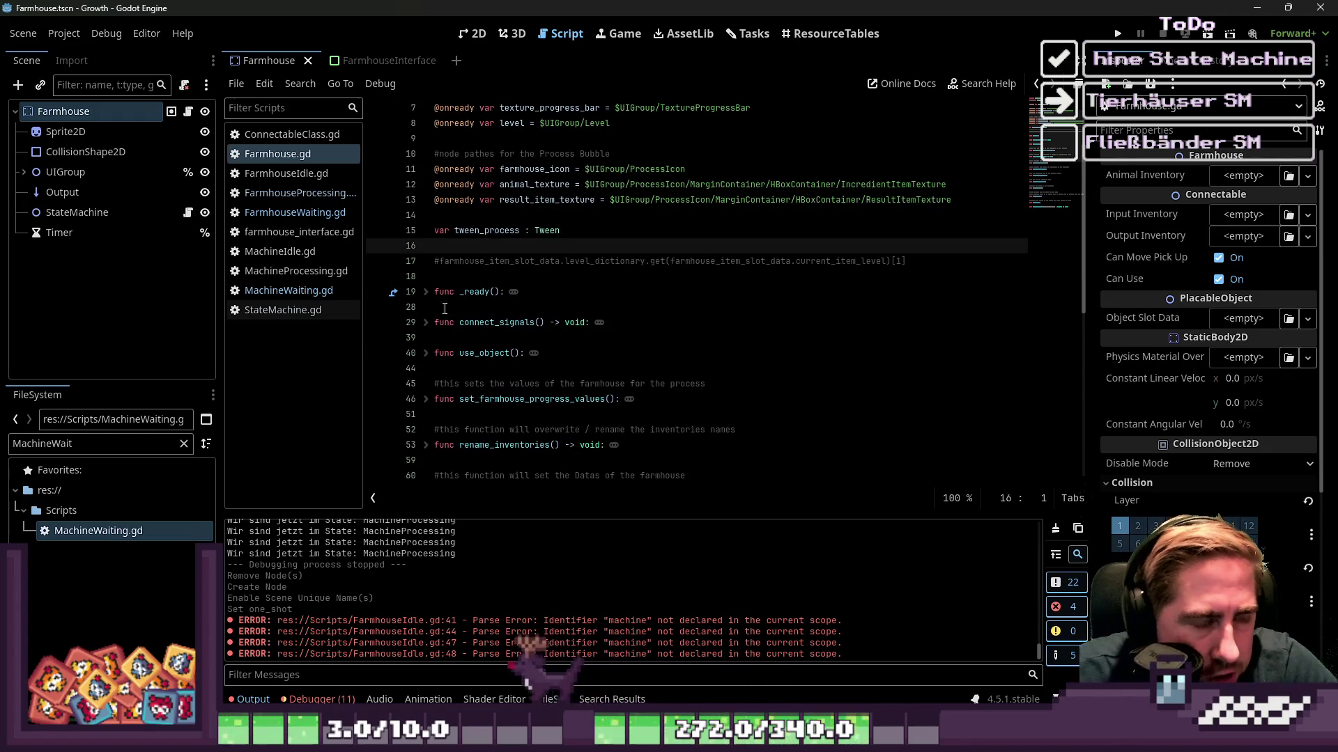
{"action": "left_click", "coordinate": [427, 292]}
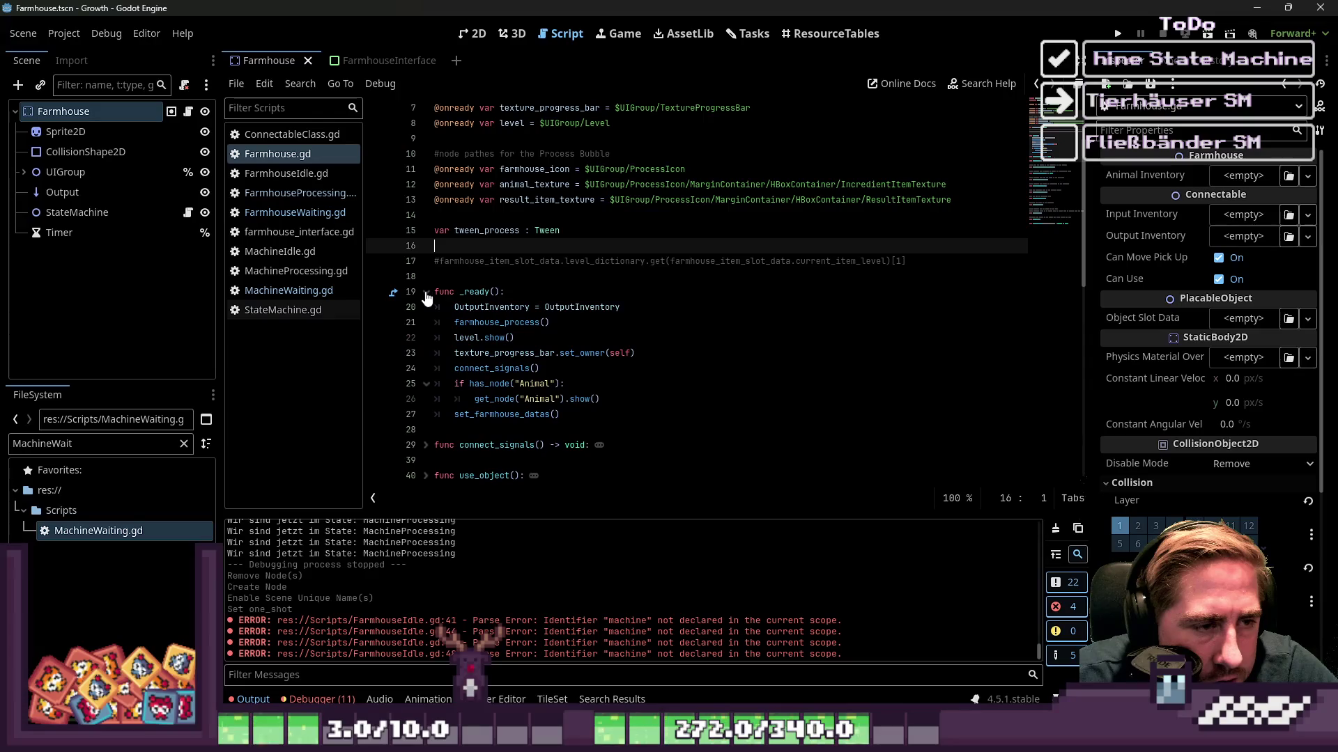
{"action": "left_click", "coordinate": [555, 307]}
{"action": "left_click", "coordinate": [426, 292]}
{"action": "scroll", "coordinate": [425, 293], "scroll_direction": "down", "scroll_amount": 8}
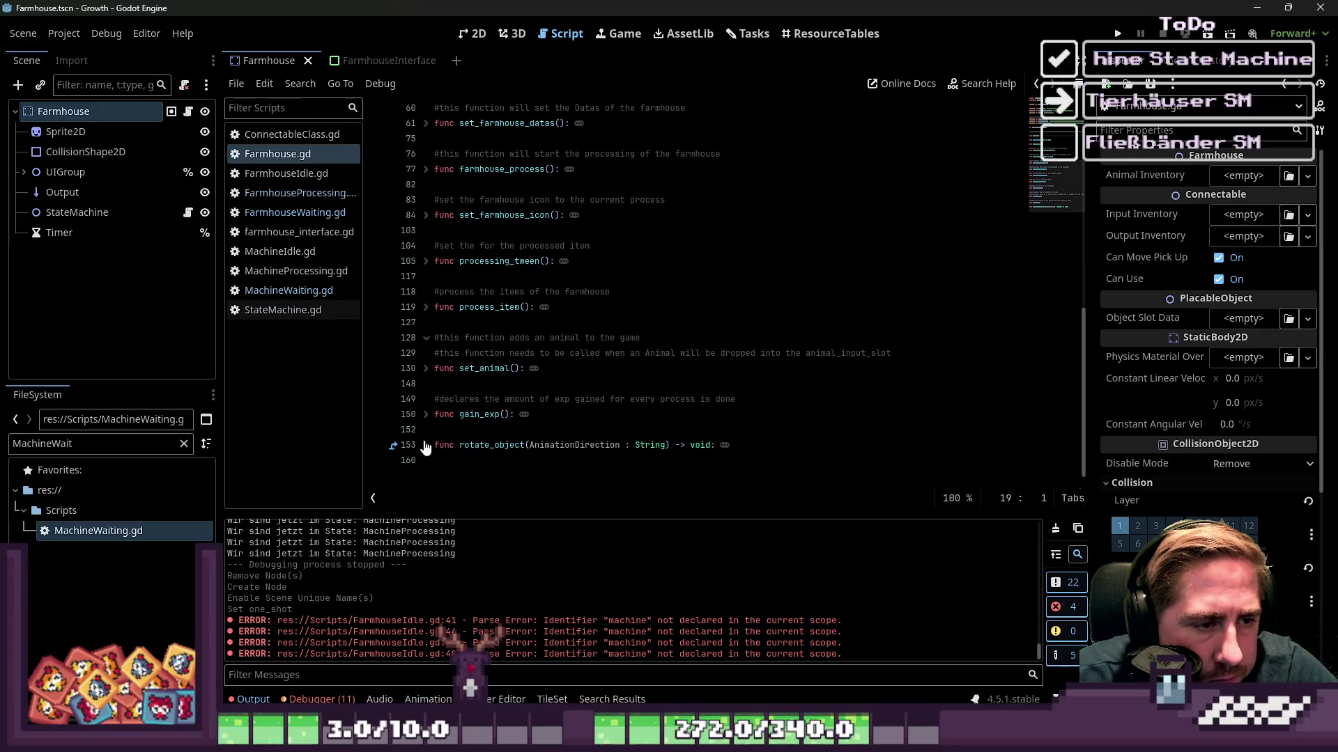
{"action": "left_click", "coordinate": [422, 444]}
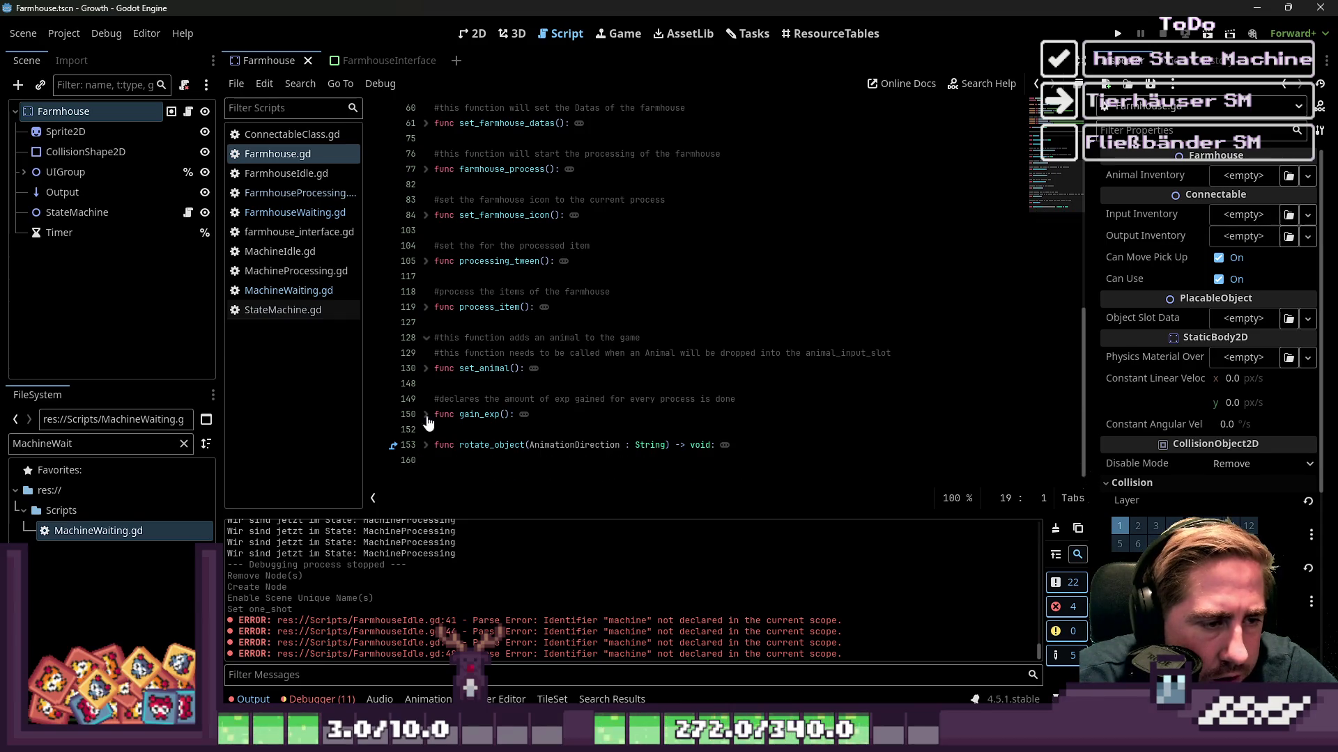
Expand set_animal and read through its animal instancing and positioning code.
{"action": "left_click", "coordinate": [426, 361]}
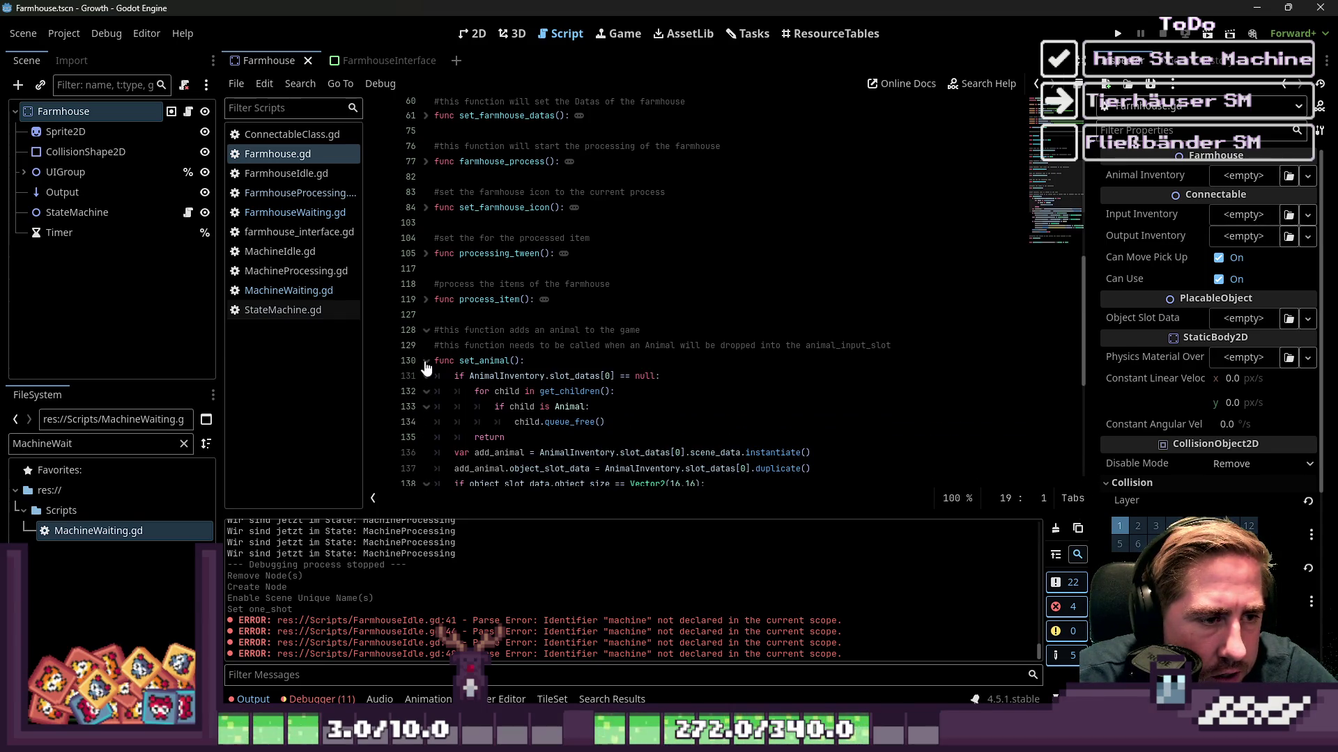
{"action": "scroll", "coordinate": [425, 367], "scroll_direction": "down", "scroll_amount": 2}
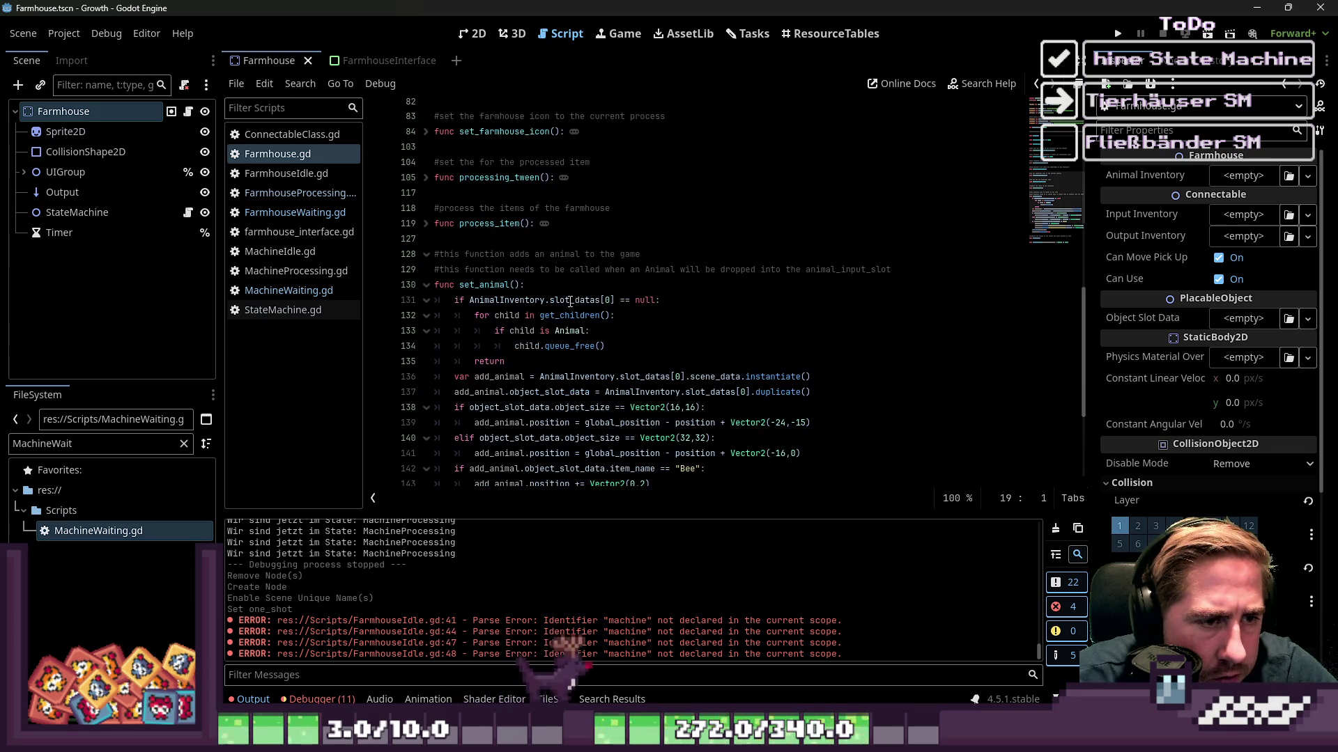
{"action": "left_click", "coordinate": [572, 300]}
{"action": "scroll", "coordinate": [572, 300], "scroll_direction": "down", "scroll_amount": 1}
{"action": "left_click_drag", "start_coordinate": [550, 270], "coordinate": [554, 285]}
{"action": "scroll", "coordinate": [588, 279], "scroll_direction": "down", "scroll_amount": 1}
{"action": "key", "text": "Down"}
{"action": "key", "text": "Up"}
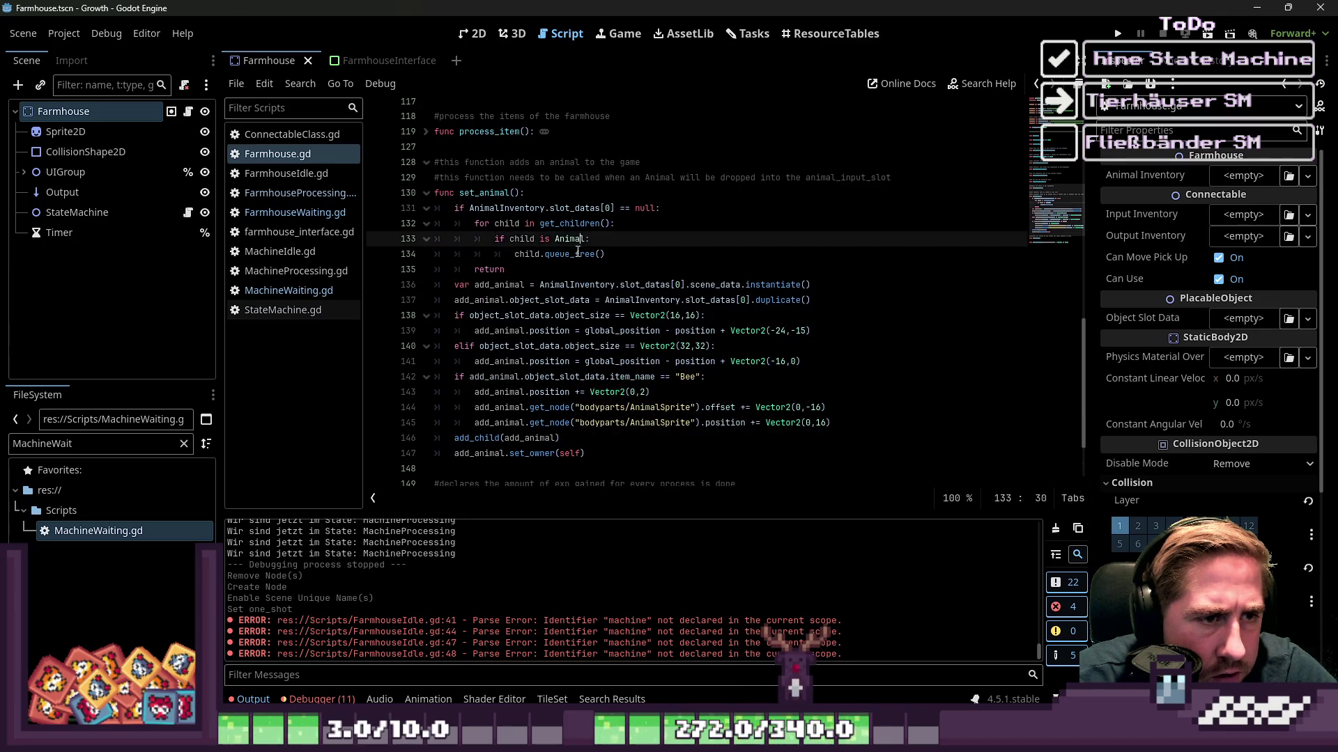
{"action": "key", "text": "Down"}
{"action": "left_click", "coordinate": [517, 269]}
{"action": "scroll", "coordinate": [537, 276], "scroll_direction": "down", "scroll_amount": 1}
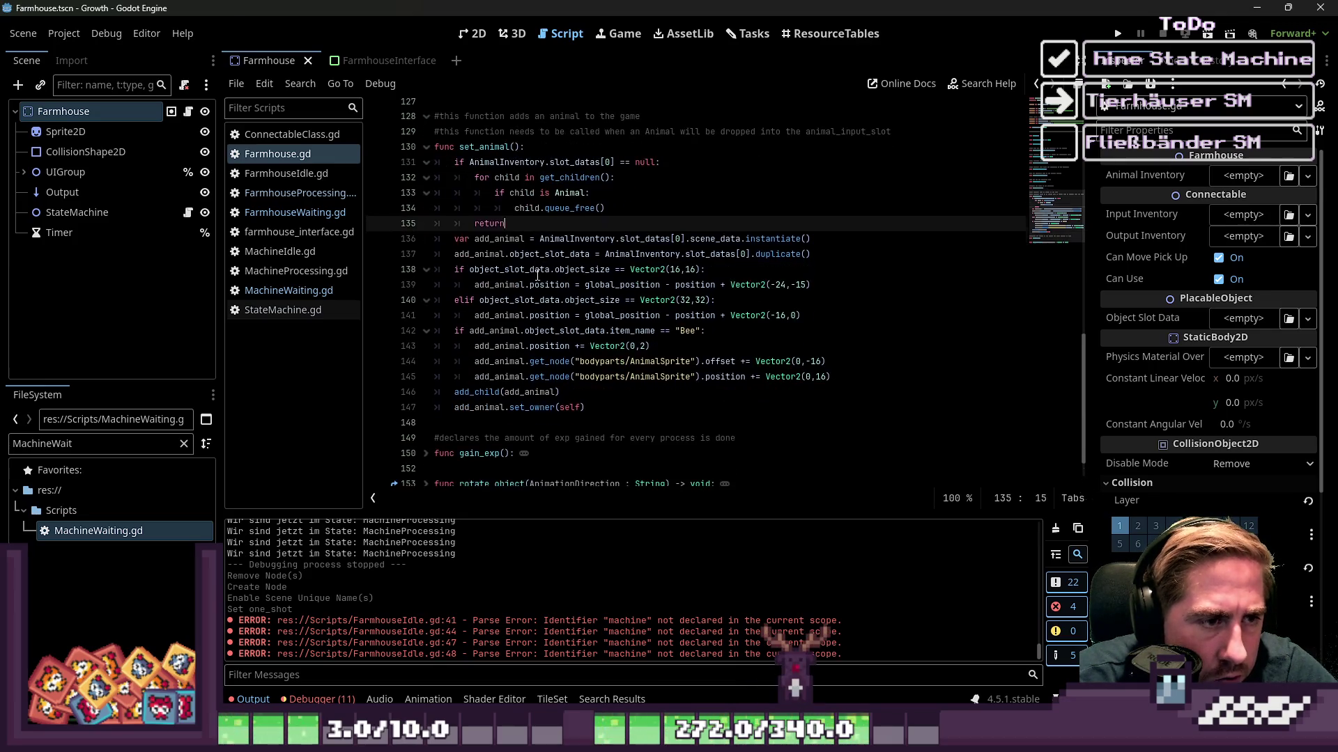
{"action": "left_click", "coordinate": [506, 243]}
{"action": "left_click", "coordinate": [689, 239]}
{"action": "scroll", "coordinate": [506, 252], "scroll_direction": "up", "scroll_amount": 1}
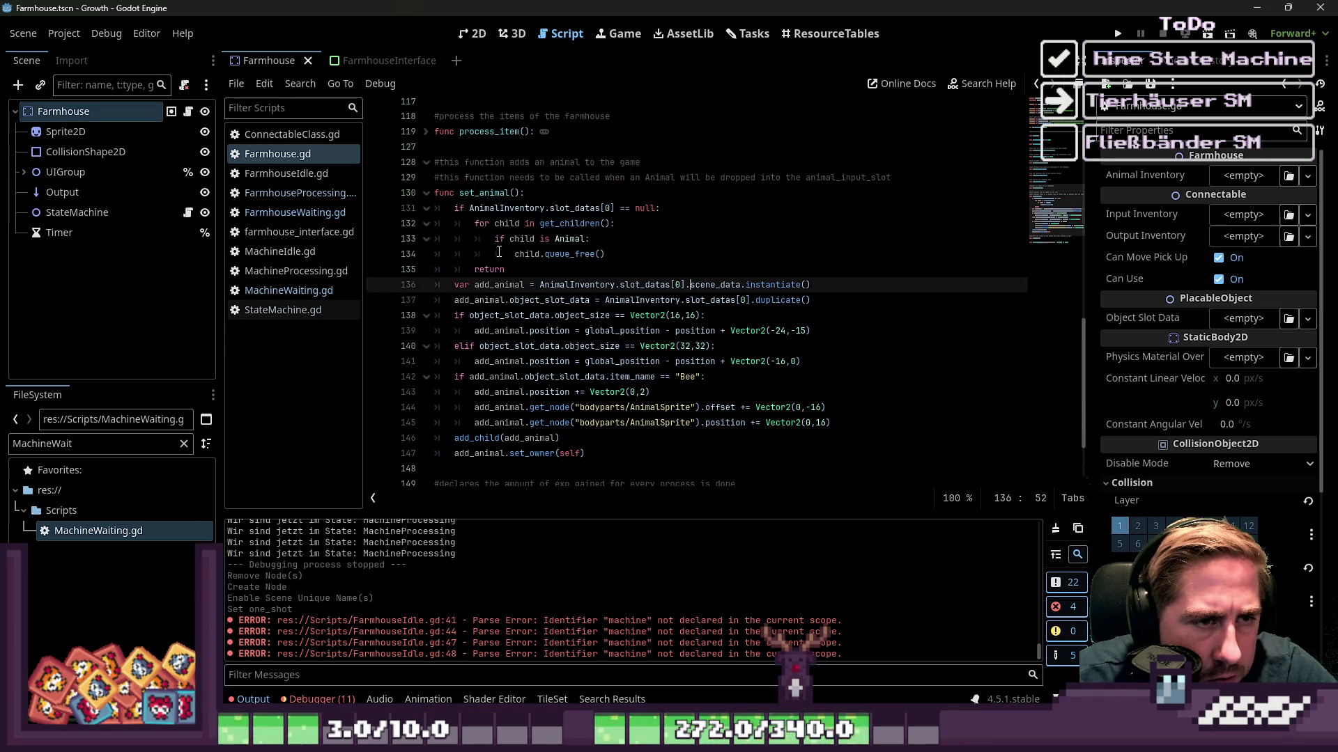
Delete the process_item function and its comment.
{"action": "left_click", "coordinate": [424, 193]}
{"action": "scroll", "coordinate": [446, 274], "scroll_direction": "up", "scroll_amount": 5}
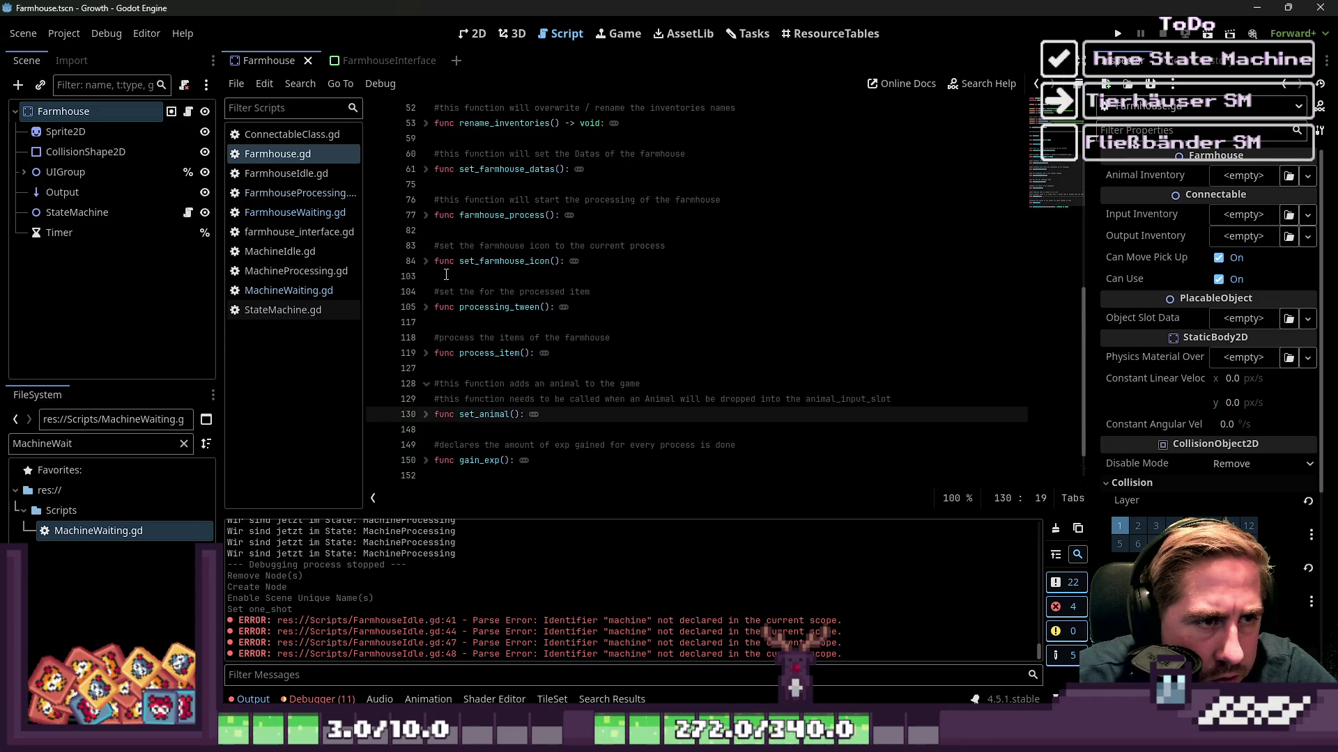
{"action": "left_click", "coordinate": [426, 354]}
{"action": "scroll", "coordinate": [476, 357], "scroll_direction": "down", "scroll_amount": 2}
{"action": "left_click_drag", "start_coordinate": [668, 375], "coordinate": [372, 254]}
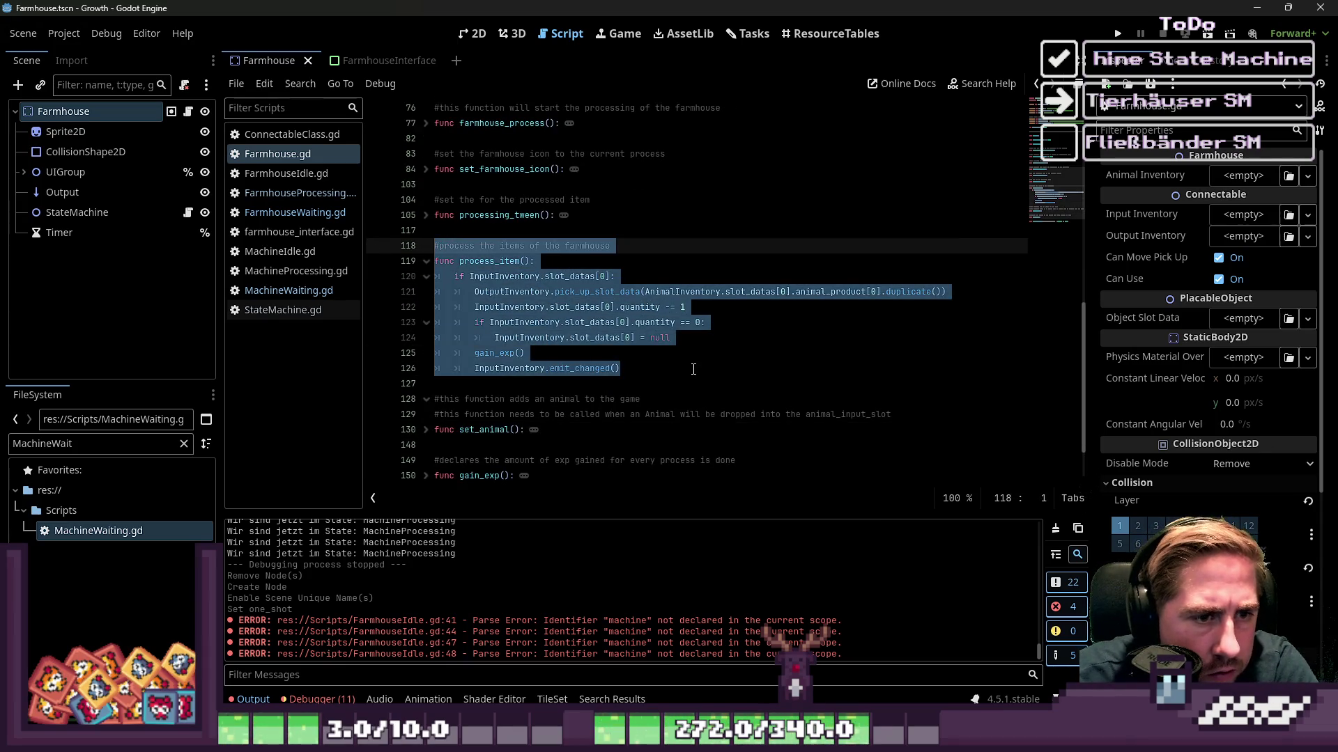
{"action": "key", "text": "BackSpace"}
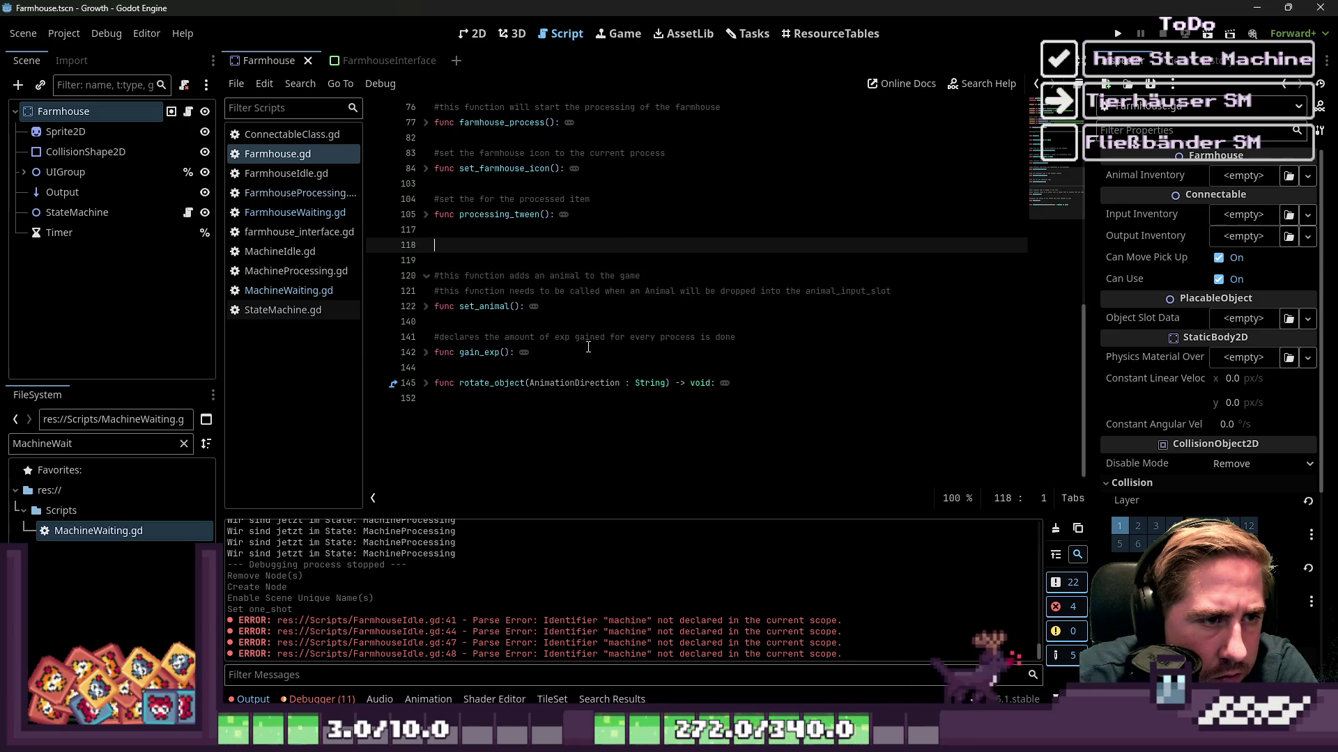
Delete the processing_tween function.
{"action": "scroll", "coordinate": [602, 351], "scroll_direction": "up", "scroll_amount": 2}
{"action": "left_click", "coordinate": [425, 291]}
{"action": "left_click_drag", "start_coordinate": [446, 476], "coordinate": [432, 291]}
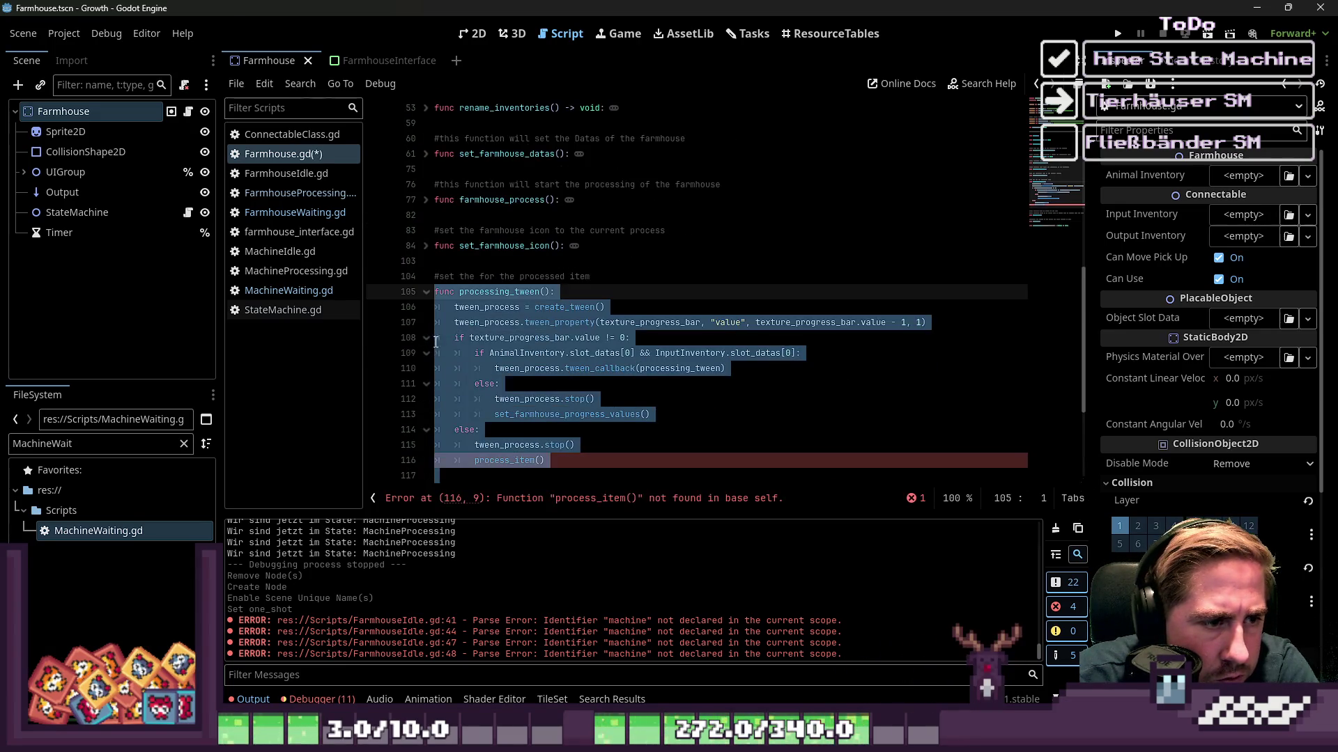
{"action": "scroll", "coordinate": [432, 341], "scroll_direction": "down", "scroll_amount": 1}
{"action": "mouse_move", "coordinate": [439, 430]}
{"action": "left_mouse_down"}
{"action": "mouse_move", "coordinate": [418, 248]}
{"action": "mouse_move", "coordinate": [397, 233]}
{"action": "left_mouse_up"}
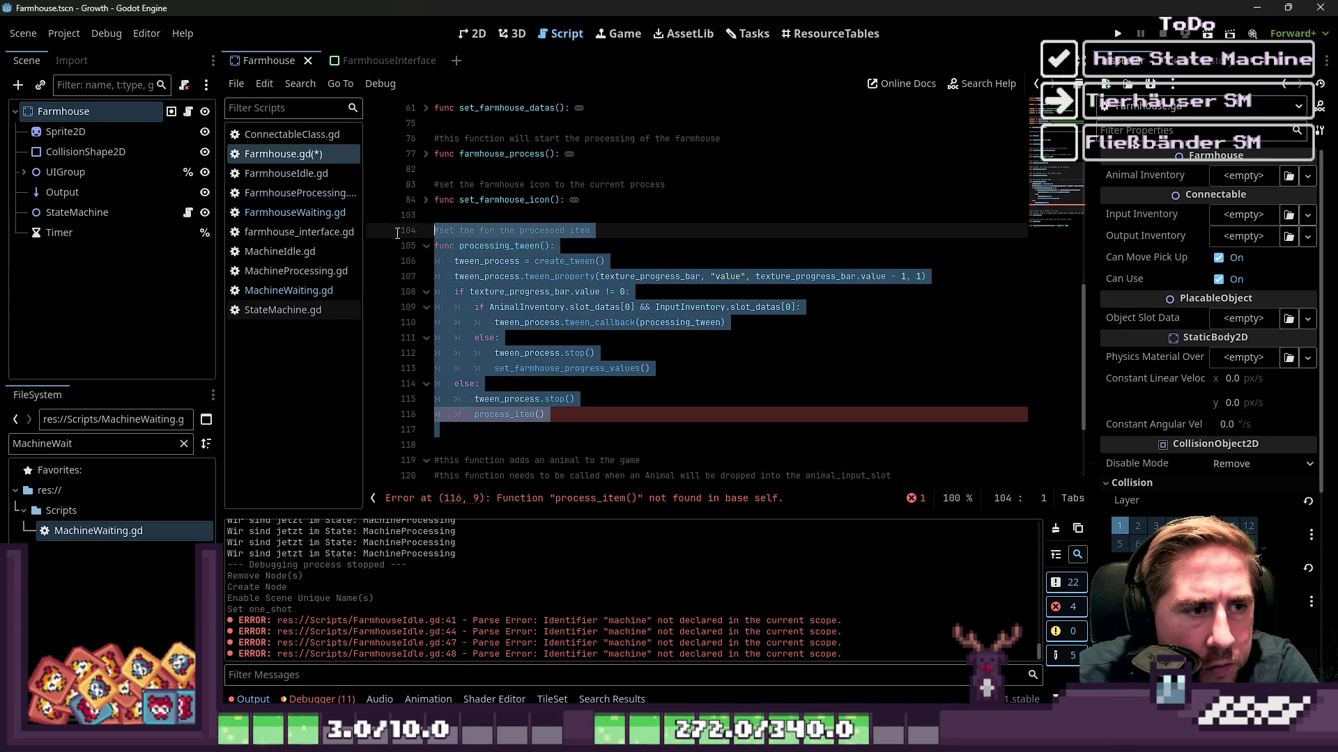
{"action": "key", "text": "BackSpace"}
Check set_farmhouse_icon, then delete the farmhouse_process function and its comment.
{"action": "scroll", "coordinate": [417, 401], "scroll_direction": "up", "scroll_amount": 4}
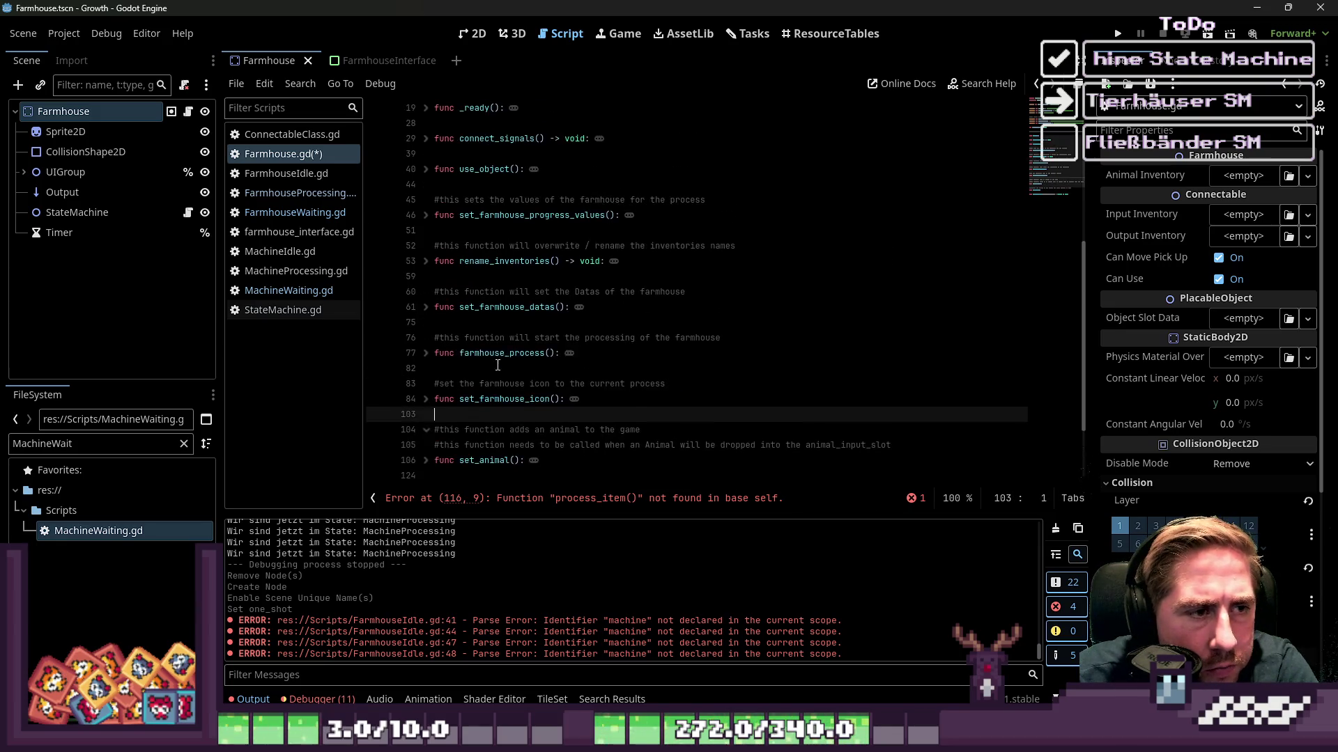
{"action": "left_click", "coordinate": [426, 400]}
{"action": "scroll", "coordinate": [519, 355], "scroll_direction": "down", "scroll_amount": 5}
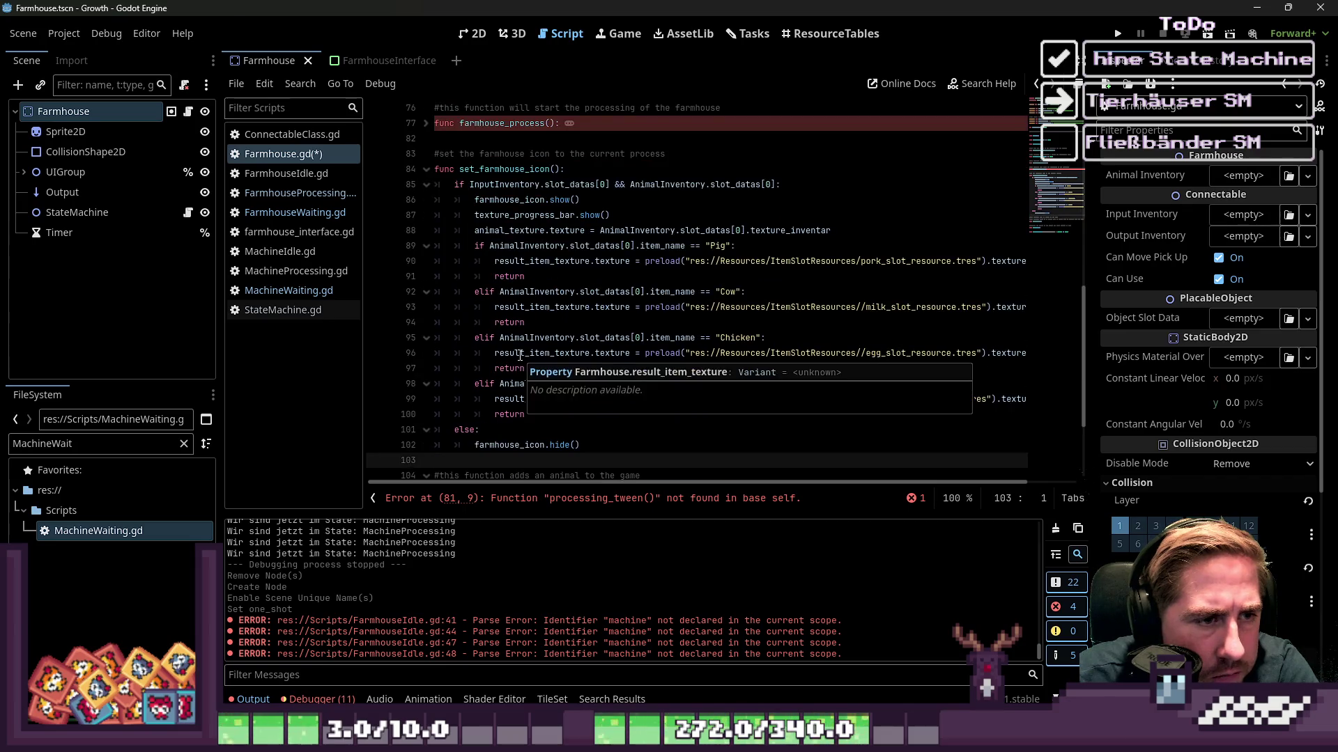
{"action": "scroll", "coordinate": [519, 355], "scroll_direction": "down", "scroll_amount": 2}
{"action": "left_click", "coordinate": [701, 306]}
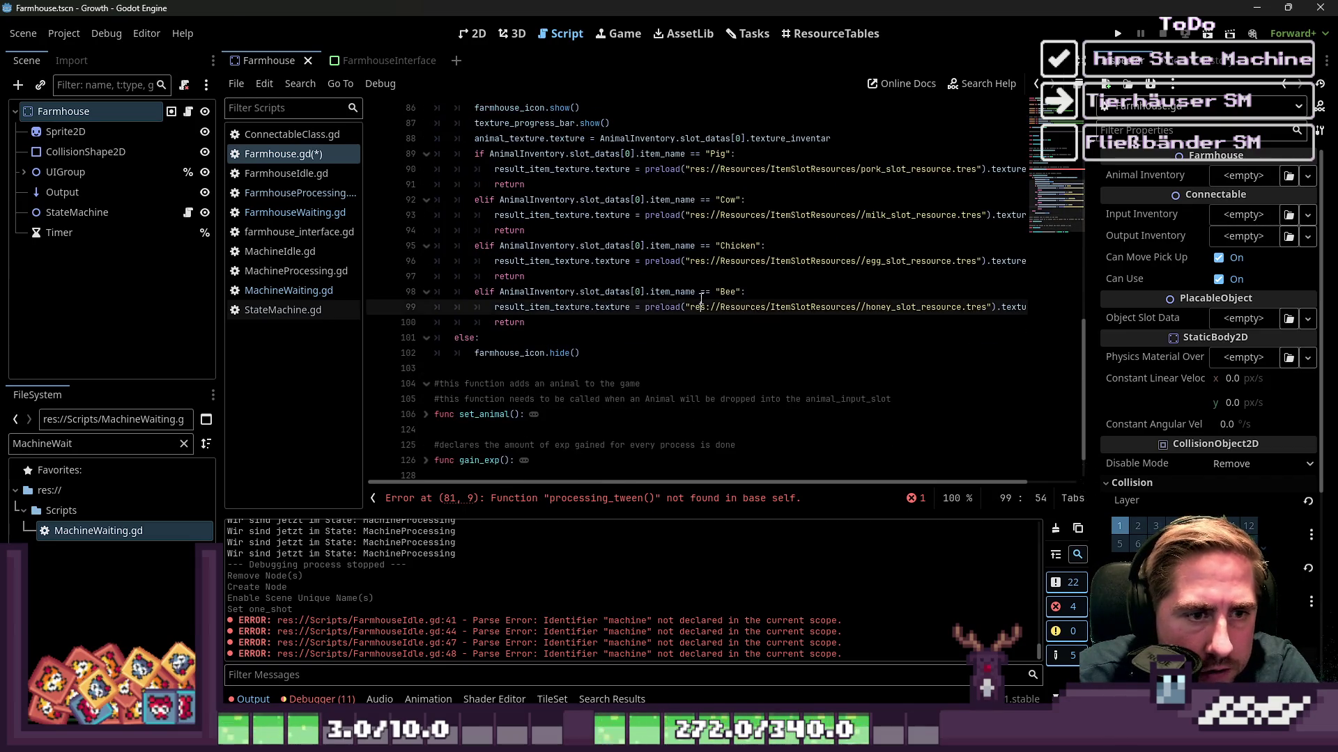
{"action": "mouse_move", "coordinate": [583, 353]}
{"action": "left_mouse_down"}
{"action": "mouse_move", "coordinate": [460, 140]}
{"action": "mouse_move", "coordinate": [436, 124]}
{"action": "left_mouse_up"}
{"action": "scroll", "coordinate": [551, 239], "scroll_direction": "up", "scroll_amount": 1}
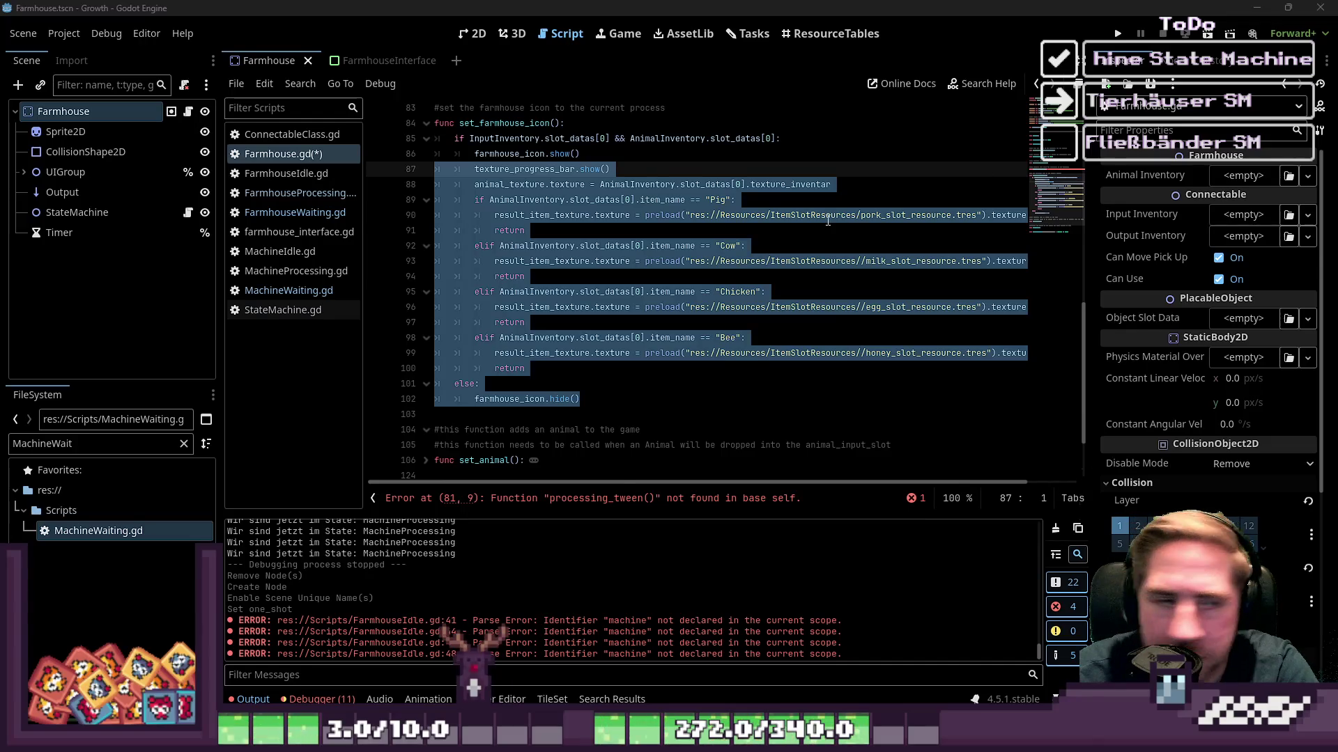
{"action": "scroll", "coordinate": [838, 219], "scroll_direction": "up", "scroll_amount": 1}
{"action": "left_click", "coordinate": [426, 169]}
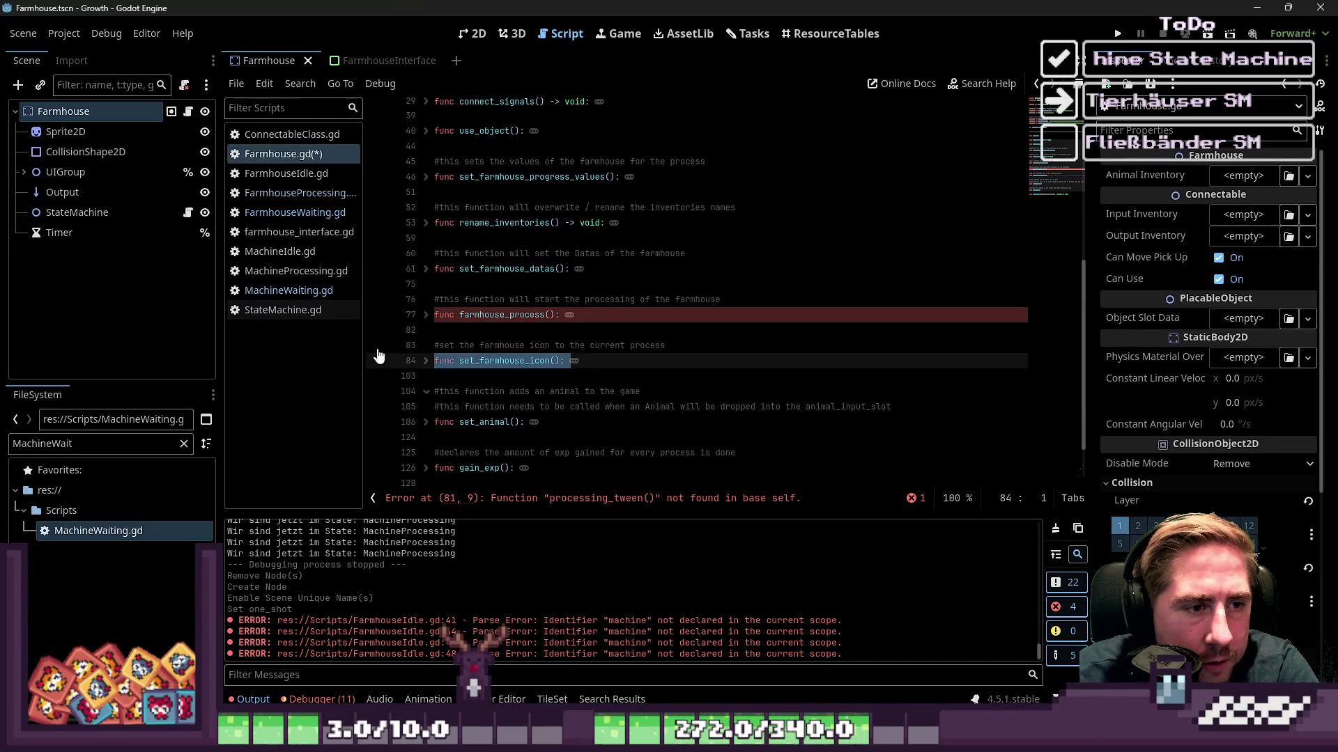
{"action": "left_click", "coordinate": [425, 315]}
{"action": "scroll", "coordinate": [487, 314], "scroll_direction": "down", "scroll_amount": 1}
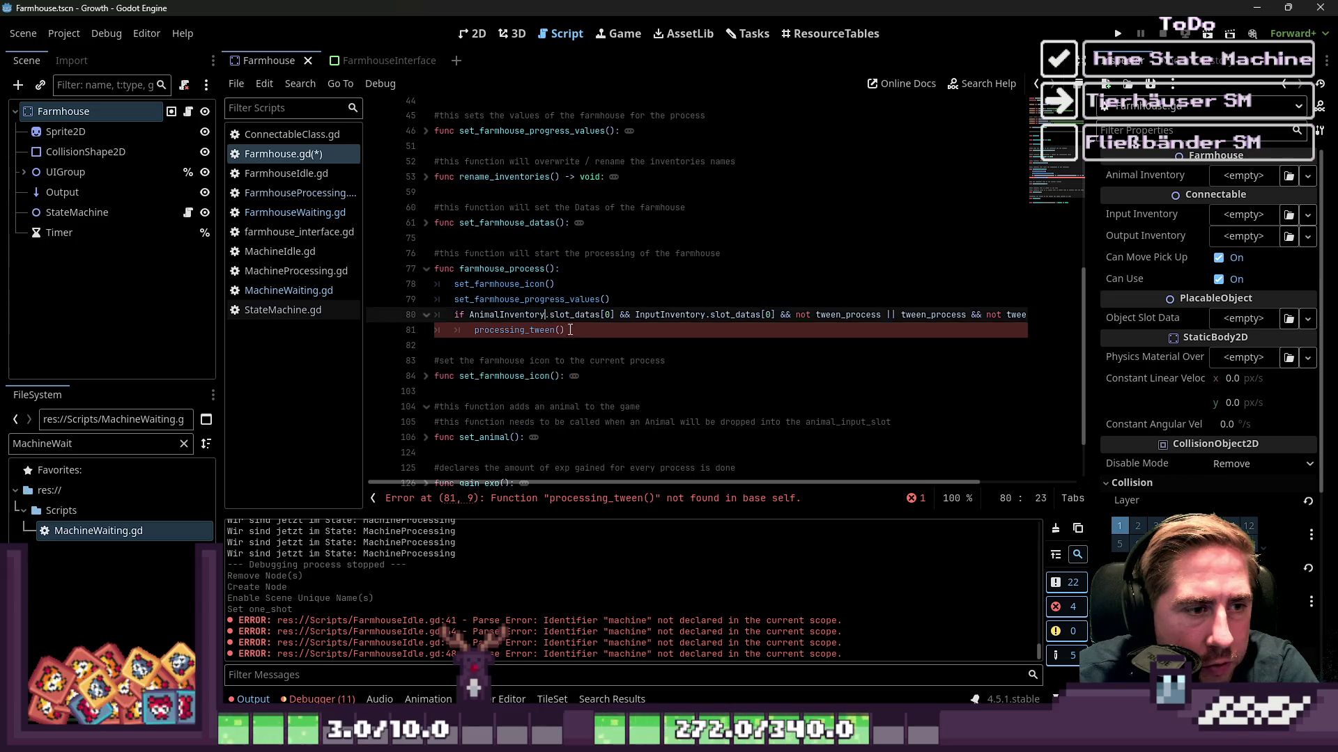
{"action": "left_click", "coordinate": [555, 325]}
{"action": "left_click_drag", "start_coordinate": [555, 325], "coordinate": [394, 255]}
{"action": "key", "text": "BackSpace"}
{"action": "key", "text": "BackSpace"}
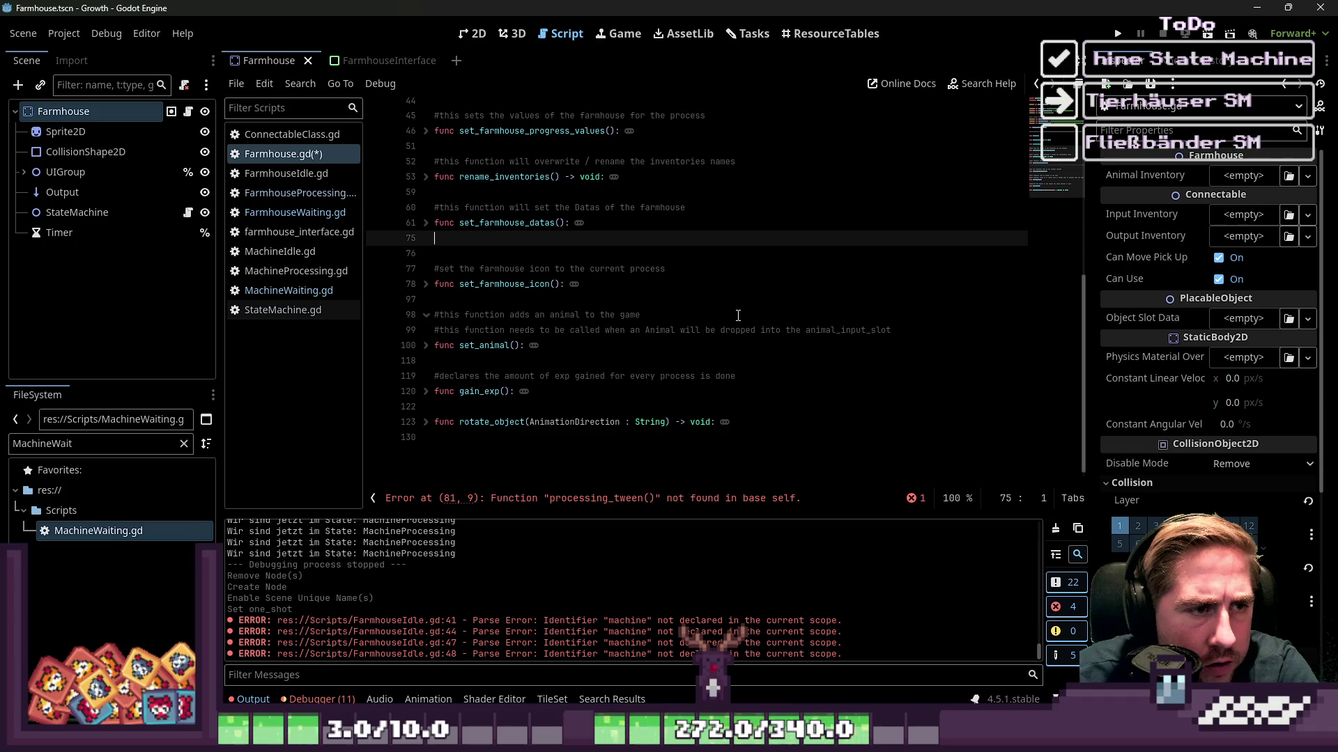
Remove the leftover empty line and expand rename_inventories to review its code.
{"action": "key", "text": "BackSpace"}
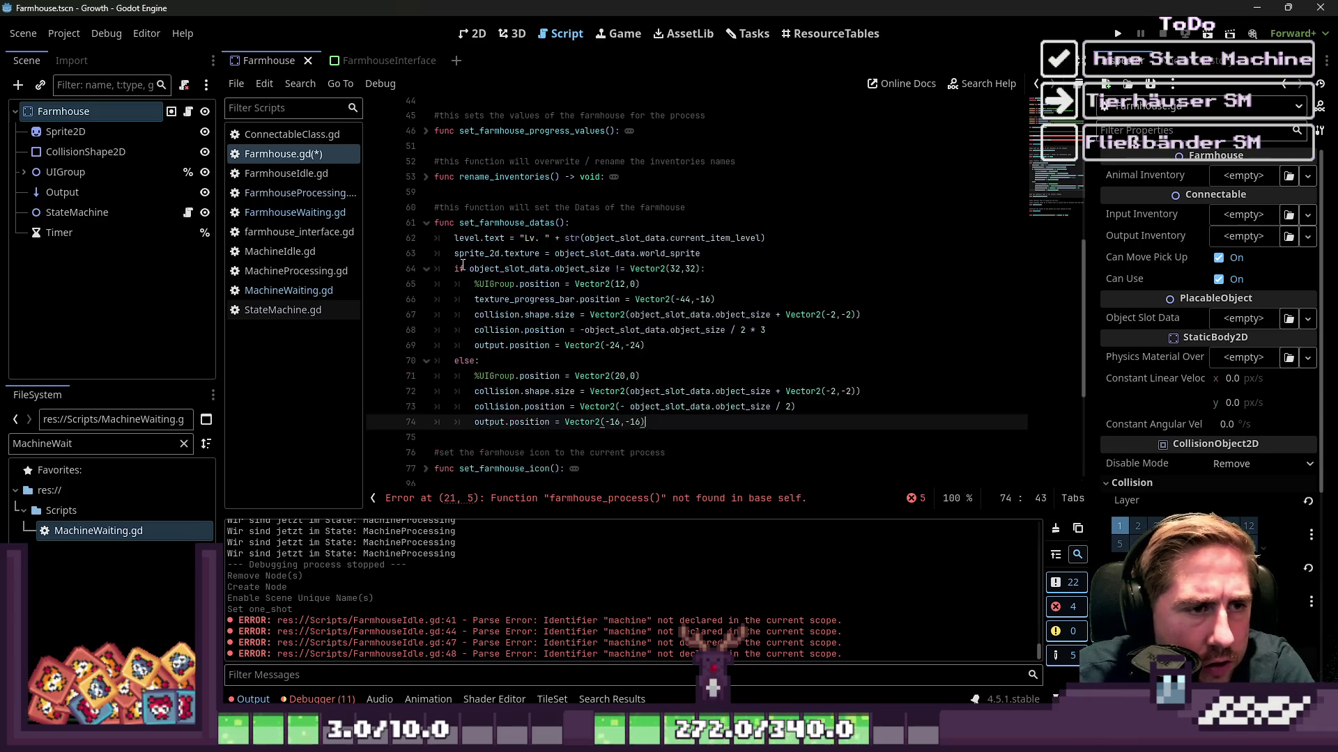
{"action": "left_click", "coordinate": [426, 223]}
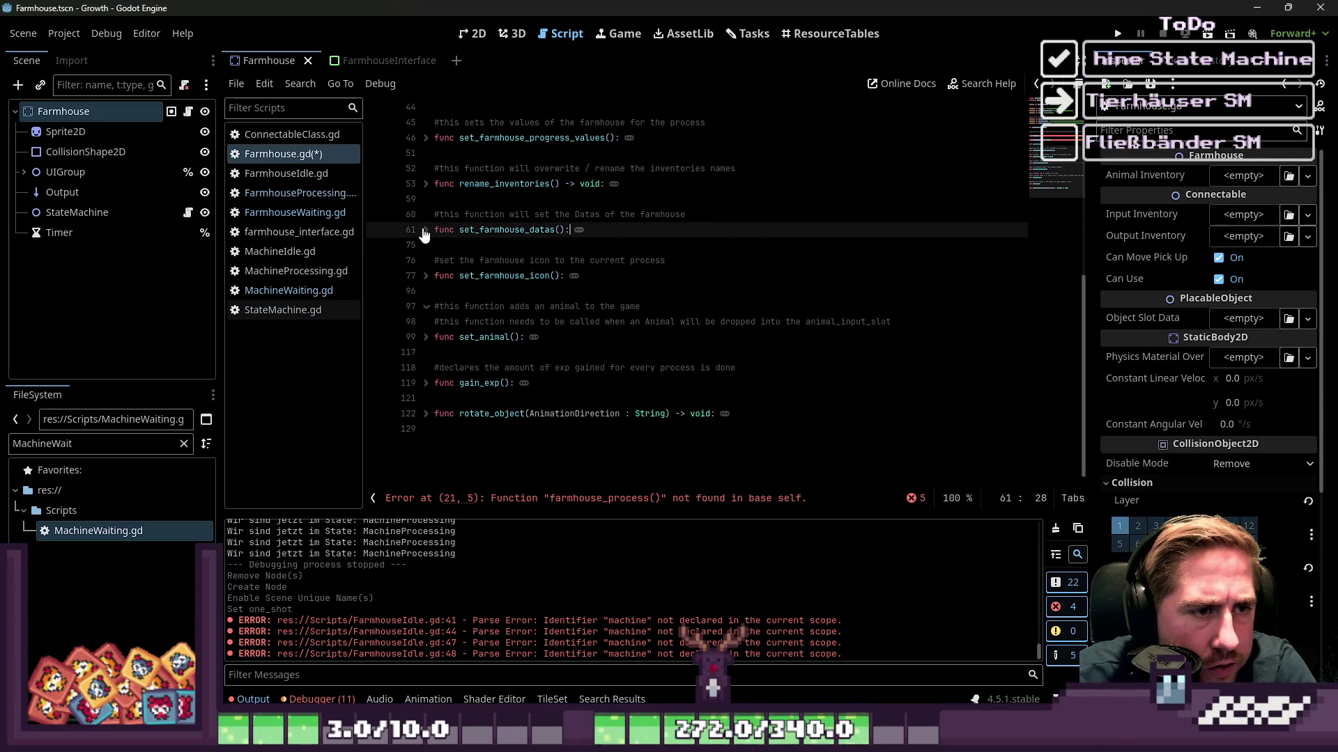
{"action": "left_click", "coordinate": [427, 230]}
{"action": "left_click", "coordinate": [557, 275]}
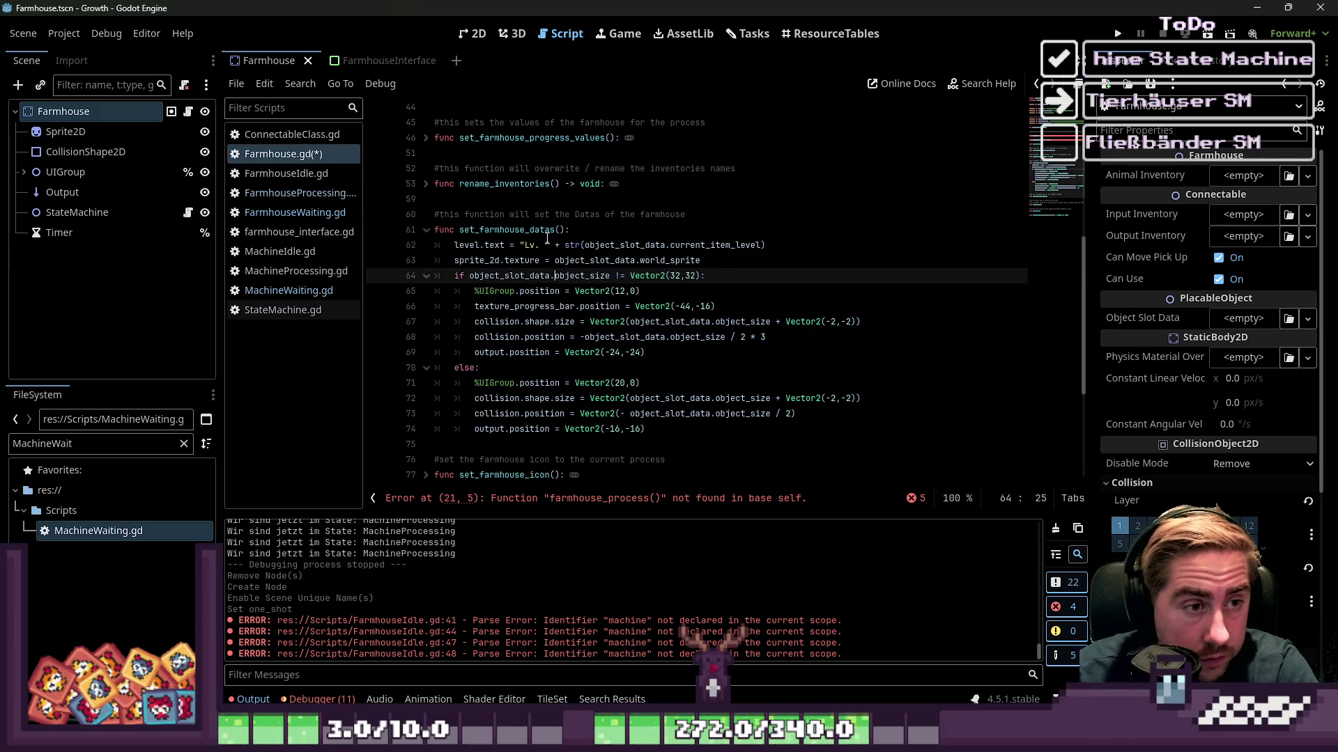
{"action": "double_click", "coordinate": [548, 234]}
{"action": "scroll", "coordinate": [549, 237], "scroll_direction": "up", "scroll_amount": 2}
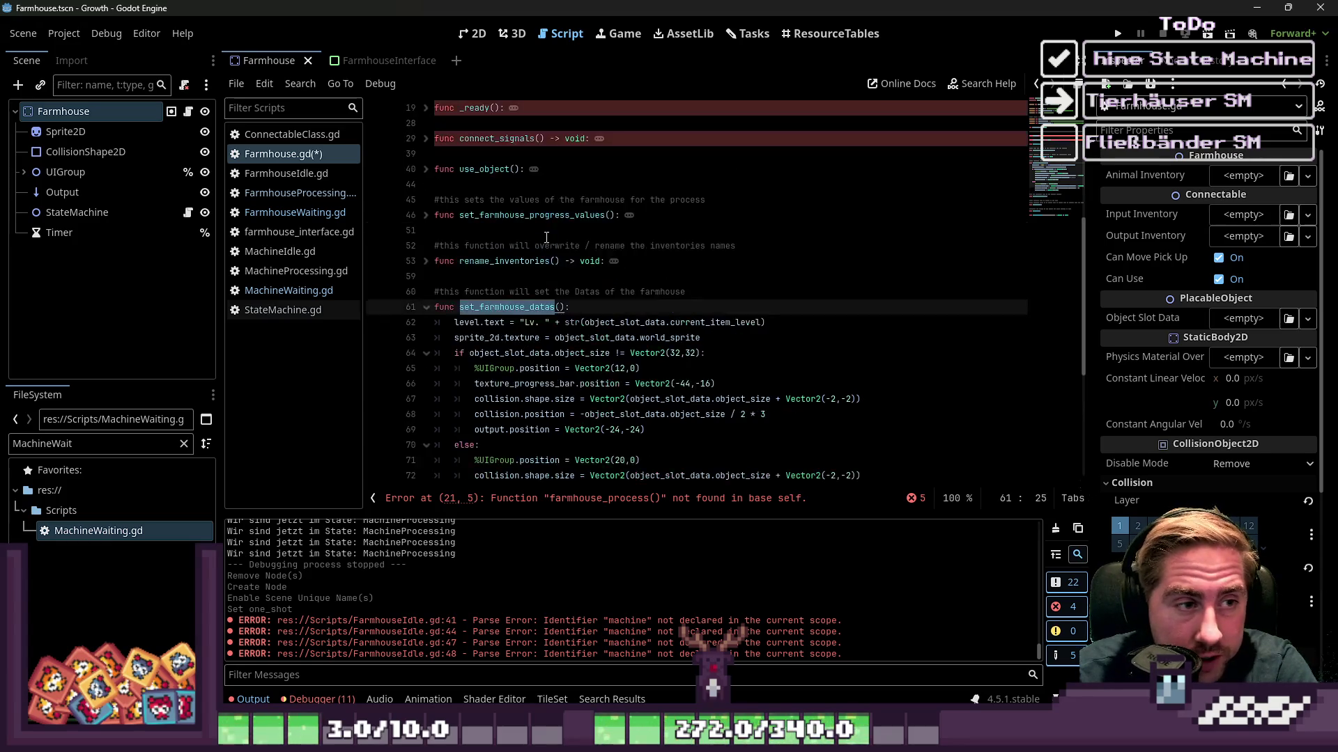
{"action": "left_click", "coordinate": [426, 262]}
{"action": "left_click", "coordinate": [568, 291]}
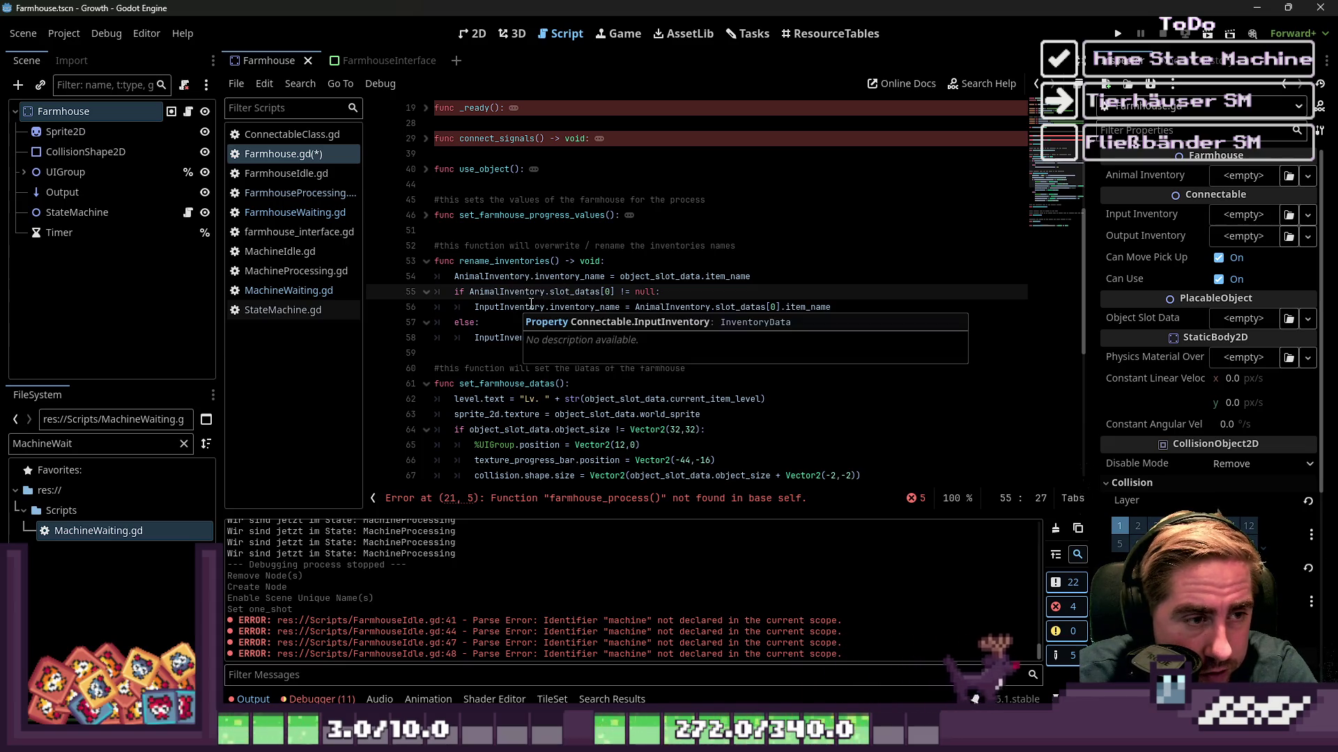
{"action": "left_click", "coordinate": [509, 321]}
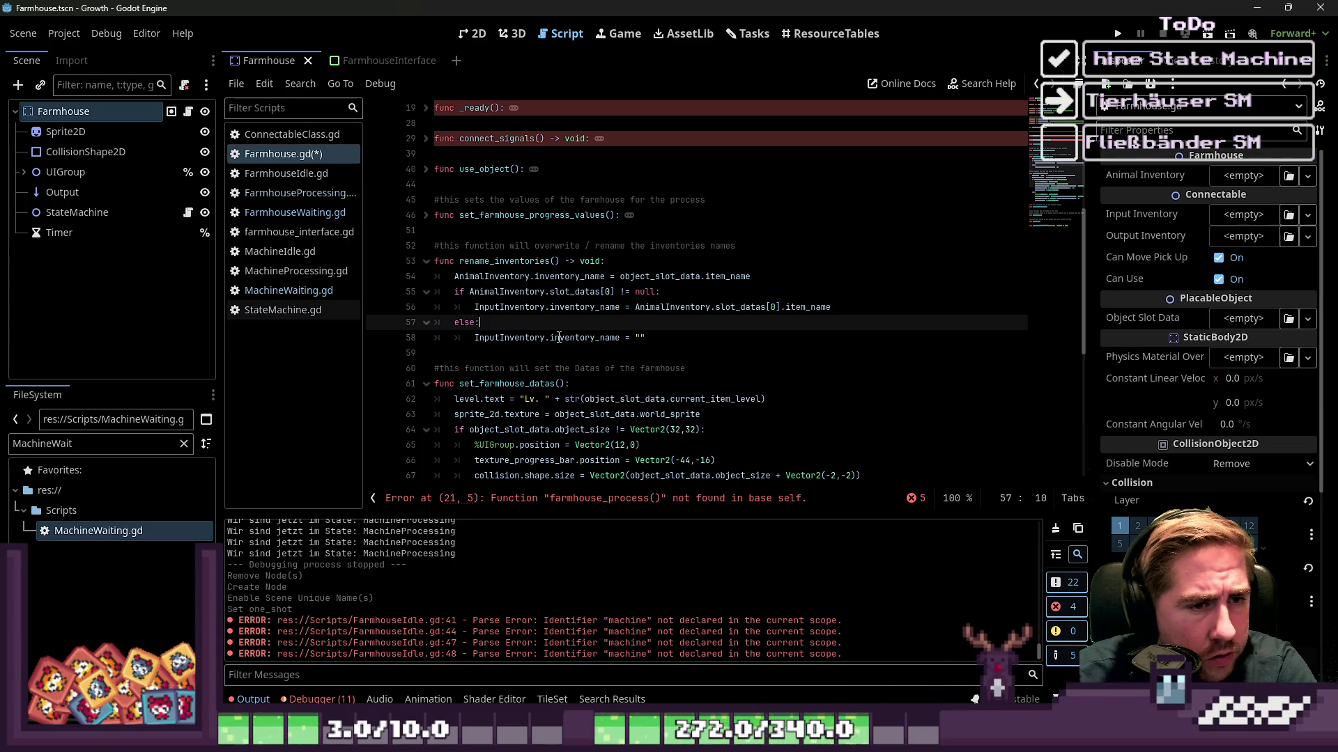
{"action": "left_click", "coordinate": [507, 352]}
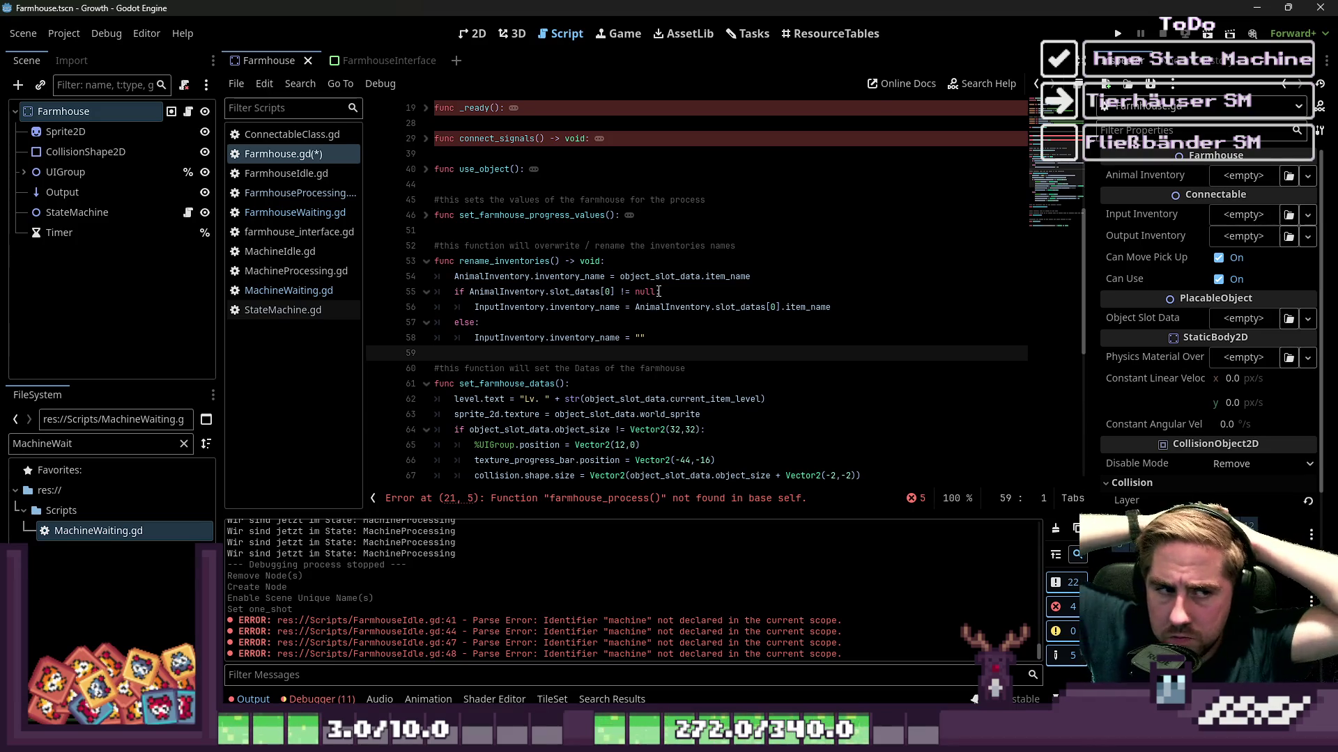
Delete the rename_inventories function together with its comment.
{"action": "mouse_move", "coordinate": [705, 348]}
{"action": "left_mouse_down"}
{"action": "mouse_move", "coordinate": [529, 293]}
{"action": "mouse_move", "coordinate": [390, 223]}
{"action": "mouse_move", "coordinate": [377, 253]}
{"action": "left_mouse_up"}
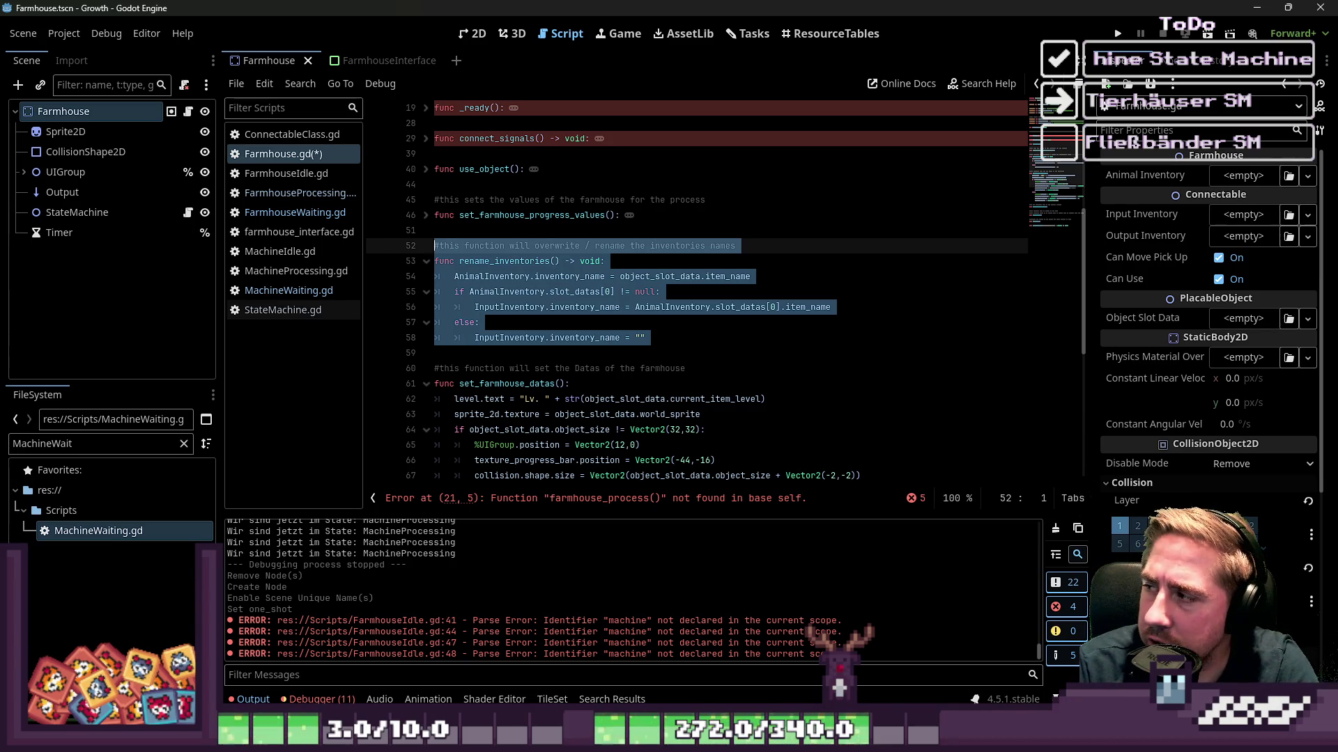
{"action": "mouse_move", "coordinate": [669, 338]}
{"action": "left_mouse_down"}
{"action": "mouse_move", "coordinate": [627, 327]}
{"action": "mouse_move", "coordinate": [822, 308]}
{"action": "mouse_move", "coordinate": [413, 264]}
{"action": "left_mouse_up"}
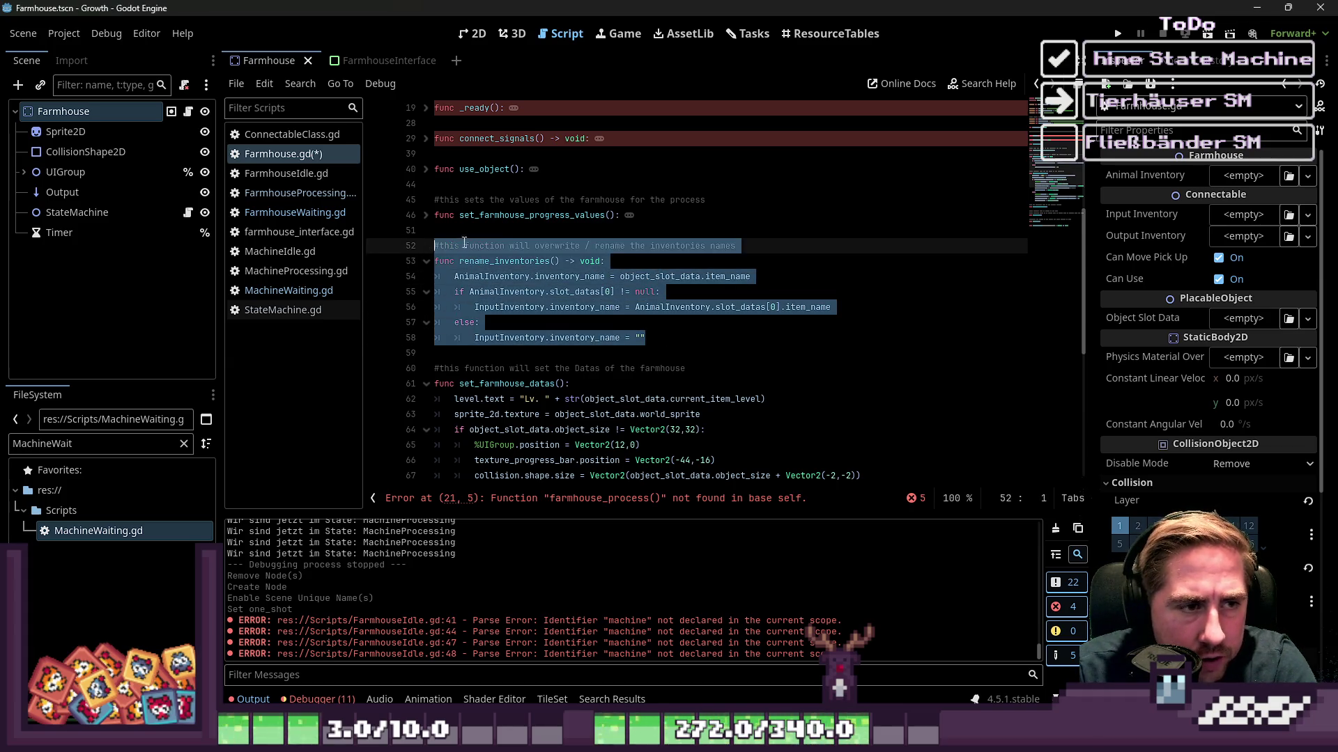
{"action": "key", "text": "shift+Up"}
{"action": "key", "text": "BackSpace"}
{"action": "key", "text": "BackSpace"}
{"action": "key", "text": "Left"}
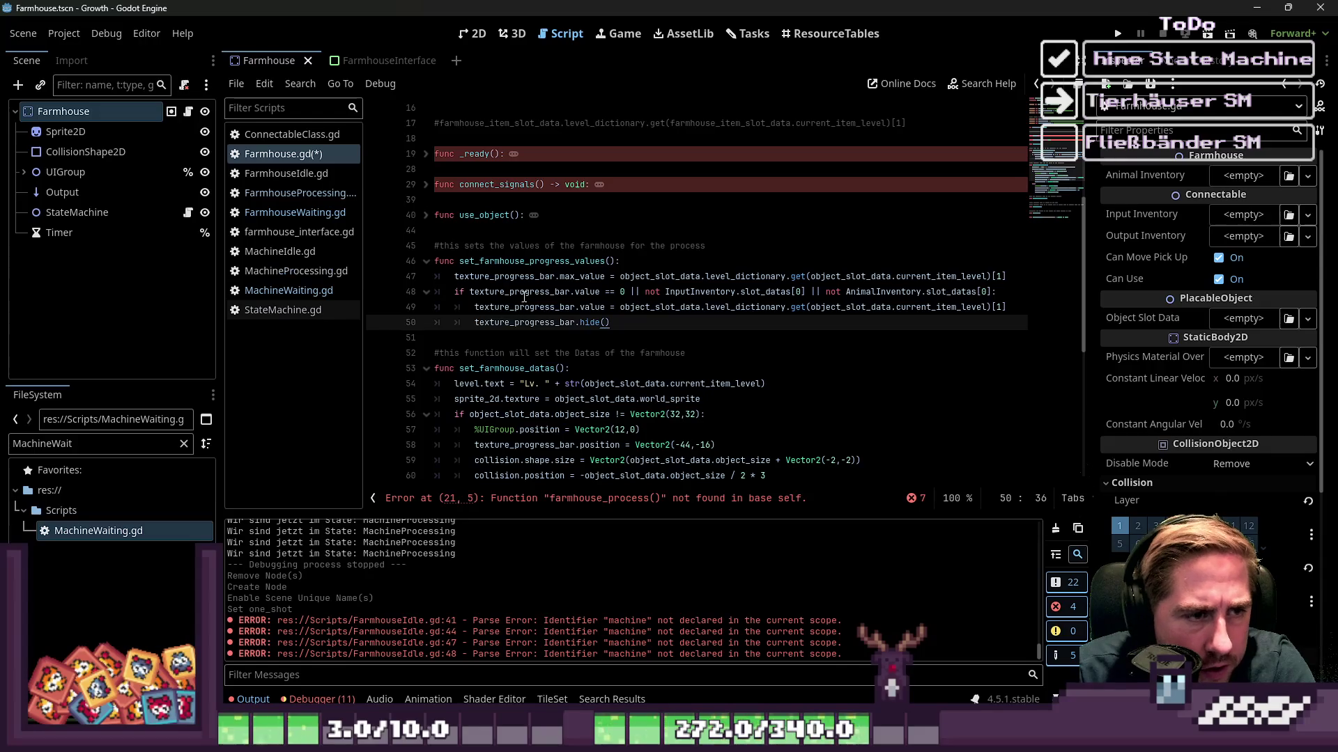
Delete the set_farmhouse_progress_values function and its comment.
{"action": "left_click", "coordinate": [526, 261]}
{"action": "key", "text": "Down"}
{"action": "key", "text": "Down"}
{"action": "key", "text": "Down"}
{"action": "key", "text": "shift+Up"}
{"action": "key", "text": "shift+Up"}
{"action": "key", "text": "shift+Up"}
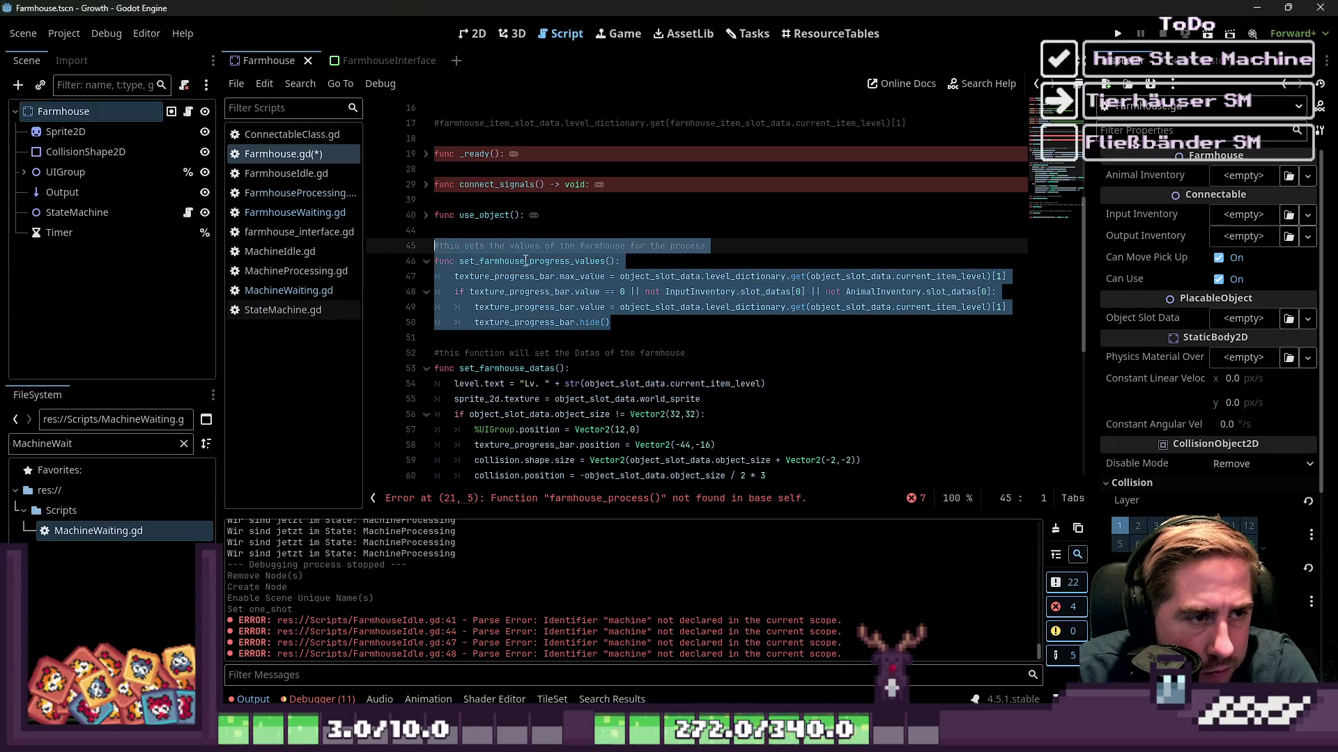
{"action": "key", "text": "BackSpace"}
{"action": "key", "text": "BackSpace"}
{"action": "left_click", "coordinate": [531, 276]}
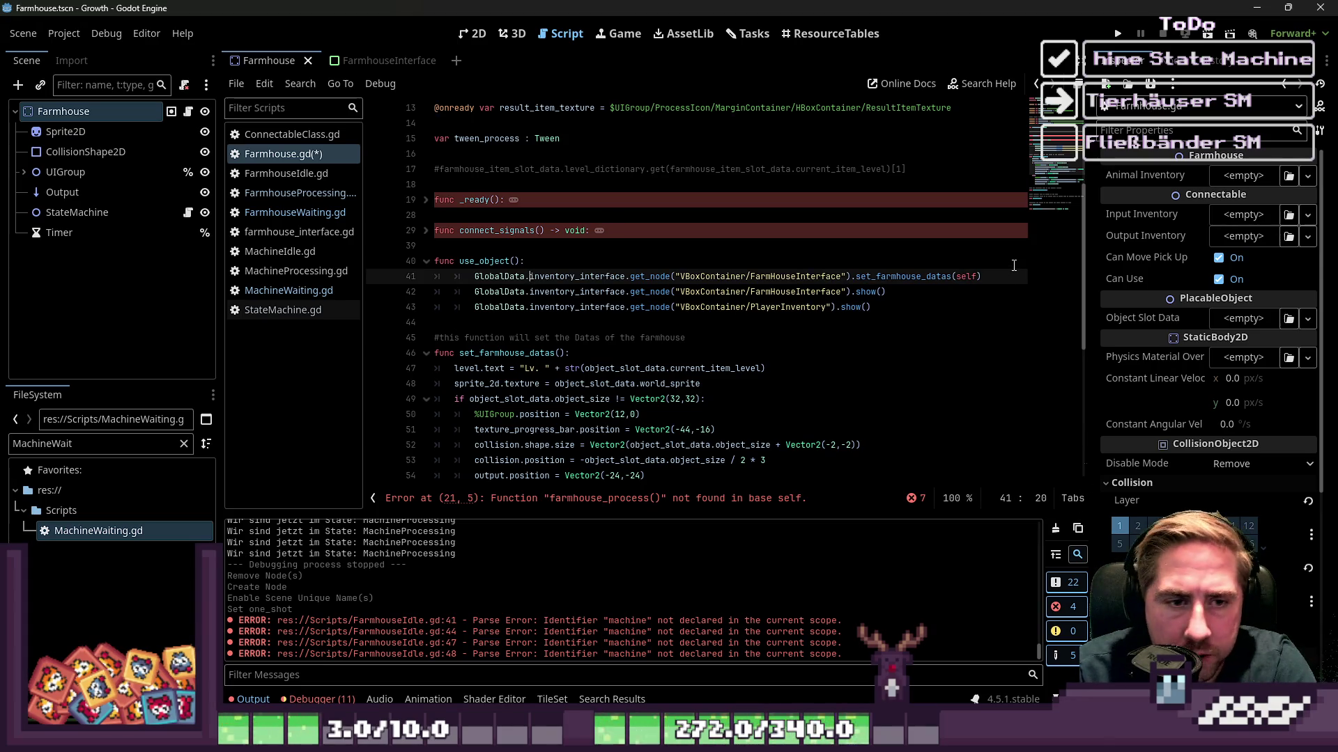
Inspect the inventory_interface node path, then change line 26's is_connected check to use ItemHasChanged.
{"action": "double_click", "coordinate": [720, 276]}
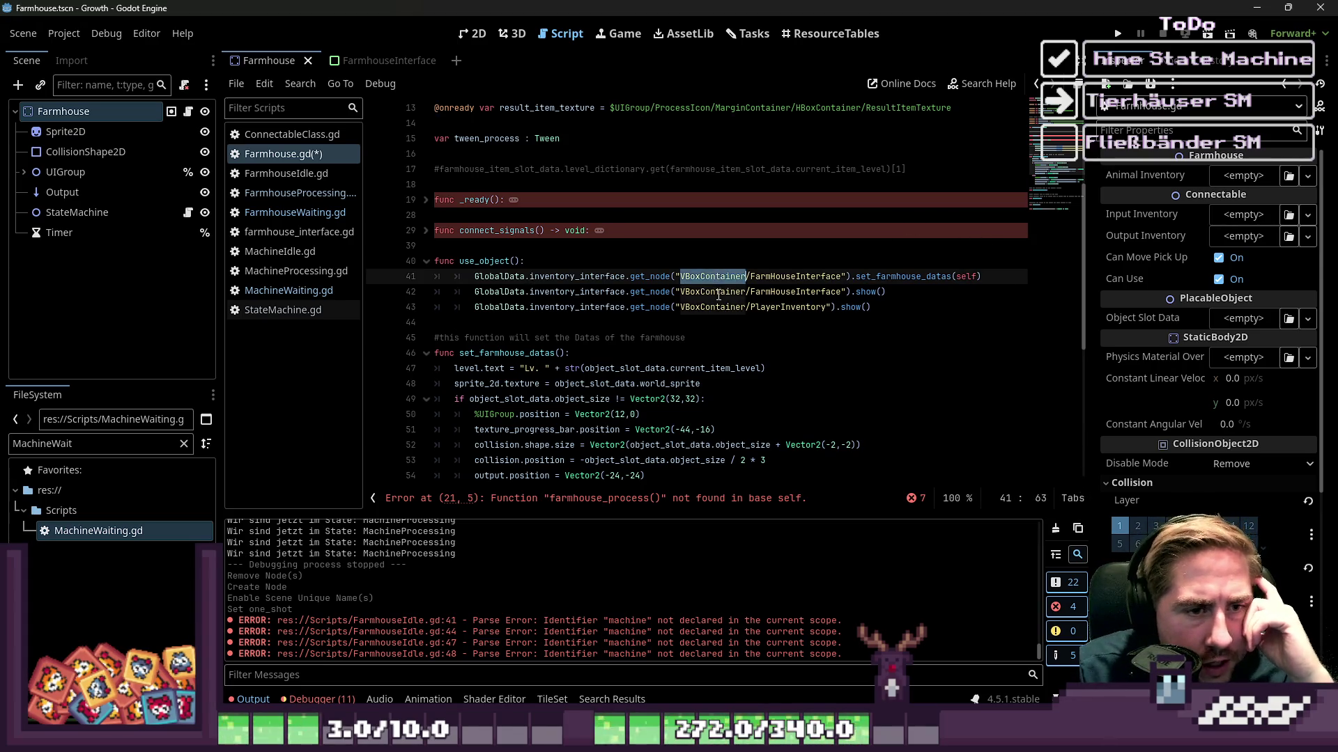
{"action": "double_click", "coordinate": [794, 277]}
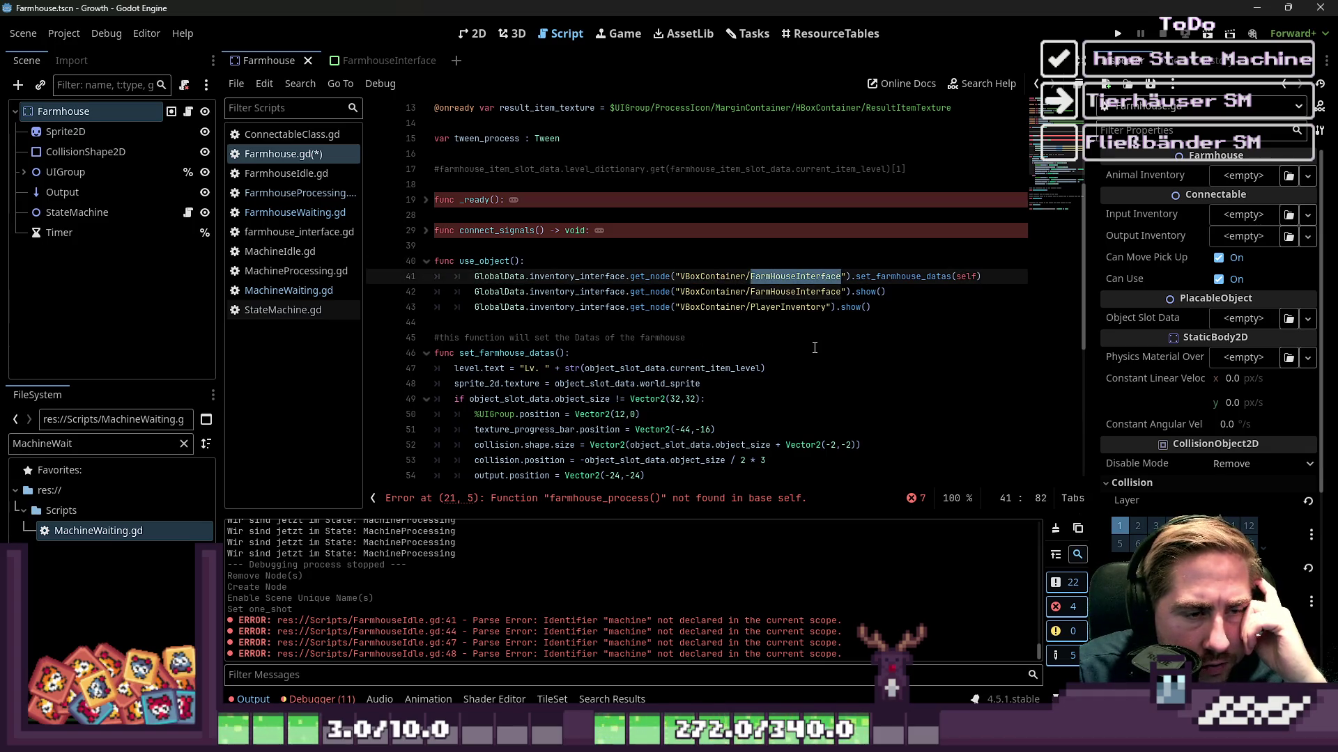
{"action": "double_click", "coordinate": [624, 277]}
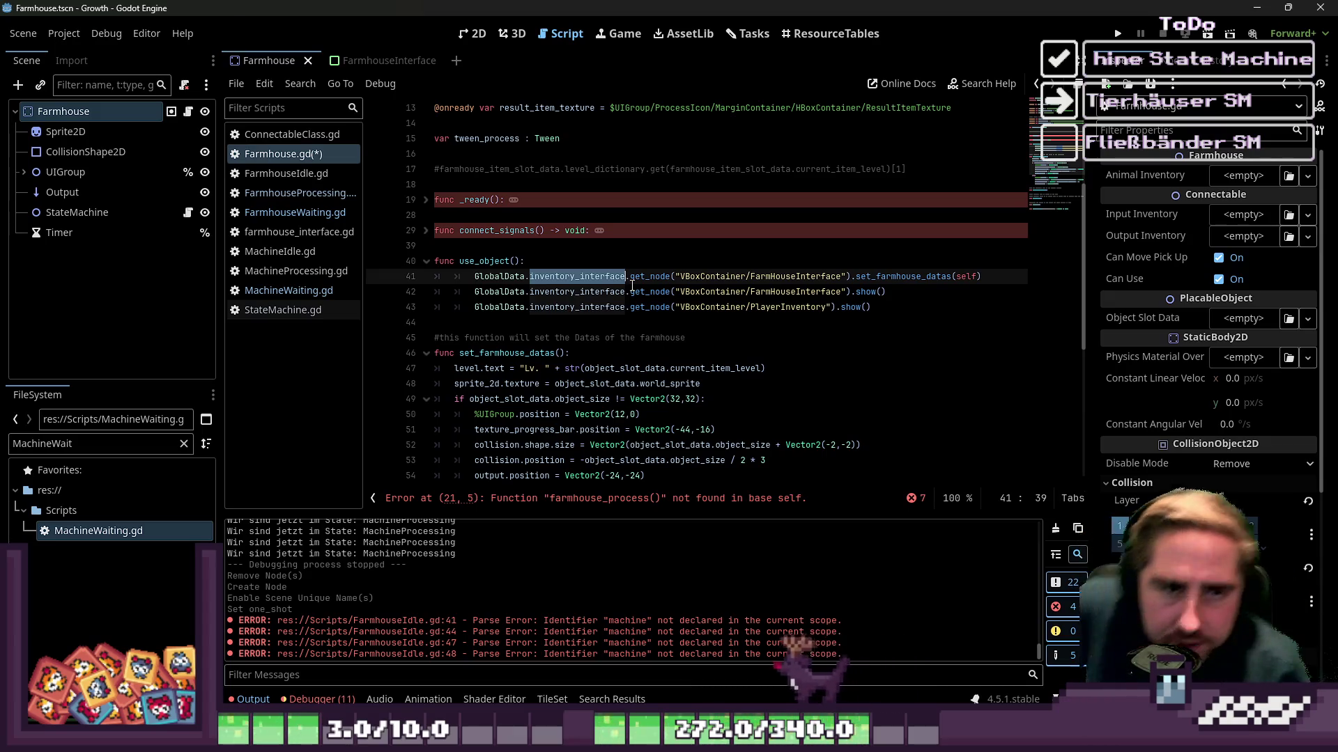
{"action": "scroll", "coordinate": [632, 286], "scroll_direction": "up", "scroll_amount": 4}
{"action": "key", "text": "ctrl+z"}
{"action": "key", "text": "ctrl+z"}
{"action": "key", "text": "ctrl+z"}
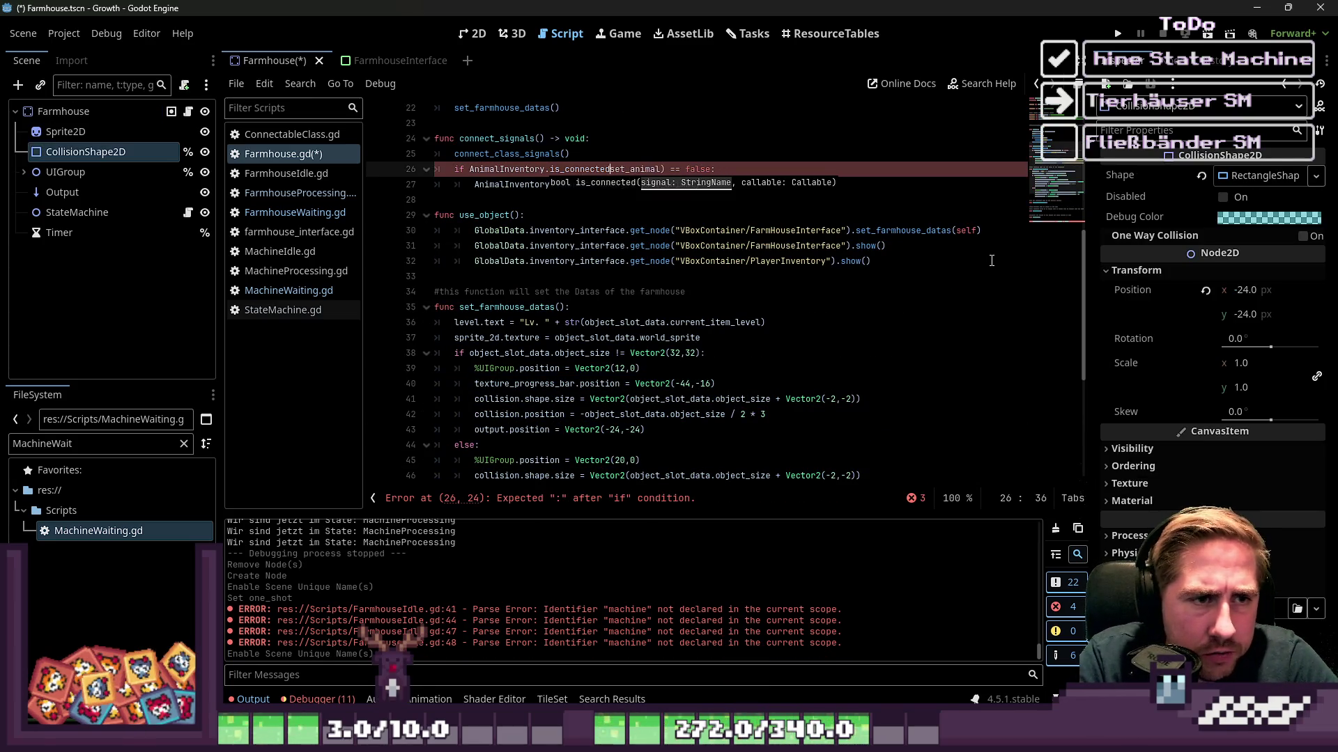
{"action": "type", "text": "("}
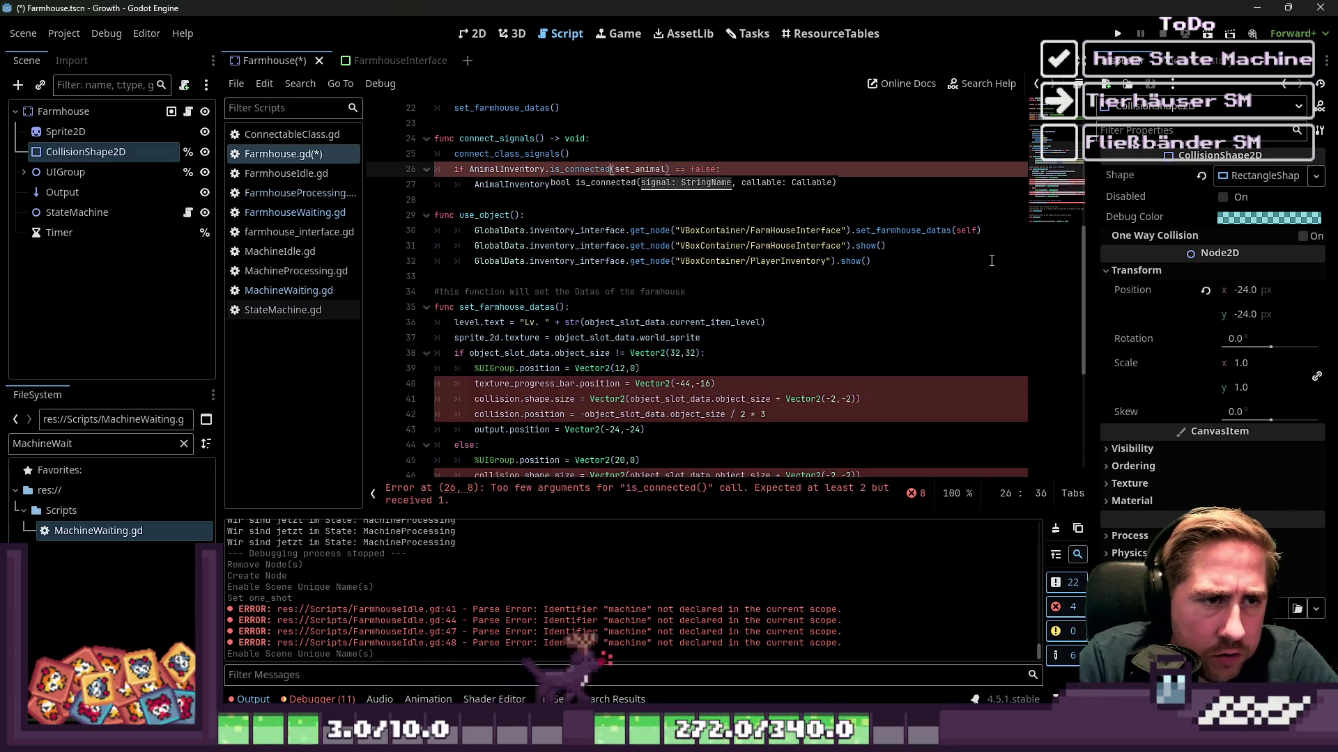
{"action": "type", "text": "."}
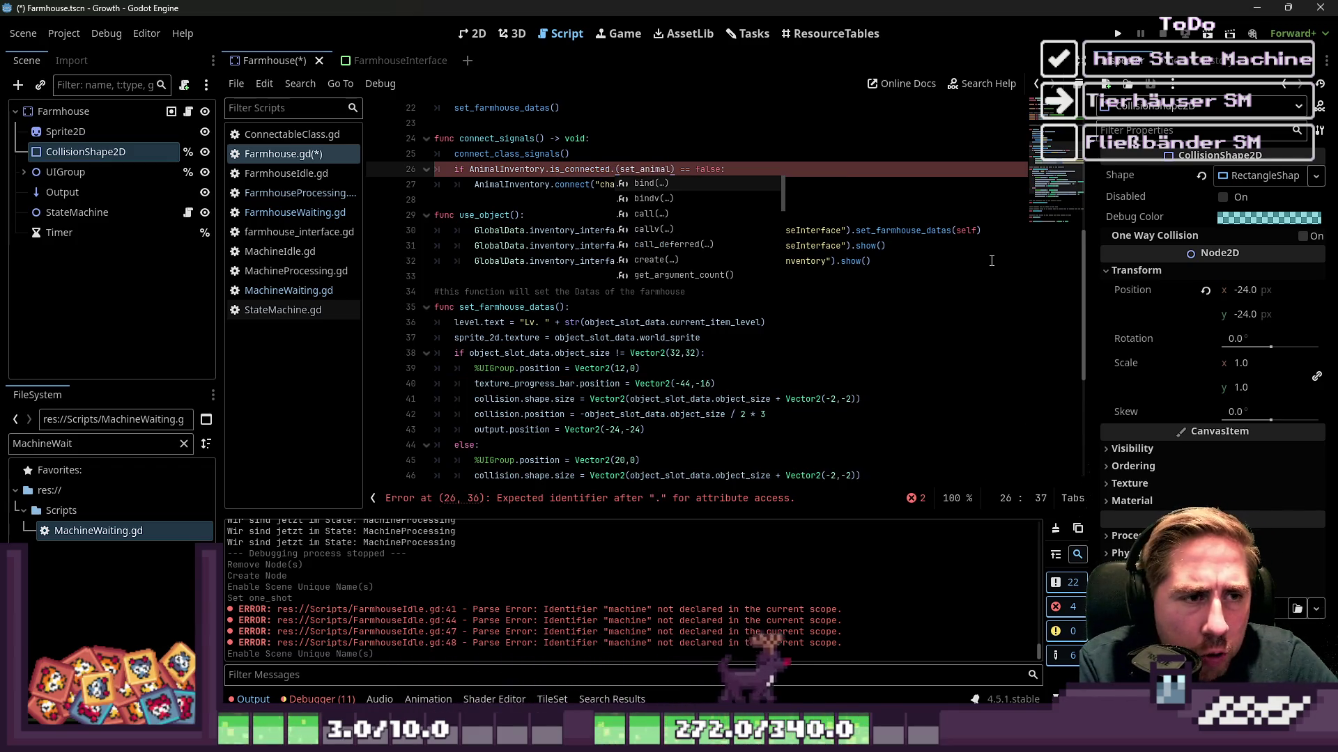
{"action": "type", "text": "Item"}
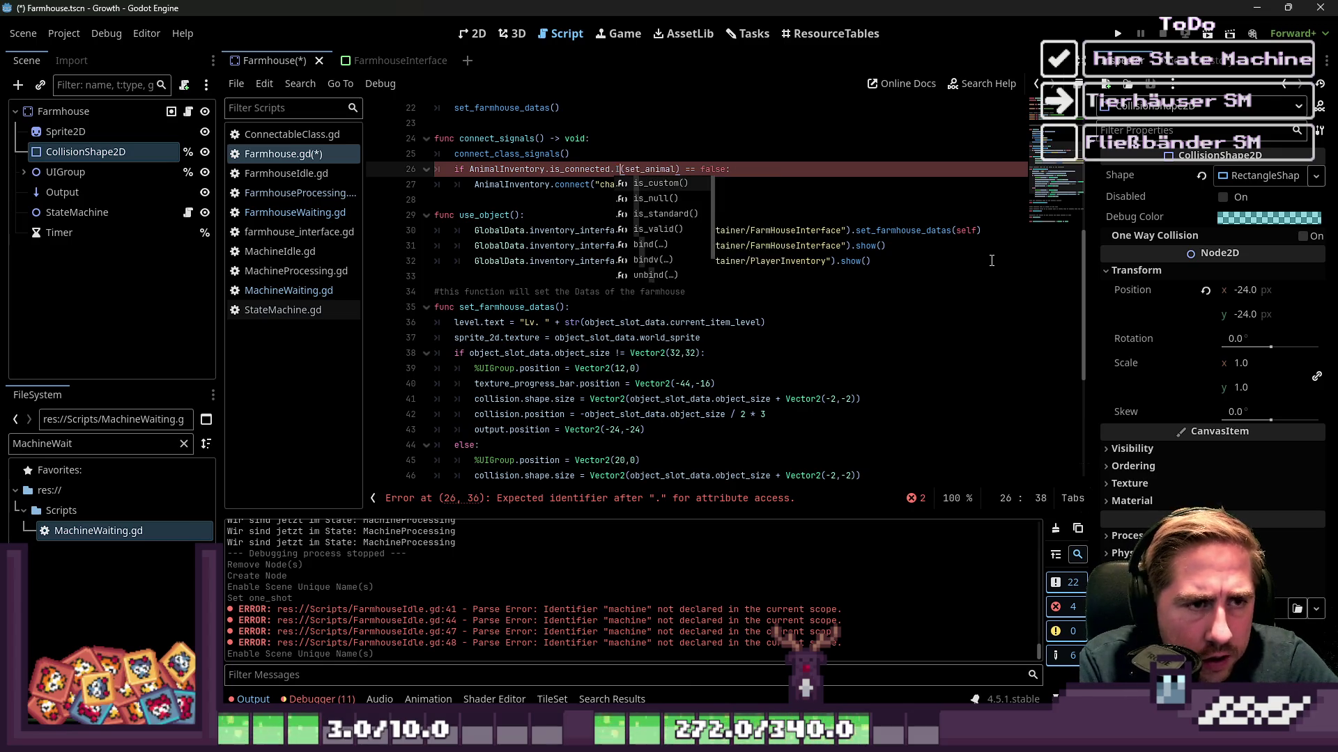
{"action": "type", "text": "O"}
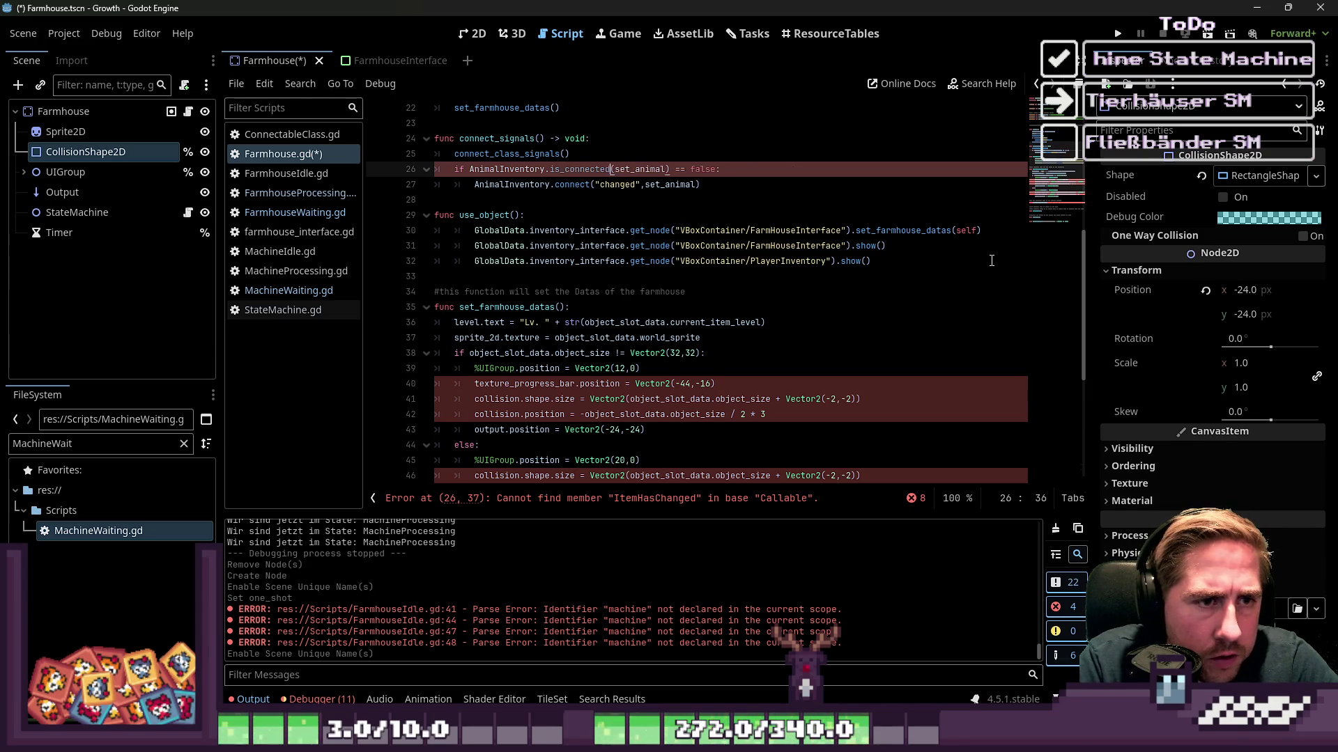
Make line 27 call AnimalInventory.ItemHasChanged.connect(set_animal) without the "changed" argument, and save.
{"action": "key", "text": "ctrl+Left"}
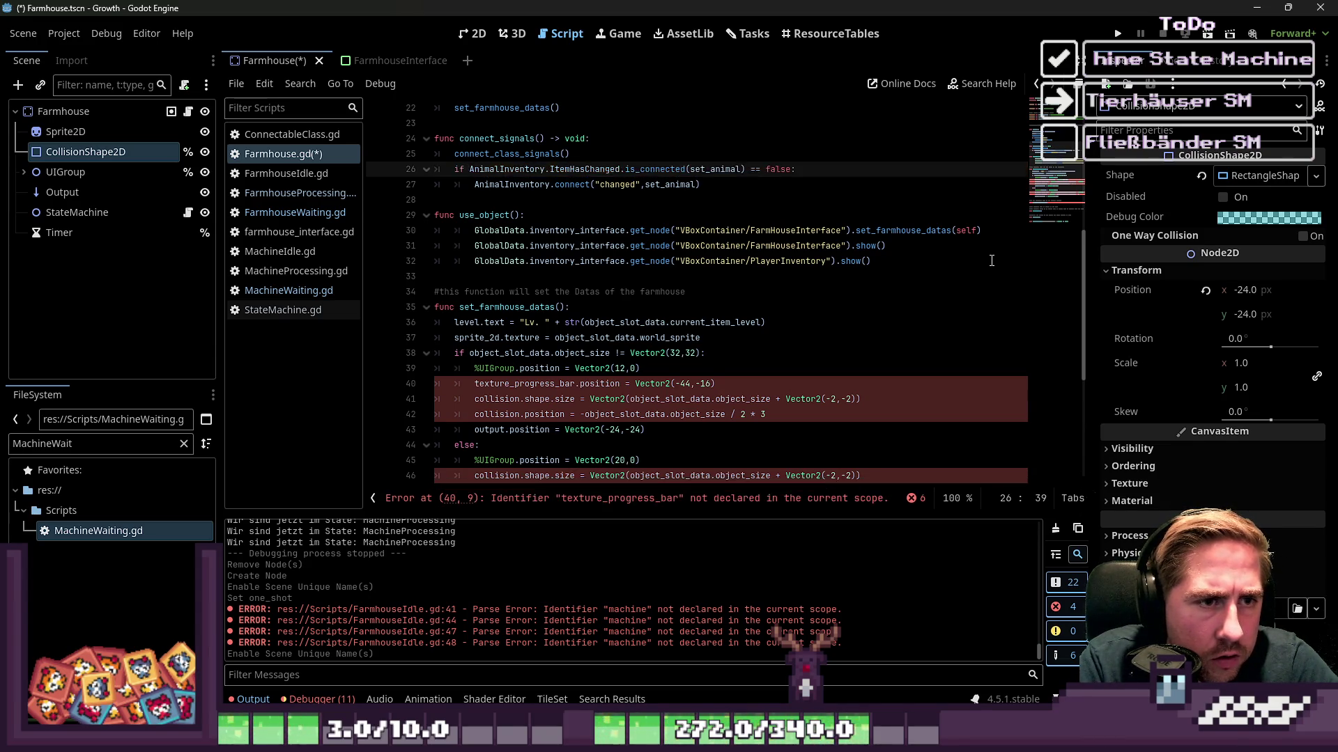
{"action": "key", "text": "ctrl+shift+Left"}
{"action": "key", "text": "ctrl+shift+Left"}
{"action": "key", "text": "ctrl+shift+Left"}
{"action": "key", "text": "ctrl+c"}
{"action": "key", "text": "Down"}
{"action": "key", "text": "ctrl+shift+Right"}
{"action": "key", "text": "ctrl+shift+Right"}
{"action": "key", "text": "ctrl+v"}
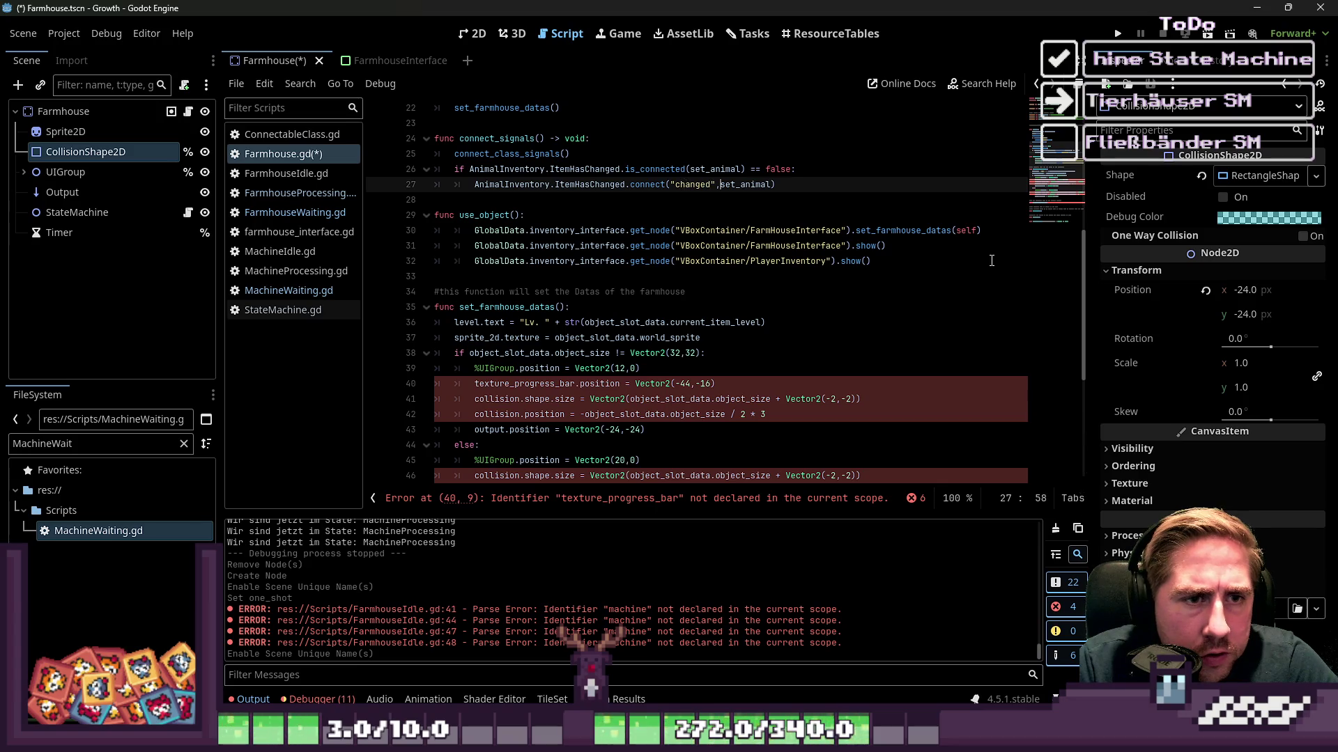
{"action": "key", "text": "BackSpace"}
{"action": "key", "text": "BackSpace"}
{"action": "key", "text": "Delete"}
{"action": "key", "text": "Delete"}
{"action": "key", "text": "Down"}
{"action": "key", "text": "ctrl+s"}
{"action": "scroll", "coordinate": [988, 258], "scroll_direction": "up", "scroll_amount": 7}
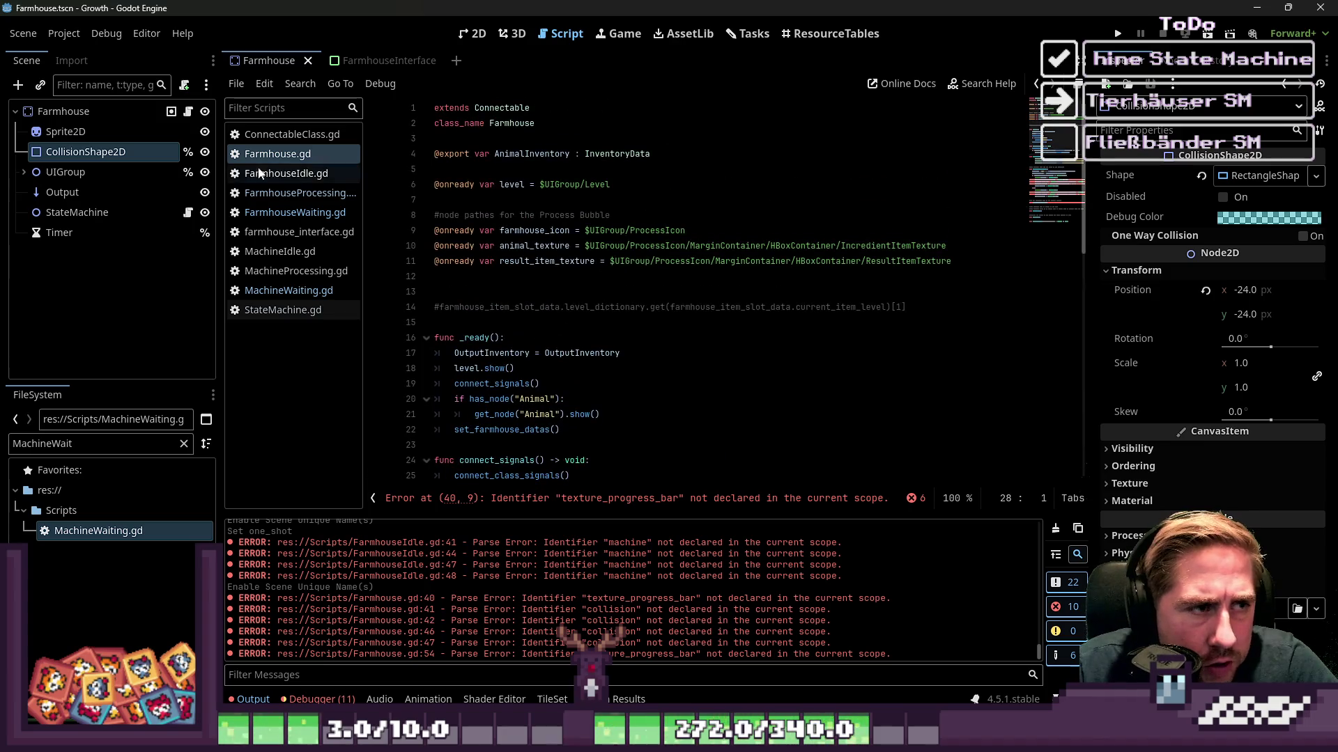
Delete the texture_progress_bar position line.
{"action": "left_click", "coordinate": [82, 154]}
{"action": "scroll", "coordinate": [546, 273], "scroll_direction": "down", "scroll_amount": 9}
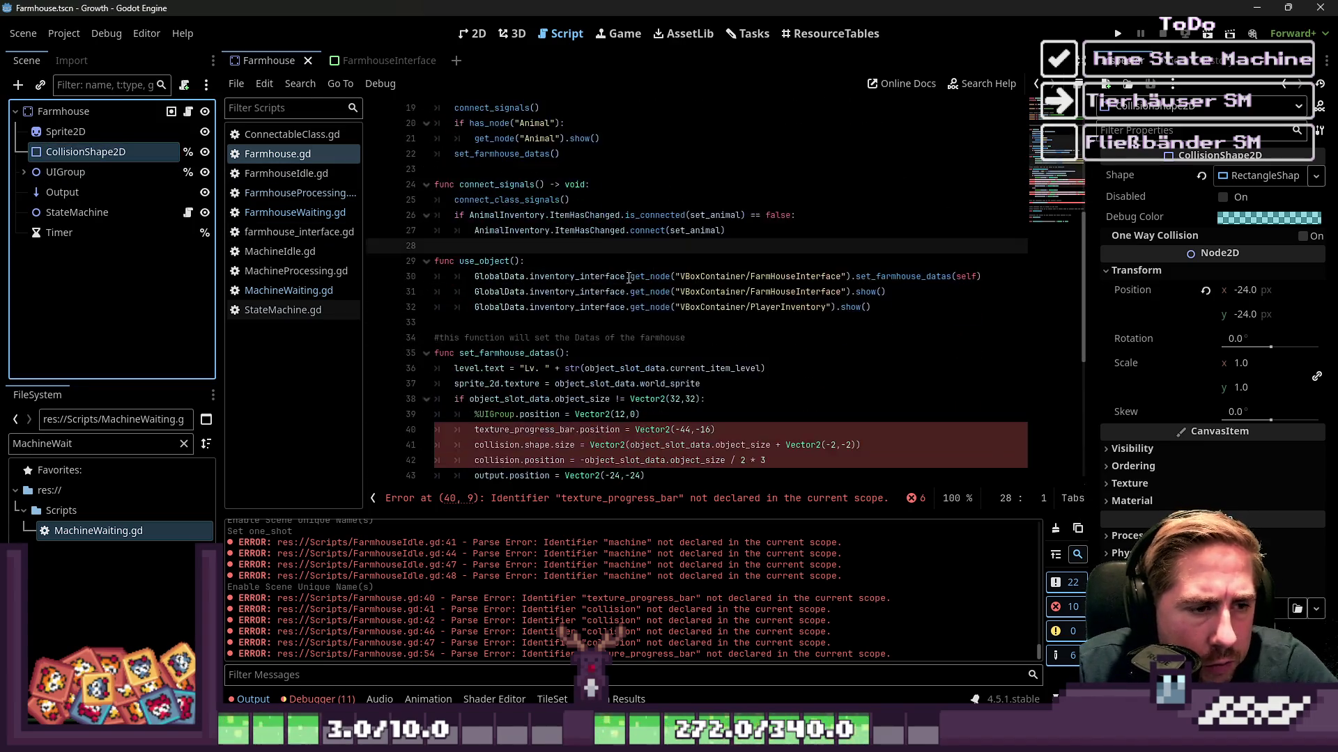
{"action": "triple_click", "coordinate": [526, 292]}
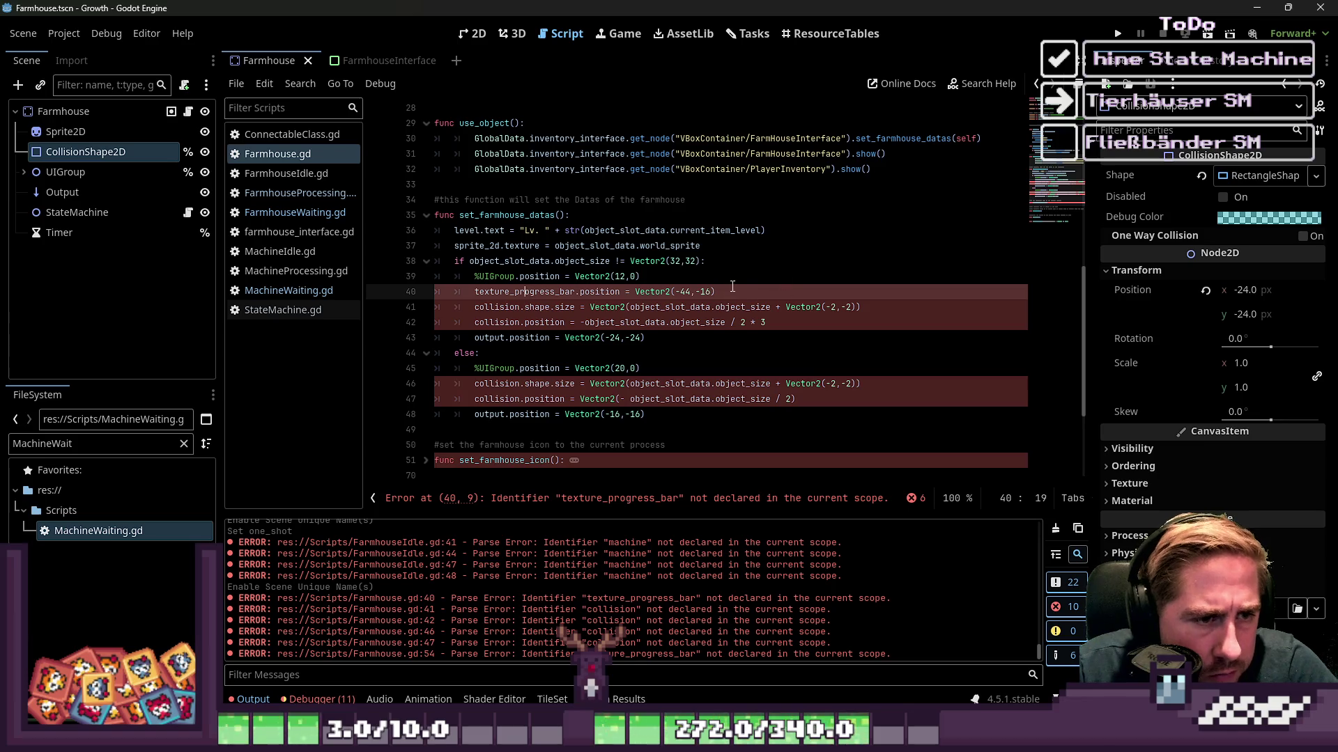
{"action": "key", "text": "BackSpace"}
Replace the collision references on lines 40, 41, 45 and 46 with %CollisionShape2D.
{"action": "left_click", "coordinate": [558, 296]}
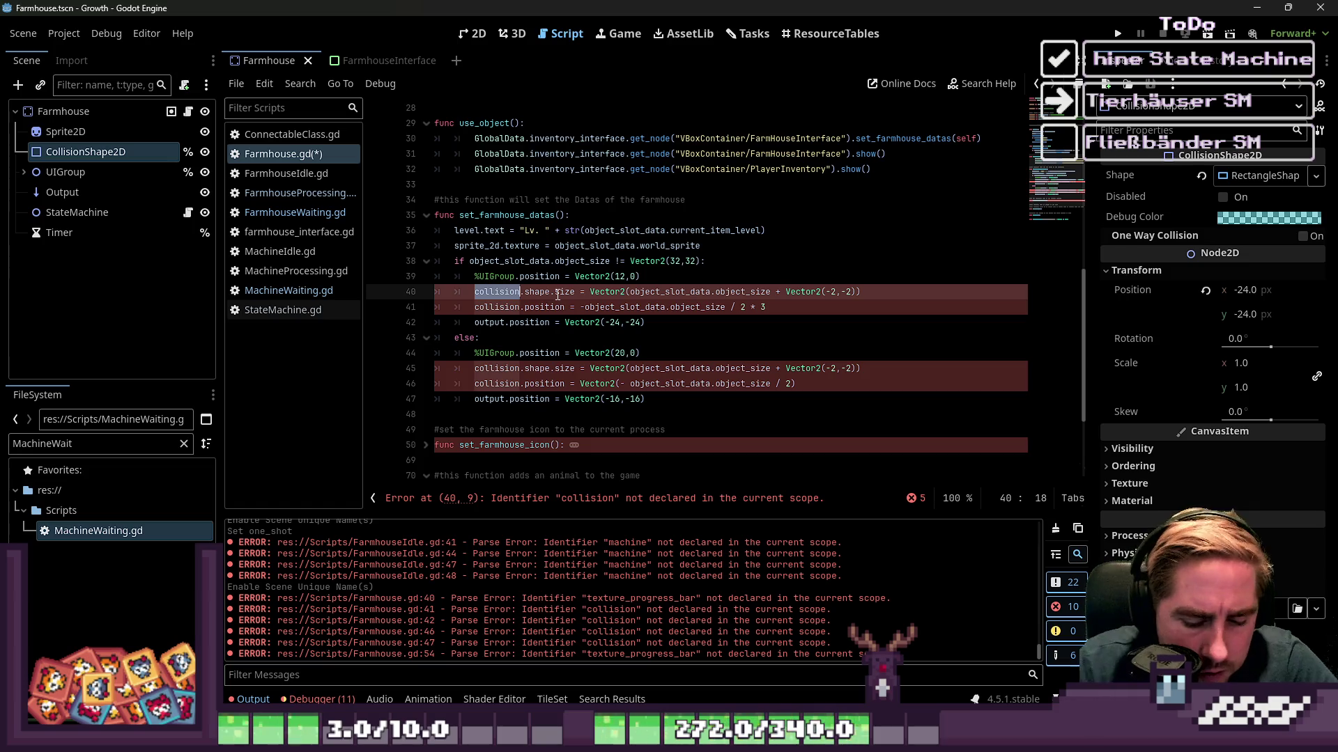
{"action": "type", "text": "%CollisionShape2D"}
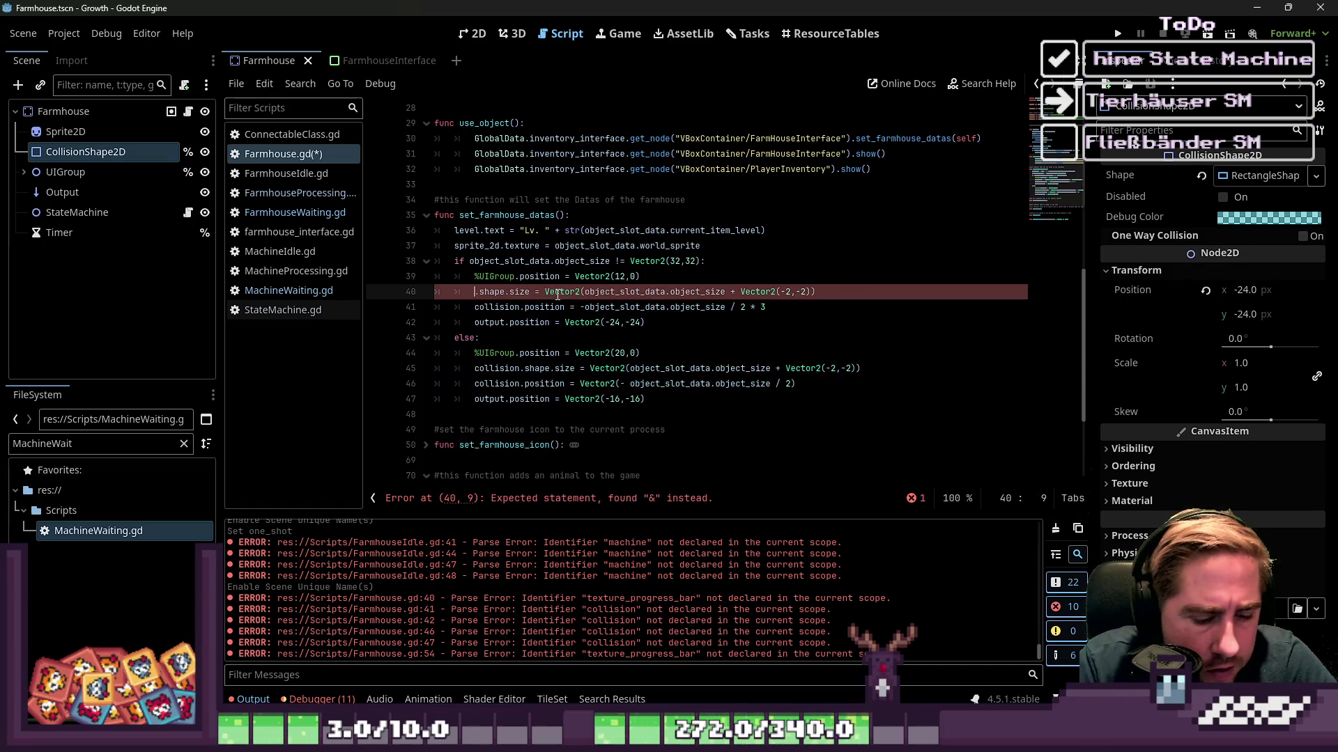
{"action": "key", "text": "ctrl+shift+Left"}
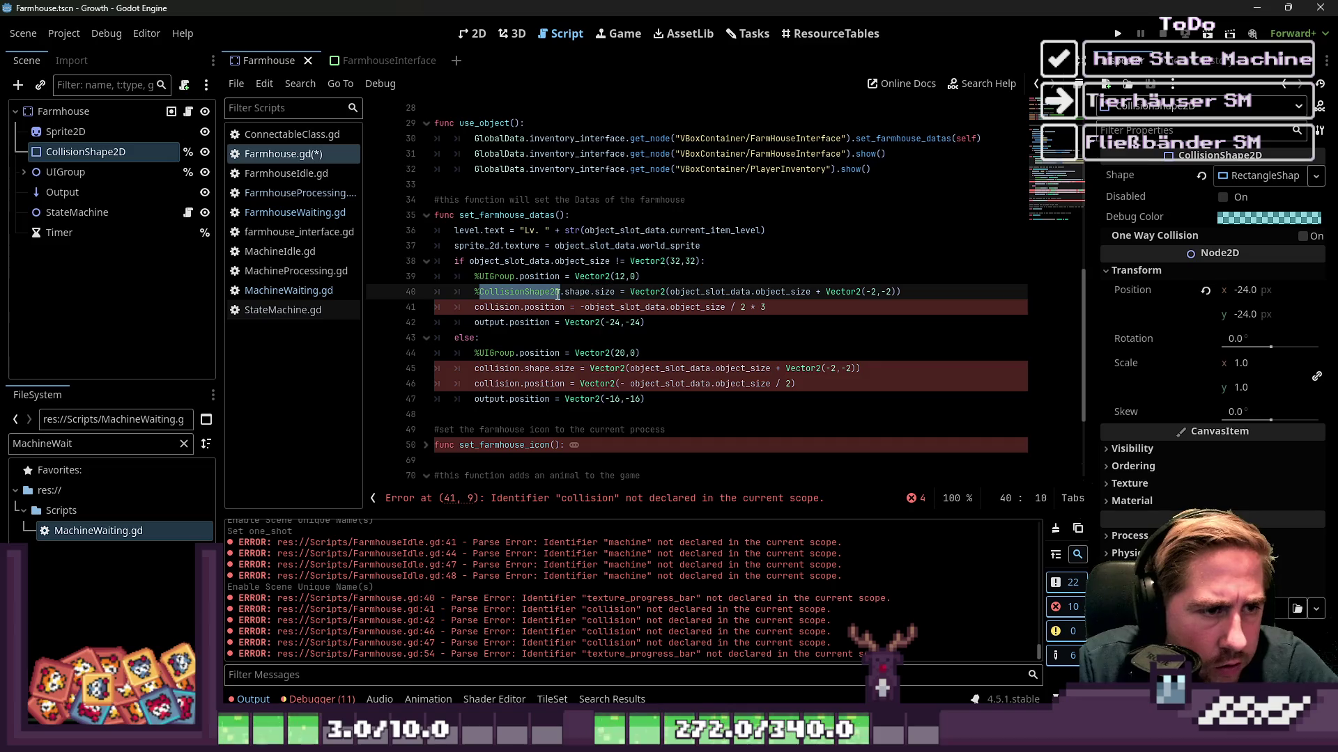
{"action": "key", "text": "Down"}
{"action": "key", "text": "Home"}
{"action": "type", "text": "%CollisionShape2D"}
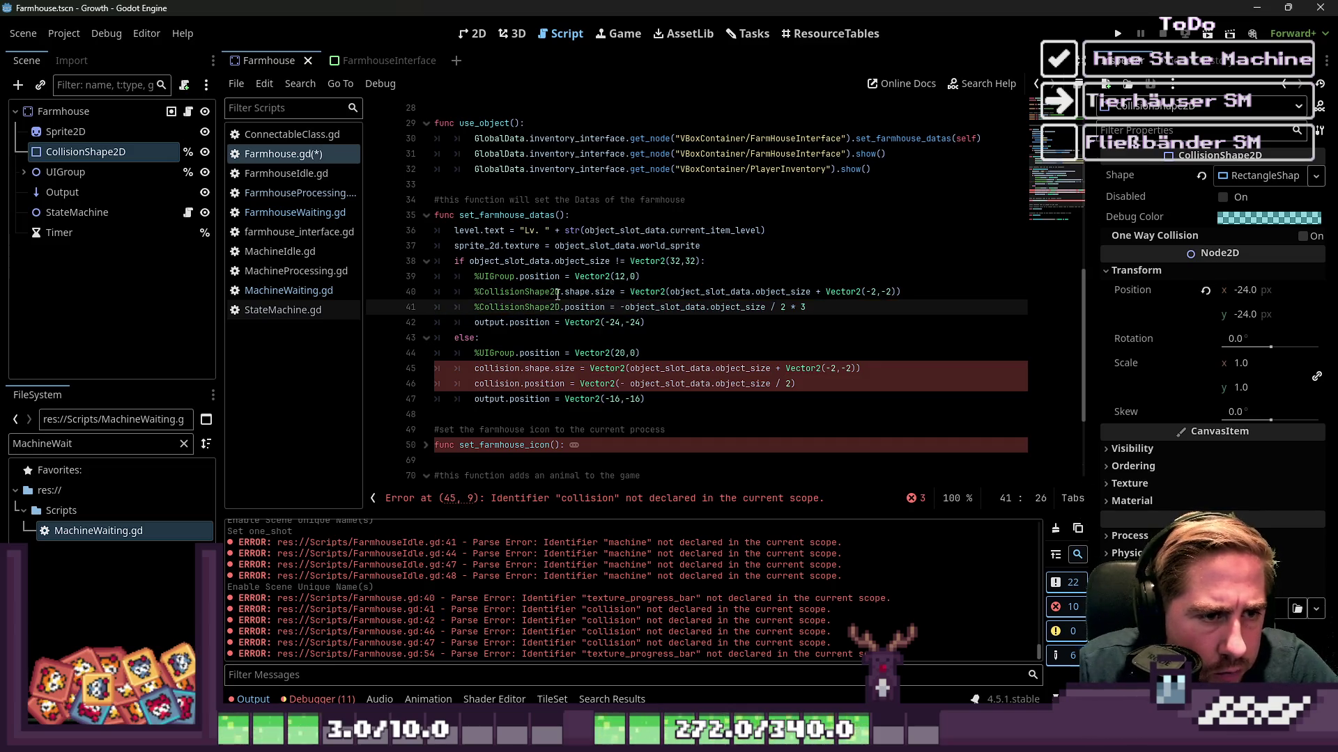
{"action": "left_click", "coordinate": [522, 338]}
{"action": "key", "text": "Down"}
{"action": "key", "text": "Down"}
{"action": "key", "text": "Home"}
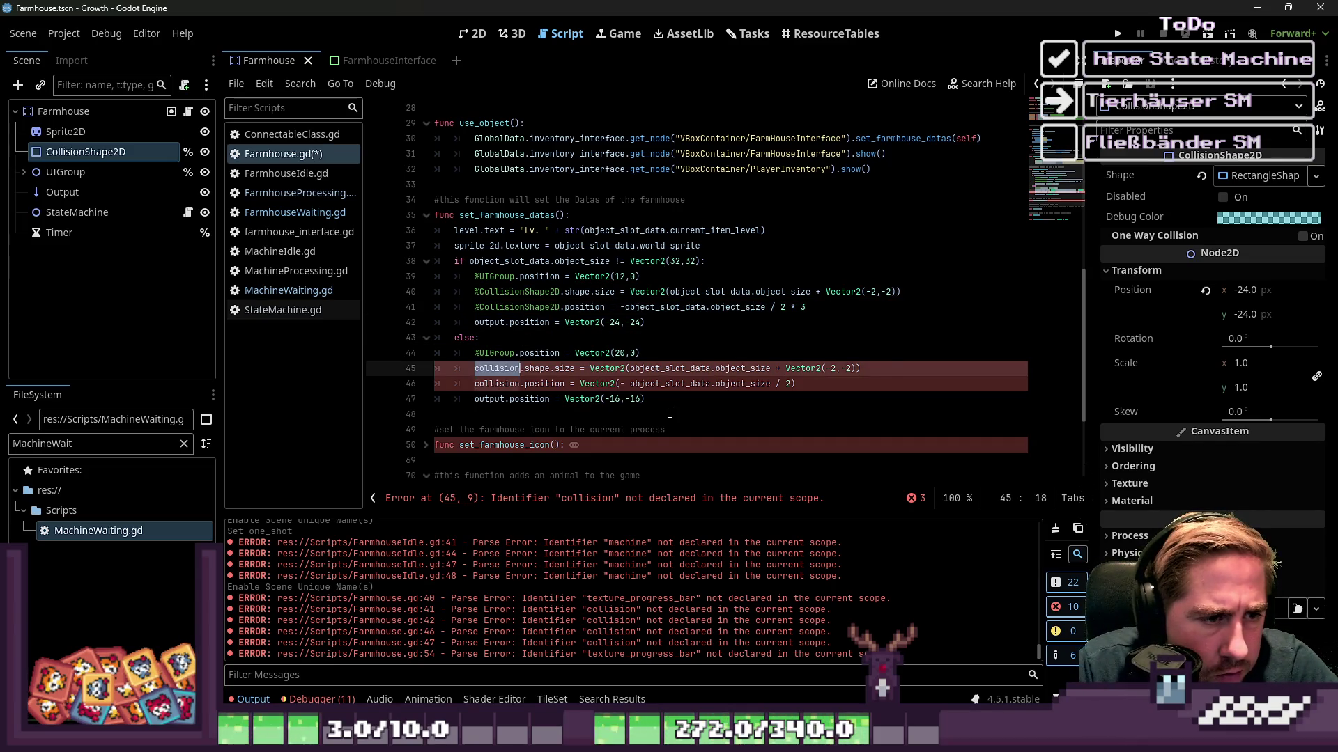
{"action": "type", "text": "%CollisionShape2D"}
{"action": "key", "text": "Down"}
{"action": "key", "text": "Home"}
{"action": "key", "text": "ctrl+shift+Right"}
{"action": "type", "text": "%CollisionShape2D"}
Remove the texture_progress_bar.show() line from set_farmhouse_icon and fold the function.
{"action": "scroll", "coordinate": [669, 414], "scroll_direction": "down", "scroll_amount": 3}
{"action": "left_click", "coordinate": [426, 308]}
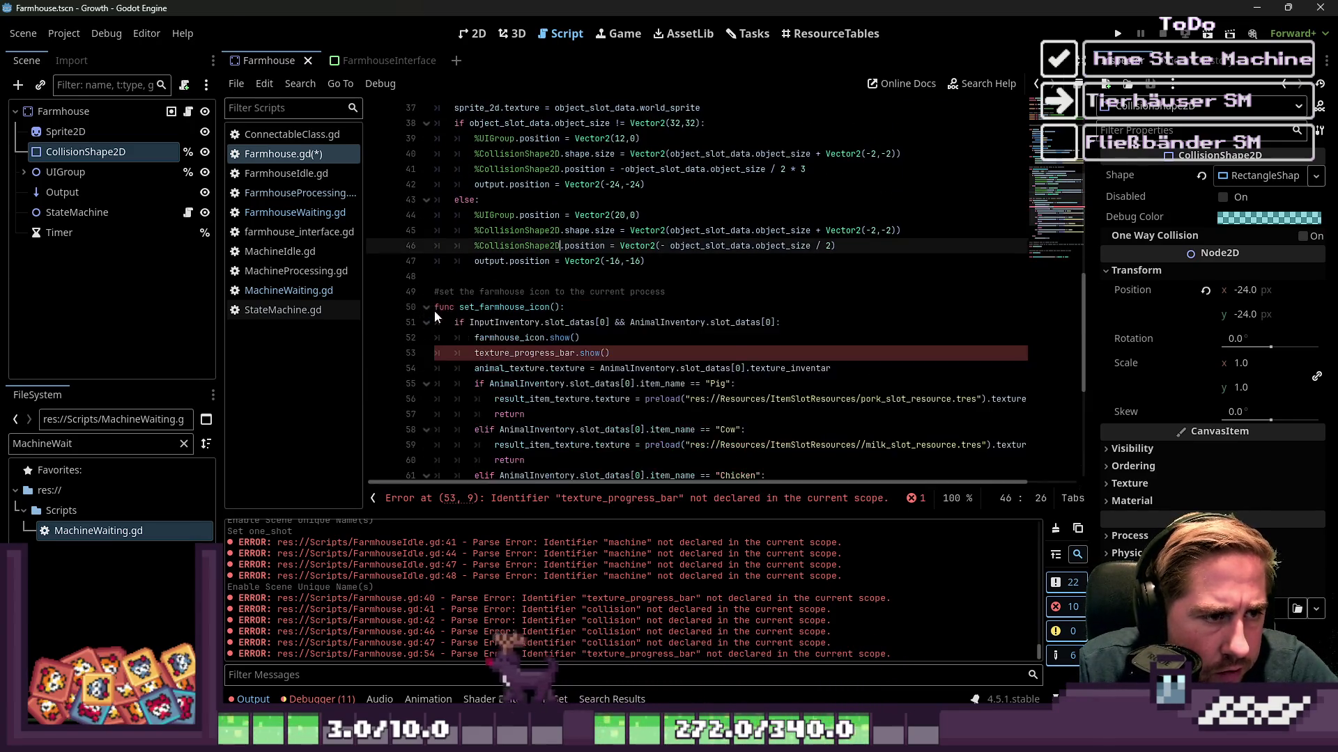
{"action": "scroll", "coordinate": [427, 311], "scroll_direction": "down", "scroll_amount": 1}
{"action": "left_click_drag", "start_coordinate": [611, 308], "coordinate": [332, 293]}
{"action": "key", "text": "shift+End"}
{"action": "key", "text": "Delete"}
{"action": "scroll", "coordinate": [697, 279], "scroll_direction": "down", "scroll_amount": 3}
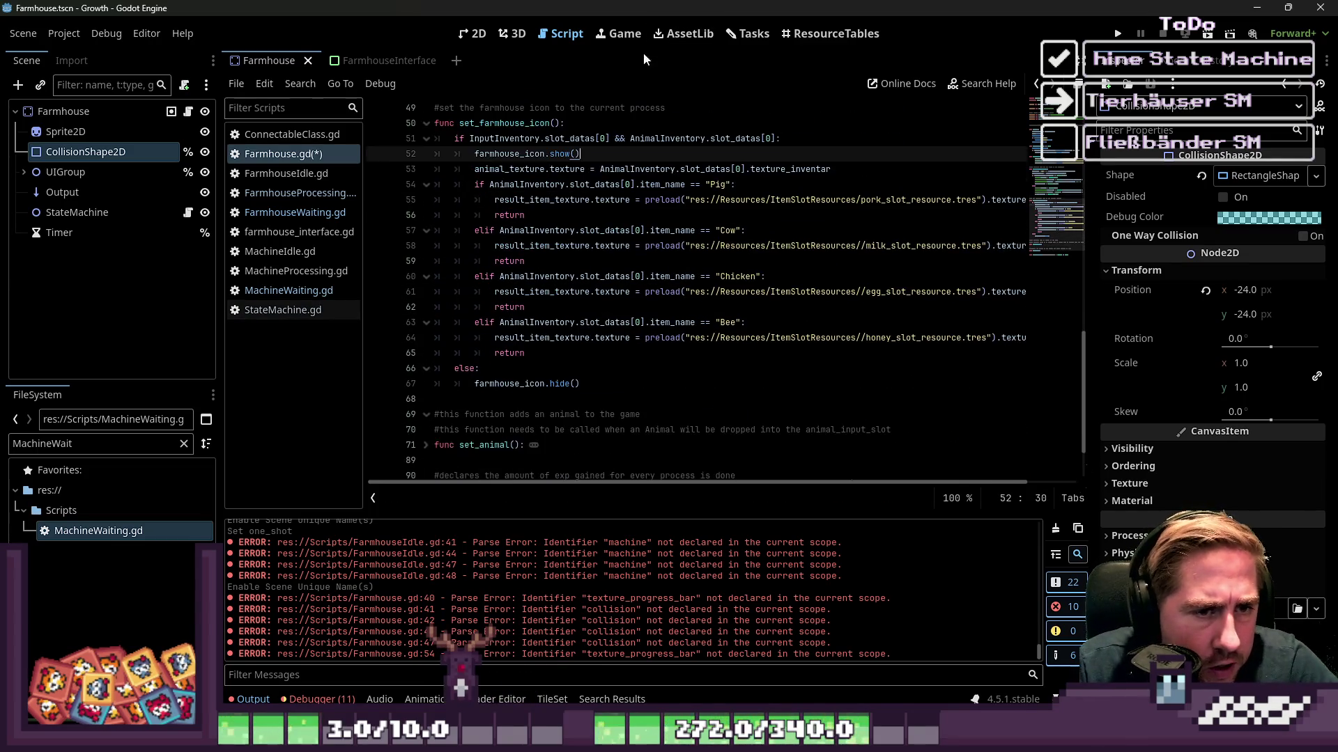
{"action": "left_click", "coordinate": [427, 123]}
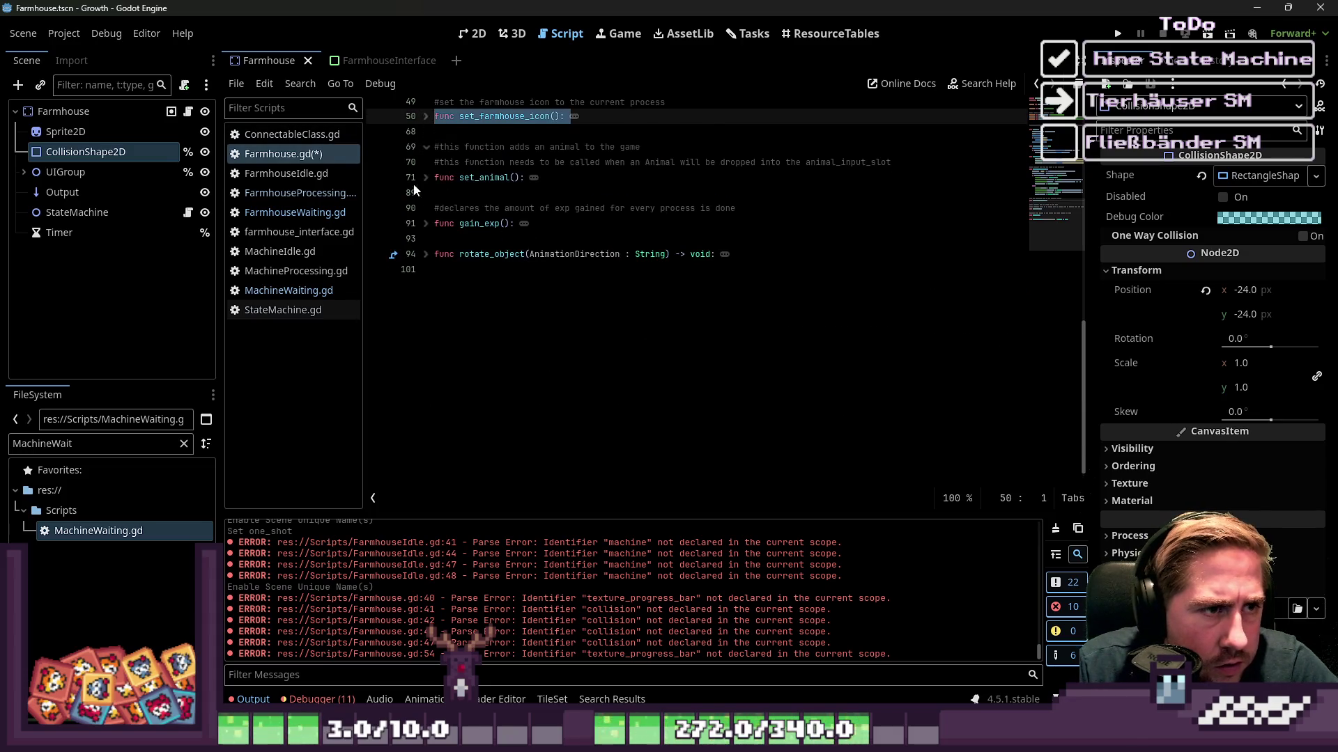
Delete the level variable declaration at the top of the script.
{"action": "scroll", "coordinate": [418, 209], "scroll_direction": "up", "scroll_amount": 5}
{"action": "left_click", "coordinate": [450, 334]}
{"action": "scroll", "coordinate": [433, 192], "scroll_direction": "up", "scroll_amount": 1}
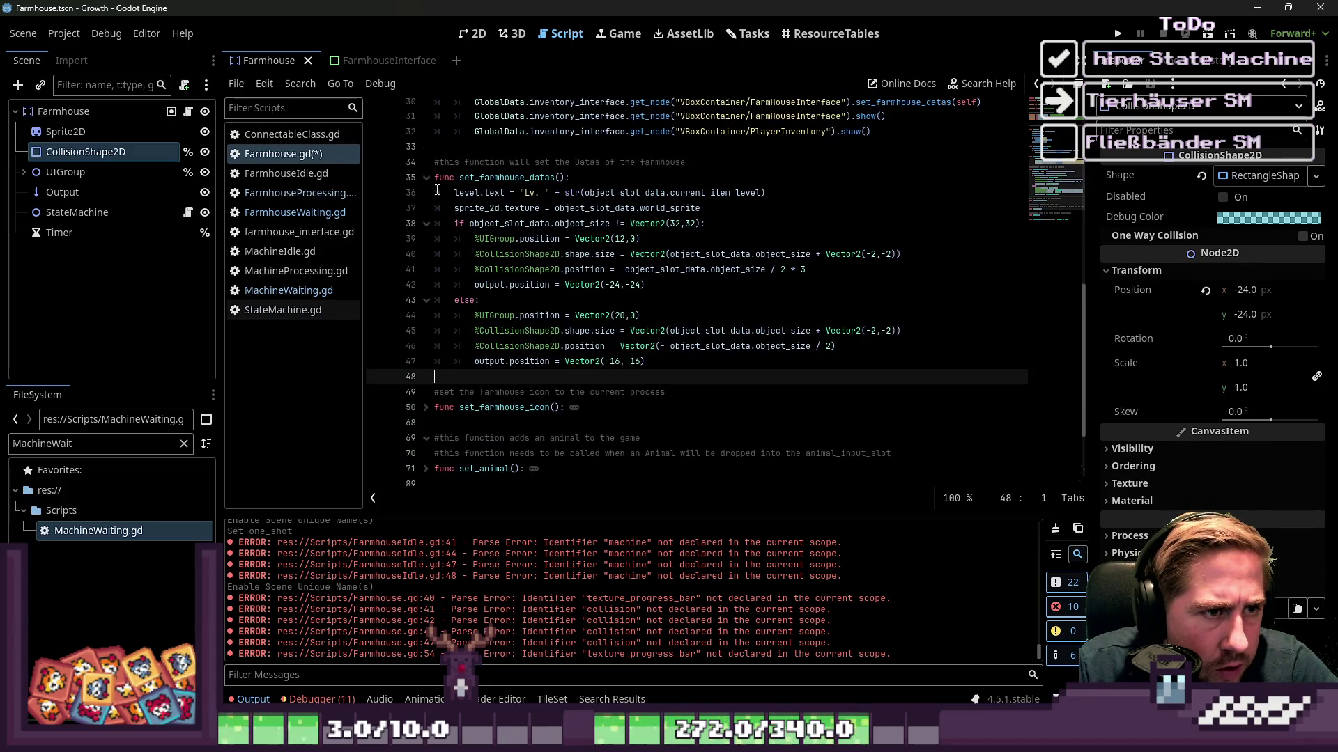
{"action": "left_click", "coordinate": [427, 178]}
{"action": "left_click", "coordinate": [425, 293]}
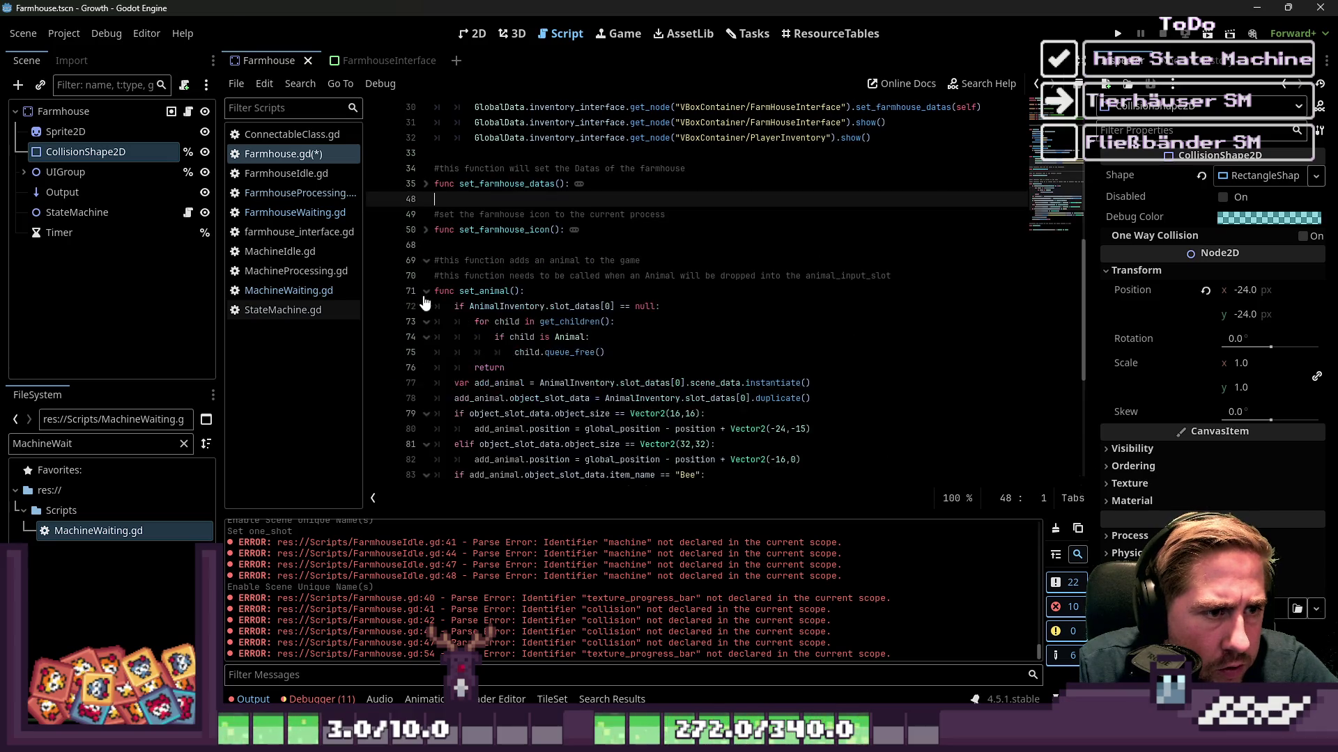
{"action": "scroll", "coordinate": [596, 278], "scroll_direction": "up", "scroll_amount": 10}
{"action": "left_click", "coordinate": [595, 185]}
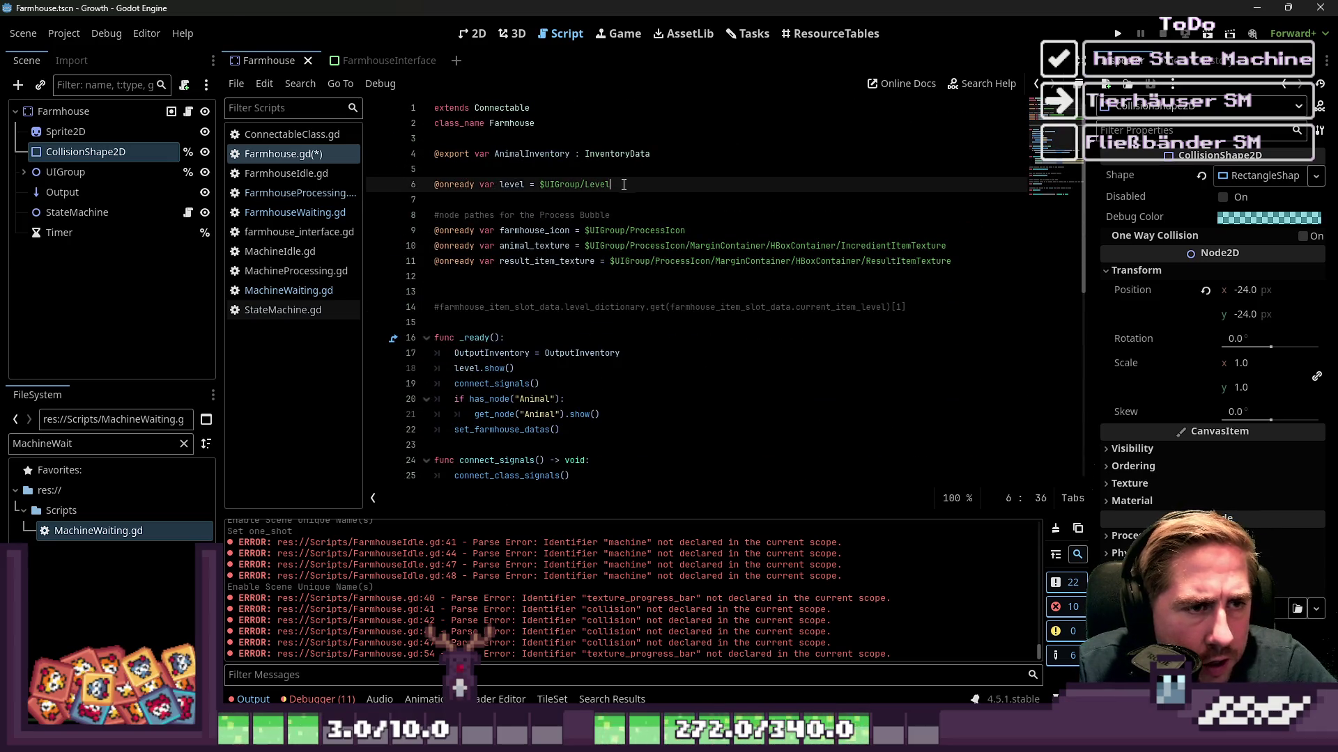
{"action": "triple_click", "coordinate": [648, 186]}
{"action": "key", "text": "BackSpace"}
{"action": "key", "text": "BackSpace"}
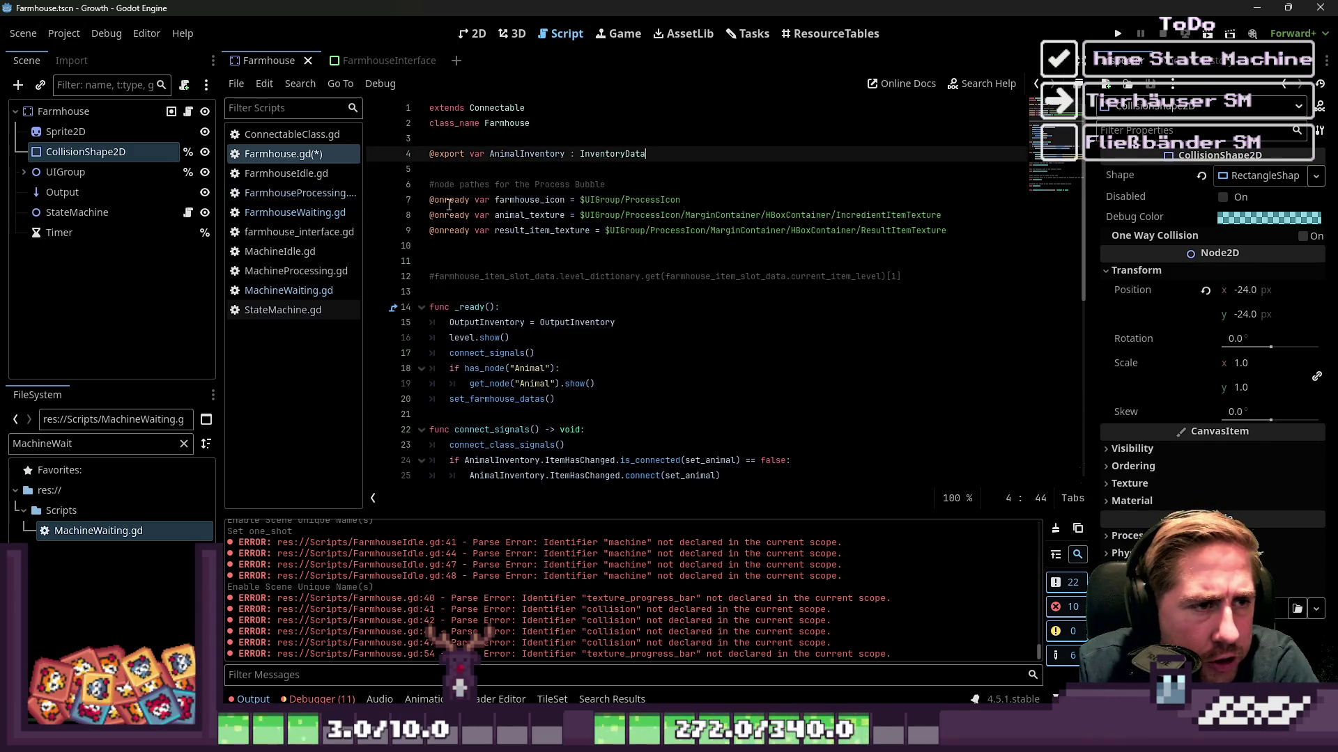
{"action": "scroll", "coordinate": [474, 244], "scroll_direction": "down", "scroll_amount": 7}
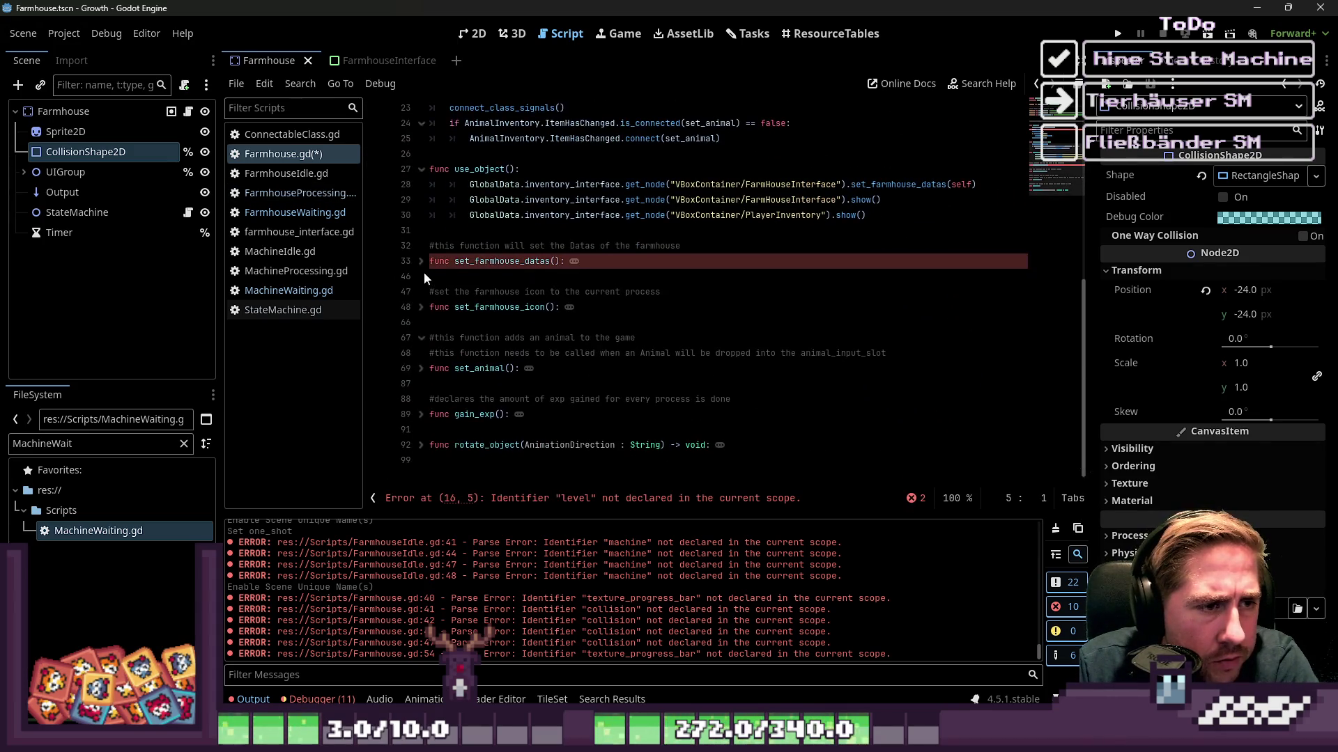
Rename the Level node under UIGroup to LevelLabel.
{"action": "left_click", "coordinate": [422, 261]}
{"action": "left_click", "coordinate": [467, 276]}
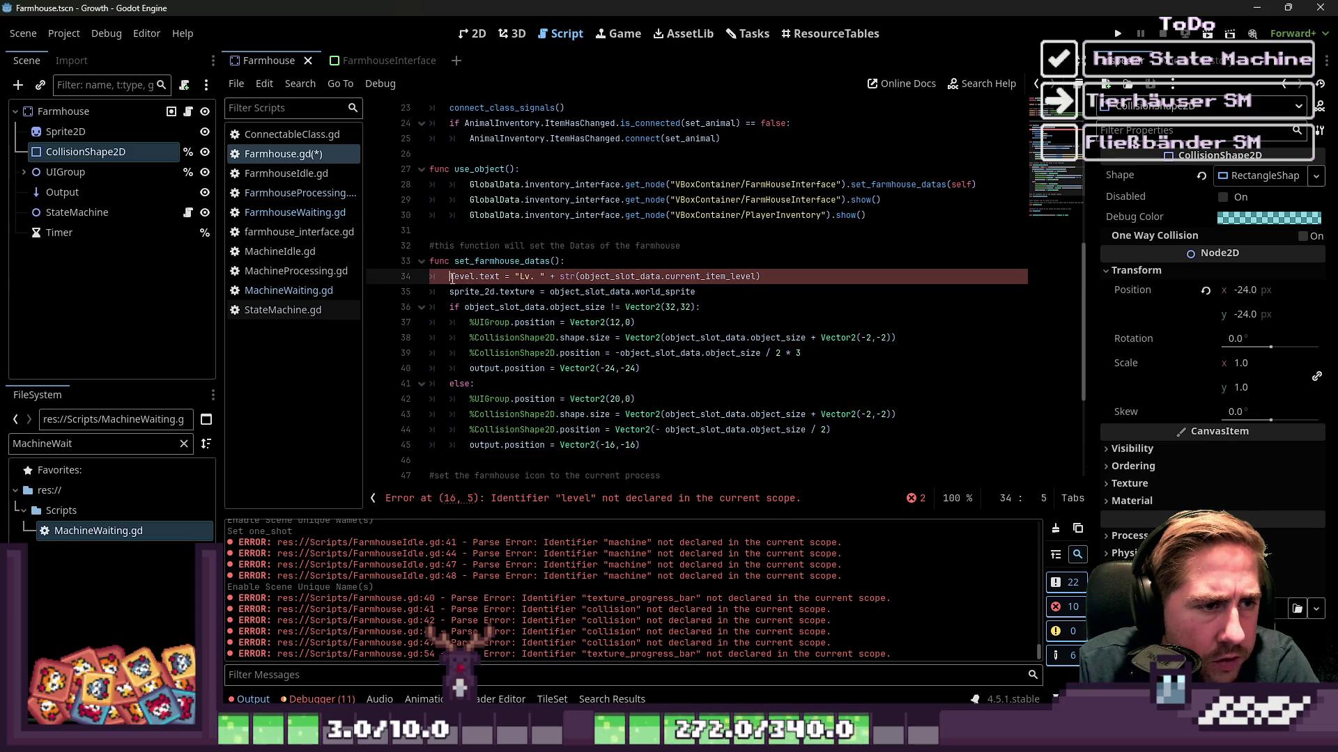
{"action": "left_click", "coordinate": [25, 172]}
{"action": "double_click", "coordinate": [89, 211]}
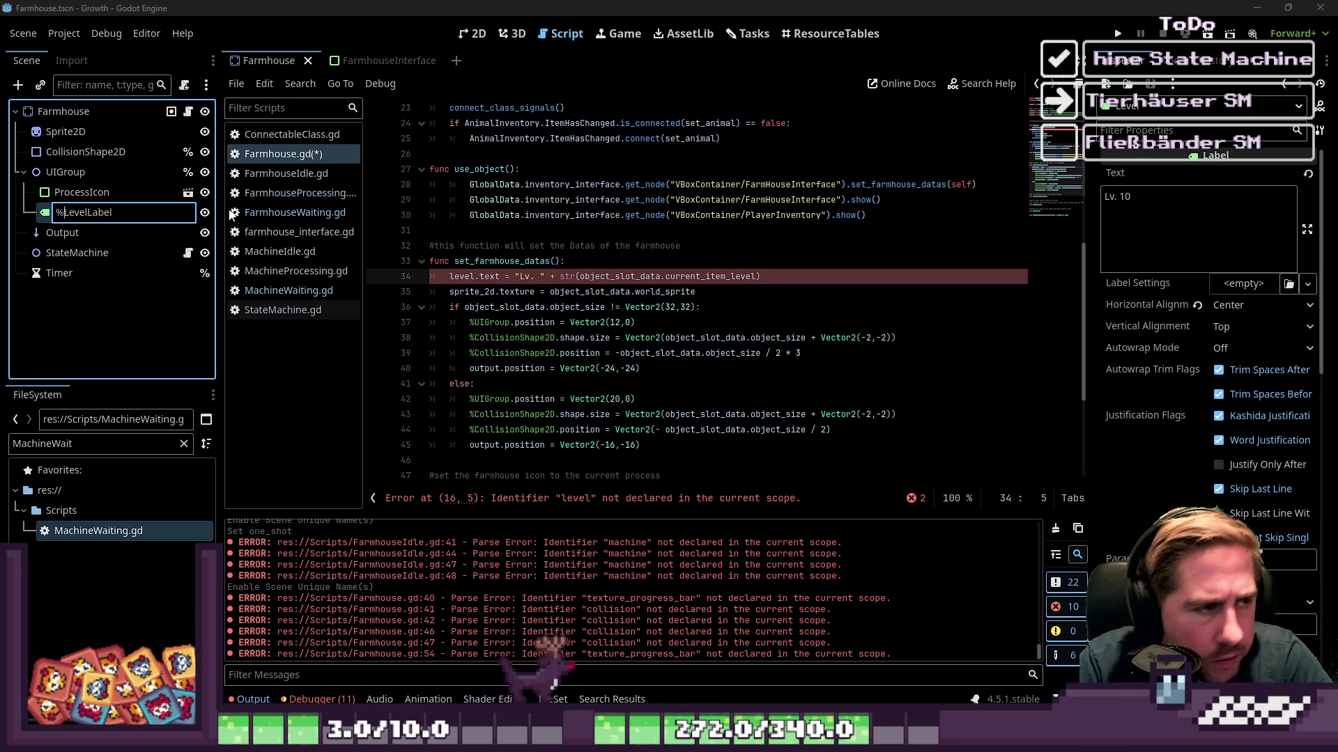
{"action": "key", "text": "Return"}
Change line 34 to set %LevelLabel.text and fold set_farmhouse_datas.
{"action": "left_click", "coordinate": [476, 277]}
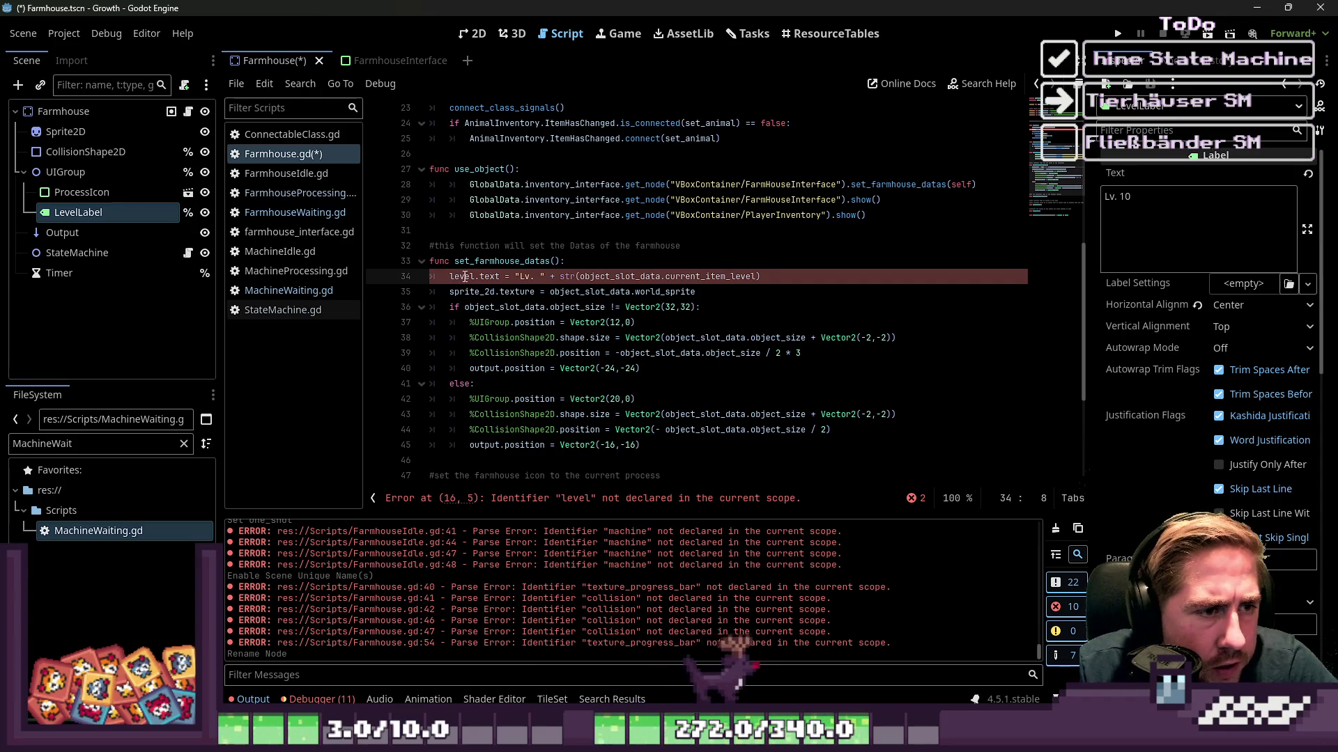
{"action": "key", "text": "BackSpace"}
{"action": "key", "text": "BackSpace"}
{"action": "key", "text": "BackSpace"}
{"action": "type", "text": "%LevelLabel"}
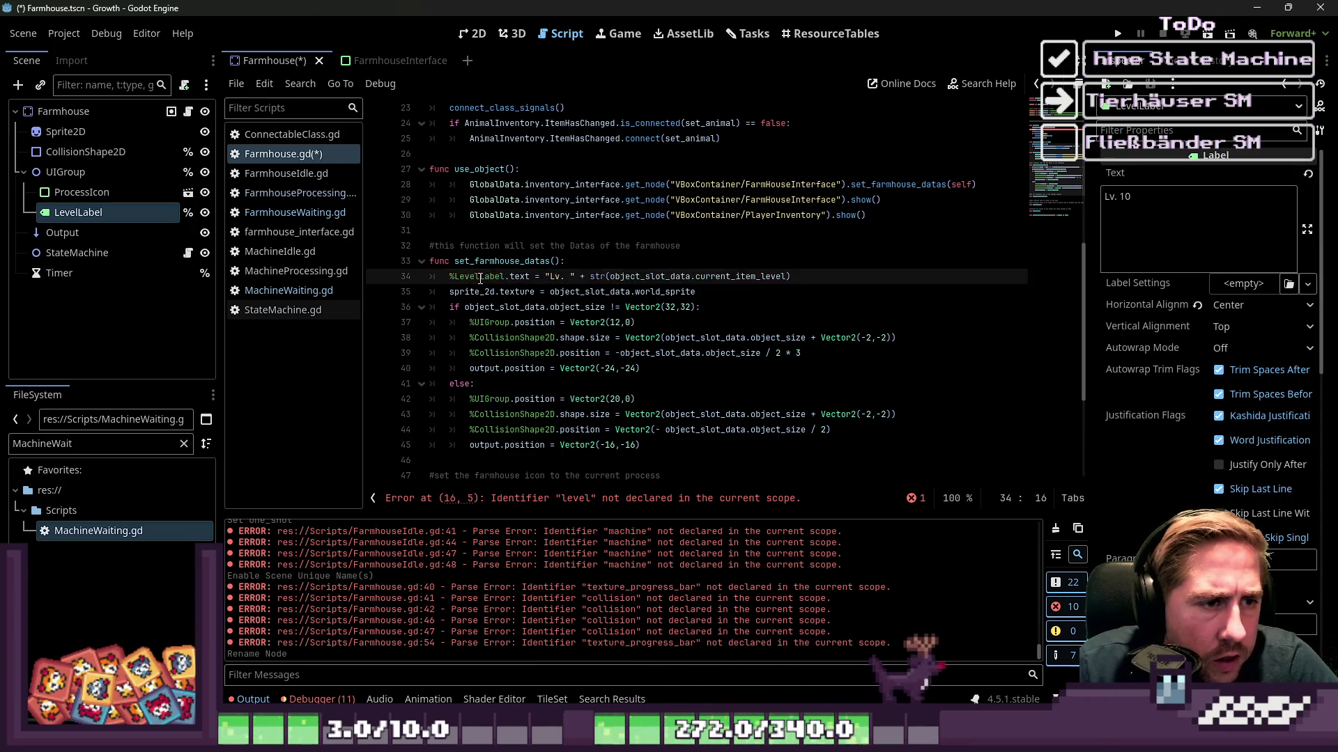
{"action": "left_click", "coordinate": [566, 292]}
{"action": "scroll", "coordinate": [635, 324], "scroll_direction": "down", "scroll_amount": 2}
{"action": "scroll", "coordinate": [512, 259], "scroll_direction": "up", "scroll_amount": 2}
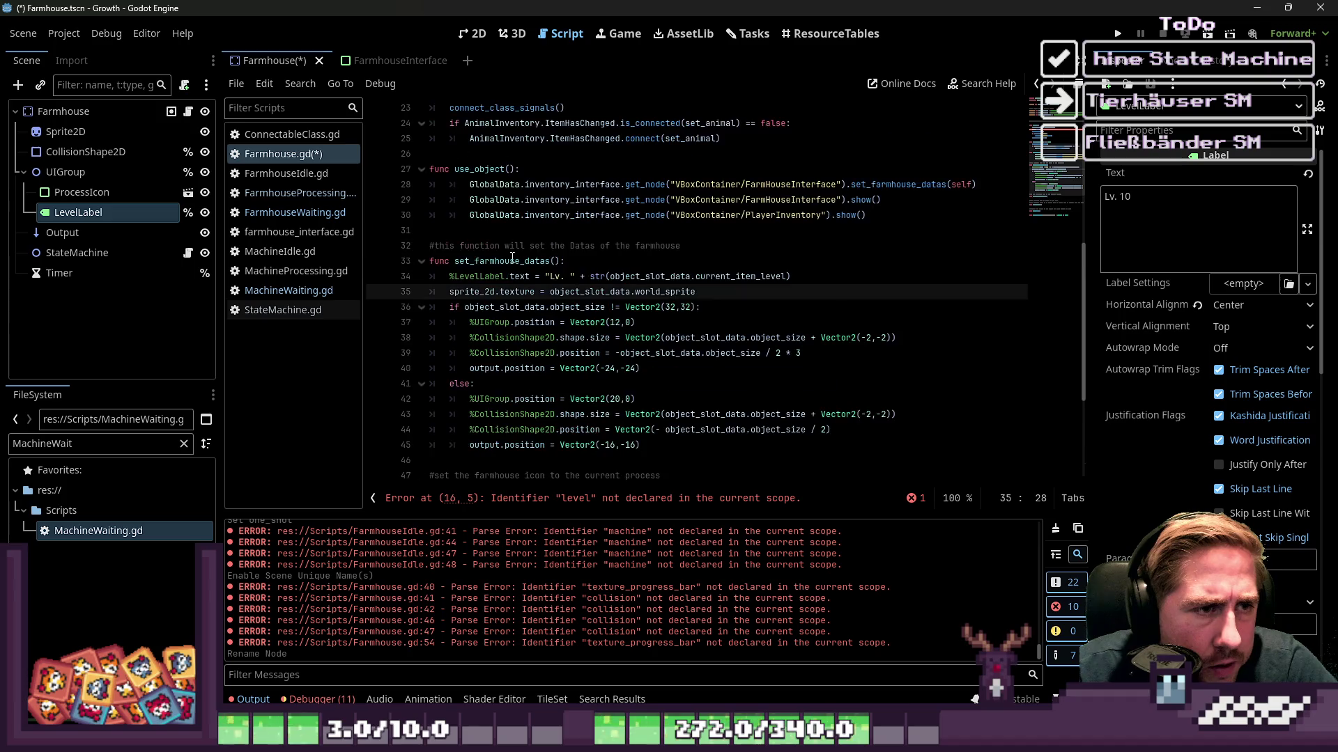
{"action": "left_click", "coordinate": [422, 263]}
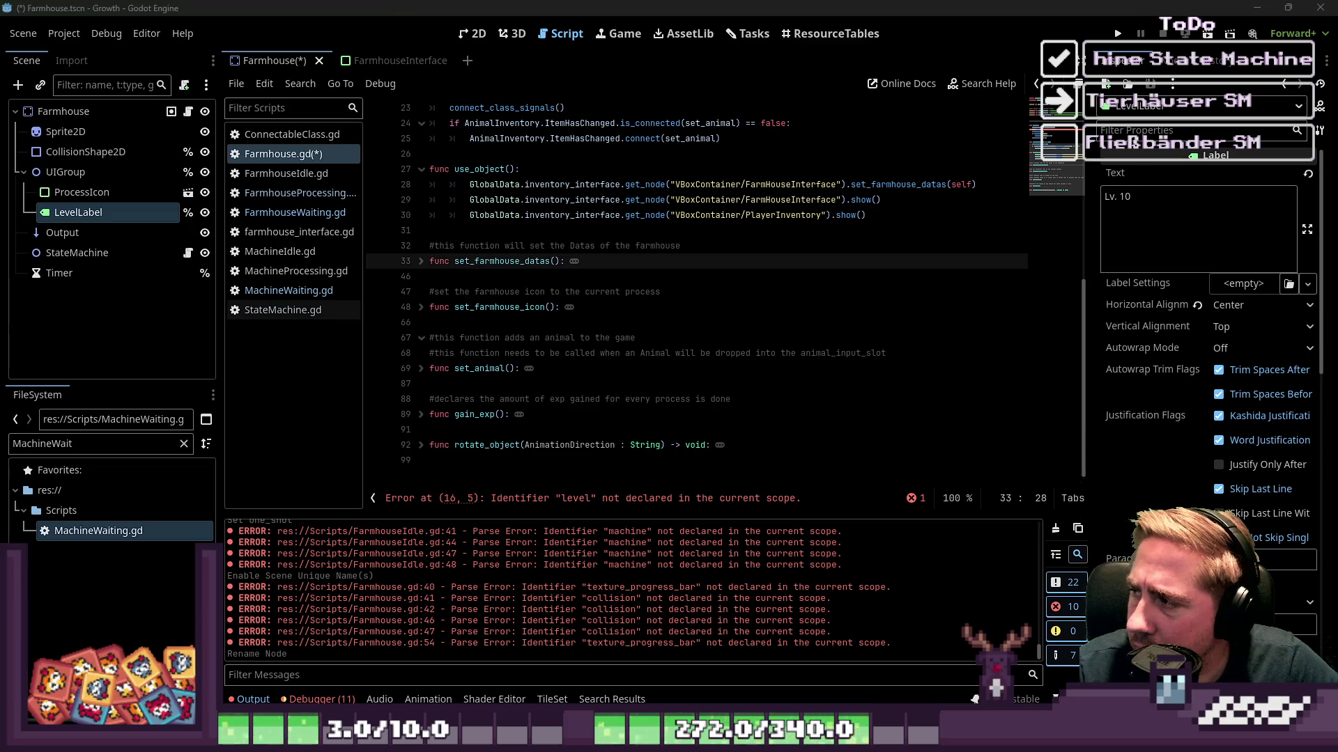
Try moving LevelLabel in the scene tree, undo the move, and save the scene and script.
{"action": "left_click", "coordinate": [109, 198]}
{"action": "left_click_drag", "start_coordinate": [105, 213], "coordinate": [40, 278]}
{"action": "scroll", "coordinate": [514, 353], "scroll_direction": "up", "scroll_amount": 2}
{"action": "left_click_drag", "start_coordinate": [64, 279], "coordinate": [70, 128]}
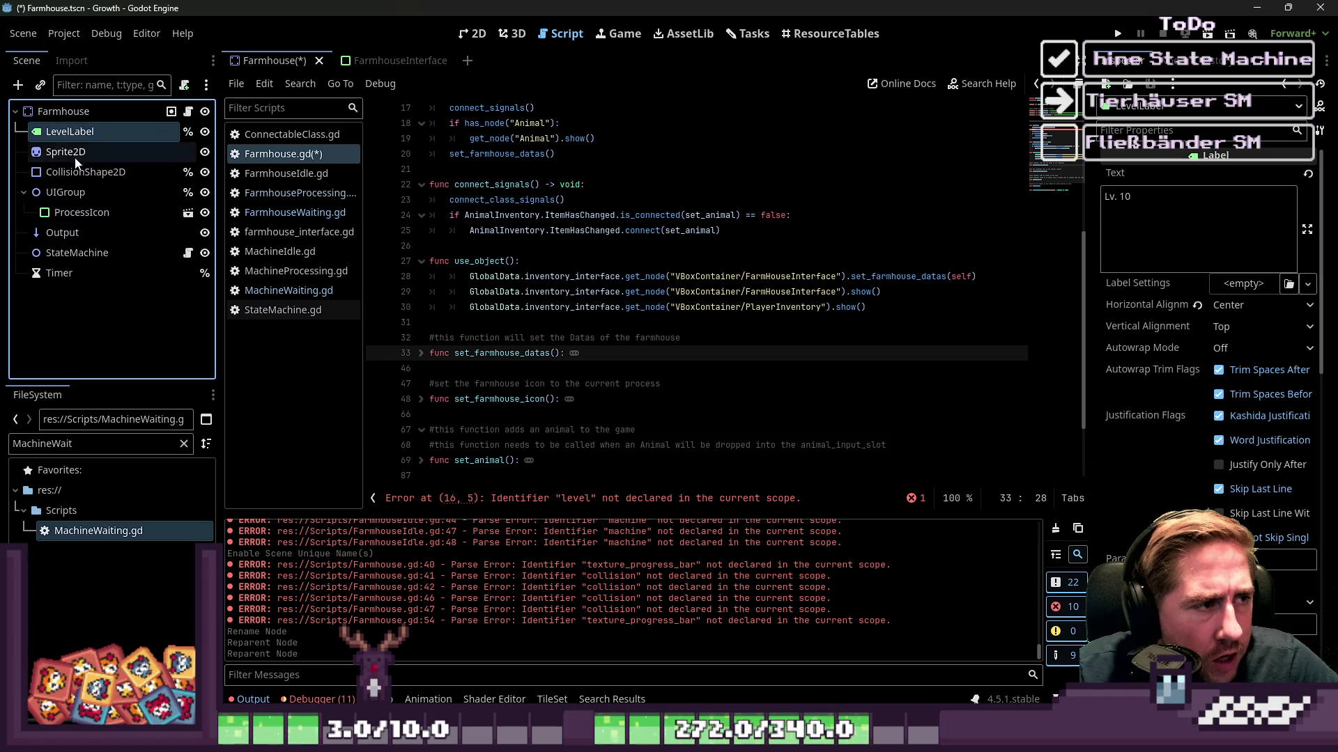
{"action": "key", "text": "ctrl+z"}
{"action": "key", "text": "ctrl+z"}
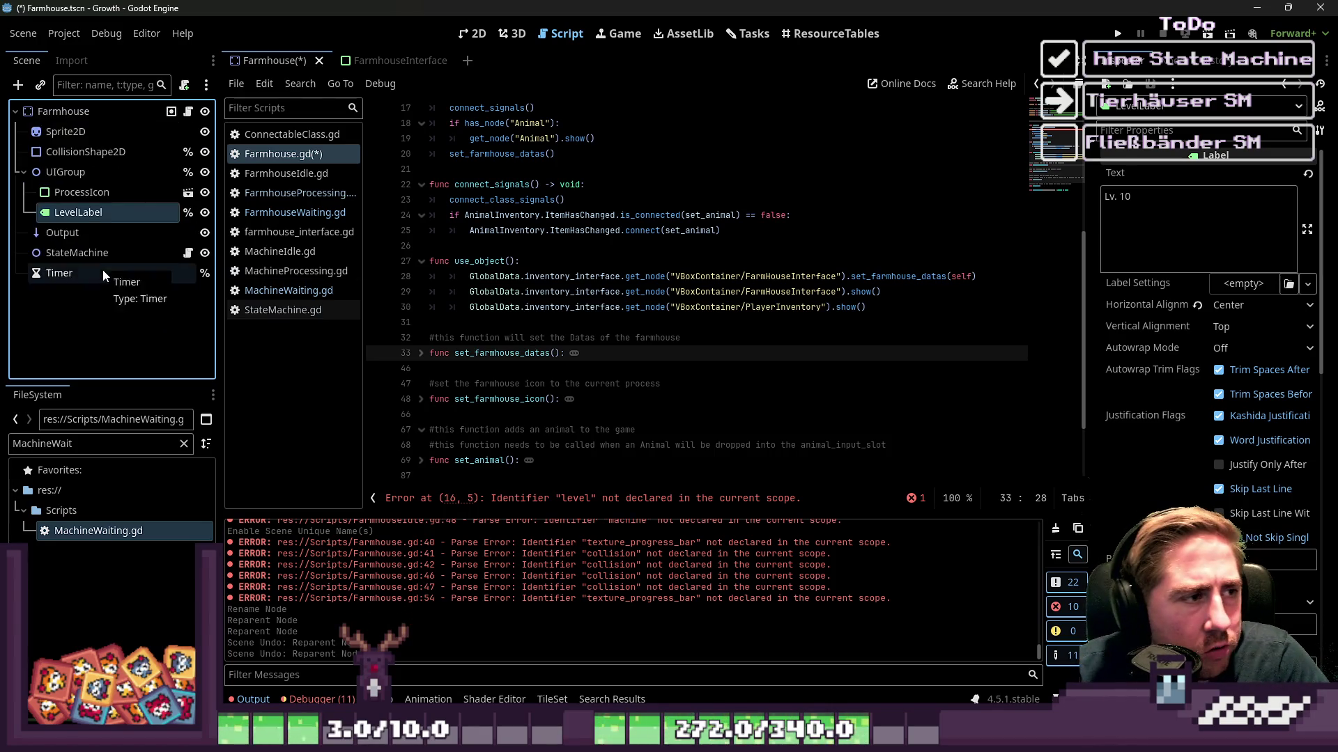
{"action": "left_click", "coordinate": [499, 277]}
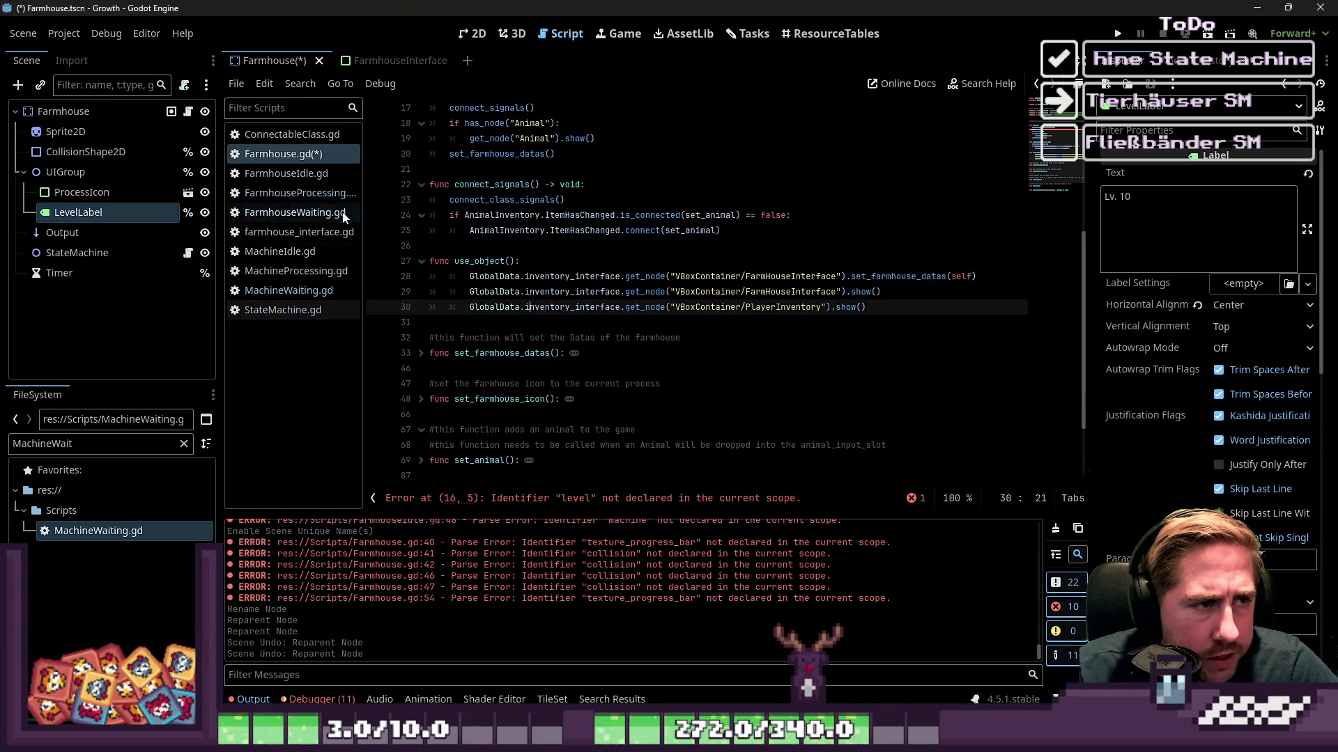
{"action": "key", "text": "ctrl+s"}
Delete the farmhouse_icon declaration line.
{"action": "left_click", "coordinate": [721, 202]}
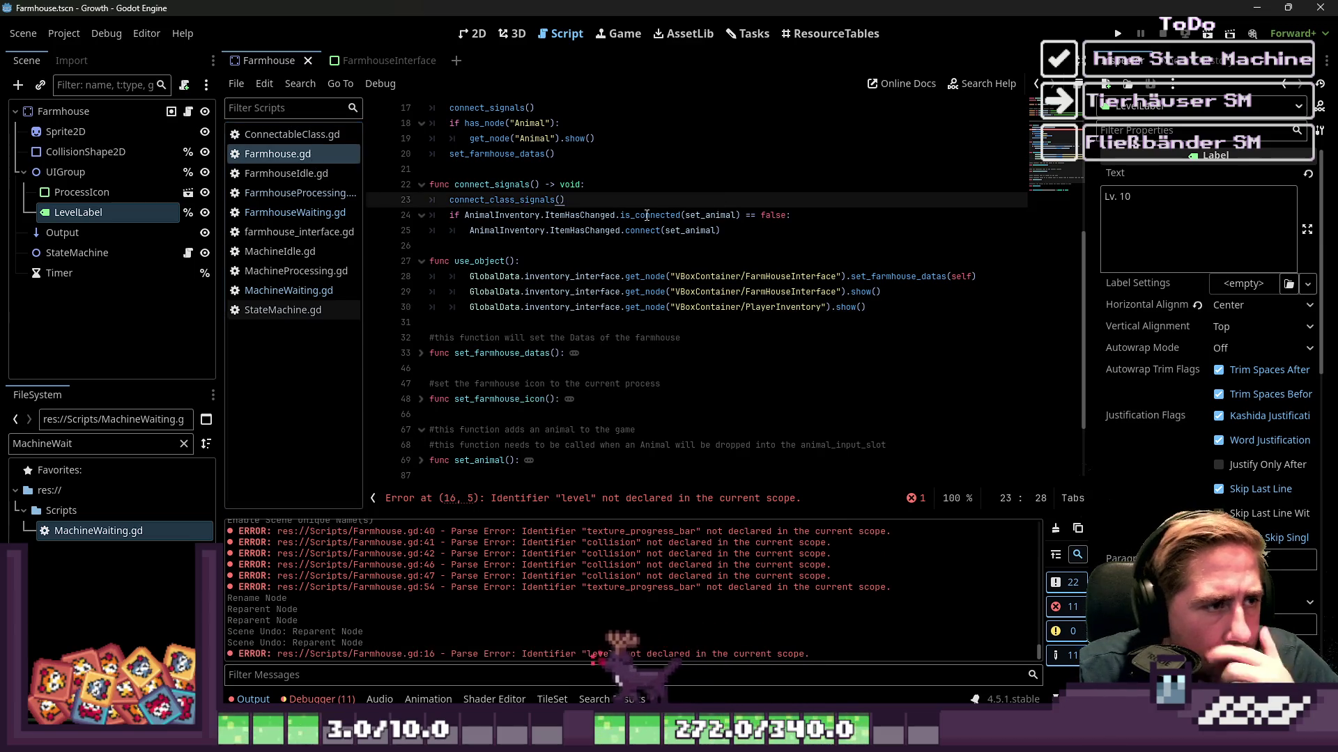
{"action": "scroll", "coordinate": [583, 162], "scroll_direction": "up", "scroll_amount": 5}
{"action": "left_click", "coordinate": [652, 154]}
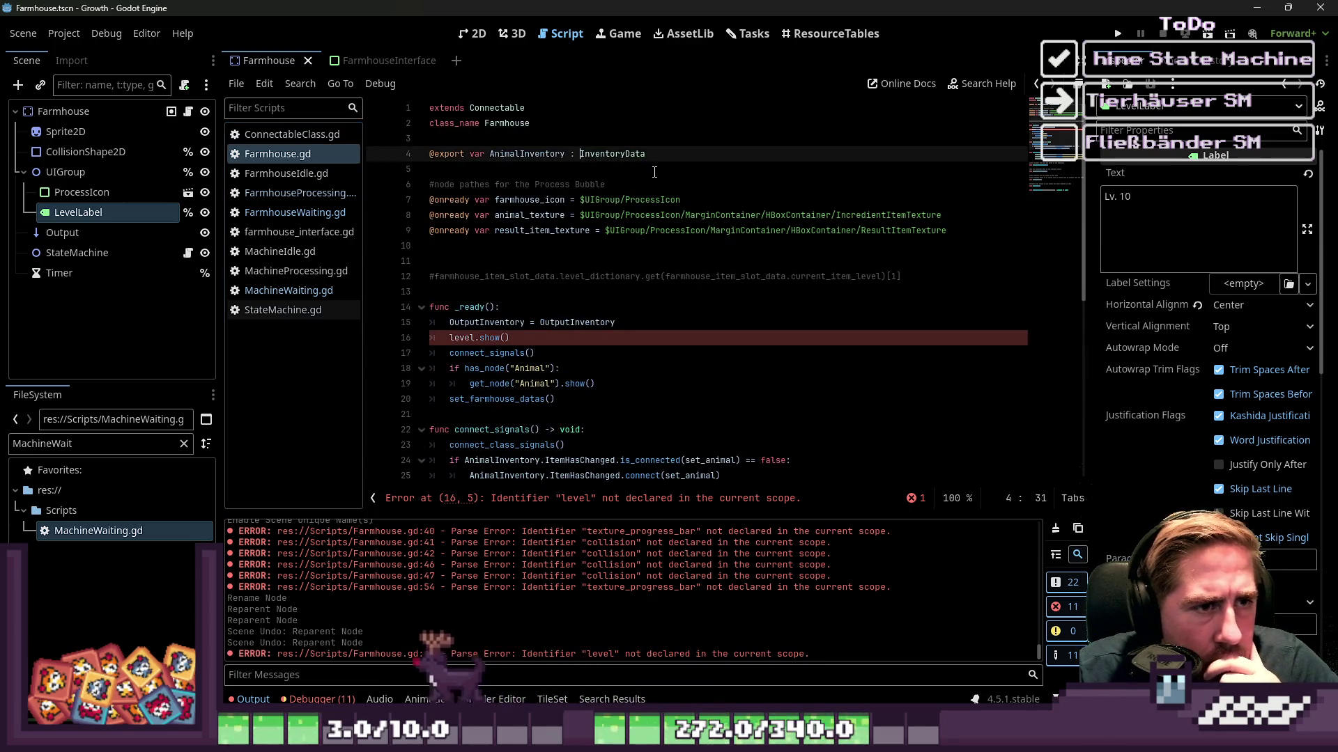
{"action": "left_click", "coordinate": [704, 198]}
{"action": "left_click_drag", "start_coordinate": [704, 199], "coordinate": [361, 200]}
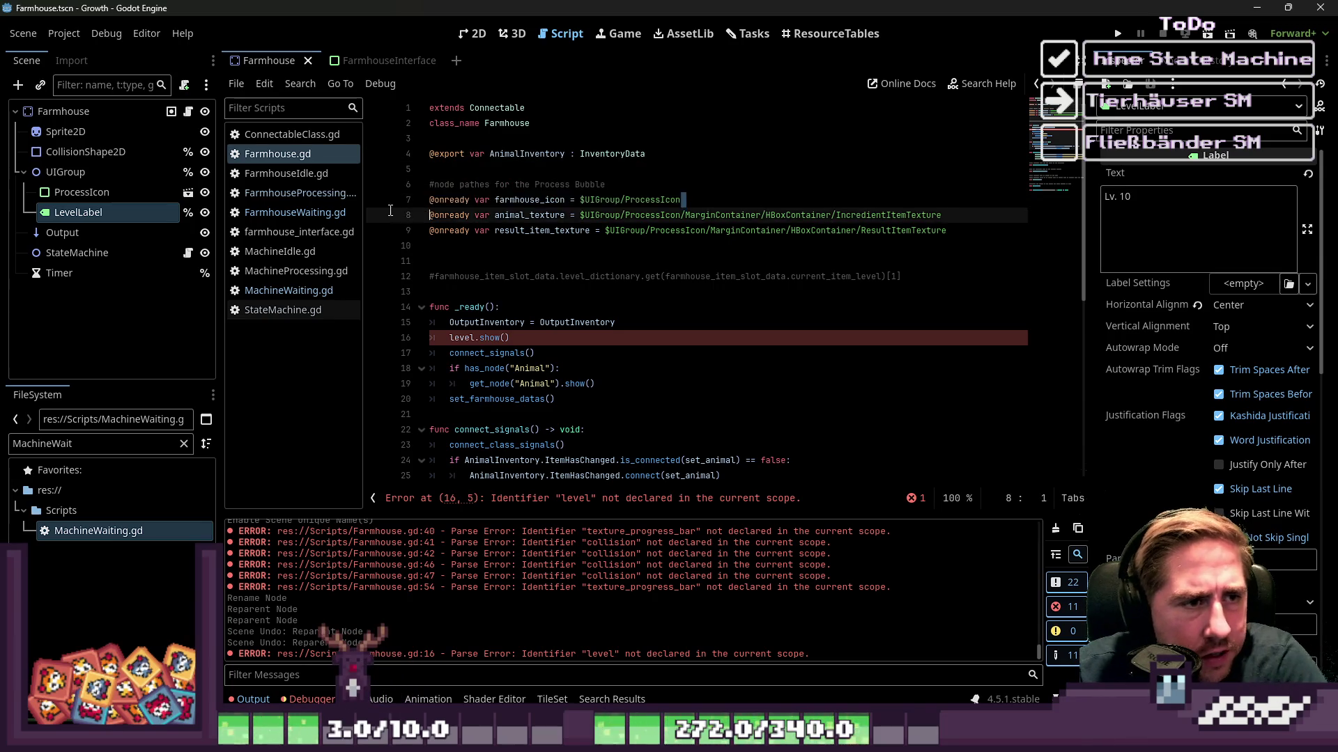
{"action": "key", "text": "BackSpace"}
{"action": "key", "text": "BackSpace"}
Undo the farmhouse_icon deletion and the LevelLabel rename, restoring the Level name.
{"action": "left_click", "coordinate": [108, 194]}
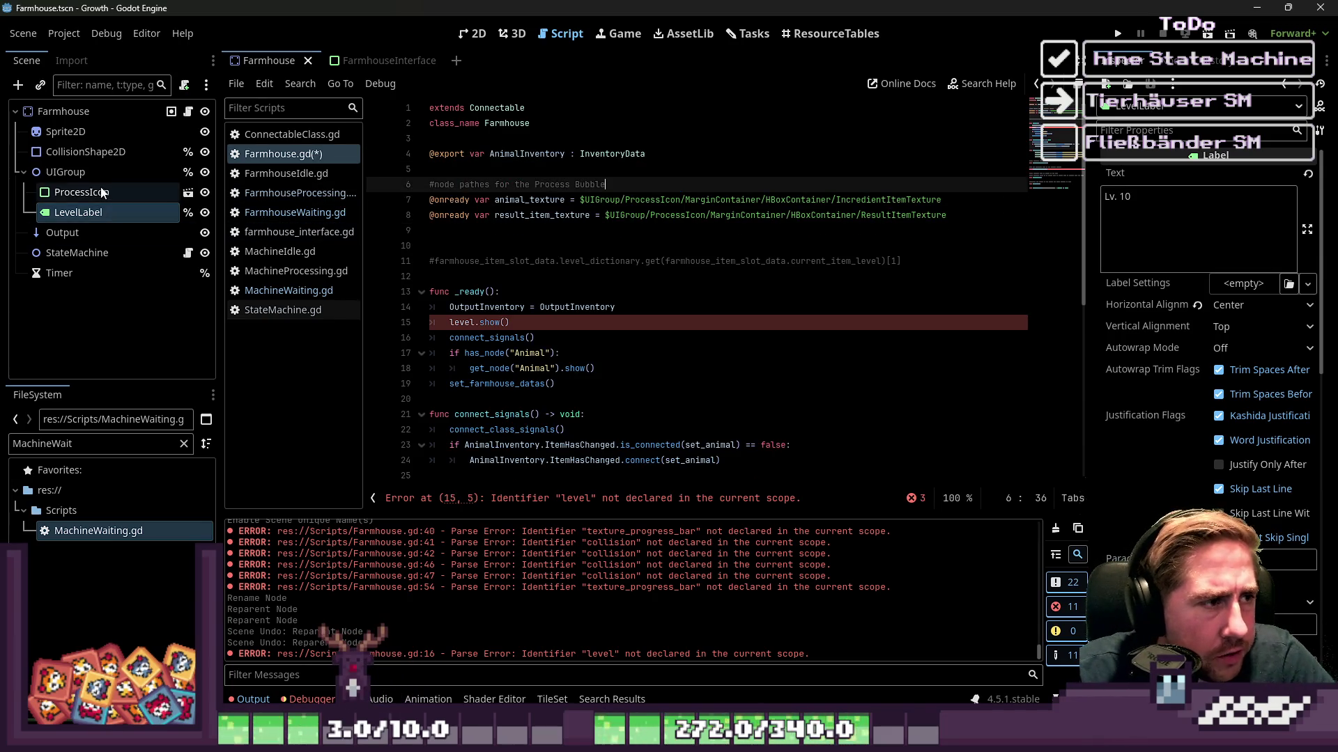
{"action": "key", "text": "ctrl+z"}
{"action": "left_click", "coordinate": [382, 263]}
{"action": "key", "text": "ctrl+z"}
{"action": "left_click", "coordinate": [570, 216]}
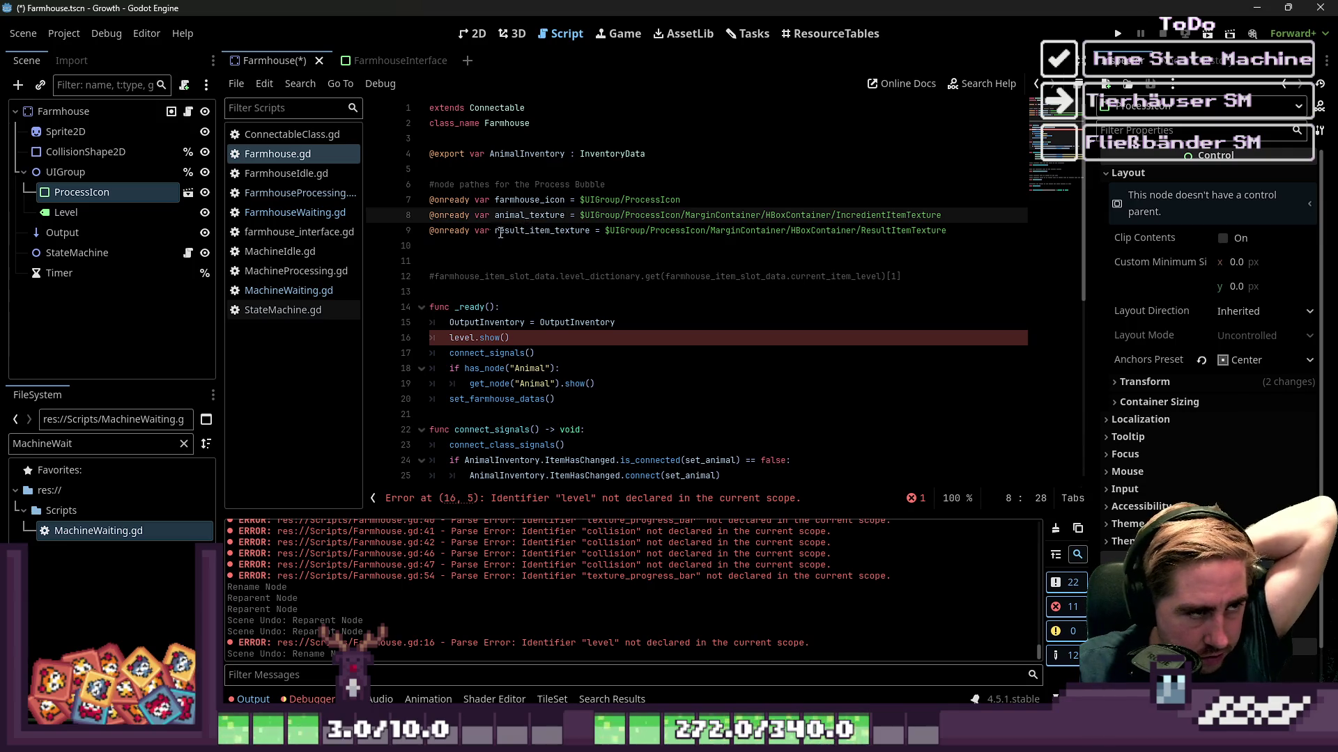
Open the ProcessIcon scene for editing on the 2D canvas.
{"action": "left_click", "coordinate": [88, 208]}
{"action": "left_click", "coordinate": [87, 202]}
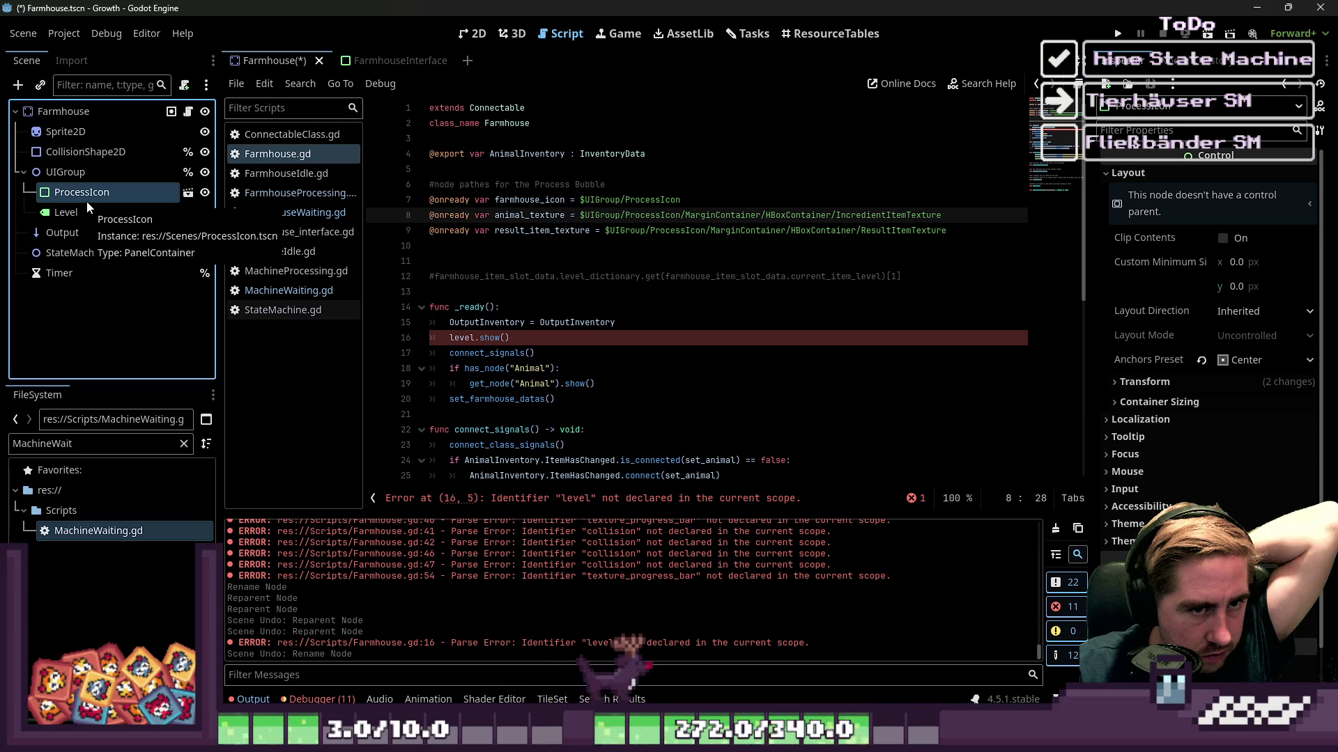
{"action": "left_click", "coordinate": [689, 218]}
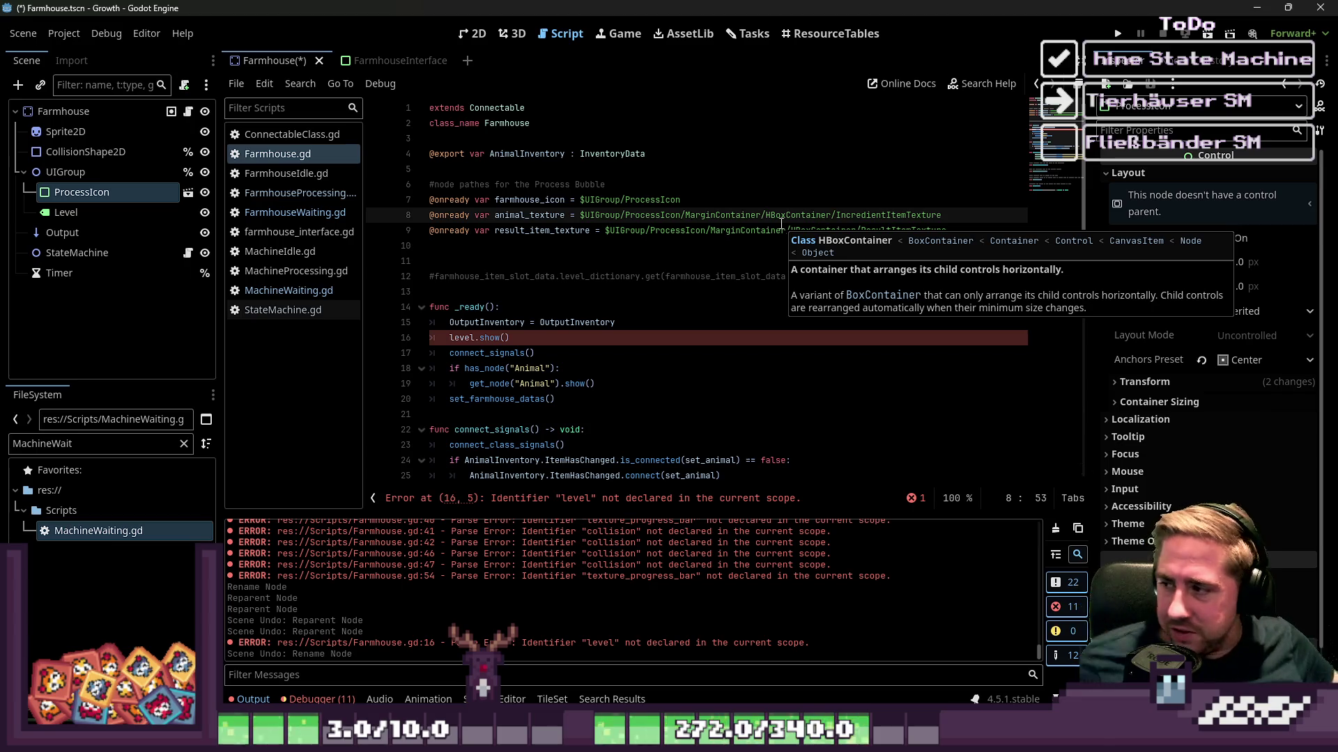
{"action": "left_click", "coordinate": [188, 192]}
{"action": "left_click", "coordinate": [473, 33]}
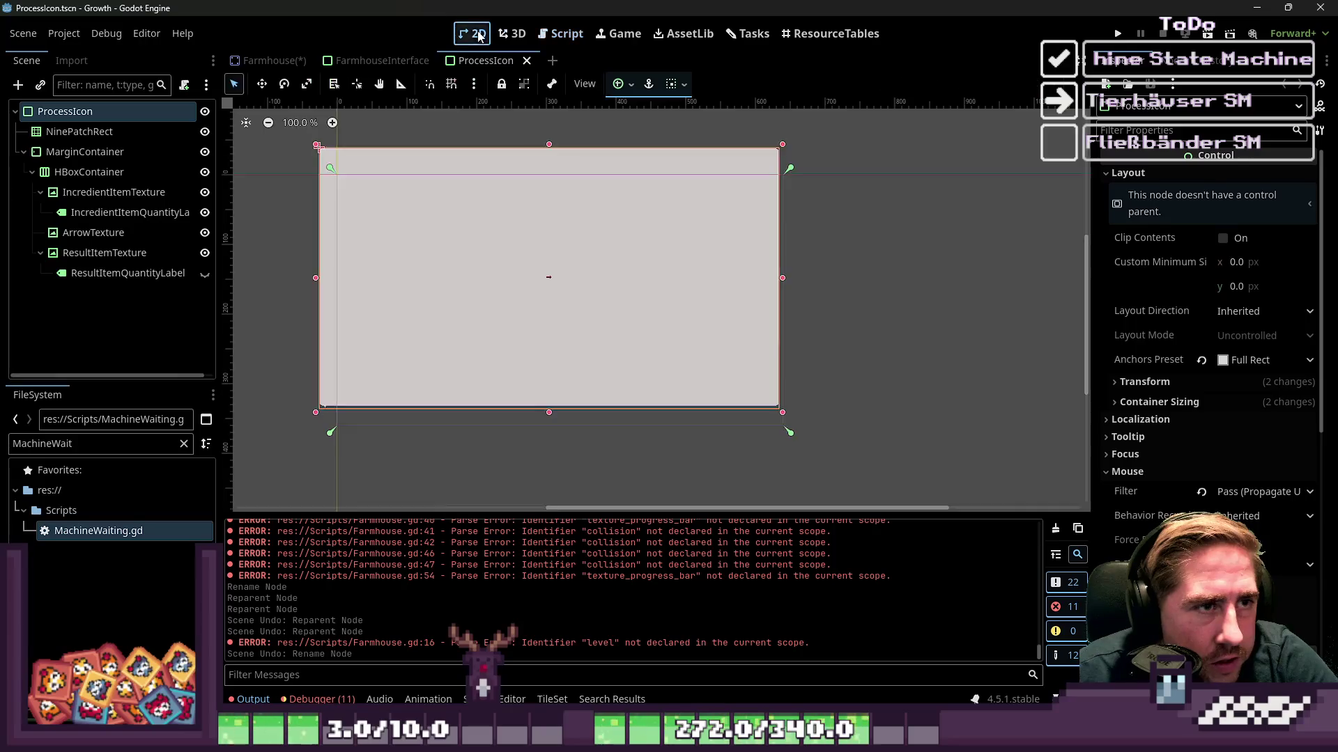
Begin attaching a new script to ProcessIcon, then cancel it.
{"action": "scroll", "coordinate": [804, 306], "scroll_direction": "down", "scroll_amount": 1}
{"action": "scroll", "coordinate": [490, 303], "scroll_direction": "up", "scroll_amount": 3}
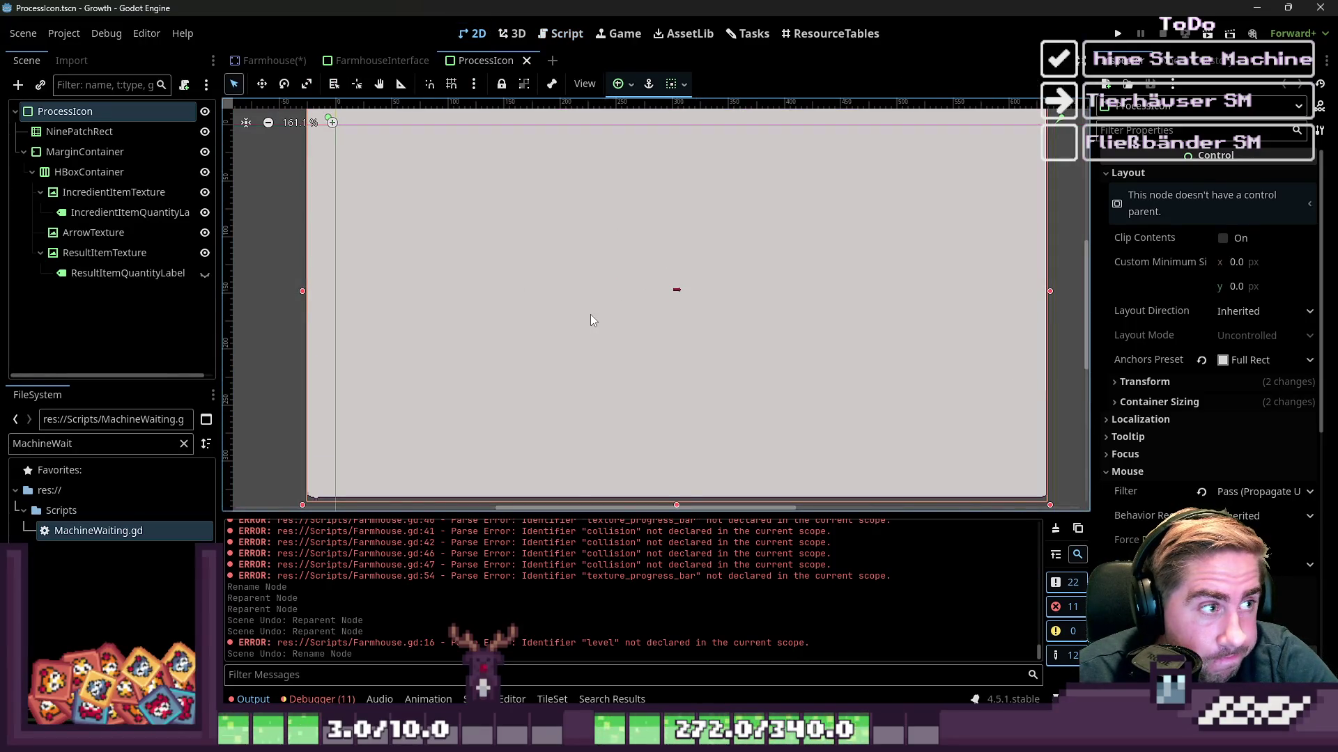
{"action": "scroll", "coordinate": [591, 319], "scroll_direction": "down", "scroll_amount": 5}
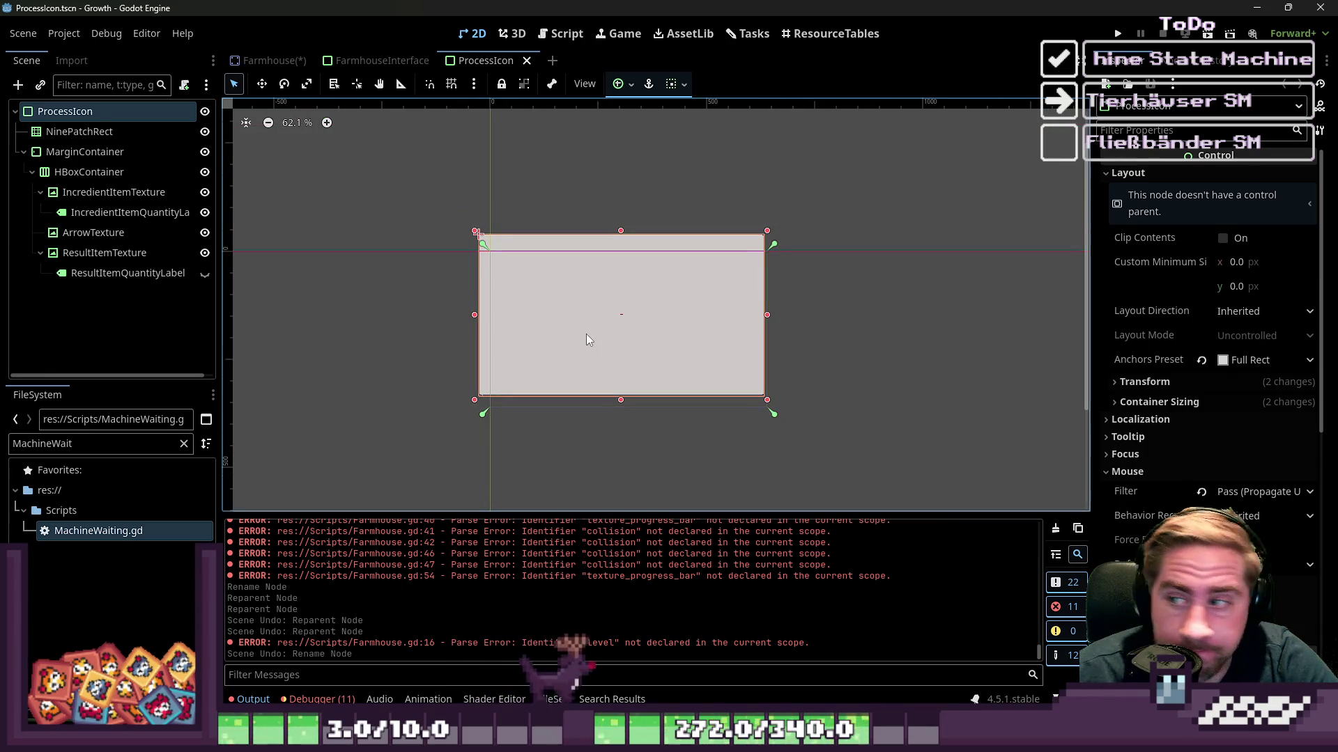
{"action": "left_click", "coordinate": [184, 85]}
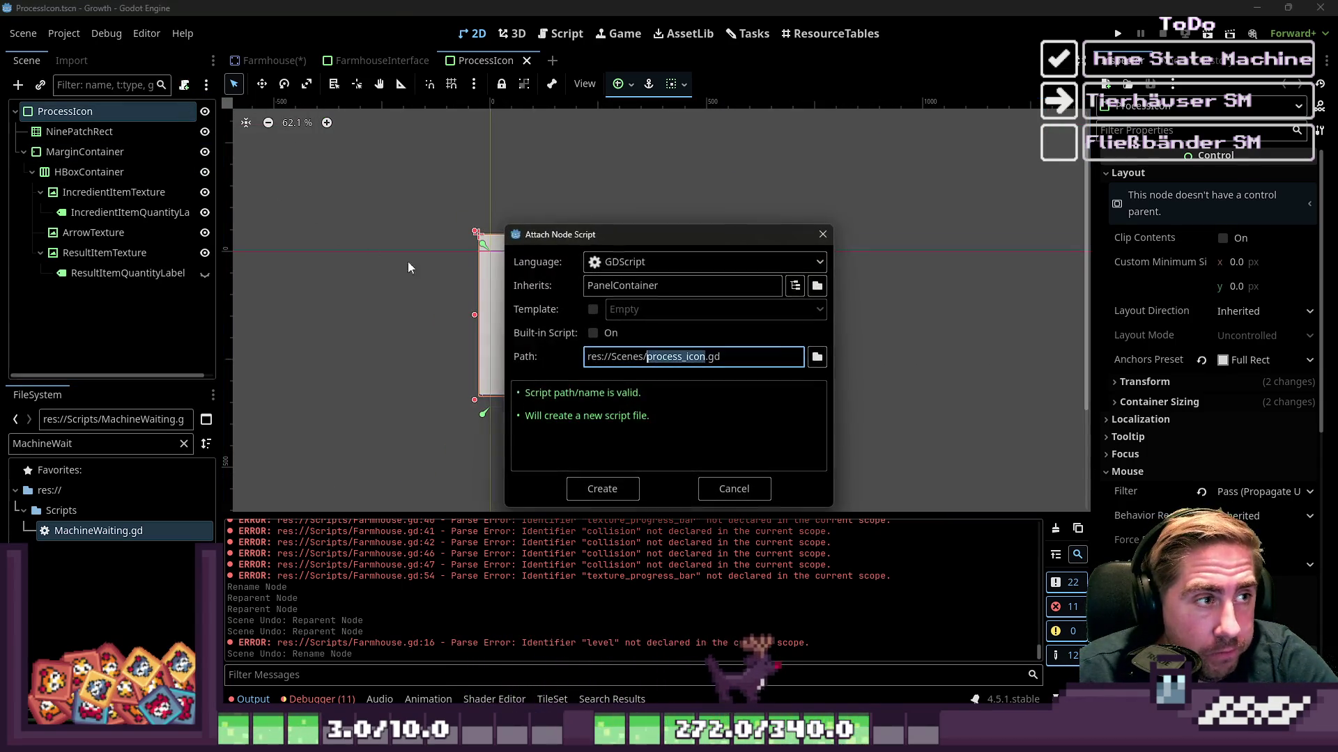
{"action": "left_click", "coordinate": [730, 495]}
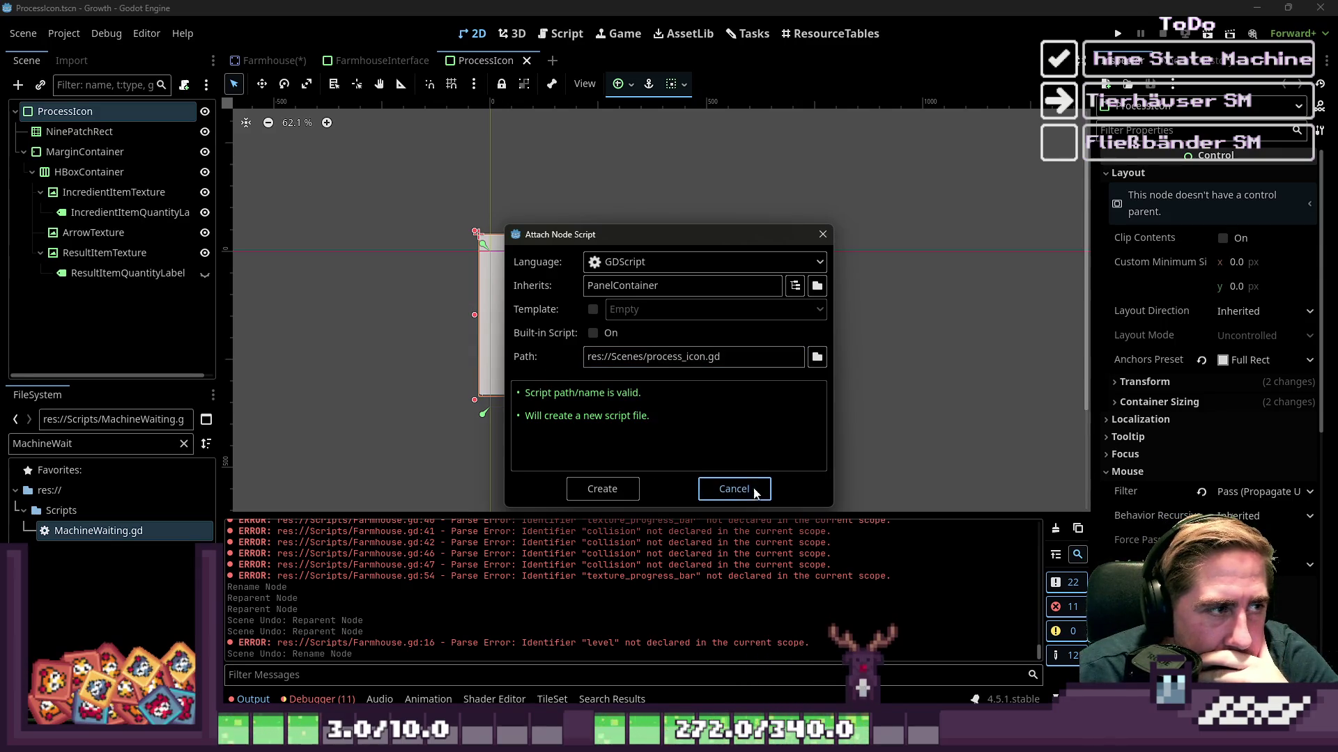
{"action": "left_click", "coordinate": [752, 490]}
Set ProcessIcon's container sizing to centered with horizontal and vertical Expand enabled.
{"action": "left_click", "coordinate": [674, 84]}
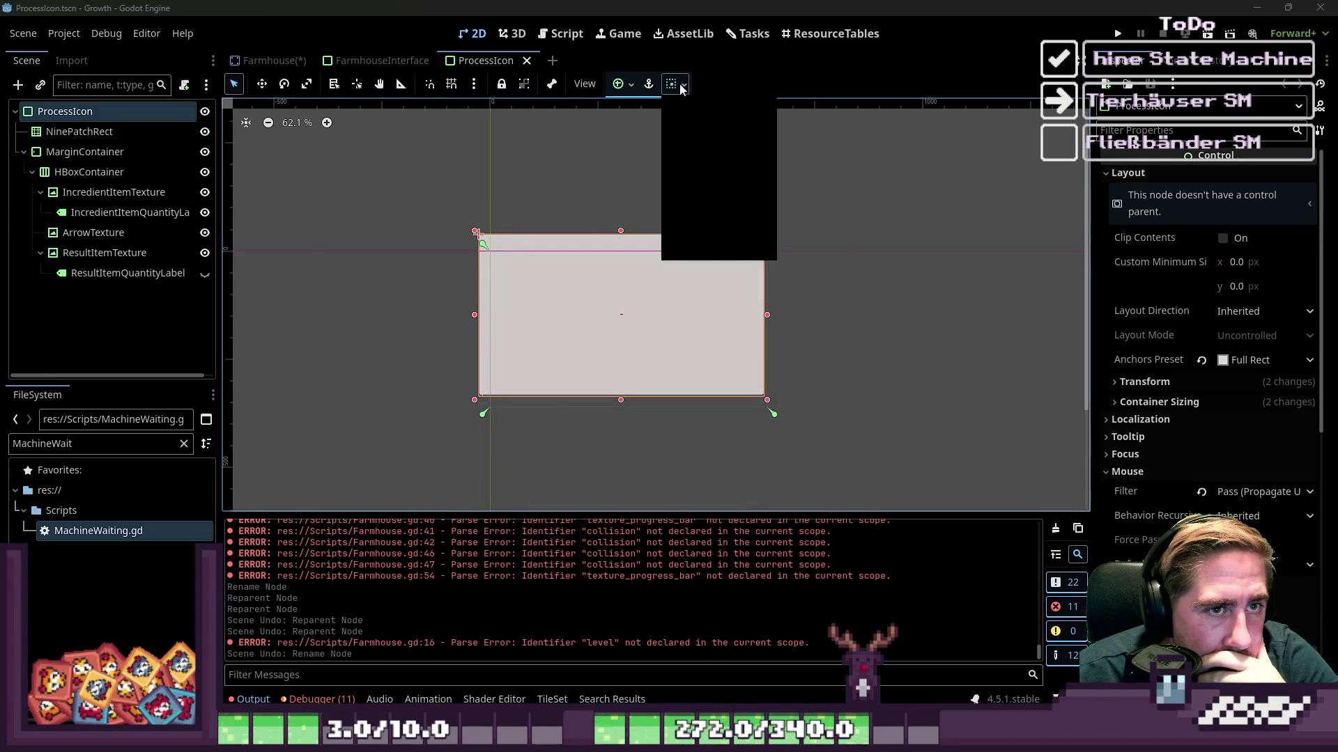
{"action": "left_click", "coordinate": [706, 137]}
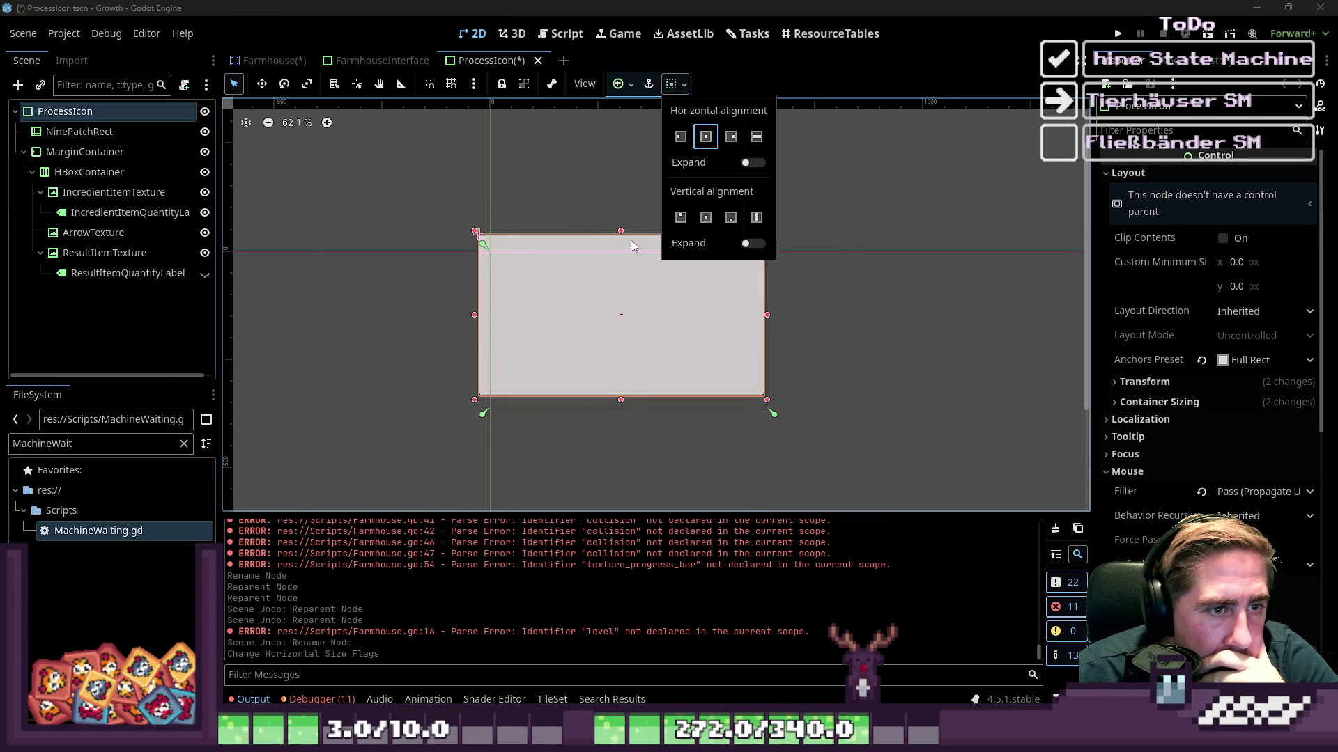
{"action": "left_click", "coordinate": [720, 220]}
{"action": "left_click", "coordinate": [754, 164]}
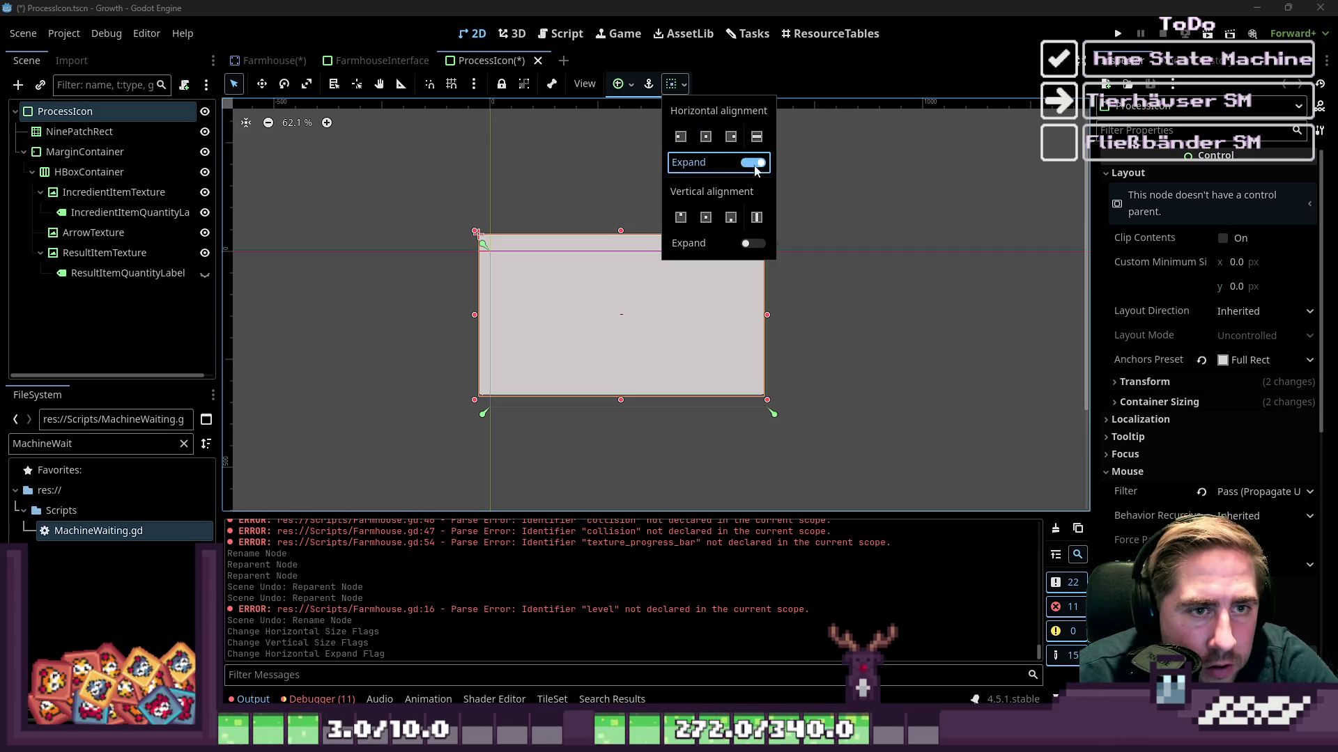
{"action": "left_click", "coordinate": [752, 244]}
{"action": "left_click", "coordinate": [138, 129]}
Delete then restore the NinePatchRect node and preview its speech-bubble texture.
{"action": "left_click", "coordinate": [138, 128]}
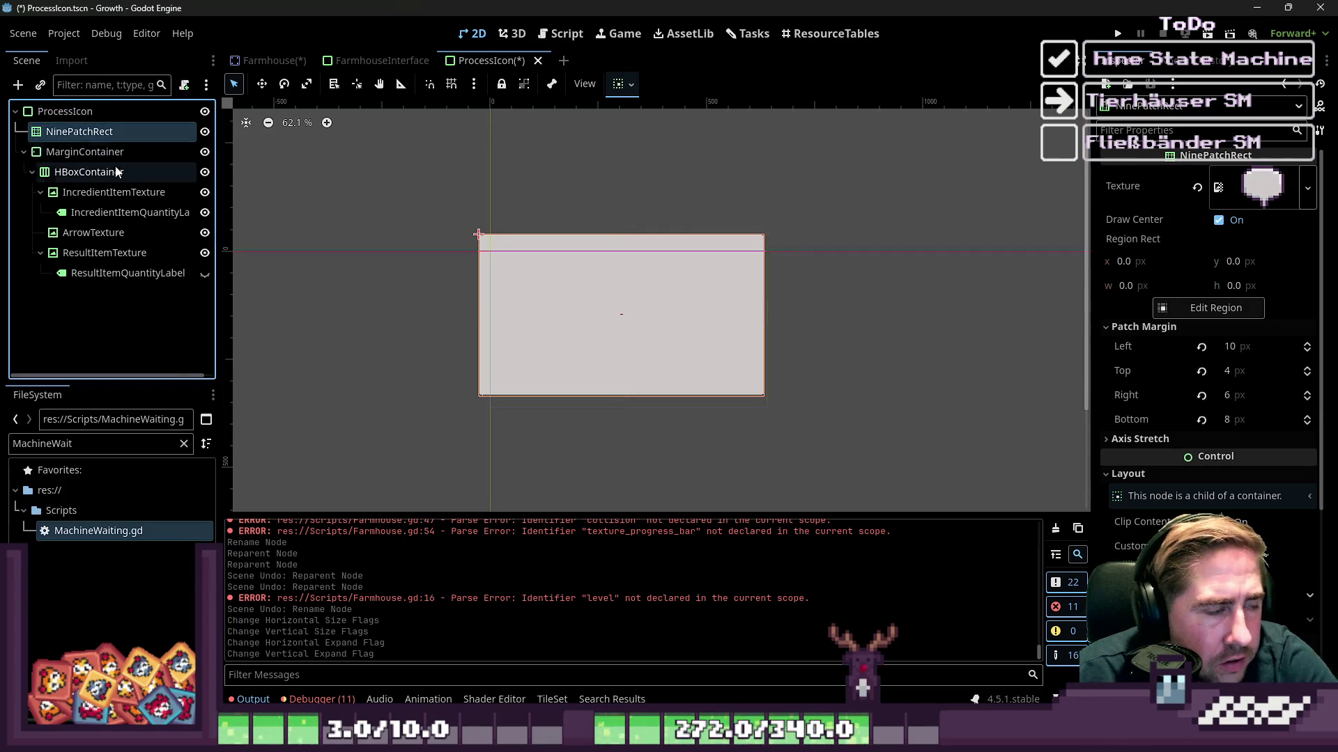
{"action": "key", "text": "Delete"}
{"action": "key", "text": "Return"}
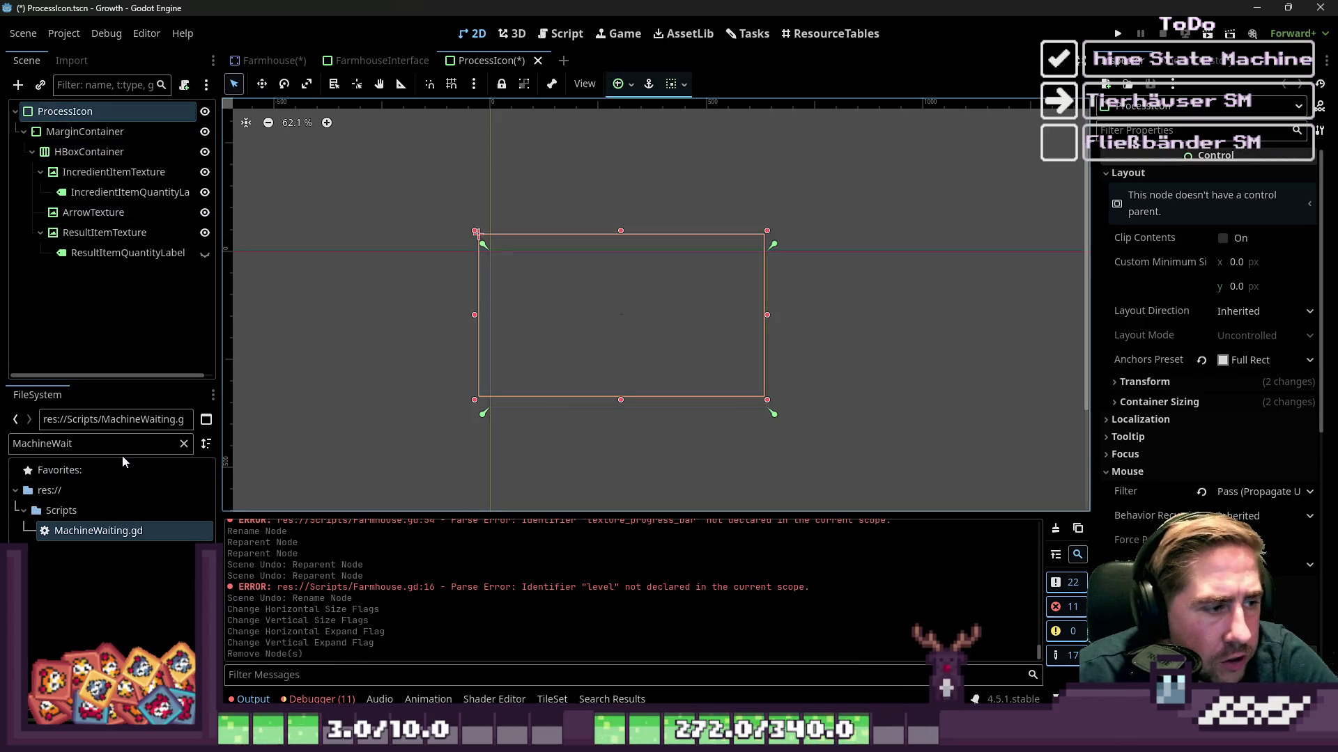
{"action": "key", "text": "ctrl+z"}
{"action": "left_click", "coordinate": [1229, 187]}
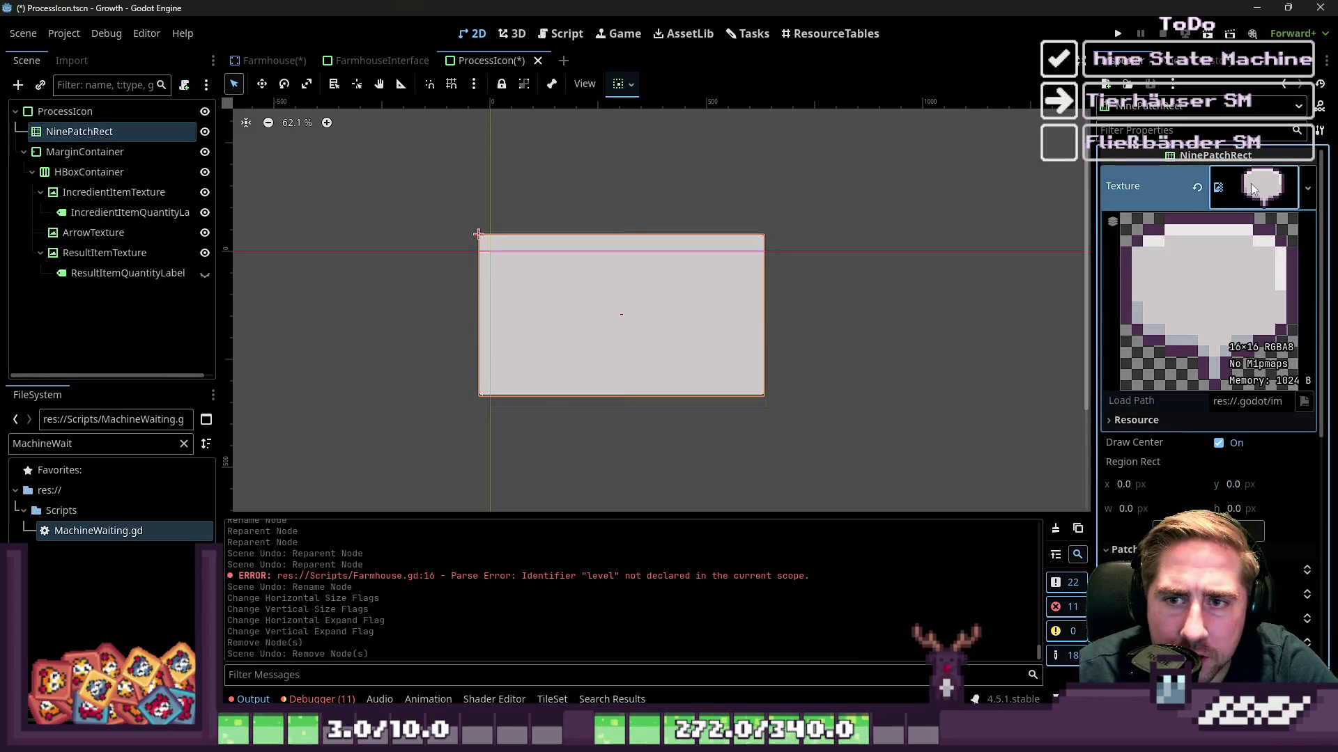
{"action": "left_click_drag", "start_coordinate": [1090, 359], "coordinate": [496, 362]}
{"action": "left_click_drag", "start_coordinate": [594, 371], "coordinate": [1073, 385]}
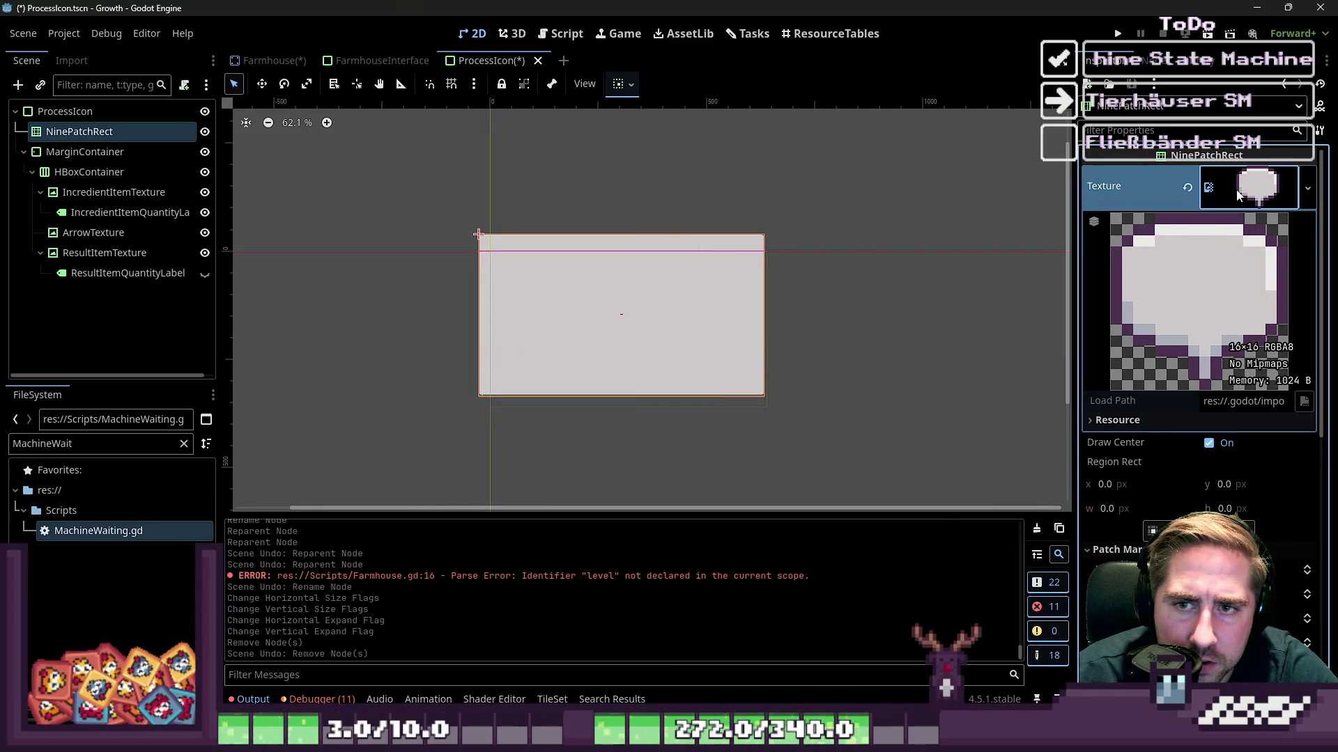
Filter FileSystem for machine_icon and drop machine_icon.png onto ProcessIcon's Panel style override.
{"action": "double_click", "coordinate": [94, 444]}
{"action": "type", "text": "machine_"}
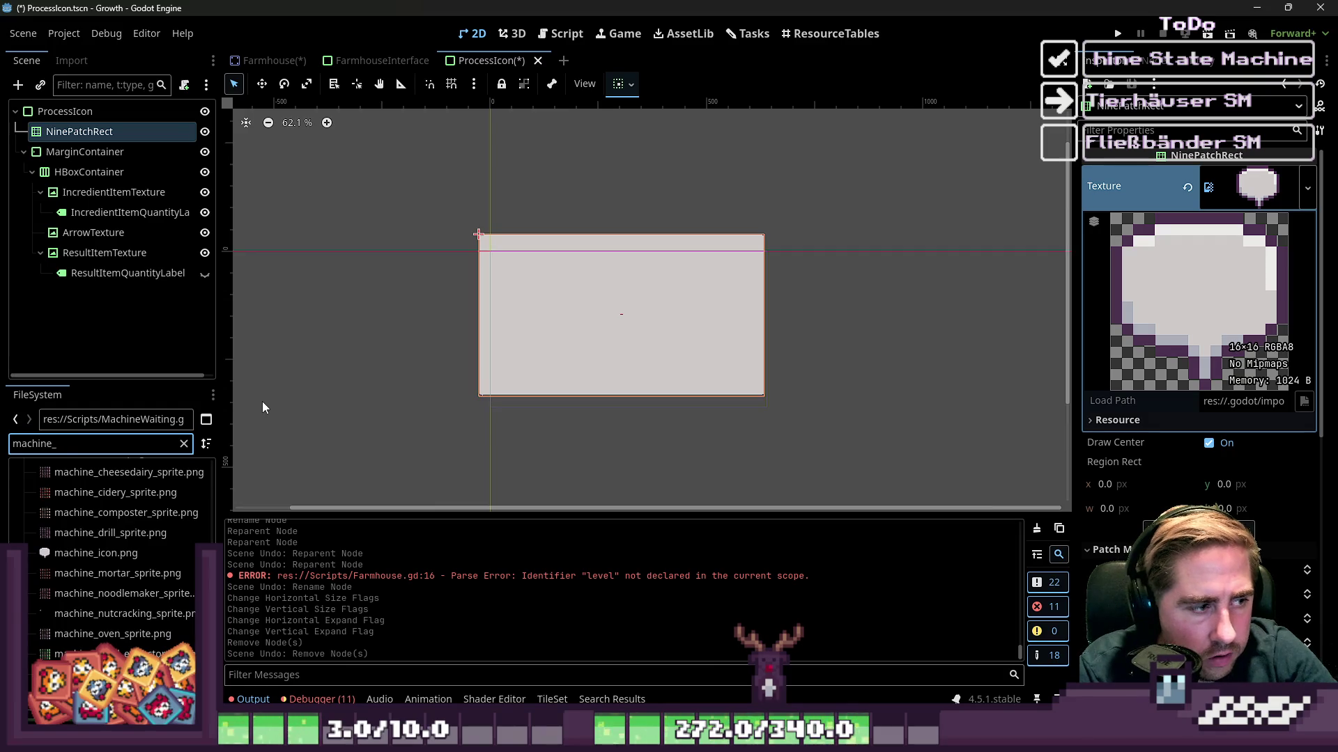
{"action": "type", "text": "icon"}
{"action": "left_click", "coordinate": [70, 112]}
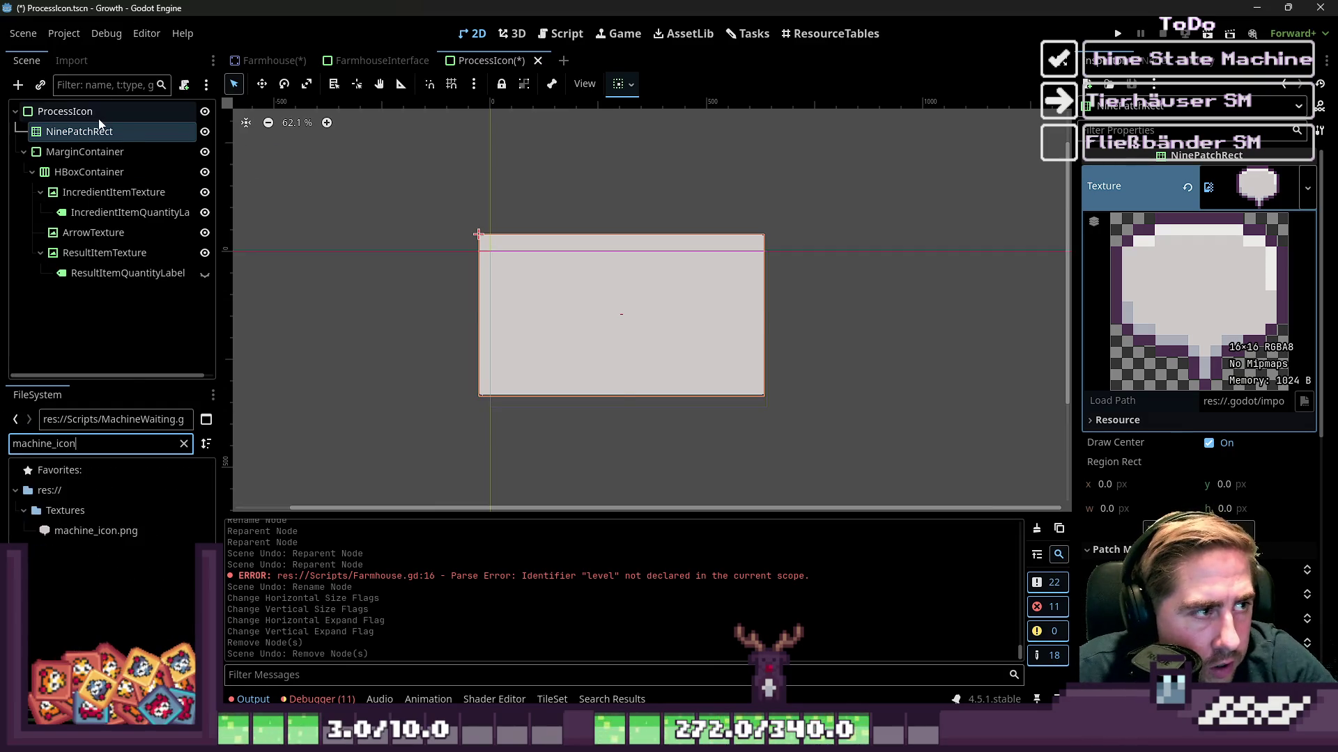
{"action": "left_click", "coordinate": [1156, 437]}
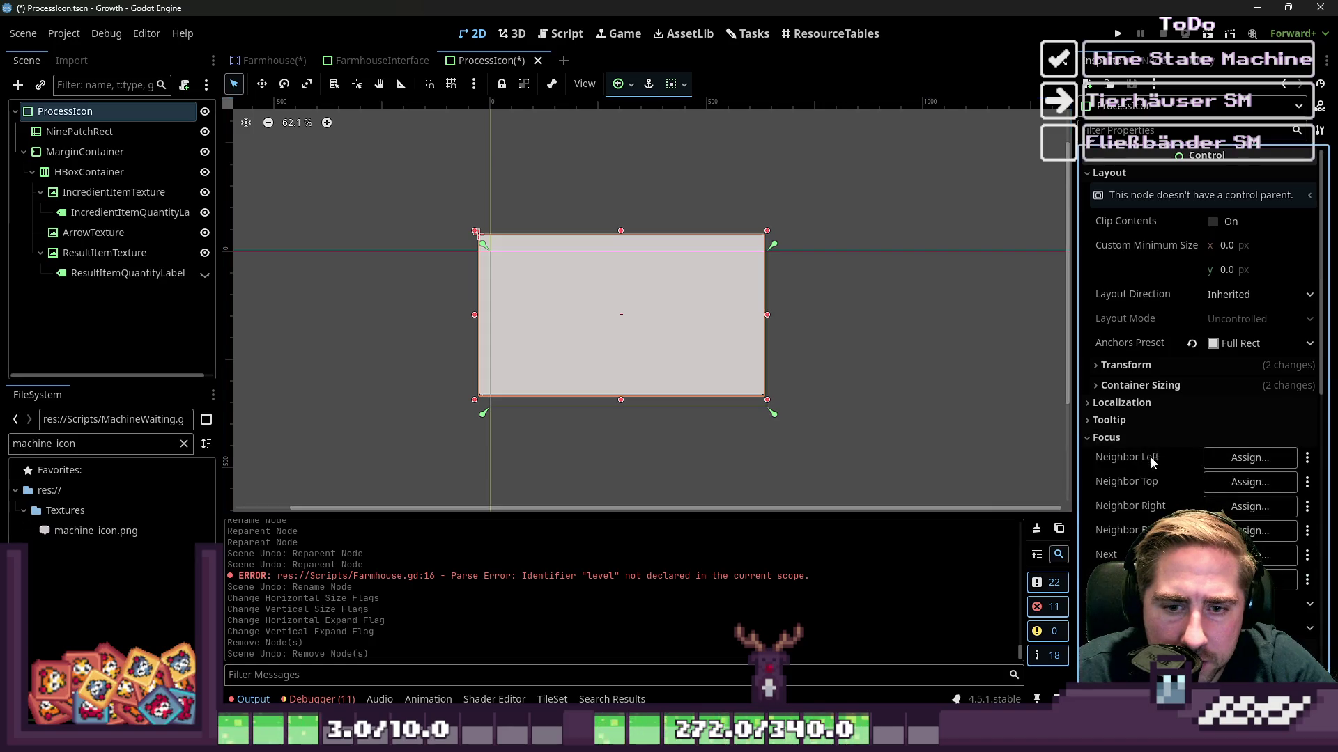
{"action": "left_click", "coordinate": [1131, 444]}
{"action": "left_click", "coordinate": [1129, 457]}
{"action": "left_click", "coordinate": [1128, 455]}
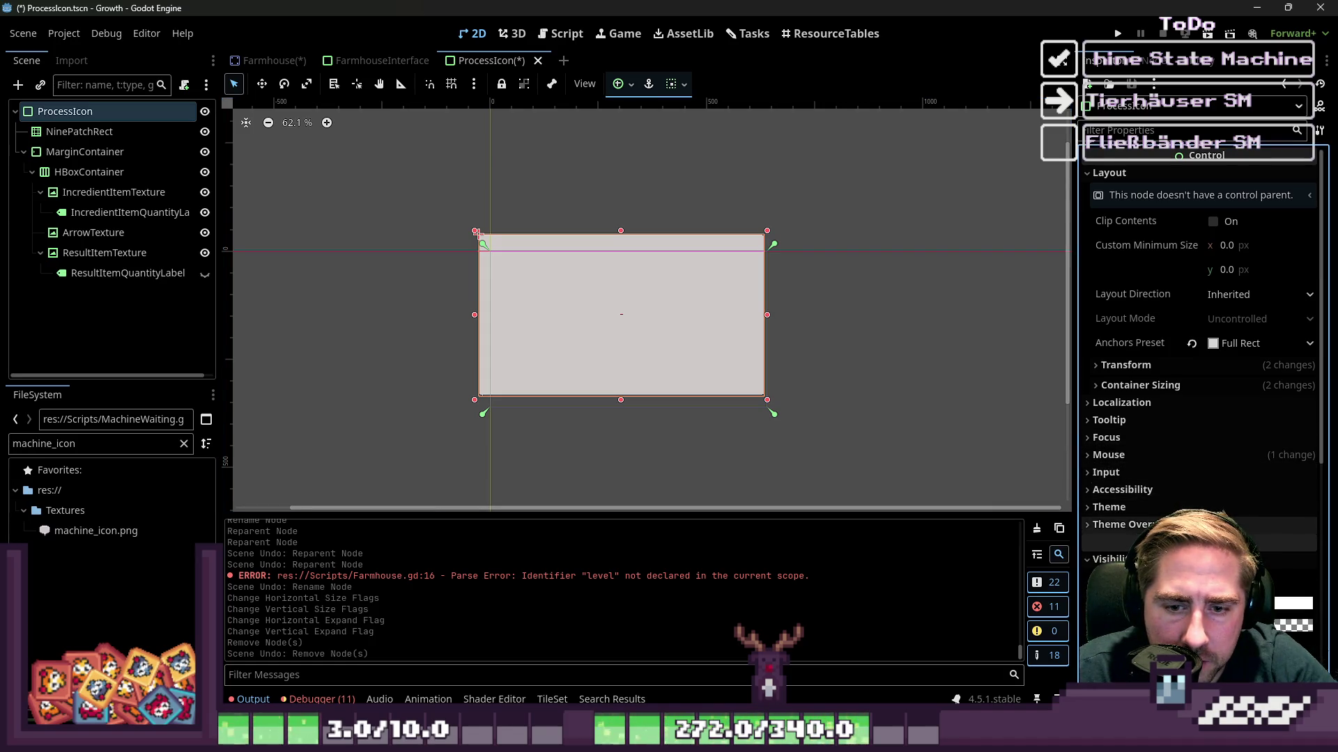
{"action": "left_click", "coordinate": [1122, 525]}
{"action": "left_click", "coordinate": [1171, 542]}
{"action": "scroll", "coordinate": [1170, 470], "scroll_direction": "down", "scroll_amount": 3}
{"action": "mouse_move", "coordinate": [77, 531]}
{"action": "left_mouse_down"}
{"action": "mouse_move", "coordinate": [1204, 417]}
{"action": "mouse_move", "coordinate": [1254, 352]}
{"action": "left_mouse_up"}
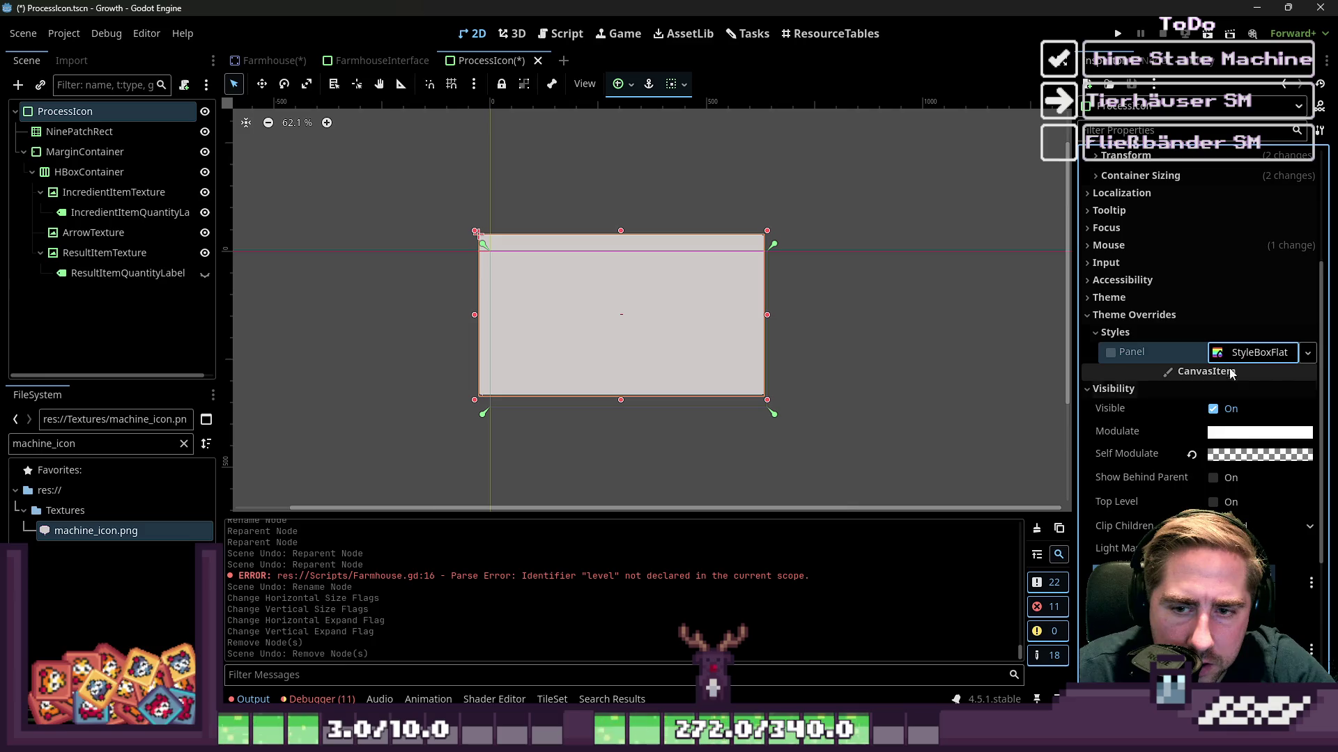
Set ProcessIcon's Panel style override to a new StyleBoxTexture textured with machine_icon.png.
{"action": "left_click", "coordinate": [1308, 353]}
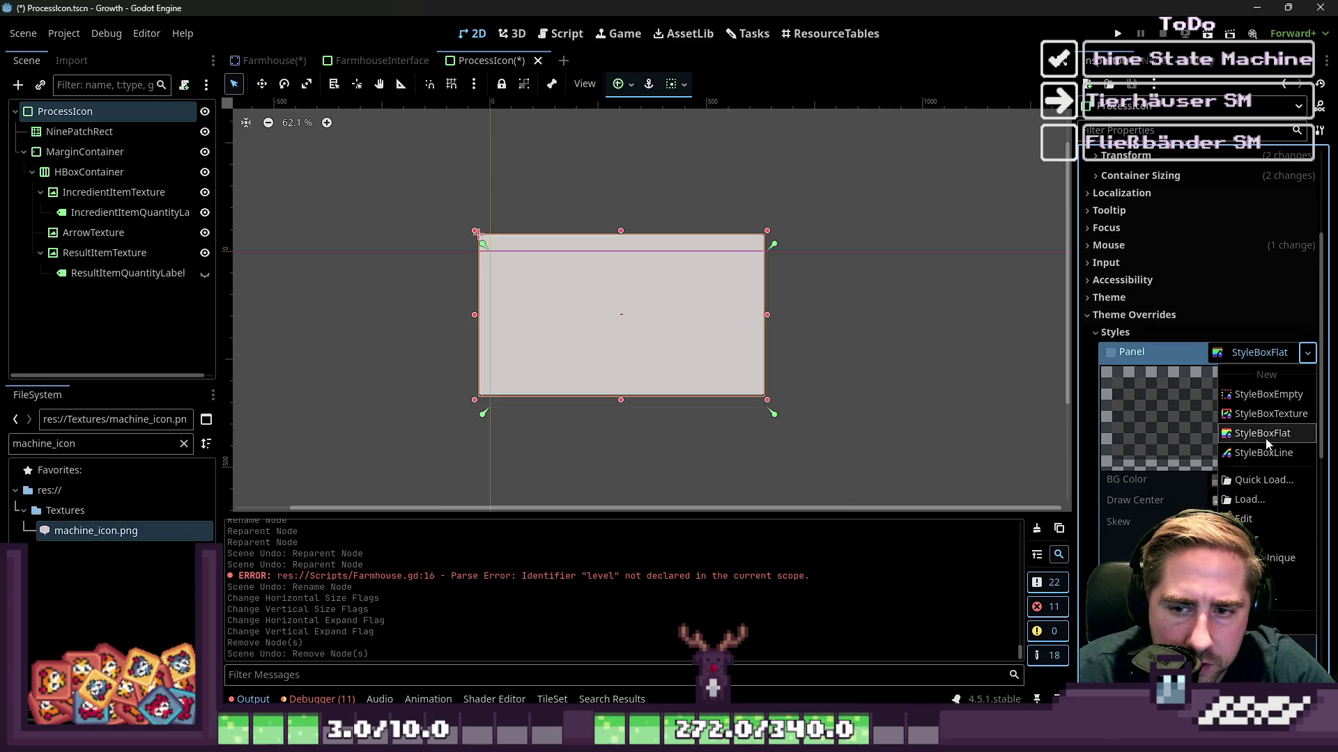
{"action": "left_click", "coordinate": [1262, 414]}
{"action": "mouse_move", "coordinate": [96, 531]}
{"action": "left_mouse_down"}
{"action": "mouse_move", "coordinate": [681, 585]}
{"action": "mouse_move", "coordinate": [1212, 498]}
{"action": "mouse_move", "coordinate": [1240, 482]}
{"action": "left_mouse_up"}
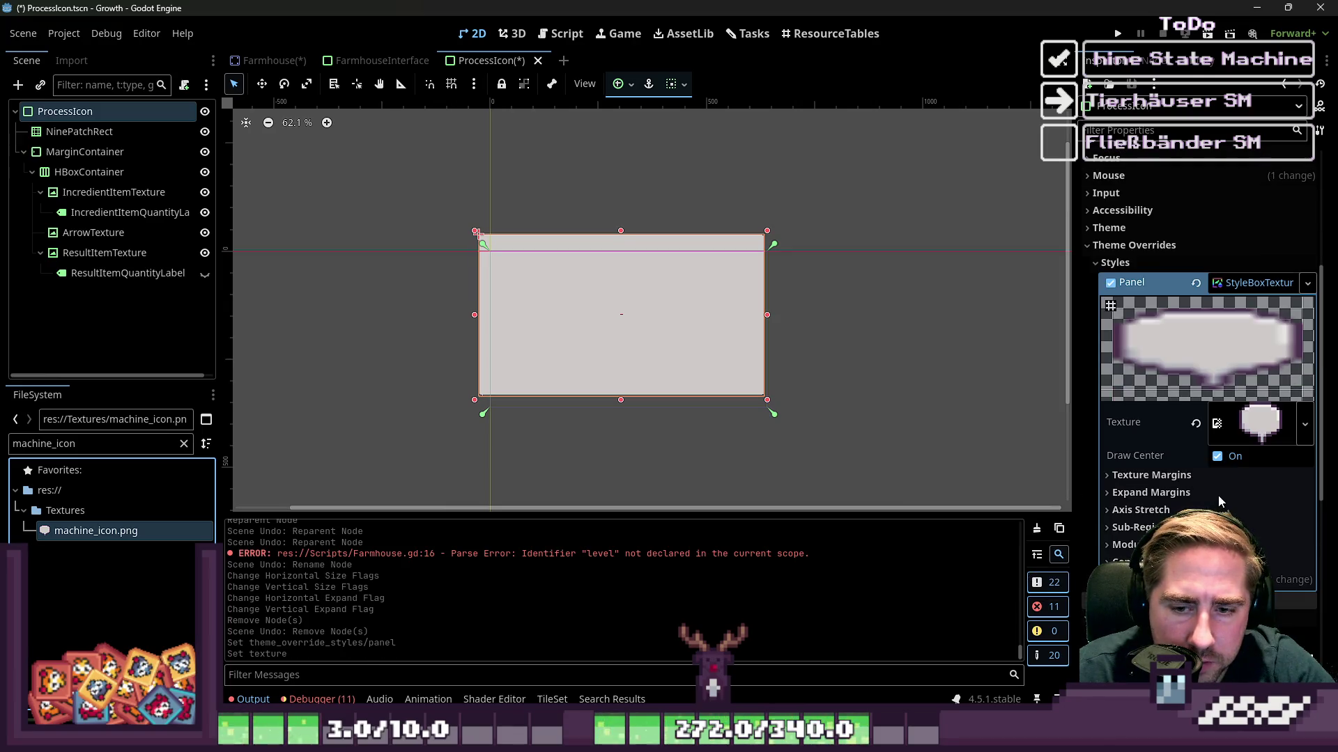
Enter first texture margins: left 3, top 3, right 33, then drag the bottom margin up.
{"action": "left_click", "coordinate": [1176, 476]}
{"action": "left_click", "coordinate": [1256, 497]}
{"action": "type", "text": "3"}
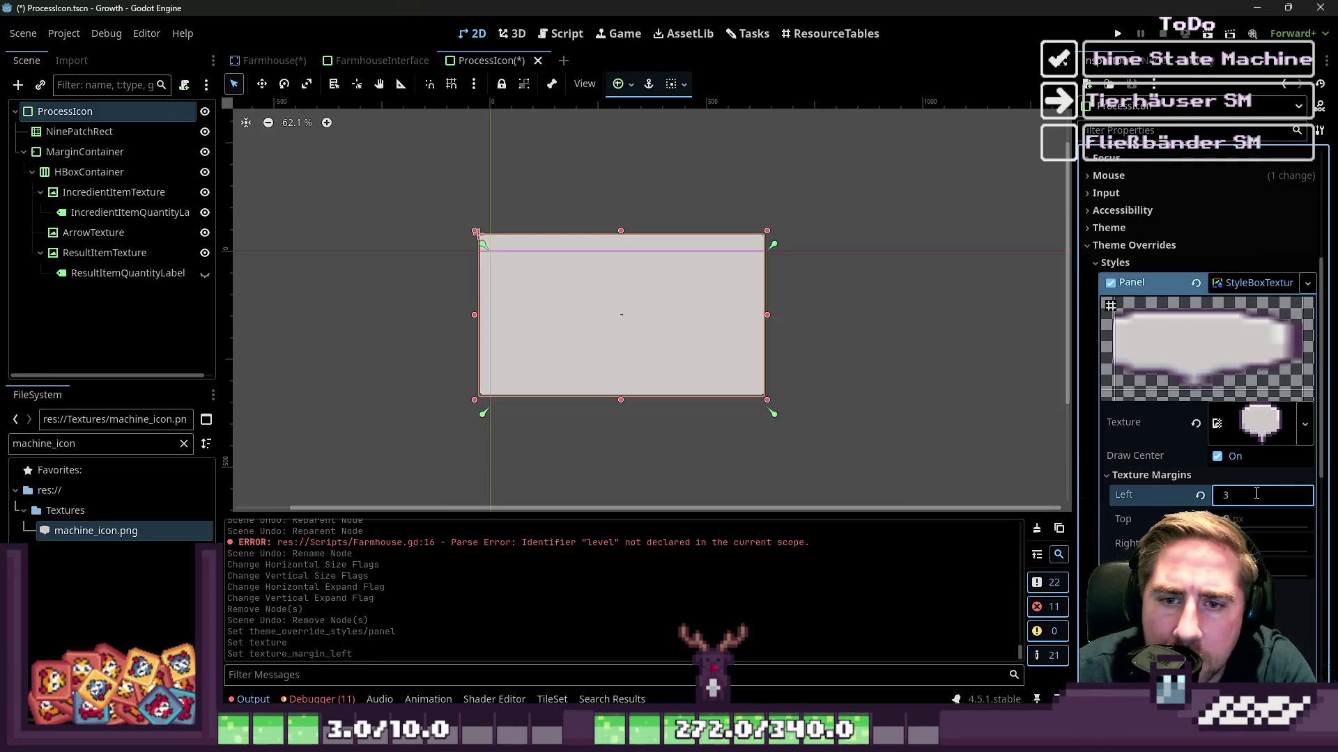
{"action": "key", "text": "Tab"}
{"action": "type", "text": "3"}
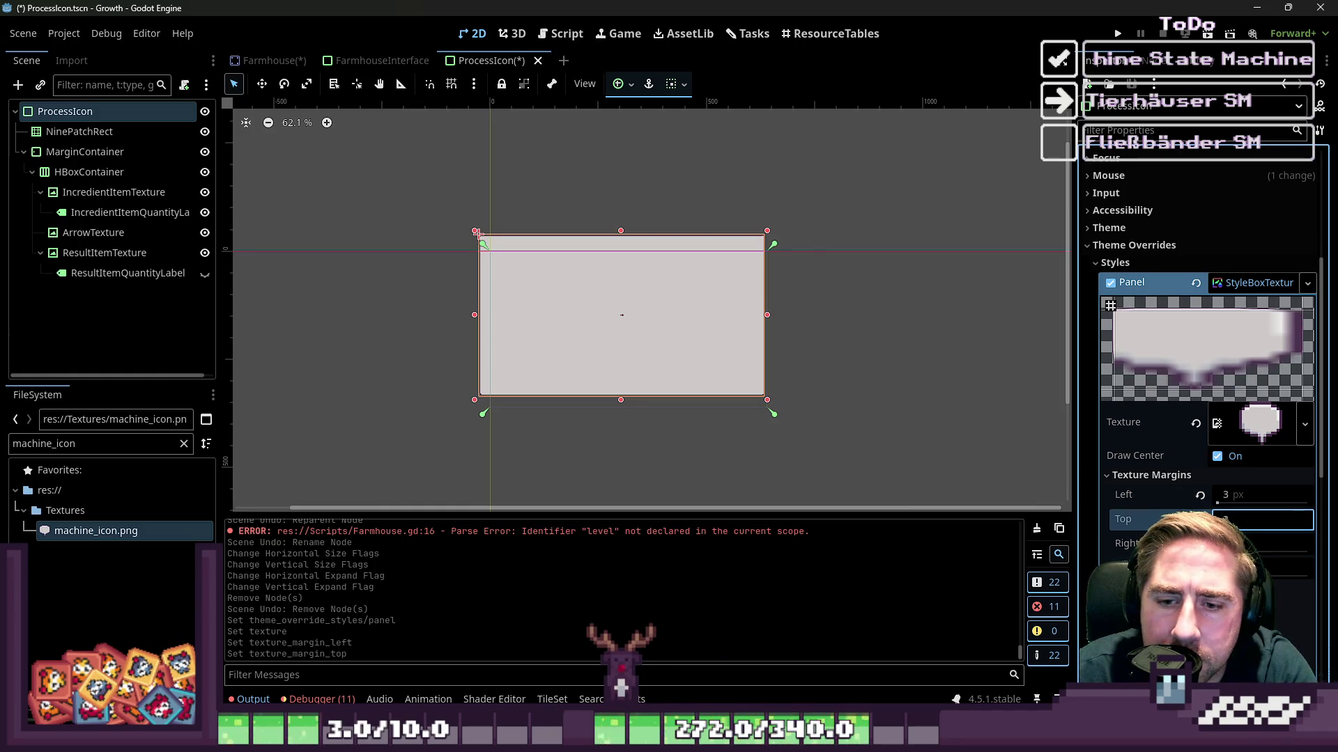
{"action": "key", "text": "Tab"}
{"action": "type", "text": "3"}
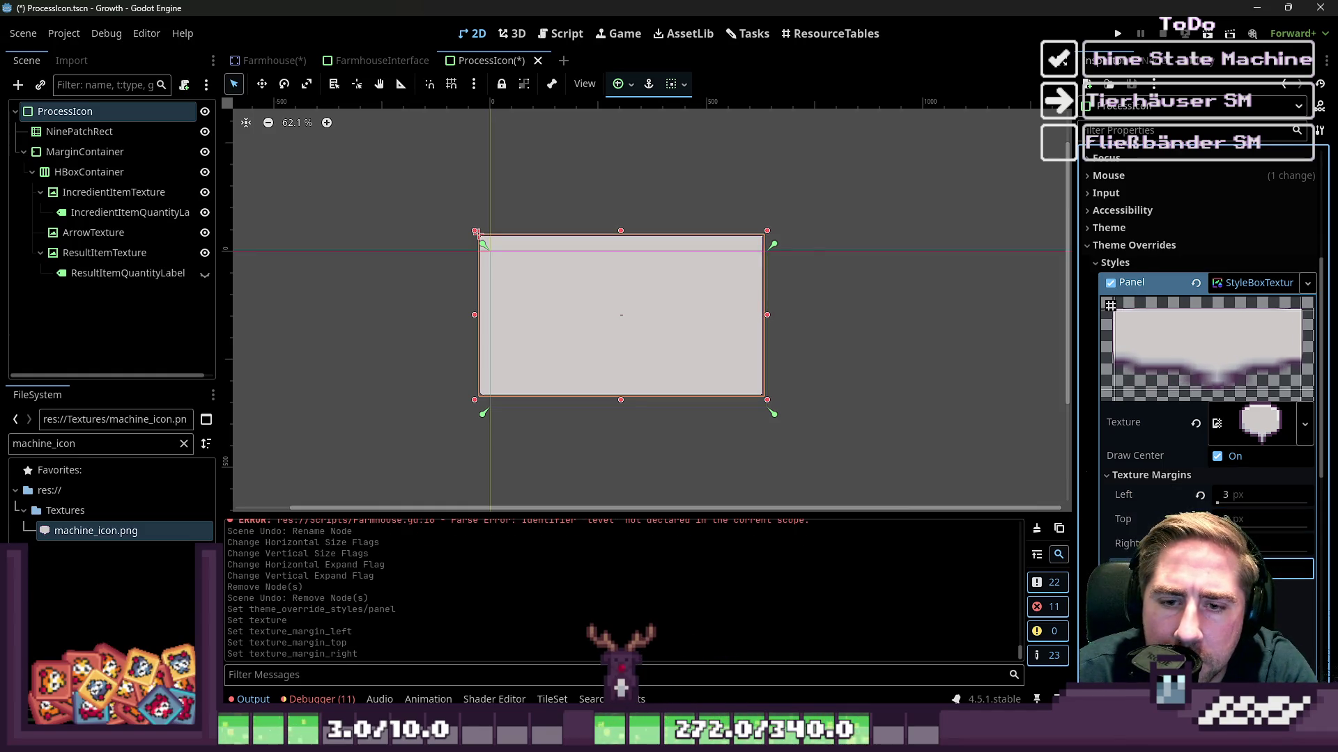
{"action": "type", "text": "3"}
{"action": "key", "text": "Tab"}
{"action": "scroll", "coordinate": [449, 368], "scroll_direction": "up", "scroll_amount": 12}
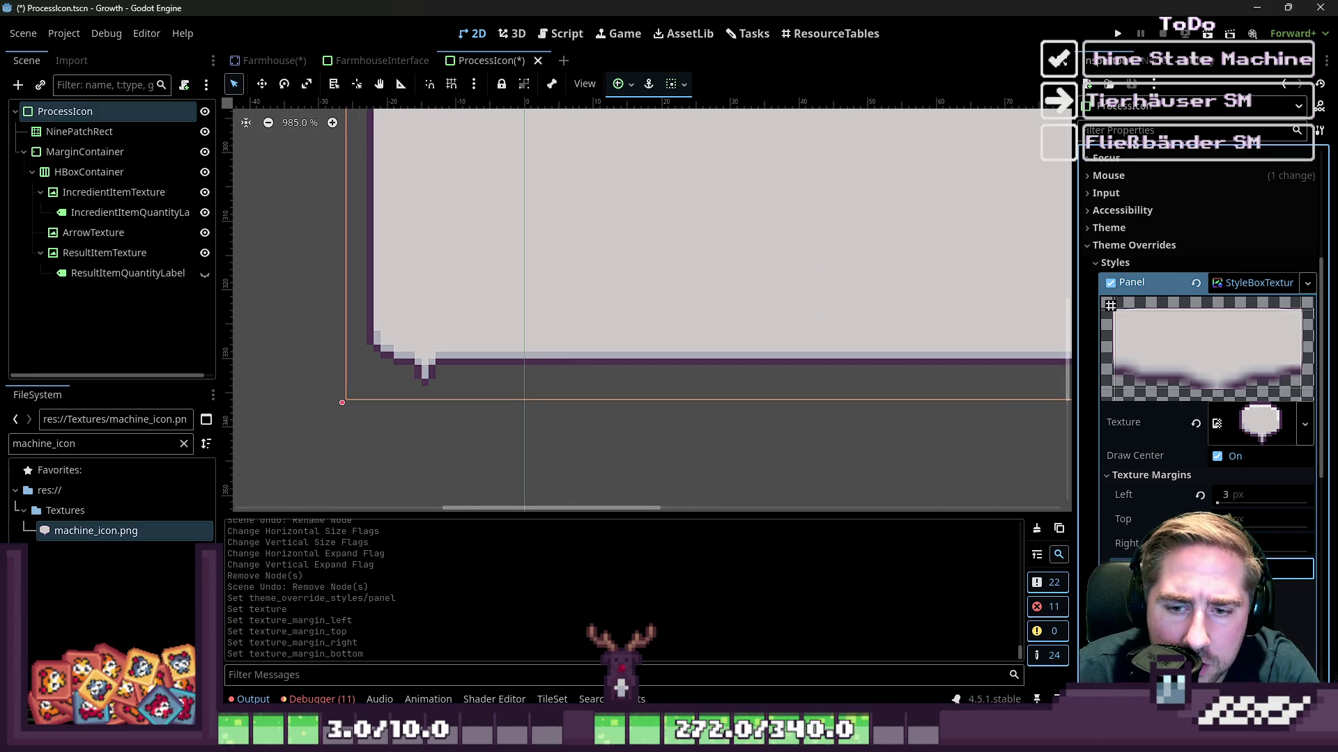
{"action": "left_click_drag", "start_coordinate": [1254, 568], "coordinate": [1268, 568]}
Retune the texture margins, changing left to 6 and adjusting the others to 6 and 5.
{"action": "scroll", "coordinate": [295, 400], "scroll_direction": "down", "scroll_amount": 10}
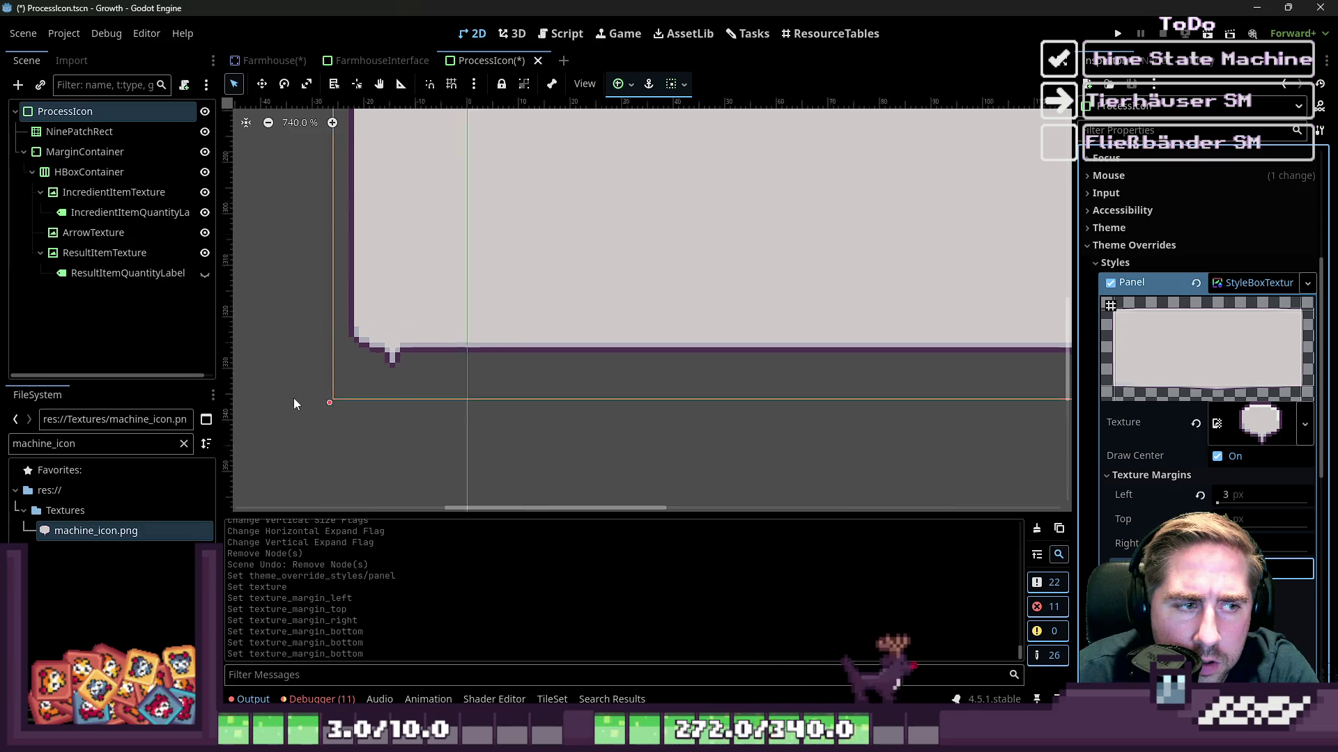
{"action": "scroll", "coordinate": [424, 377], "scroll_direction": "down", "scroll_amount": 4}
{"action": "scroll", "coordinate": [786, 170], "scroll_direction": "up", "scroll_amount": 3}
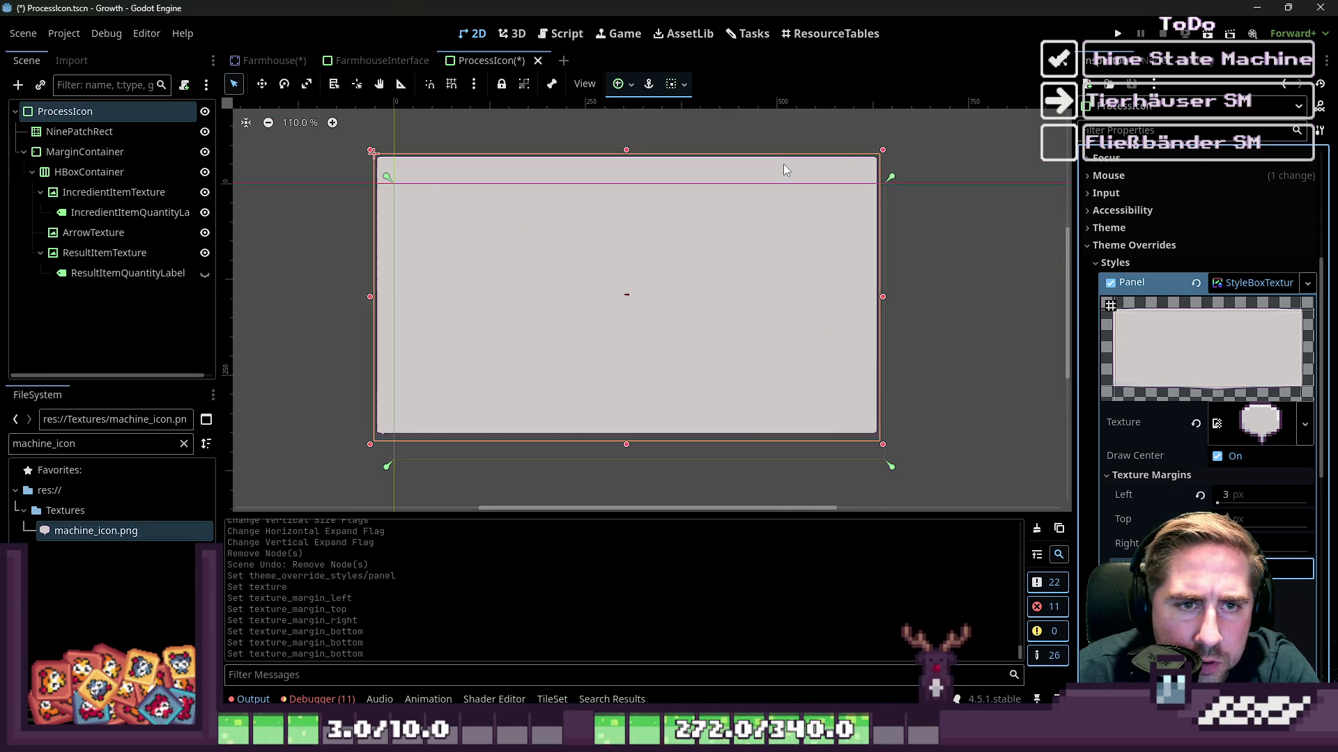
{"action": "type", "text": "6"}
{"action": "key", "text": "Return"}
{"action": "left_click", "coordinate": [1253, 519]}
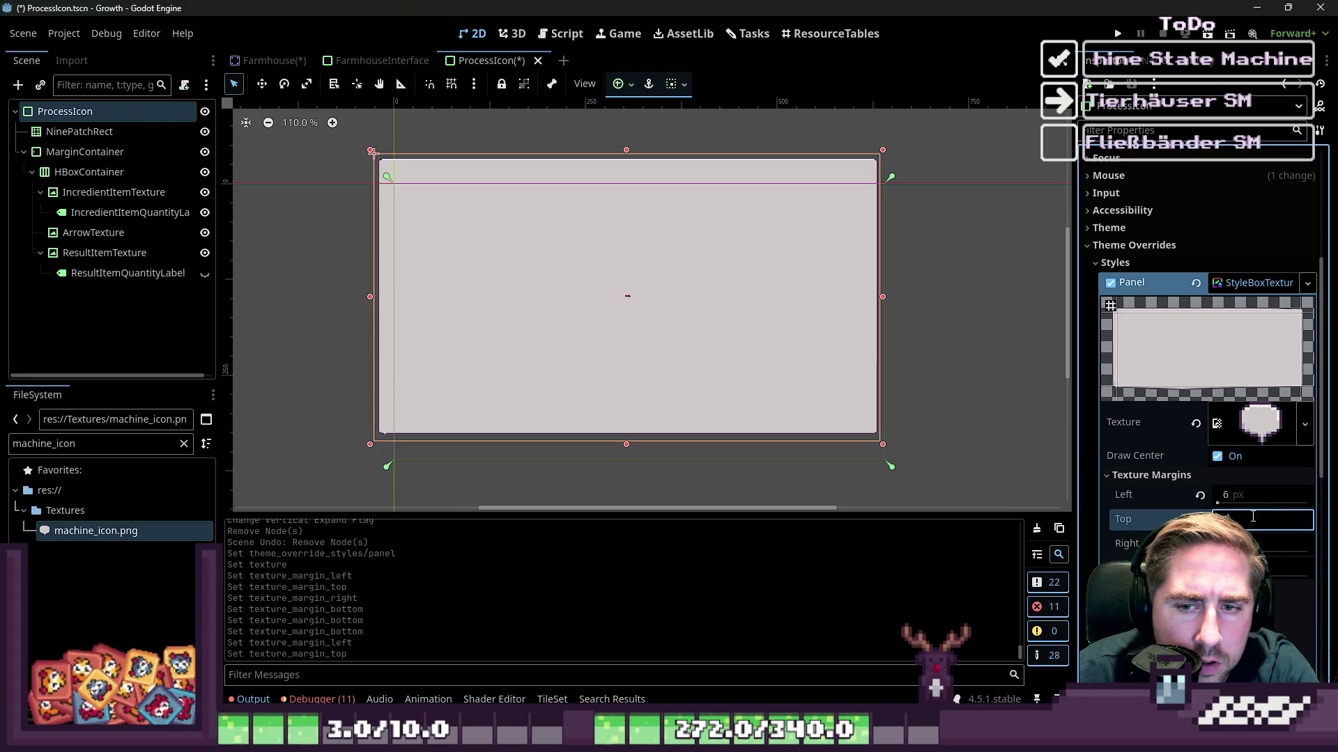
{"action": "type", "text": "6"}
{"action": "key", "text": "Return"}
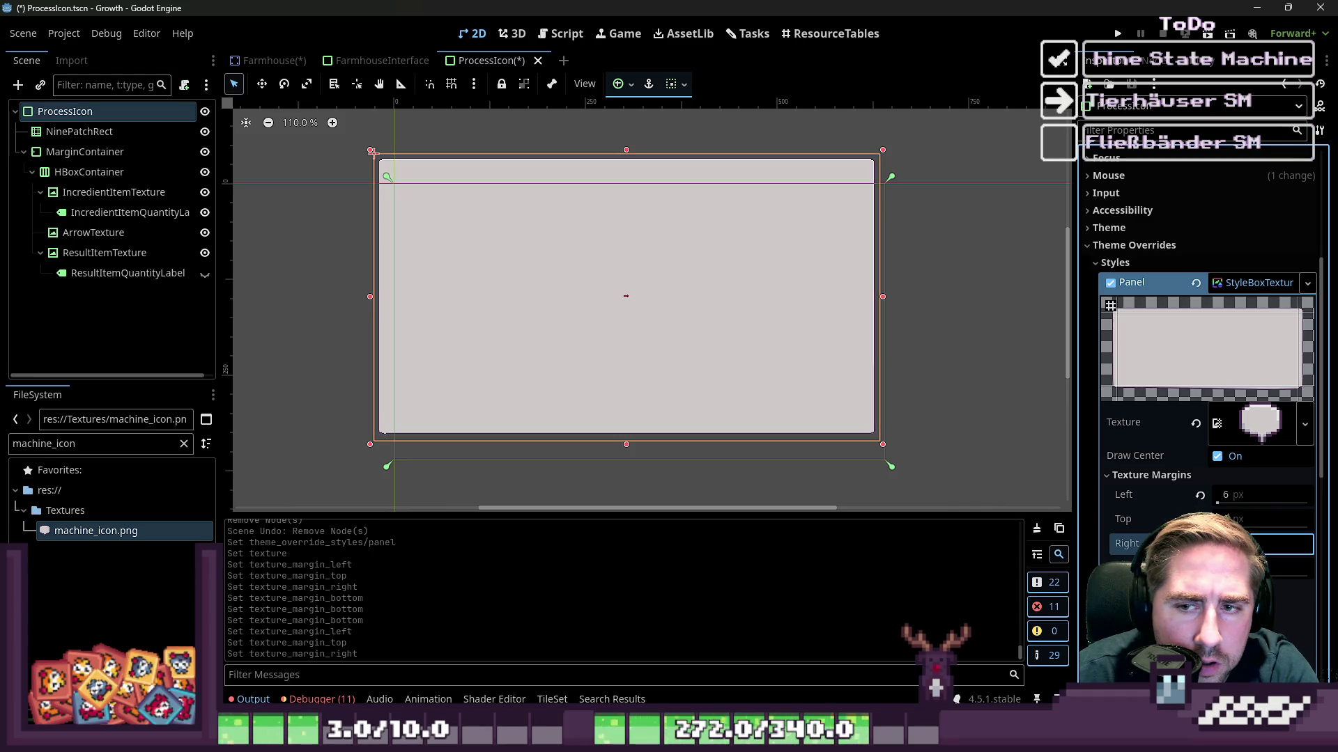
{"action": "type", "text": "5"}
{"action": "key", "text": "Return"}
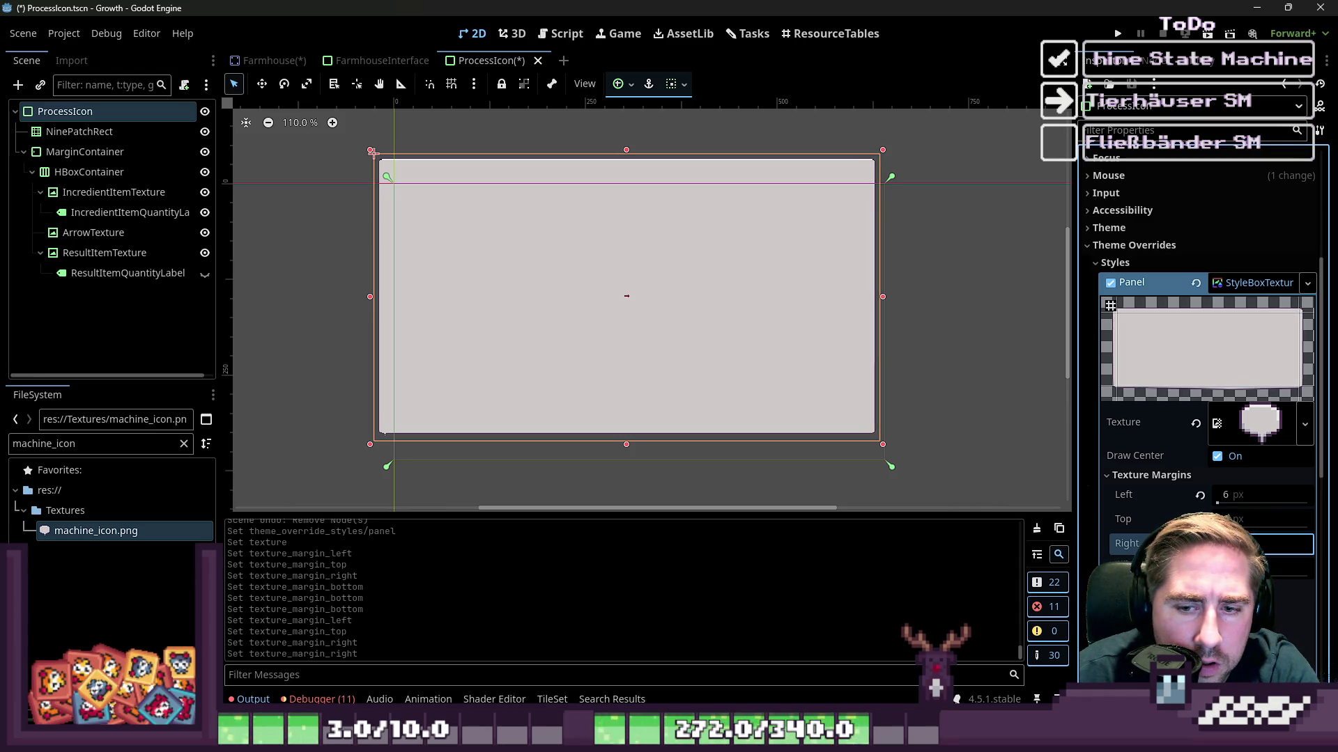
Delete the old NinePatchRect node from ProcessIcon.
{"action": "left_click", "coordinate": [308, 344]}
{"action": "scroll", "coordinate": [379, 453], "scroll_direction": "up", "scroll_amount": 10}
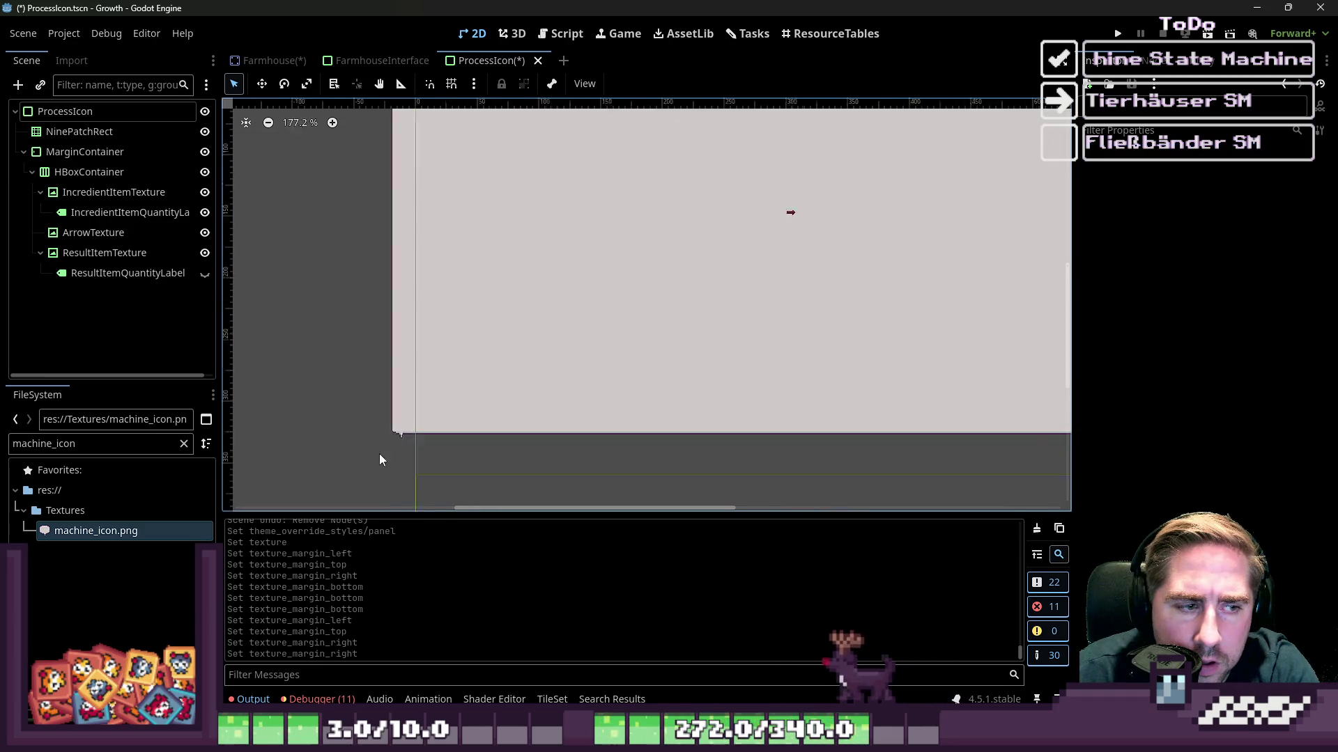
{"action": "scroll", "coordinate": [399, 417], "scroll_direction": "up", "scroll_amount": 2}
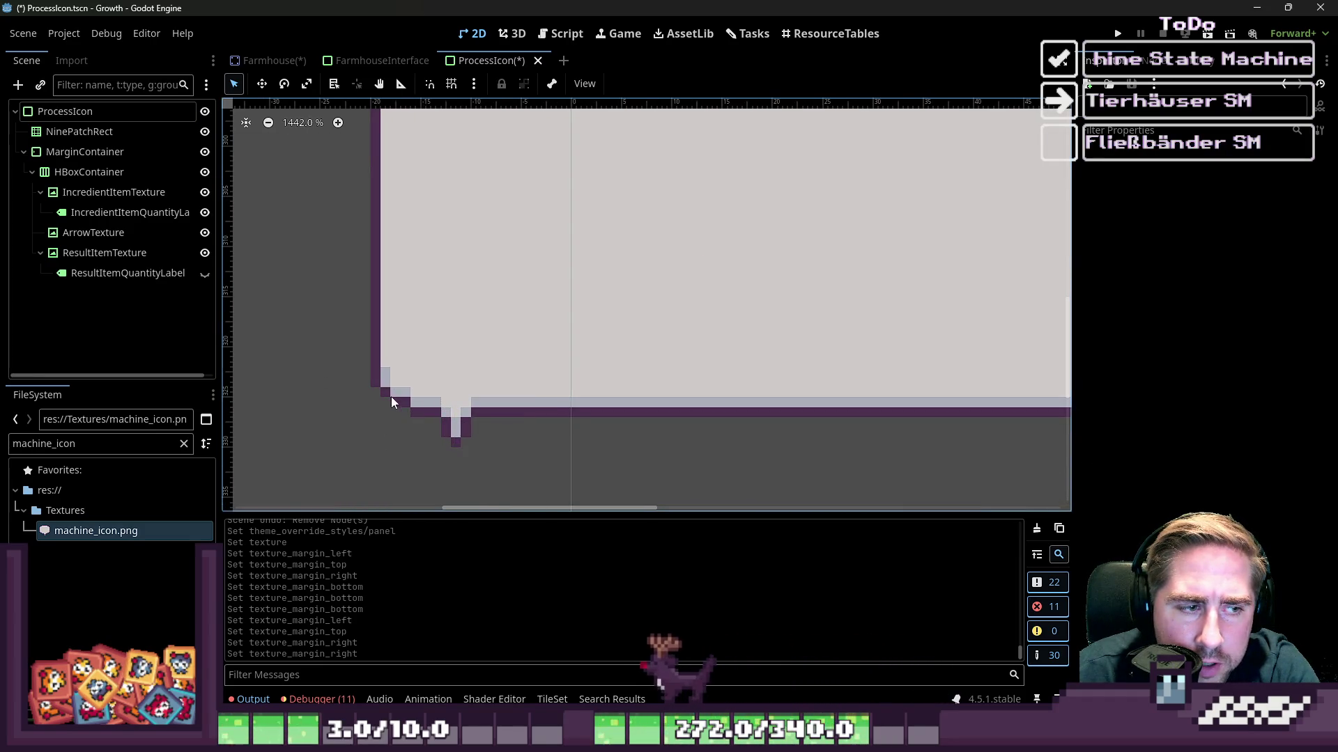
{"action": "scroll", "coordinate": [432, 424], "scroll_direction": "down", "scroll_amount": 14}
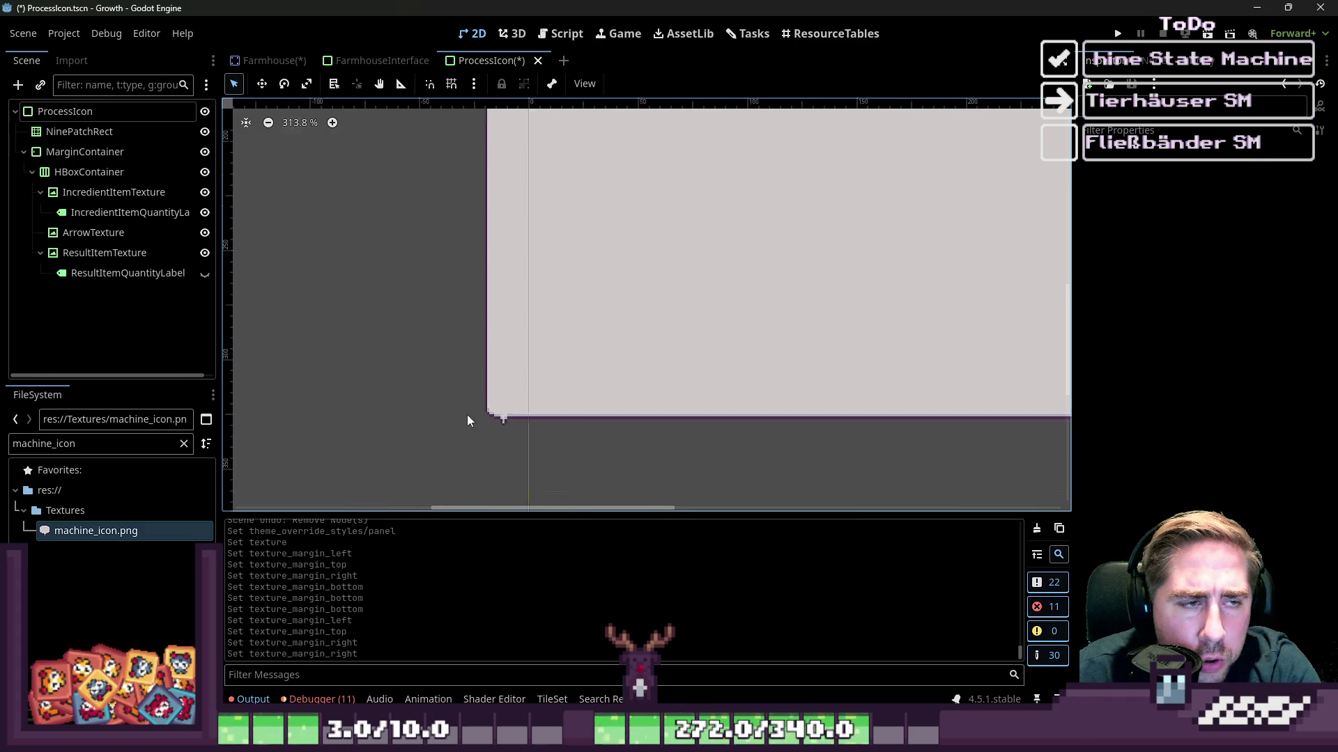
{"action": "left_click", "coordinate": [91, 131]}
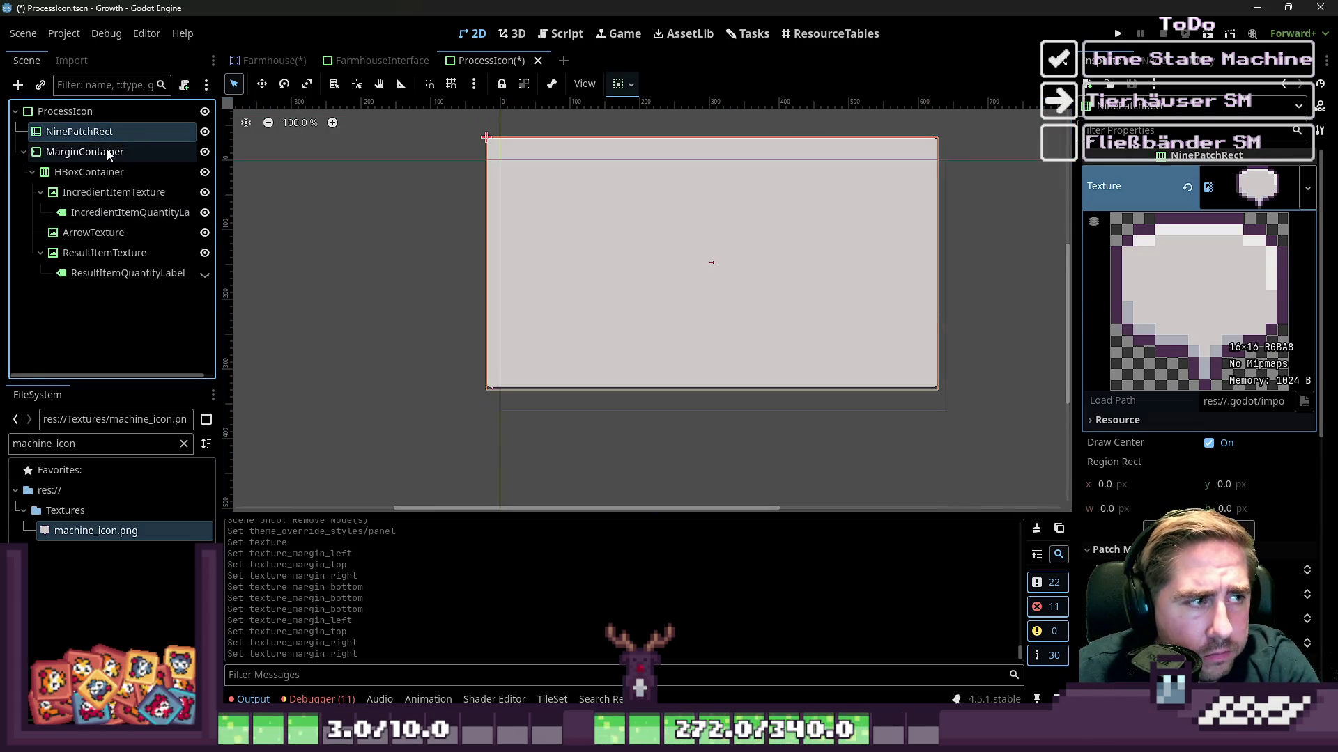
{"action": "key", "text": "Delete"}
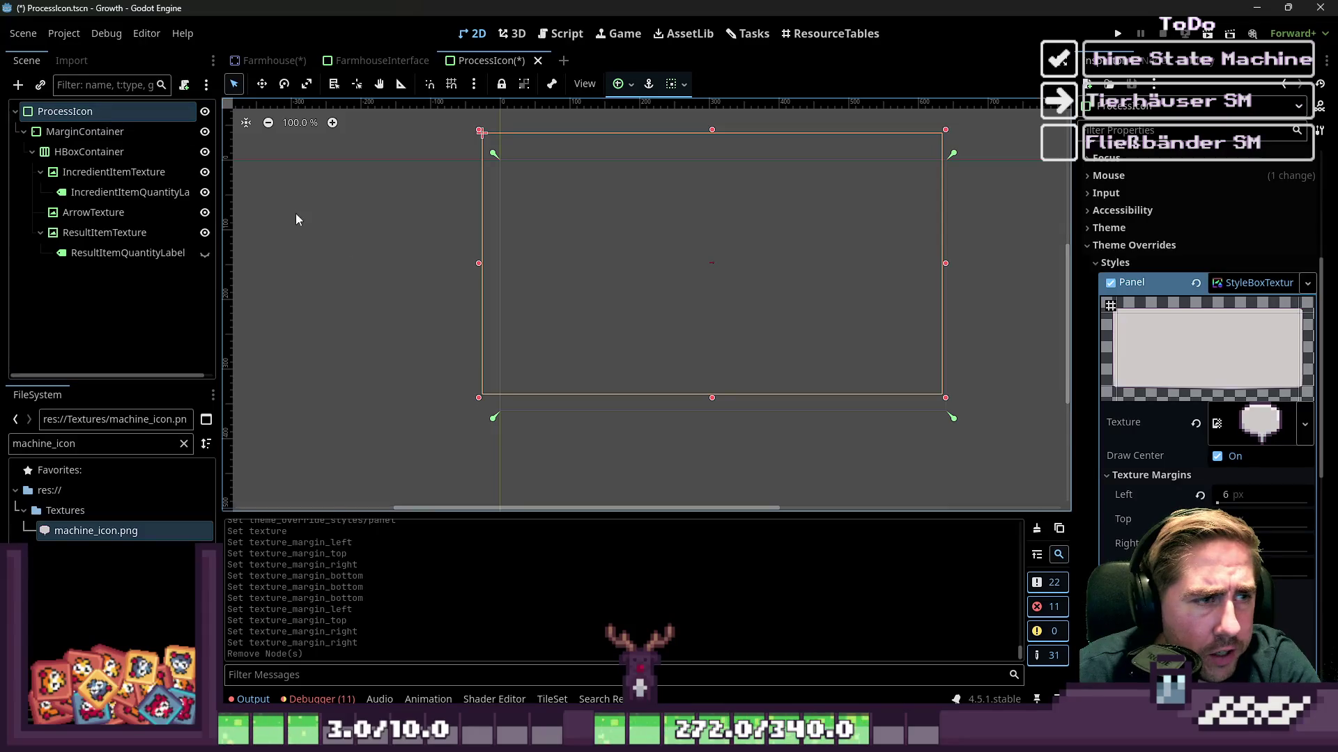
Reset the panel's Self Modulate and centre the MarginContainer's contents.
{"action": "left_click", "coordinate": [1214, 285]}
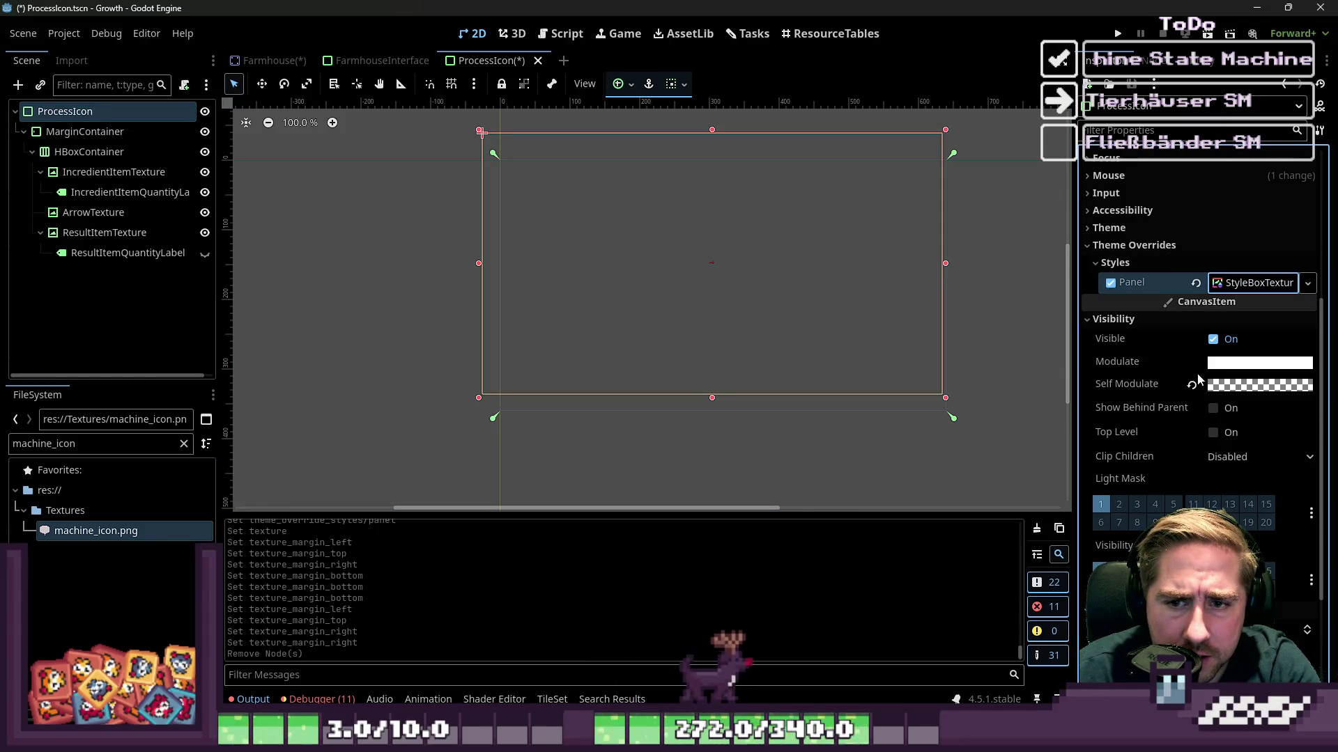
{"action": "left_click", "coordinate": [1192, 384]}
{"action": "left_click", "coordinate": [117, 131]}
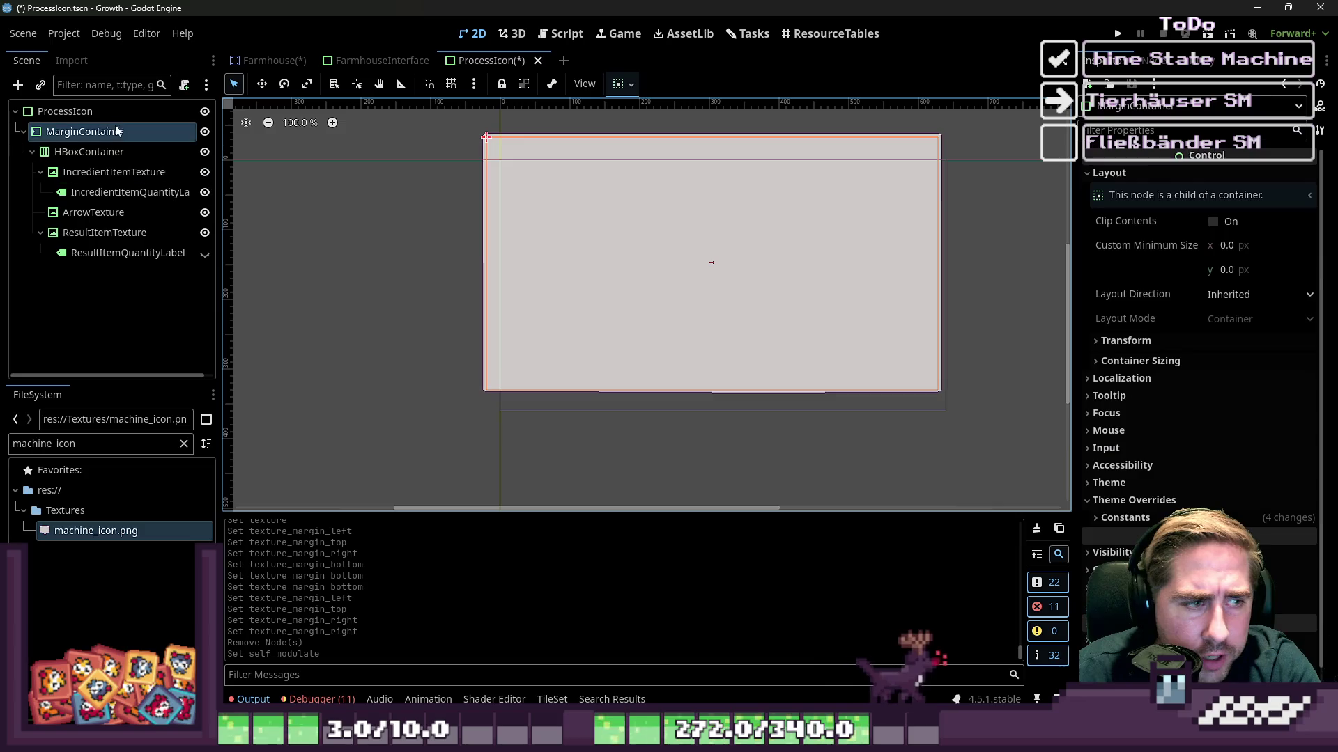
{"action": "left_click", "coordinate": [618, 87]}
{"action": "left_click", "coordinate": [653, 136]}
{"action": "left_click", "coordinate": [652, 218]}
Turn off ProcessIcon's horizontal and vertical Expand and centre it both ways.
{"action": "left_click", "coordinate": [119, 158]}
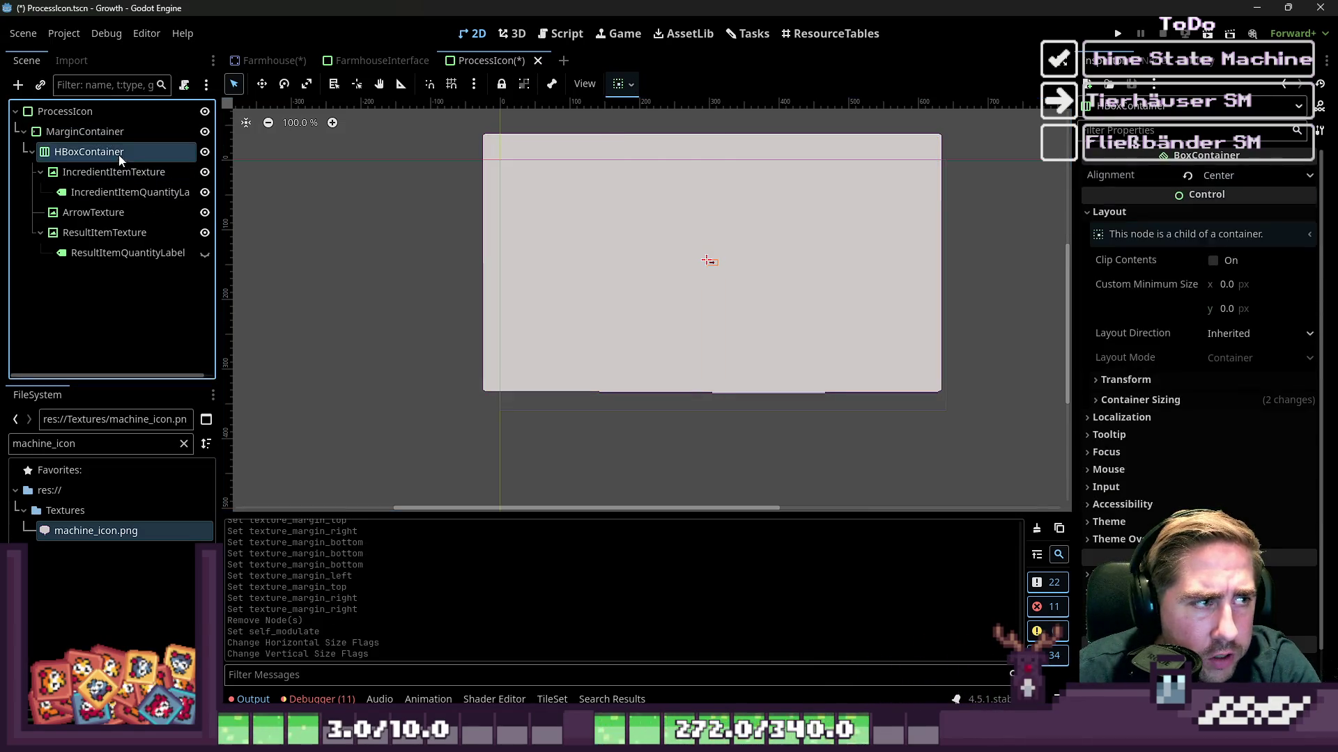
{"action": "left_click", "coordinate": [124, 108]}
{"action": "left_click", "coordinate": [674, 84]}
{"action": "left_click", "coordinate": [701, 142]}
{"action": "left_click", "coordinate": [745, 163]}
{"action": "left_click", "coordinate": [740, 240]}
{"action": "left_click", "coordinate": [706, 217]}
{"action": "left_click", "coordinate": [706, 137]}
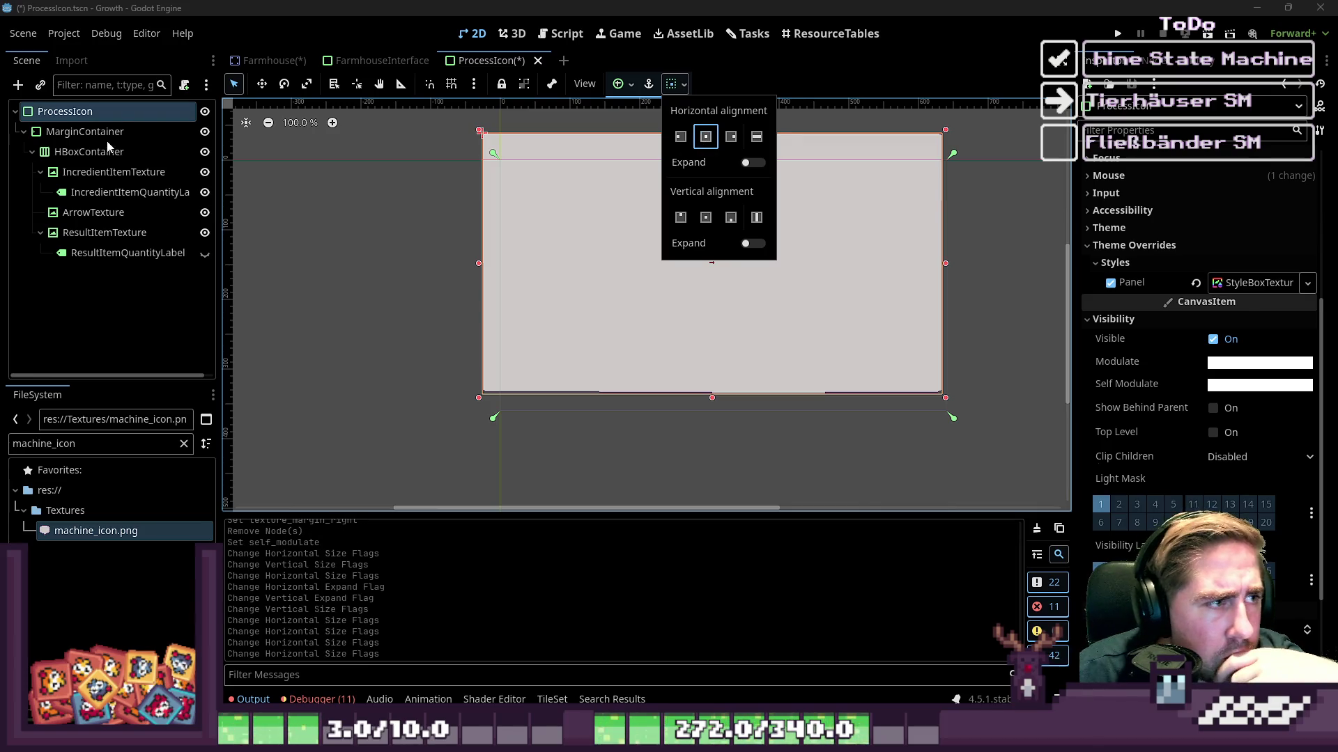
Check the child nodes' layouts, then shrink ProcessIcon to 32×27 around its contents.
{"action": "left_click", "coordinate": [84, 132]}
{"action": "left_click", "coordinate": [96, 116]}
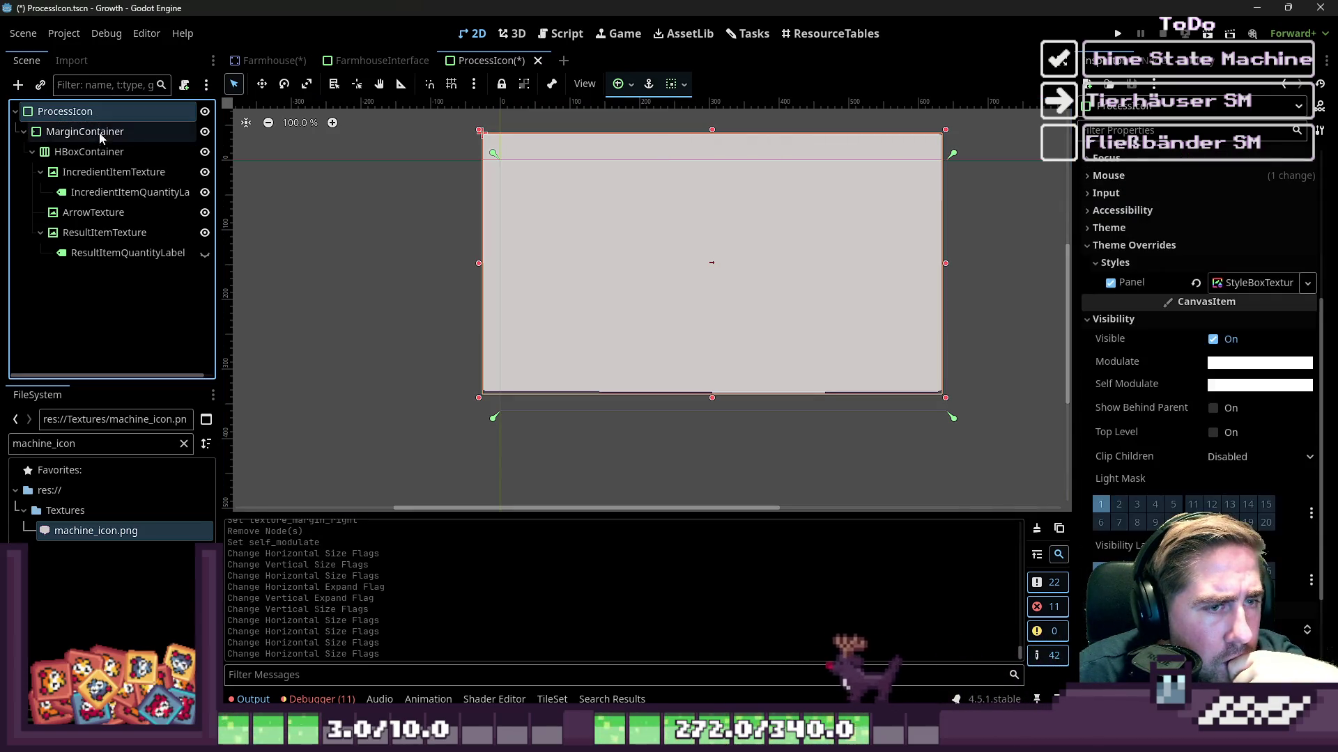
{"action": "left_click", "coordinate": [99, 152]}
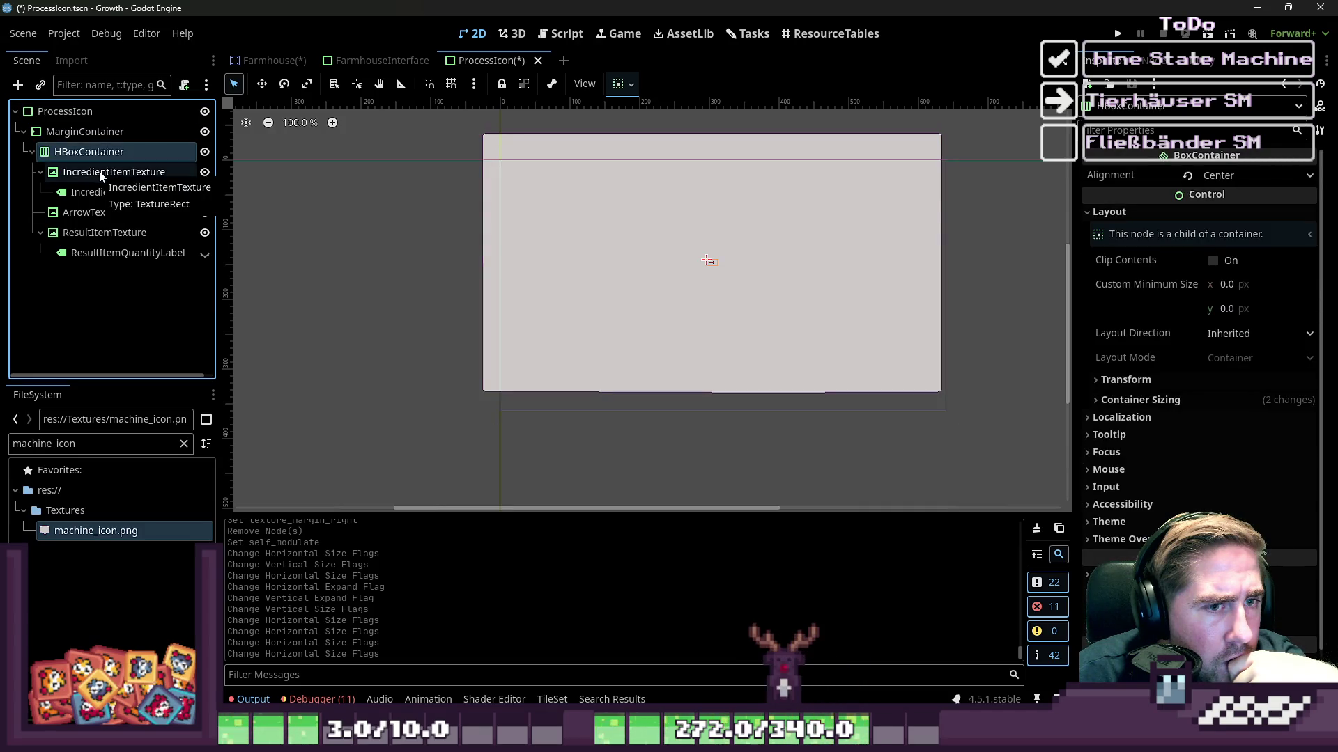
{"action": "left_click", "coordinate": [99, 173]}
{"action": "left_click", "coordinate": [104, 193]}
{"action": "left_click", "coordinate": [784, 298]}
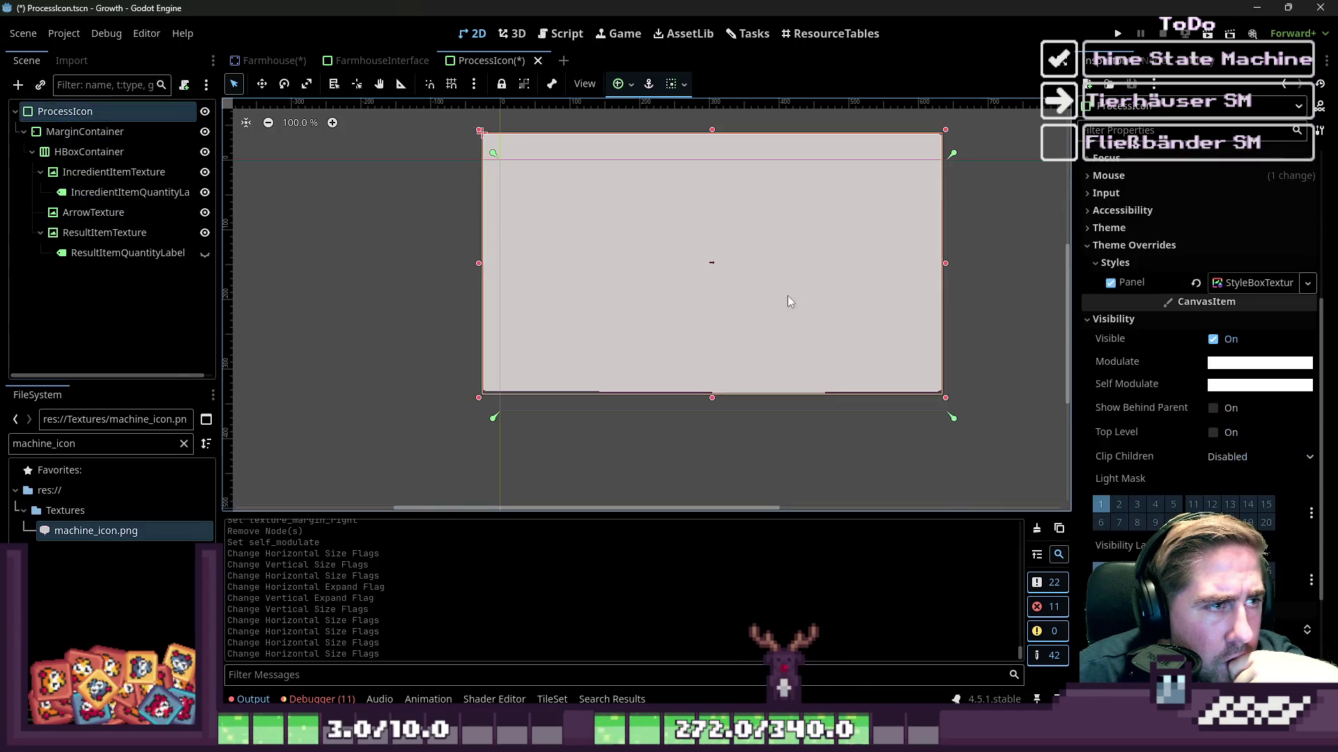
{"action": "left_click_drag", "start_coordinate": [942, 394], "coordinate": [501, 148]}
Reselect ProcessIcon and expand its StyleBoxTexture settings down to the texture margins.
{"action": "scroll", "coordinate": [504, 138], "scroll_direction": "up", "scroll_amount": 8}
{"action": "scroll", "coordinate": [504, 137], "scroll_direction": "up", "scroll_amount": 2}
{"action": "left_click", "coordinate": [608, 222]}
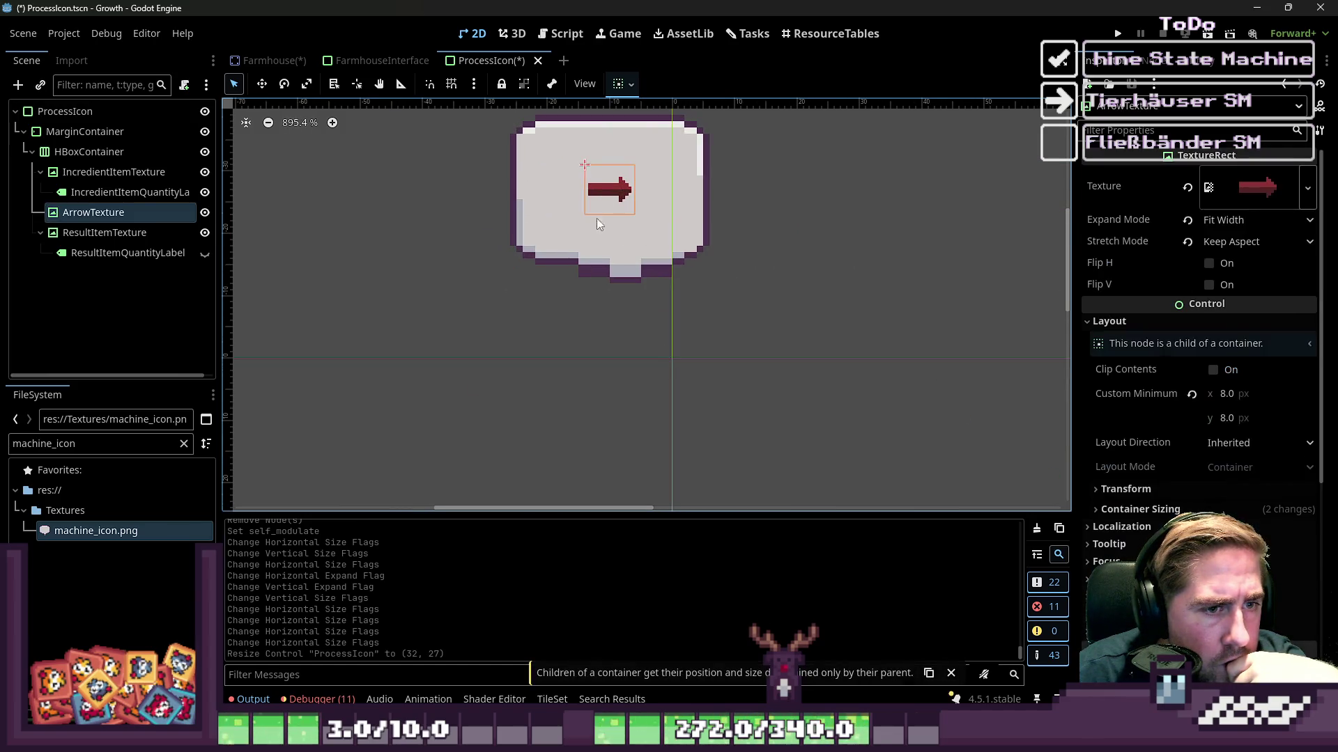
{"action": "left_click", "coordinate": [528, 199]}
{"action": "left_click", "coordinate": [100, 111]}
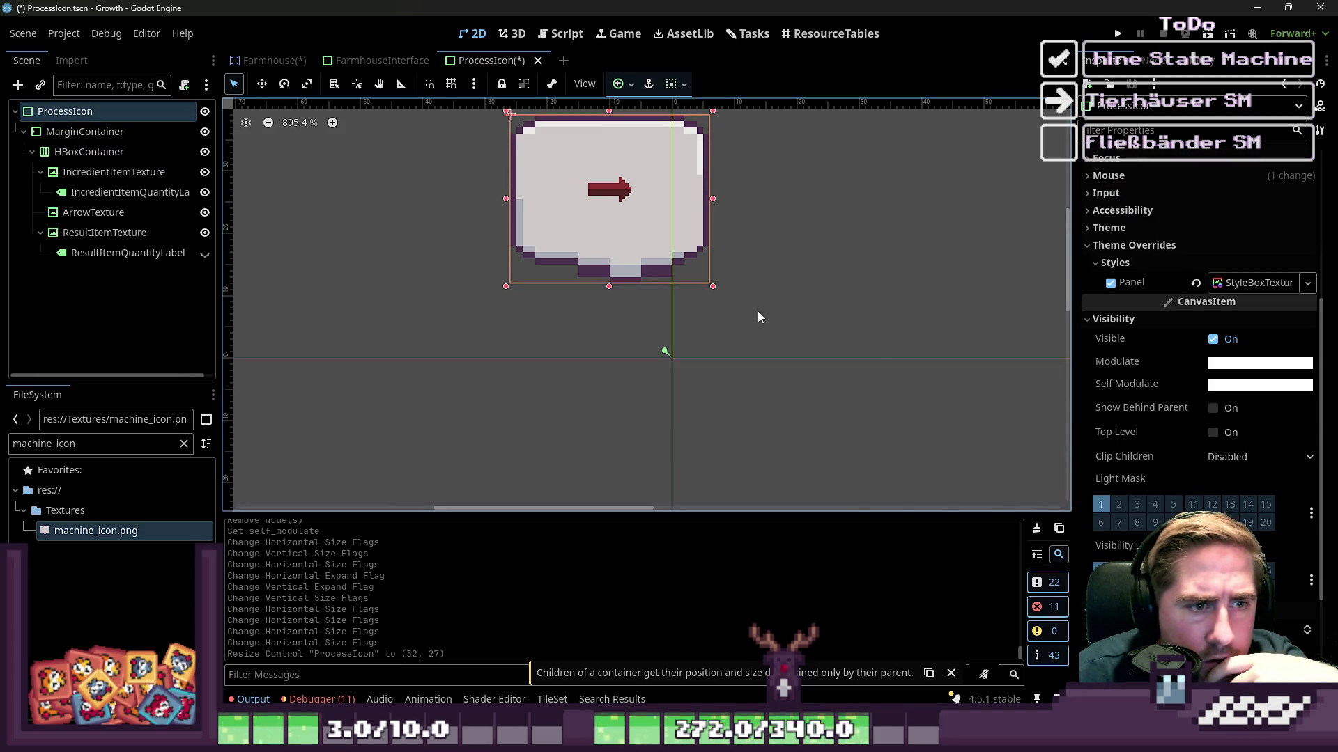
{"action": "left_click", "coordinate": [1233, 281]}
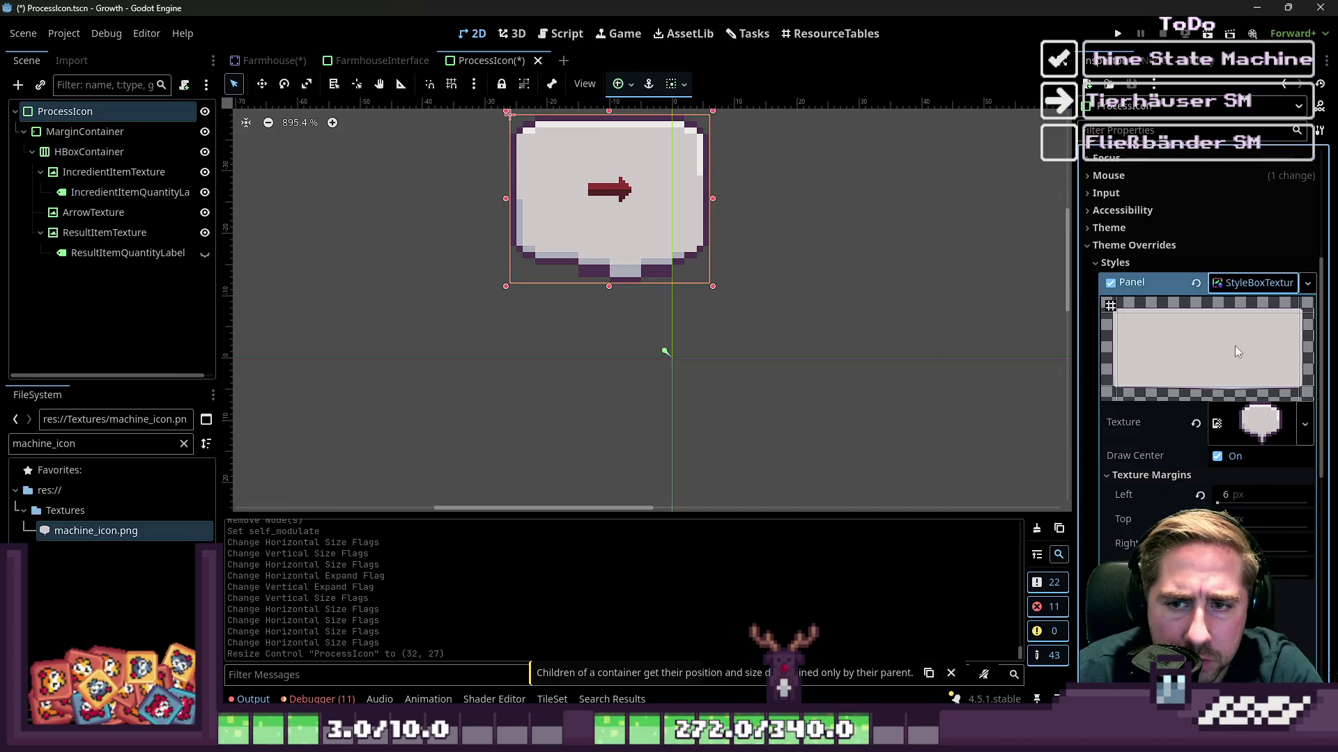
{"action": "left_click", "coordinate": [1256, 418]}
{"action": "left_click", "coordinate": [1260, 213]}
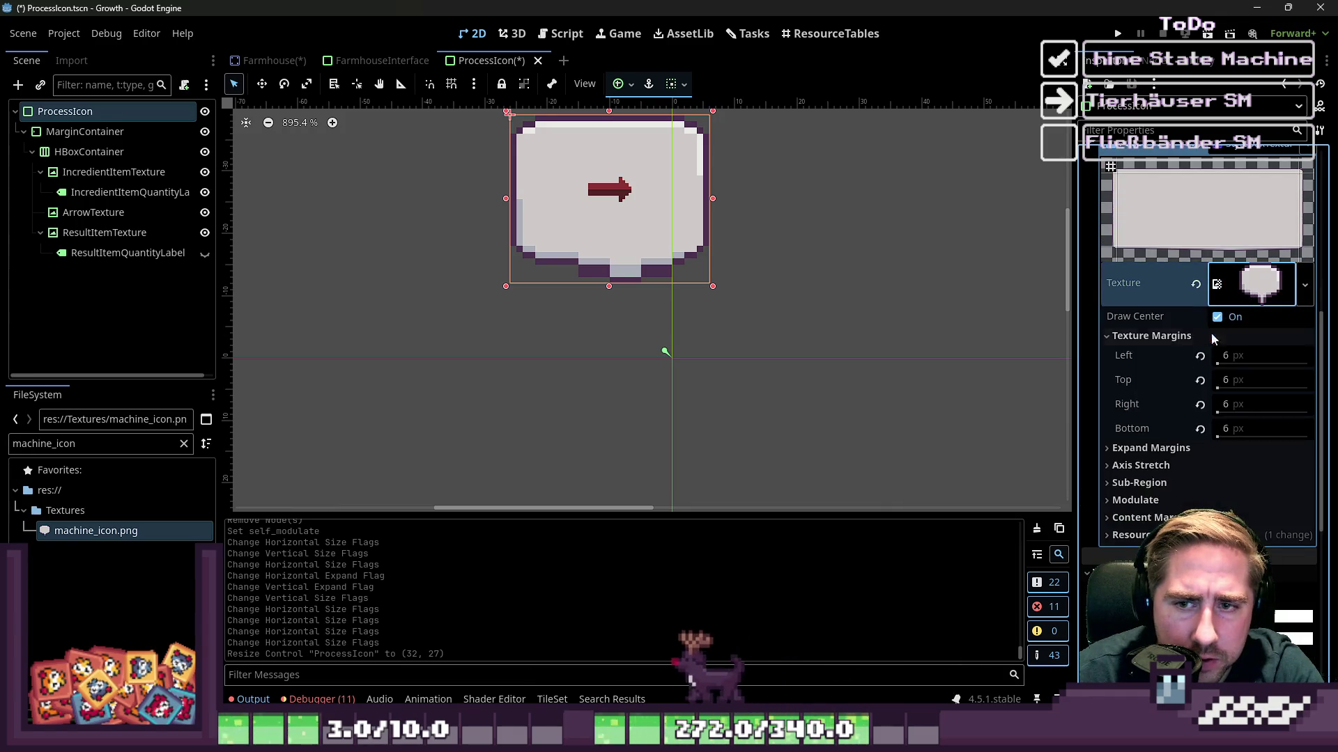
Set the right texture margin to 3, bottom to 0, and resize ProcessIcon to height 21.
{"action": "left_click", "coordinate": [1251, 398]}
{"action": "type", "text": "3"}
{"action": "key", "text": "Return"}
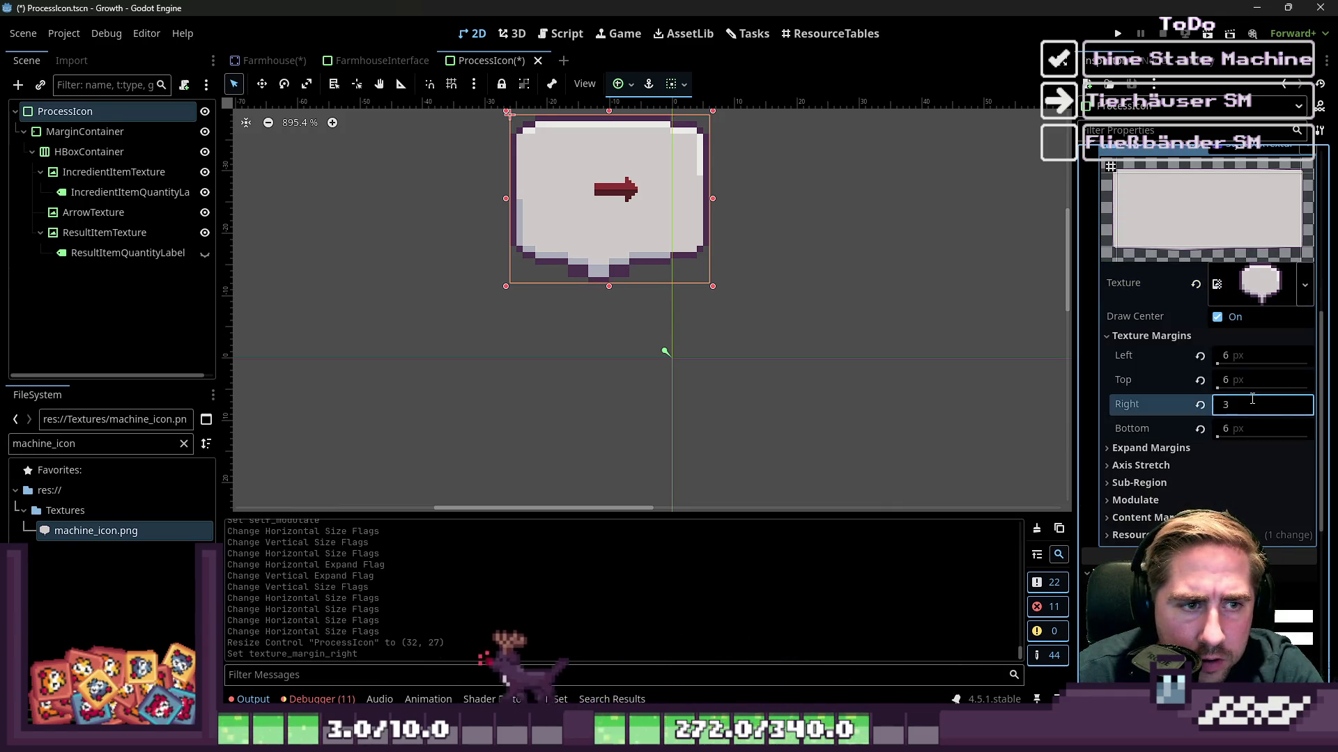
{"action": "left_click", "coordinate": [1252, 357]}
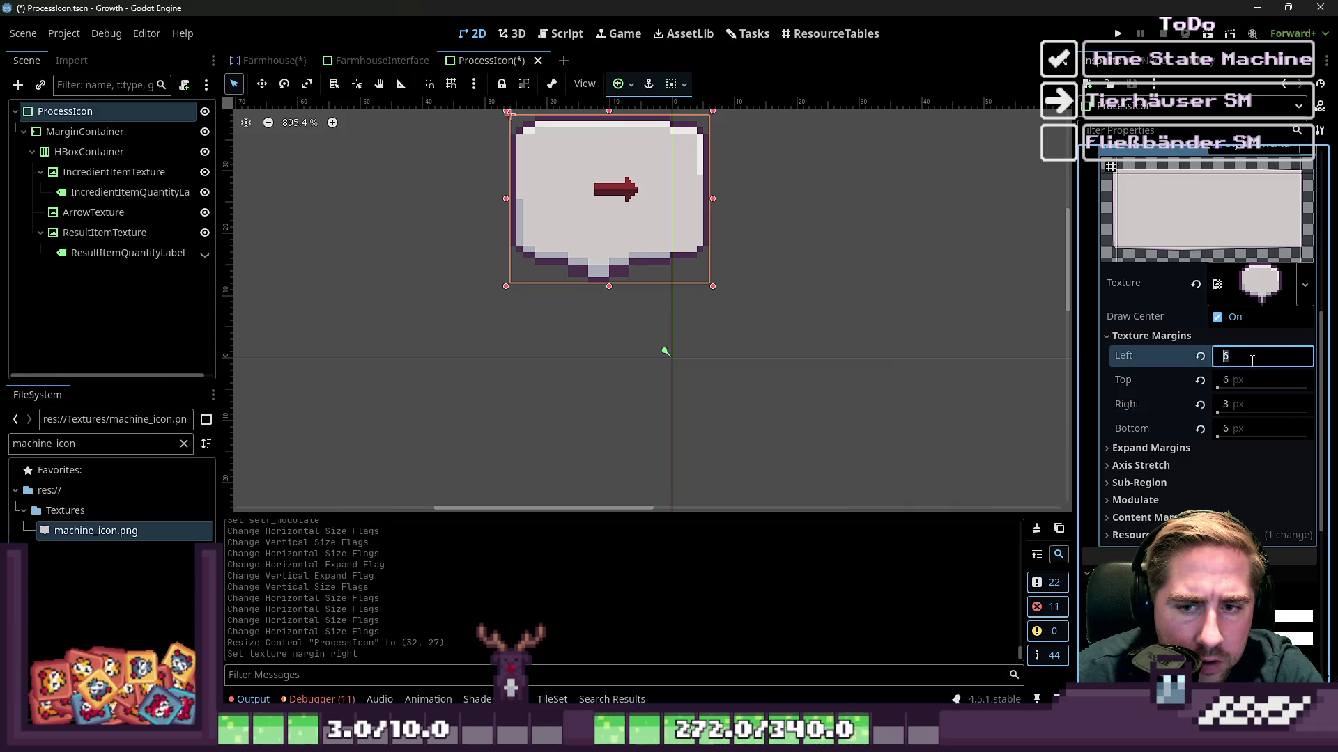
{"action": "type", "text": "32"}
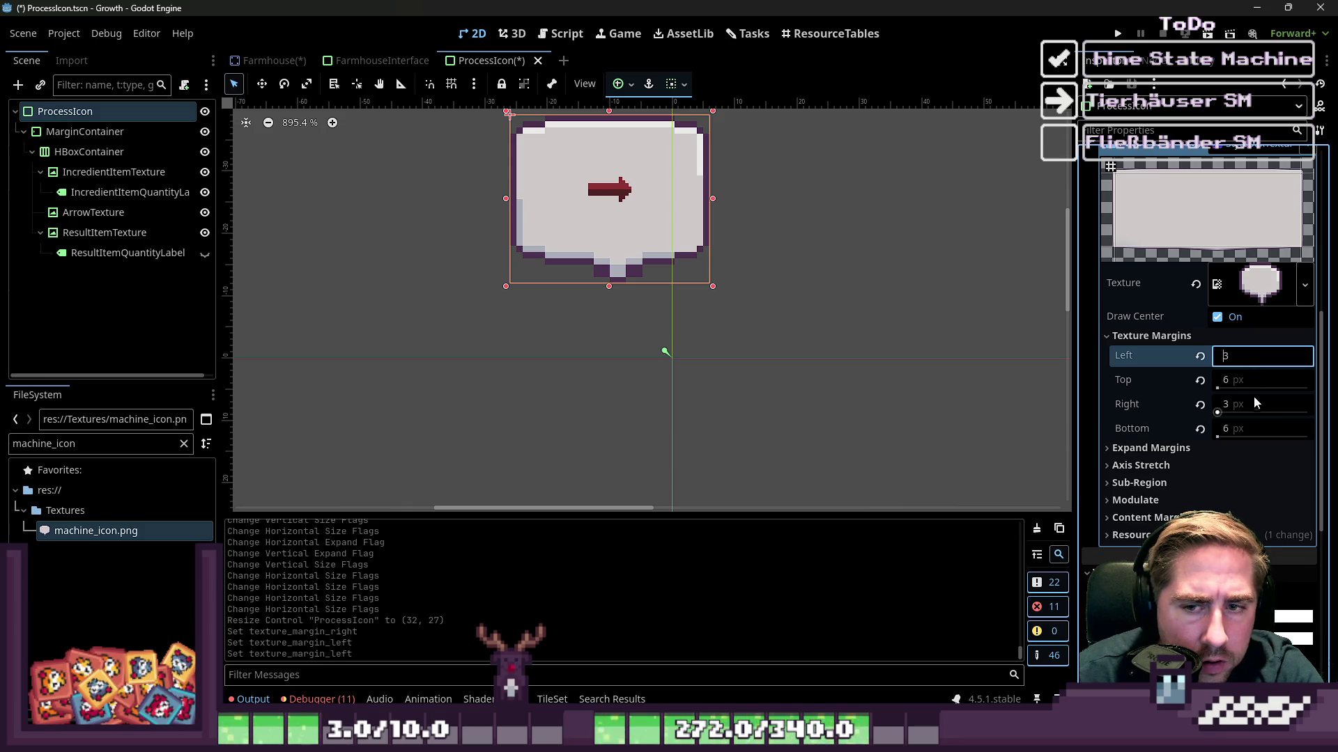
{"action": "left_click", "coordinate": [1252, 422]}
{"action": "type", "text": "1"}
{"action": "key", "text": "BackSpace"}
{"action": "type", "text": "0"}
{"action": "mouse_move", "coordinate": [609, 288]}
{"action": "left_mouse_down"}
{"action": "mouse_move", "coordinate": [609, 401]}
{"action": "mouse_move", "coordinate": [609, 249]}
{"action": "left_mouse_up"}
Raise the bottom texture margin to 9, testing 12, while stretching the panel to check it.
{"action": "left_click", "coordinate": [1239, 427]}
{"action": "type", "text": "3"}
{"action": "key", "text": "BackSpace"}
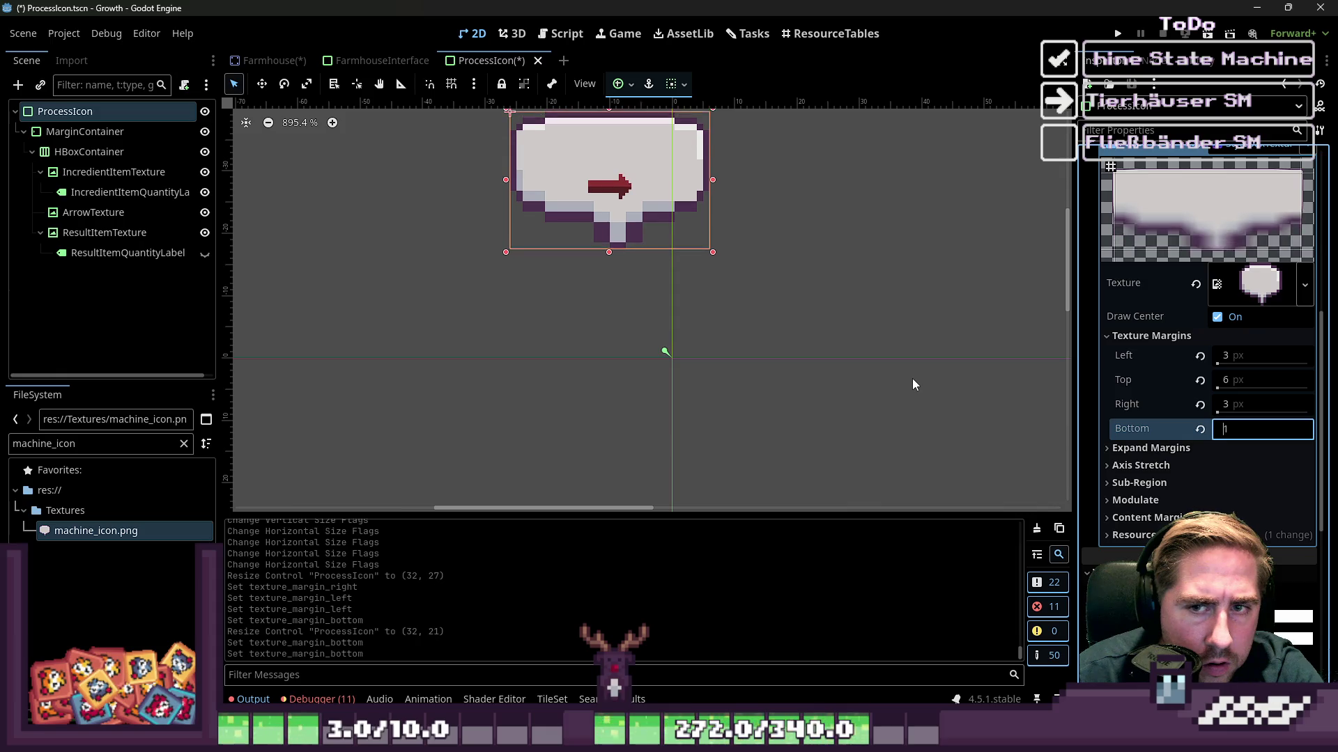
{"action": "type", "text": "9"}
{"action": "scroll", "coordinate": [906, 386], "scroll_direction": "up", "scroll_amount": 5}
{"action": "scroll", "coordinate": [906, 385], "scroll_direction": "left", "scroll_amount": 4}
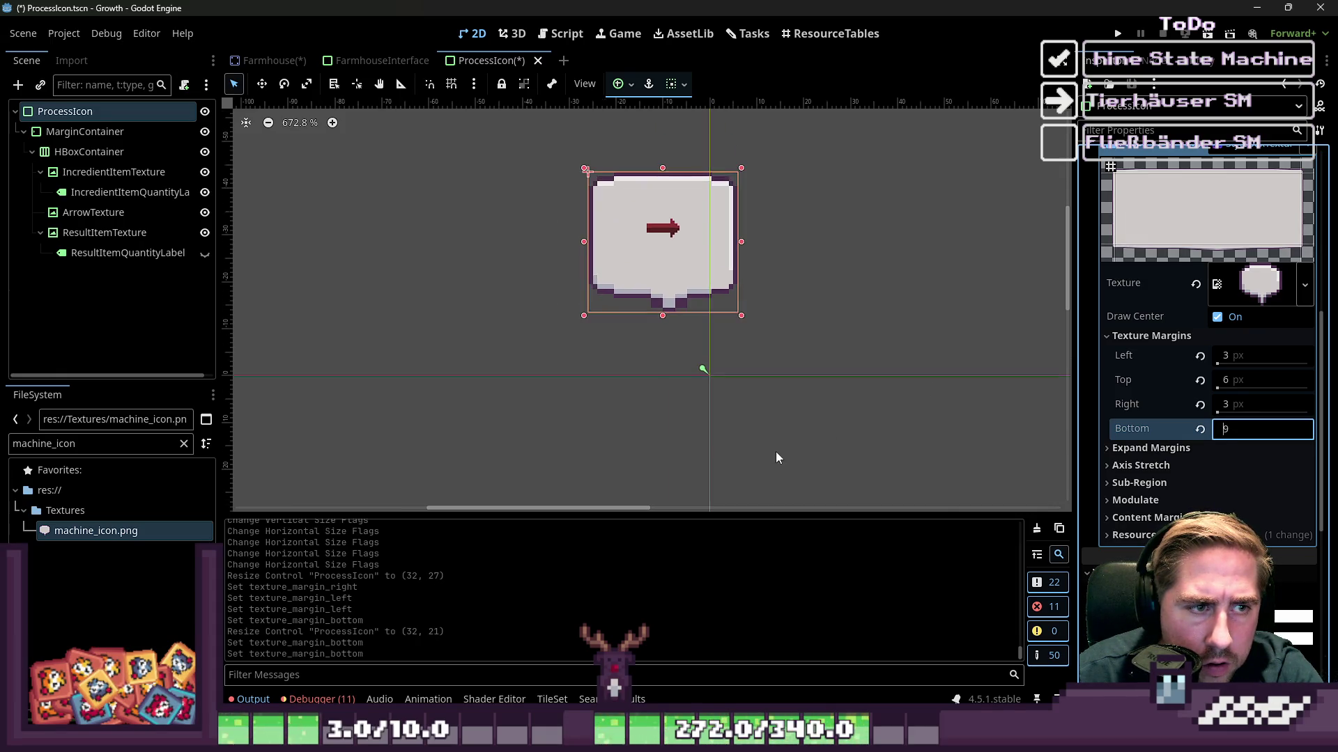
{"action": "mouse_move", "coordinate": [1257, 388]}
{"action": "type", "text": "12"}
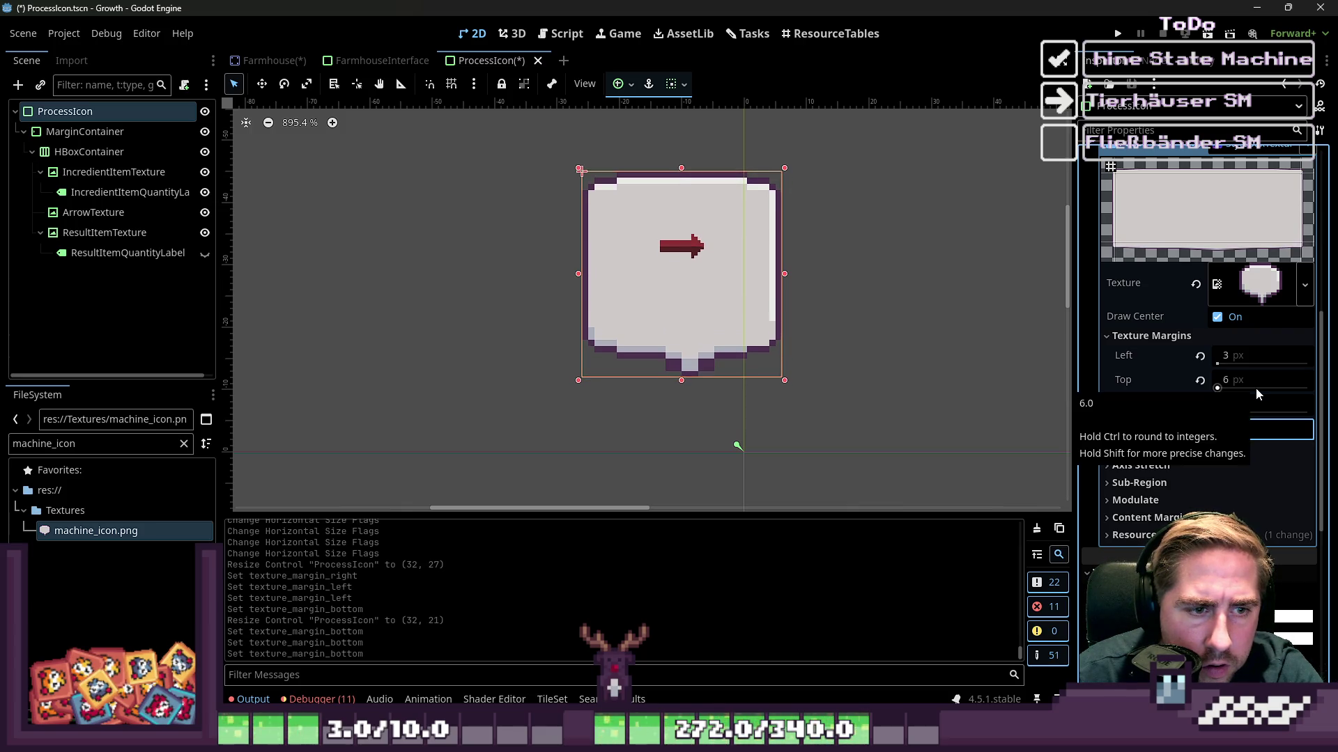
{"action": "mouse_move", "coordinate": [681, 381]}
{"action": "left_mouse_down"}
{"action": "mouse_move", "coordinate": [681, 446]}
{"action": "mouse_move", "coordinate": [681, 381]}
{"action": "left_mouse_up"}
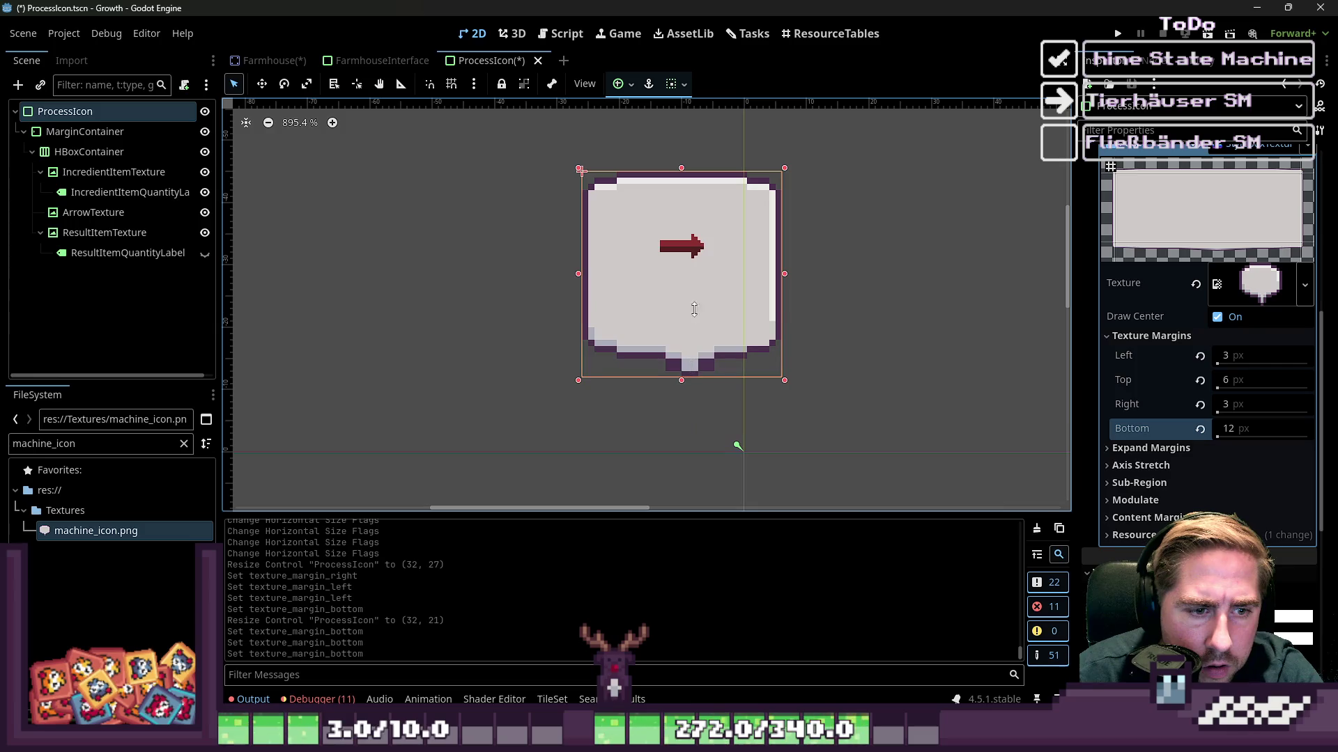
{"action": "left_click", "coordinate": [1247, 431]}
{"action": "type", "text": "9"}
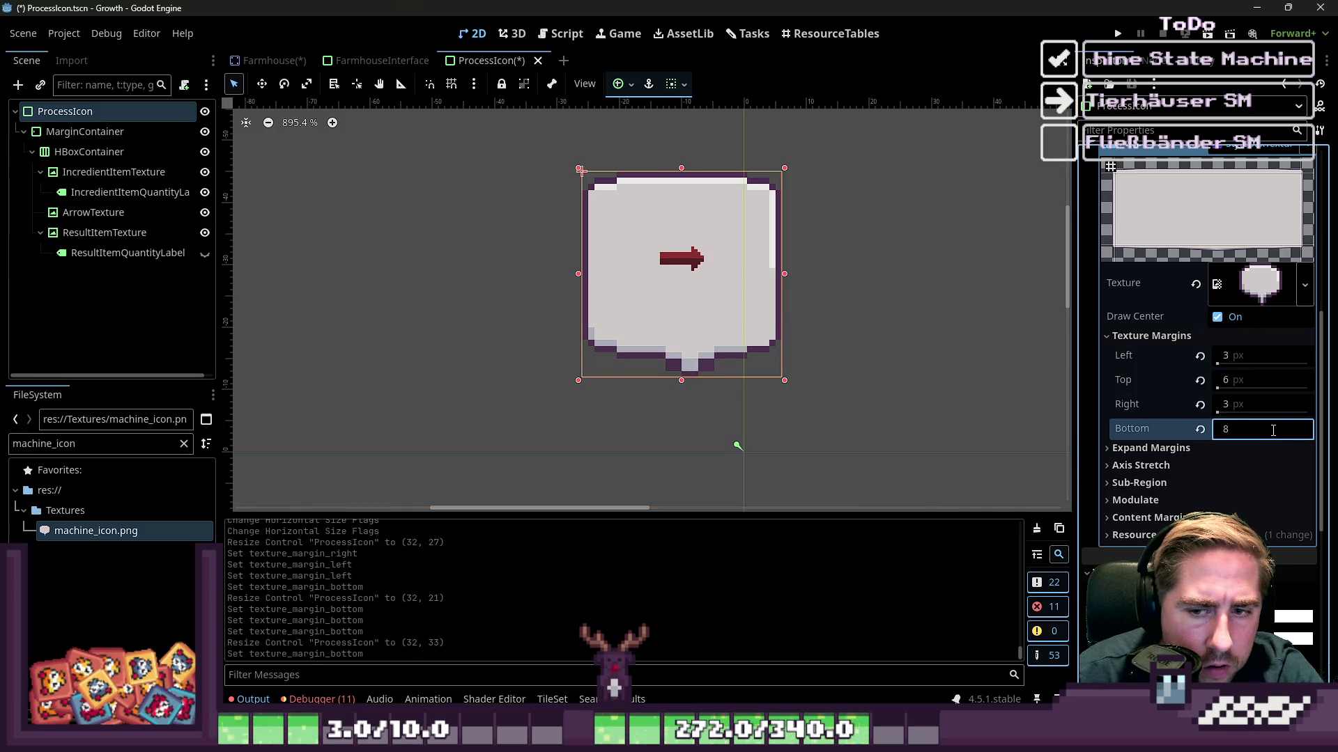
{"action": "scroll", "coordinate": [1248, 437], "scroll_direction": "up", "scroll_amount": 1}
{"action": "left_click_drag", "start_coordinate": [784, 274], "coordinate": [683, 283]}
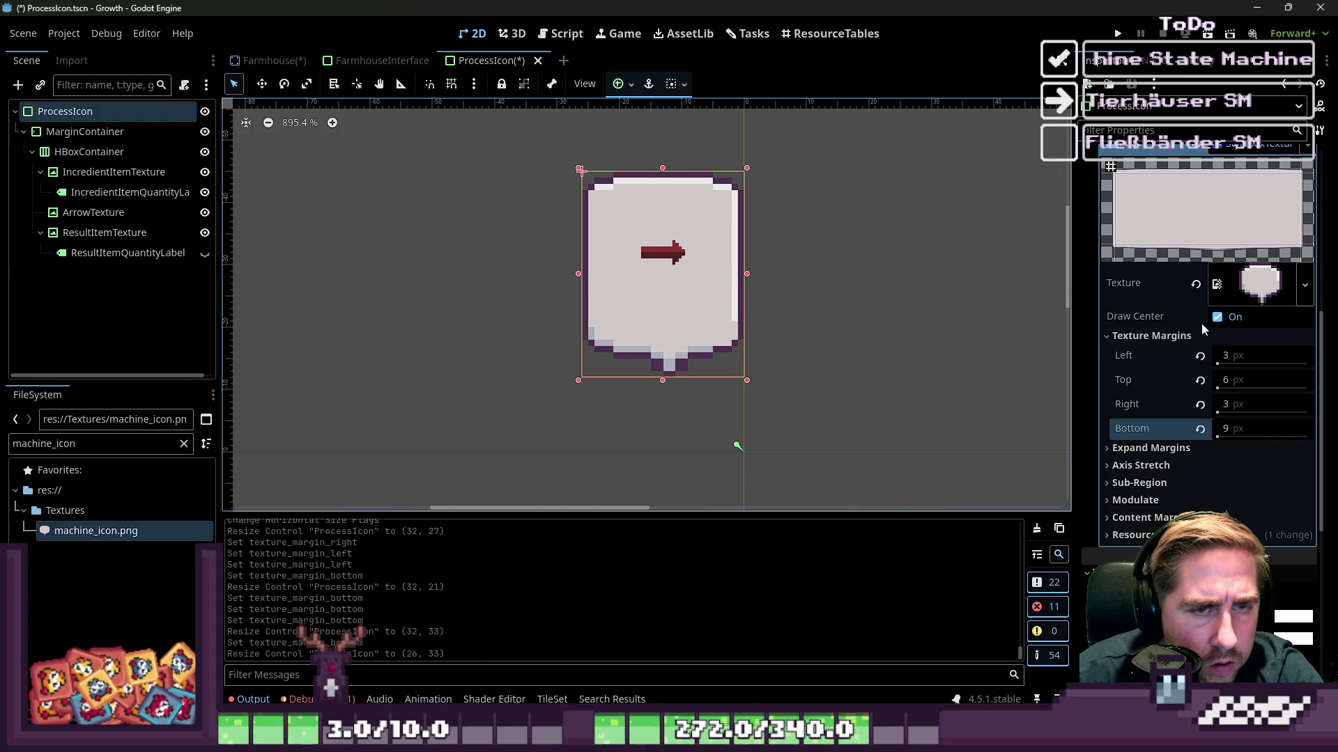
Experiment with the top texture margin, leave it at 6, and save the ProcessIcon scene.
{"action": "left_click", "coordinate": [1245, 378]}
{"action": "scroll", "coordinate": [1245, 377], "scroll_direction": "up", "scroll_amount": 1}
{"action": "scroll", "coordinate": [1245, 376], "scroll_direction": "up", "scroll_amount": 2}
{"action": "scroll", "coordinate": [1245, 377], "scroll_direction": "down", "scroll_amount": 3}
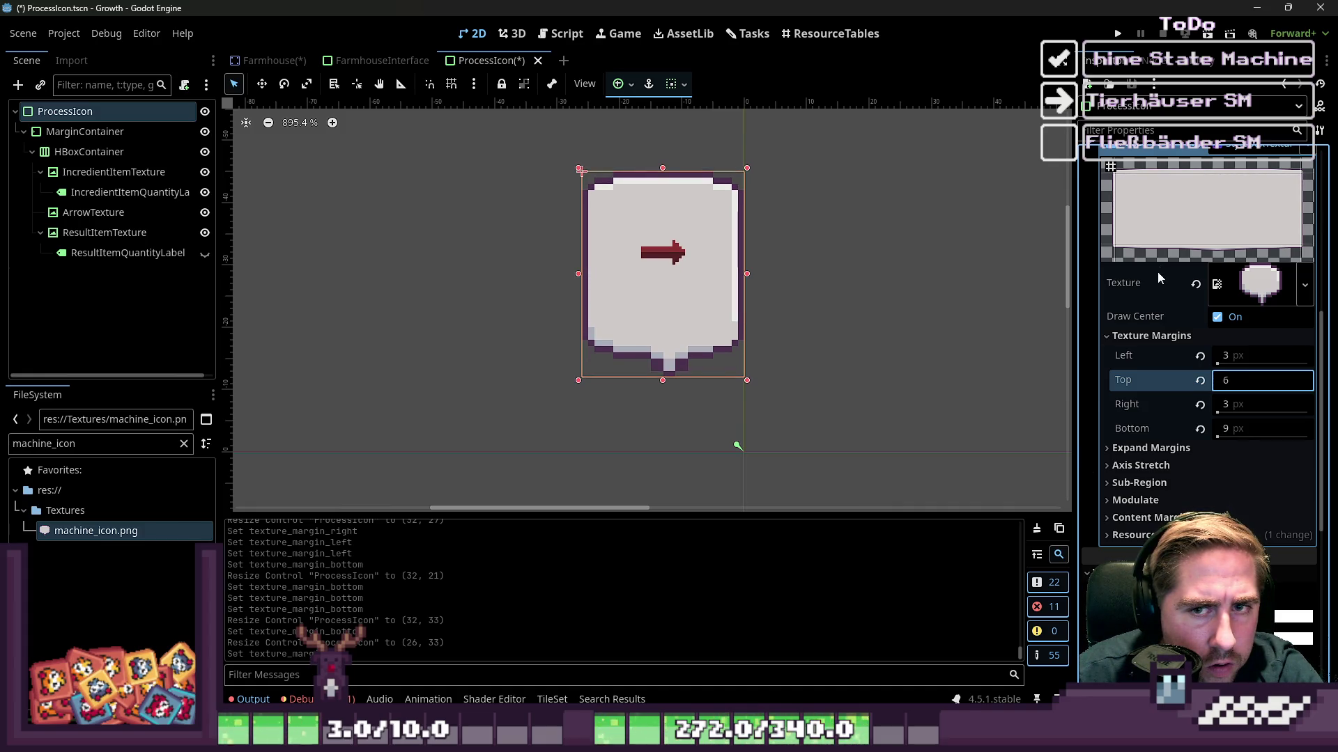
{"action": "scroll", "coordinate": [1160, 278], "scroll_direction": "up", "scroll_amount": 3}
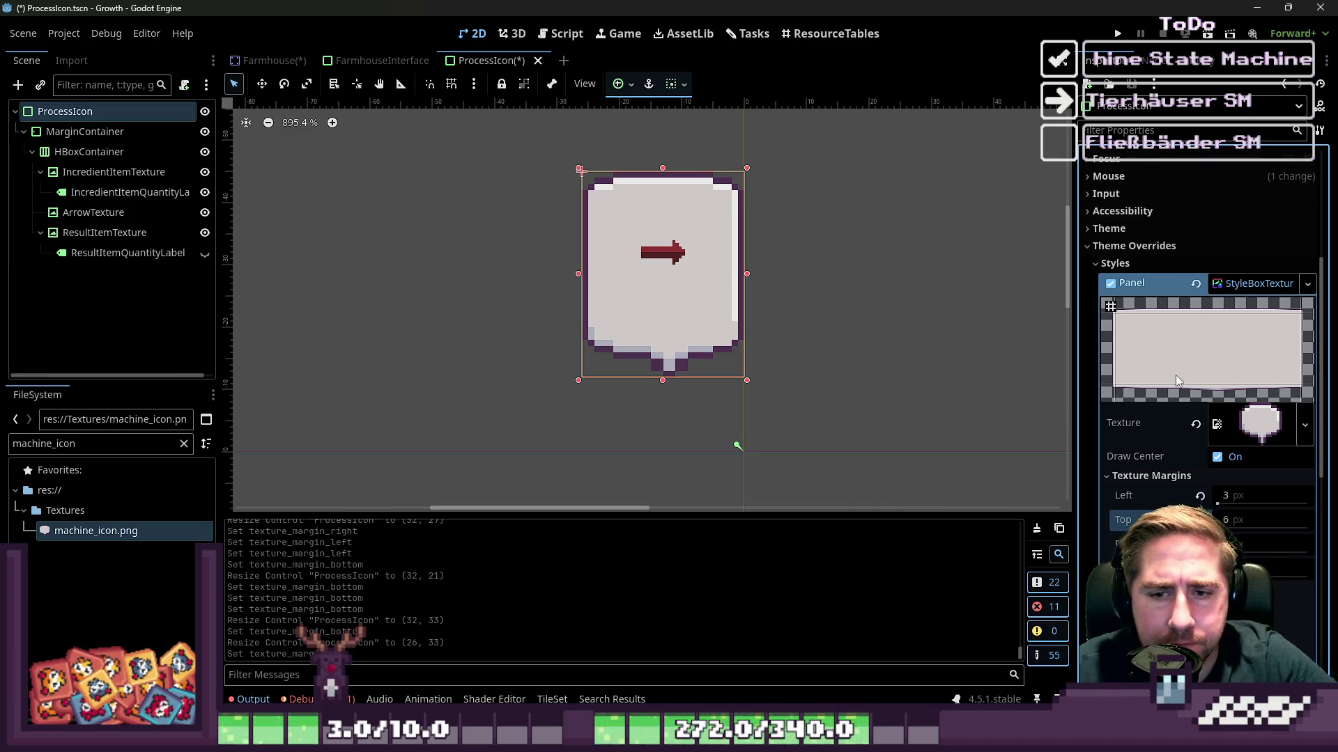
{"action": "scroll", "coordinate": [1170, 383], "scroll_direction": "up", "scroll_amount": 2}
{"action": "key", "text": "ctrl+s"}
Expand the panel texture's details and reopen the Texture Margins section.
{"action": "left_click", "coordinate": [1247, 493]}
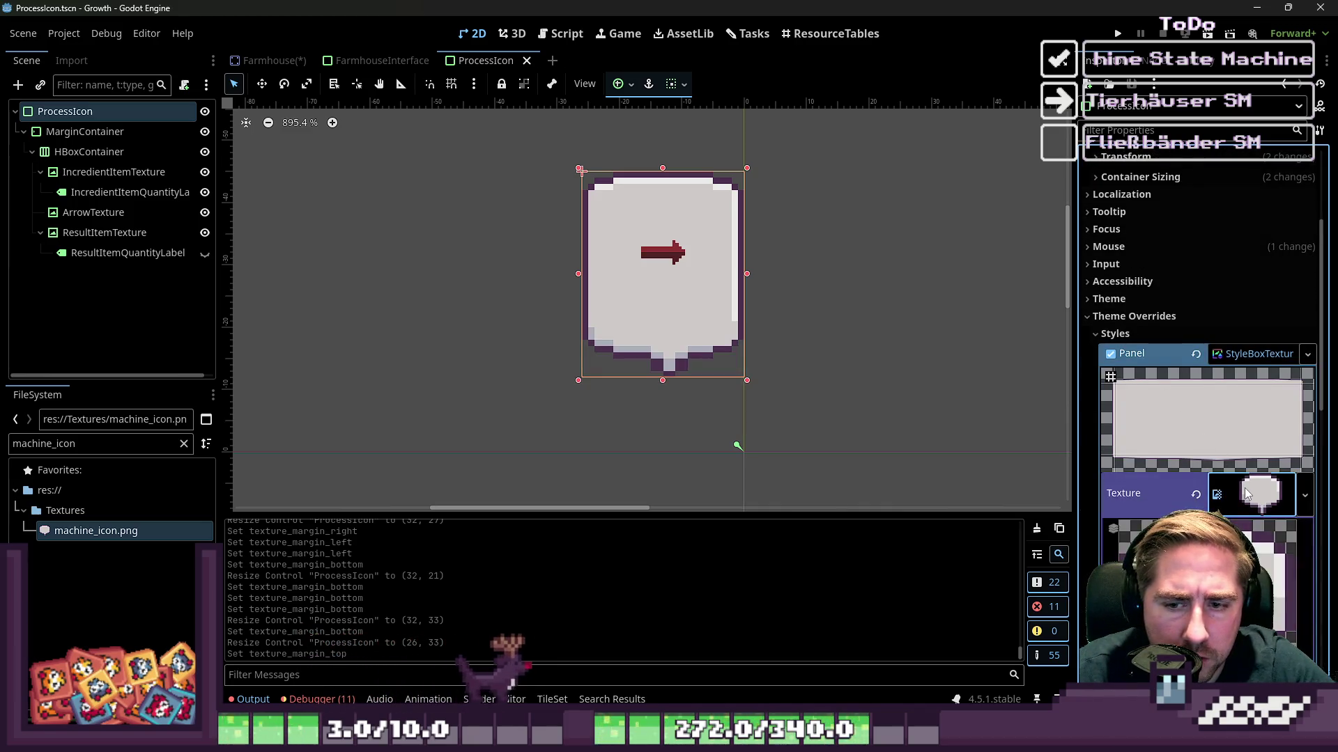
{"action": "scroll", "coordinate": [1247, 493], "scroll_direction": "down", "scroll_amount": 2}
{"action": "left_click", "coordinate": [1258, 423]}
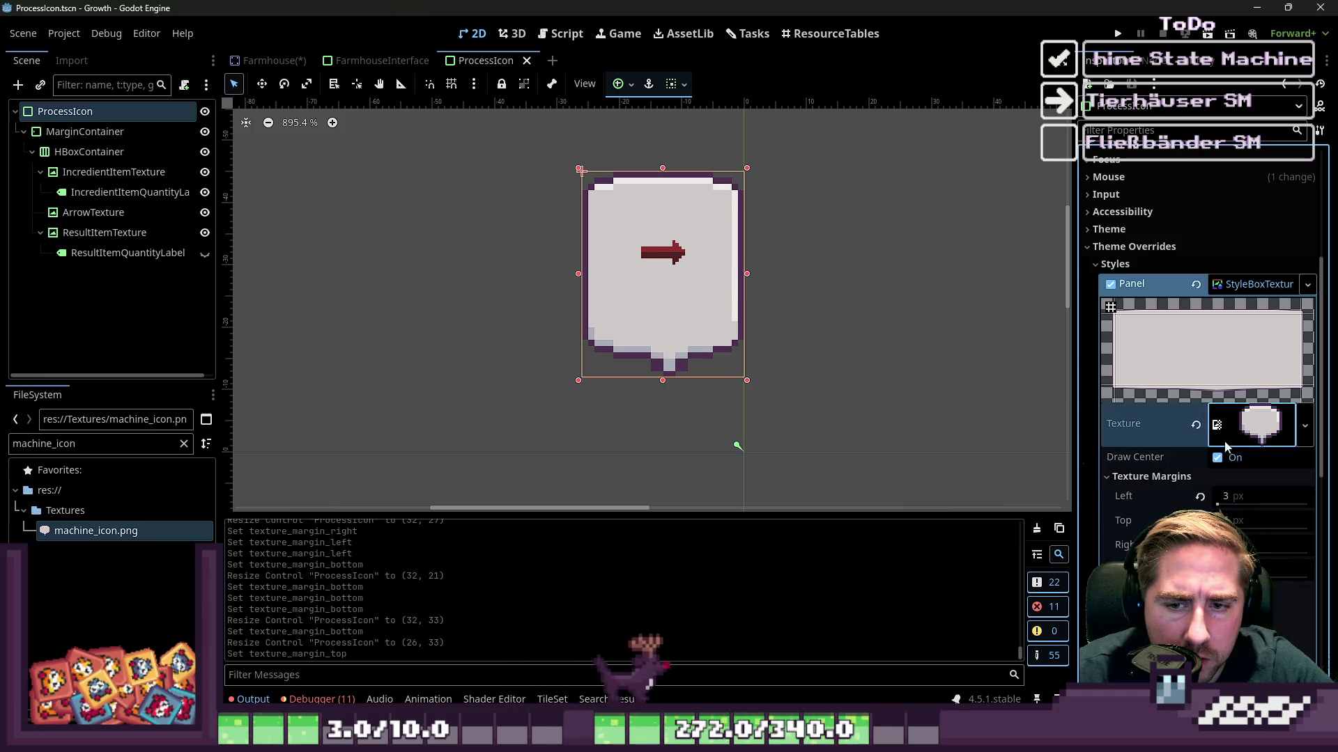
{"action": "left_click", "coordinate": [1153, 476]}
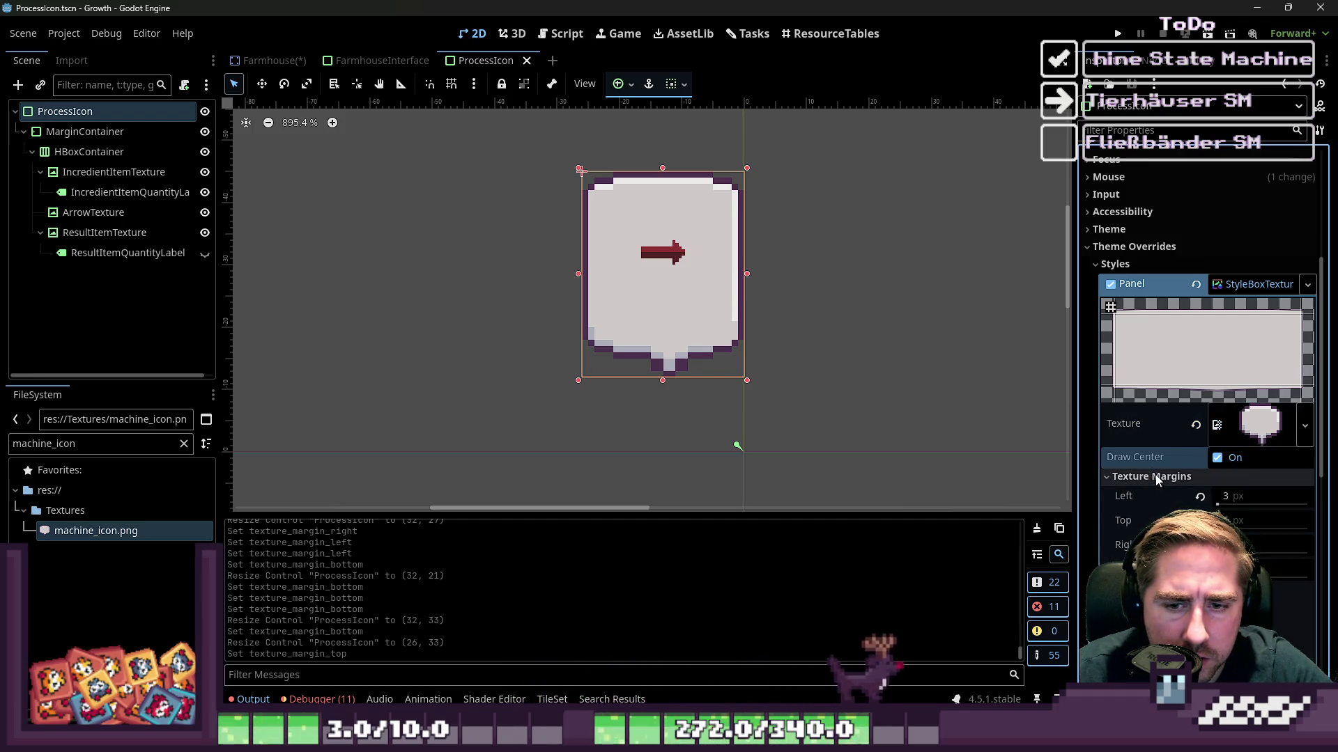
{"action": "left_click", "coordinate": [1158, 478]}
{"action": "scroll", "coordinate": [1160, 482], "scroll_direction": "down", "scroll_amount": 2}
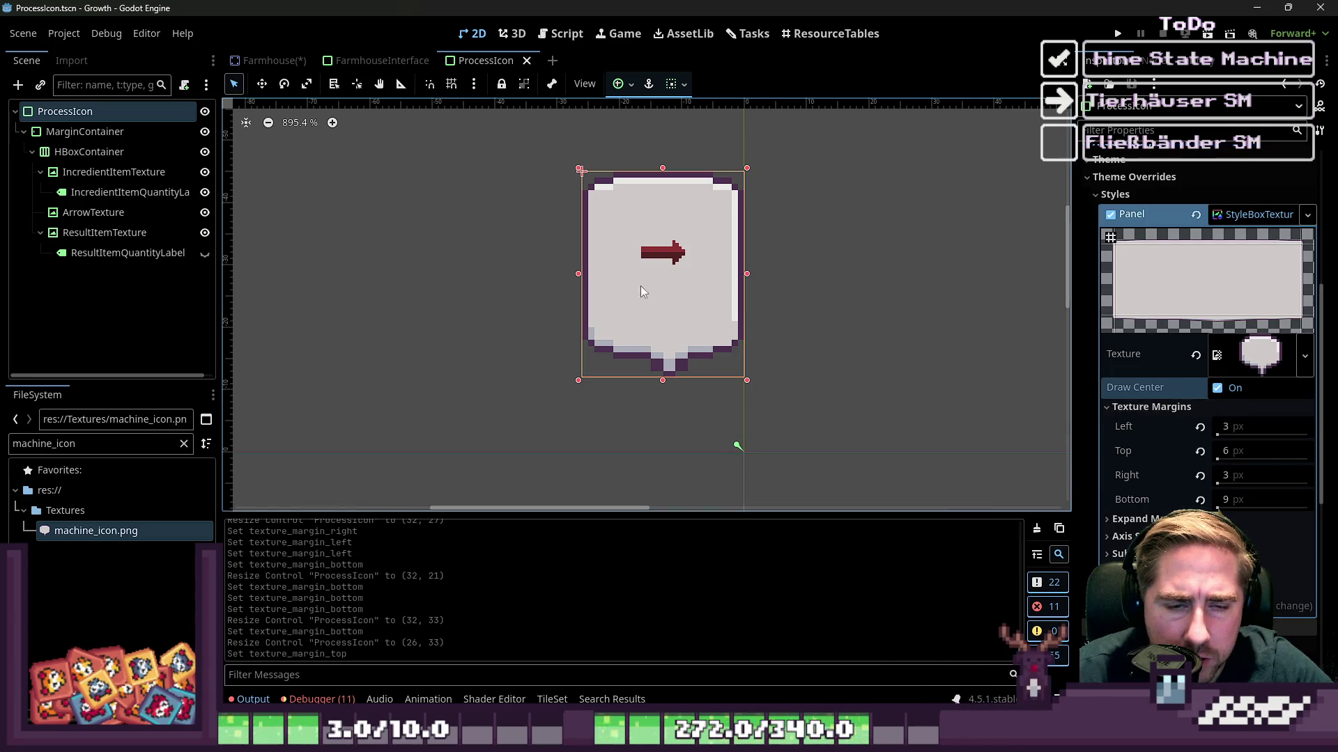
{"action": "scroll", "coordinate": [648, 314], "scroll_direction": "up", "scroll_amount": 5}
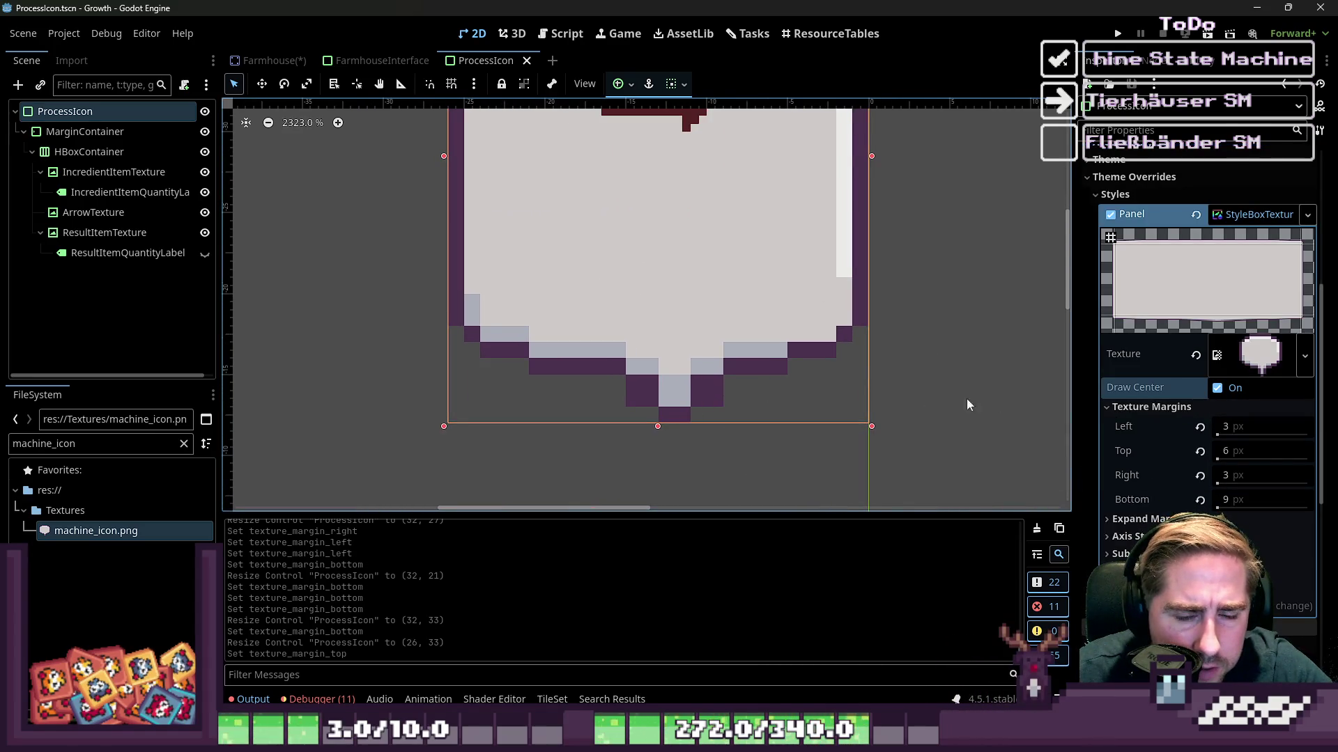
Set the right and left texture margins to 2 px each.
{"action": "left_click", "coordinate": [1238, 426]}
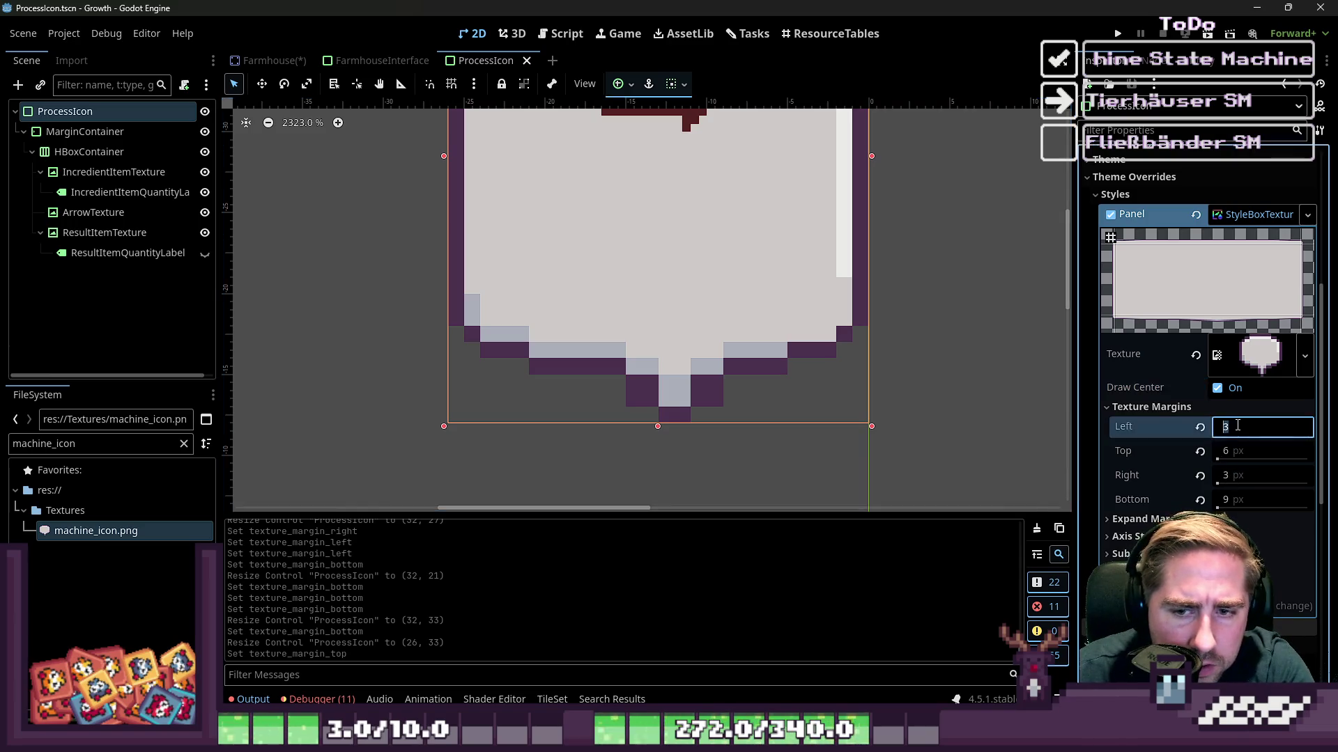
{"action": "left_click", "coordinate": [1254, 477]}
{"action": "type", "text": "0"}
{"action": "key", "text": "BackSpace"}
{"action": "type", "text": "2"}
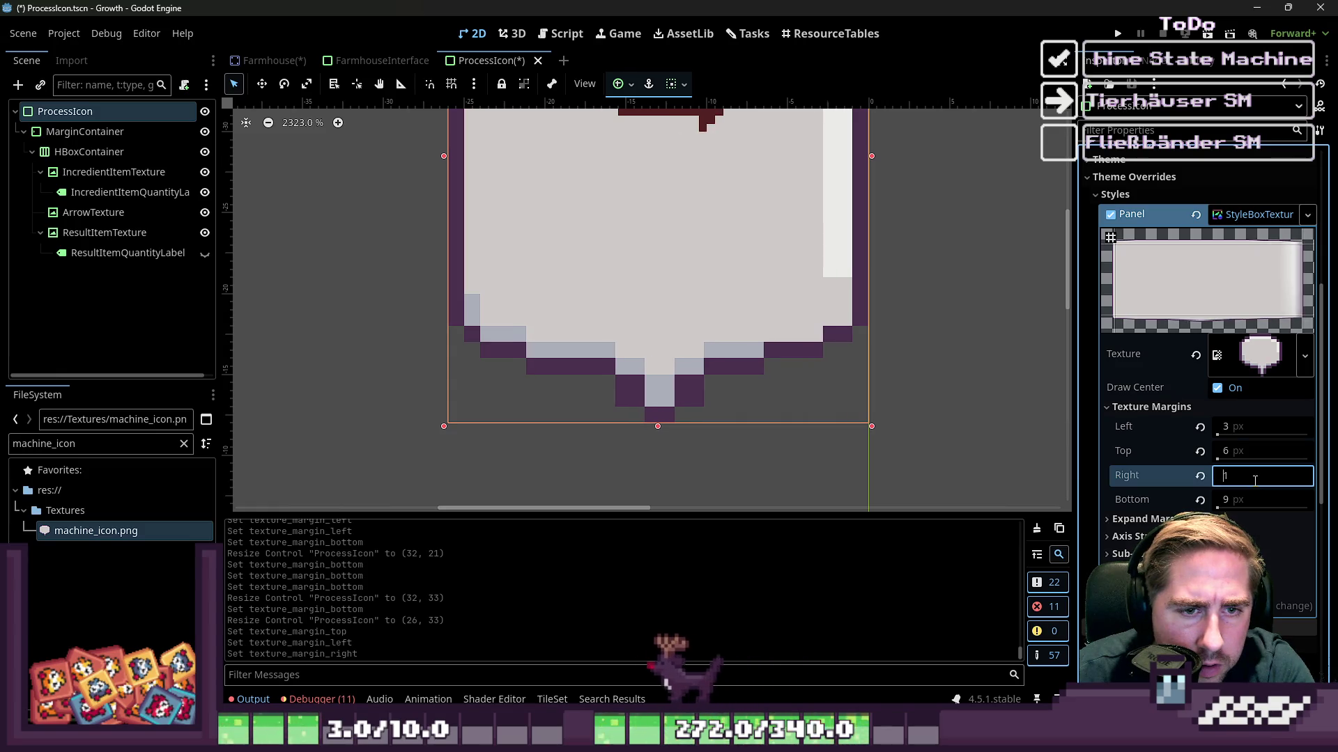
{"action": "left_click", "coordinate": [1226, 427]}
{"action": "key", "text": "BackSpace"}
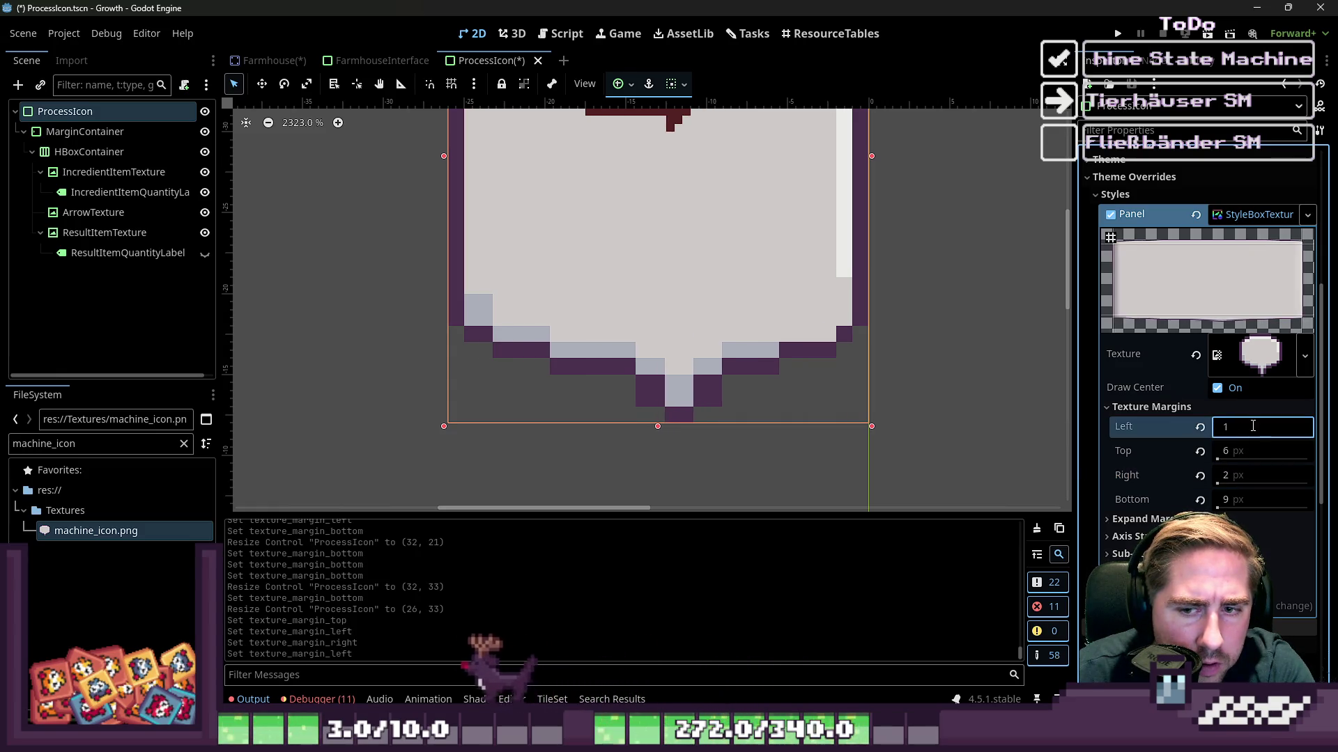
{"action": "type", "text": "2"}
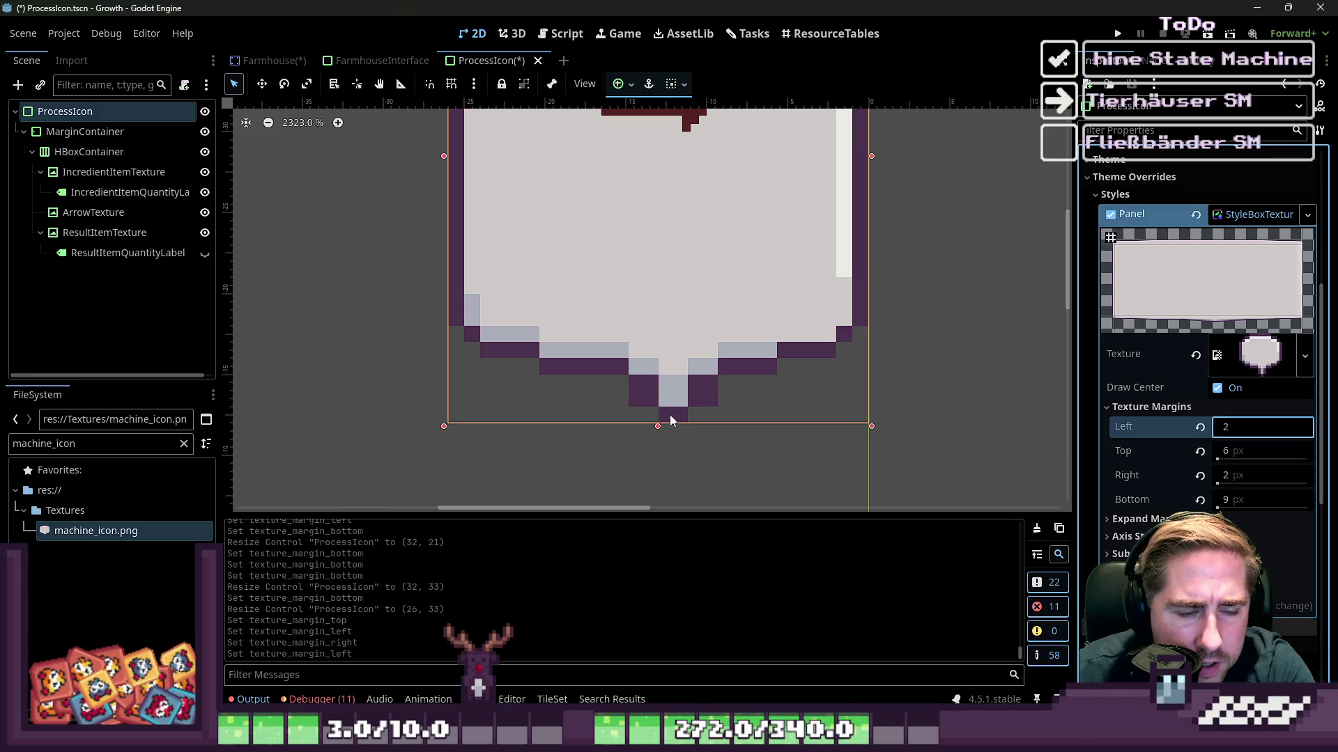
Preview the bubble texture and shorten the panel from its top edge to 26 × 30.
{"action": "scroll", "coordinate": [1153, 329], "scroll_direction": "up", "scroll_amount": 5}
{"action": "scroll", "coordinate": [1134, 337], "scroll_direction": "down", "scroll_amount": 3}
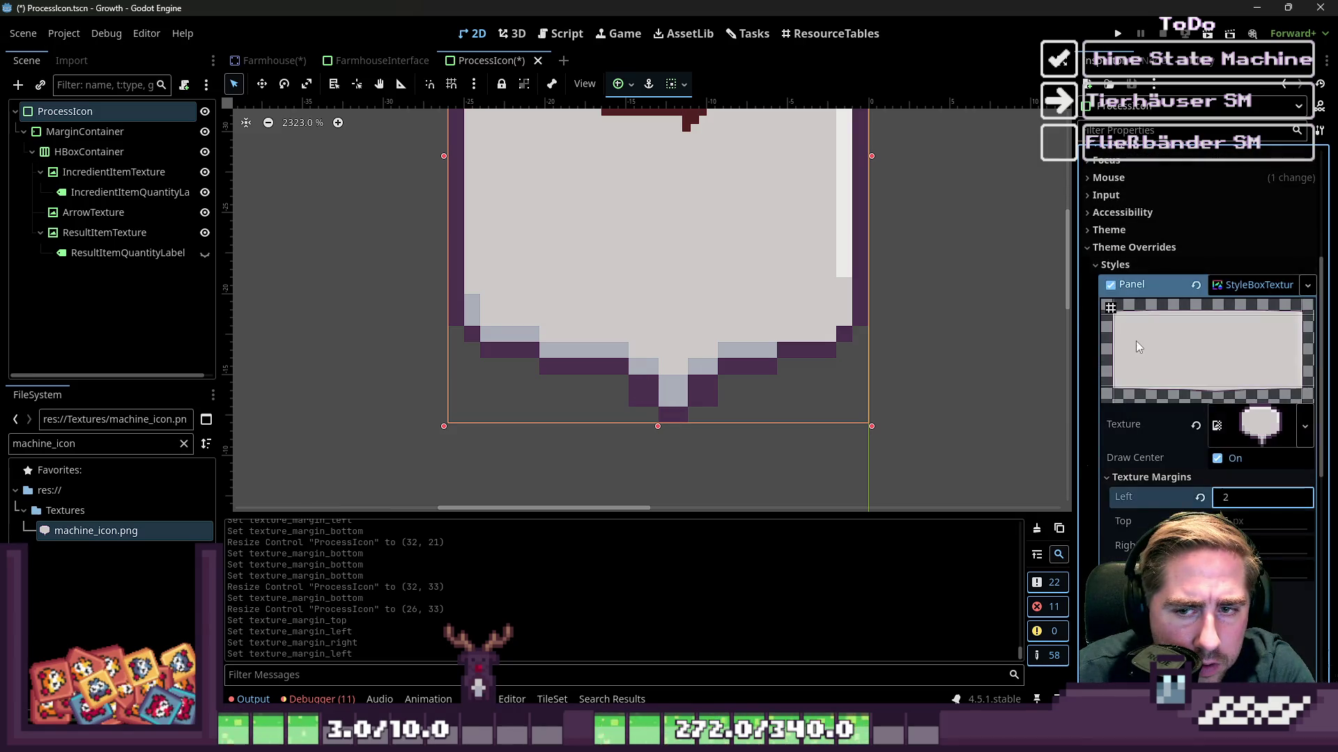
{"action": "left_click", "coordinate": [1245, 436]}
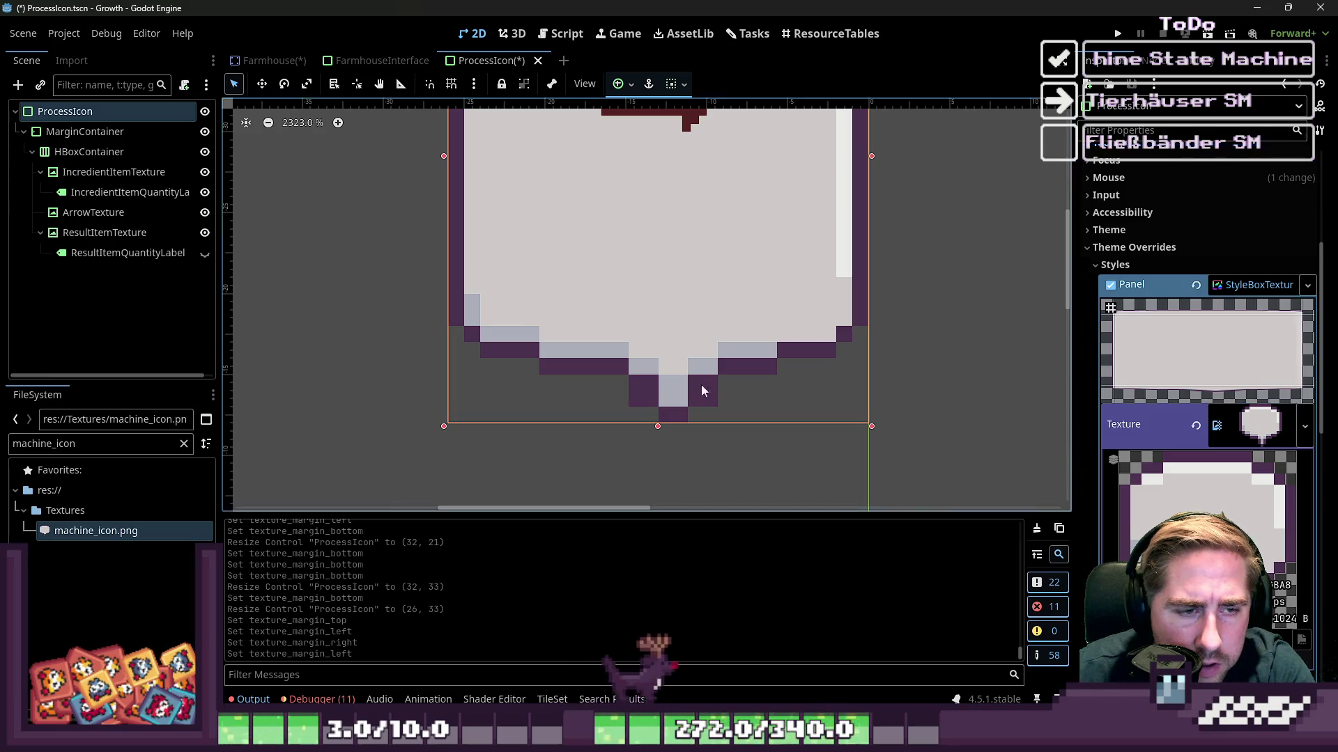
{"action": "scroll", "coordinate": [667, 382], "scroll_direction": "down", "scroll_amount": 4}
{"action": "mouse_move", "coordinate": [654, 165]}
{"action": "left_mouse_down"}
{"action": "mouse_move", "coordinate": [652, 180]}
{"action": "mouse_move", "coordinate": [652, 124]}
{"action": "mouse_move", "coordinate": [652, 185]}
{"action": "left_mouse_up"}
Widen the speech-bubble panel on both sides, undoing one overly wide stretch.
{"action": "mouse_move", "coordinate": [559, 285]}
{"action": "left_mouse_down"}
{"action": "mouse_move", "coordinate": [307, 292]}
{"action": "mouse_move", "coordinate": [571, 307]}
{"action": "mouse_move", "coordinate": [335, 312]}
{"action": "mouse_move", "coordinate": [530, 317]}
{"action": "mouse_move", "coordinate": [421, 324]}
{"action": "mouse_move", "coordinate": [653, 343]}
{"action": "mouse_move", "coordinate": [742, 376]}
{"action": "left_mouse_up"}
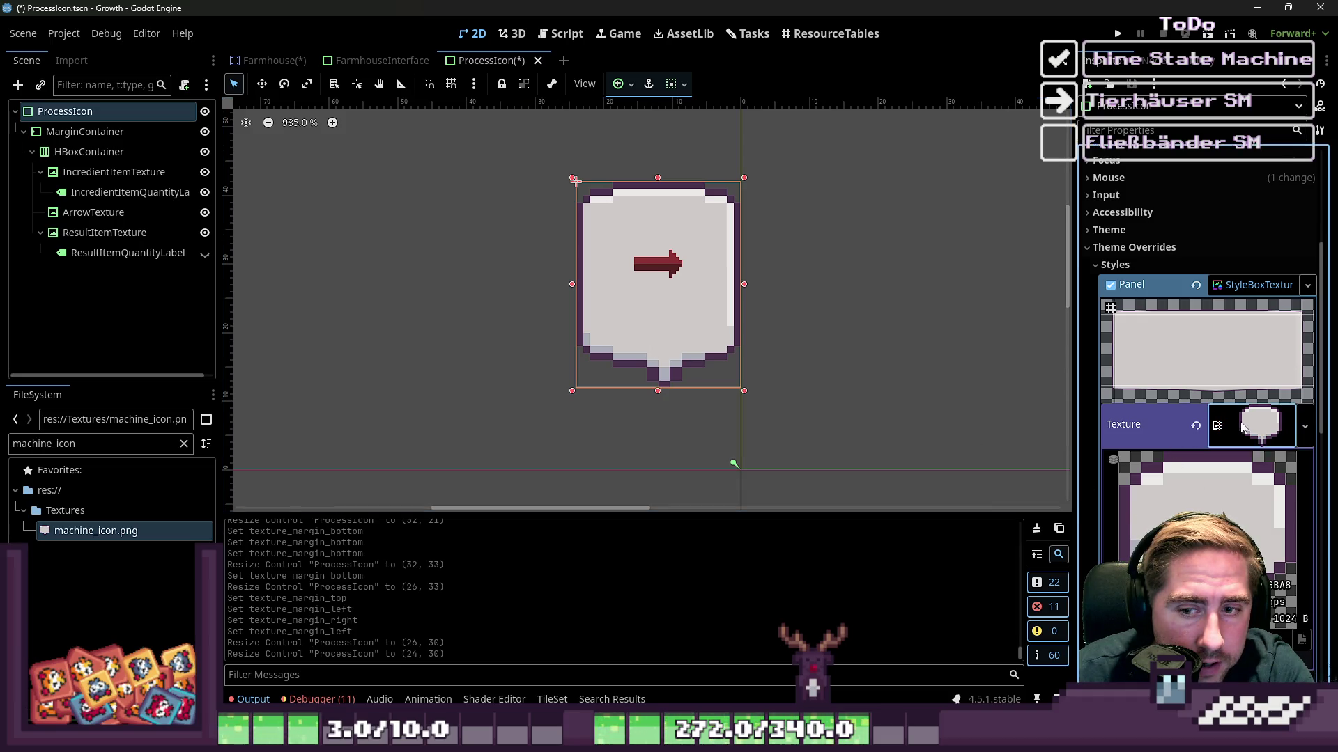
{"action": "left_click", "coordinate": [1213, 428]}
{"action": "left_click", "coordinate": [1212, 429]}
{"action": "scroll", "coordinate": [1212, 465], "scroll_direction": "down", "scroll_amount": 3}
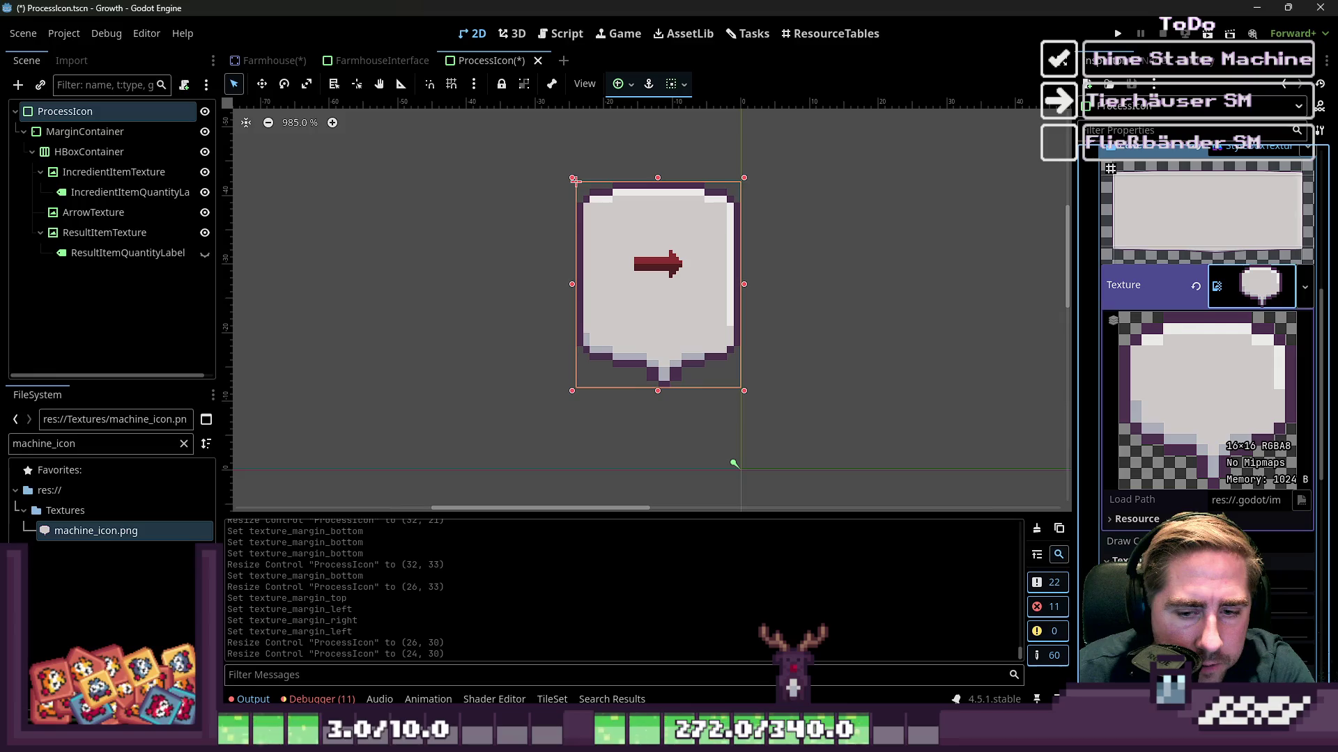
{"action": "left_click_drag", "start_coordinate": [1113, 528], "coordinate": [1168, 528]}
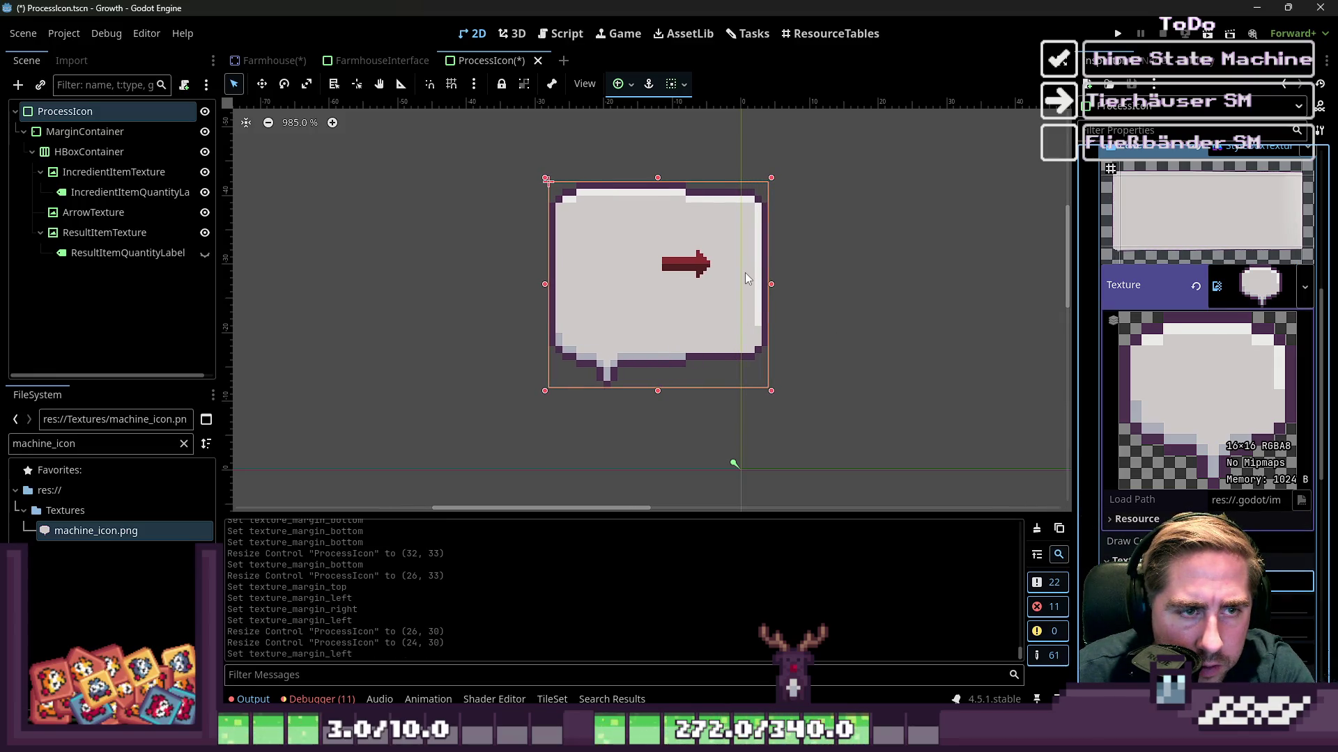
{"action": "left_click_drag", "start_coordinate": [771, 284], "coordinate": [971, 284]}
{"action": "key", "text": "ctrl+z"}
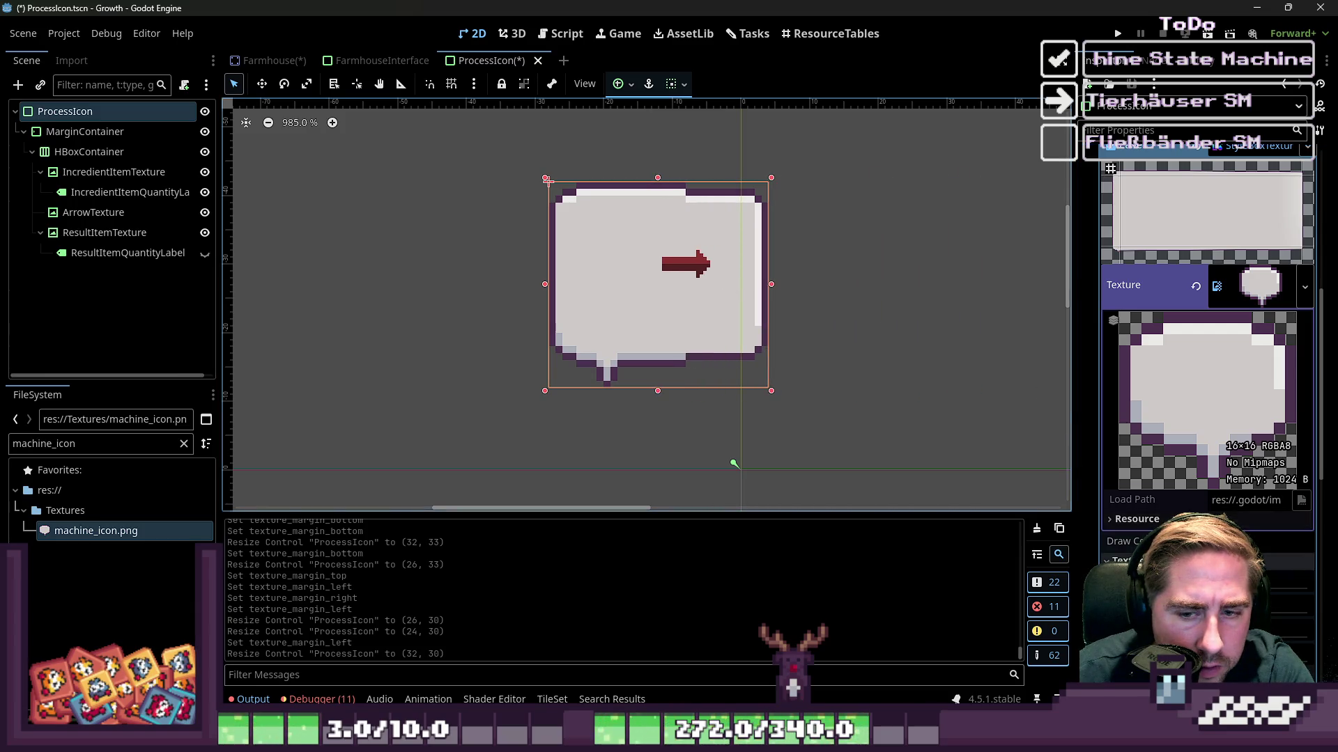
{"action": "left_click_drag", "start_coordinate": [1254, 630], "coordinate": [1296, 630]}
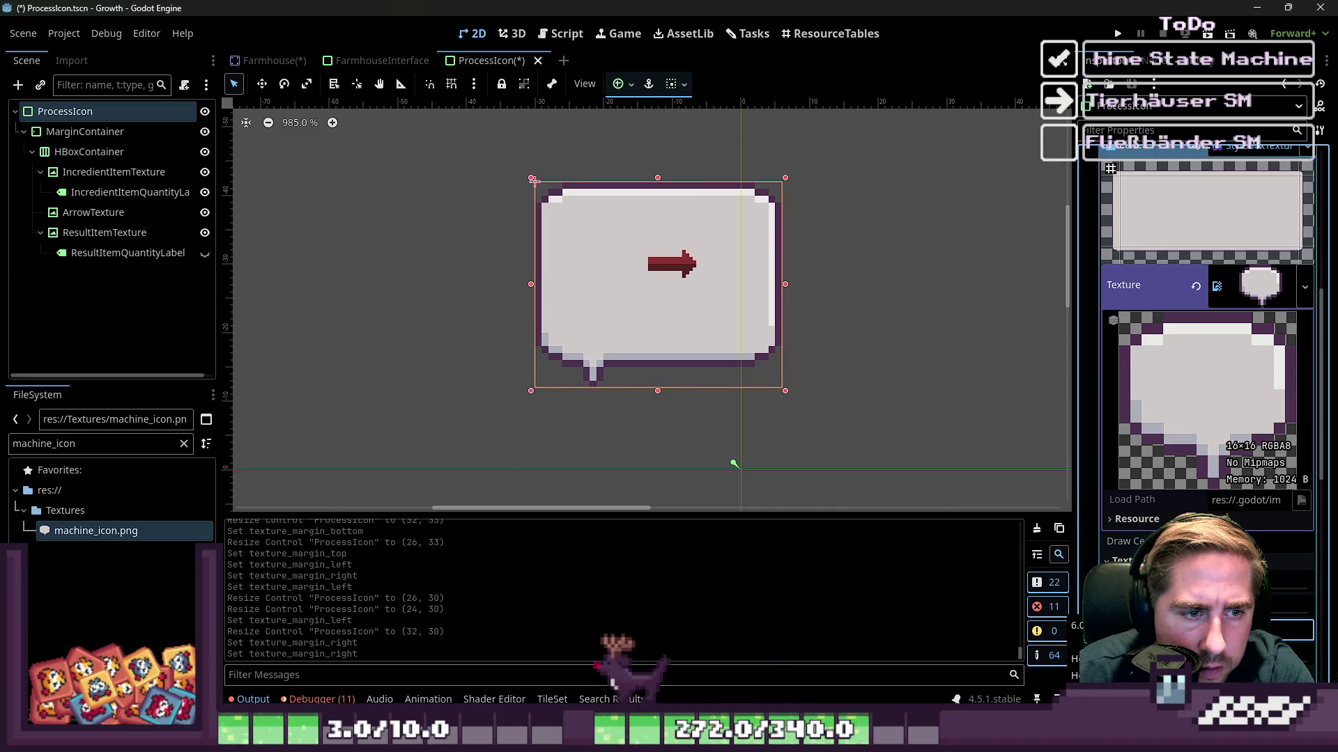
Reselect ProcessIcon and stretch it to about 43 × 30, testing its height.
{"action": "left_click", "coordinate": [603, 335]}
{"action": "left_click", "coordinate": [660, 196]}
{"action": "left_click", "coordinate": [795, 285]}
{"action": "left_click", "coordinate": [762, 283]}
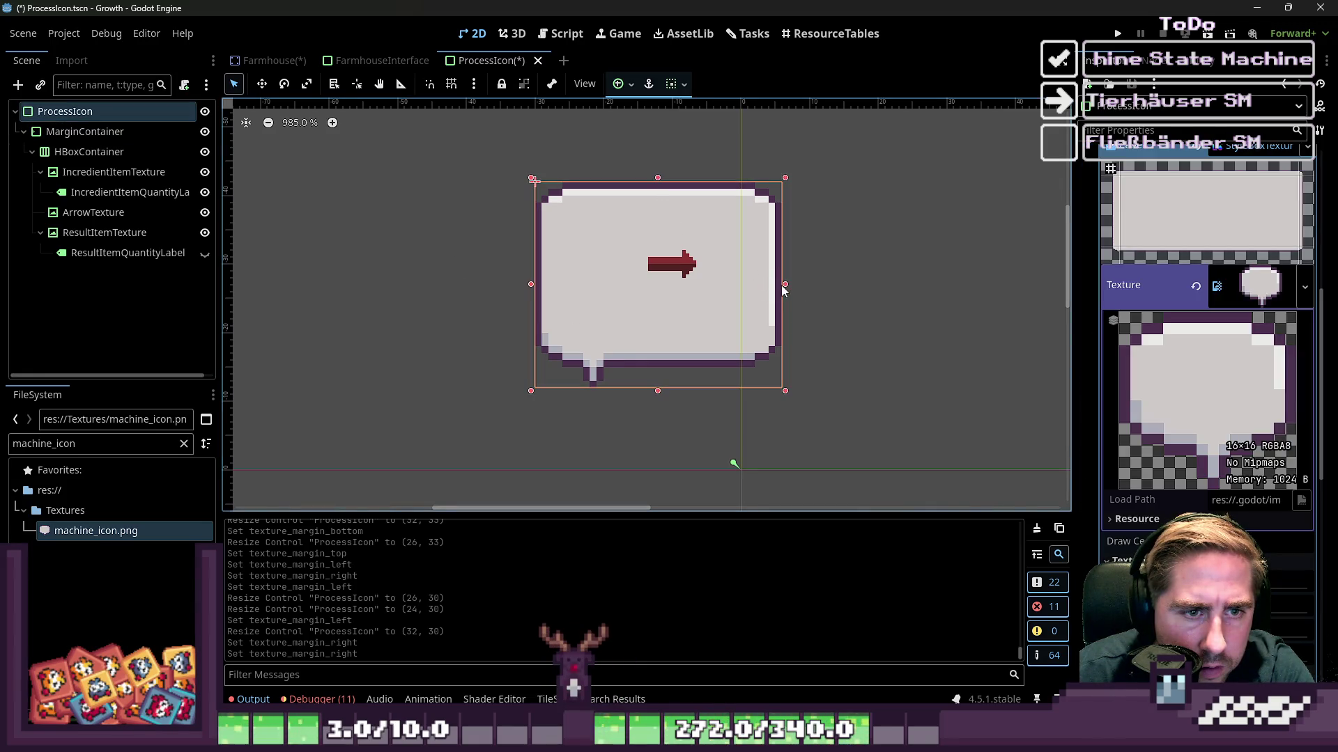
{"action": "mouse_move", "coordinate": [785, 284]}
{"action": "left_mouse_down"}
{"action": "mouse_move", "coordinate": [1013, 294]}
{"action": "mouse_move", "coordinate": [832, 296]}
{"action": "left_mouse_up"}
{"action": "mouse_move", "coordinate": [687, 322]}
{"action": "left_mouse_down"}
{"action": "mouse_move", "coordinate": [732, 457]}
{"action": "mouse_move", "coordinate": [697, 492]}
{"action": "mouse_move", "coordinate": [696, 519]}
{"action": "mouse_move", "coordinate": [702, 268]}
{"action": "left_mouse_up"}
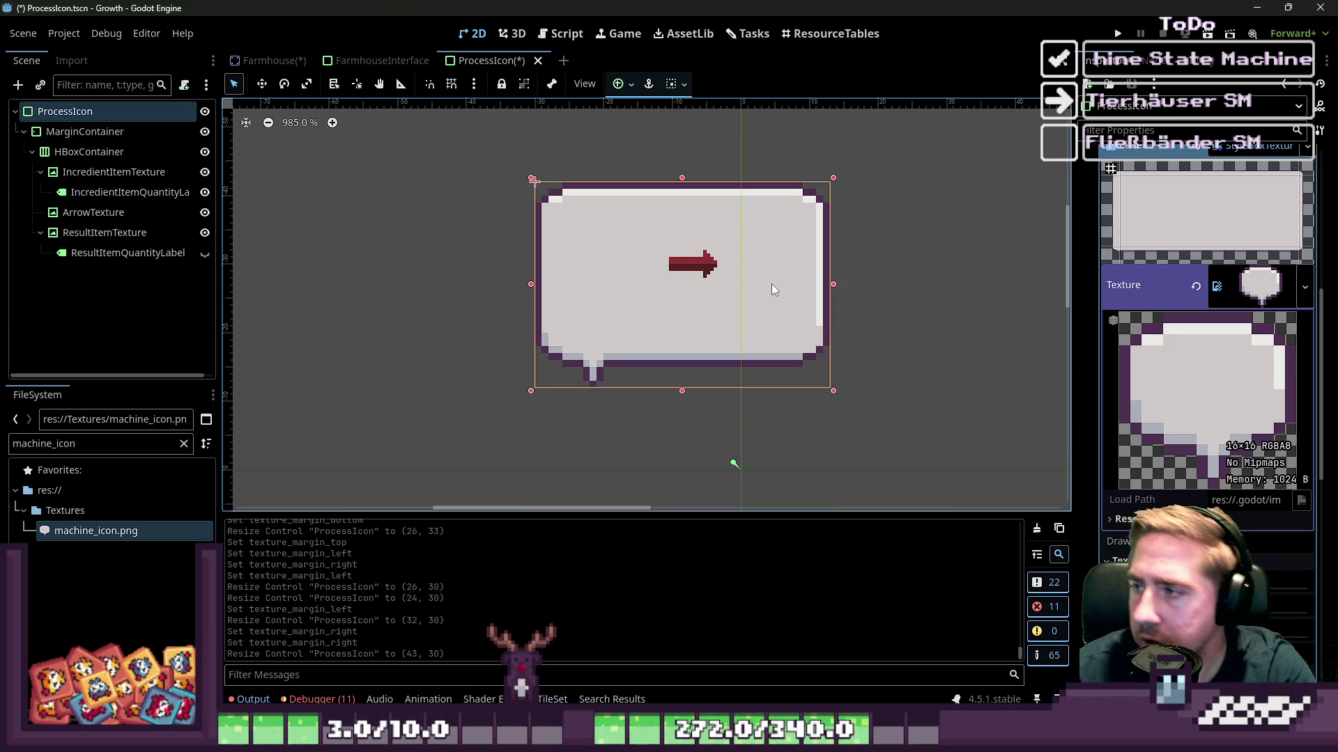
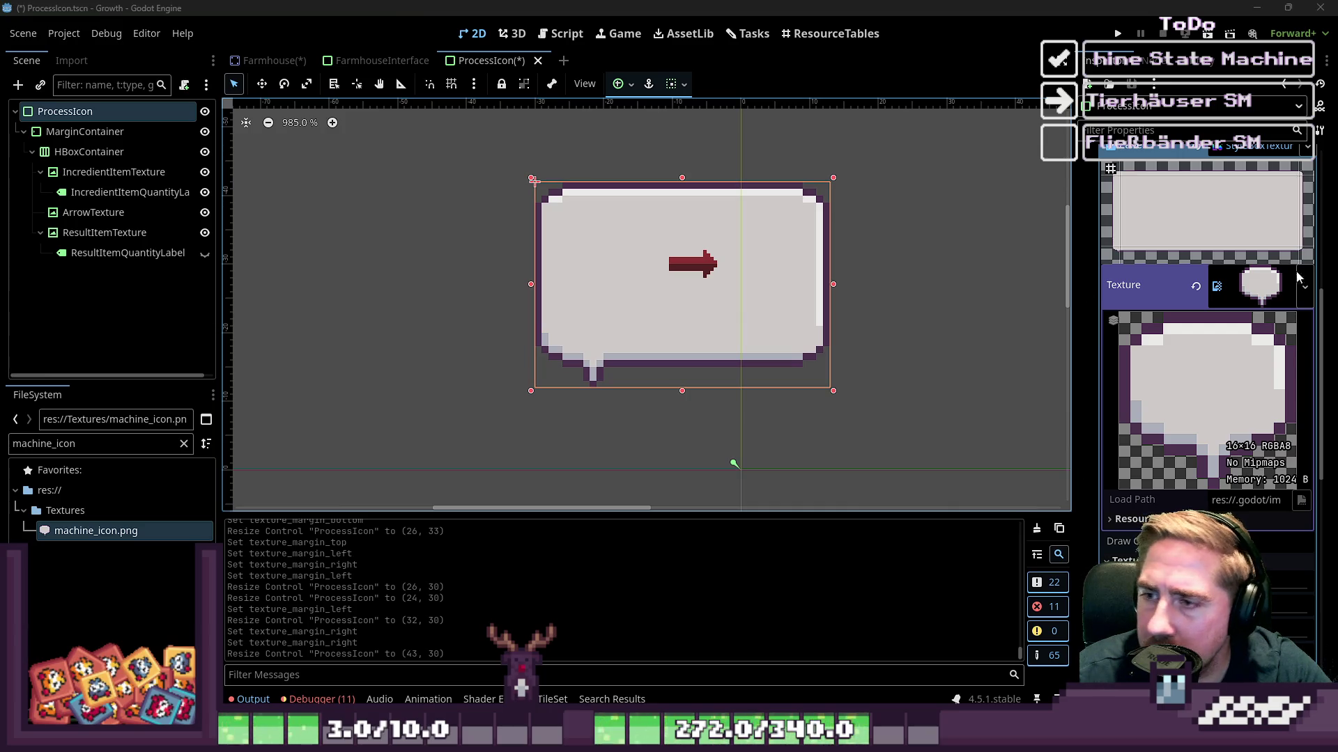
Set the IncredientItemQuantityLabel text to 23.
{"action": "left_click", "coordinate": [84, 131]}
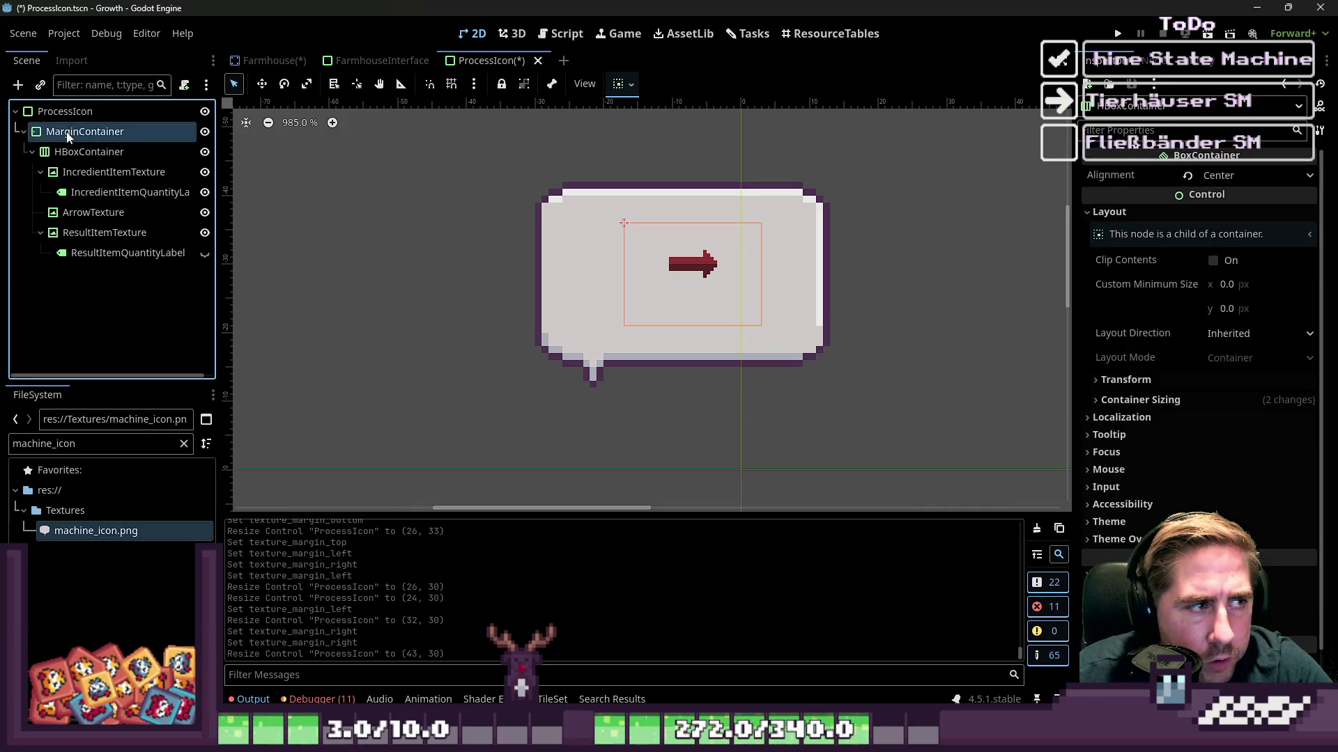
{"action": "left_click", "coordinate": [105, 171]}
{"action": "left_click", "coordinate": [69, 183]}
{"action": "left_click", "coordinate": [66, 198]}
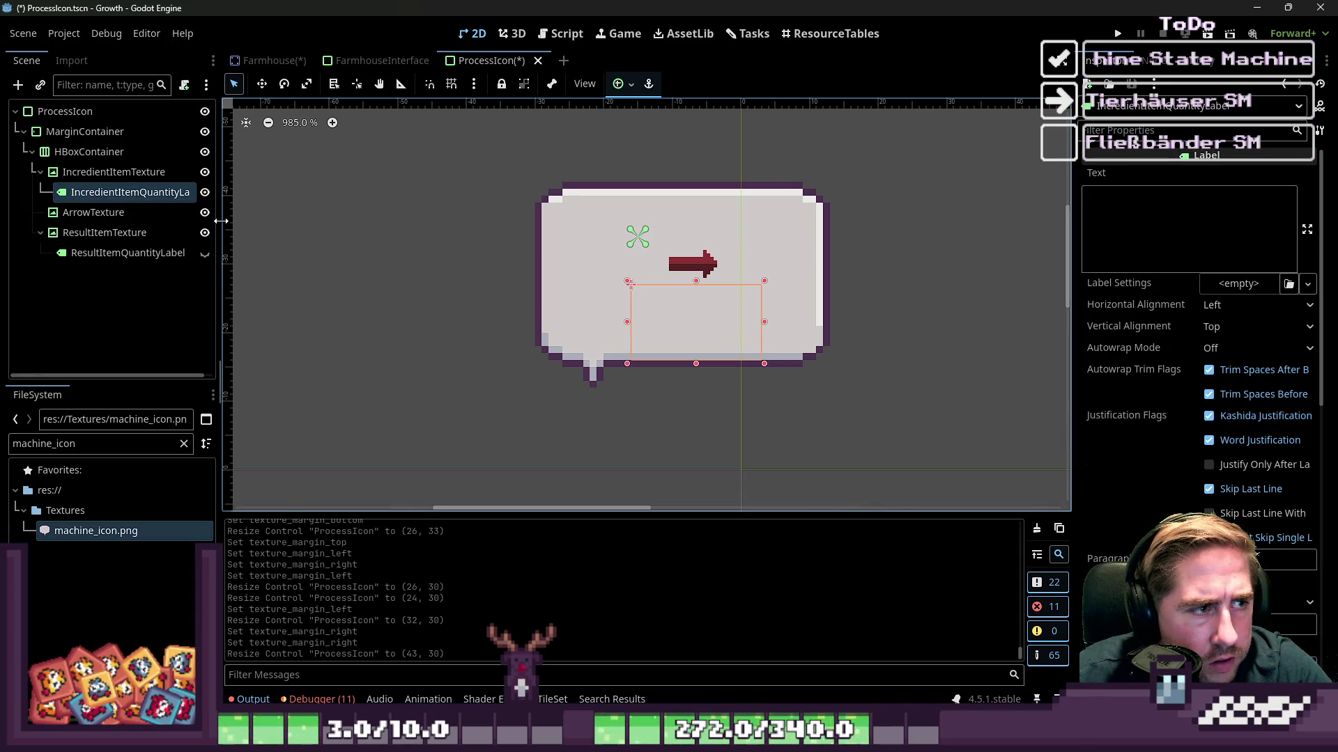
{"action": "left_click_drag", "start_coordinate": [220, 221], "coordinate": [332, 220]}
{"action": "left_click", "coordinate": [161, 212]}
{"action": "left_click", "coordinate": [163, 191]}
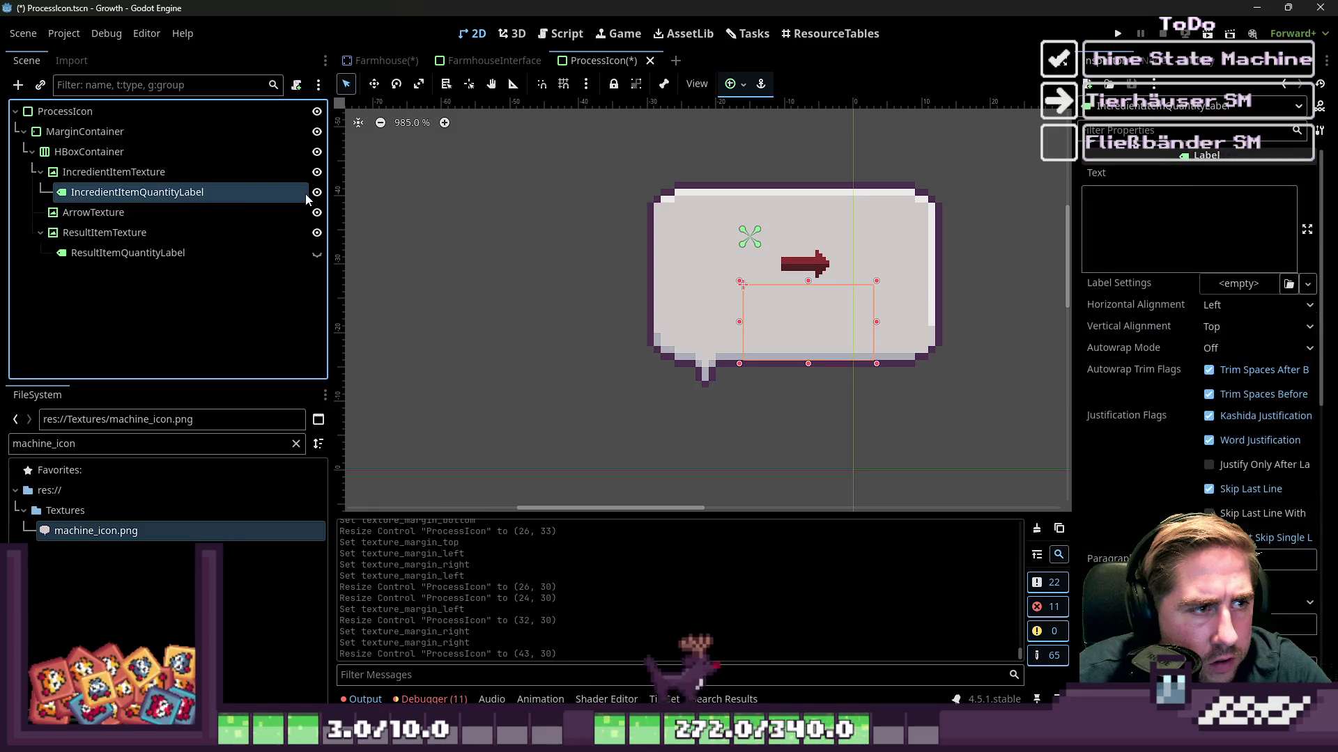
{"action": "left_click", "coordinate": [1145, 214]}
{"action": "type", "text": "23"}
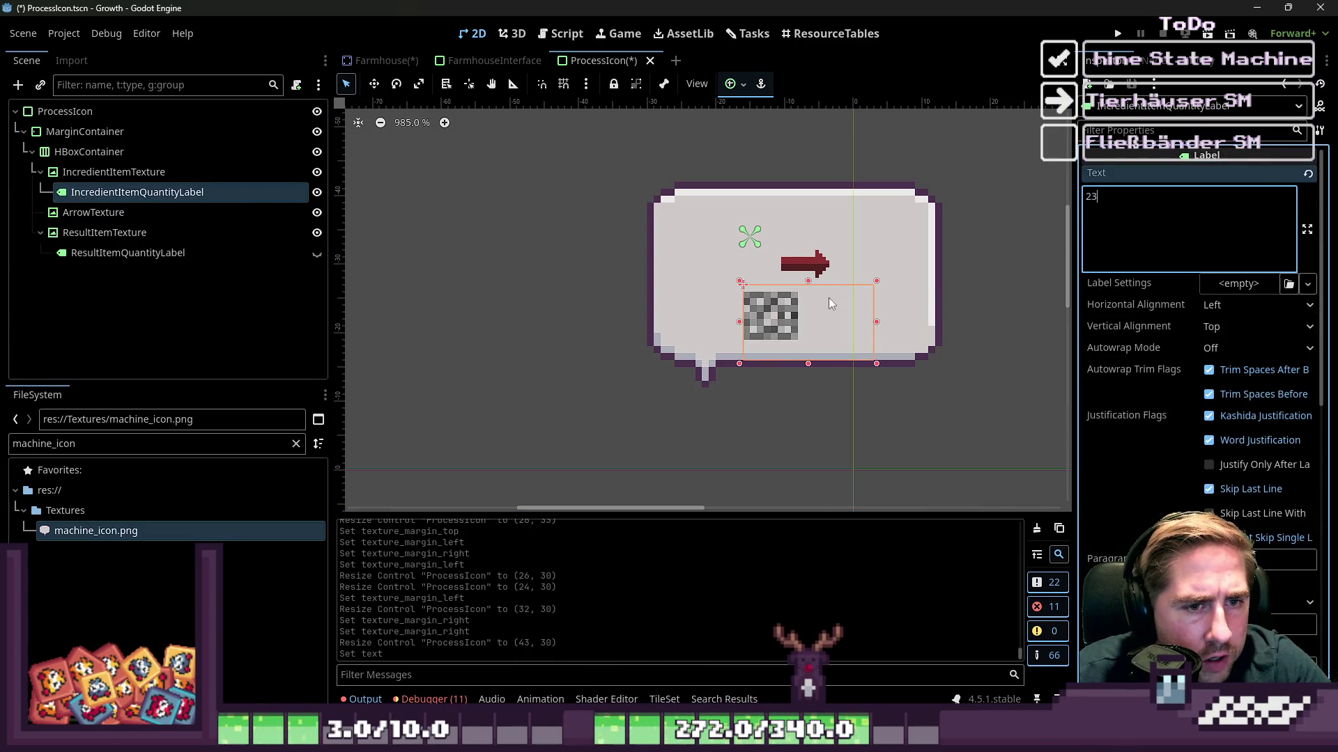
{"action": "scroll", "coordinate": [717, 331], "scroll_direction": "down", "scroll_amount": 2}
{"action": "scroll", "coordinate": [900, 323], "scroll_direction": "up", "scroll_amount": 1}
Narrow the ingredient quantity label's box on the canvas.
{"action": "left_click", "coordinate": [69, 174]}
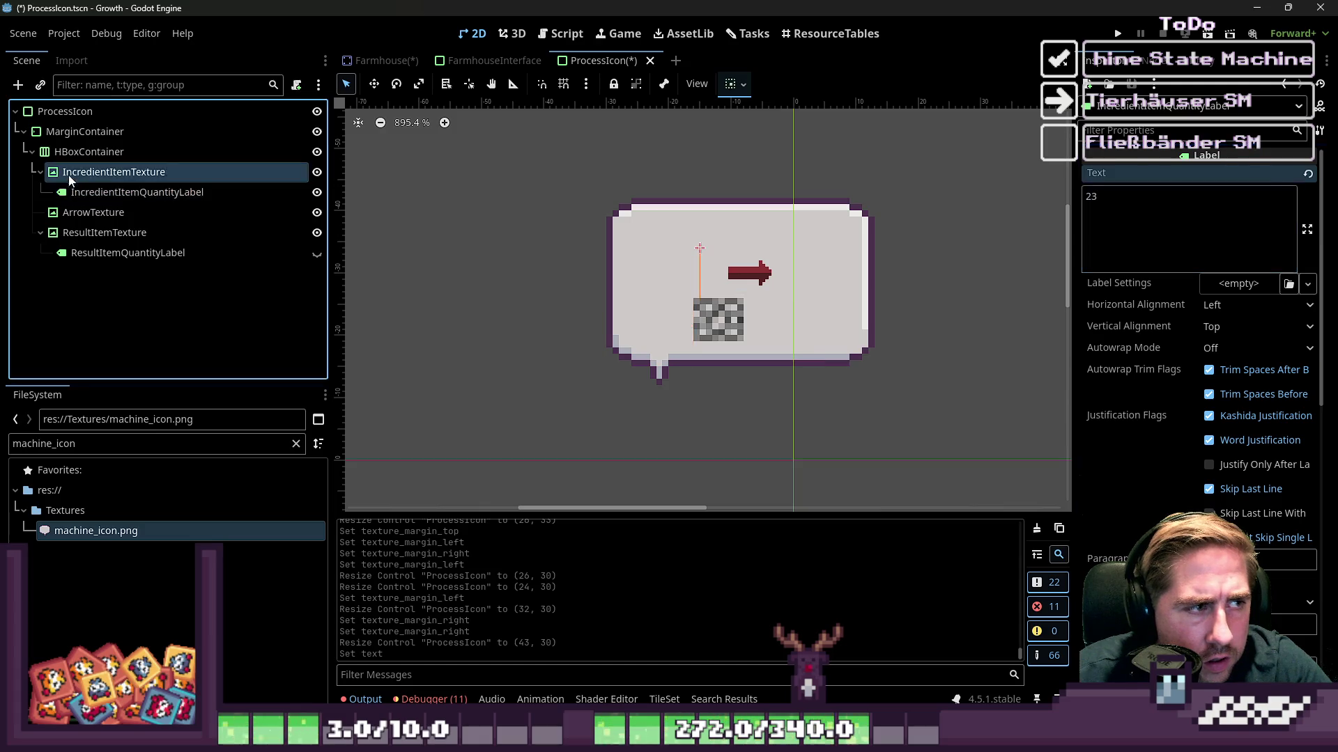
{"action": "key", "text": "Down"}
{"action": "key", "text": "Down"}
{"action": "key", "text": "Down"}
{"action": "left_click", "coordinate": [88, 290]}
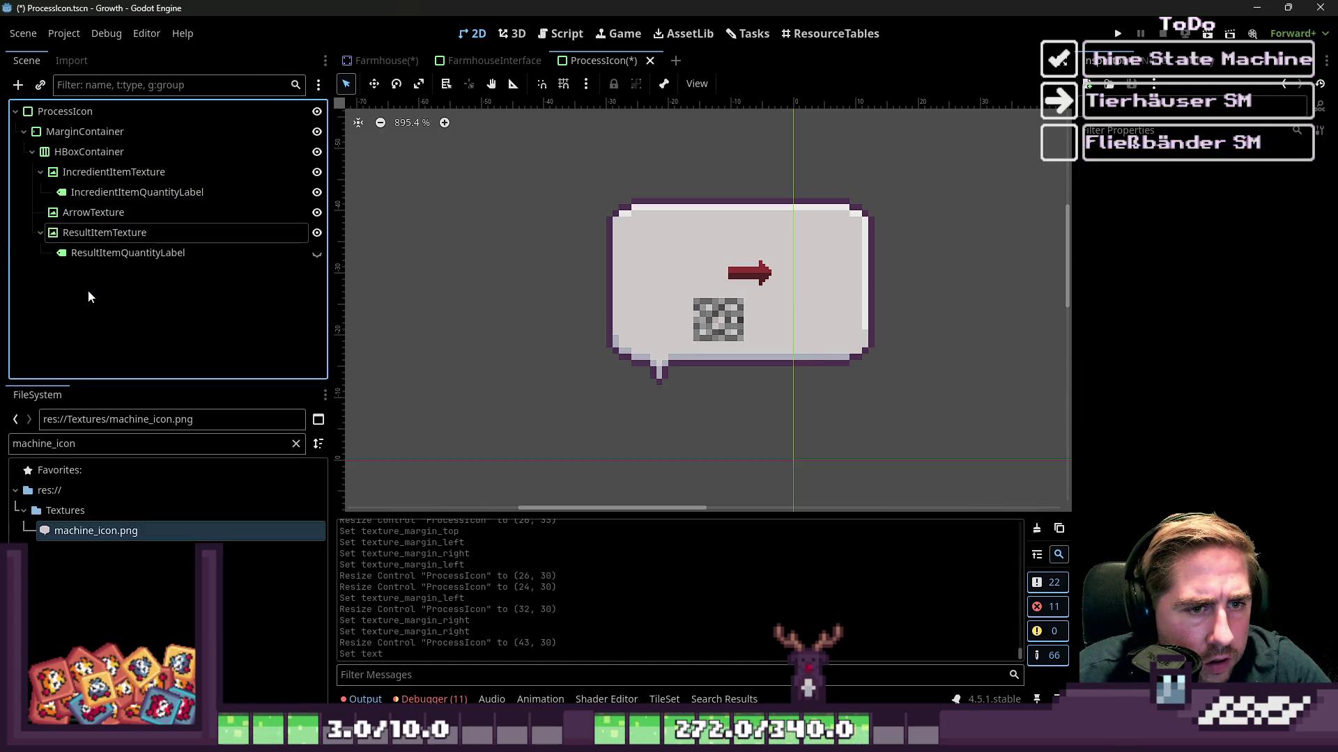
{"action": "left_click", "coordinate": [86, 255]}
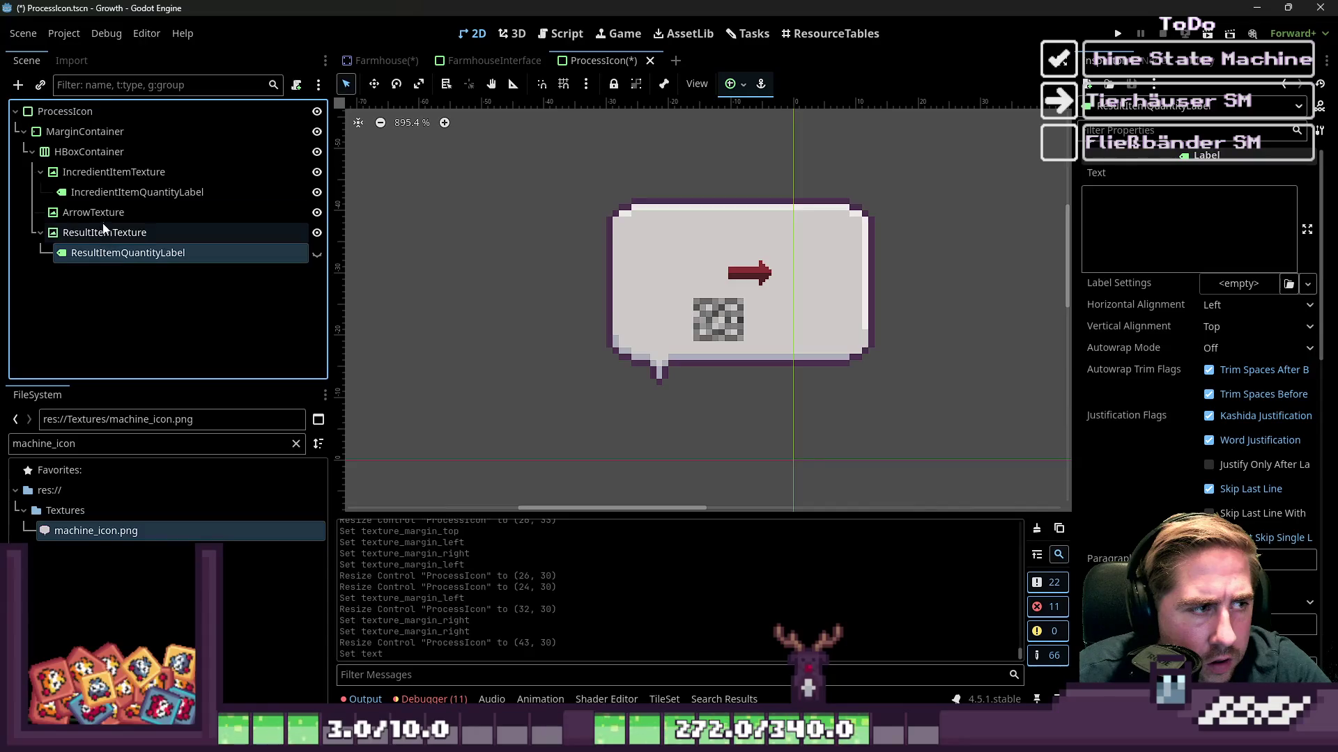
{"action": "left_click", "coordinate": [109, 193]}
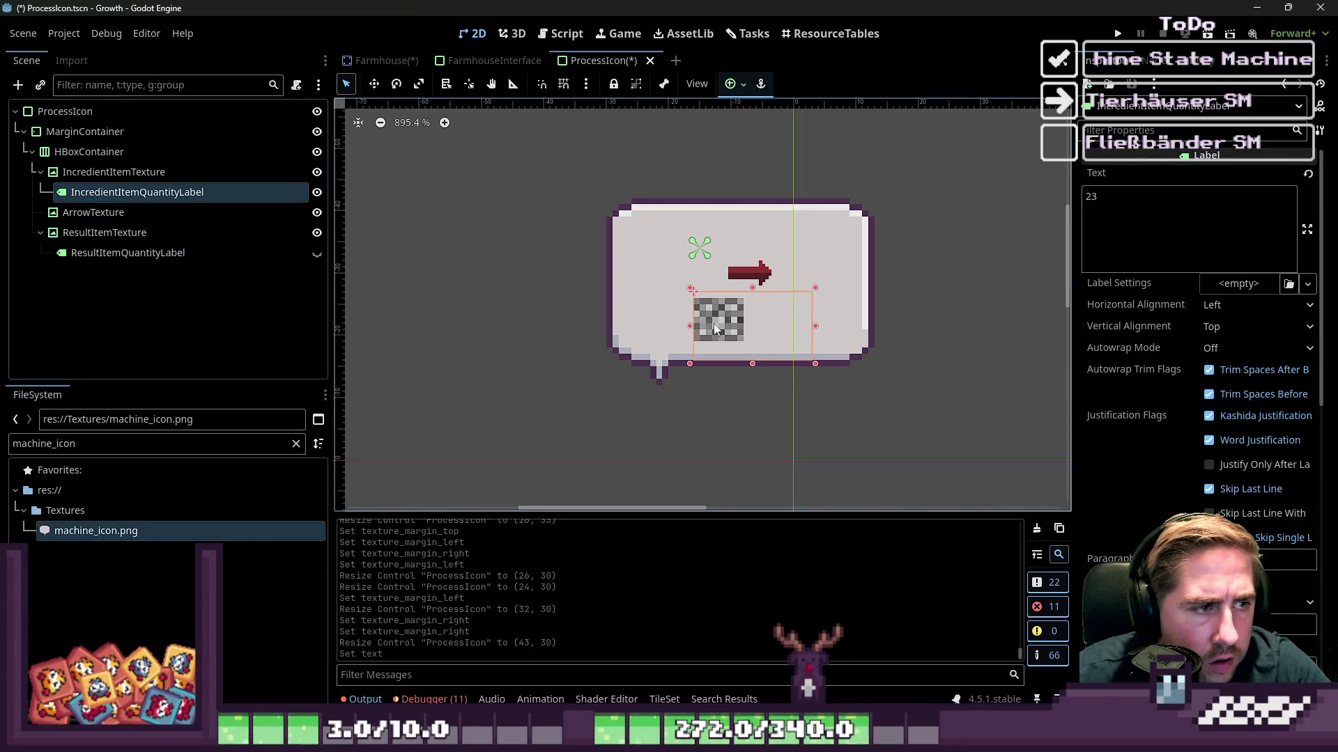
{"action": "left_click_drag", "start_coordinate": [814, 326], "coordinate": [732, 324]}
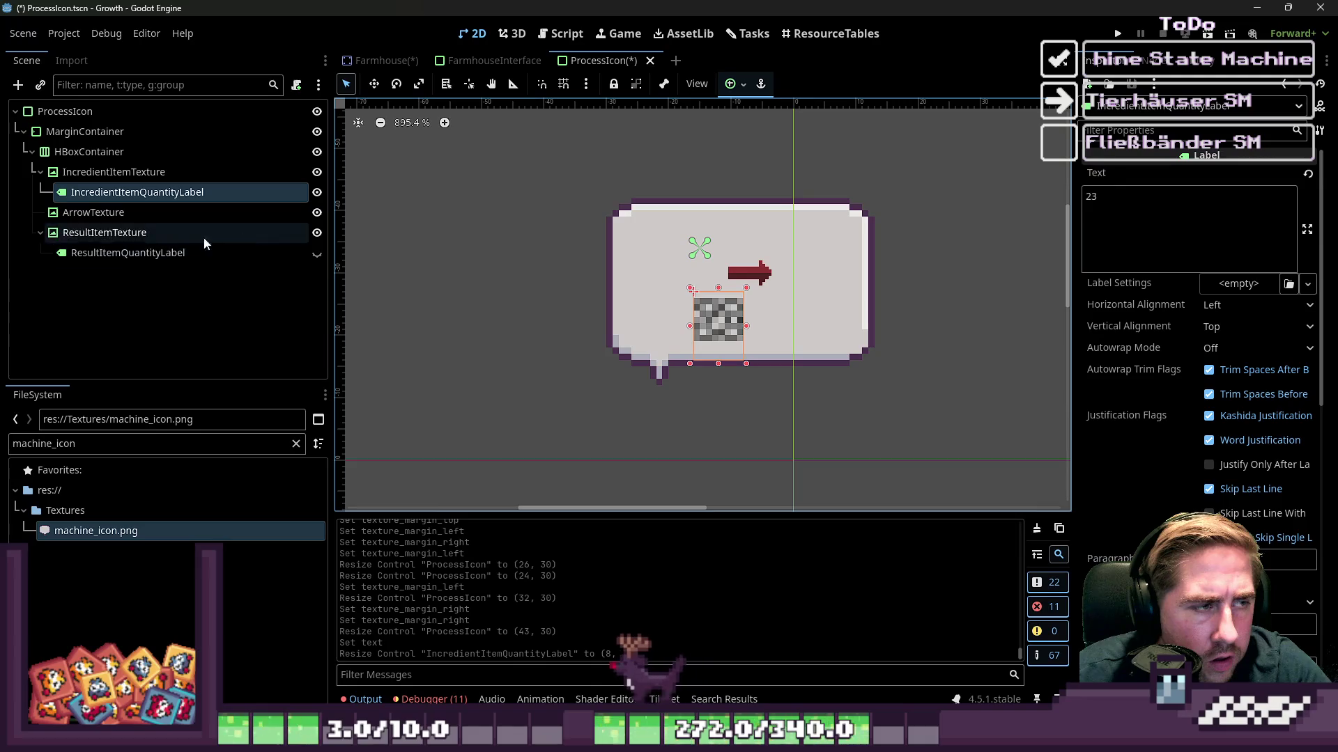
Make ResultItemQuantityLabel visible and start editing its Text.
{"action": "left_click", "coordinate": [139, 253]}
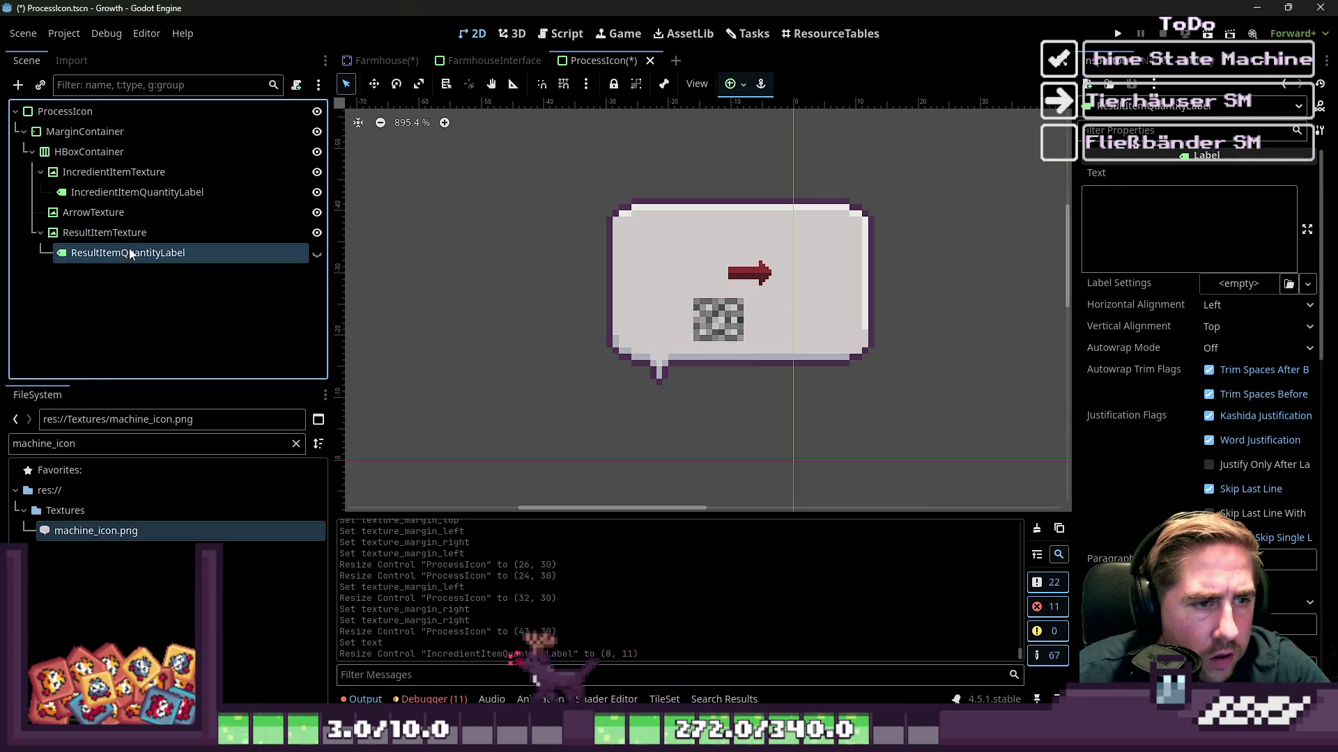
{"action": "left_click", "coordinate": [317, 254]}
{"action": "left_click", "coordinate": [1097, 223]}
Set the result quantity to 2 and assign apple_sprite_inventar.png to IncredientItemTexture.
{"action": "type", "text": "22"}
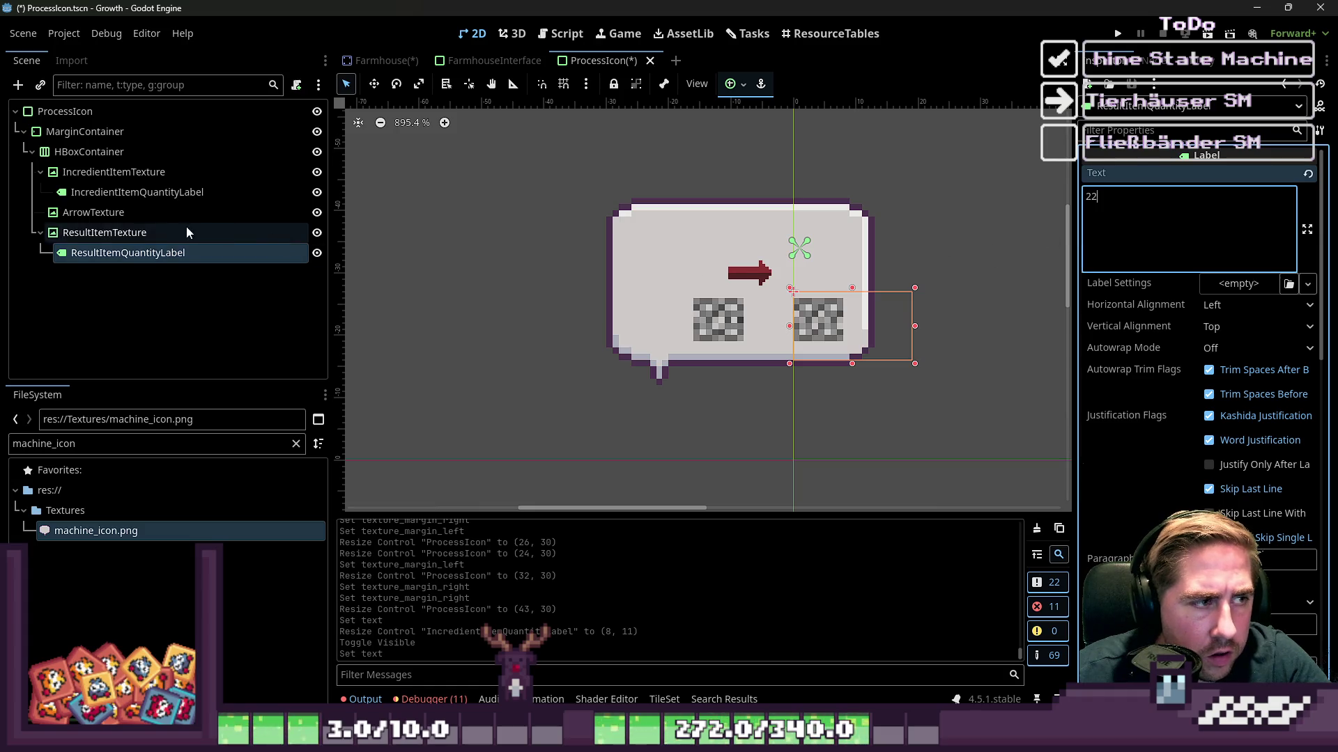
{"action": "left_click", "coordinate": [182, 232]}
{"action": "left_click", "coordinate": [40, 446]}
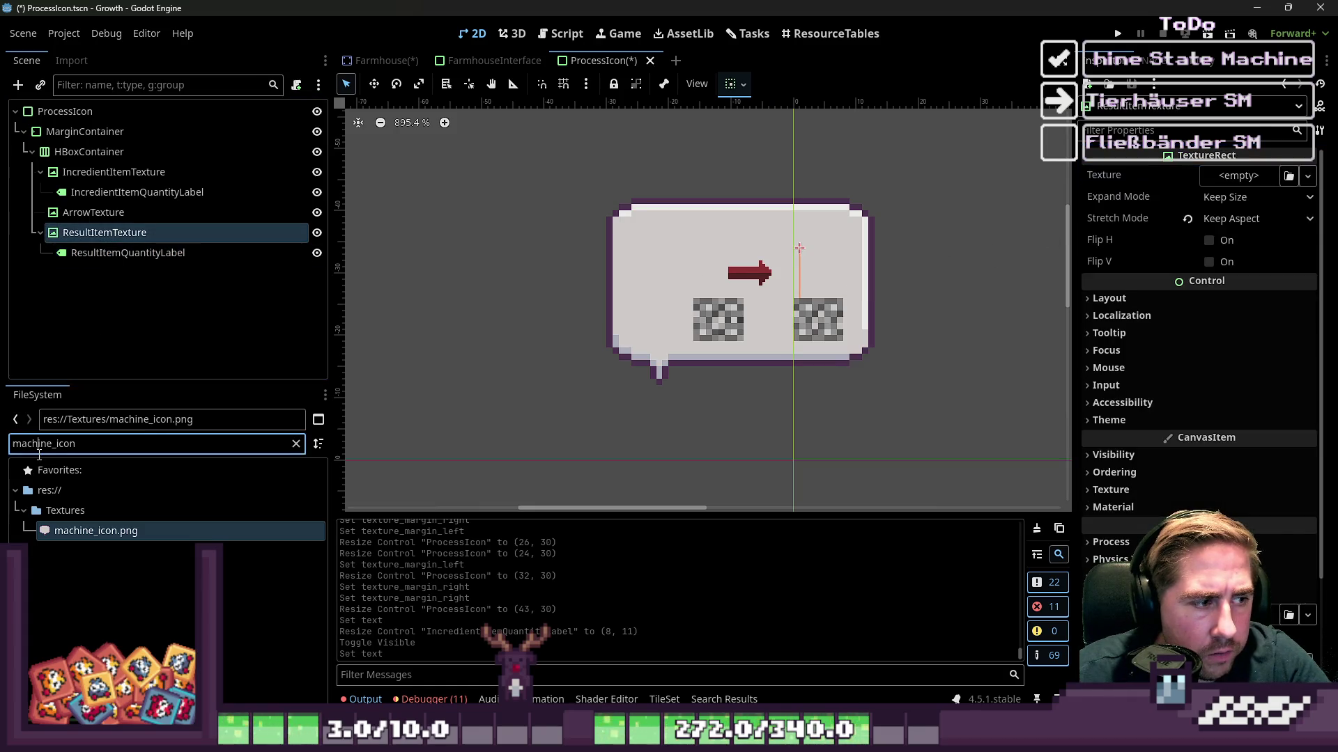
{"action": "type", "text": "Apple"}
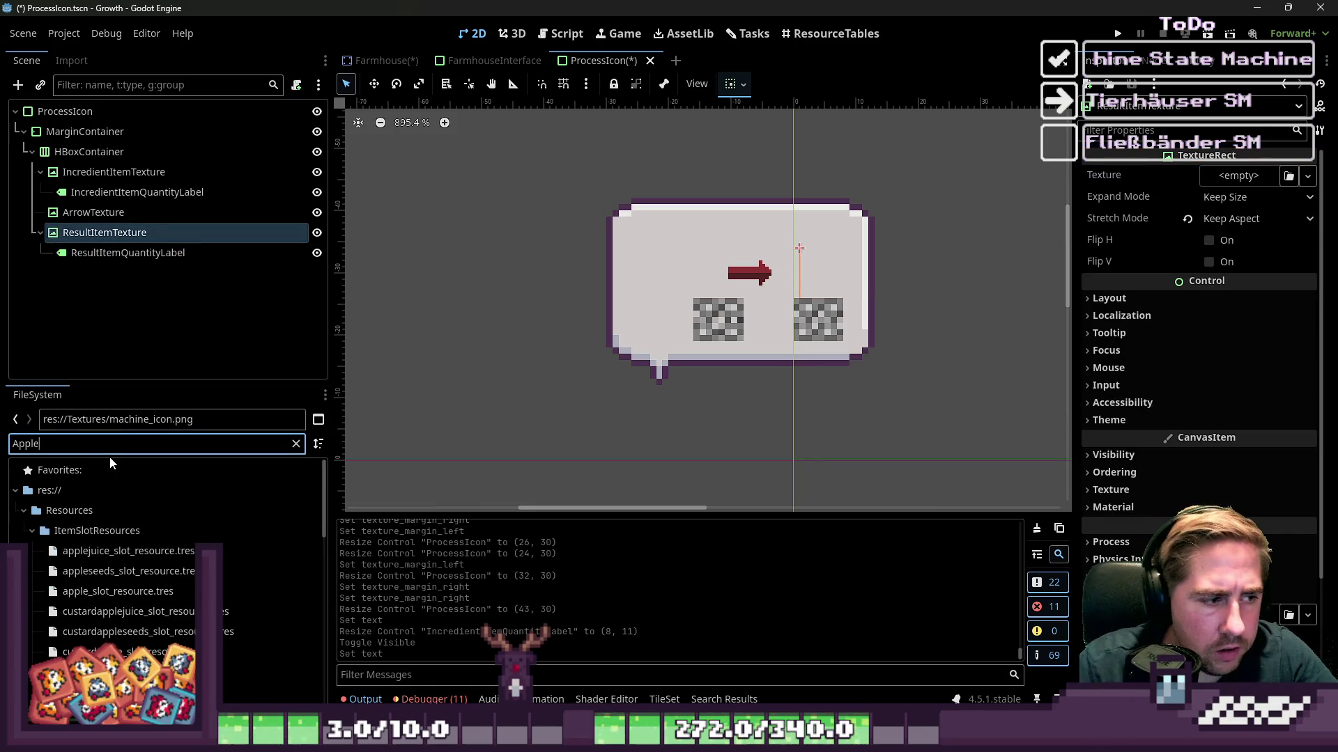
{"action": "scroll", "coordinate": [170, 551], "scroll_direction": "down", "scroll_amount": 5}
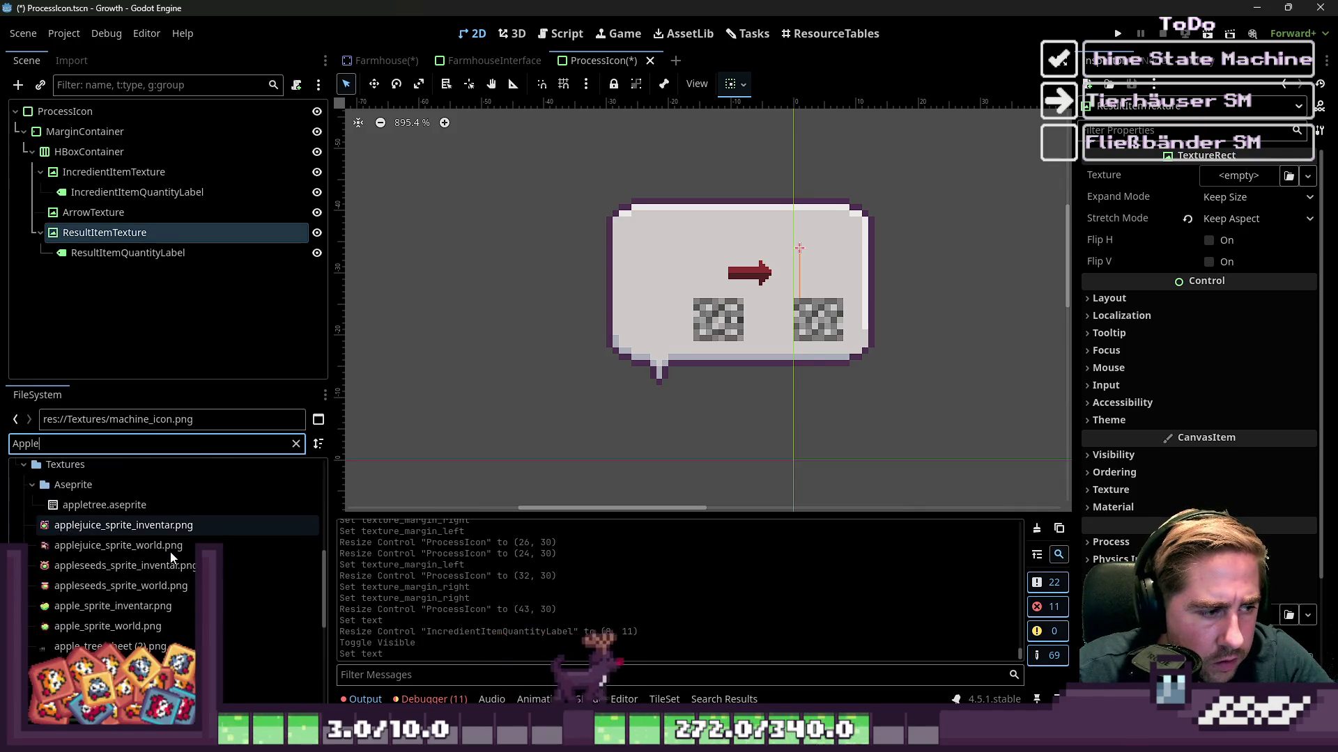
{"action": "left_click", "coordinate": [132, 607]}
{"action": "mouse_move", "coordinate": [131, 609]}
{"action": "left_mouse_down"}
{"action": "mouse_move", "coordinate": [106, 612]}
{"action": "mouse_move", "coordinate": [111, 173]}
{"action": "left_mouse_up"}
Assign appleseeds_sprite_inventar.png to ResultItemTexture.
{"action": "left_click", "coordinate": [133, 570]}
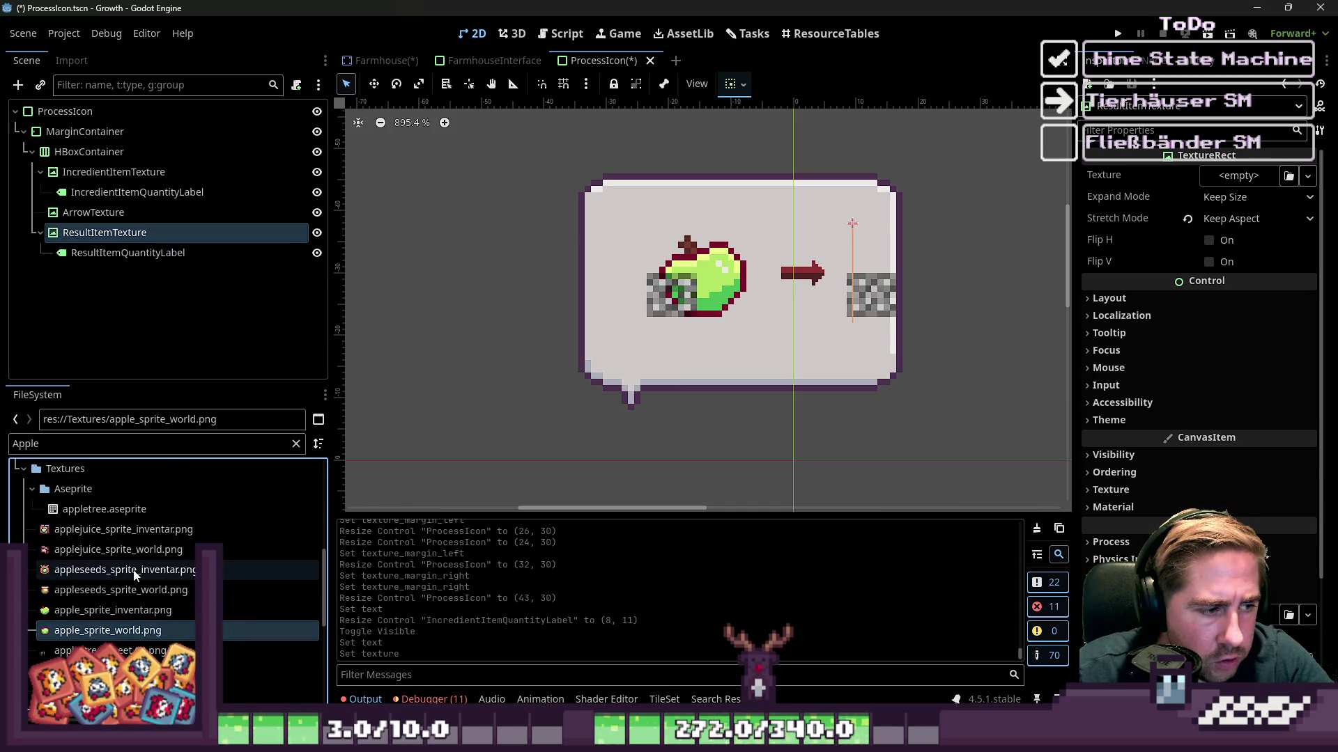
{"action": "scroll", "coordinate": [133, 566], "scroll_direction": "down", "scroll_amount": 3}
{"action": "scroll", "coordinate": [132, 613], "scroll_direction": "down", "scroll_amount": 3}
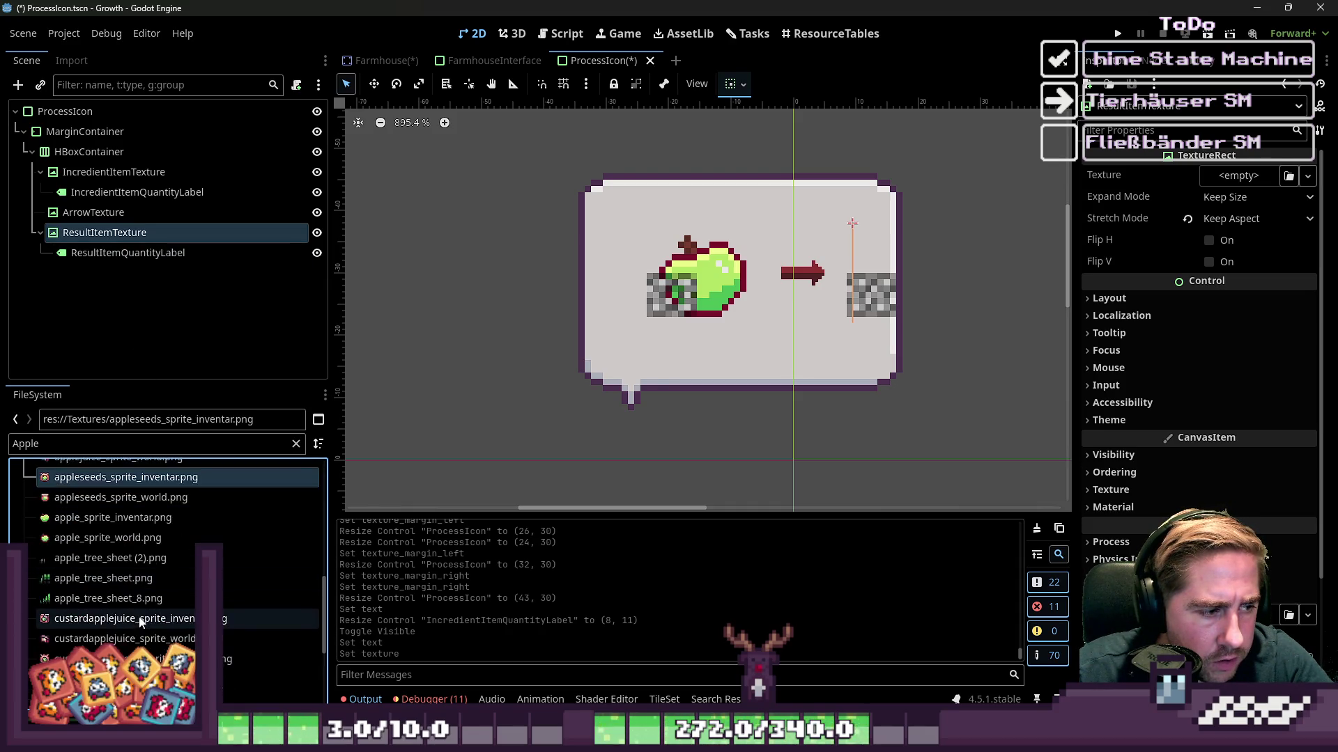
{"action": "scroll", "coordinate": [139, 595], "scroll_direction": "up", "scroll_amount": 2}
{"action": "scroll", "coordinate": [129, 592], "scroll_direction": "down", "scroll_amount": 6}
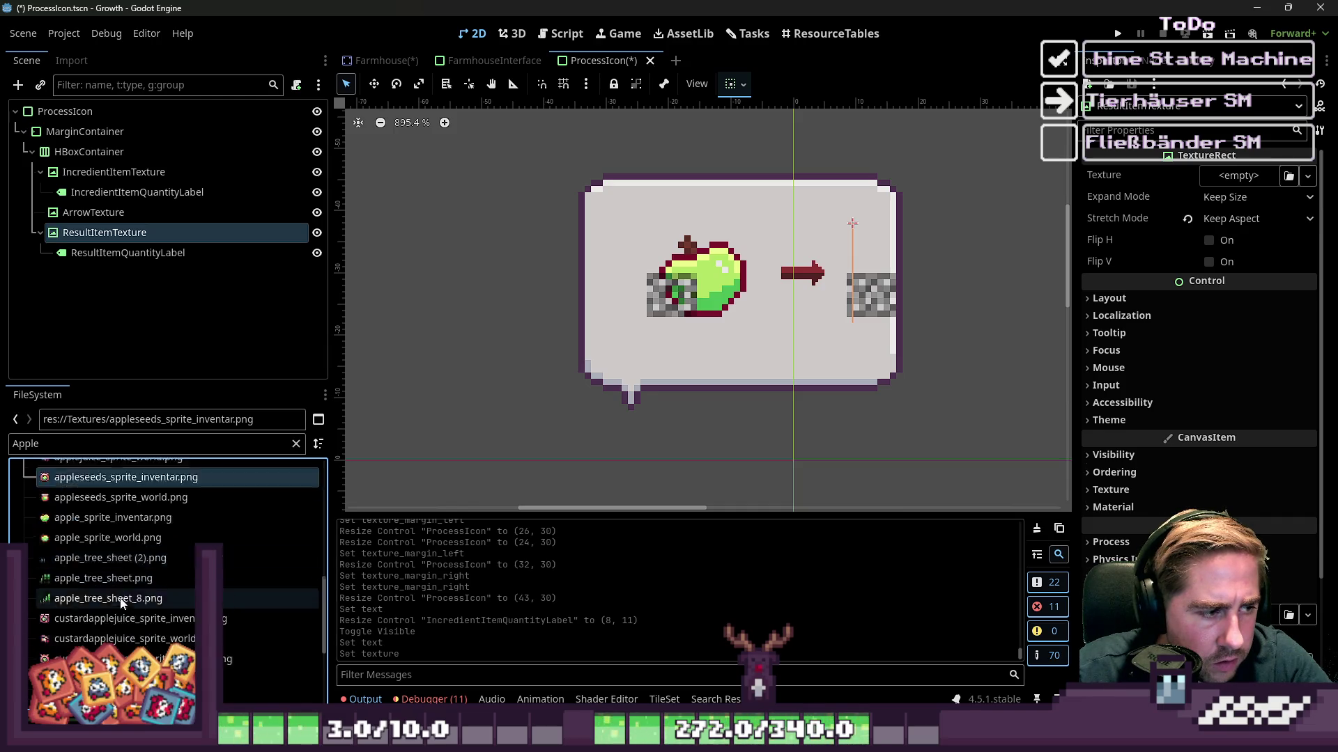
{"action": "scroll", "coordinate": [117, 592], "scroll_direction": "down", "scroll_amount": 1}
{"action": "scroll", "coordinate": [117, 591], "scroll_direction": "up", "scroll_amount": 6}
{"action": "left_click", "coordinate": [91, 498]}
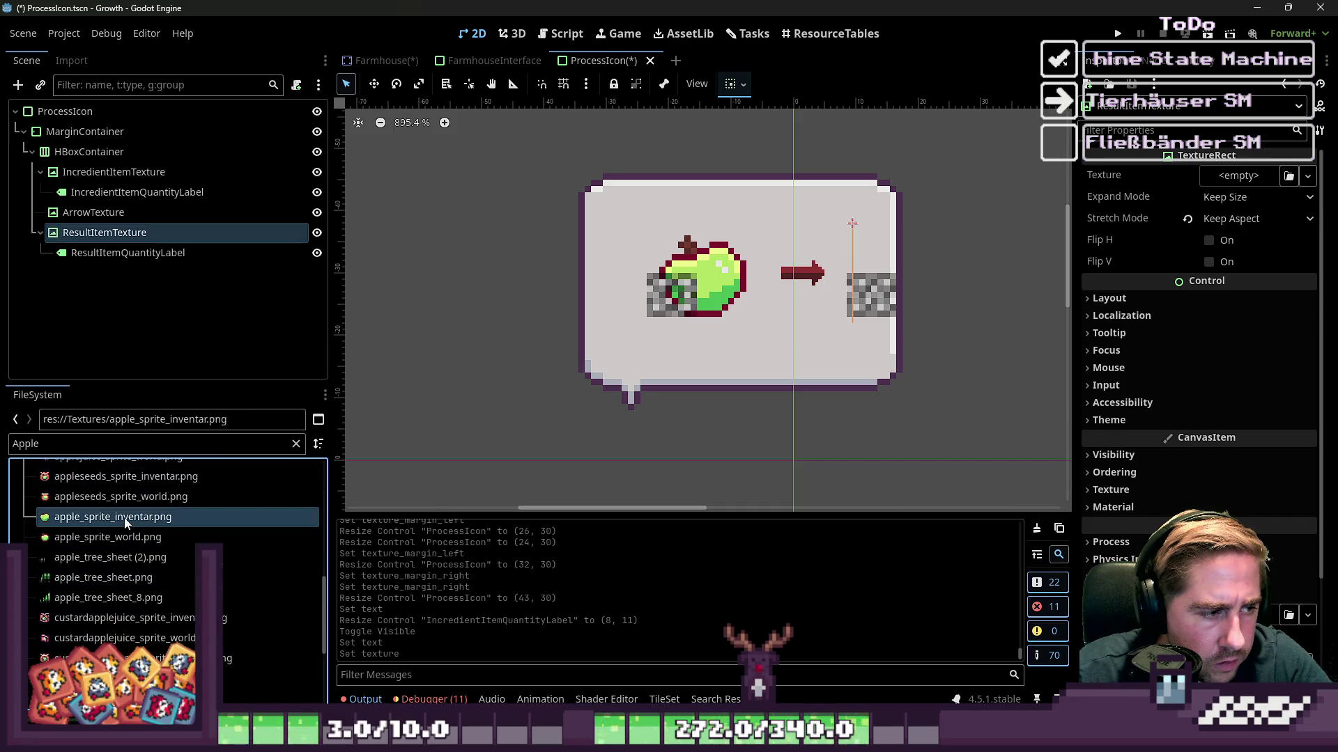
{"action": "scroll", "coordinate": [95, 502], "scroll_direction": "up", "scroll_amount": 1}
{"action": "left_click", "coordinate": [103, 511]}
{"action": "mouse_move", "coordinate": [108, 511]}
{"action": "left_mouse_down"}
{"action": "mouse_move", "coordinate": [338, 260]}
{"action": "mouse_move", "coordinate": [188, 265]}
{"action": "mouse_move", "coordinate": [139, 233]}
{"action": "left_mouse_up"}
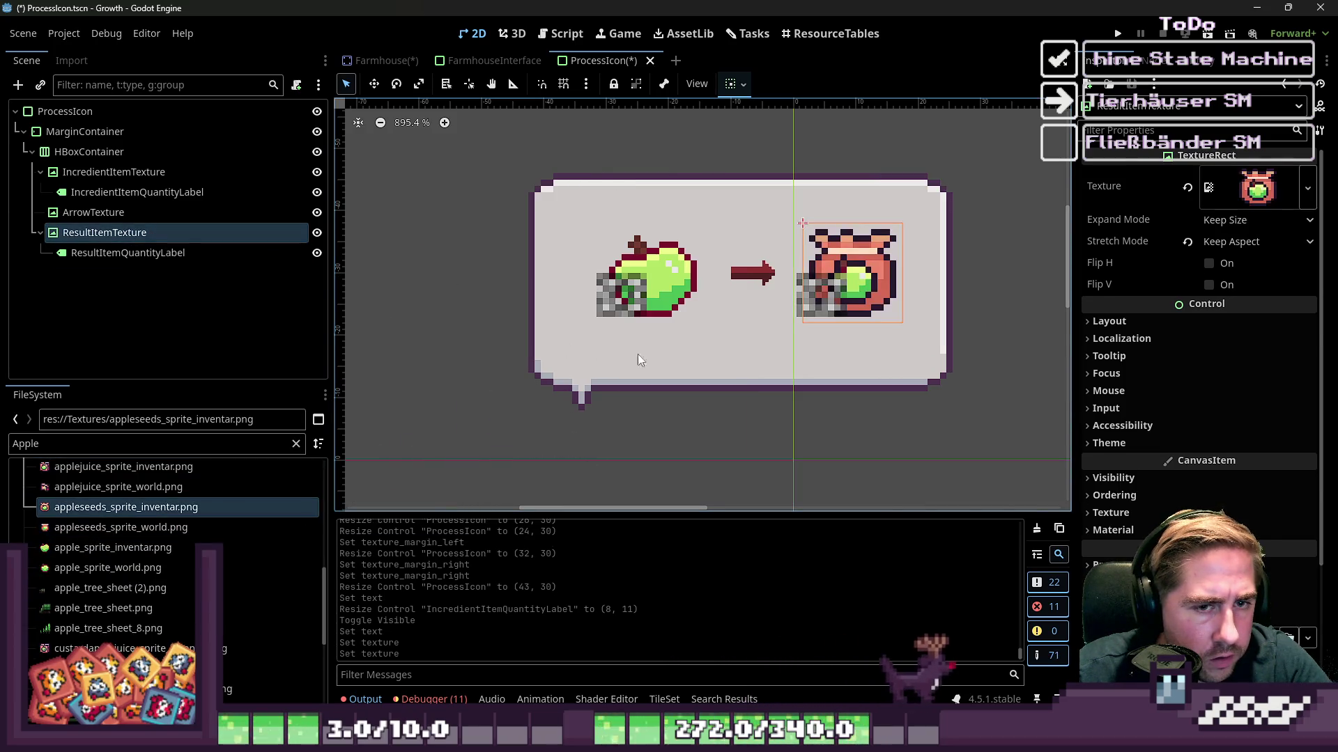
Resize the ProcessIcon panel to 68×38 to fit the new icons.
{"action": "left_click", "coordinate": [595, 341]}
{"action": "left_click", "coordinate": [739, 413]}
{"action": "left_click_drag", "start_coordinate": [524, 291], "coordinate": [571, 290]}
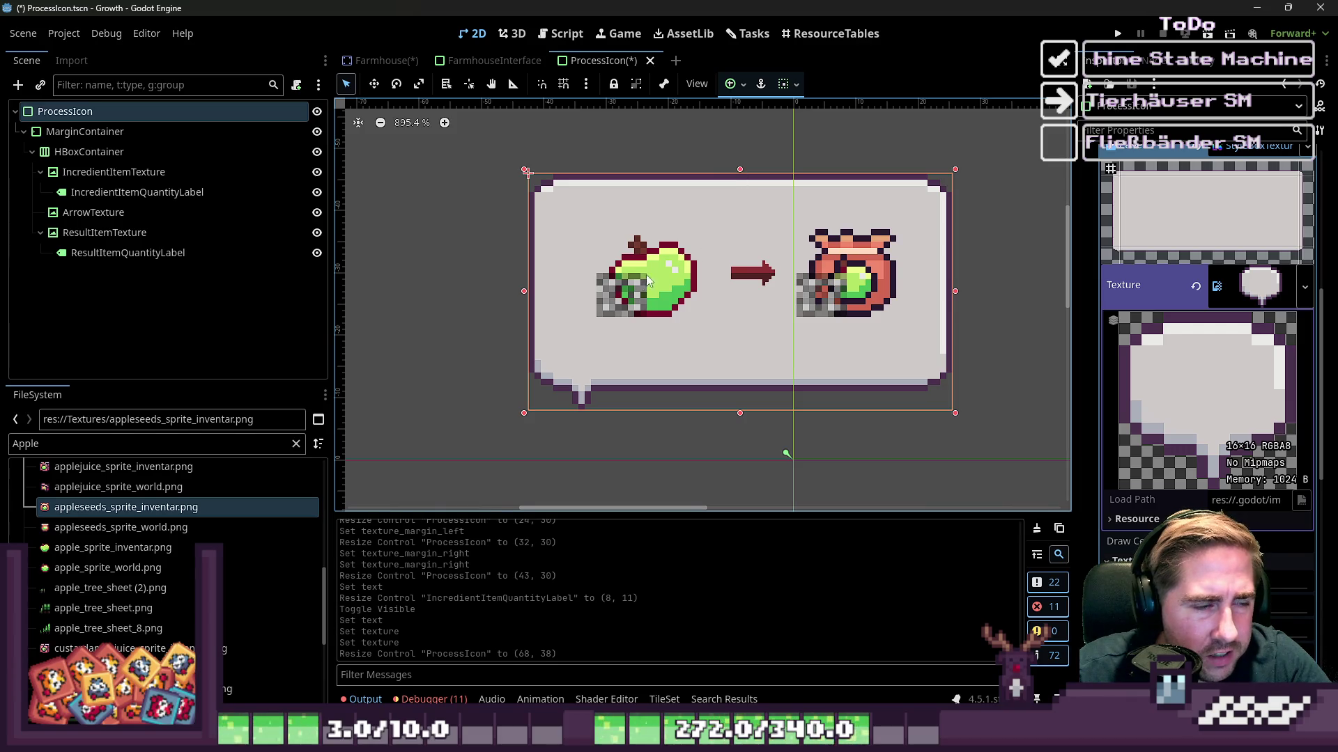
Override the MarginContainer's left margin constant with a larger value.
{"action": "left_click", "coordinate": [85, 132]}
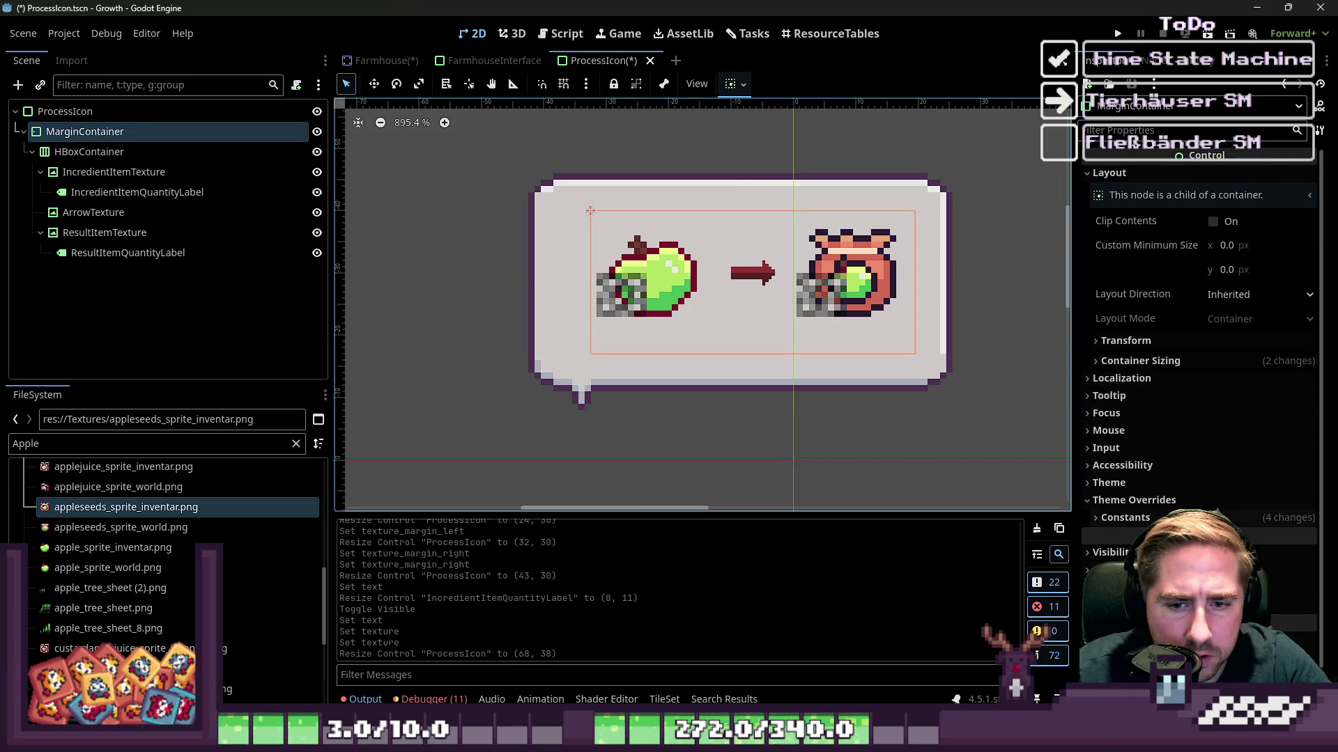
{"action": "left_click", "coordinate": [1125, 518]}
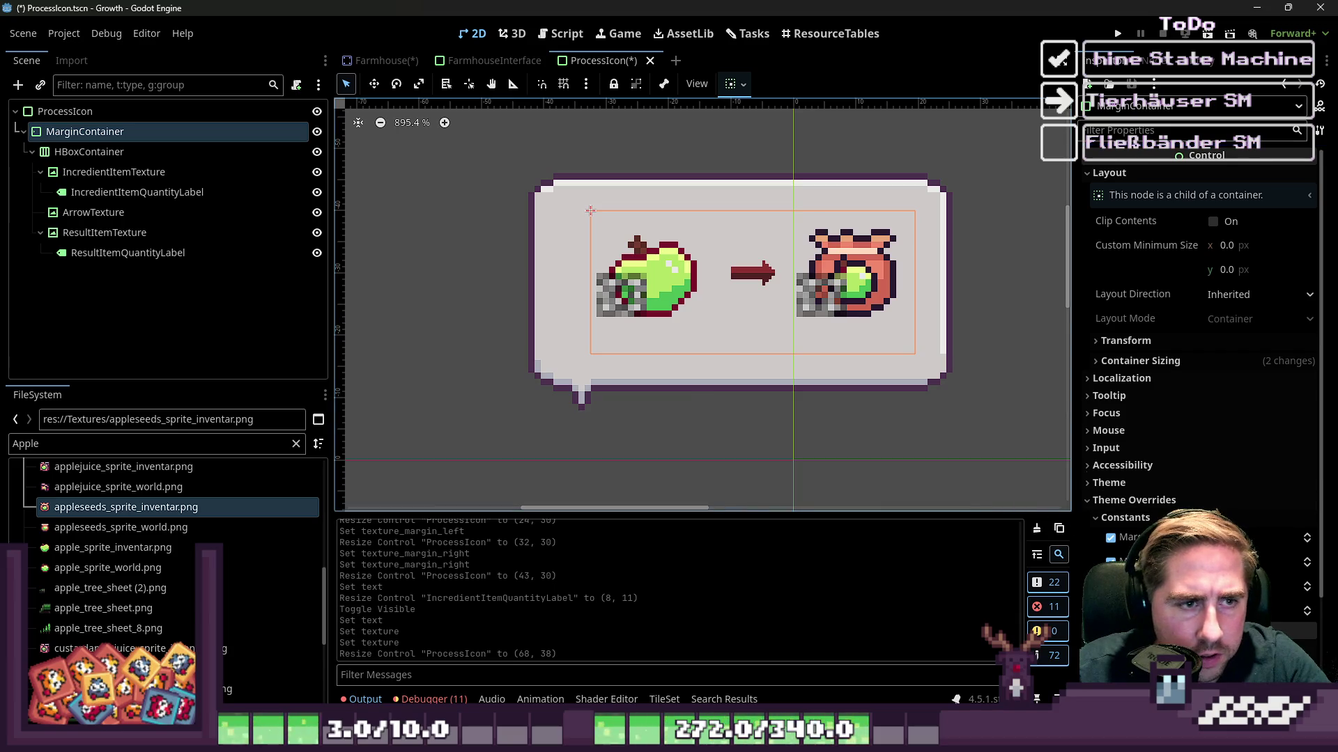
{"action": "left_click", "coordinate": [1143, 538]}
{"action": "mouse_move", "coordinate": [1142, 538]}
{"action": "left_mouse_down"}
{"action": "mouse_move", "coordinate": [1170, 538]}
{"action": "mouse_move", "coordinate": [1153, 538]}
{"action": "left_mouse_up"}
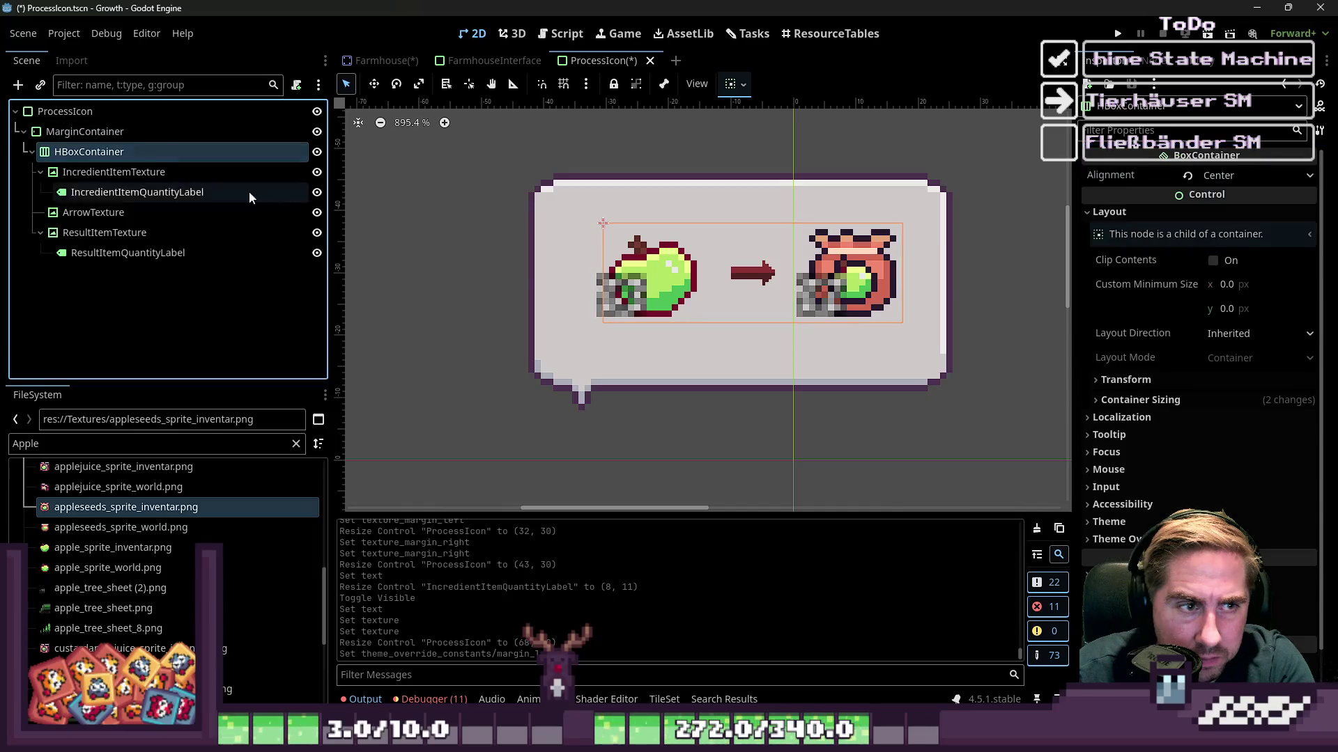
Review the MarginContainer margin overrides against the ProcessIcon panel, ending on HBoxContainer.
{"action": "left_click", "coordinate": [562, 267]}
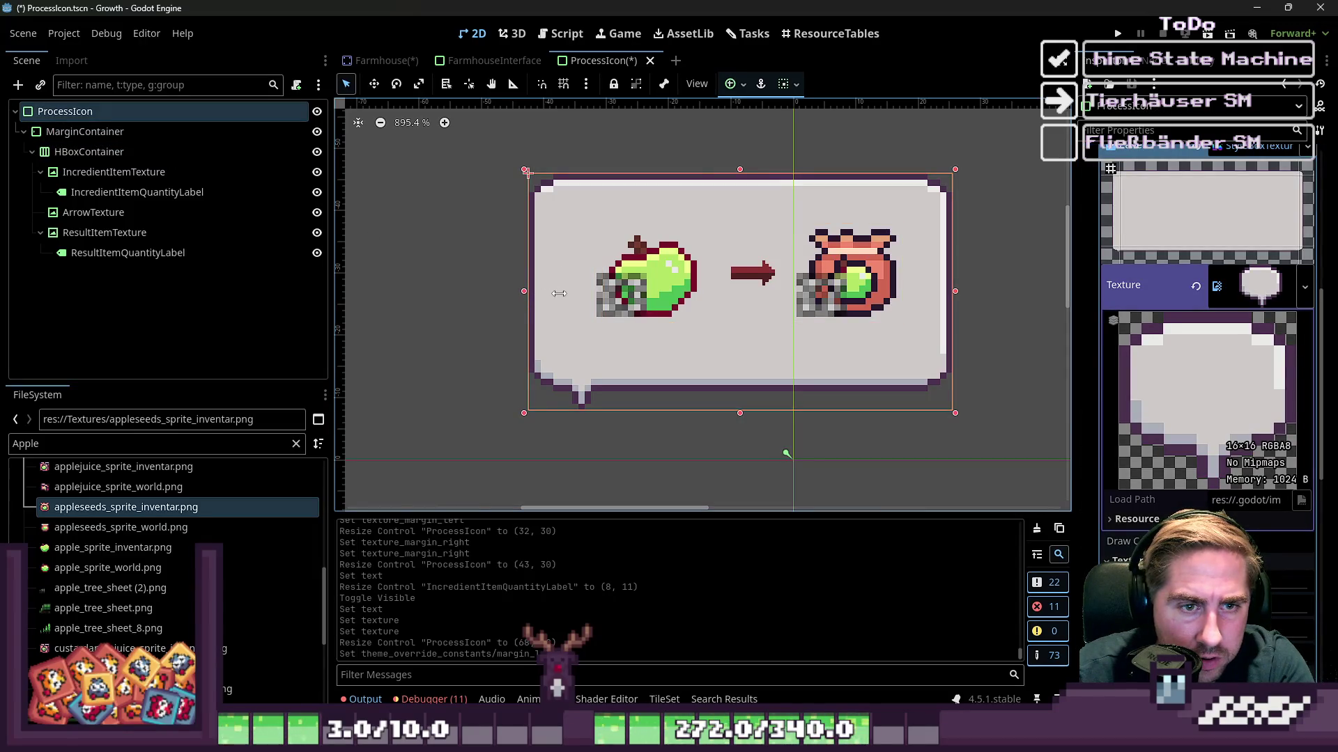
{"action": "left_click", "coordinate": [137, 133]}
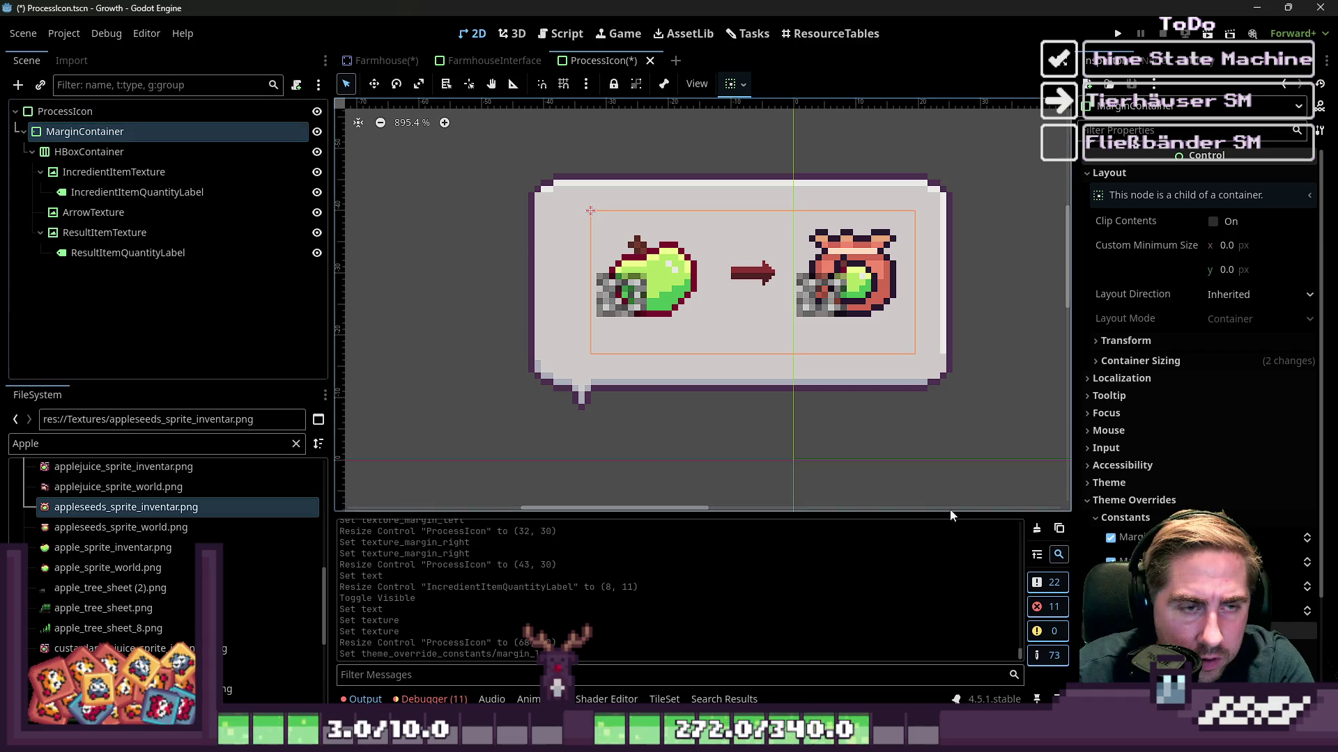
{"action": "scroll", "coordinate": [1293, 588], "scroll_direction": "up", "scroll_amount": 1}
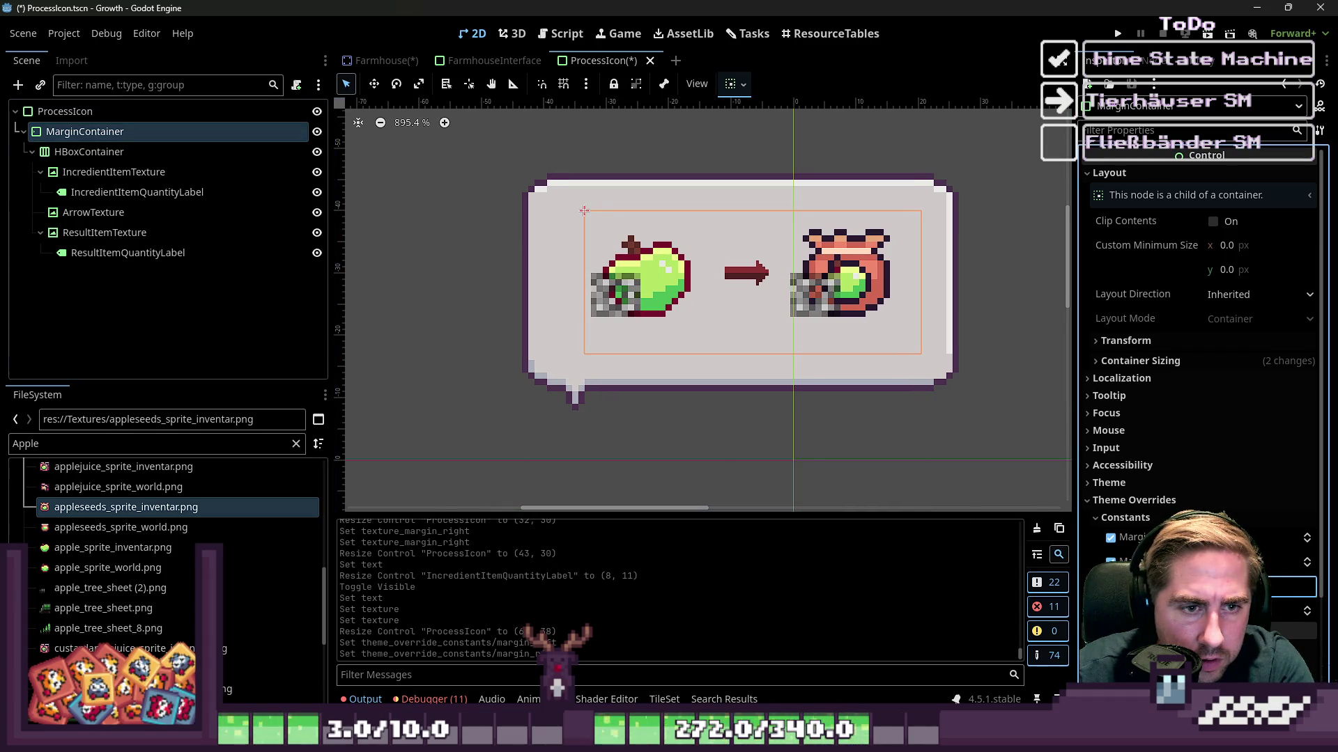
{"action": "scroll", "coordinate": [1292, 587], "scroll_direction": "up", "scroll_amount": 1}
{"action": "scroll", "coordinate": [1292, 588], "scroll_direction": "down", "scroll_amount": 1}
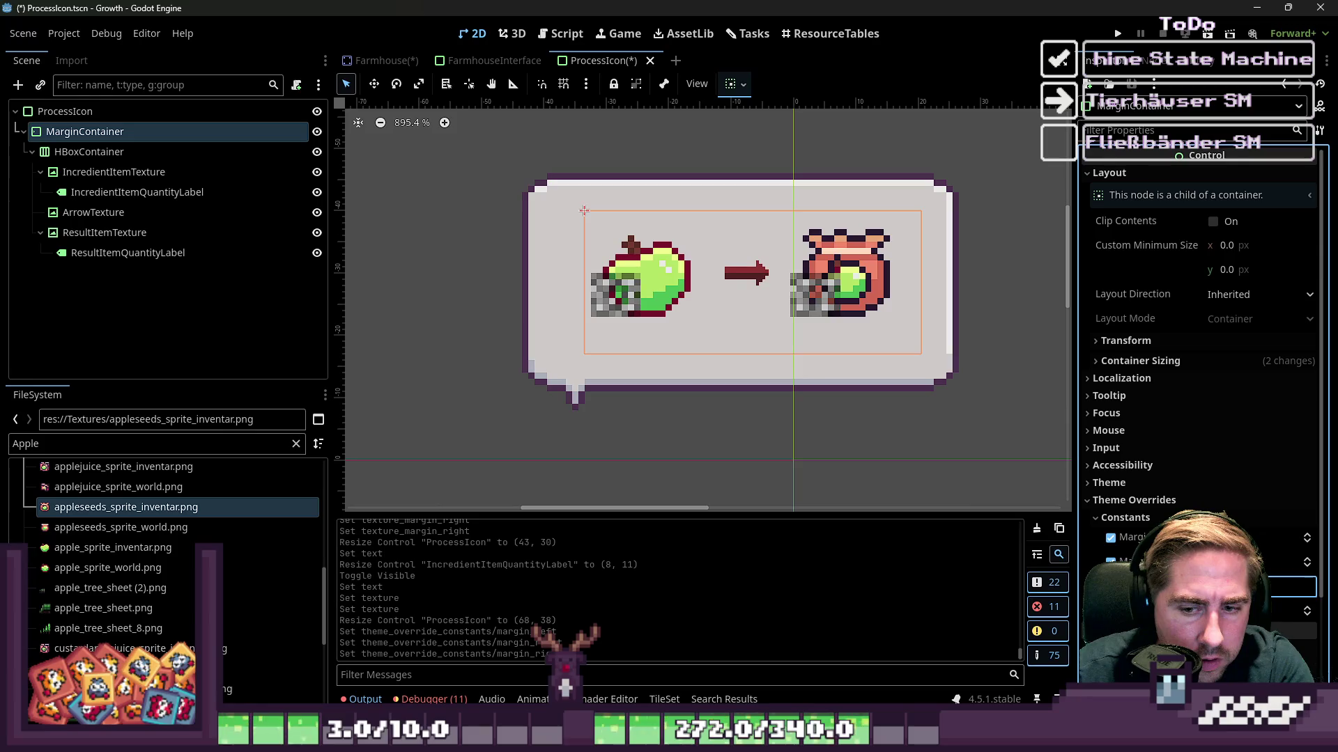
{"action": "scroll", "coordinate": [1292, 588], "scroll_direction": "down", "scroll_amount": 2}
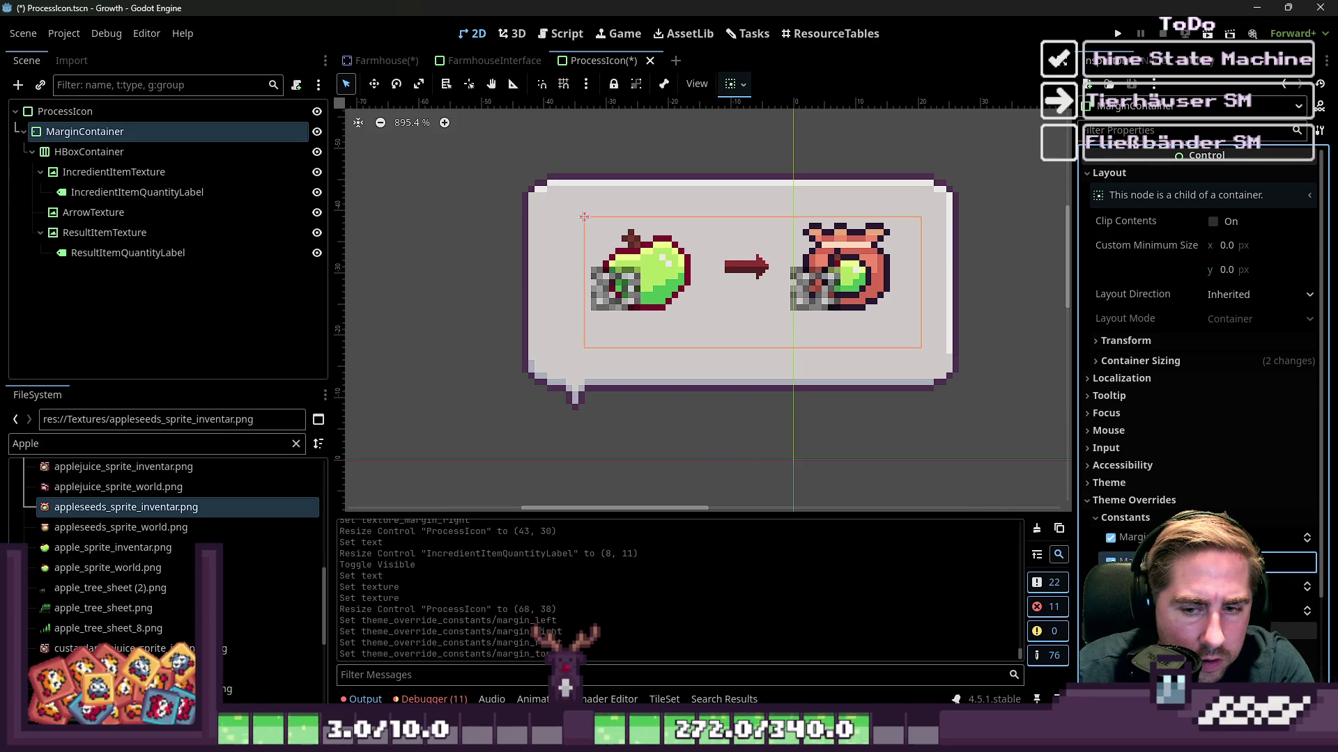
{"action": "scroll", "coordinate": [1292, 587], "scroll_direction": "down", "scroll_amount": 4}
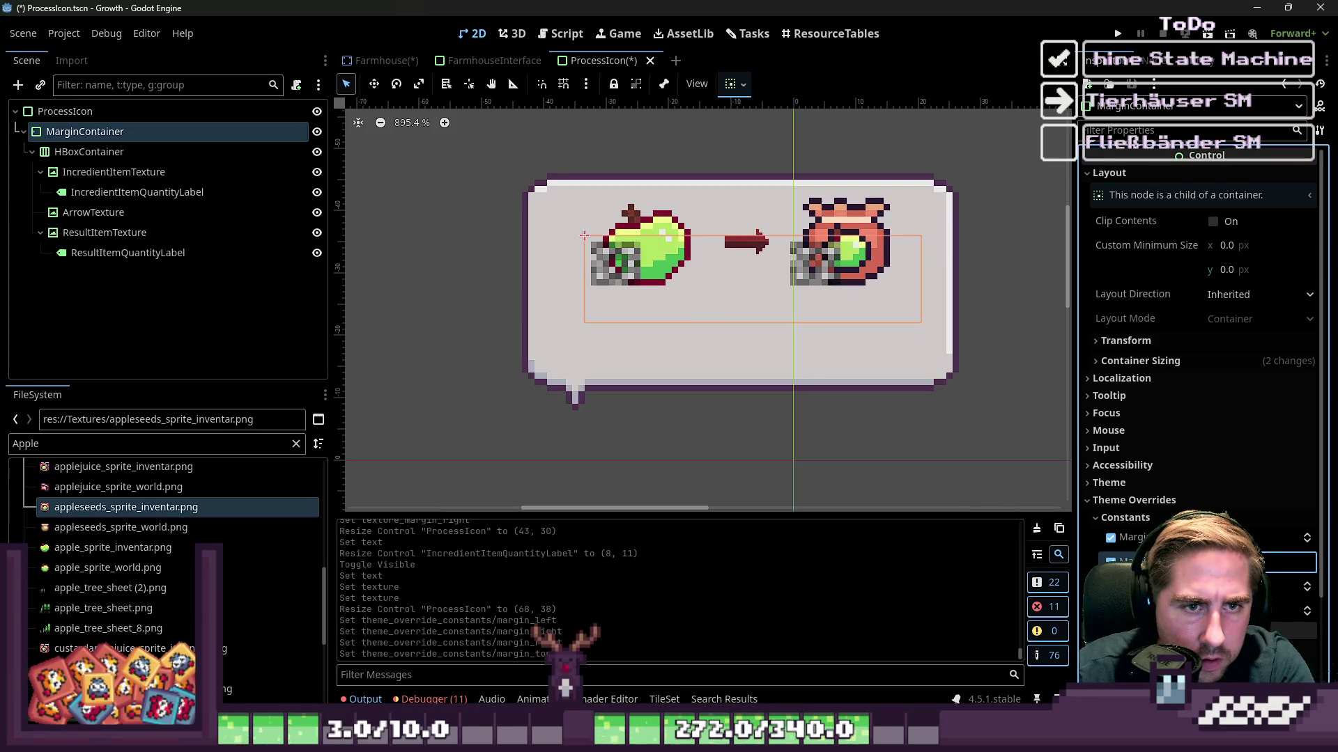
{"action": "scroll", "coordinate": [1292, 587], "scroll_direction": "up", "scroll_amount": 4}
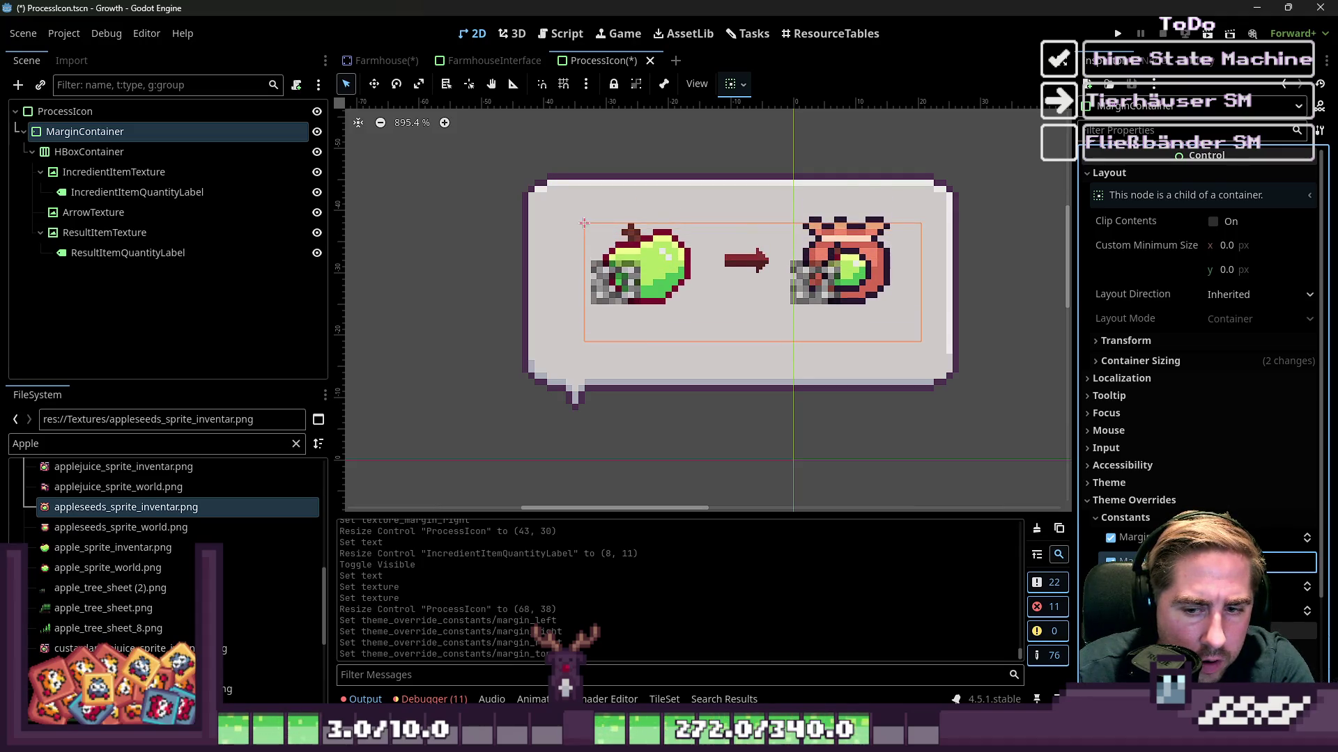
{"action": "scroll", "coordinate": [1292, 562], "scroll_direction": "down", "scroll_amount": 2}
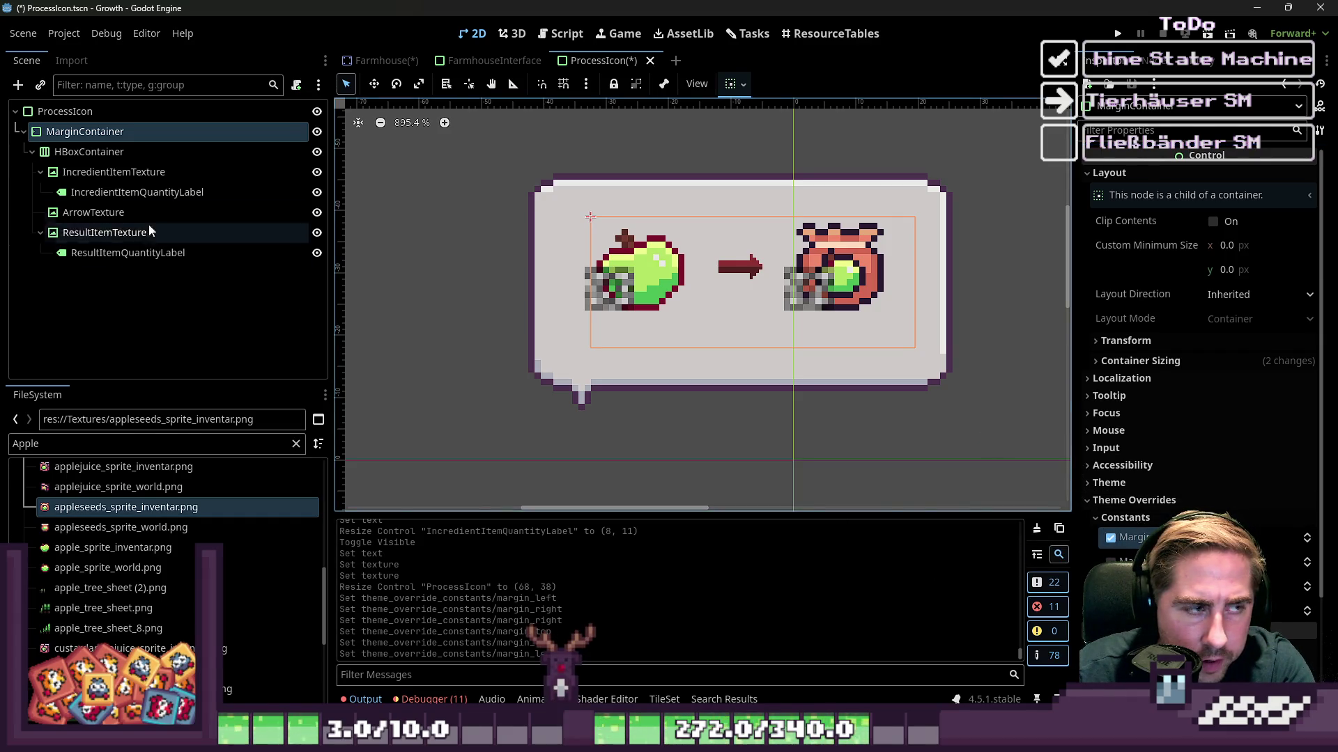
{"action": "left_click", "coordinate": [85, 114]}
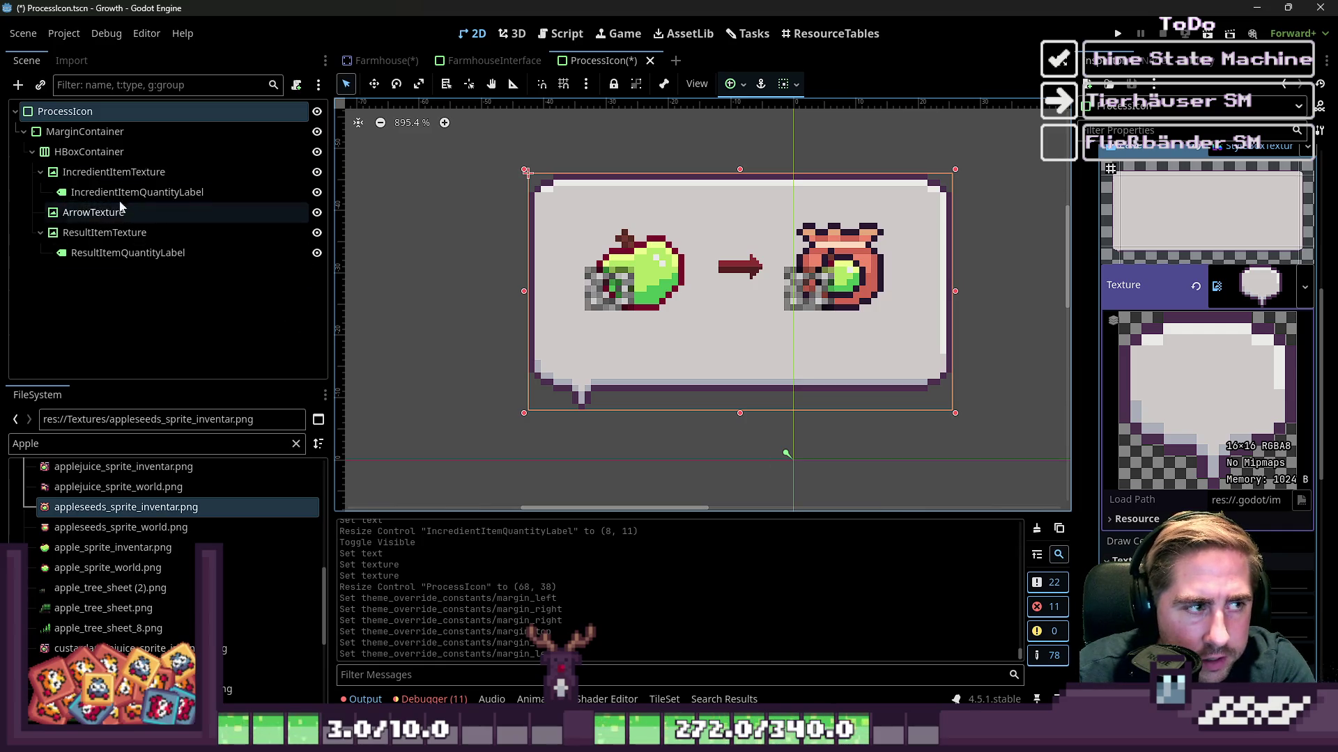
{"action": "left_click", "coordinate": [91, 131]}
{"action": "key", "text": "Up"}
{"action": "key", "text": "Up"}
{"action": "key", "text": "Up"}
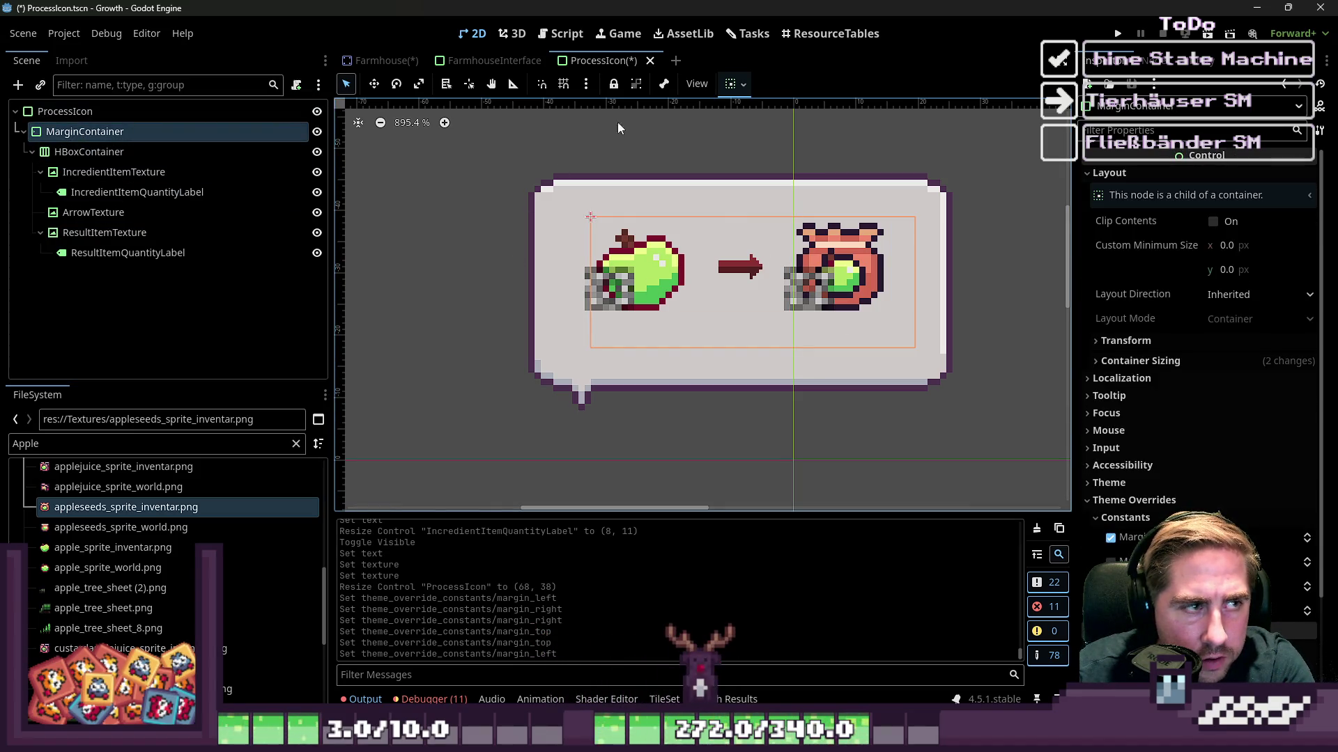
Set the HBoxContainer's container sizing to Fill horizontally and vertically.
{"action": "left_click", "coordinate": [733, 85]}
{"action": "left_click", "coordinate": [765, 139]}
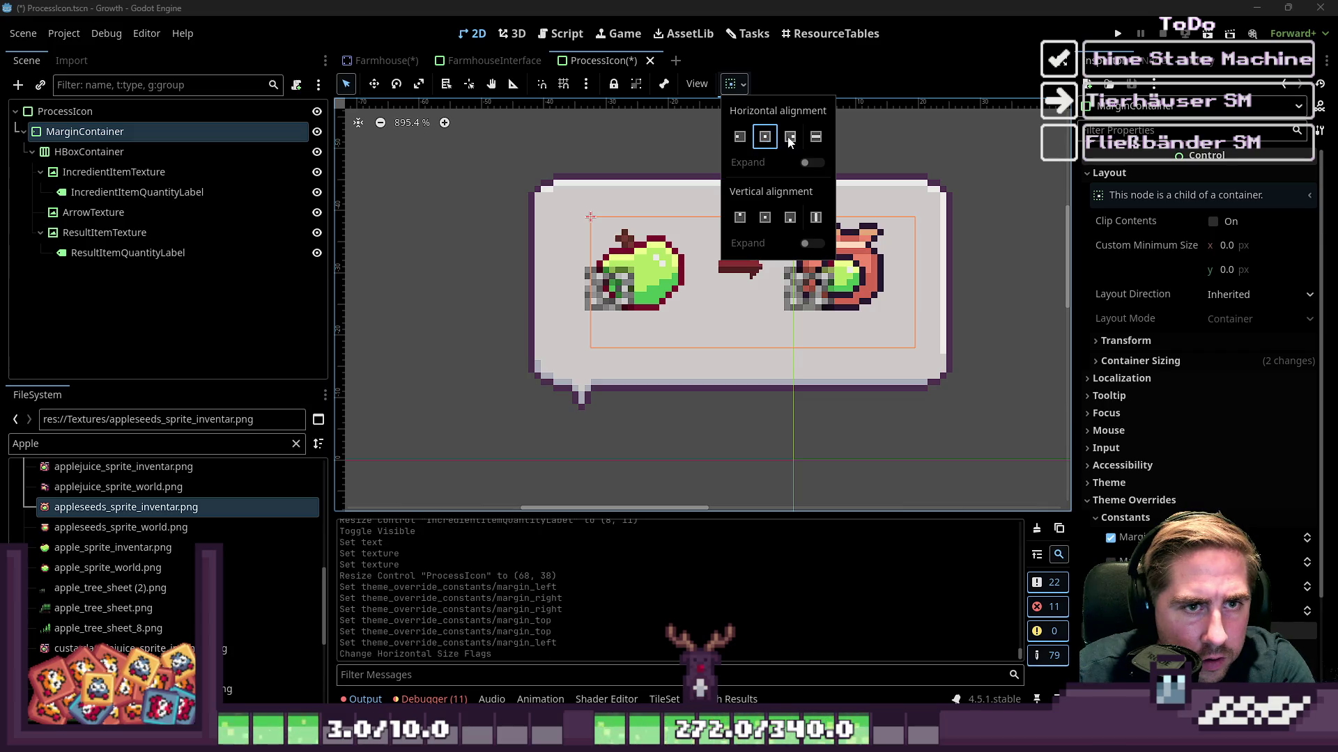
{"action": "left_click", "coordinate": [137, 153]}
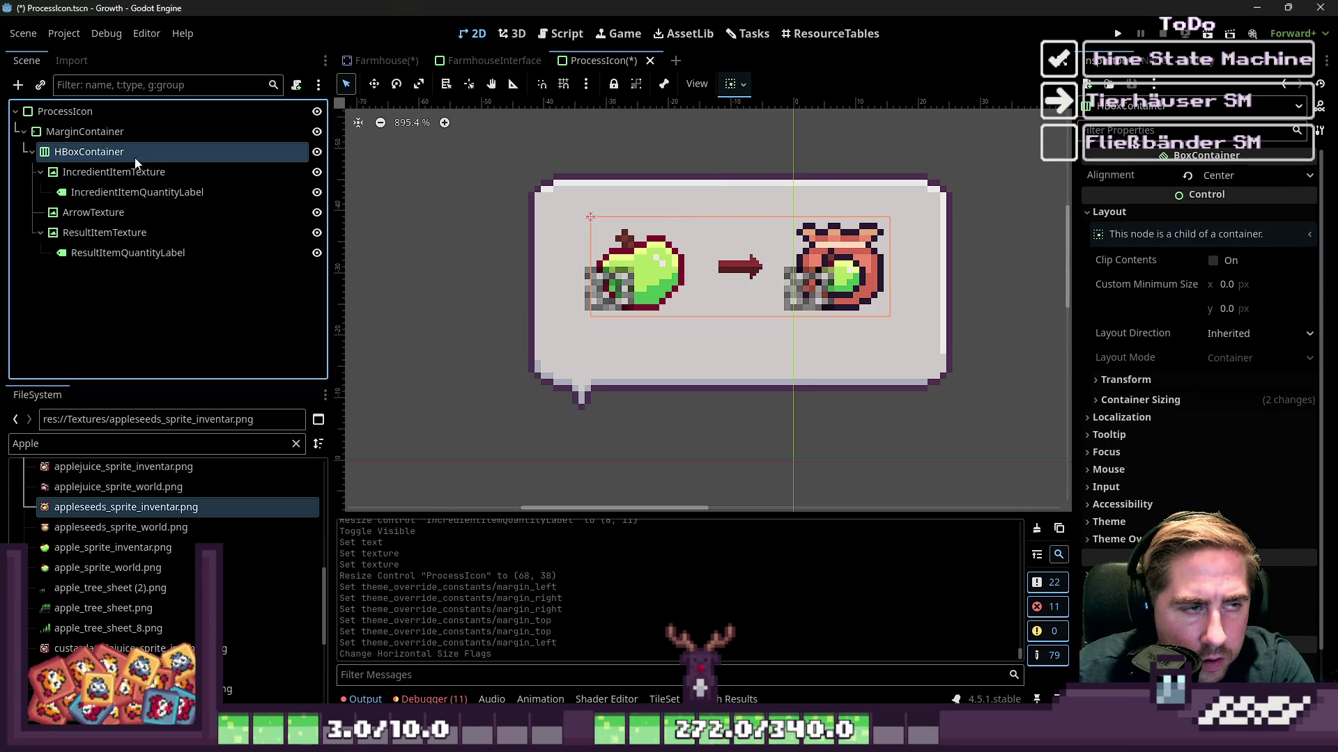
{"action": "left_click", "coordinate": [731, 85]}
{"action": "left_click", "coordinate": [814, 138]}
{"action": "left_click", "coordinate": [812, 140]}
{"action": "left_click", "coordinate": [815, 217]}
{"action": "left_click", "coordinate": [815, 217]}
Hide the IncredientItemQuantityLabel in the scene tree.
{"action": "left_click", "coordinate": [628, 262]}
{"action": "left_click", "coordinate": [161, 173]}
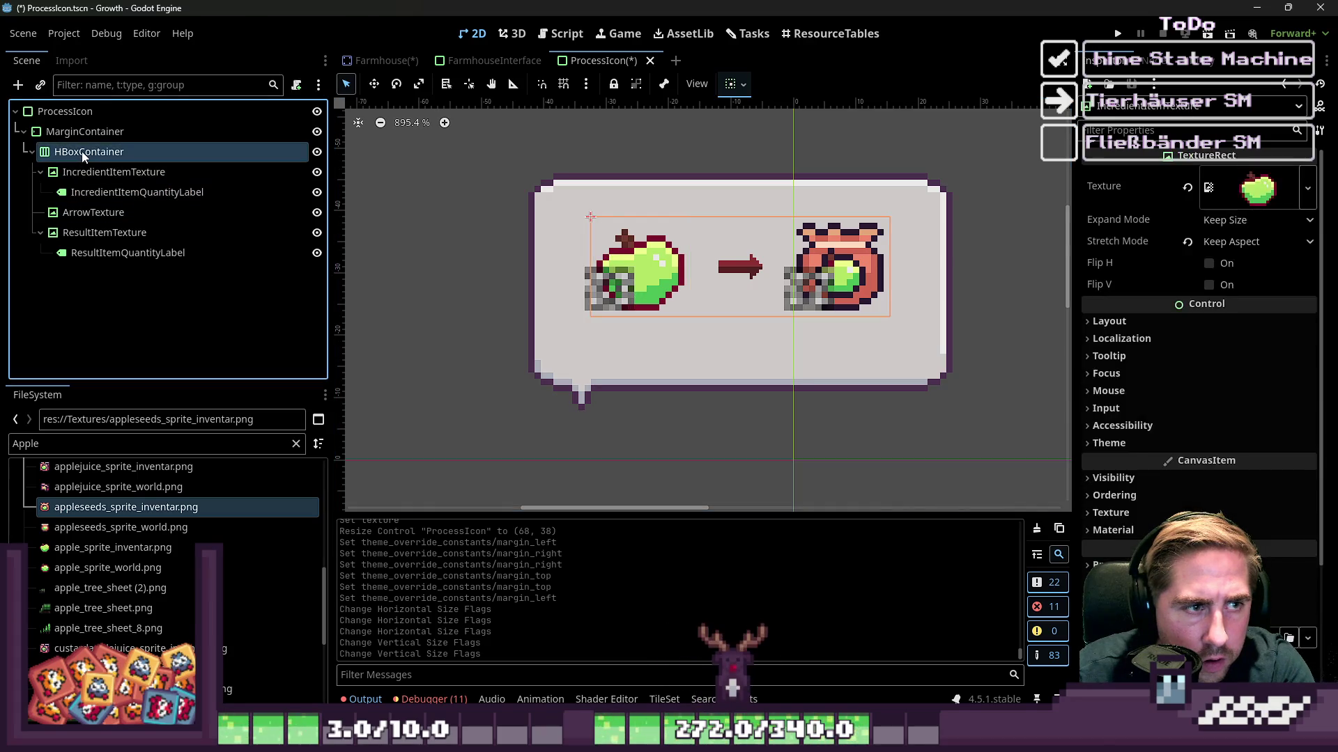
{"action": "left_click", "coordinate": [82, 152]}
{"action": "left_click", "coordinate": [82, 136]}
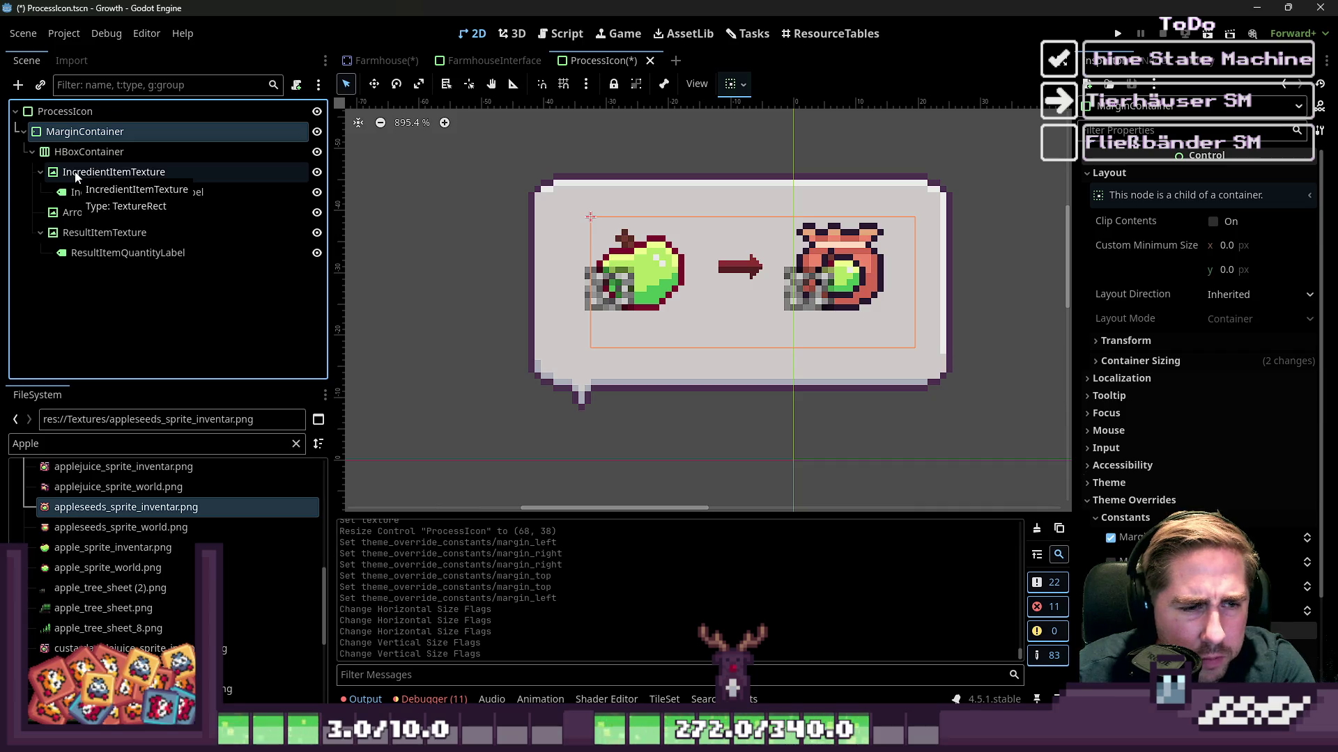
{"action": "left_click", "coordinate": [63, 153]}
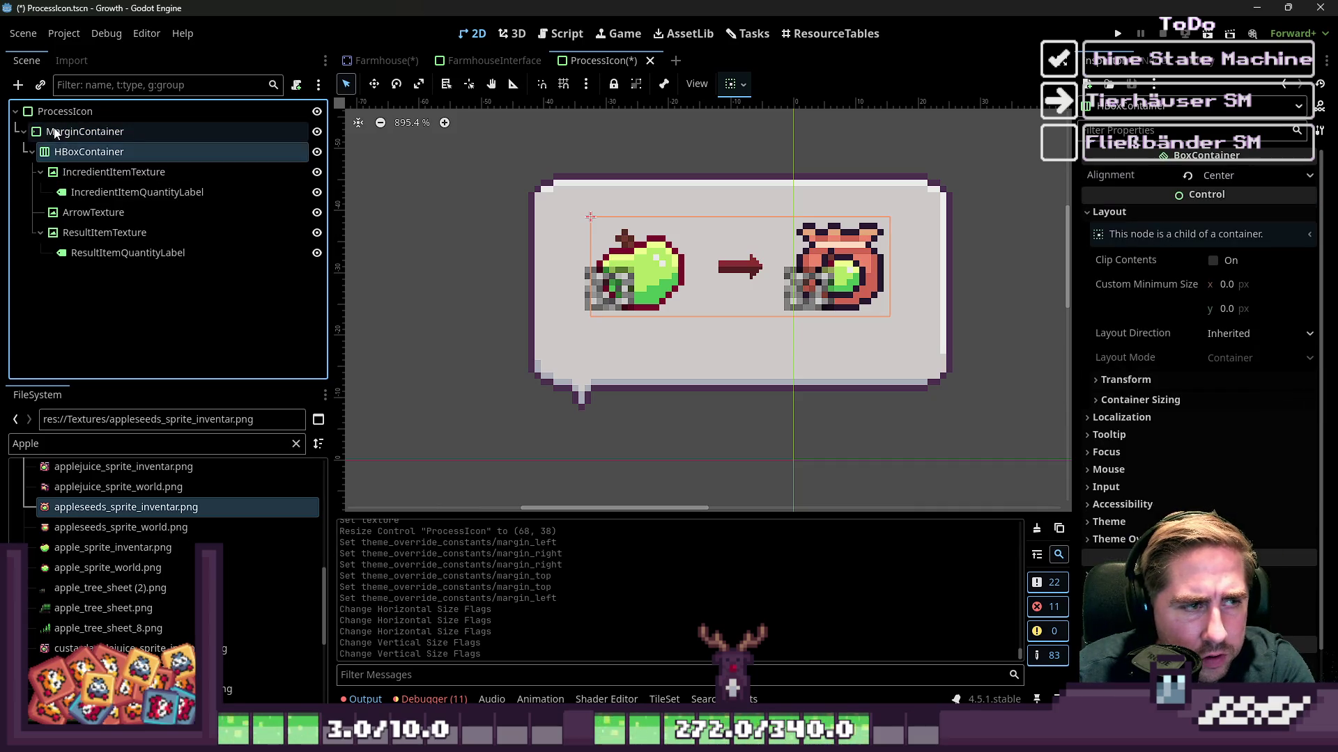
{"action": "left_click", "coordinate": [60, 173]}
{"action": "left_click", "coordinate": [82, 195]}
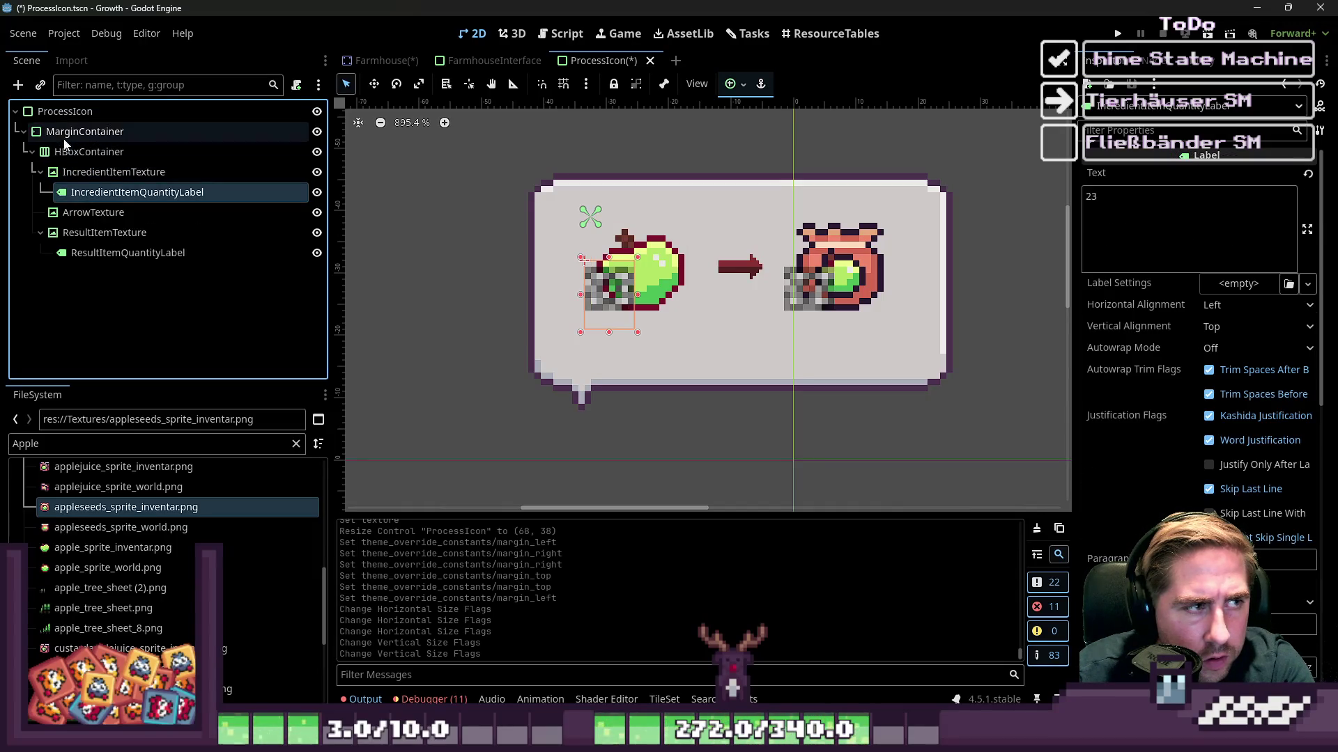
{"action": "left_click", "coordinate": [61, 135]}
{"action": "left_click", "coordinate": [70, 193]}
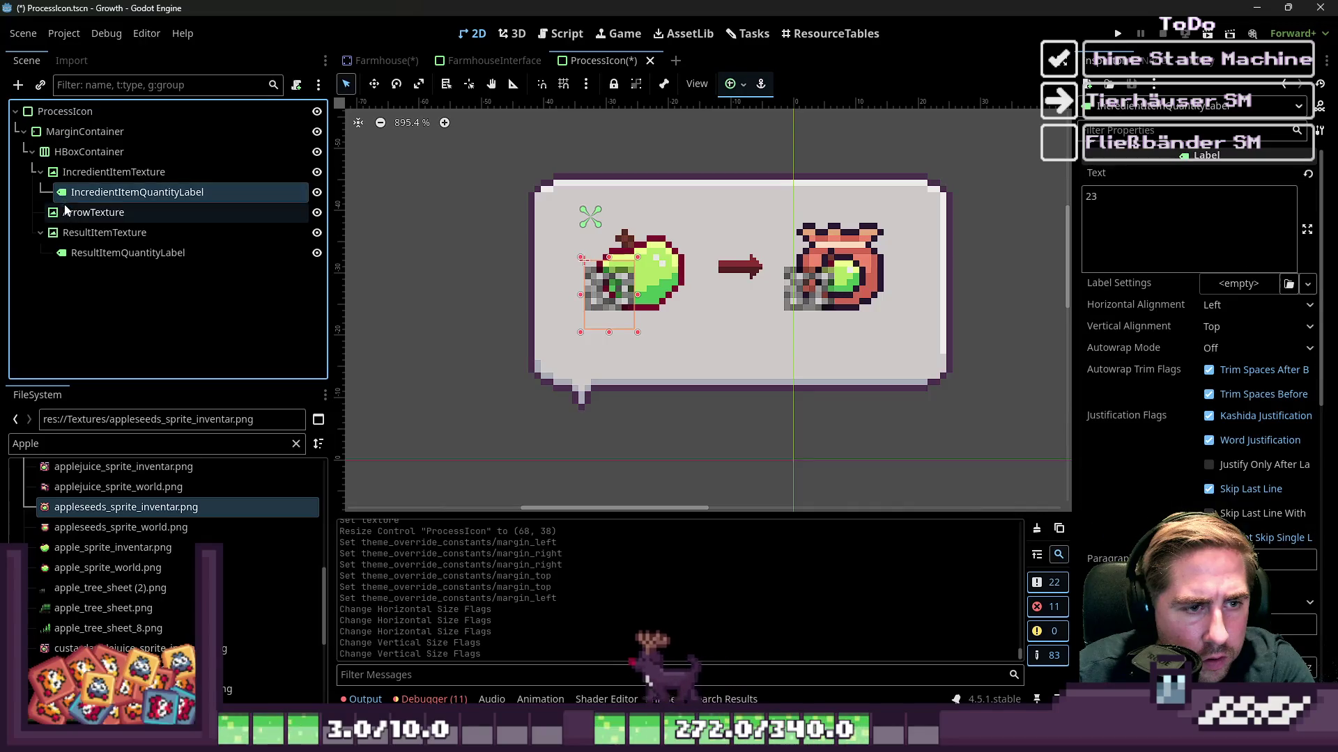
{"action": "left_click", "coordinate": [316, 192]}
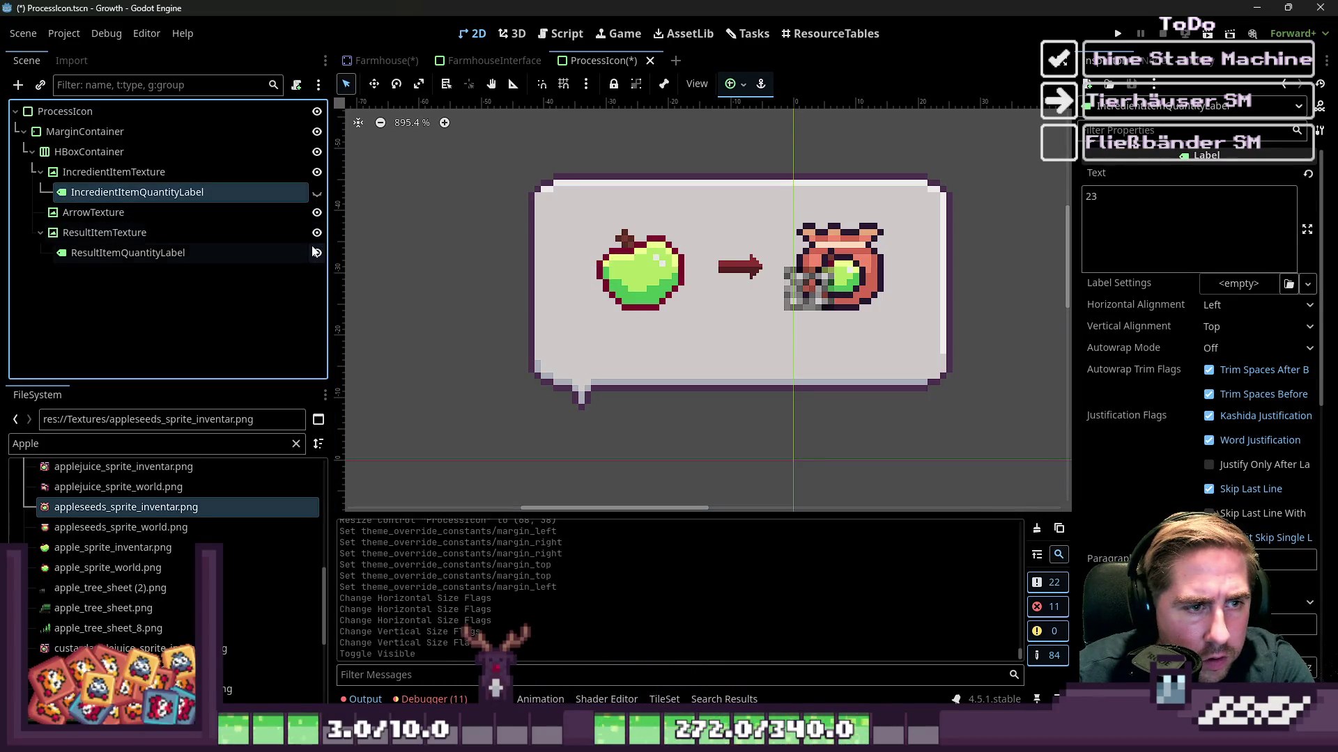
Hide the result quantity label and shorten the ProcessIcon panel to 68×36.
{"action": "left_click", "coordinate": [316, 253]}
{"action": "left_click", "coordinate": [723, 271]}
{"action": "left_click", "coordinate": [654, 333]}
{"action": "left_click", "coordinate": [685, 384]}
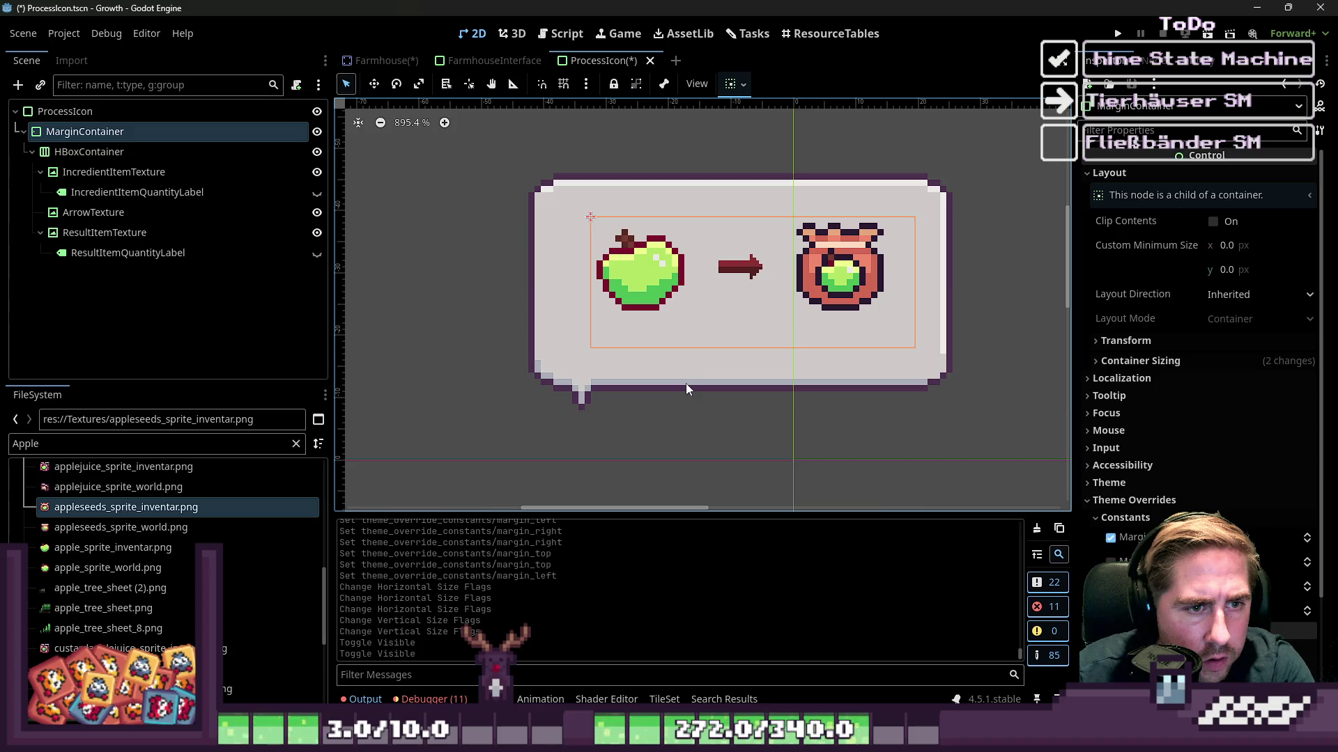
{"action": "left_click", "coordinate": [684, 373]}
{"action": "left_click", "coordinate": [689, 315]}
{"action": "left_click", "coordinate": [613, 330]}
{"action": "left_click", "coordinate": [569, 350]}
{"action": "left_click_drag", "start_coordinate": [740, 415], "coordinate": [739, 367]}
{"action": "left_click_drag", "start_coordinate": [743, 304], "coordinate": [742, 299]}
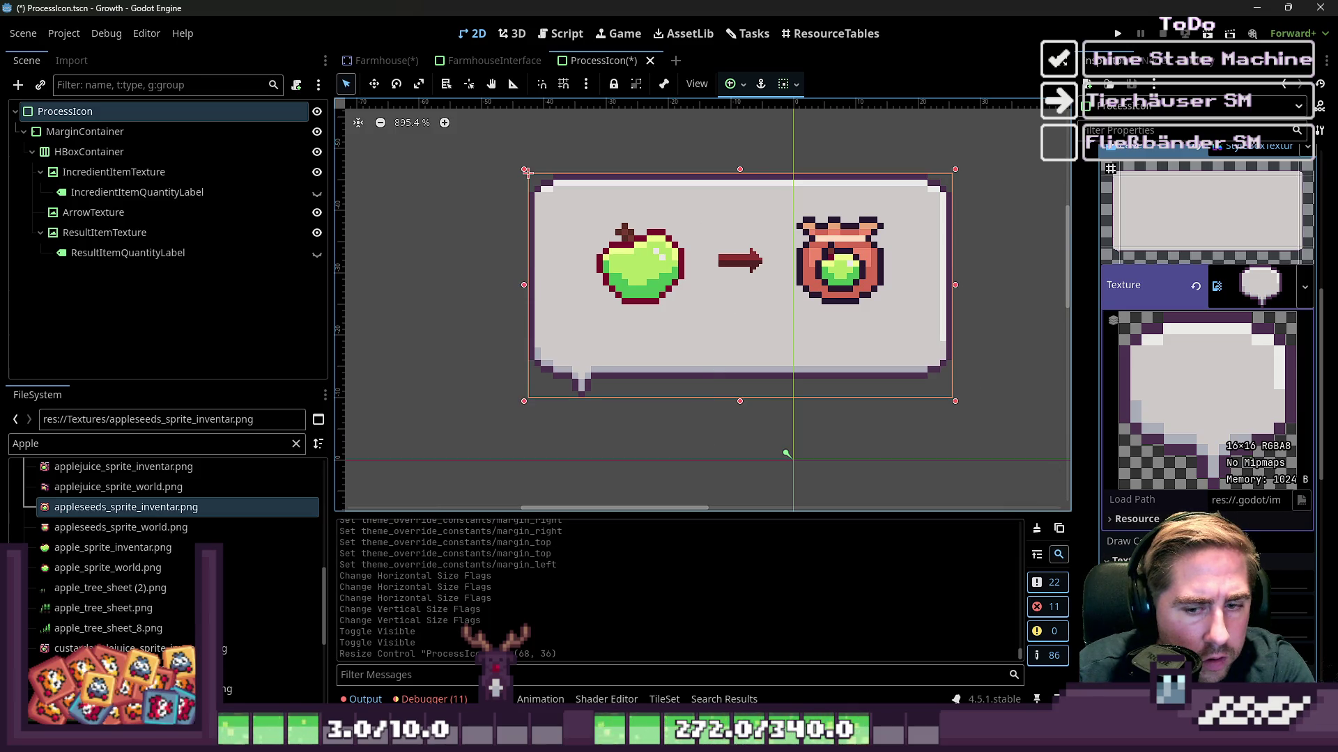
Adjust the panel texture's texture_margin_bottom value.
{"action": "key", "text": "Return"}
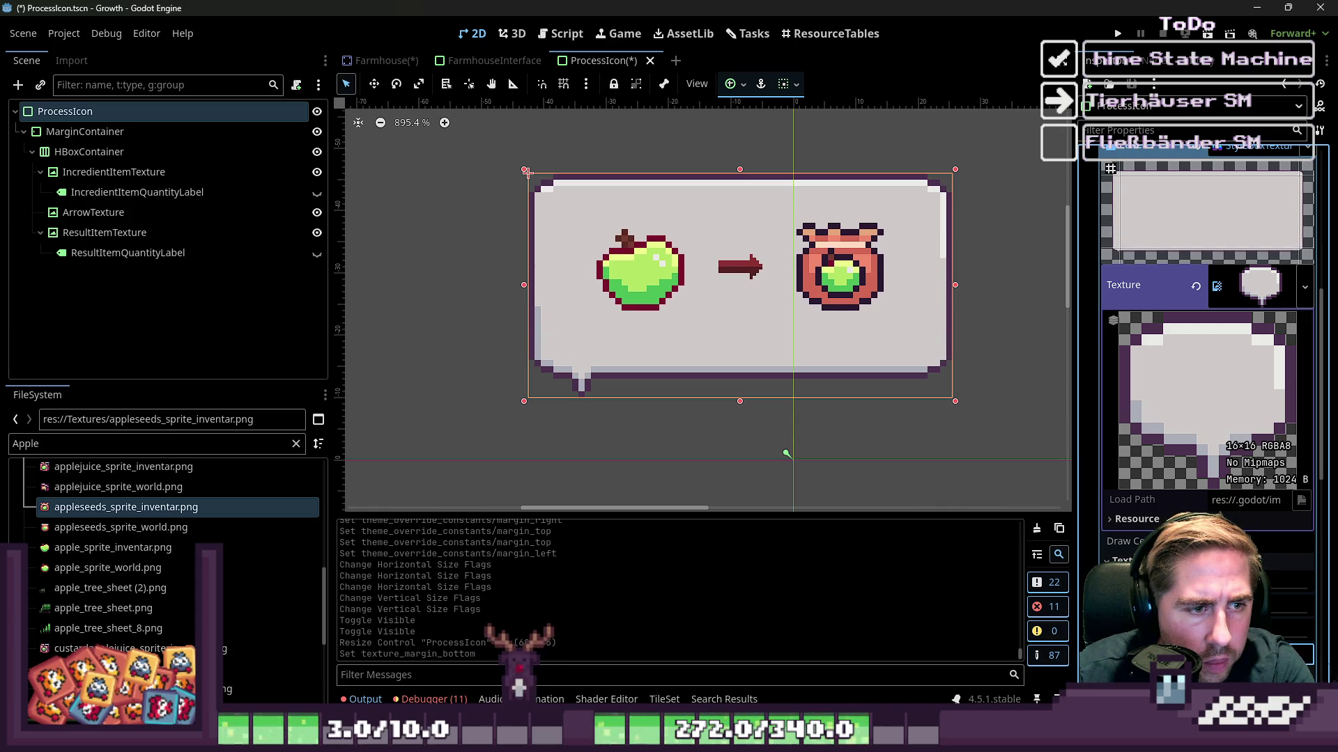
{"action": "key", "text": "Return"}
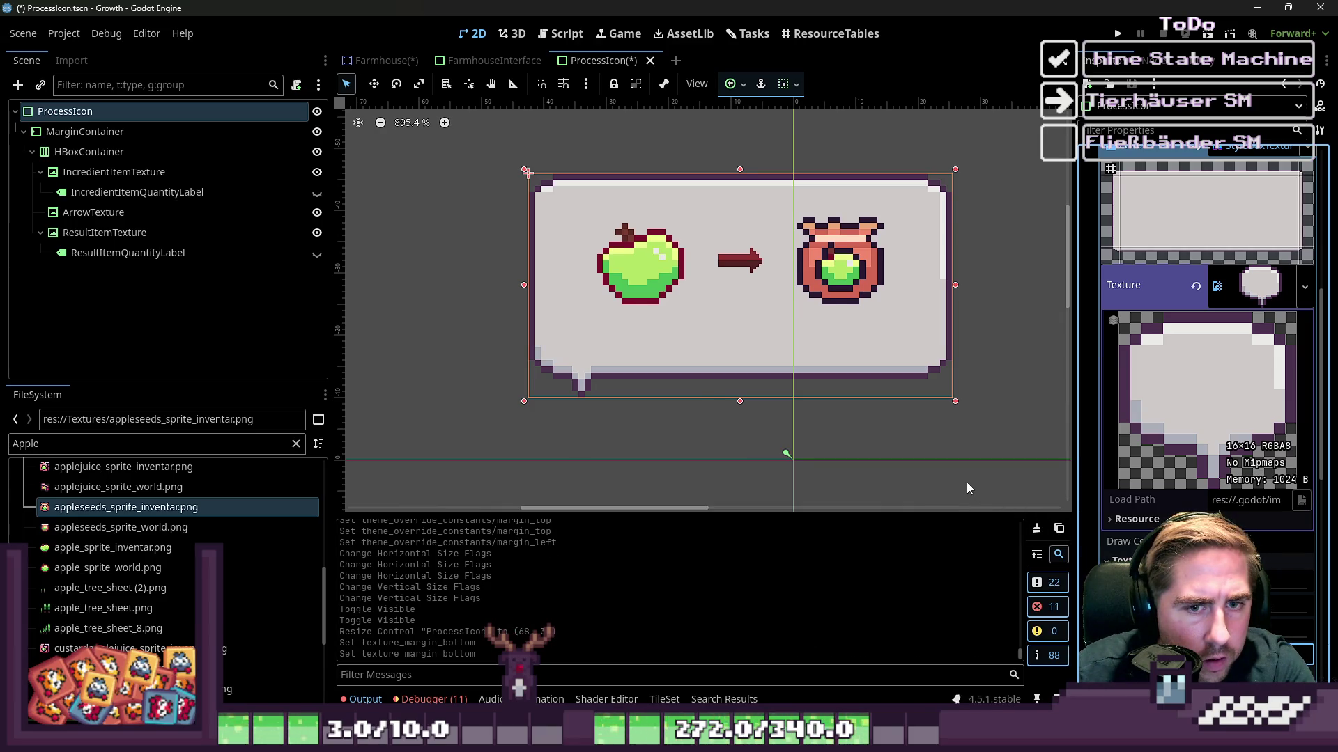
{"action": "key", "text": "Return"}
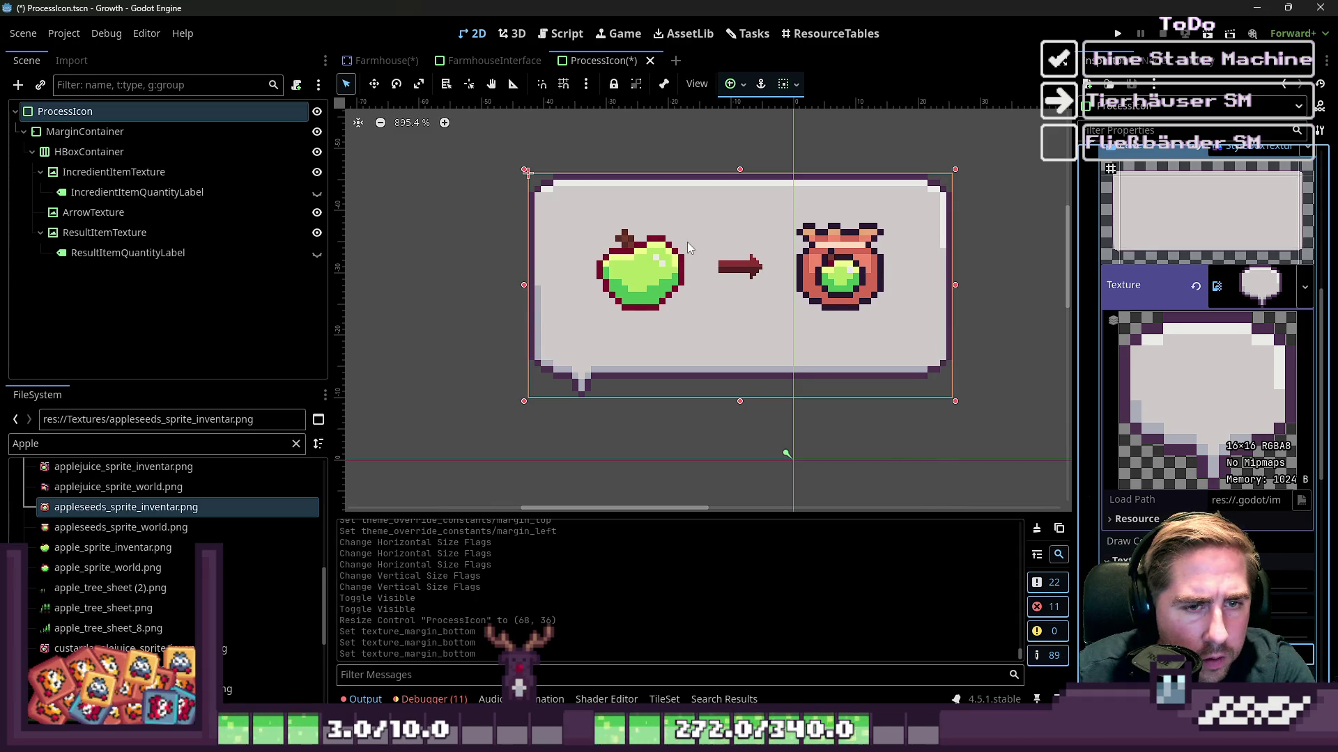
{"action": "left_click", "coordinate": [614, 239]}
{"action": "left_click", "coordinate": [832, 257]}
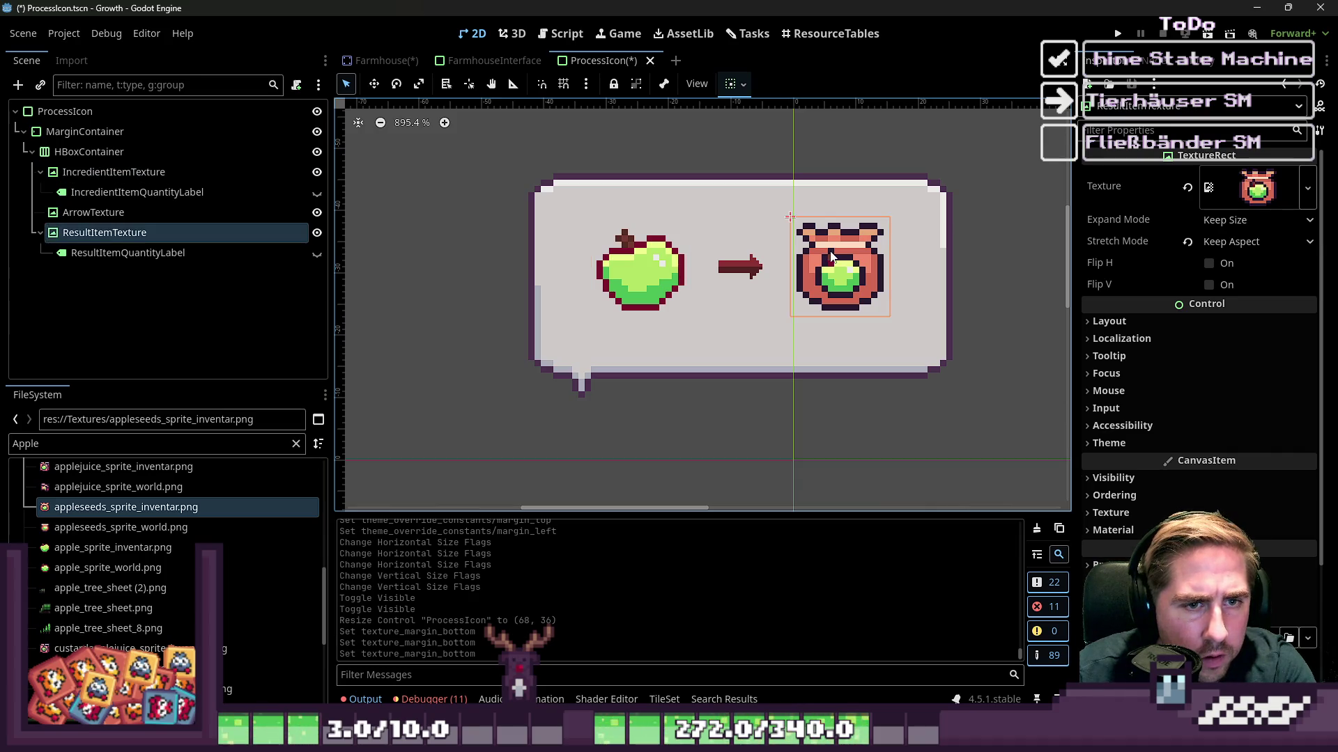
{"action": "left_click", "coordinate": [605, 268]}
{"action": "left_click", "coordinate": [126, 153]}
{"action": "left_click", "coordinate": [98, 133]}
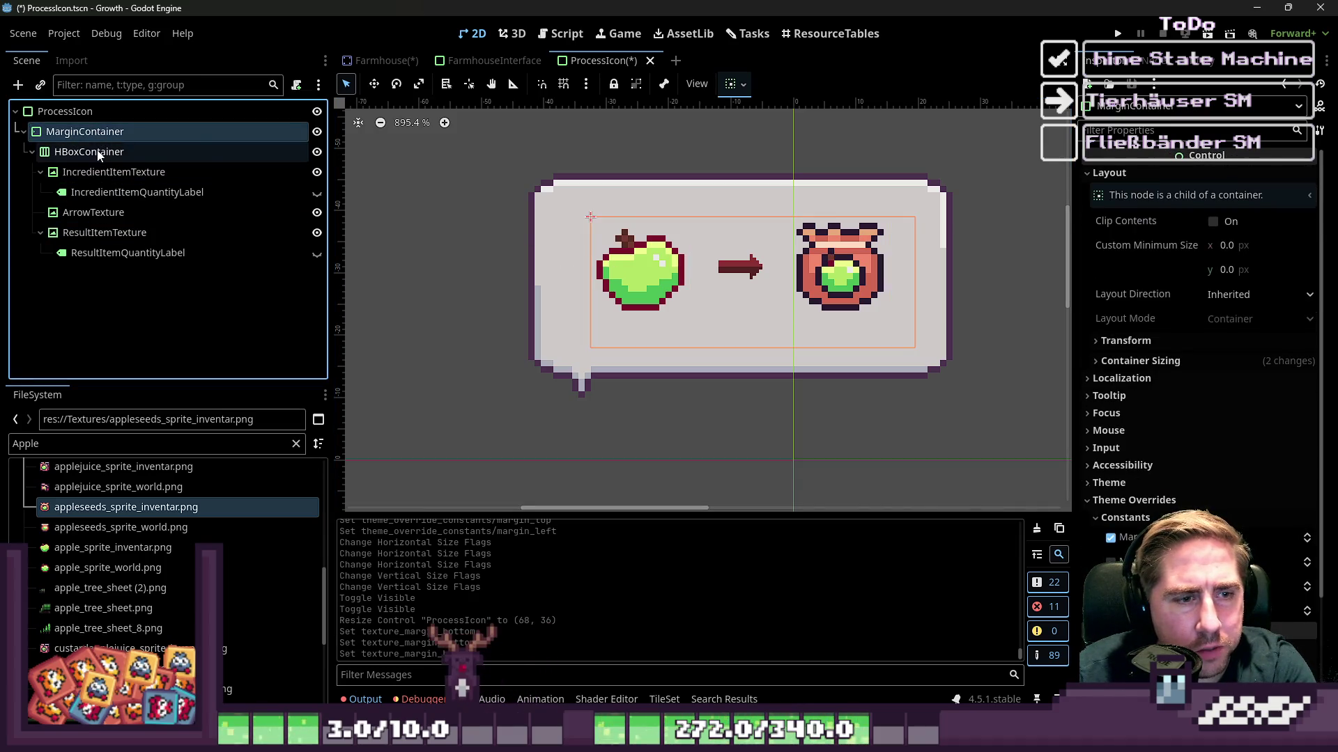
{"action": "left_click", "coordinate": [105, 118]}
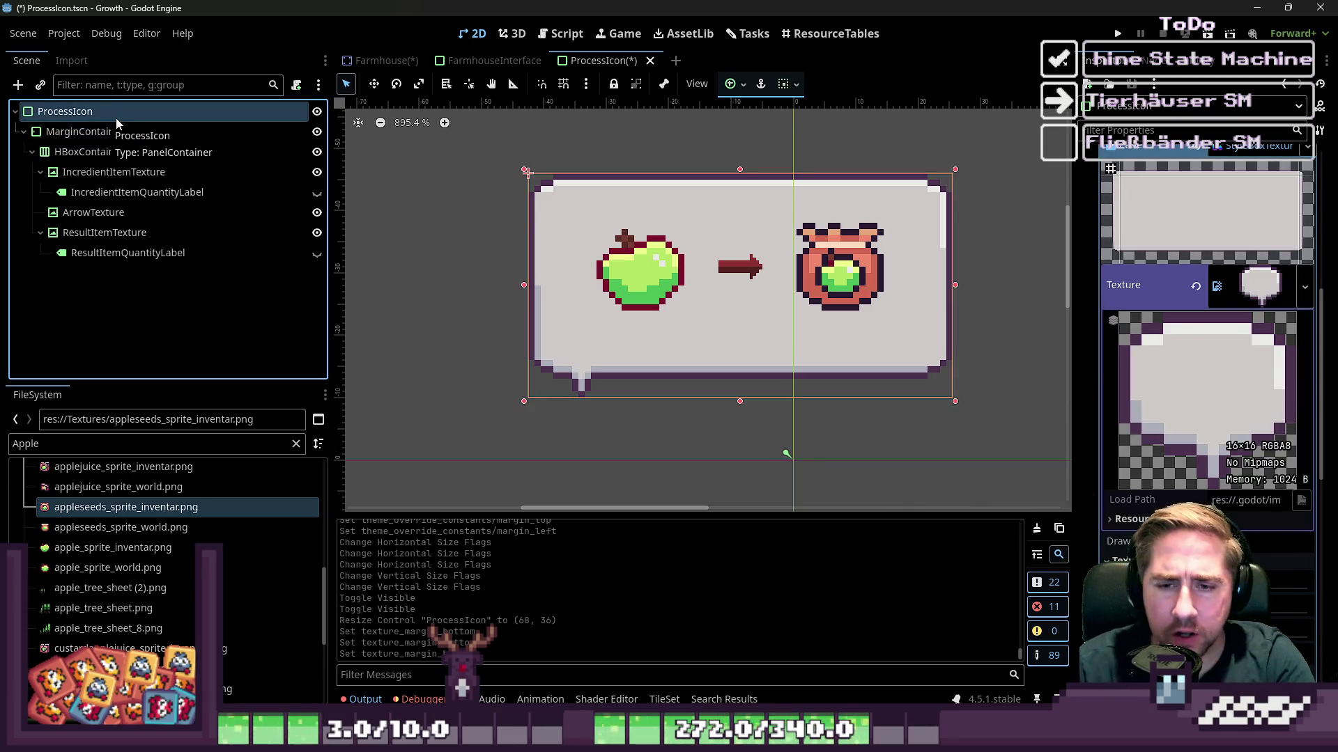
Filter FileSystem for machine_icon and open machine_icon.png in the external image editor.
{"action": "double_click", "coordinate": [192, 446]}
{"action": "key", "text": "BackSpace"}
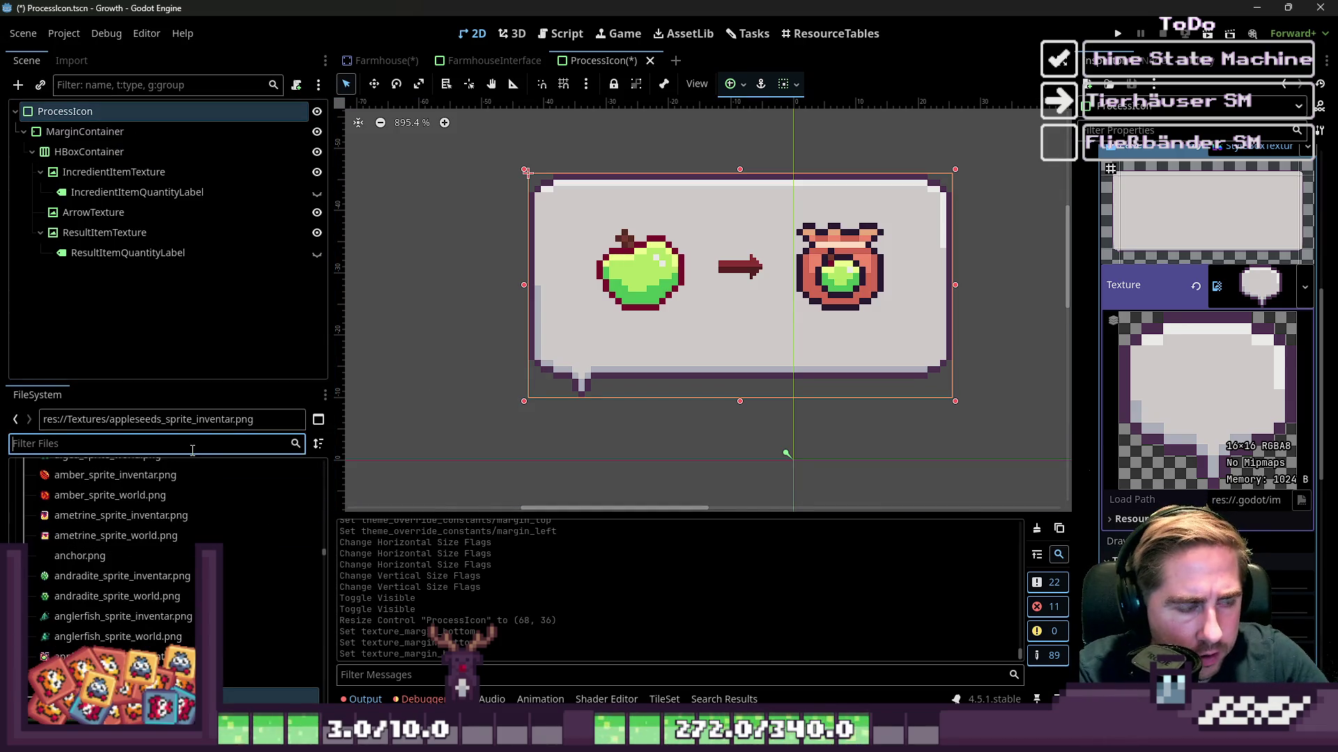
{"action": "type", "text": "machine_icon"}
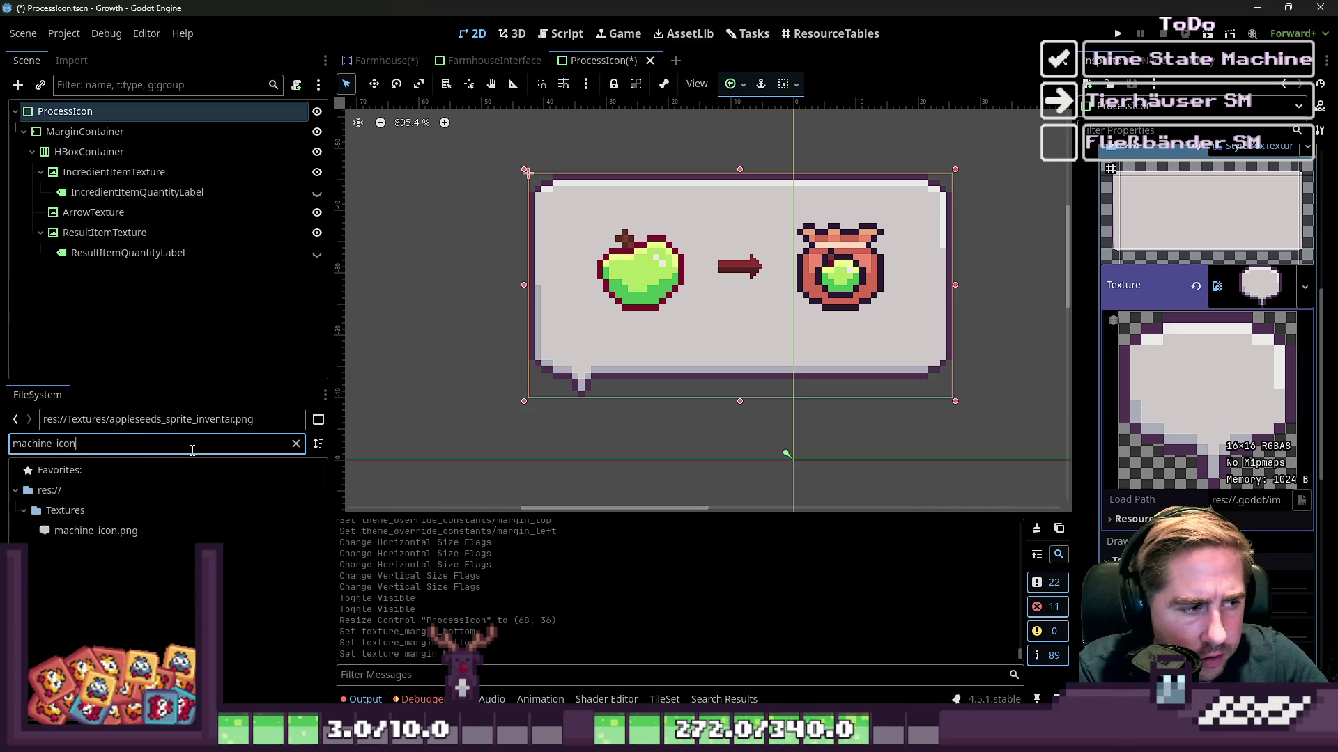
{"action": "left_click", "coordinate": [104, 531]}
{"action": "right_click", "coordinate": [131, 531]}
{"action": "left_click", "coordinate": [602, 513]}
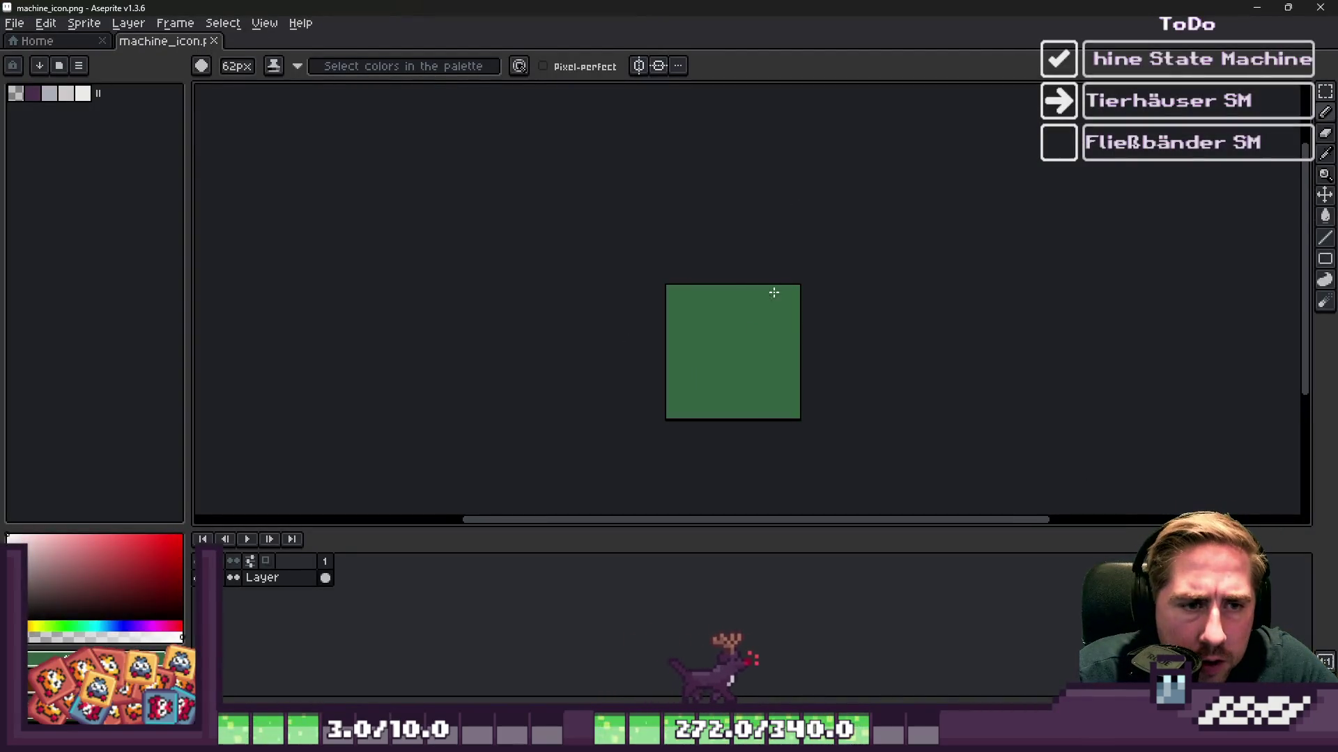
Open Aseprite's Canvas Size dialog and trial heights, leaving machine_icon at 16×16 px.
{"action": "scroll", "coordinate": [746, 344], "scroll_direction": "up", "scroll_amount": 3}
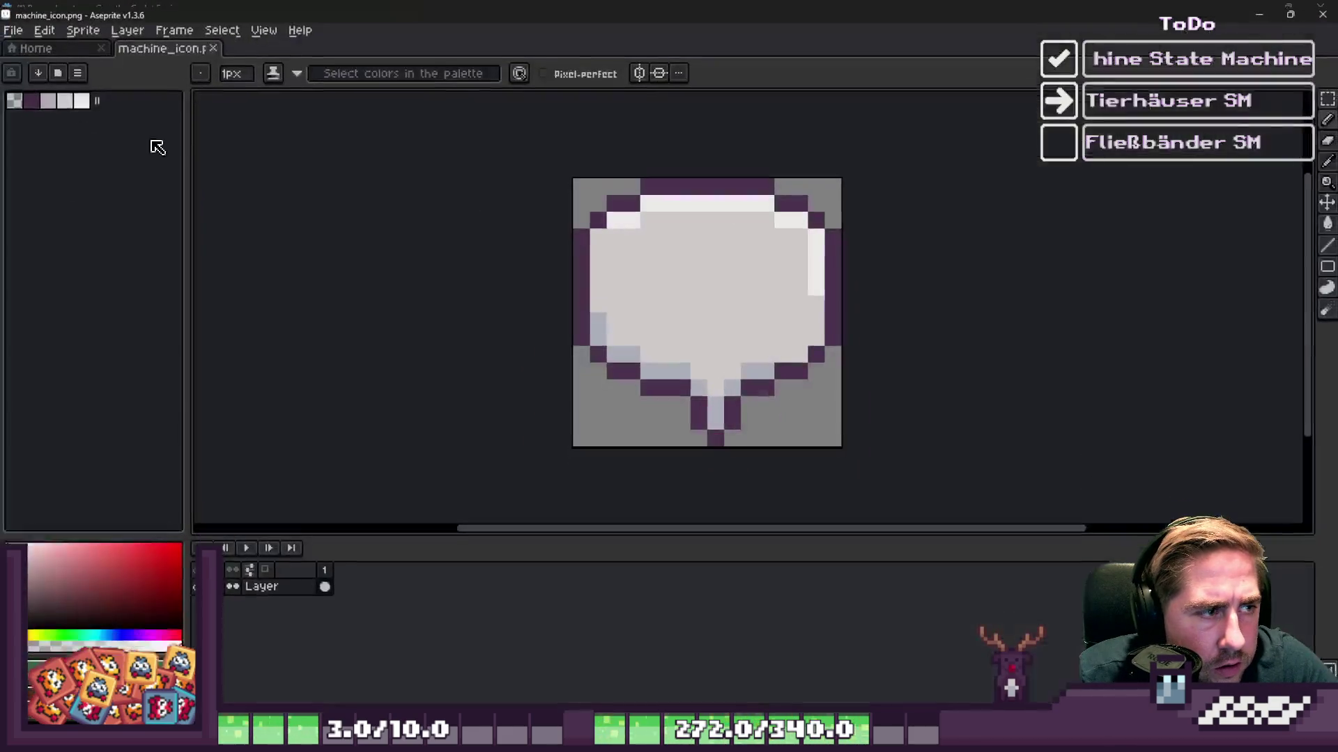
{"action": "left_click", "coordinate": [93, 26]}
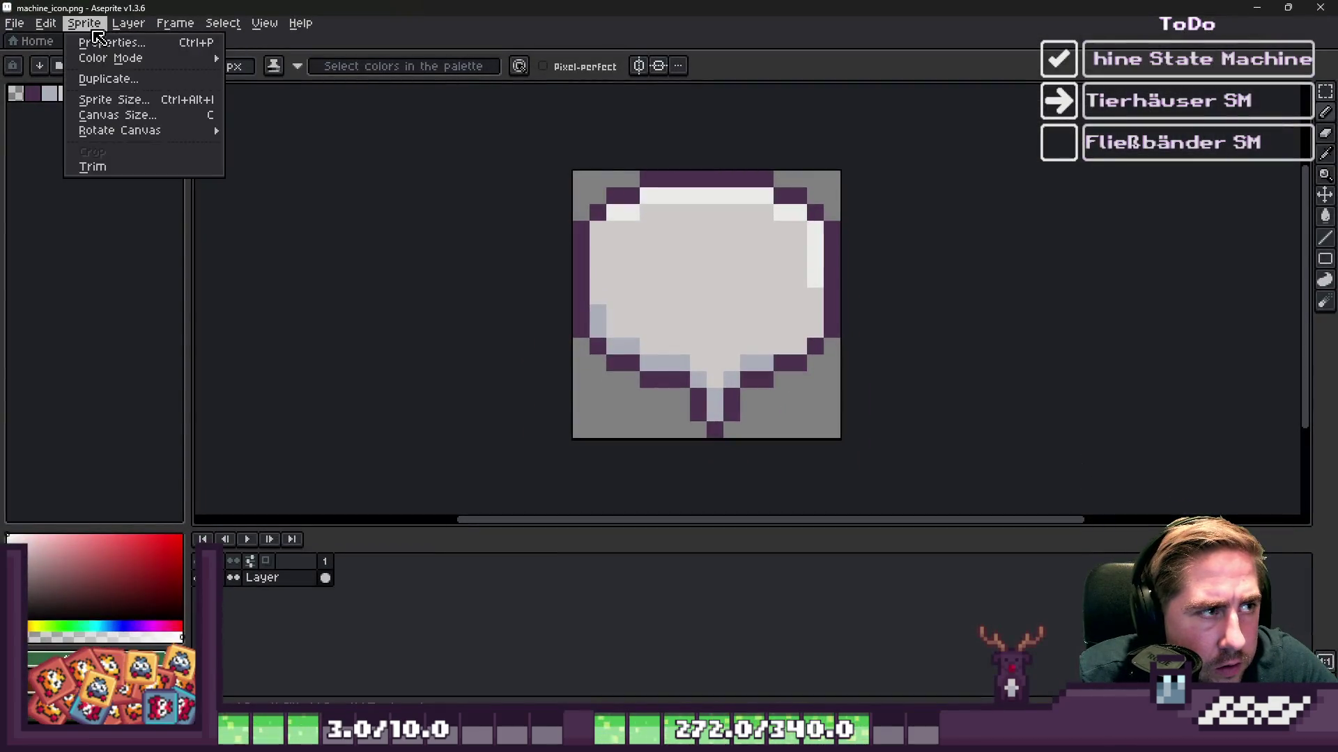
{"action": "left_click", "coordinate": [117, 115]}
{"action": "mouse_move", "coordinate": [670, 438]}
{"action": "left_mouse_down"}
{"action": "mouse_move", "coordinate": [664, 354]}
{"action": "mouse_move", "coordinate": [670, 407]}
{"action": "left_mouse_up"}
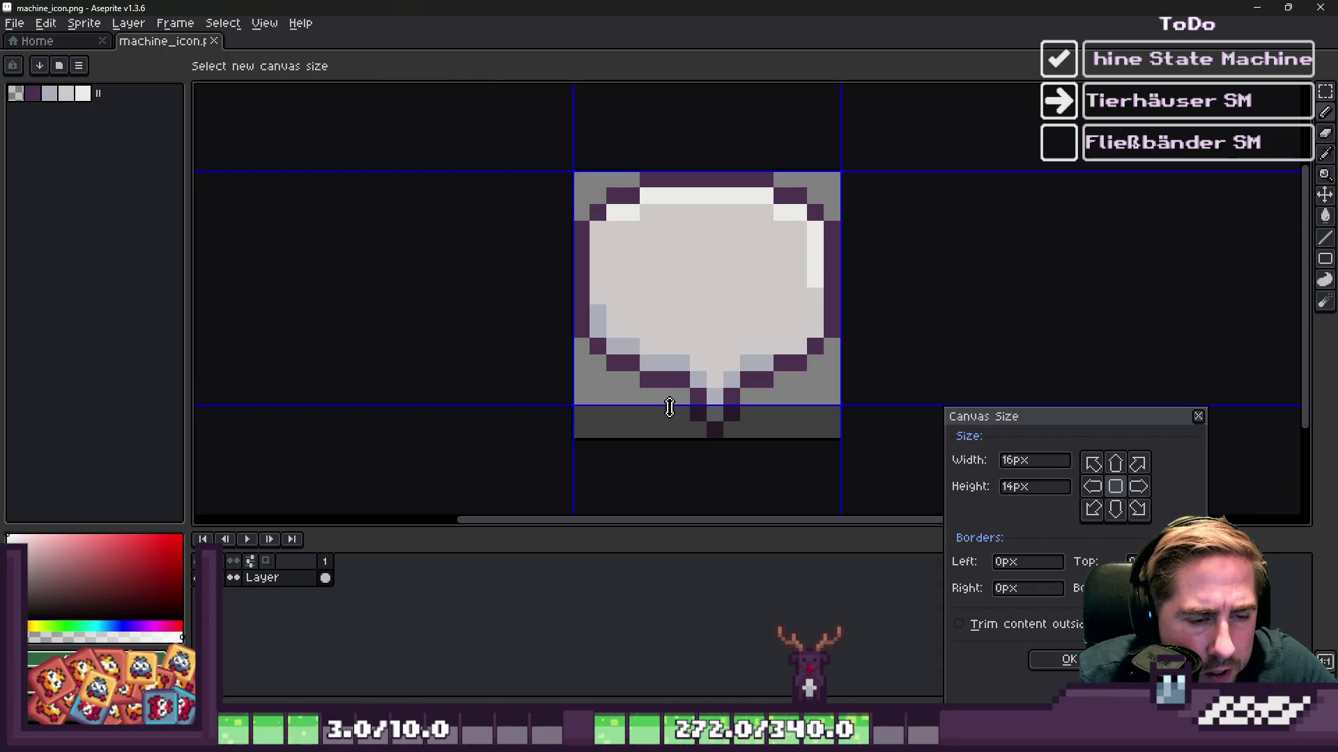
{"action": "left_click_drag", "start_coordinate": [670, 416], "coordinate": [662, 443]}
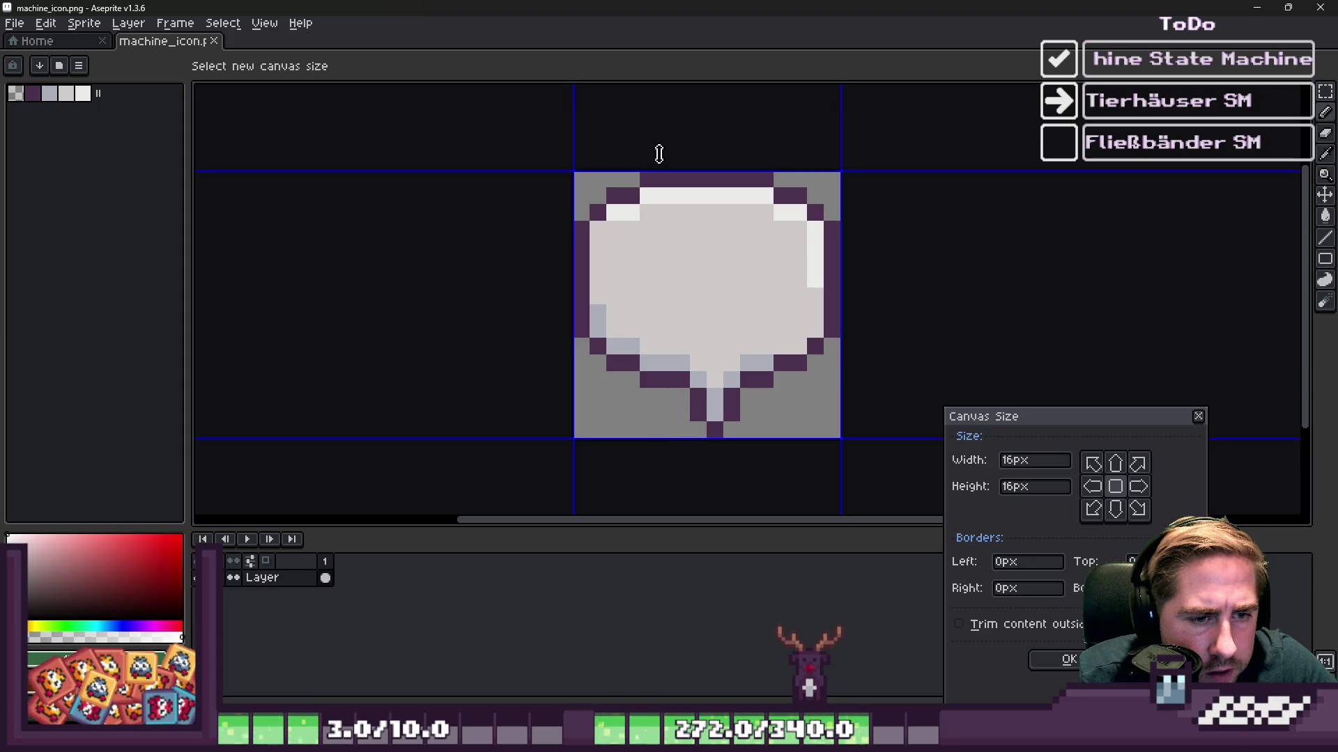